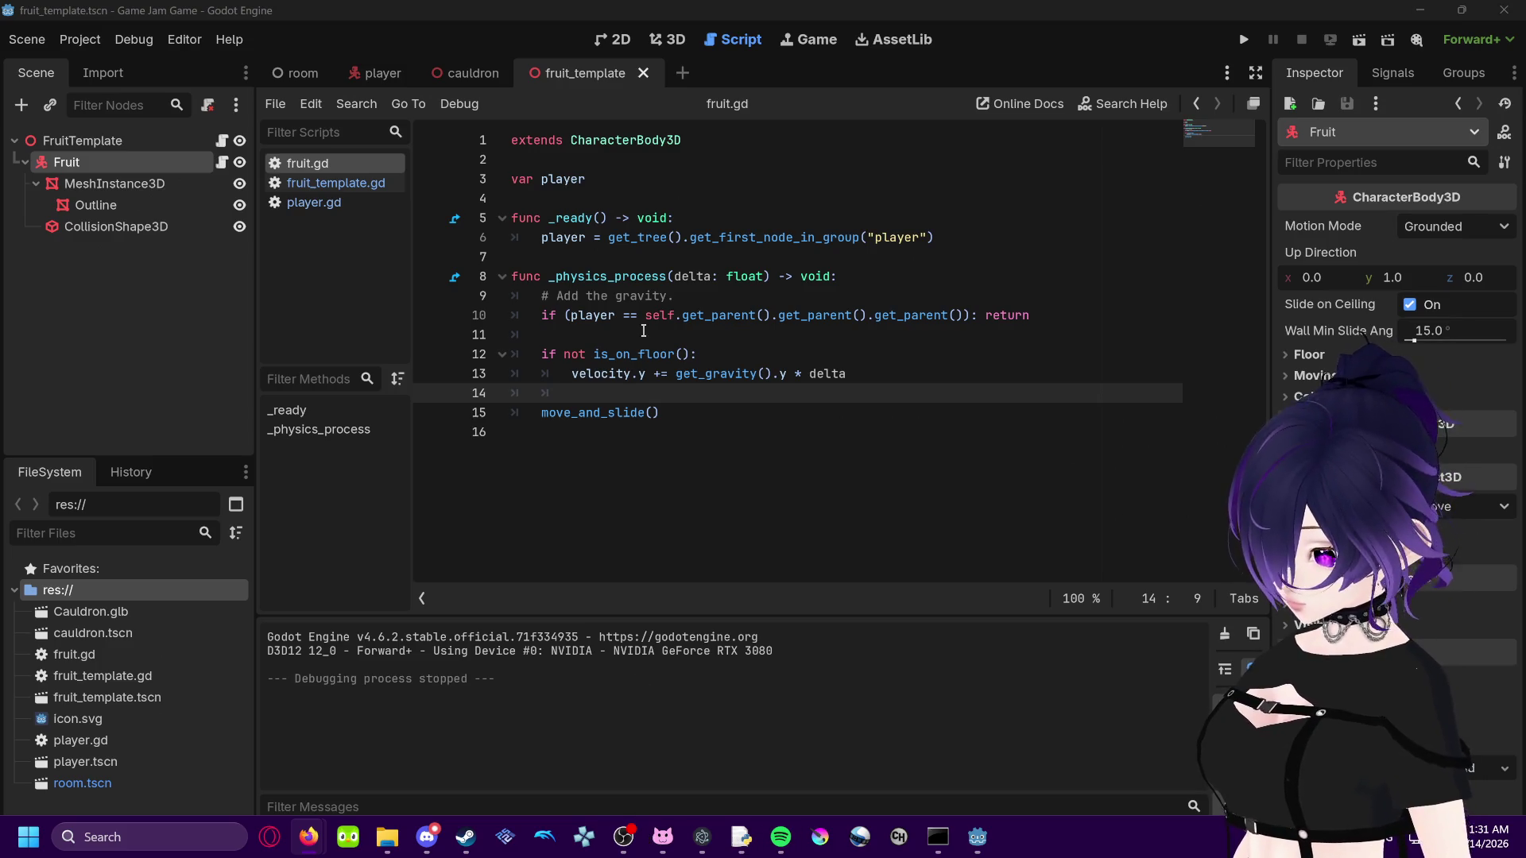
Step: Leave fruit.gd's gravity script unchanged and launch the game to test the fruit
{"action": "mouse_move", "coordinate": [692, 368]}
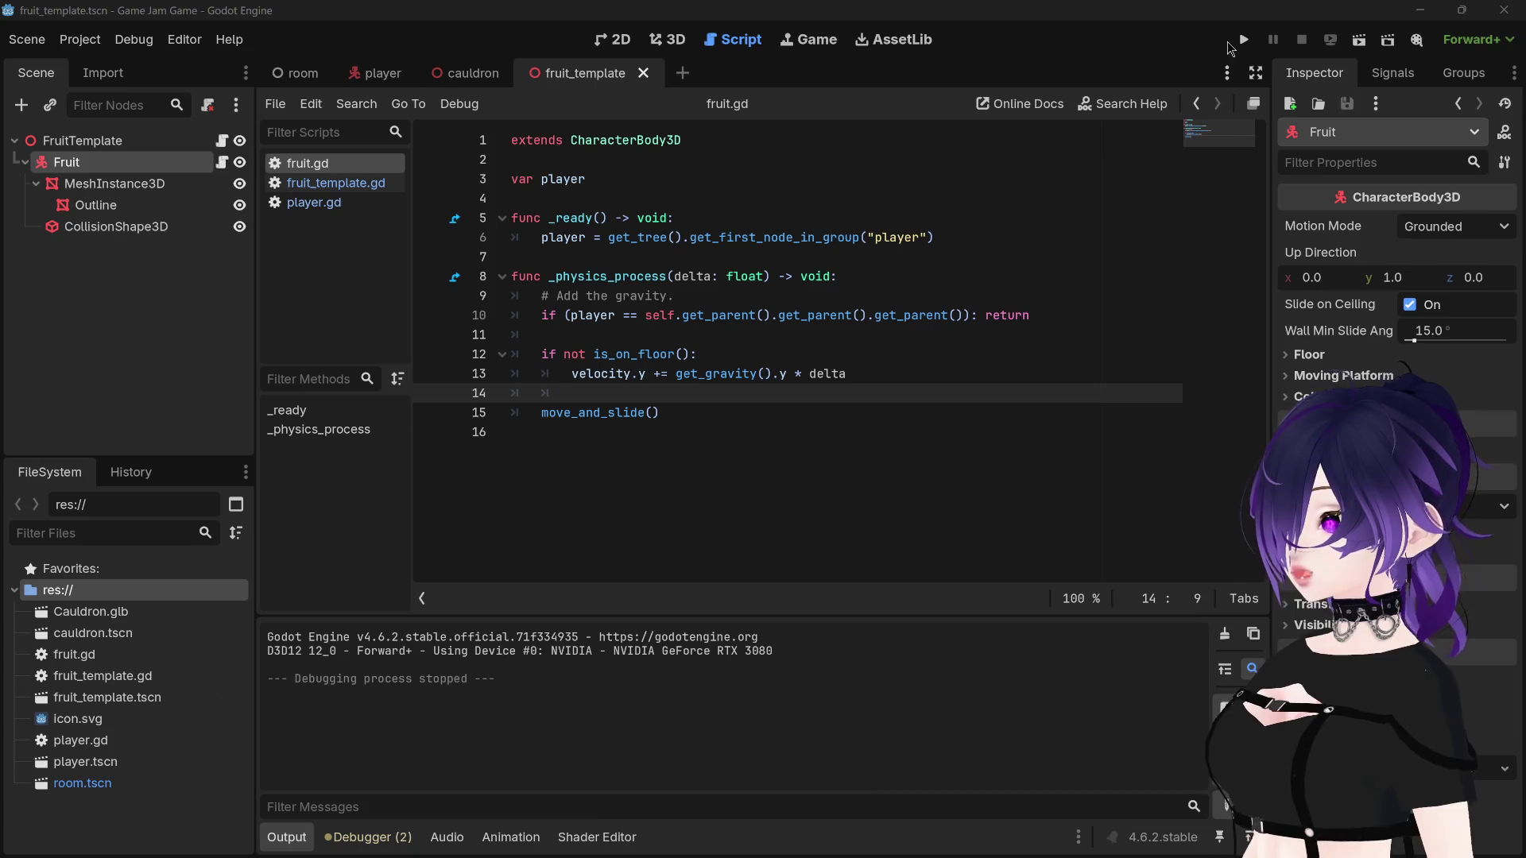
{"action": "left_click", "coordinate": [1242, 40]}
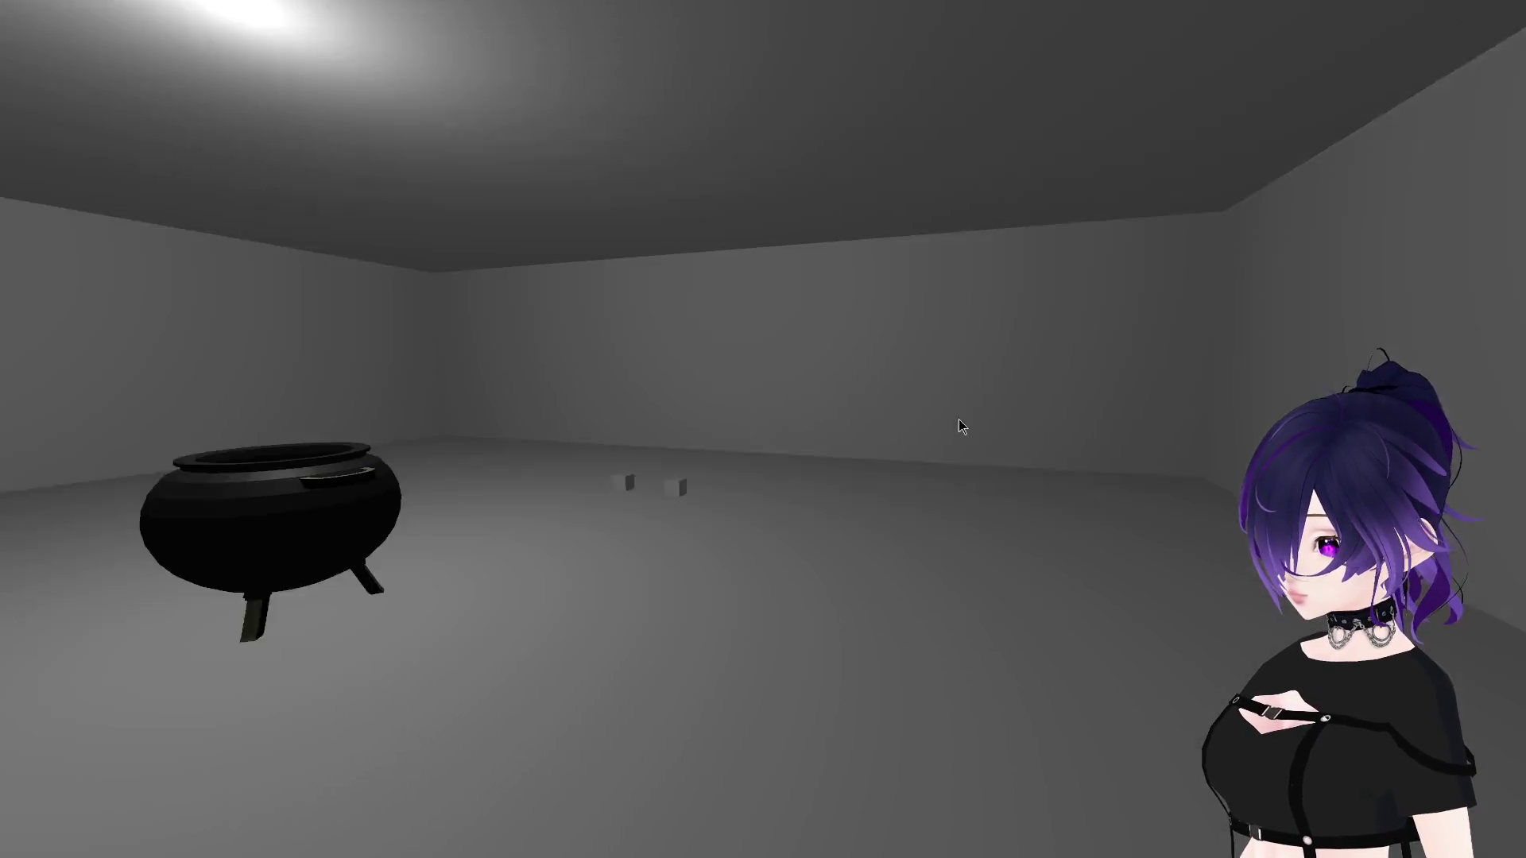
Step: In the running game, pick up a cube, carry it toward the cauldron, then stop with F8
{"action": "key", "text": "w"}
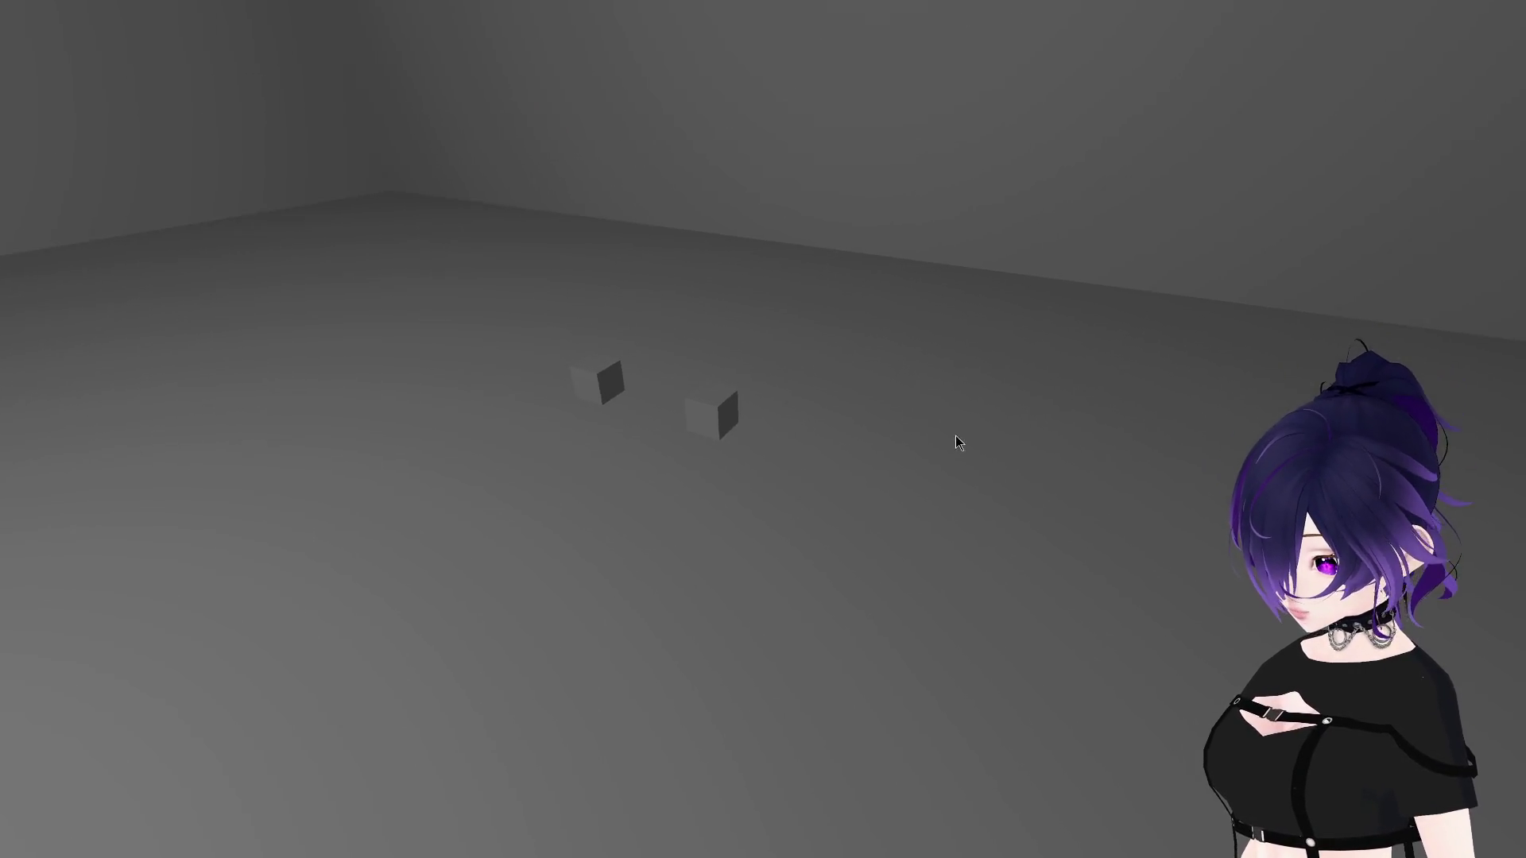
{"action": "left_click", "coordinate": [951, 461]}
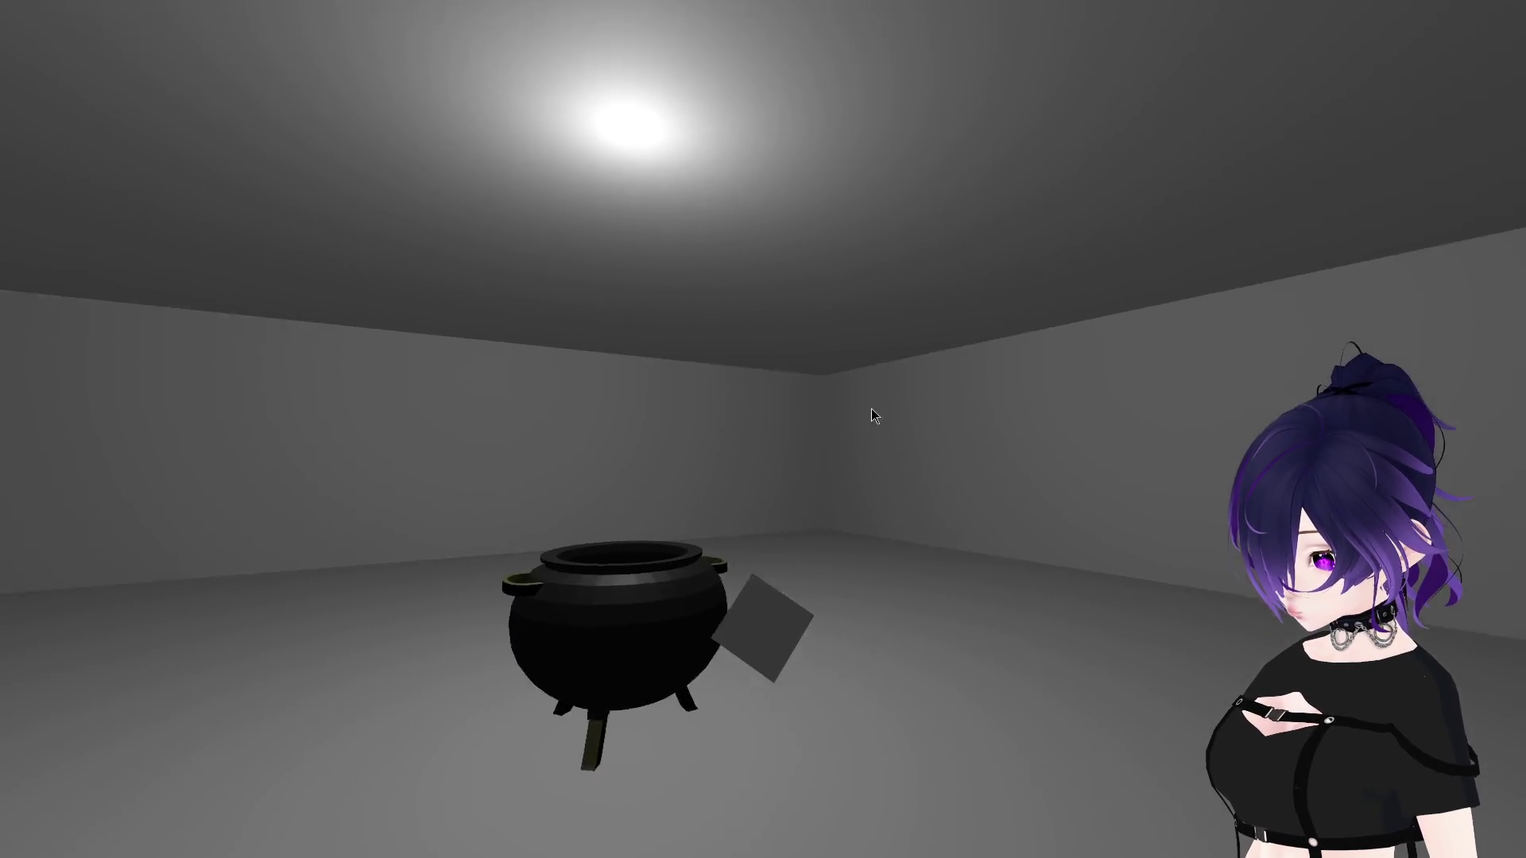
{"action": "key", "text": "w"}
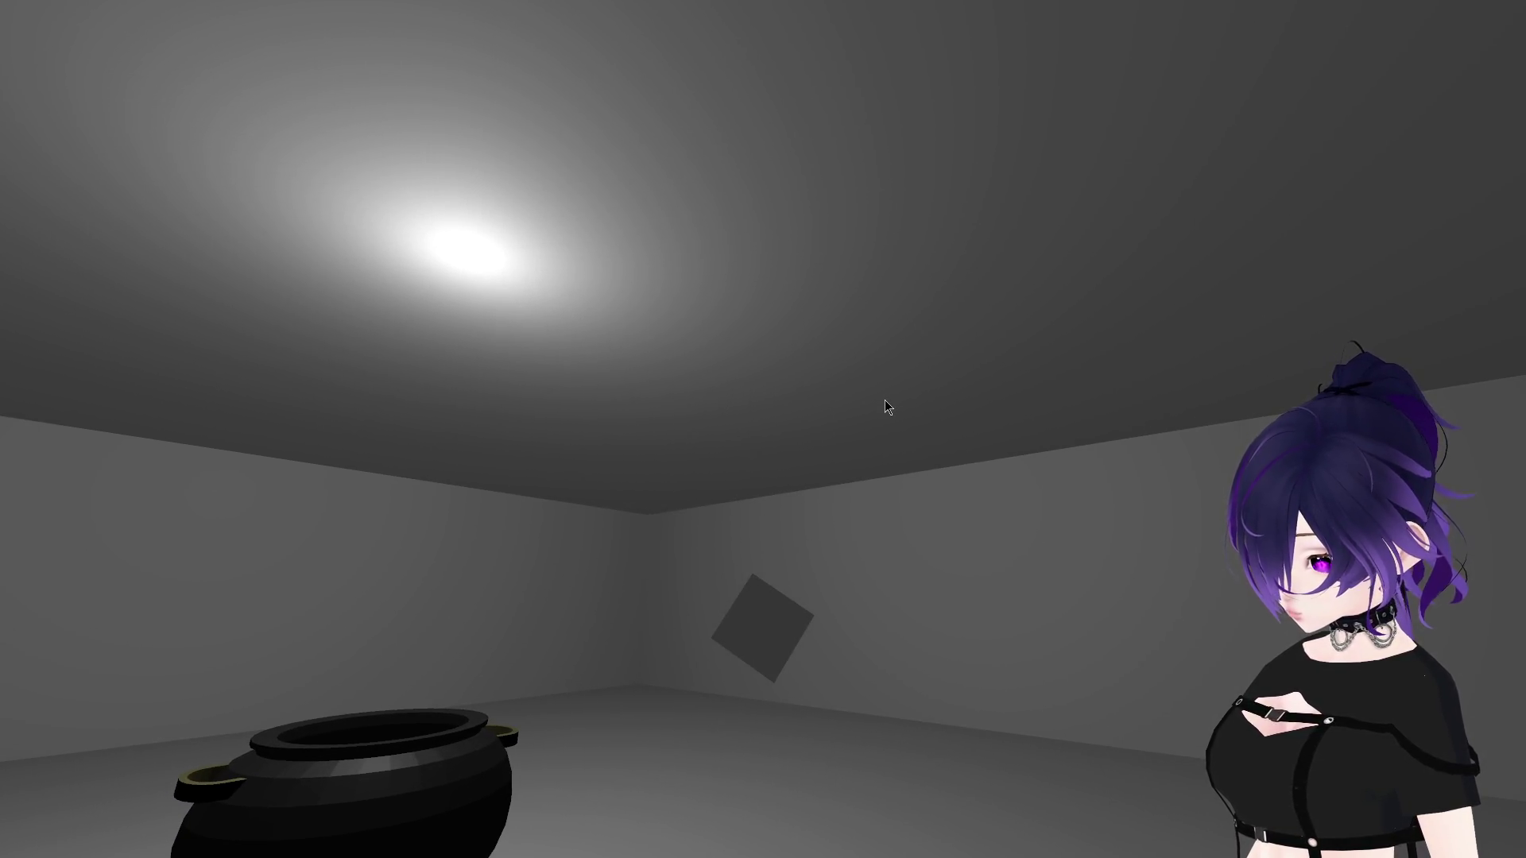
{"action": "left_click_drag", "start_coordinate": [884, 399], "coordinate": [789, 419]}
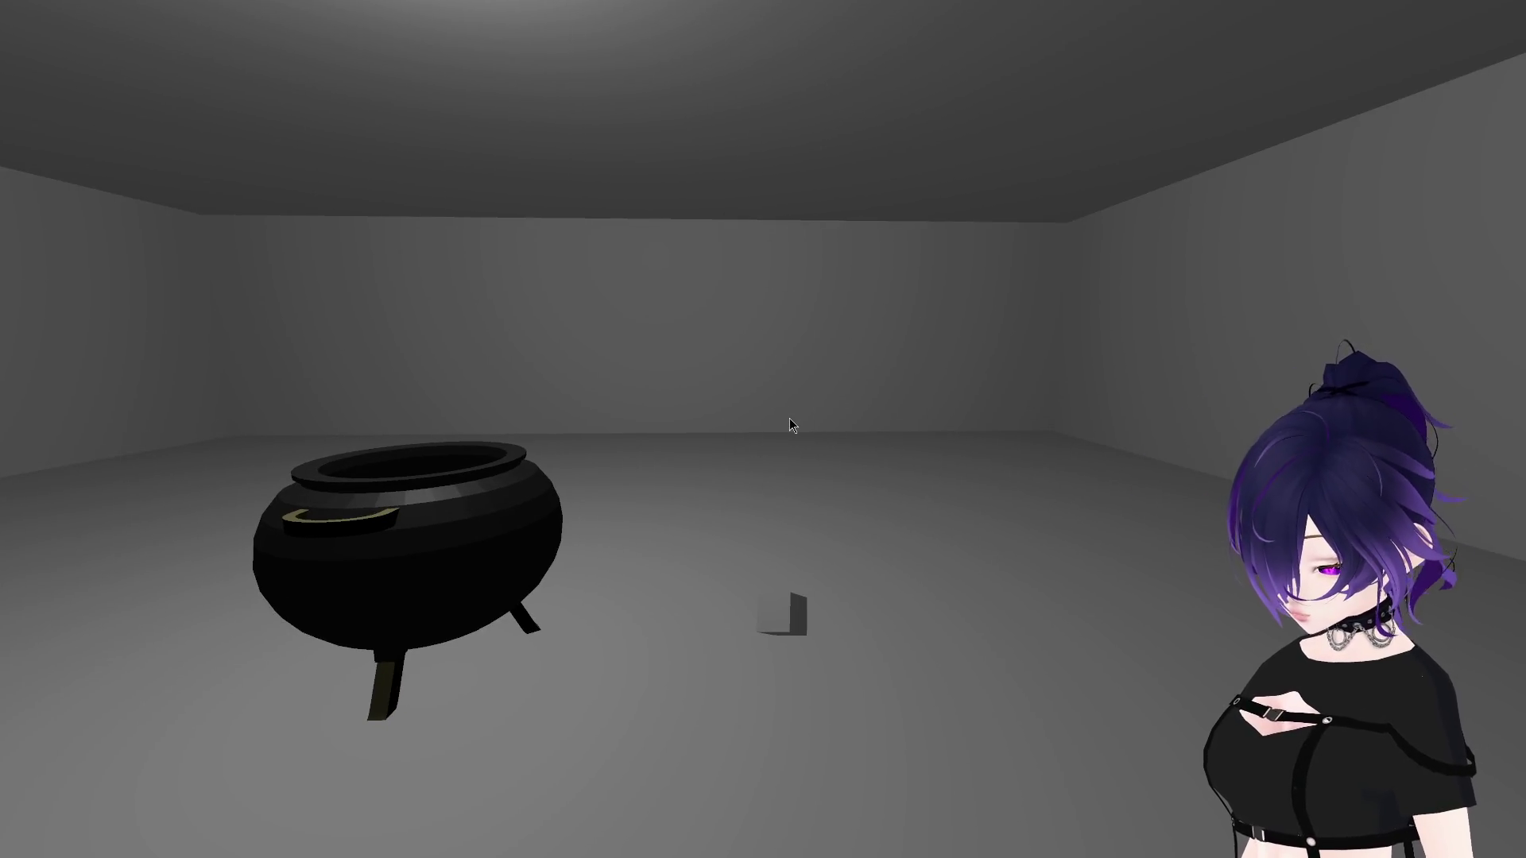
{"action": "key", "text": "F8"}
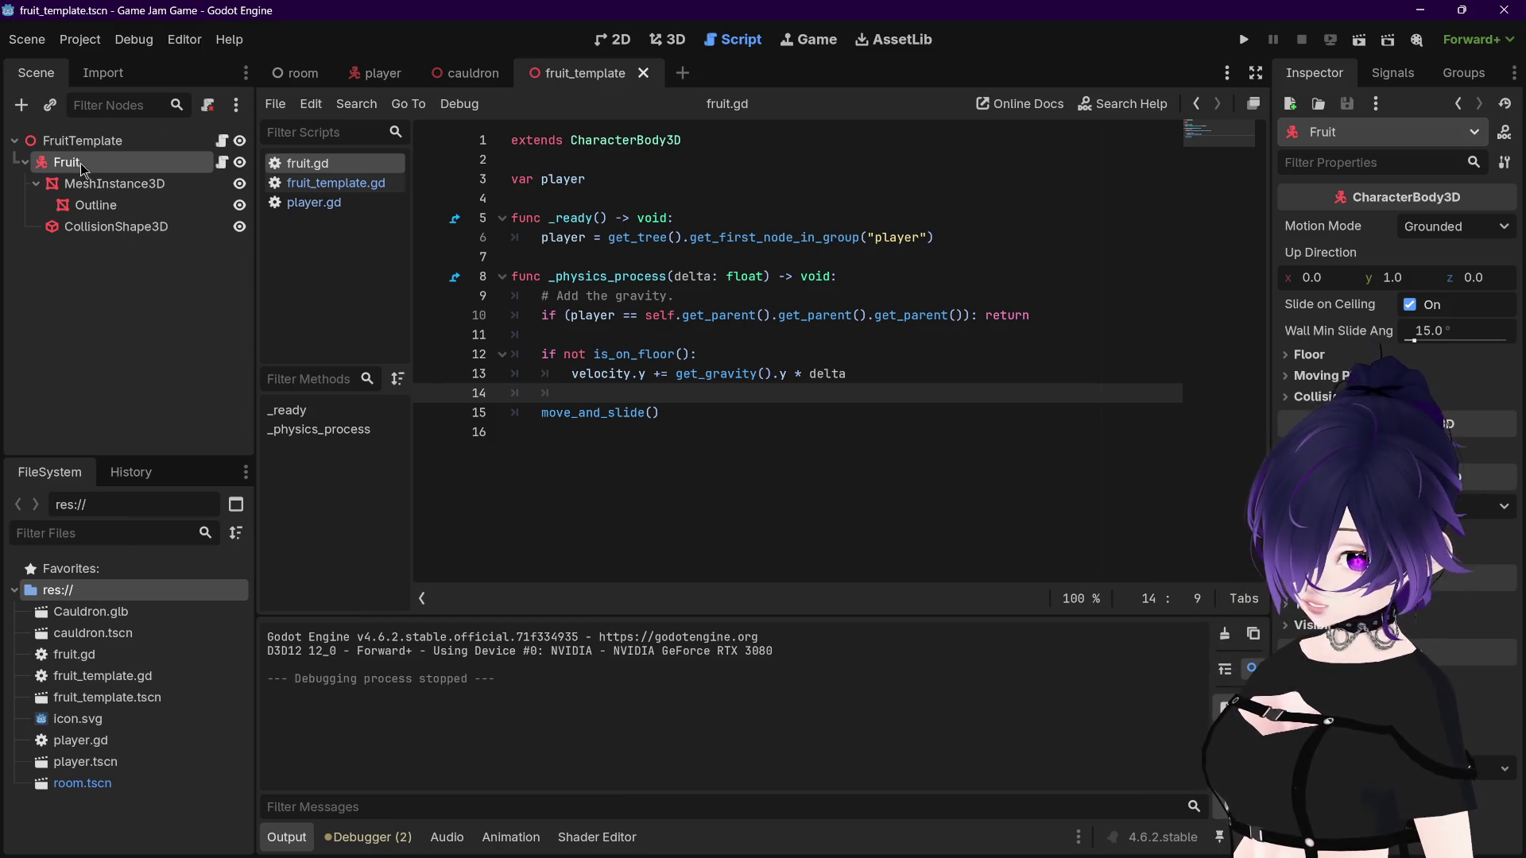
Step: Open fruit_template.gd and inspect the FruitTemplate root and Fruit node properties
{"action": "left_click", "coordinate": [588, 379]}
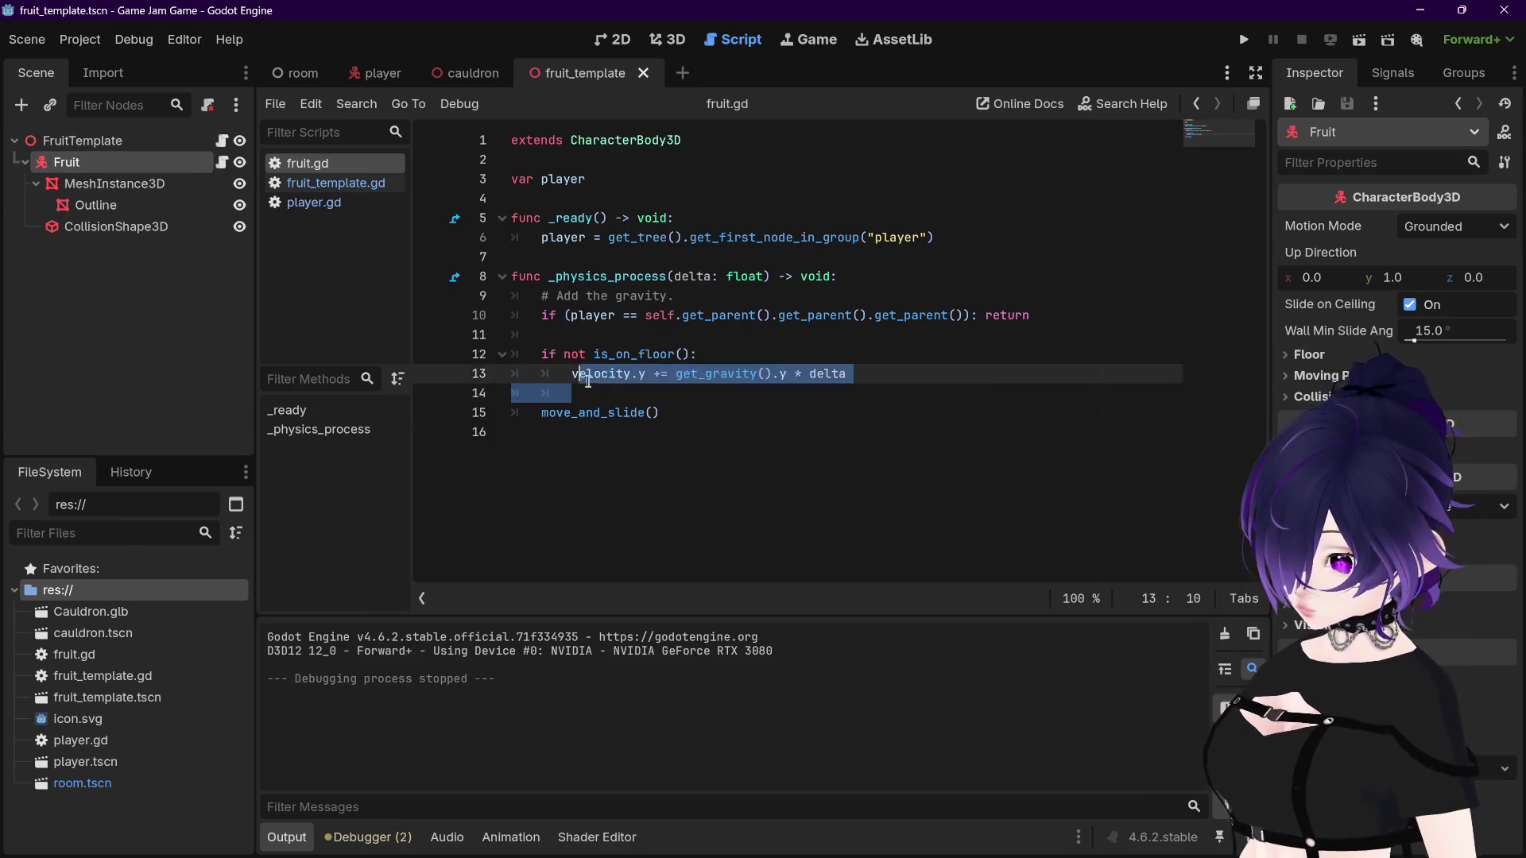
{"action": "left_click", "coordinate": [863, 375]}
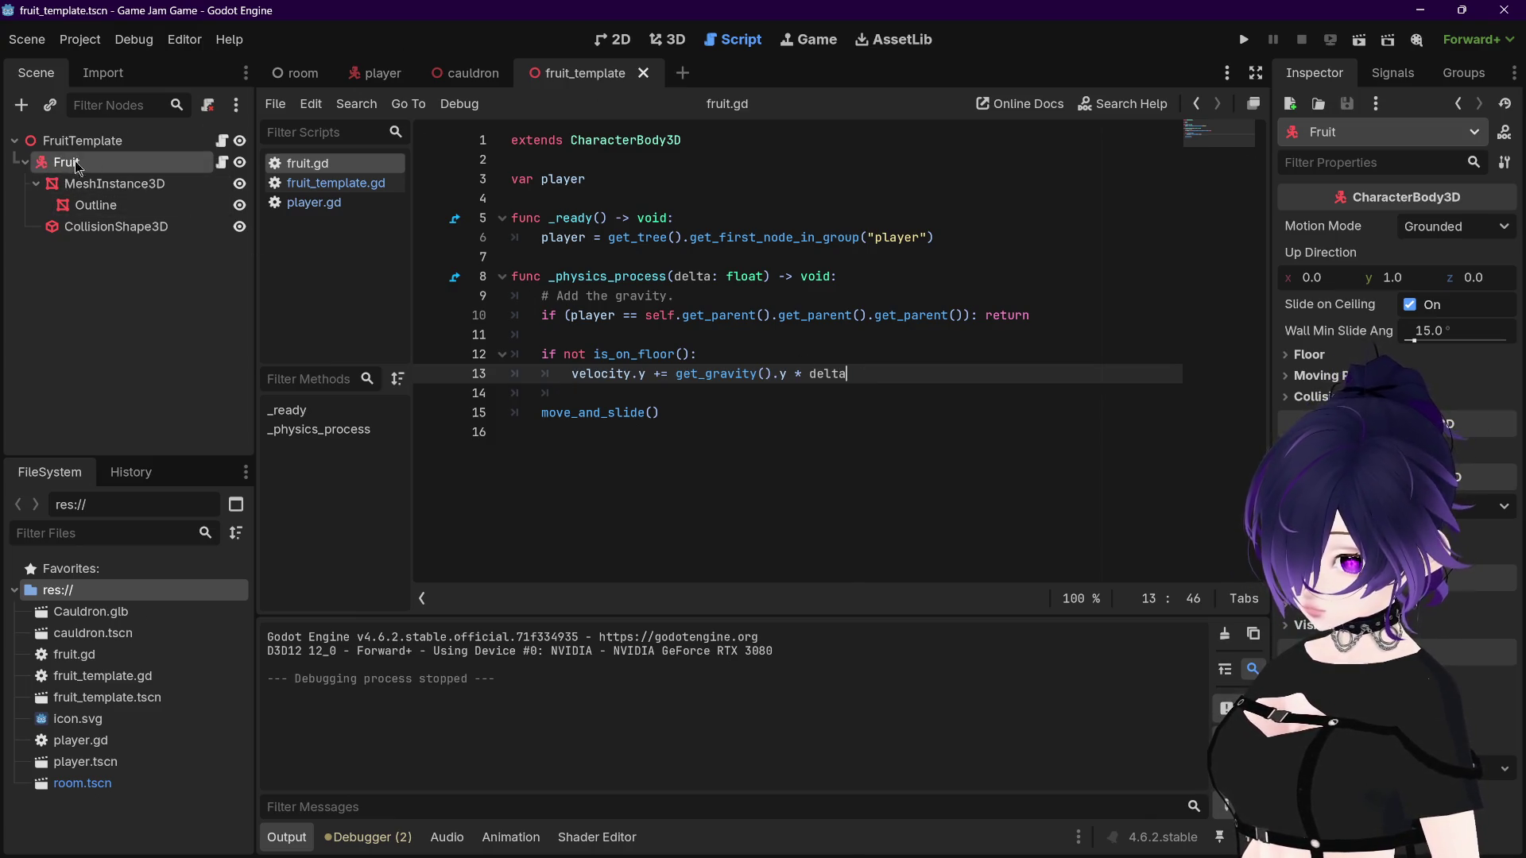
{"action": "left_click", "coordinate": [324, 189]}
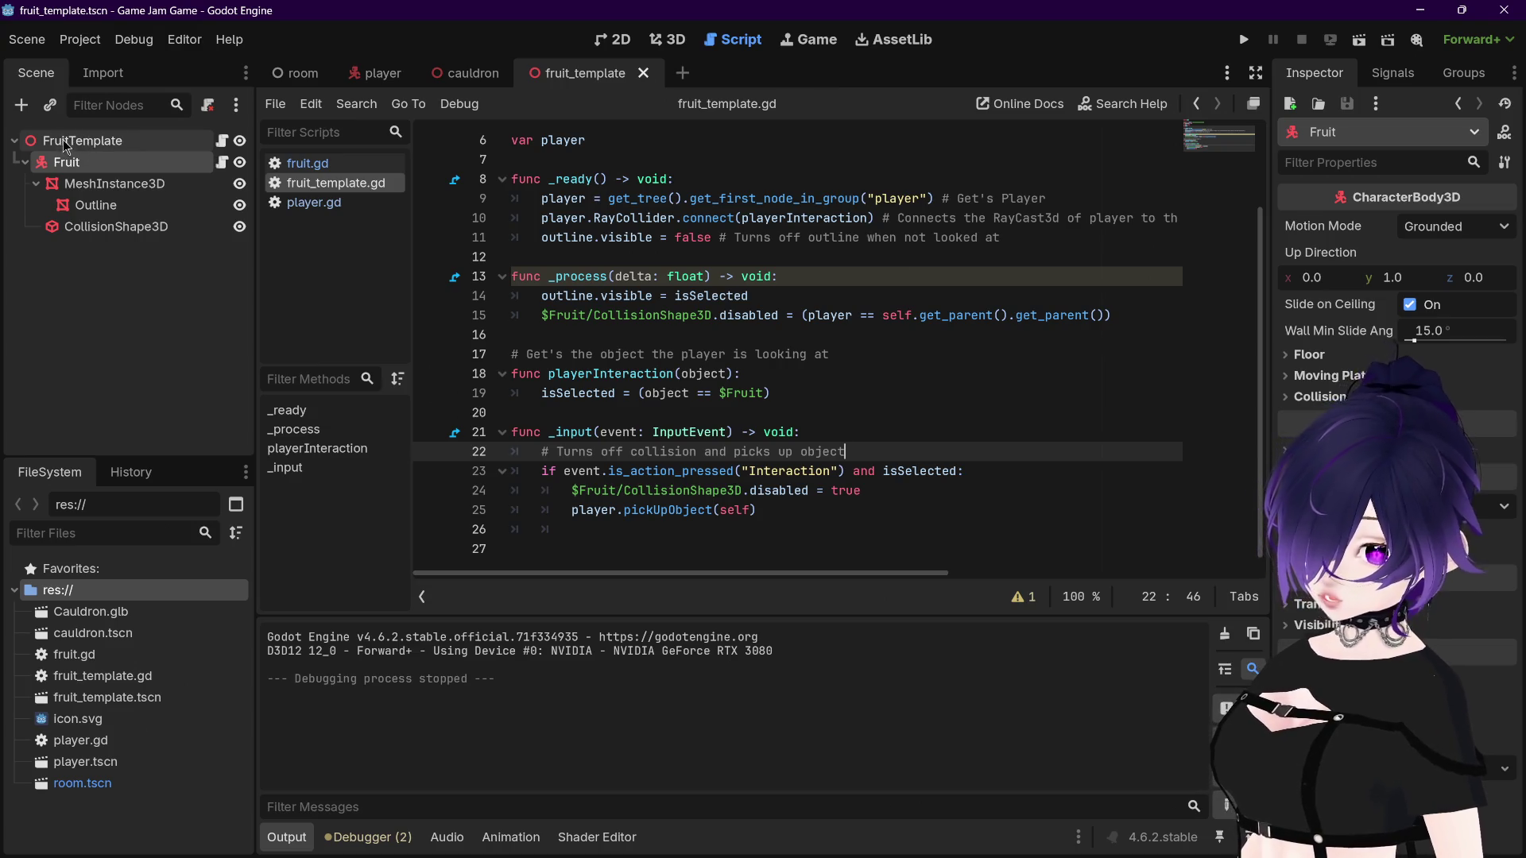
{"action": "left_click", "coordinate": [62, 145]}
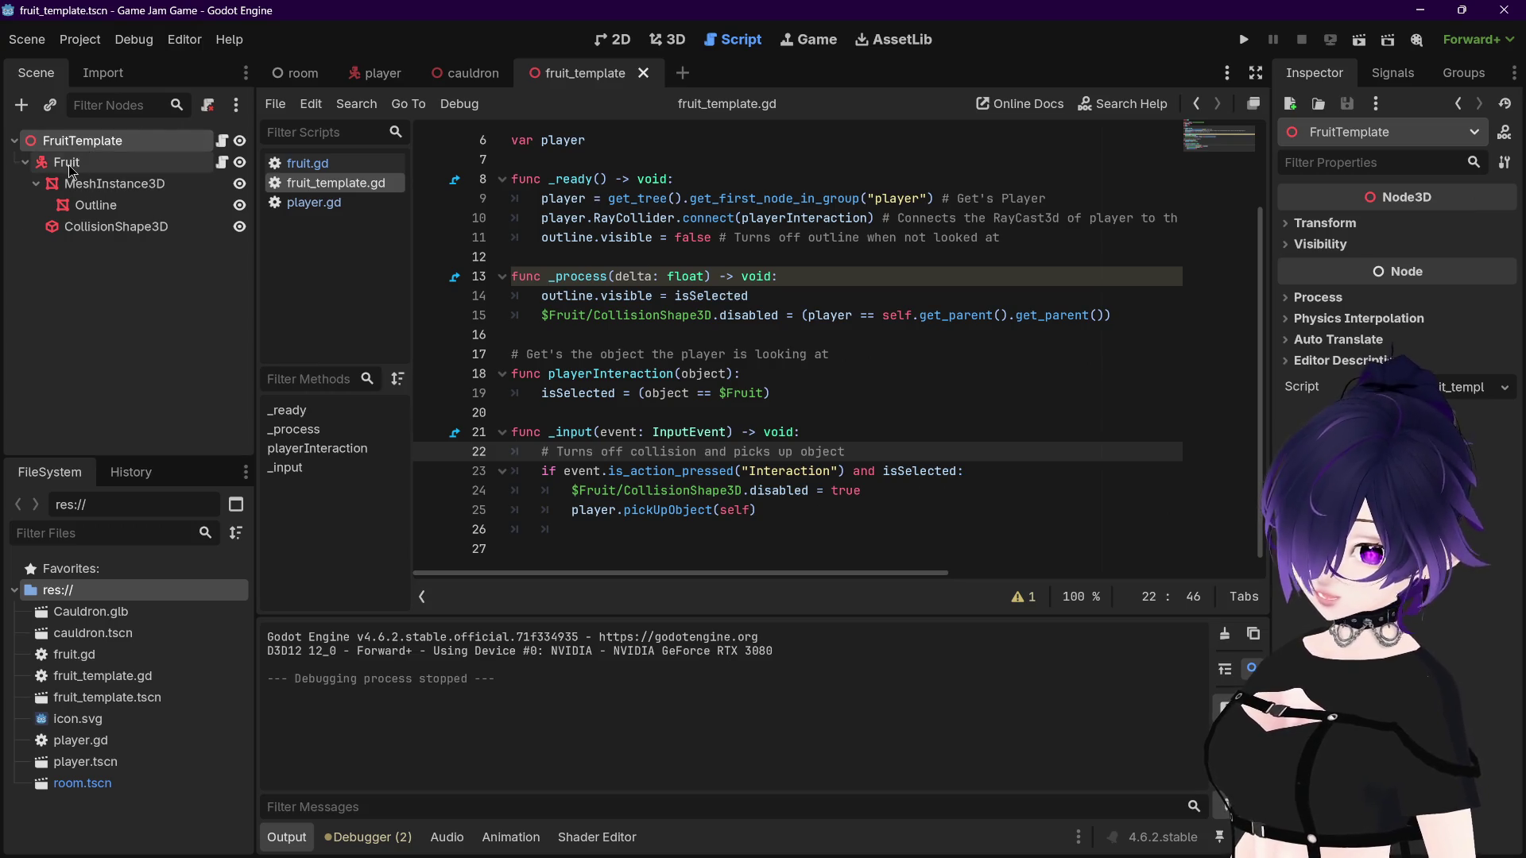
{"action": "left_click", "coordinate": [71, 163]}
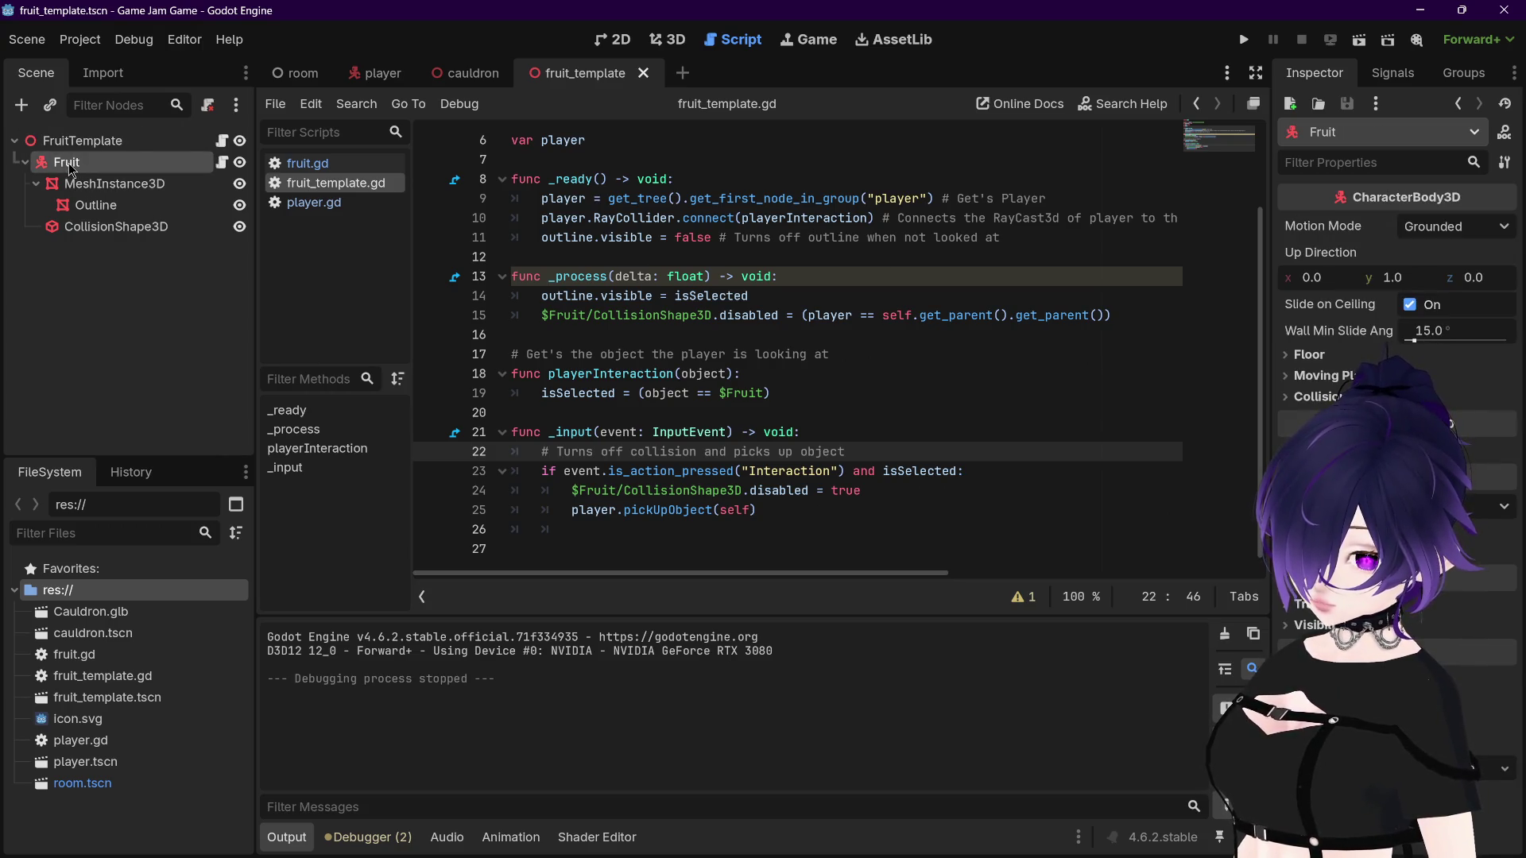
{"action": "left_click", "coordinate": [77, 147]}
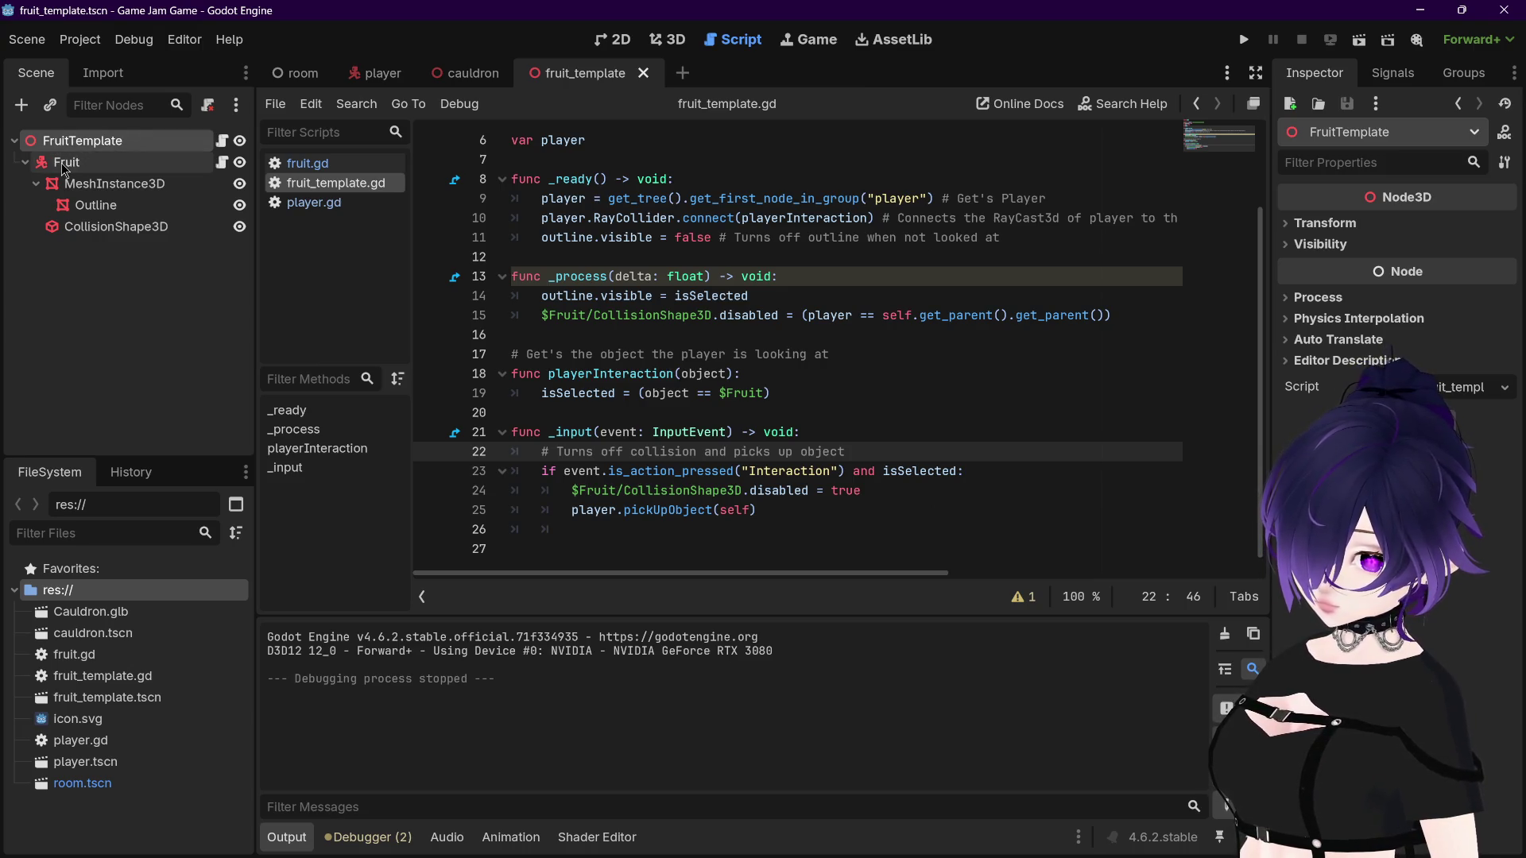
{"action": "mouse_move", "coordinate": [993, 844]}
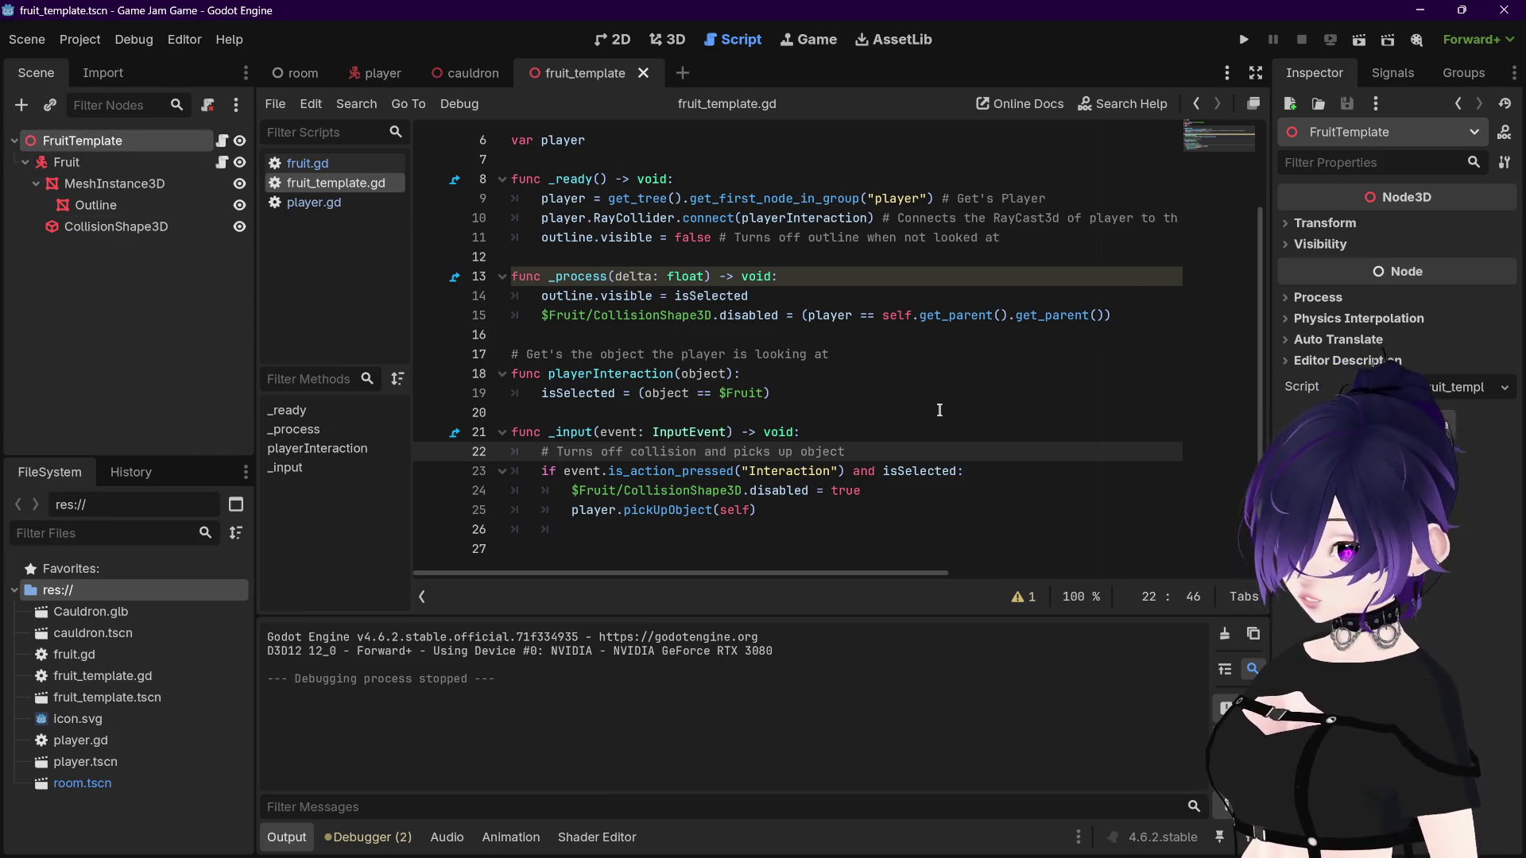
Step: Compare fruit.gd and fruit_template.gd side by side
{"action": "left_click", "coordinate": [310, 166]}
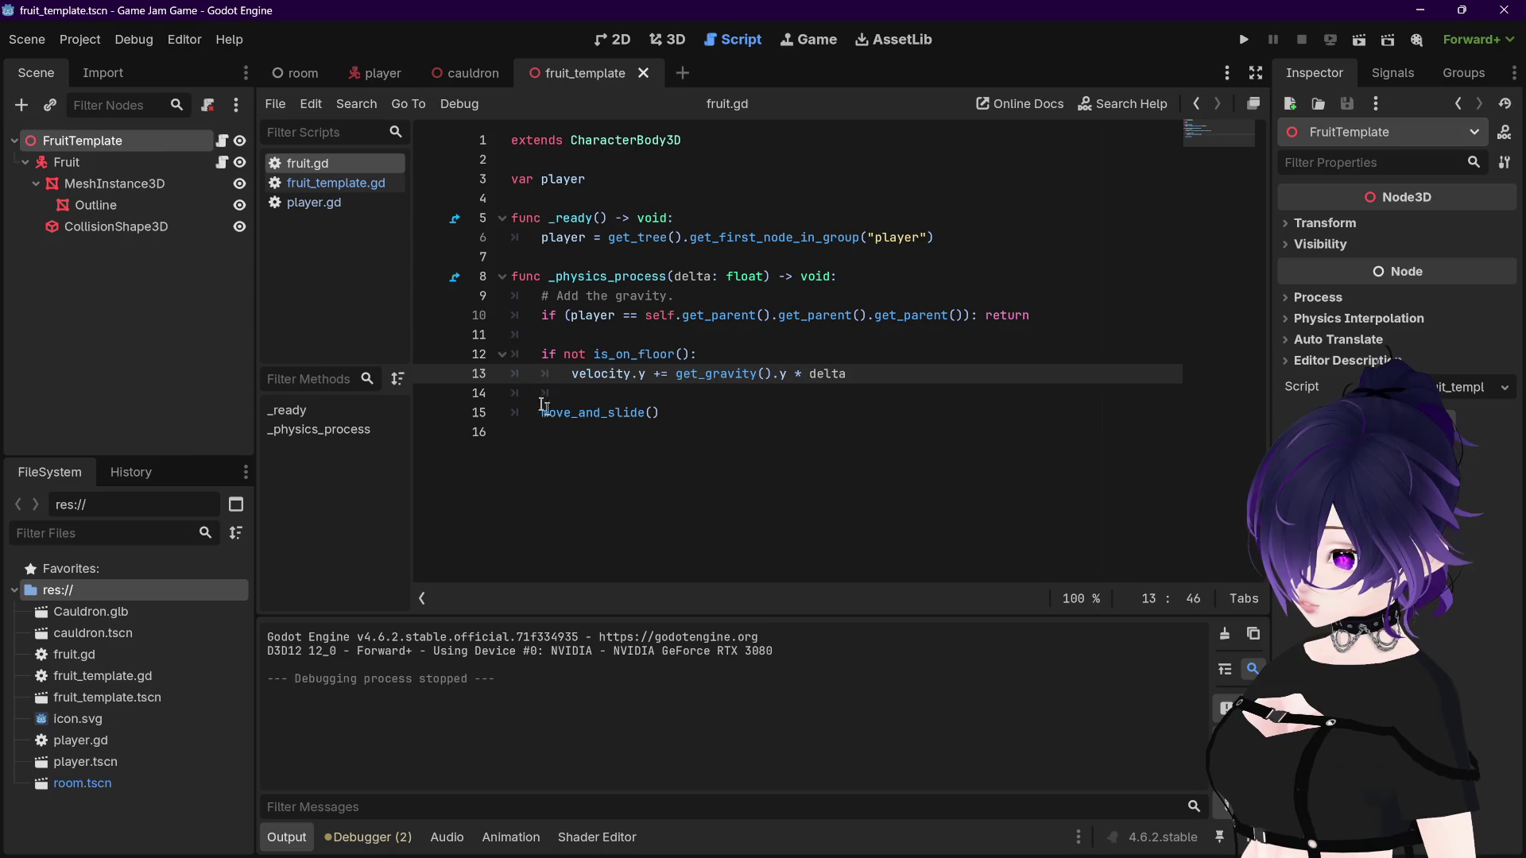
{"action": "left_click", "coordinate": [388, 186]}
{"action": "left_click", "coordinate": [321, 165]}
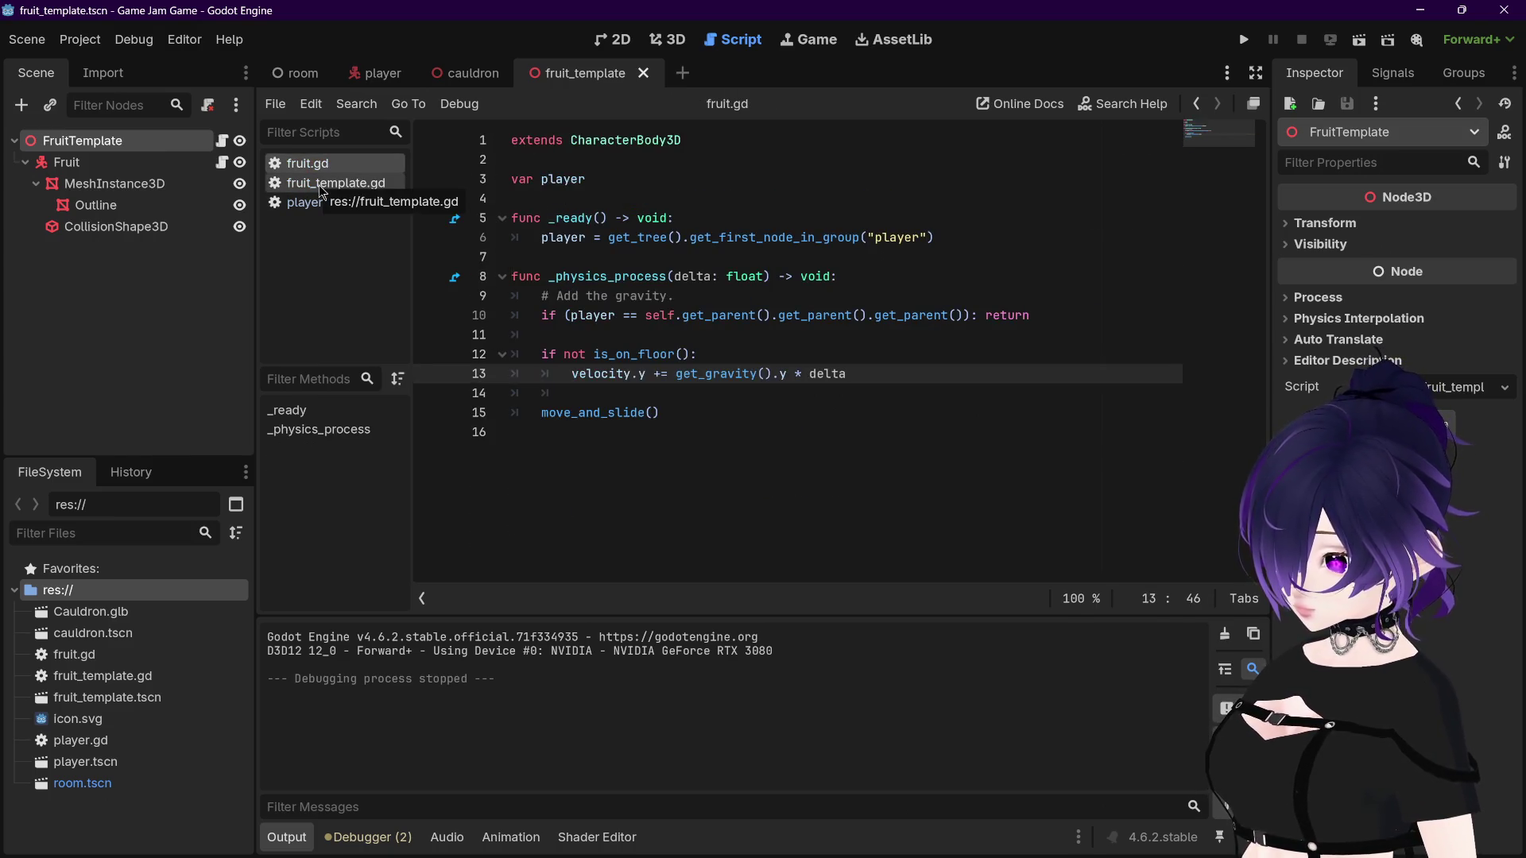
{"action": "left_click", "coordinate": [323, 186]}
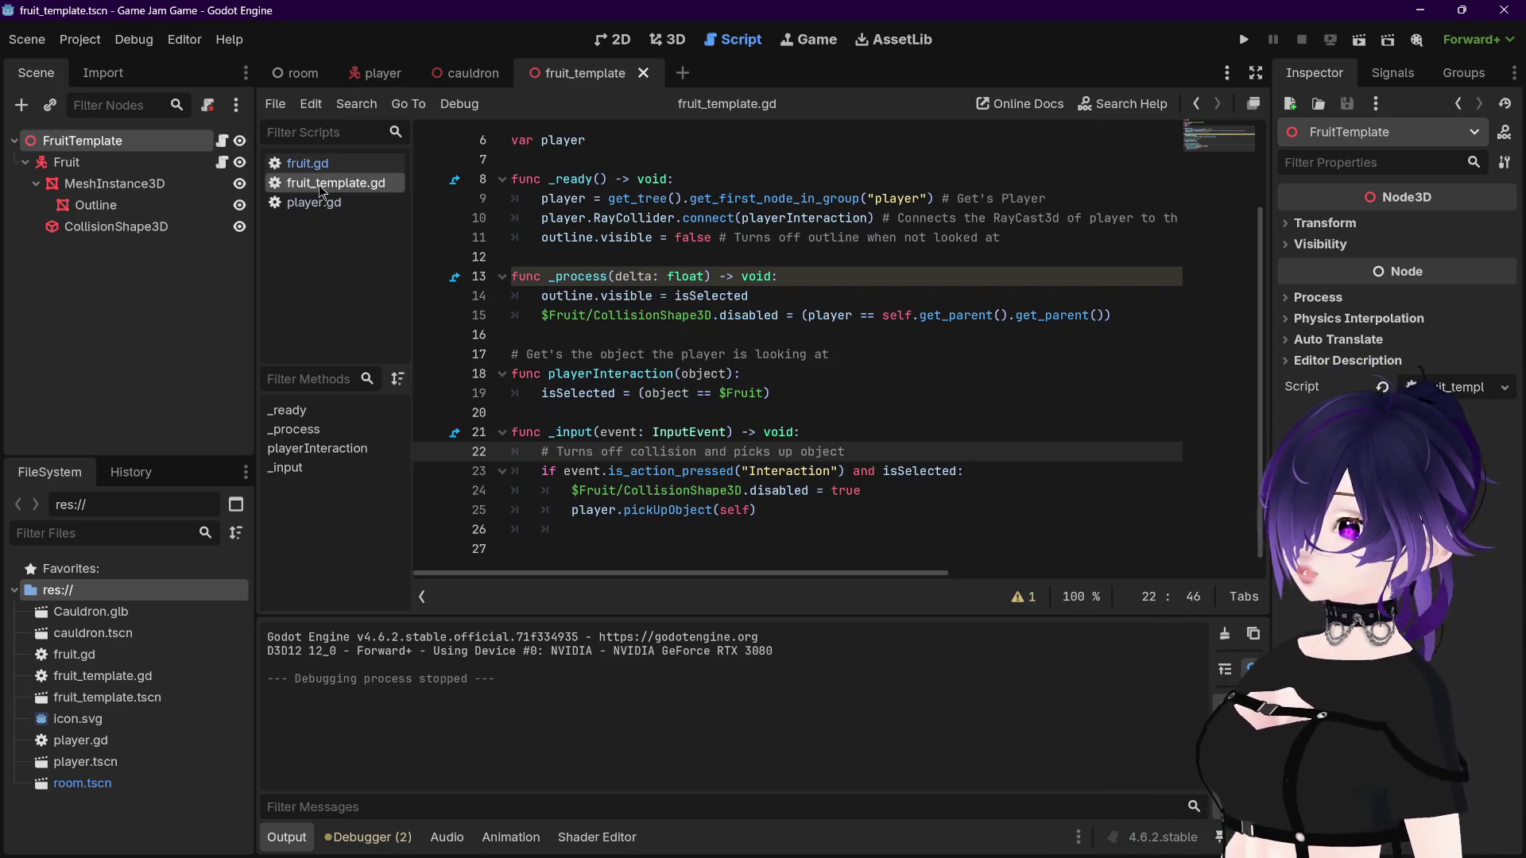
{"action": "left_click", "coordinate": [310, 163]}
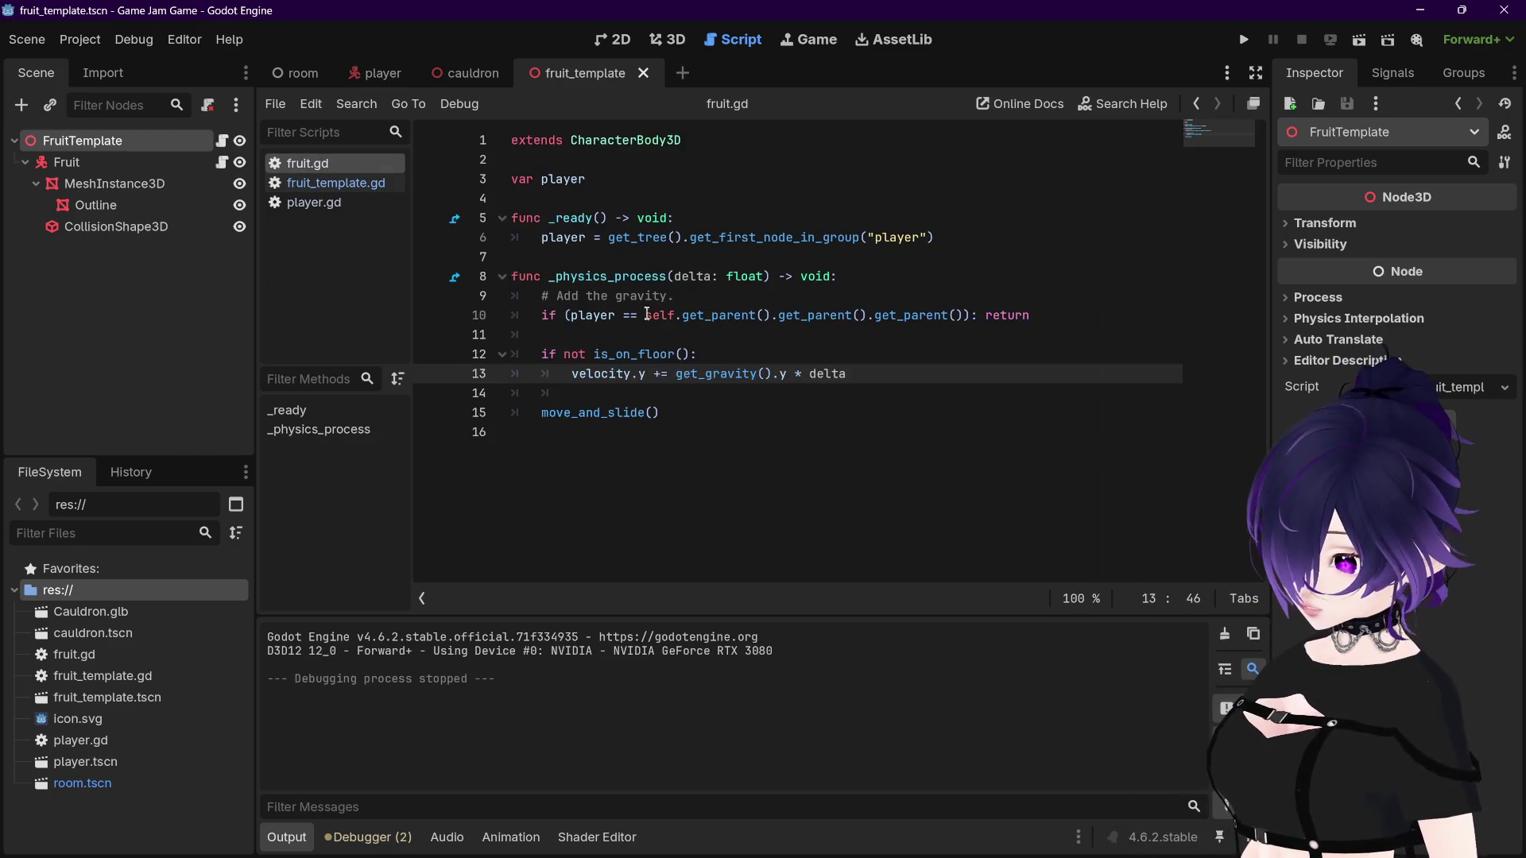
{"action": "left_click", "coordinate": [307, 182]}
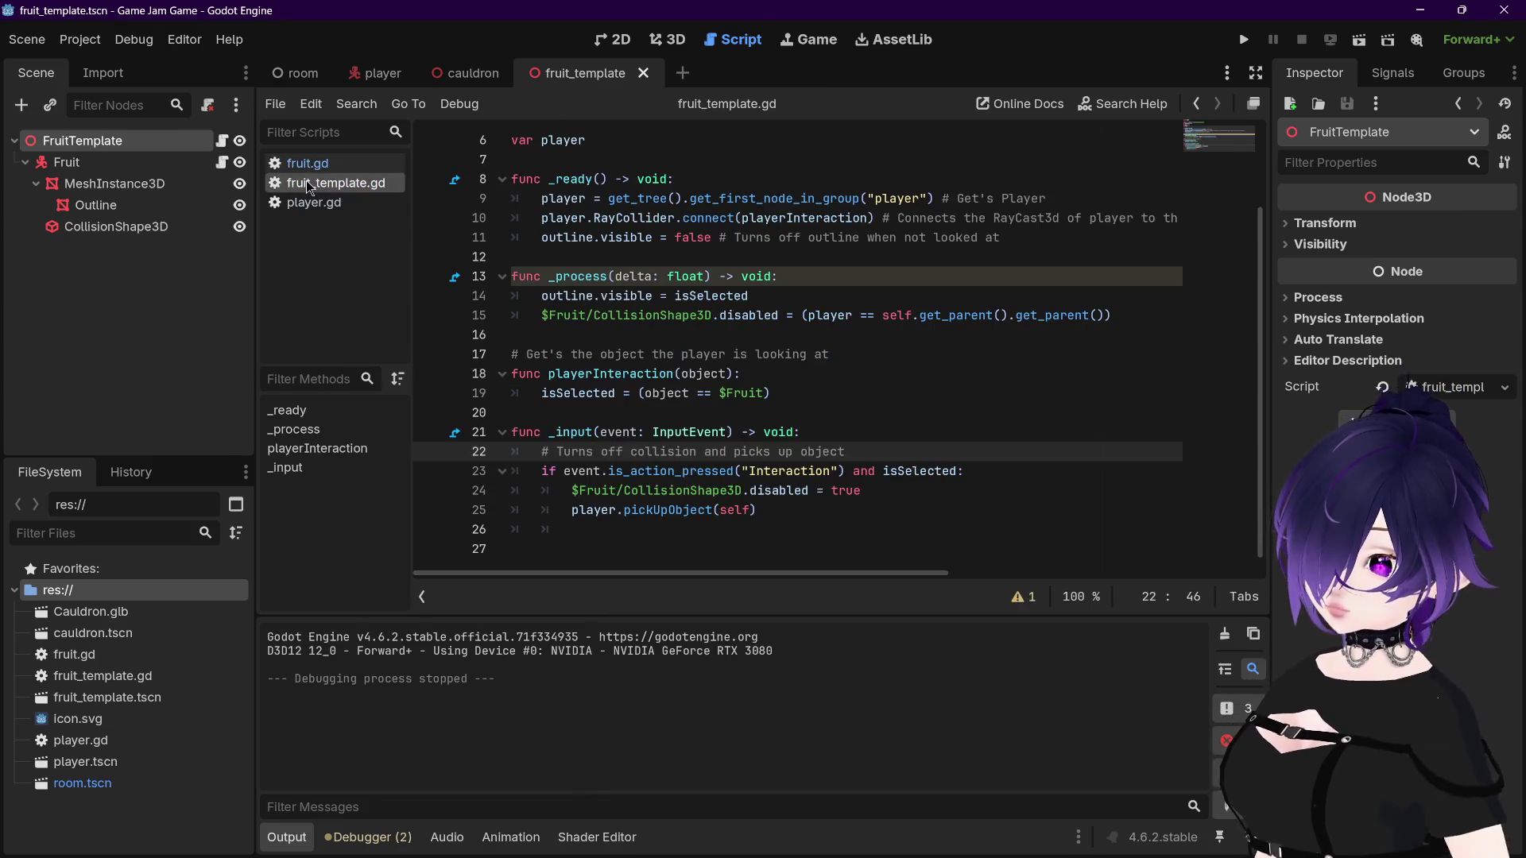
{"action": "scroll", "scroll_direction": "up", "scroll_amount": 3}
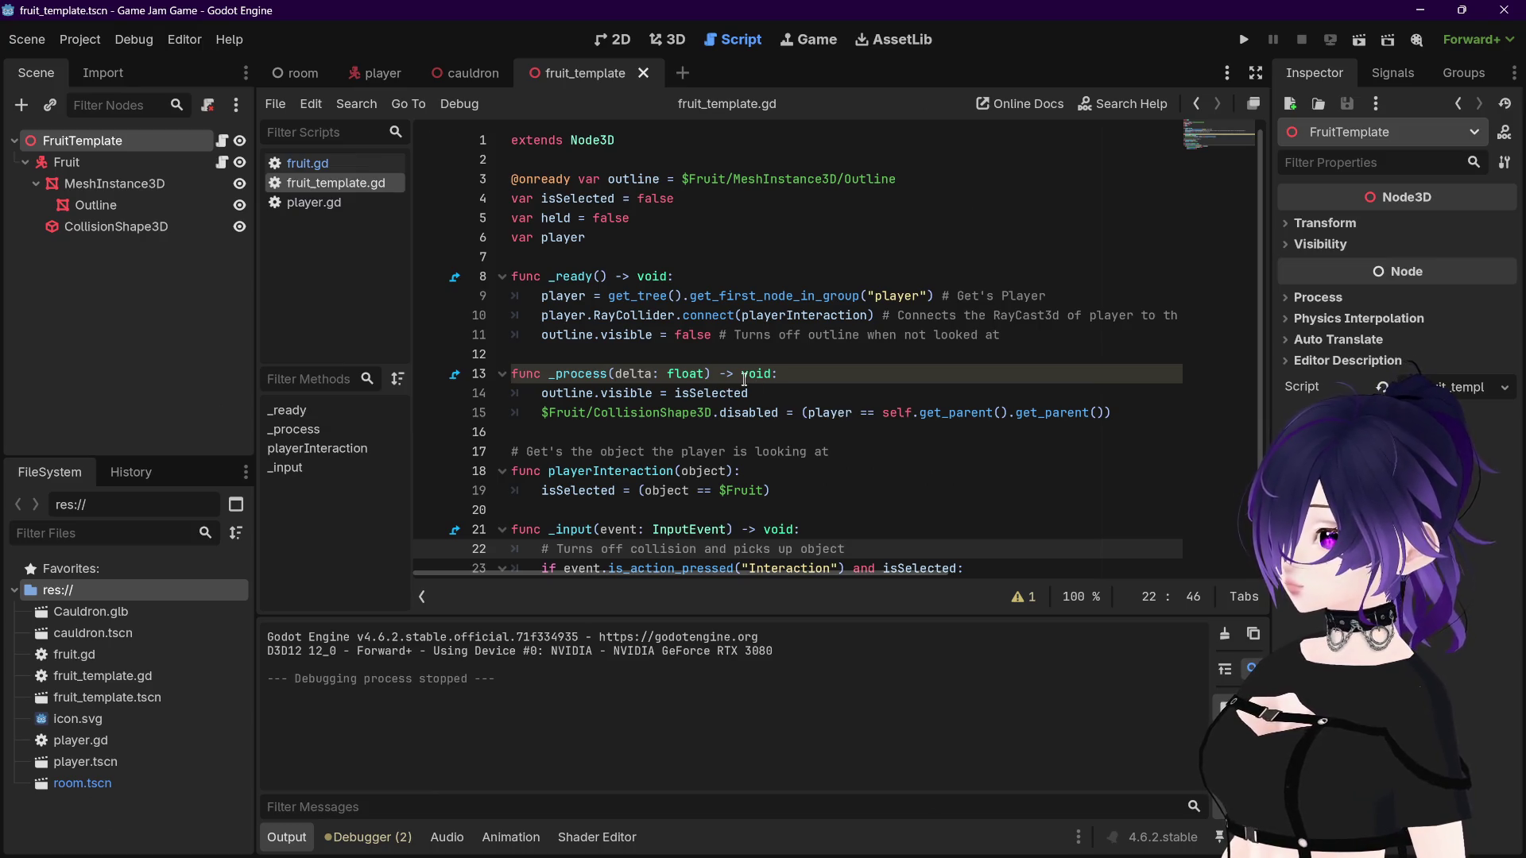
{"action": "scroll", "scroll_direction": "down", "scroll_amount": 3}
Step: Copy fruit.gd's _physics_process code (lines 8–15) to line 27 of fruit_template.gd
{"action": "left_click", "coordinate": [307, 163]}
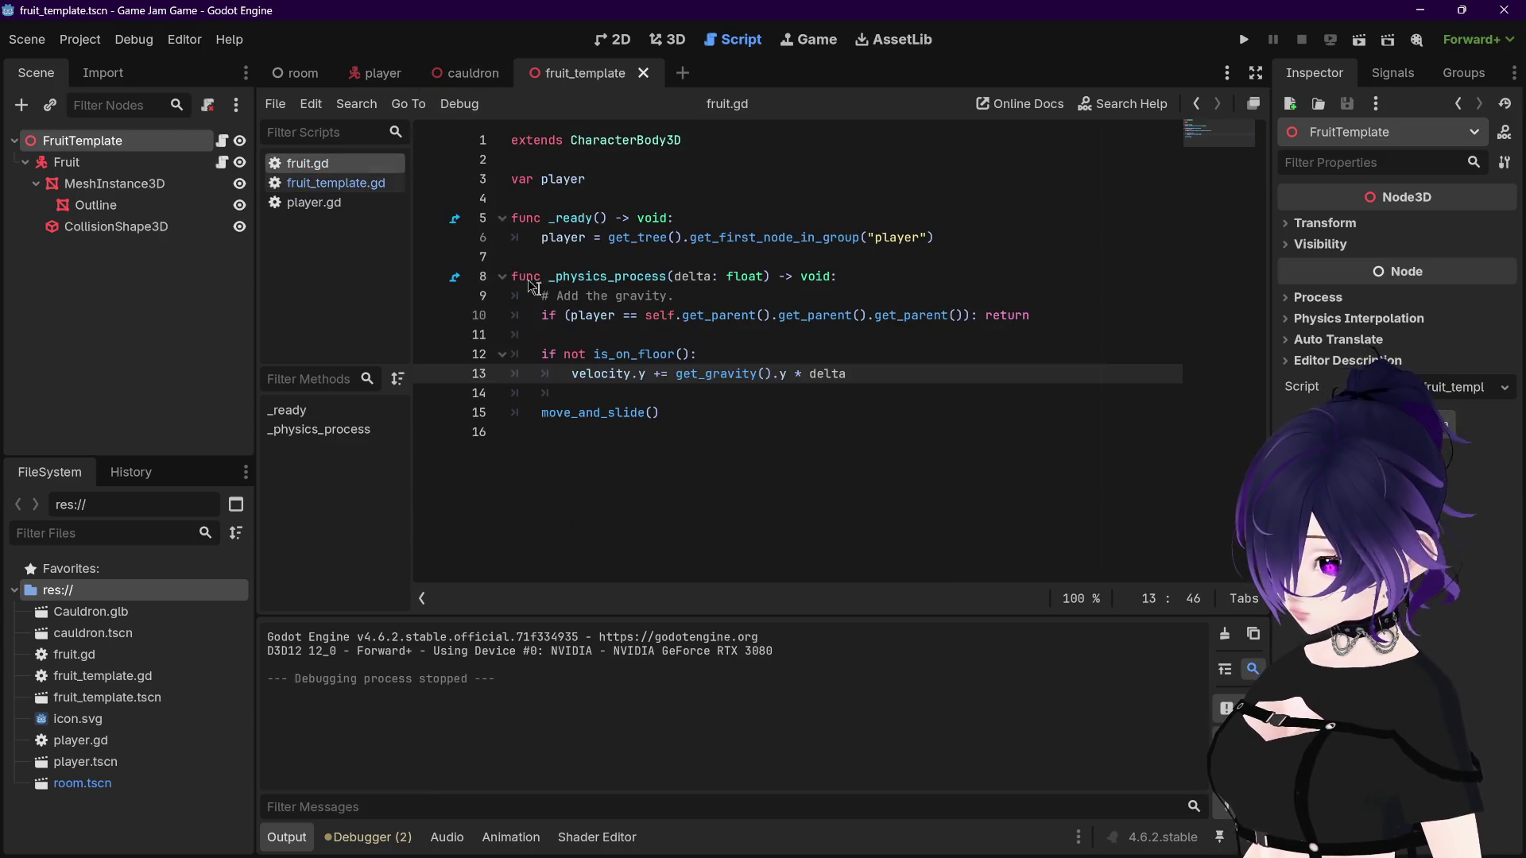
{"action": "left_click_drag", "start_coordinate": [511, 278], "coordinate": [754, 414]}
{"action": "left_click", "coordinate": [335, 183]}
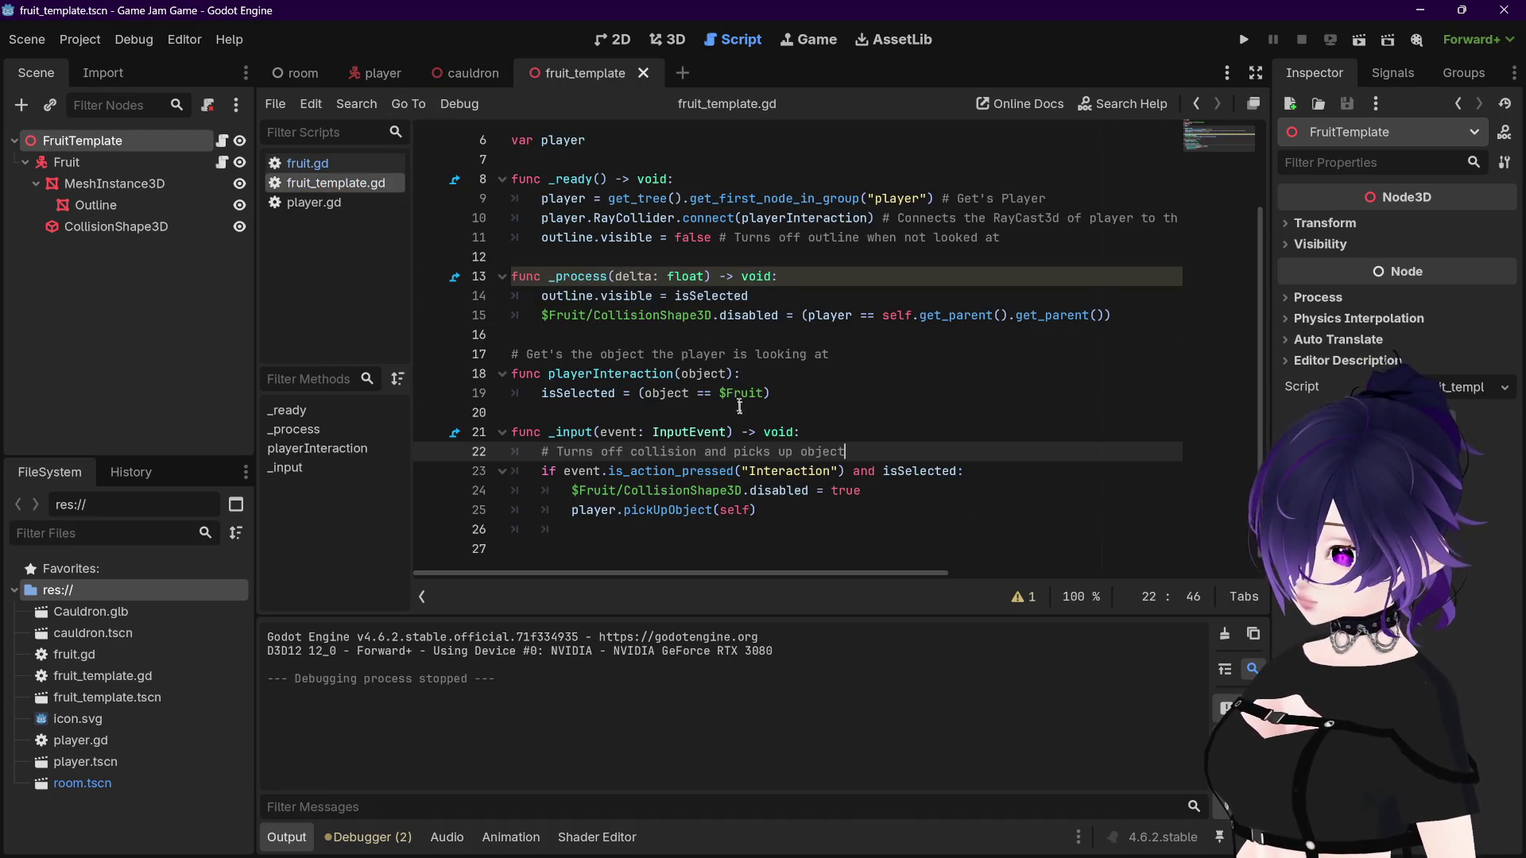
{"action": "left_click", "coordinate": [705, 548]}
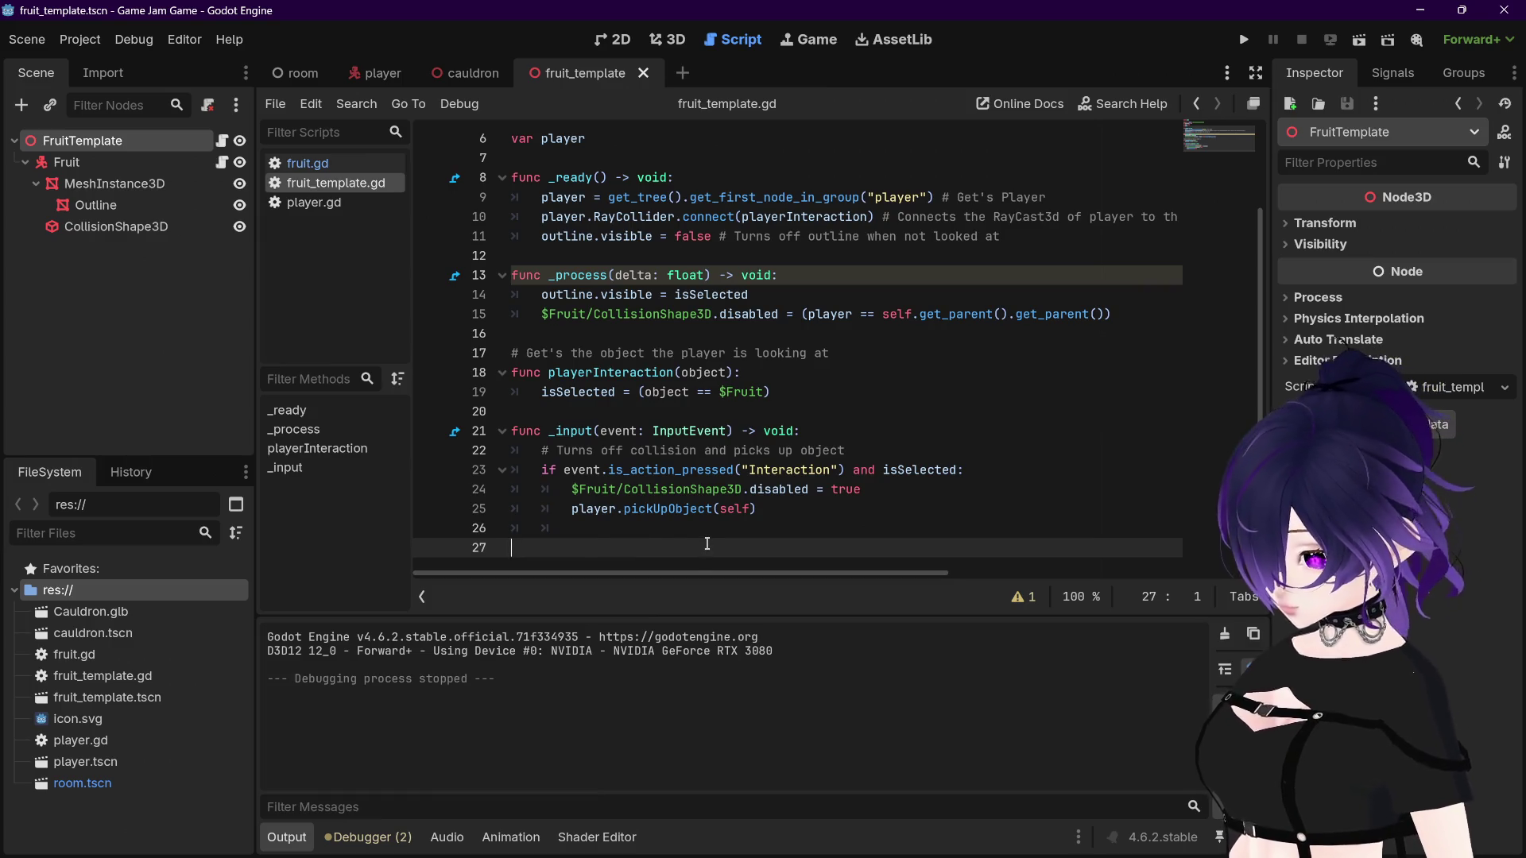
{"action": "key", "text": "ctrl+v"}
Step: Try removing the indentation on blank line 26 of fruit_template.gd, then undo it
{"action": "left_click", "coordinate": [573, 392]}
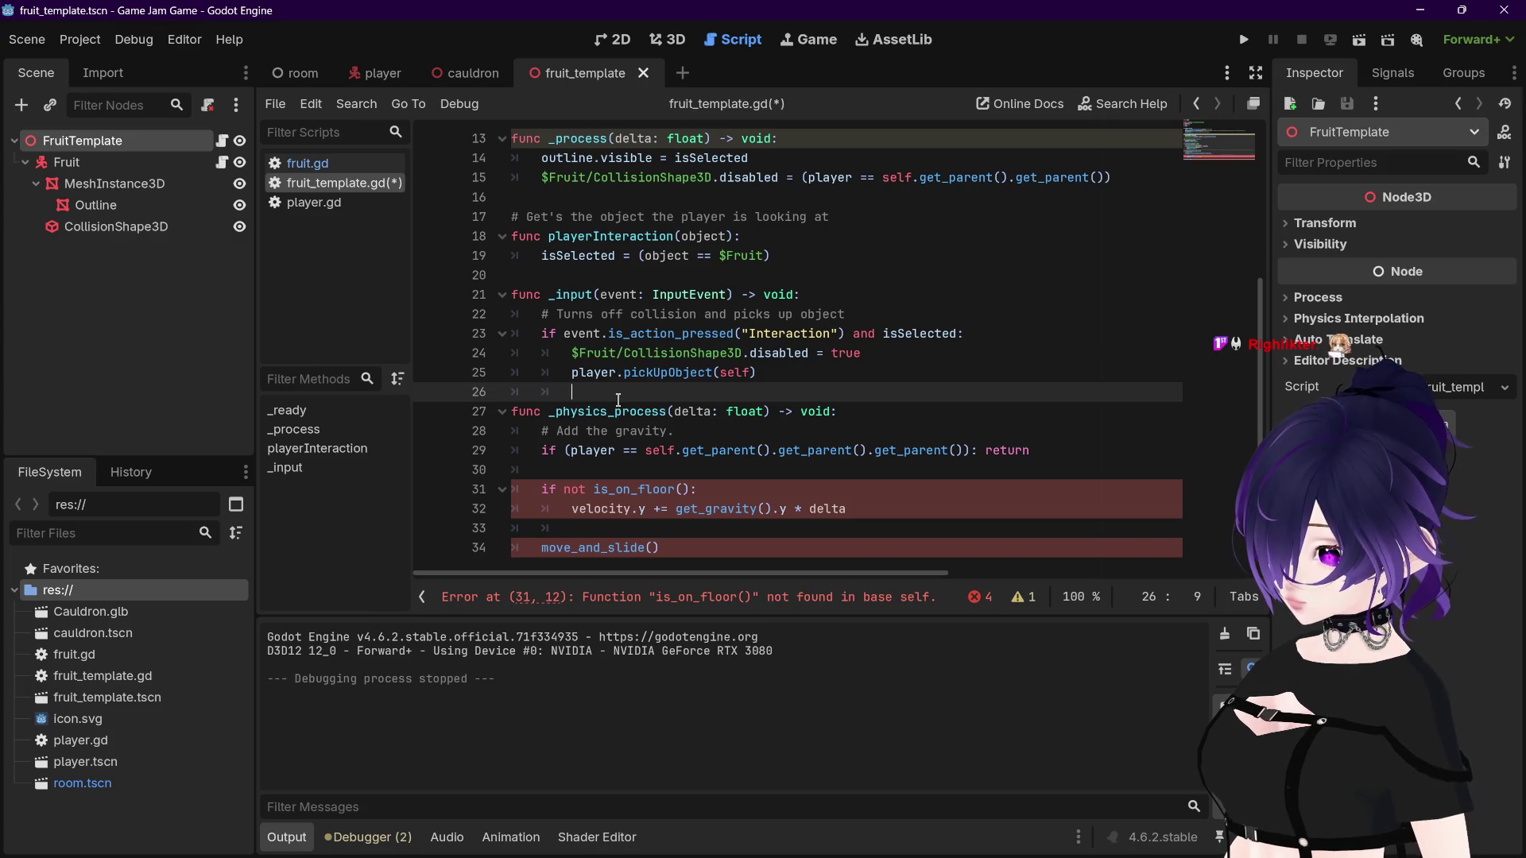
{"action": "key", "text": "BackSpace"}
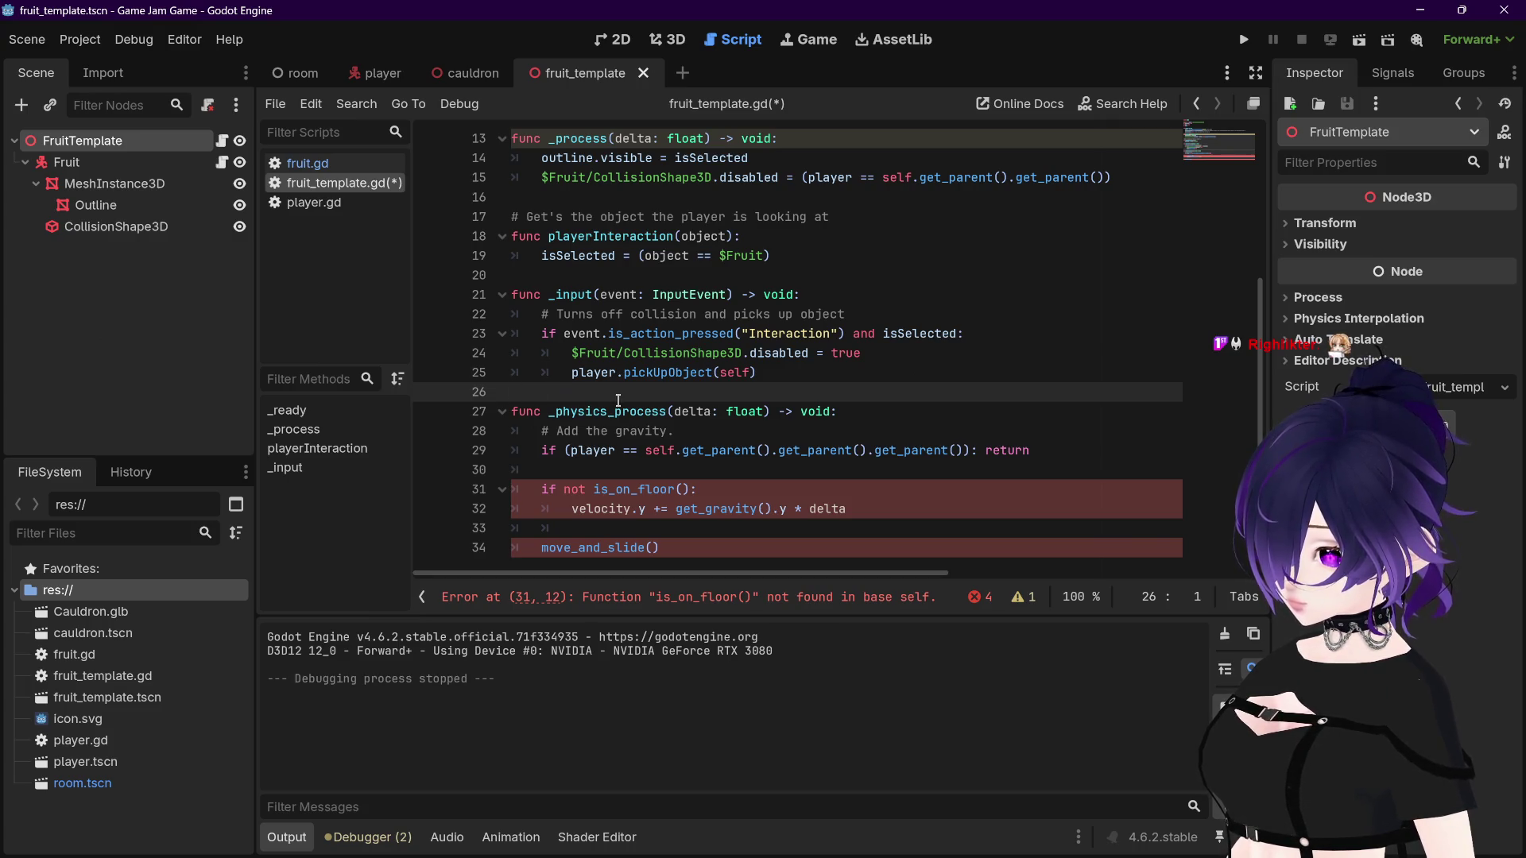
{"action": "key", "text": "BackSpace"}
{"action": "key", "text": "ctrl+z"}
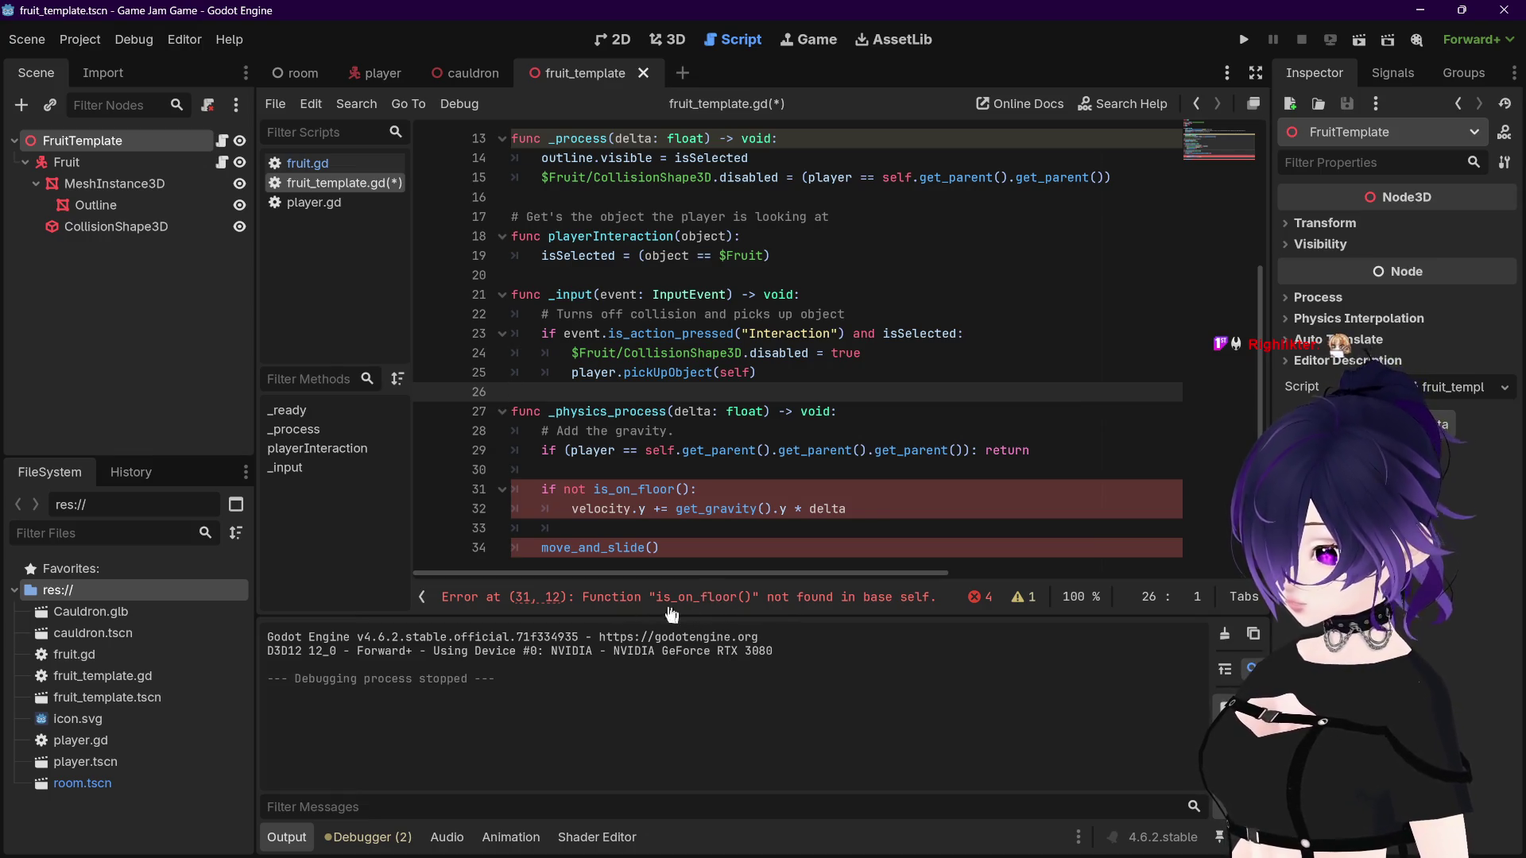
{"action": "scroll", "scroll_direction": "up", "scroll_amount": 3}
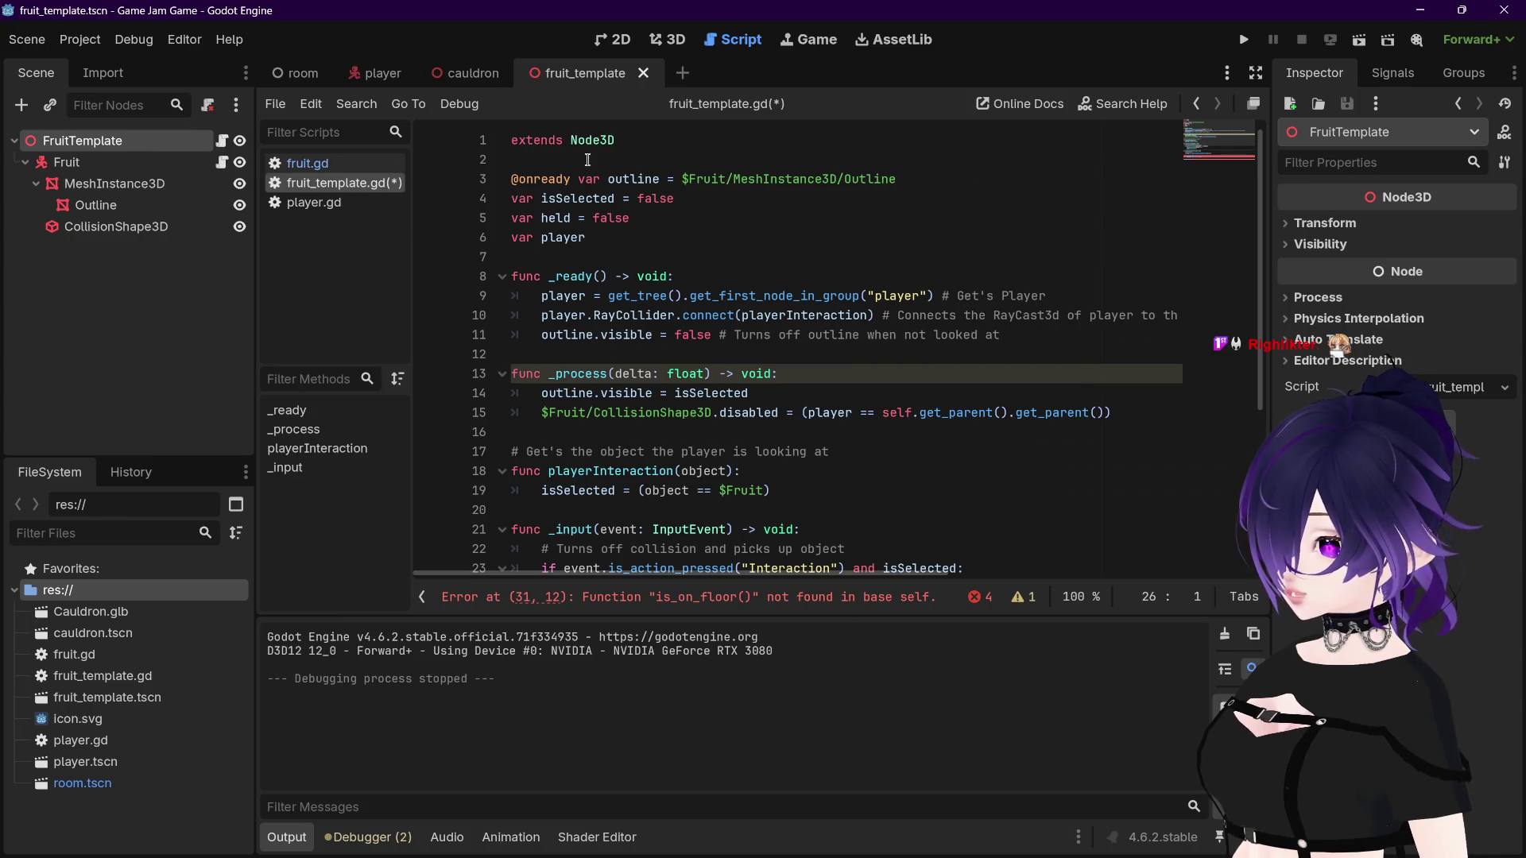
Step: Check fruit.gd's CharacterBody3D base class, then return to fruit_template.gd's flagged gravity code
{"action": "left_click", "coordinate": [592, 140]}
{"action": "left_click", "coordinate": [326, 167]}
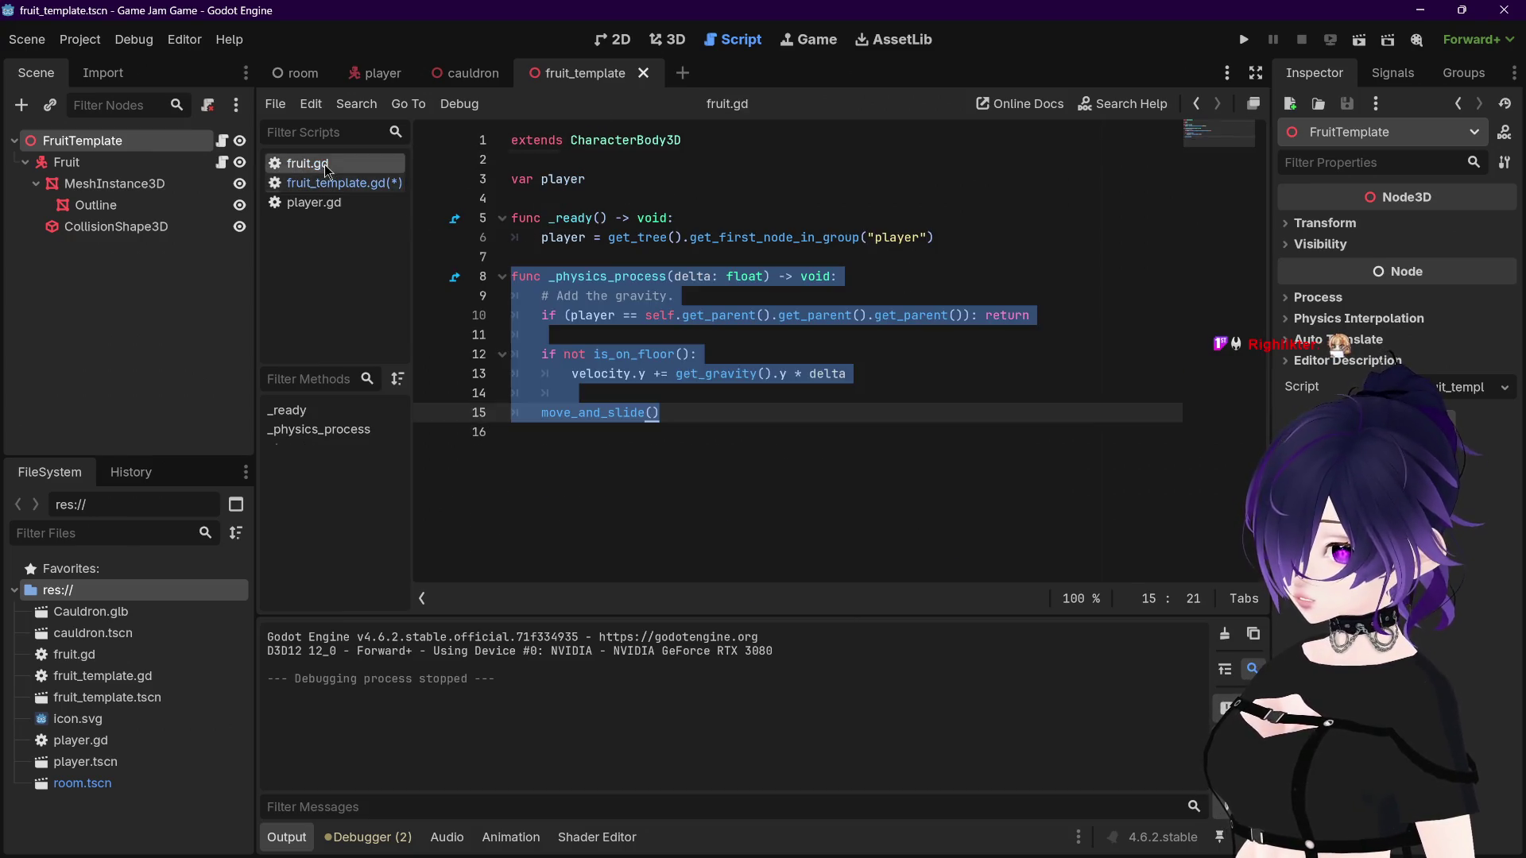
{"action": "left_click", "coordinate": [592, 147]}
{"action": "left_click_drag", "start_coordinate": [574, 142], "coordinate": [682, 153]}
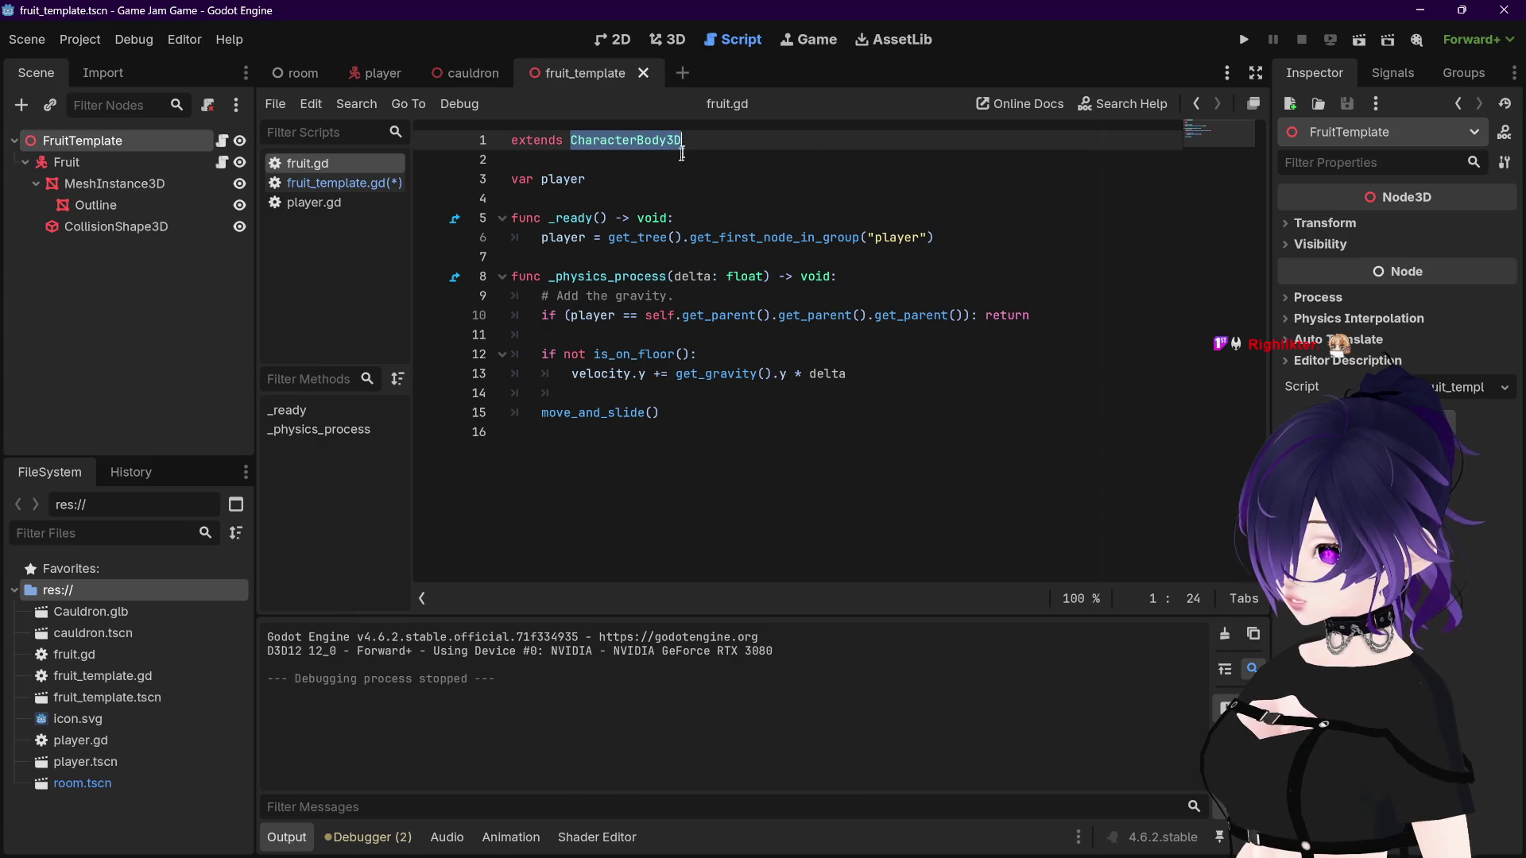
{"action": "left_click", "coordinate": [655, 153]}
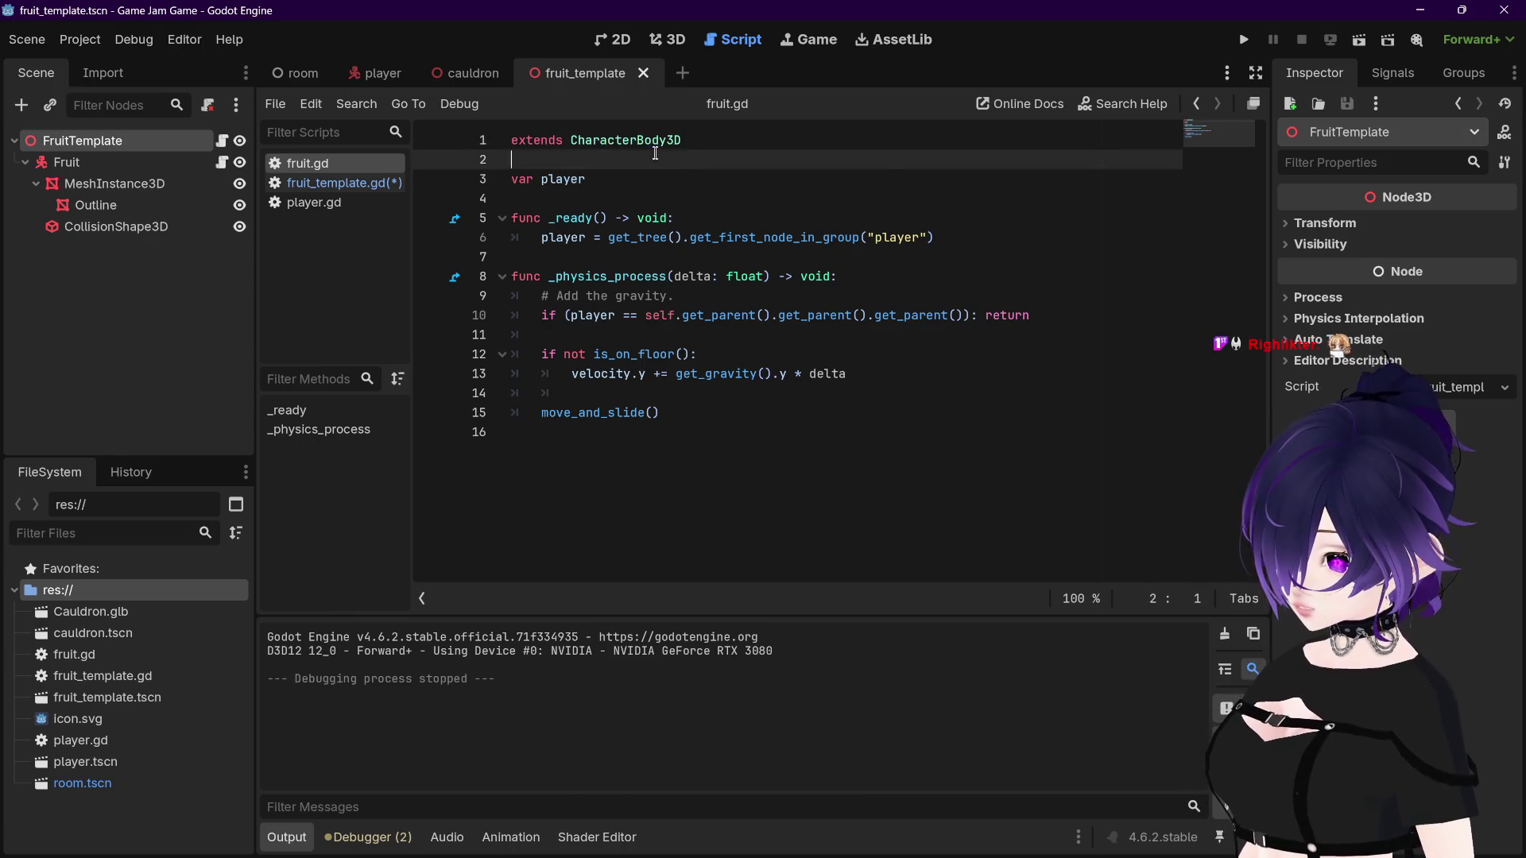
{"action": "left_click", "coordinate": [312, 184]}
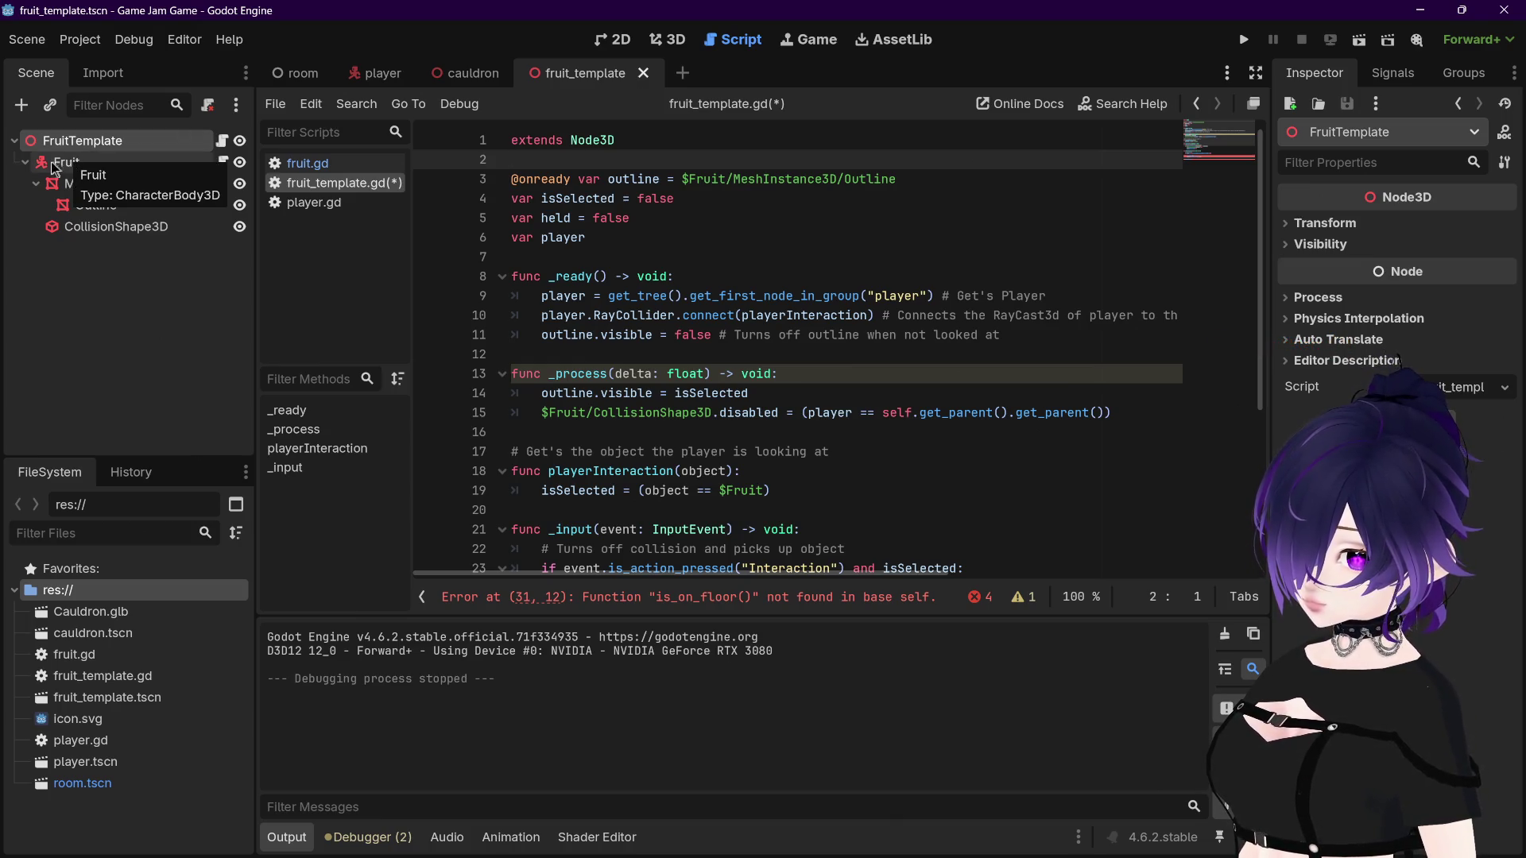
{"action": "scroll", "scroll_direction": "down", "scroll_amount": 3}
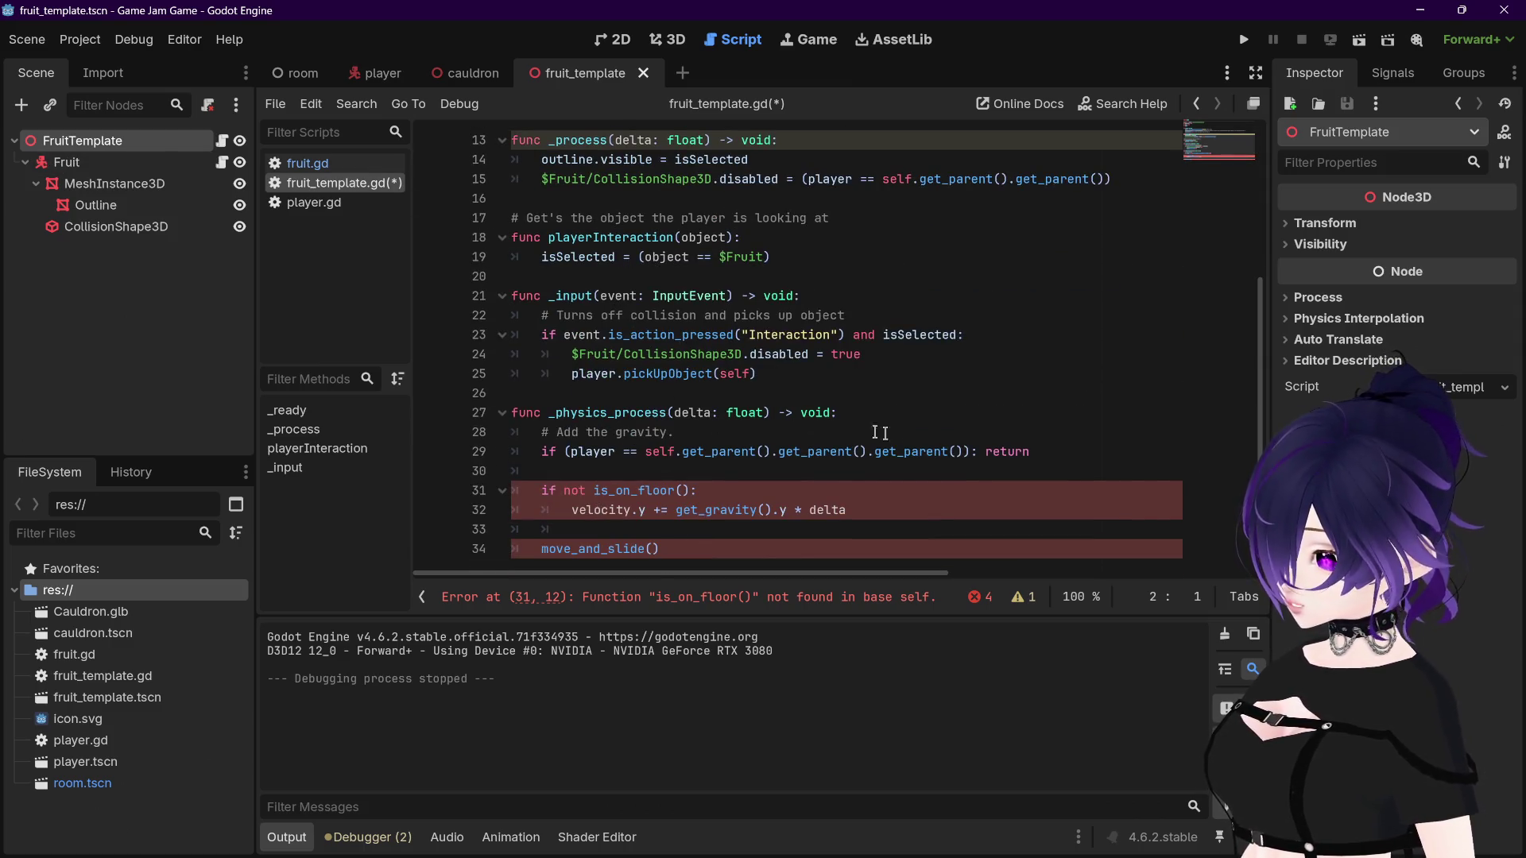
Step: Change line 31's check to $Fruit.is_on_floor(), fixing the $Furit typo
{"action": "left_click", "coordinate": [595, 489]}
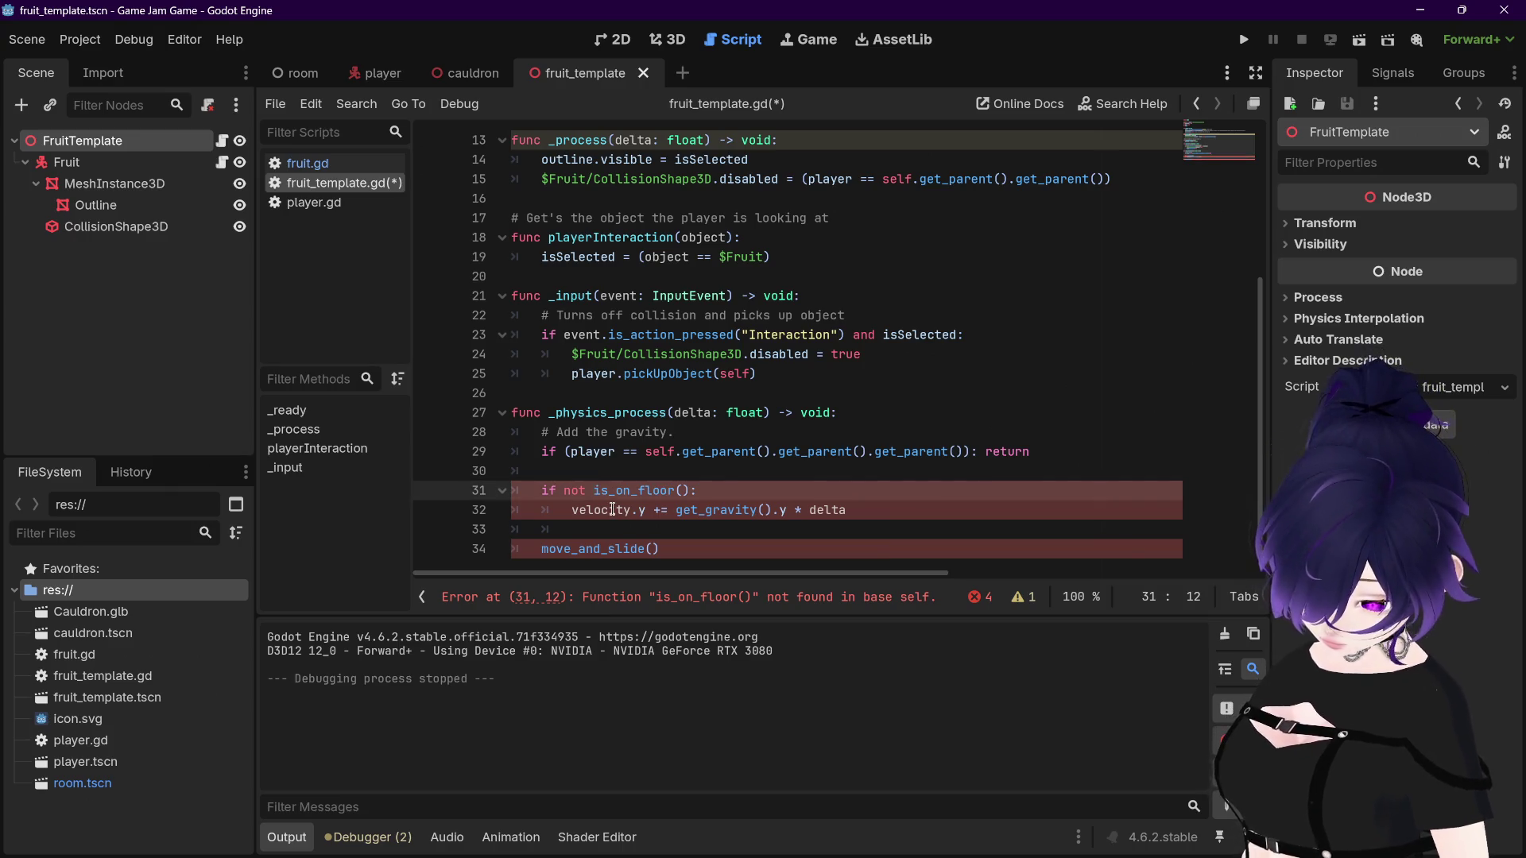
{"action": "type", "text": "$Fruit"}
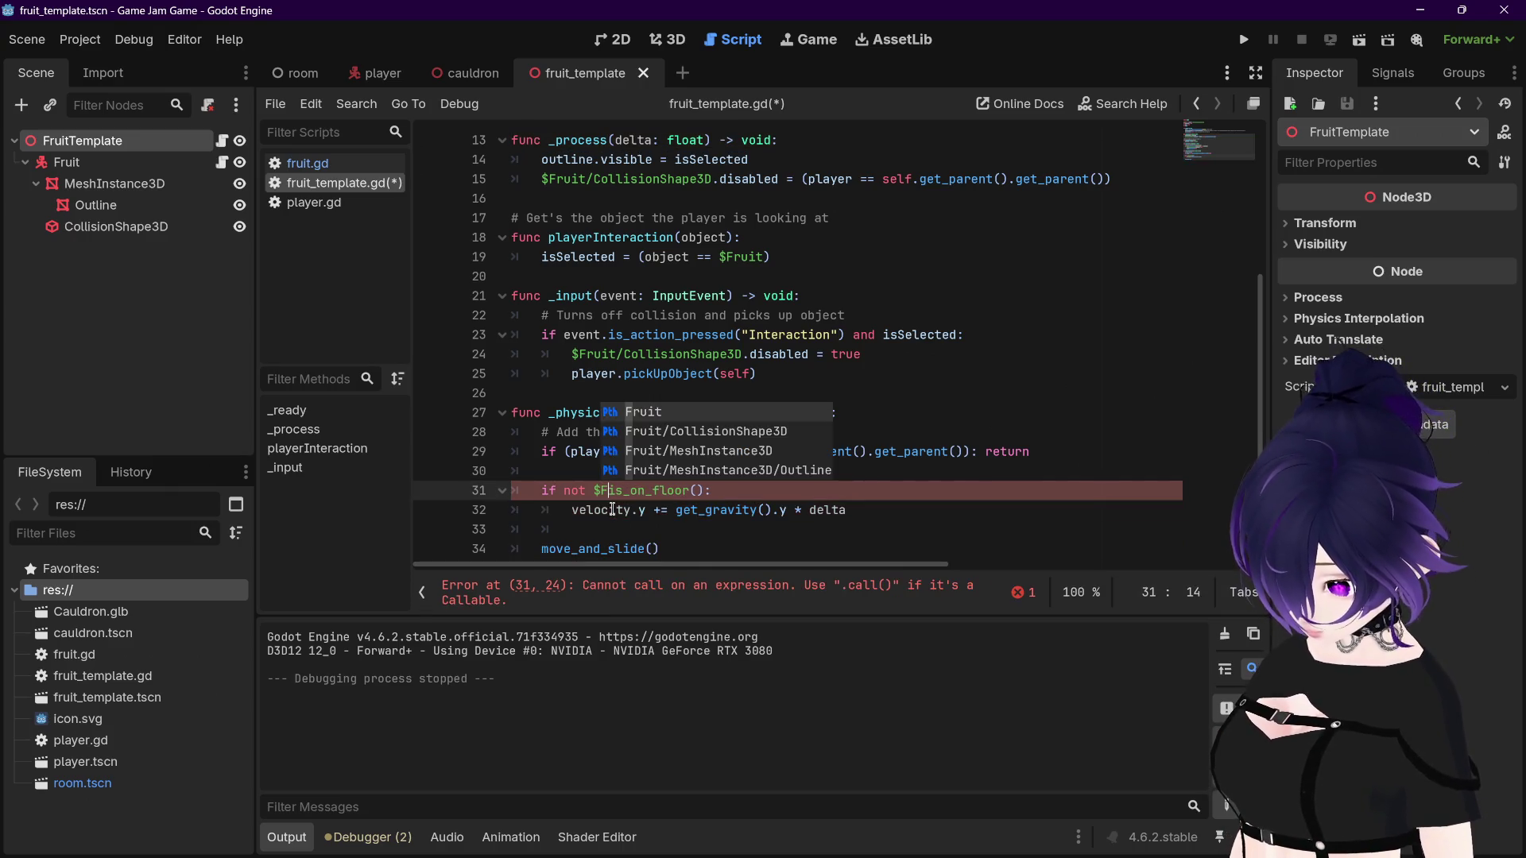
{"action": "type", "text": "."}
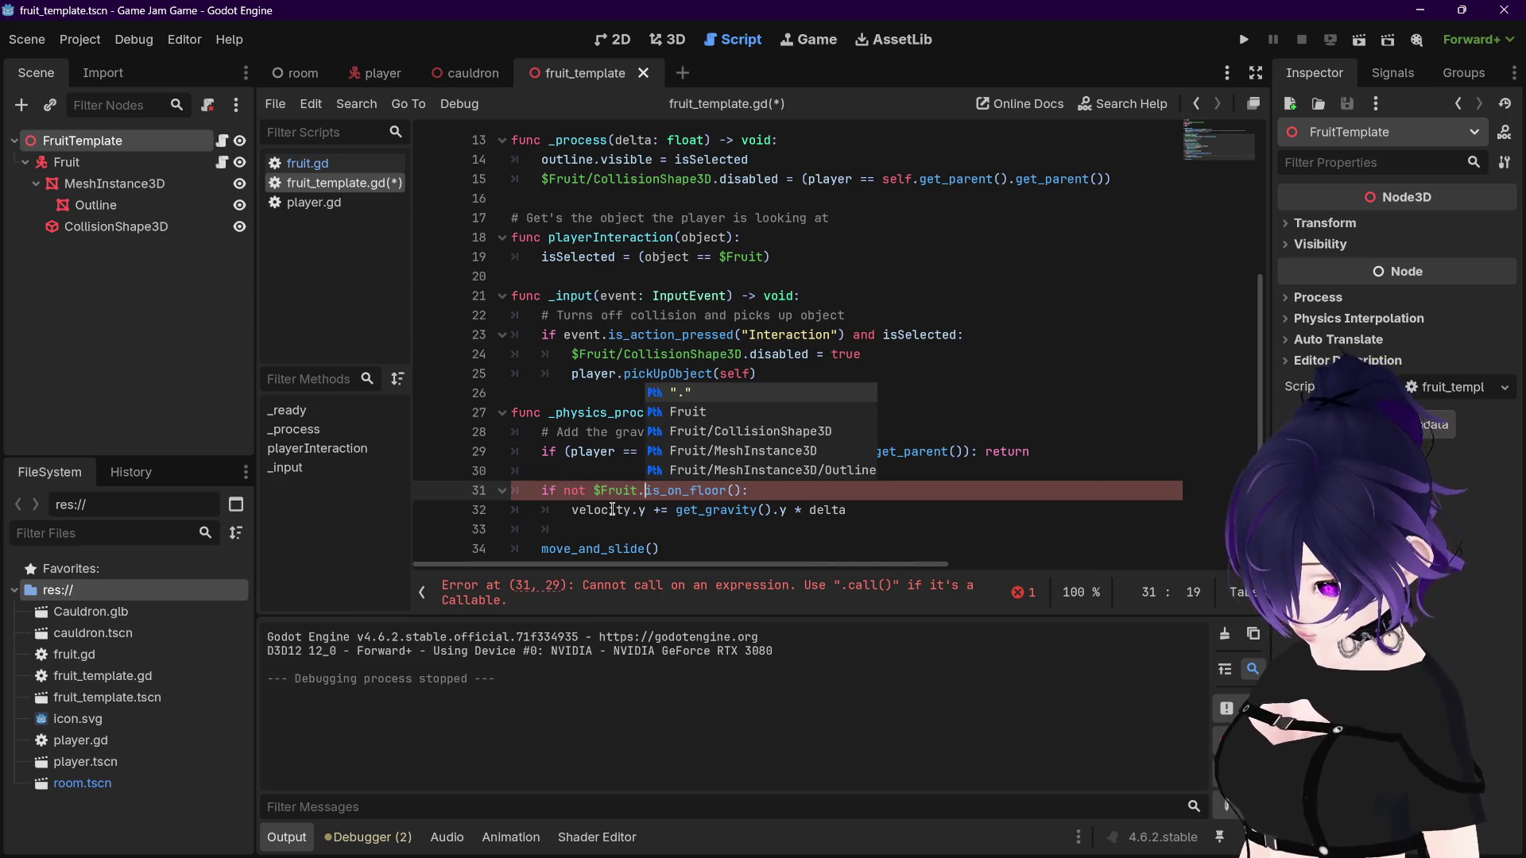
{"action": "left_click", "coordinate": [786, 487]}
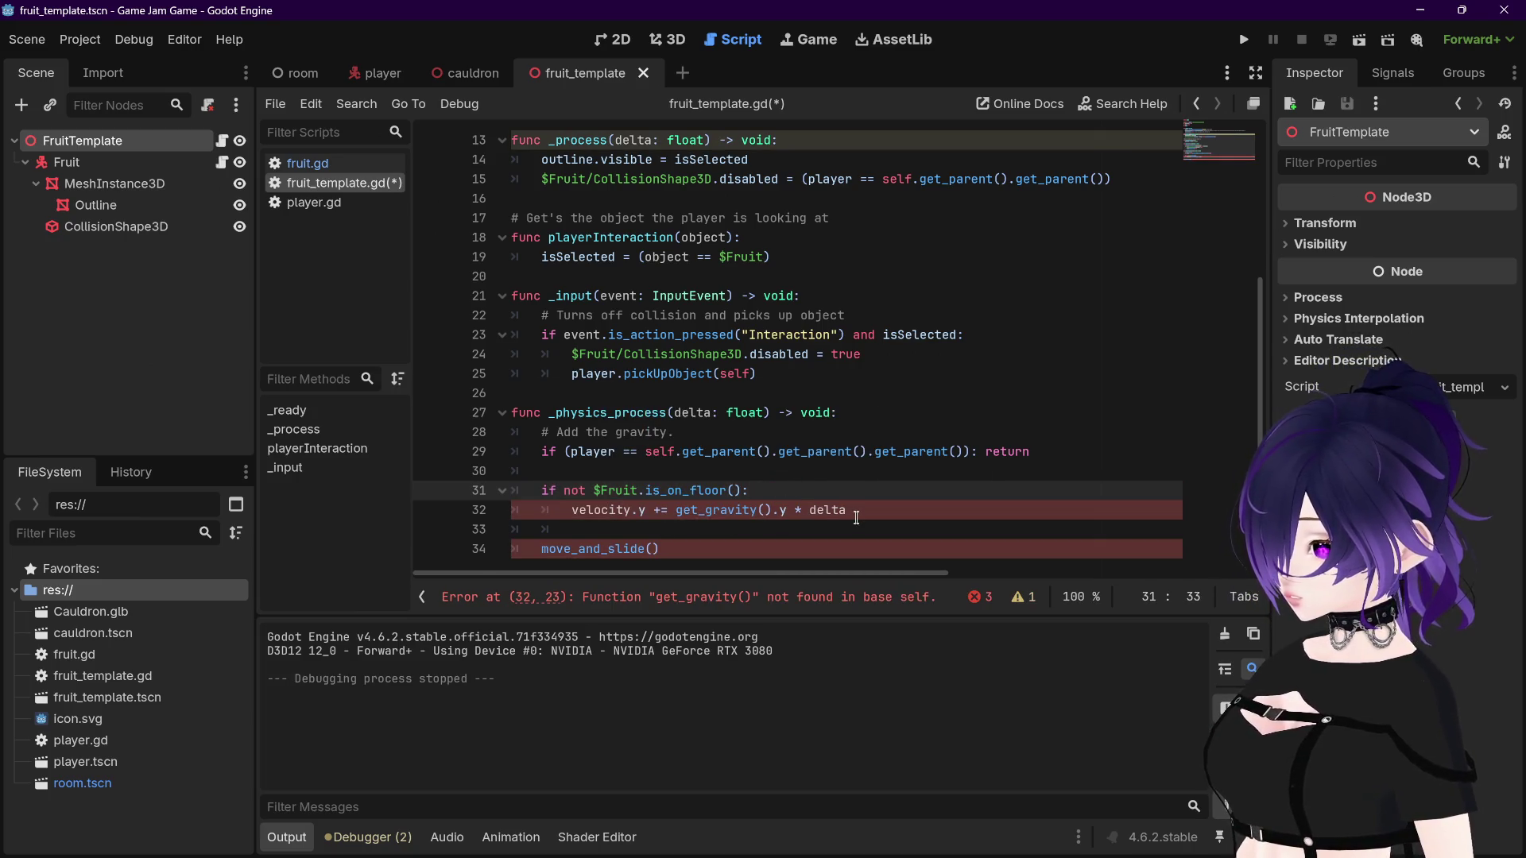
{"action": "key", "text": "ctrl+s"}
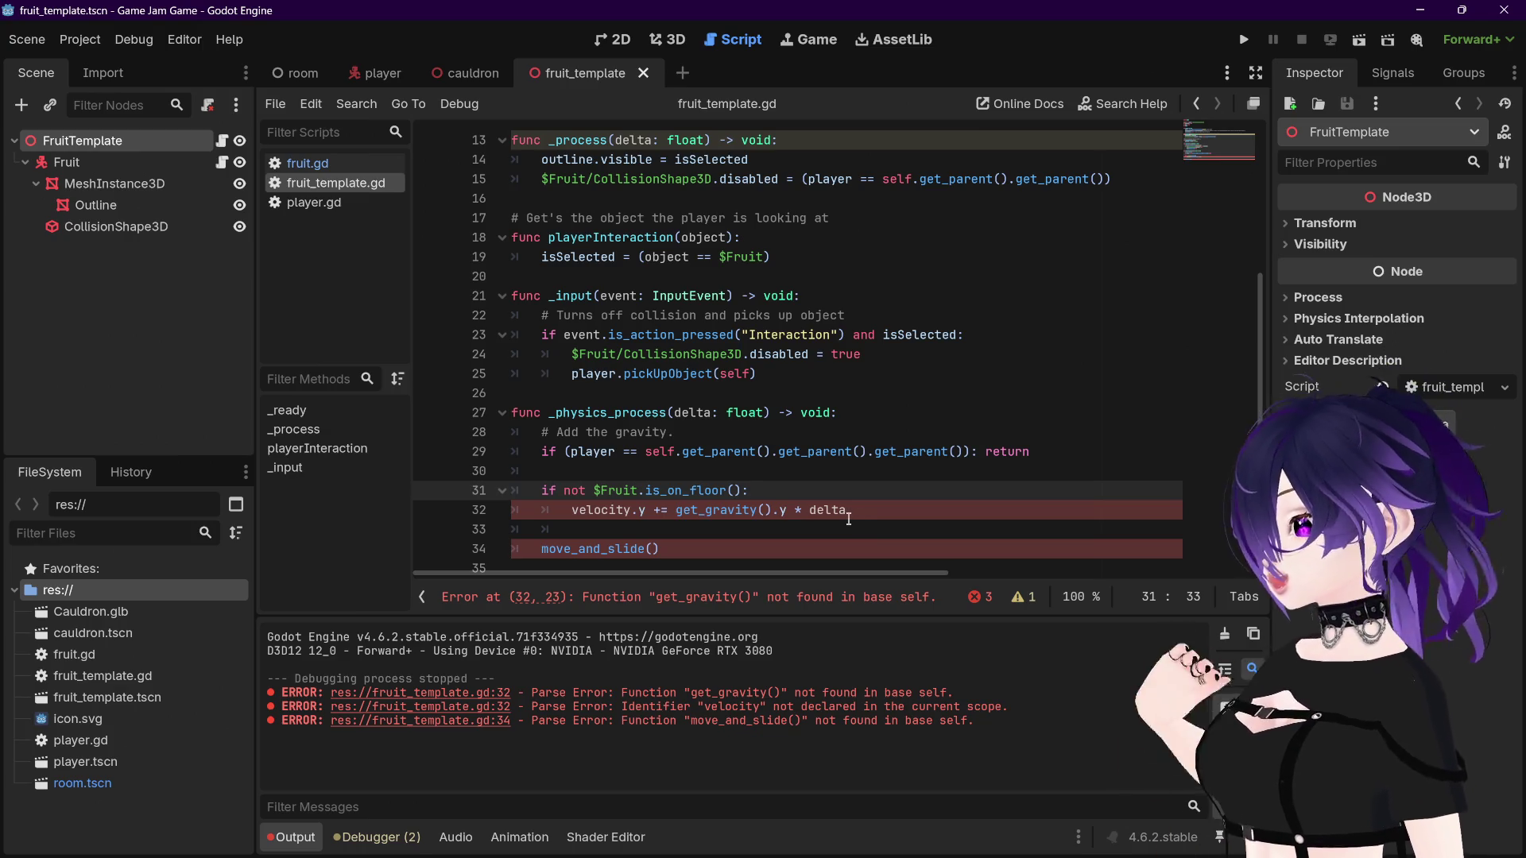
{"action": "key", "text": "Left"}
{"action": "key", "text": "Left"}
{"action": "key", "text": "Left"}
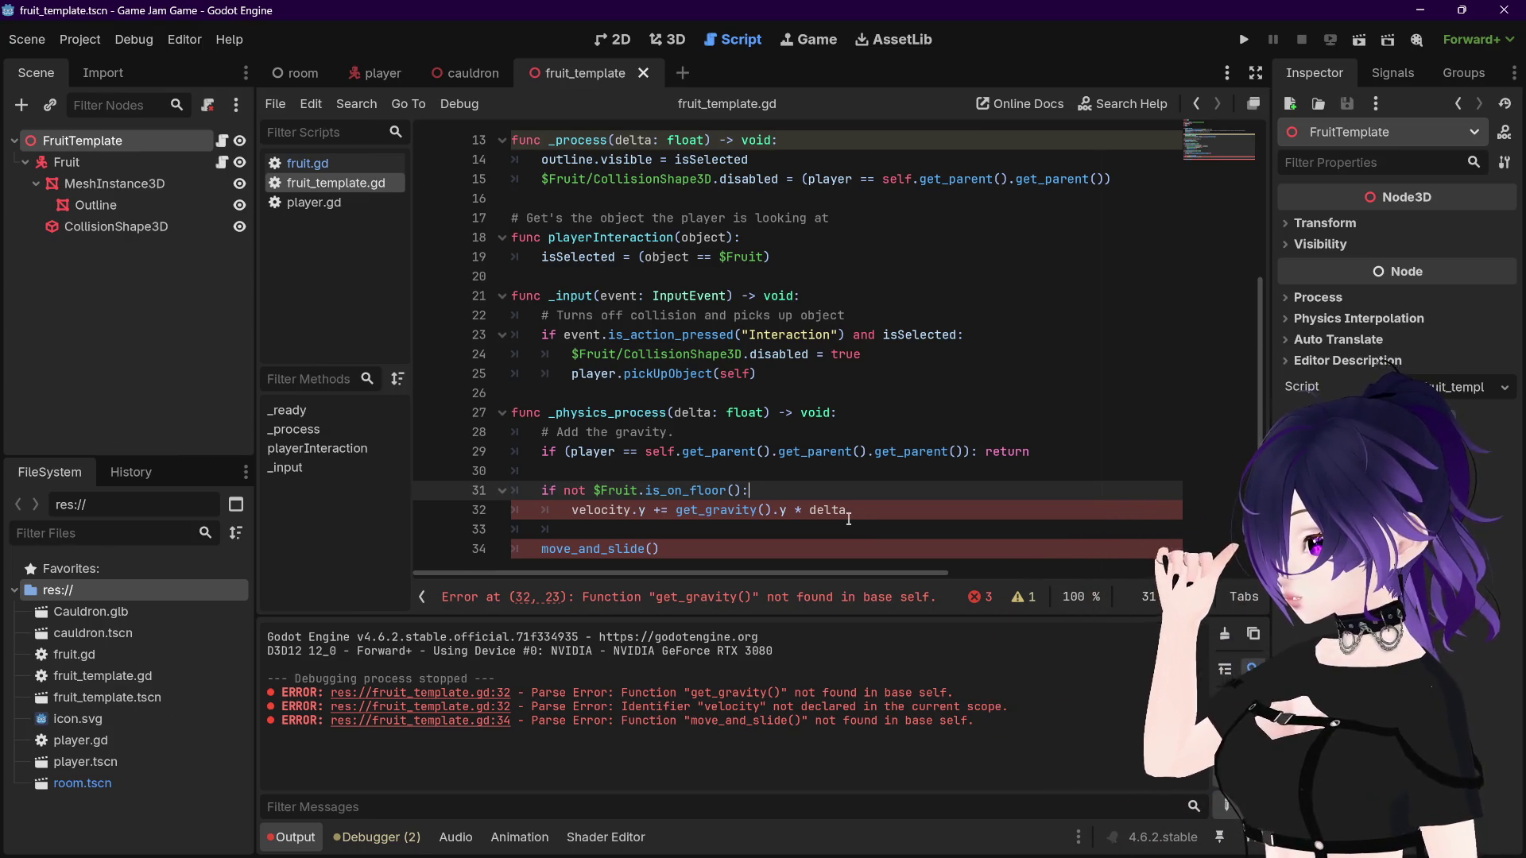
{"action": "key", "text": "BackSpace"}
{"action": "key", "text": "BackSpace"}
{"action": "key", "text": "BackSpace"}
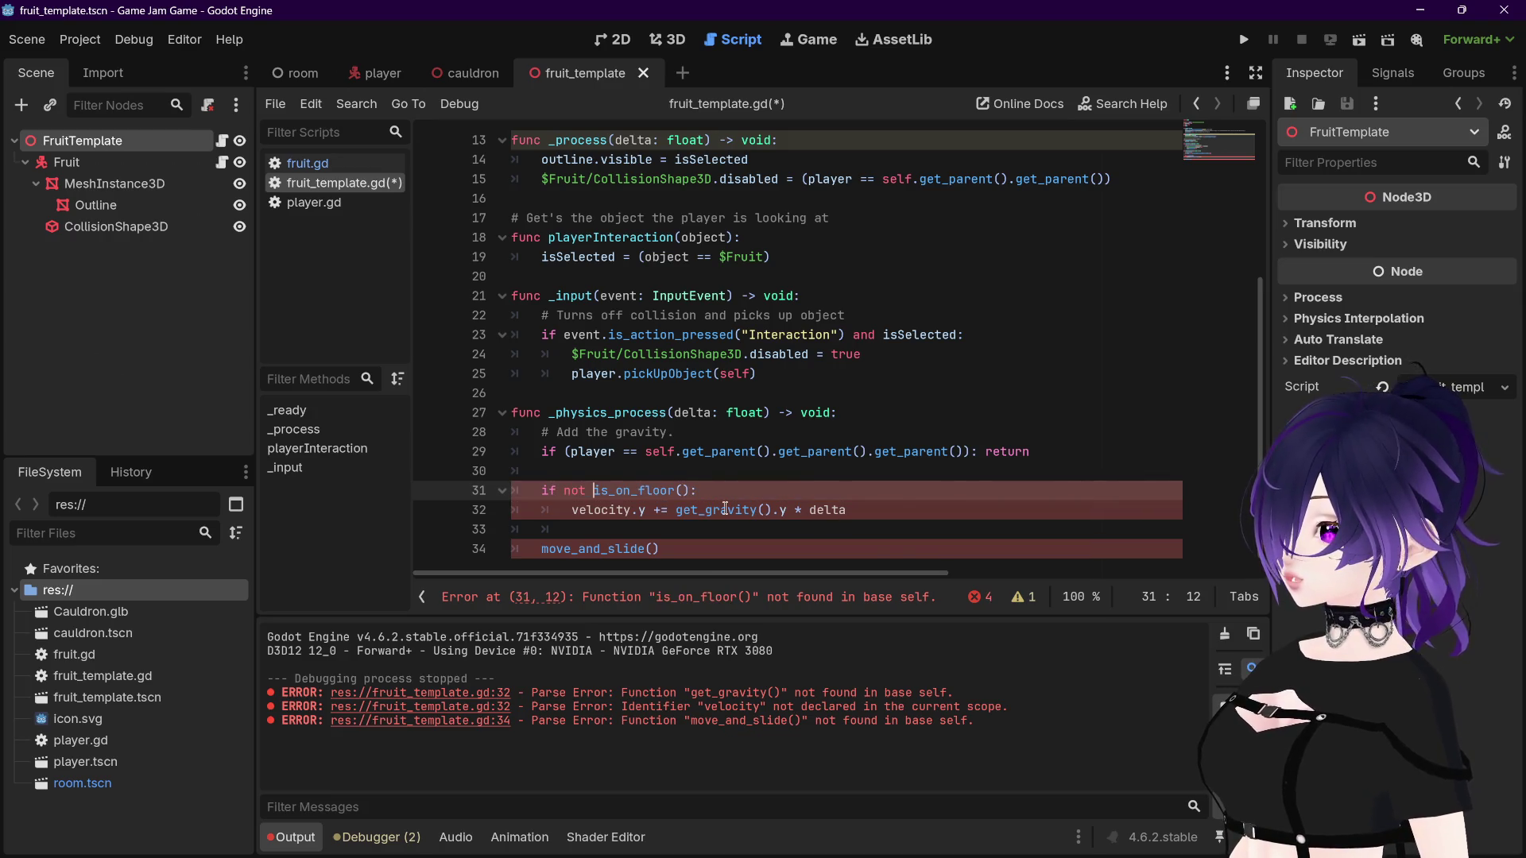
{"action": "type", "text": "$Fu"}
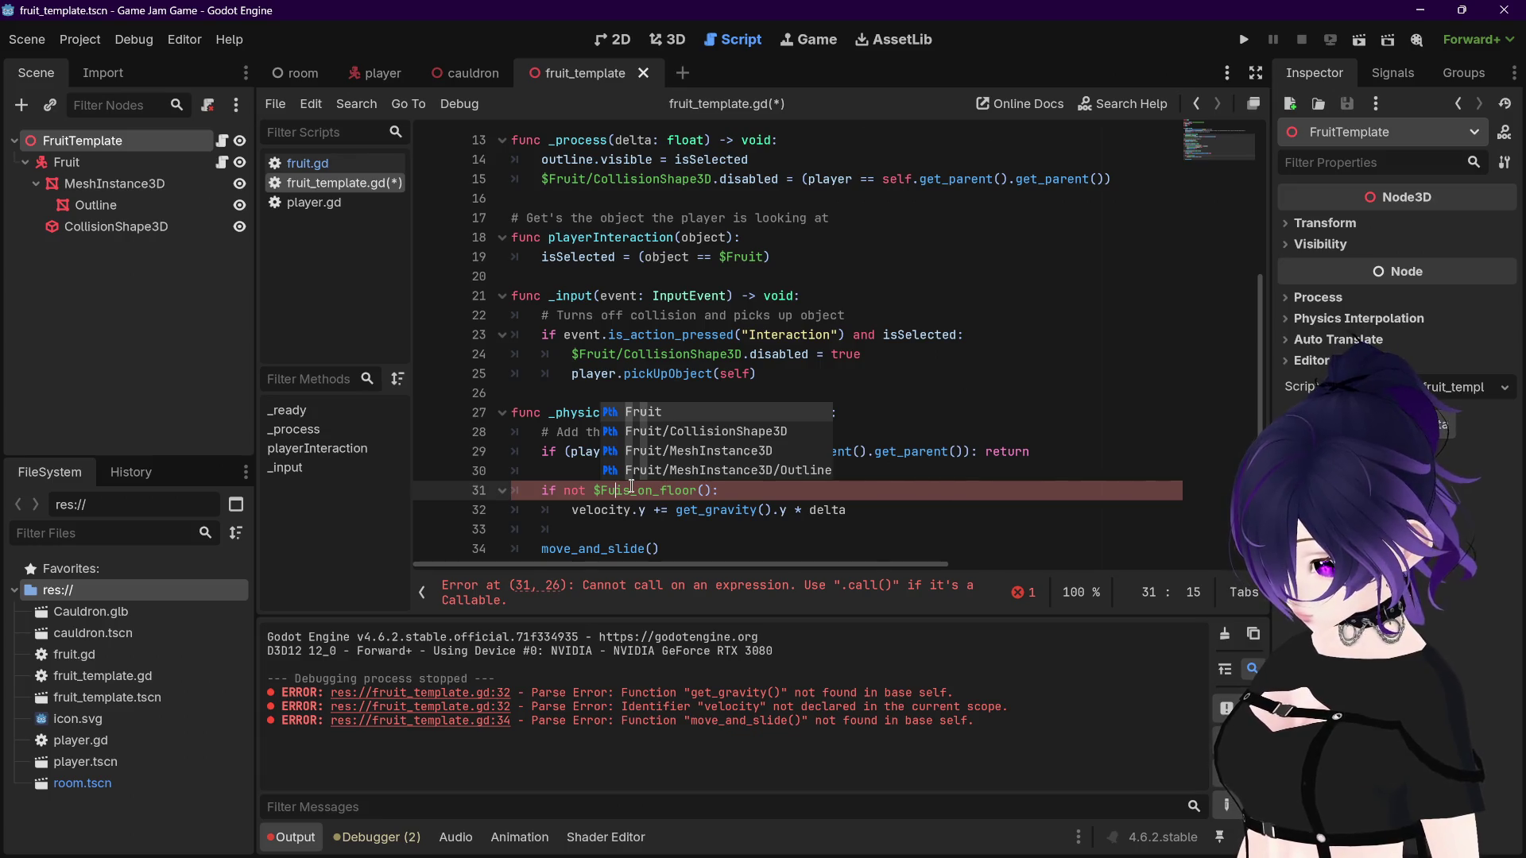
{"action": "type", "text": "rit"}
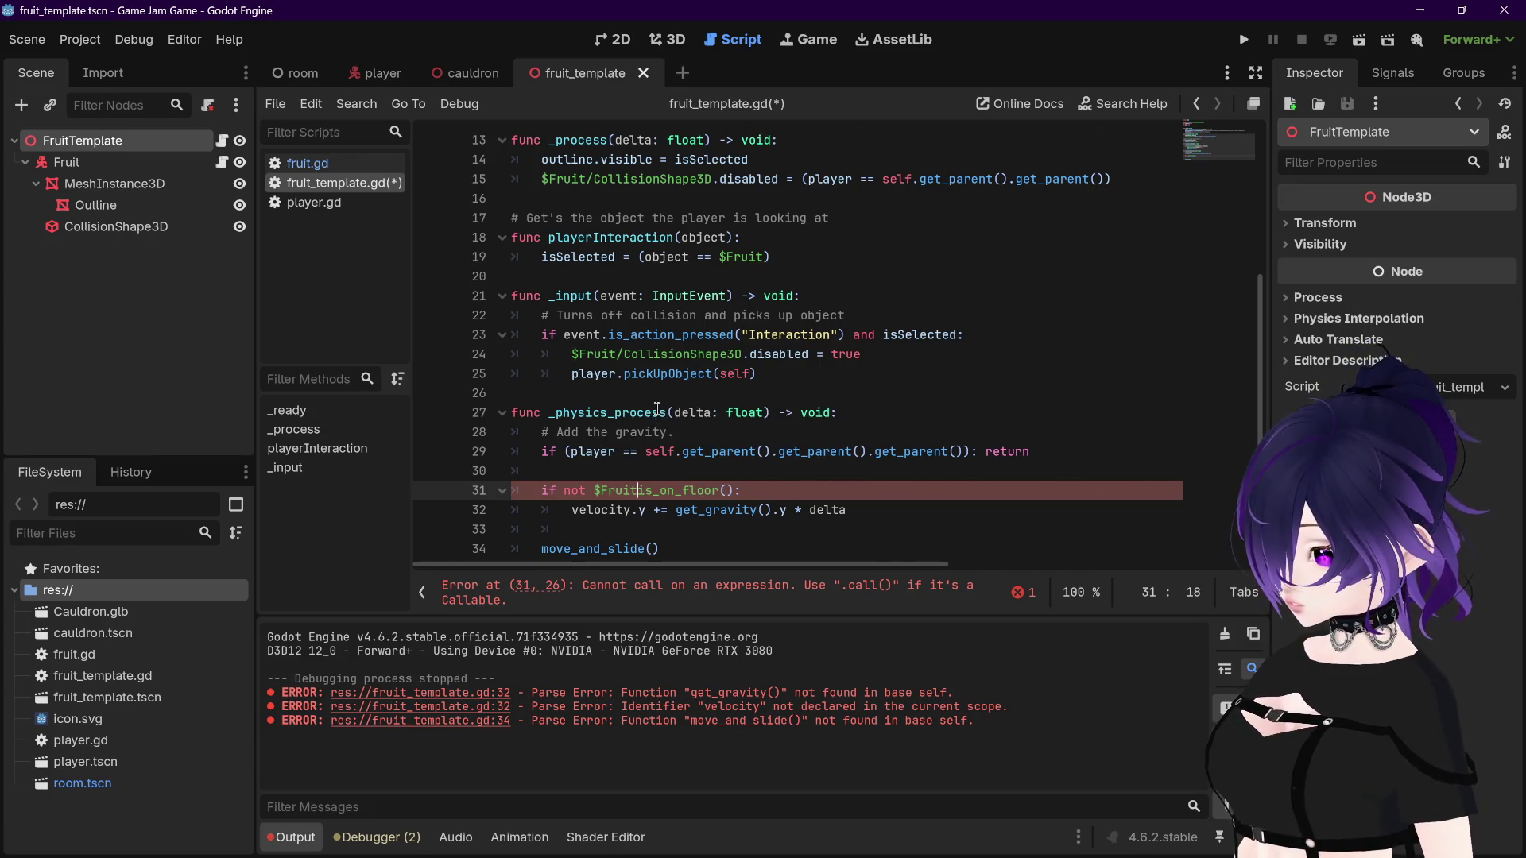
{"action": "left_click", "coordinate": [881, 510]}
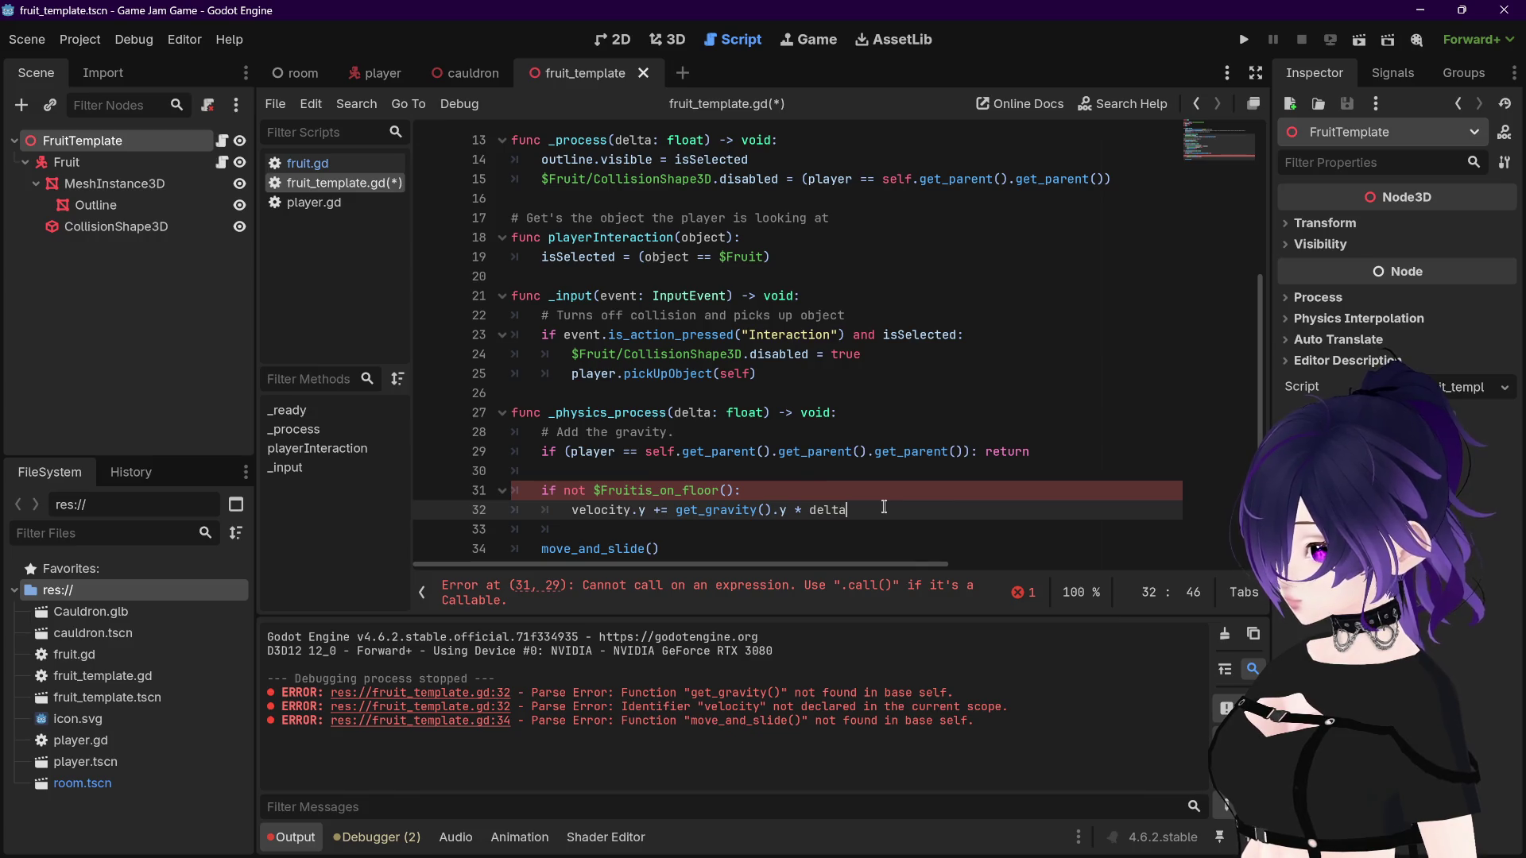
{"action": "left_click", "coordinate": [642, 493]}
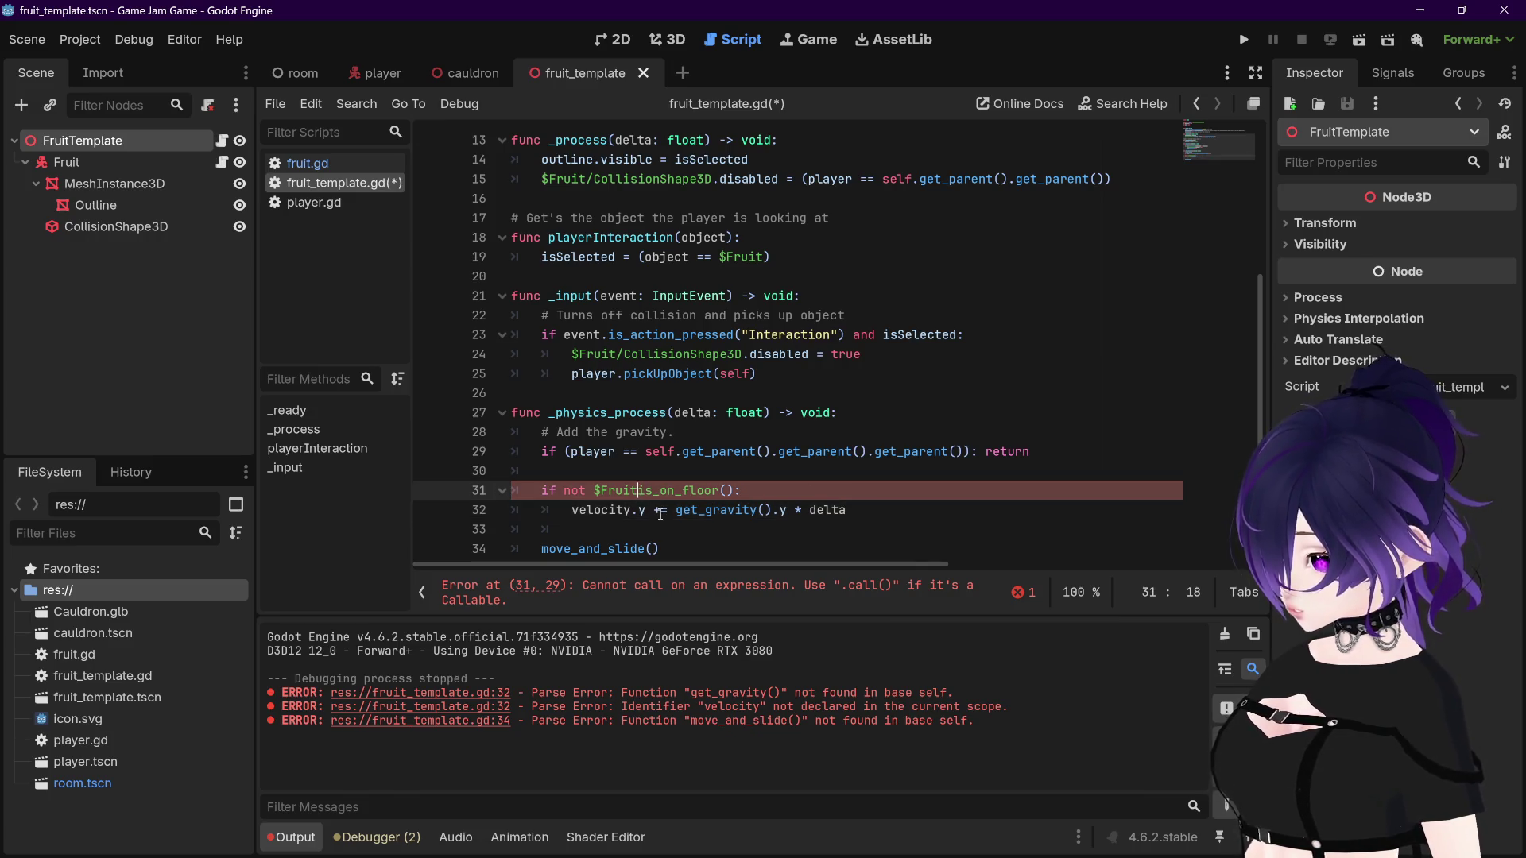
{"action": "type", "text": "."}
{"action": "left_click", "coordinate": [801, 494]}
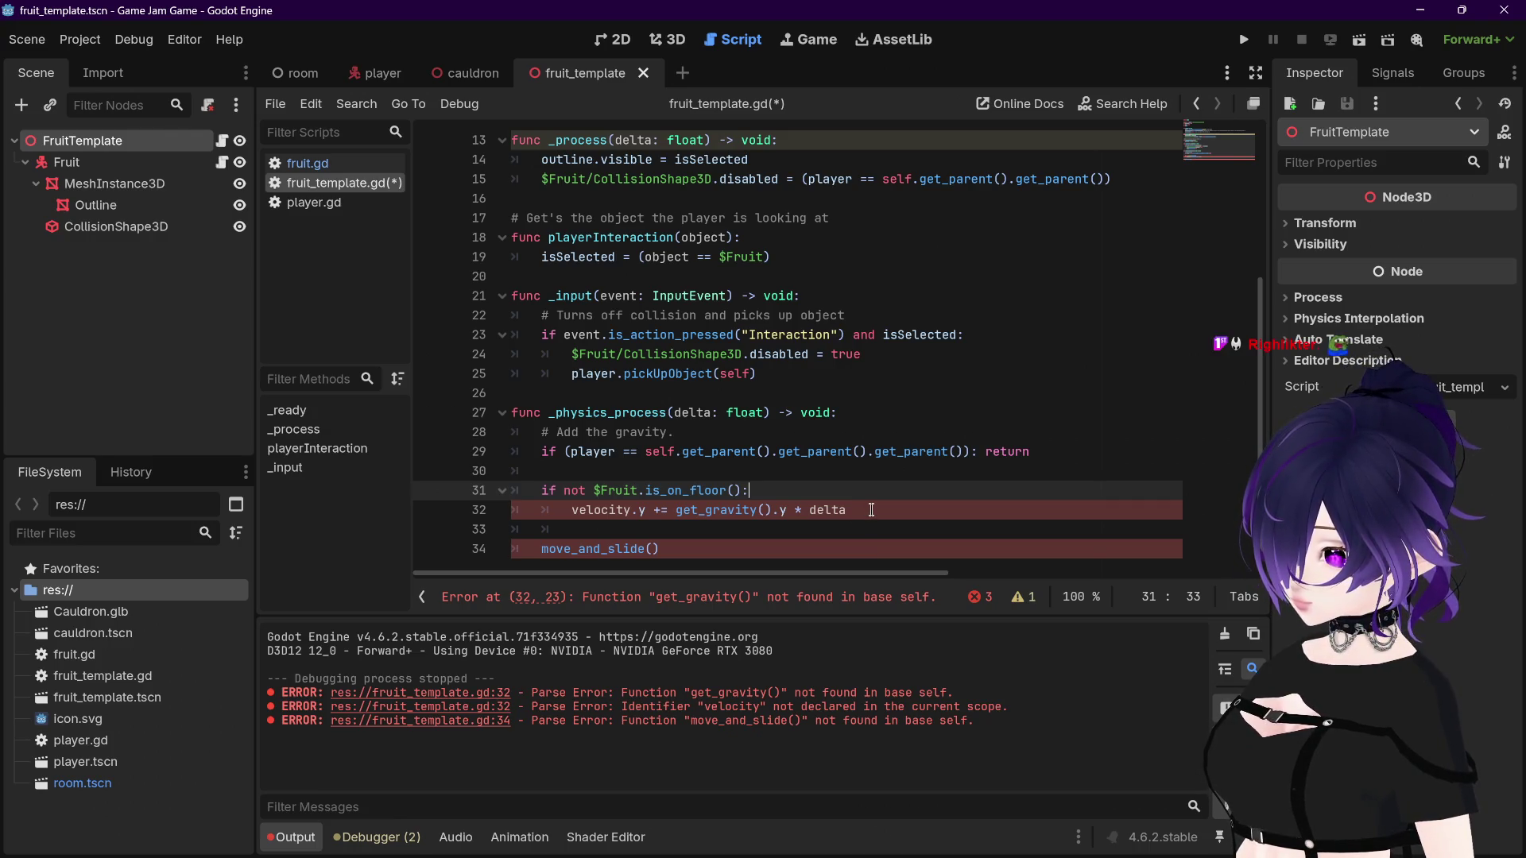
Step: Add var gravity = ProjectSettings.get_setting("physics/3d/default_gravity") on line 4 and save
{"action": "scroll", "scroll_direction": "up", "scroll_amount": 3}
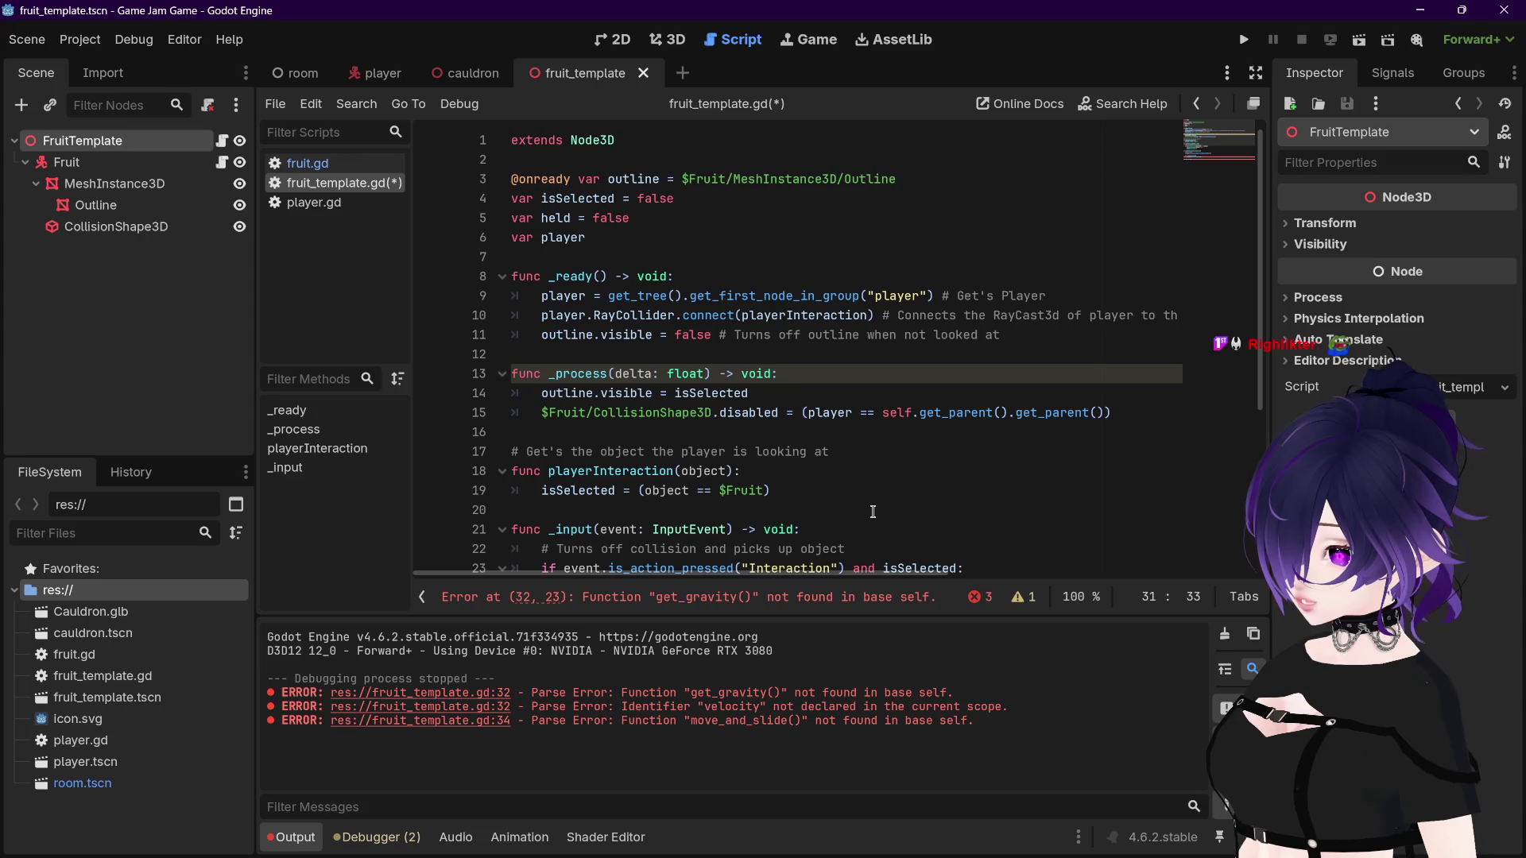
{"action": "left_click", "coordinate": [921, 183]}
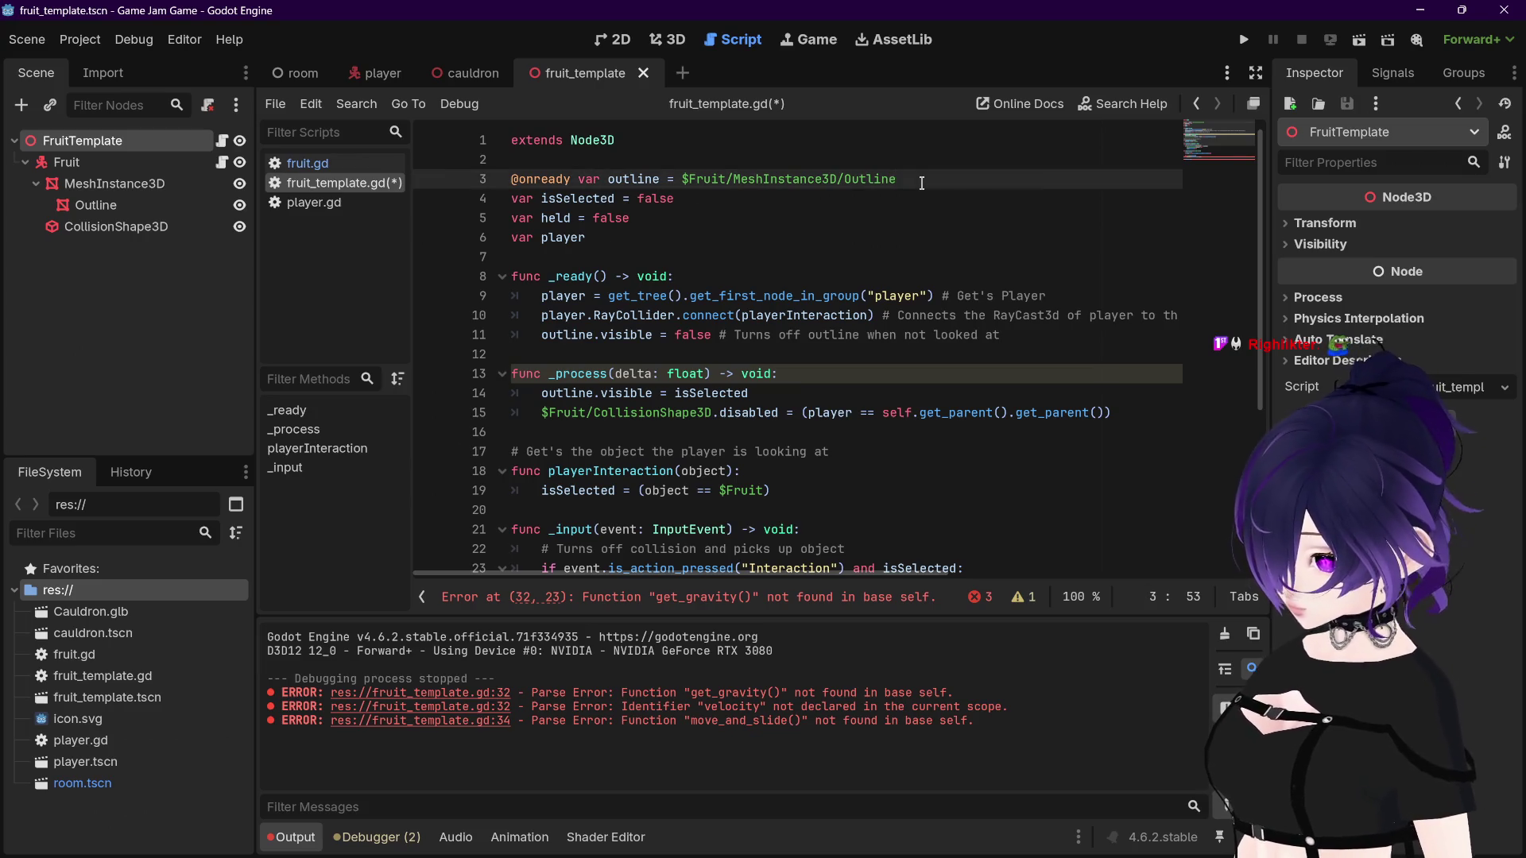
{"action": "key", "text": "Return"}
{"action": "type", "text": "var gra"}
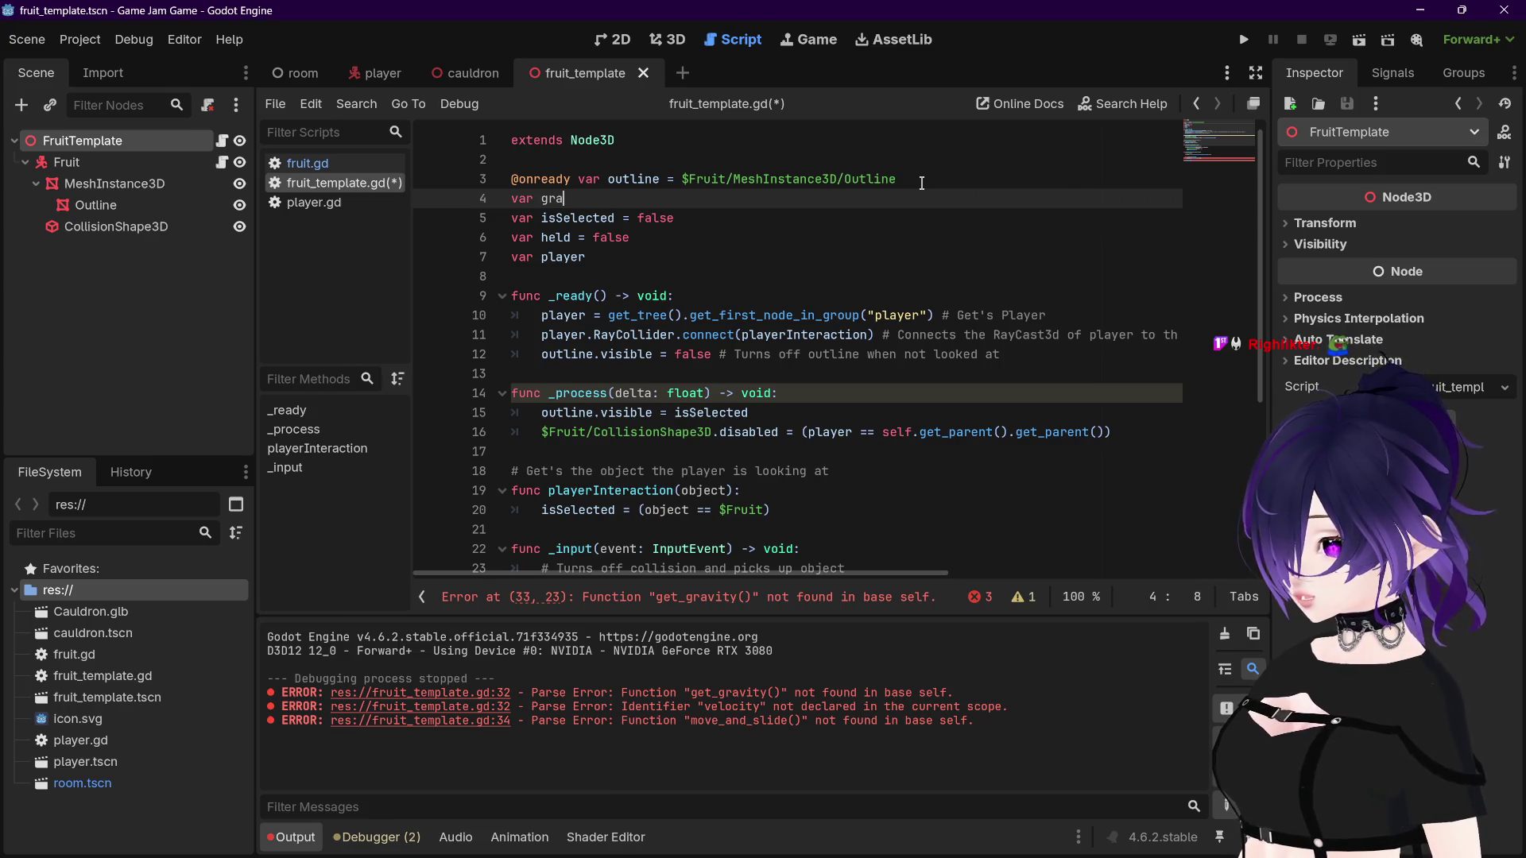
{"action": "type", "text": "vity"}
{"action": "type", "text": " = "}
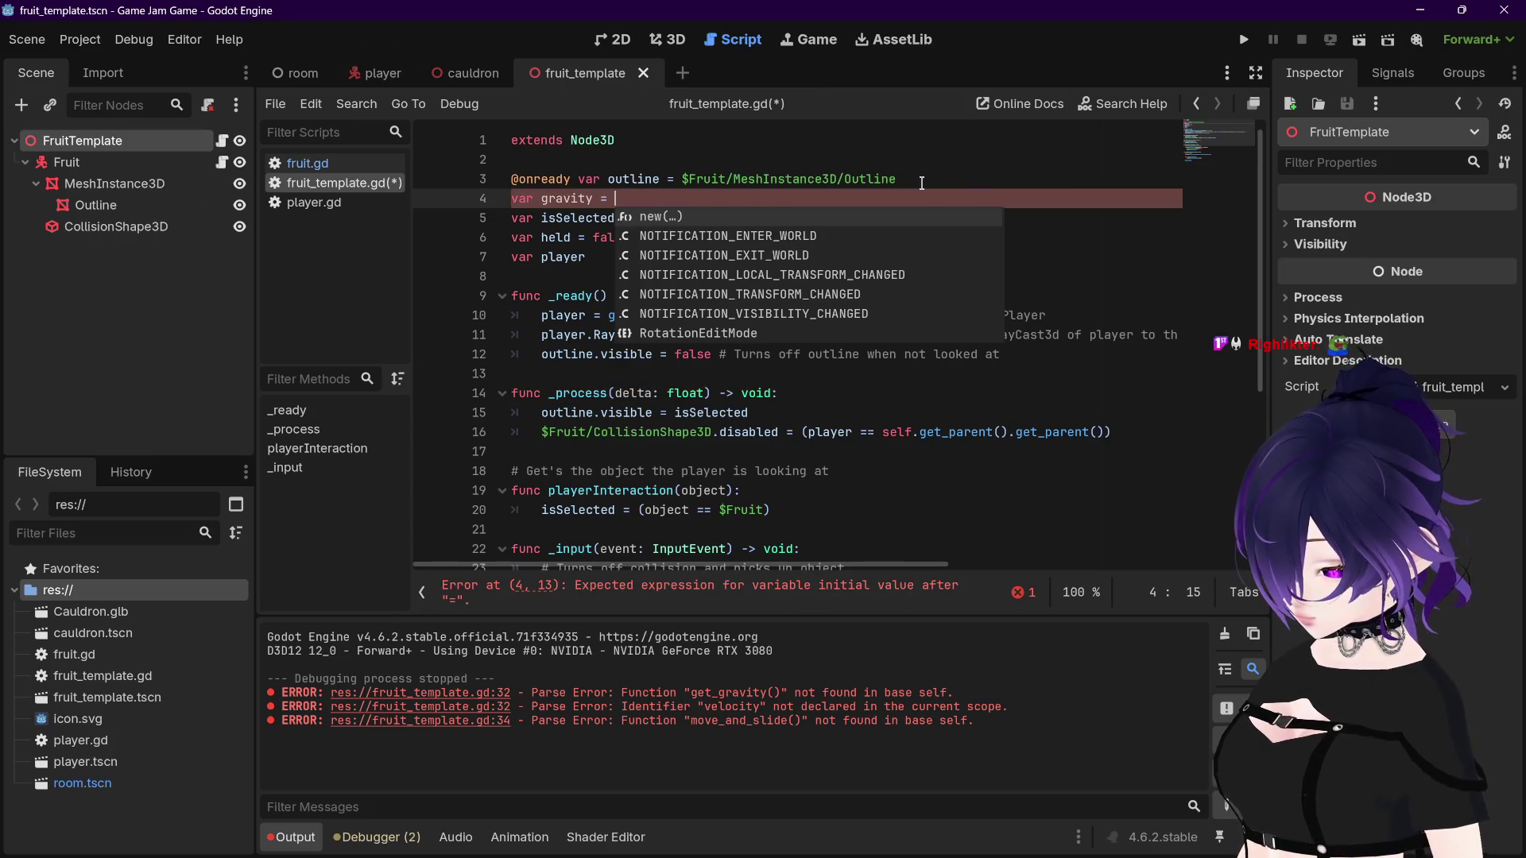
{"action": "type", "text": "getpro"}
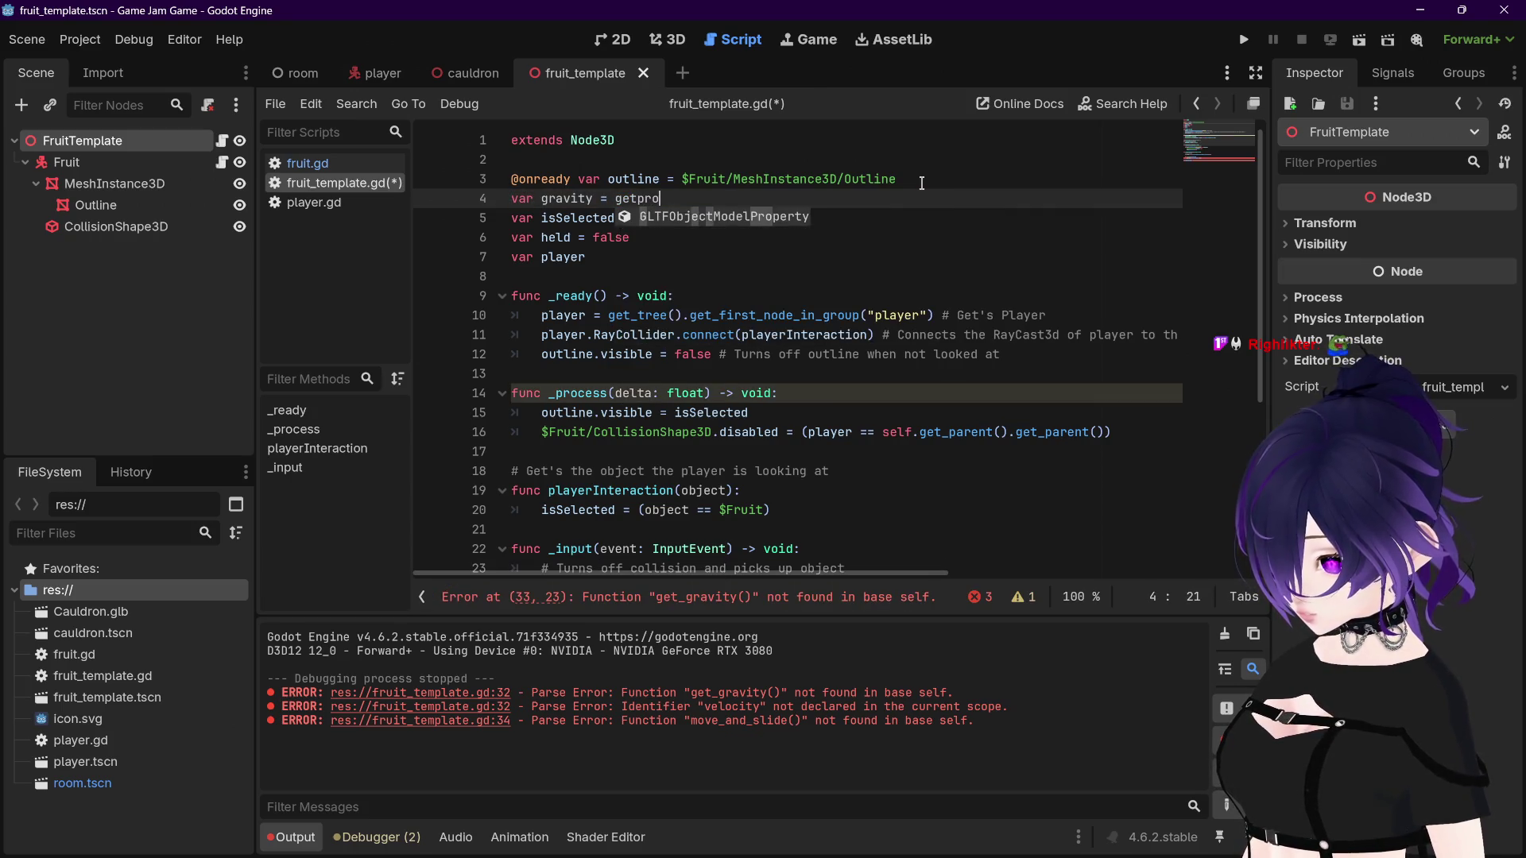
{"action": "key", "text": "BackSpace"}
{"action": "key", "text": "BackSpace"}
{"action": "key", "text": "BackSpace"}
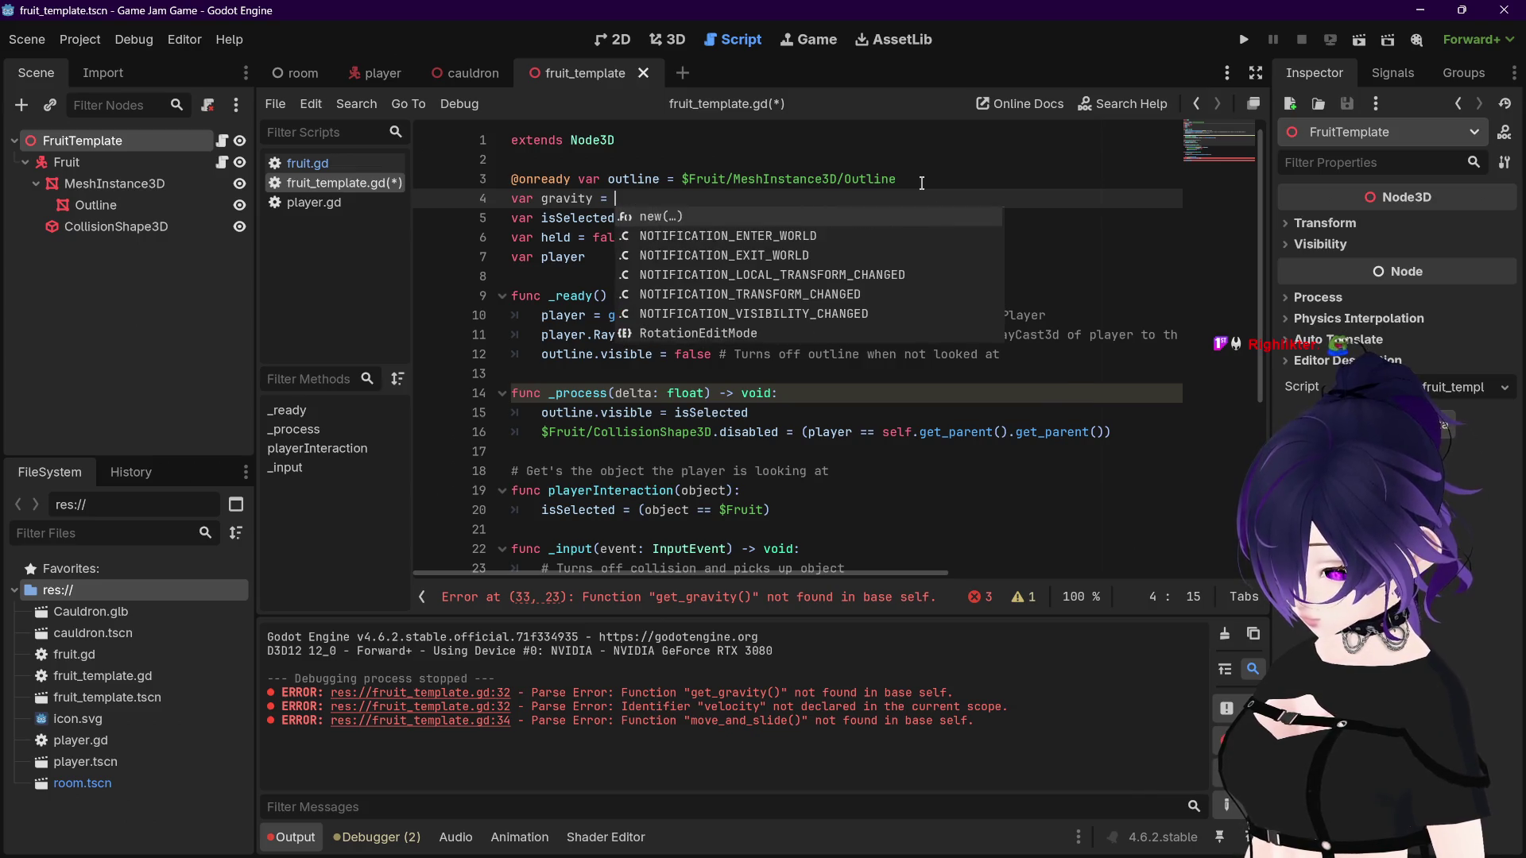
{"action": "type", "text": "pro"}
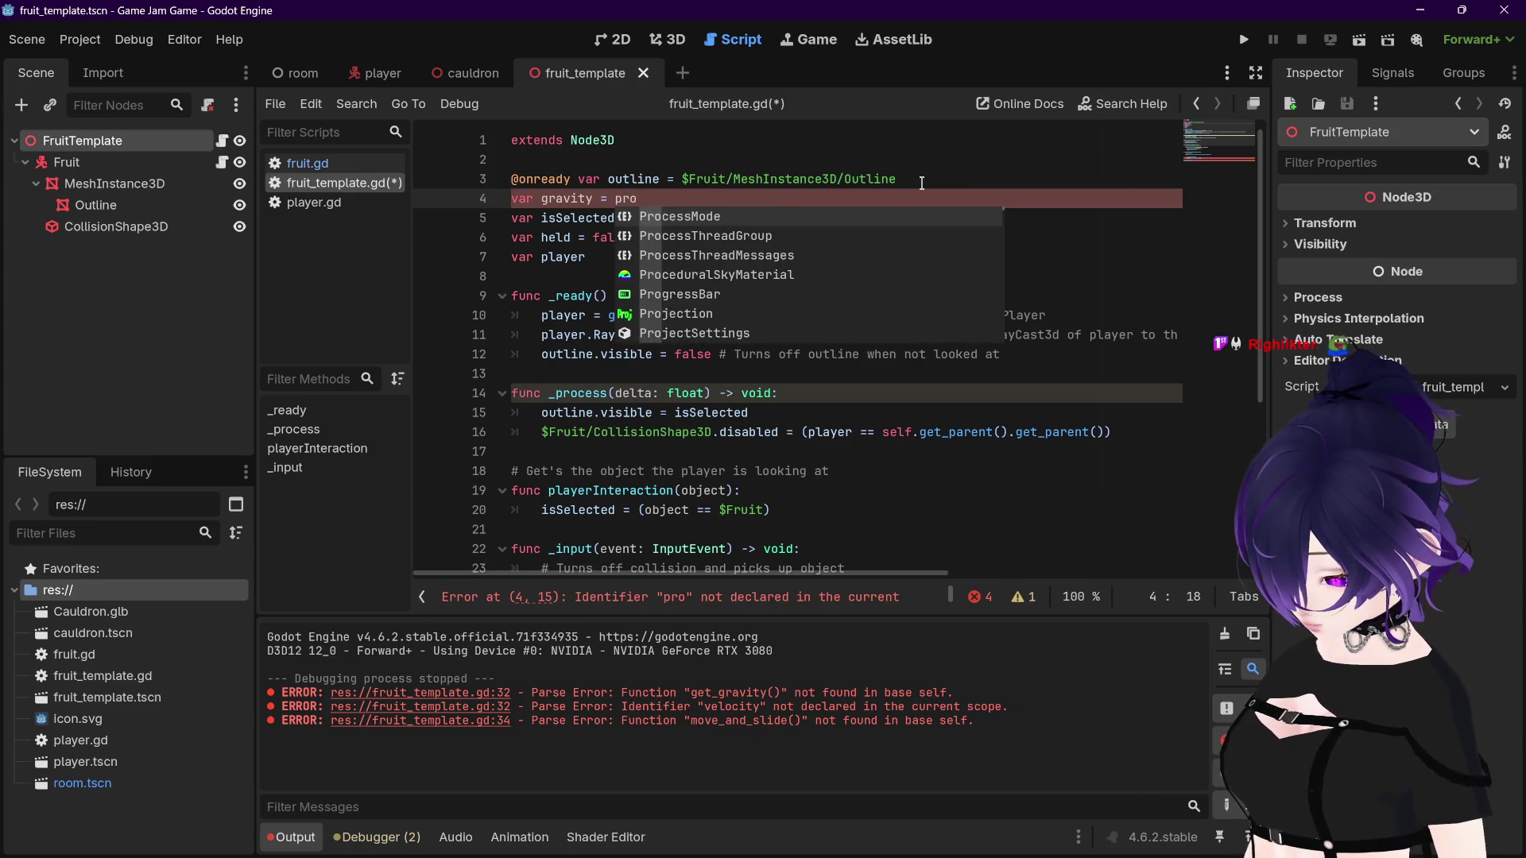
{"action": "key", "text": "Down"}
{"action": "key", "text": "Down"}
{"action": "key", "text": "Down"}
{"action": "key", "text": "Return"}
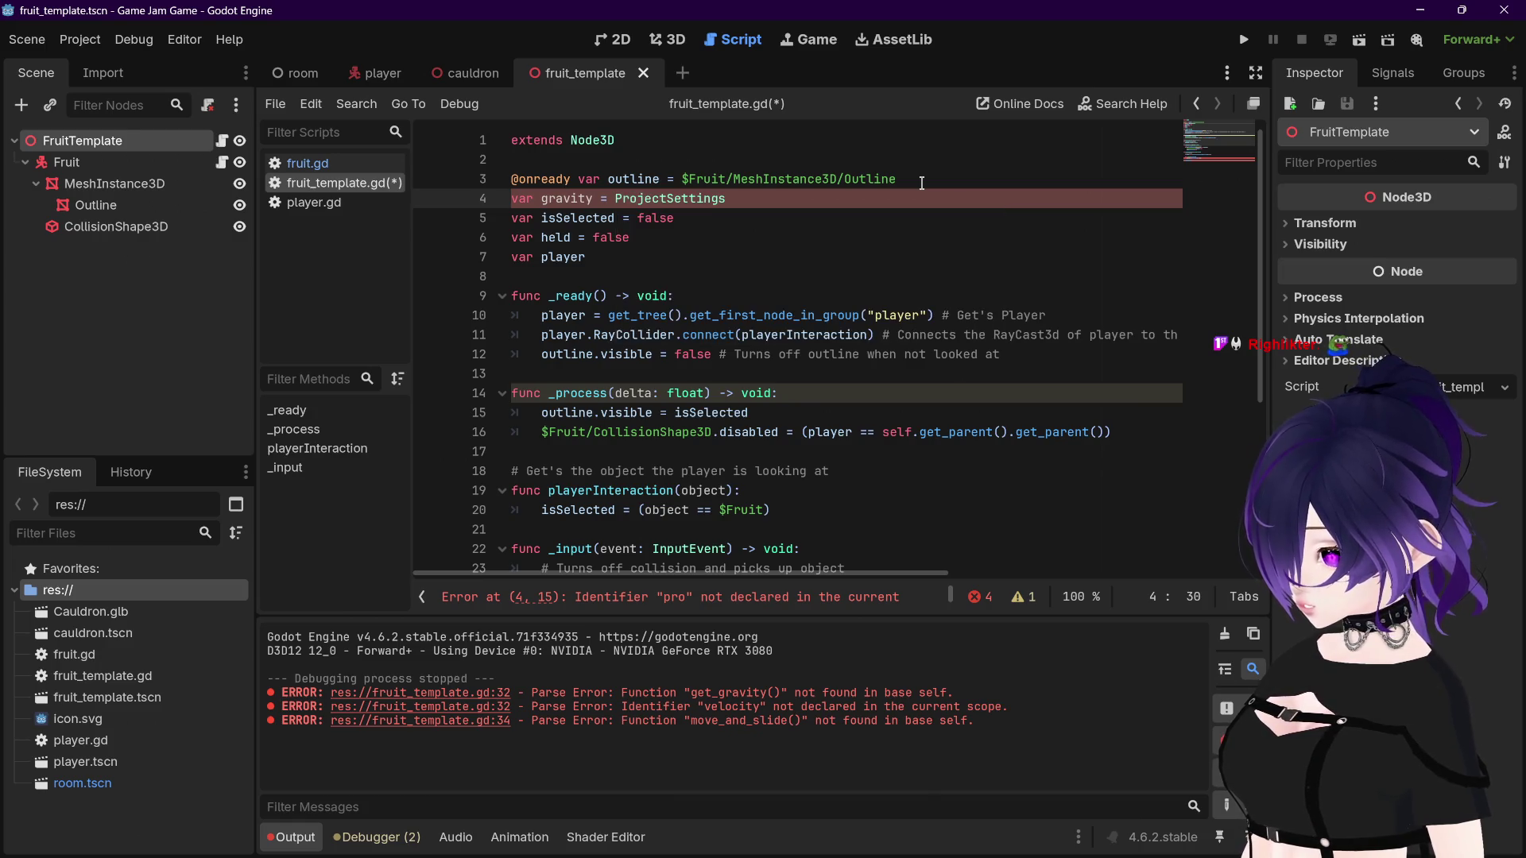
{"action": "type", "text": "."}
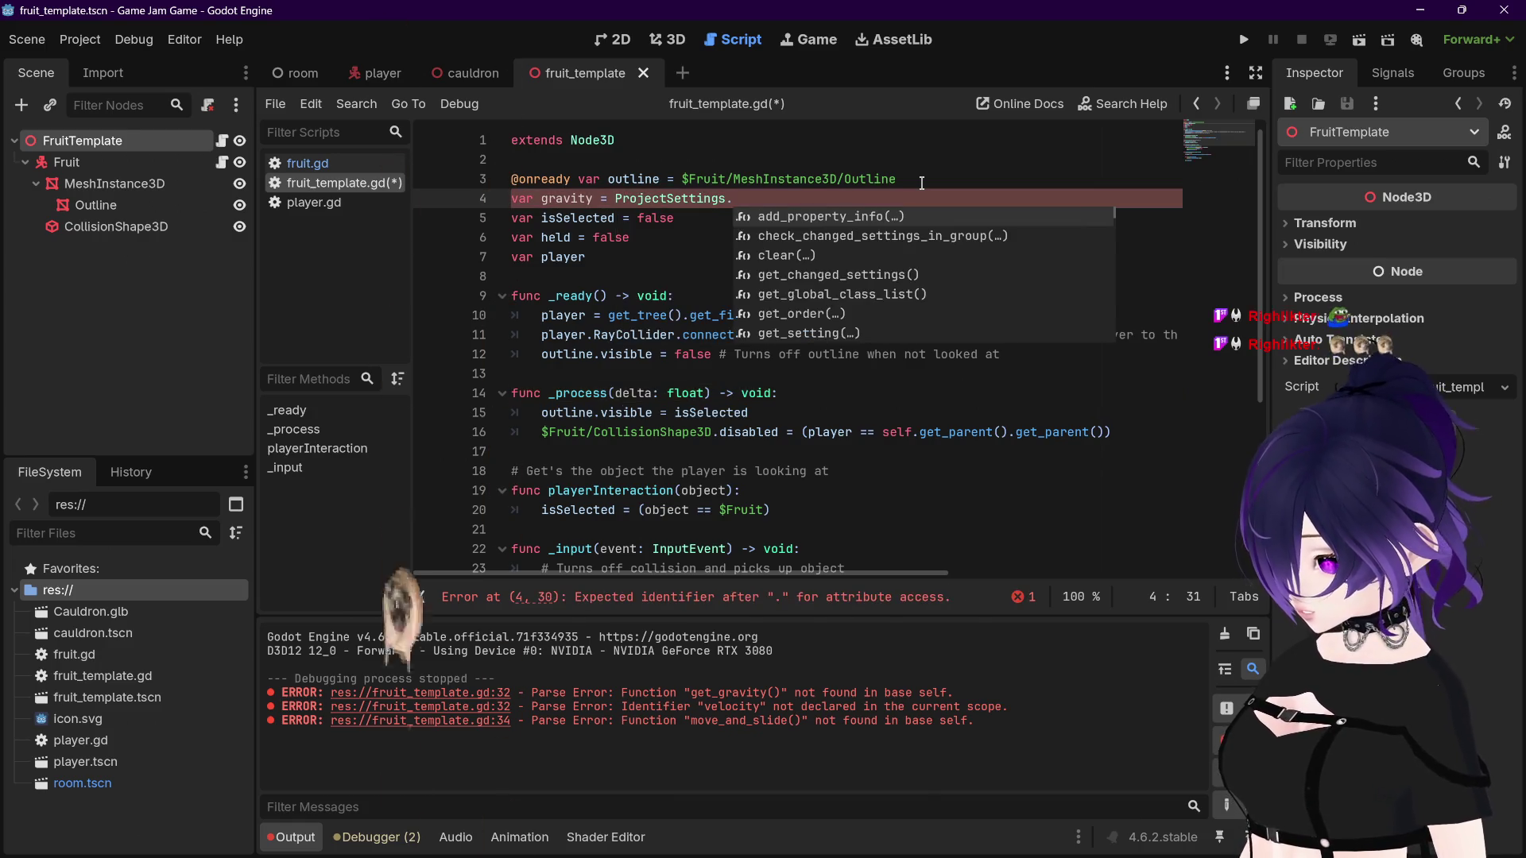
{"action": "key", "text": "Down"}
{"action": "key", "text": "Down"}
{"action": "key", "text": "Down"}
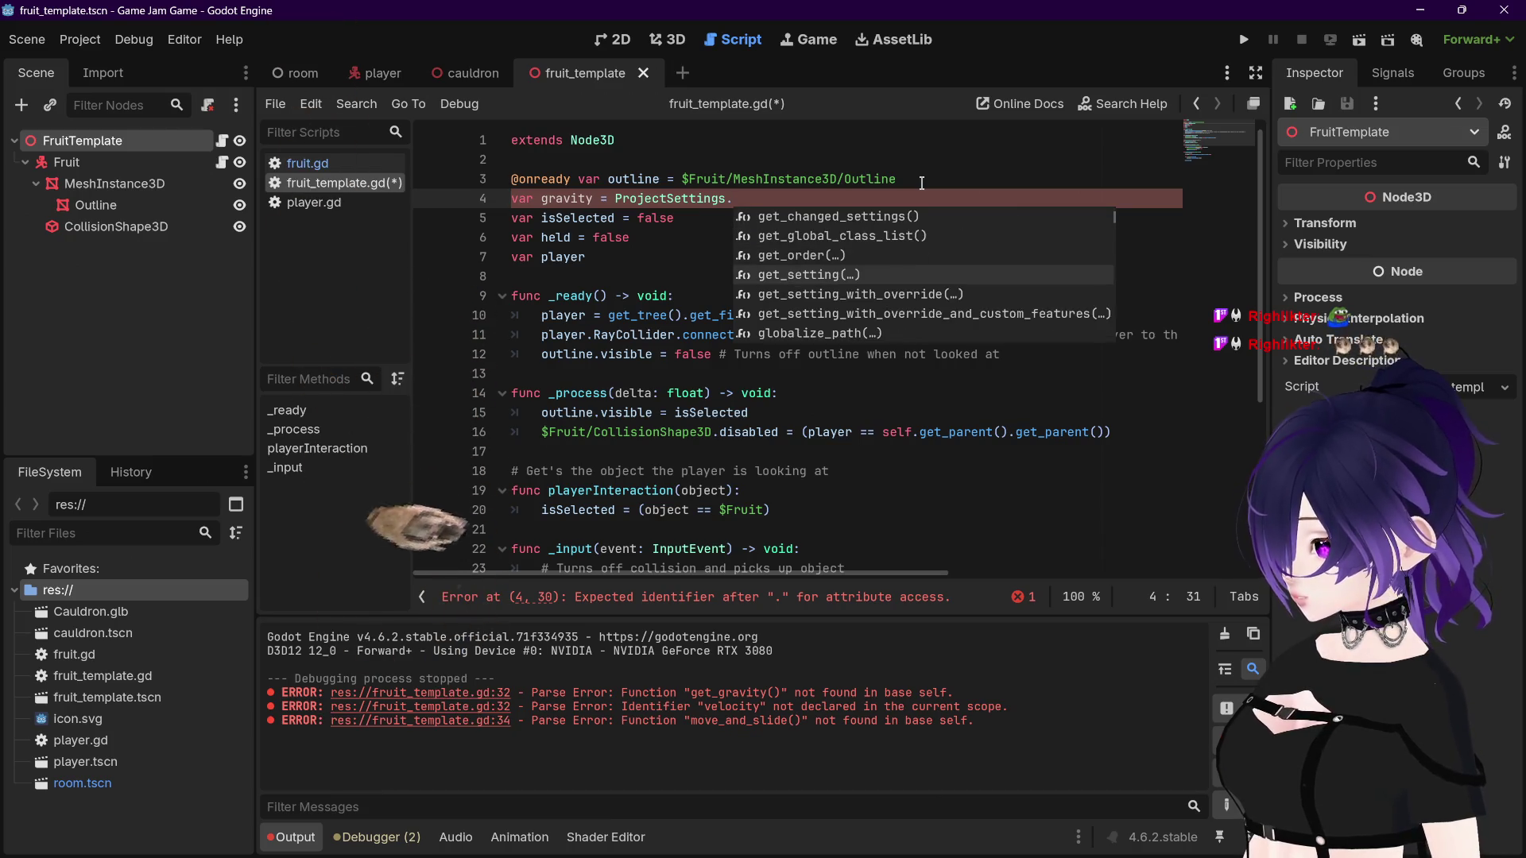
{"action": "key", "text": "Return"}
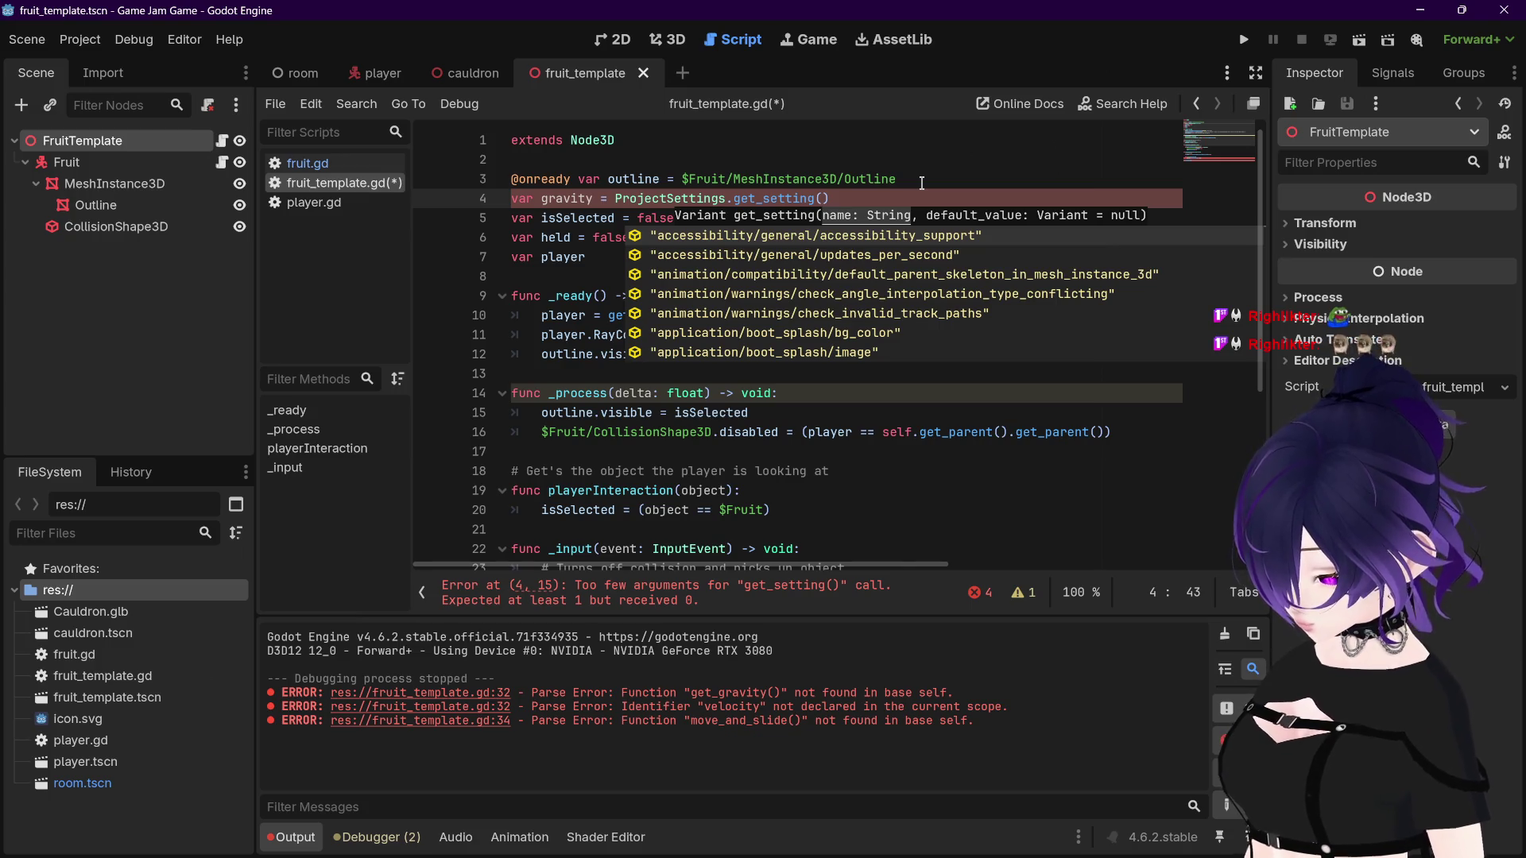
{"action": "type", "text": "\"grab"}
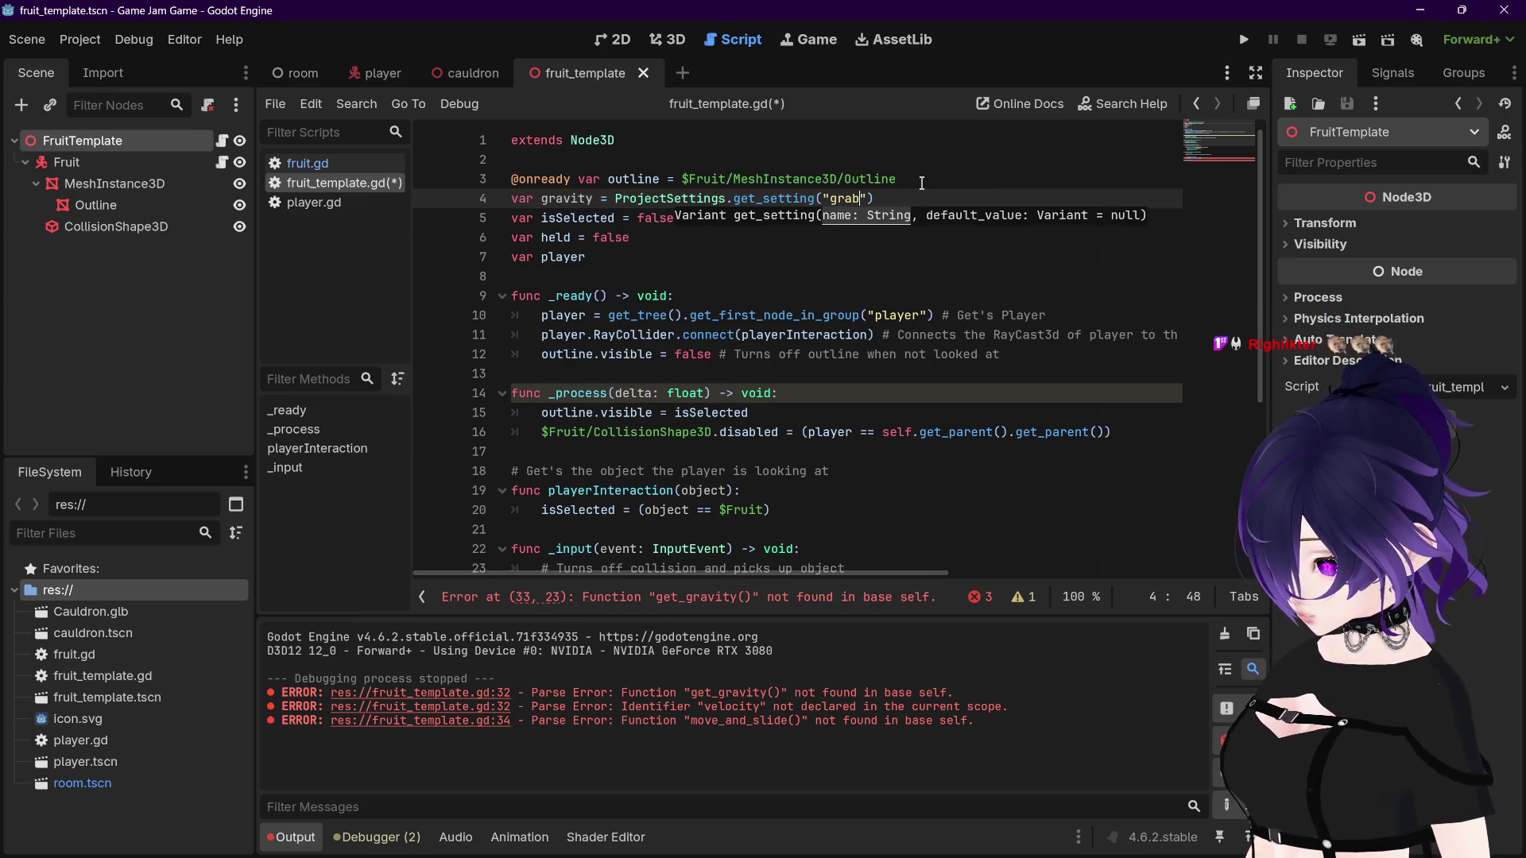
{"action": "key", "text": "BackSpace"}
{"action": "type", "text": "v"}
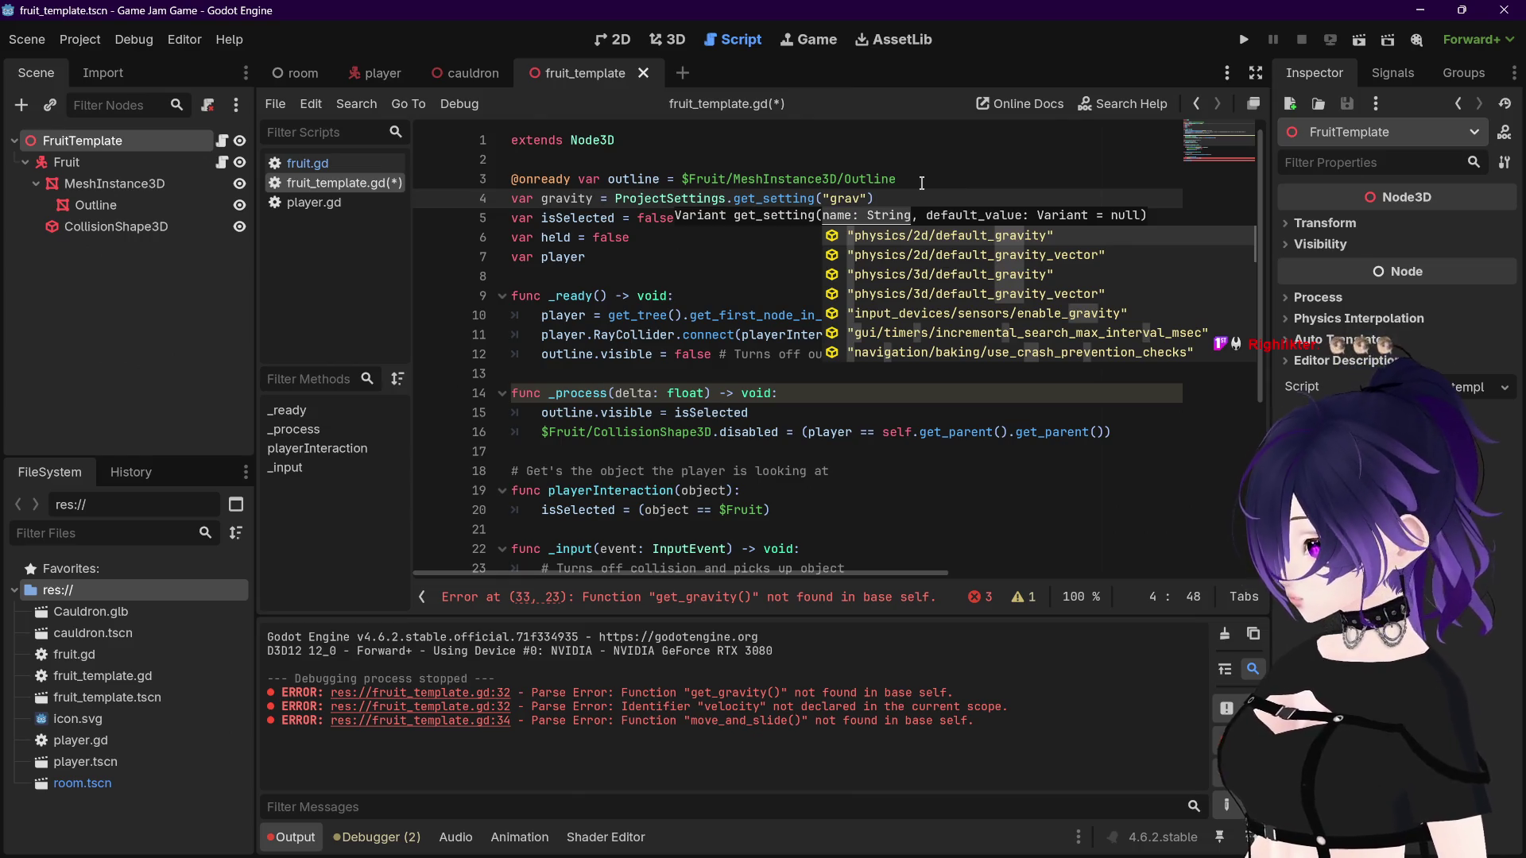
{"action": "key", "text": "Down"}
{"action": "key", "text": "Down"}
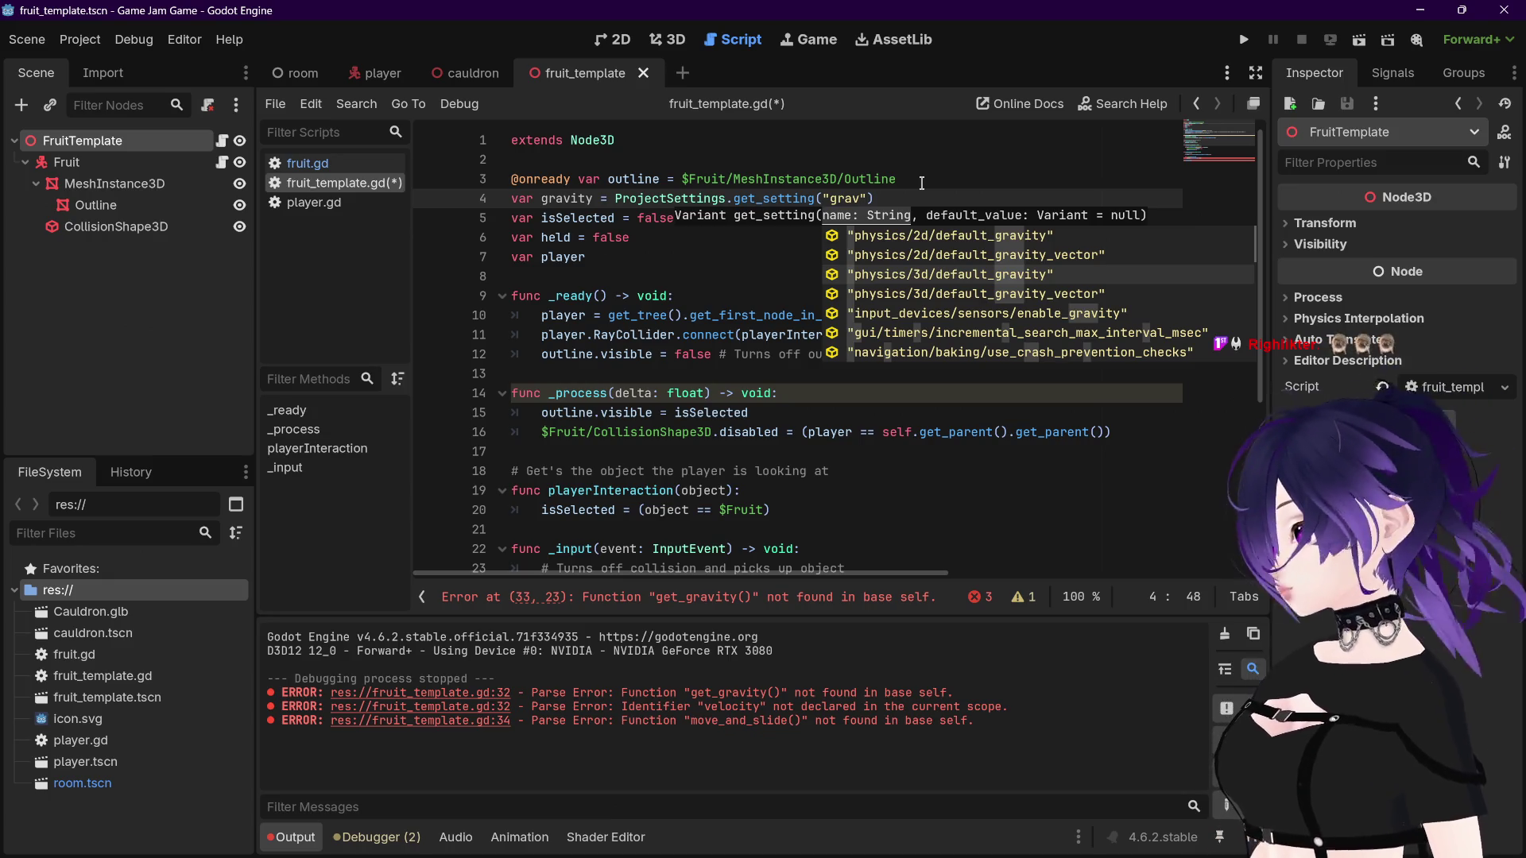
{"action": "key", "text": "Return"}
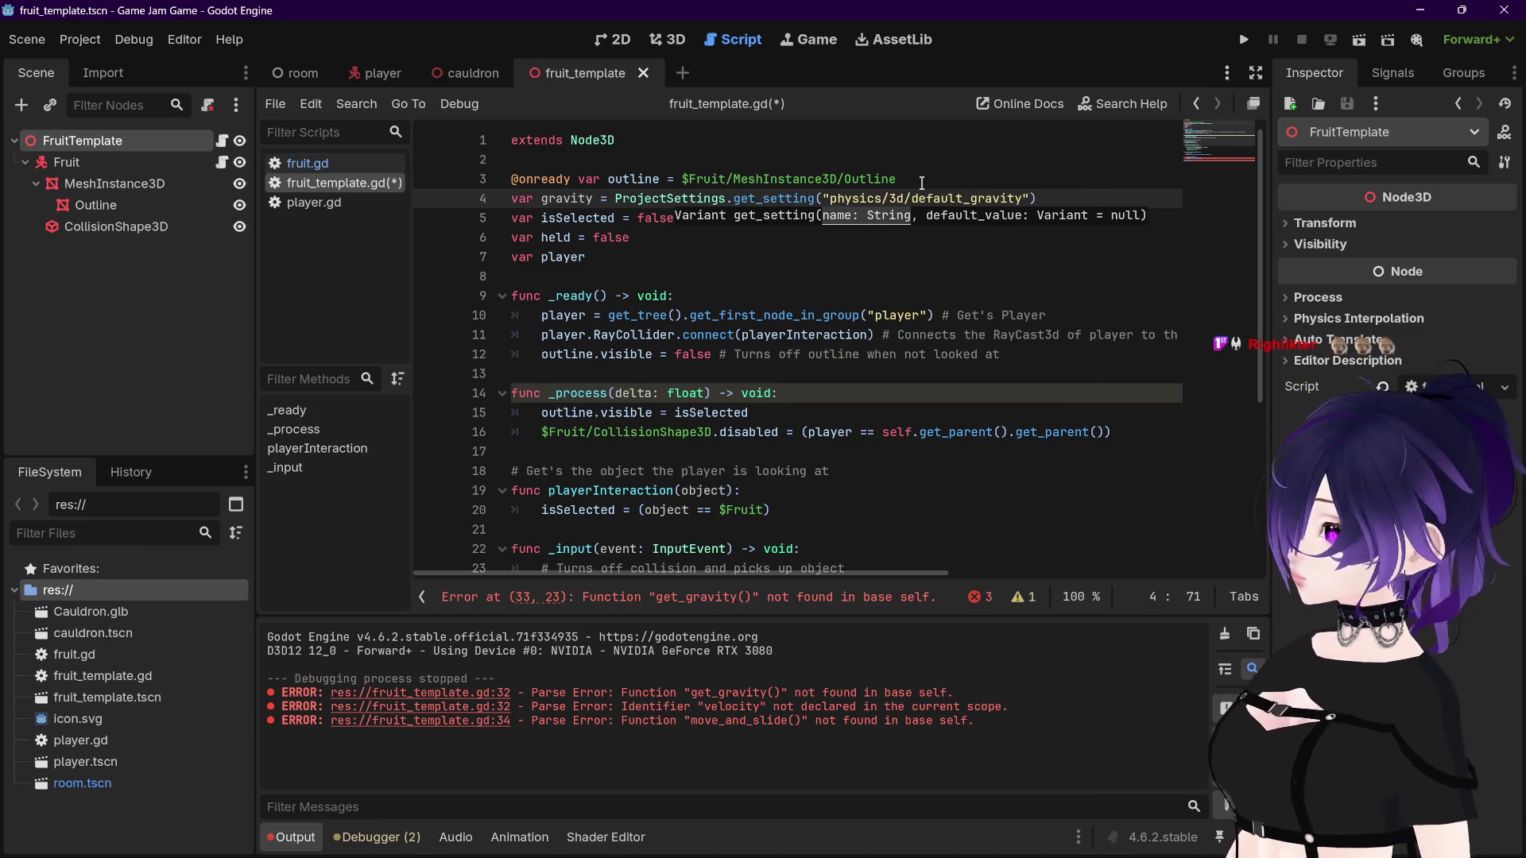
{"action": "key", "text": "Right"}
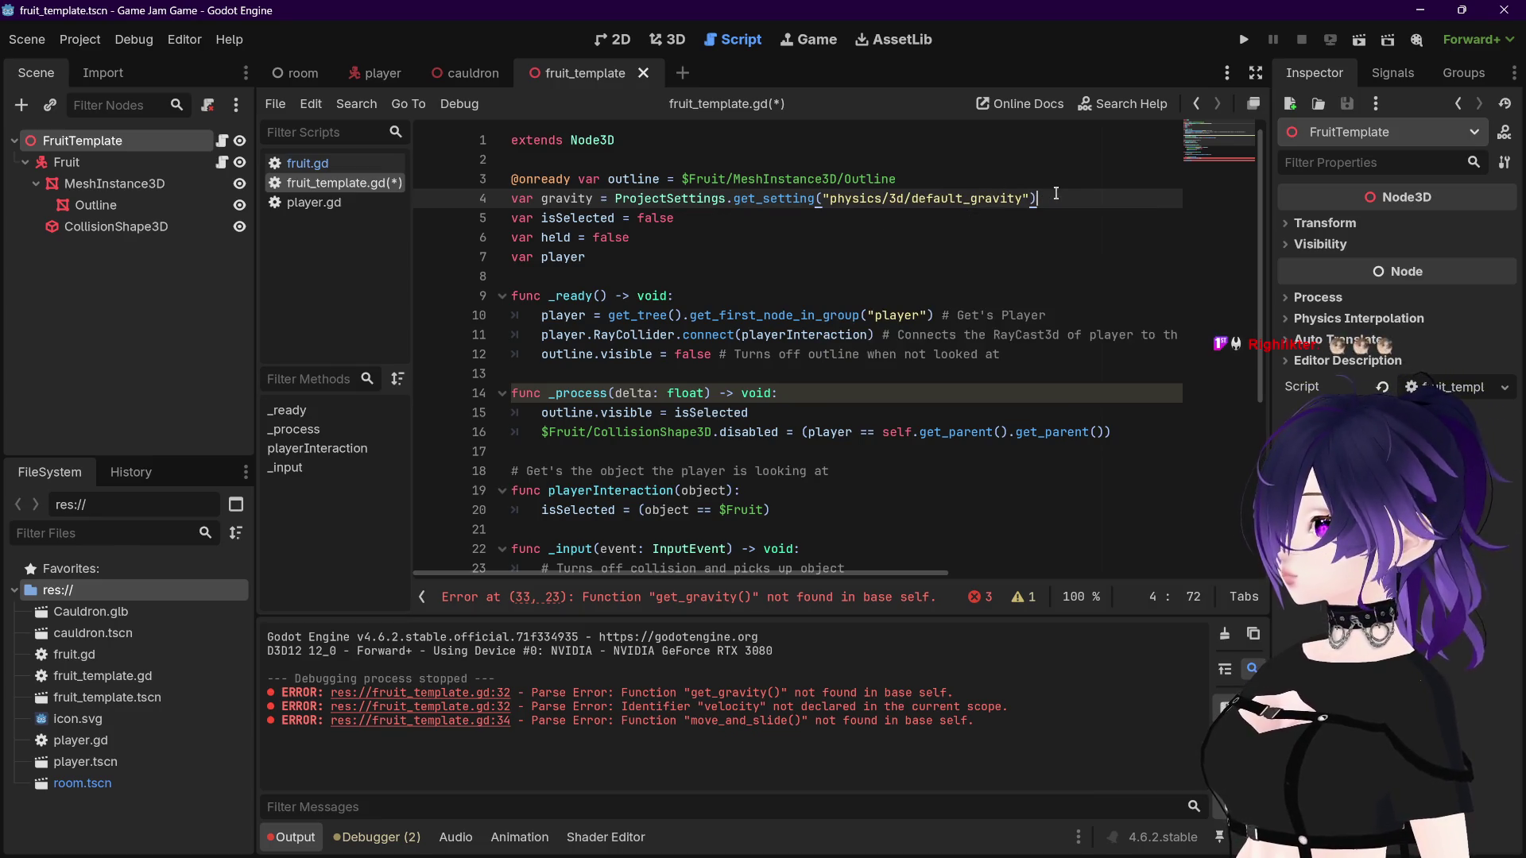
{"action": "key", "text": "ctrl+s"}
{"action": "left_click_drag", "start_coordinate": [541, 203], "coordinate": [591, 203]}
Step: Replace get_gravity() with gravity in line 33's velocity.y update
{"action": "scroll", "scroll_direction": "down", "scroll_amount": 3}
{"action": "scroll", "scroll_direction": "down", "scroll_amount": 3}
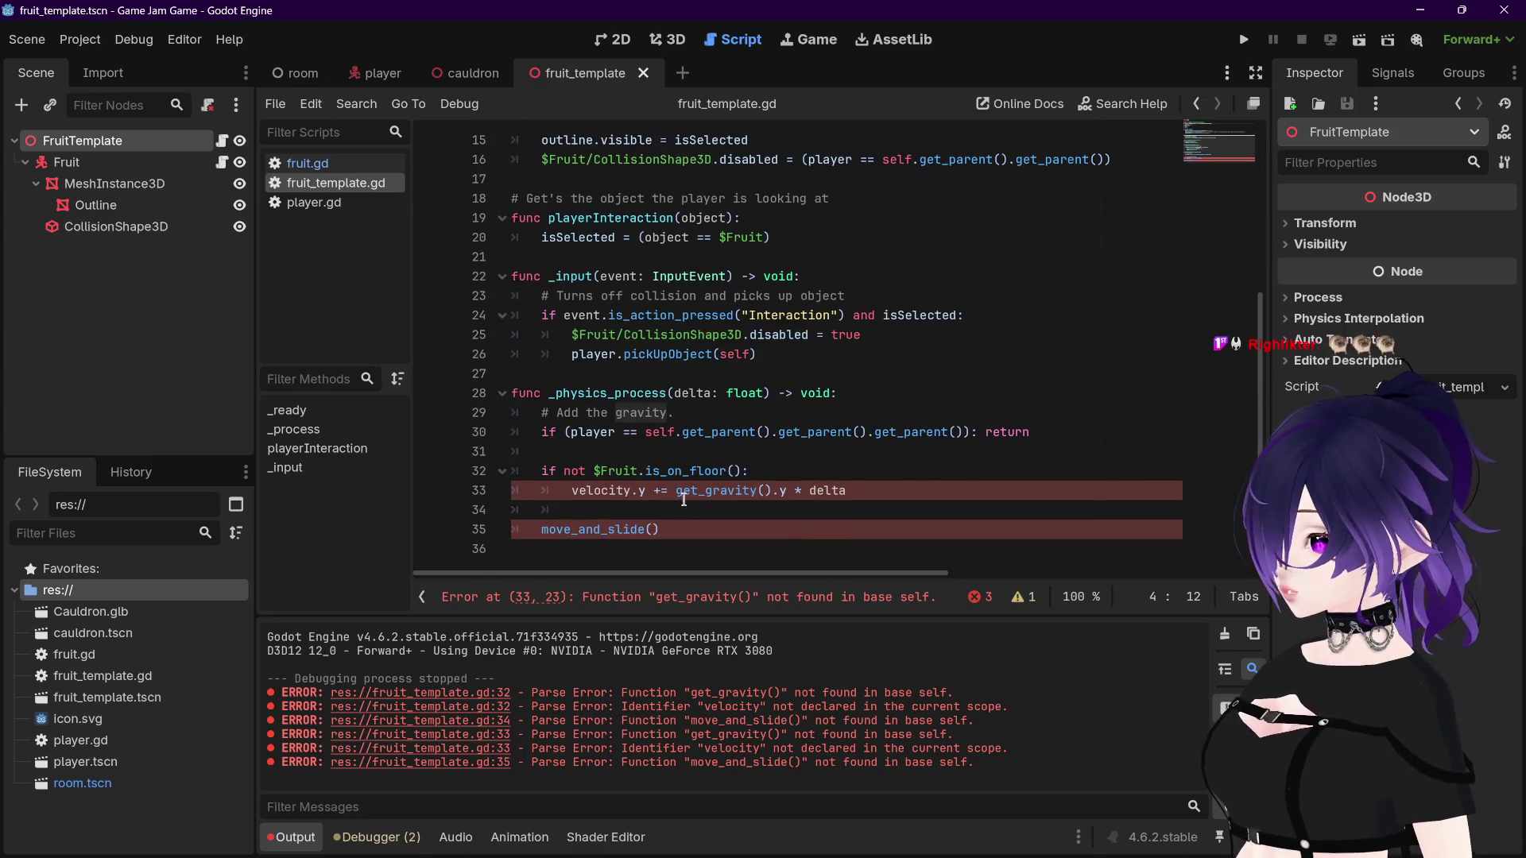
{"action": "left_click_drag", "start_coordinate": [675, 491], "coordinate": [772, 491]}
{"action": "type", "text": "gravity"}
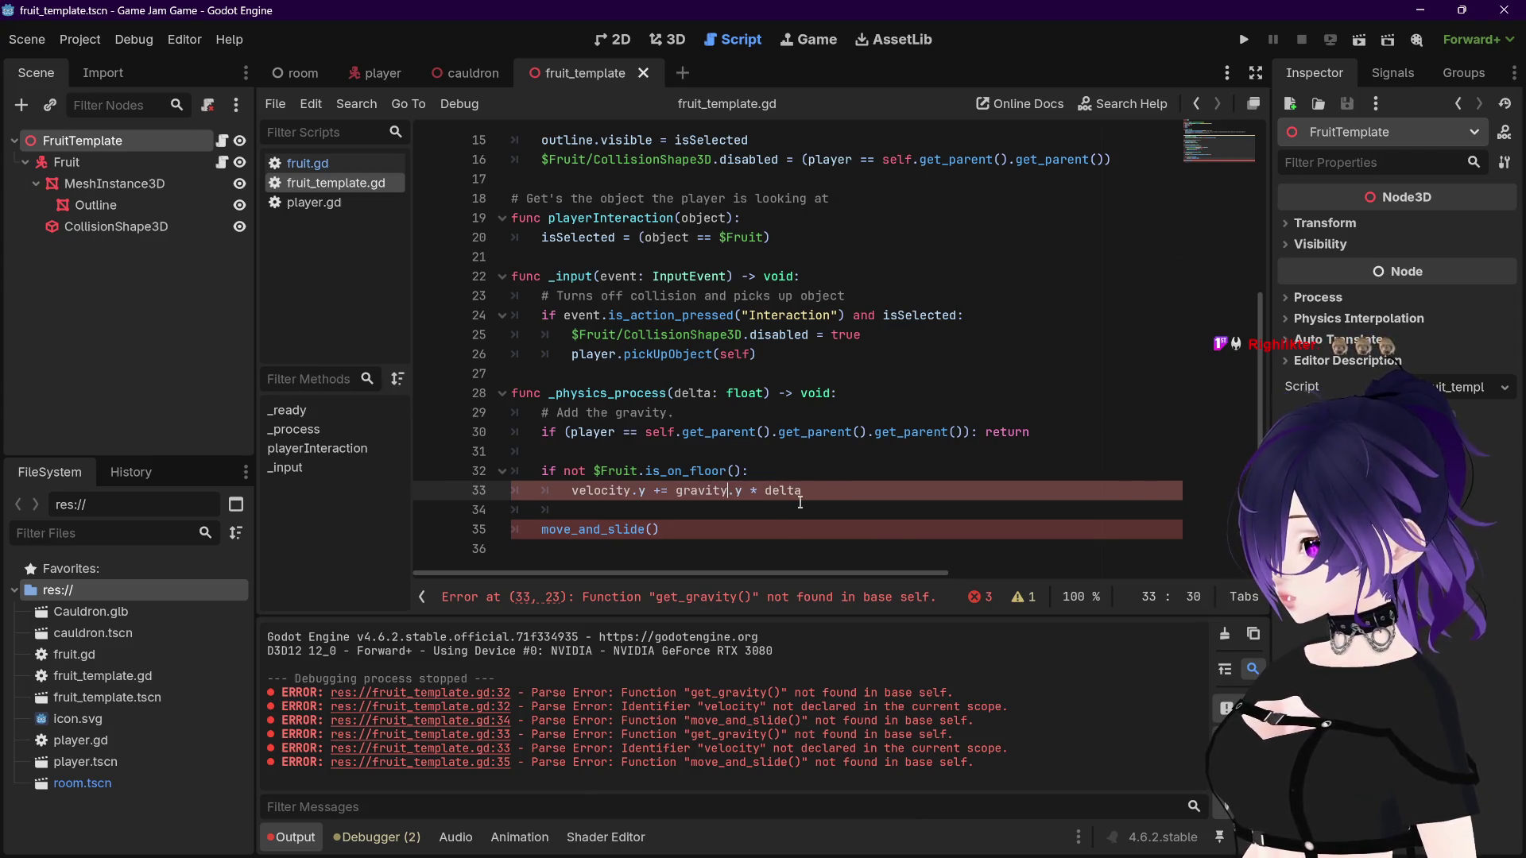
{"action": "left_click", "coordinate": [828, 491]}
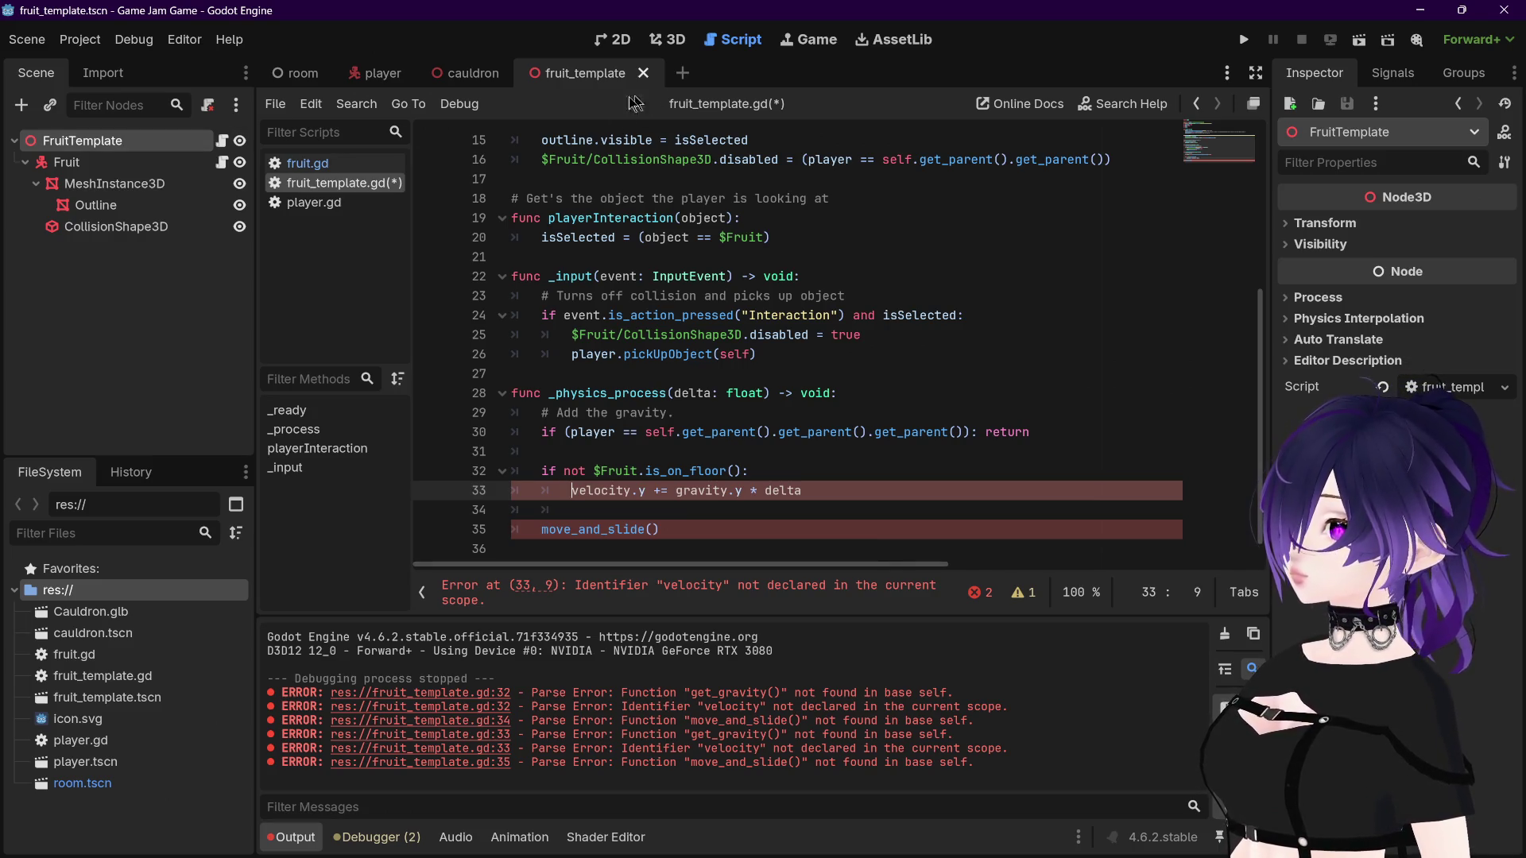
{"action": "left_click", "coordinate": [307, 164]}
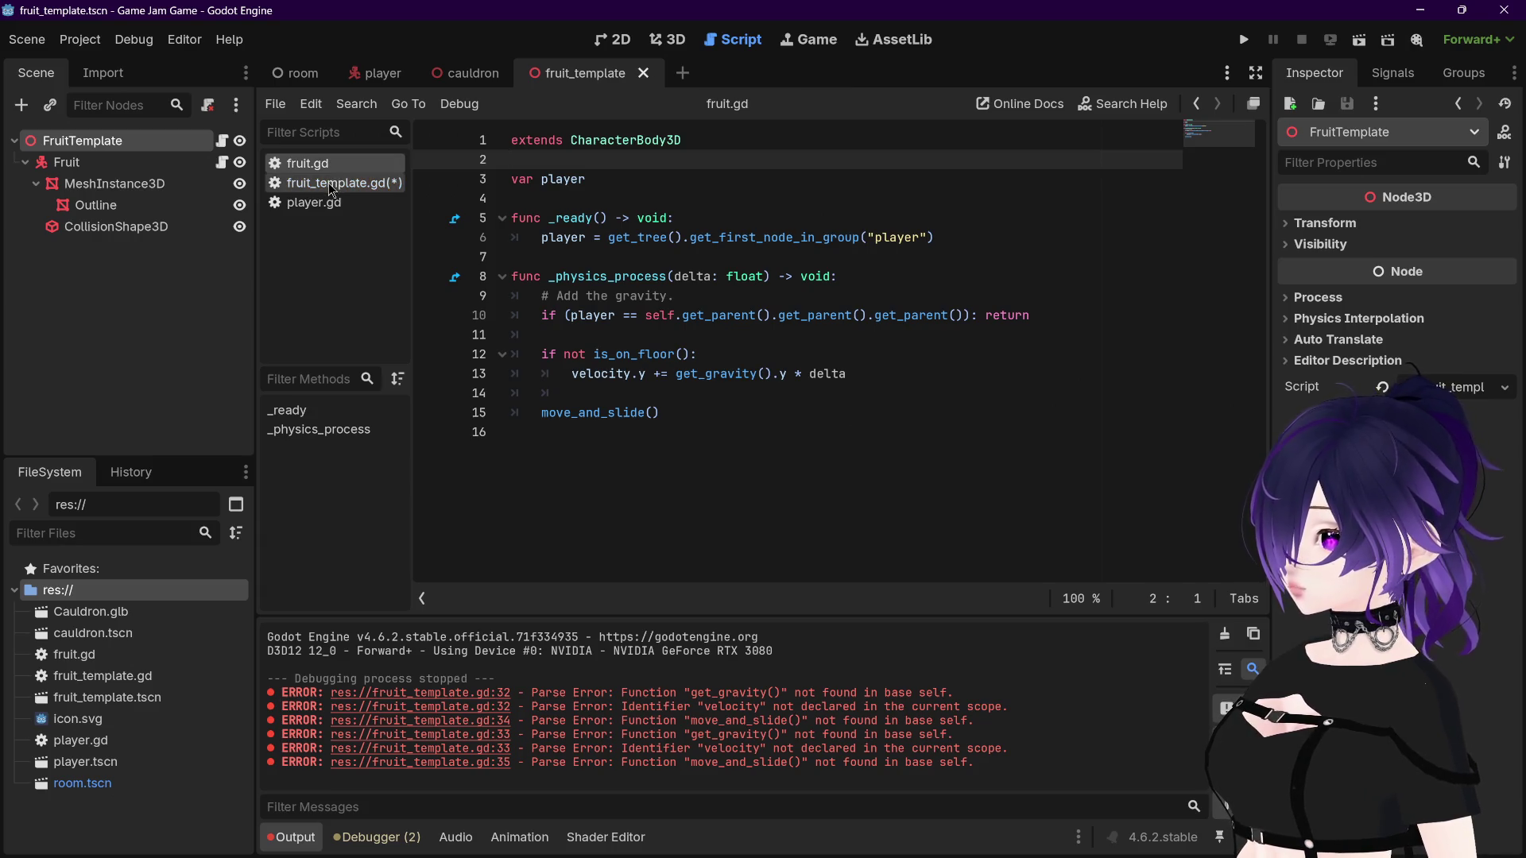
Step: Delete the extra .get_parent() on line 30 of fruit_template.gd and save
{"action": "left_click", "coordinate": [332, 184]}
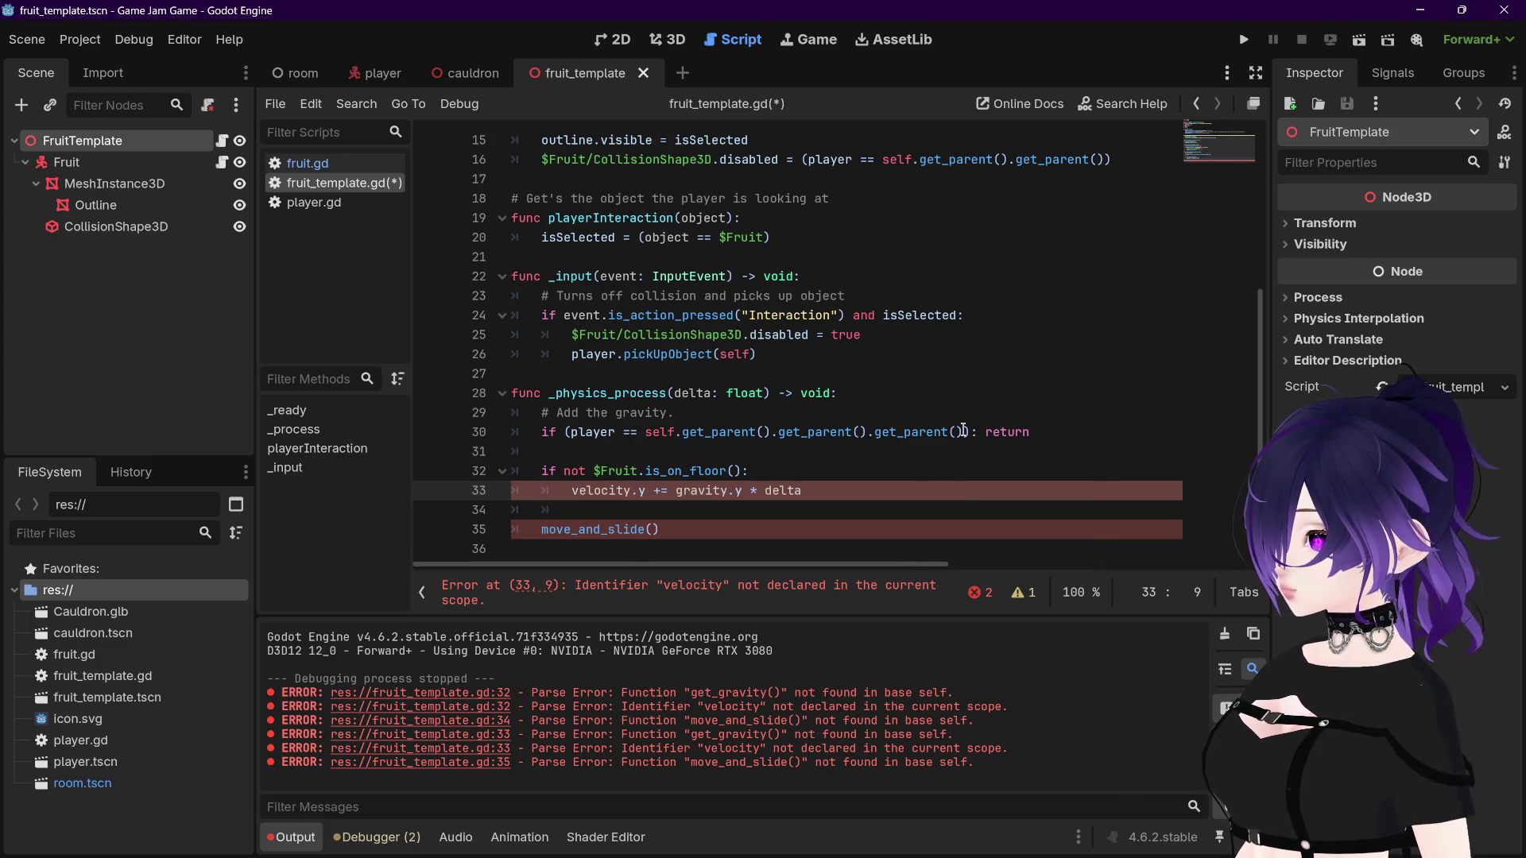
{"action": "left_click_drag", "start_coordinate": [963, 431], "coordinate": [869, 432]}
{"action": "key", "text": "BackSpace"}
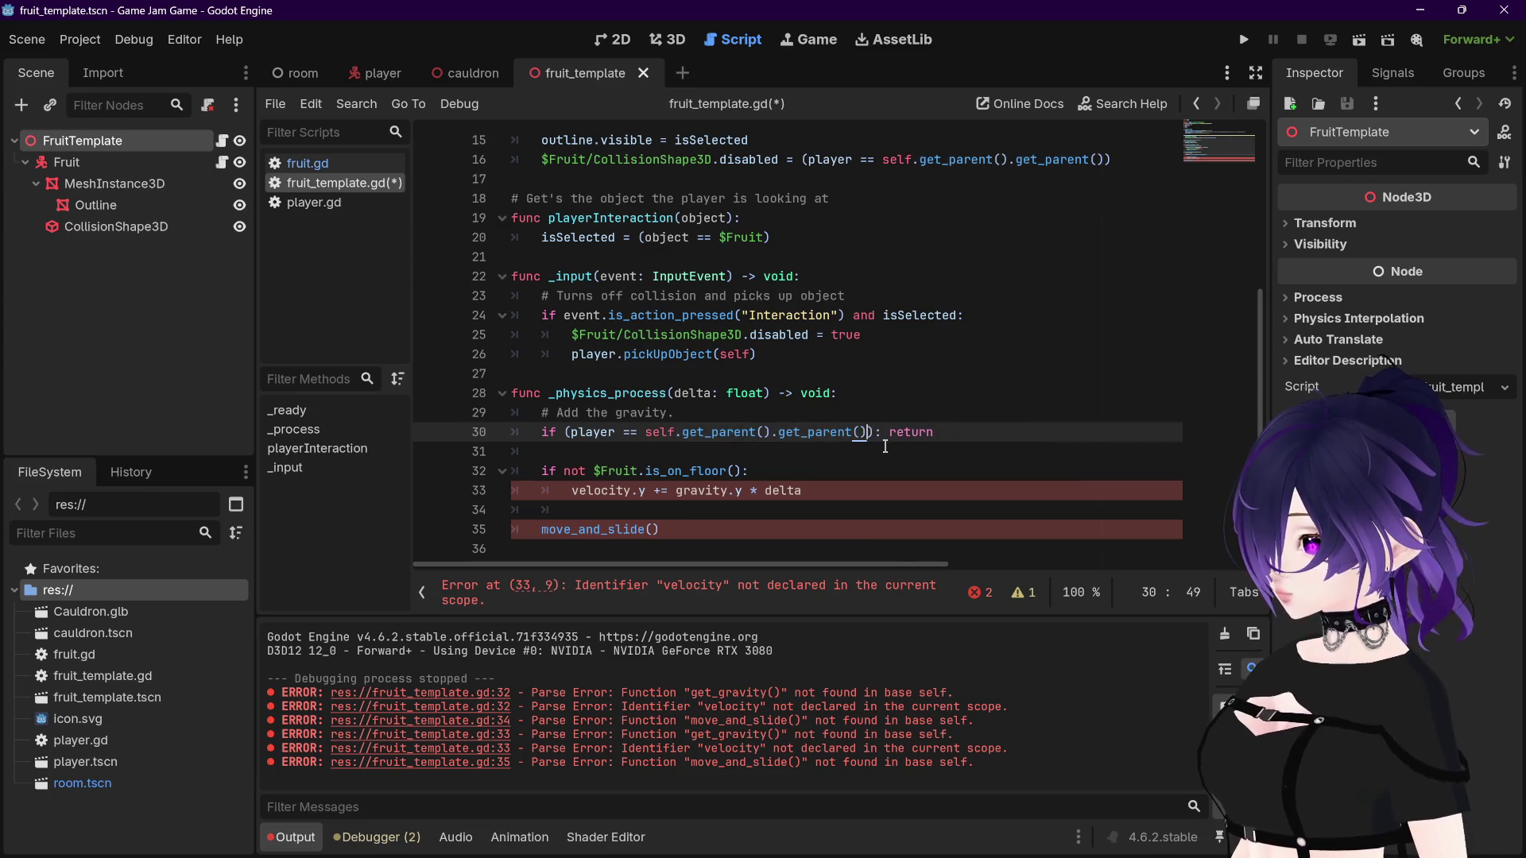
{"action": "left_click", "coordinate": [882, 451]}
{"action": "key", "text": "ctrl+s"}
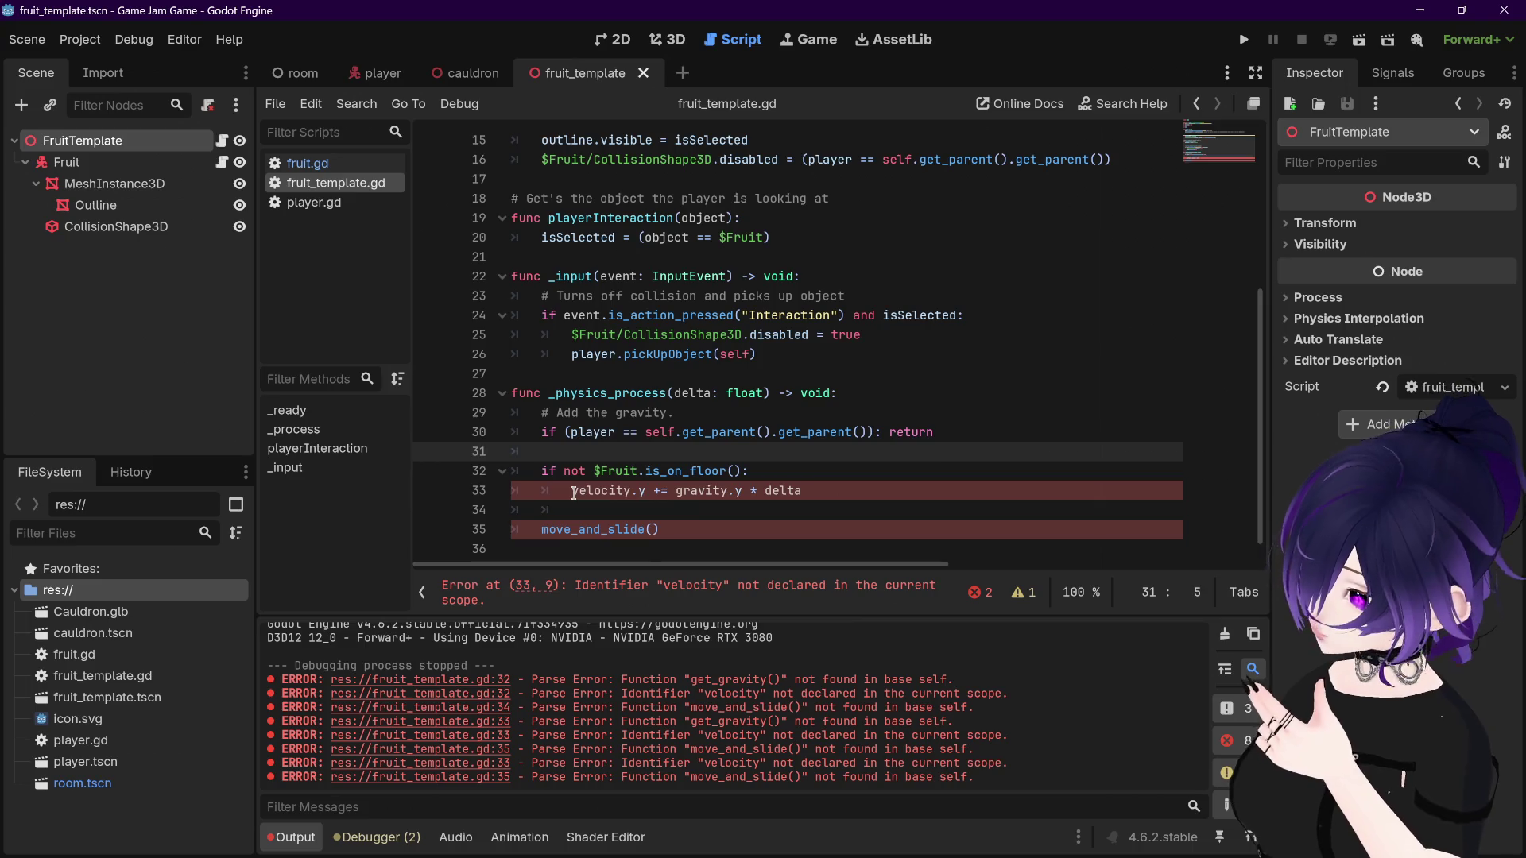
{"action": "left_click", "coordinate": [573, 491]}
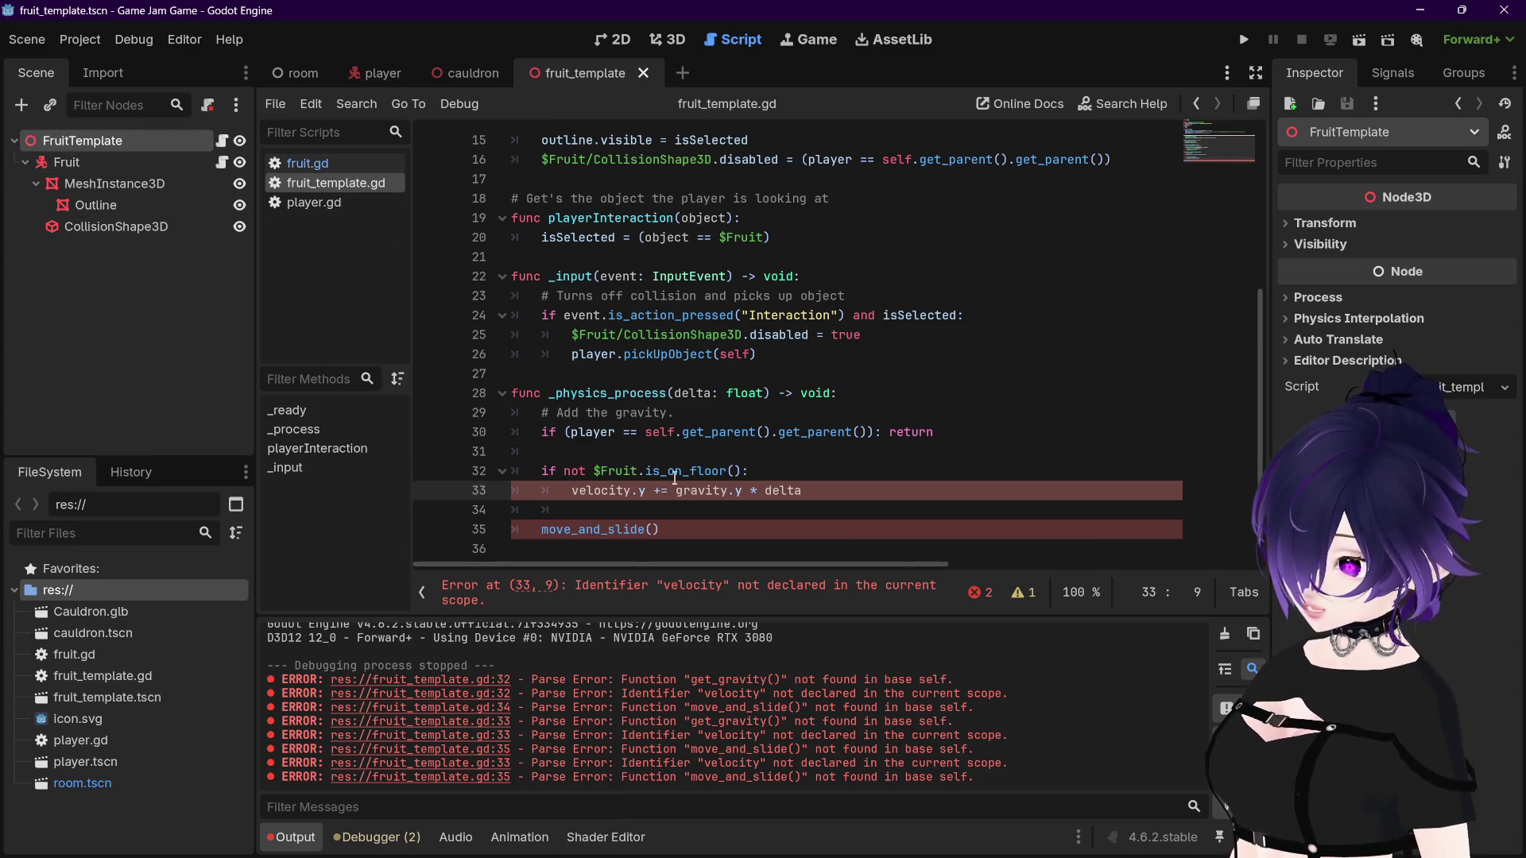
{"action": "scroll", "scroll_direction": "up", "scroll_amount": 3}
{"action": "scroll", "scroll_direction": "down", "scroll_amount": 3}
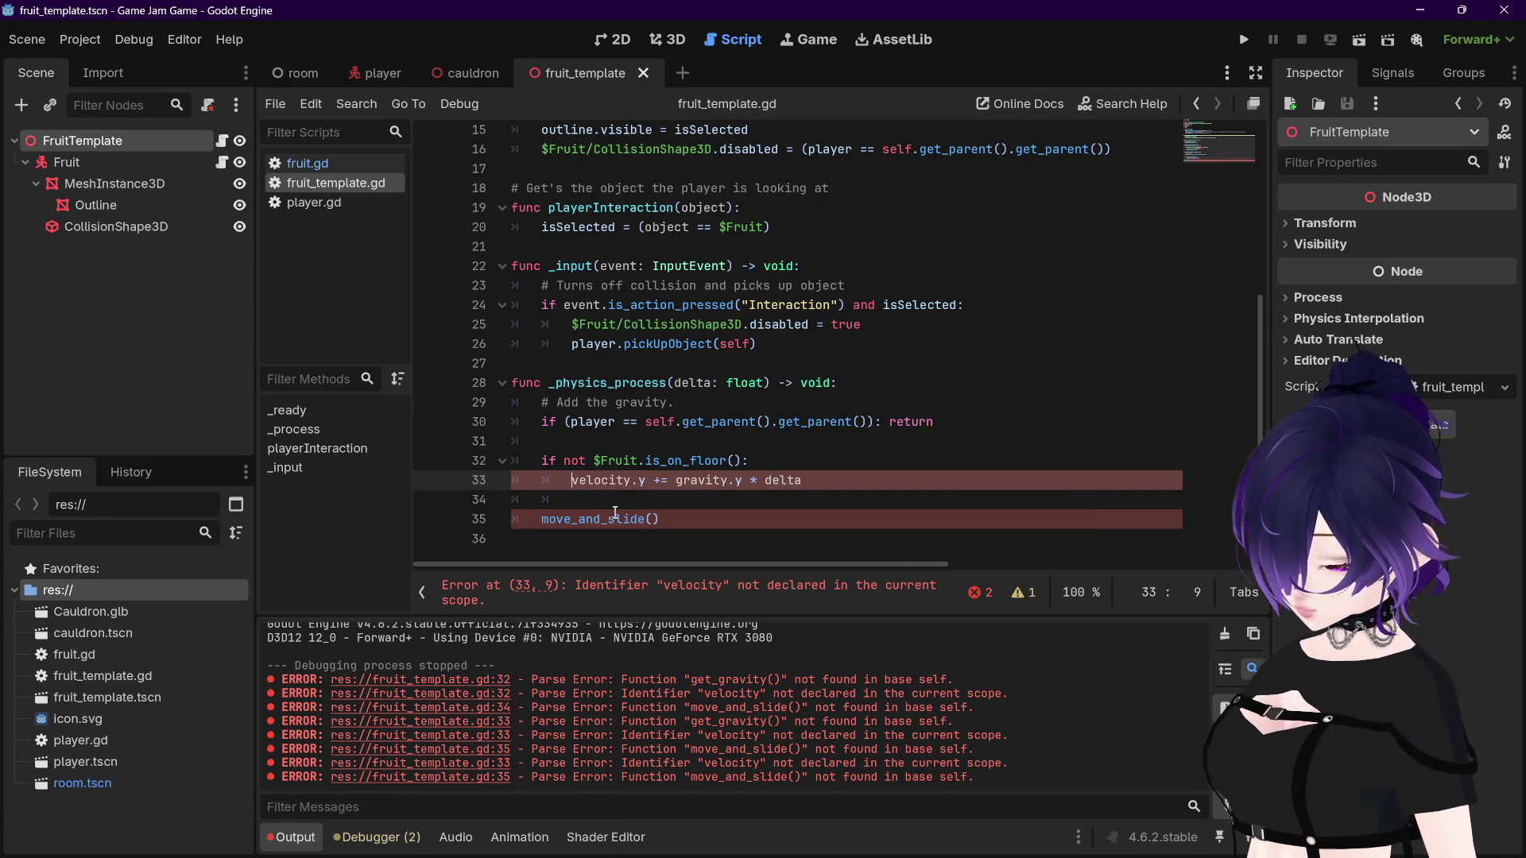
Step: Prefix velocity on line 33 and move_and_slide() on line 35 with $Fruit., then save
{"action": "type", "text": "$"}
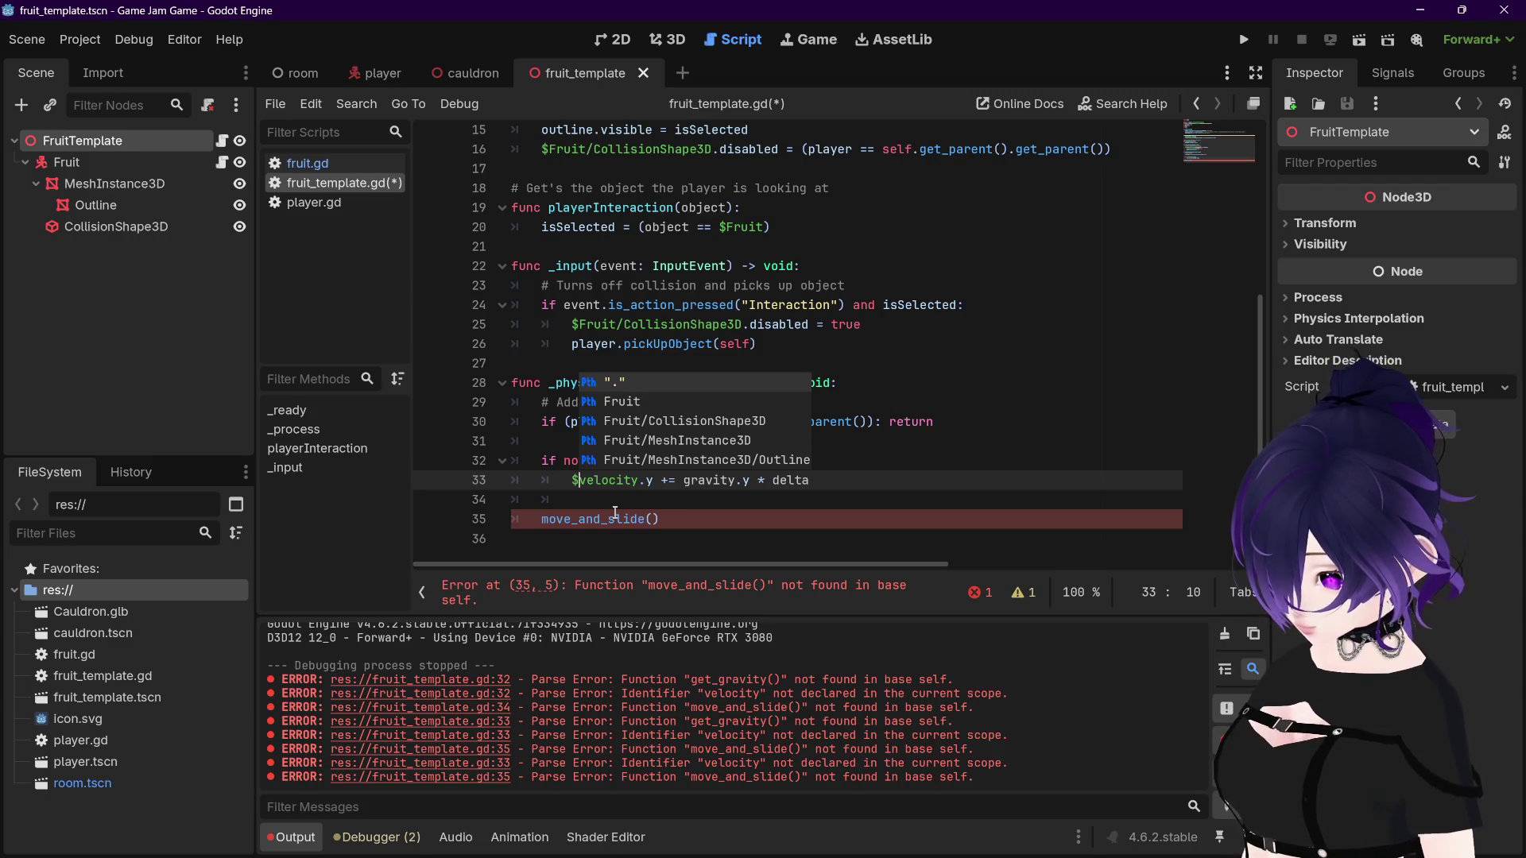
{"action": "type", "text": "Fuit"}
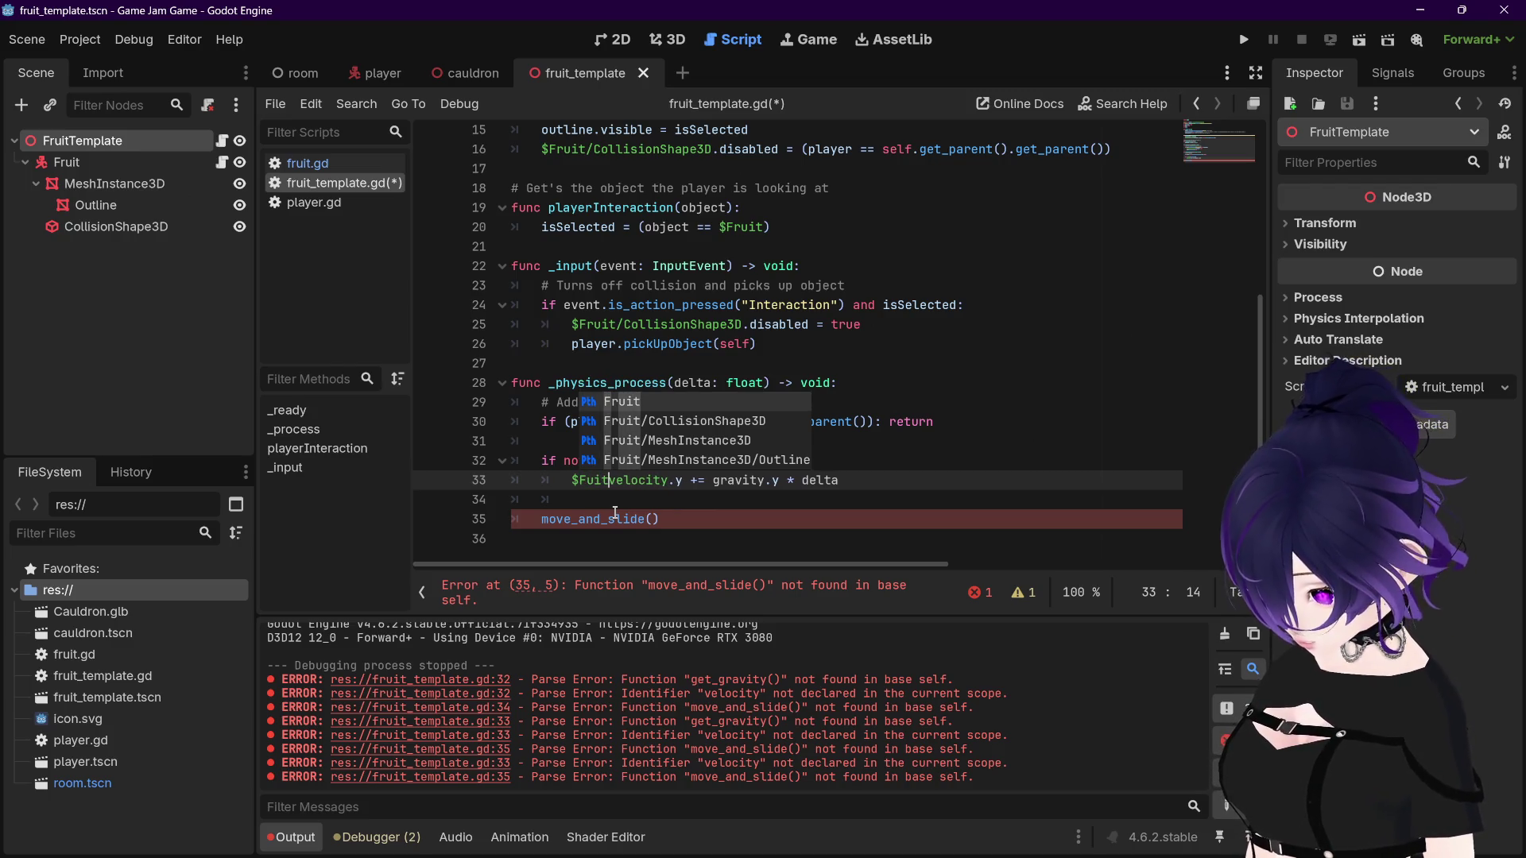
{"action": "key", "text": "BackSpace"}
{"action": "key", "text": "BackSpace"}
{"action": "key", "text": "BackSpace"}
{"action": "type", "text": "ruit"}
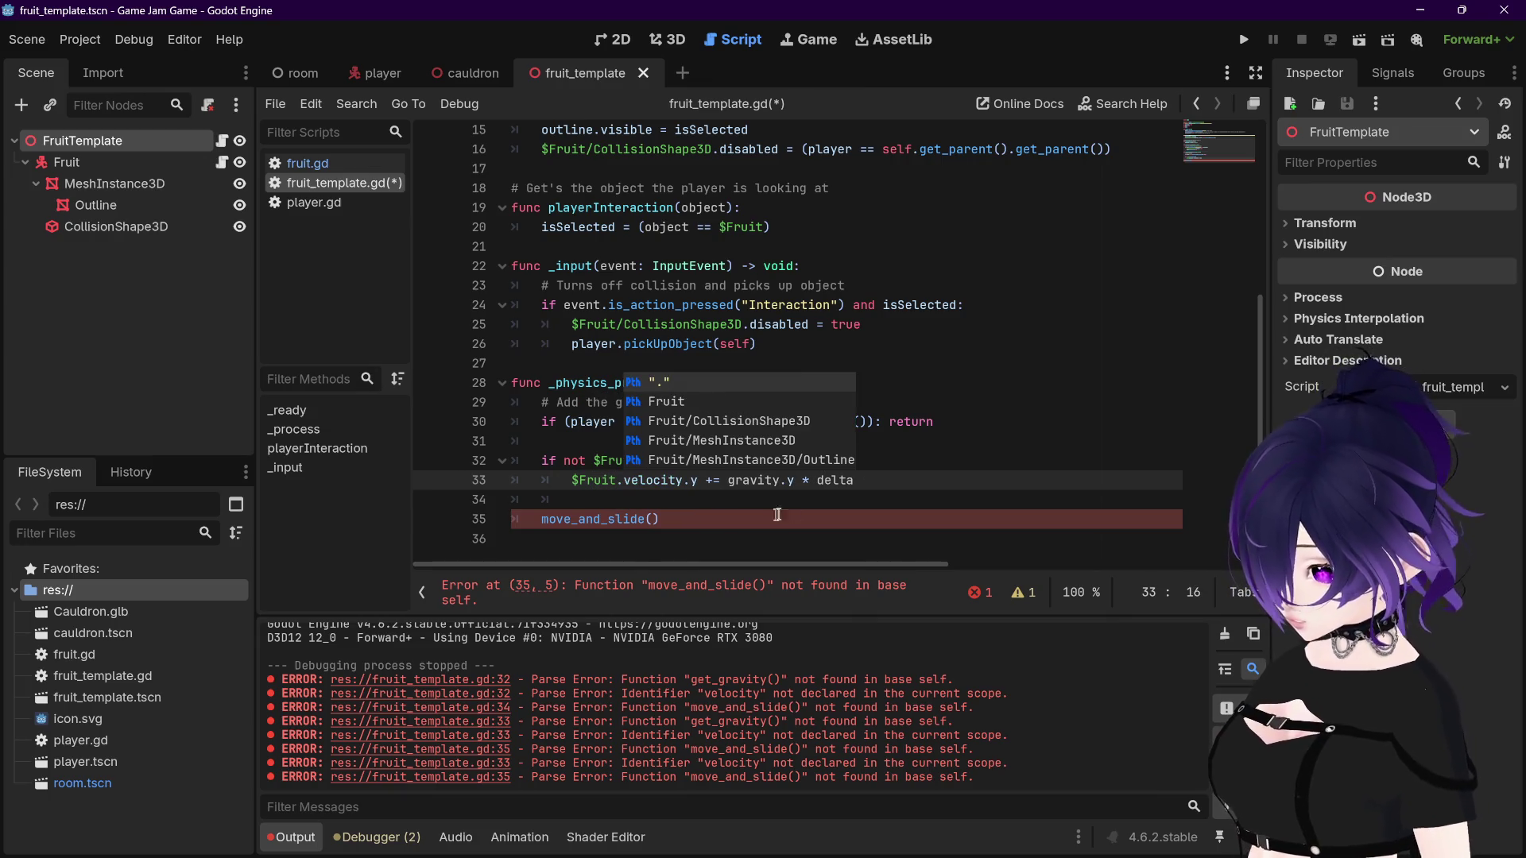
{"action": "type", "text": "."}
{"action": "key", "text": "End"}
{"action": "left_click", "coordinate": [542, 521]}
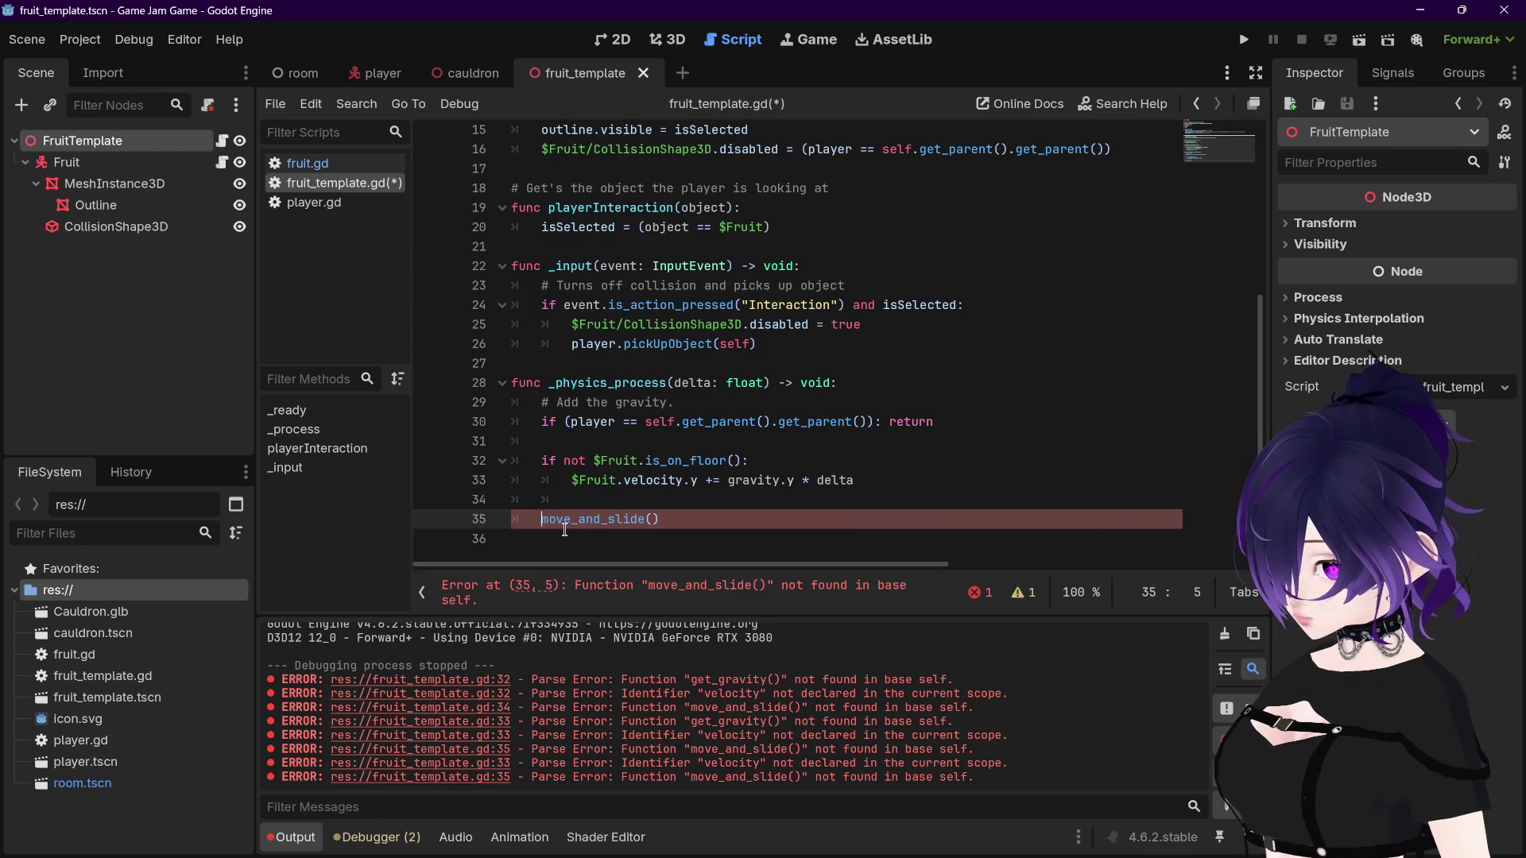
{"action": "type", "text": "Frui"}
{"action": "type", "text": "t."}
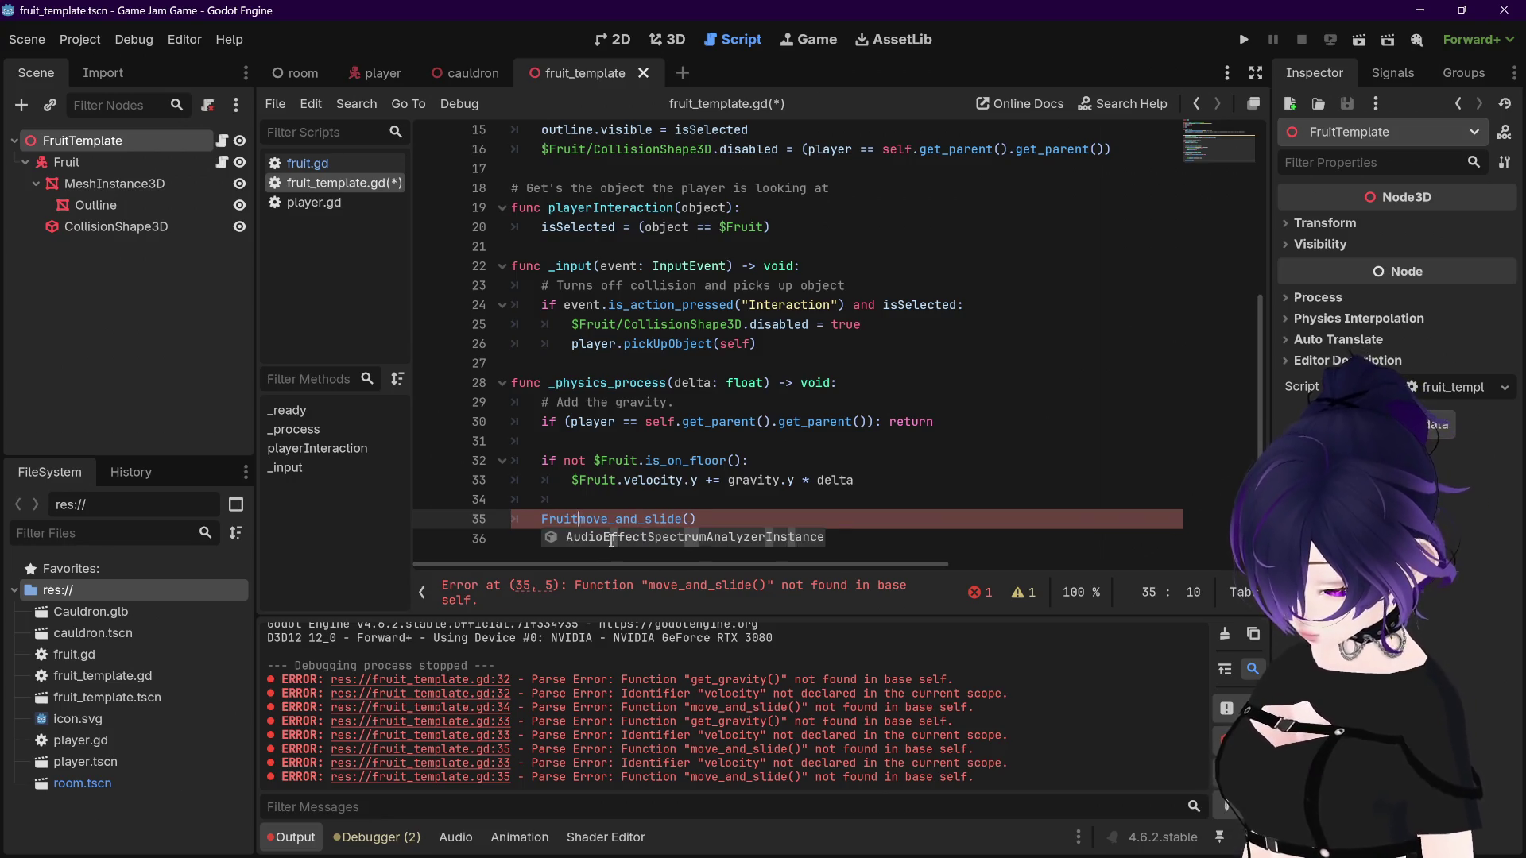
{"action": "key", "text": "Escape"}
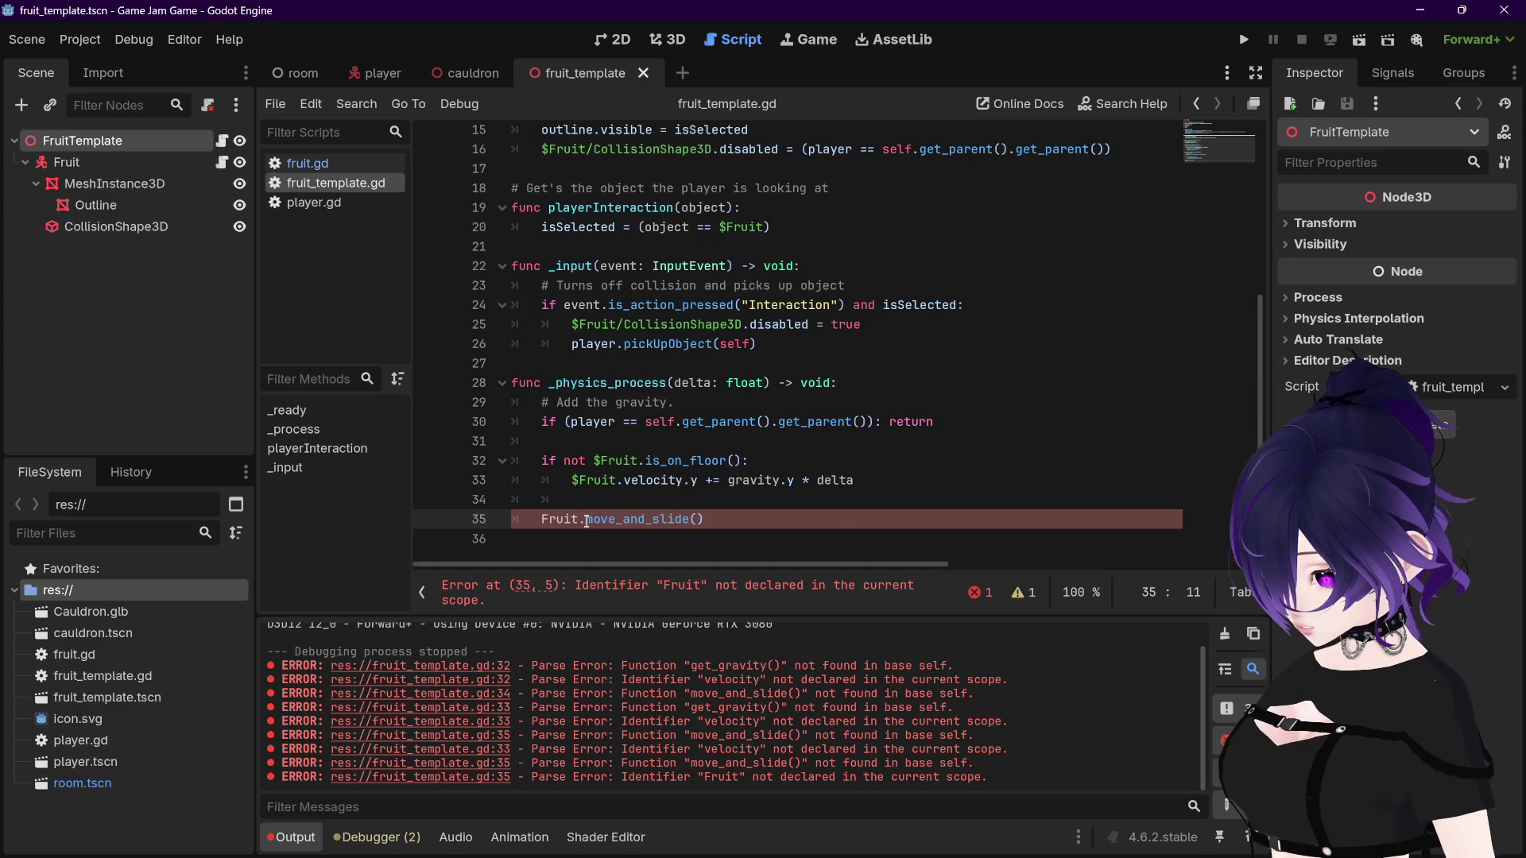
{"action": "left_click", "coordinate": [542, 521]}
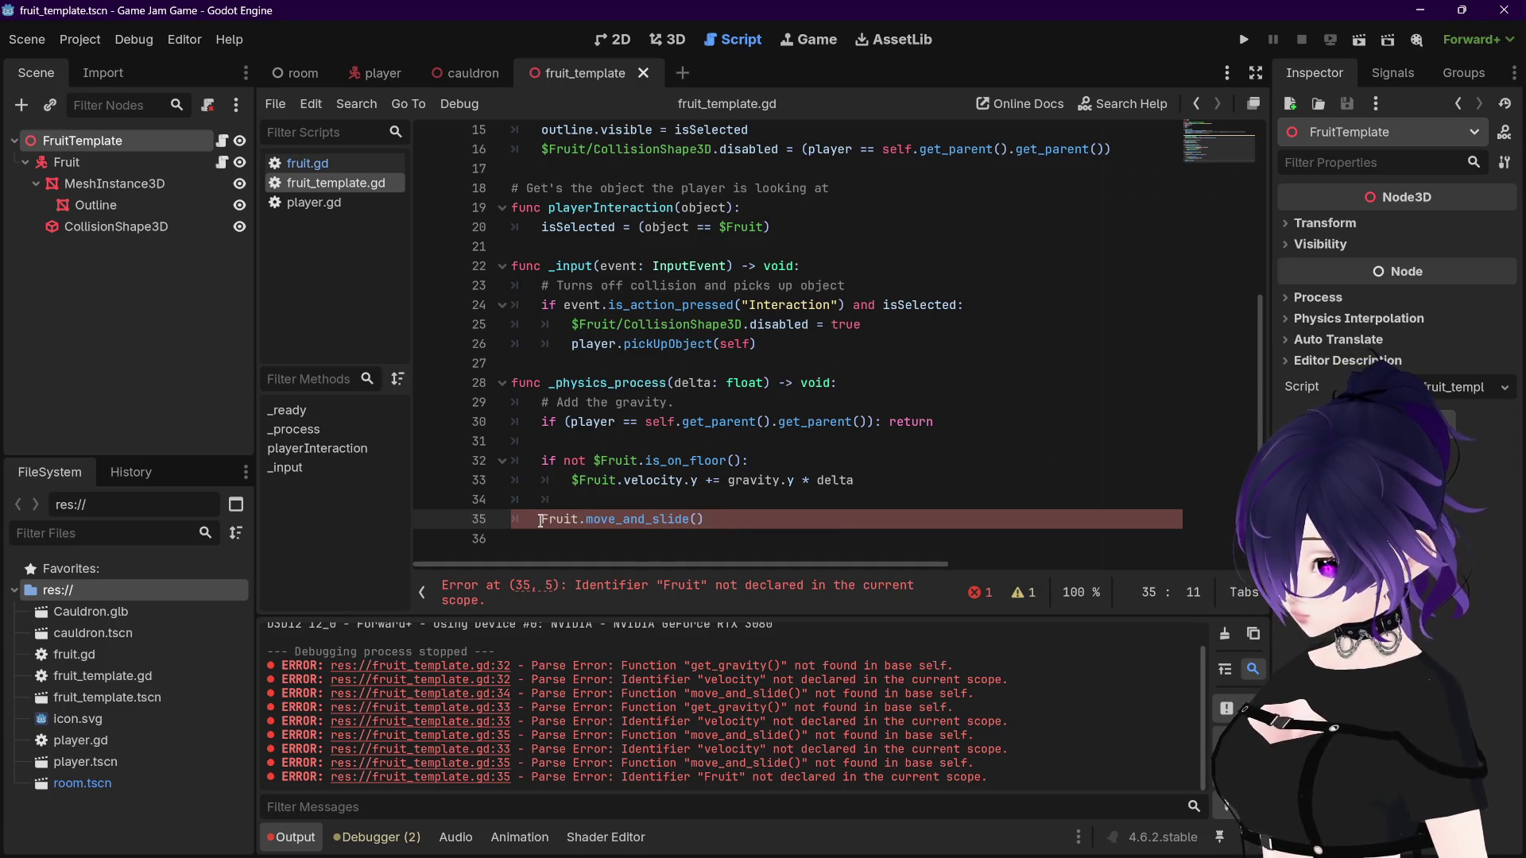
{"action": "type", "text": "$"}
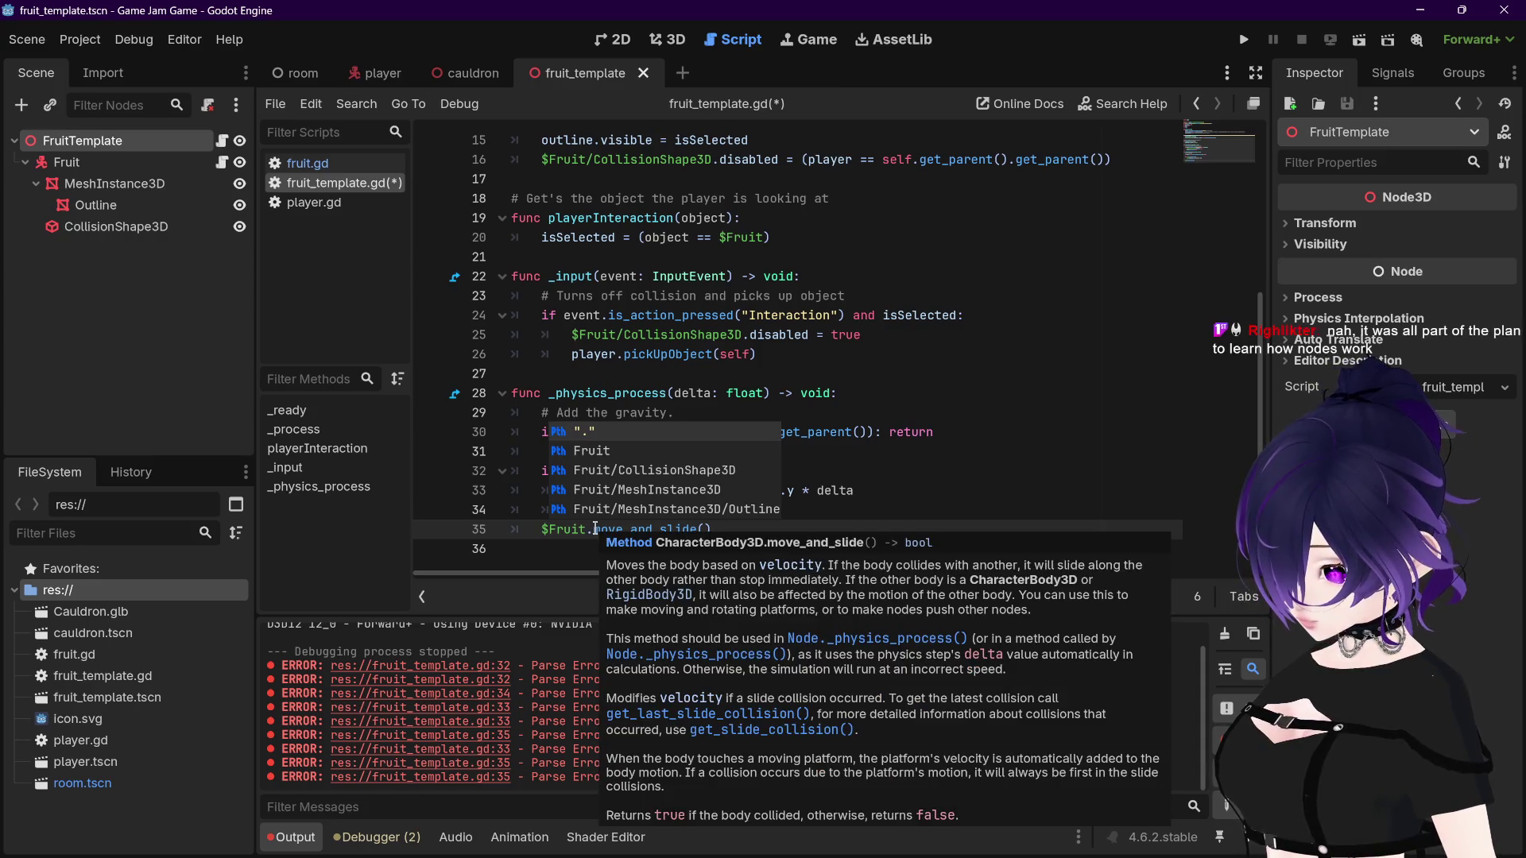
{"action": "left_click", "coordinate": [595, 529]}
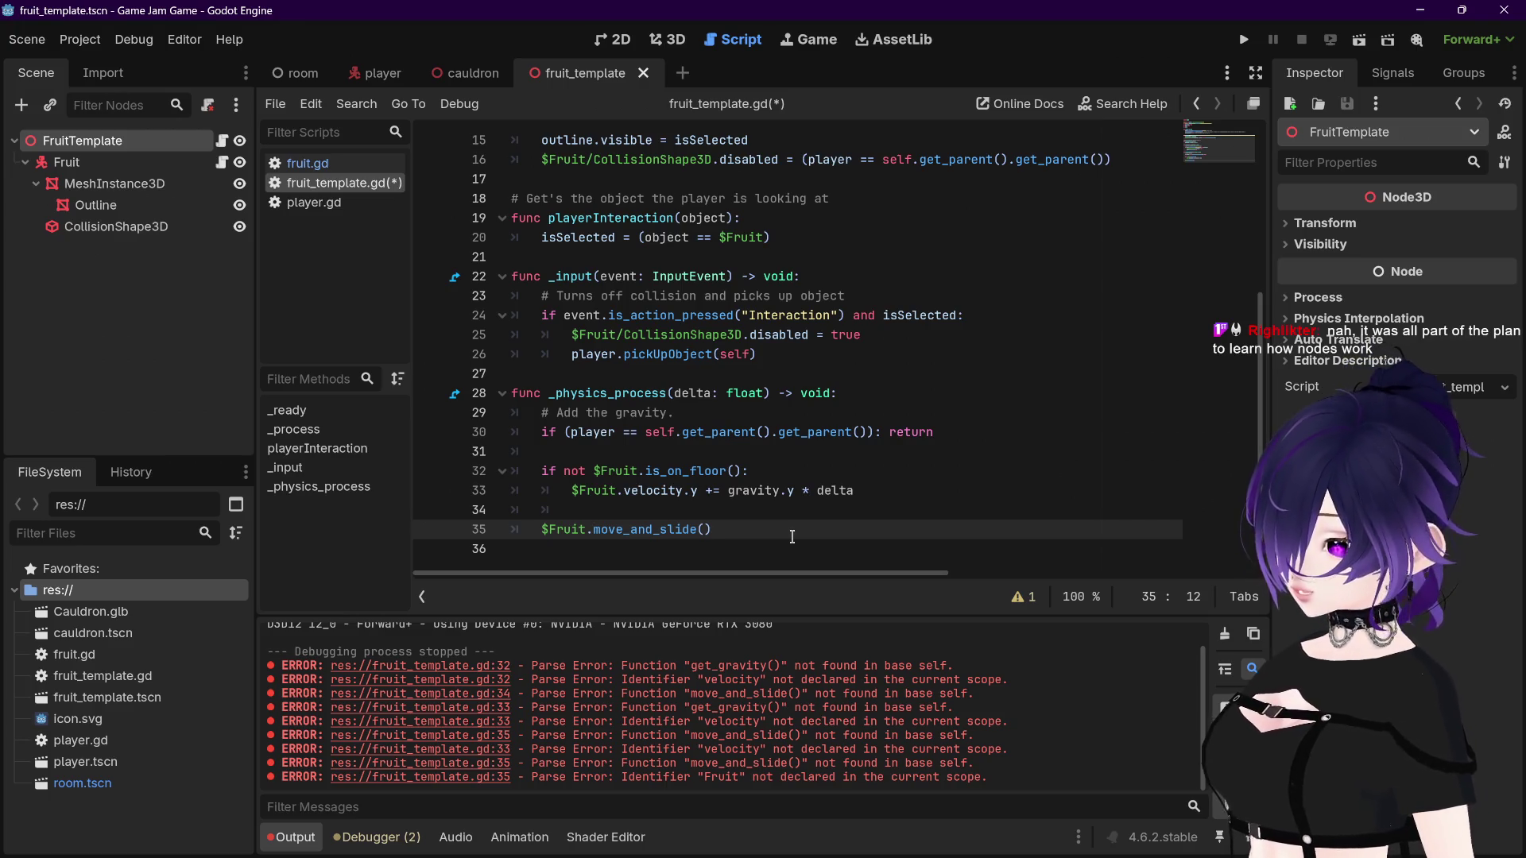
{"action": "key", "text": "ctrl+s"}
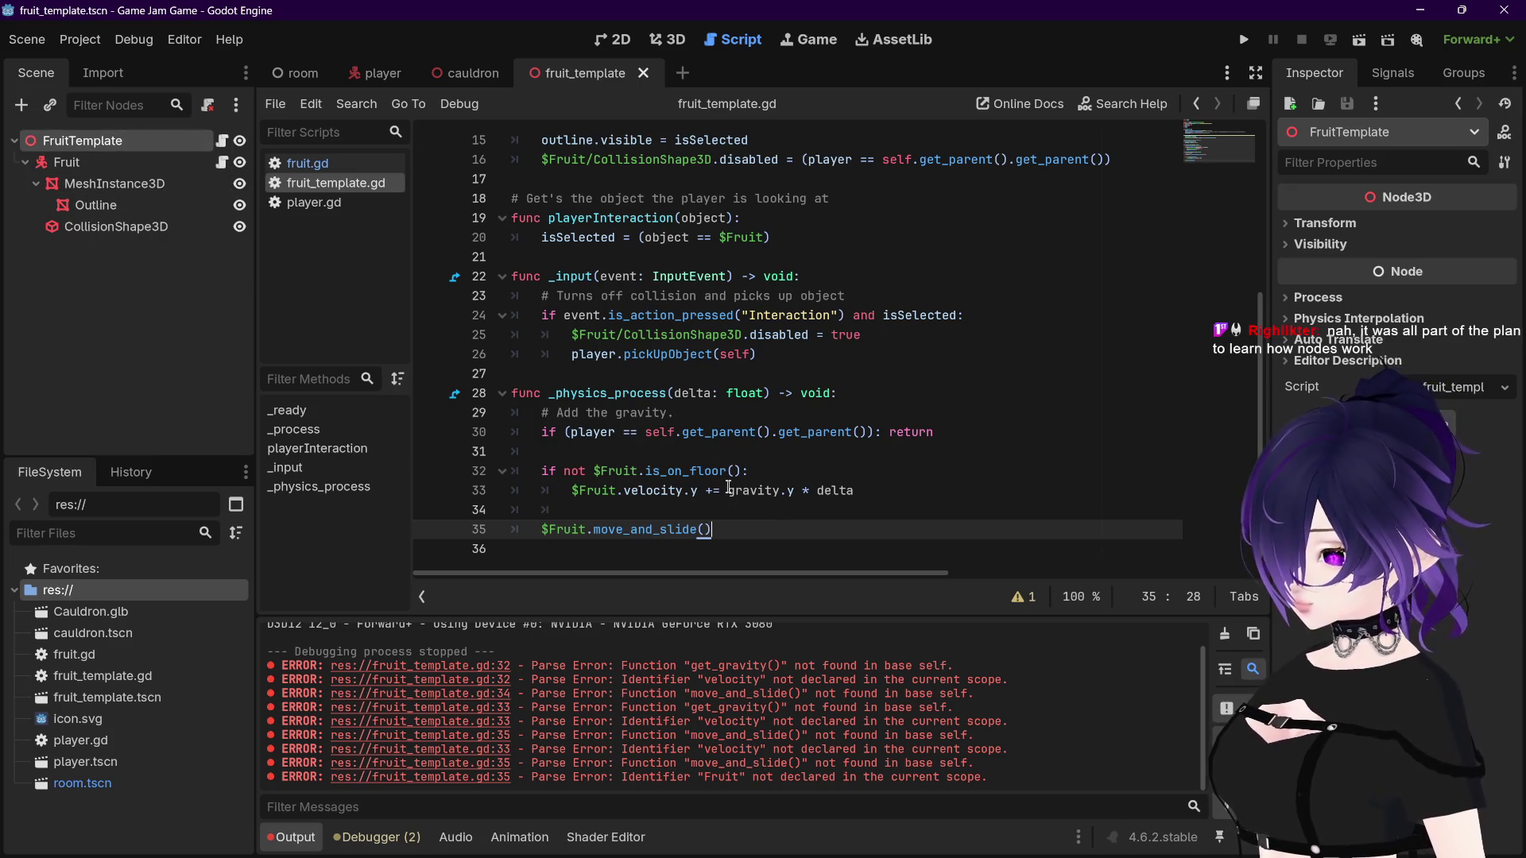
Step: Run the game with F5 to test the fruit
{"action": "left_click", "coordinate": [293, 429]}
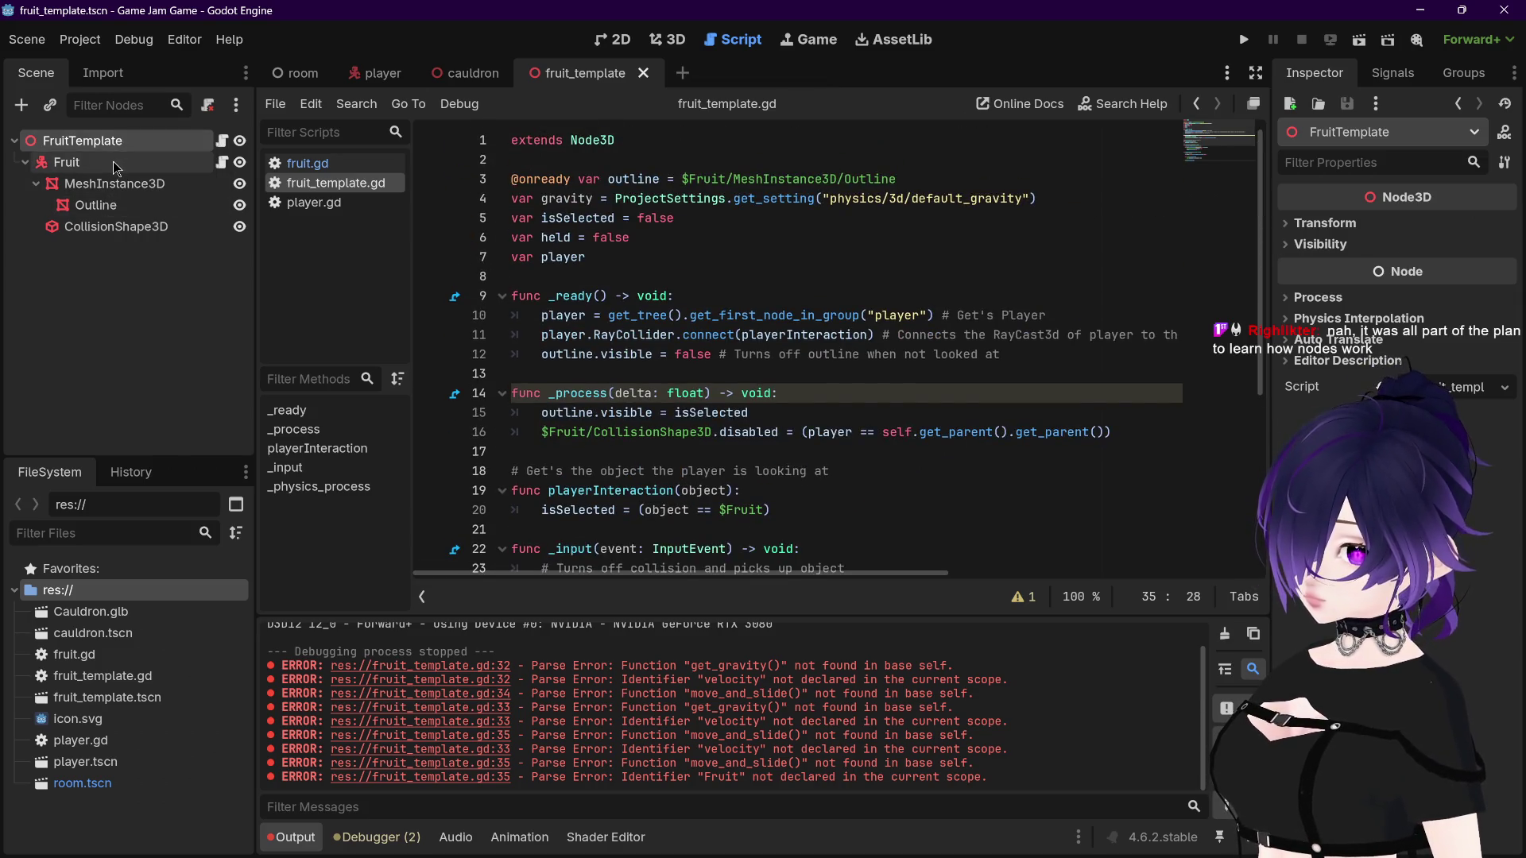
{"action": "scroll", "scroll_direction": "down", "scroll_amount": 3}
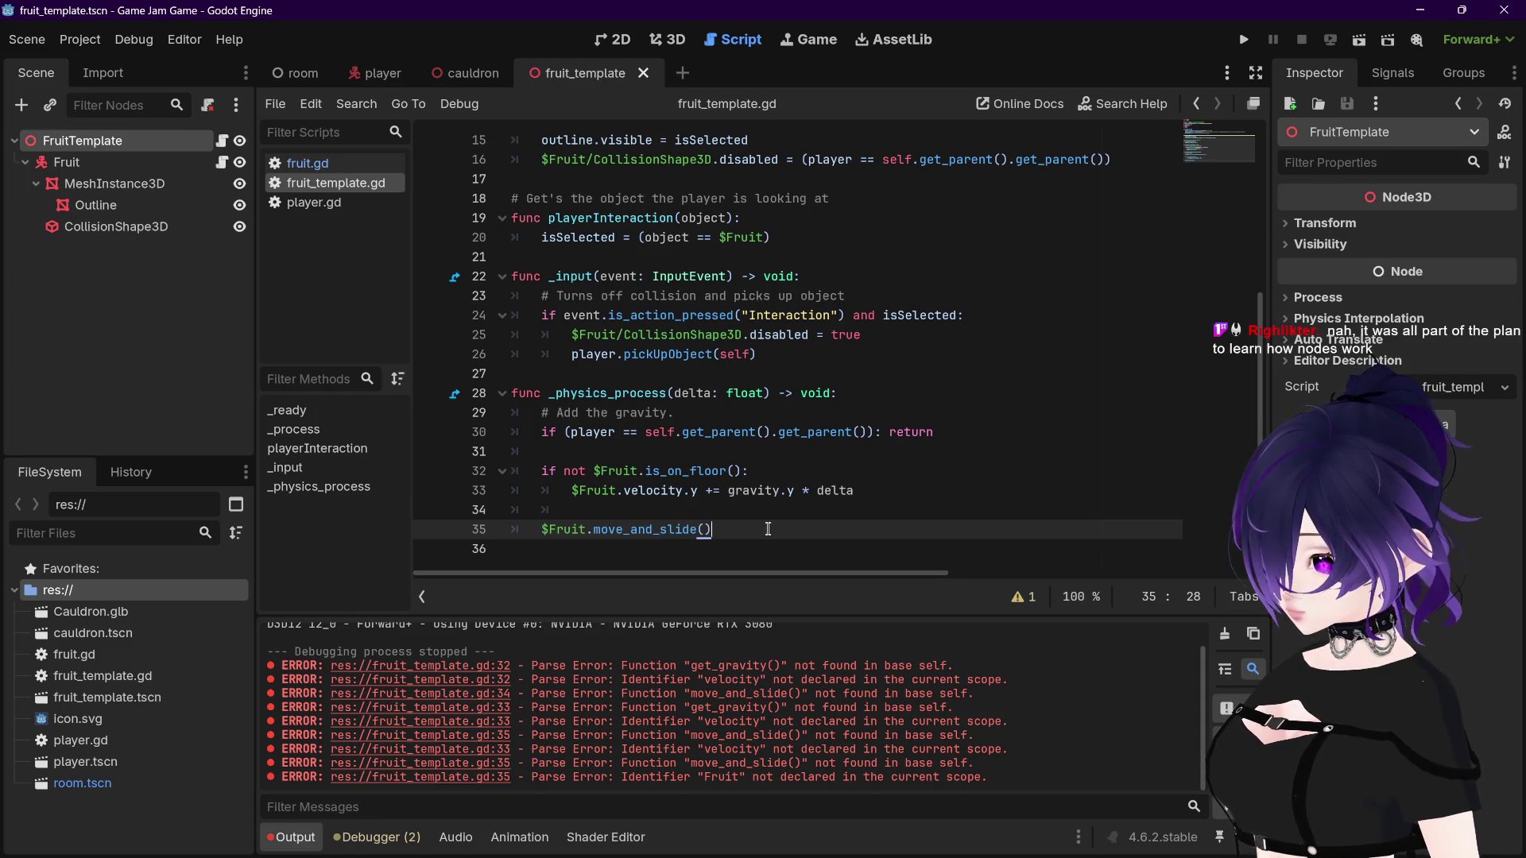
{"action": "key", "text": "F5"}
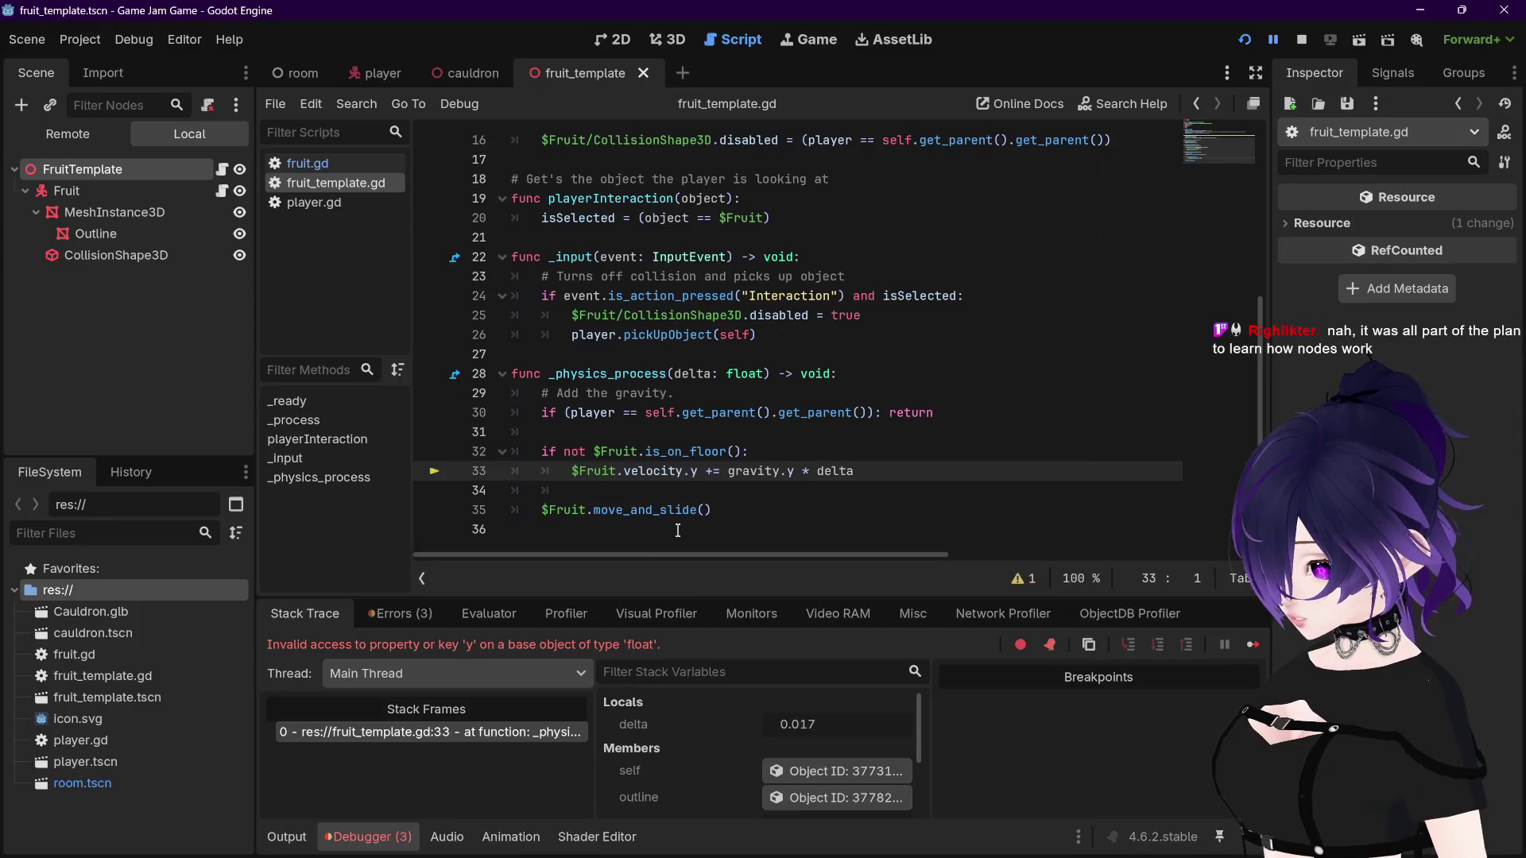
Step: Read the invalid 'y' on float error at line 33, then switch to fruit.gd
{"action": "mouse_move", "coordinate": [647, 411]}
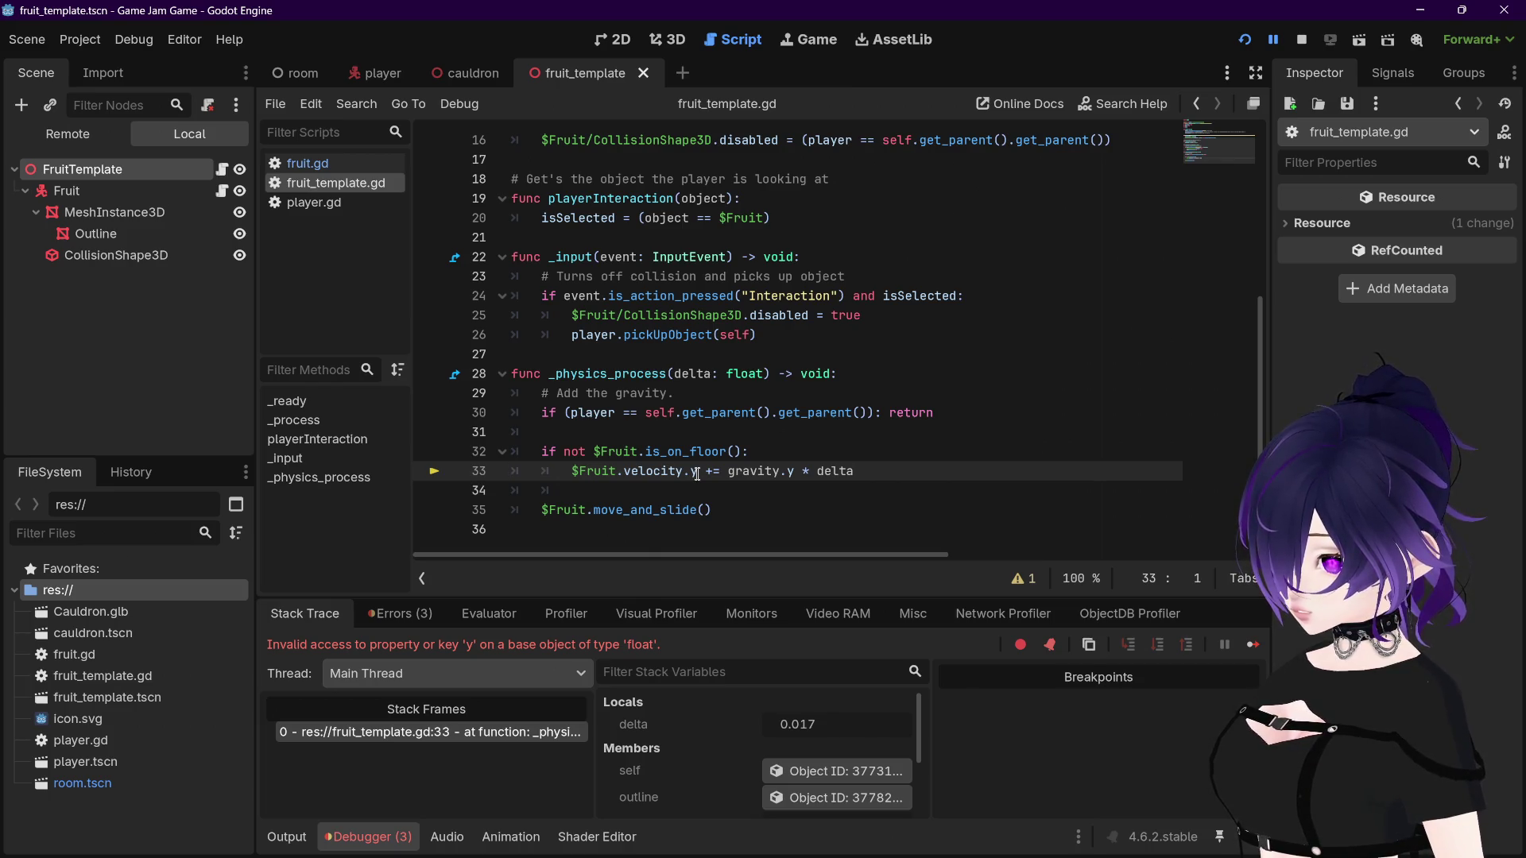
{"action": "left_click", "coordinate": [334, 164]}
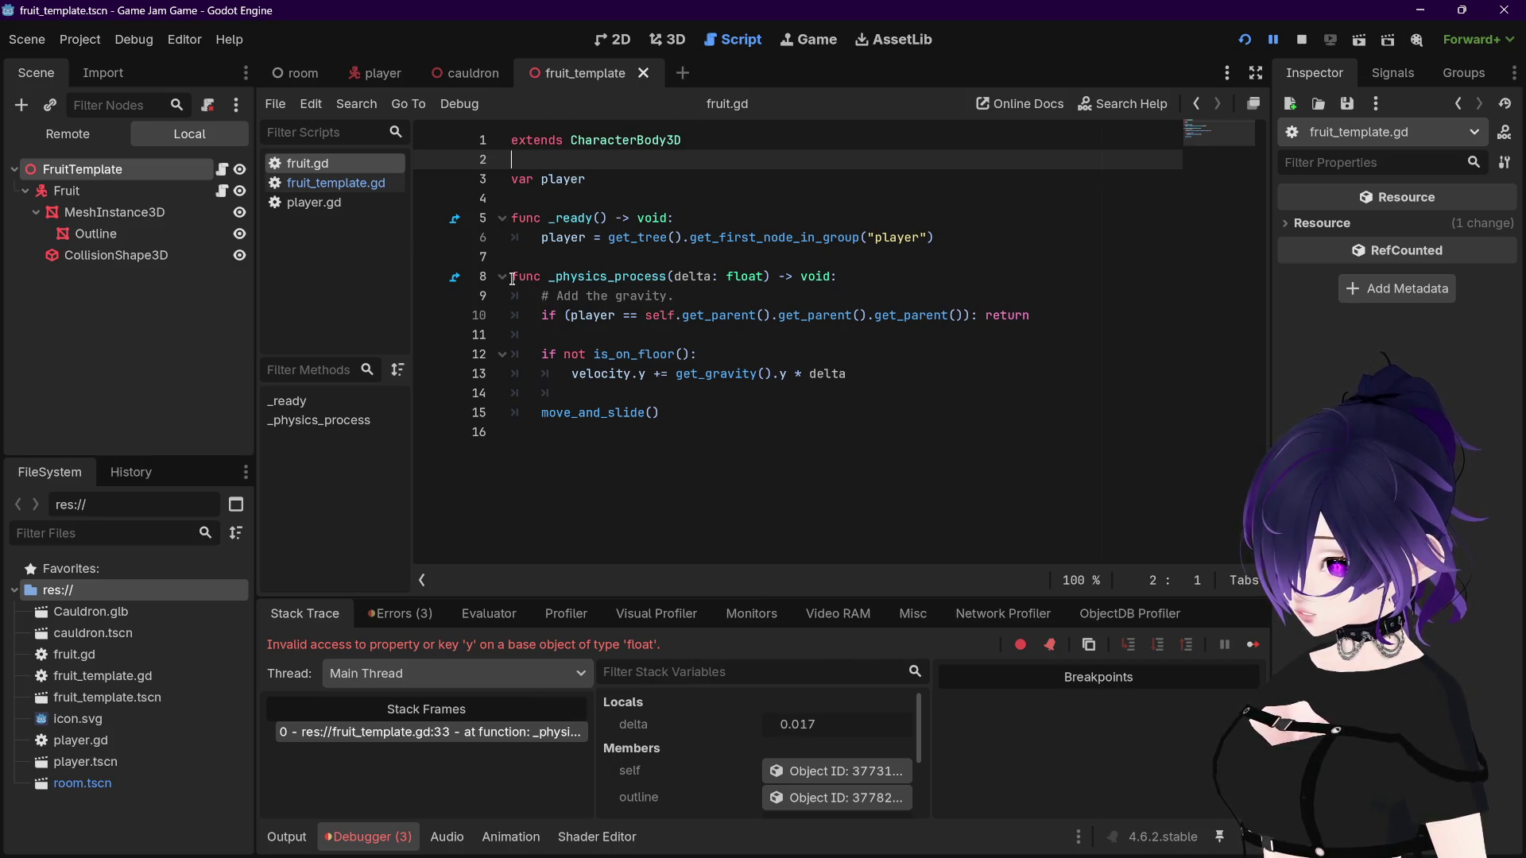
Step: Comment out fruit.gd lines 8–15 with #, save, then restart the game from the player scene
{"action": "left_click", "coordinate": [513, 278]}
{"action": "type", "text": "#"}
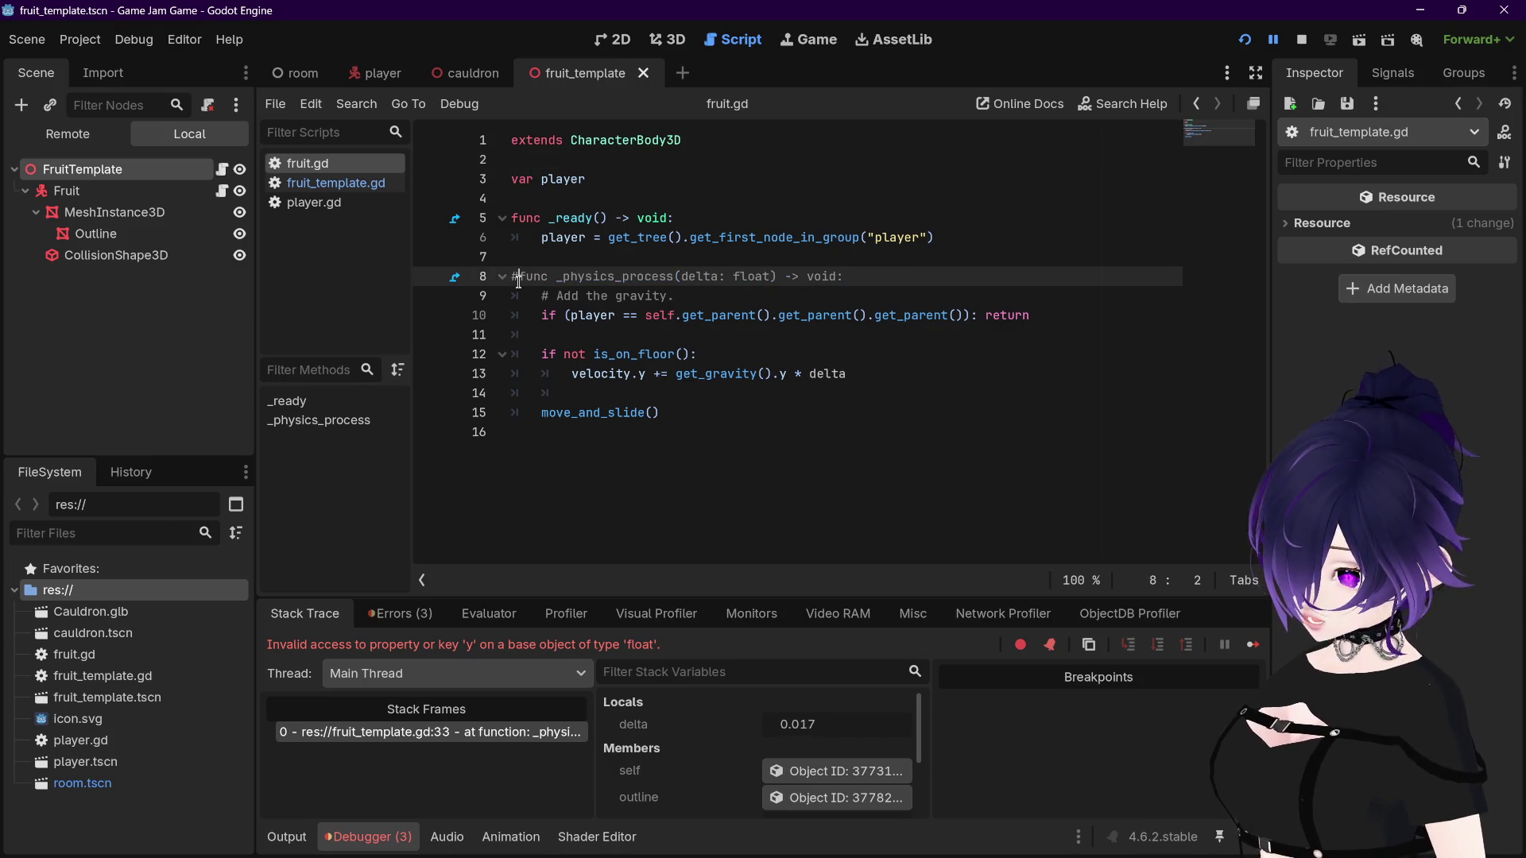
{"action": "key", "text": "Down"}
{"action": "key", "text": "Down"}
{"action": "type", "text": "#"}
{"action": "key", "text": "Down"}
{"action": "type", "text": "#"}
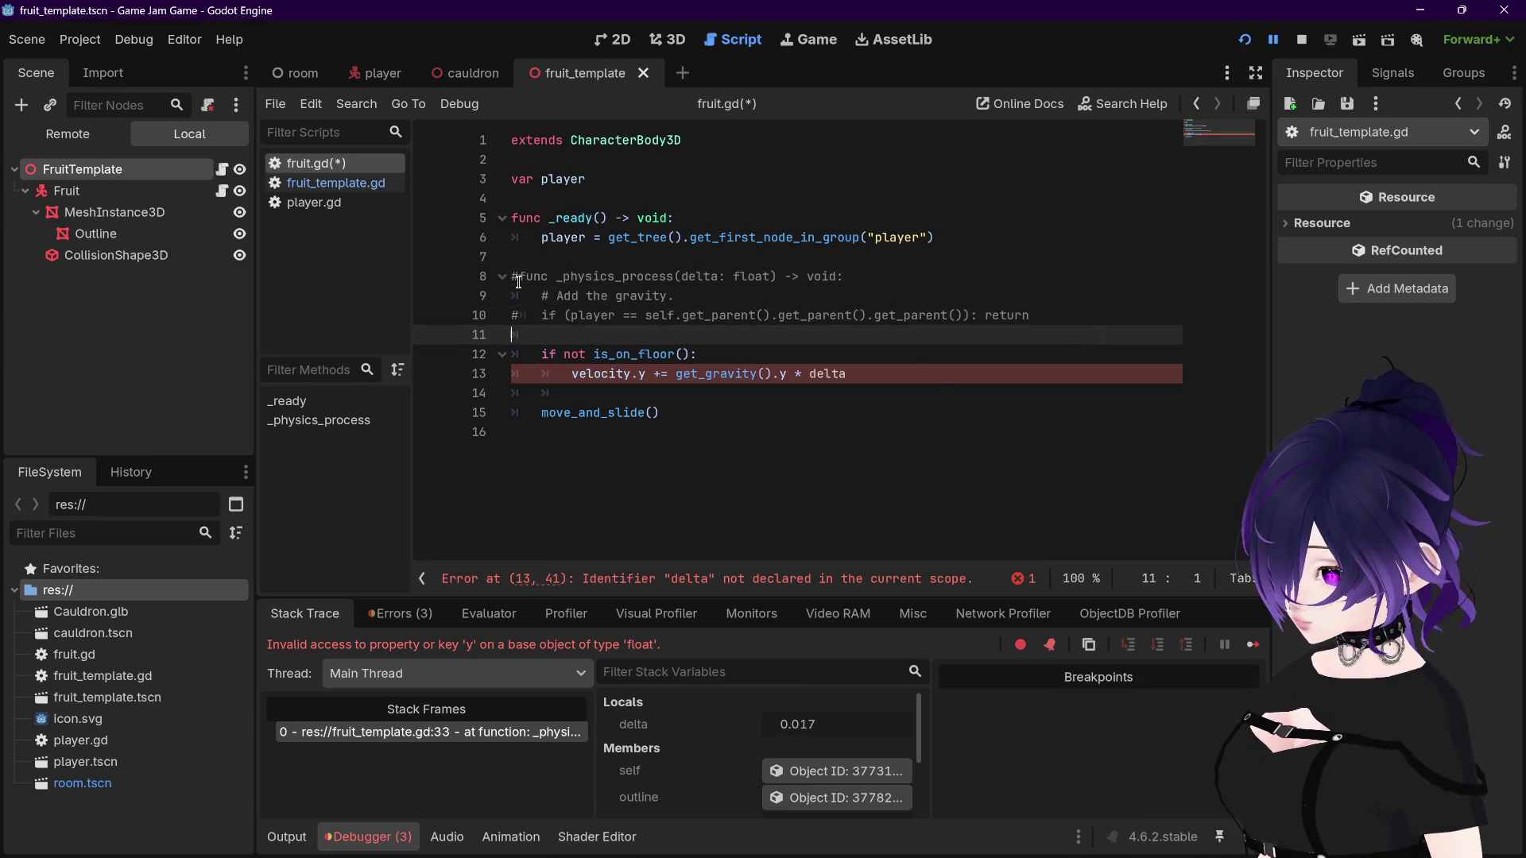
{"action": "key", "text": "Down"}
{"action": "type", "text": "#"}
{"action": "key", "text": "Down"}
{"action": "type", "text": "#"}
{"action": "type", "text": "#"}
{"action": "key", "text": "Down"}
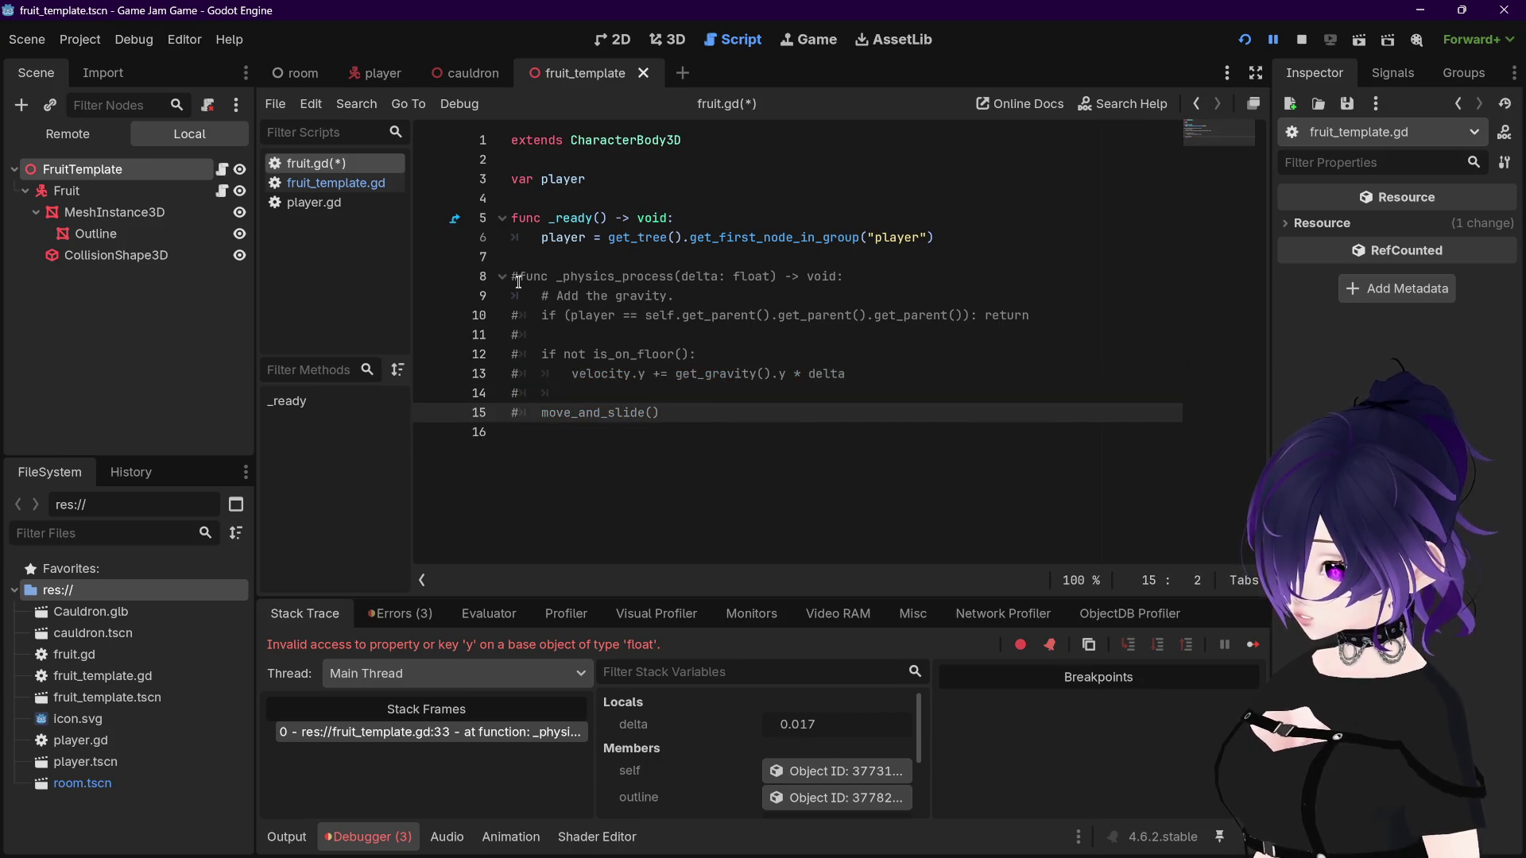
{"action": "key", "text": "ctrl+s"}
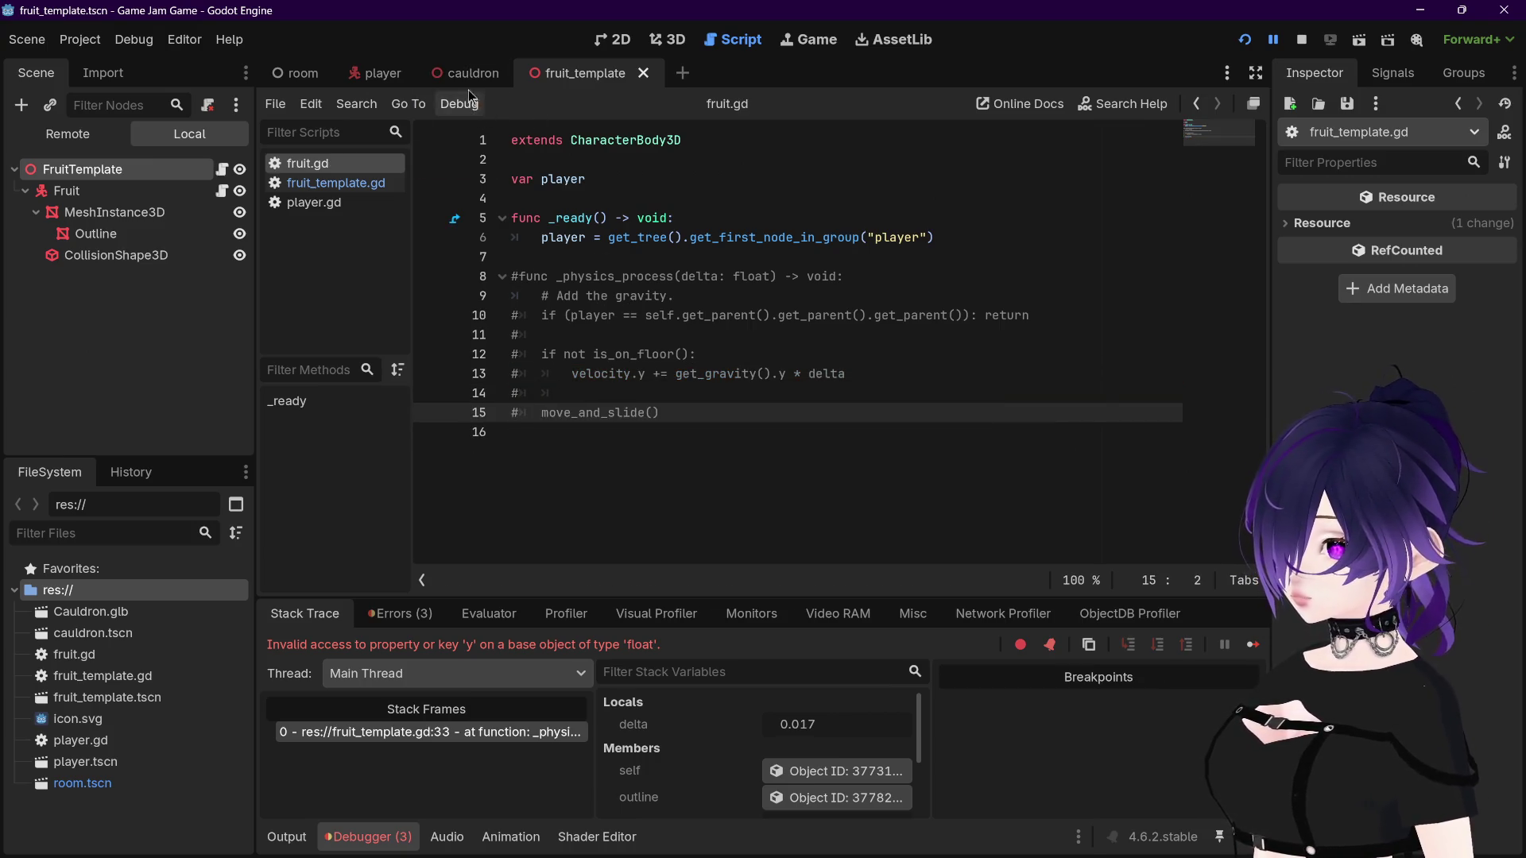
{"action": "left_click", "coordinate": [379, 76]}
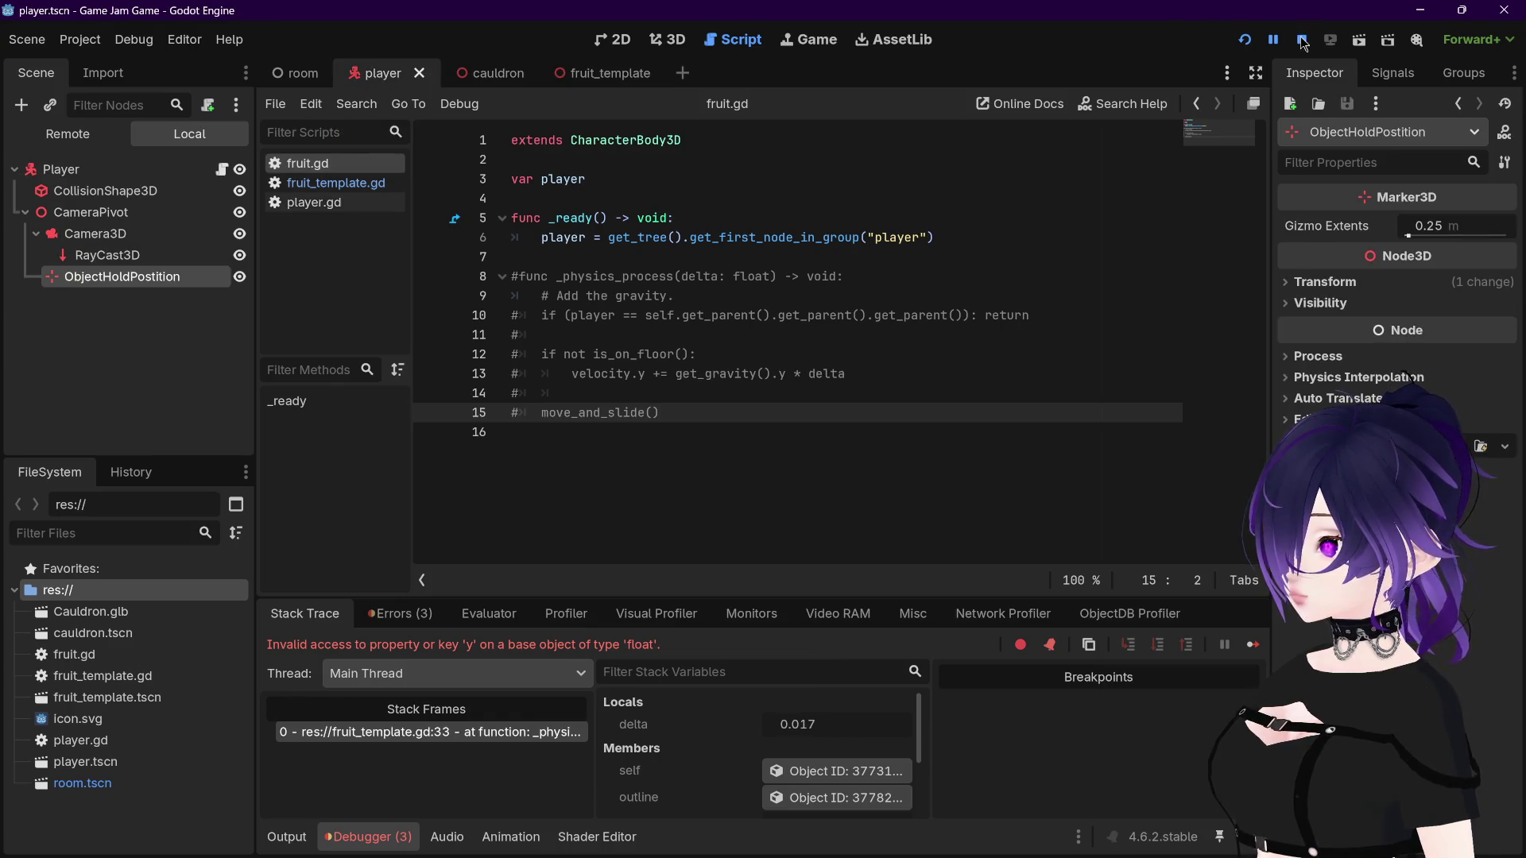
{"action": "left_click", "coordinate": [1244, 39]}
Step: Strip the stray w and both .y suffixes from line 33, save, and rerun the game
{"action": "type", "text": "w"}
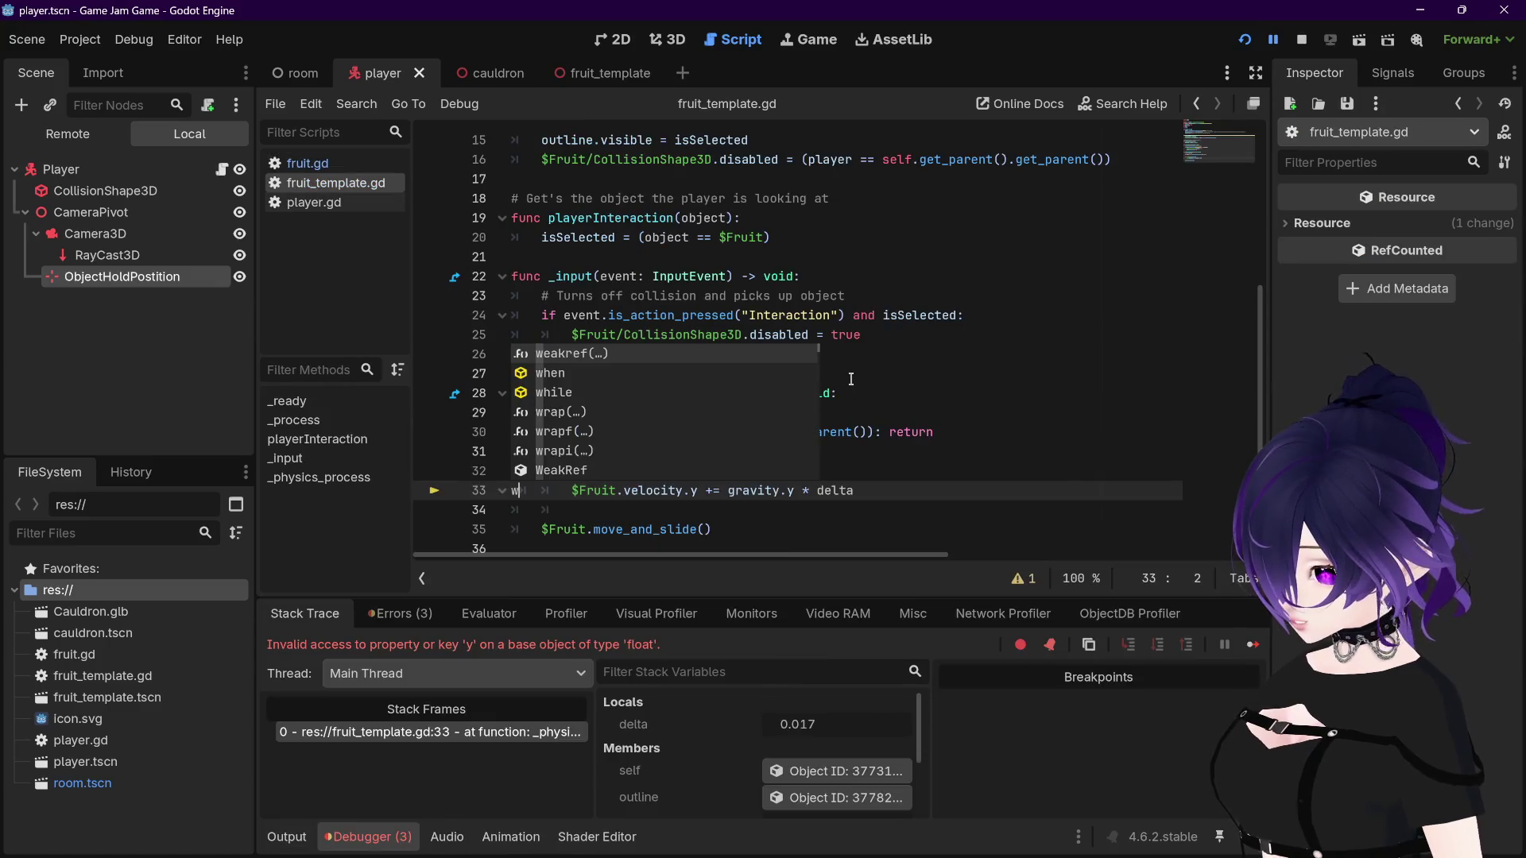
{"action": "key", "text": "Escape"}
{"action": "key", "text": "BackSpace"}
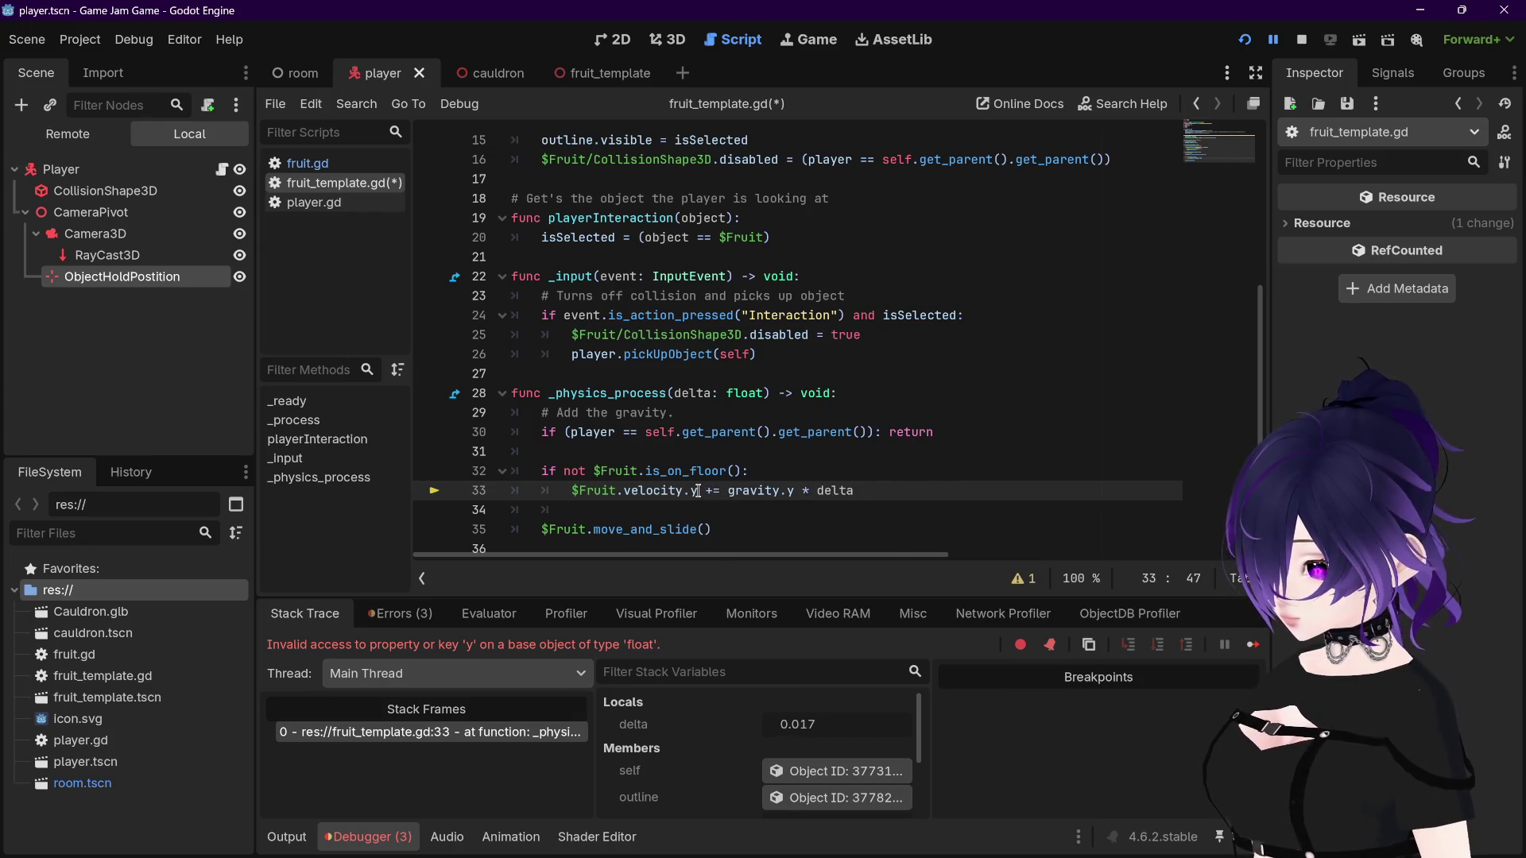
{"action": "key", "text": "Delete"}
{"action": "key", "text": "BackSpace"}
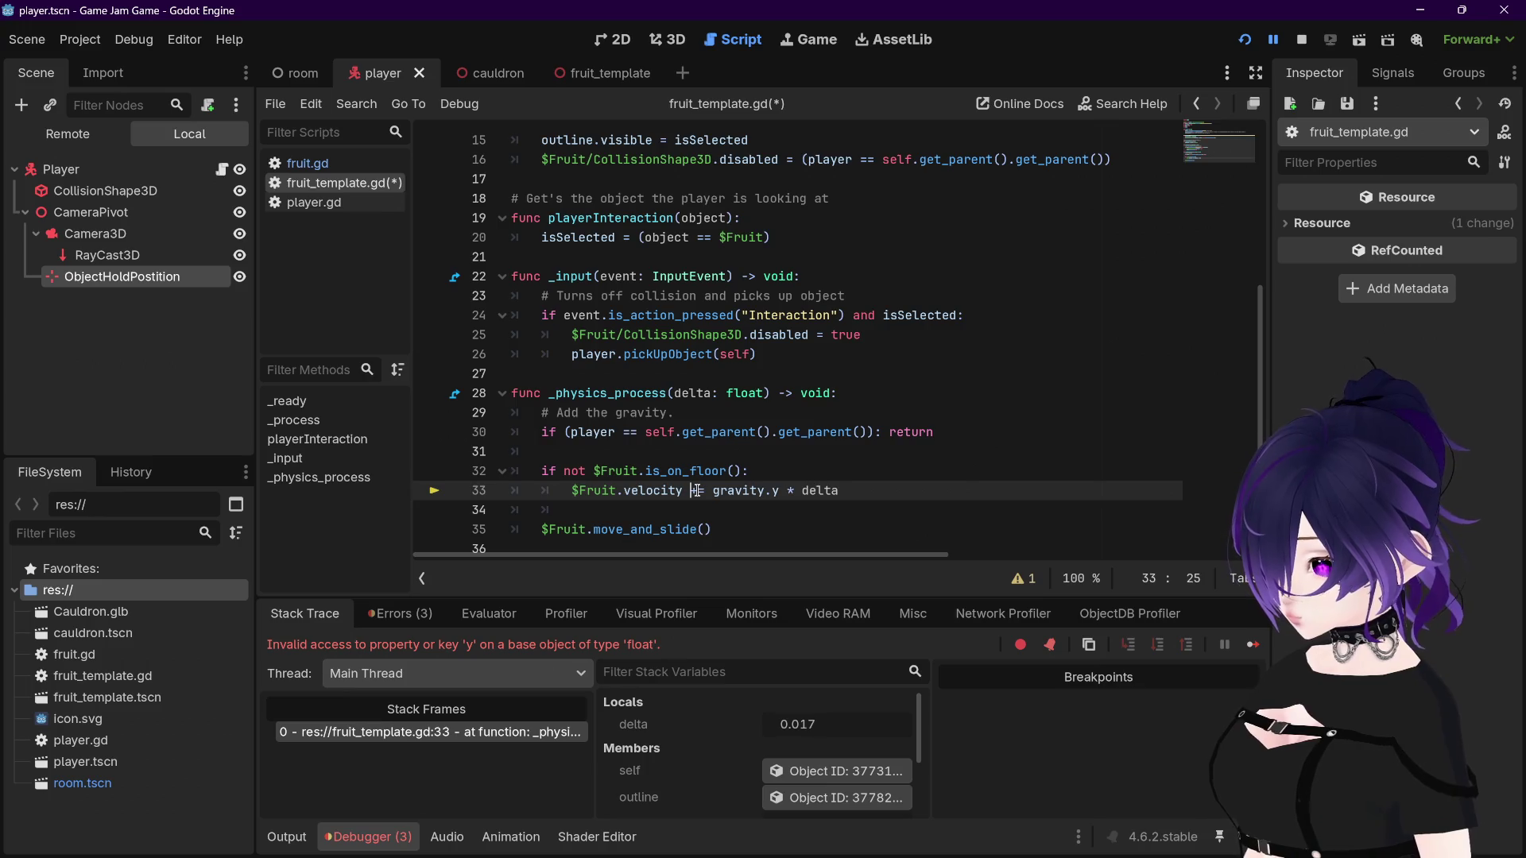
{"action": "key", "text": "BackSpace"}
{"action": "key", "text": "BackSpace"}
{"action": "key", "text": "ctrl+s"}
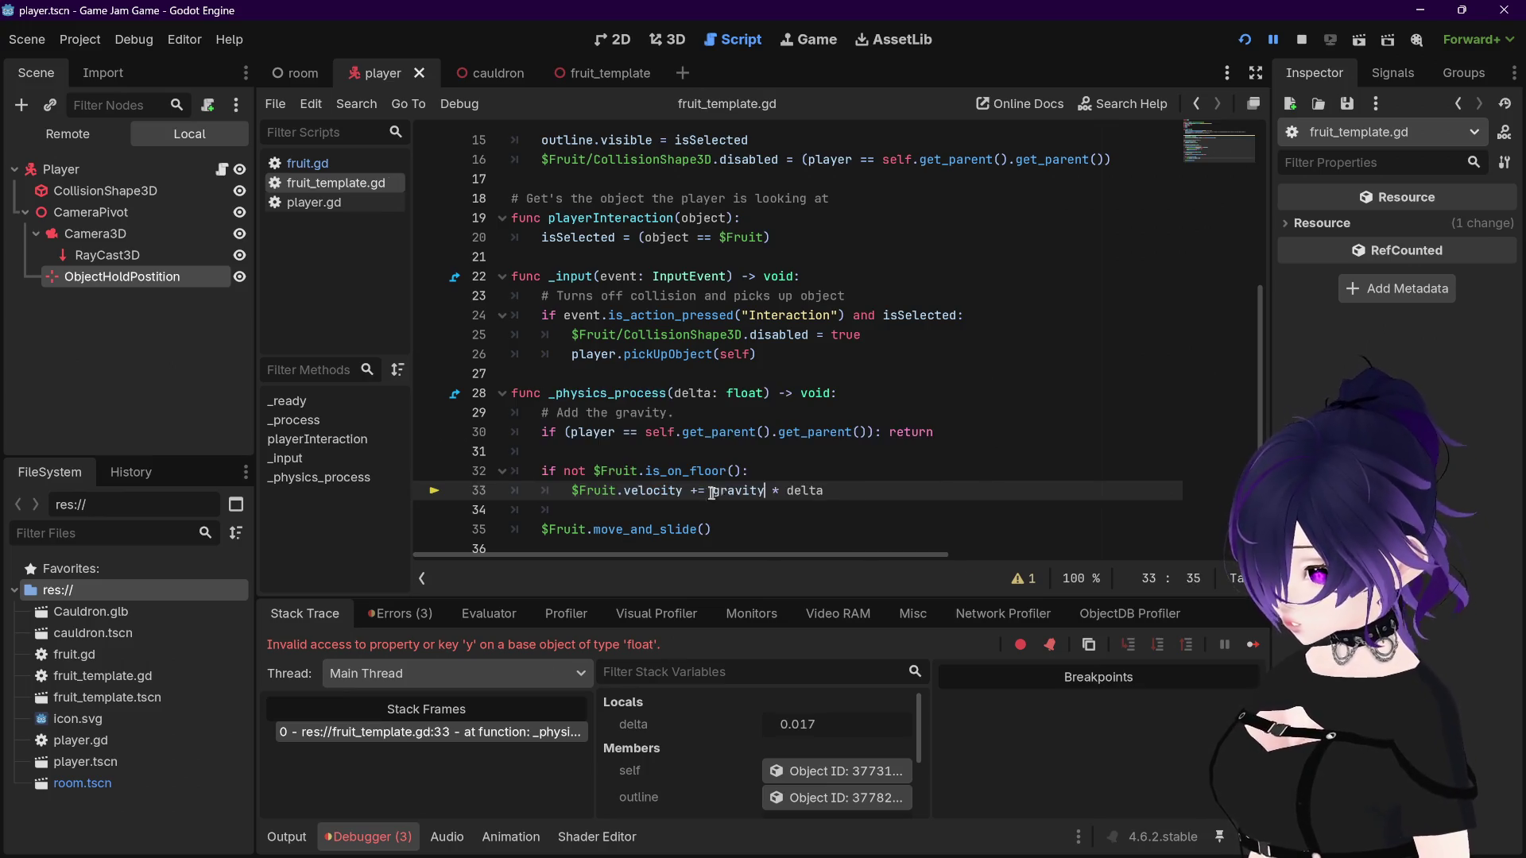
{"action": "left_click", "coordinate": [874, 492]}
{"action": "left_click", "coordinate": [1254, 38]}
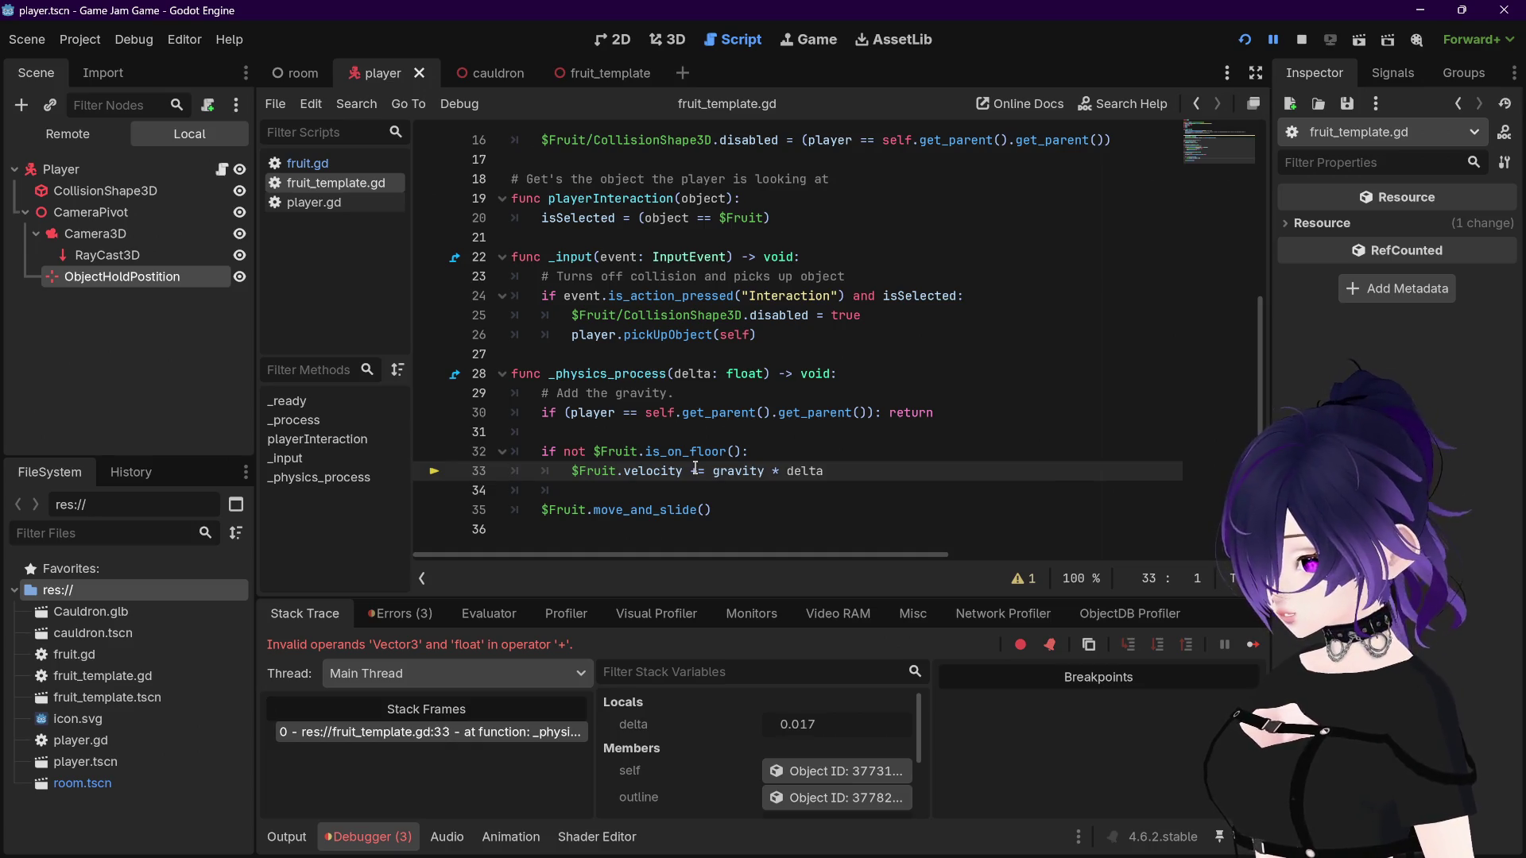
Step: Change += to -= on line 33 and restart the game, which still hits the Vector3/float error
{"action": "key", "text": "BackSpace"}
{"action": "type", "text": "-"}
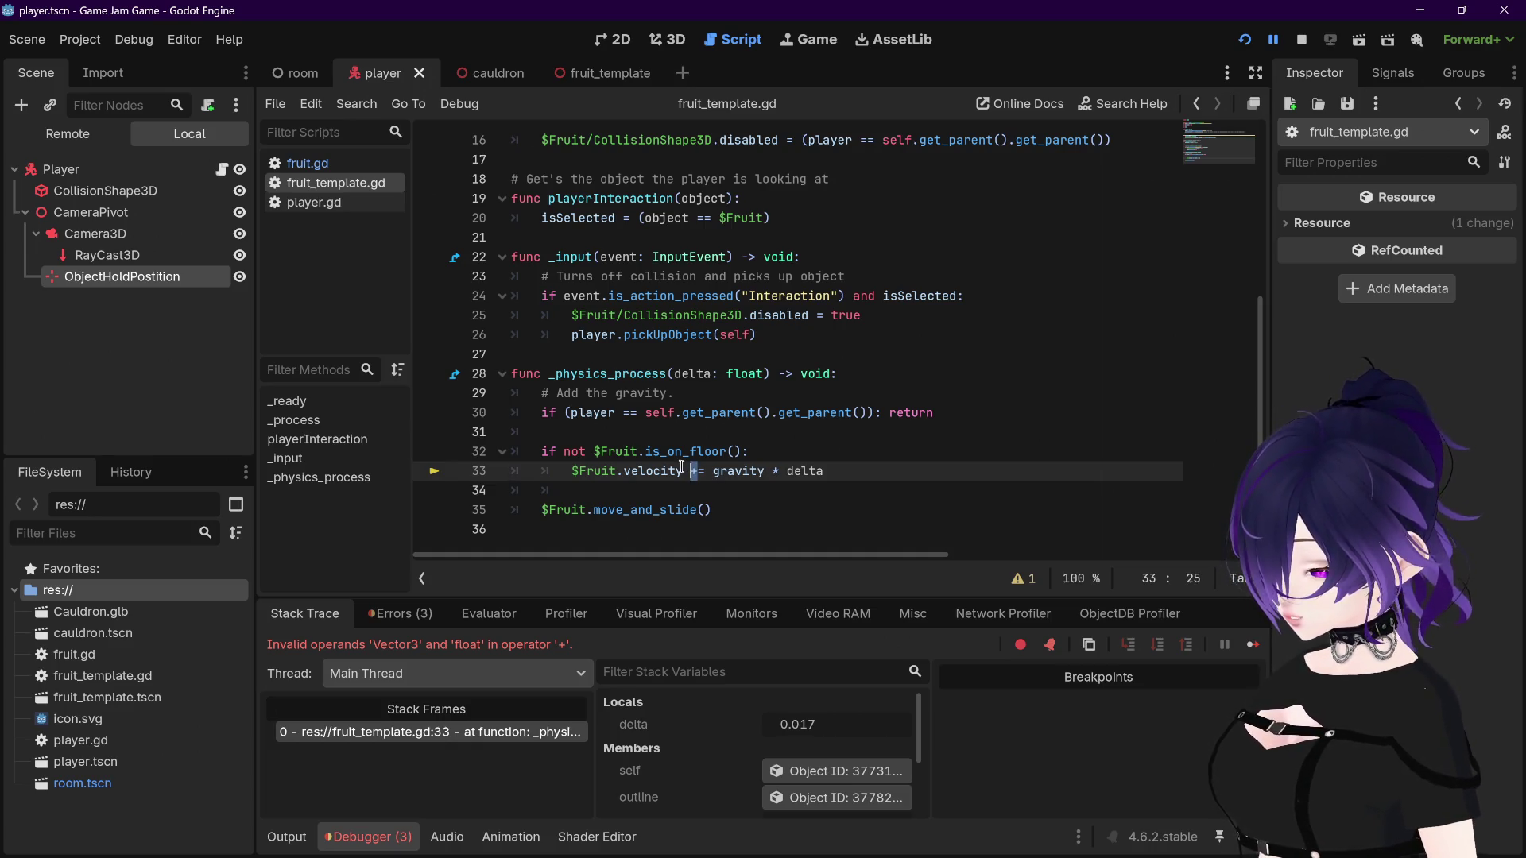
{"action": "left_click", "coordinate": [754, 469]}
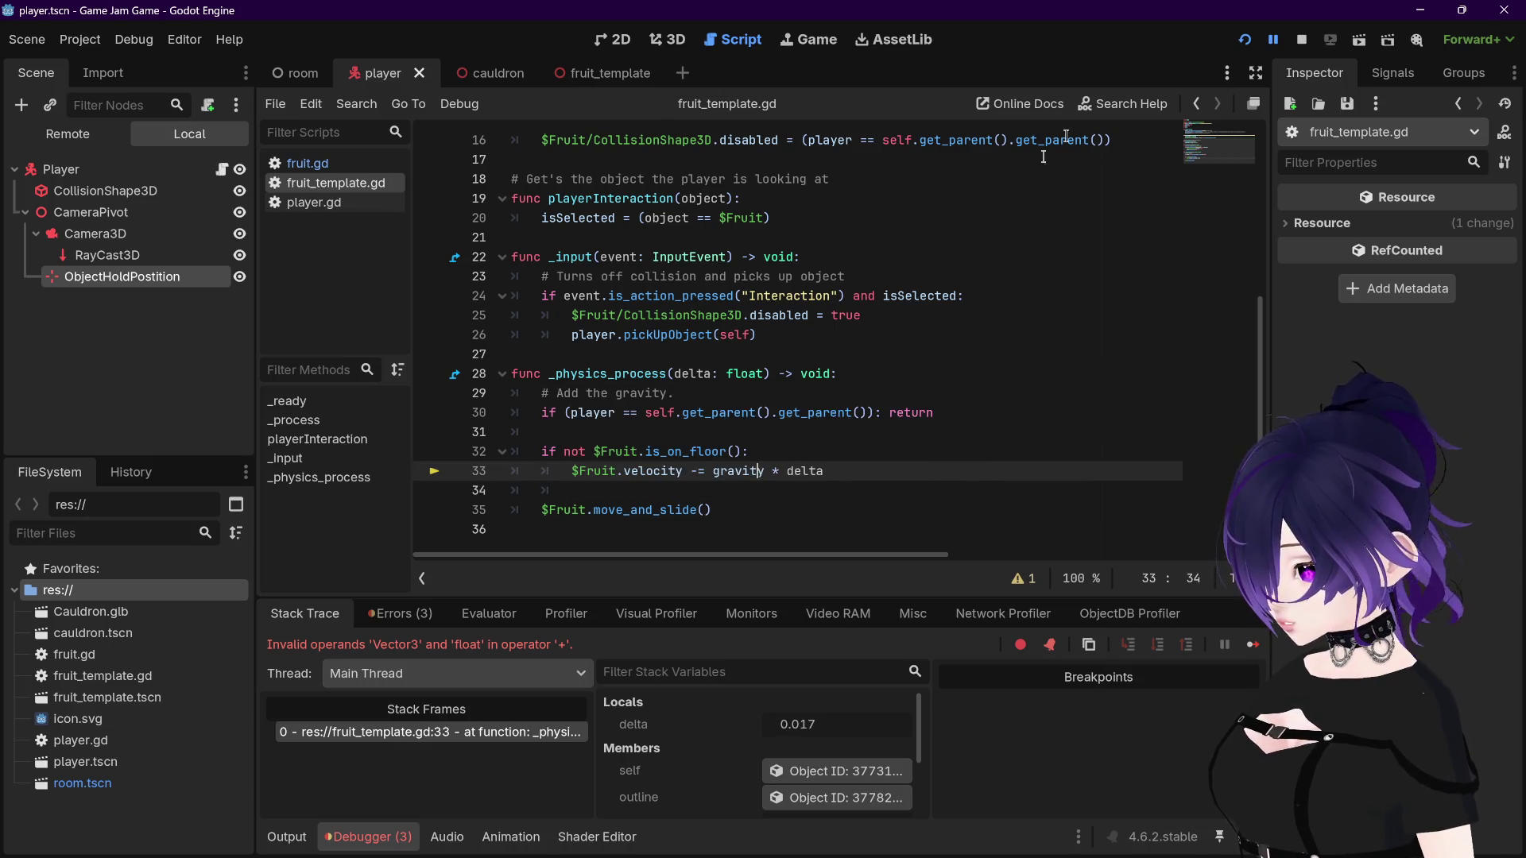
{"action": "left_click", "coordinate": [1301, 39]}
{"action": "key", "text": "F5"}
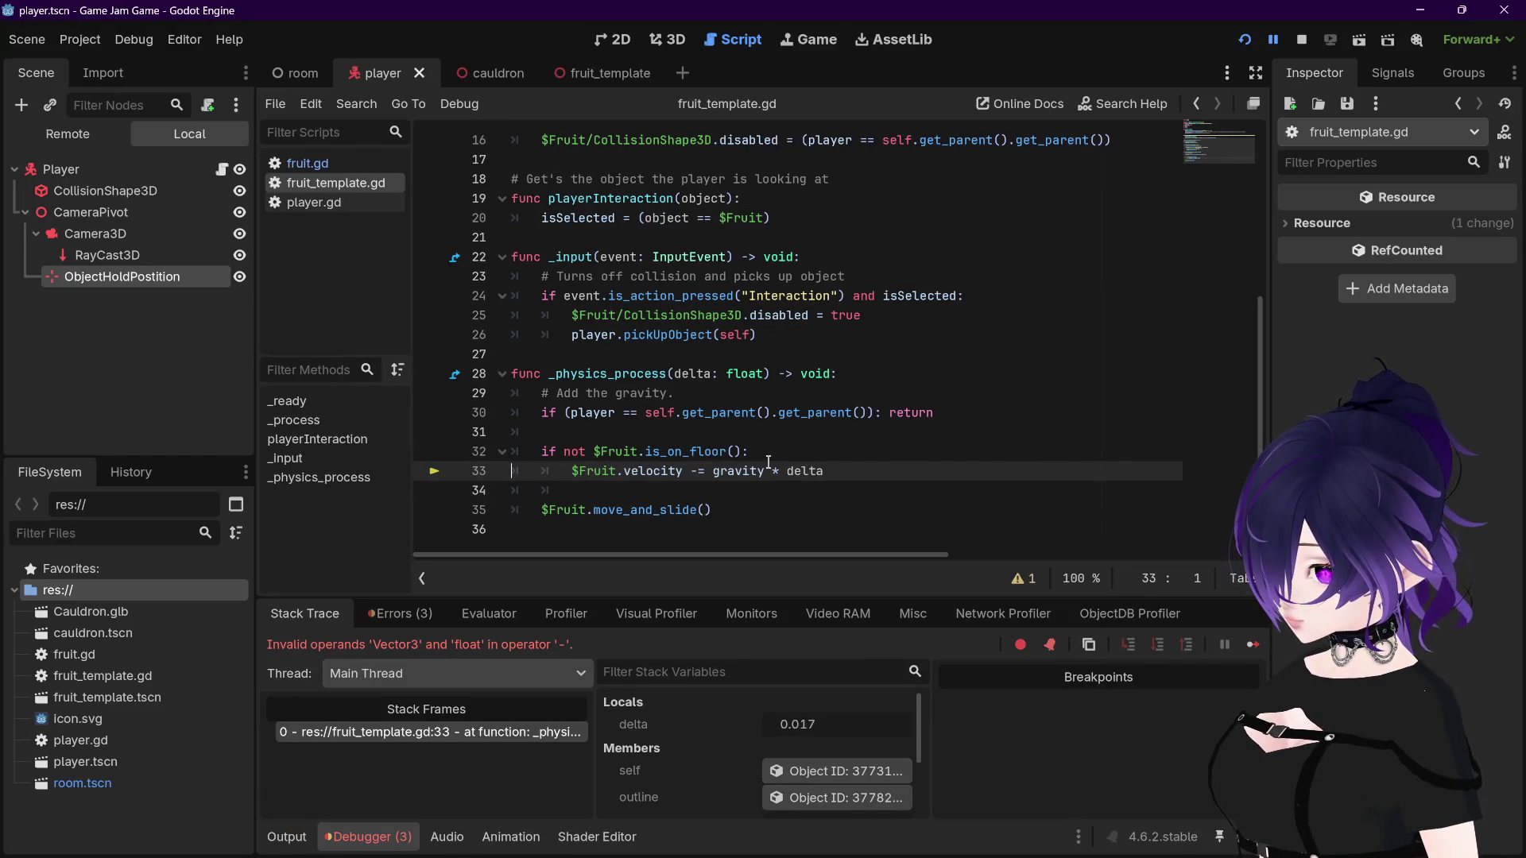
Step: Switch to the fruit_template scene
{"action": "mouse_move", "coordinate": [480, 69]}
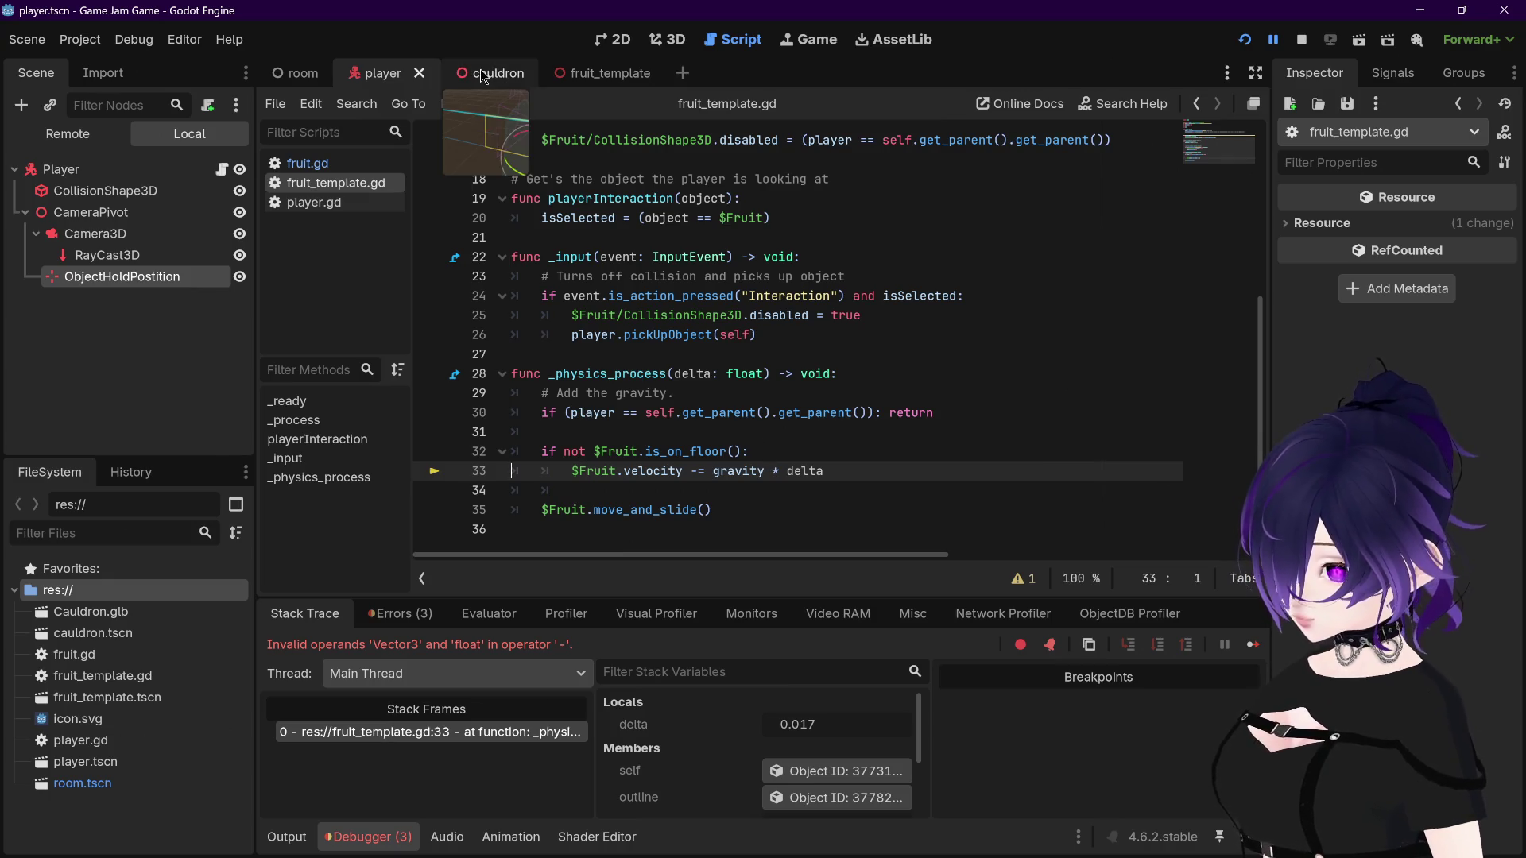
{"action": "mouse_move", "coordinate": [592, 75]}
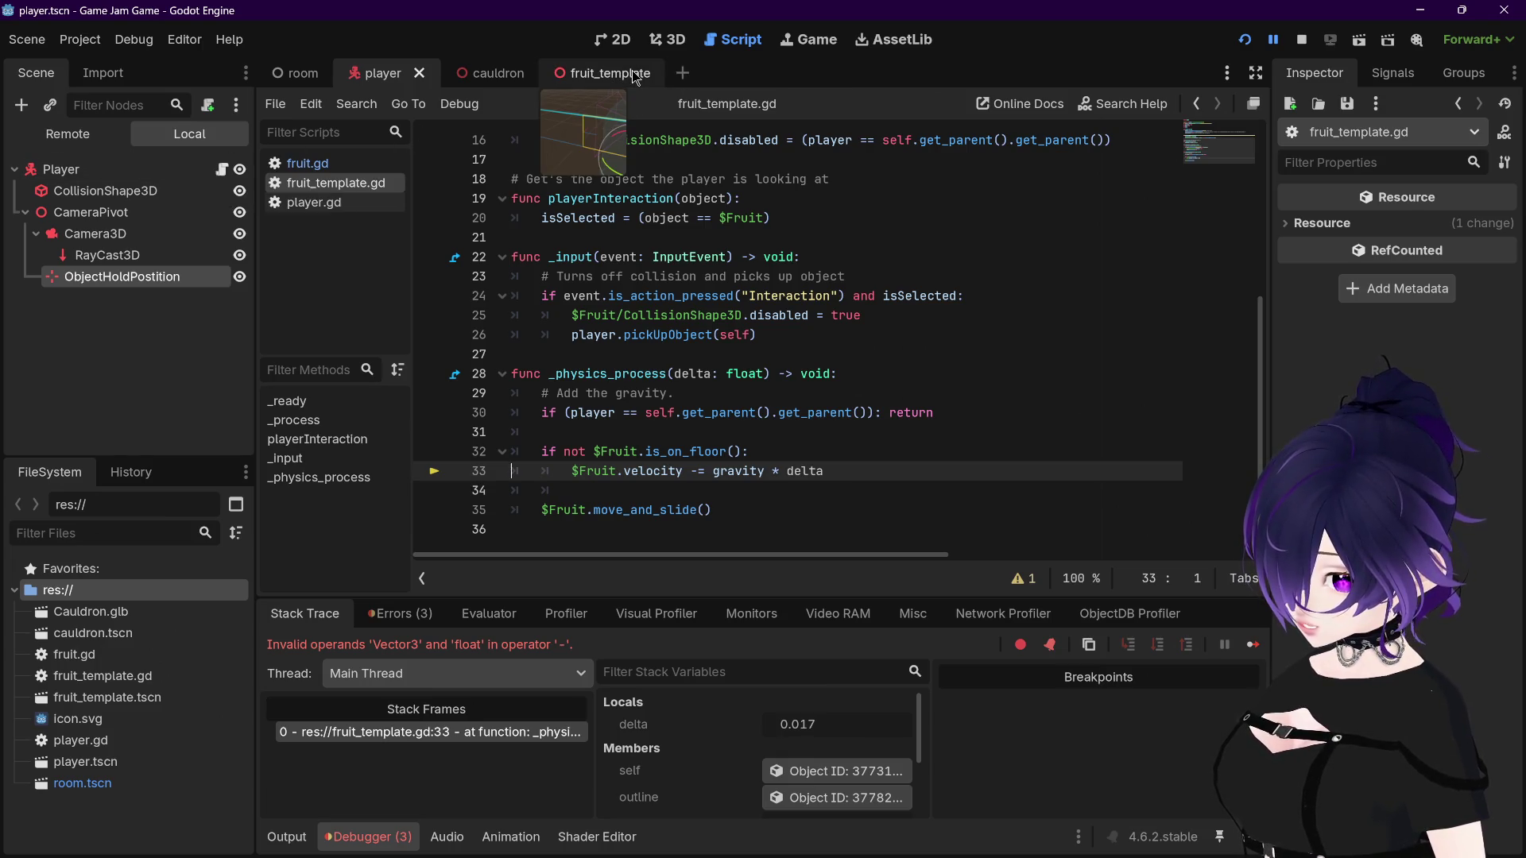
{"action": "scroll", "scroll_direction": "up", "scroll_amount": 3}
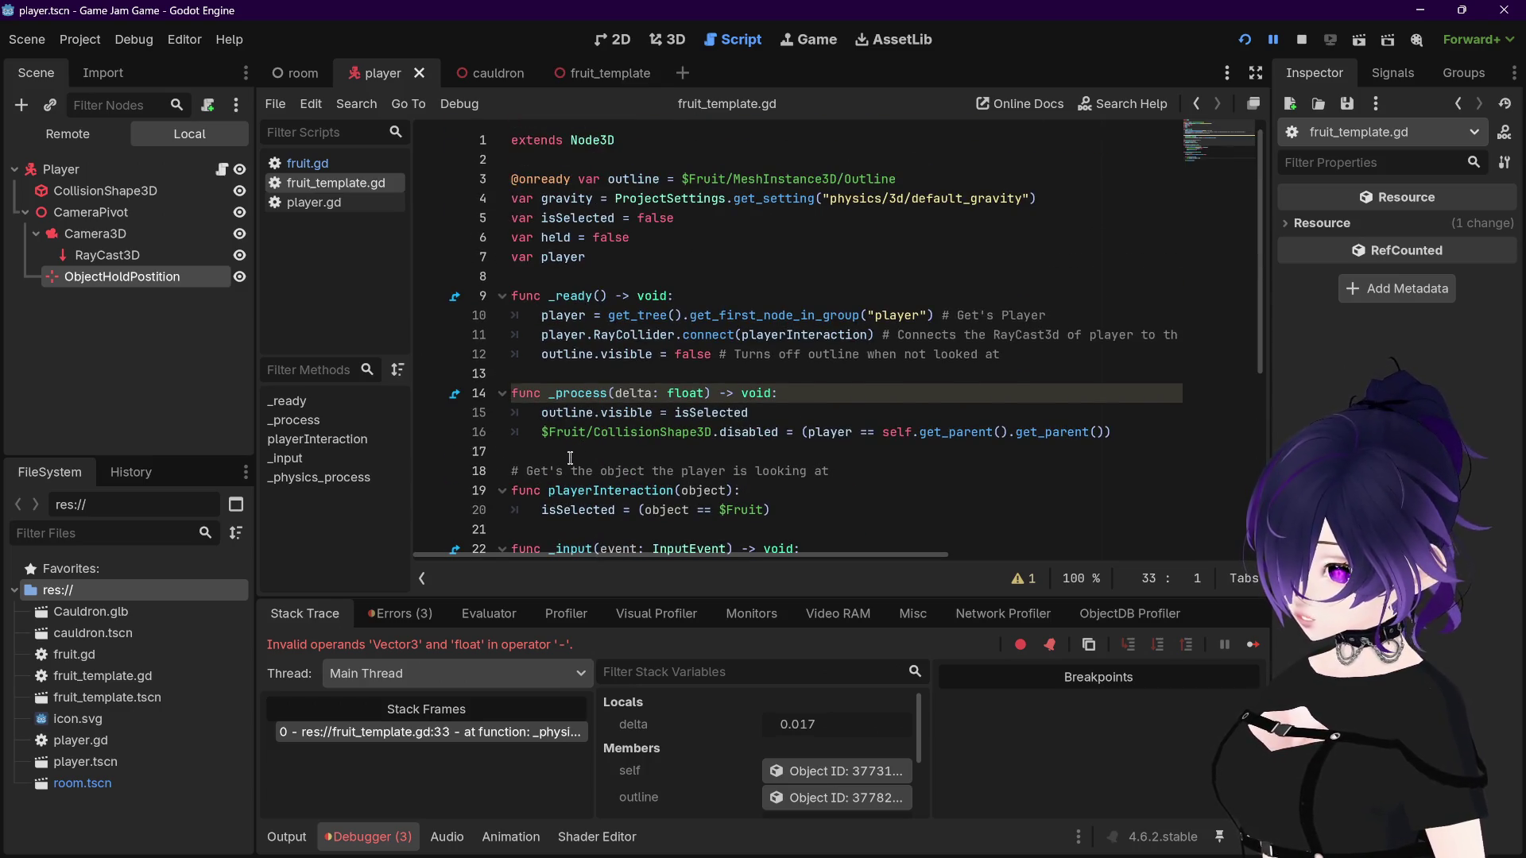
{"action": "scroll", "scroll_direction": "down", "scroll_amount": 3}
{"action": "mouse_move", "coordinate": [649, 487]}
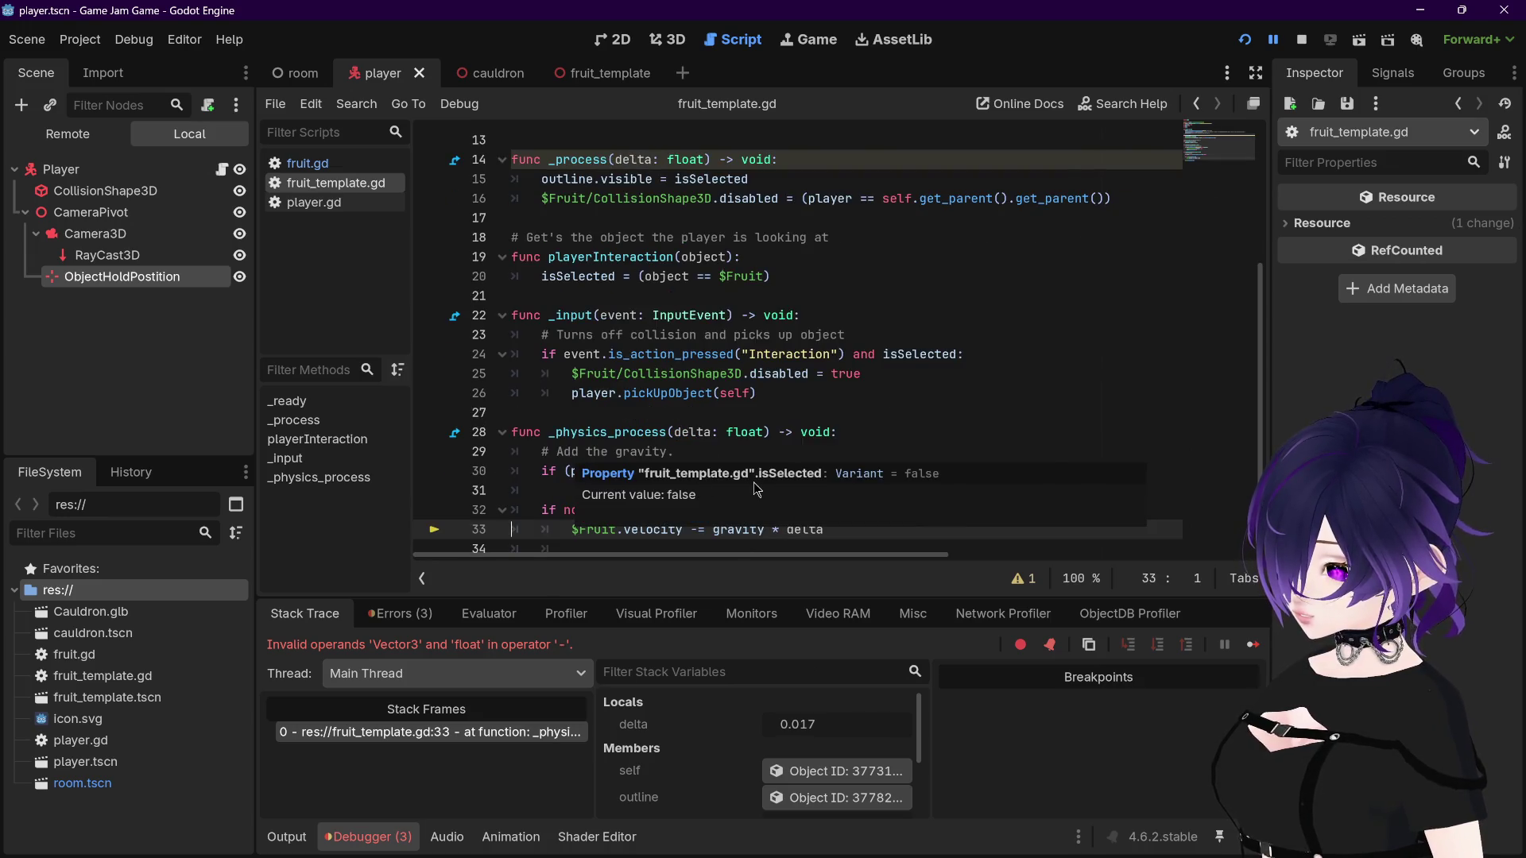
{"action": "scroll", "scroll_direction": "up", "scroll_amount": 3}
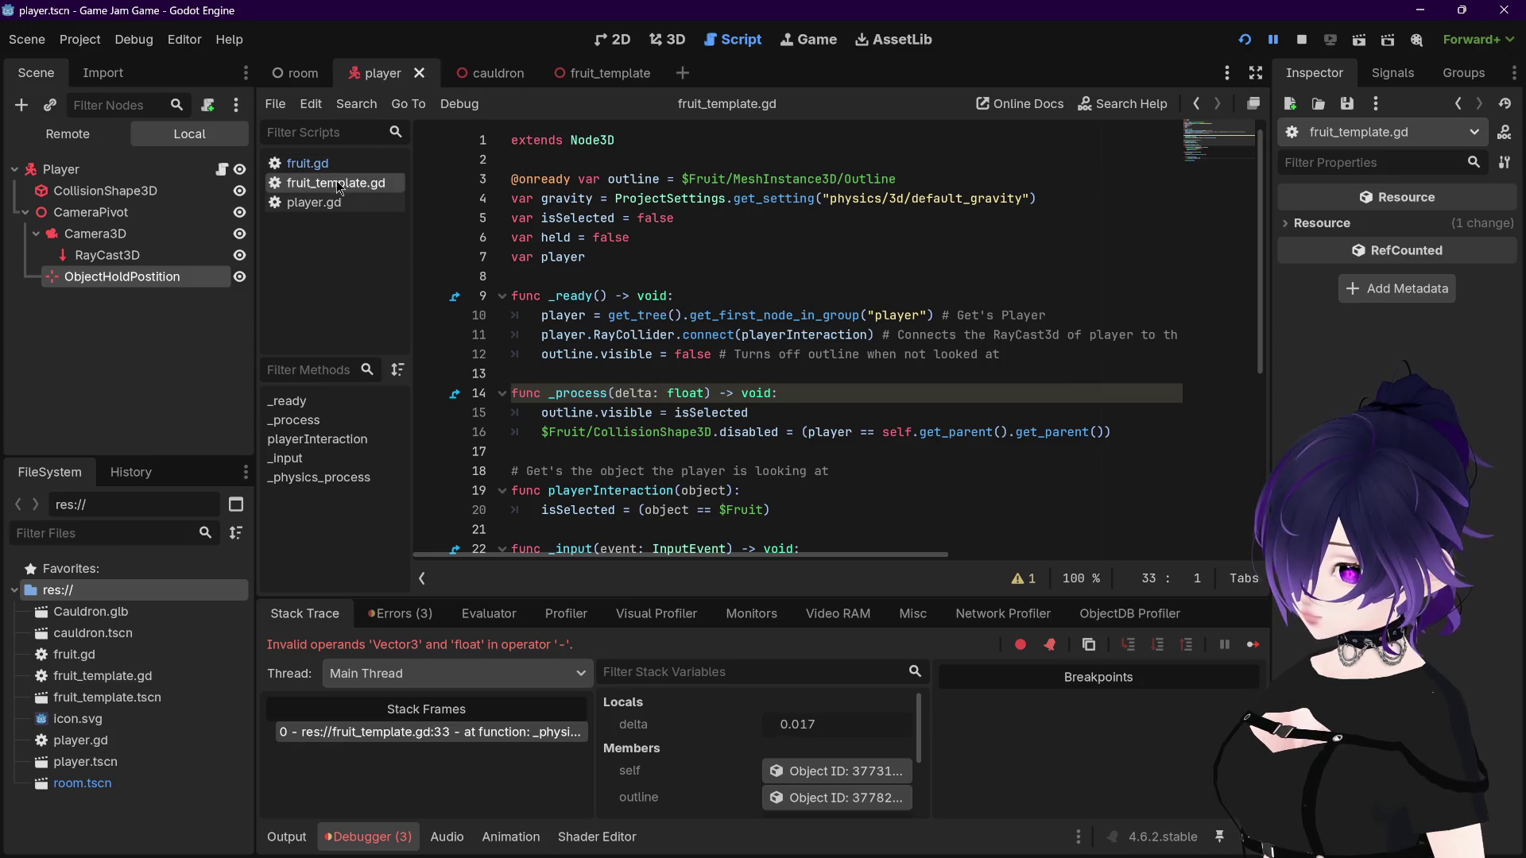
{"action": "left_click", "coordinate": [588, 74]}
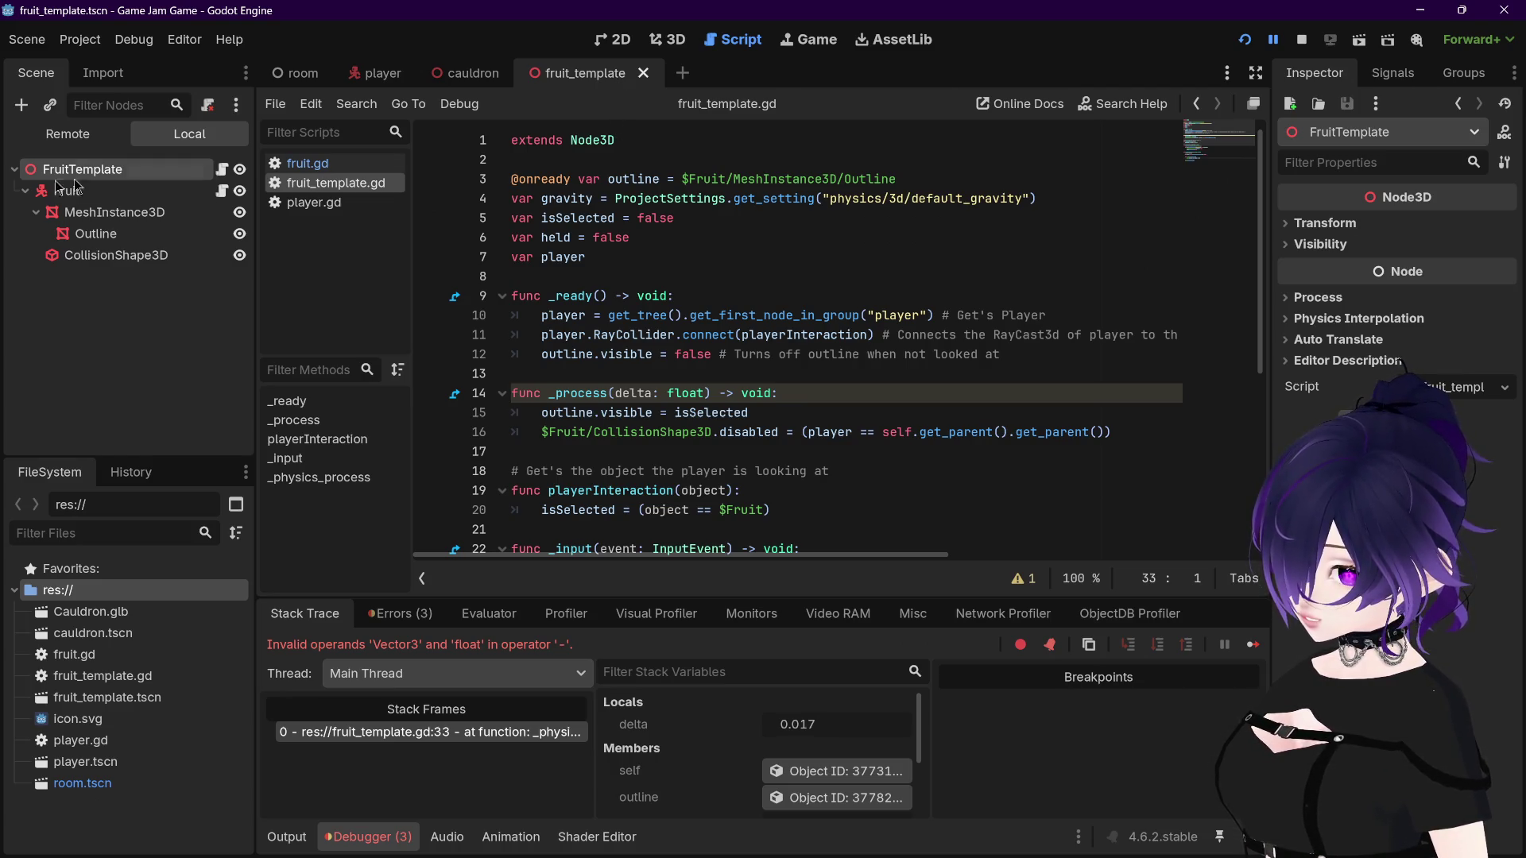
Step: Delete the FruitTemplate root node, undo the deletion, and reselect the restored root
{"action": "right_click", "coordinate": [72, 172]}
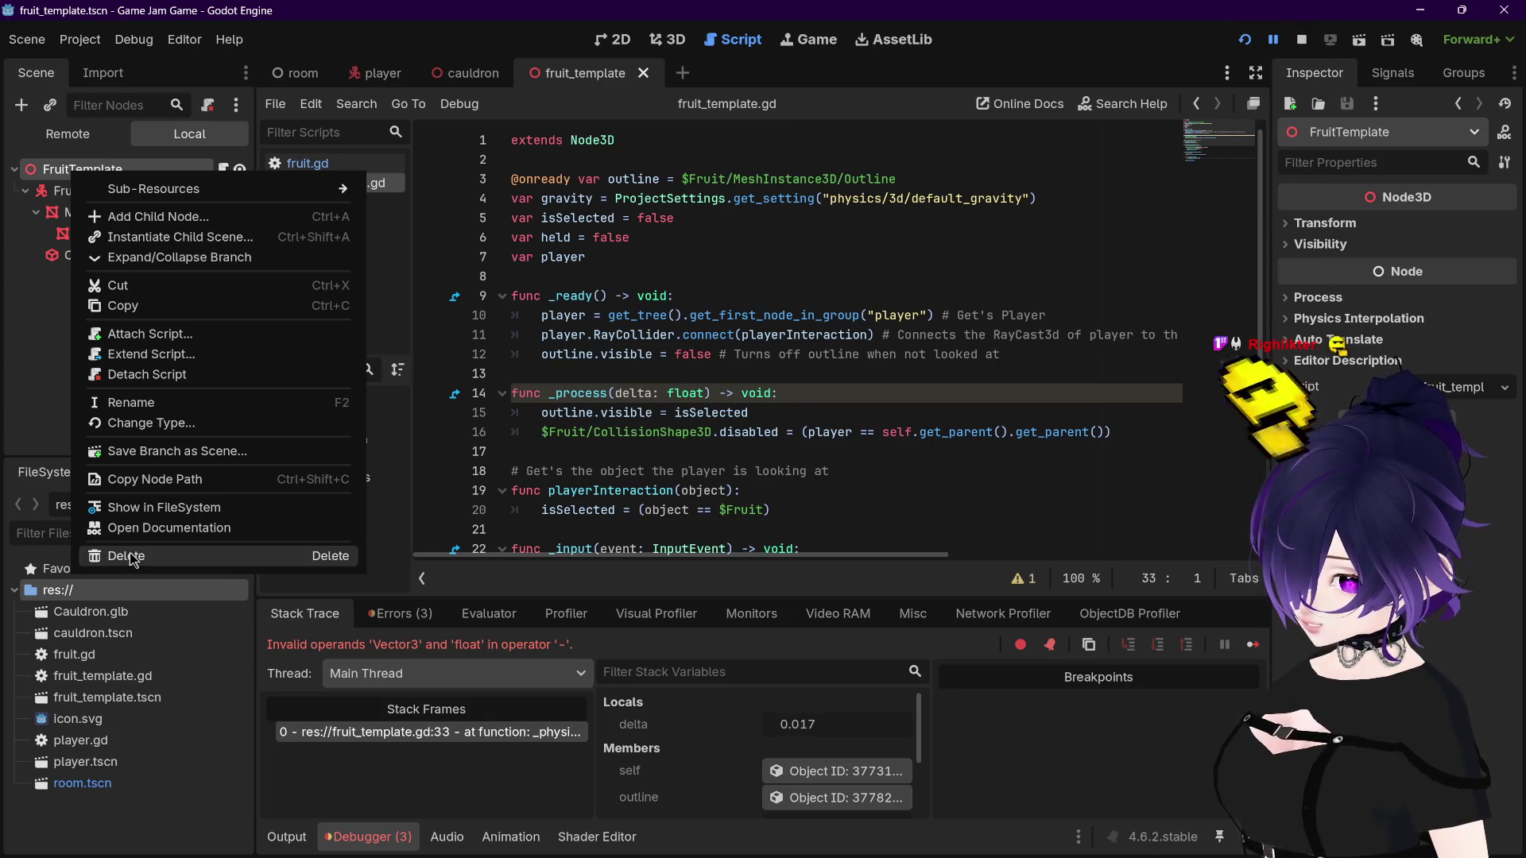
{"action": "left_click", "coordinate": [131, 556]}
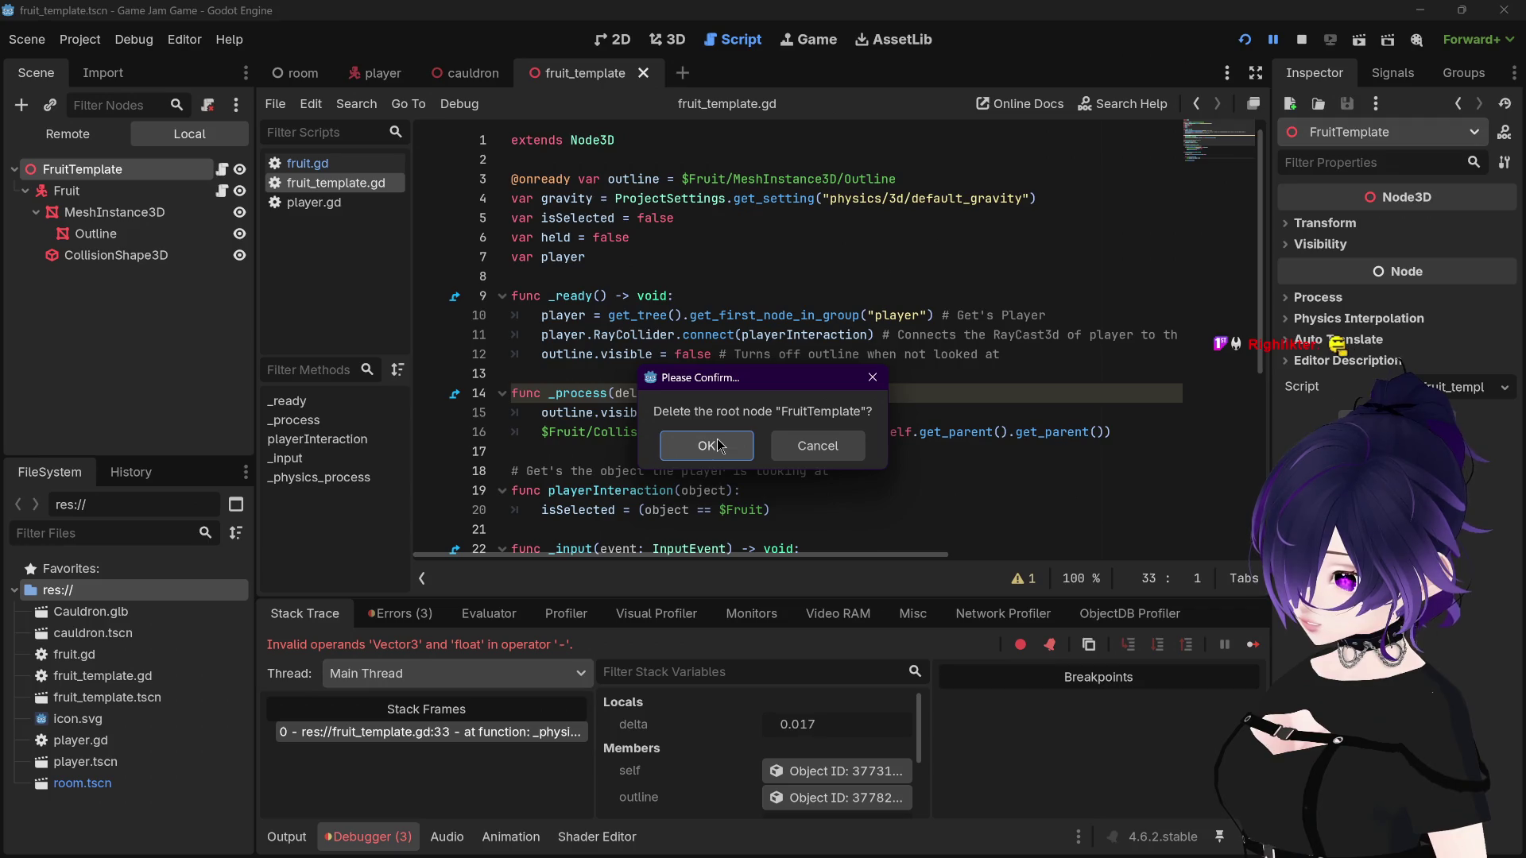
{"action": "left_click", "coordinate": [720, 446]}
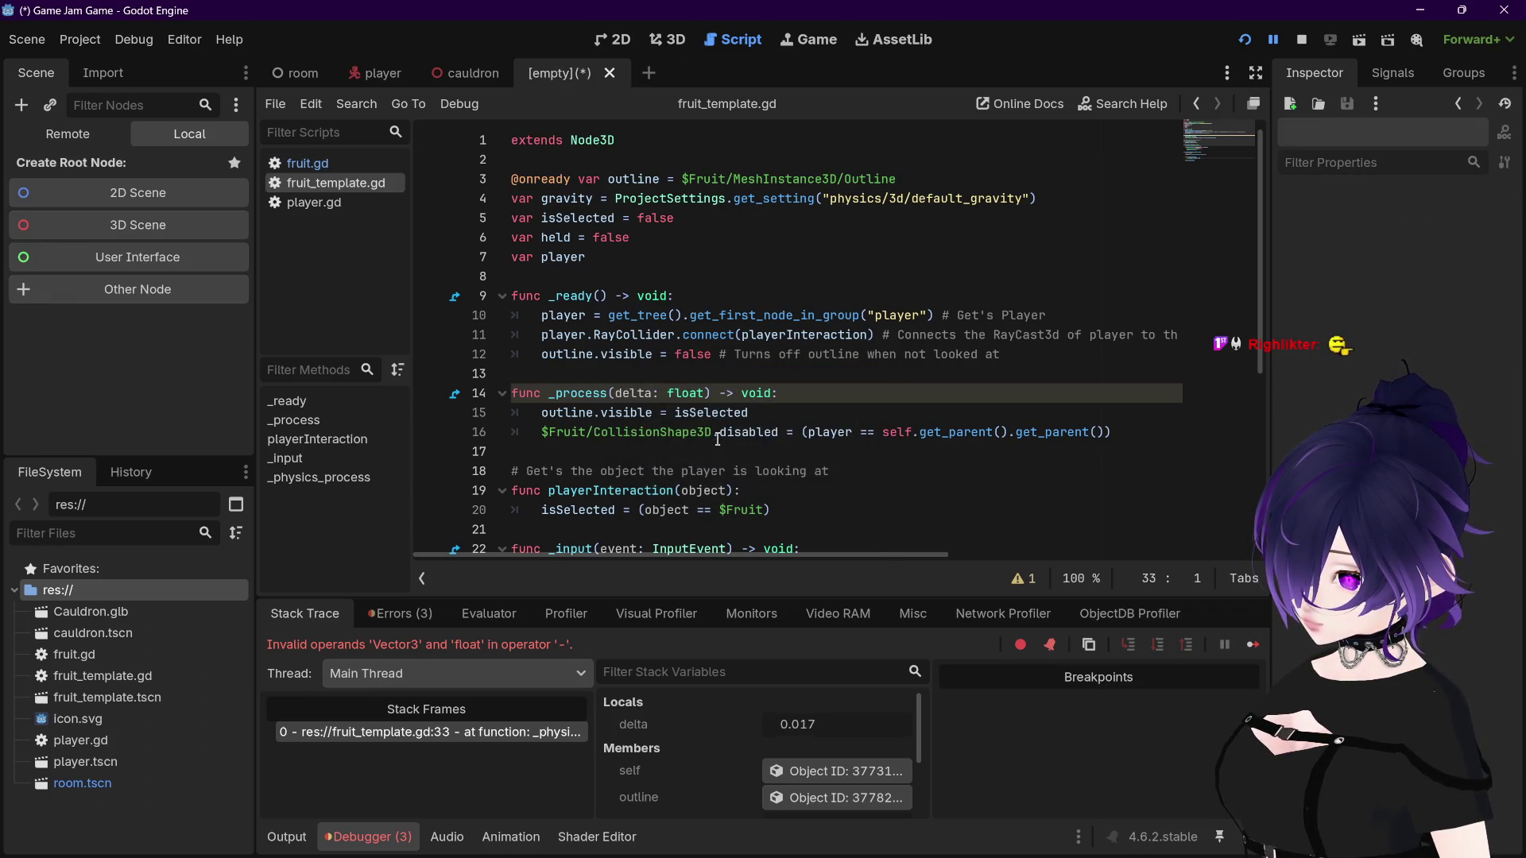
{"action": "key", "text": "ctrl+z"}
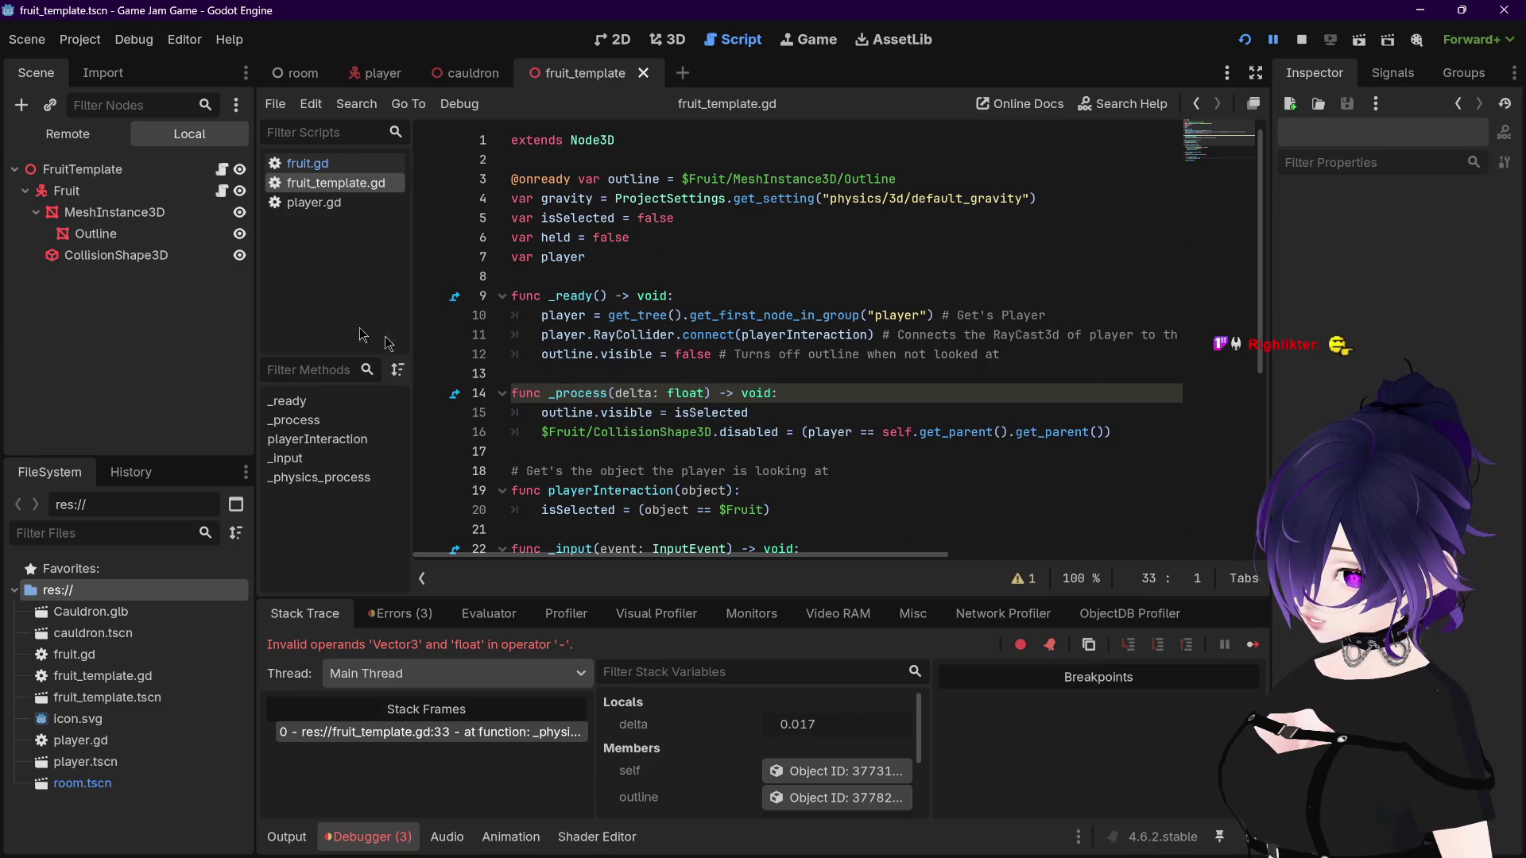
{"action": "left_click", "coordinate": [63, 169]}
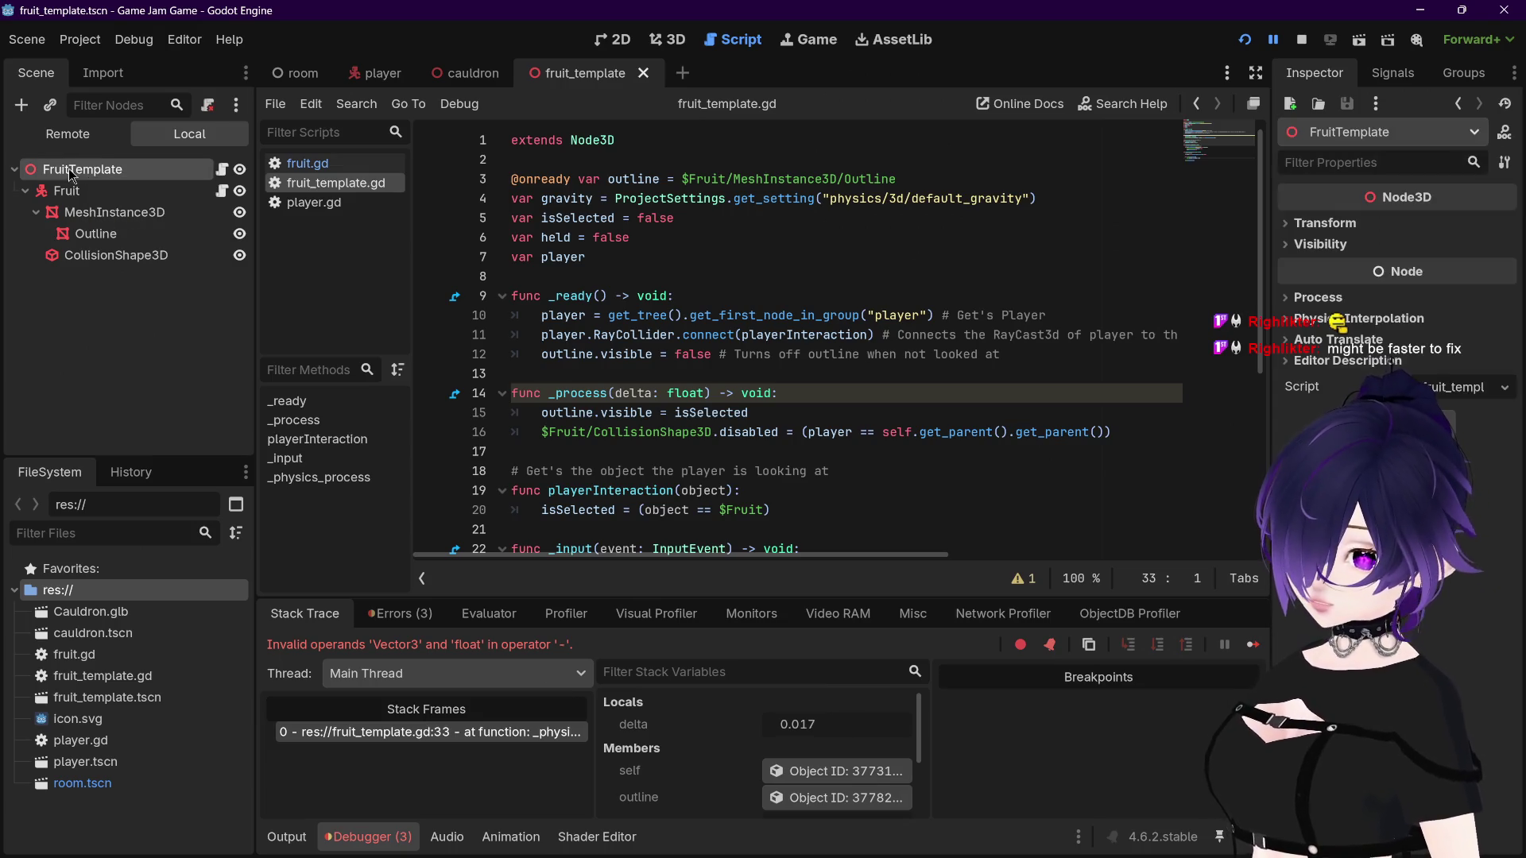
Step: Change the FruitTemplate root's type from Node3D to CharacterBody3D via Change Type
{"action": "right_click", "coordinate": [85, 169]}
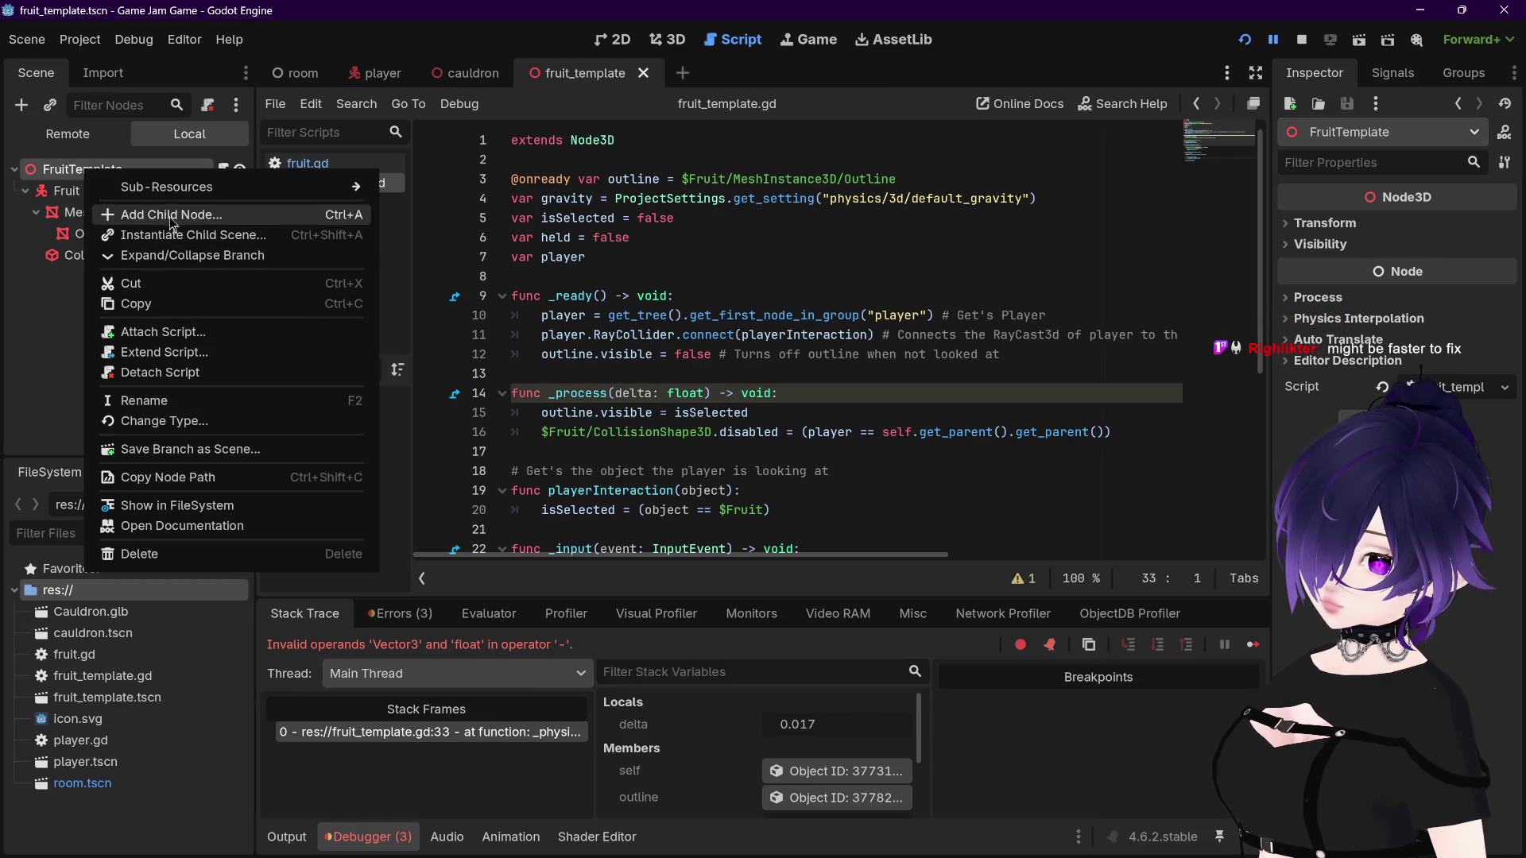
{"action": "left_click", "coordinate": [32, 380]}
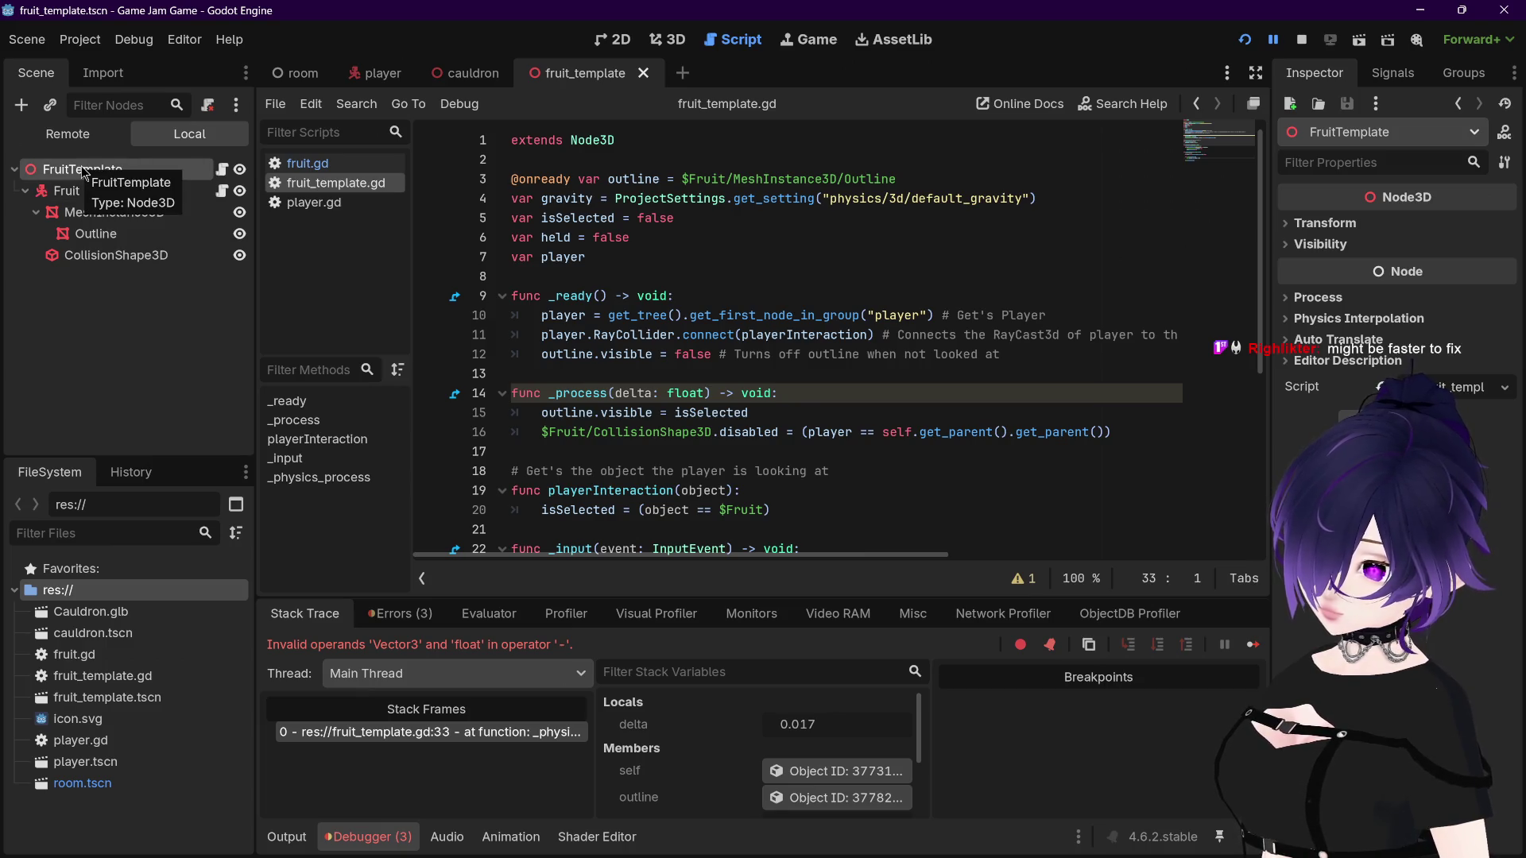
{"action": "right_click", "coordinate": [81, 165]}
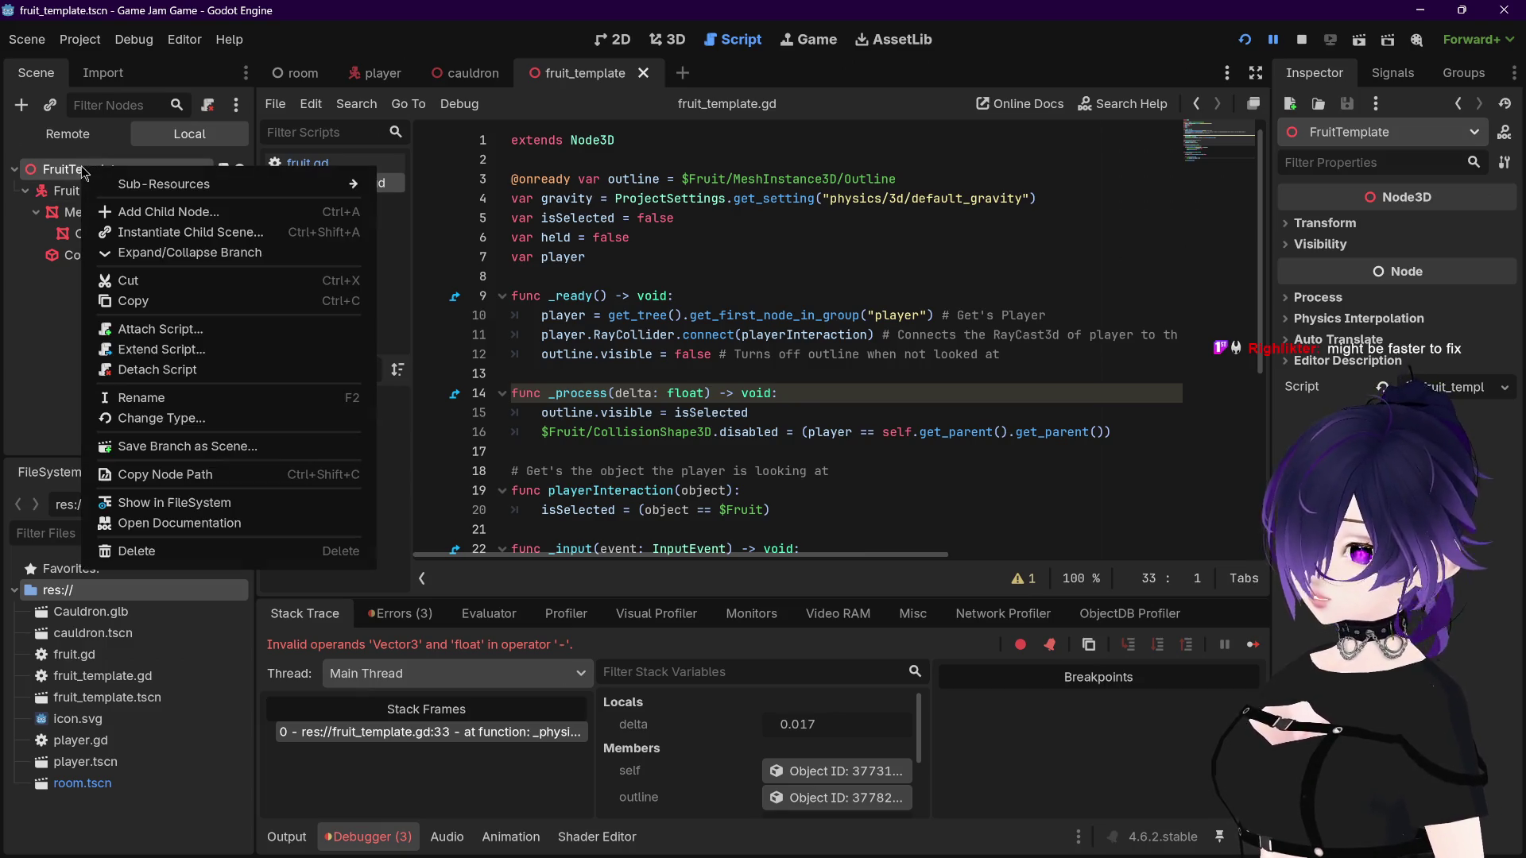
{"action": "left_click", "coordinate": [158, 416]}
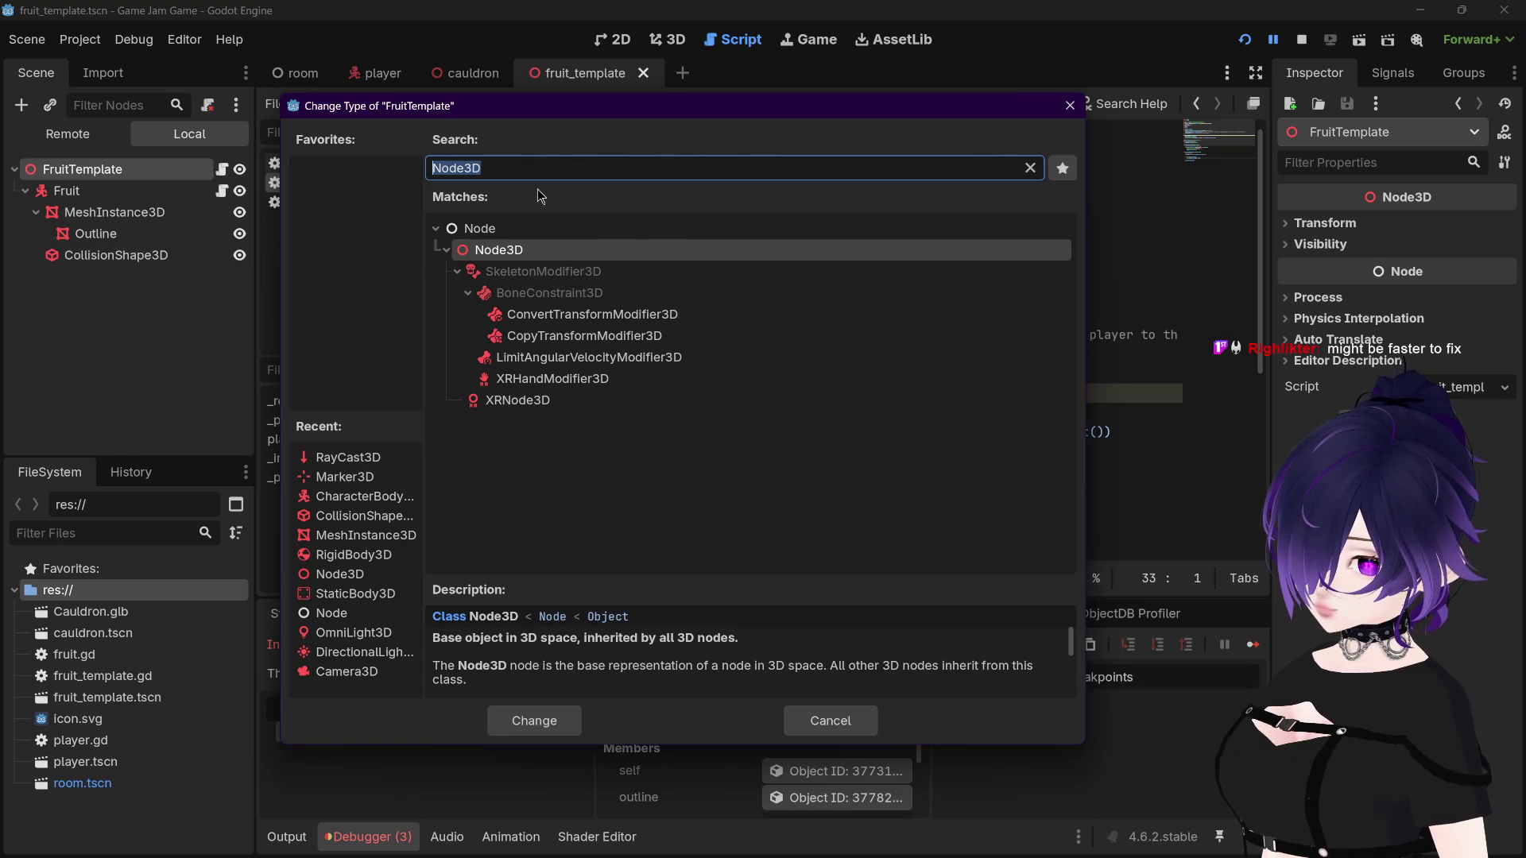
{"action": "key", "text": "BackSpace"}
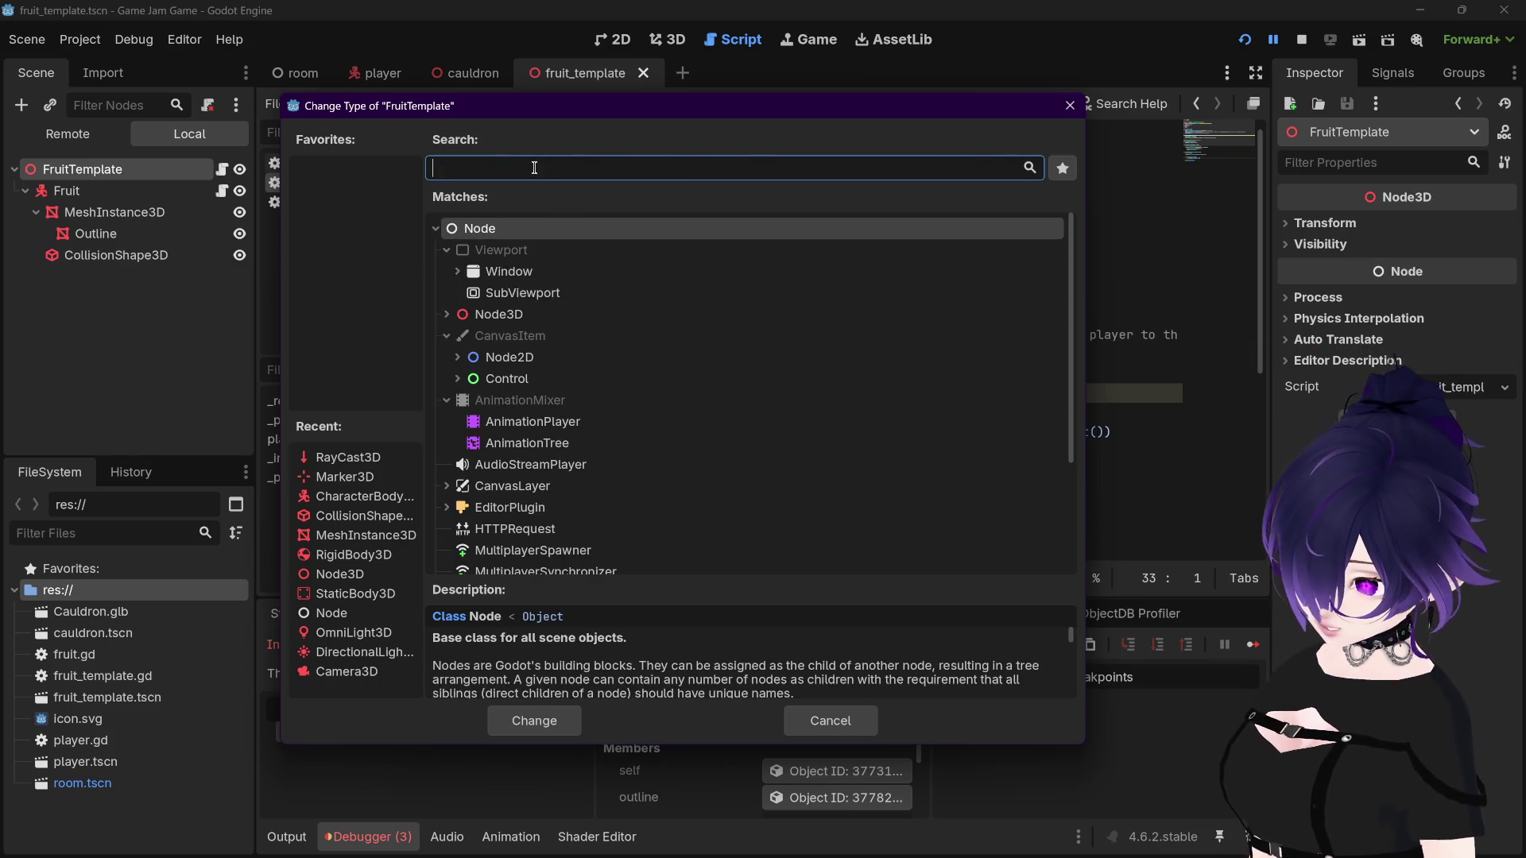
{"action": "type", "text": "Cha"}
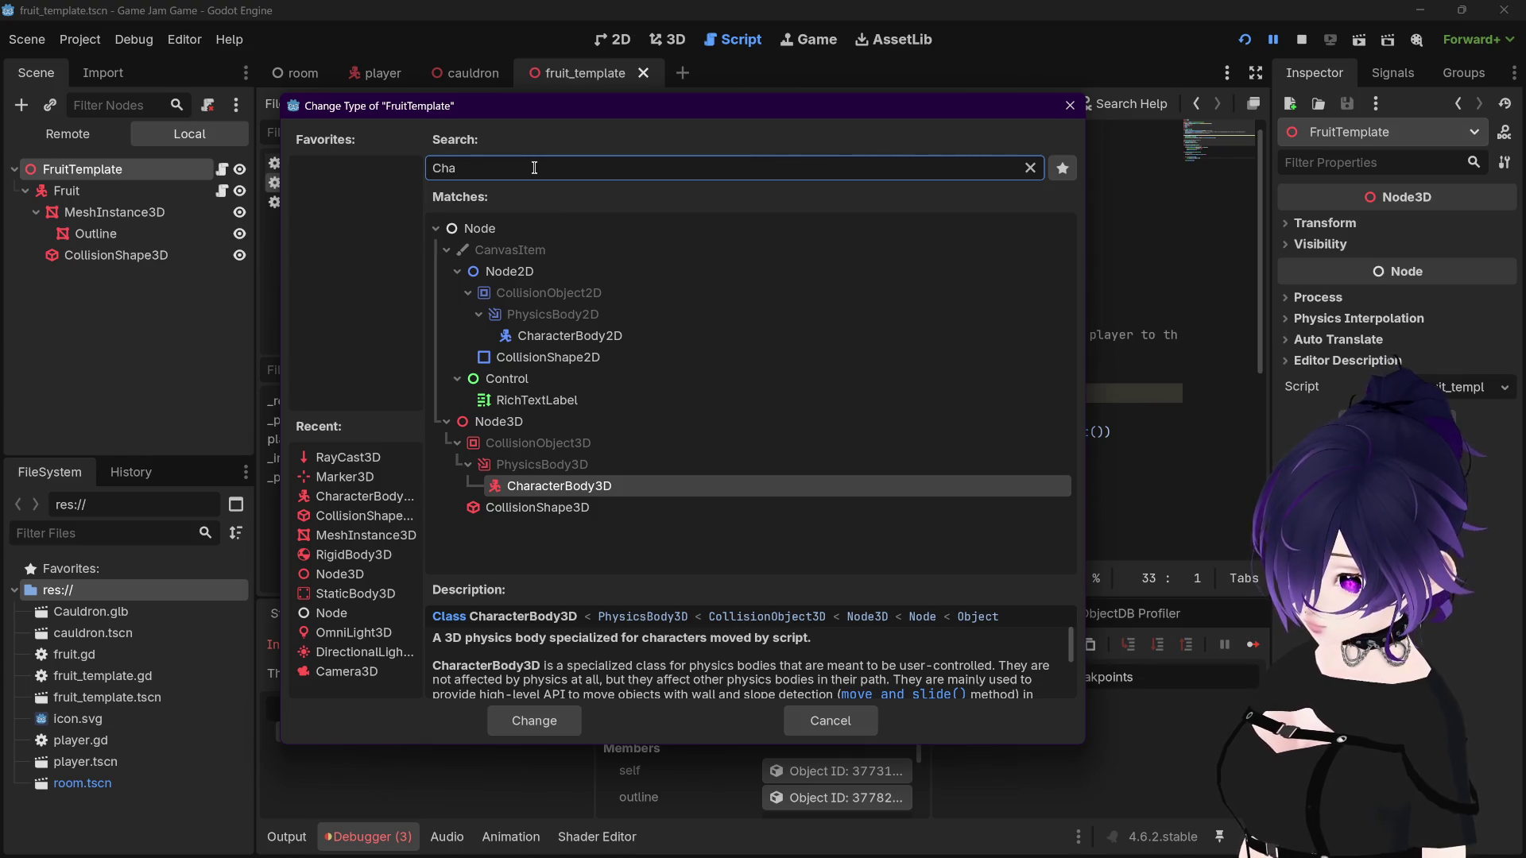
{"action": "key", "text": "Return"}
{"action": "scroll", "scroll_direction": "down", "scroll_amount": 3}
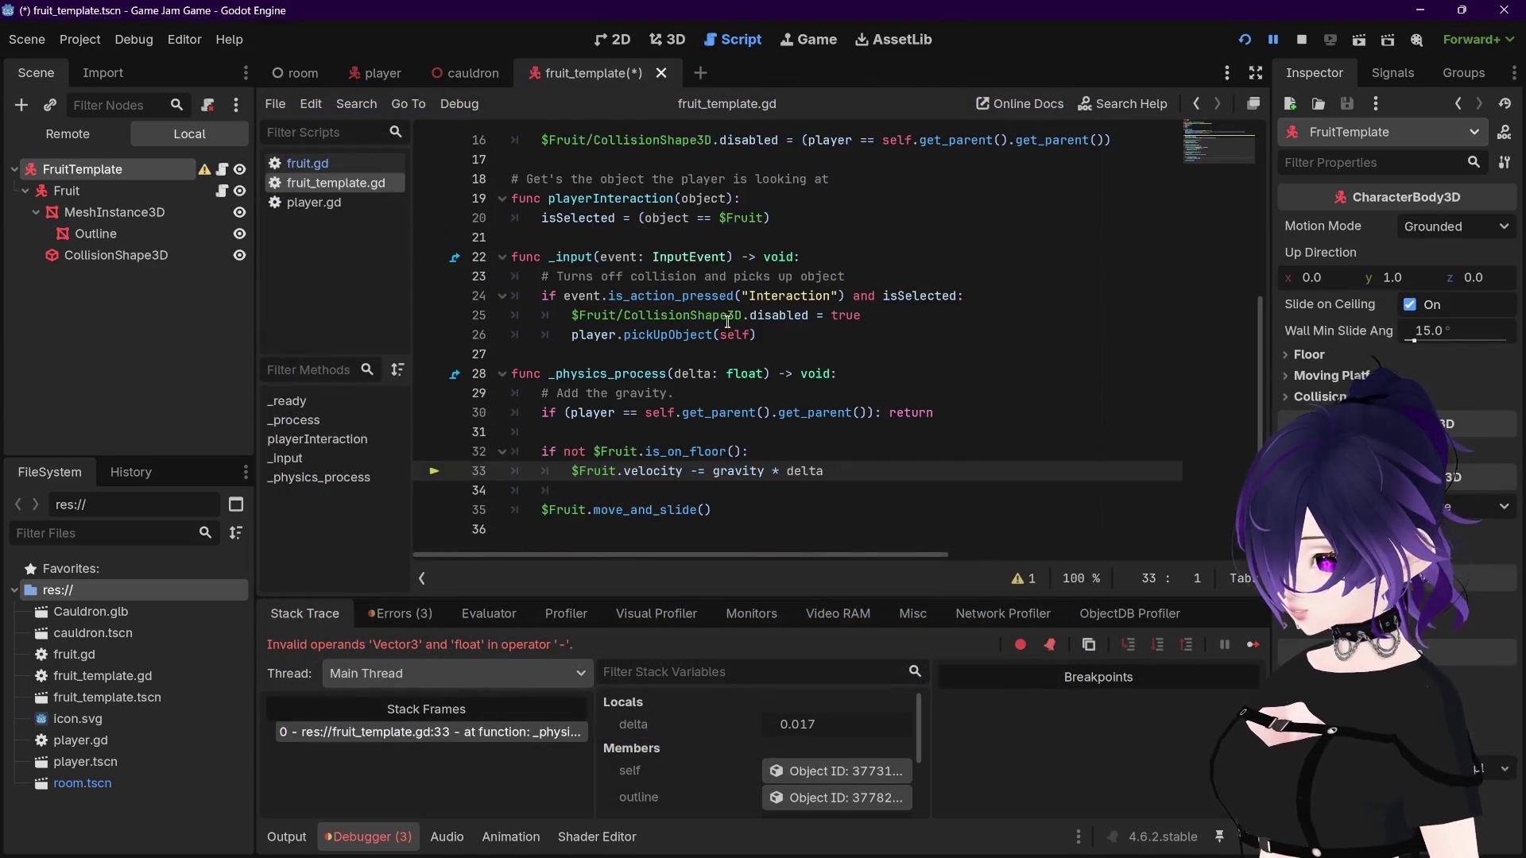
{"action": "scroll", "scroll_direction": "up", "scroll_amount": 3}
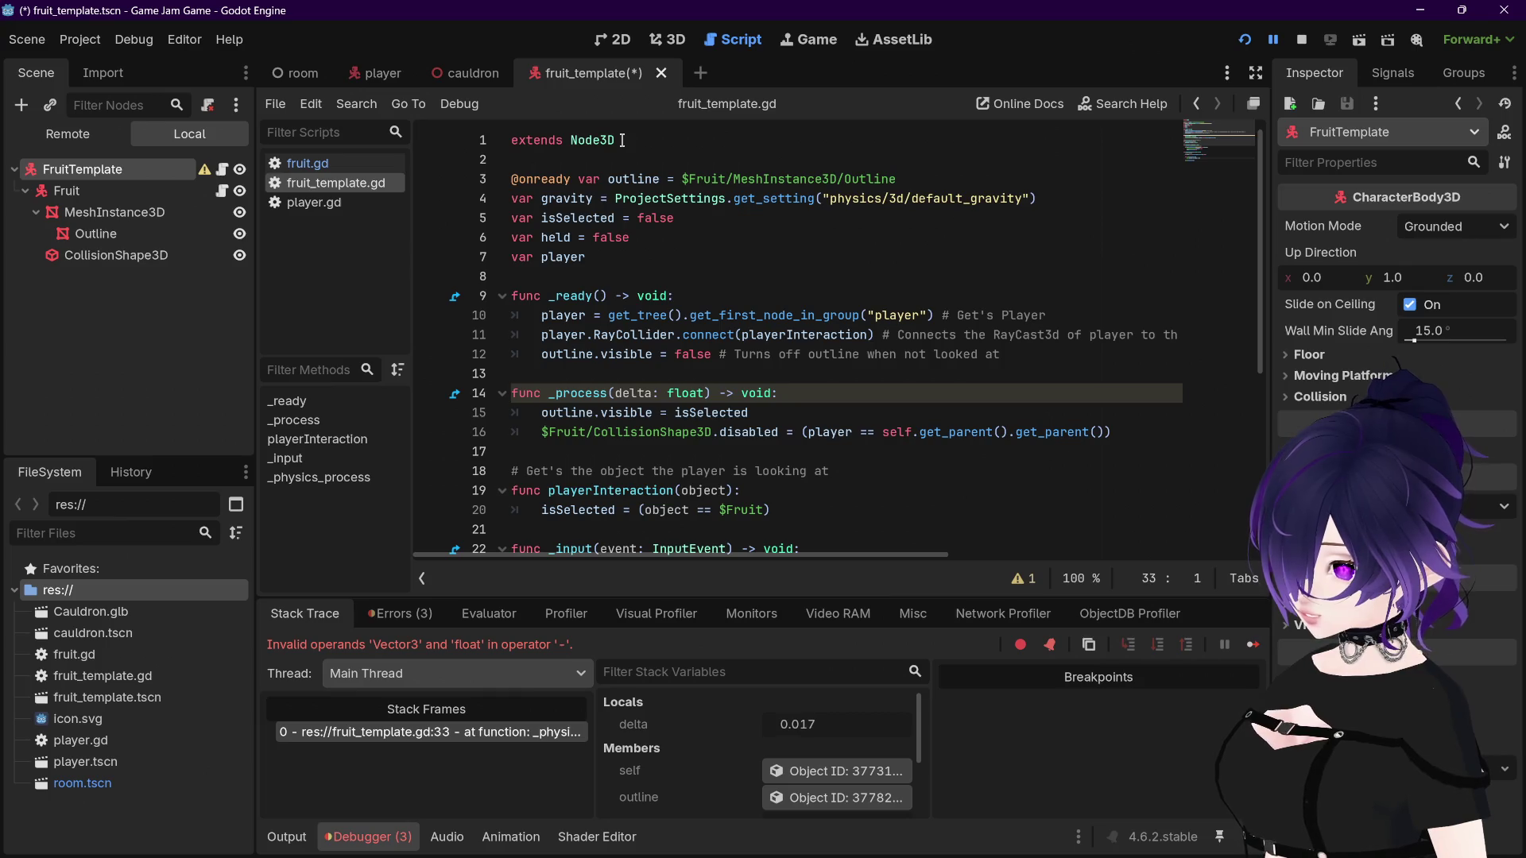
Step: Make the script extend CharacterBody3D, remove $Fruit. from line 32, and save
{"action": "double_click", "coordinate": [580, 140]}
{"action": "type", "text": "Charac"}
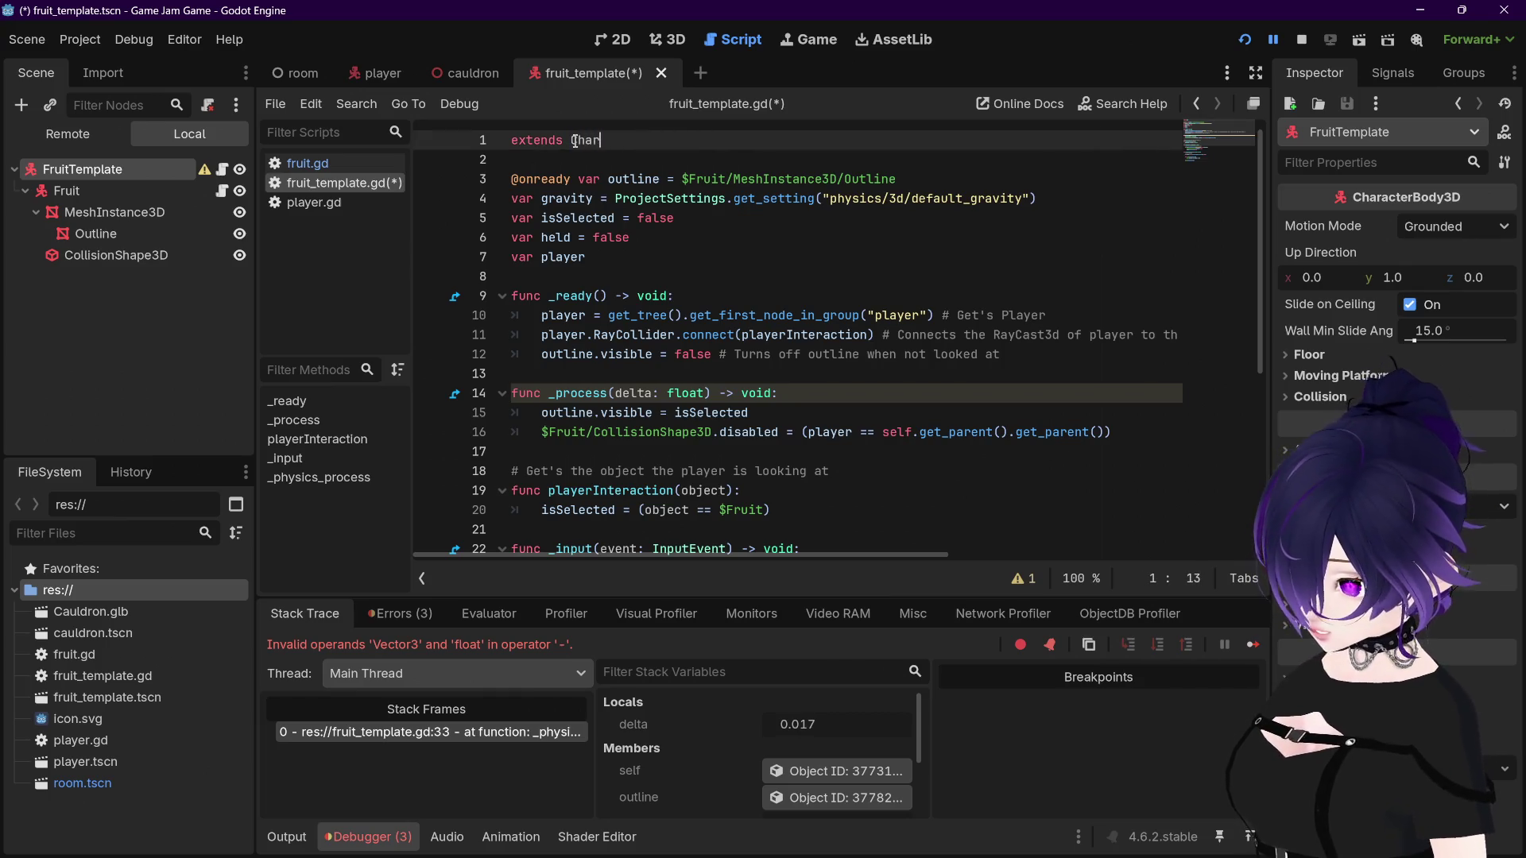
{"action": "key", "text": "Return"}
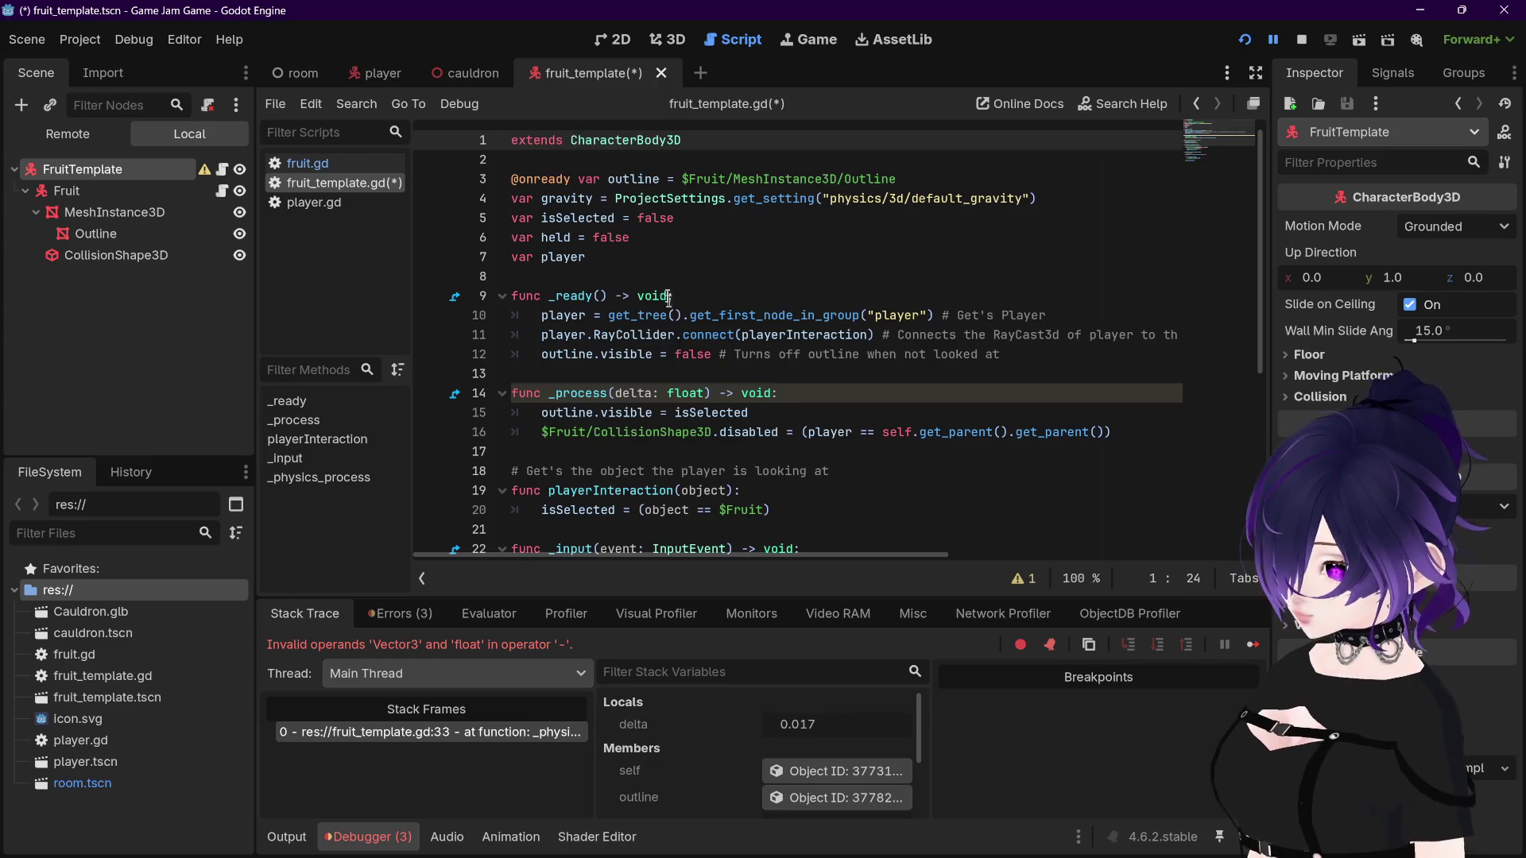
{"action": "scroll", "scroll_direction": "down", "scroll_amount": 3}
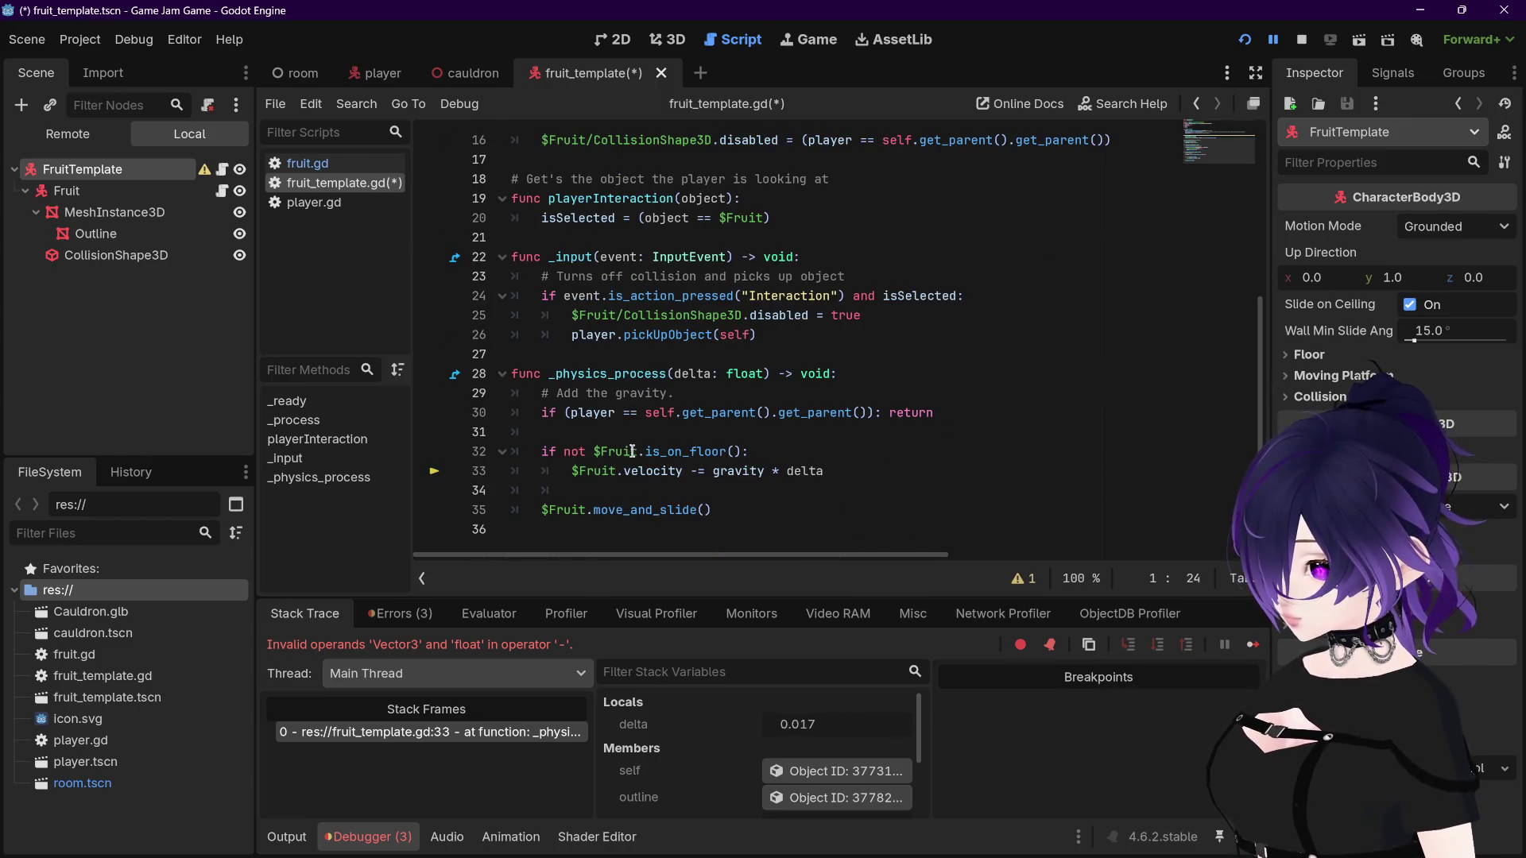
{"action": "left_click_drag", "start_coordinate": [645, 452], "coordinate": [542, 509]}
{"action": "key", "text": "BackSpace"}
{"action": "key", "text": "BackSpace"}
{"action": "key", "text": "BackSpace"}
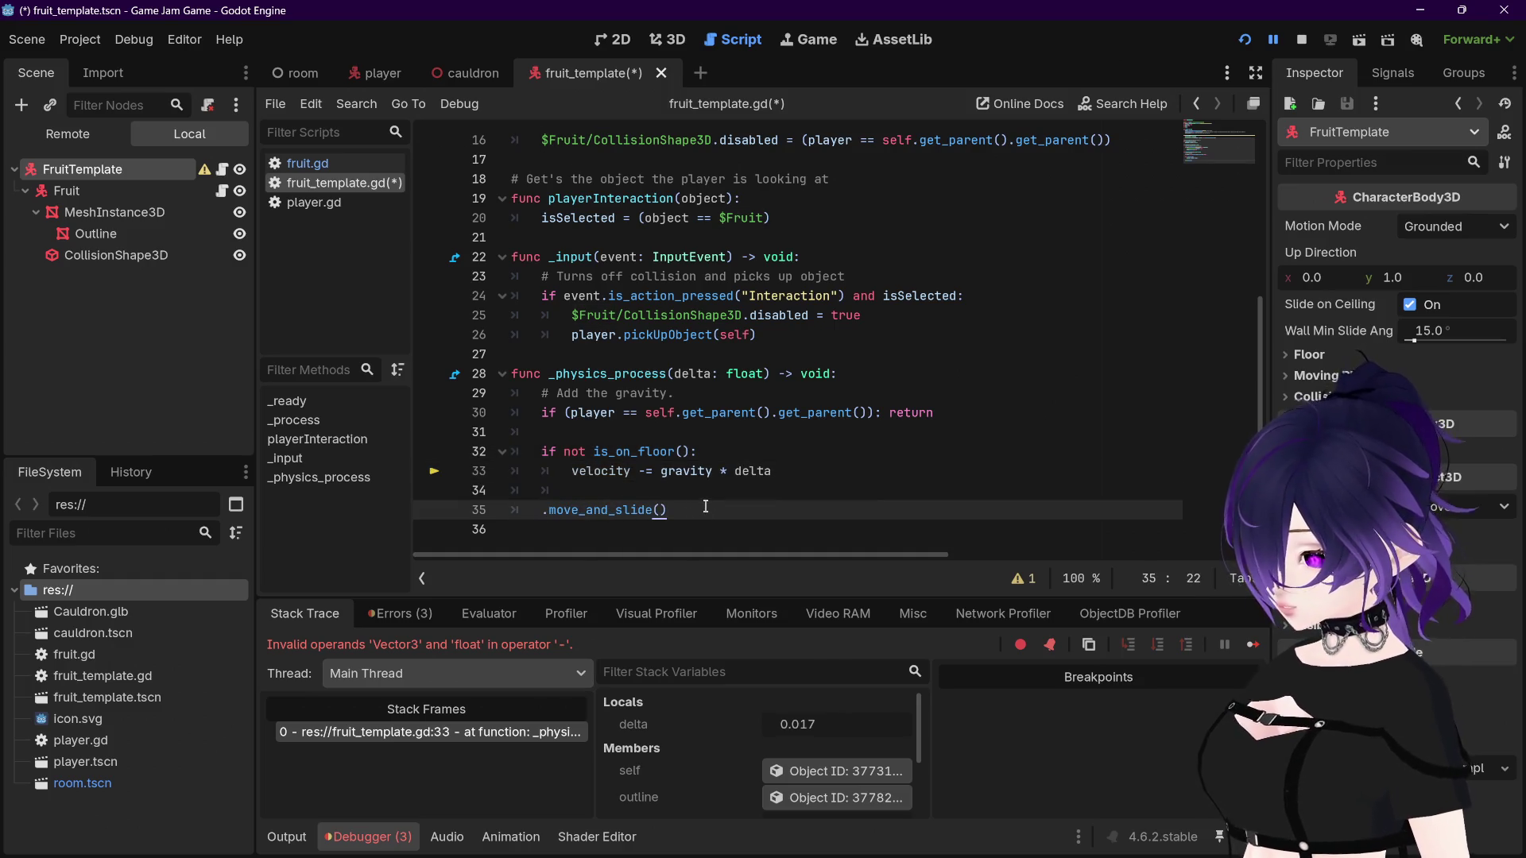
{"action": "key", "text": "ctrl+s"}
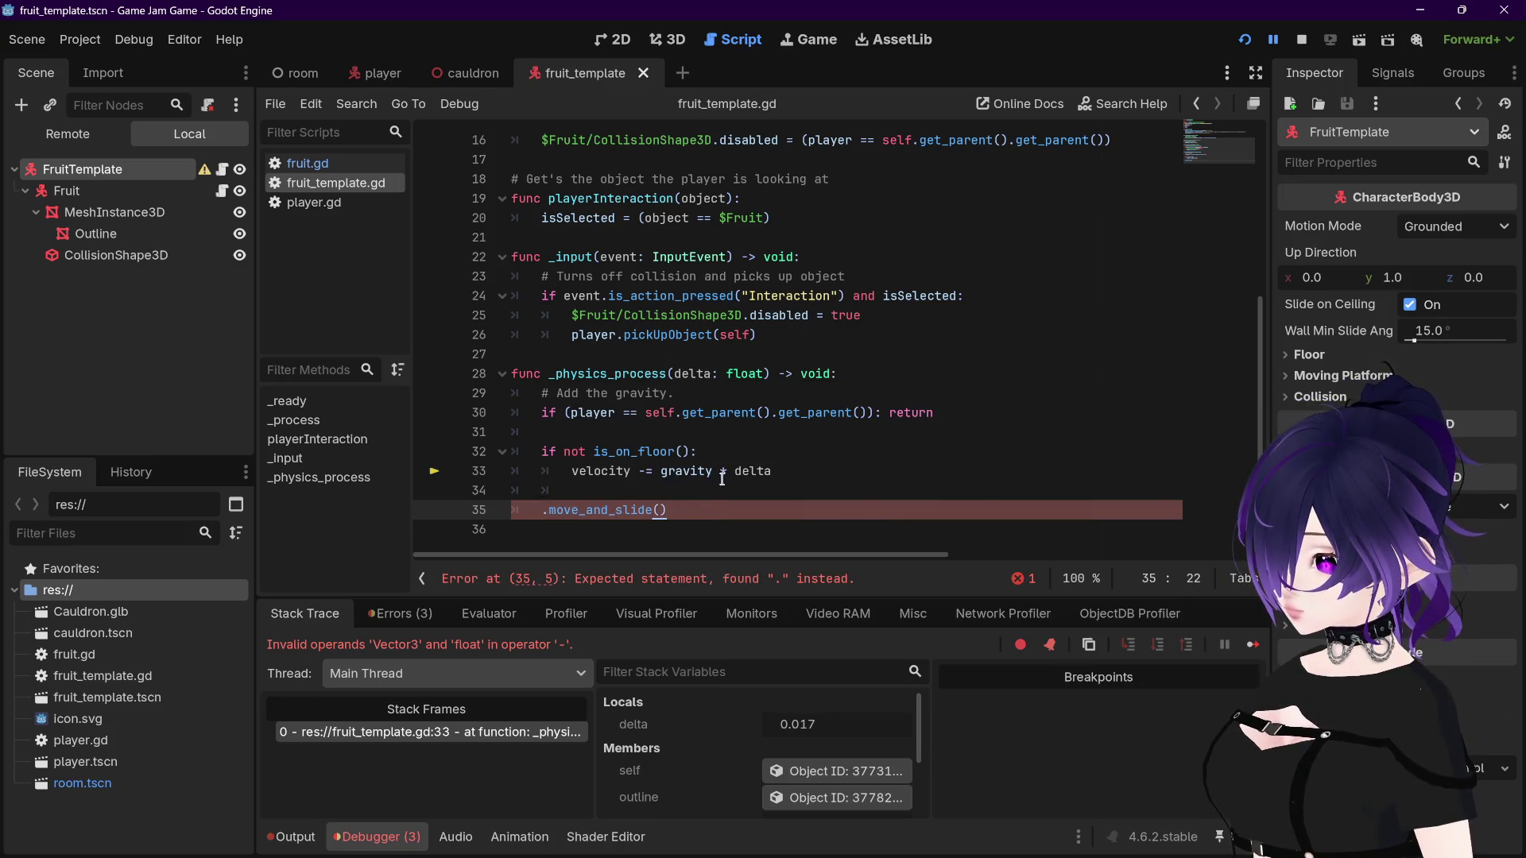
Step: Remove the stray dot before move_and_slide() on line 35 and save the script
{"action": "left_click", "coordinate": [554, 510]}
{"action": "key", "text": "BackSpace"}
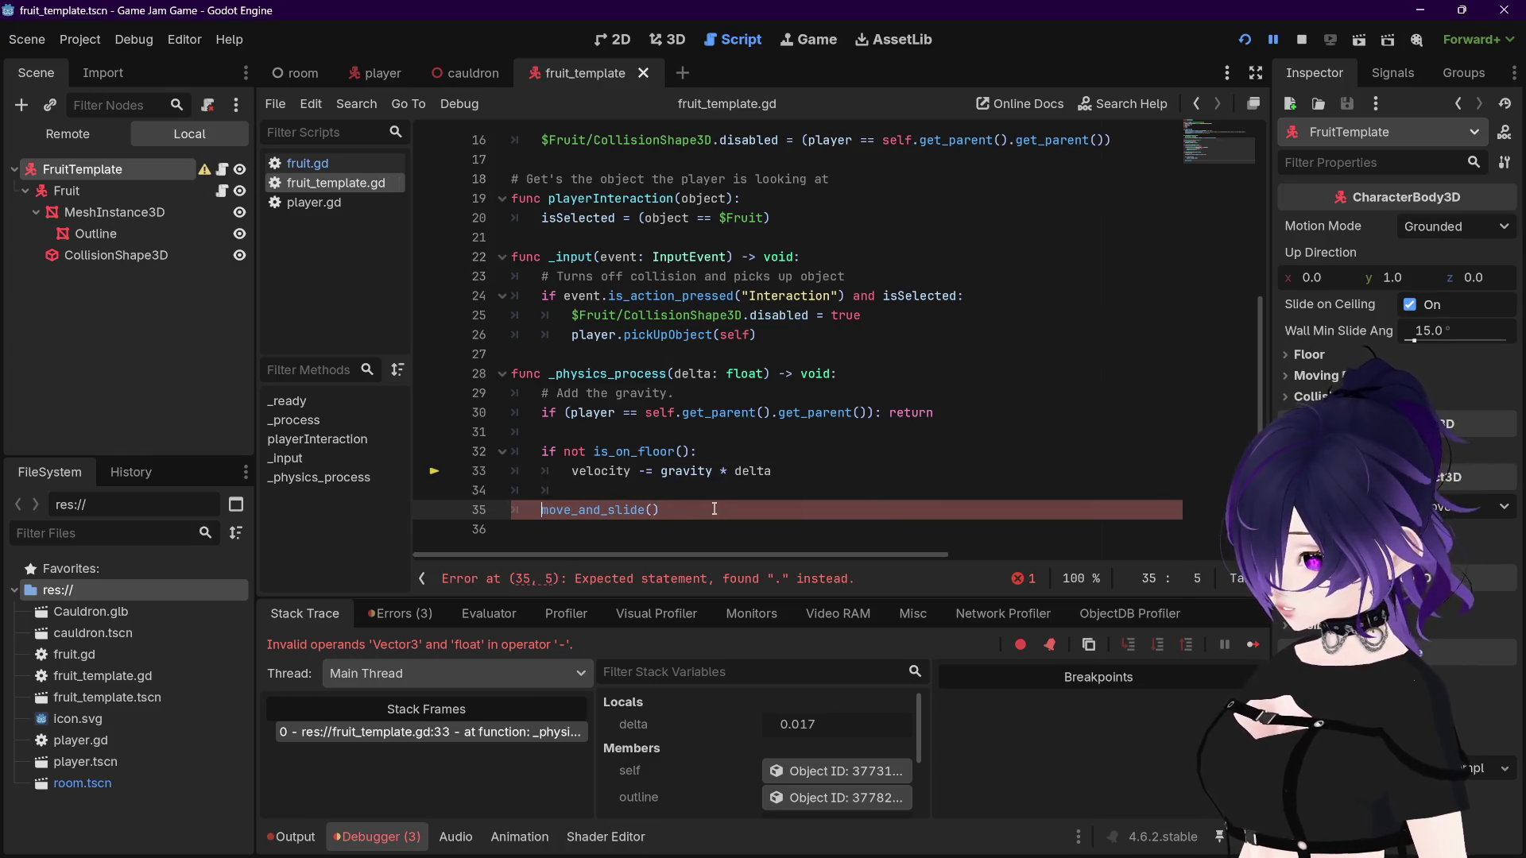
{"action": "left_click", "coordinate": [714, 510]}
{"action": "key", "text": "ctrl+s"}
{"action": "key", "text": "F8"}
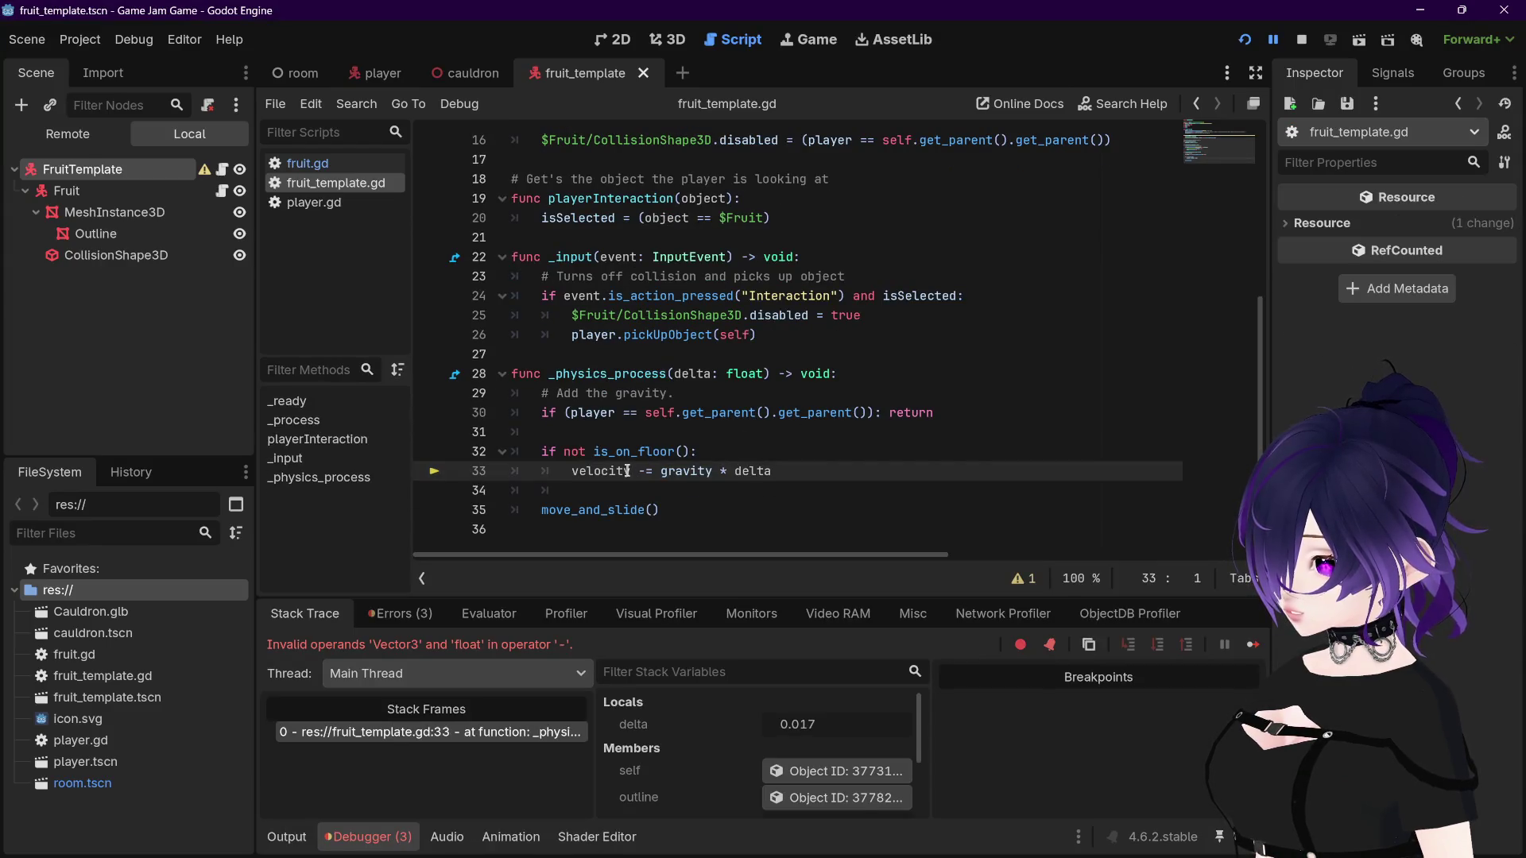
Step: Rewrite line 33 as velocity.y += gravity.y * delta, save, rerun, and open fruit.gd for comparison
{"action": "left_click_drag", "start_coordinate": [645, 471], "coordinate": [639, 471]}
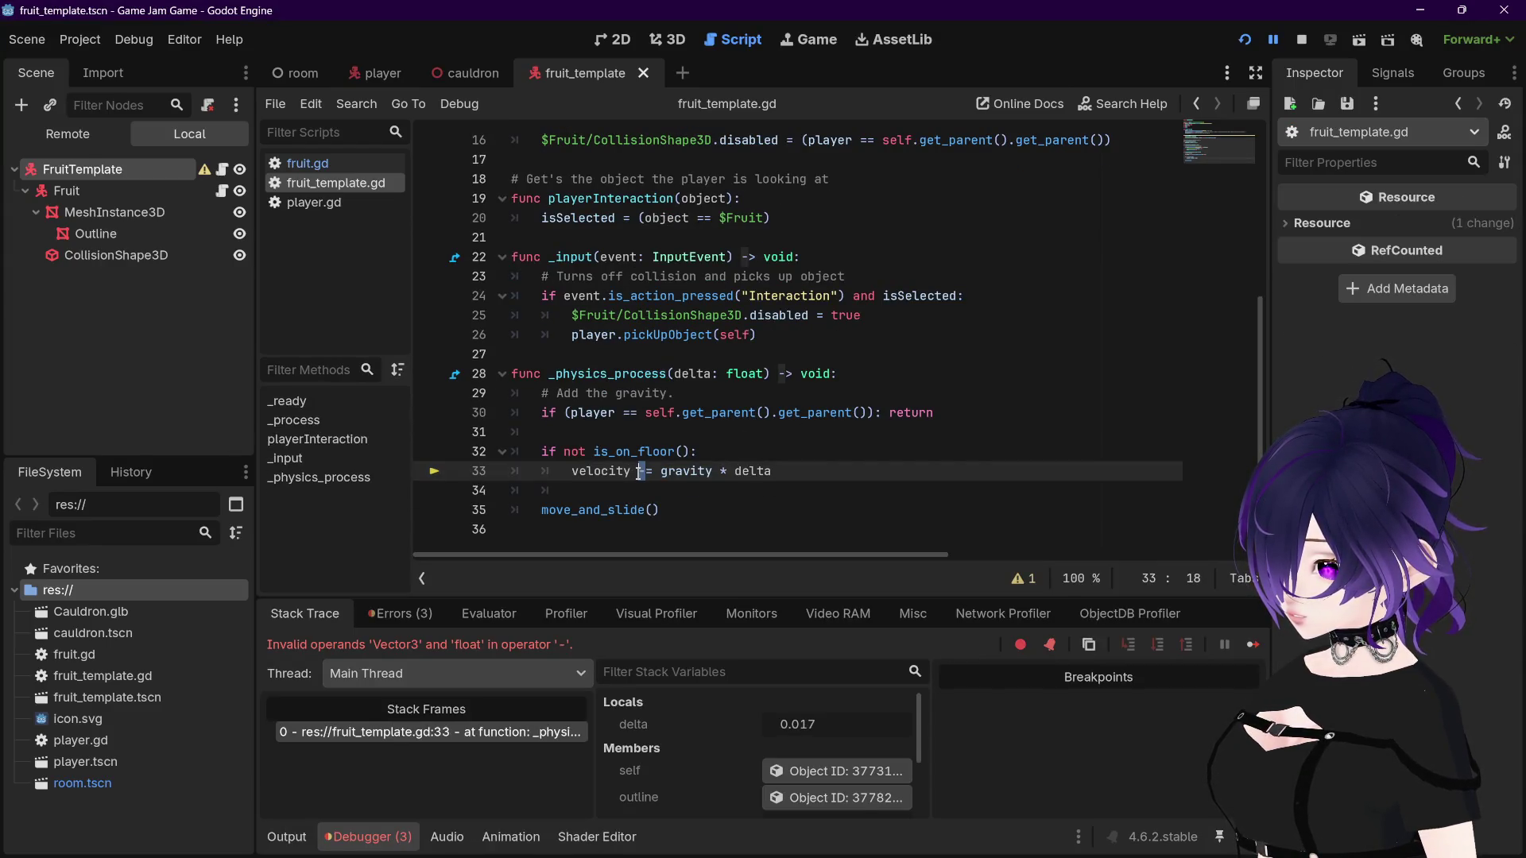
{"action": "left_click", "coordinate": [632, 471]}
{"action": "type", "text": ".y"}
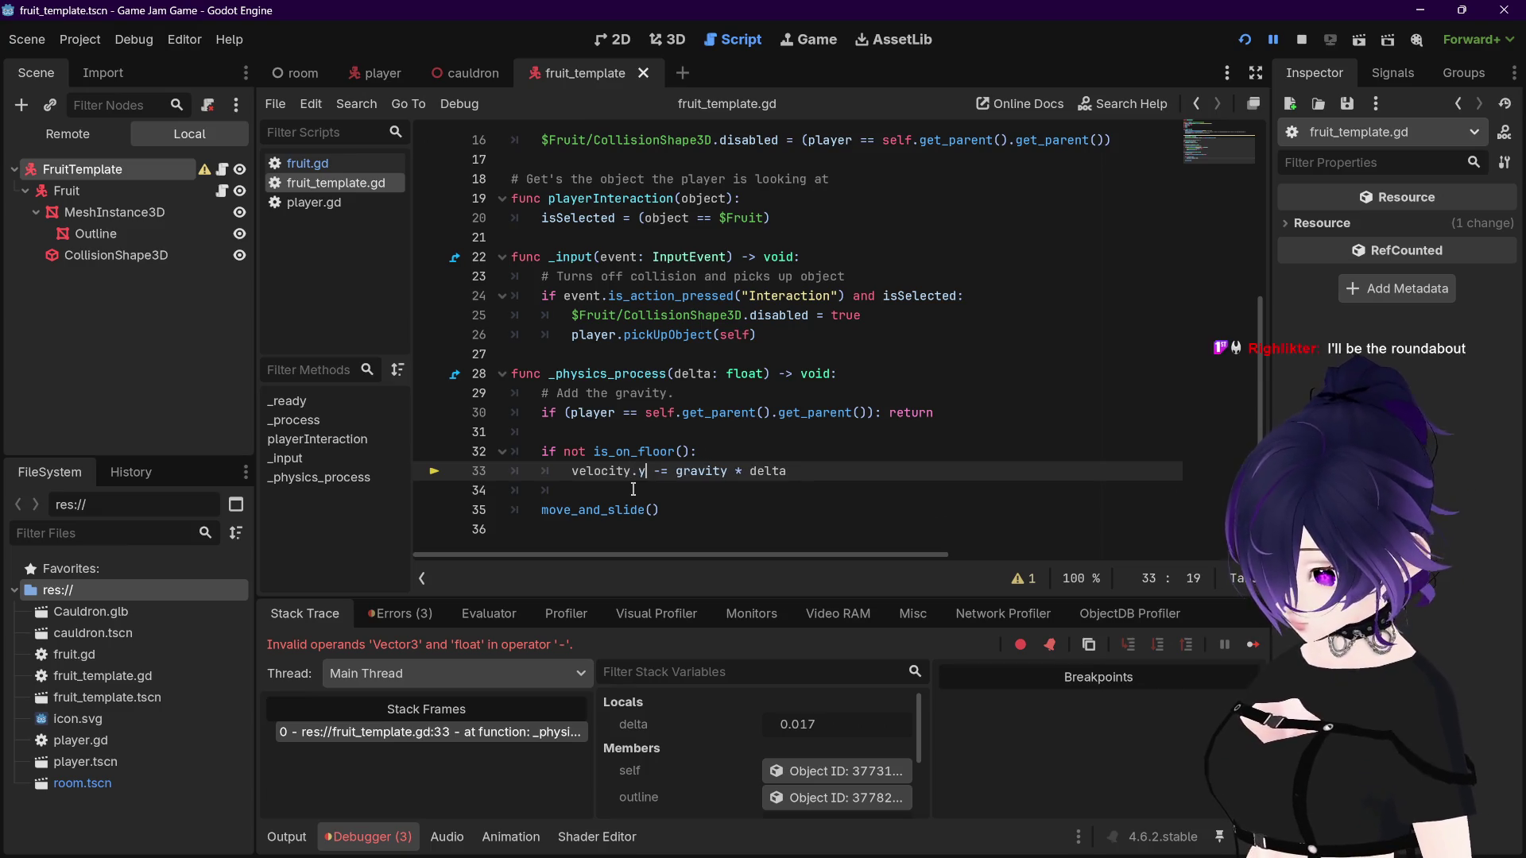
{"action": "key", "text": "Right"}
{"action": "key", "text": "Right"}
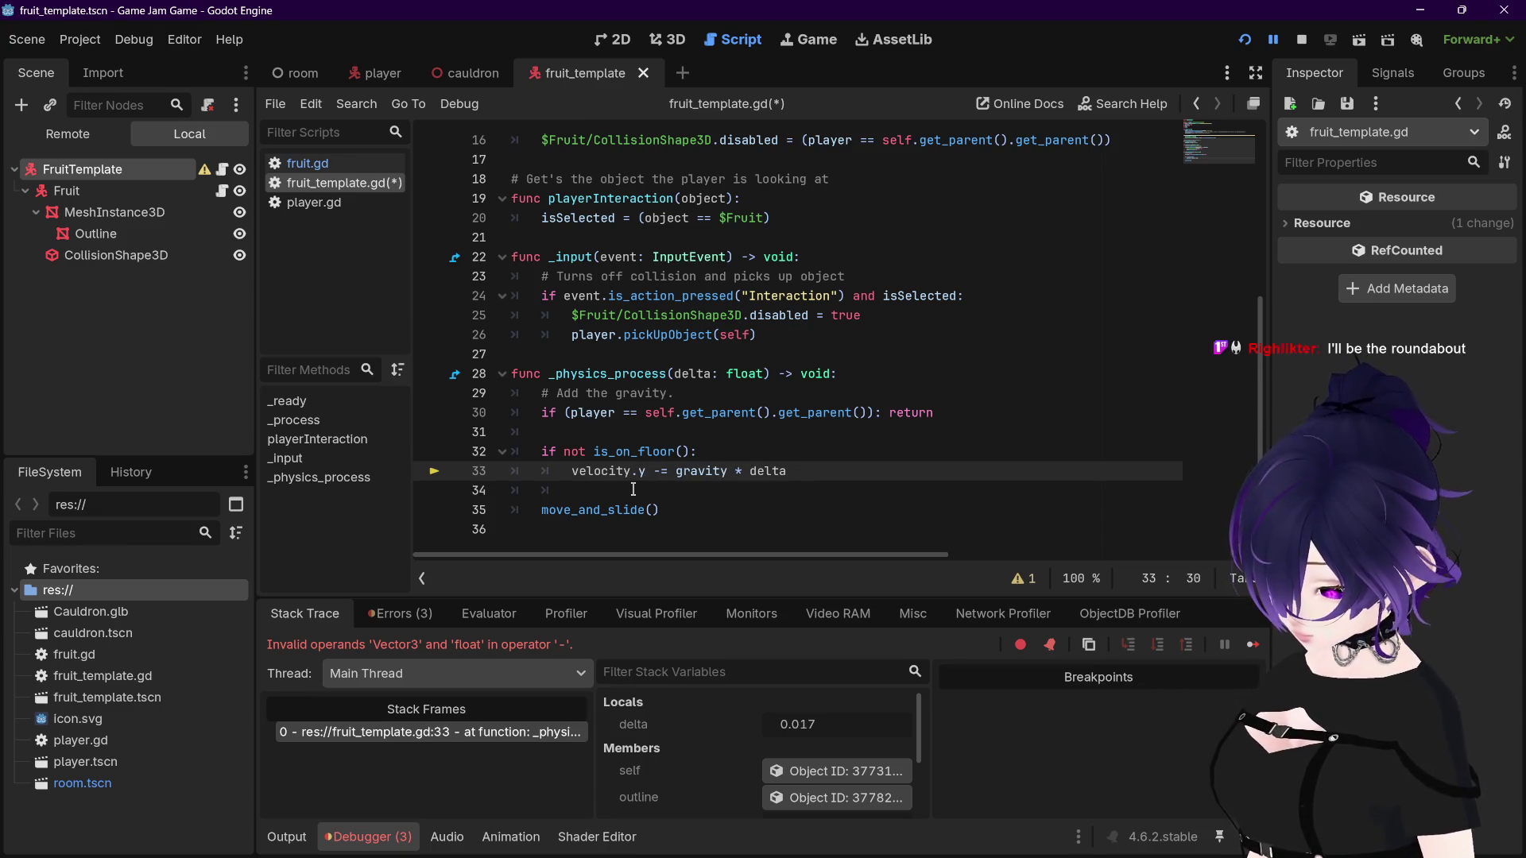
{"action": "type", "text": ".y"}
{"action": "key", "text": "BackSpace"}
{"action": "type", "text": "+"}
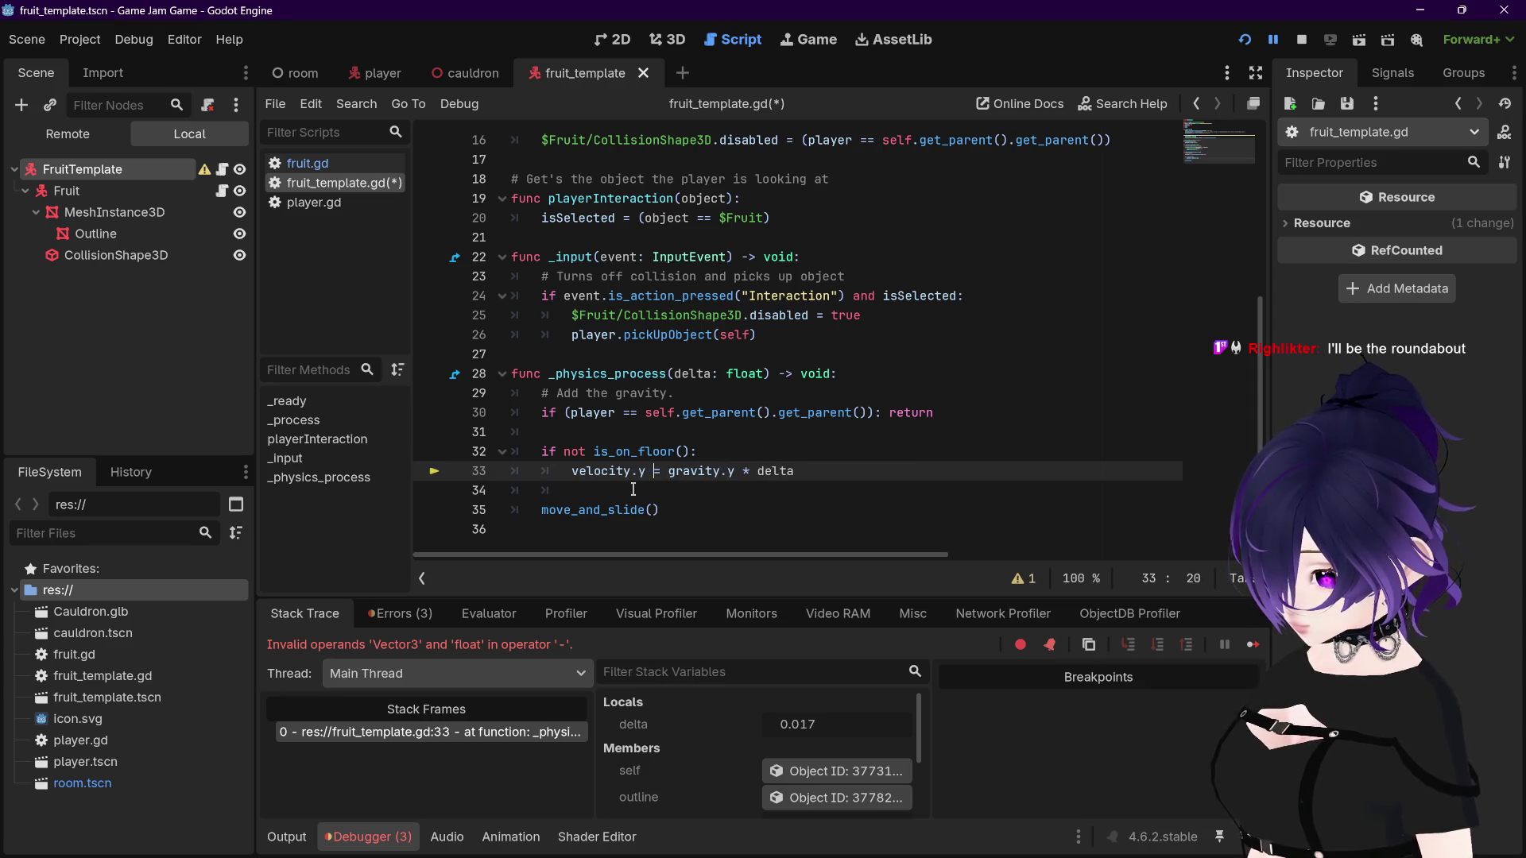
{"action": "left_click", "coordinate": [834, 469]}
{"action": "key", "text": "ctrl+s"}
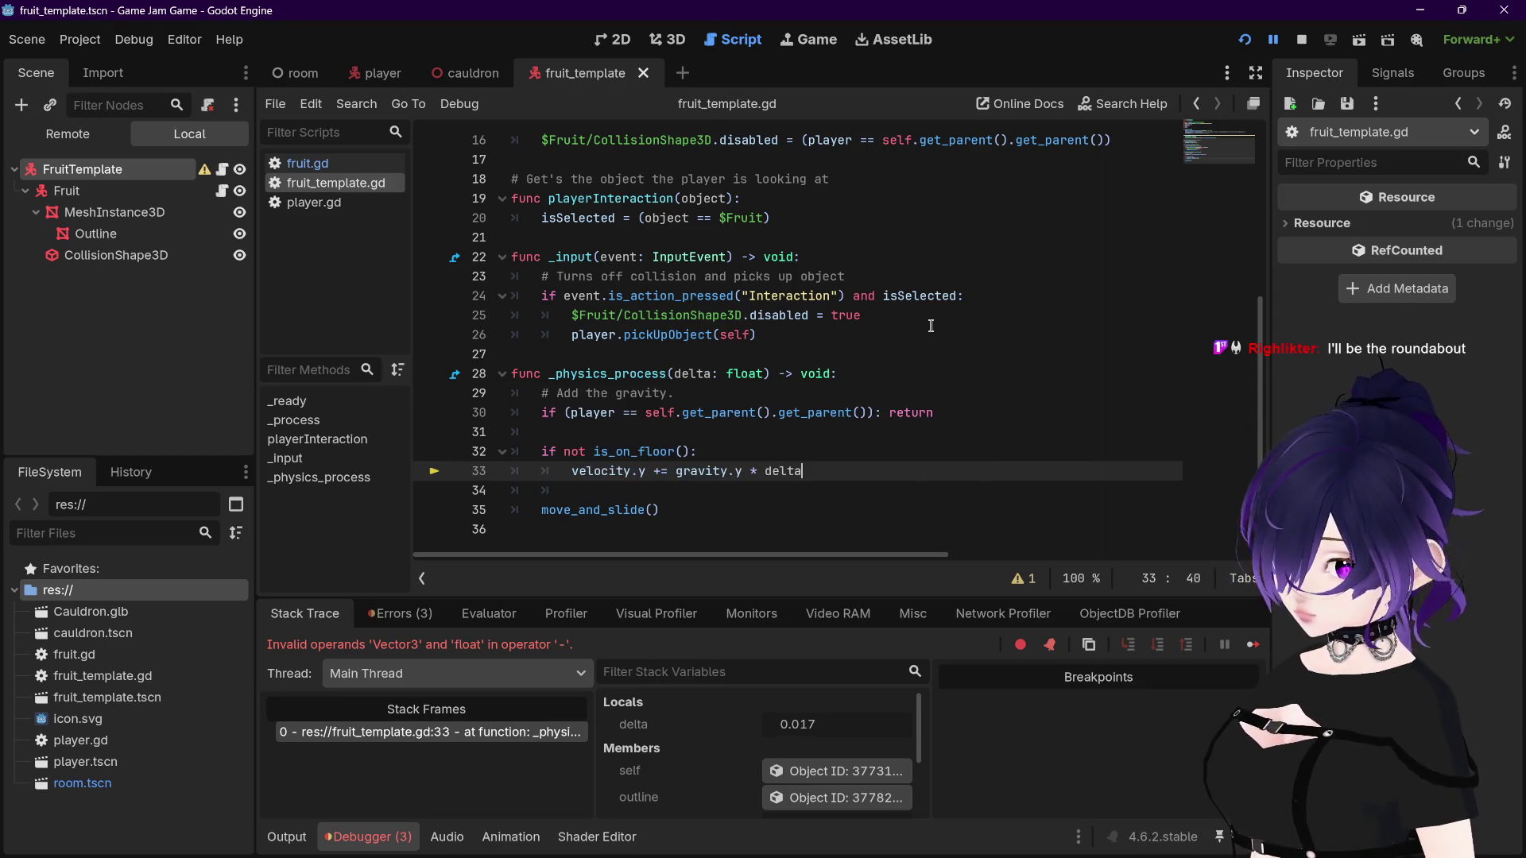
{"action": "left_click", "coordinate": [1245, 39]}
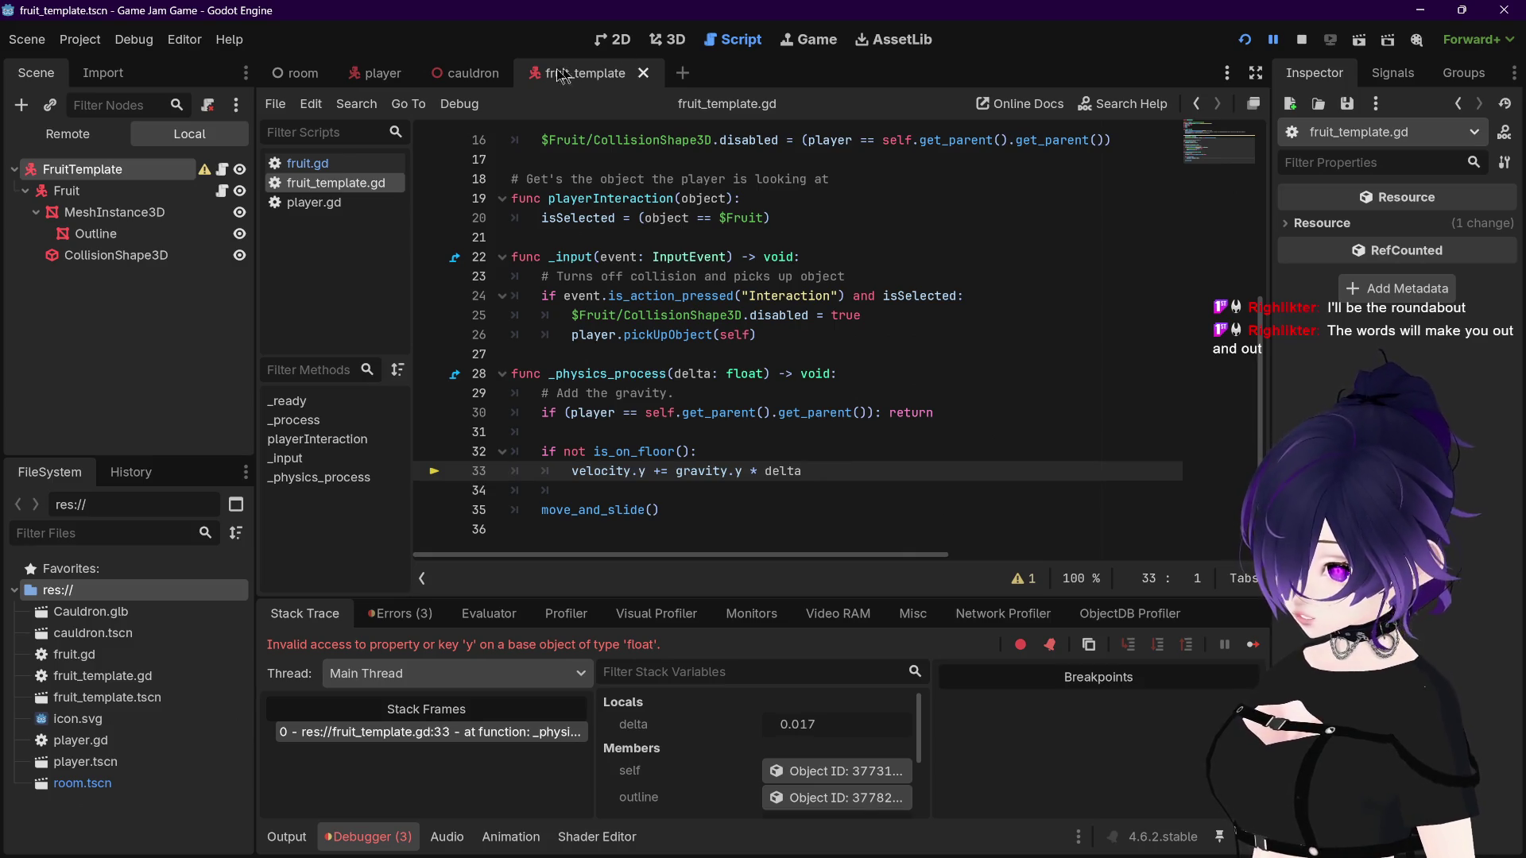
{"action": "left_click", "coordinate": [355, 167]}
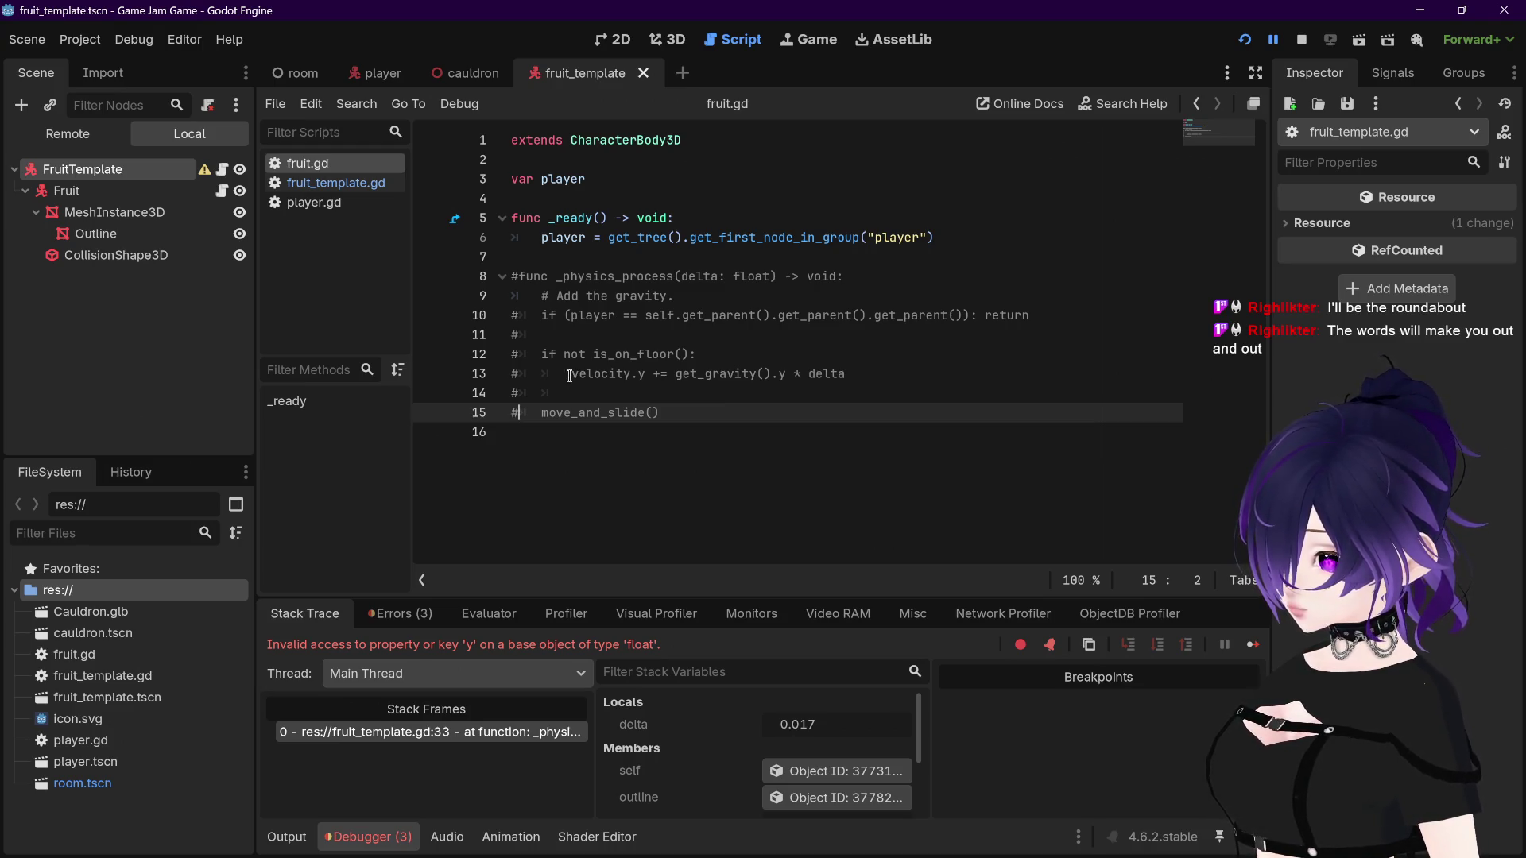
Step: Paste fruit.gd's get_gravity().y into line 33, save, and test-run the room scene before stopping it
{"action": "left_click_drag", "start_coordinate": [569, 375], "coordinate": [848, 376]}
{"action": "key", "text": "alt+Left"}
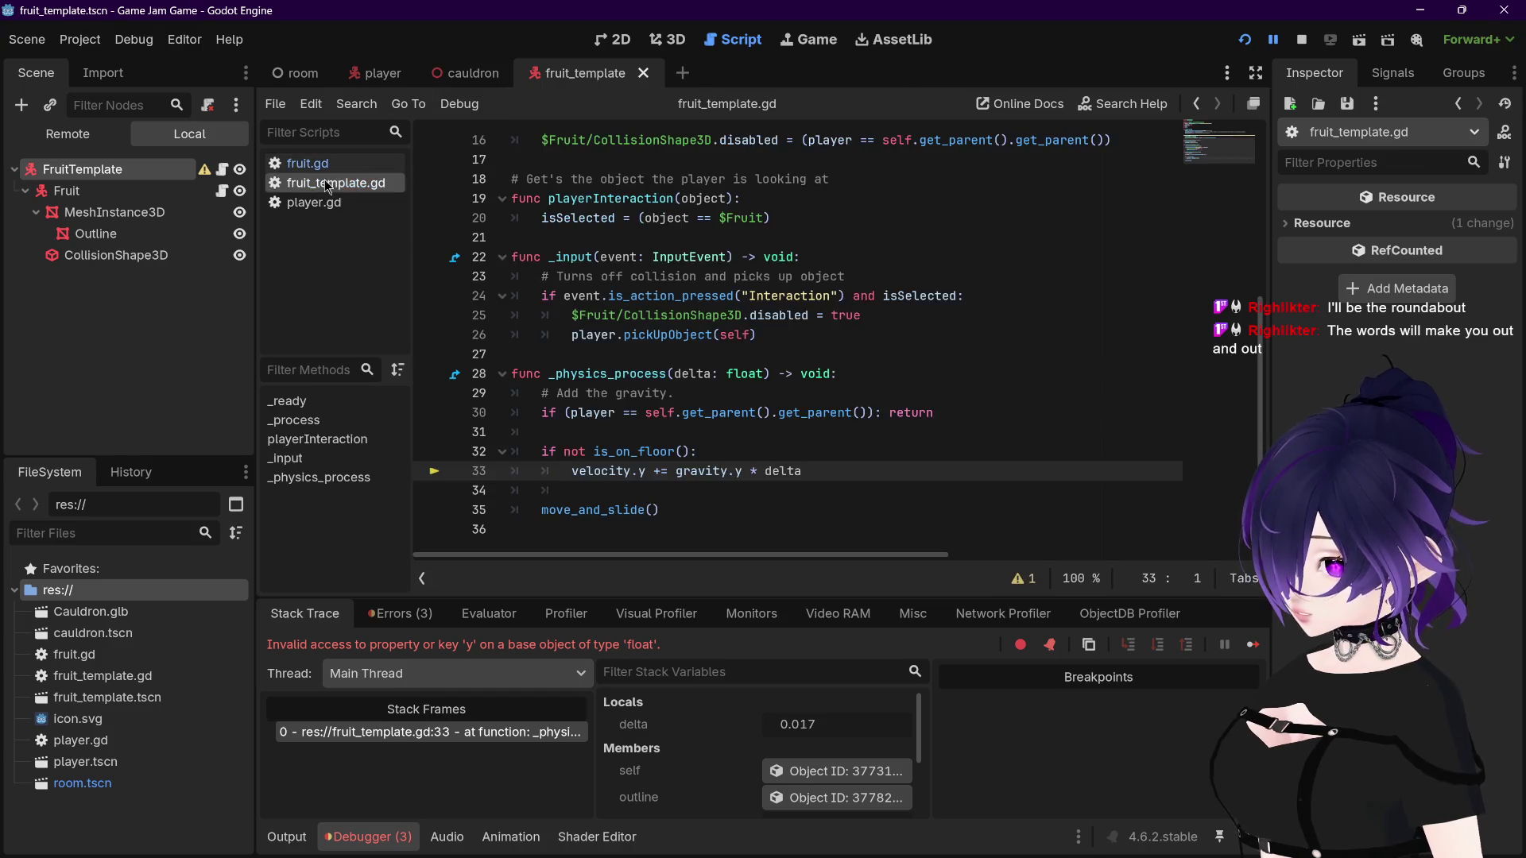
{"action": "left_click_drag", "start_coordinate": [571, 472], "coordinate": [803, 472]}
{"action": "key", "text": "ctrl+v"}
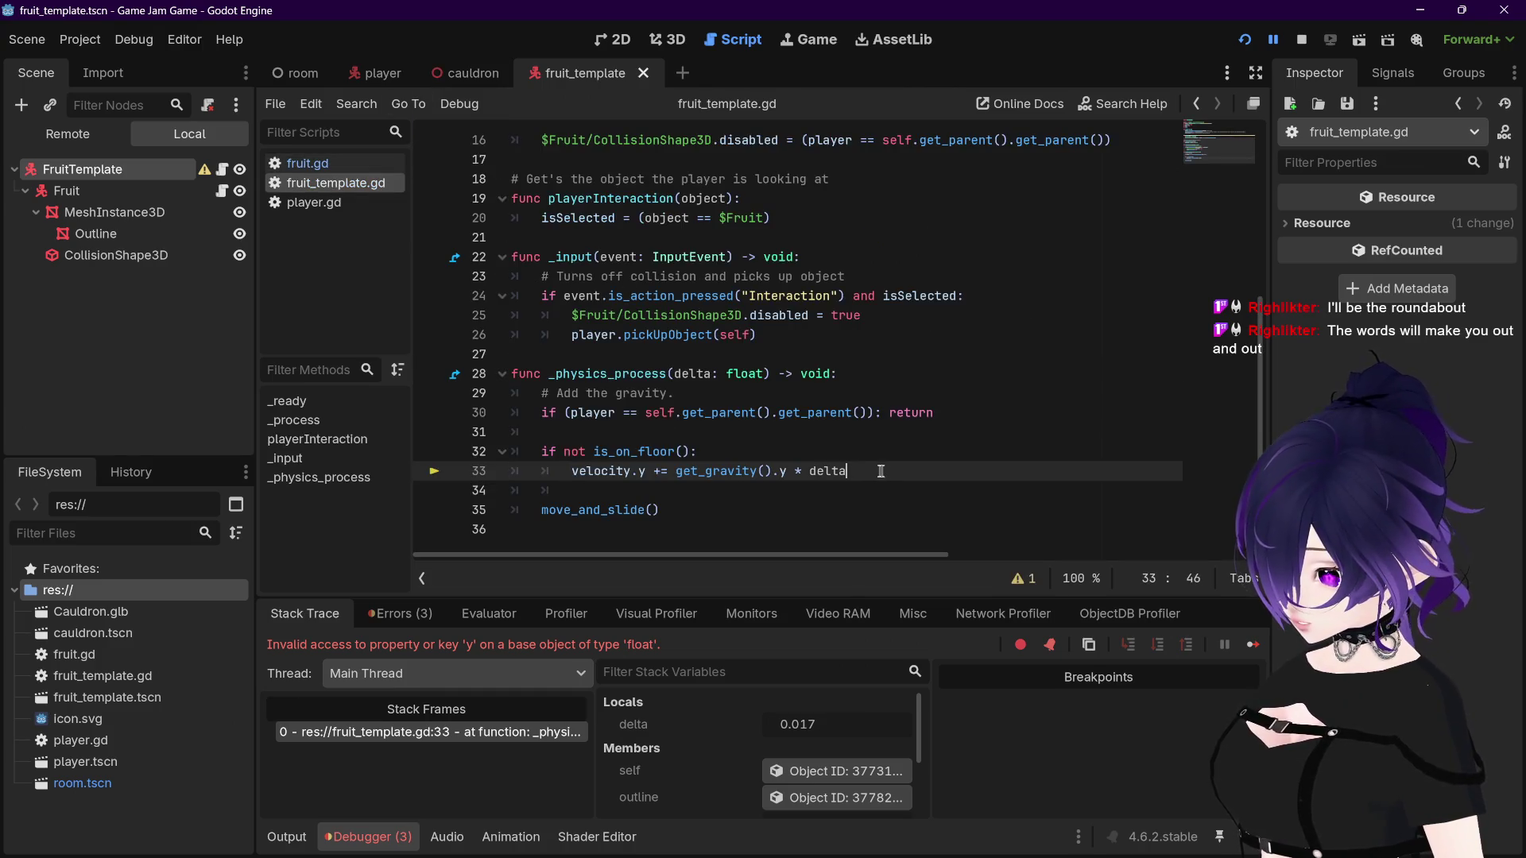
{"action": "key", "text": "ctrl+s"}
{"action": "key", "text": "F5"}
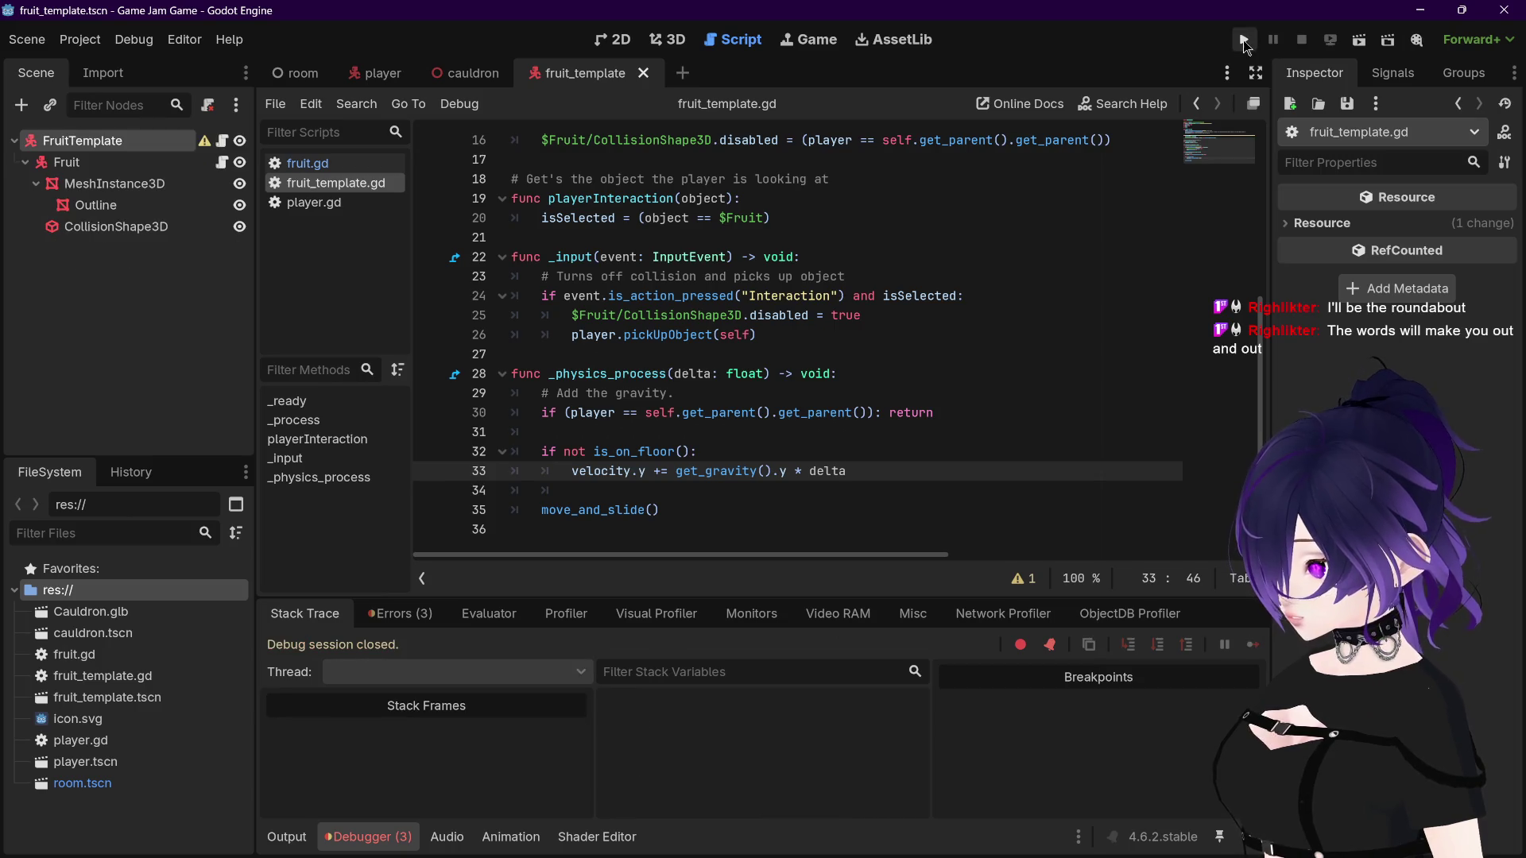
{"action": "mouse_move", "coordinate": [757, 360]}
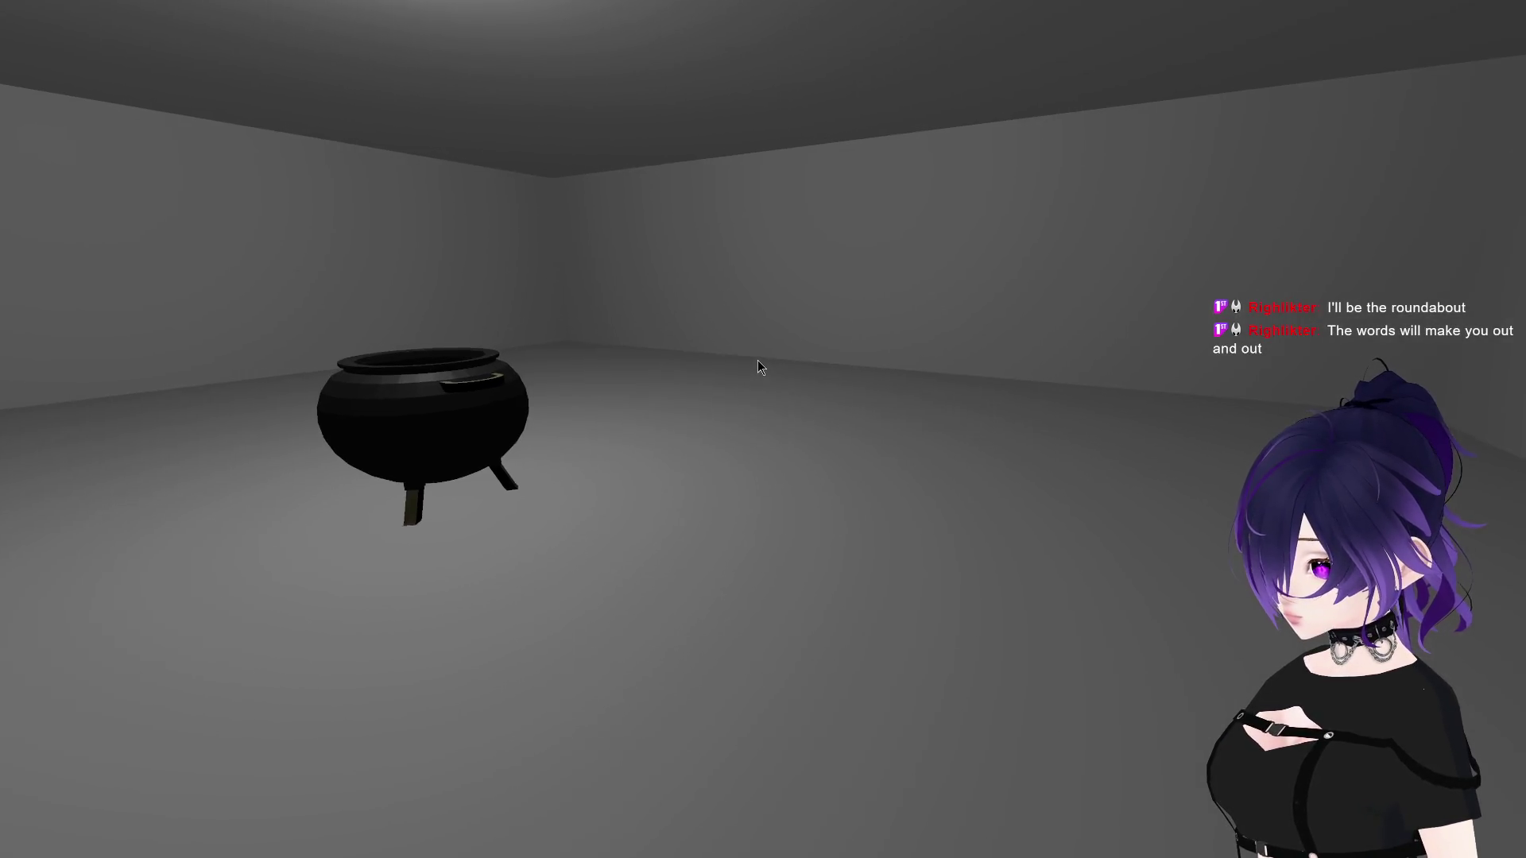
{"action": "key", "text": "F8"}
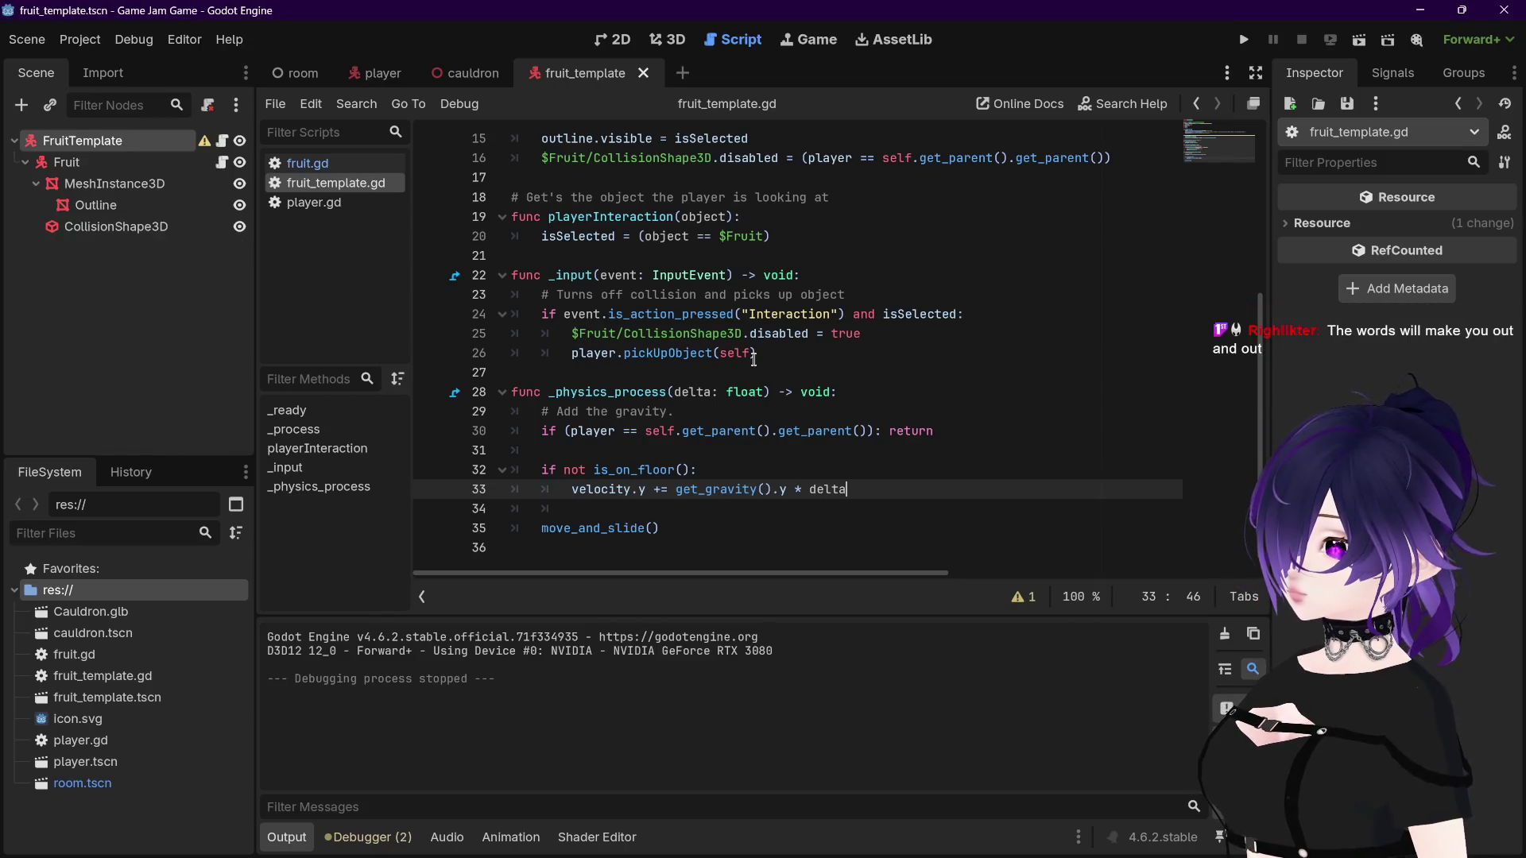
Step: Read and dismiss the FruitTemplate missing-shape configuration warning, then collapse the Fruit node
{"action": "left_click", "coordinate": [307, 163]}
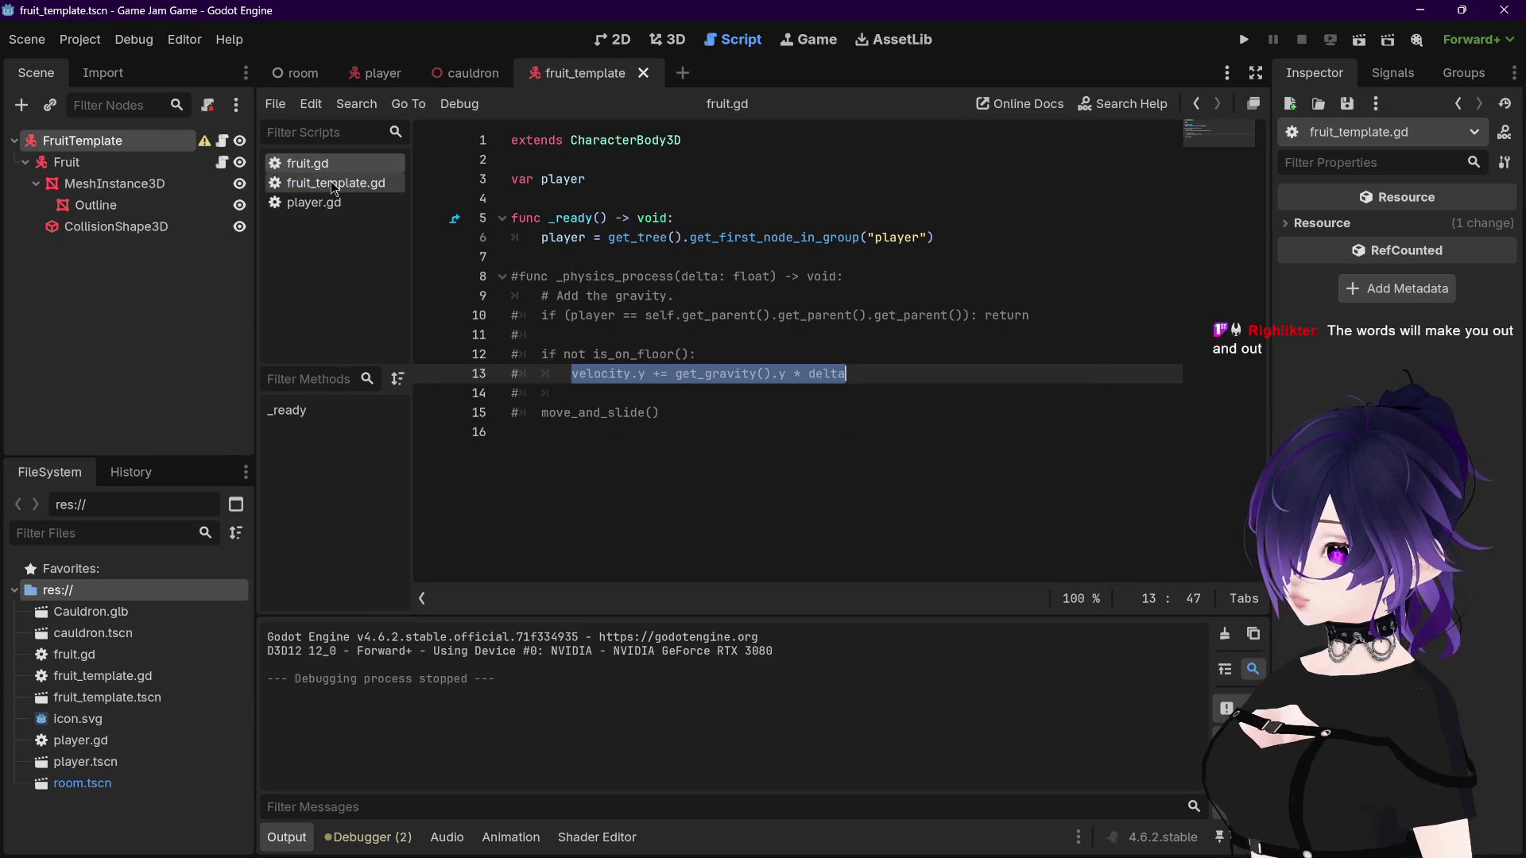
{"action": "left_click", "coordinate": [333, 184]}
{"action": "left_click", "coordinate": [205, 140]}
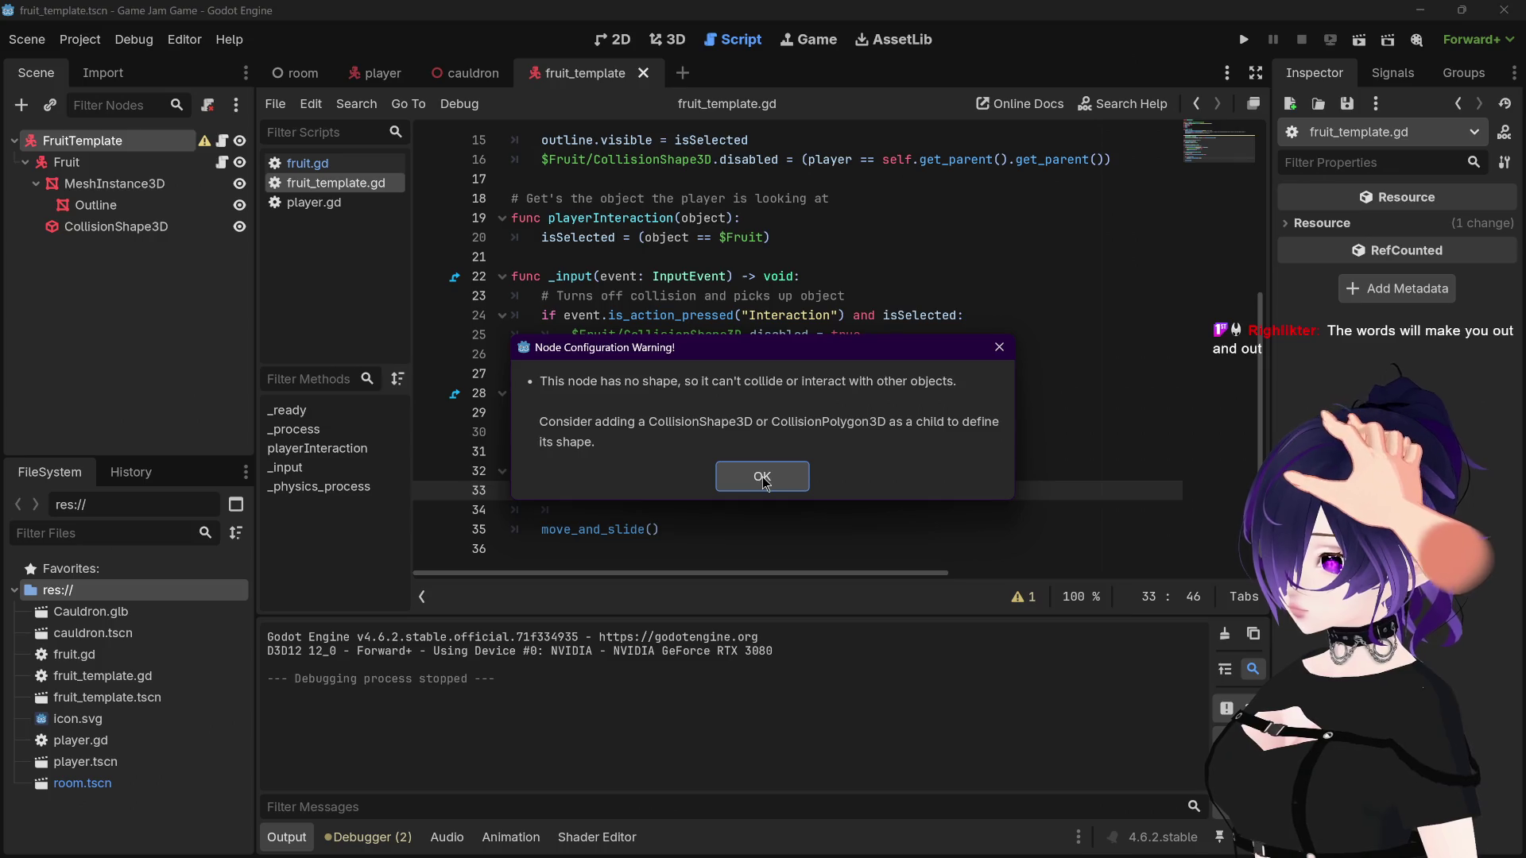
{"action": "left_click", "coordinate": [762, 480]}
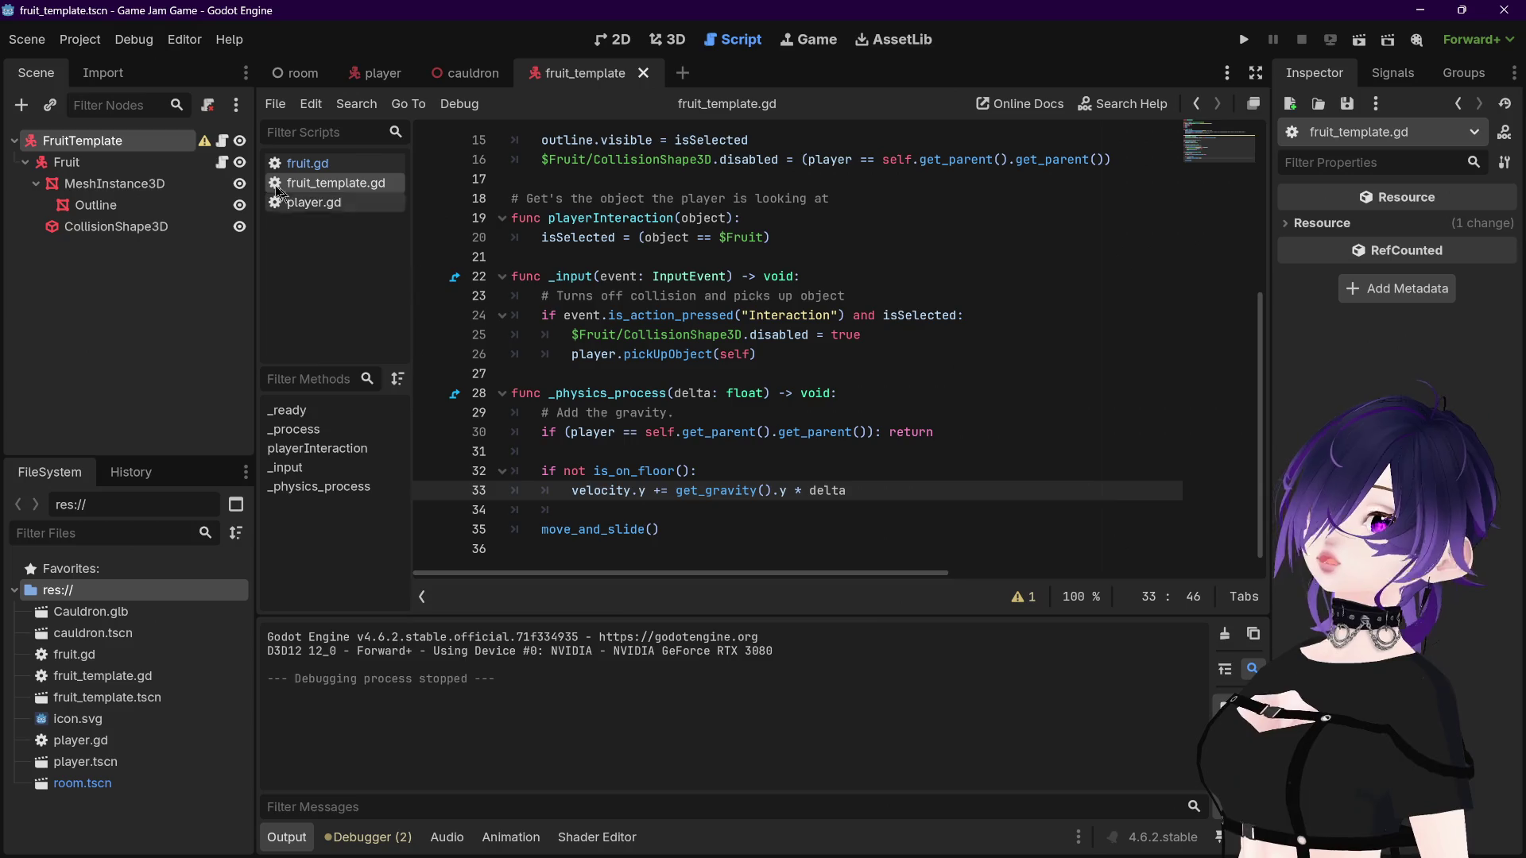
{"action": "mouse_move", "coordinate": [205, 150]}
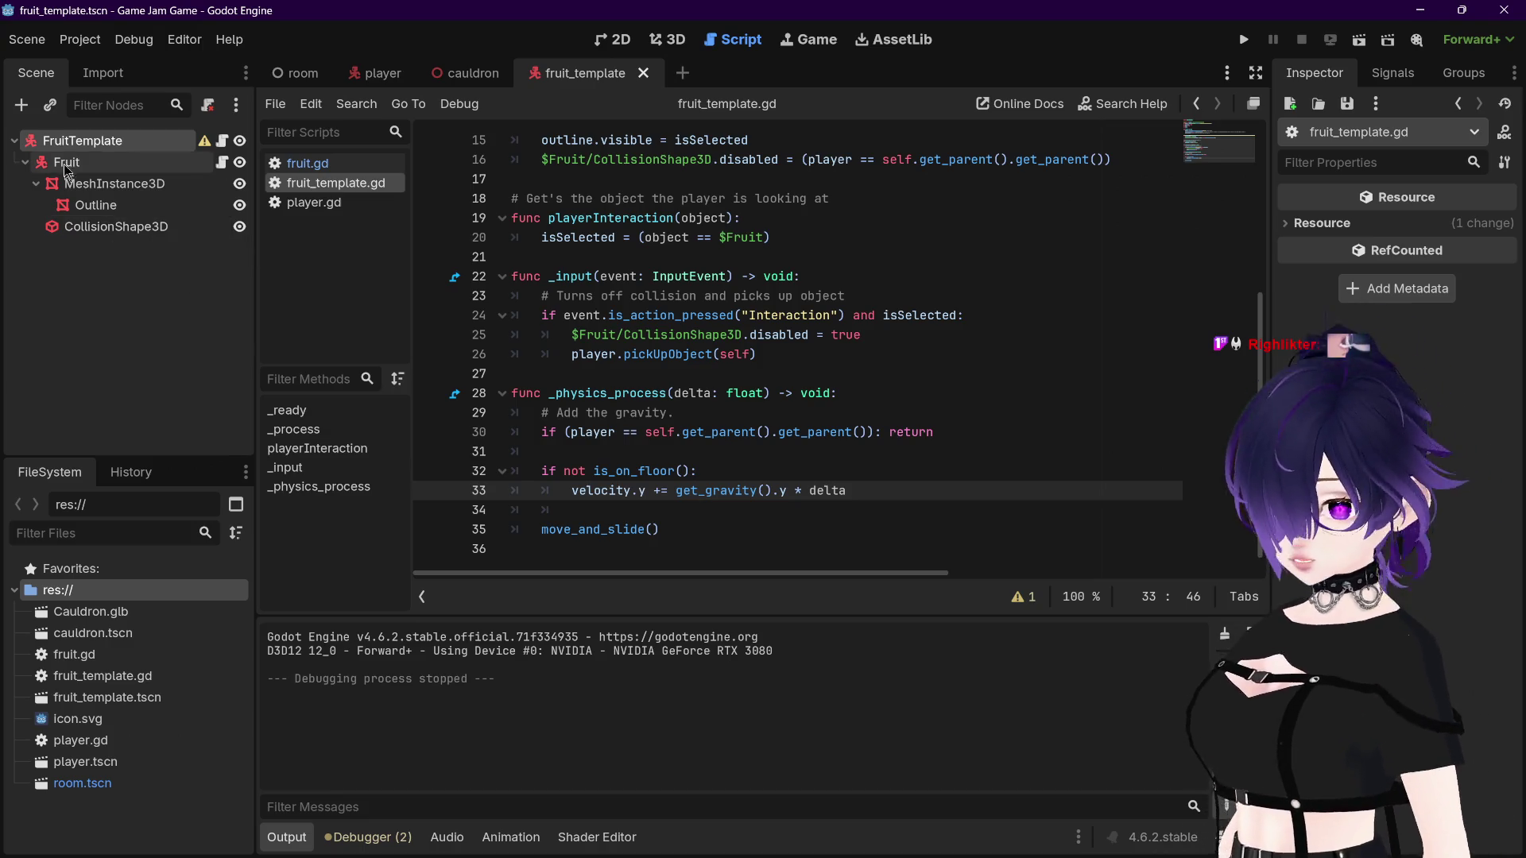
{"action": "left_click", "coordinate": [27, 162]}
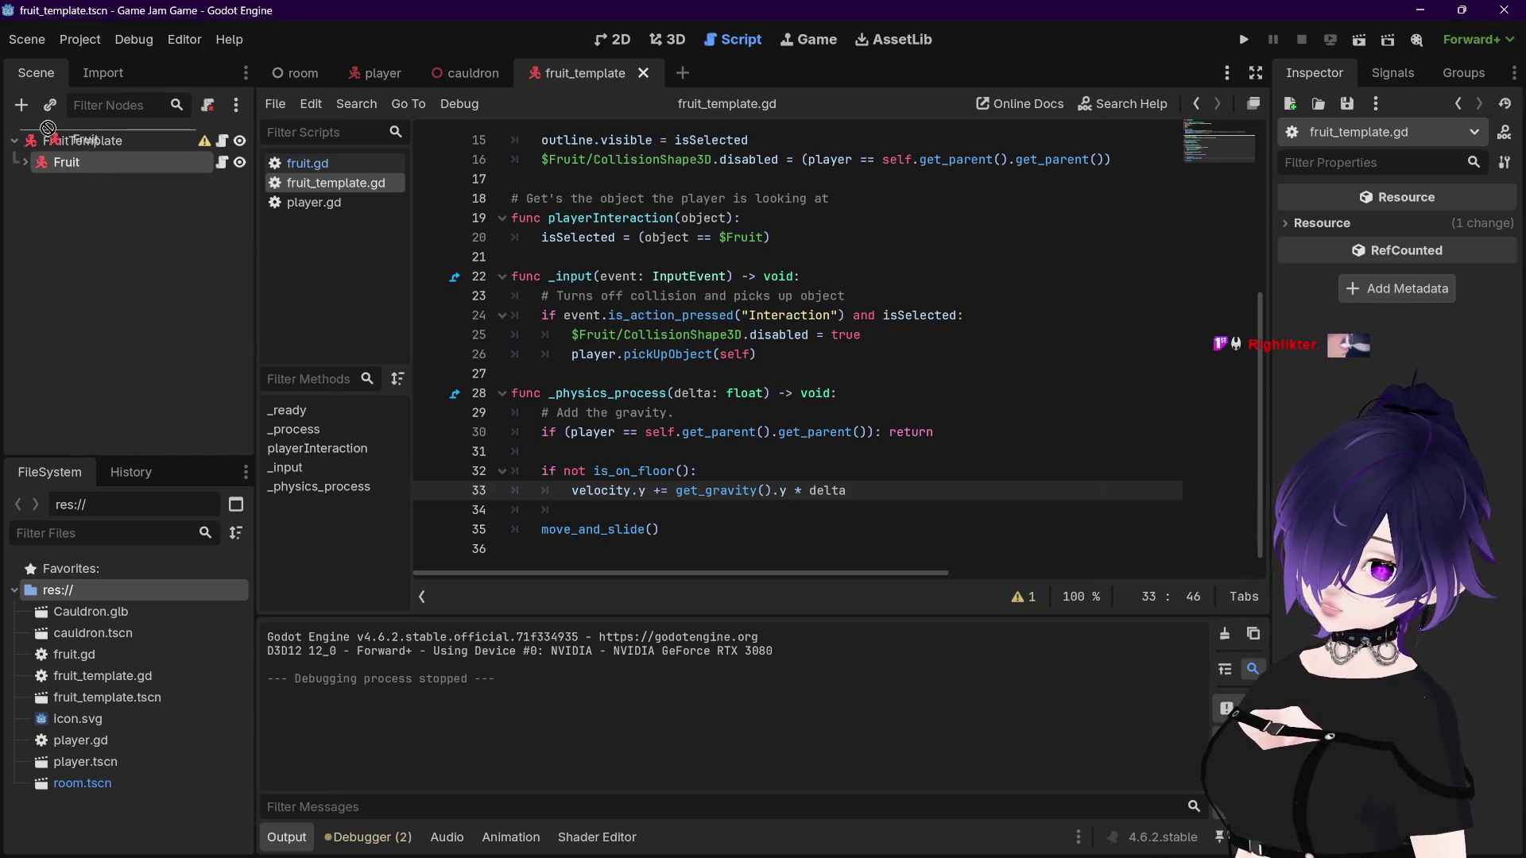
Step: Move MeshInstance3D below CollisionShape3D under Fruit, then undo the move and type change
{"action": "left_click", "coordinate": [49, 165]}
{"action": "right_click", "coordinate": [89, 164]}
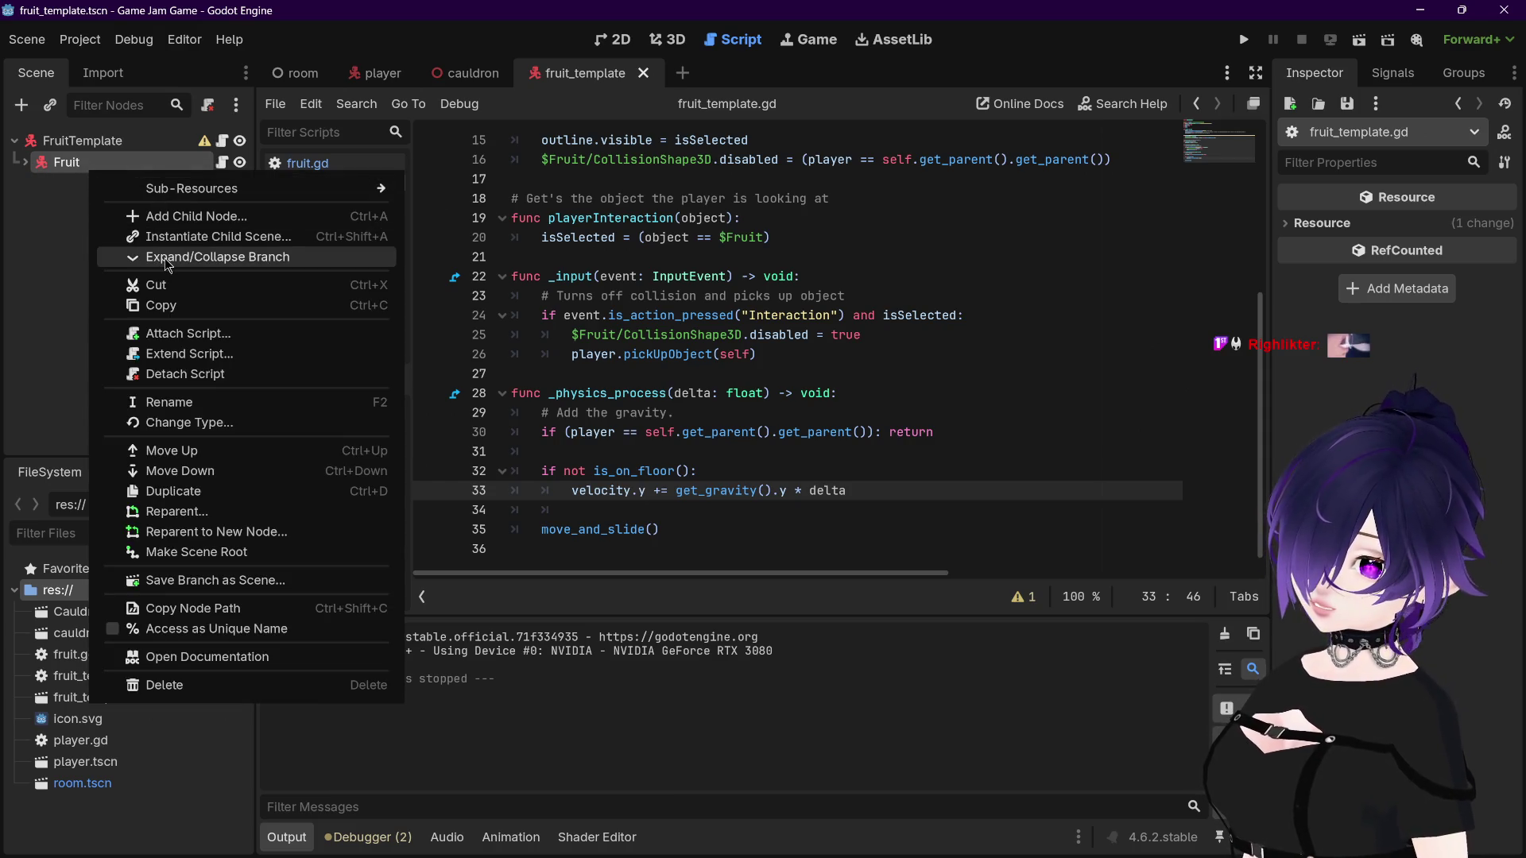
{"action": "mouse_move", "coordinate": [185, 188]}
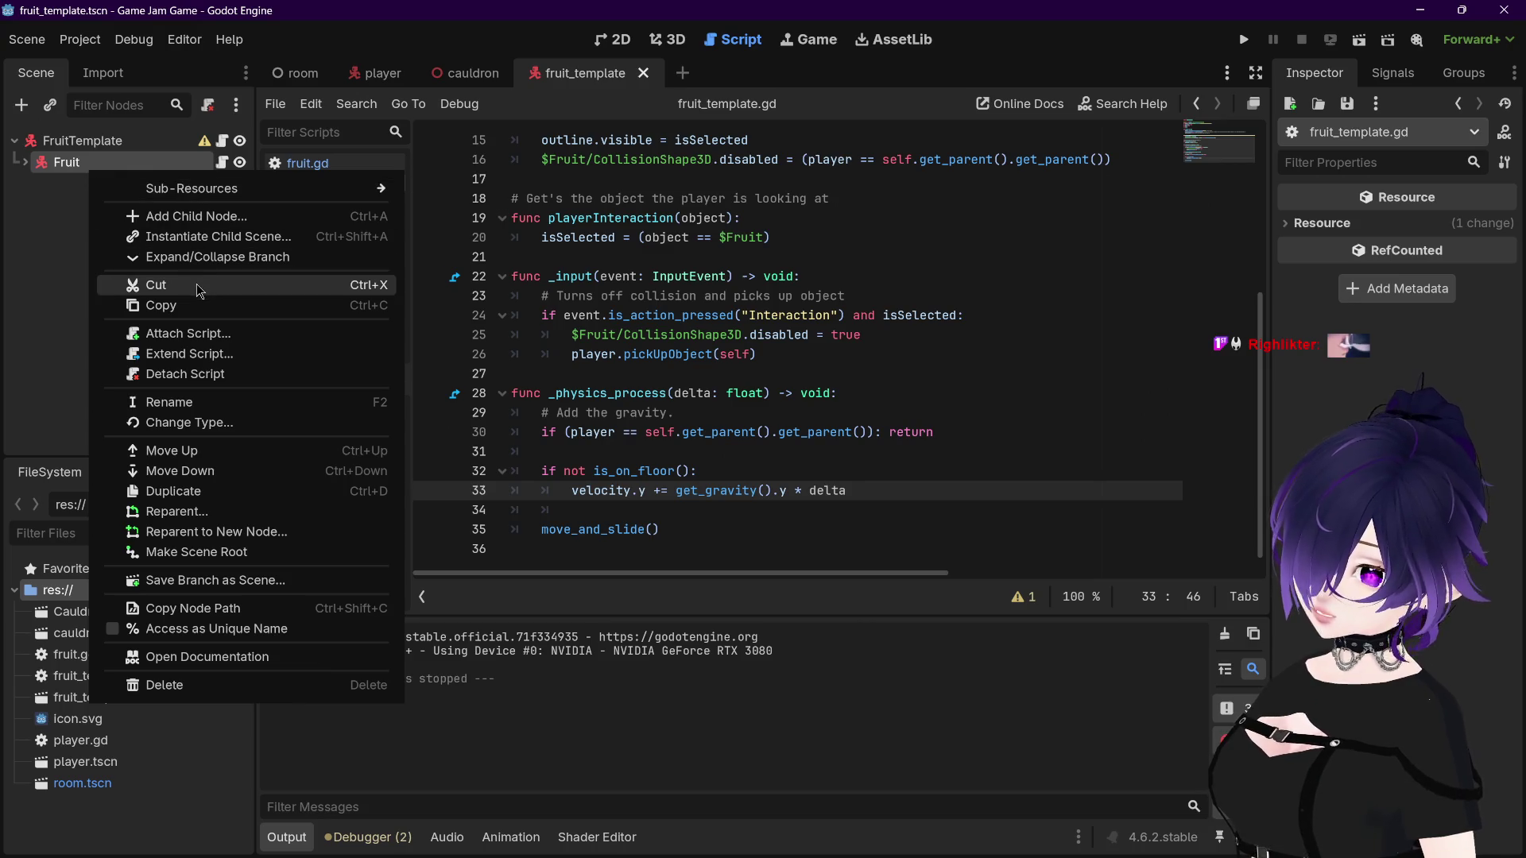
{"action": "left_click", "coordinate": [195, 453]}
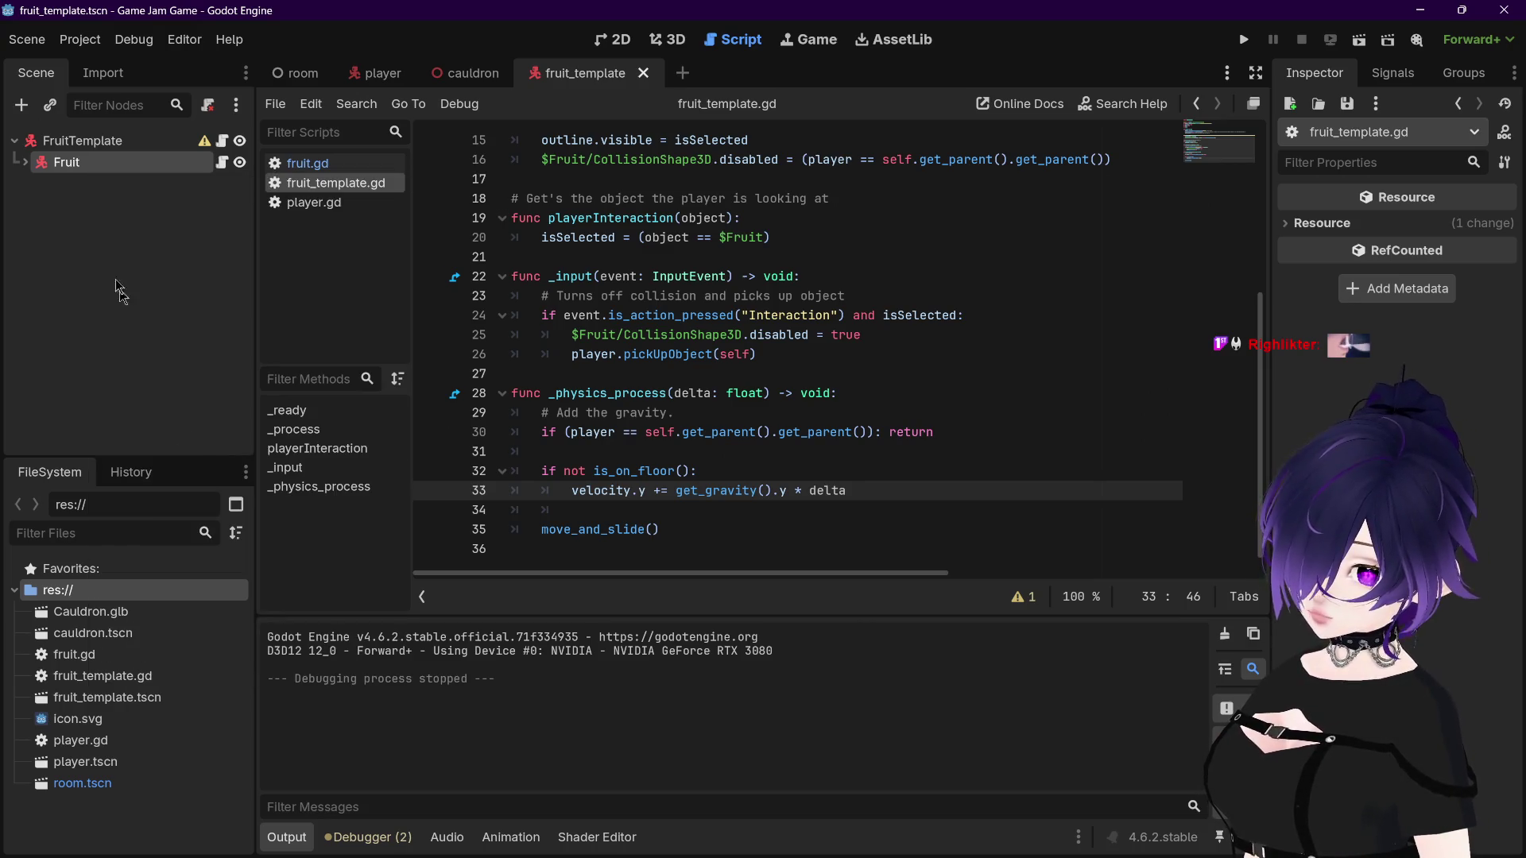
{"action": "left_click", "coordinate": [25, 162]}
{"action": "left_click", "coordinate": [87, 183]}
{"action": "right_click", "coordinate": [81, 183]}
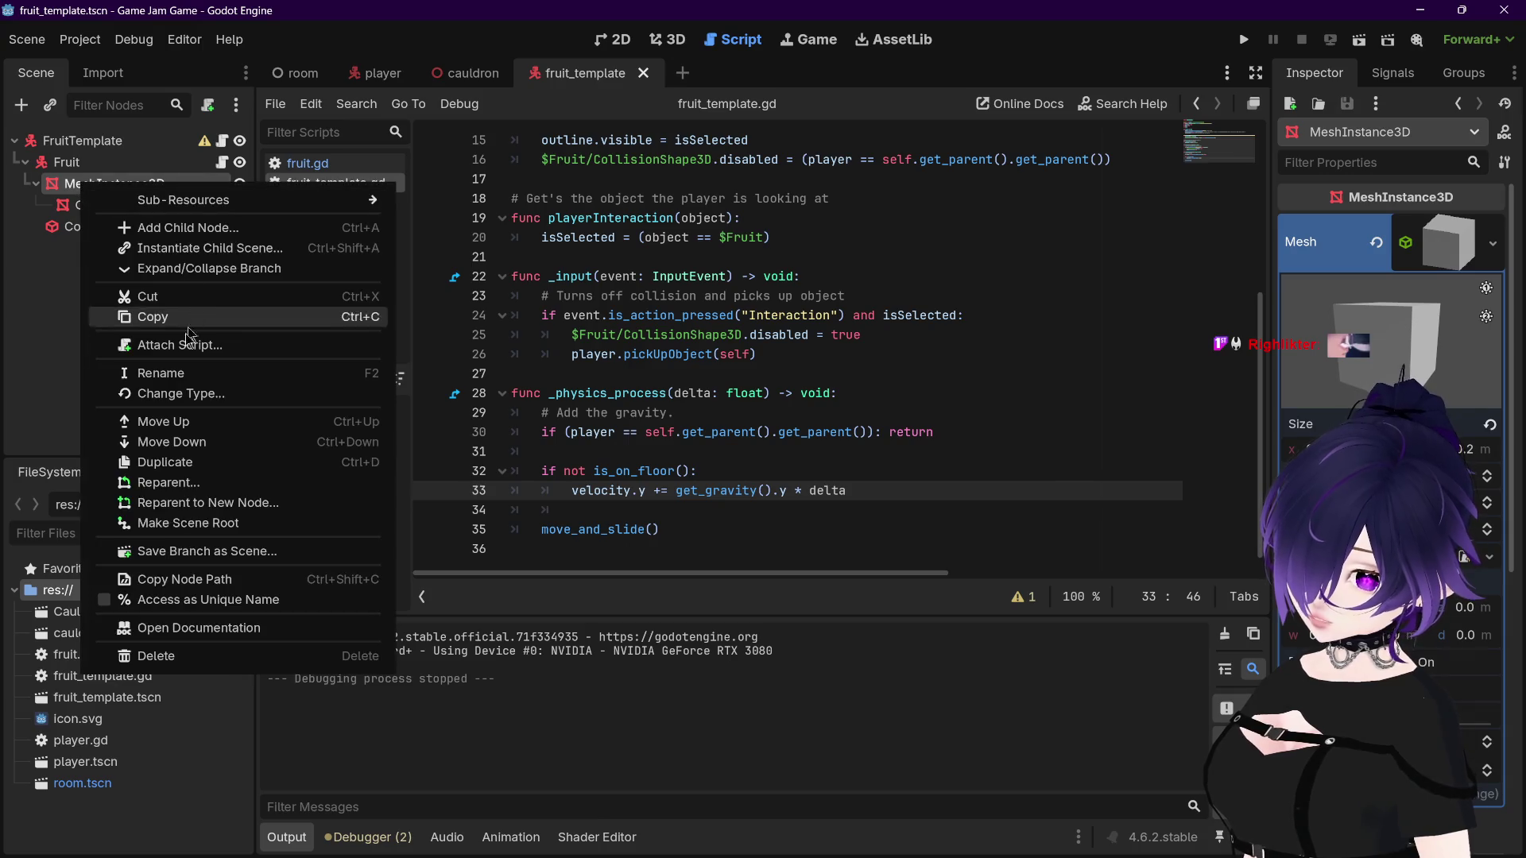
{"action": "left_click", "coordinate": [188, 421]}
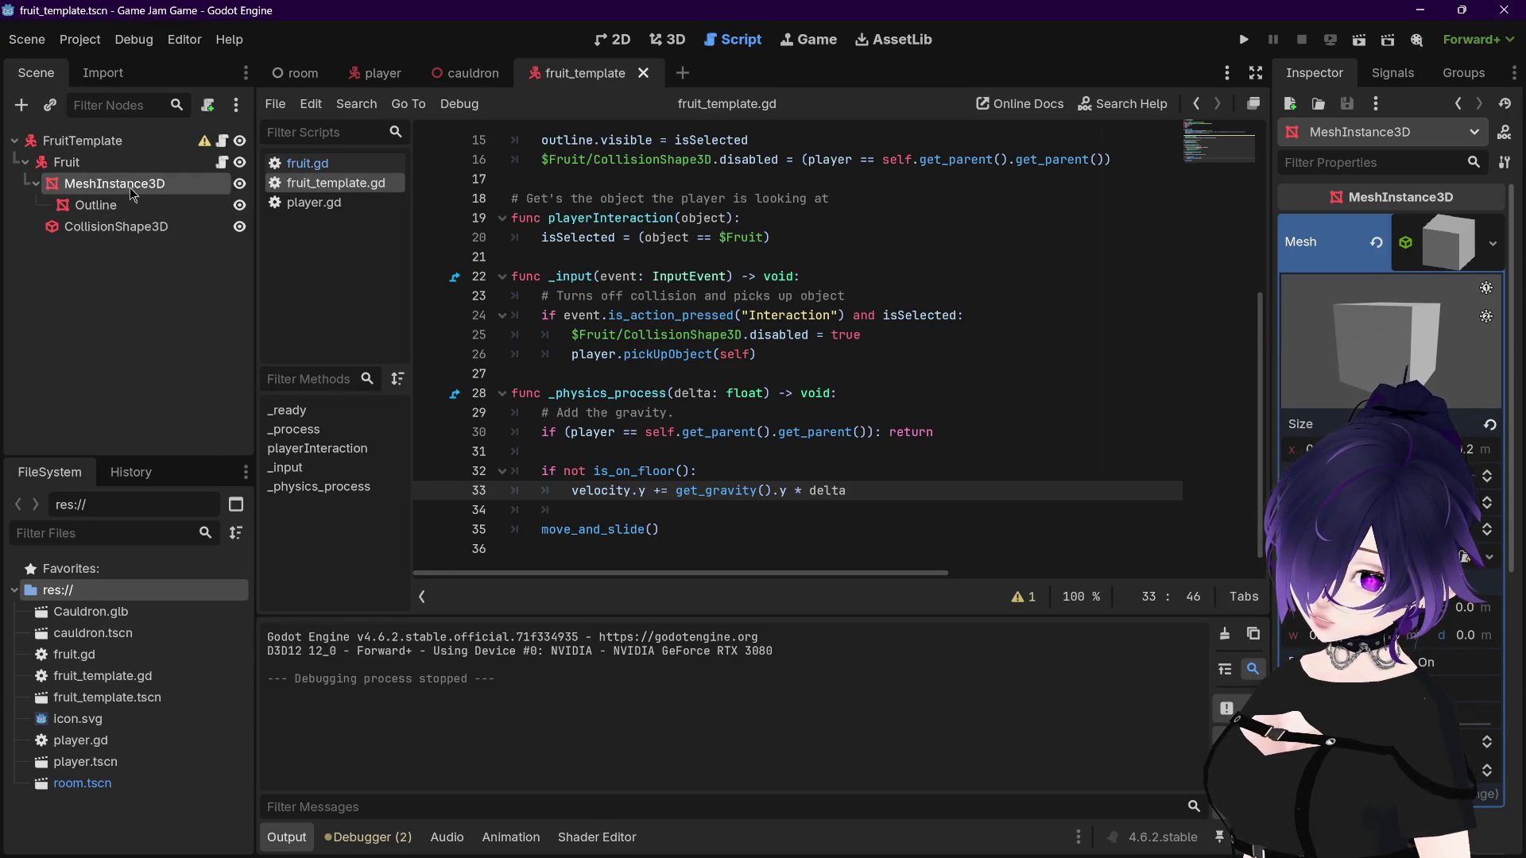
{"action": "right_click", "coordinate": [132, 193]}
{"action": "left_click", "coordinate": [268, 449]}
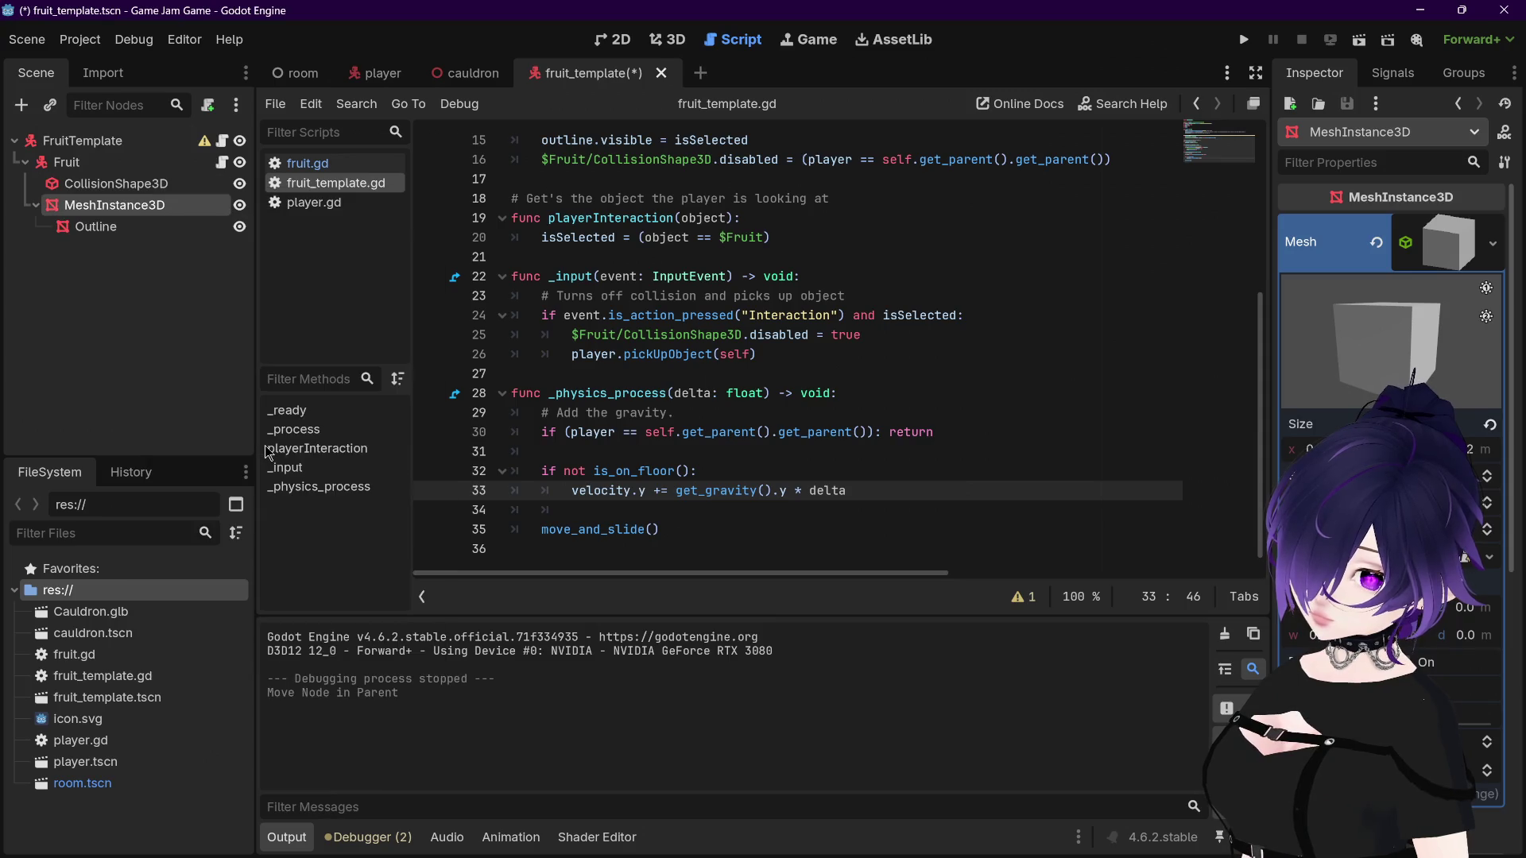
{"action": "key", "text": "ctrl+z"}
{"action": "key", "text": "ctrl+z"}
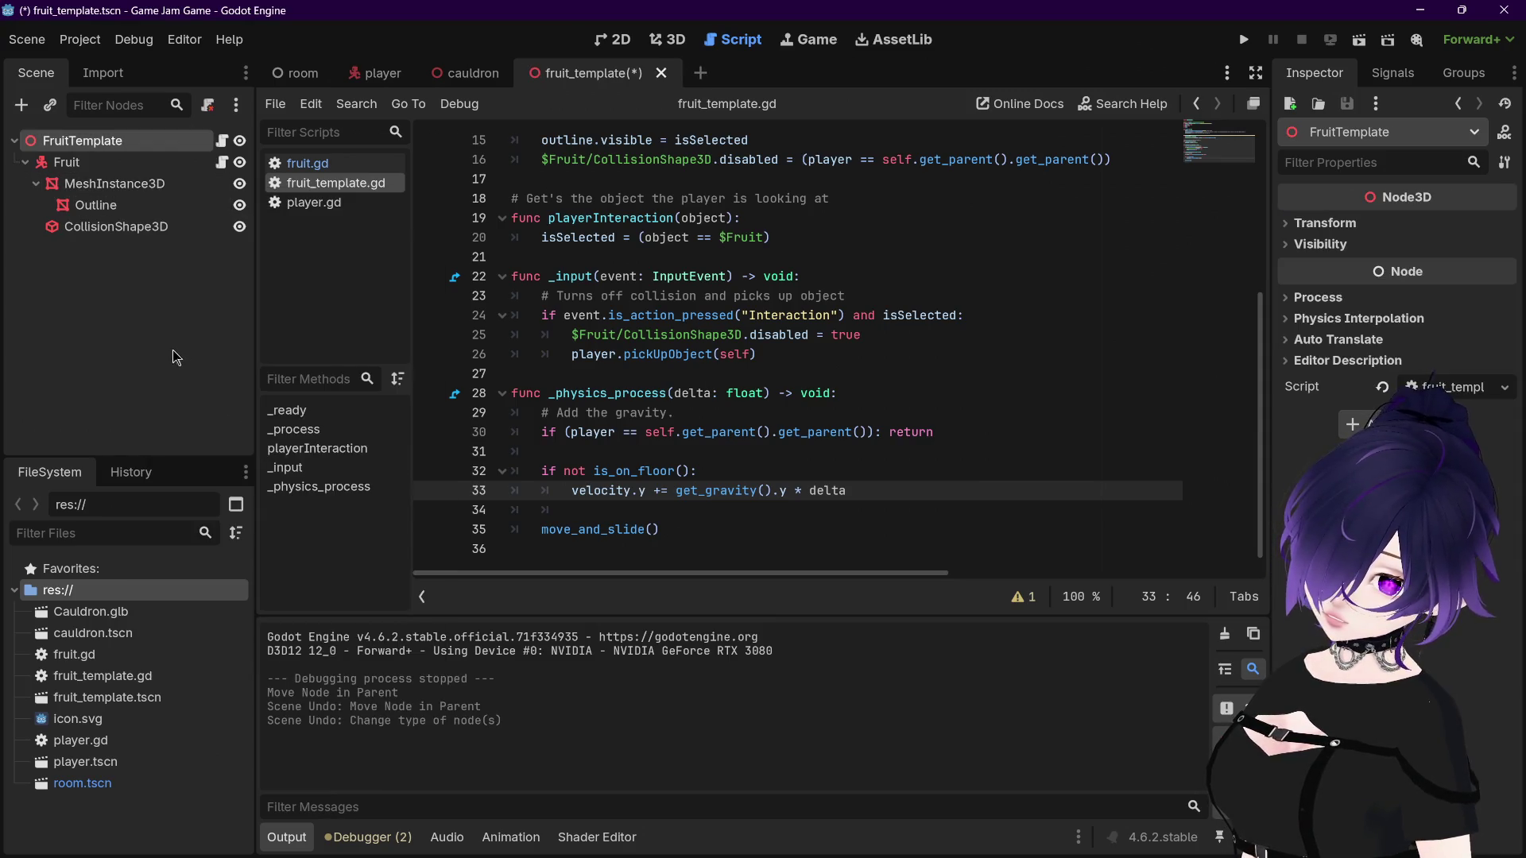
Step: Try reparenting the Fruit node, browse candidate parents, cancel, then open FruitTemplate's context menu
{"action": "left_click", "coordinate": [56, 163]}
{"action": "left_click", "coordinate": [17, 161]}
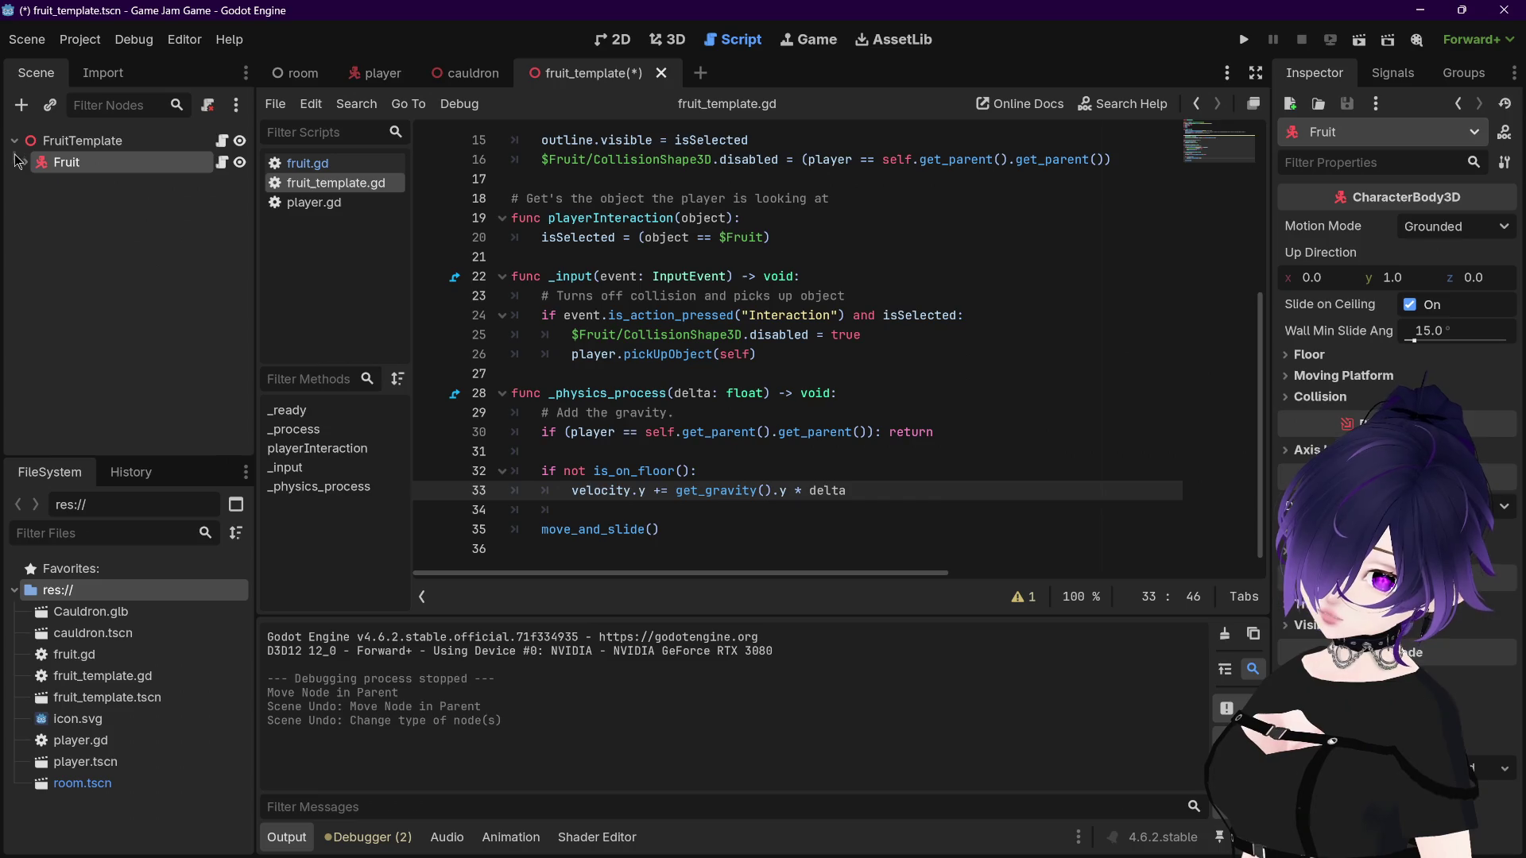
{"action": "left_click", "coordinate": [18, 160]}
{"action": "right_click", "coordinate": [94, 163]}
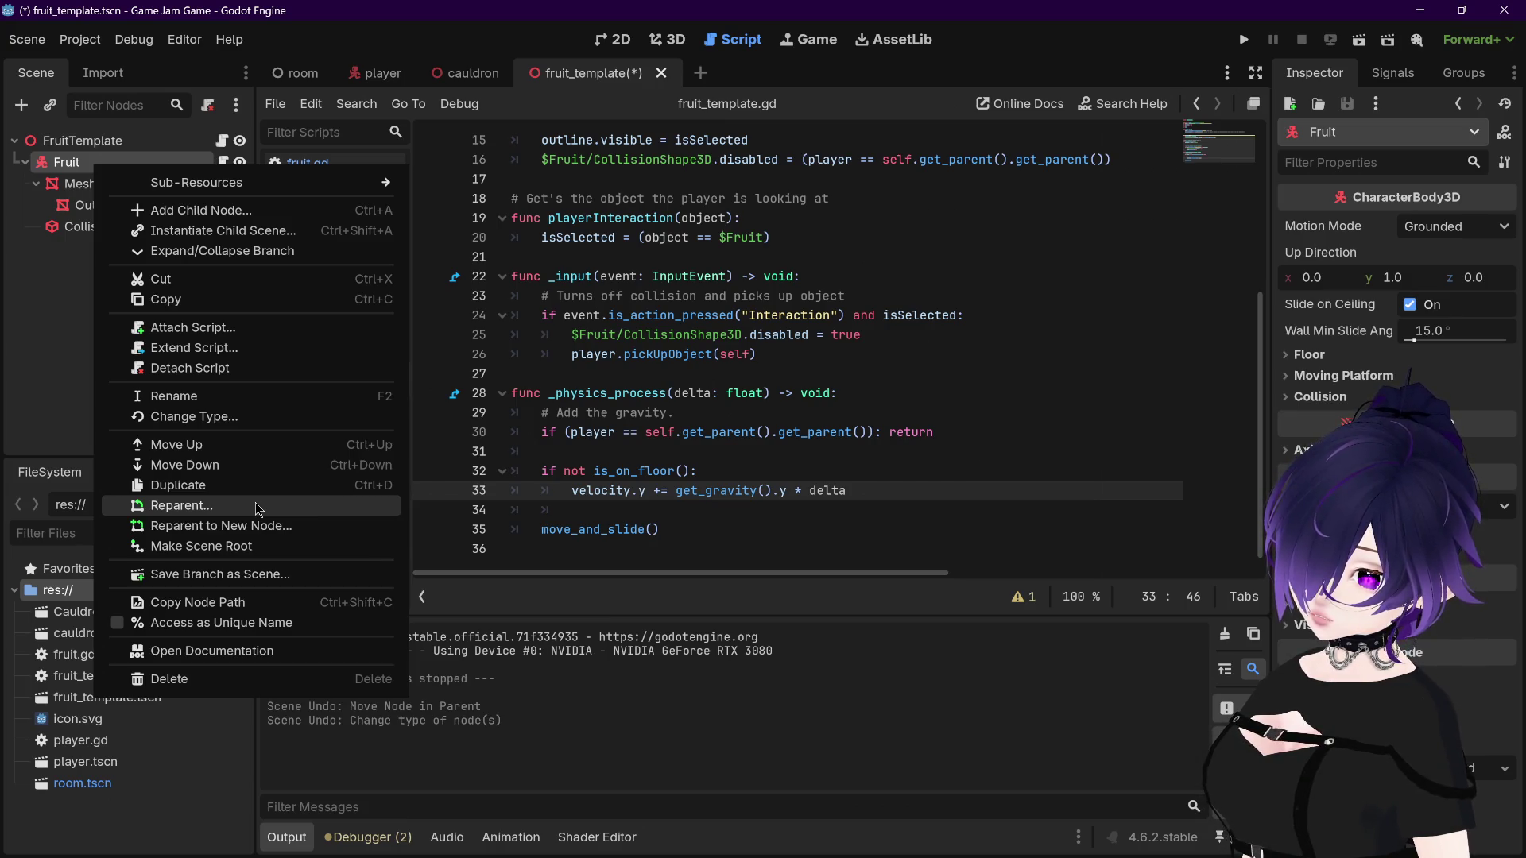
{"action": "left_click", "coordinate": [257, 507]}
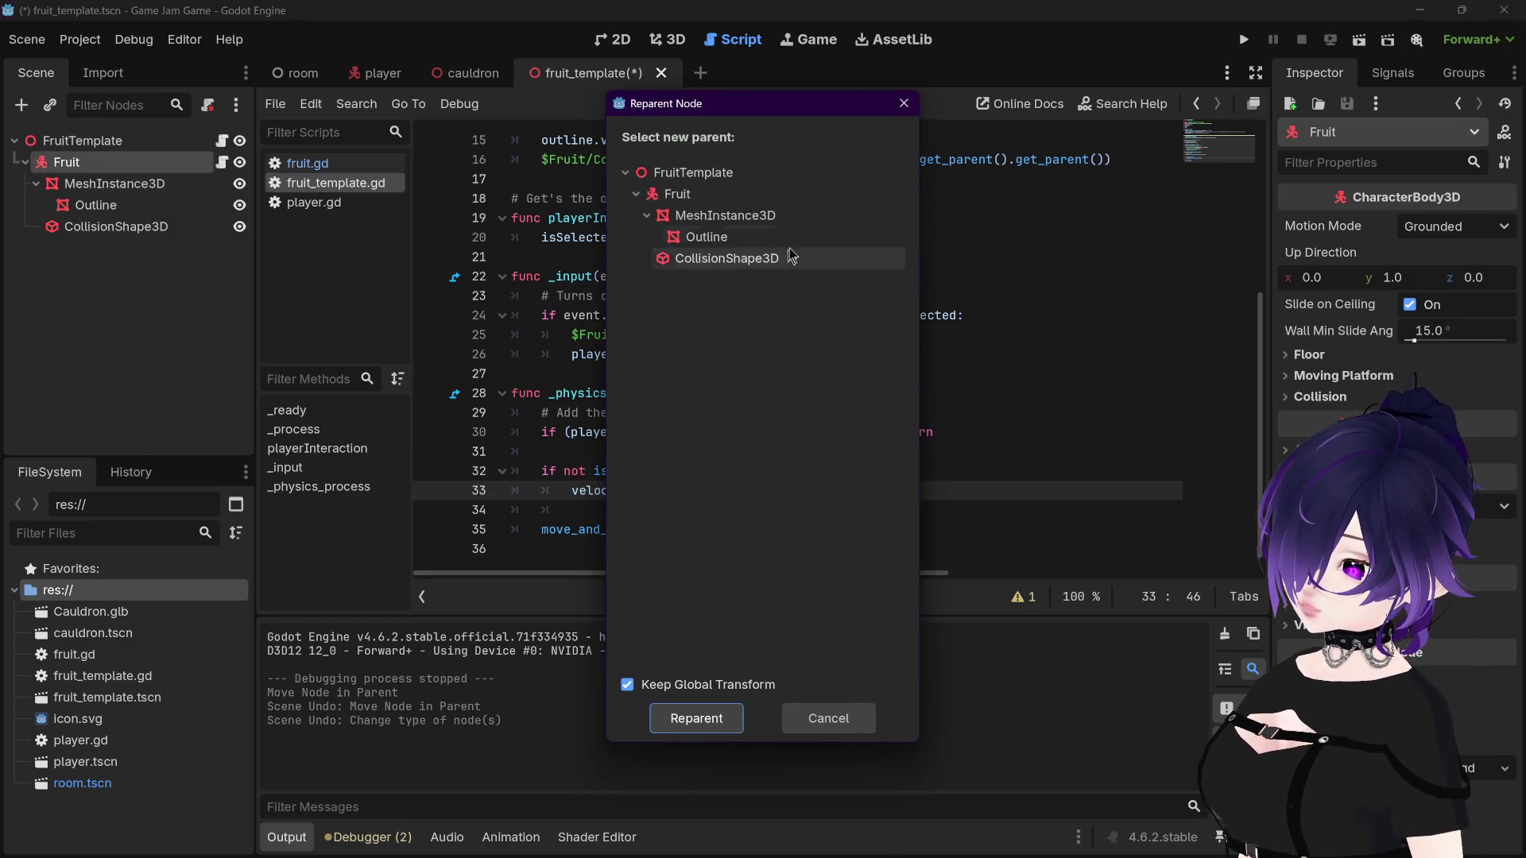
{"action": "left_click", "coordinate": [690, 172]}
{"action": "left_click", "coordinate": [685, 197]}
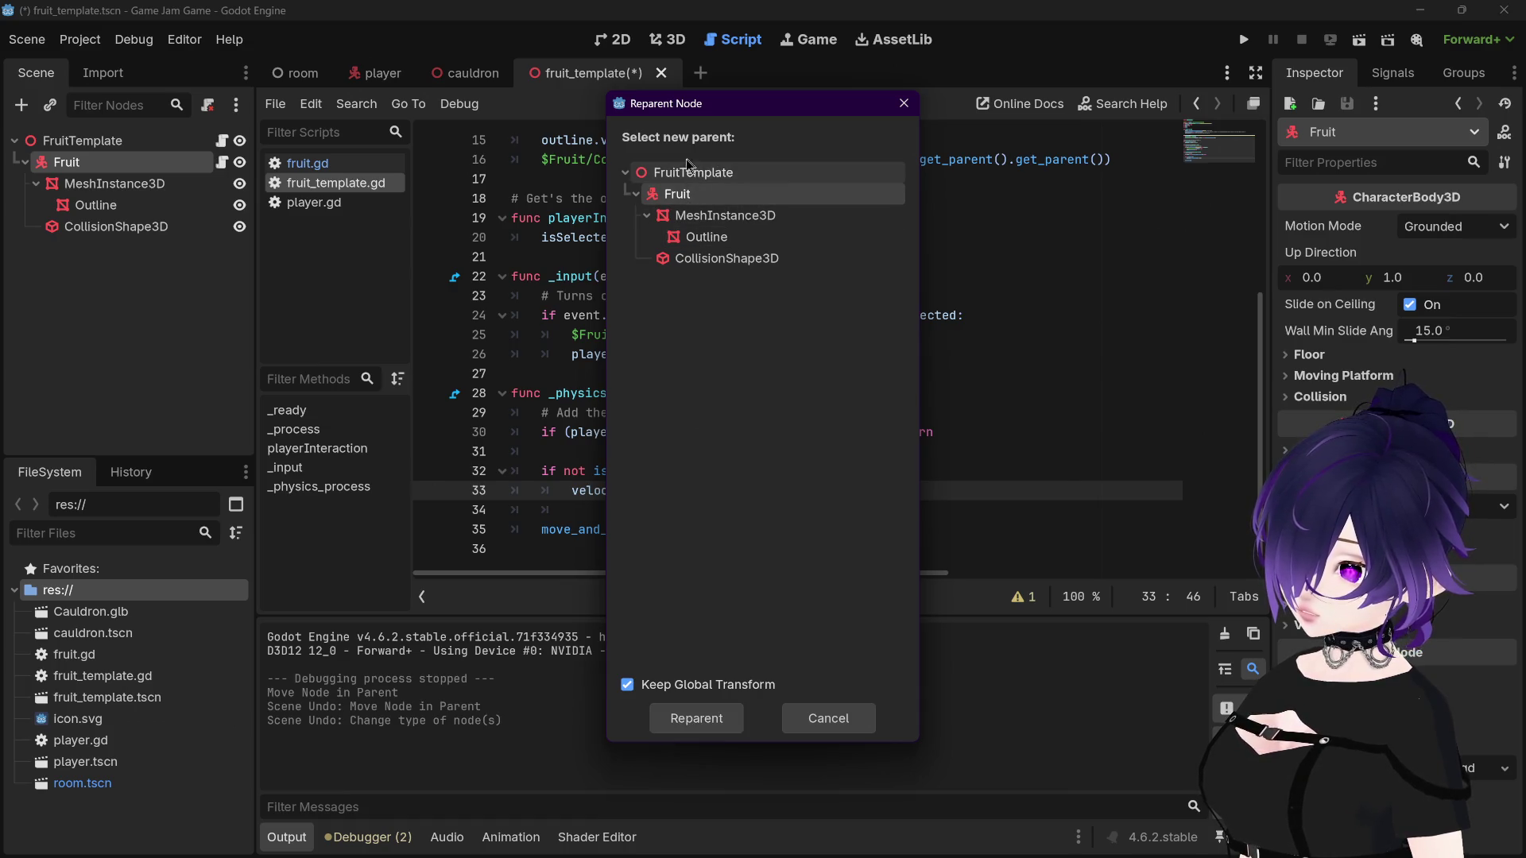
{"action": "left_click", "coordinate": [688, 217]}
{"action": "left_click", "coordinate": [692, 195]}
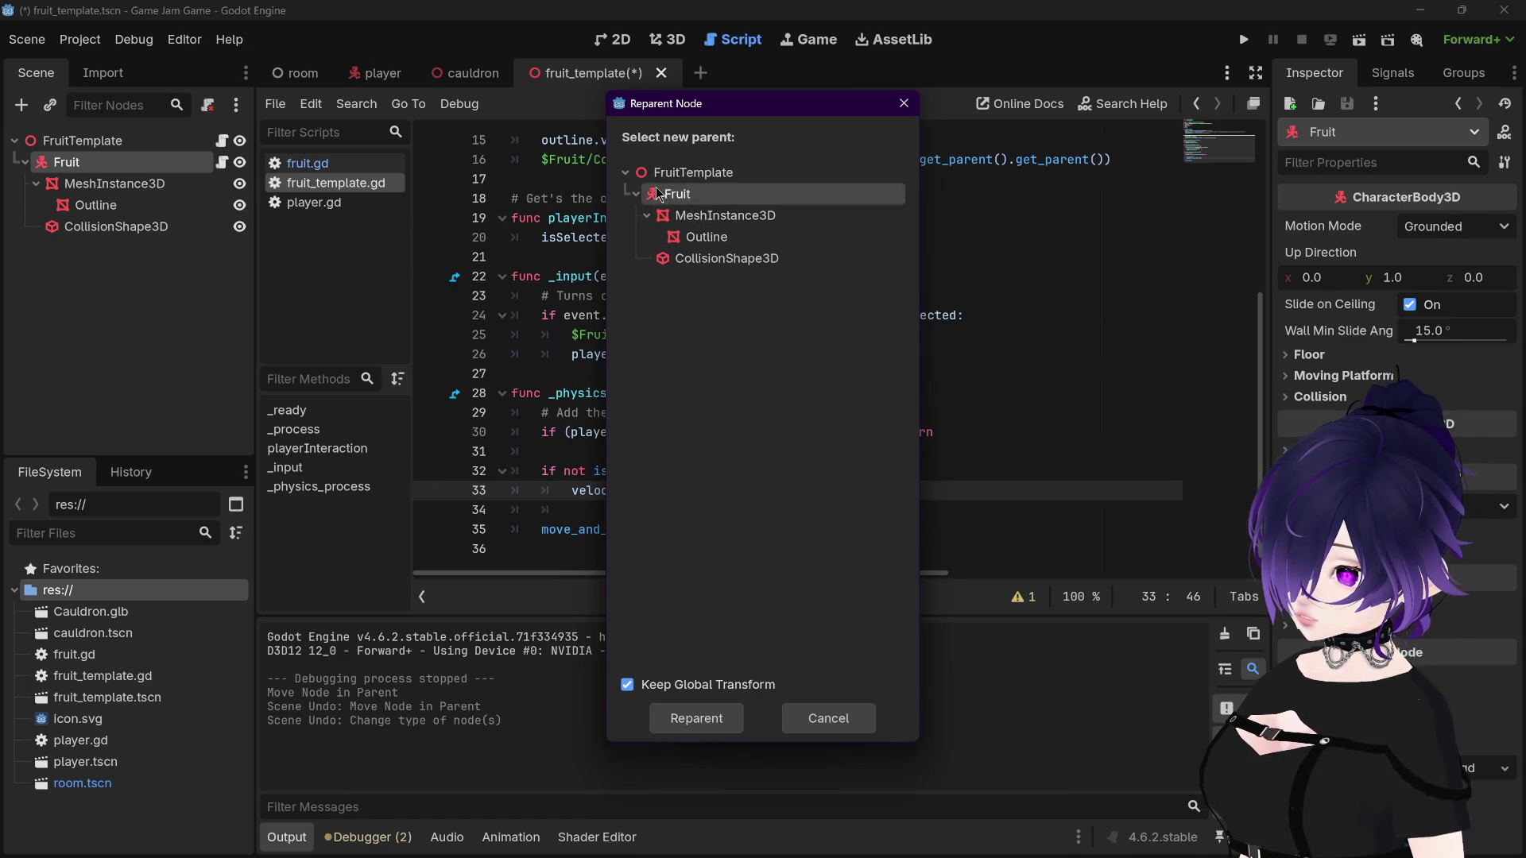
{"action": "left_click", "coordinate": [688, 174]}
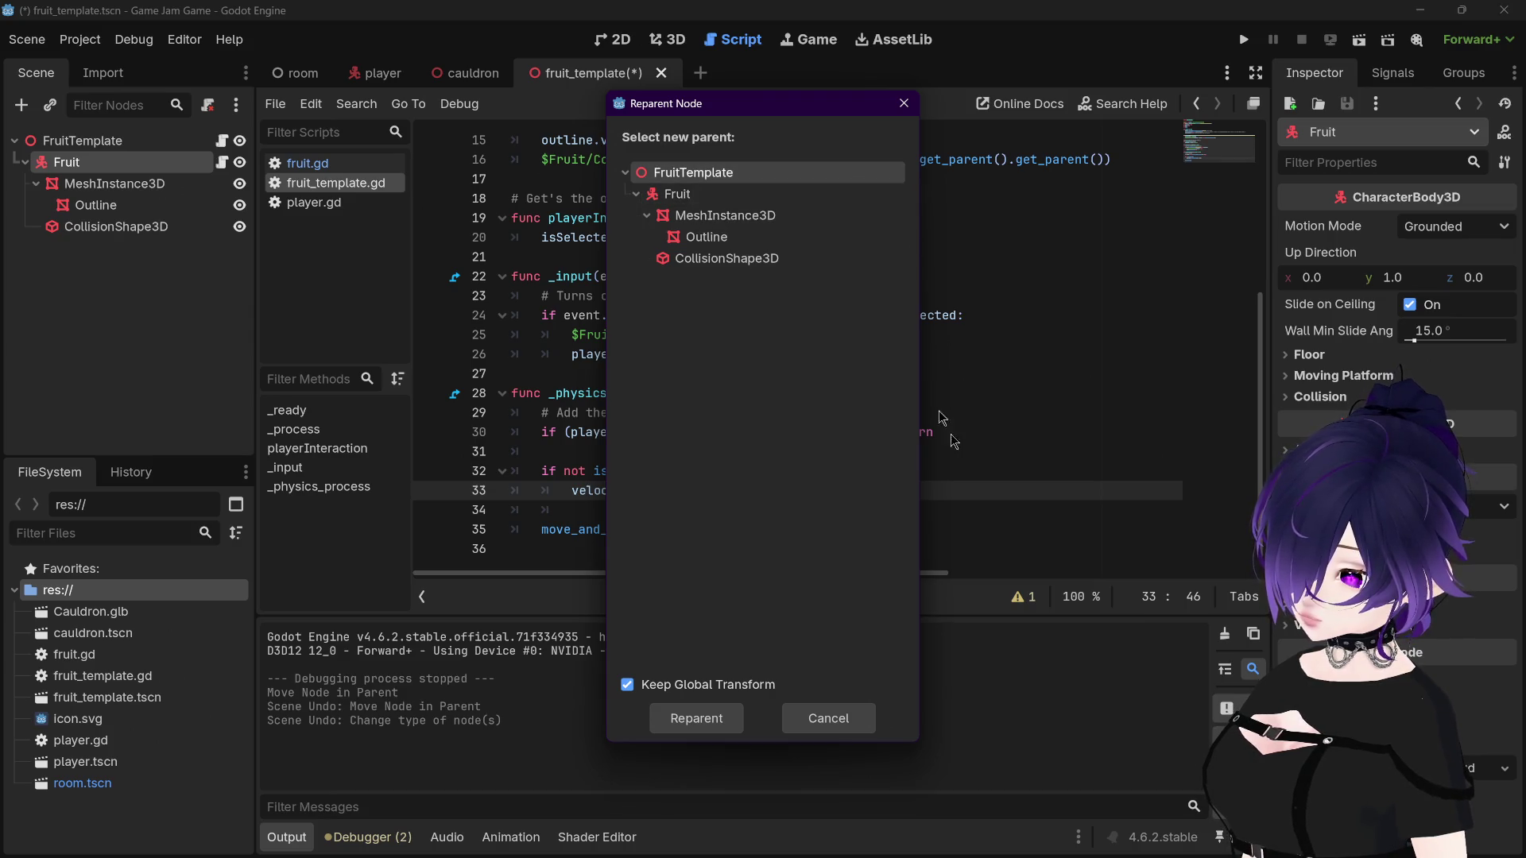
{"action": "left_click", "coordinate": [823, 722]}
{"action": "left_click", "coordinate": [120, 141]}
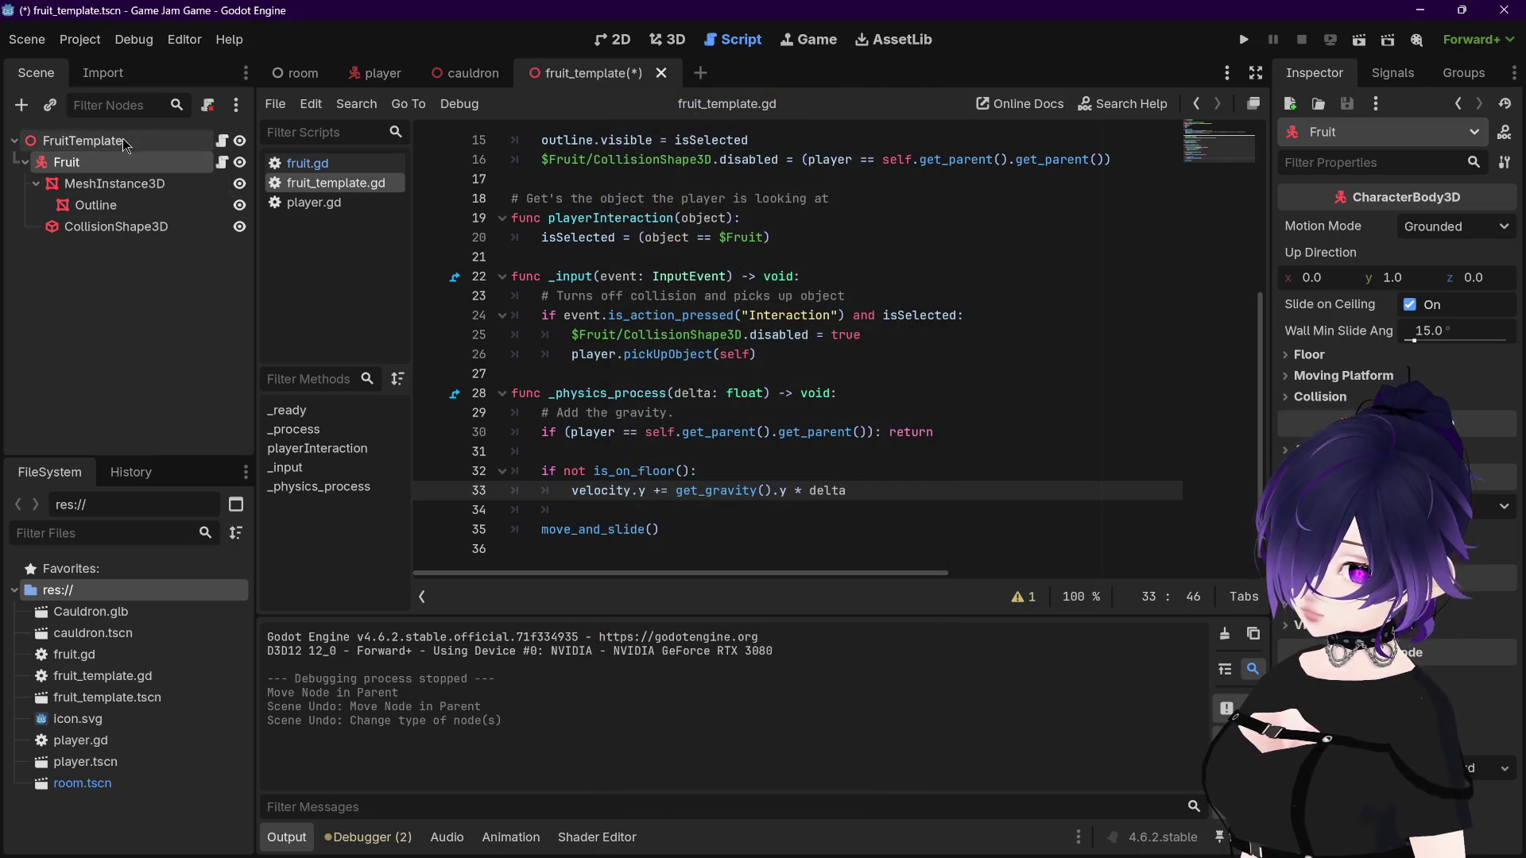
{"action": "right_click", "coordinate": [125, 144]}
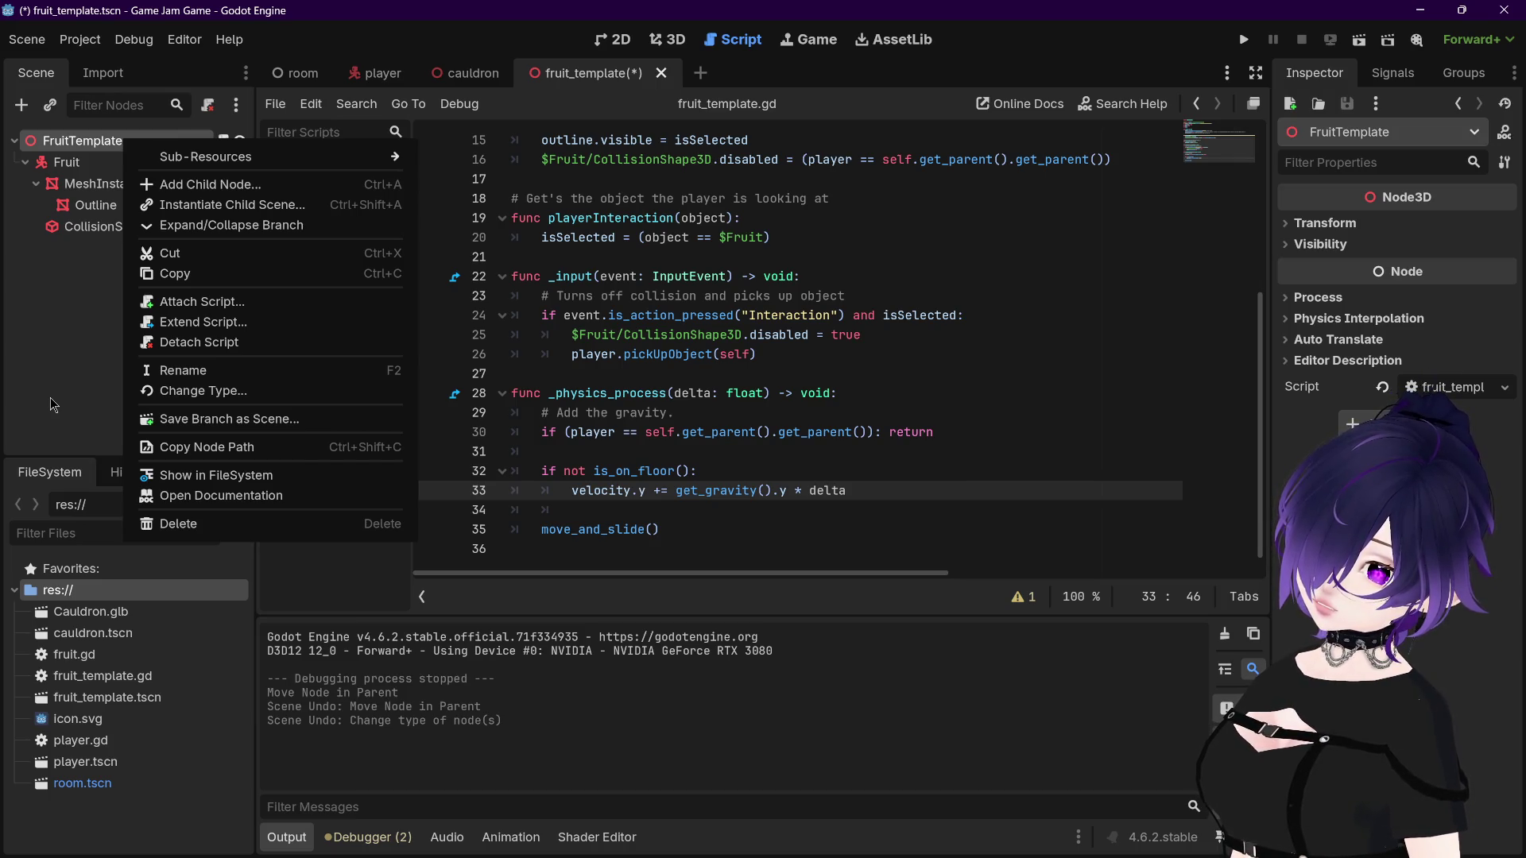
Step: Start a new scene with a CharacterBody3D root node
{"action": "left_click", "coordinate": [52, 404]}
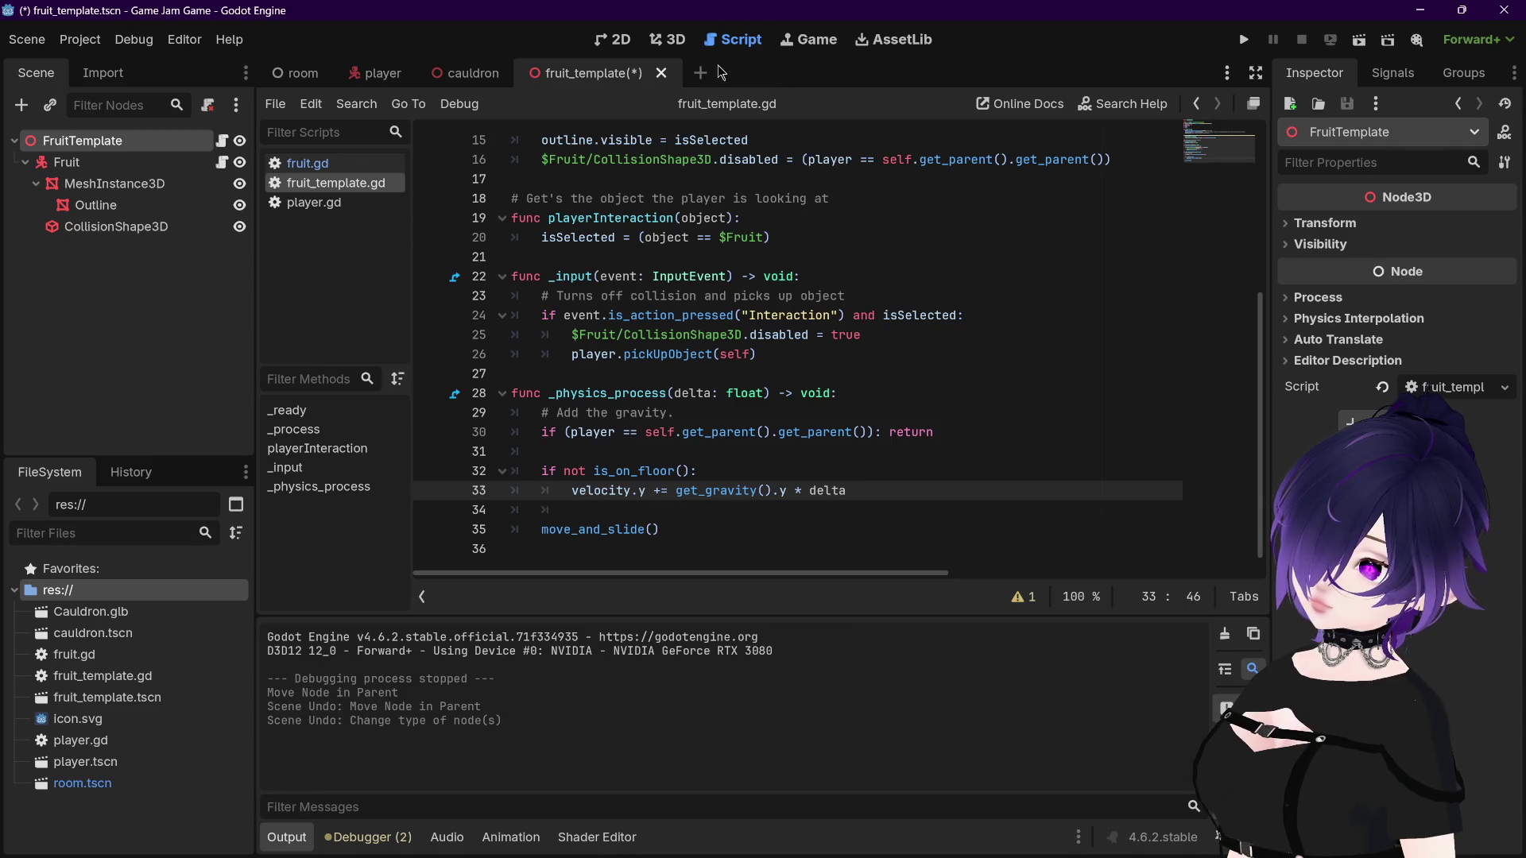
{"action": "left_click", "coordinate": [703, 74]}
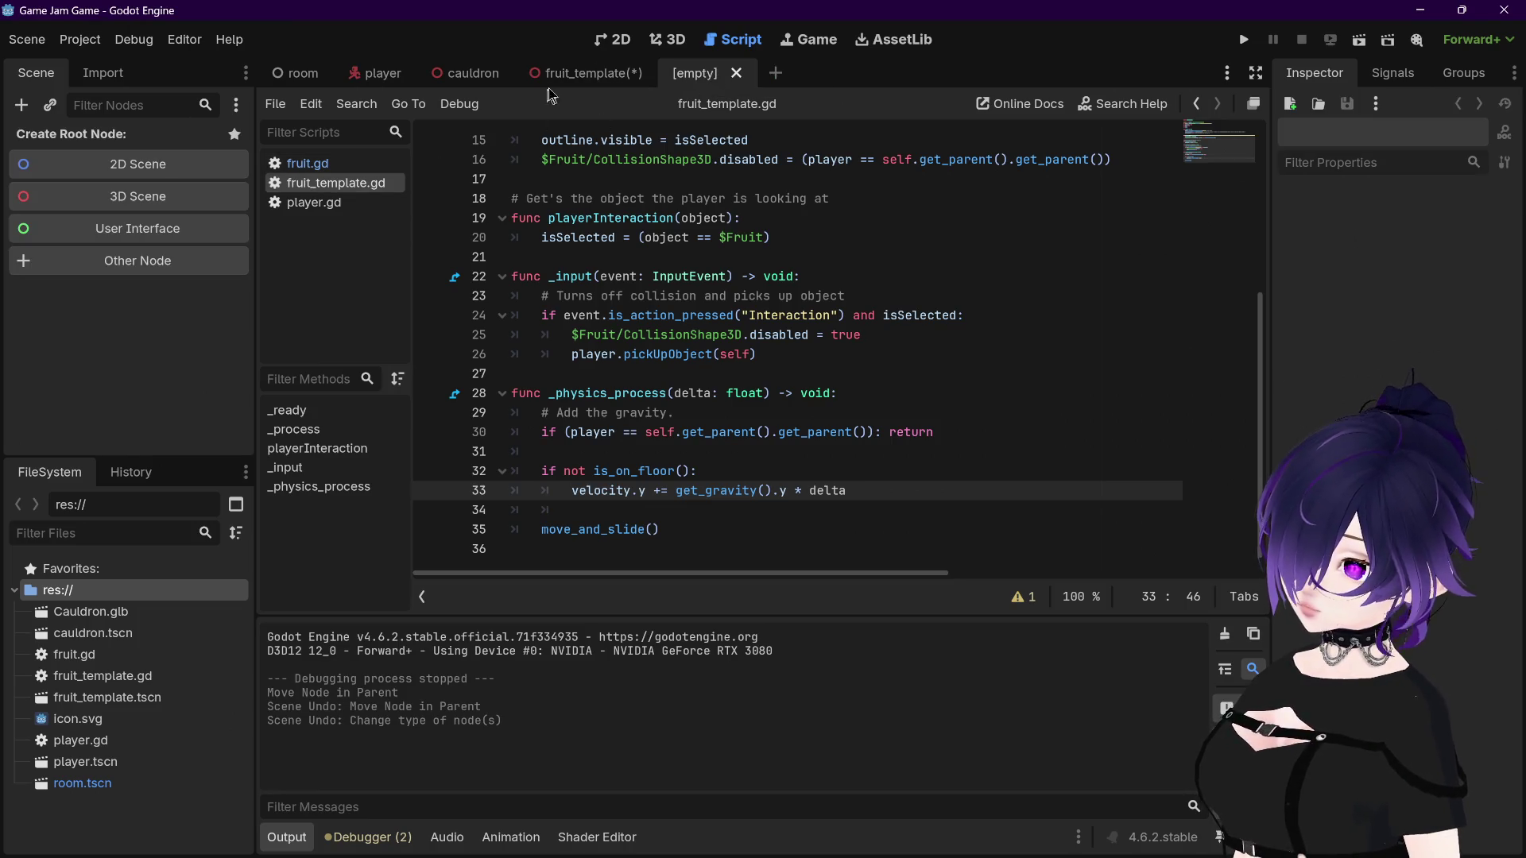
{"action": "left_click", "coordinate": [668, 39]}
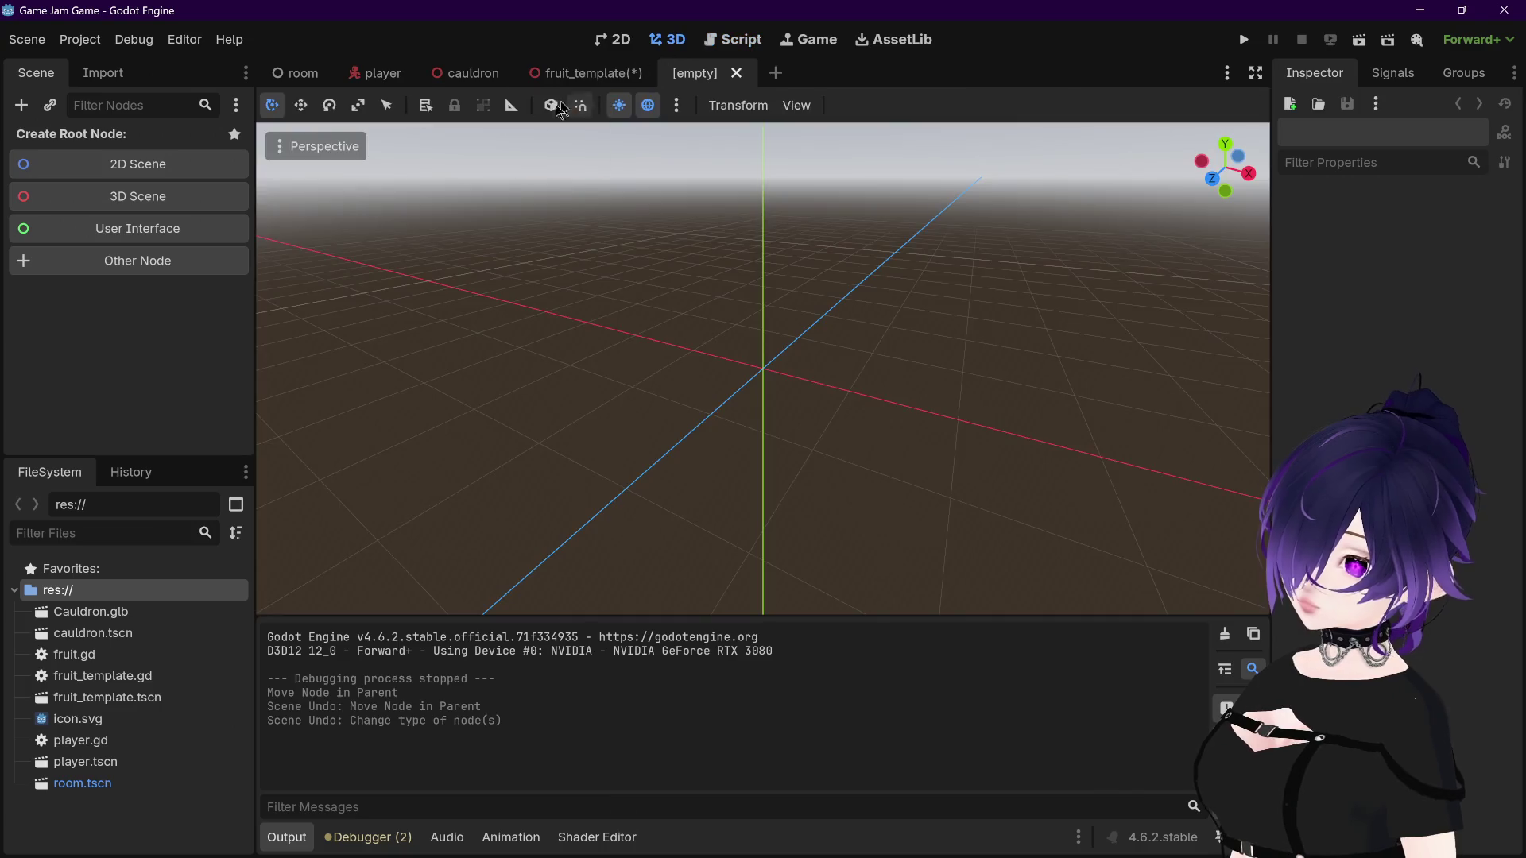
{"action": "left_click", "coordinate": [604, 74]}
{"action": "left_click", "coordinate": [140, 167]}
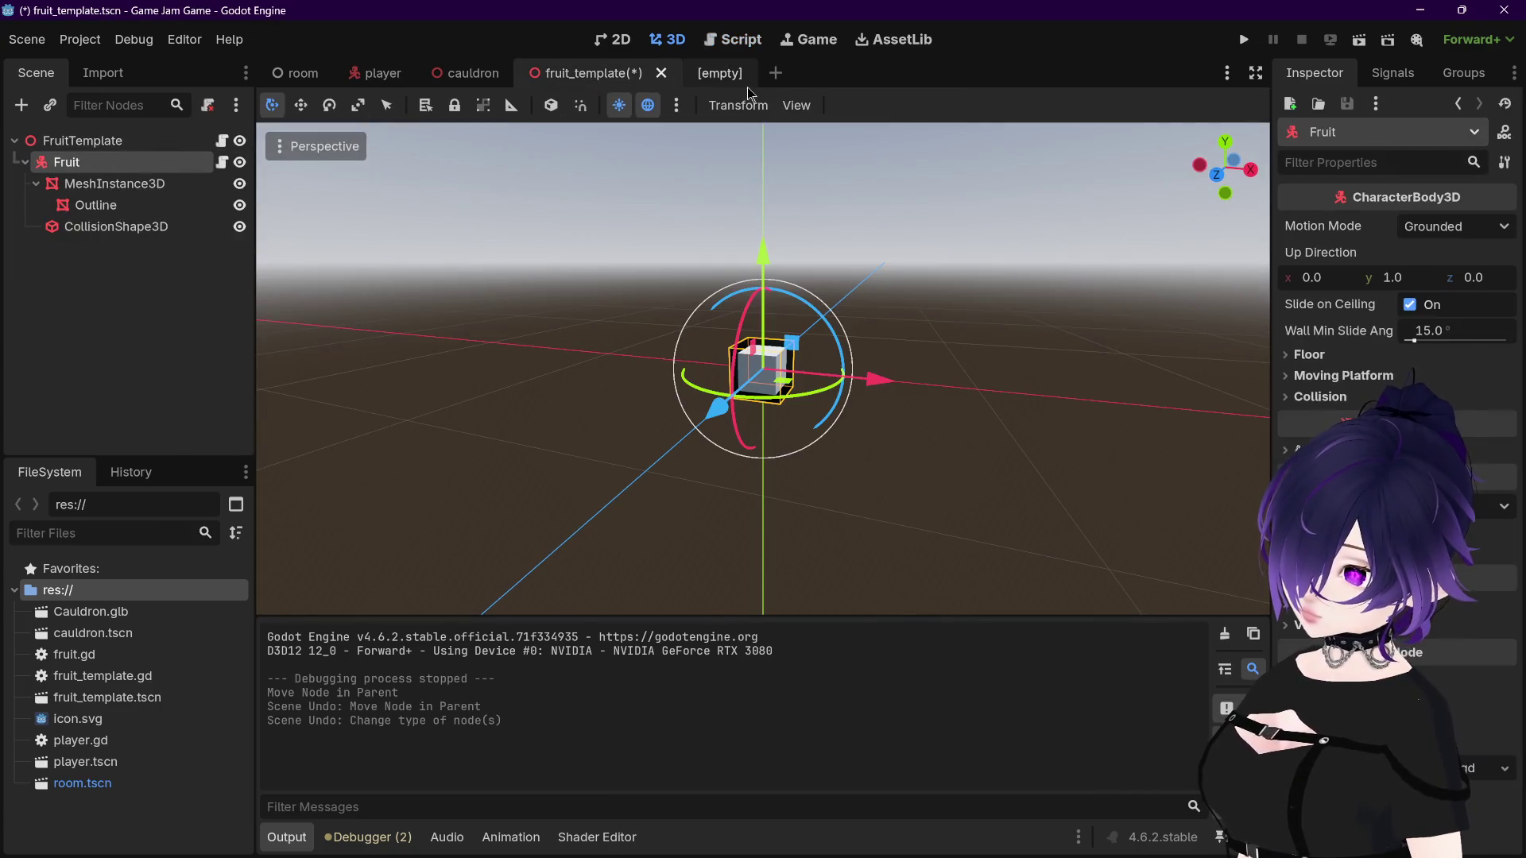
{"action": "left_click", "coordinate": [725, 73]}
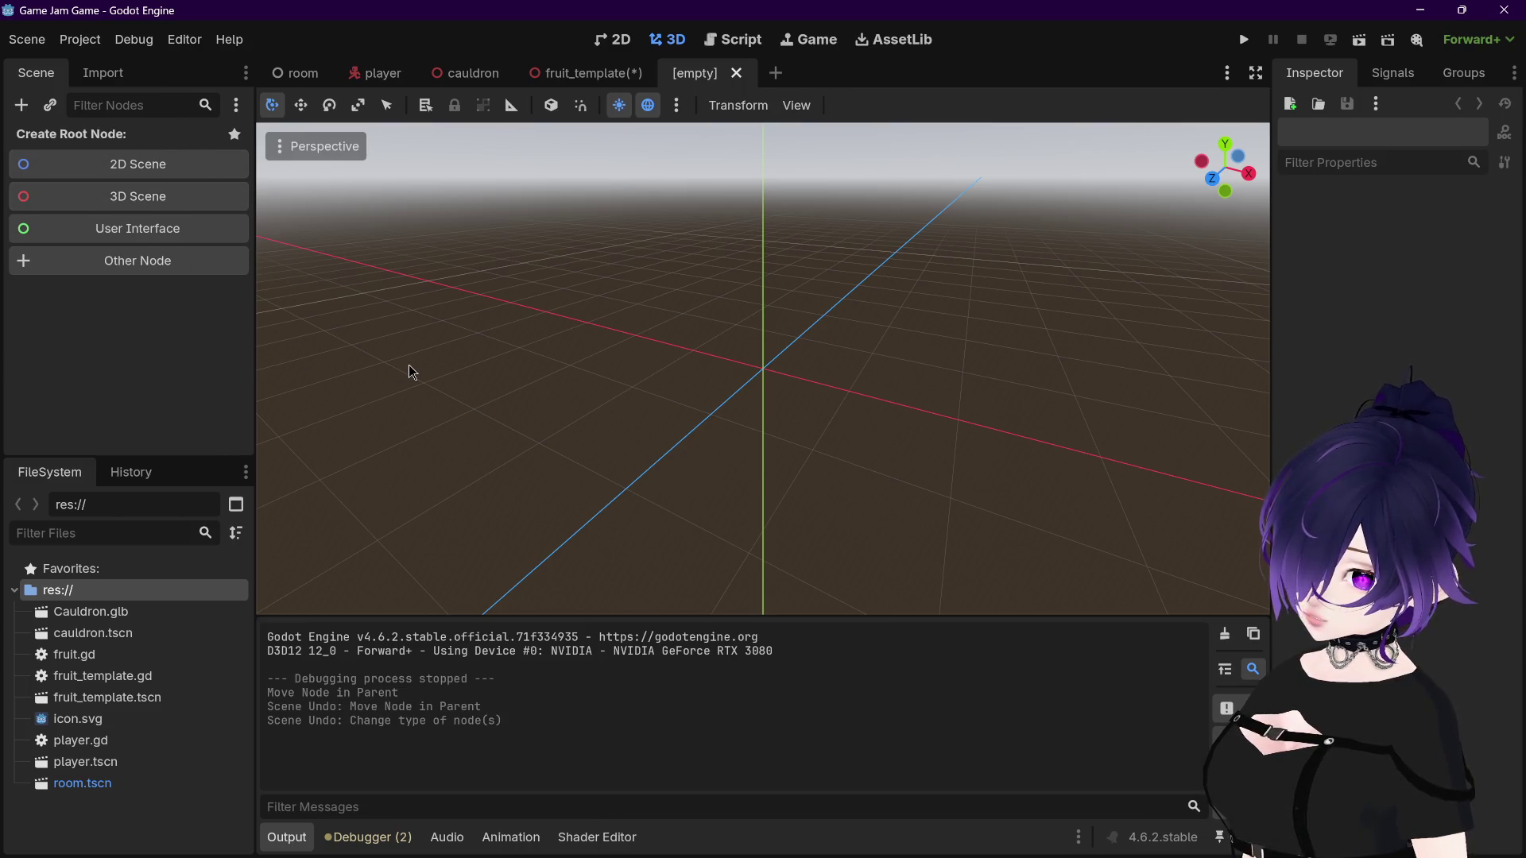
{"action": "key", "text": "ctrl+a"}
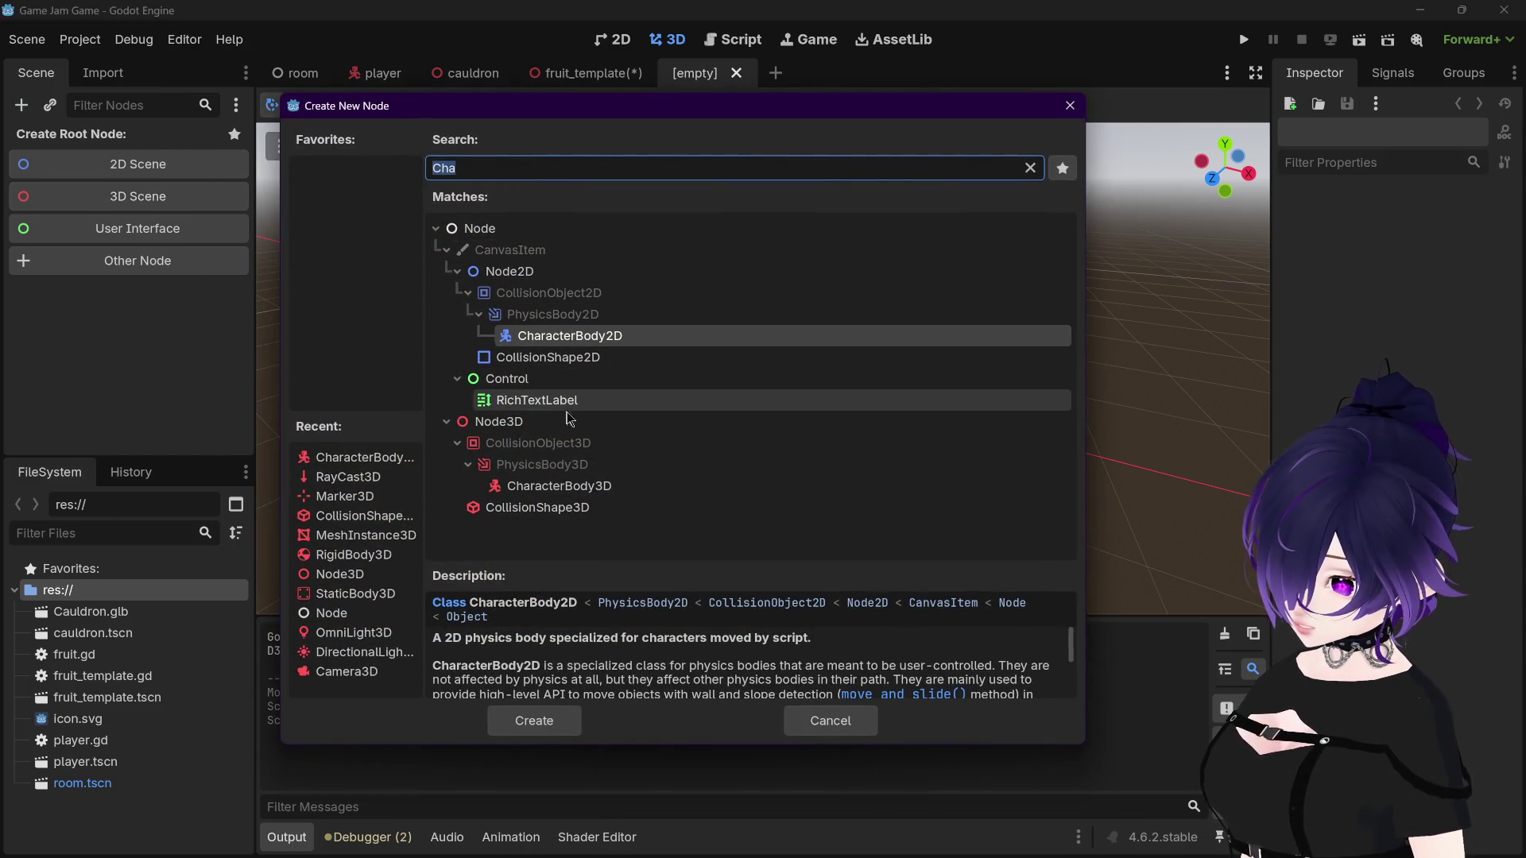
{"action": "double_click", "coordinate": [595, 487]}
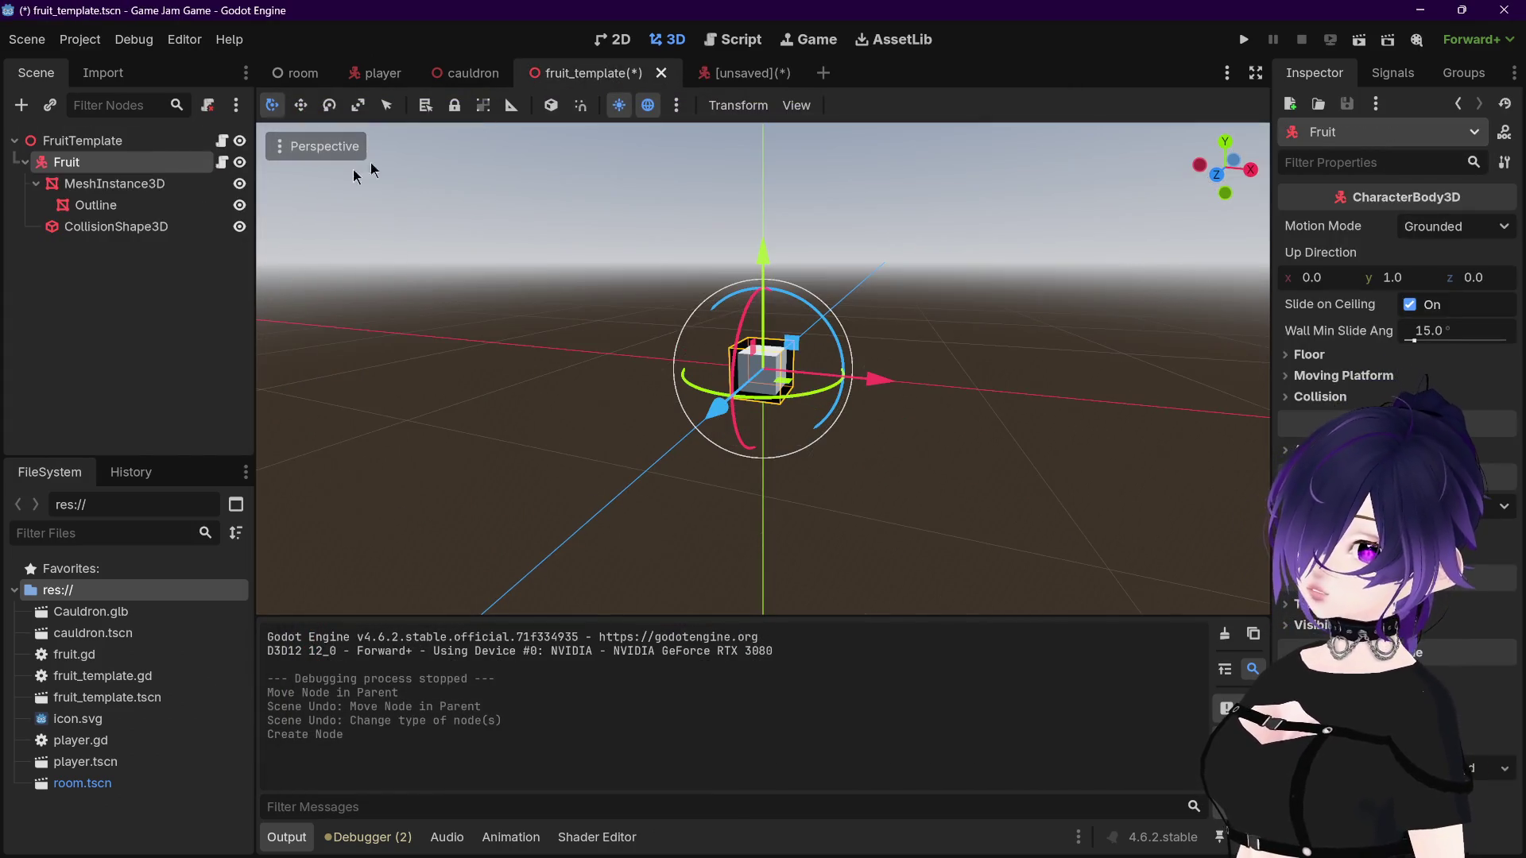
Step: Copy MeshInstance3D from fruit_template and paste it under the new CharacterBody3D root
{"action": "left_click", "coordinate": [604, 73]}
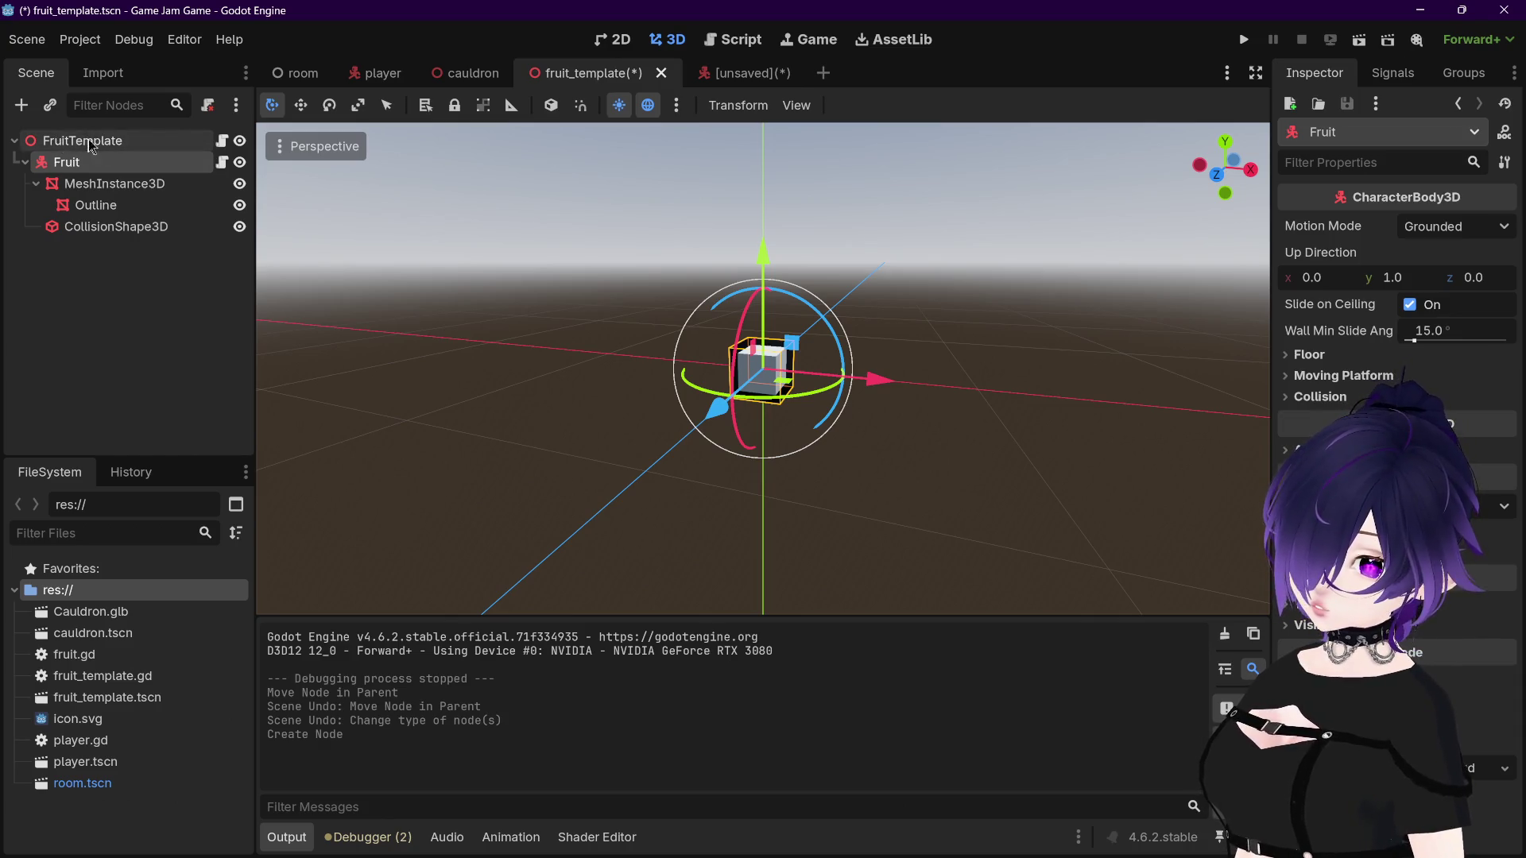
{"action": "left_click", "coordinate": [112, 183]}
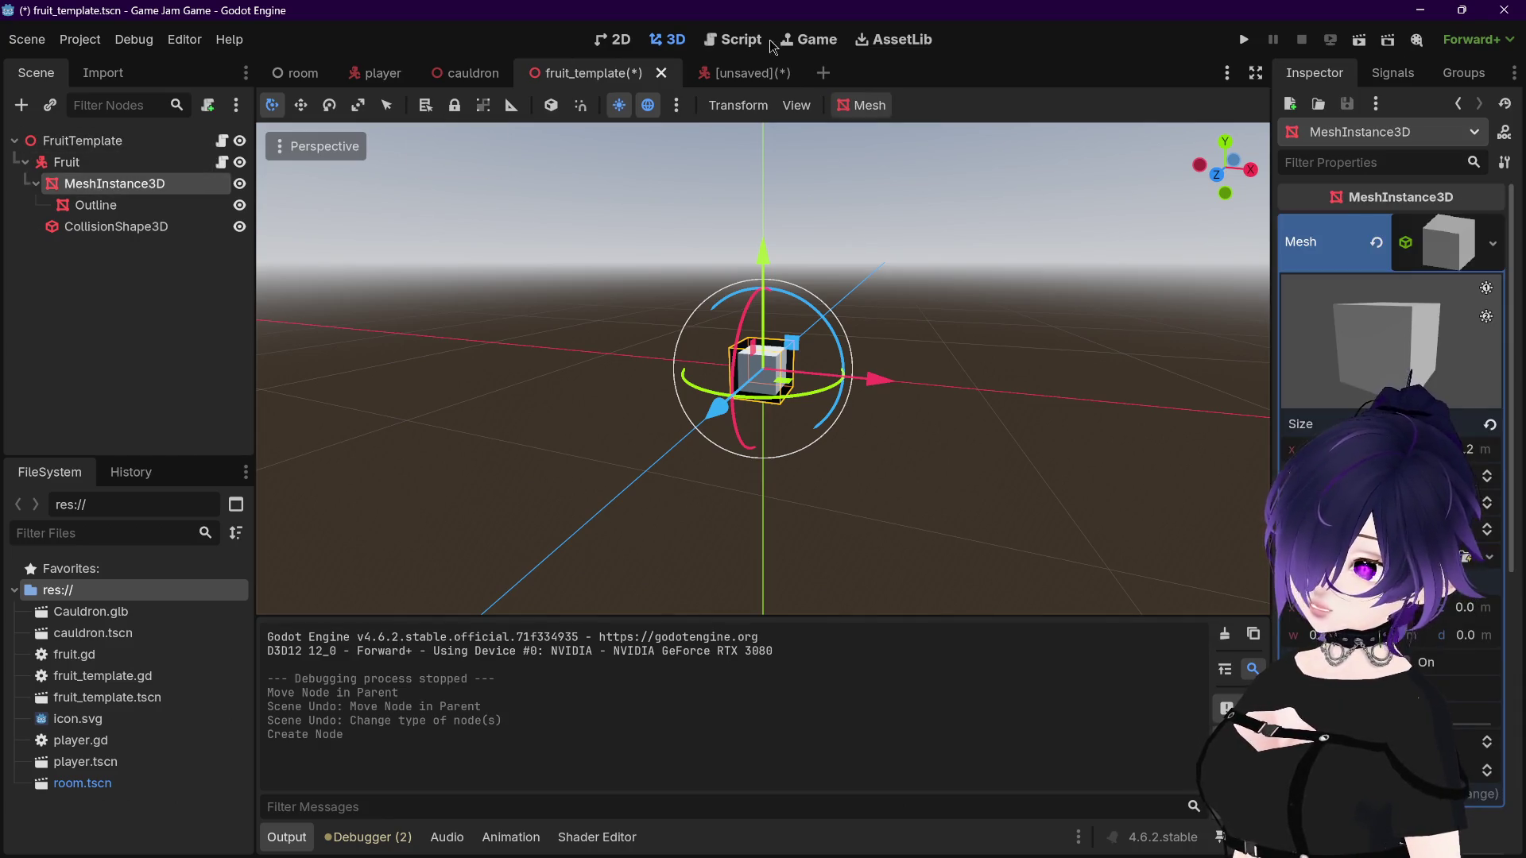
{"action": "left_click", "coordinate": [757, 74]}
{"action": "left_click", "coordinate": [123, 208]}
{"action": "key", "text": "ctrl+v"}
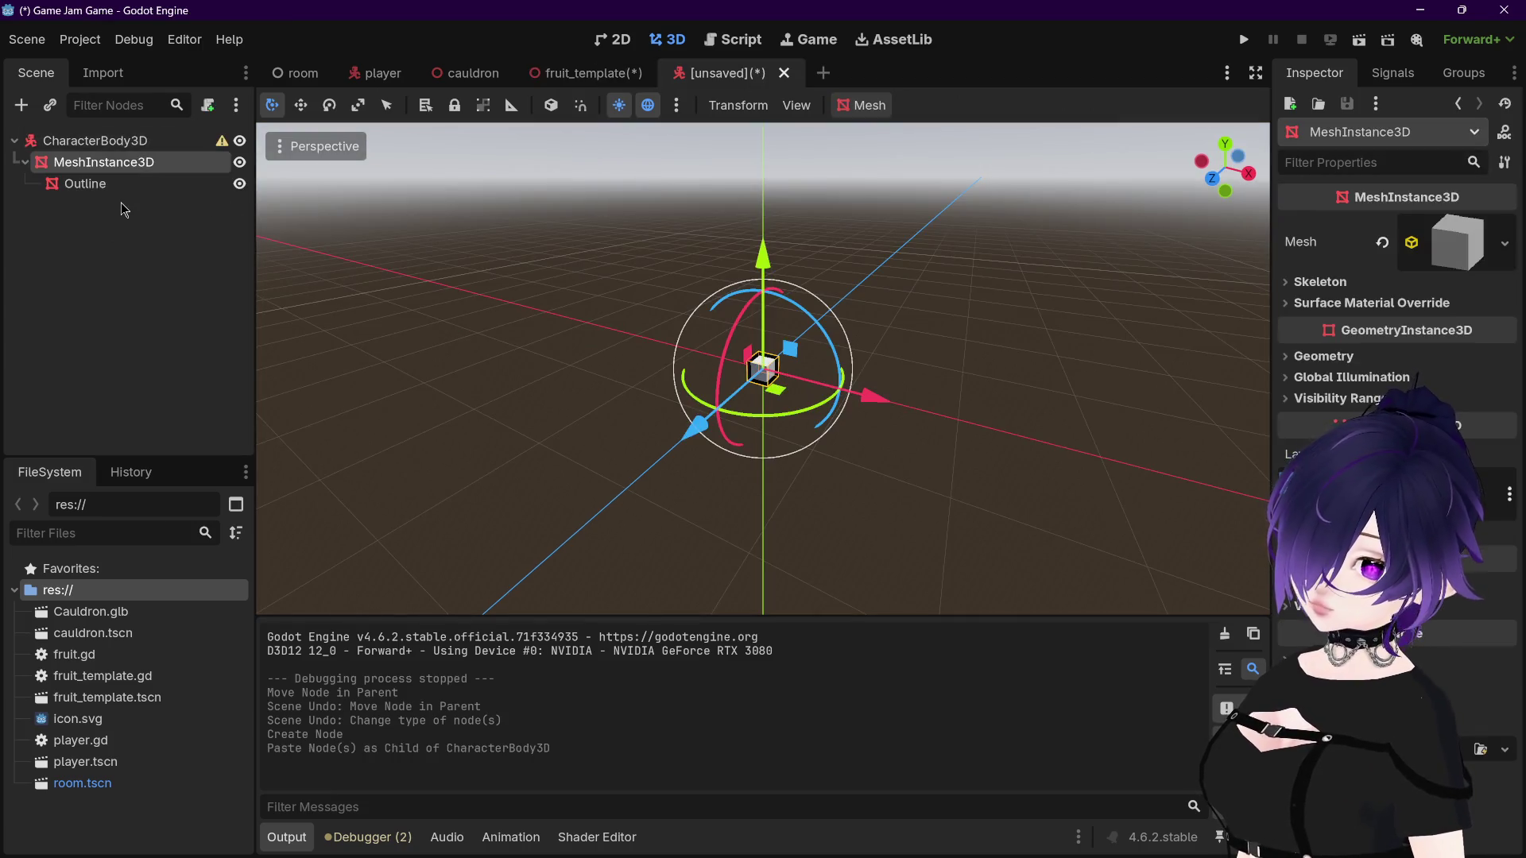
Step: Copy CollisionShape3D from fruit_template and paste it under the new CharacterBody3D root
{"action": "left_click", "coordinate": [587, 73]}
{"action": "left_click", "coordinate": [115, 227]}
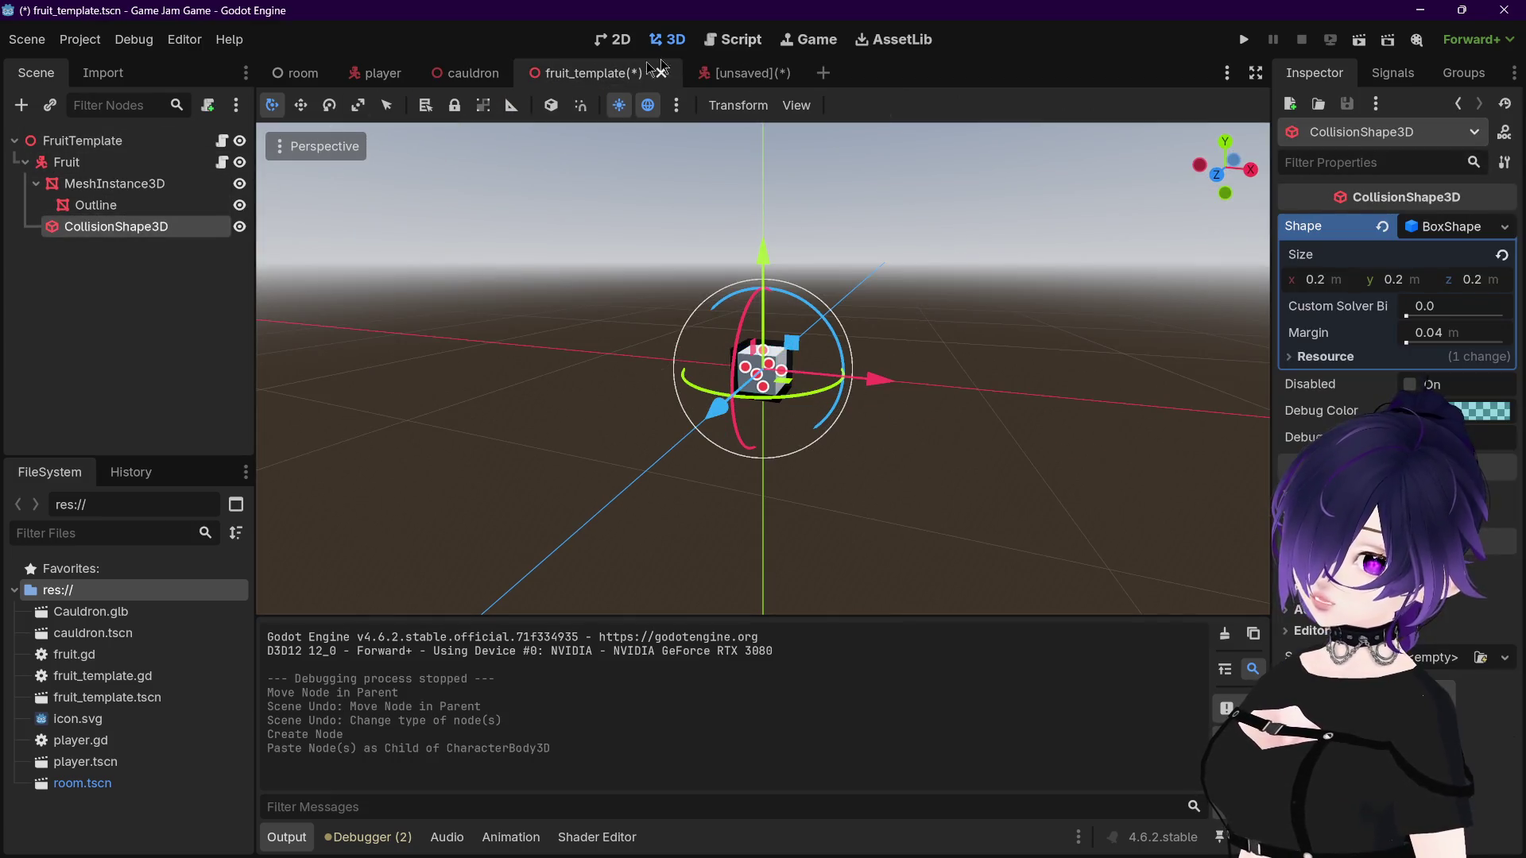
{"action": "left_click", "coordinate": [739, 74]}
{"action": "left_click", "coordinate": [117, 260]}
{"action": "key", "text": "ctrl+v"}
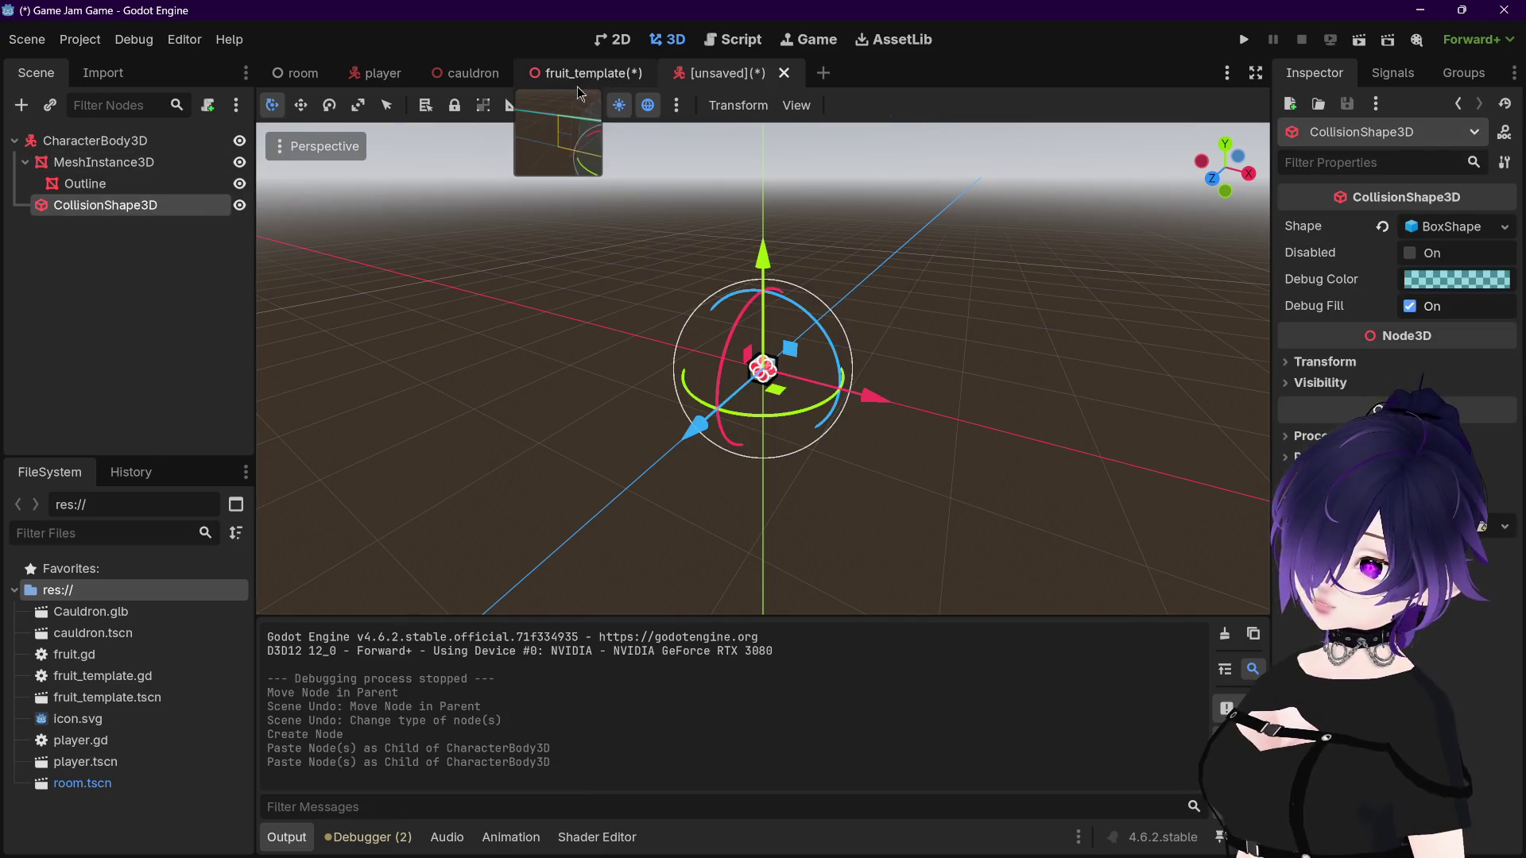
{"action": "left_click", "coordinate": [580, 74]}
{"action": "left_click", "coordinate": [719, 74]}
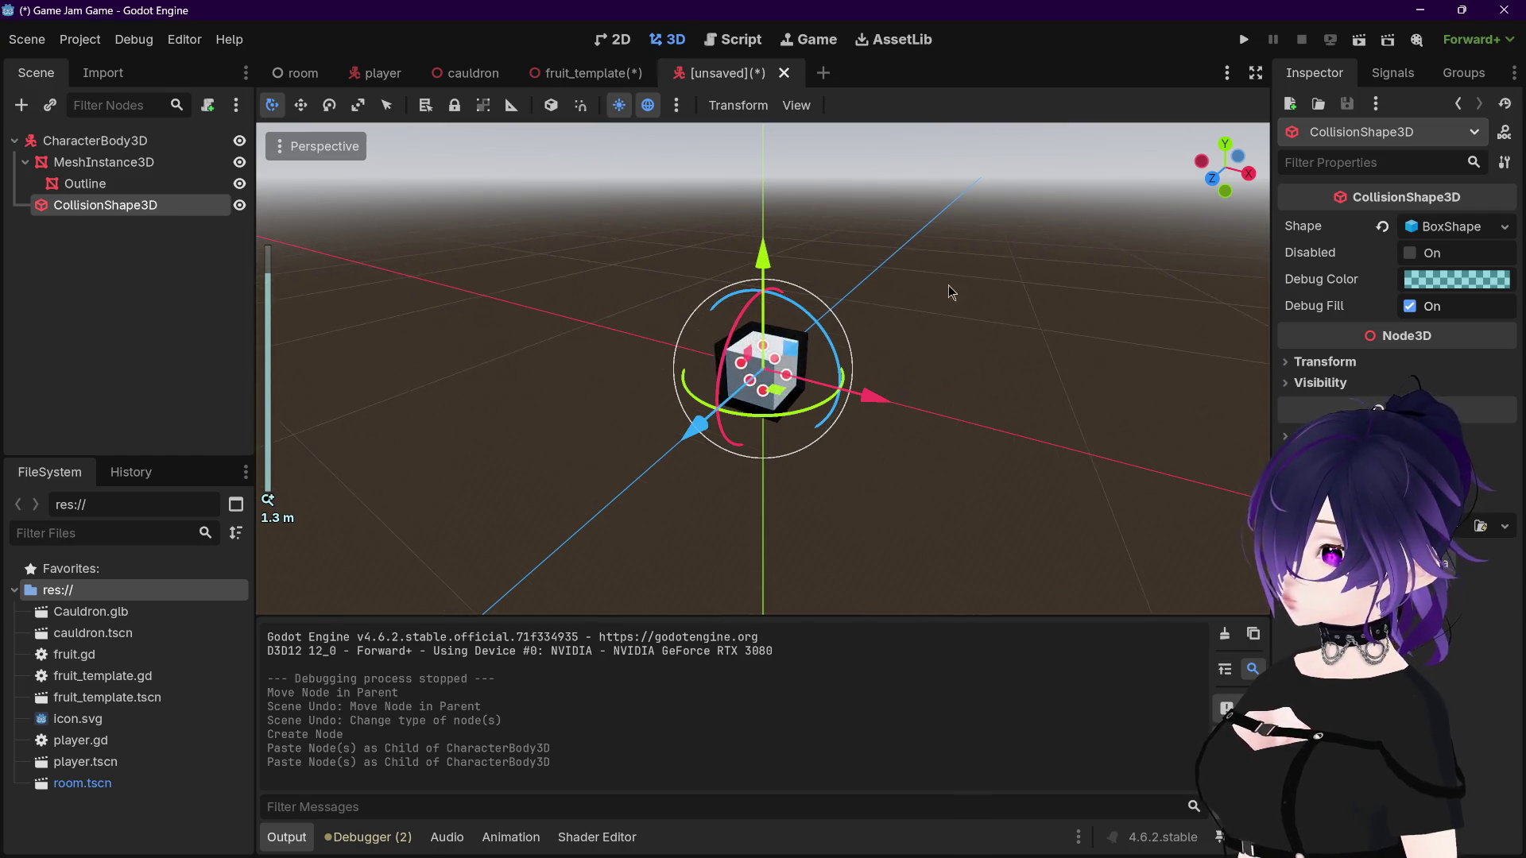
Step: After comparing with fruit_template, rename the new scene's root node to Fruit
{"action": "scroll", "scroll_direction": "up", "scroll_amount": 3}
{"action": "left_click", "coordinate": [135, 143]}
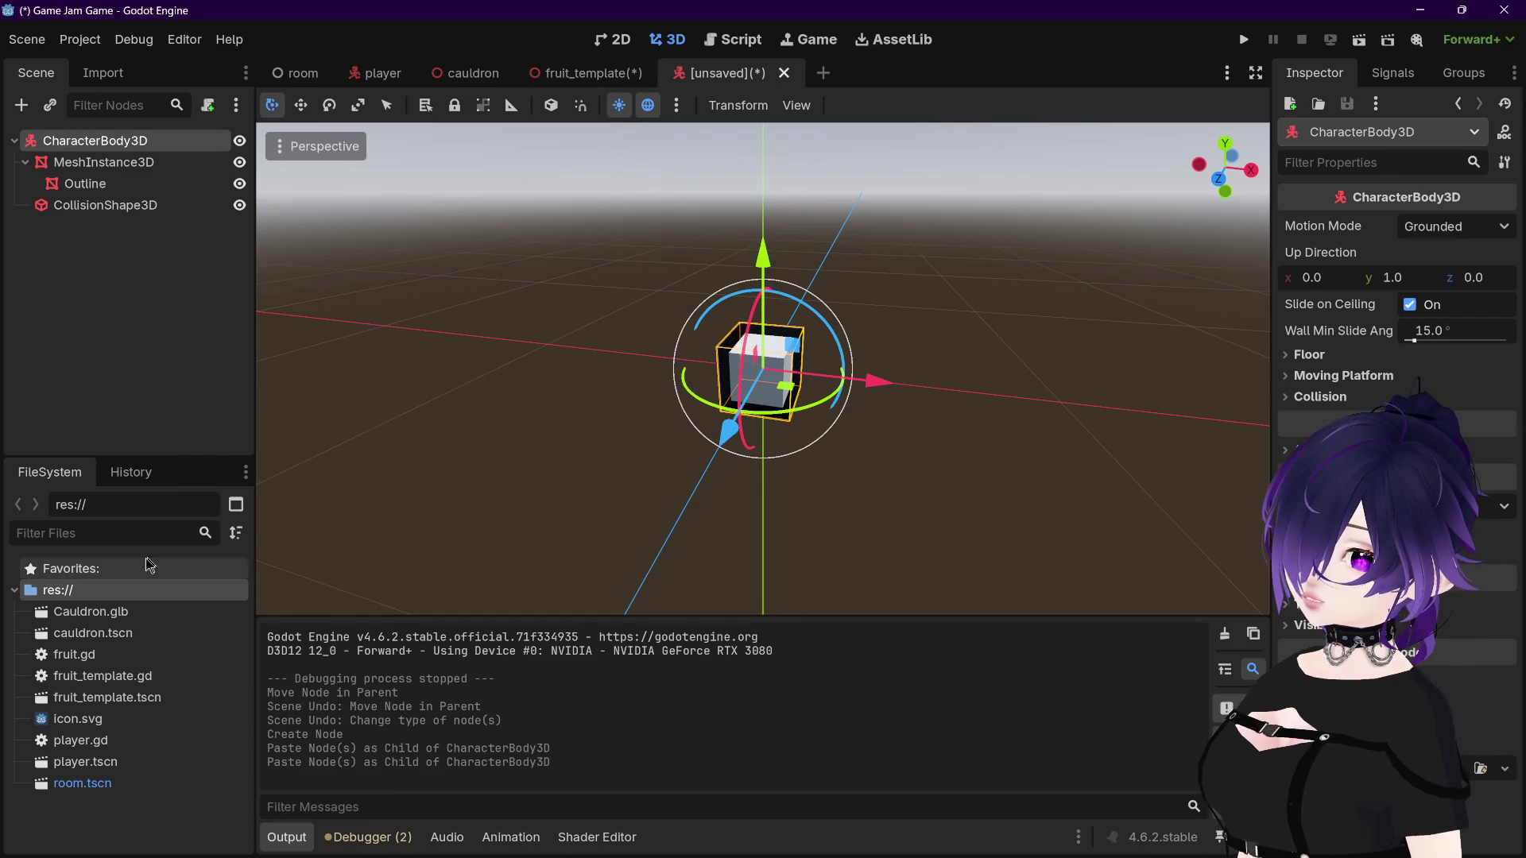
{"action": "left_click", "coordinate": [592, 74]}
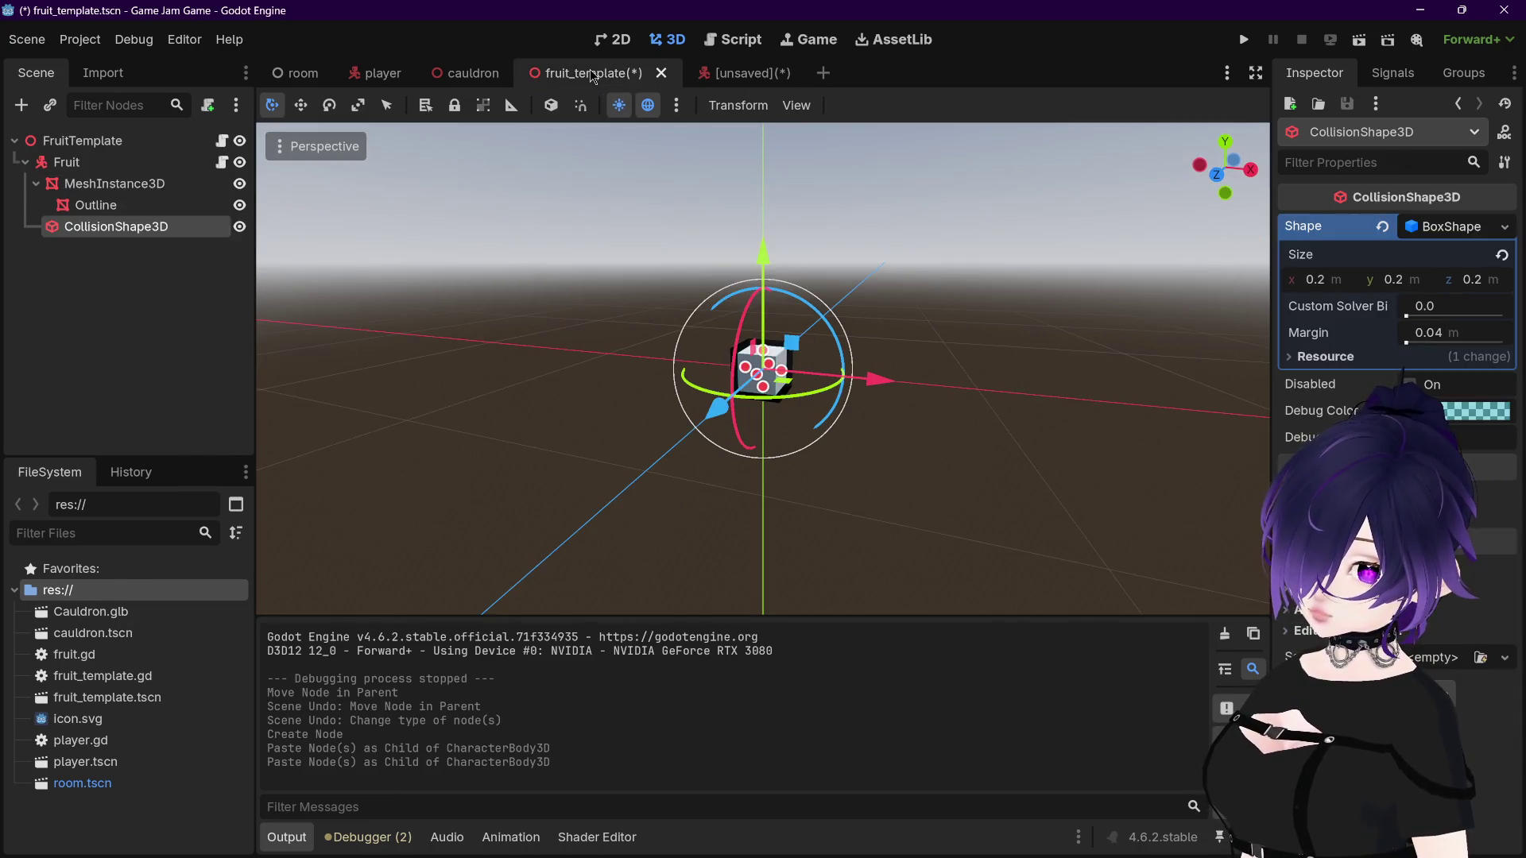
{"action": "left_click", "coordinate": [707, 78]}
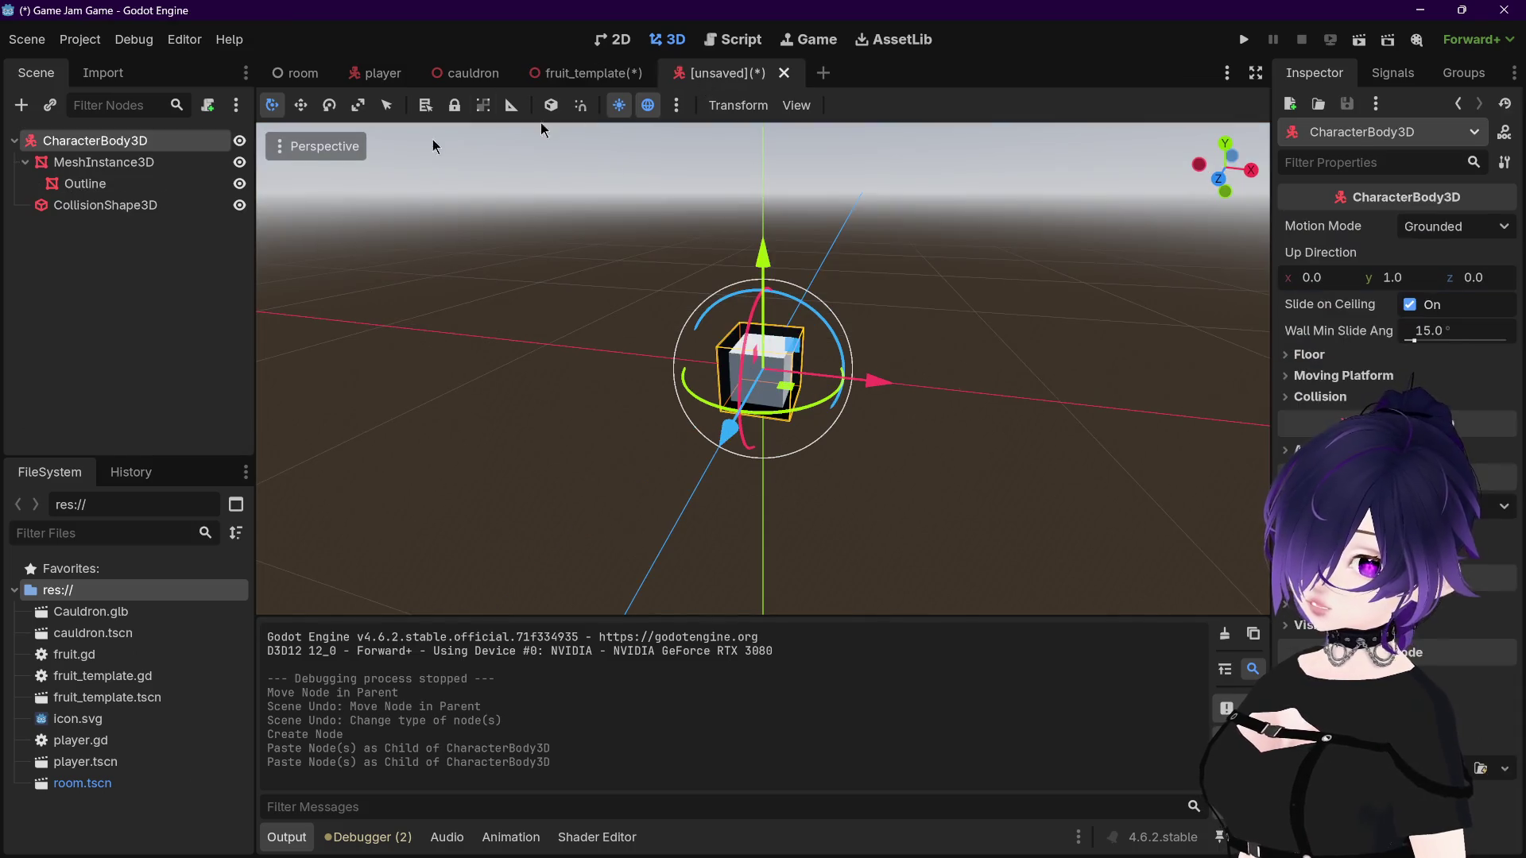
{"action": "left_click", "coordinate": [592, 73]}
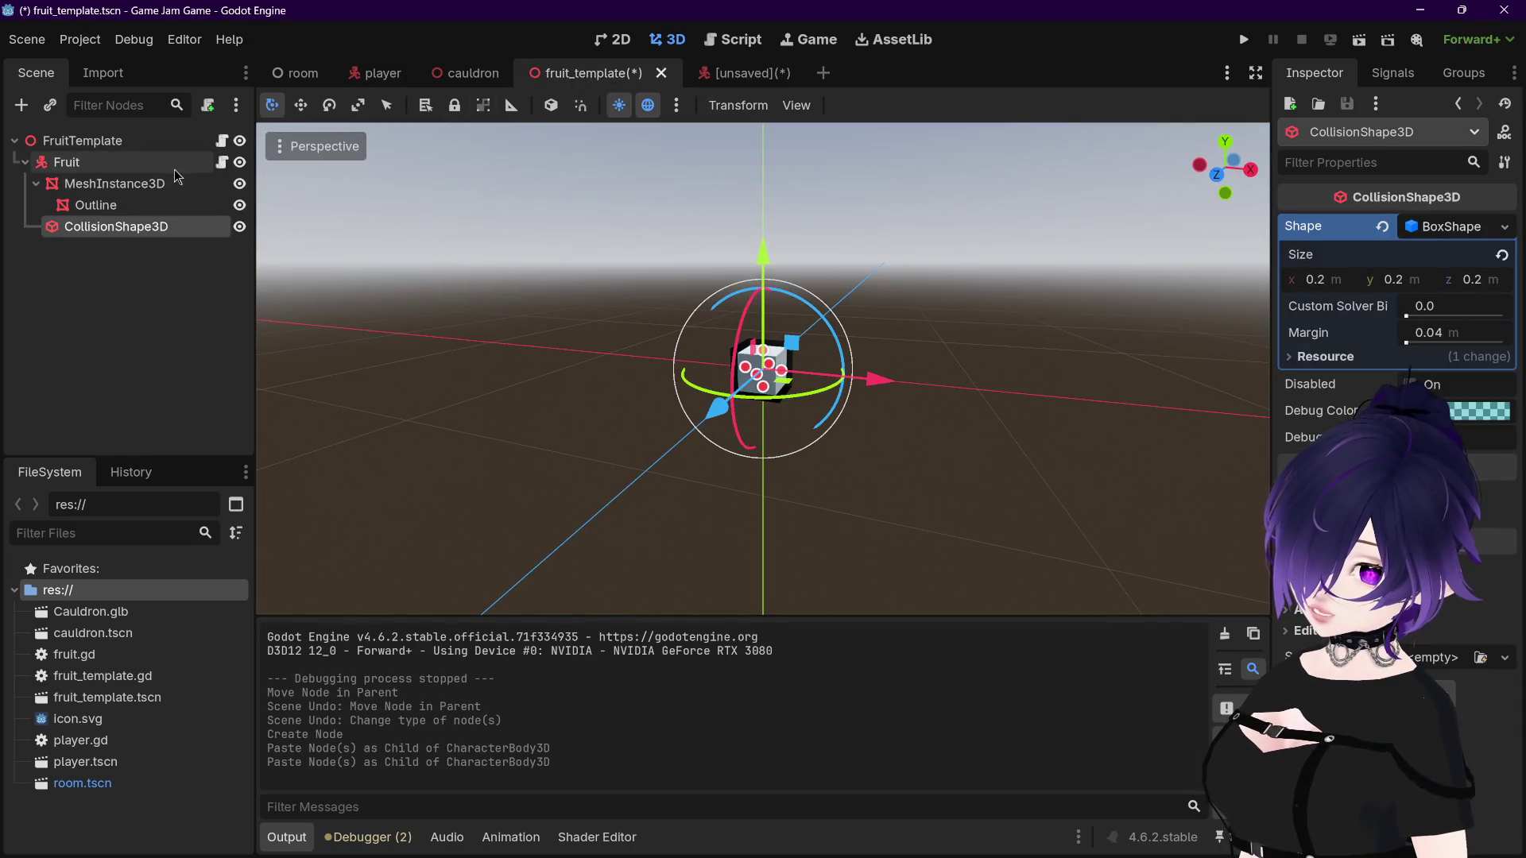
{"action": "left_click", "coordinate": [111, 166]}
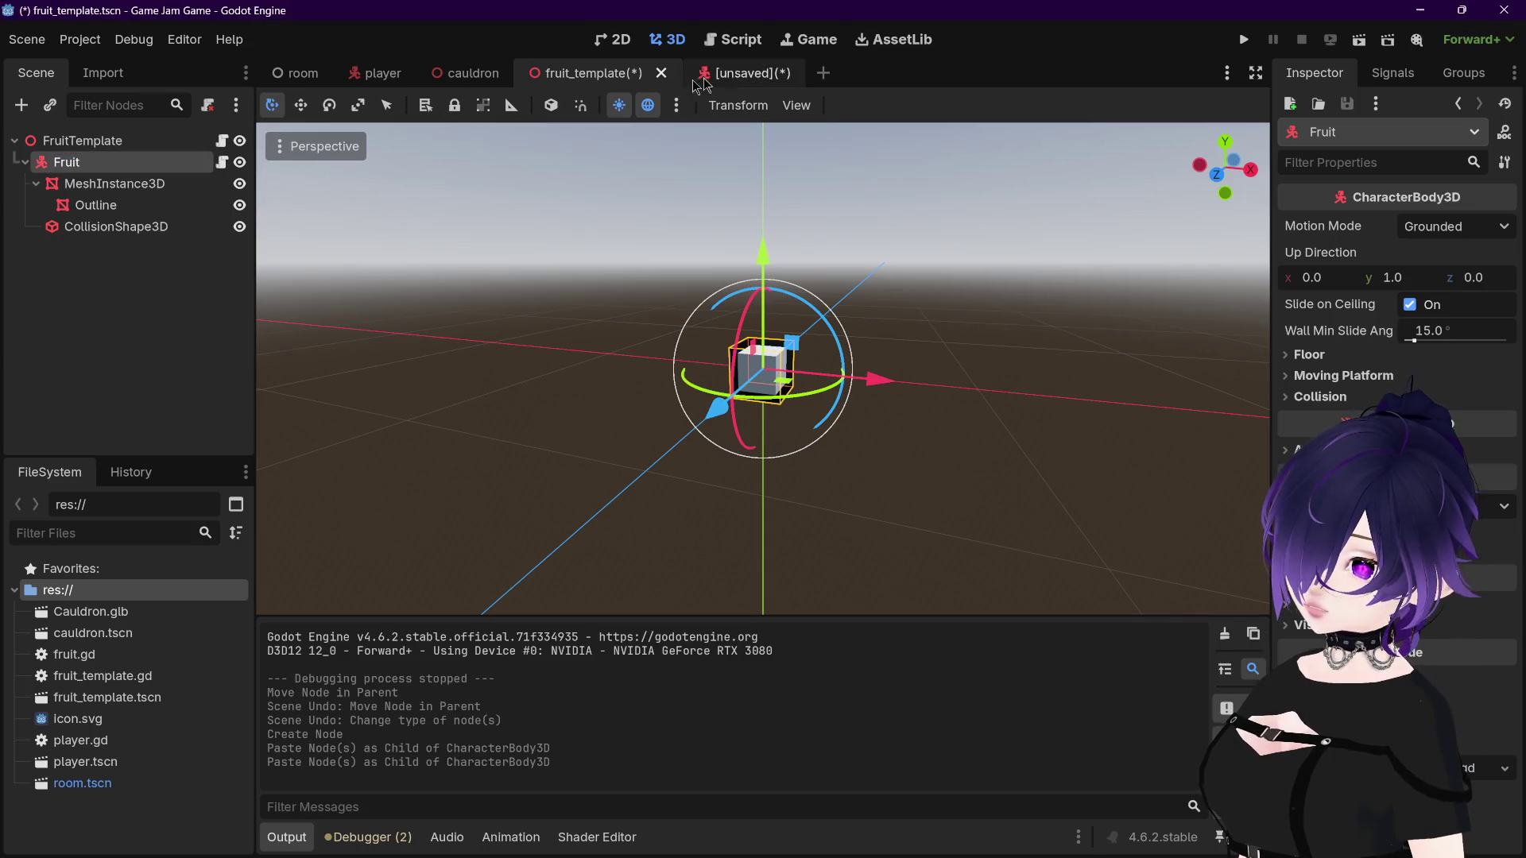
{"action": "left_click", "coordinate": [739, 73]}
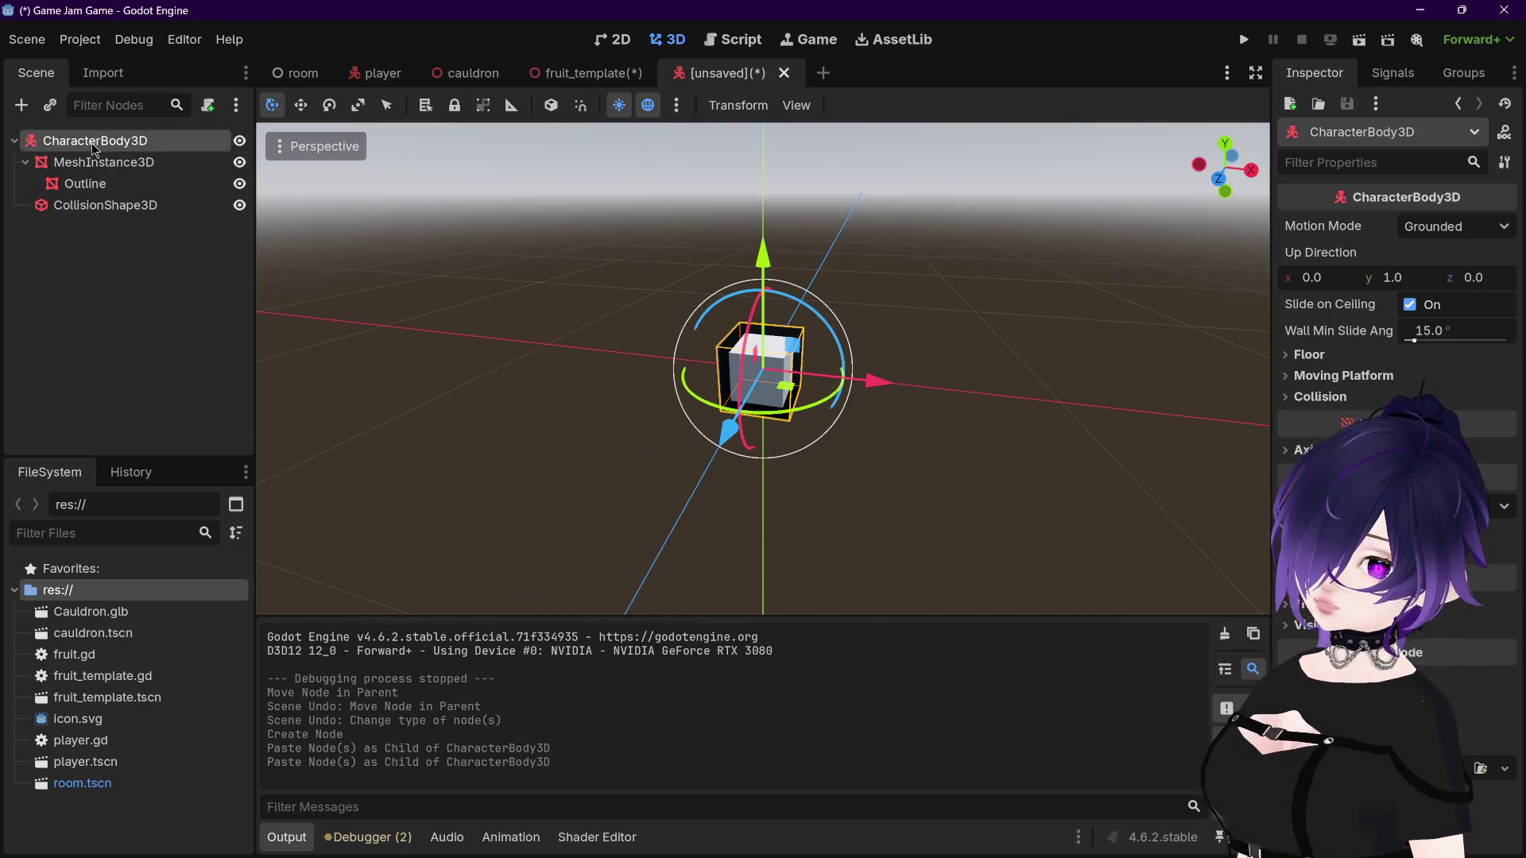
{"action": "double_click", "coordinate": [94, 149]}
{"action": "type", "text": "Fruit"}
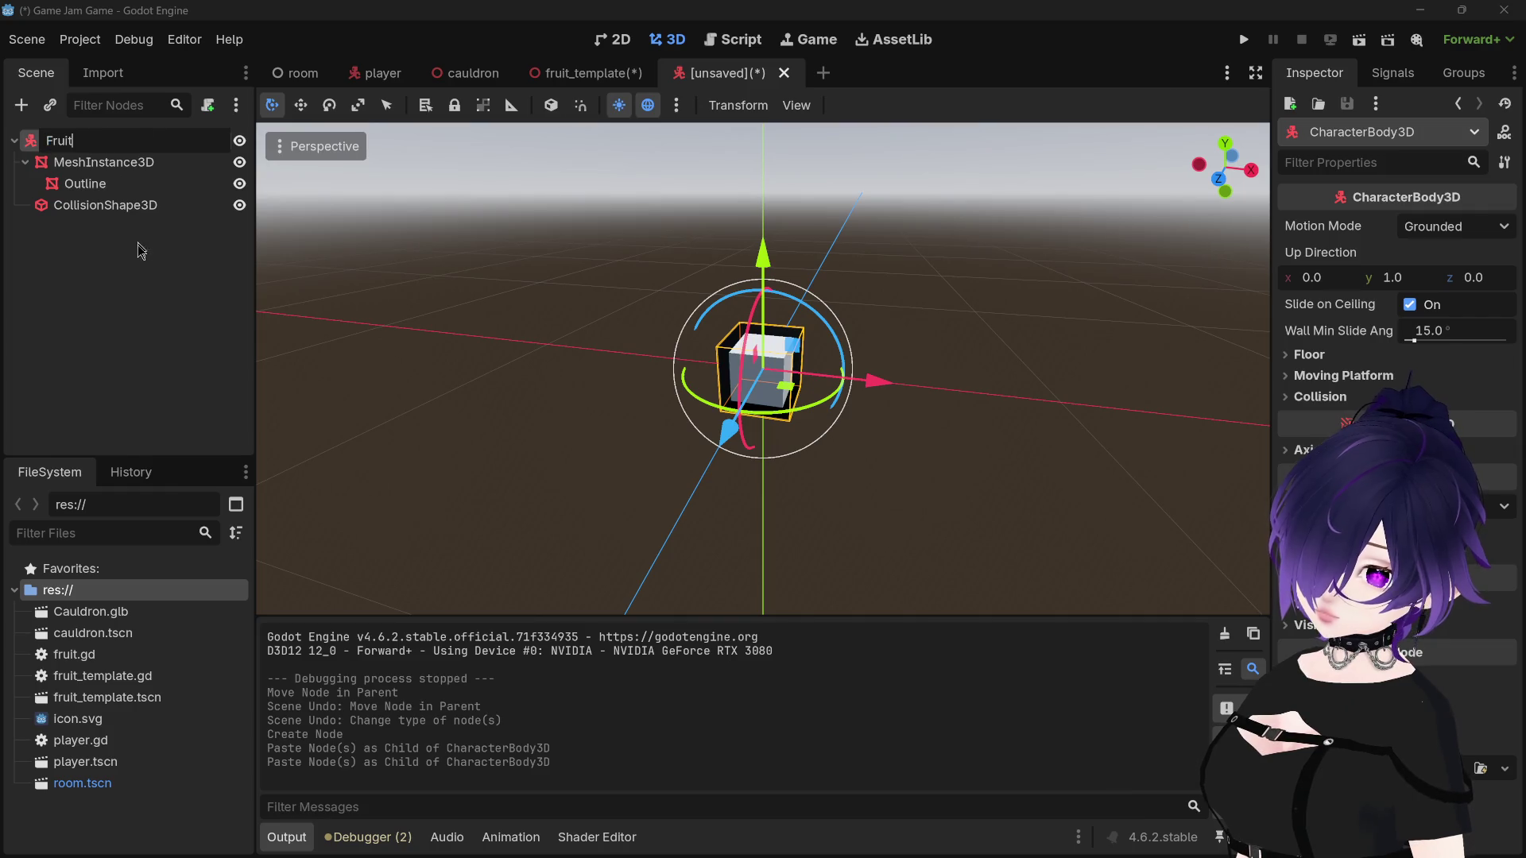
{"action": "key", "text": "Return"}
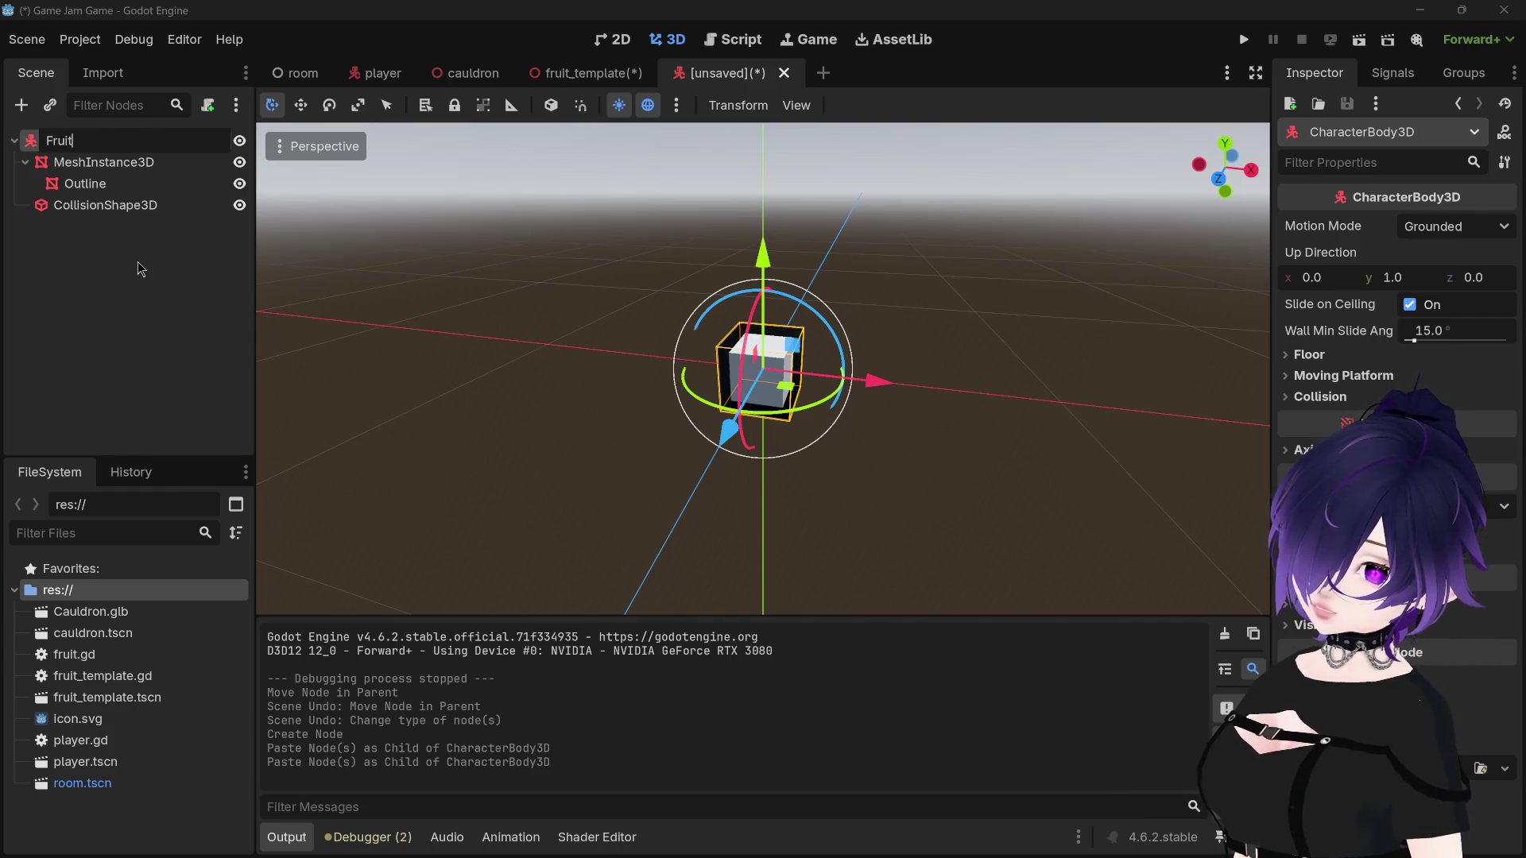
Step: Copy the name FruitTemplate from fruit_template's root and rename the new root to FruitTemplate
{"action": "left_click", "coordinate": [589, 72]}
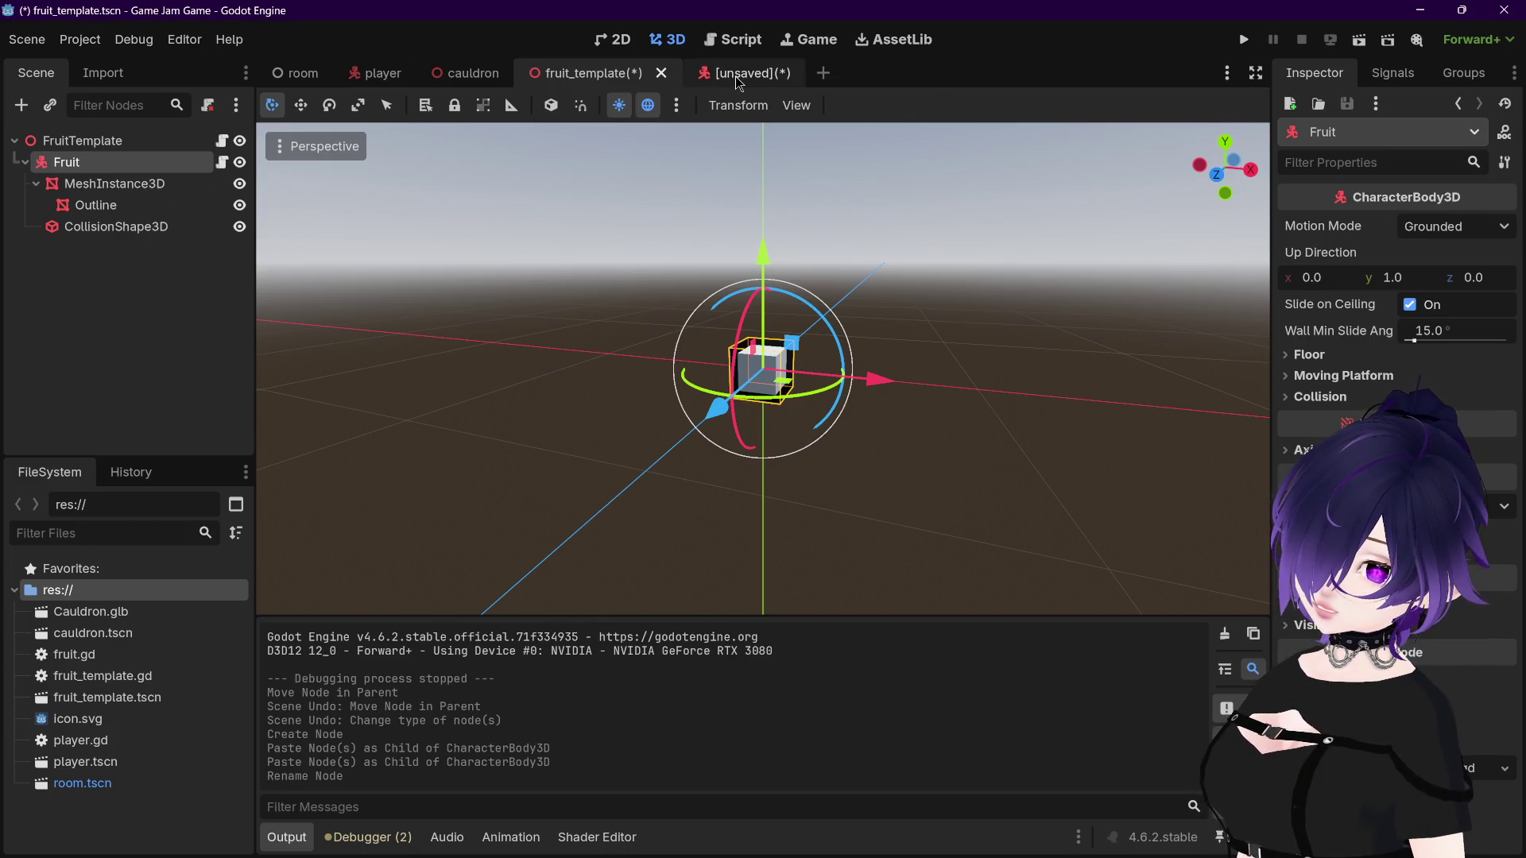
{"action": "key", "text": "Up"}
{"action": "key", "text": "F2"}
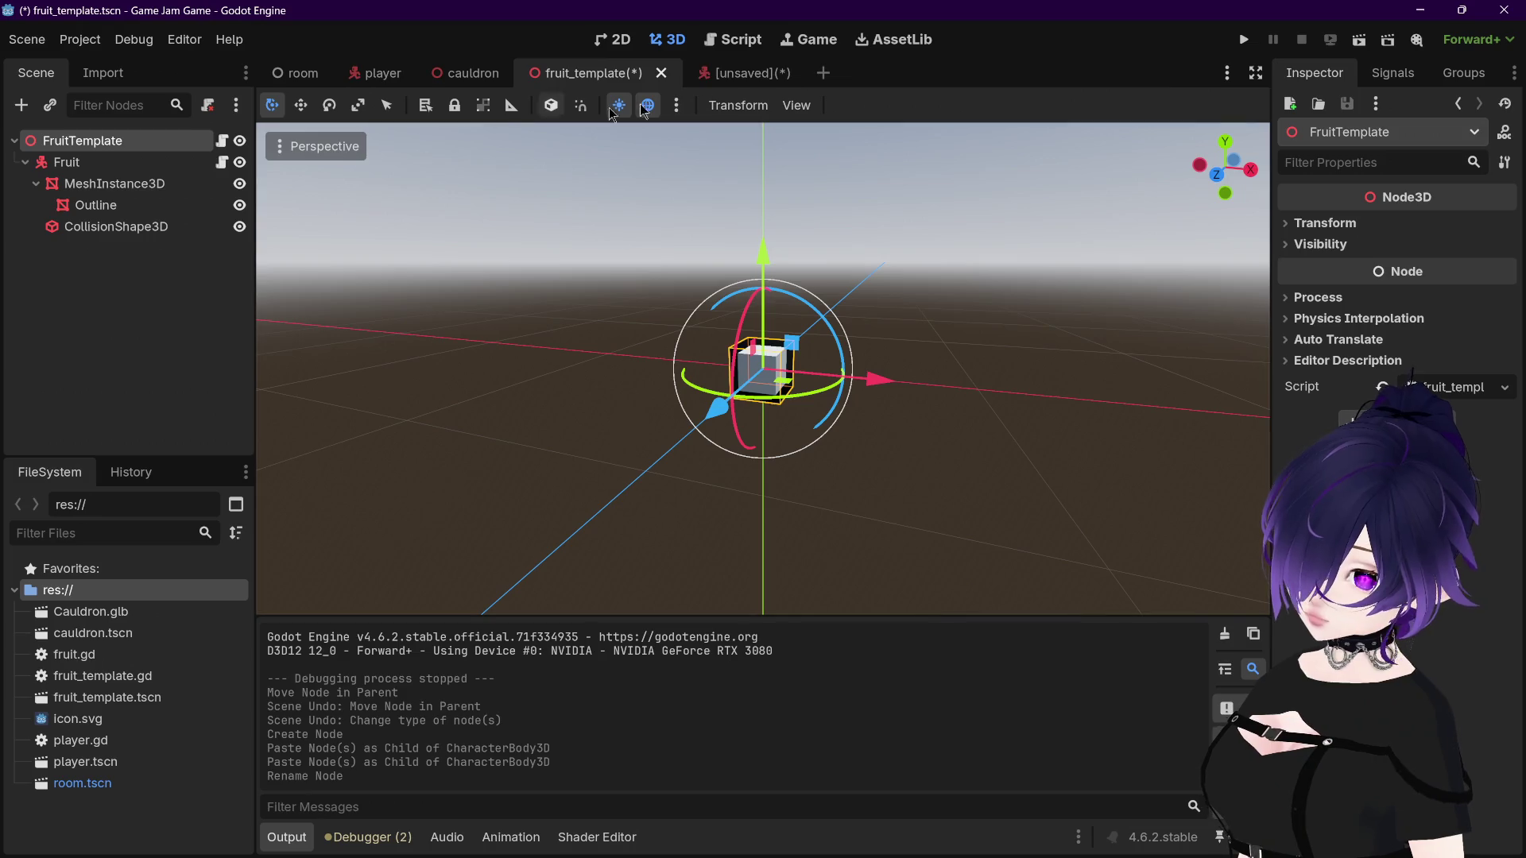
{"action": "left_click", "coordinate": [763, 73]}
{"action": "double_click", "coordinate": [59, 143]}
{"action": "type", "text": "FruitTemplate"}
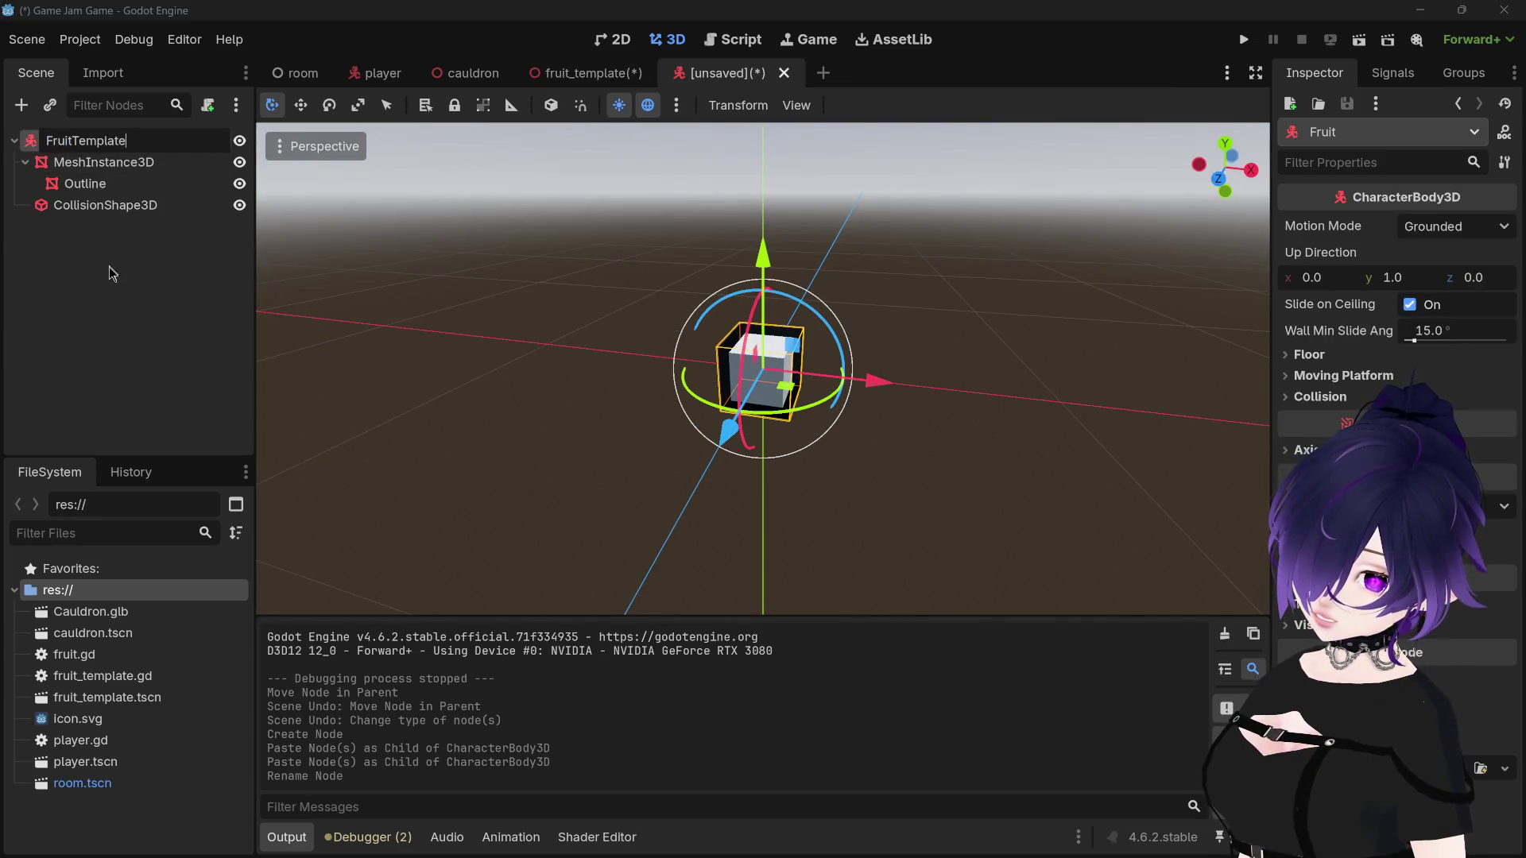
{"action": "key", "text": "Return"}
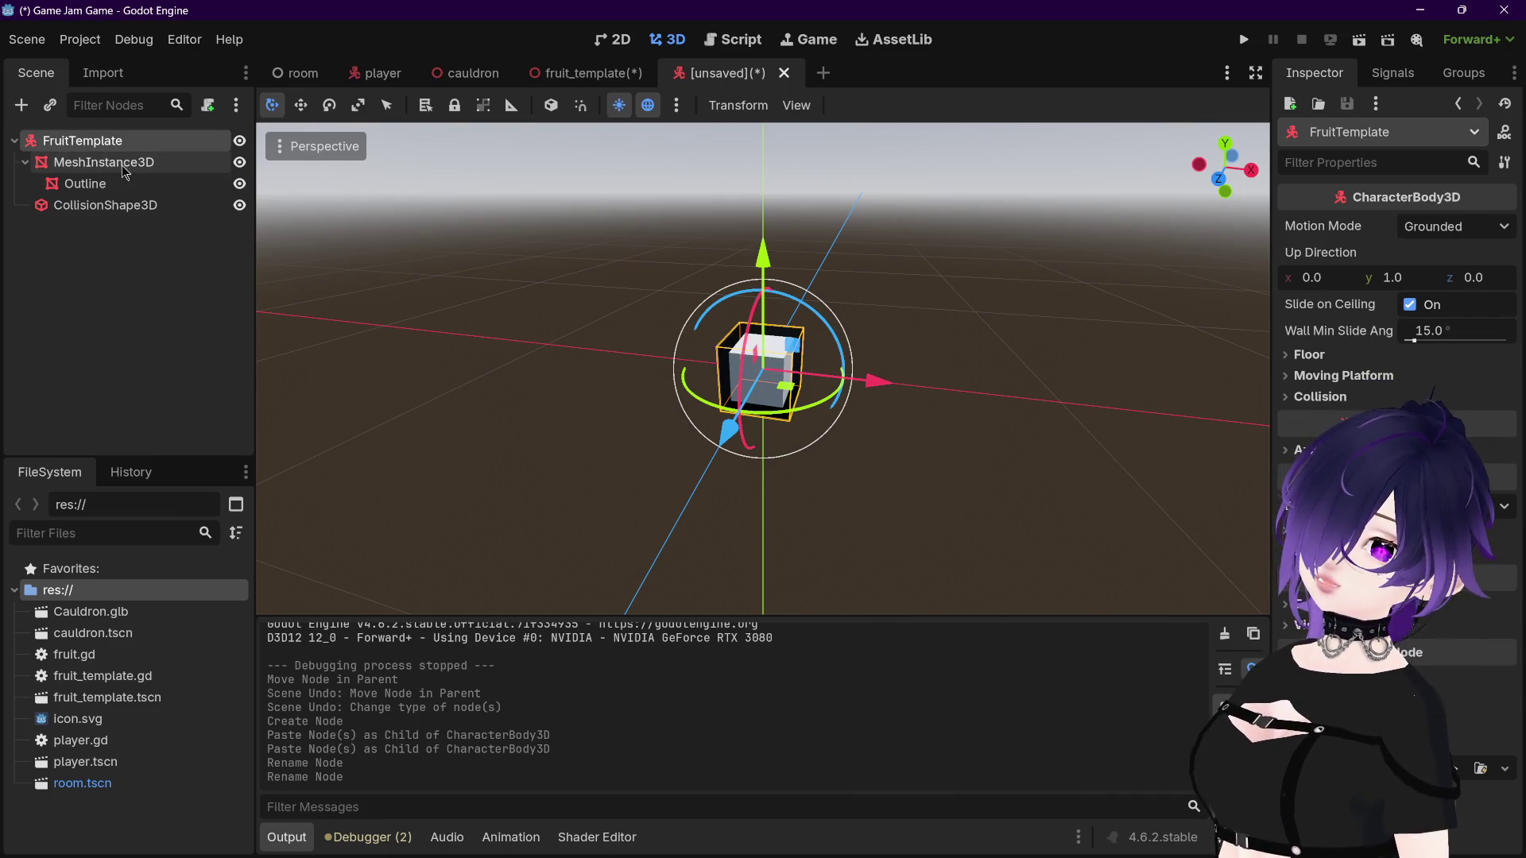
Step: Flip between the fruit_template and unsaved CharacterBody3D scene tabs to compare them
{"action": "left_click", "coordinate": [584, 73]}
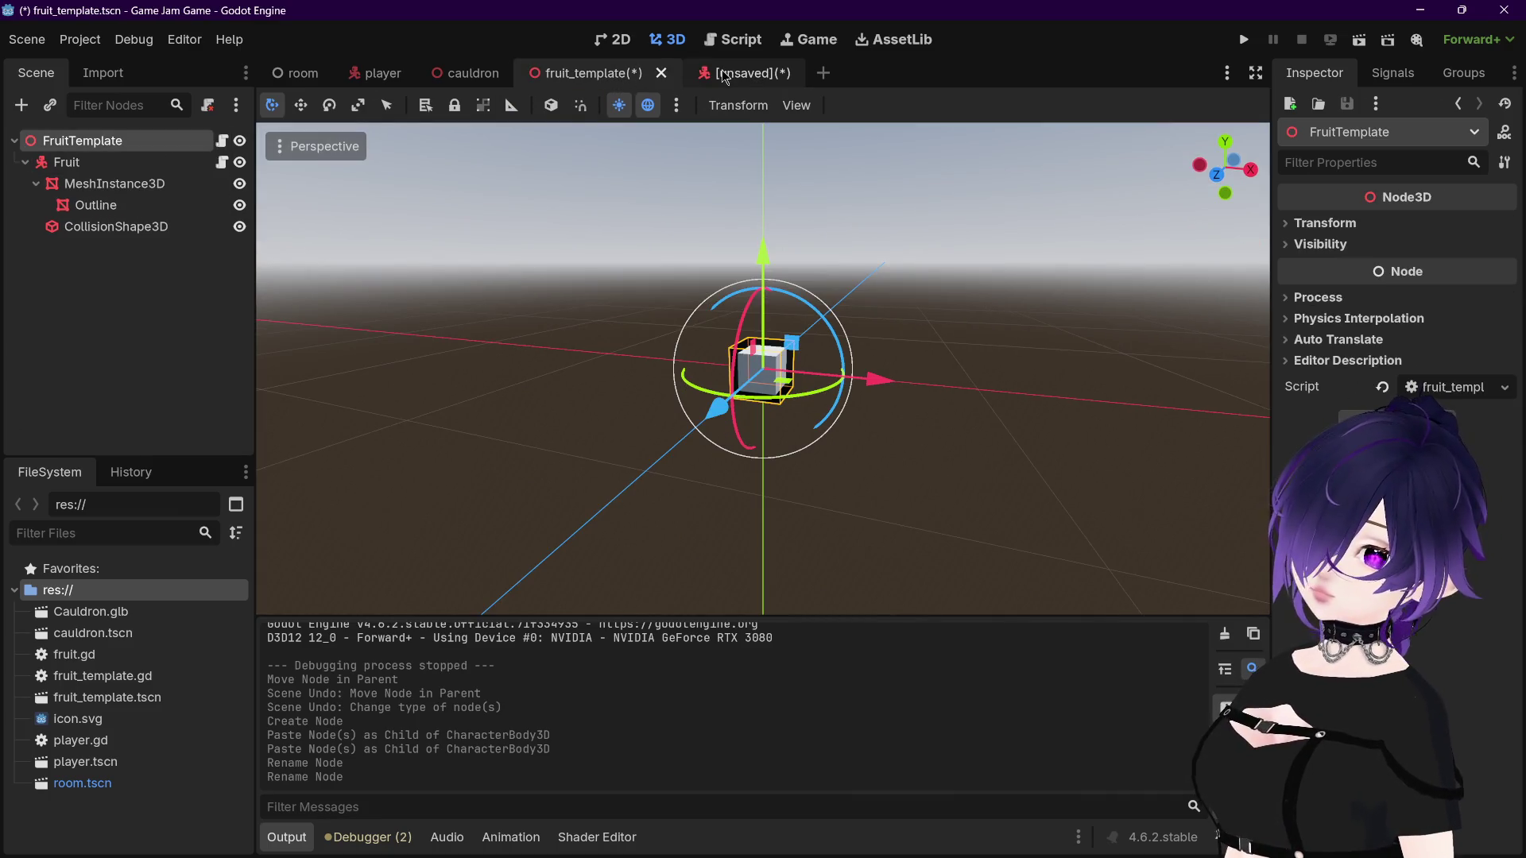
{"action": "left_click", "coordinate": [724, 75]}
{"action": "left_click", "coordinate": [604, 73]}
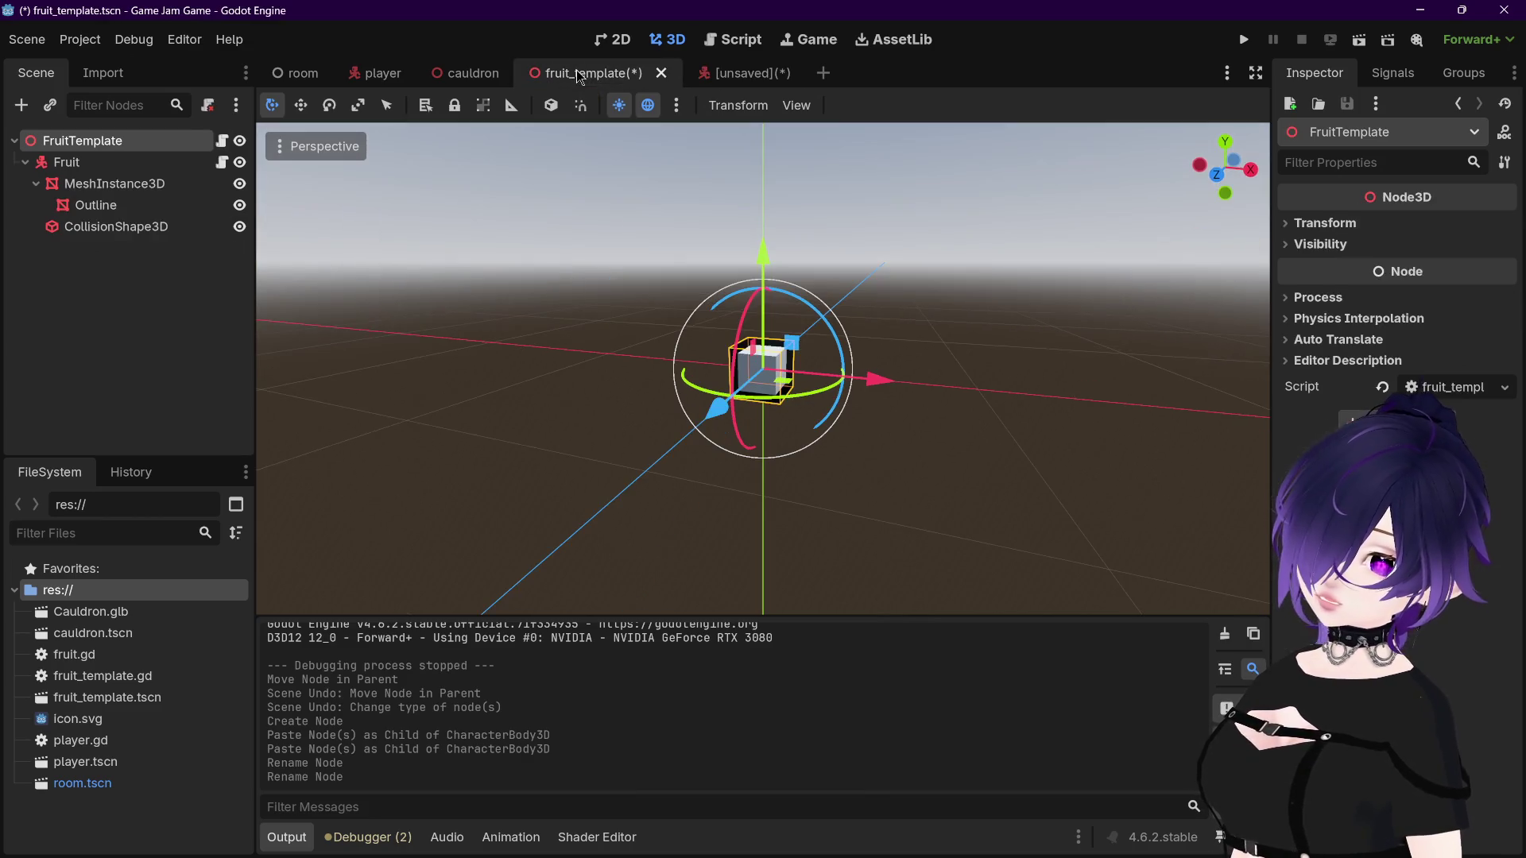
{"action": "left_click", "coordinate": [704, 81]}
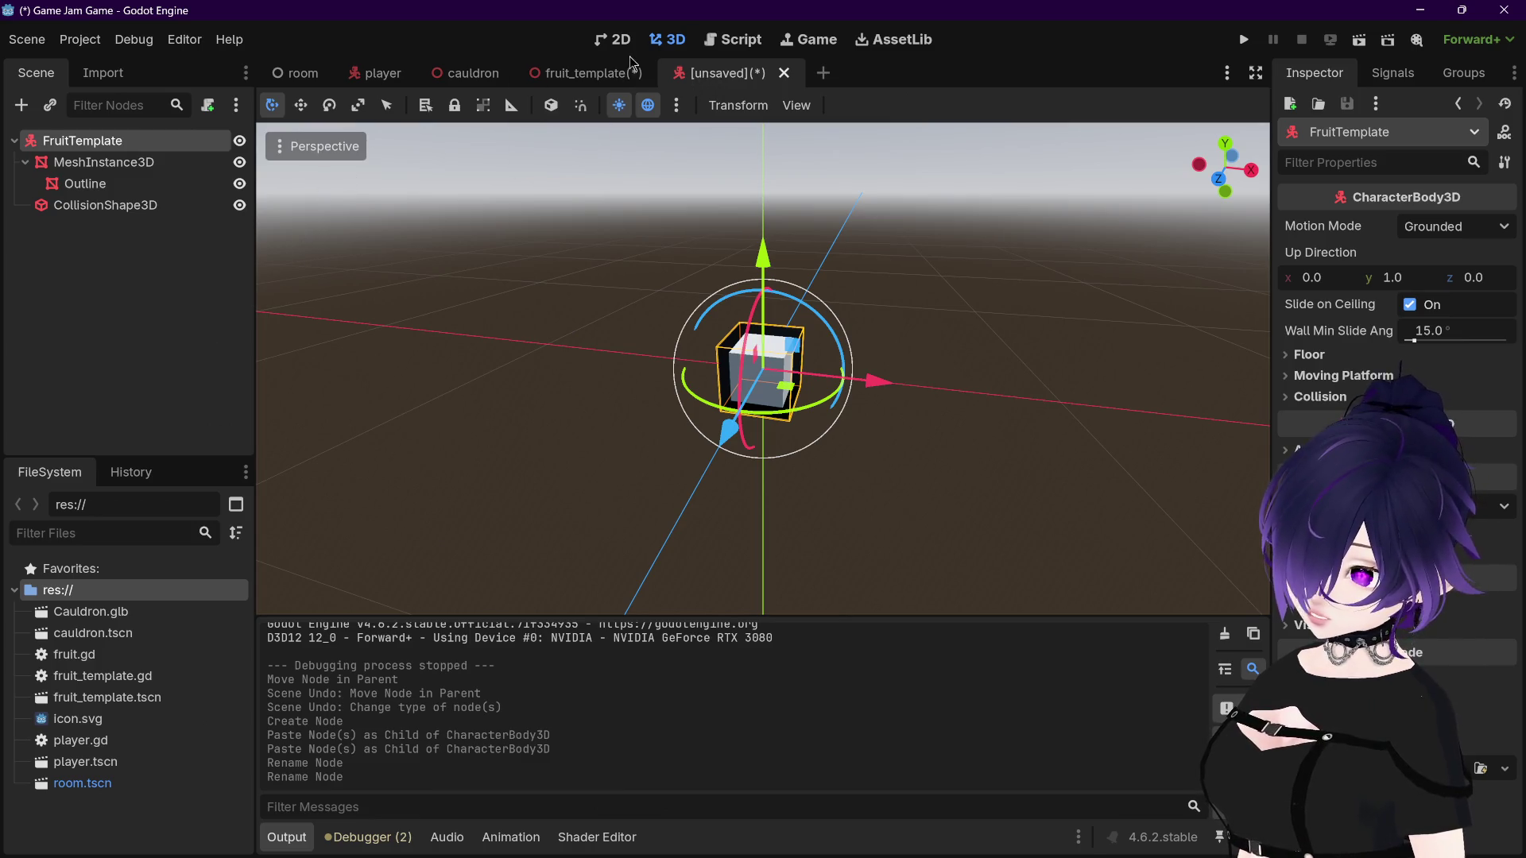
{"action": "mouse_move", "coordinate": [584, 78]}
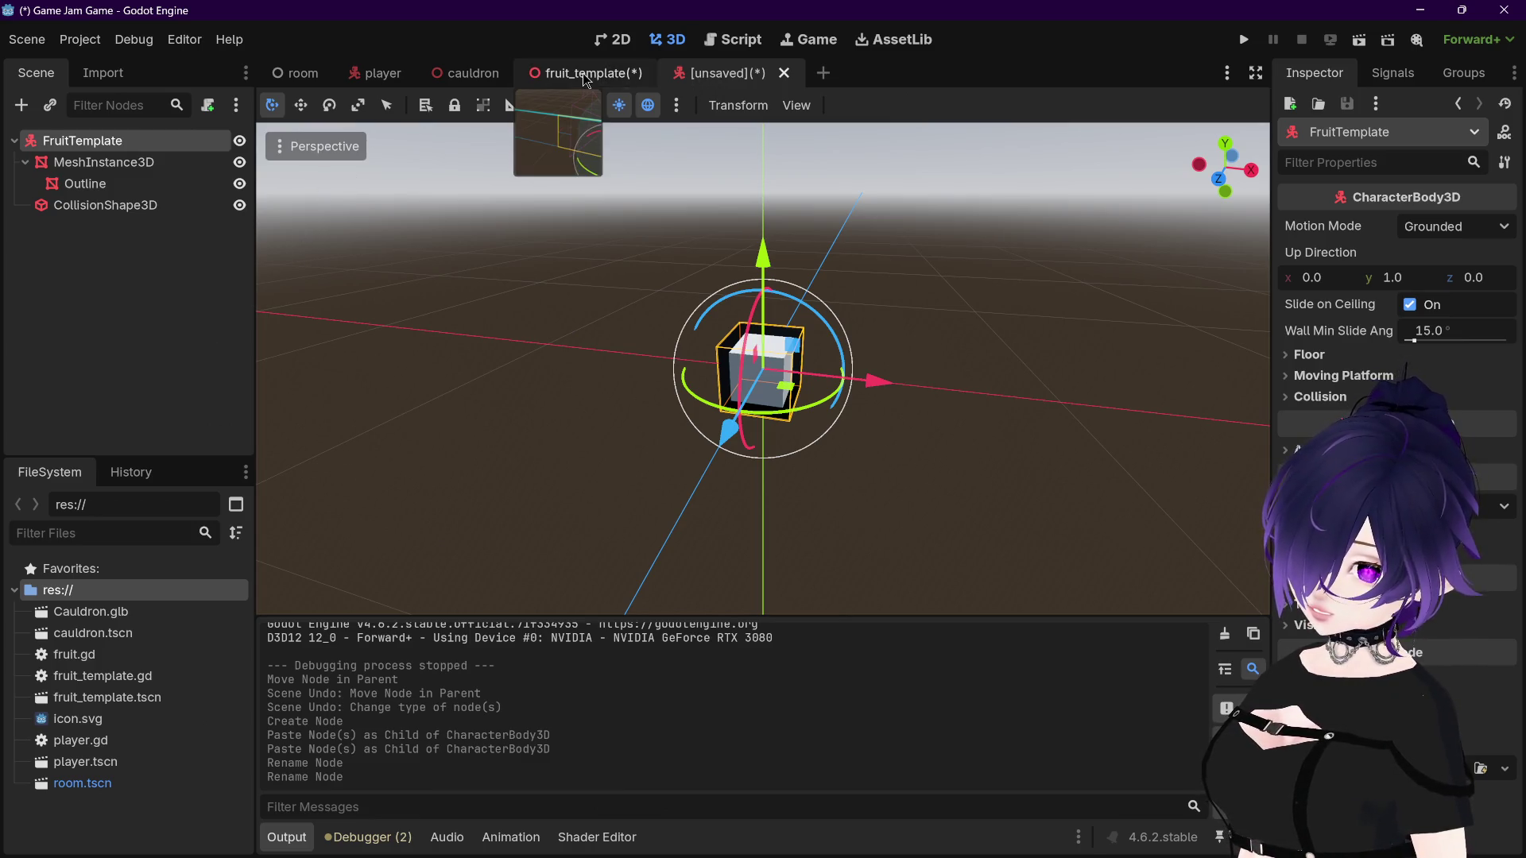
{"action": "left_click", "coordinate": [584, 77]}
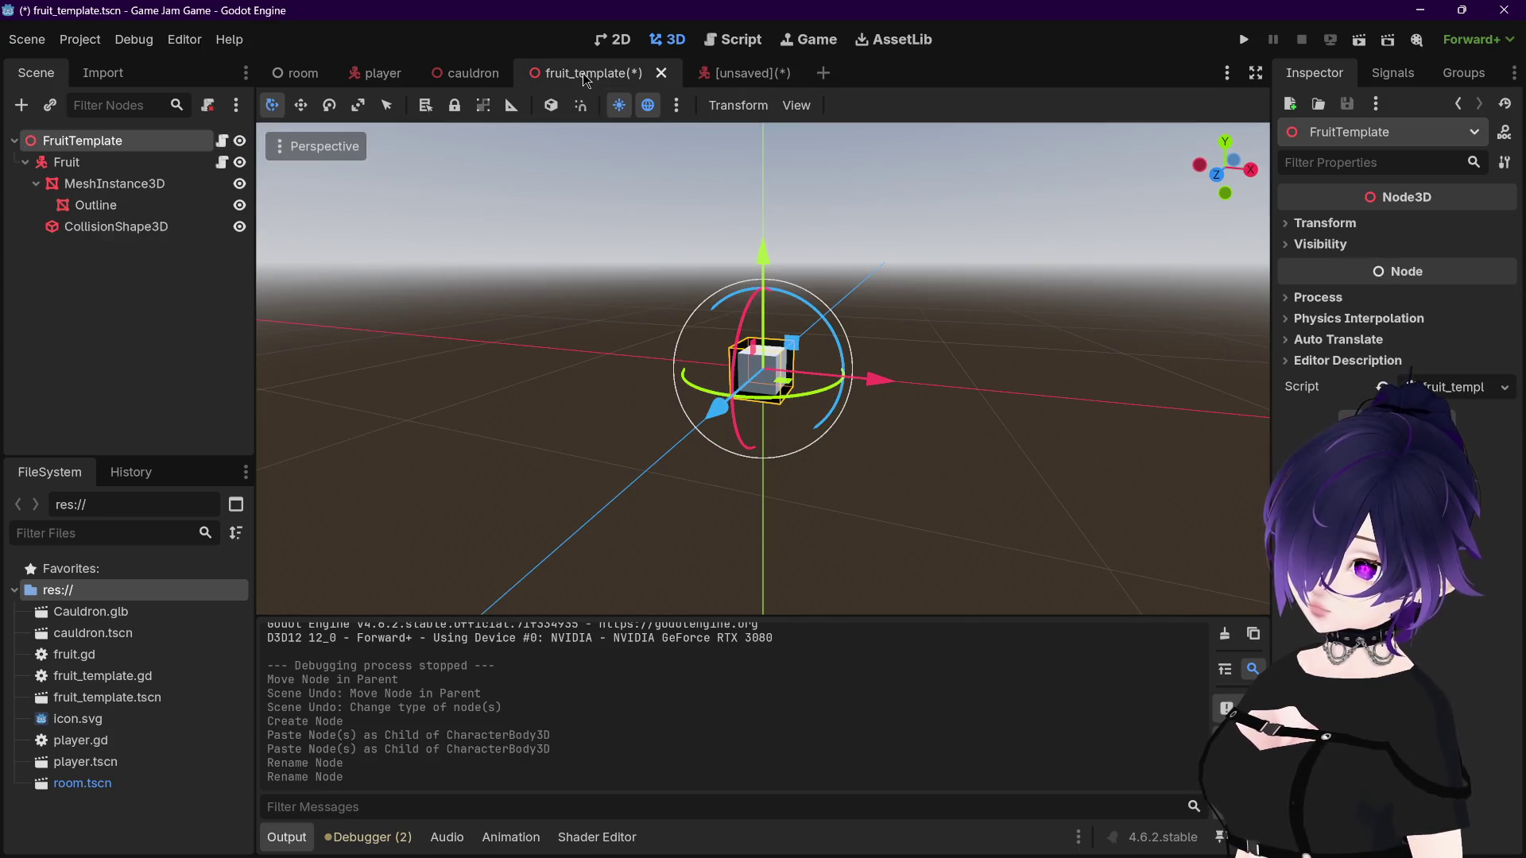
Step: Compare the two fruit scenes once more, then open the Fruit node's fruit.gd script
{"action": "left_click", "coordinate": [735, 75]}
{"action": "left_click", "coordinate": [617, 76]}
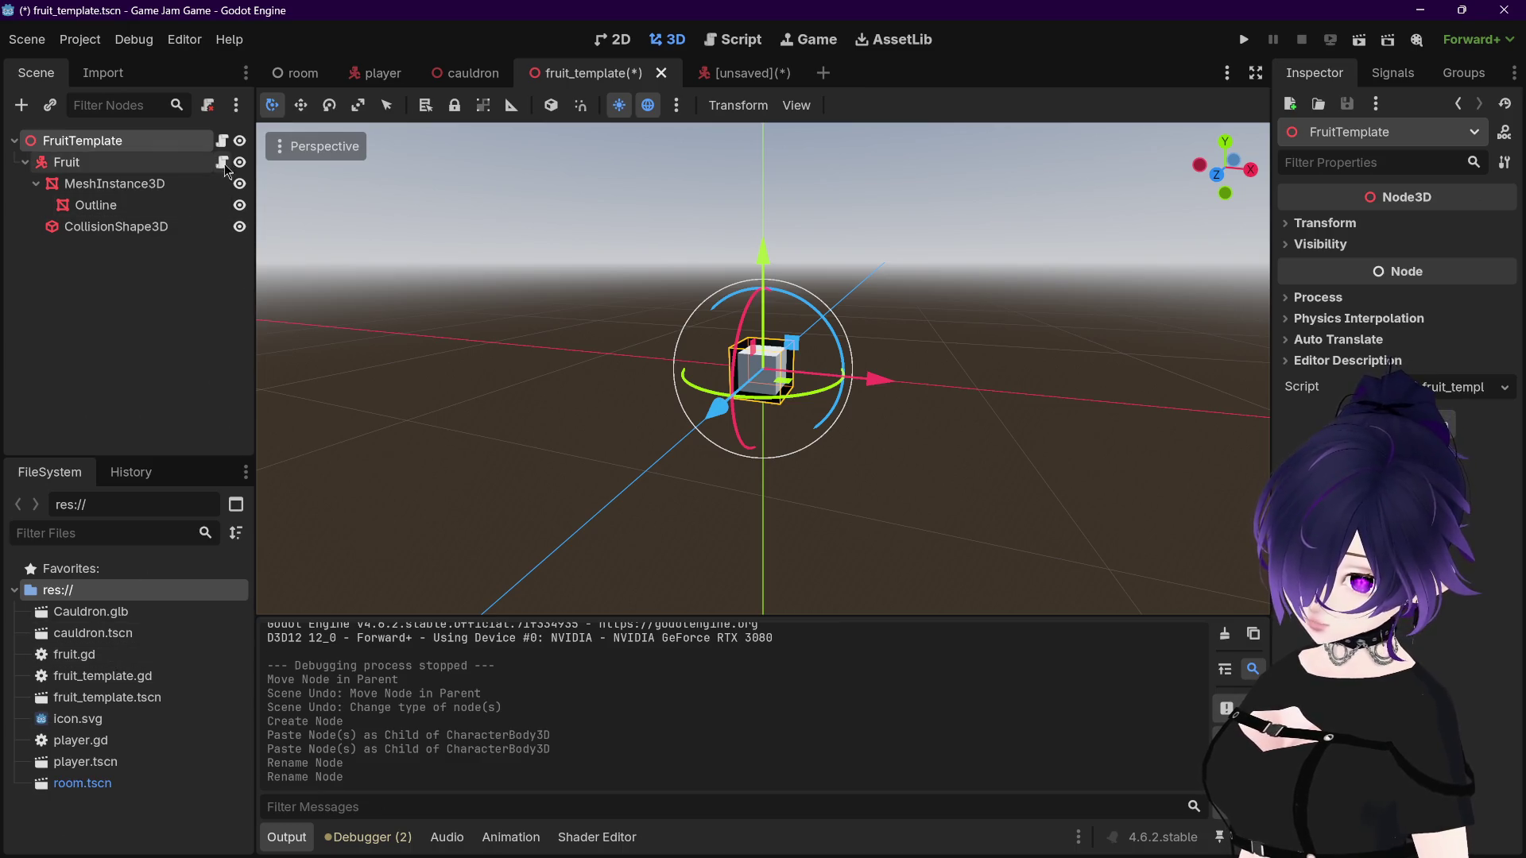
{"action": "left_click", "coordinate": [222, 162]}
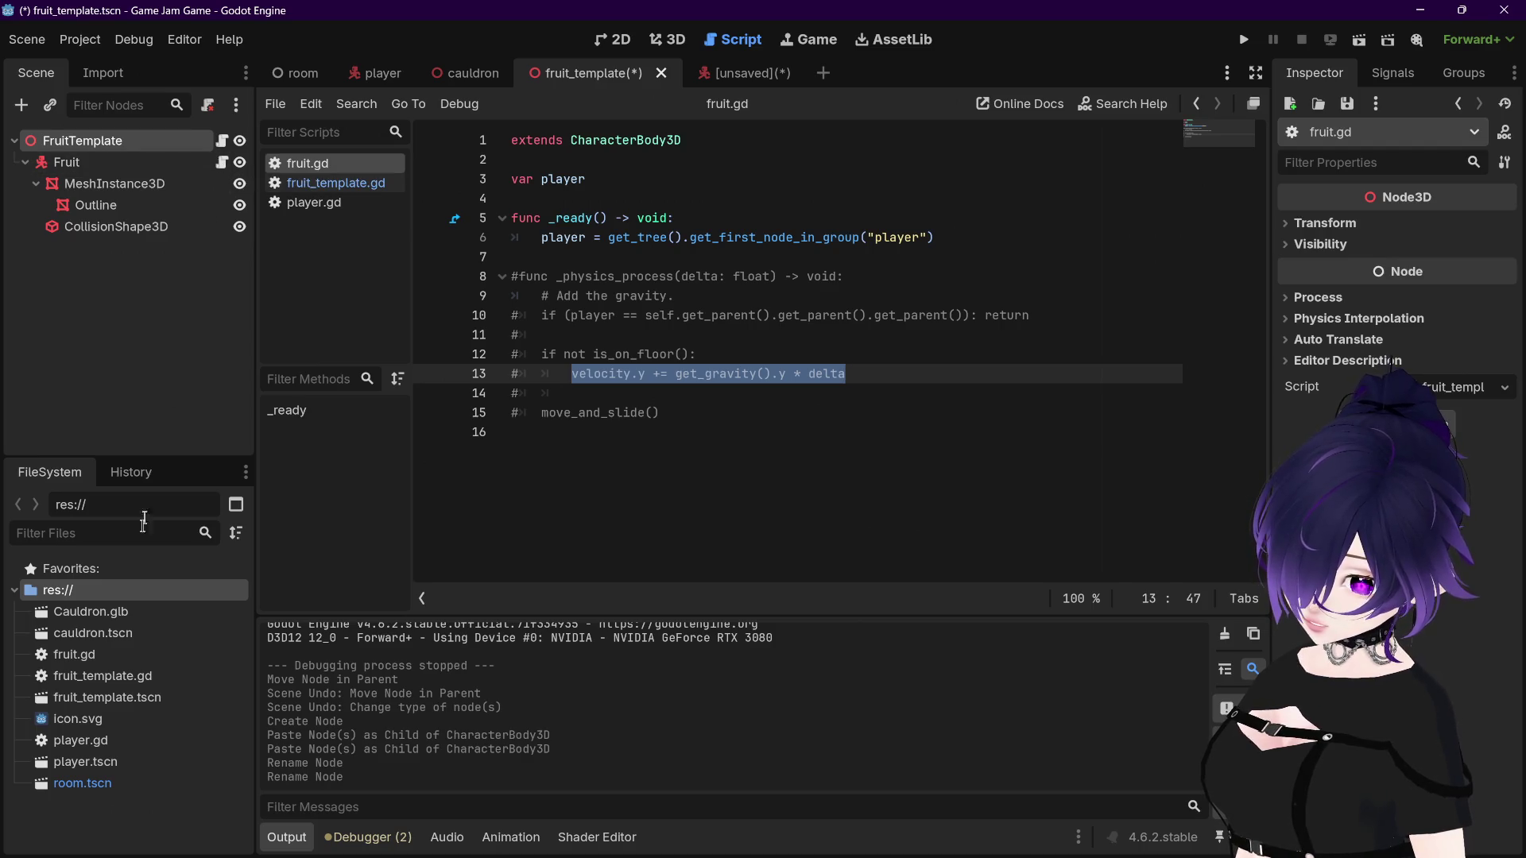
Step: Locate fruit.gd in the FileSystem and delete it from the project
{"action": "right_click", "coordinate": [309, 165]}
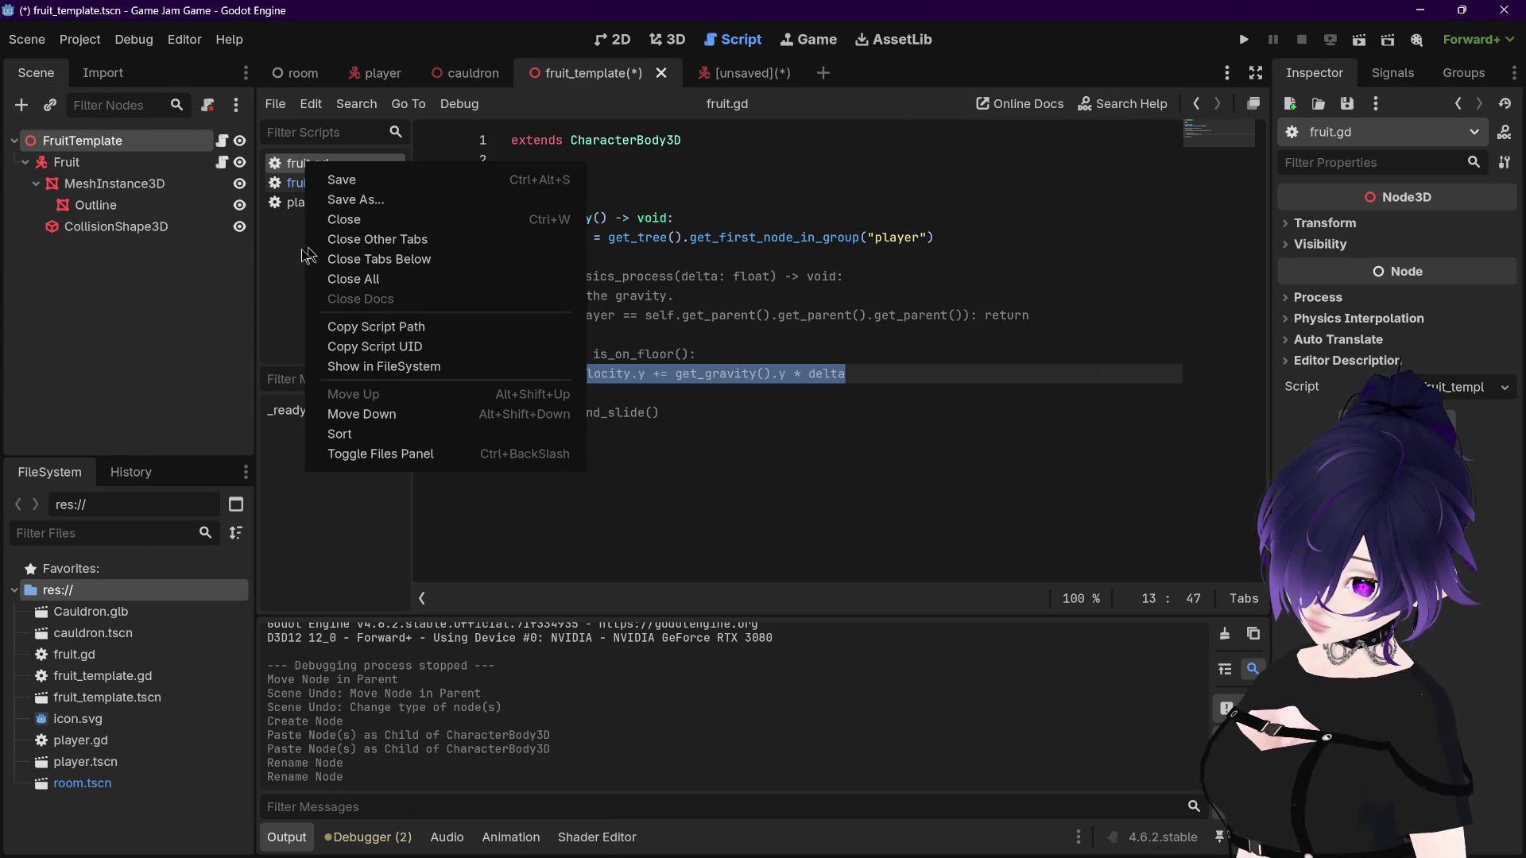
{"action": "left_click", "coordinate": [297, 266]}
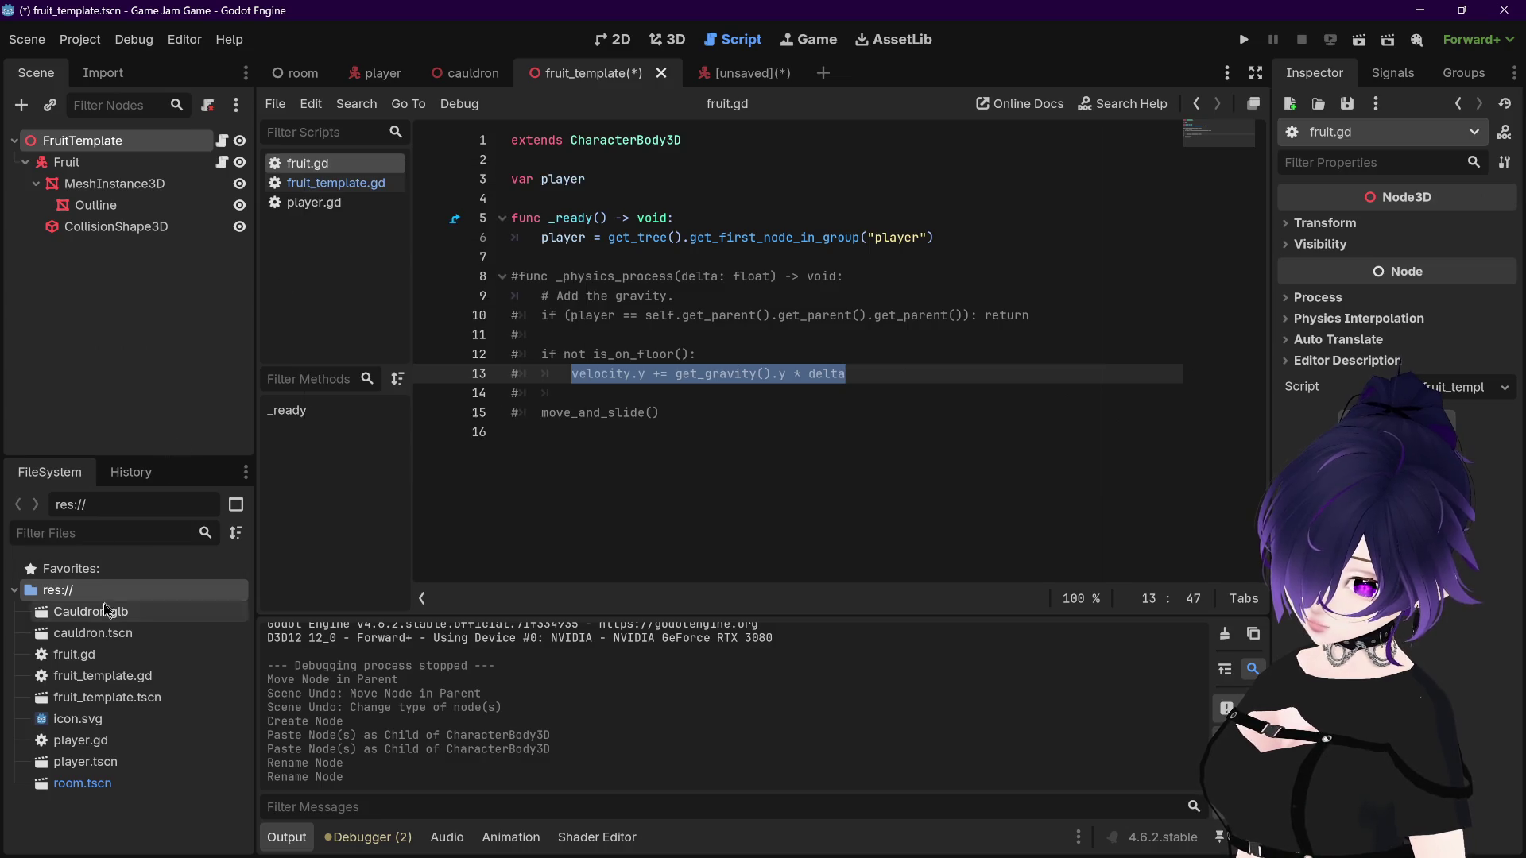
{"action": "left_click", "coordinate": [127, 658]}
{"action": "key", "text": "Delete"}
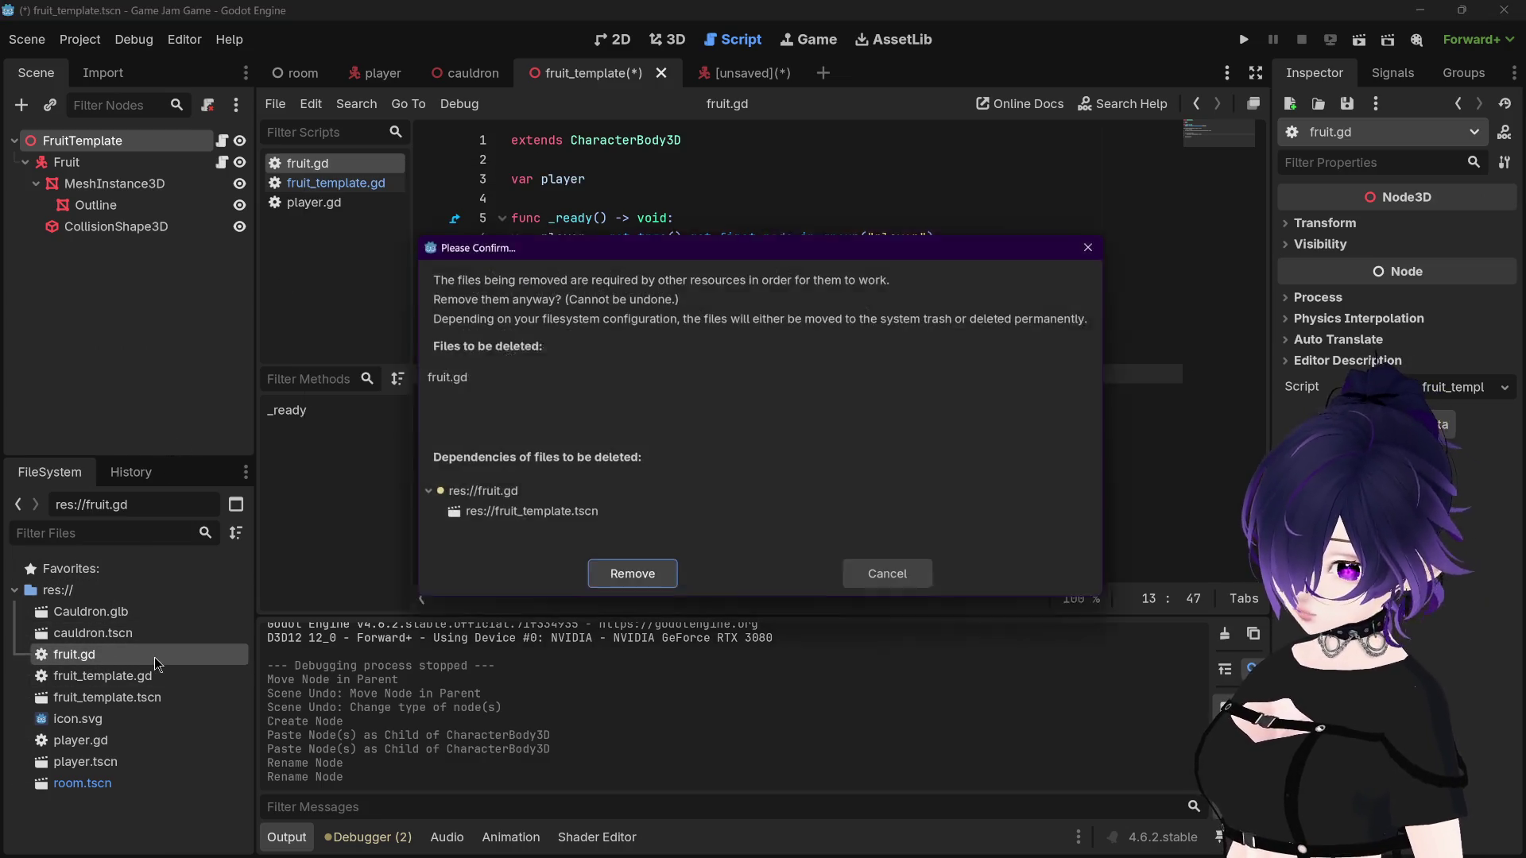
{"action": "left_click", "coordinate": [648, 586]}
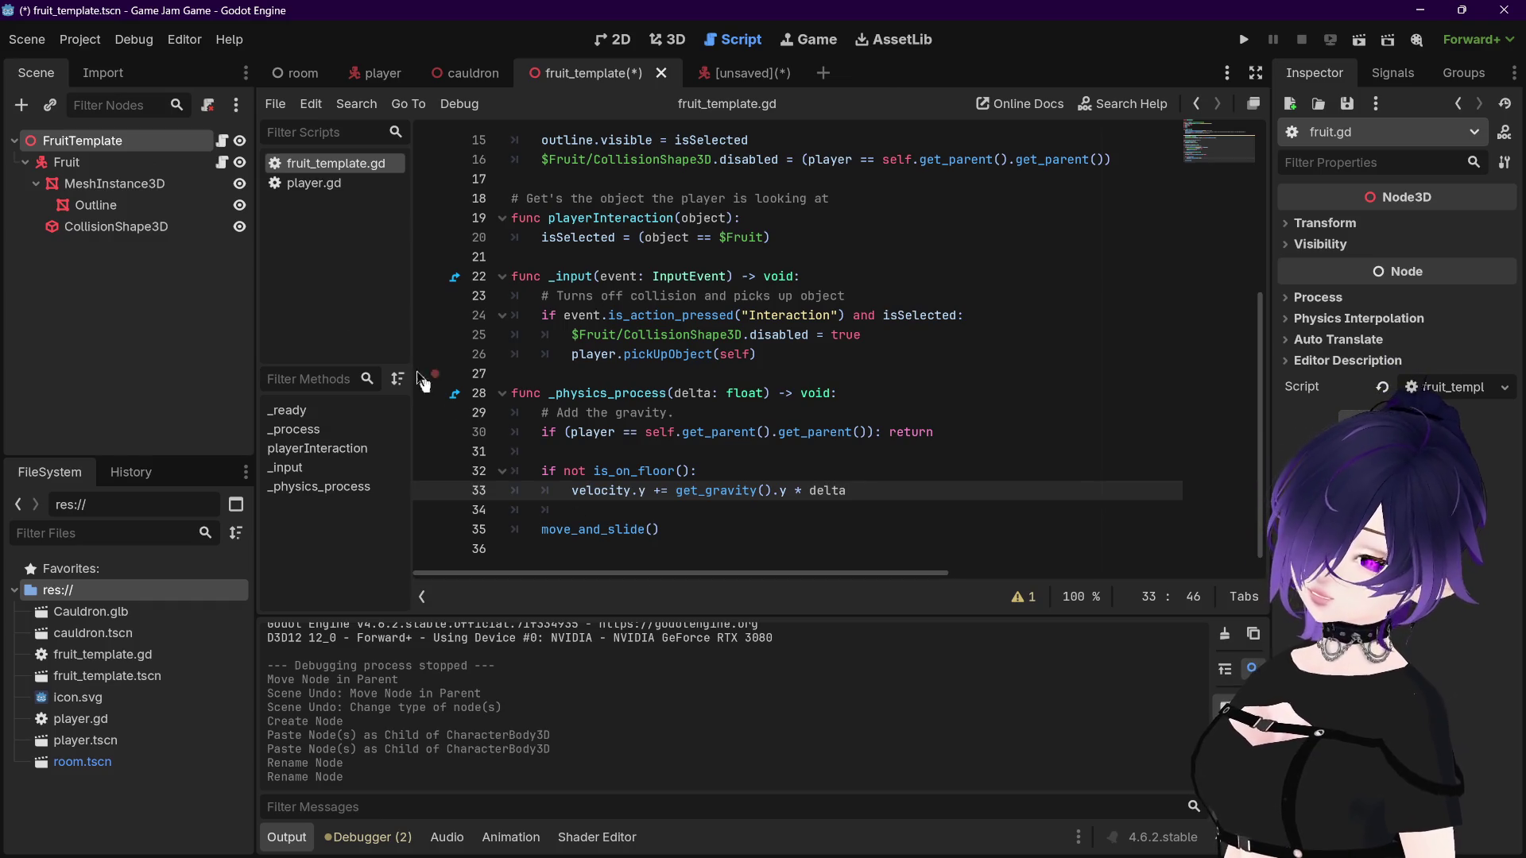
Step: Detach the script from the Fruit node
{"action": "left_click", "coordinate": [169, 162]}
{"action": "left_click", "coordinate": [223, 162]}
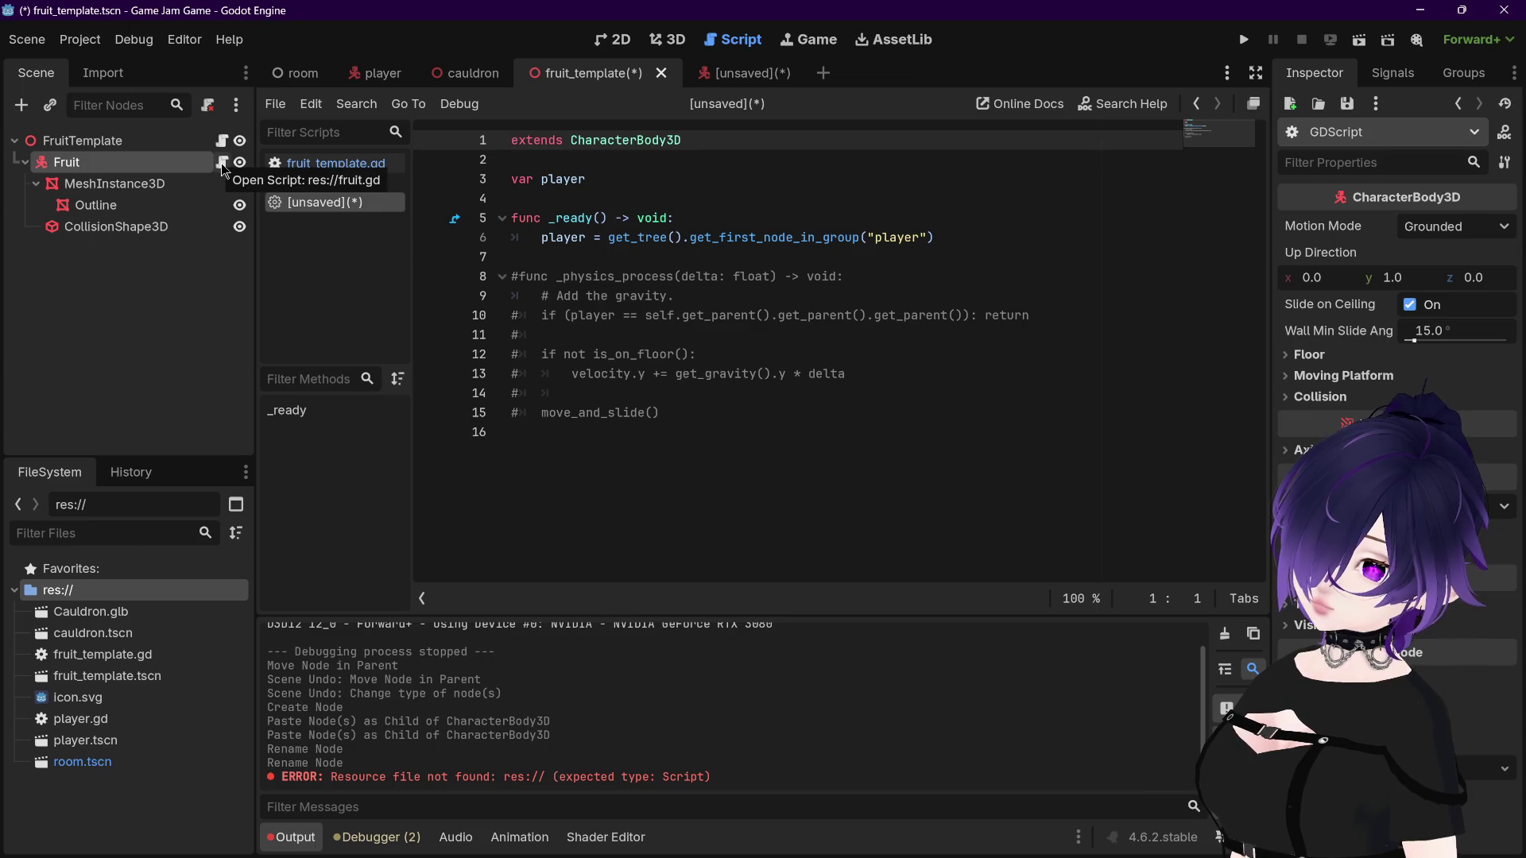
{"action": "right_click", "coordinate": [158, 165]}
{"action": "left_click", "coordinate": [252, 383]}
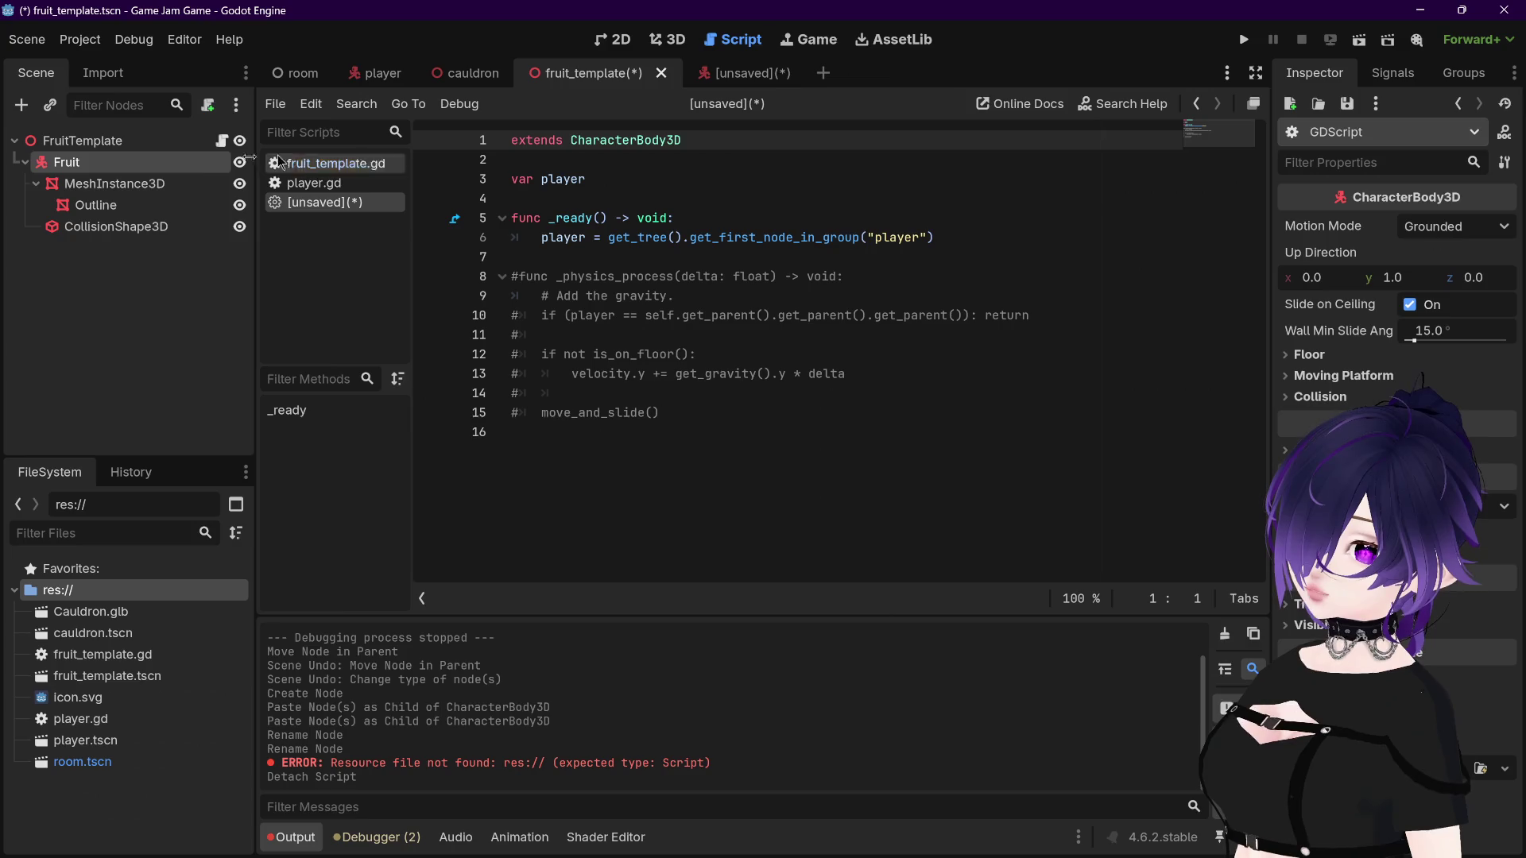
Step: Return to the unsaved CharacterBody3D scene and bring up actions for its FruitTemplate root
{"action": "left_click", "coordinate": [195, 142]}
{"action": "left_click", "coordinate": [755, 72]}
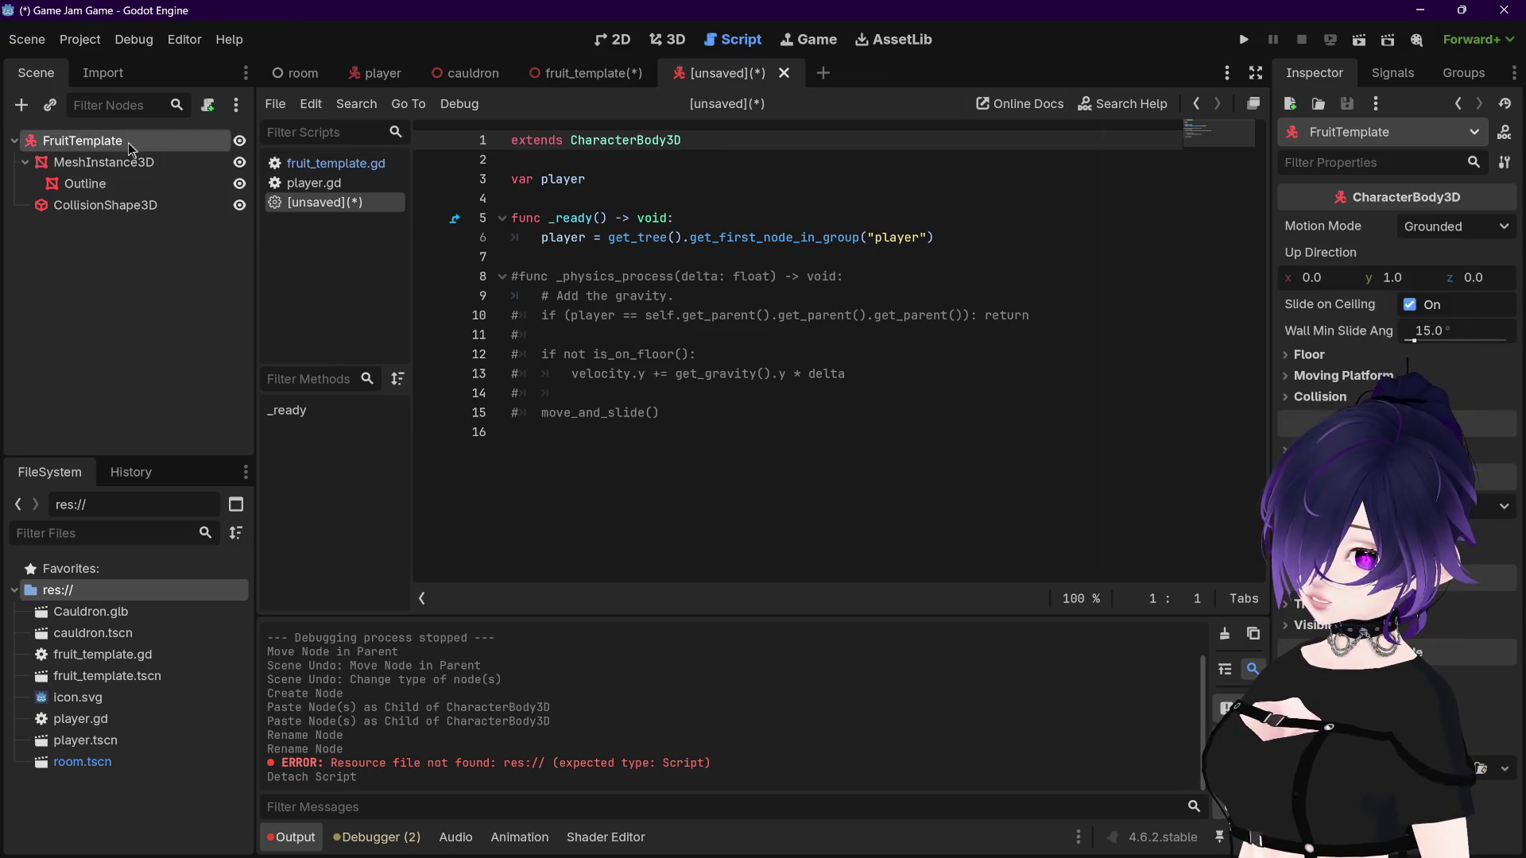
{"action": "right_click", "coordinate": [134, 148]}
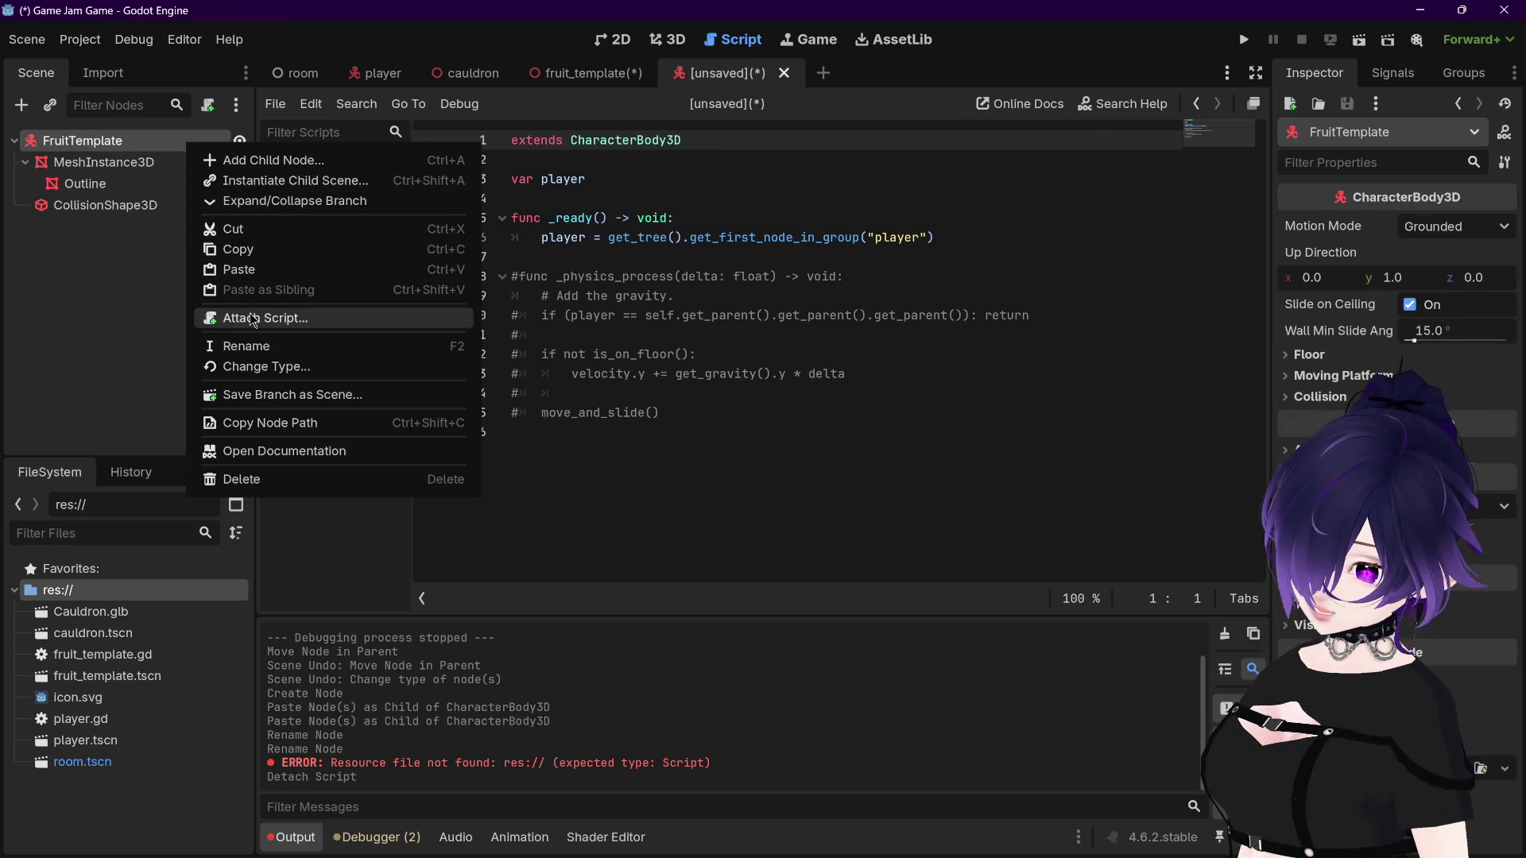
Step: Attach the existing res://fruit_template.gd script to the CharacterBody3D FruitTemplate root
{"action": "left_click", "coordinate": [267, 318]}
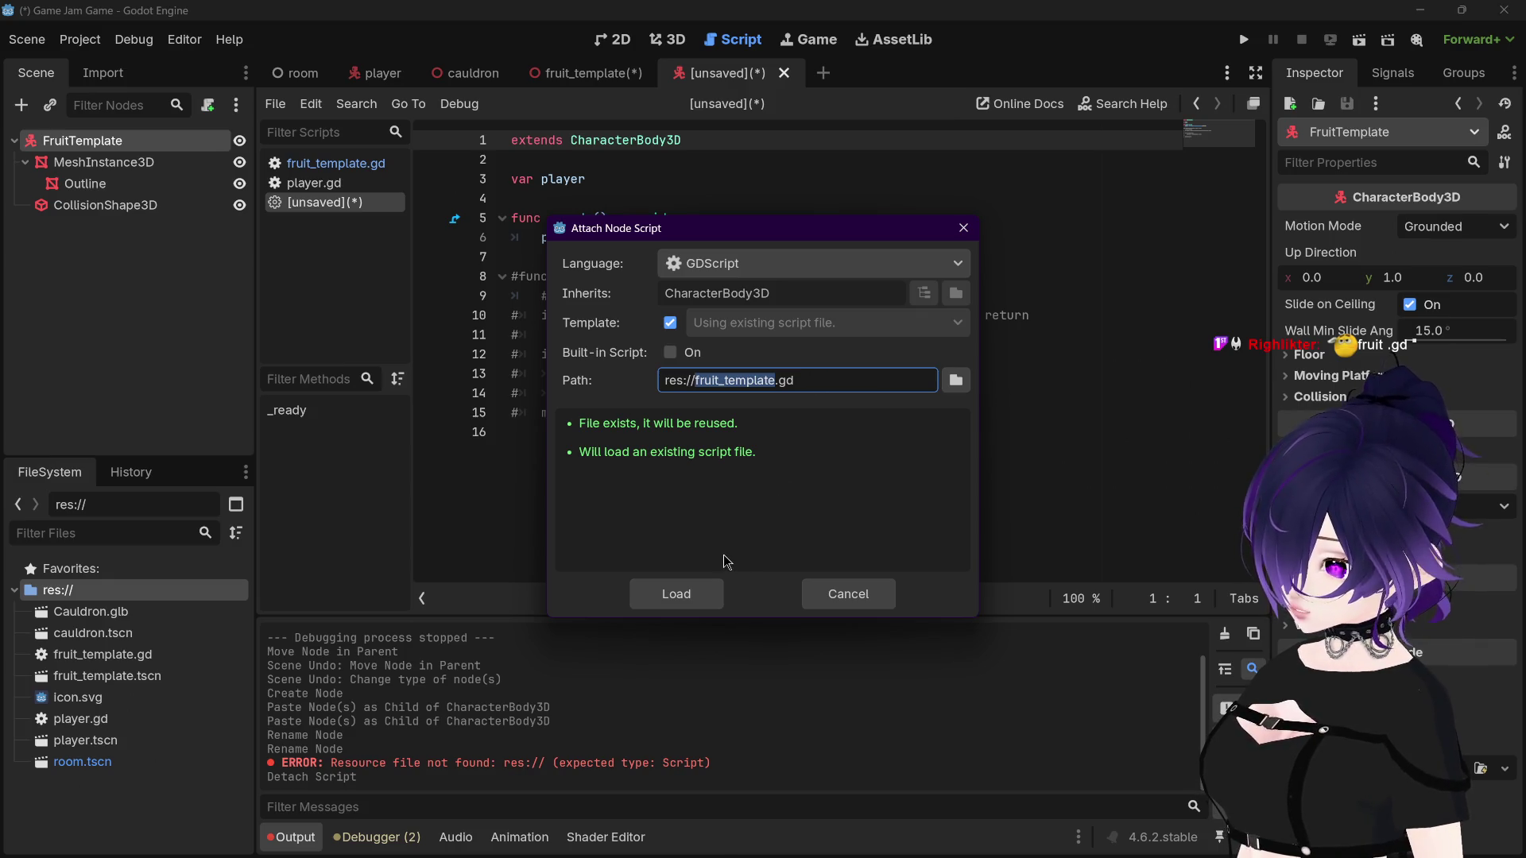
{"action": "left_click", "coordinate": [955, 381]}
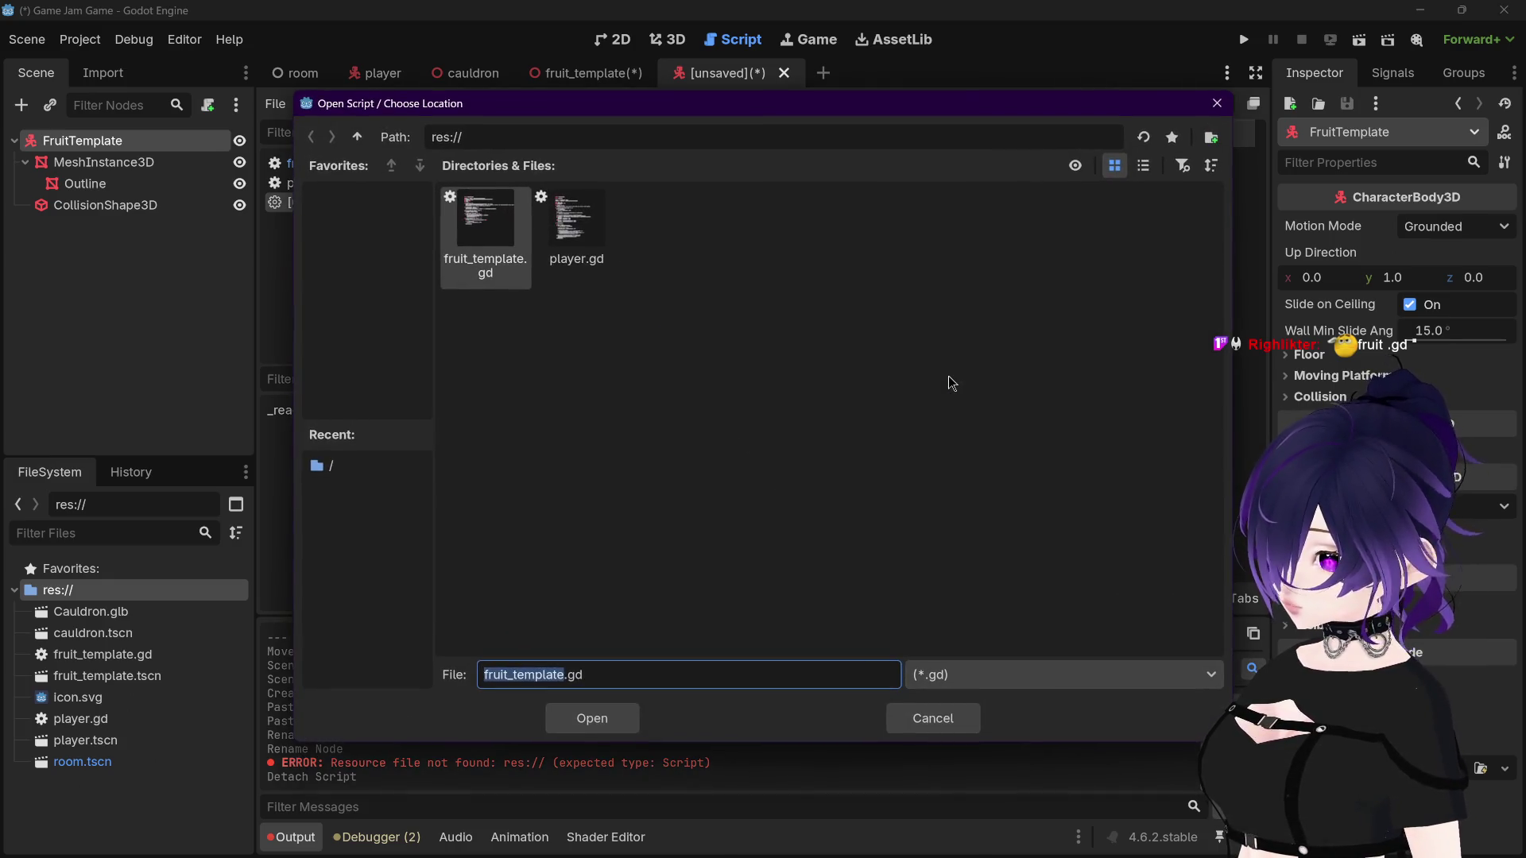
{"action": "left_click", "coordinate": [576, 226]}
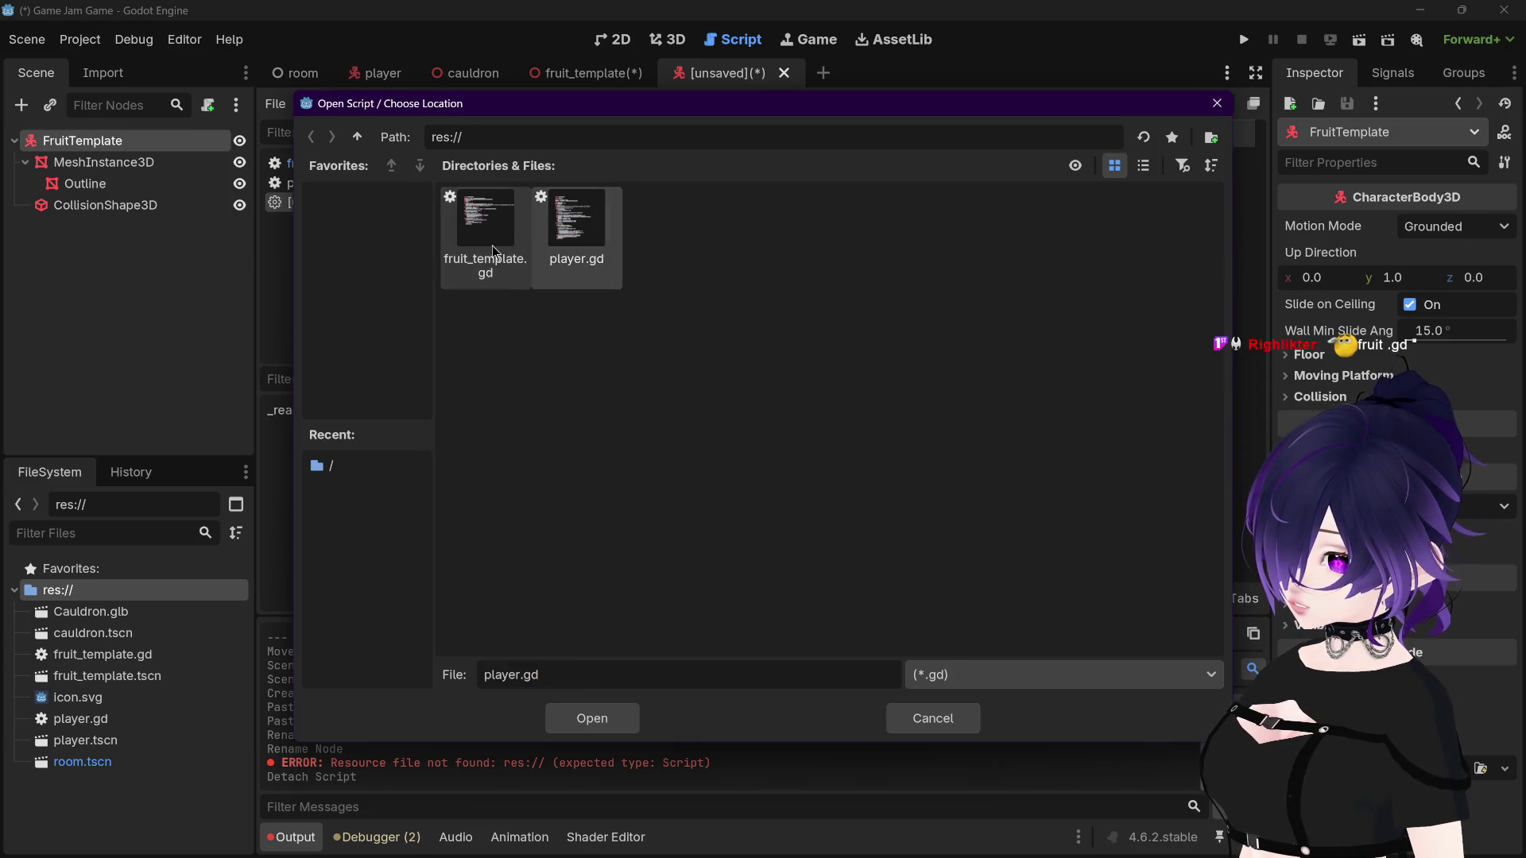
{"action": "left_click", "coordinate": [485, 227]}
{"action": "left_click", "coordinate": [592, 718]}
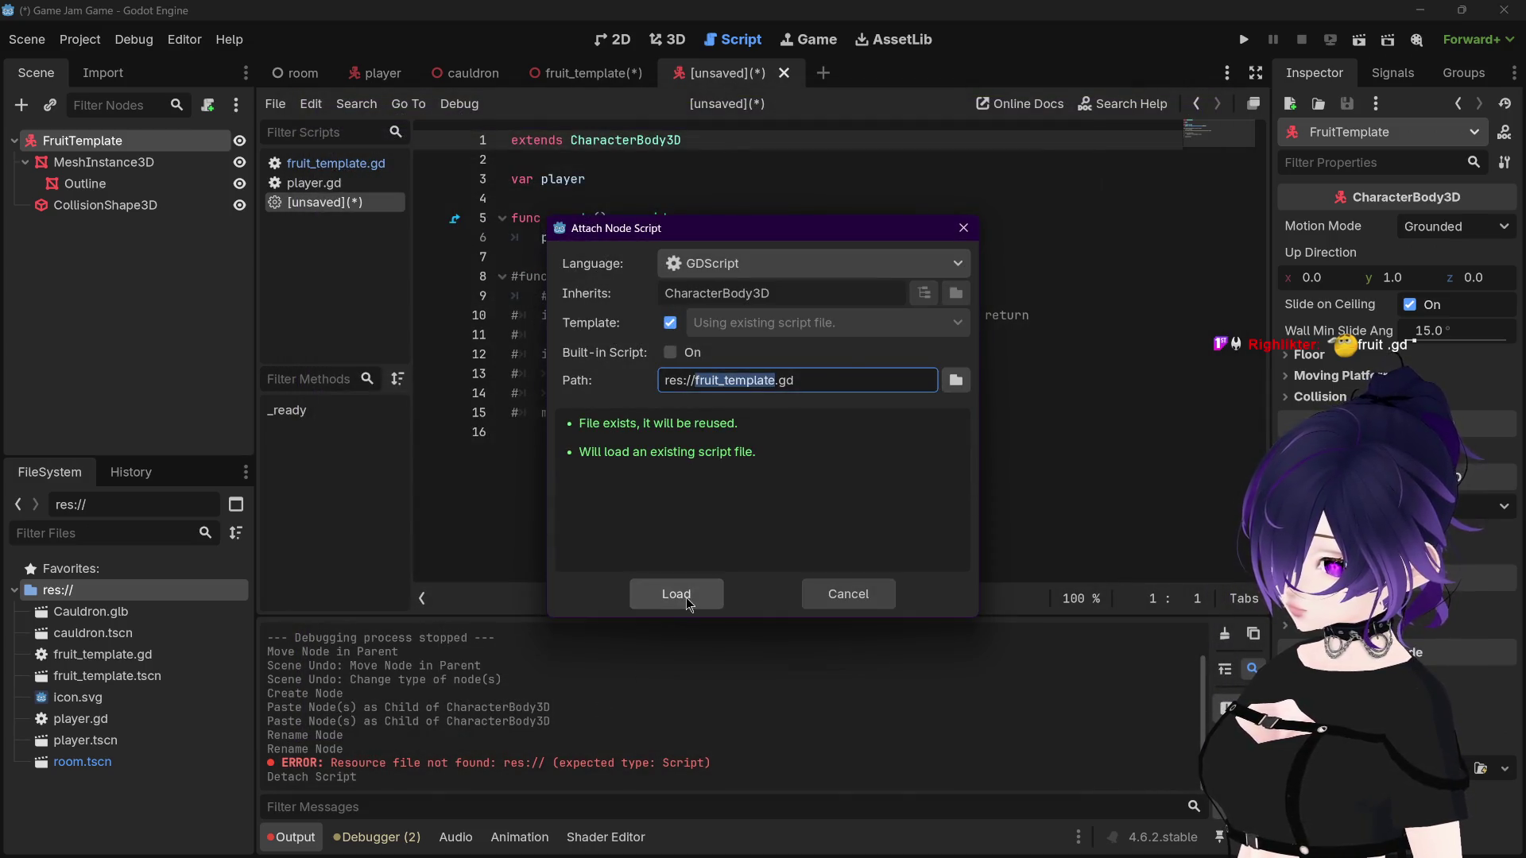
{"action": "left_click", "coordinate": [687, 602]}
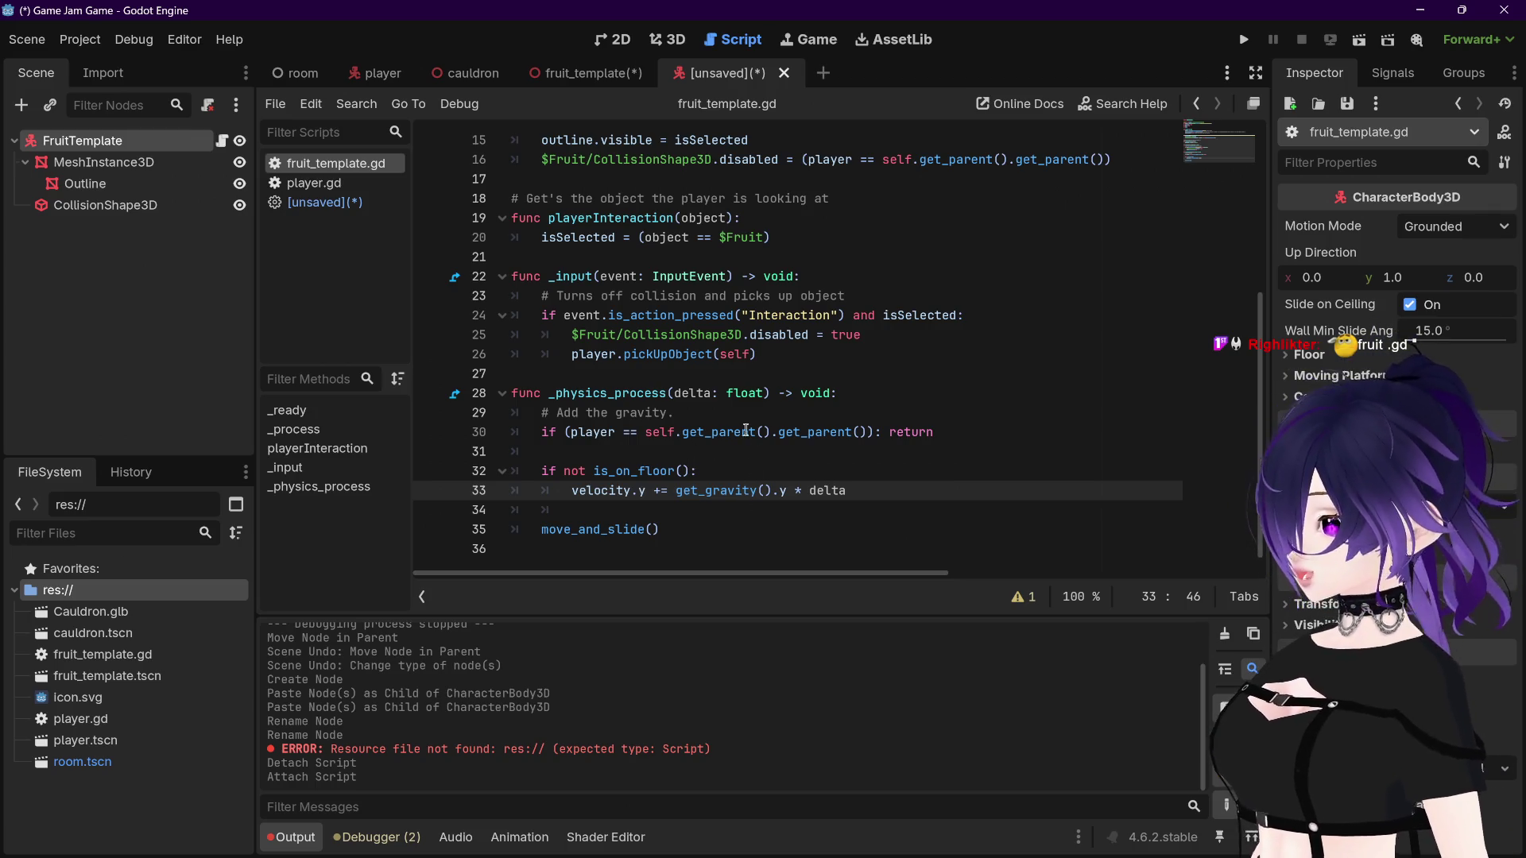
Step: Remove the extra .get_parent() calls on lines 16 and 30 of fruit_template.gd
{"action": "scroll", "scroll_direction": "up", "scroll_amount": 3}
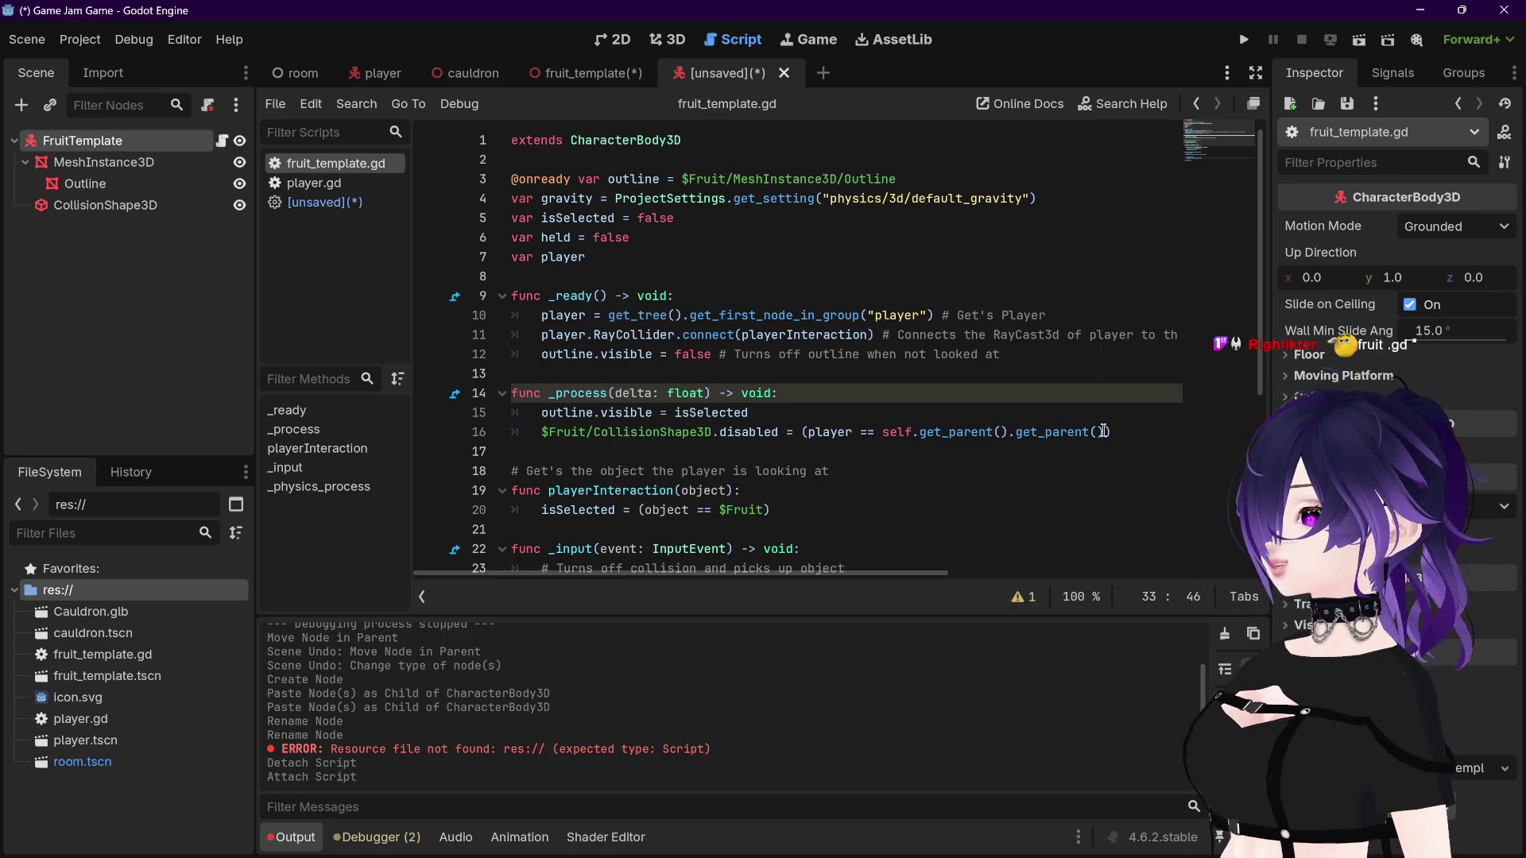
{"action": "left_click_drag", "start_coordinate": [1103, 431], "coordinate": [1009, 433]}
{"action": "key", "text": "BackSpace"}
{"action": "scroll", "scroll_direction": "down", "scroll_amount": 3}
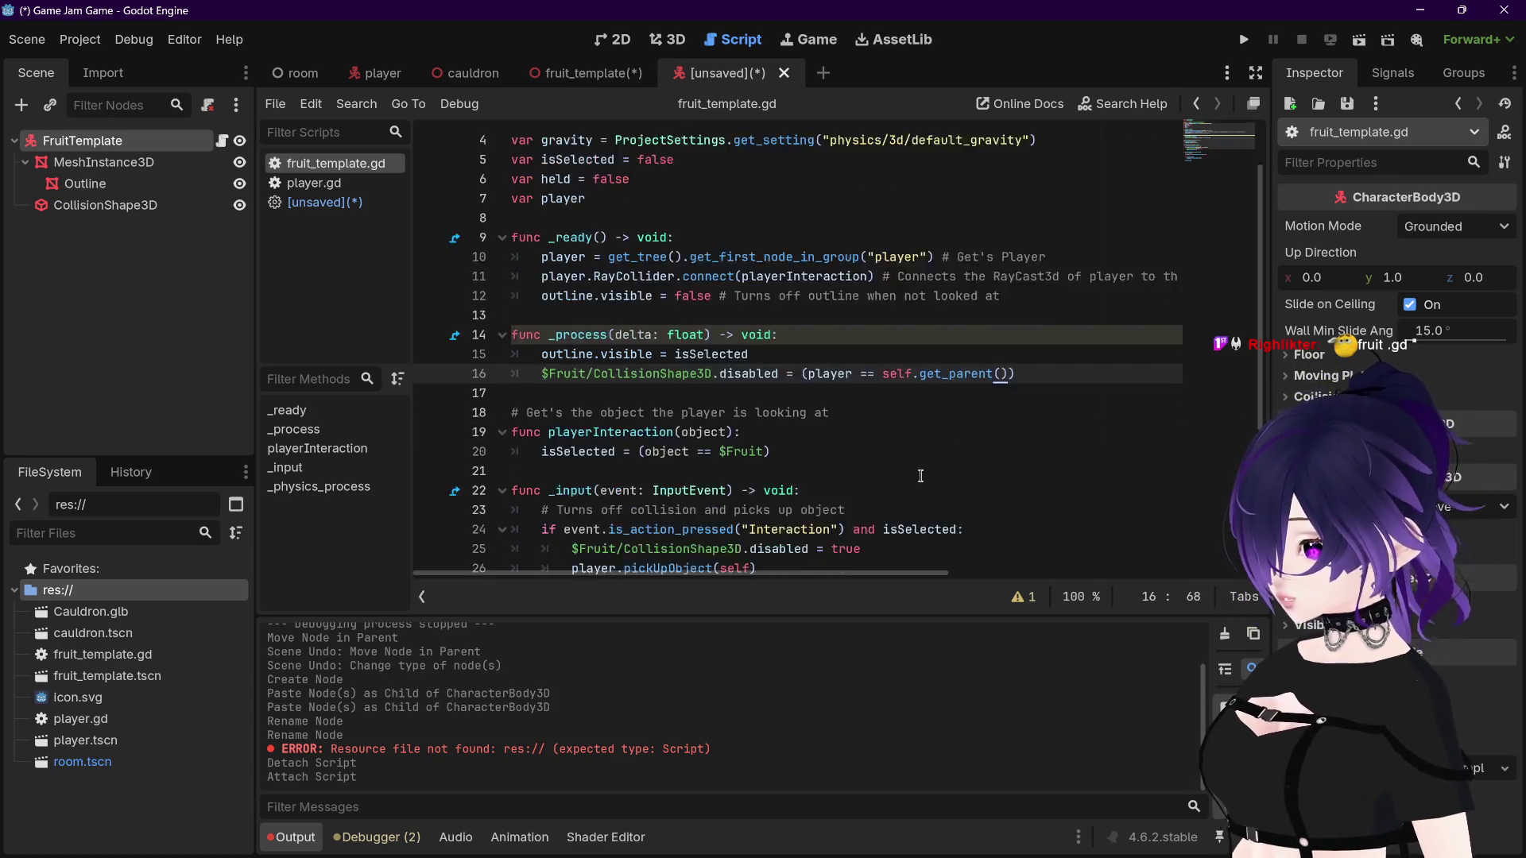
{"action": "left_click", "coordinate": [864, 431]}
{"action": "key", "text": "ctrl+shift+Left"}
{"action": "key", "text": "ctrl+shift+Left"}
{"action": "key", "text": "ctrl+shift+Left"}
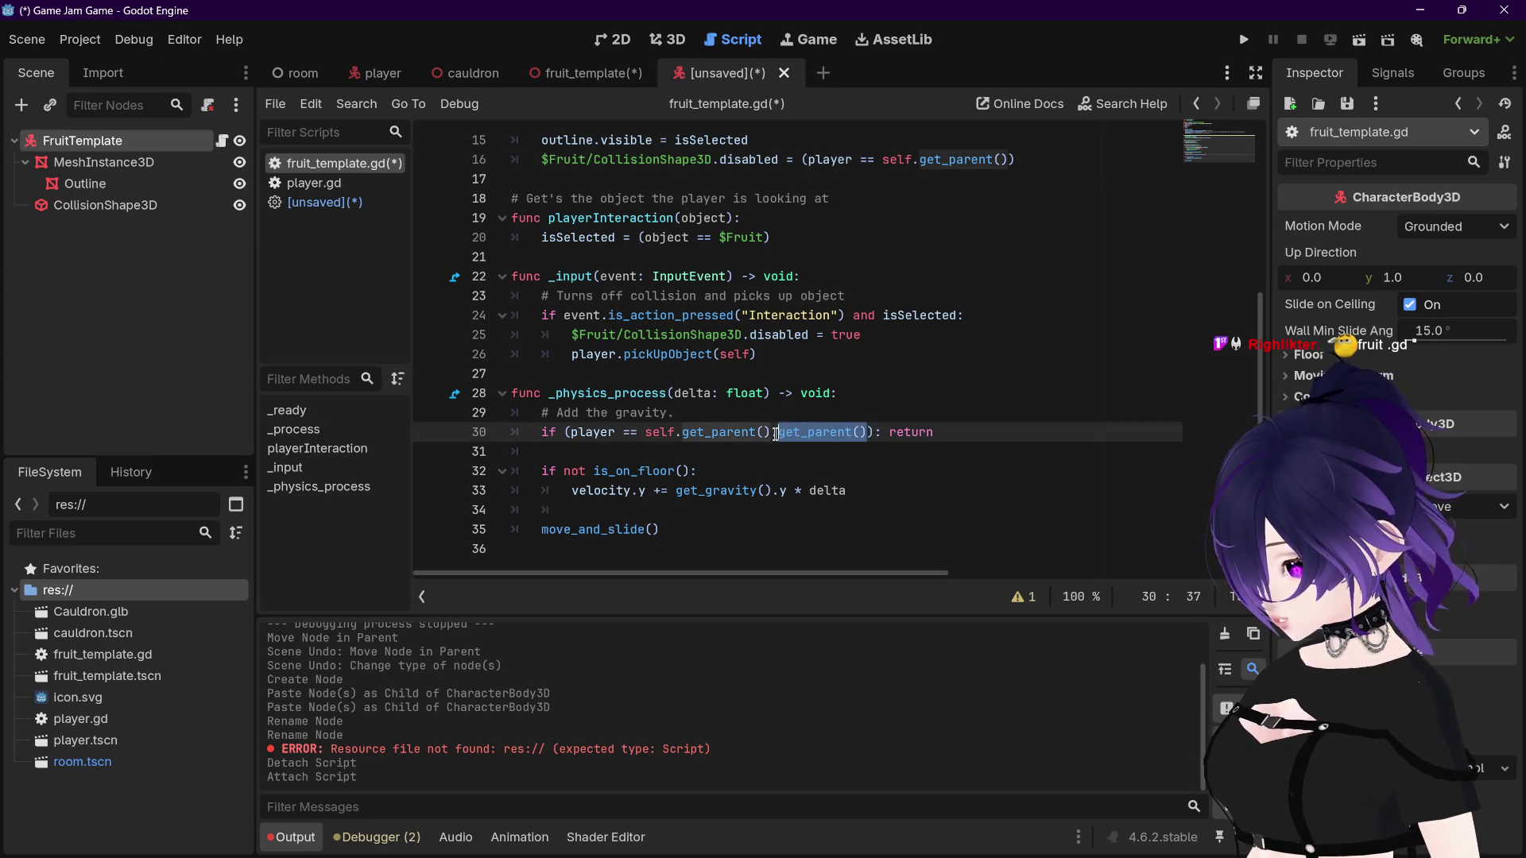
{"action": "key", "text": "BackSpace"}
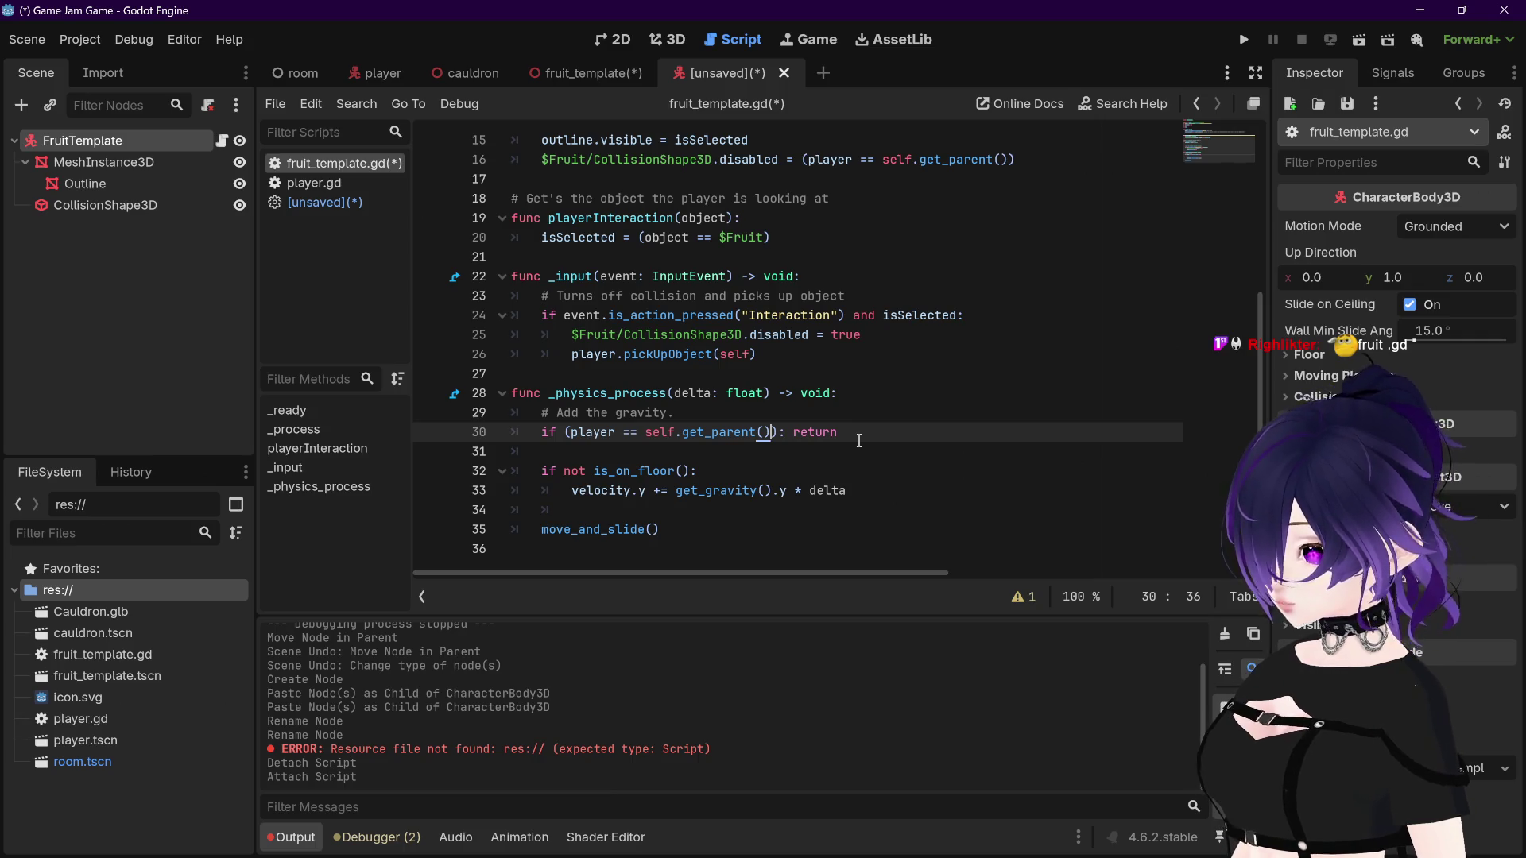
Step: Strip the $Fruit/ prefix from the node paths on lines 25 and 16
{"action": "scroll", "scroll_direction": "up", "scroll_amount": 3}
{"action": "left_click_drag", "start_coordinate": [622, 393], "coordinate": [576, 393]}
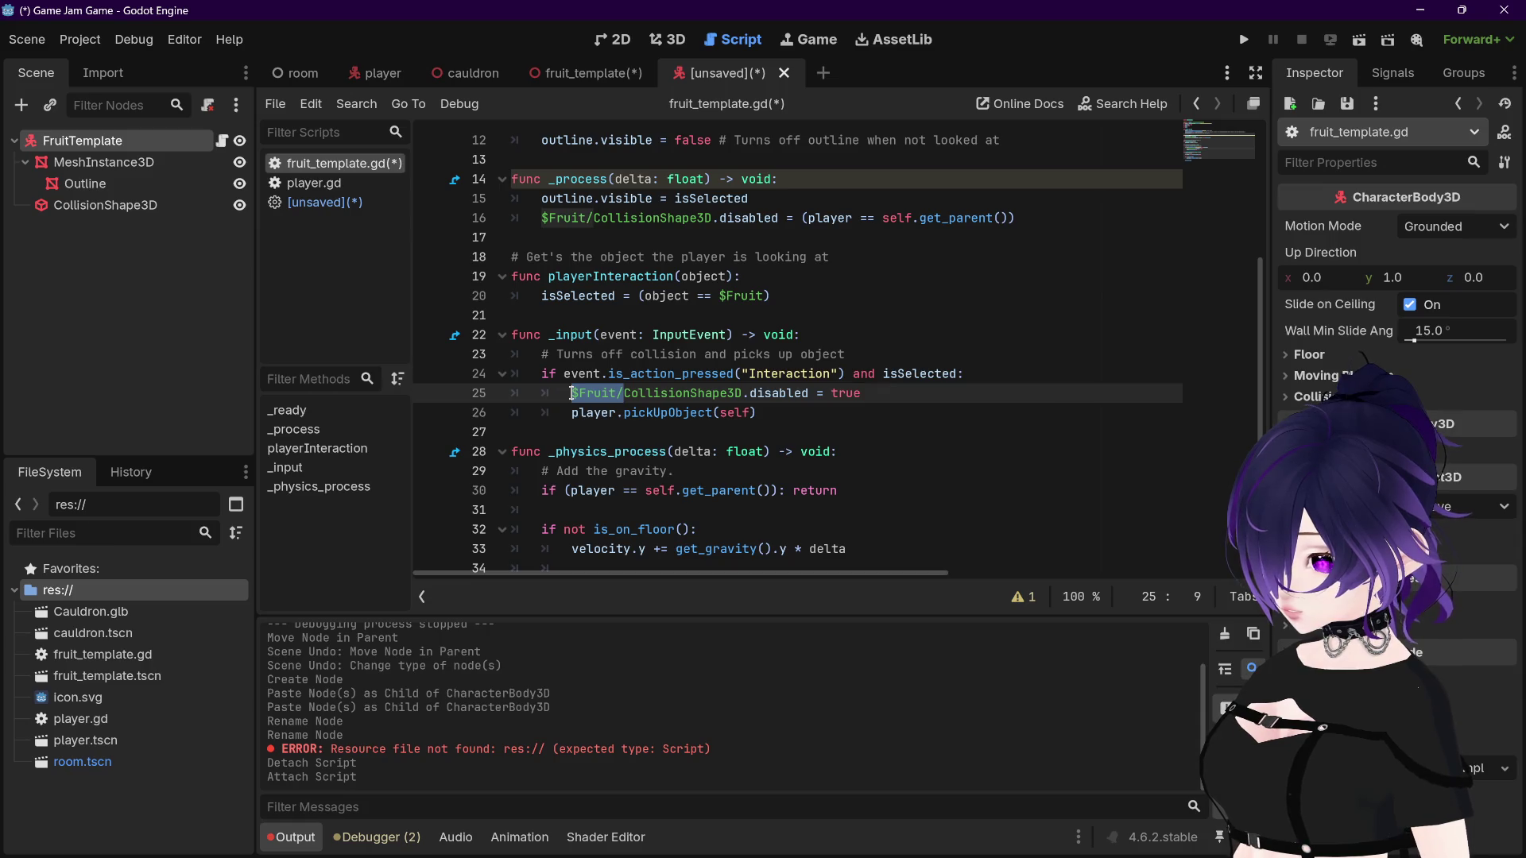
{"action": "mouse_move", "coordinate": [650, 401]}
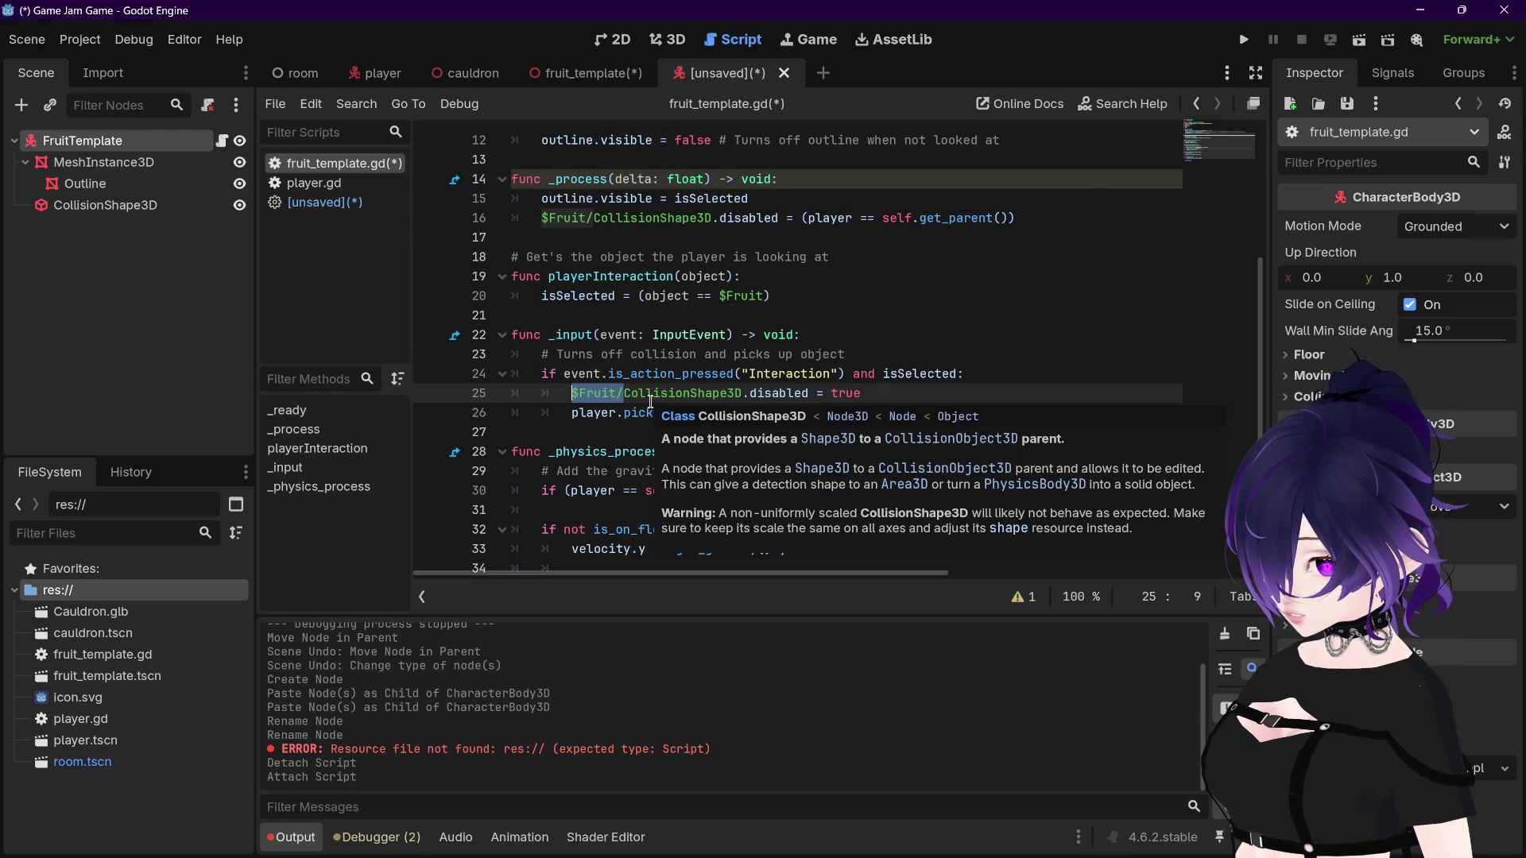
{"action": "key", "text": "BackSpace"}
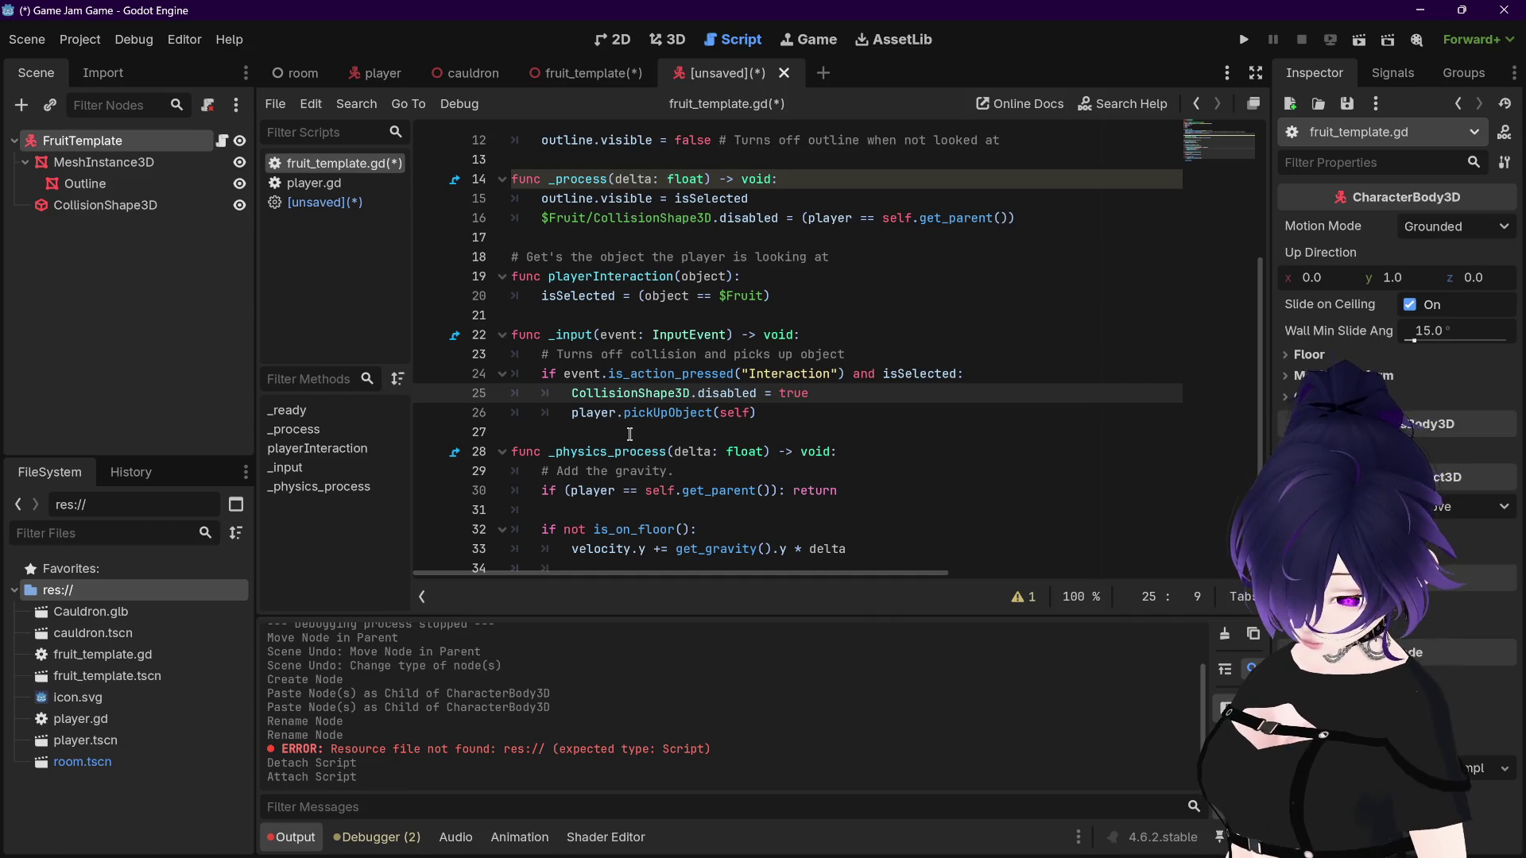
{"action": "type", "text": "$"}
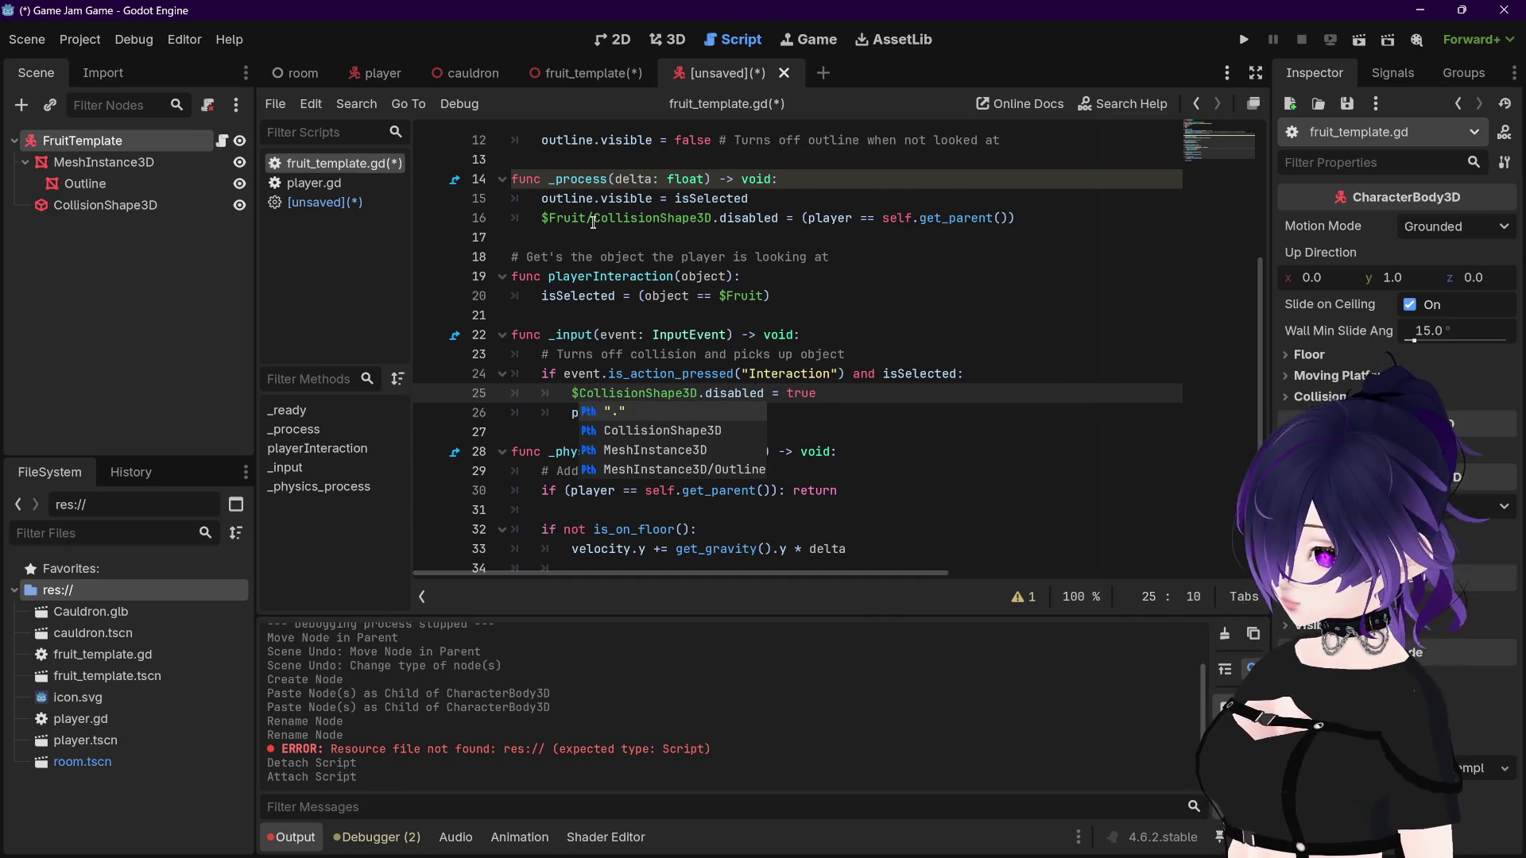
{"action": "left_click_drag", "start_coordinate": [593, 223], "coordinate": [541, 220]}
{"action": "key", "text": "BackSpace"}
{"action": "type", "text": "#"}
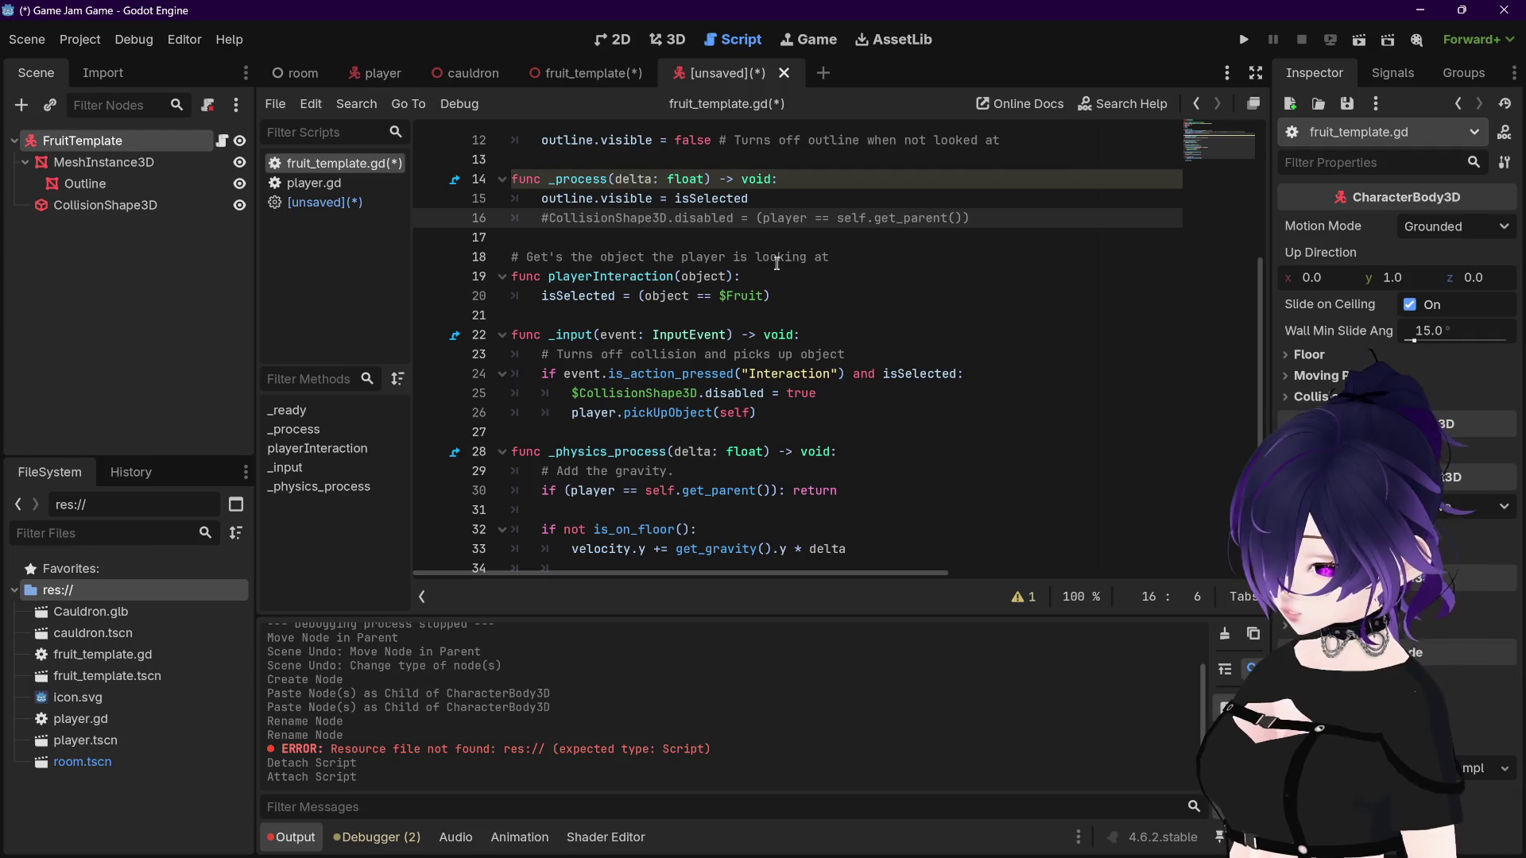
{"action": "key", "text": "BackSpace"}
{"action": "type", "text": "$"}
{"action": "left_click", "coordinate": [934, 278]}
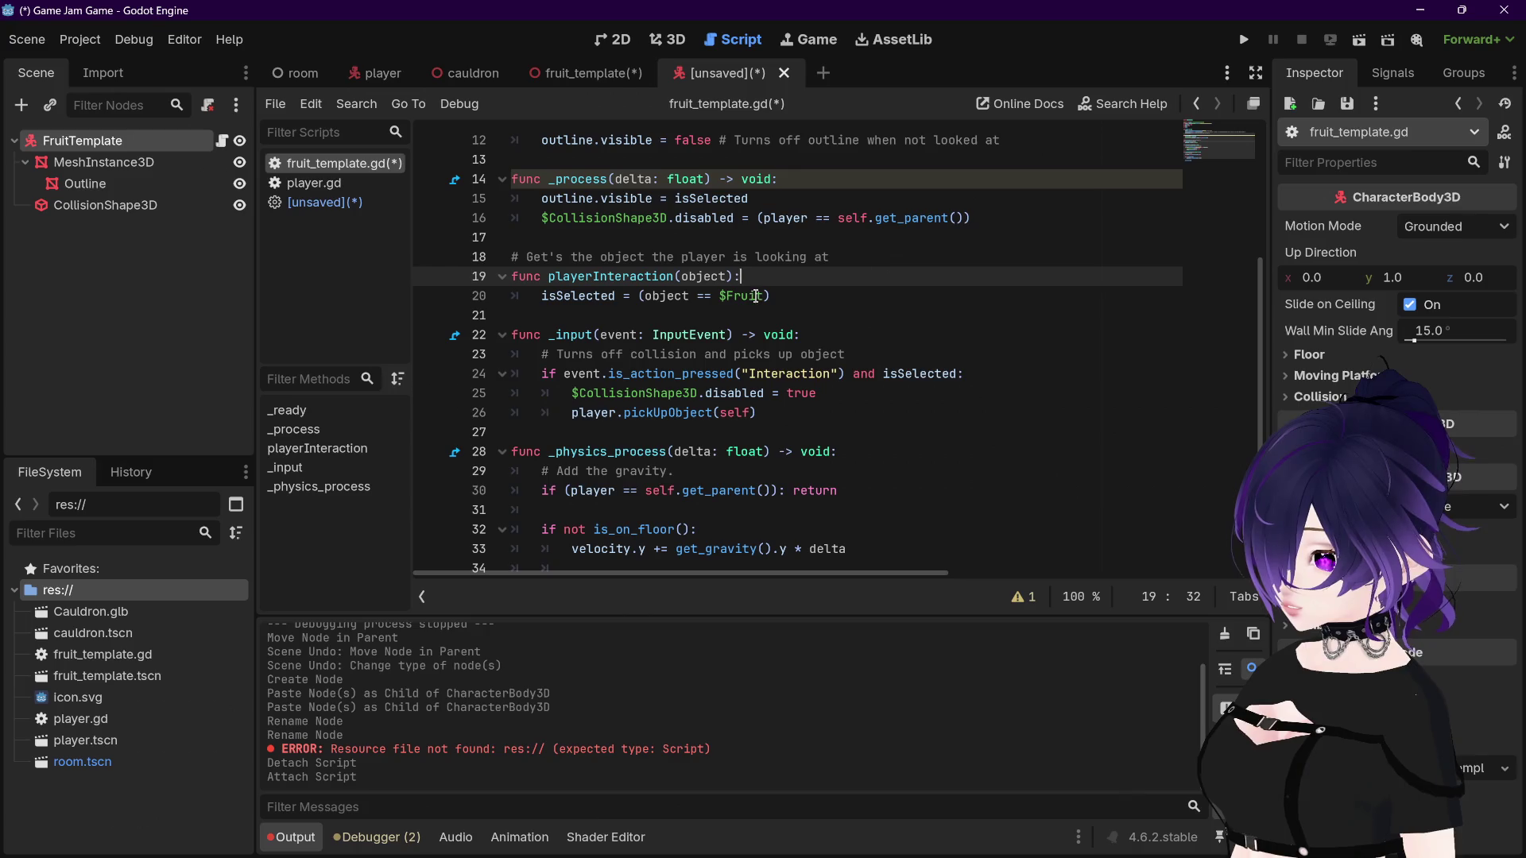
Step: Replace $Fruit with self in line 20's isSelected comparison
{"action": "left_click_drag", "start_coordinate": [758, 296], "coordinate": [717, 295]}
{"action": "type", "text": "self"}
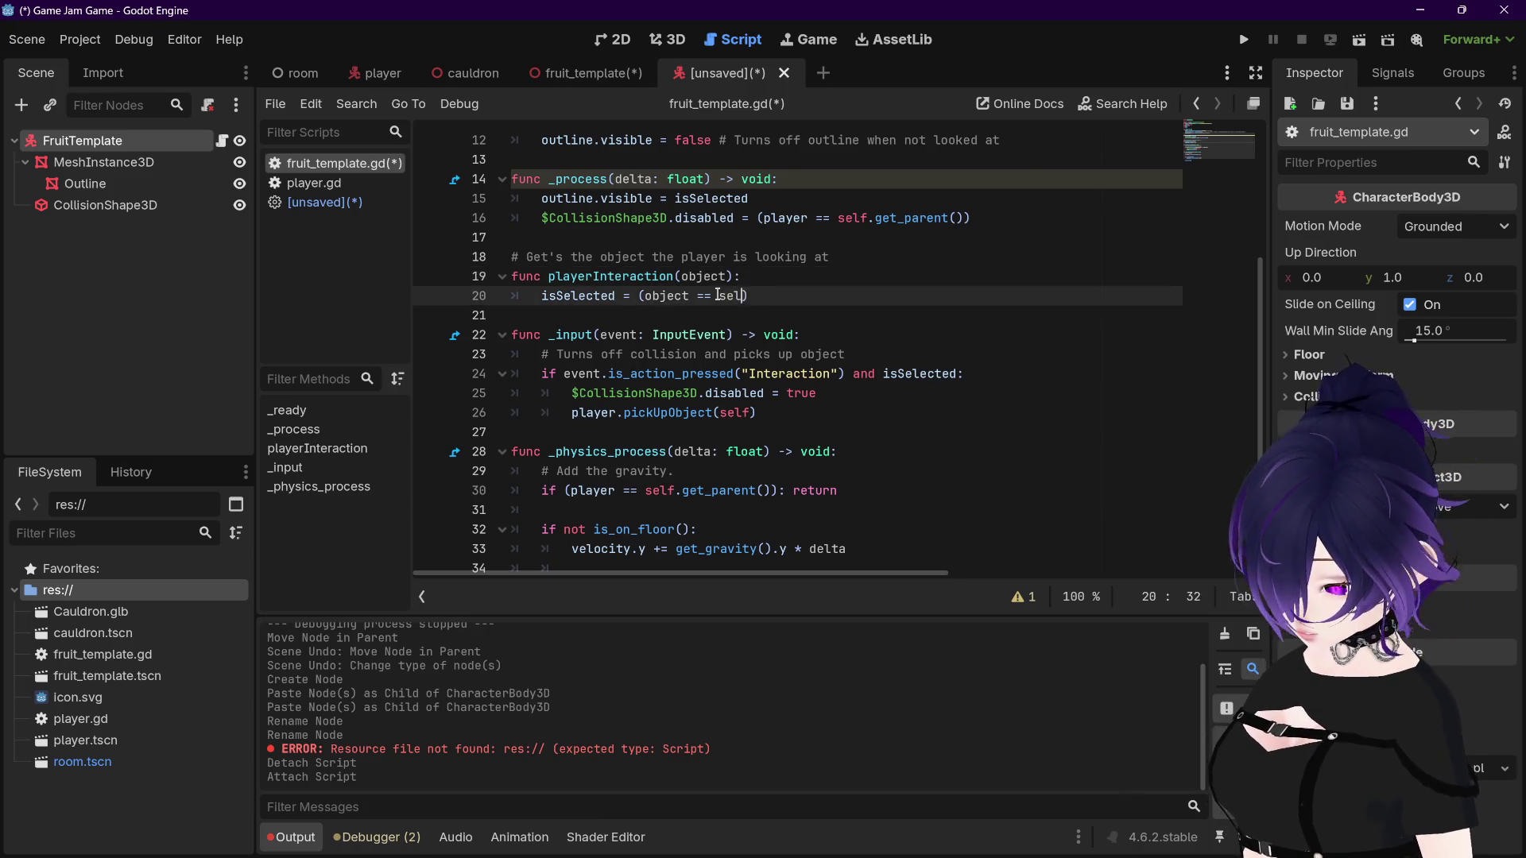
{"action": "left_click", "coordinate": [812, 295]}
{"action": "scroll", "scroll_direction": "up", "scroll_amount": 3}
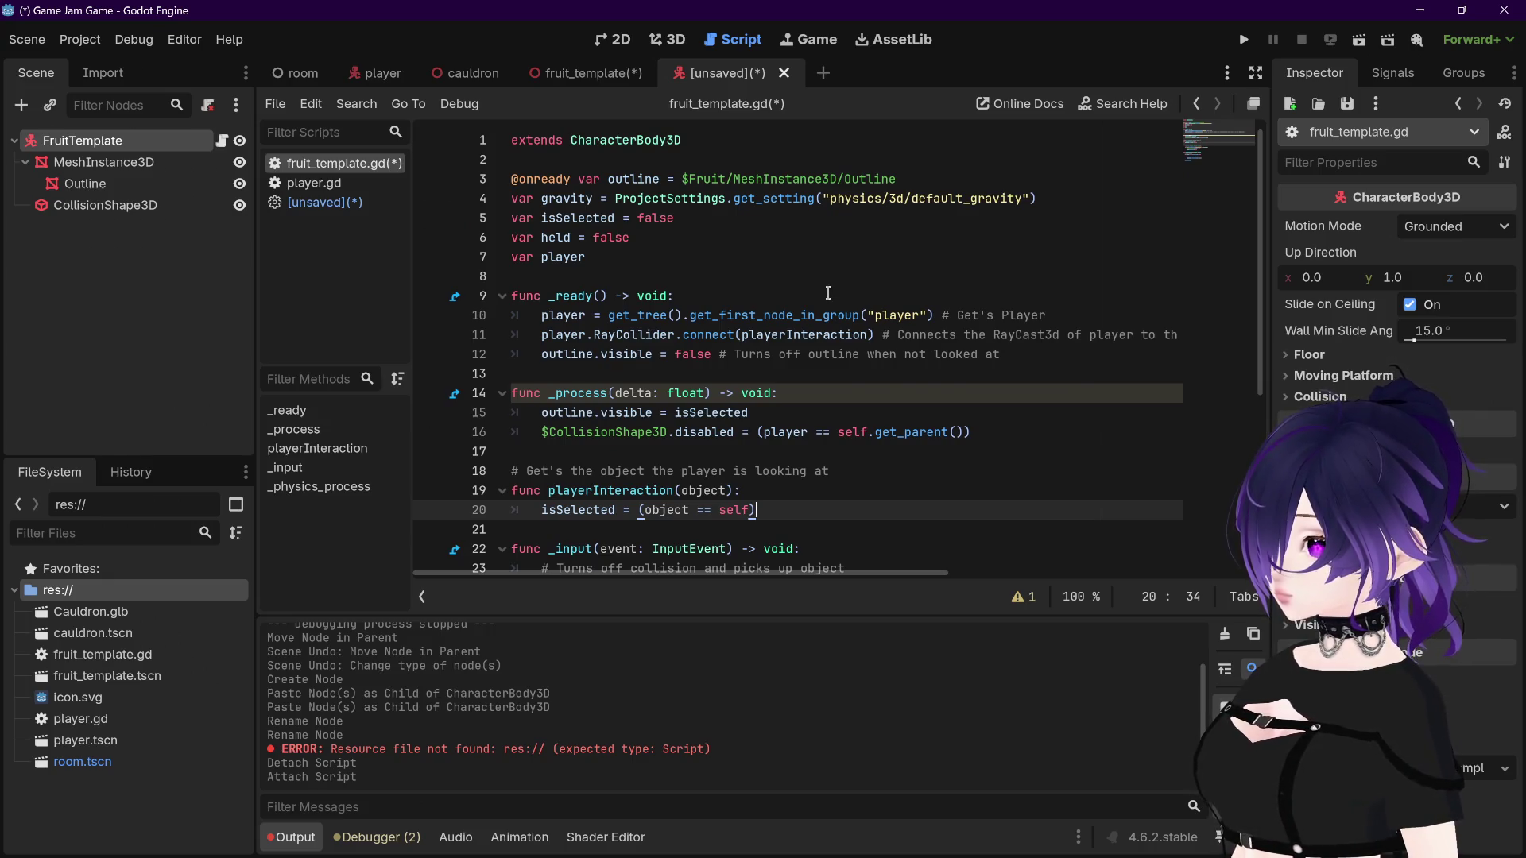
{"action": "scroll", "scroll_direction": "down", "scroll_amount": 3}
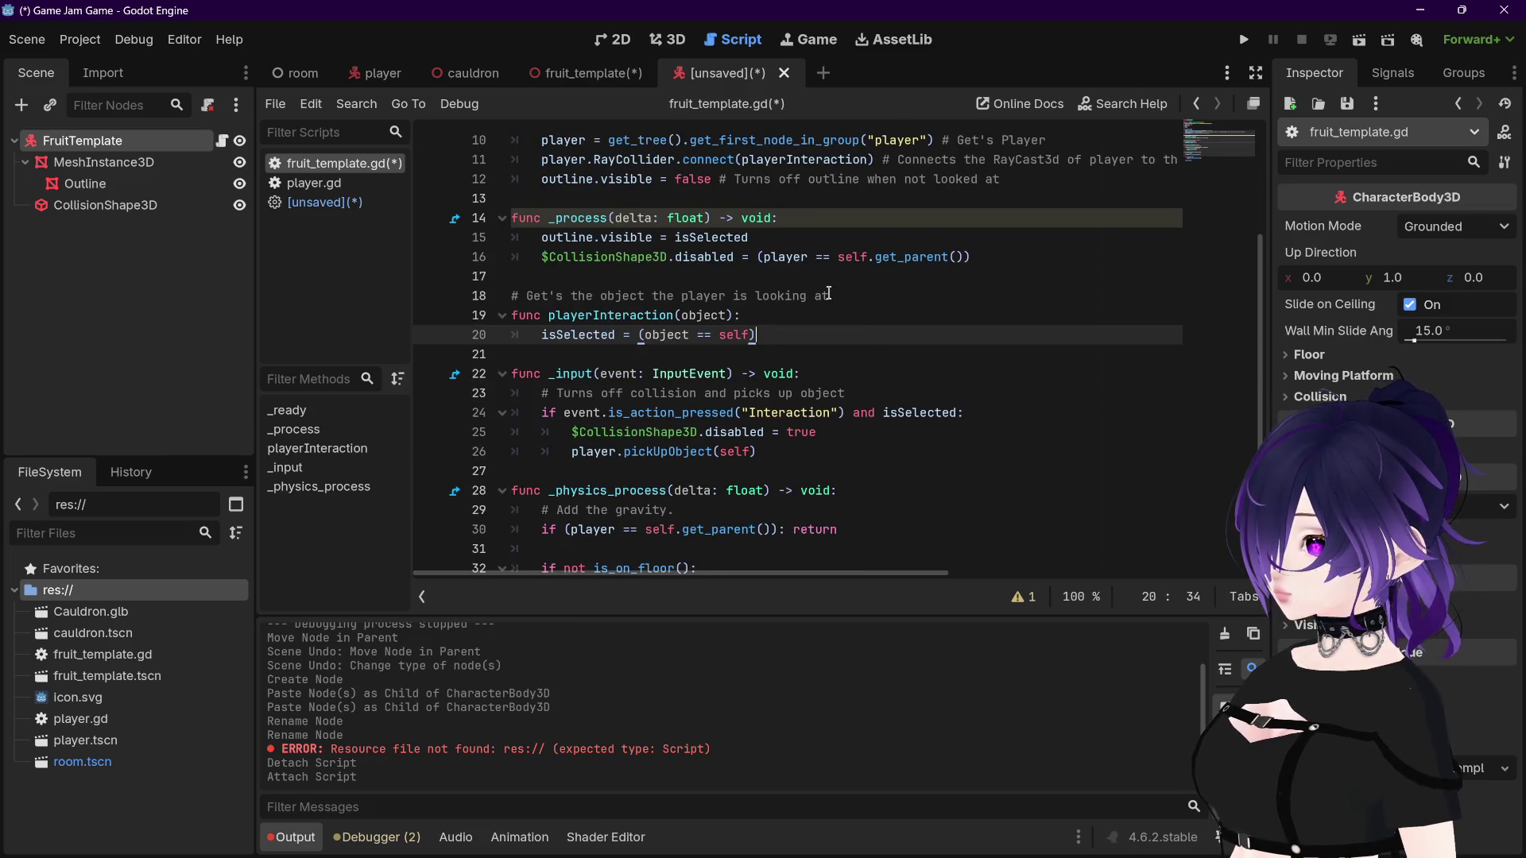
{"action": "scroll", "scroll_direction": "down", "scroll_amount": 3}
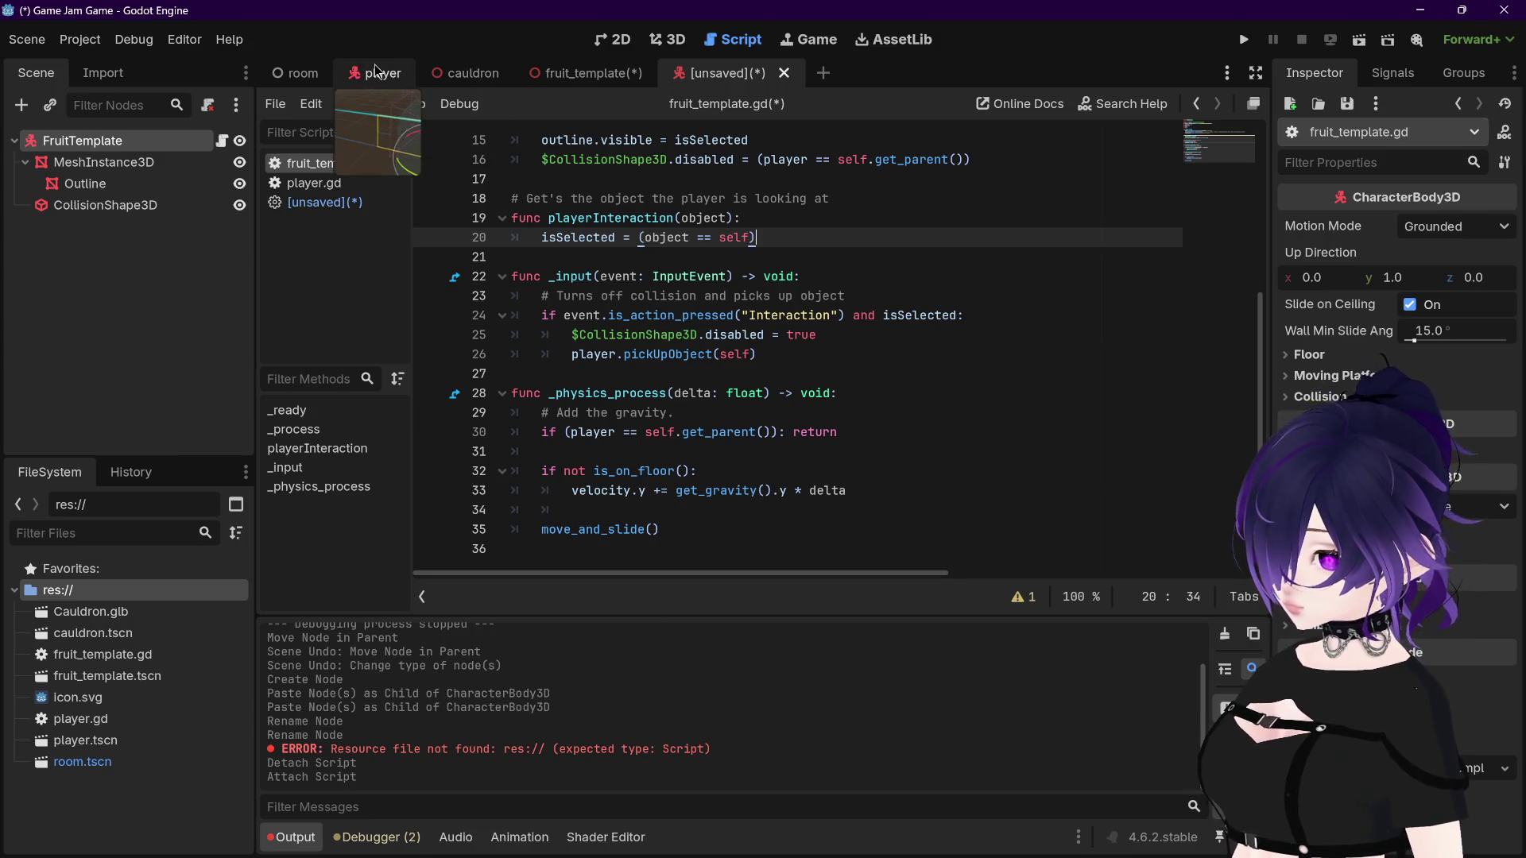
{"action": "left_click", "coordinate": [313, 183]}
{"action": "left_click", "coordinate": [295, 203]}
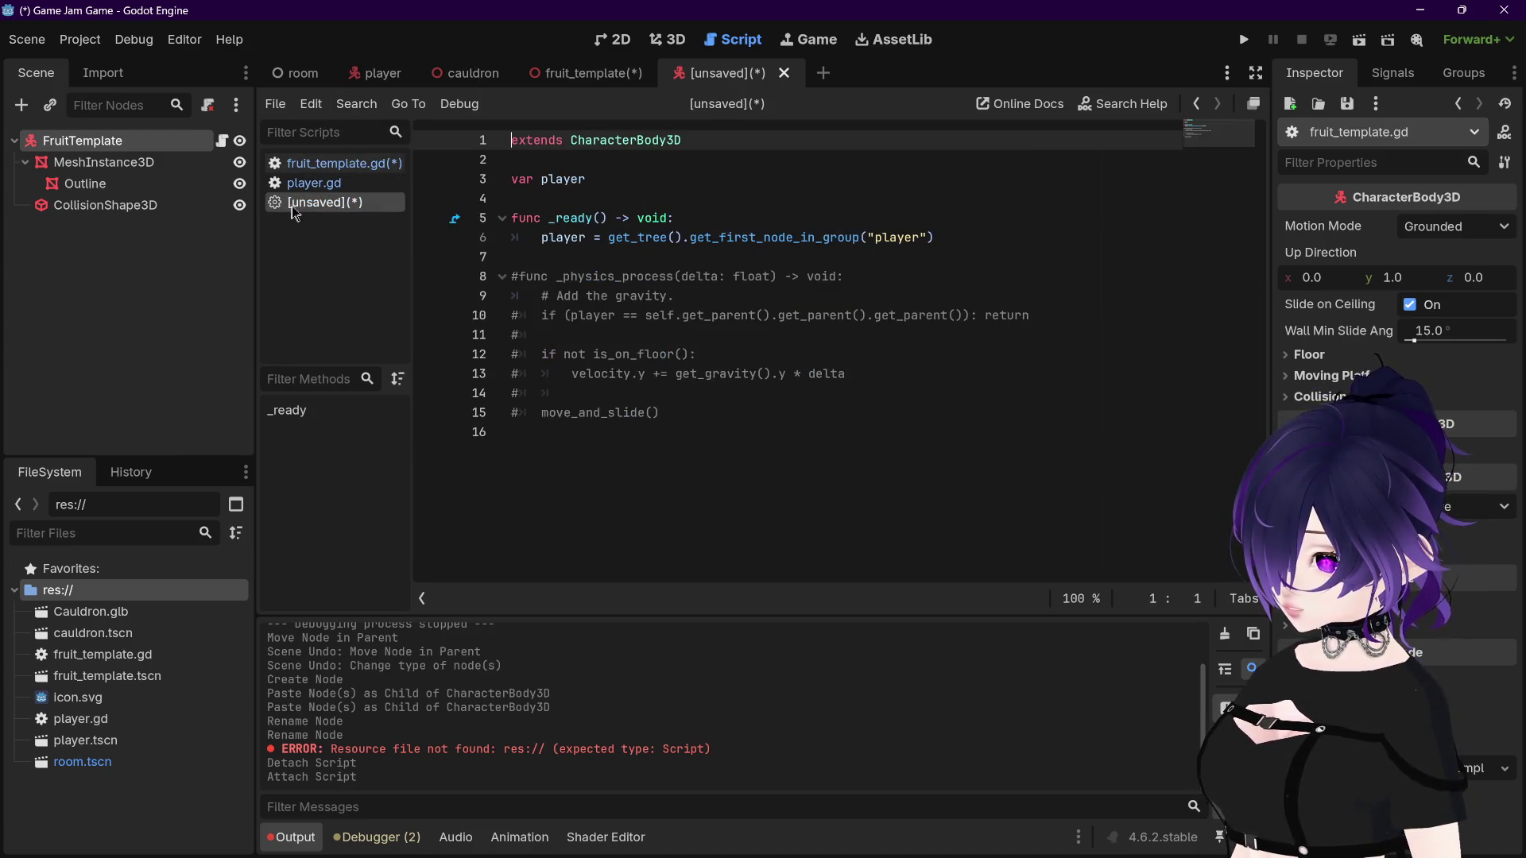
{"action": "left_click", "coordinate": [317, 184]}
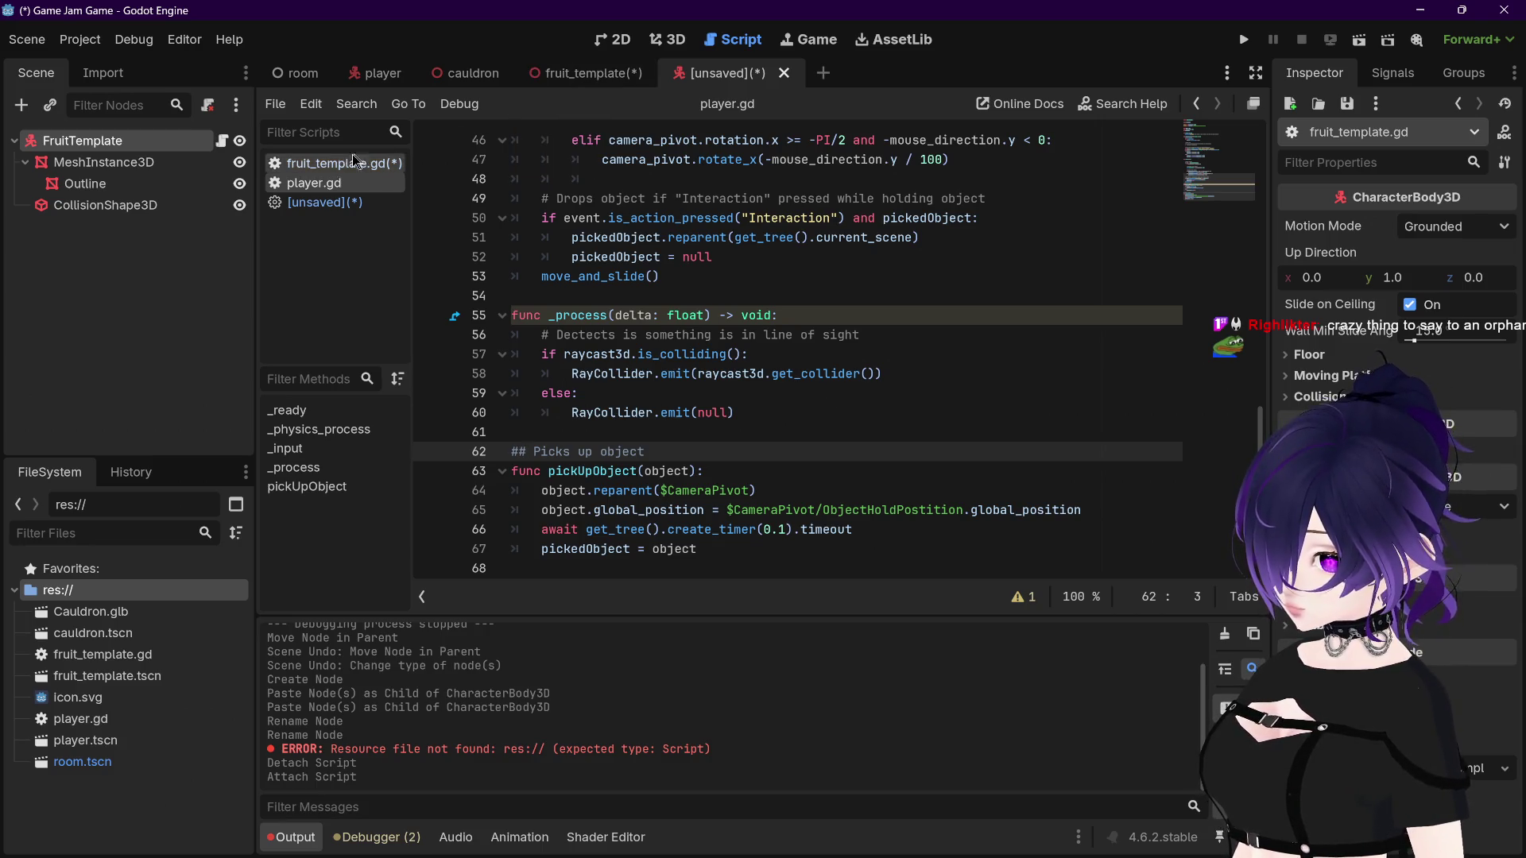
{"action": "left_click", "coordinate": [342, 163]}
{"action": "mouse_move", "coordinate": [717, 338]}
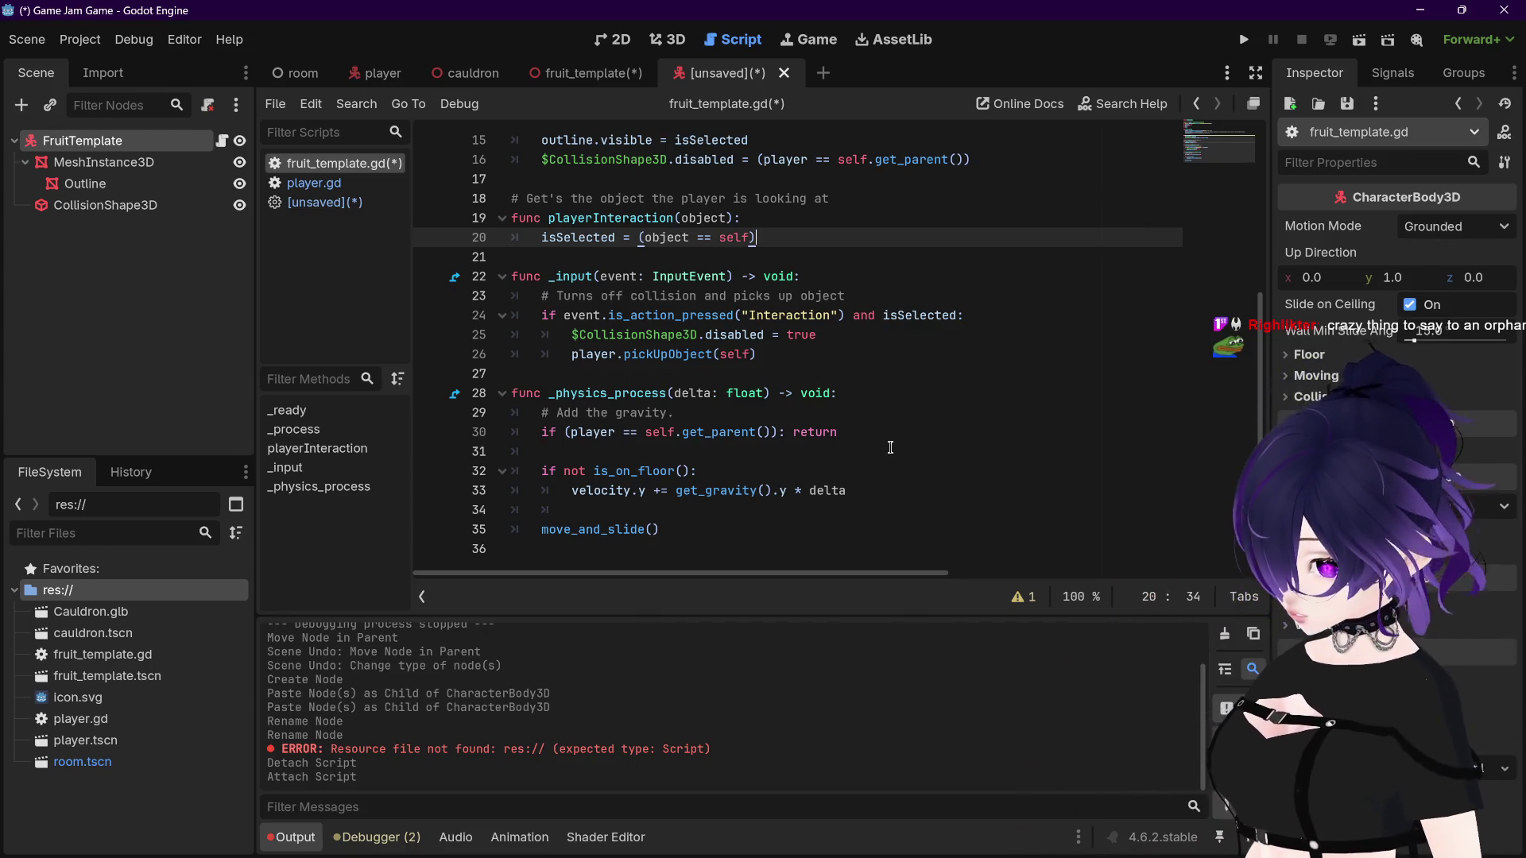
{"action": "left_click", "coordinate": [860, 429]}
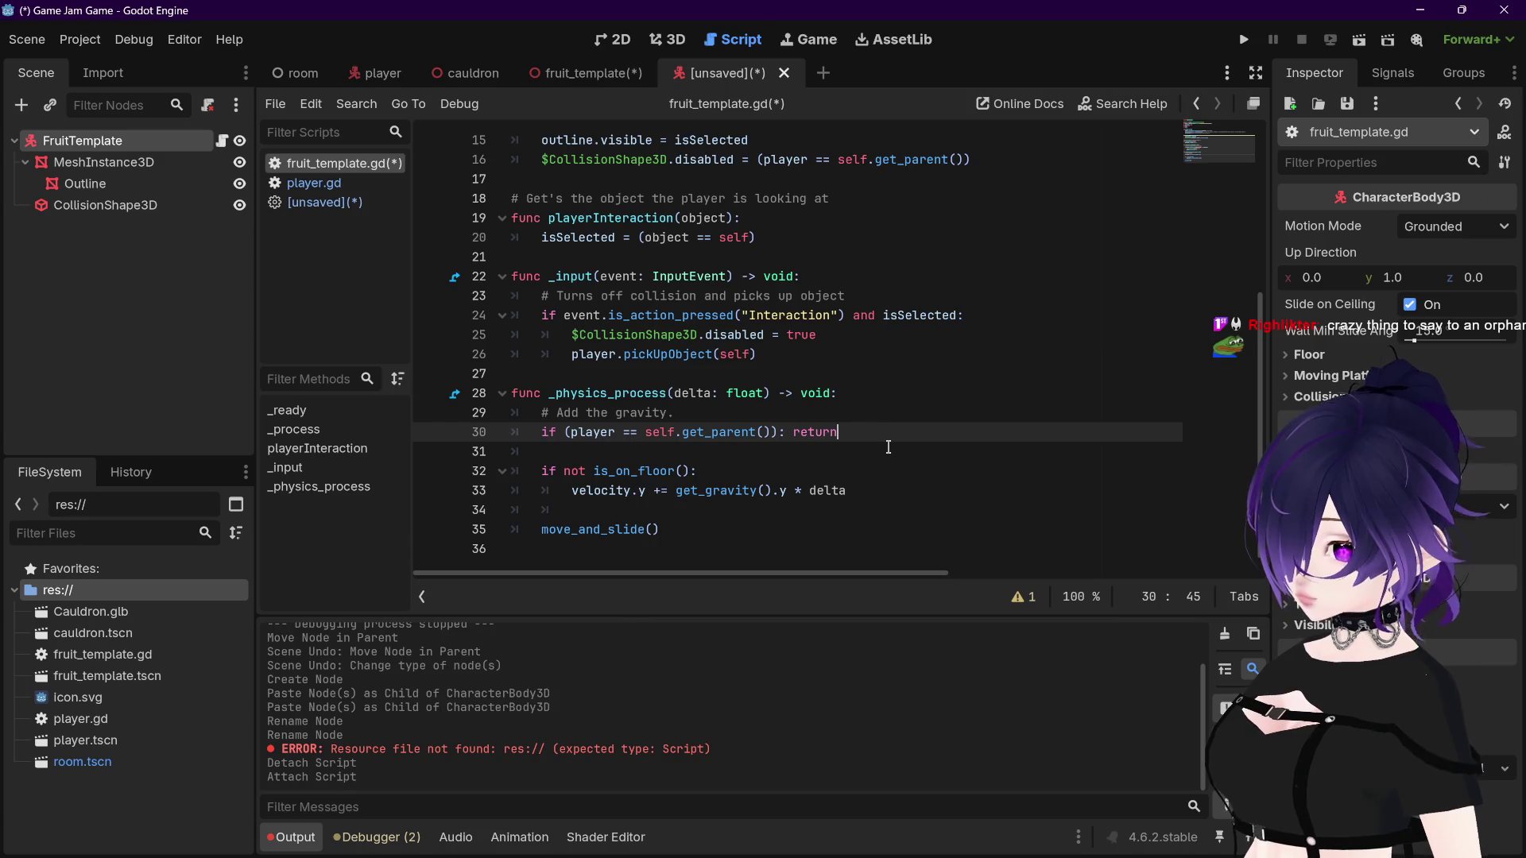
Step: Save fruit_template.gd from the fruit_template scene, skipping the Save Scene As prompt
{"action": "left_click", "coordinate": [868, 405]}
{"action": "key", "text": "ctrl+s"}
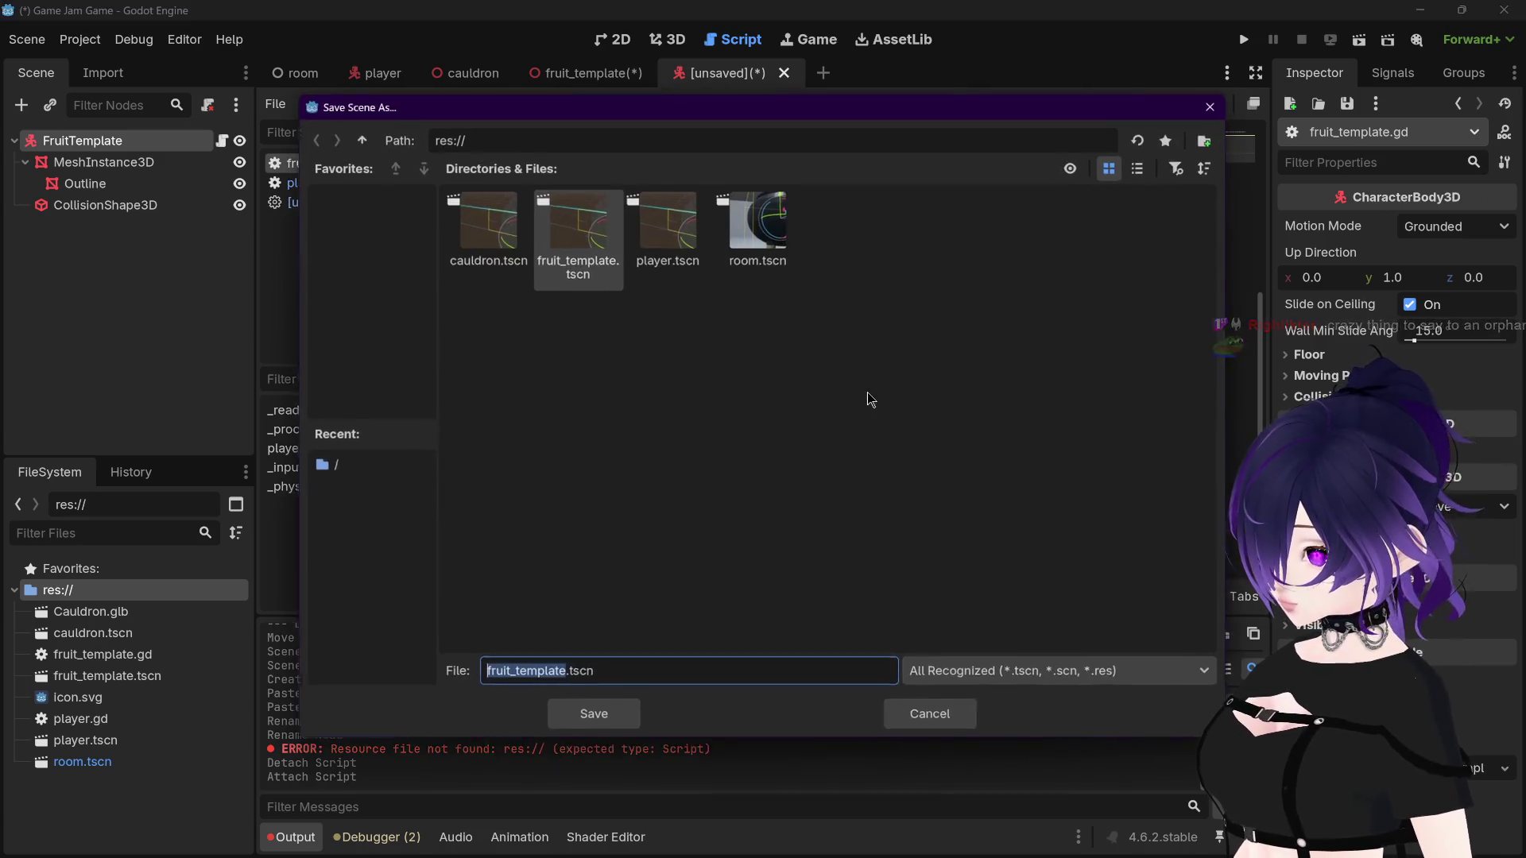
{"action": "left_click", "coordinate": [932, 718]}
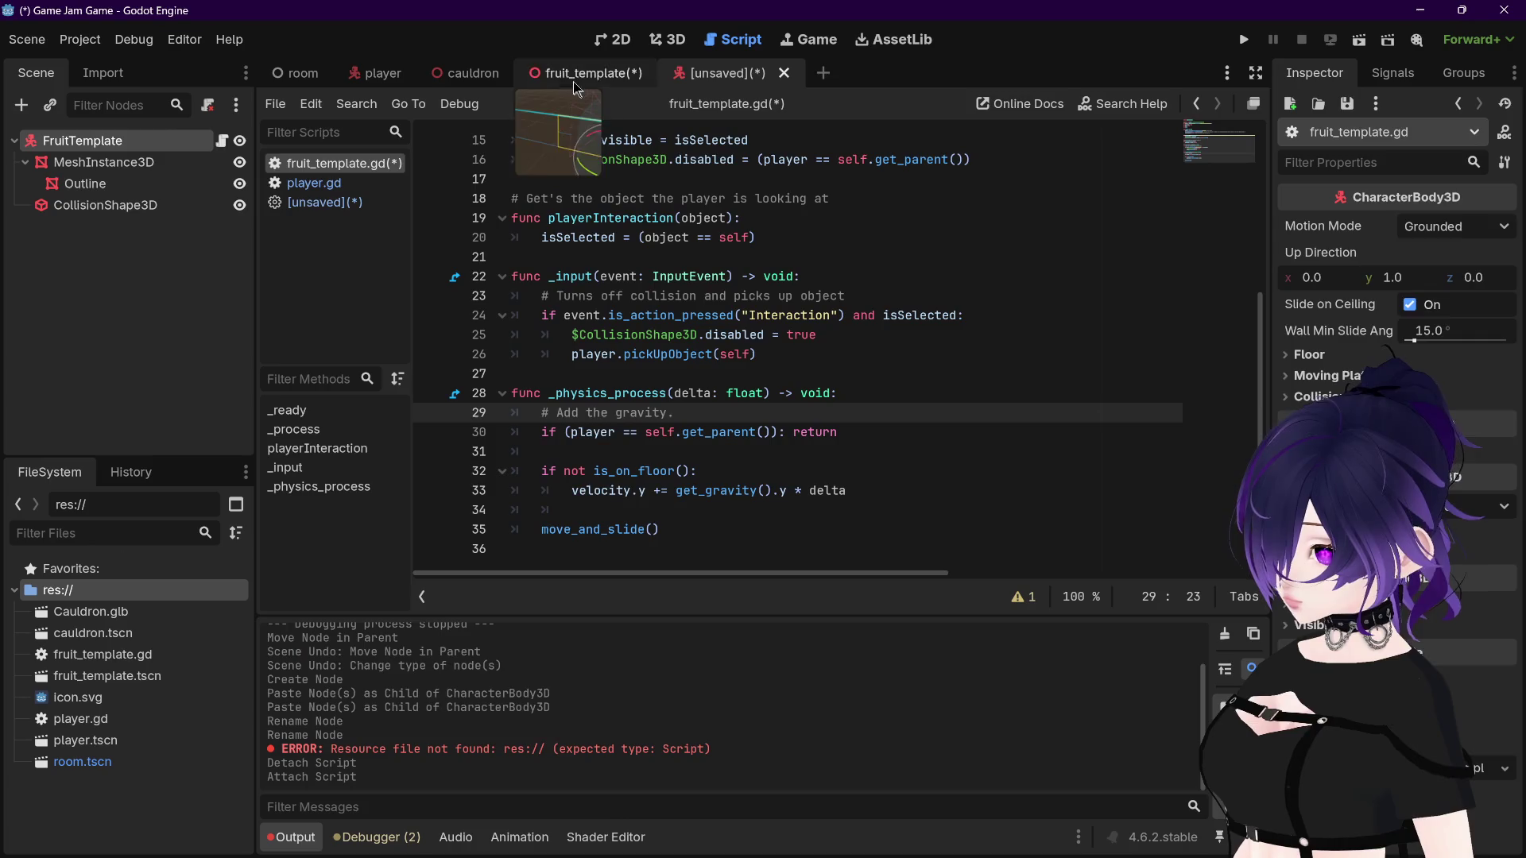
{"action": "left_click", "coordinate": [572, 73]}
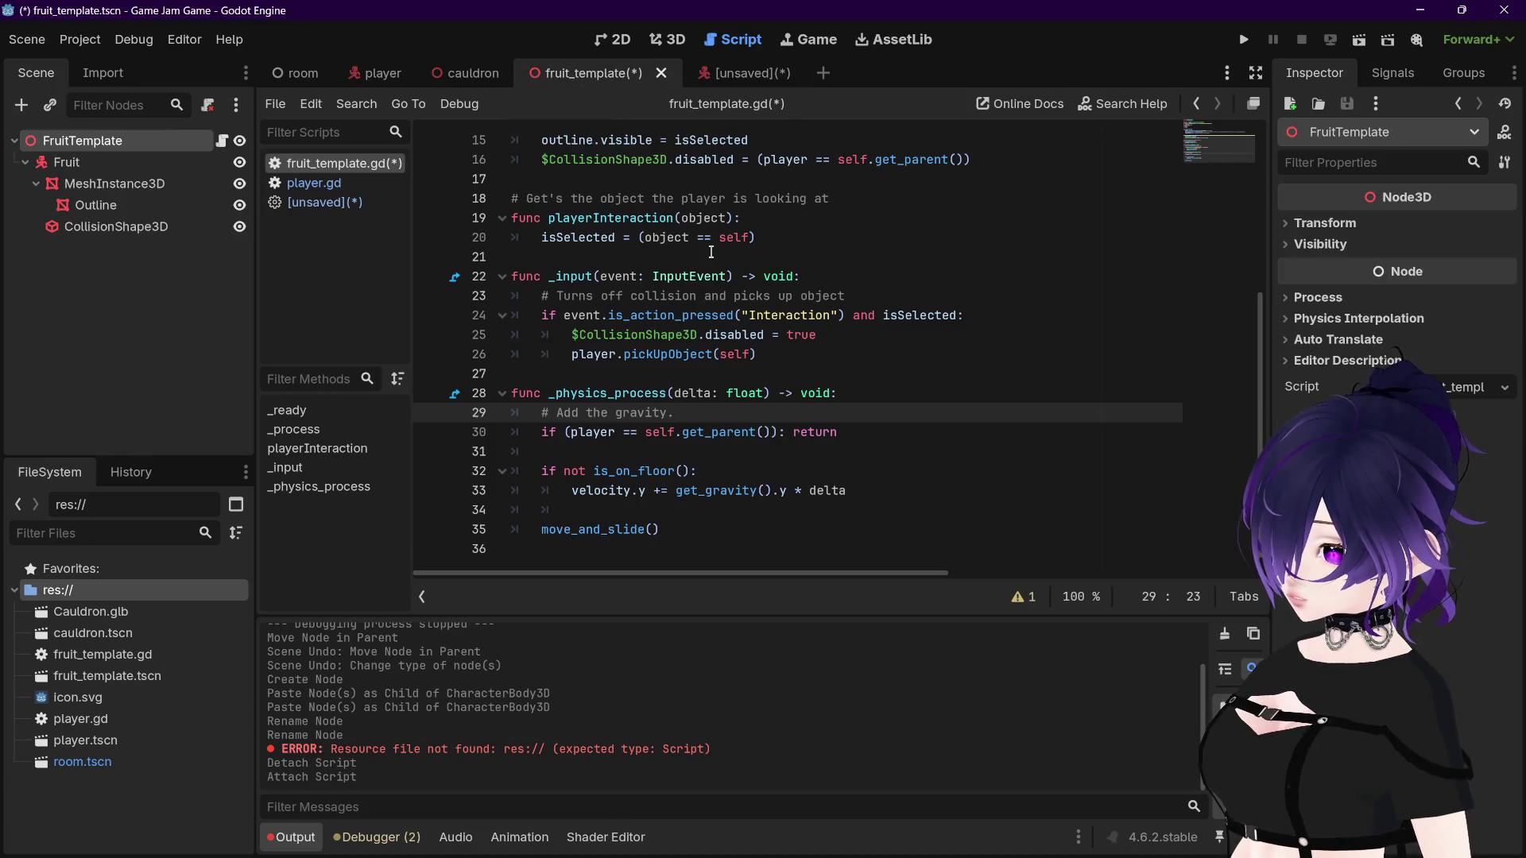
{"action": "key", "text": "ctrl+s"}
Step: View the unsaved scene's script, then close the never-saved scene tab
{"action": "left_click", "coordinate": [774, 260]}
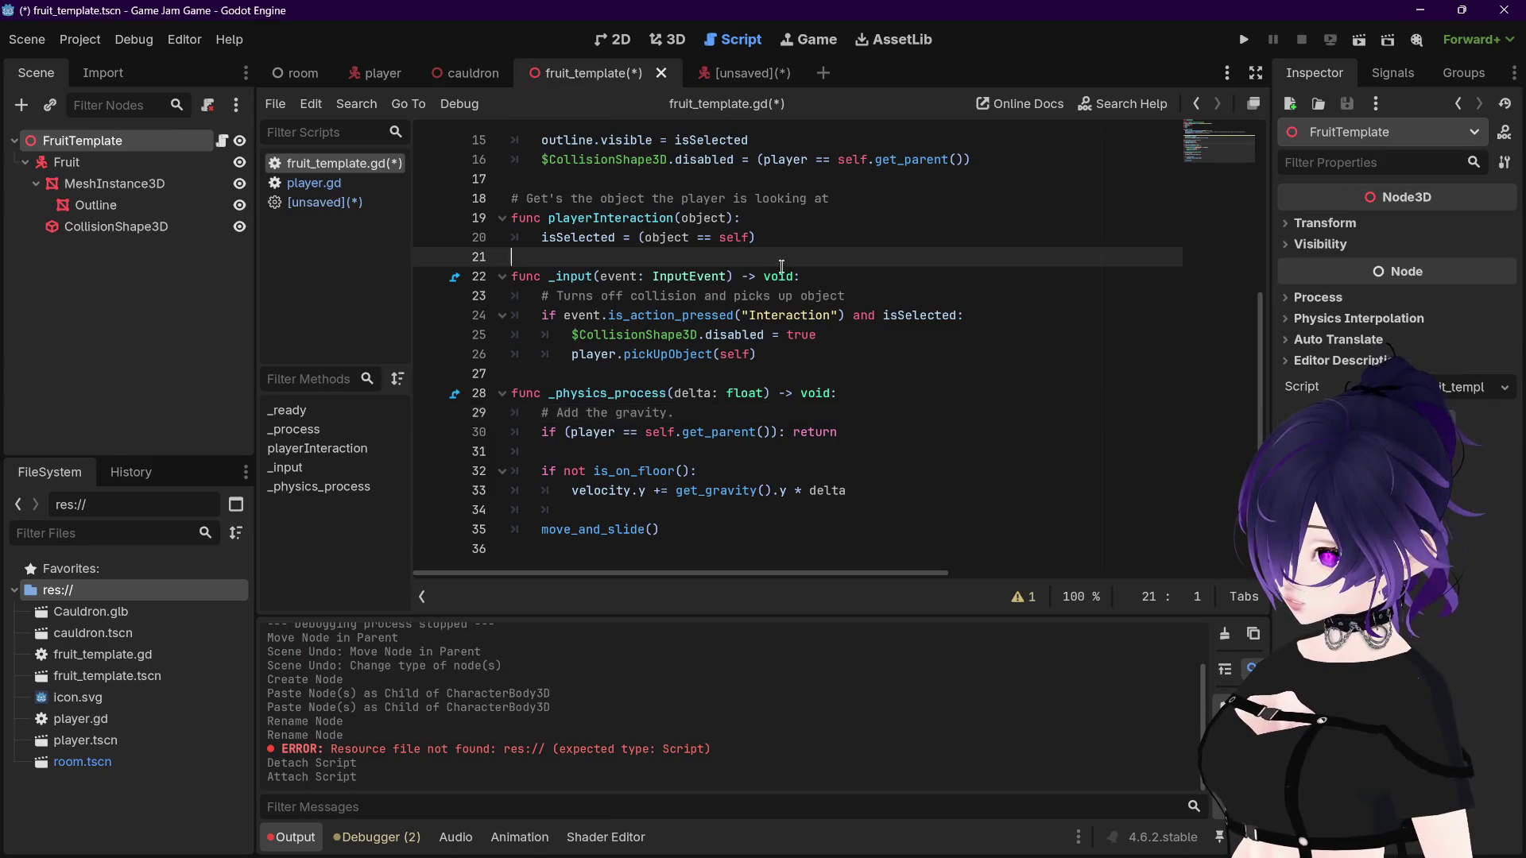
{"action": "left_click", "coordinate": [719, 73]}
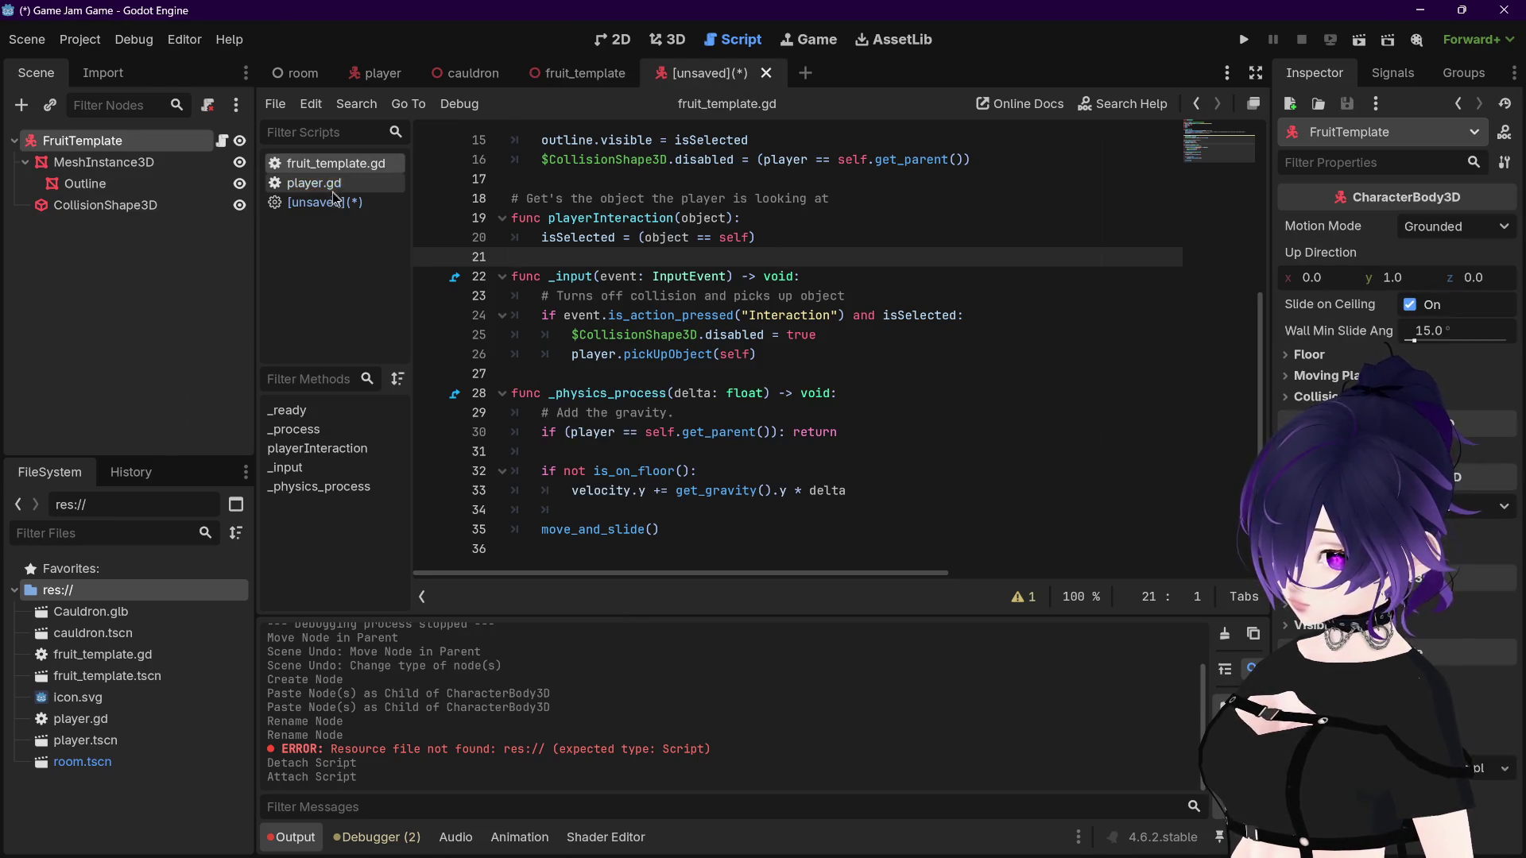
{"action": "left_click", "coordinate": [331, 202]}
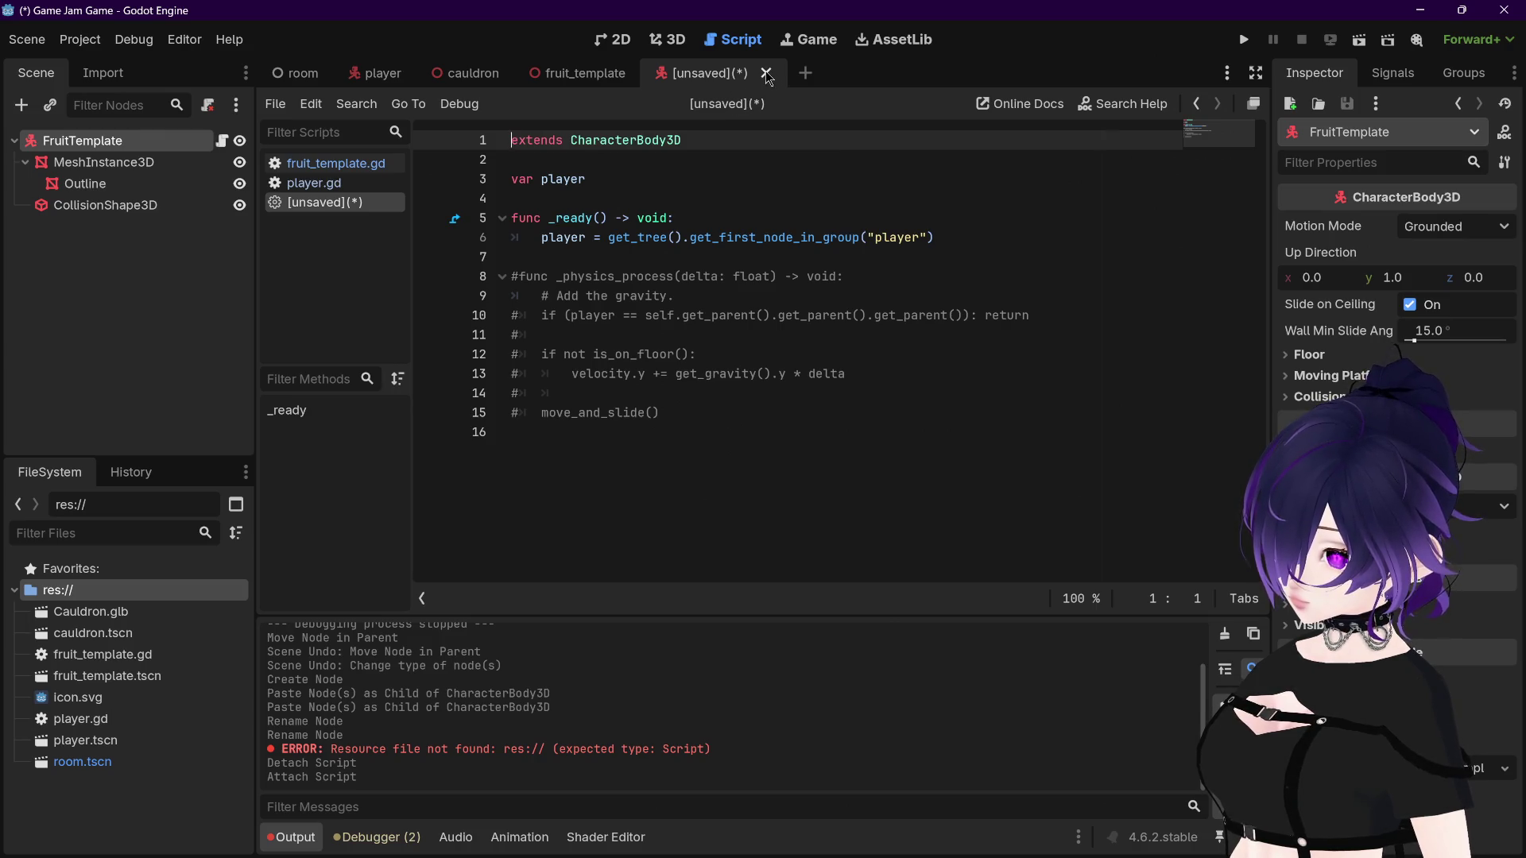
{"action": "left_click", "coordinate": [766, 73]}
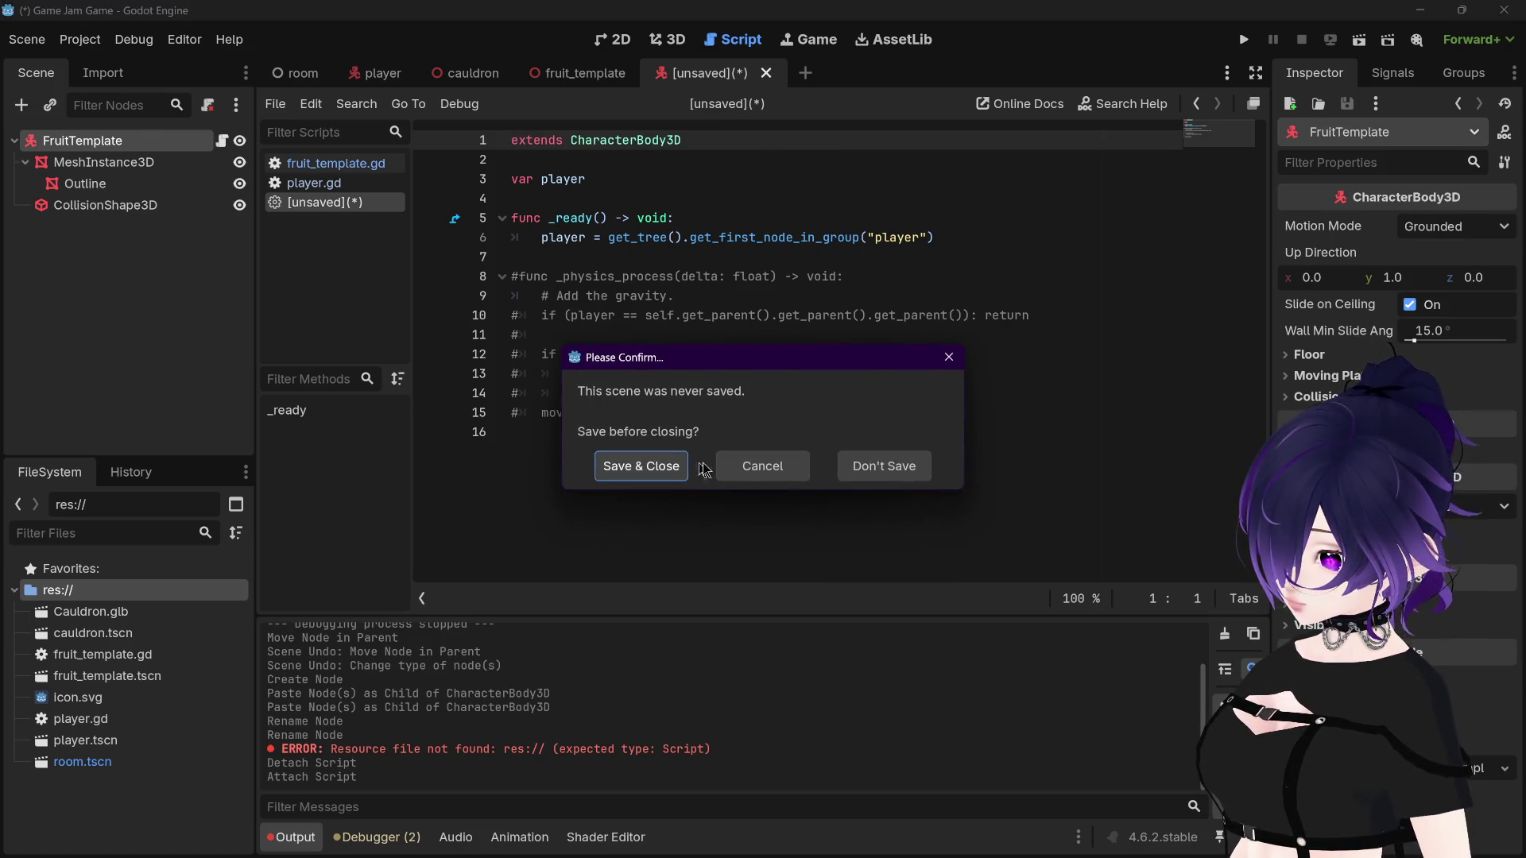
Step: Close the unsaved scene without saving and discard its unsaved script
{"action": "left_click", "coordinate": [900, 473]}
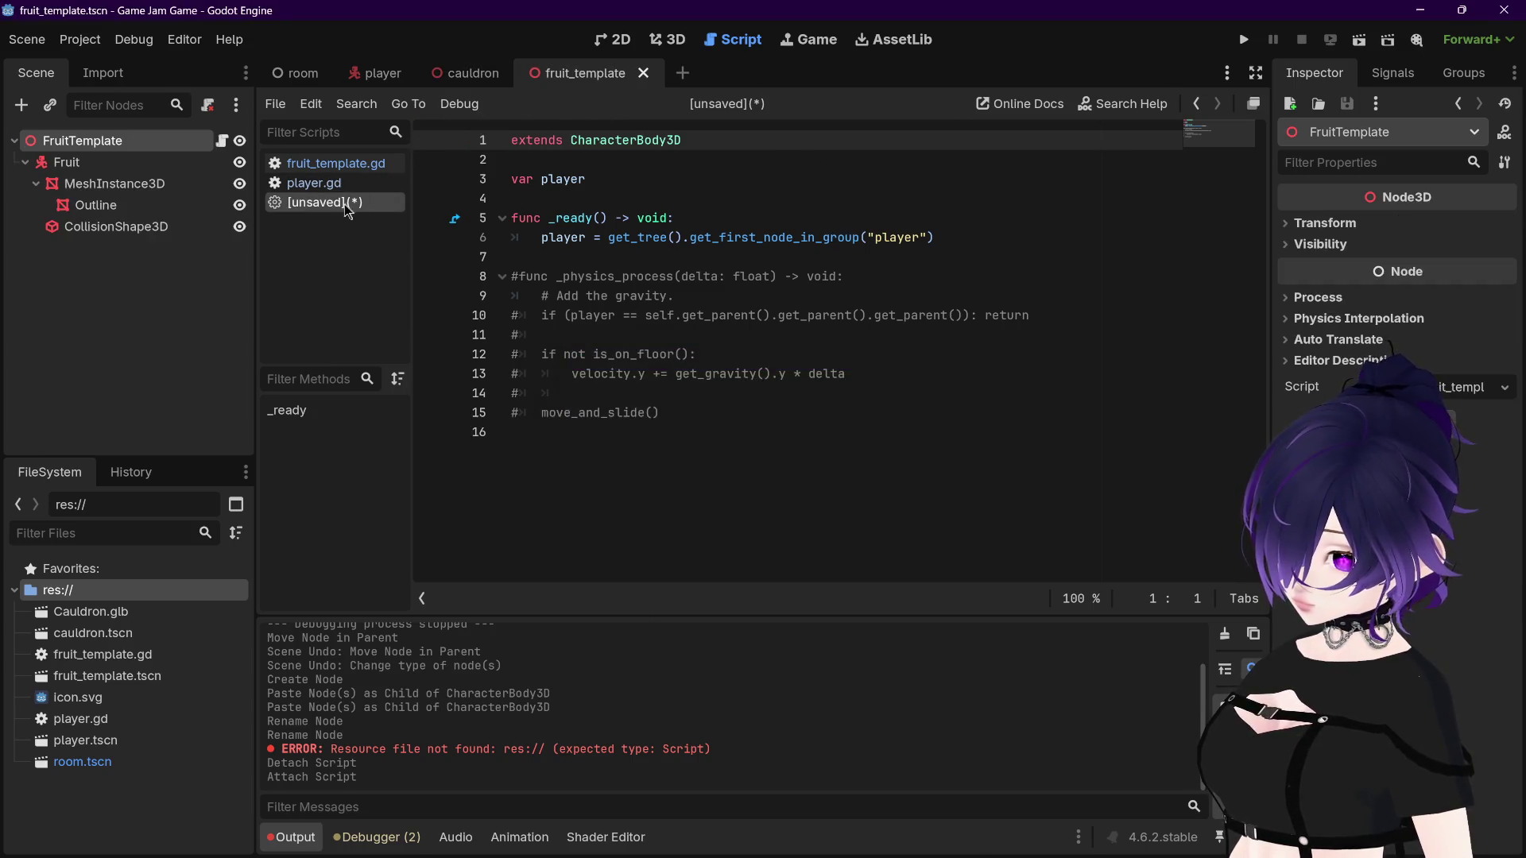
{"action": "right_click", "coordinate": [344, 212]}
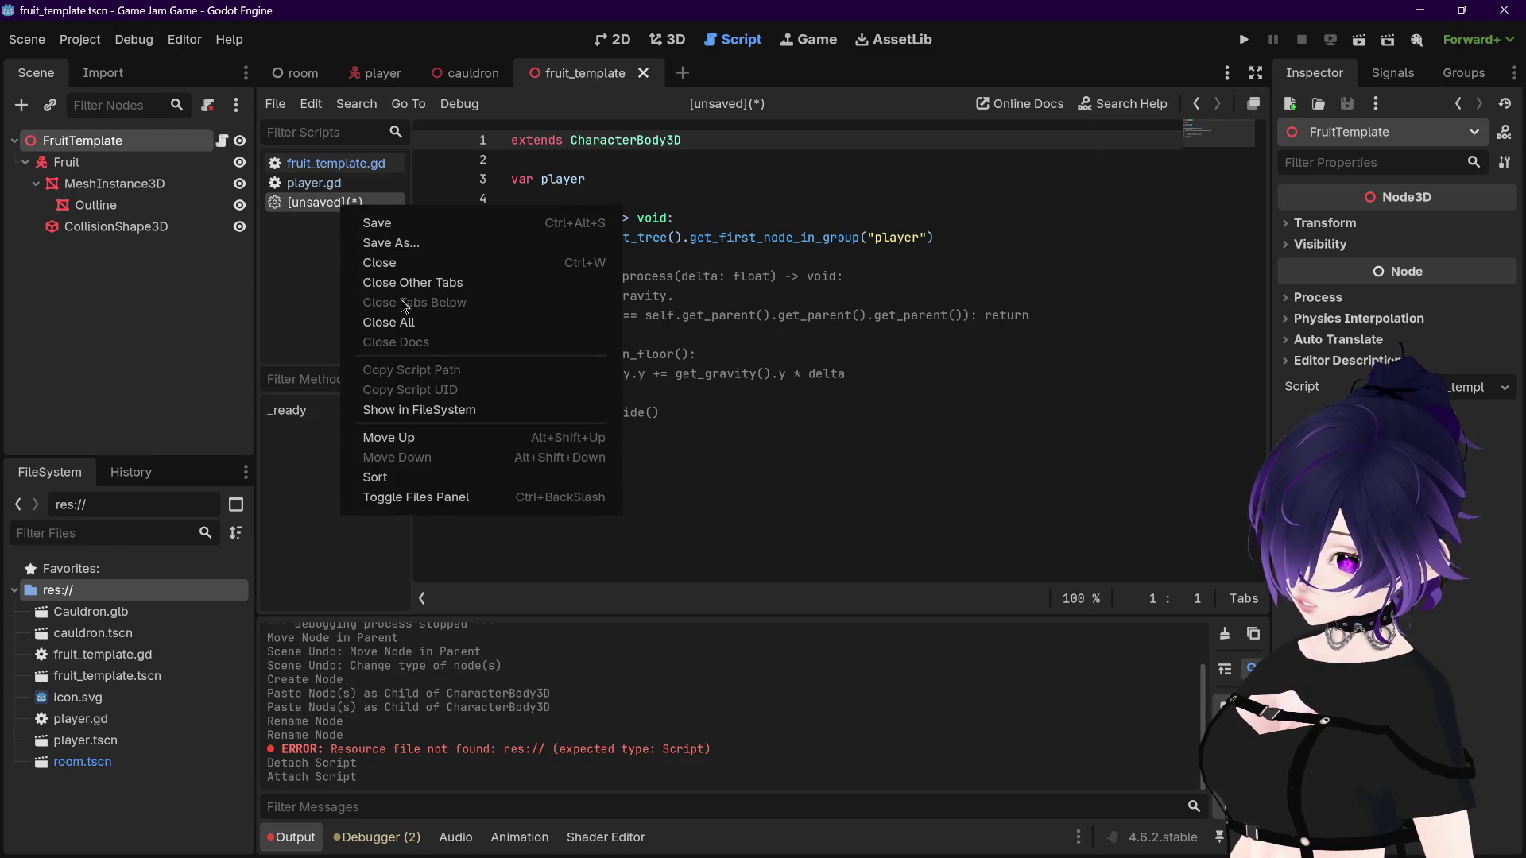
{"action": "left_click", "coordinate": [413, 268]}
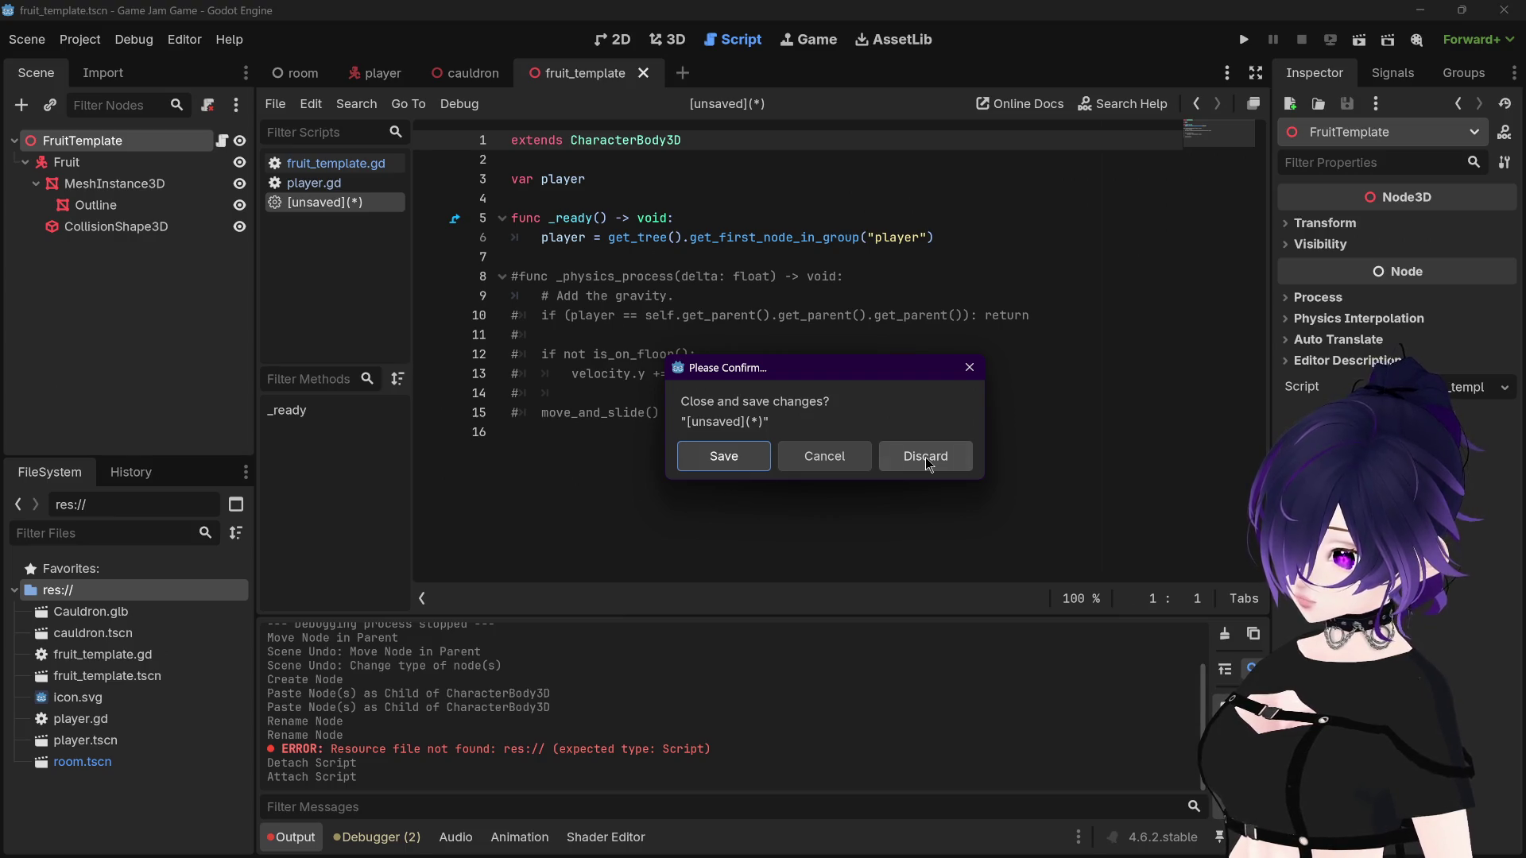
{"action": "left_click", "coordinate": [925, 456]}
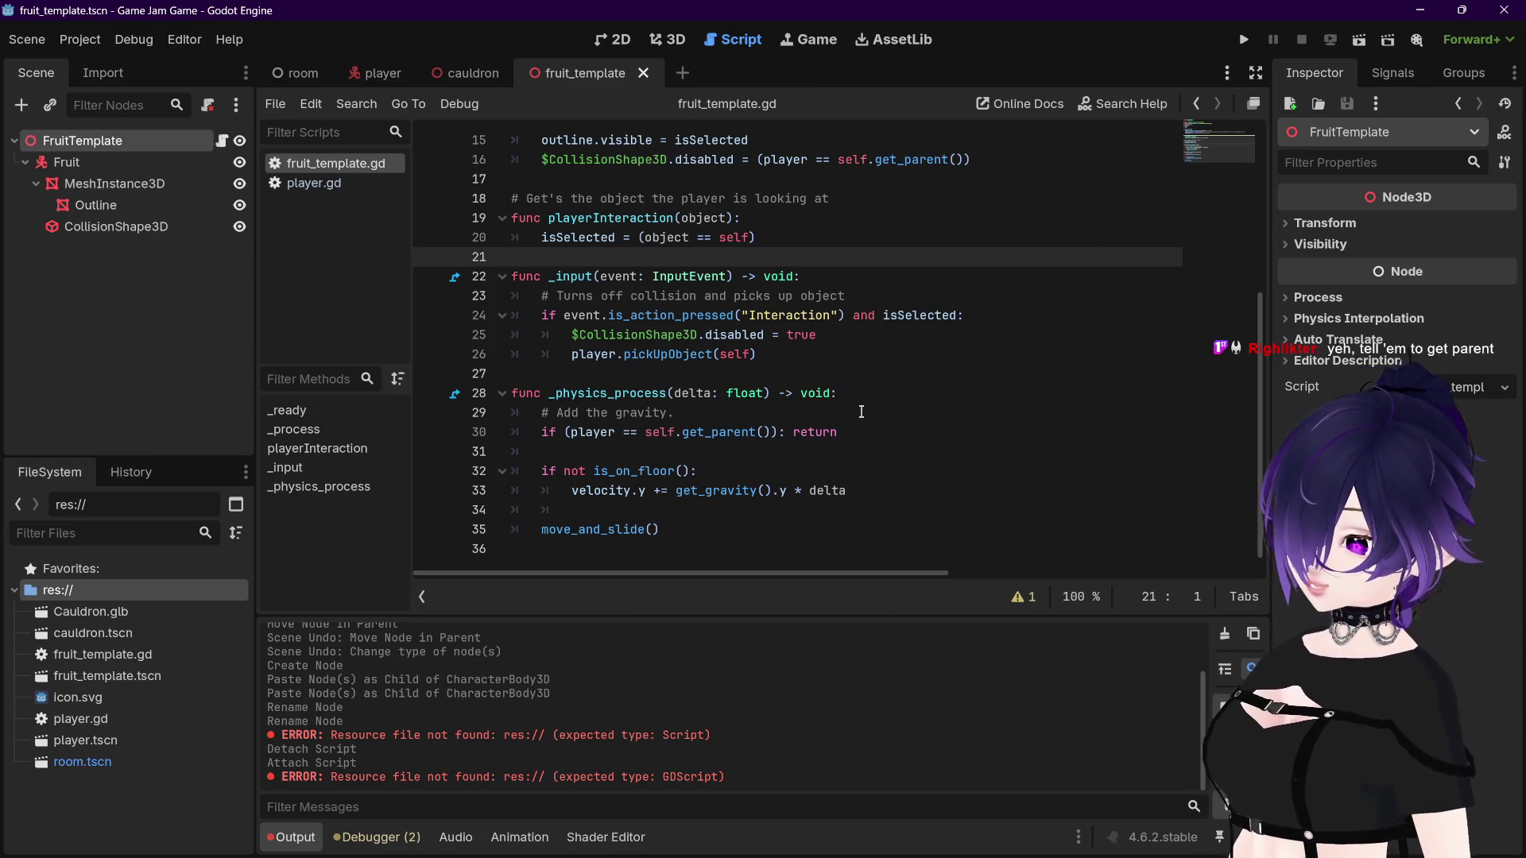
Step: Place the caret at the end of line 30 in fruit_template.gd
{"action": "mouse_move", "coordinate": [684, 430]}
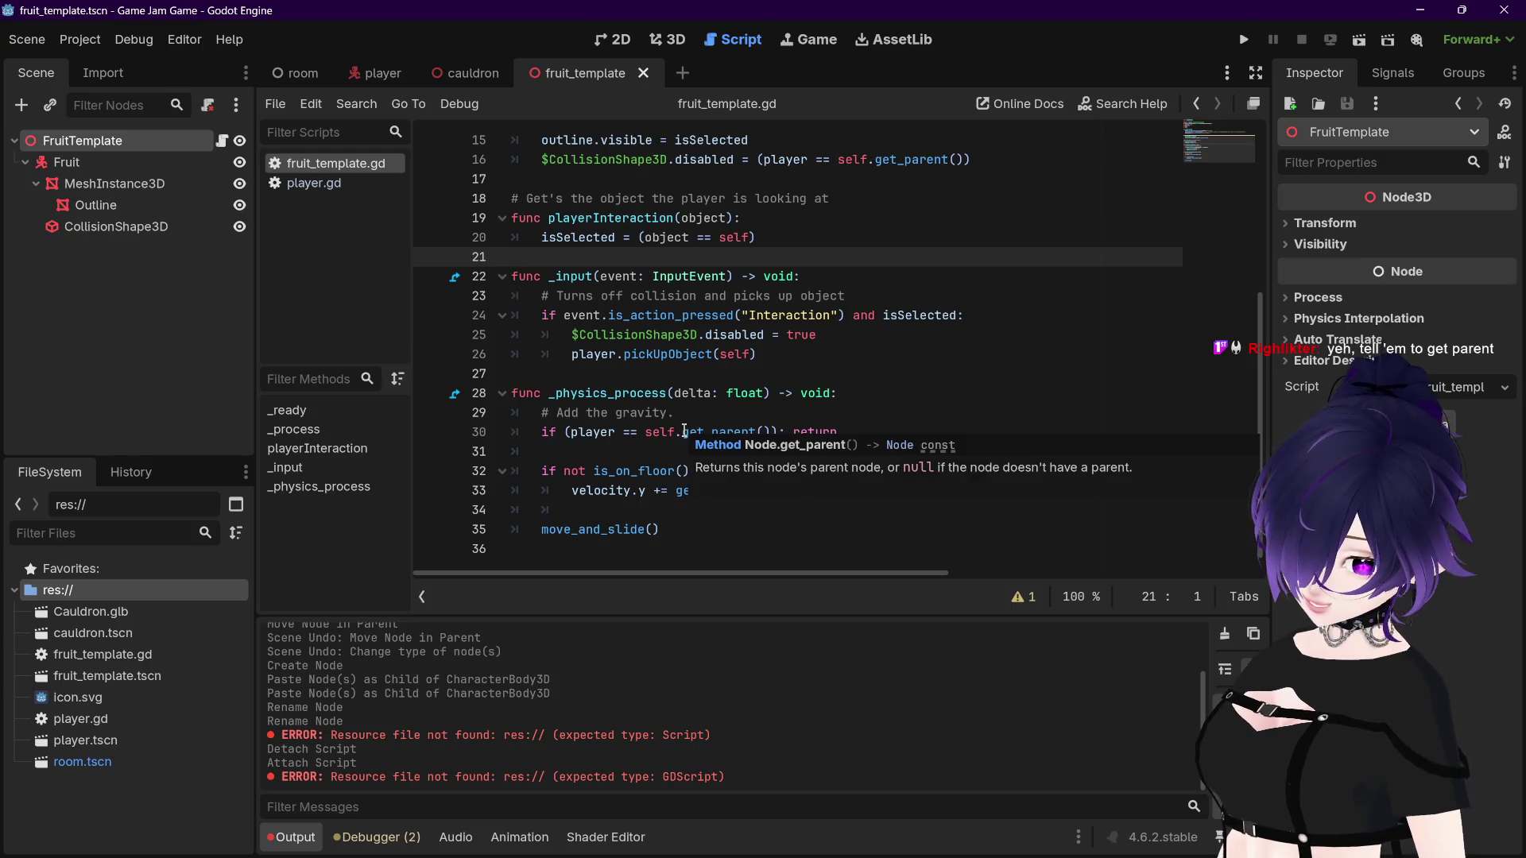
{"action": "left_click", "coordinate": [684, 430]}
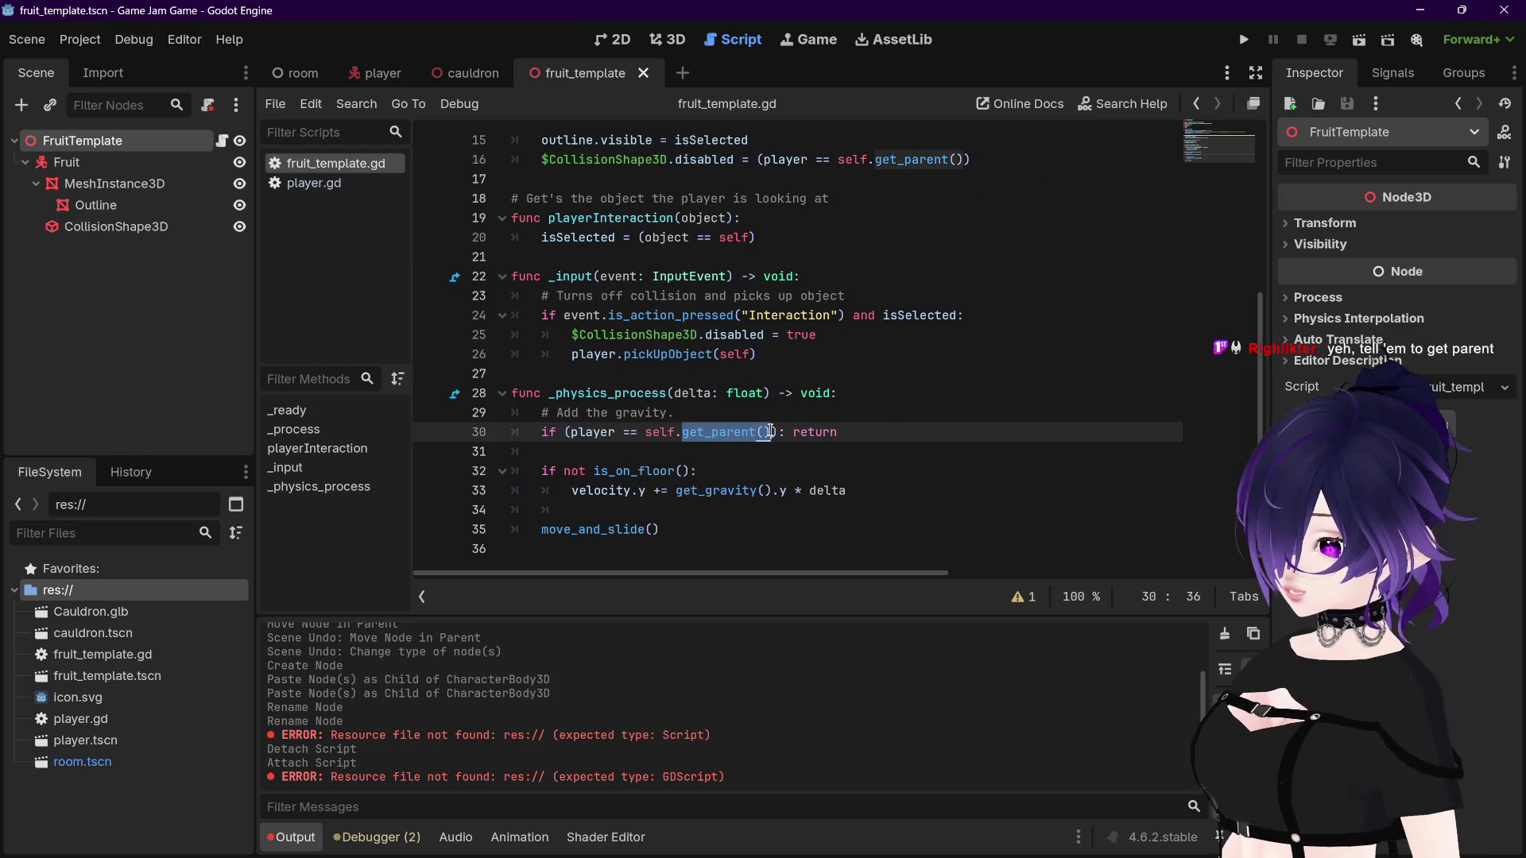
{"action": "left_click", "coordinate": [910, 430]}
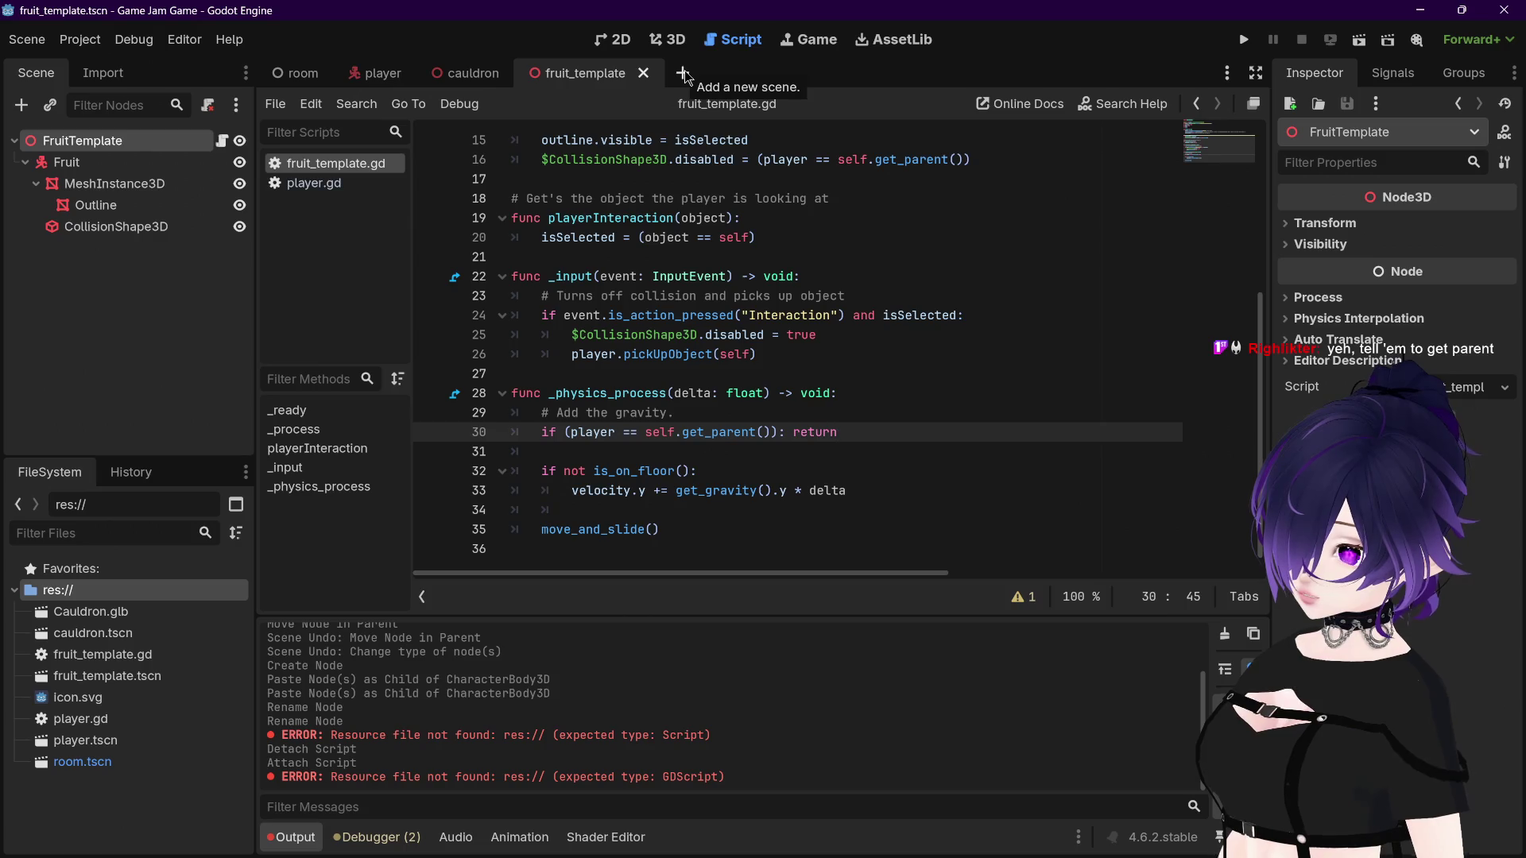
Step: Create a new scene with a CharacterBody3D root node
{"action": "left_click", "coordinate": [683, 73]}
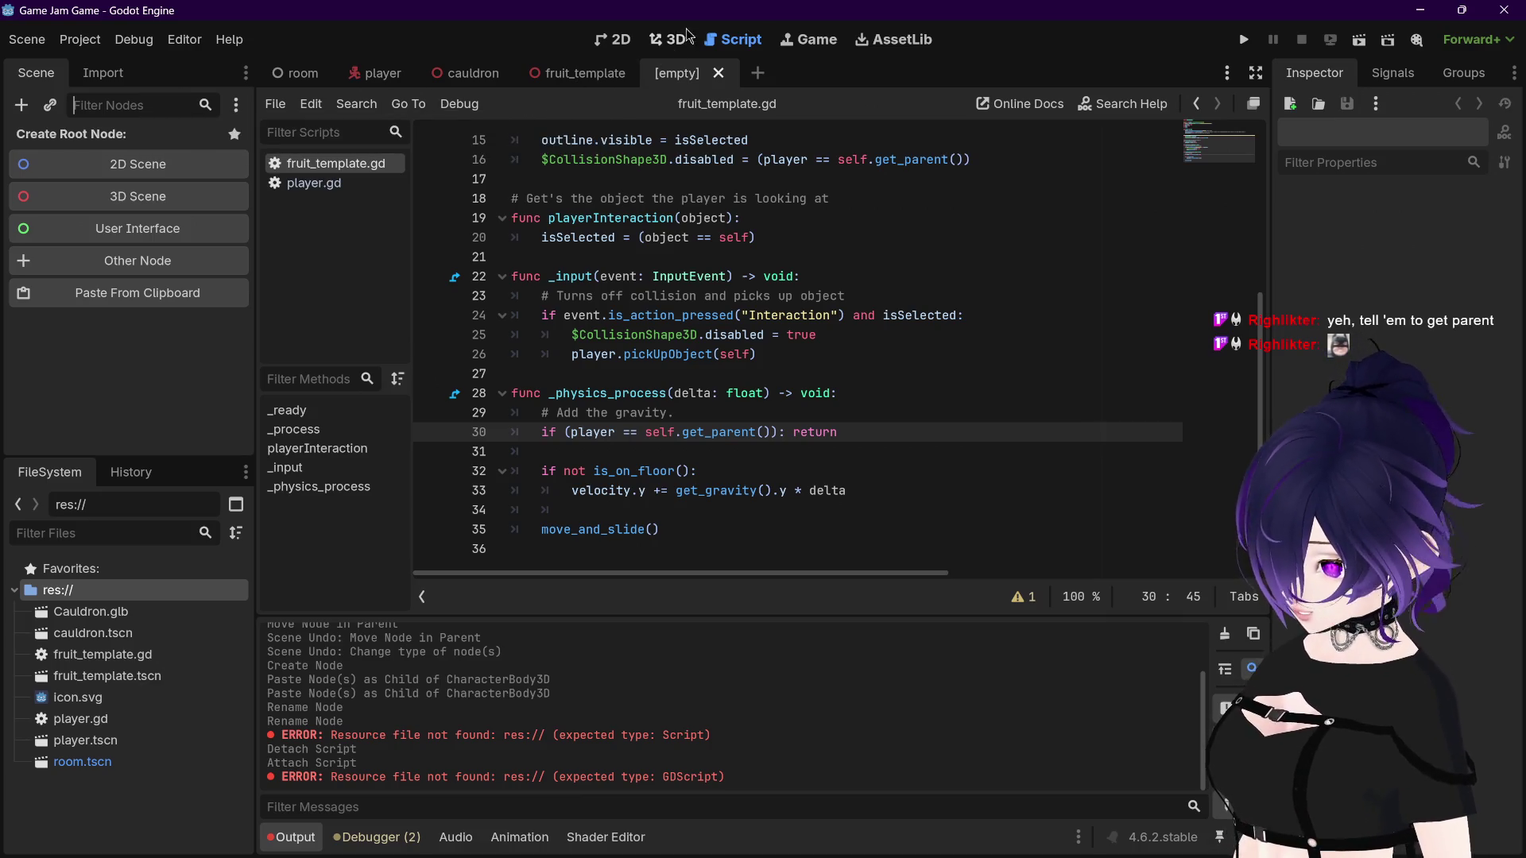
{"action": "left_click", "coordinate": [672, 39]}
{"action": "key", "text": "ctrl+a"}
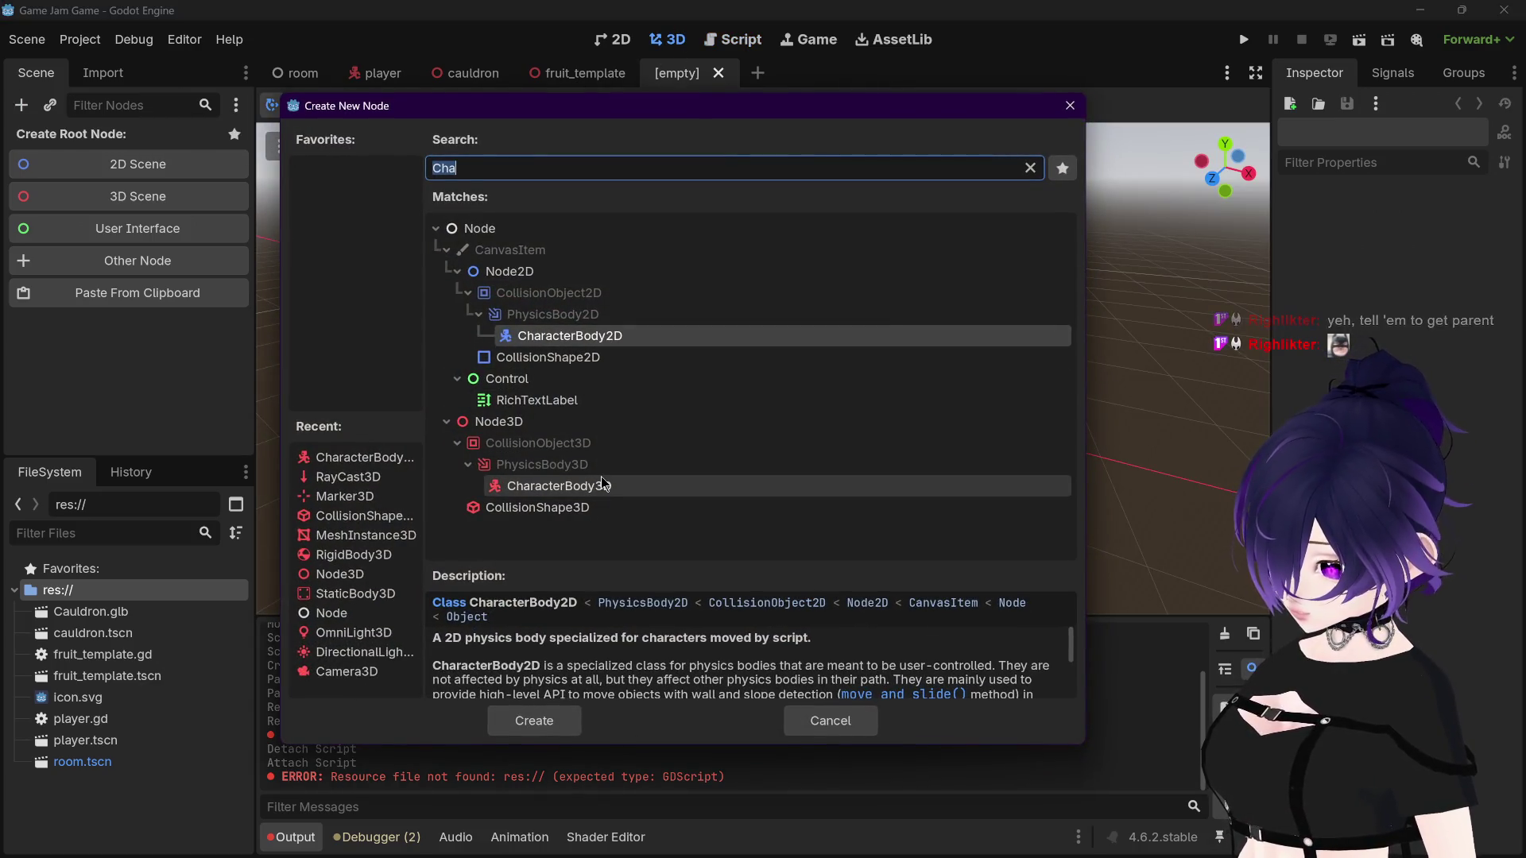
{"action": "double_click", "coordinate": [604, 484]}
Step: Rename the new root to FruitTemplate, copying the name from the old scene
{"action": "double_click", "coordinate": [145, 140]}
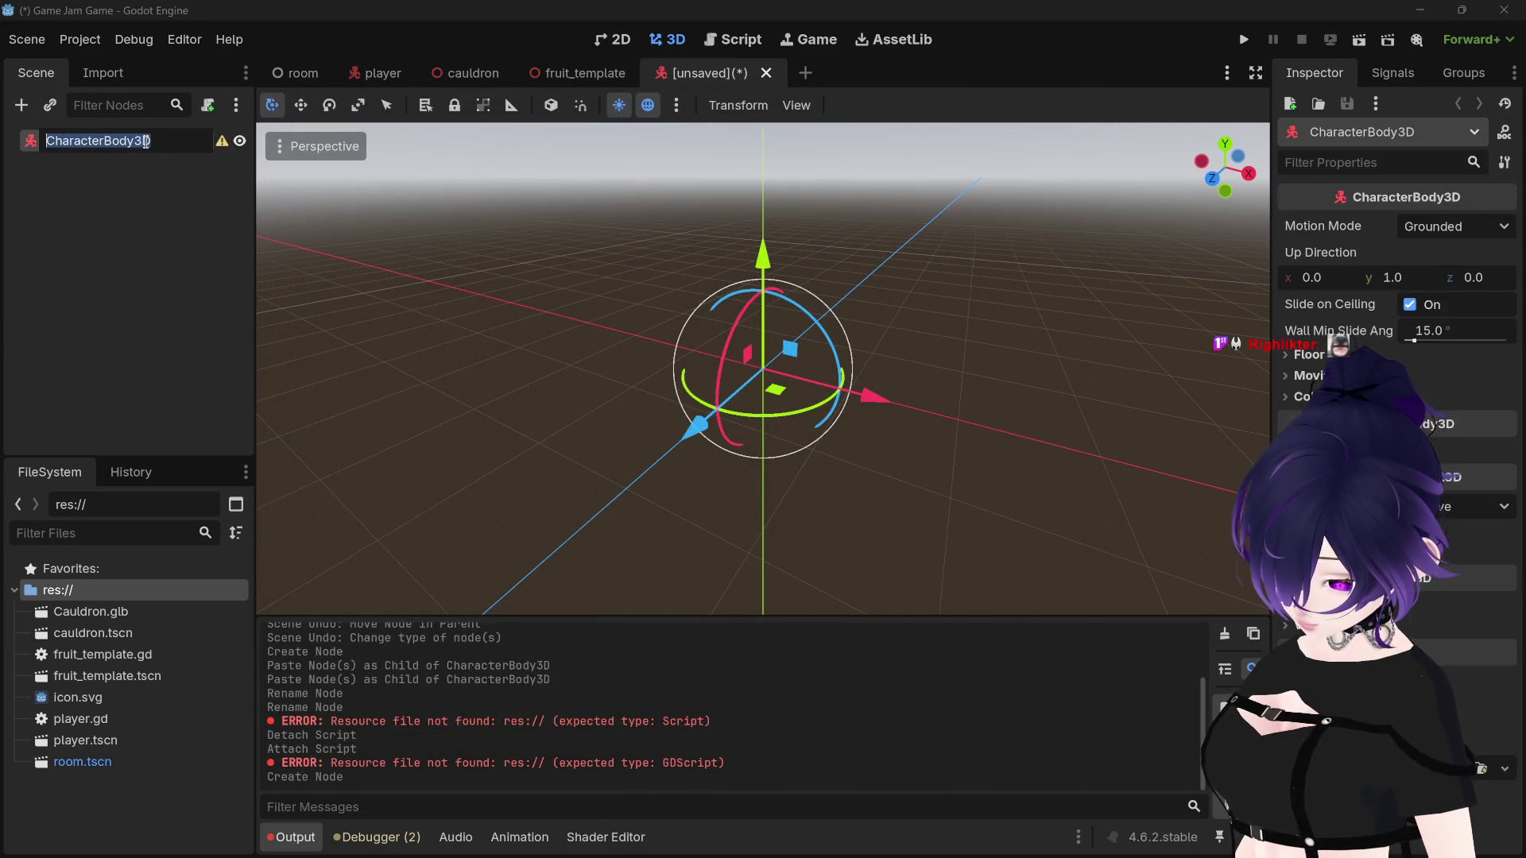
{"action": "type", "text": "Fruit"}
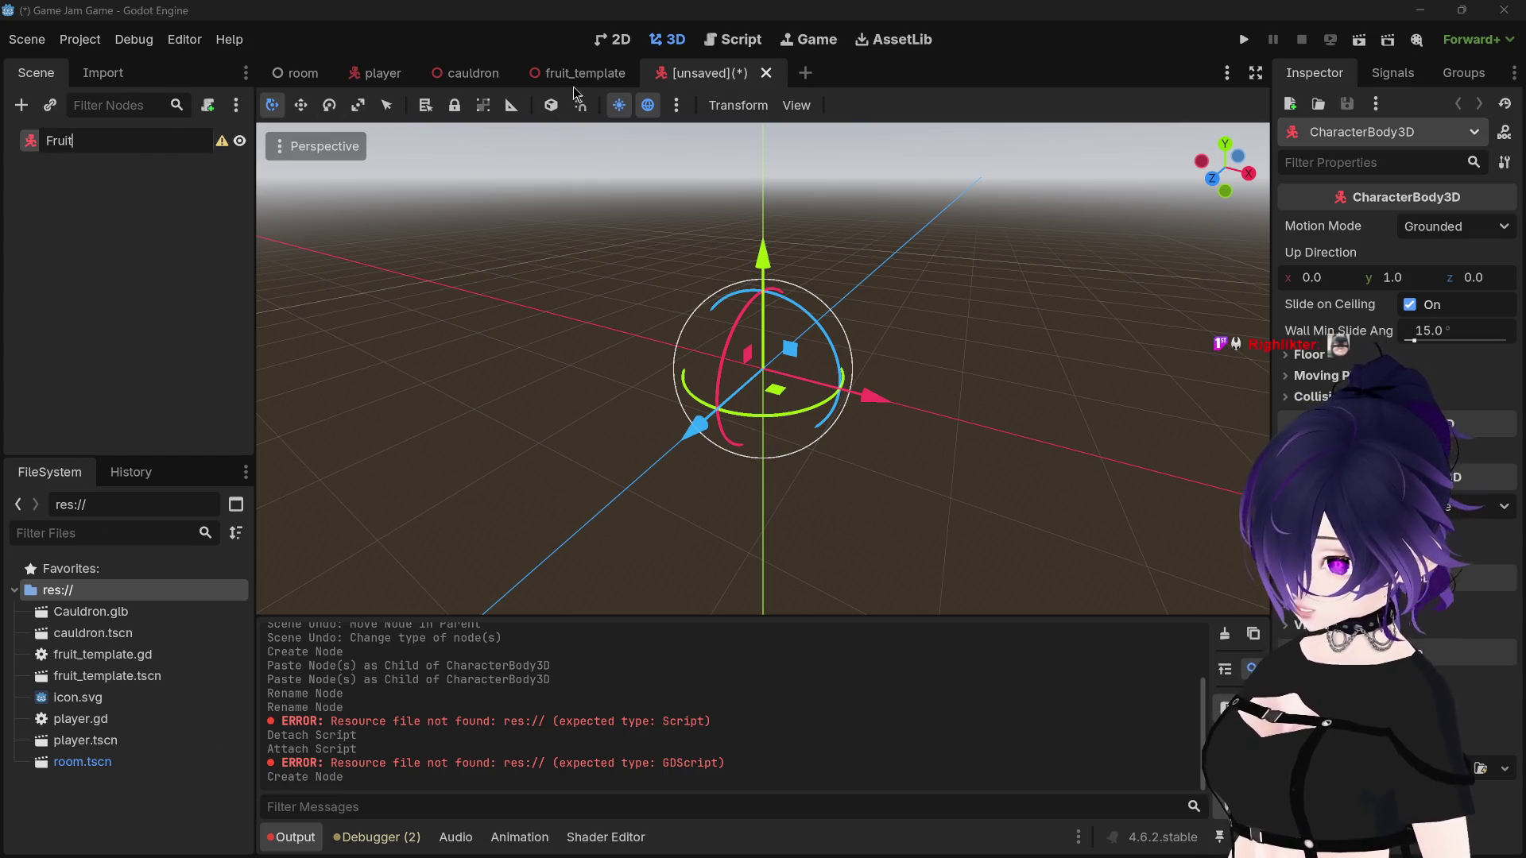
{"action": "left_click", "coordinate": [578, 72]}
{"action": "double_click", "coordinate": [112, 141]}
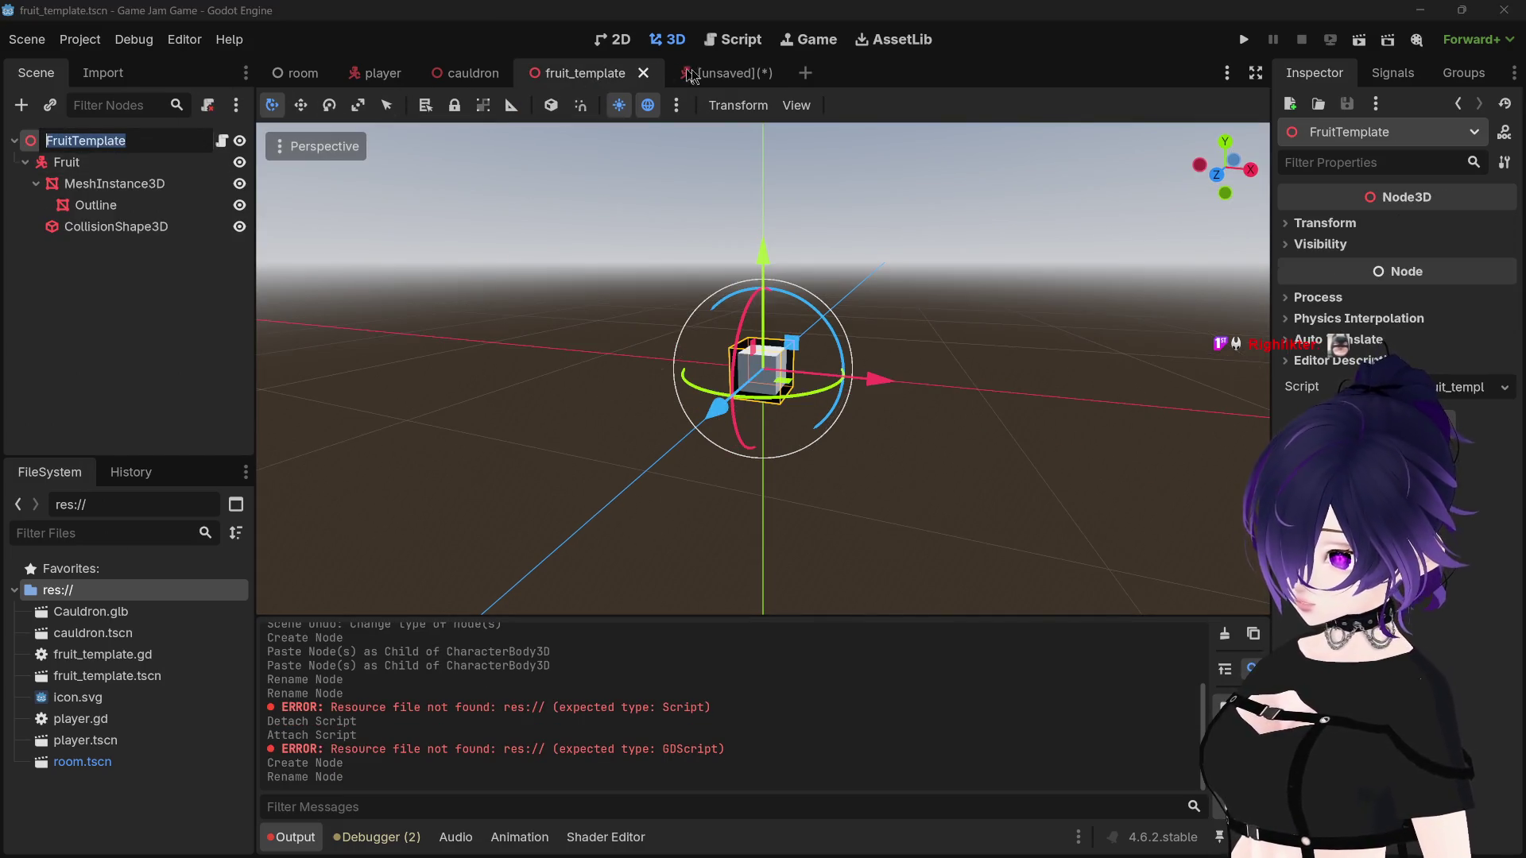
{"action": "key", "text": "ctrl+c"}
{"action": "left_click", "coordinate": [690, 73]}
{"action": "key", "text": "F2"}
{"action": "key", "text": "ctrl+v"}
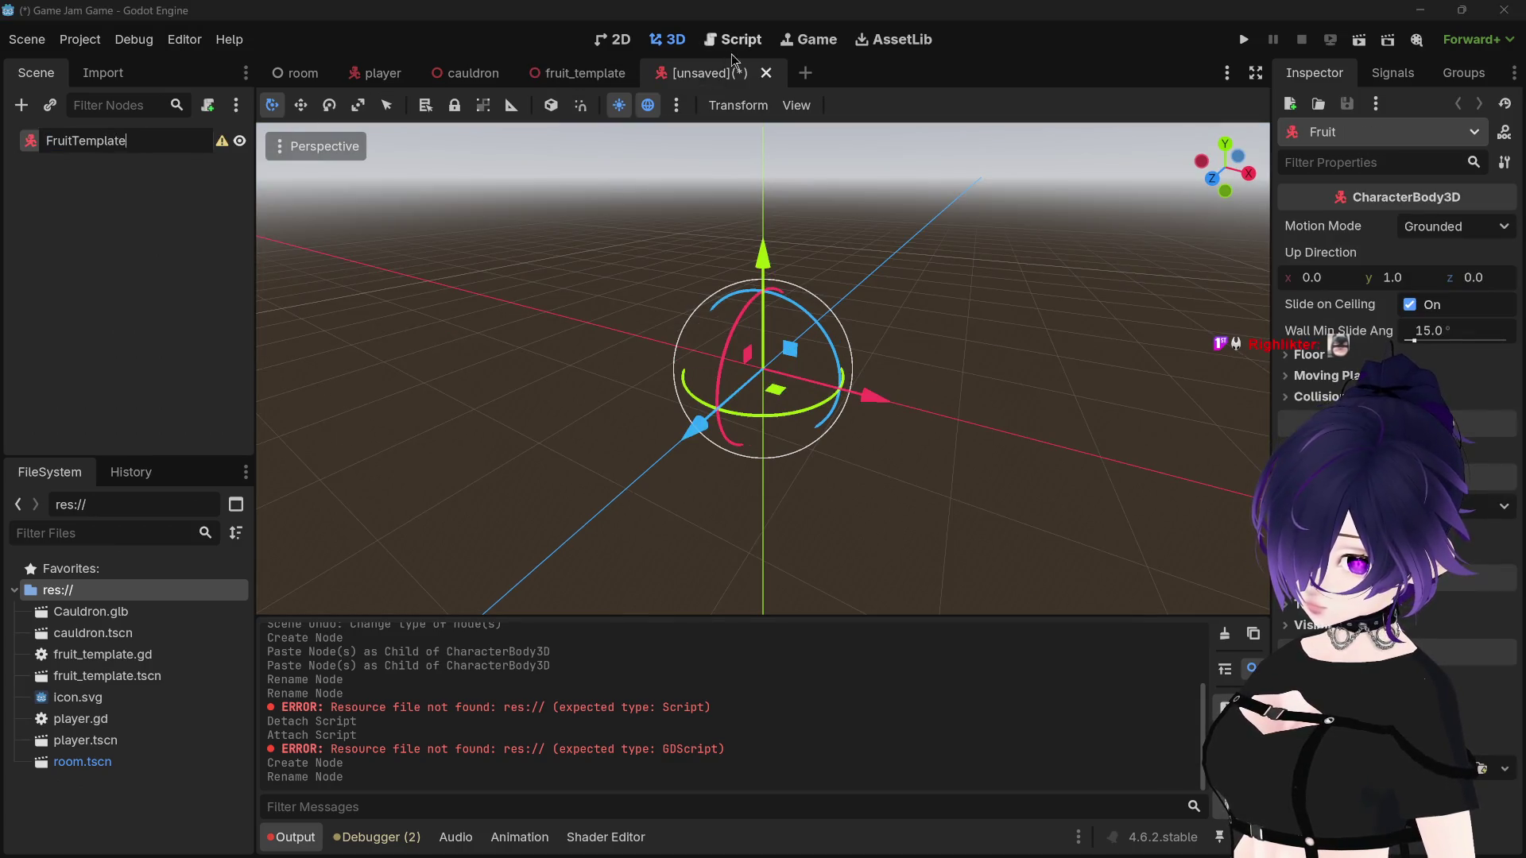
Step: Copy MeshInstance3D with its Outline child from fruit_template into the new scene
{"action": "left_click", "coordinate": [581, 73]}
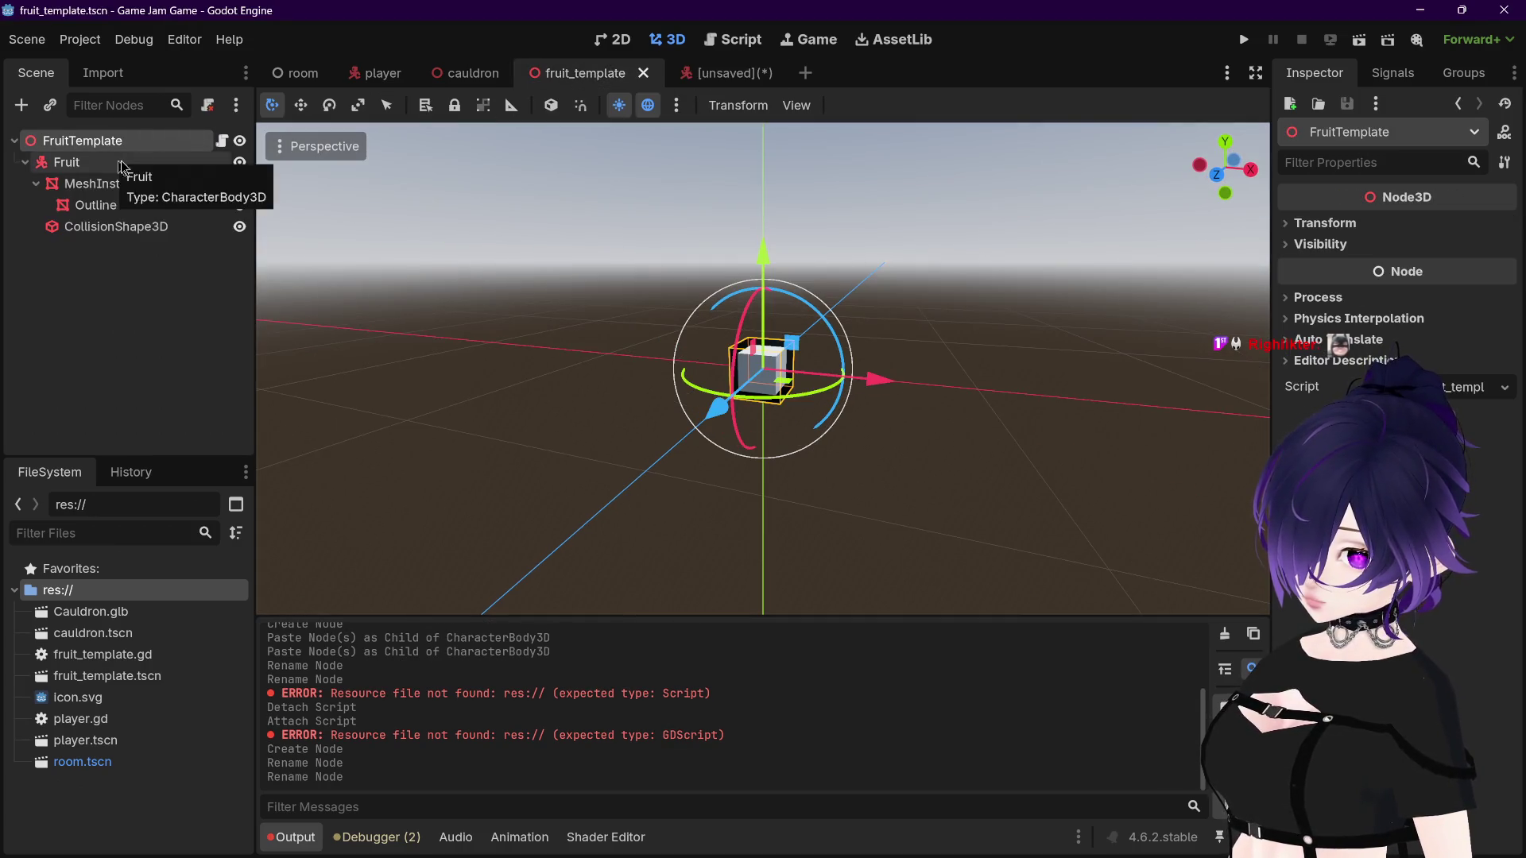
{"action": "left_click", "coordinate": [698, 74]}
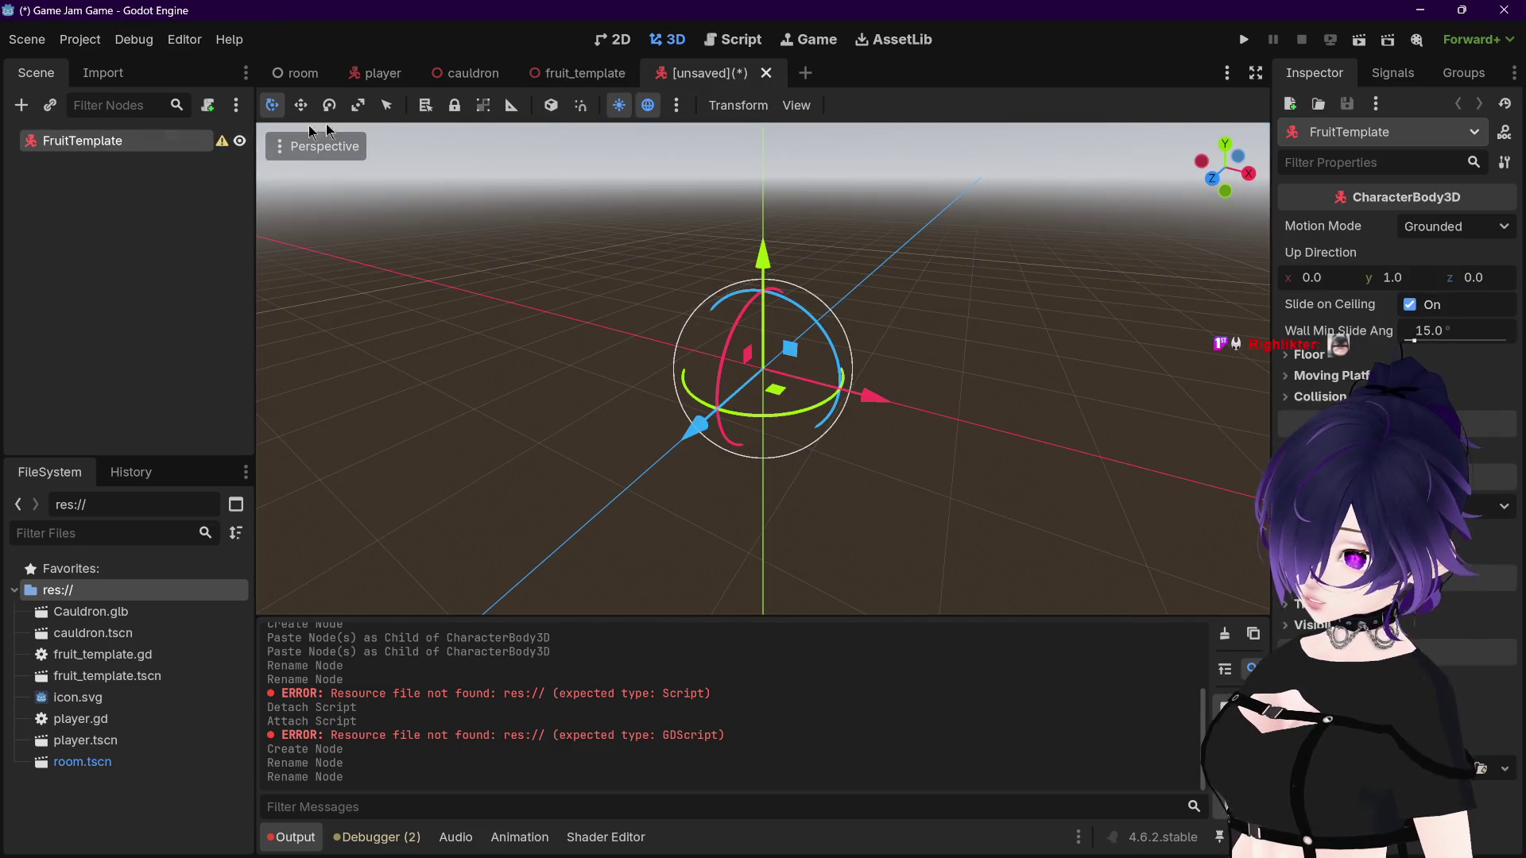
{"action": "left_click", "coordinate": [584, 72]}
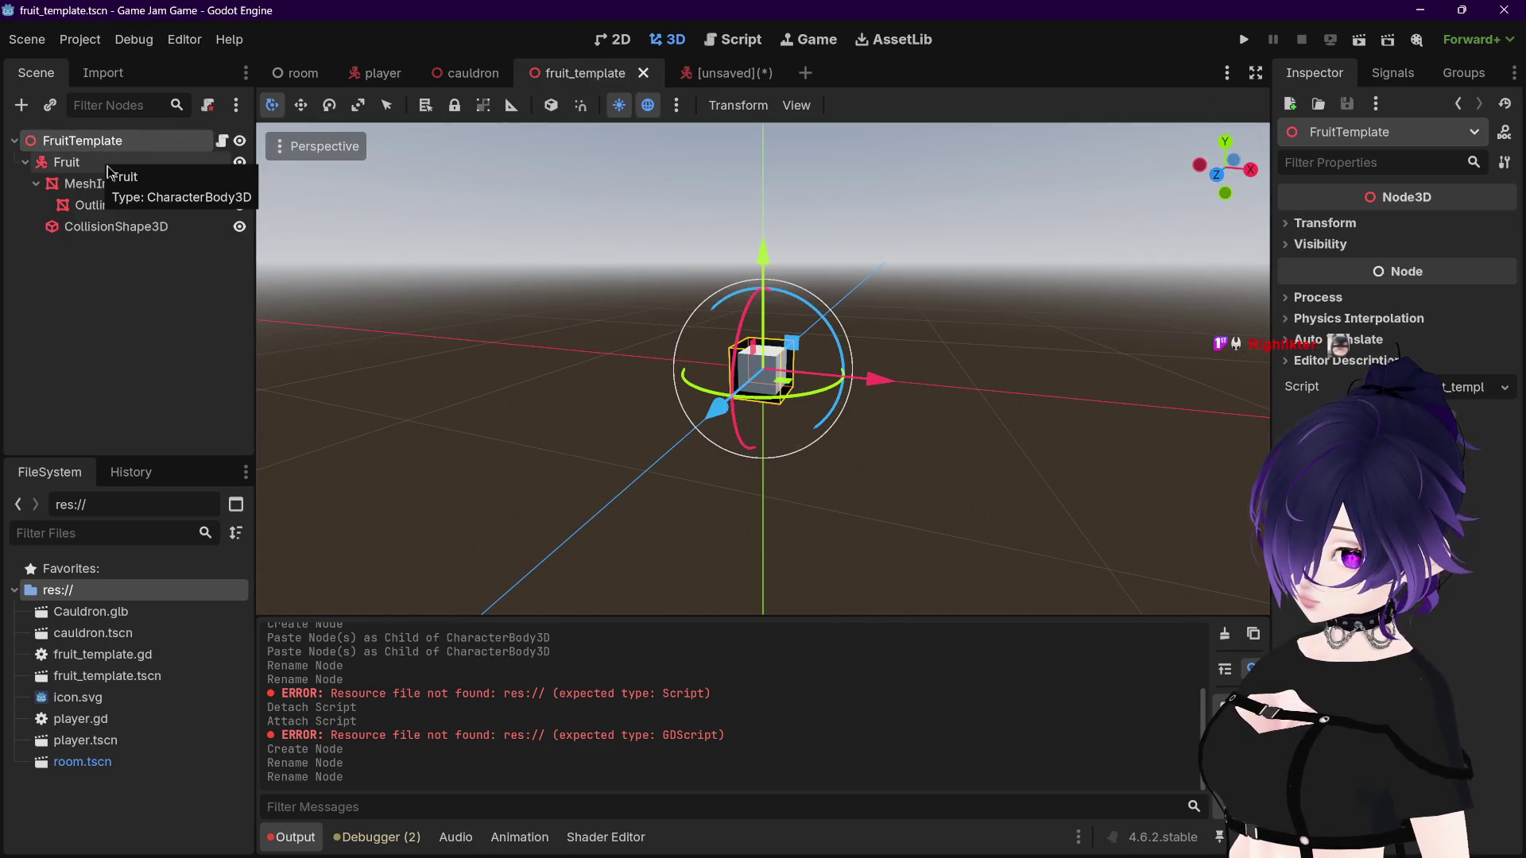
{"action": "left_click", "coordinate": [115, 184]}
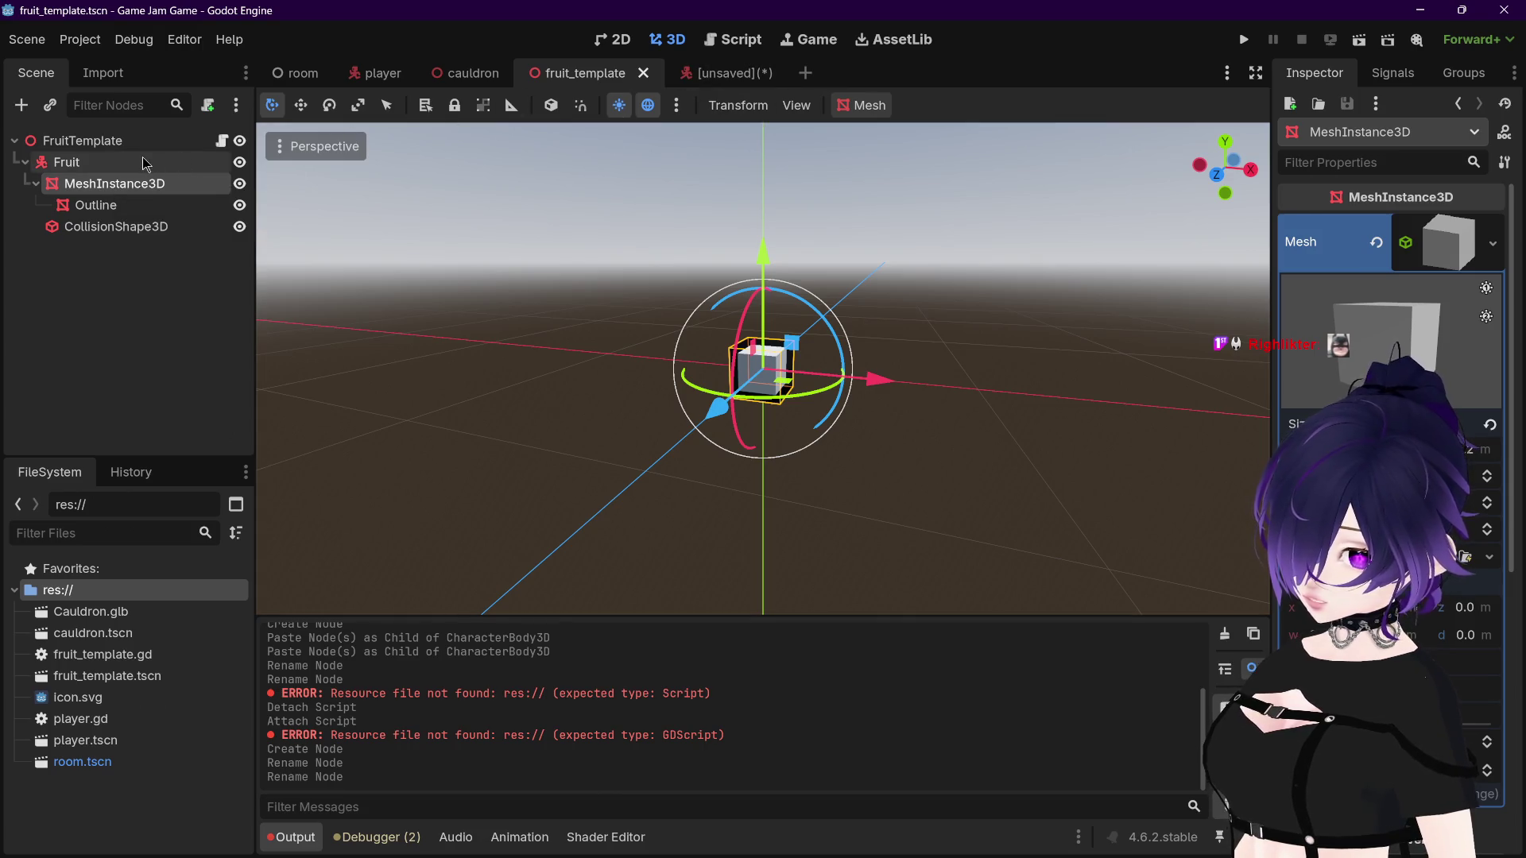
{"action": "left_click", "coordinate": [145, 163]}
{"action": "left_click", "coordinate": [126, 184]}
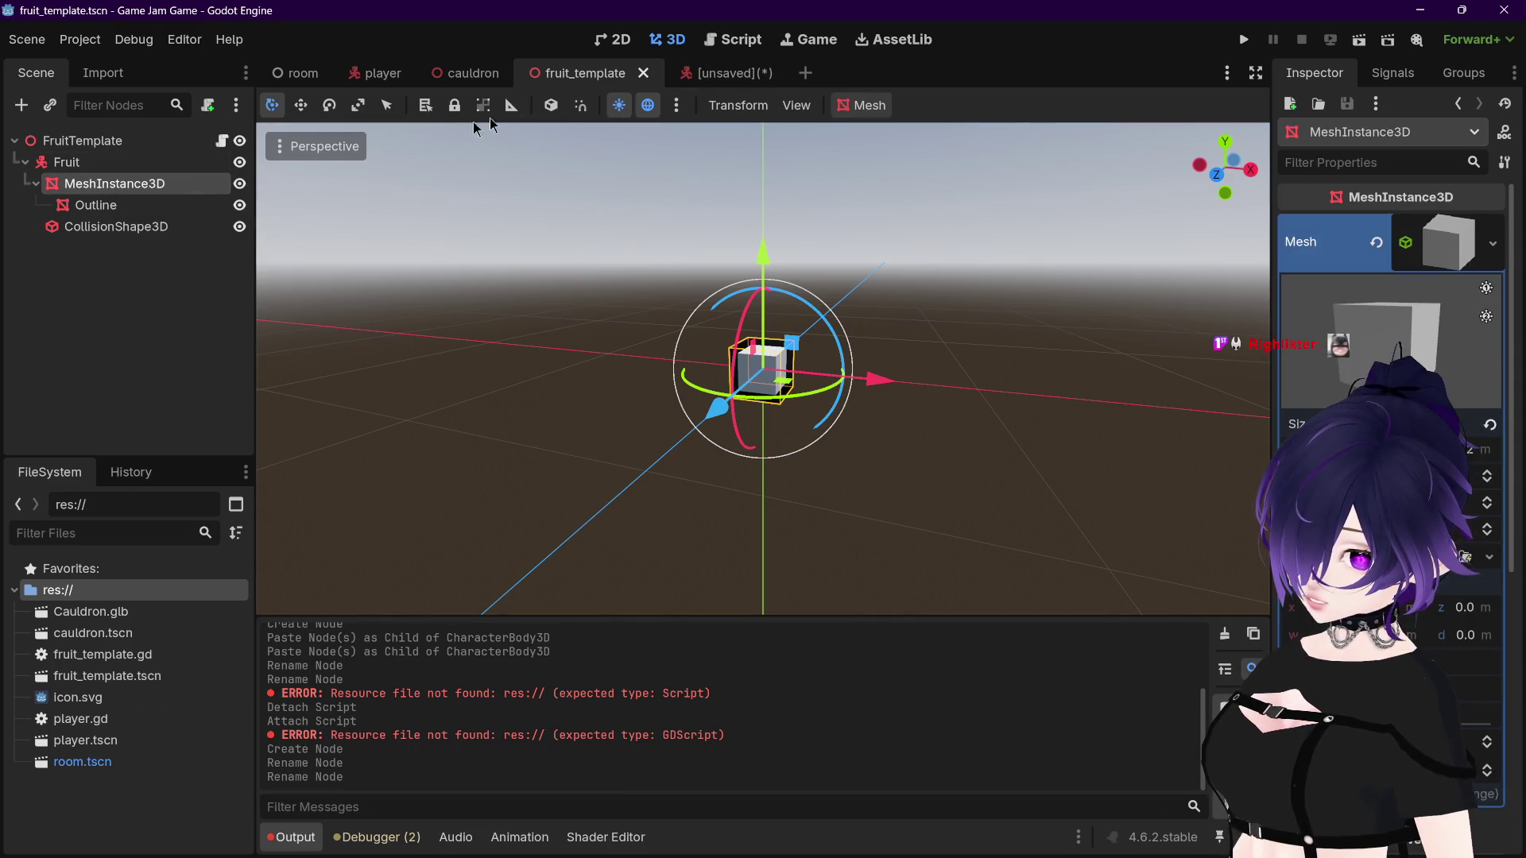
{"action": "left_click", "coordinate": [727, 72]}
{"action": "key", "text": "ctrl+v"}
Step: Copy the CollisionShape3D node from fruit_template under the new FruitTemplate root
{"action": "left_click", "coordinate": [584, 73]}
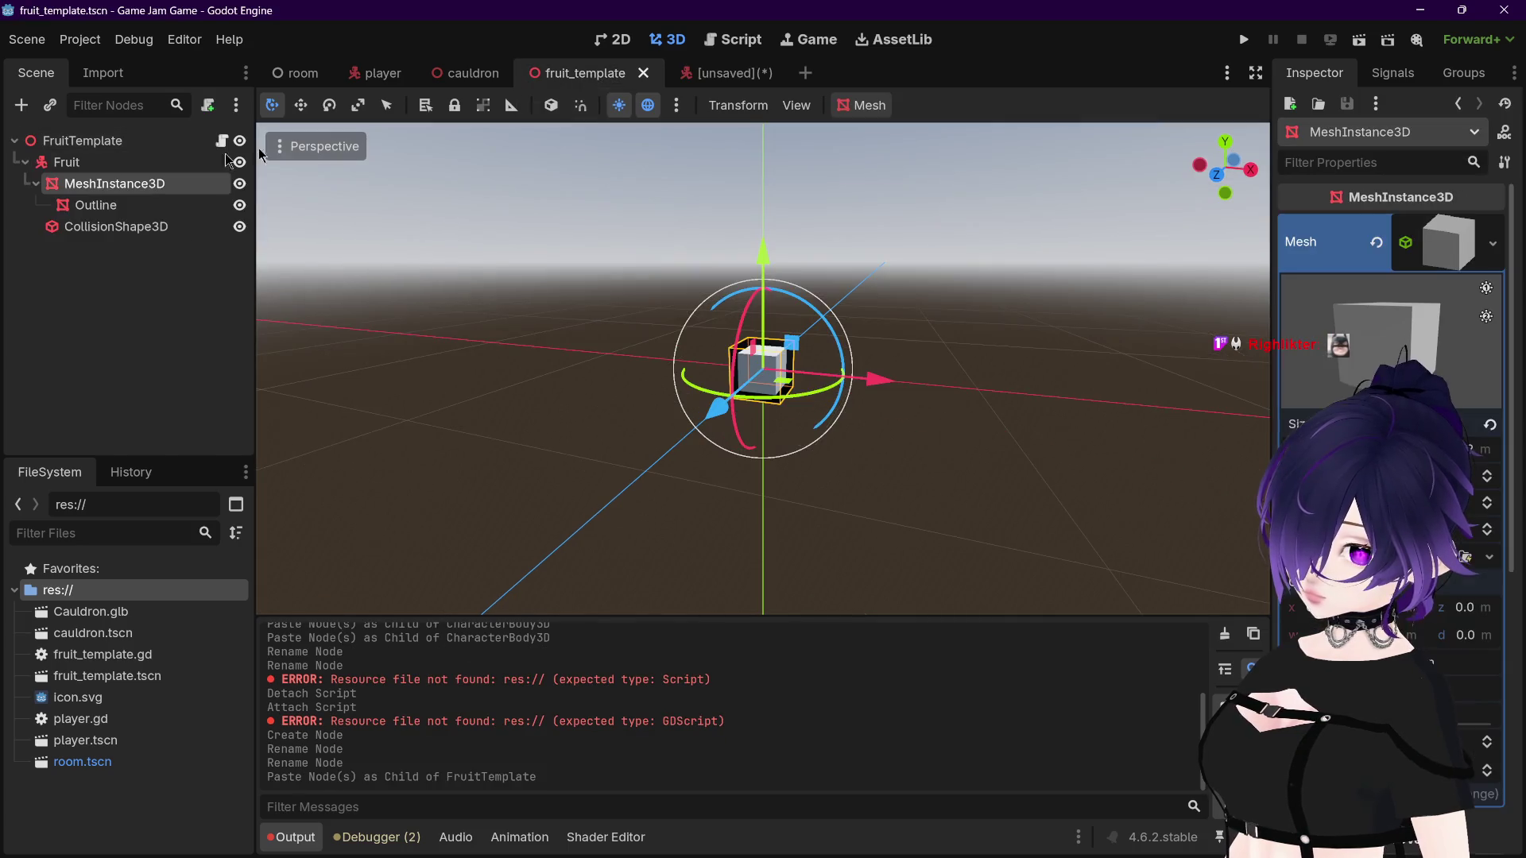
{"action": "left_click", "coordinate": [92, 227]}
{"action": "key", "text": "ctrl+c"}
{"action": "key", "text": "ctrl+Tab"}
{"action": "key", "text": "ctrl+v"}
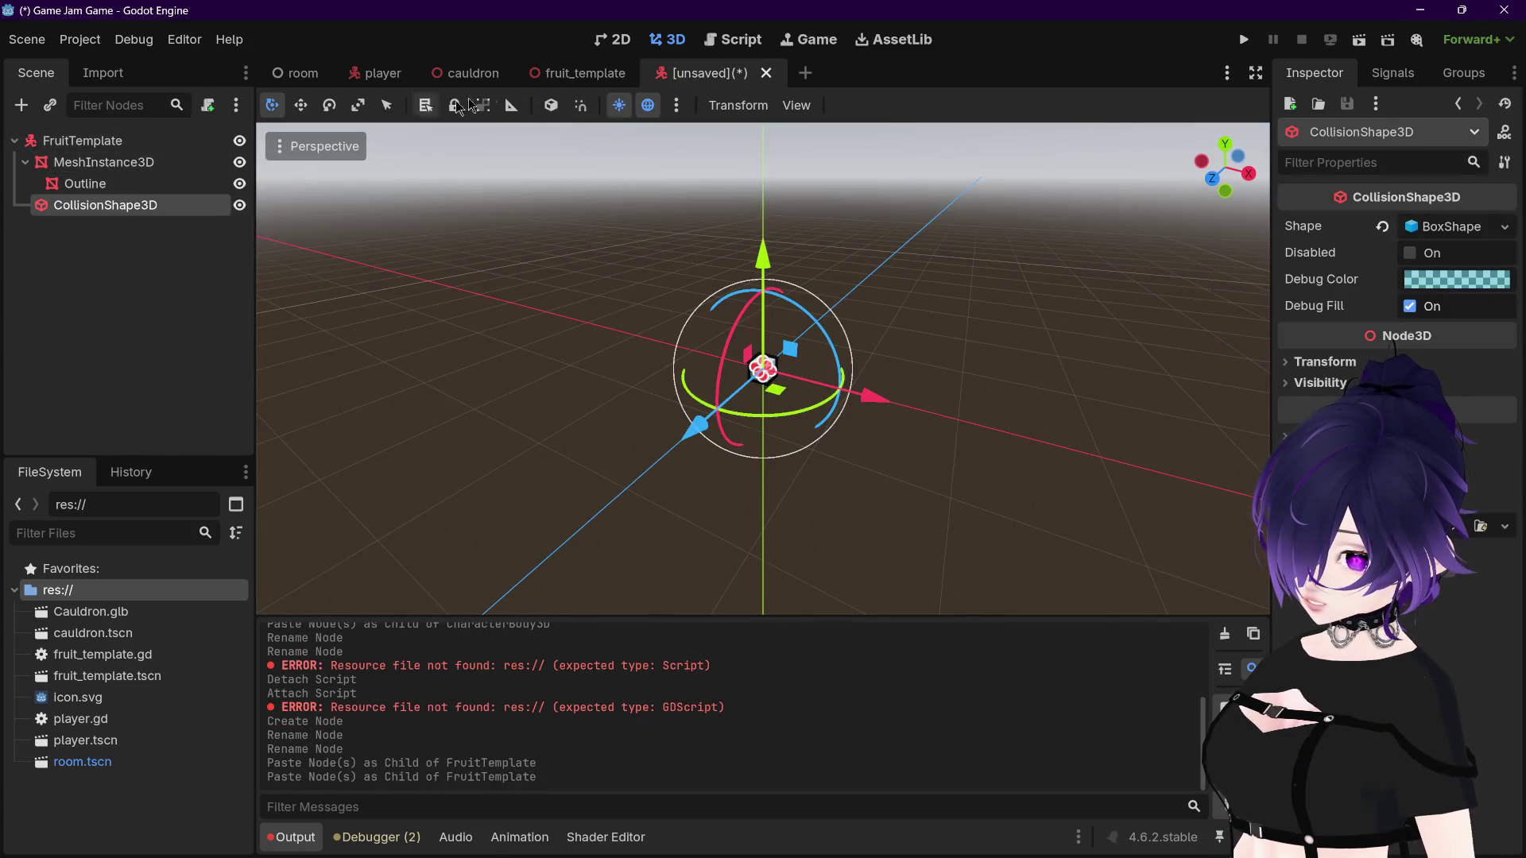
{"action": "left_click", "coordinate": [567, 74]}
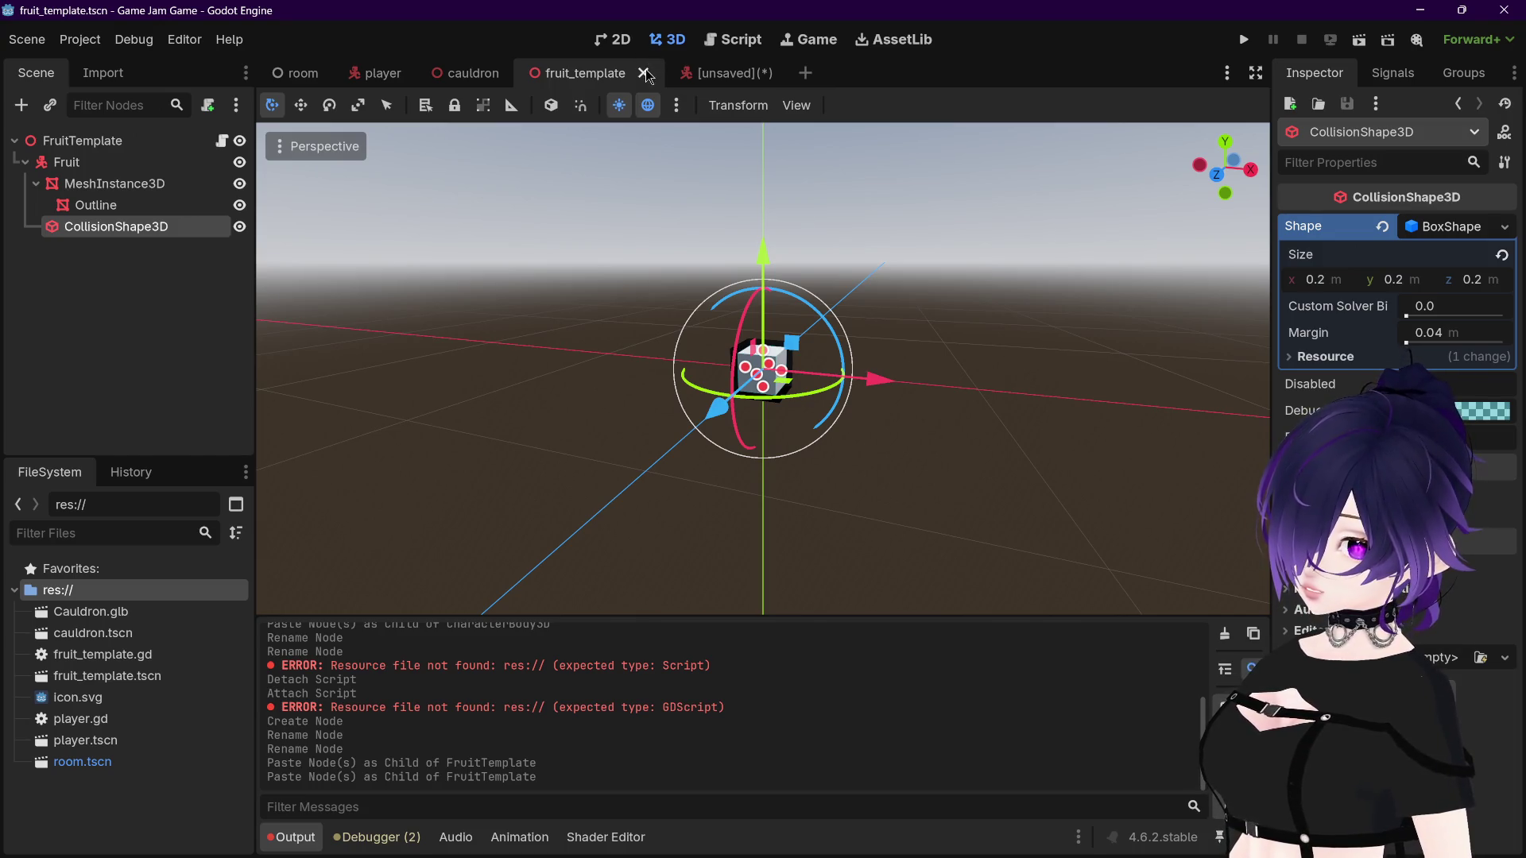
Step: Close the old fruit_template scene and save the new scene over fruit_template.tscn
{"action": "left_click", "coordinate": [711, 74]}
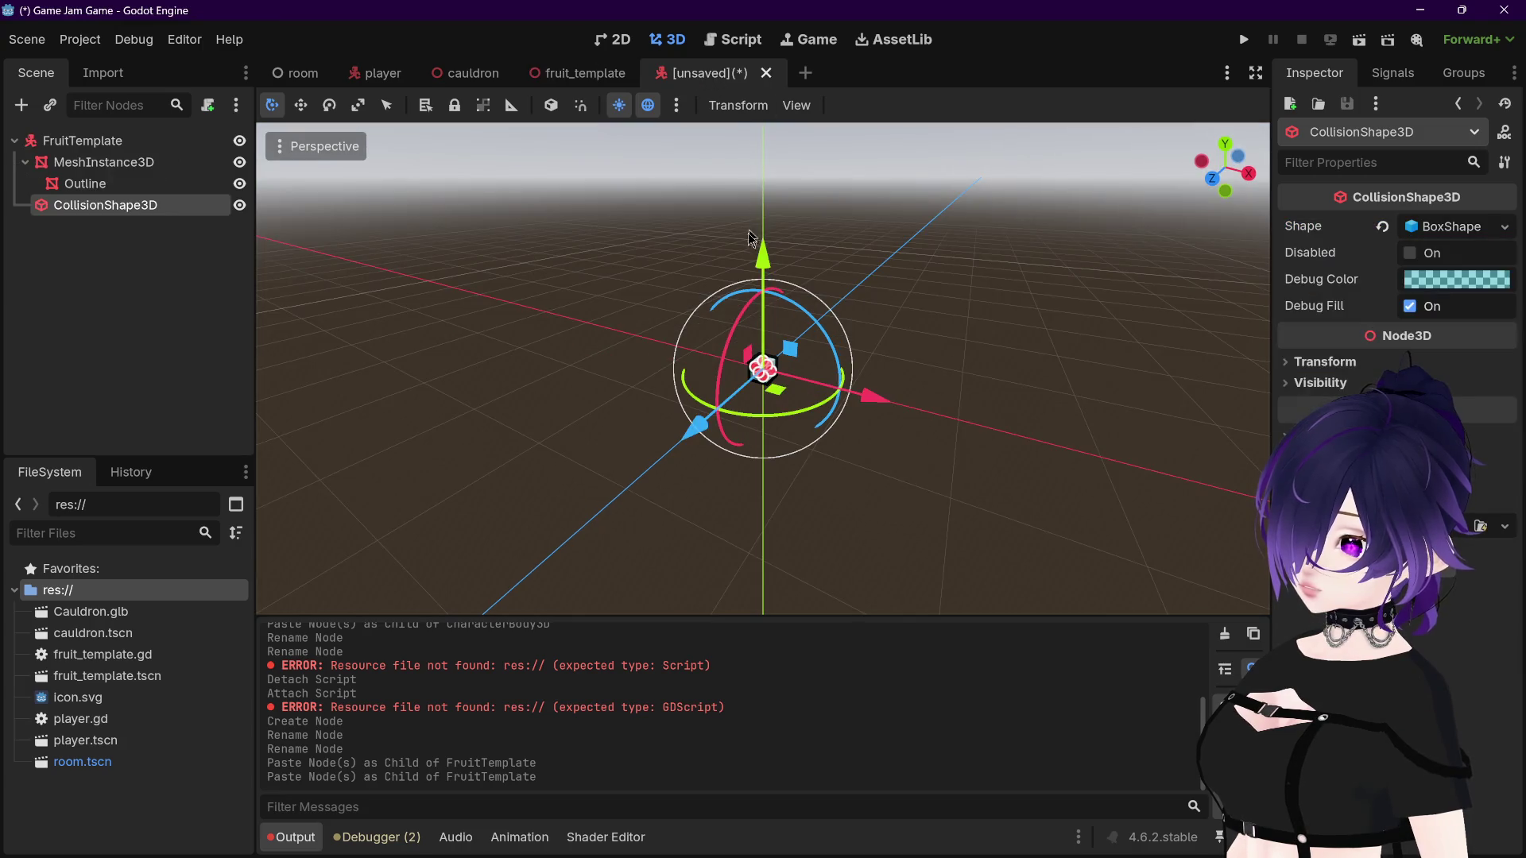
{"action": "key", "text": "ctrl+s"}
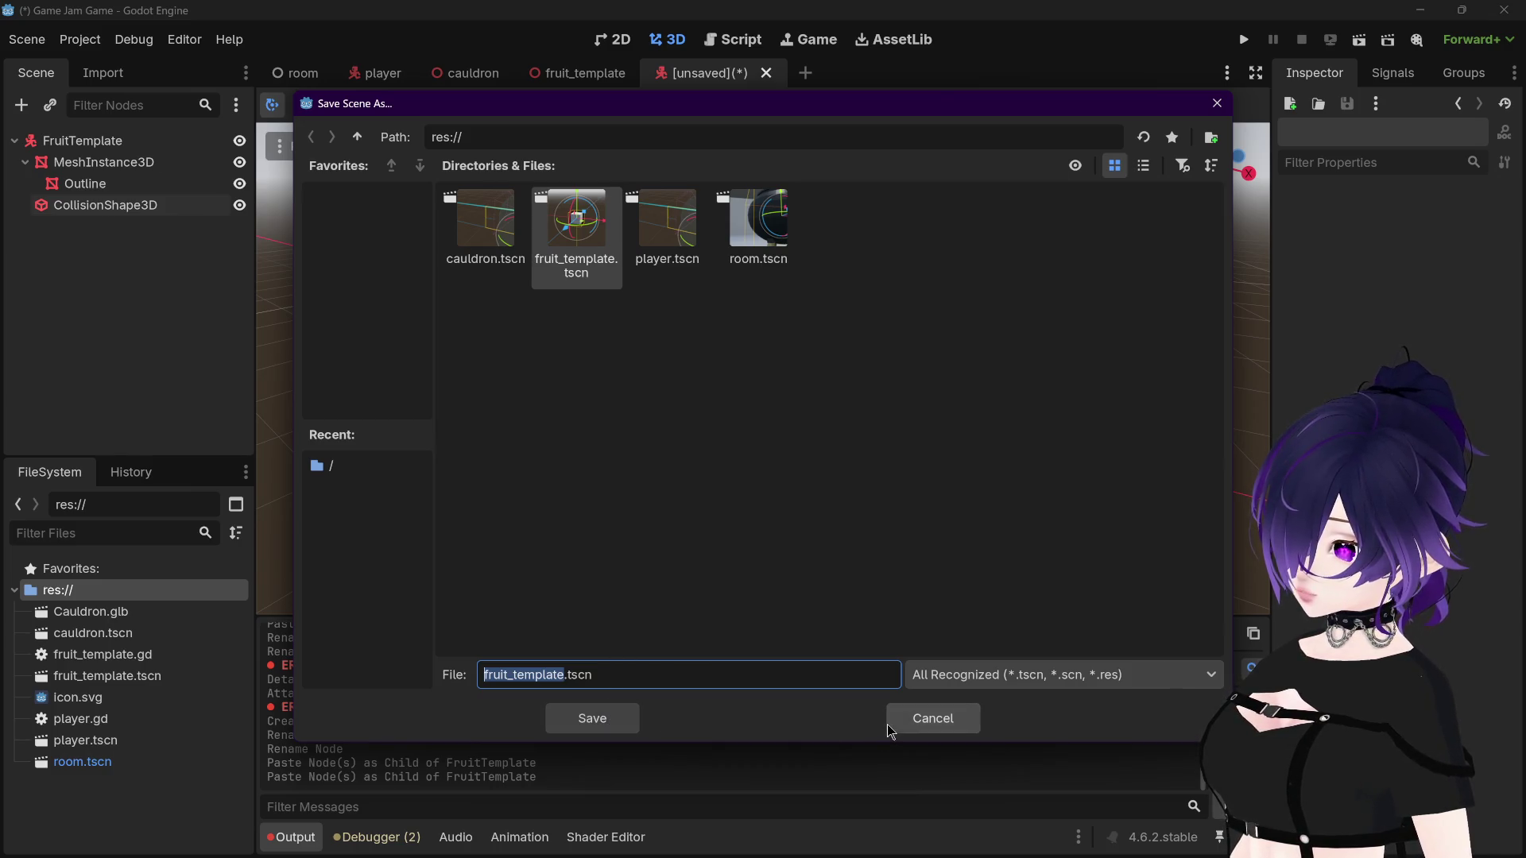
{"action": "left_click", "coordinate": [892, 722]}
{"action": "left_click", "coordinate": [588, 73]}
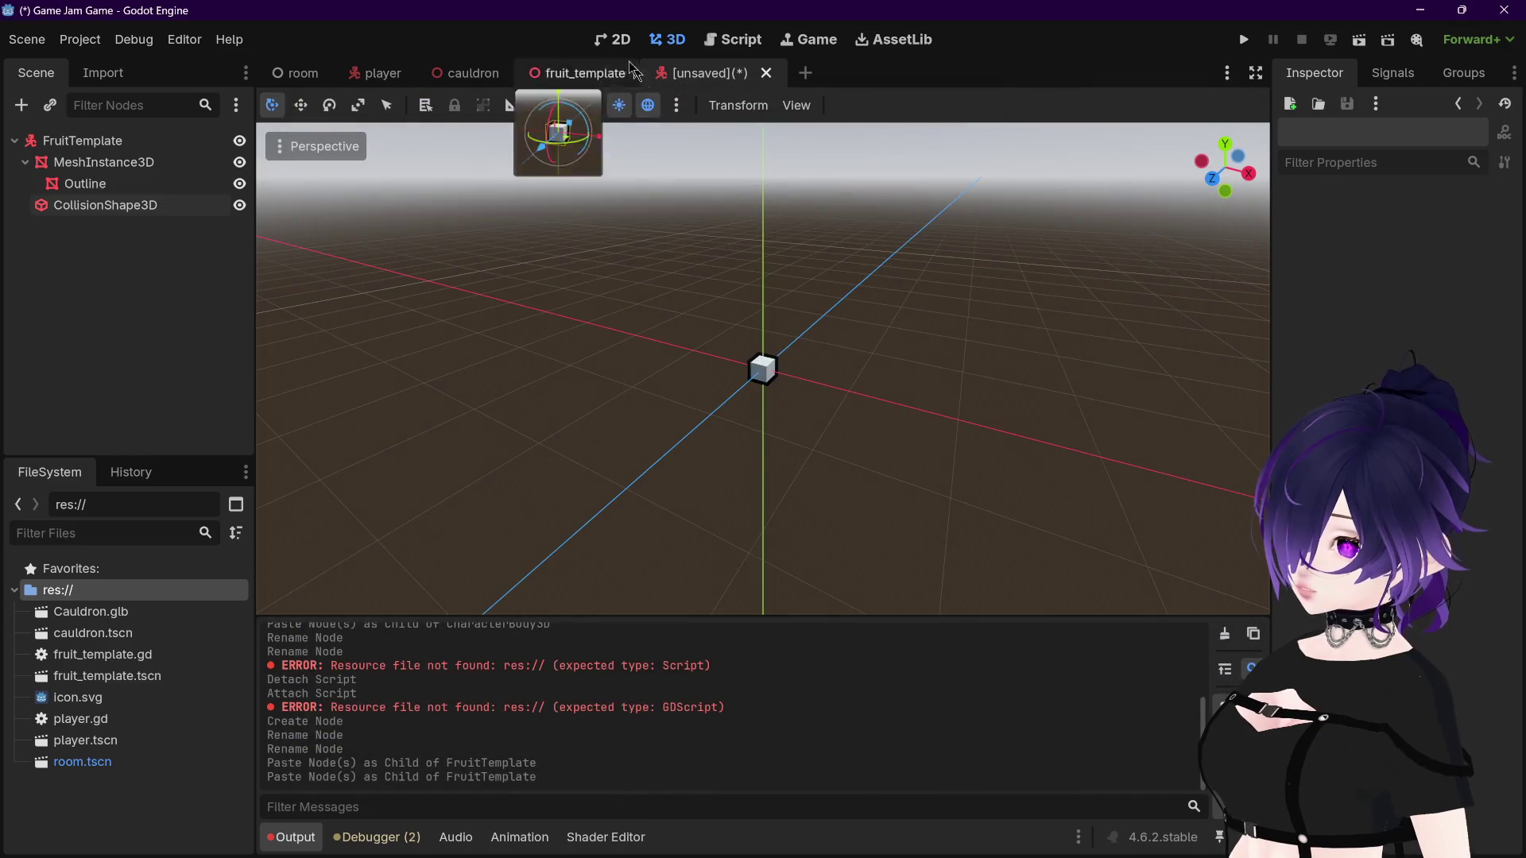
{"action": "left_click", "coordinate": [643, 73]}
{"action": "left_click", "coordinate": [602, 74]}
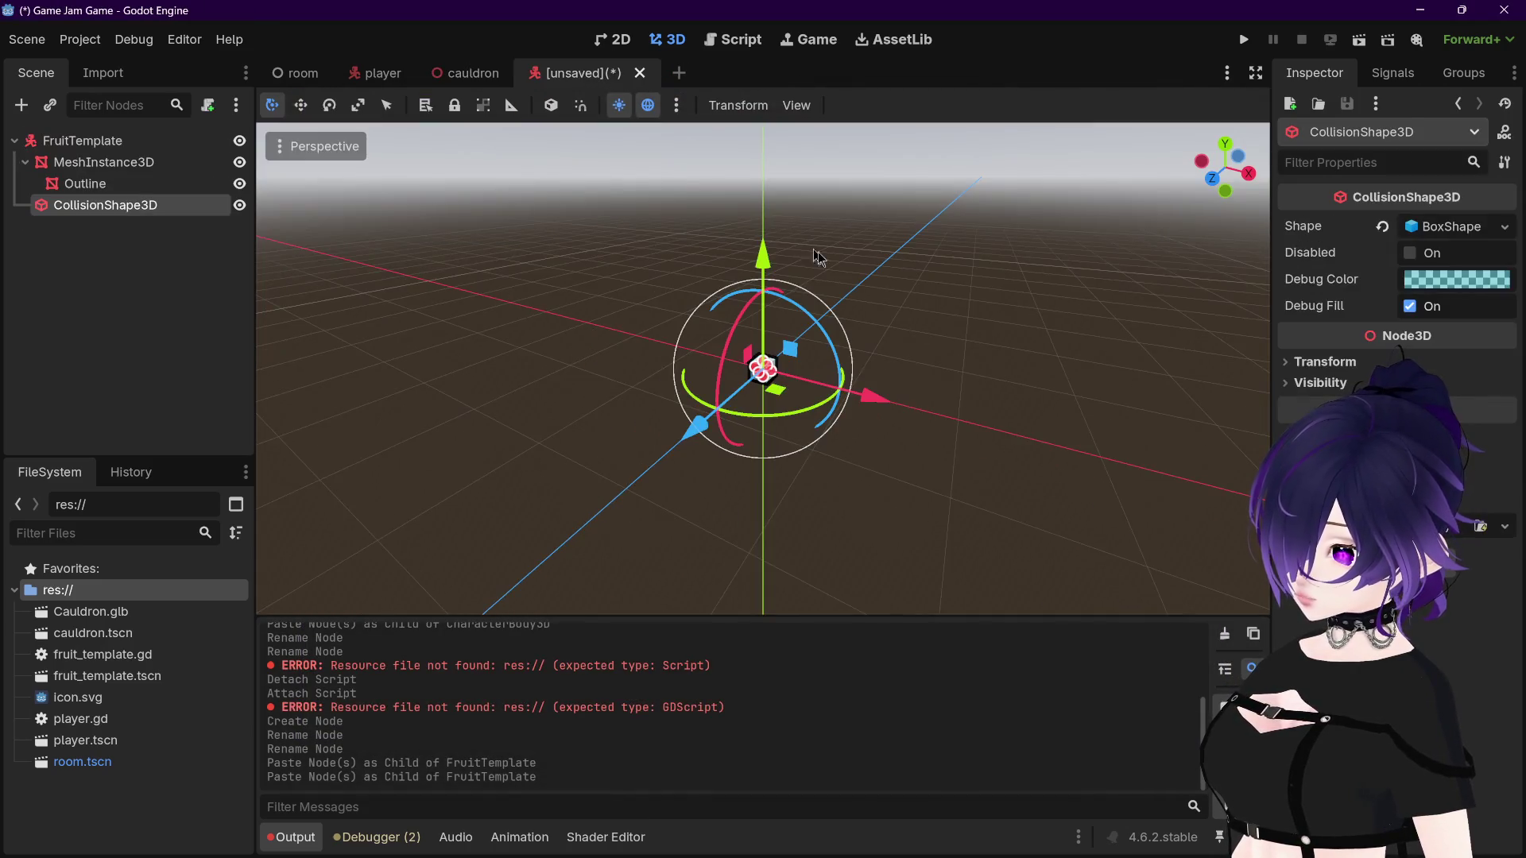
{"action": "key", "text": "ctrl+s"}
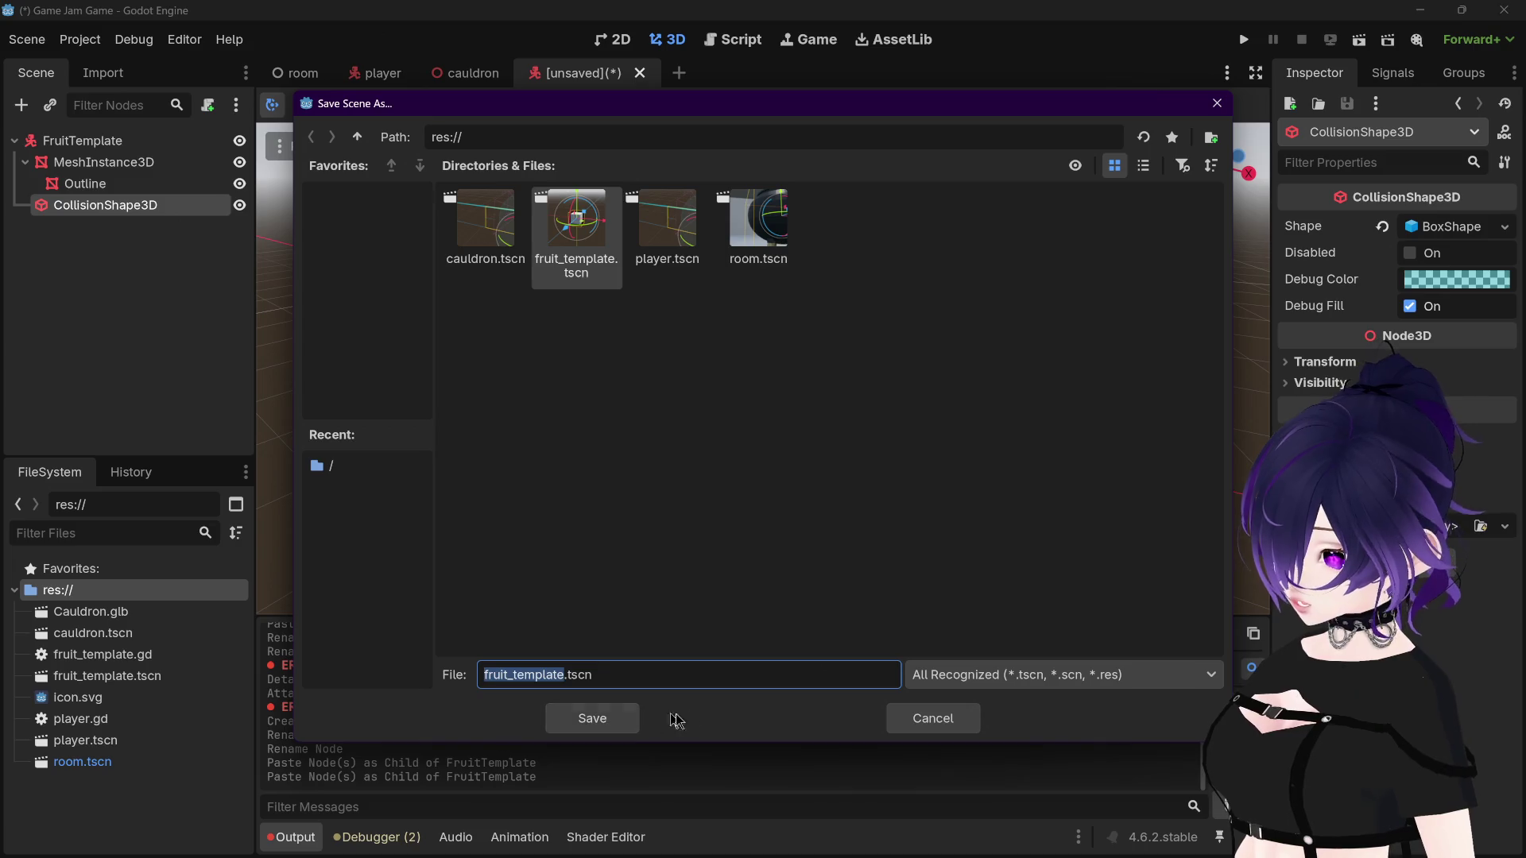
{"action": "left_click", "coordinate": [608, 719]}
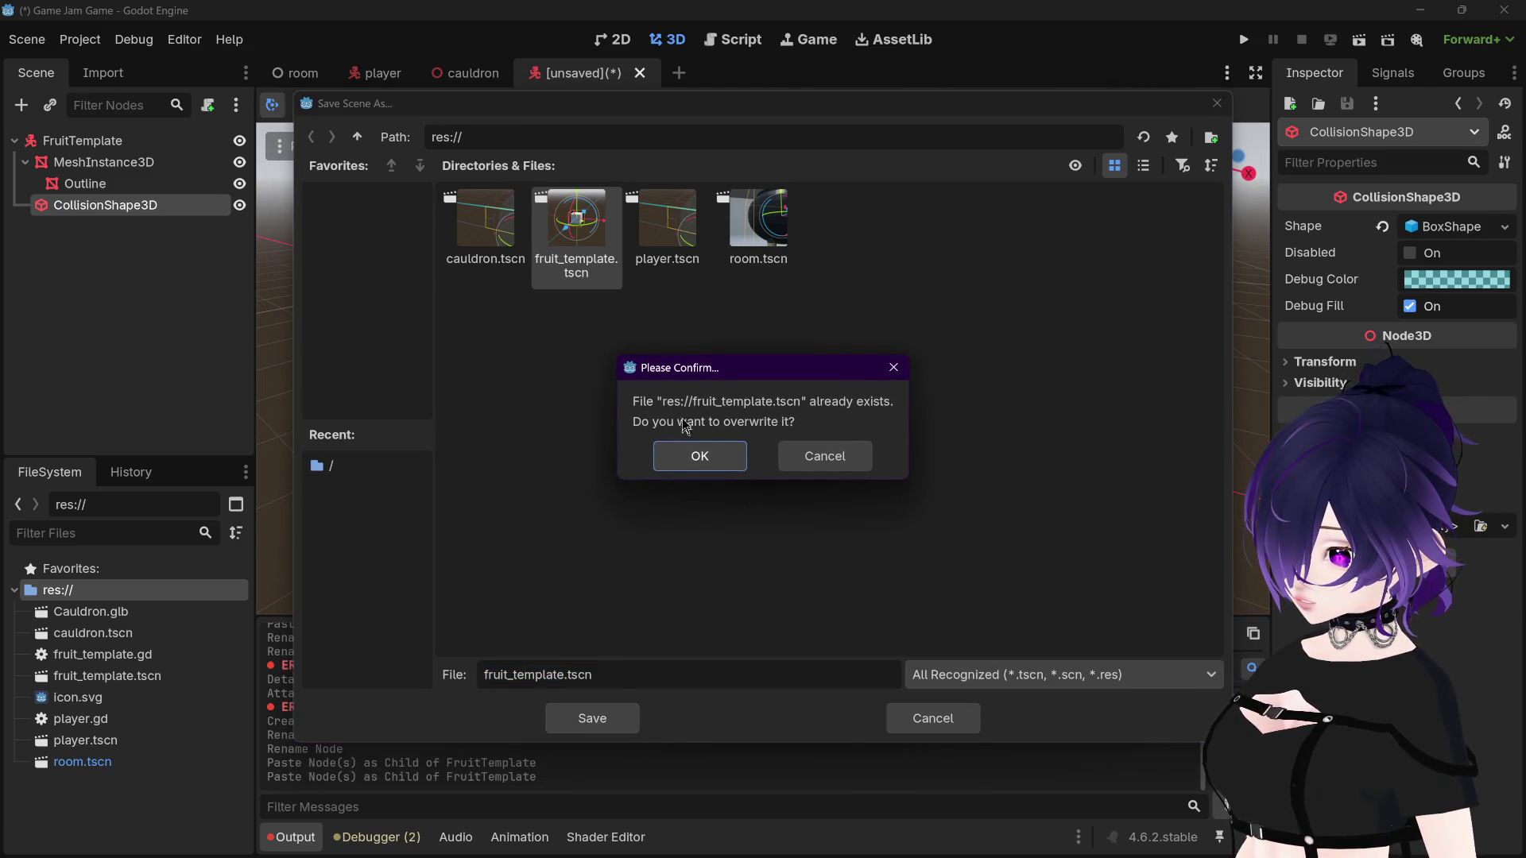
{"action": "left_click", "coordinate": [710, 456]}
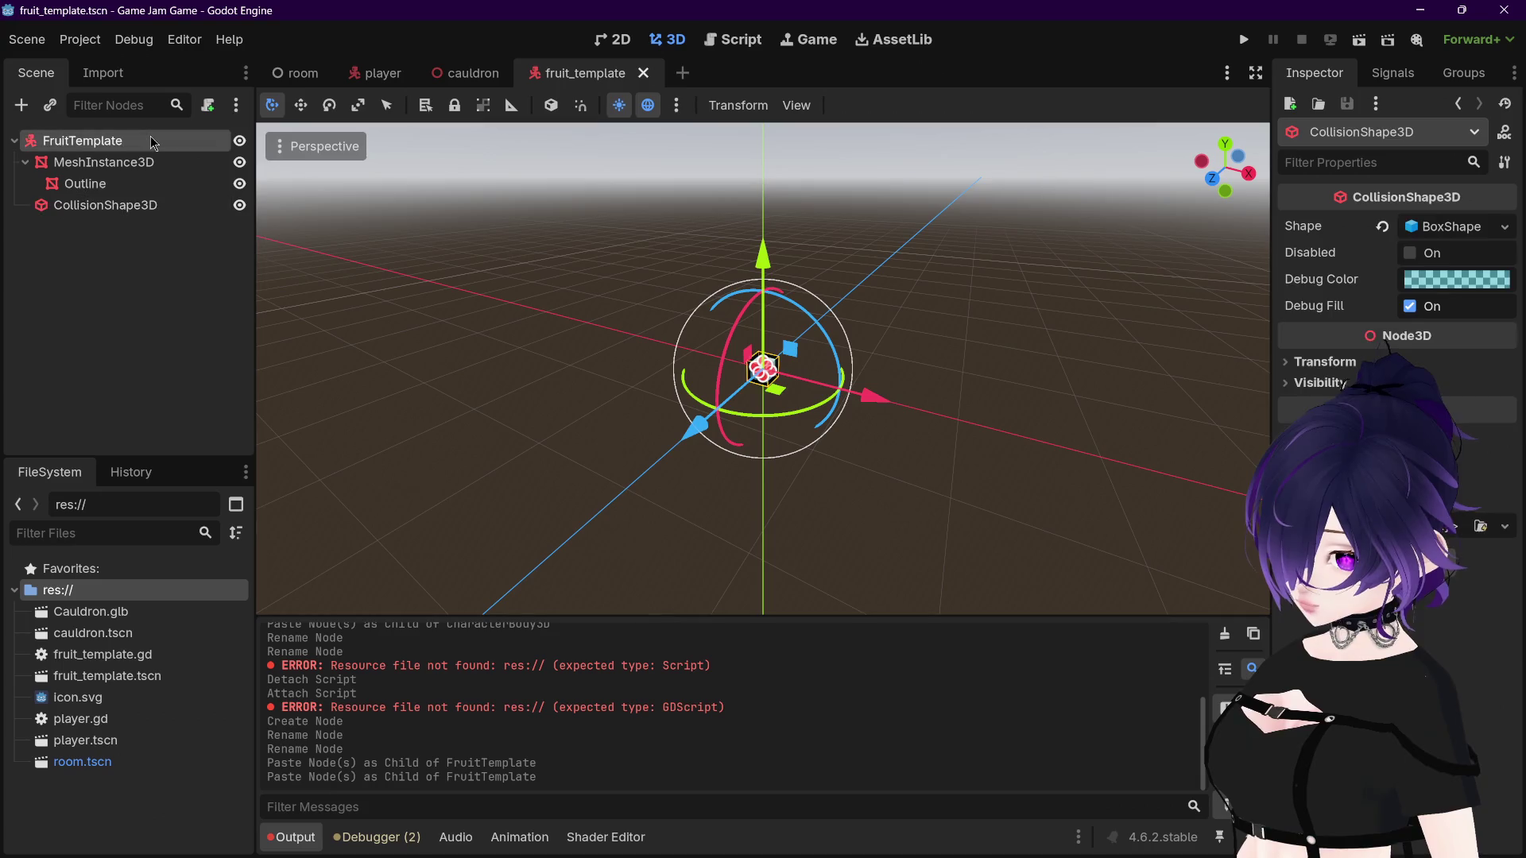
Step: Attach fruit_template.gd to the FruitTemplate root and save the scene
{"action": "left_click", "coordinate": [699, 36]}
{"action": "left_click", "coordinate": [666, 39]}
{"action": "left_click_drag", "start_coordinate": [103, 654], "coordinate": [138, 141]}
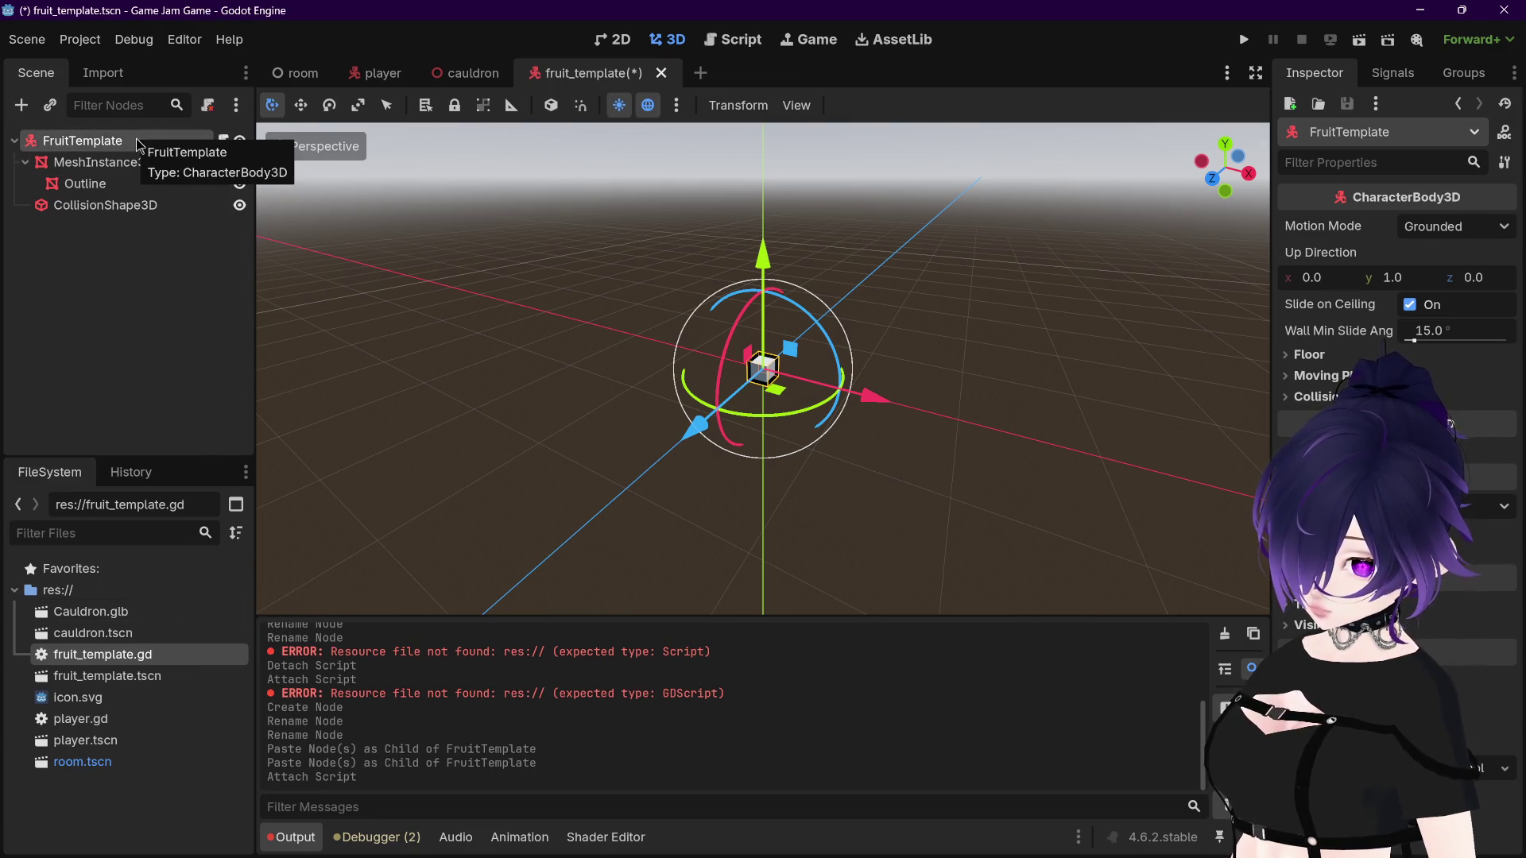
{"action": "left_click", "coordinate": [153, 277]}
{"action": "key", "text": "ctrl+s"}
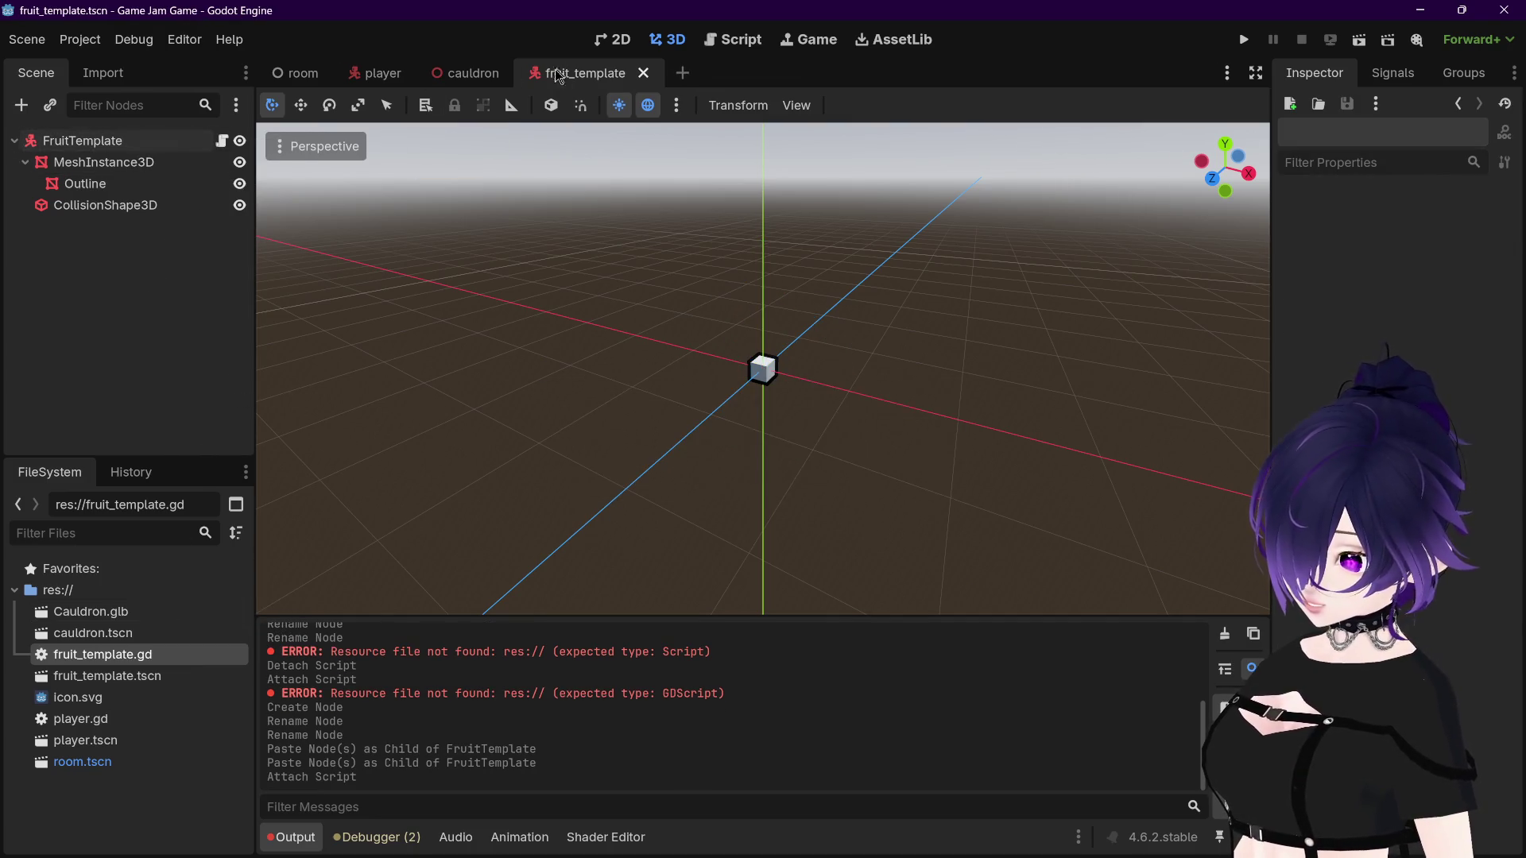
{"action": "left_click", "coordinate": [298, 73]}
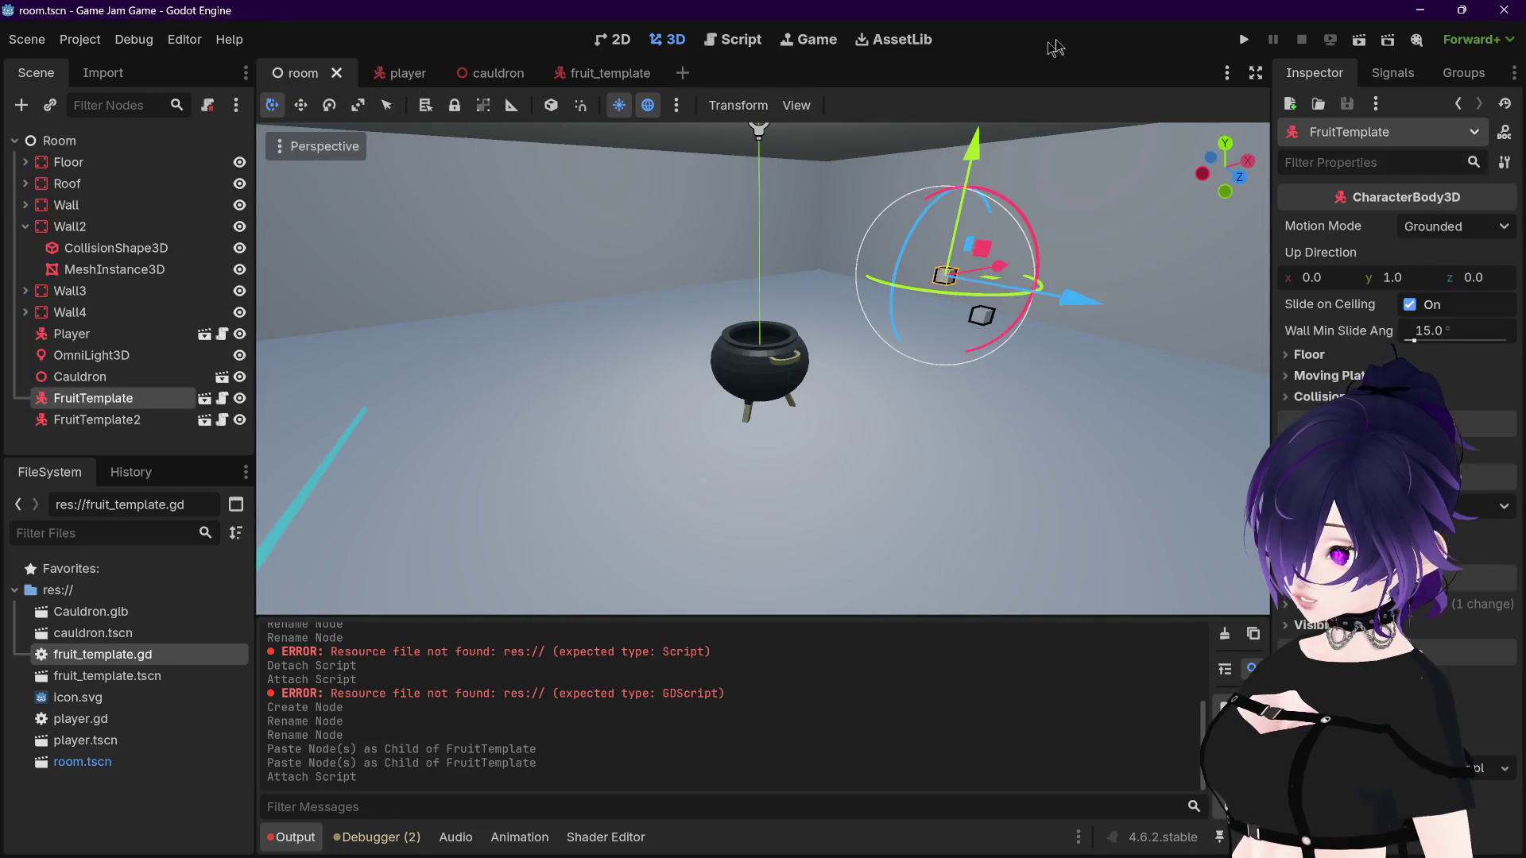
Step: Test-run the game, fix the outline path to $MeshInstance3D/Outline, then rerun
{"action": "left_click", "coordinate": [1243, 39]}
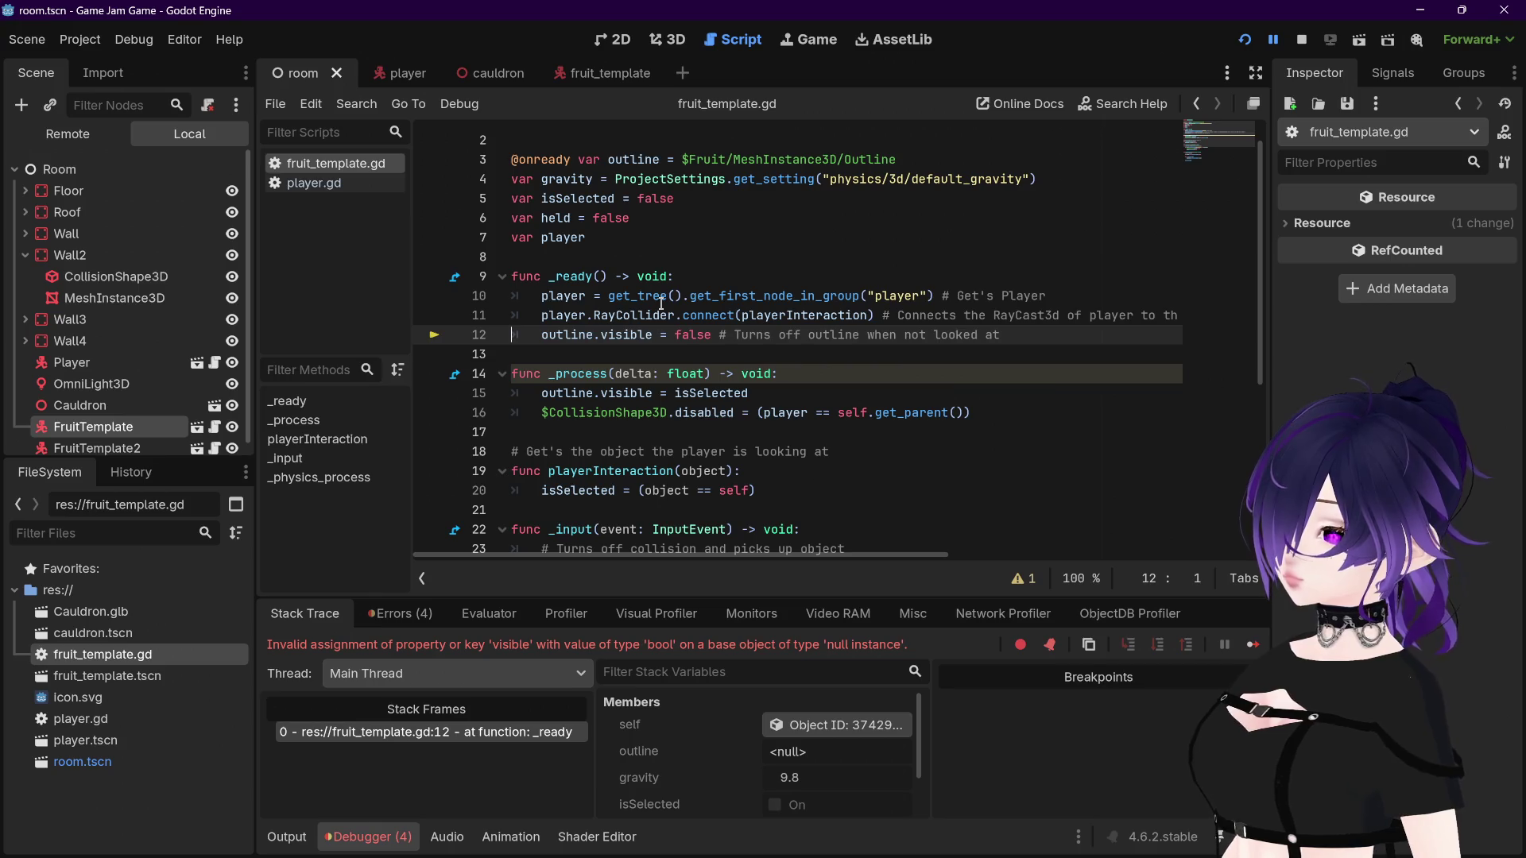
{"action": "scroll", "scroll_direction": "up", "scroll_amount": 3}
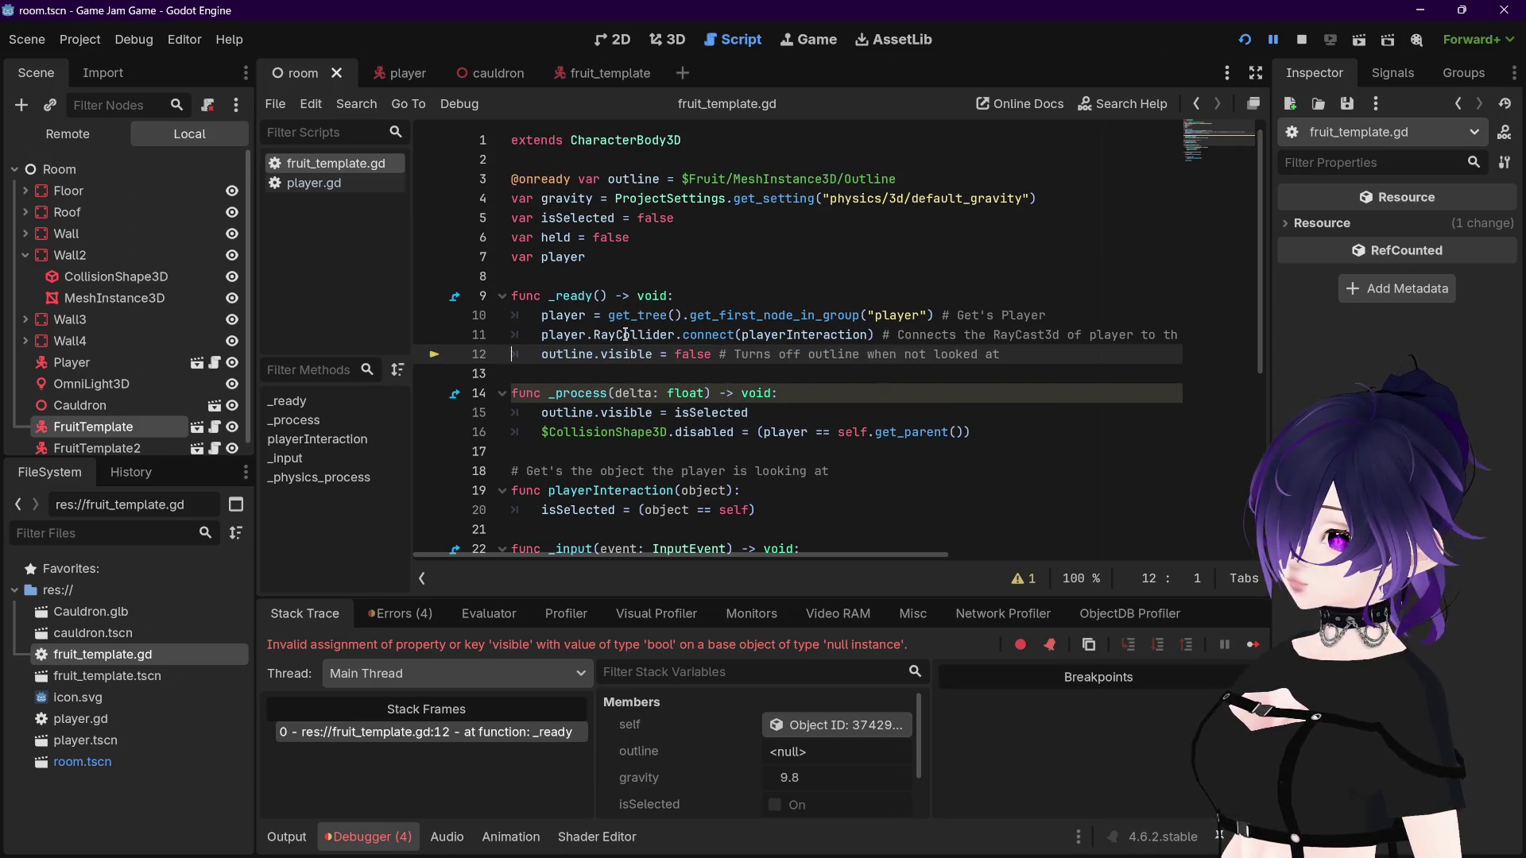
{"action": "left_click_drag", "start_coordinate": [733, 179], "coordinate": [681, 178]}
{"action": "type", "text": "$"}
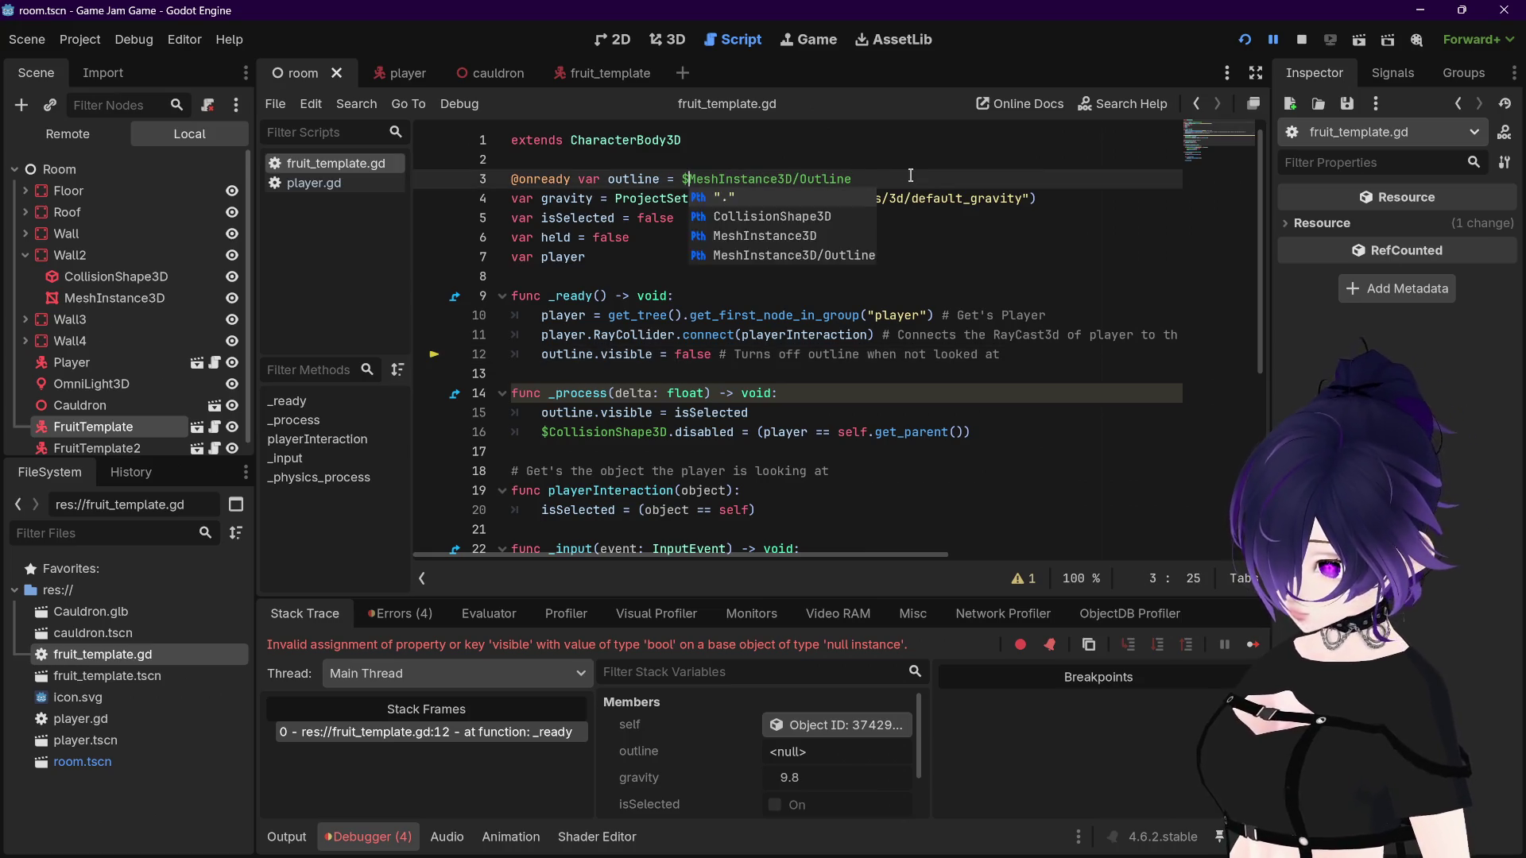
{"action": "key", "text": "Return"}
{"action": "left_click", "coordinate": [1244, 41]}
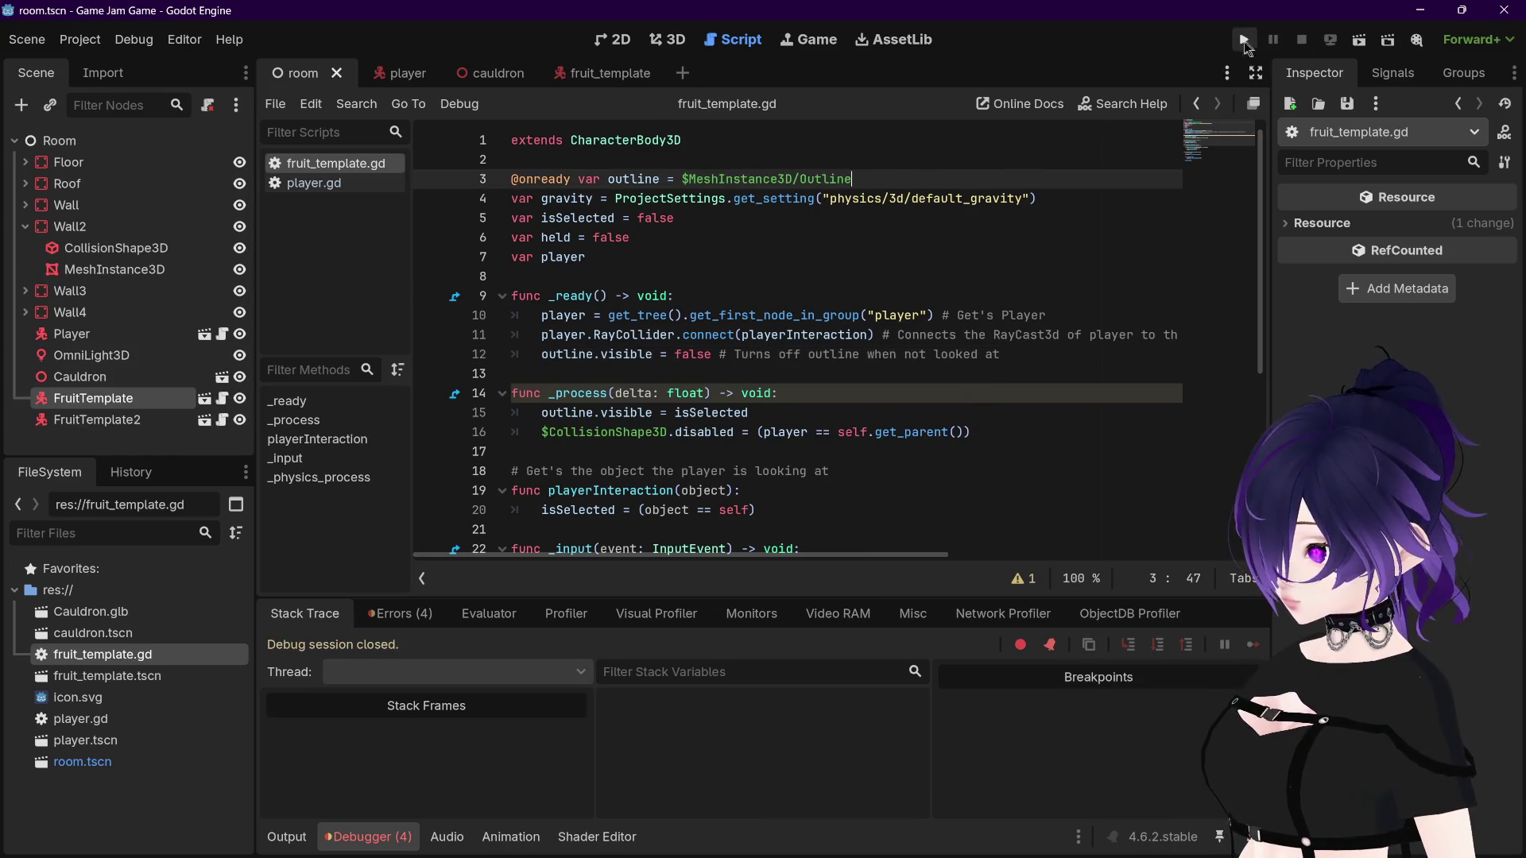
{"action": "left_click", "coordinate": [1237, 46]}
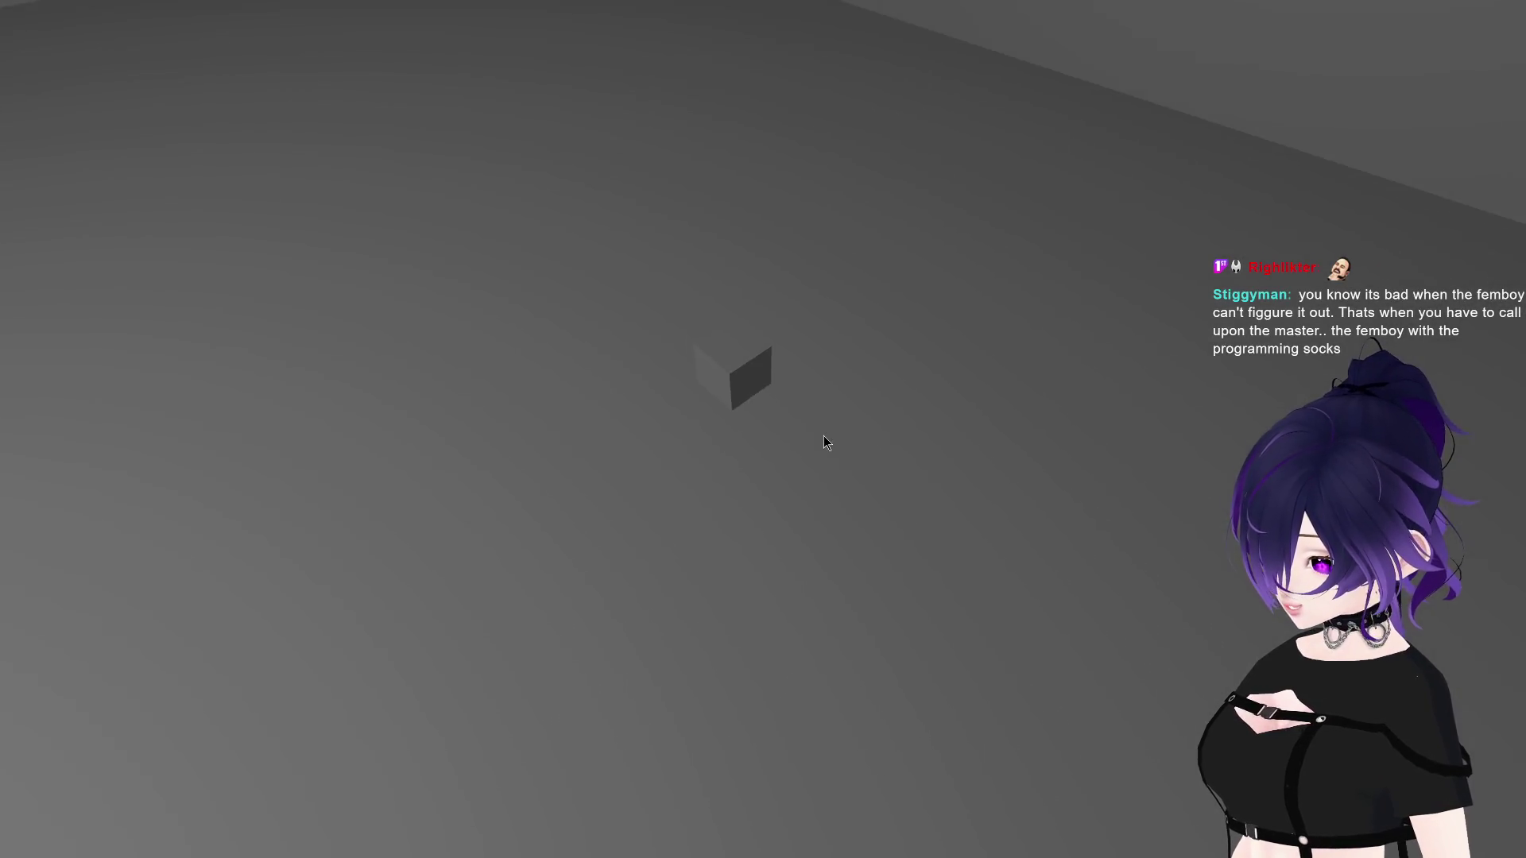
{"action": "left_click", "coordinate": [822, 442]}
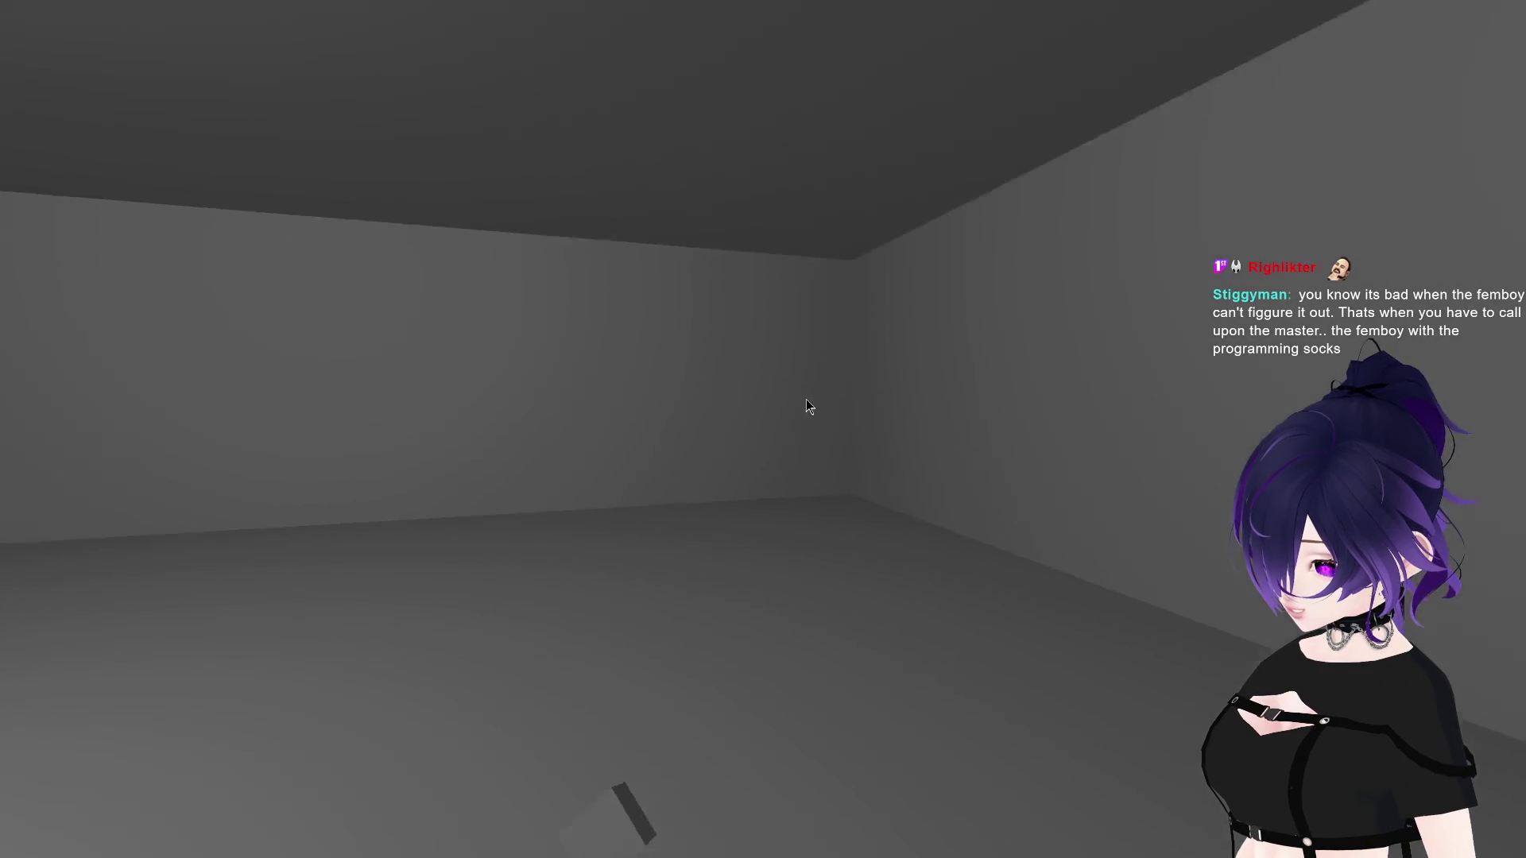
{"action": "key", "text": "F8"}
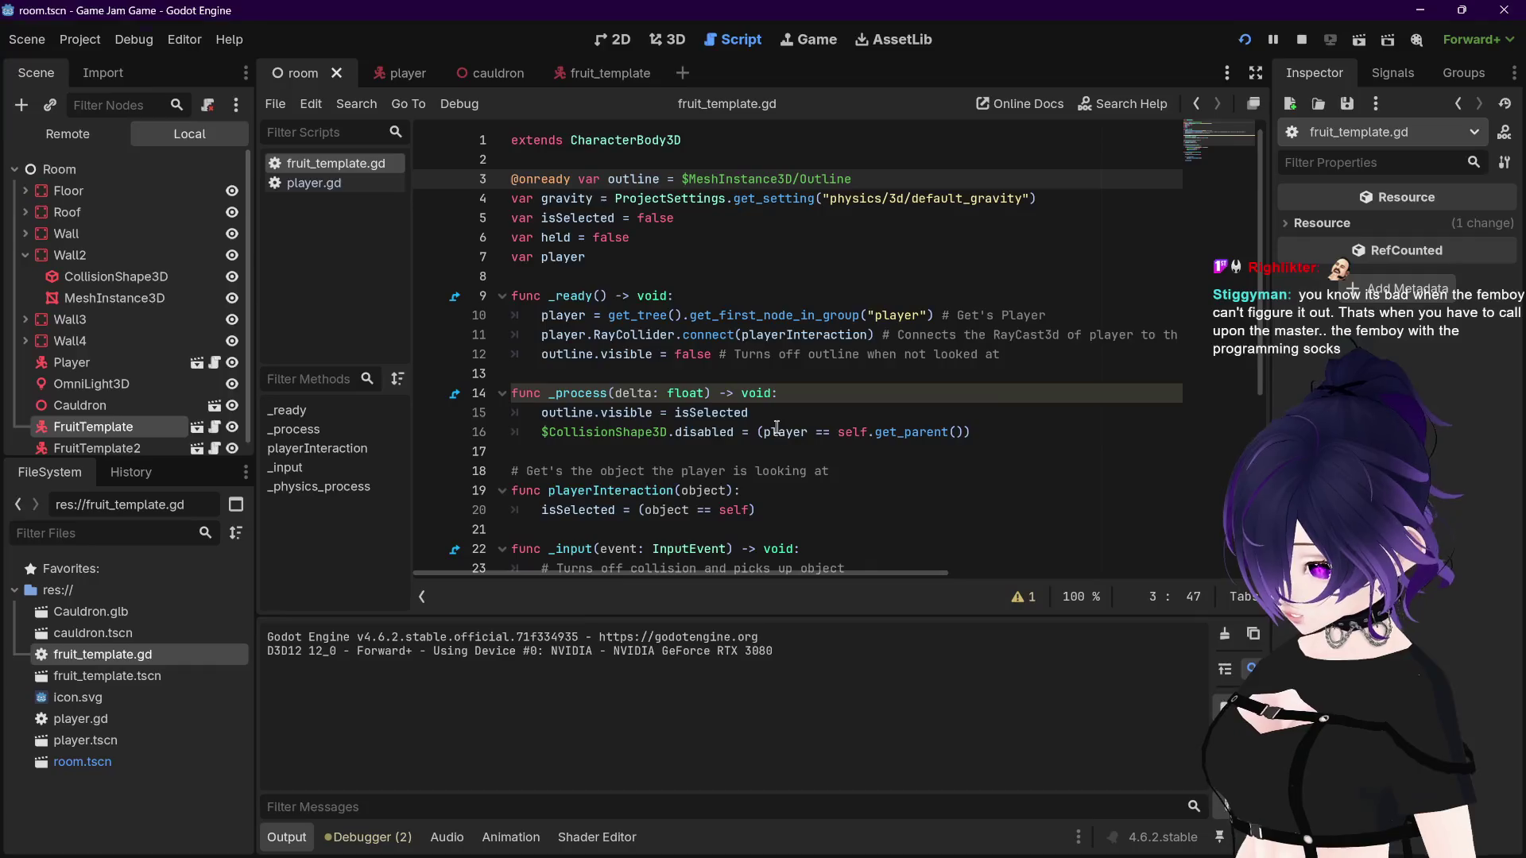
{"action": "scroll", "scroll_direction": "down", "scroll_amount": 3}
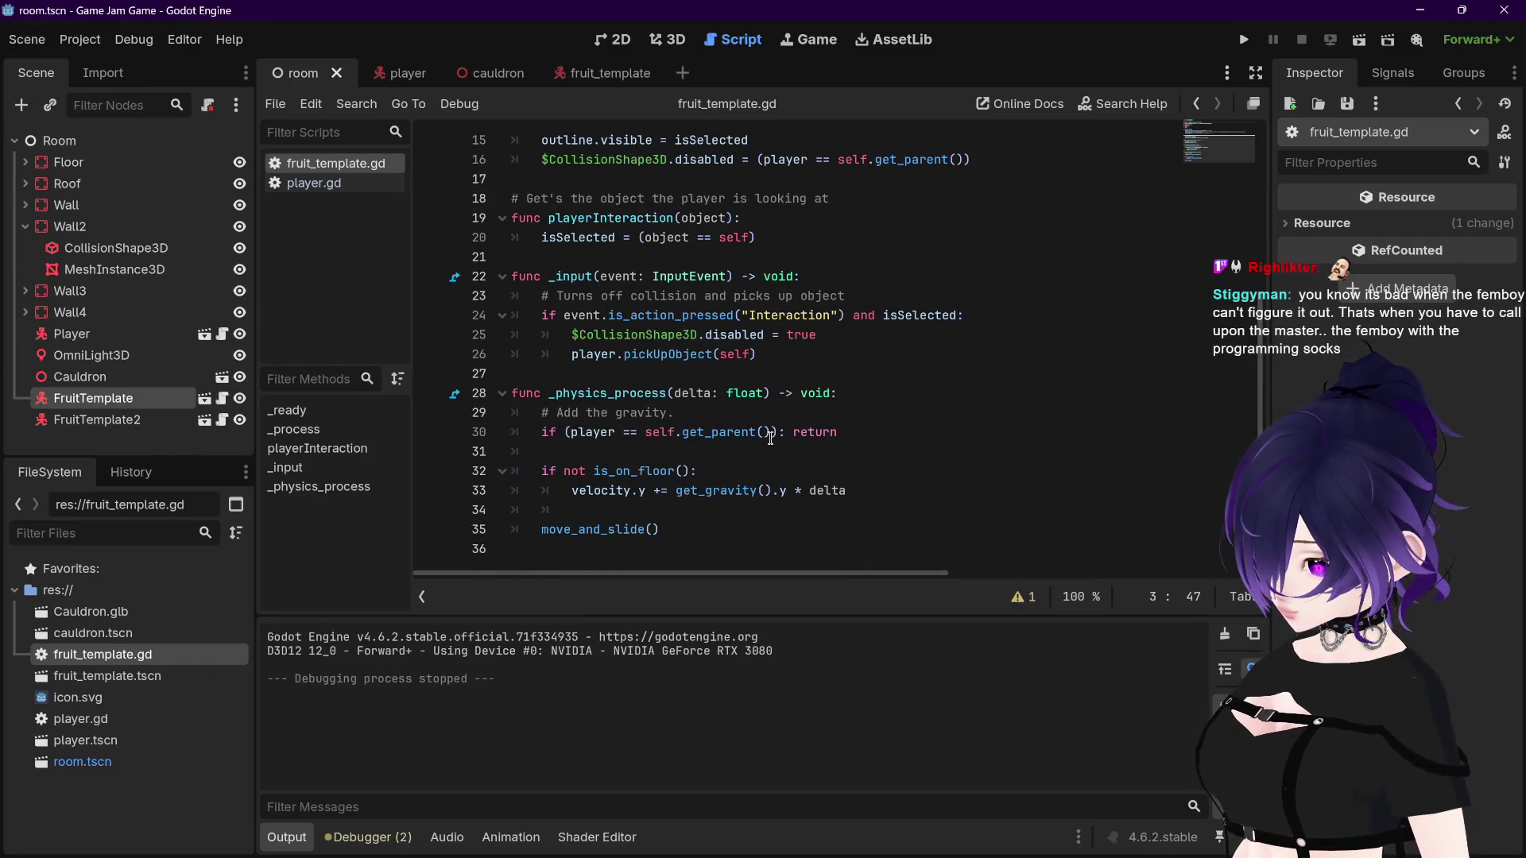
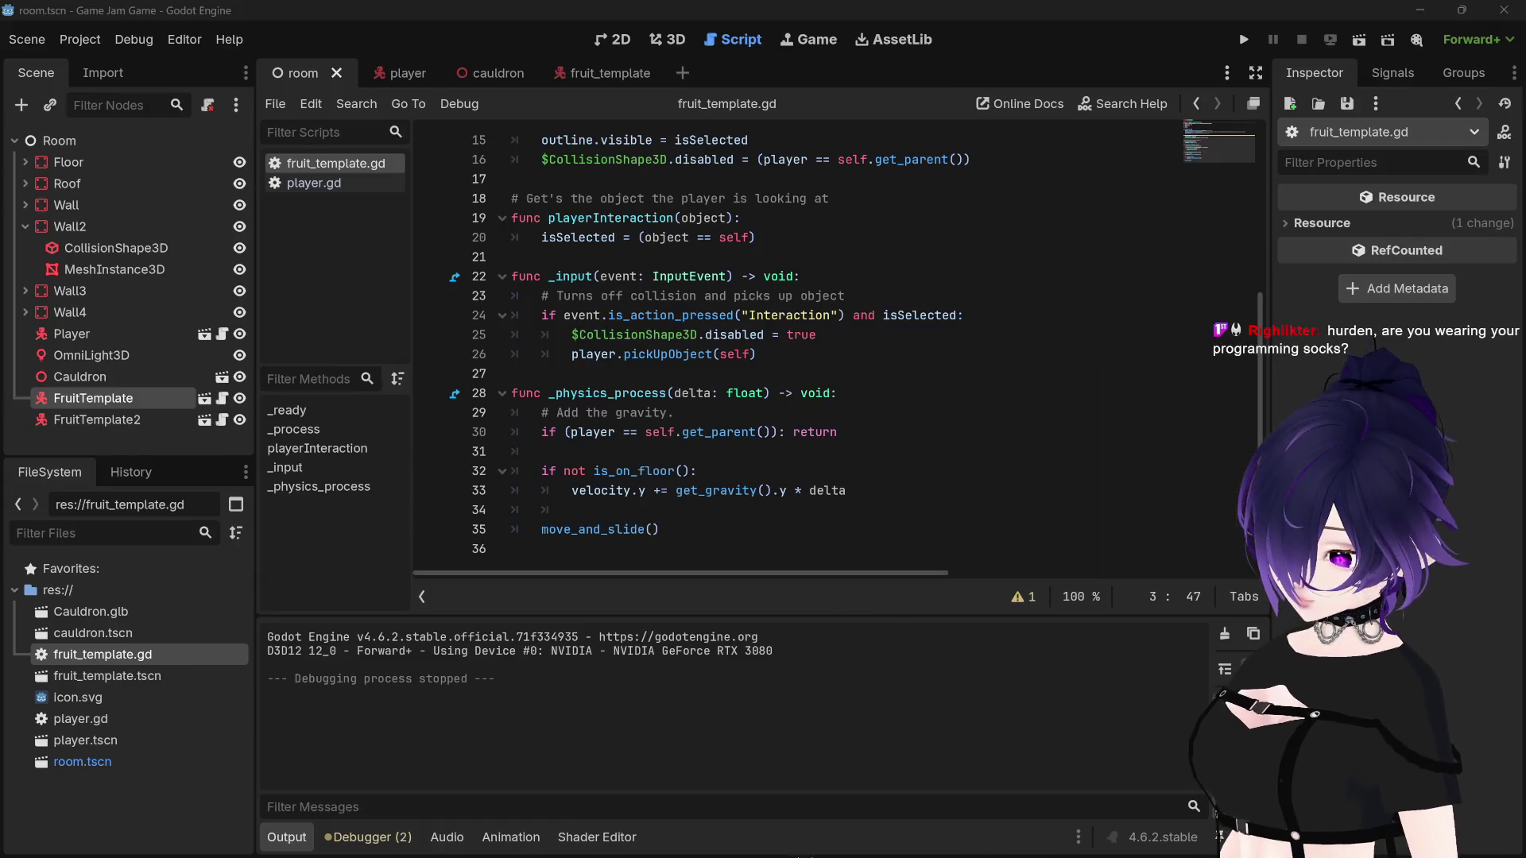
Step: Close the Firefox YouTube window so the Godot editor is back in view
{"action": "mouse_move", "coordinate": [684, 844]}
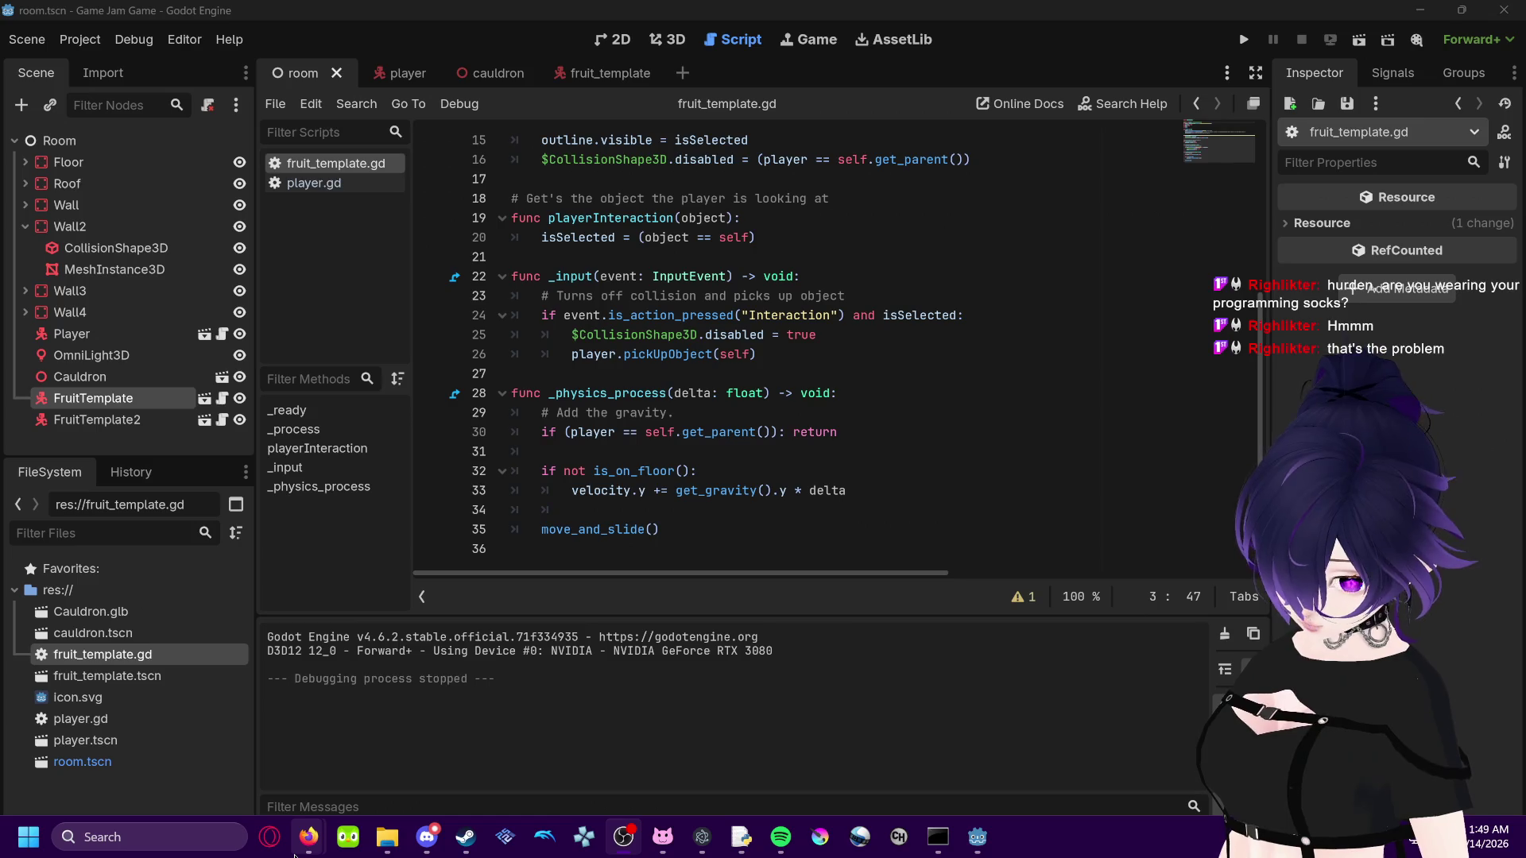
{"action": "mouse_move", "coordinate": [328, 847]}
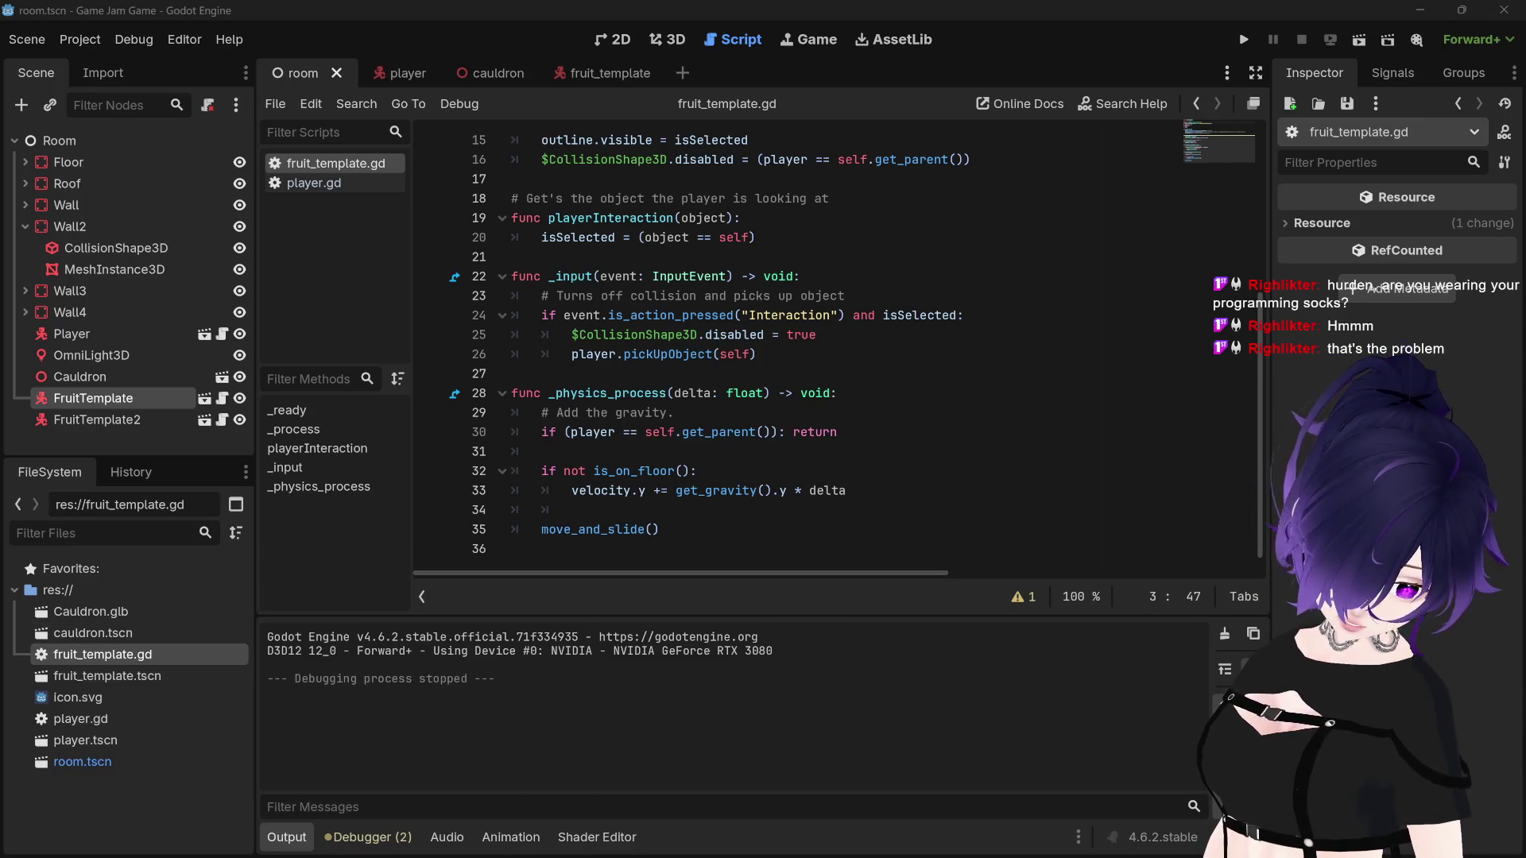
{"action": "key", "text": "alt+Tab"}
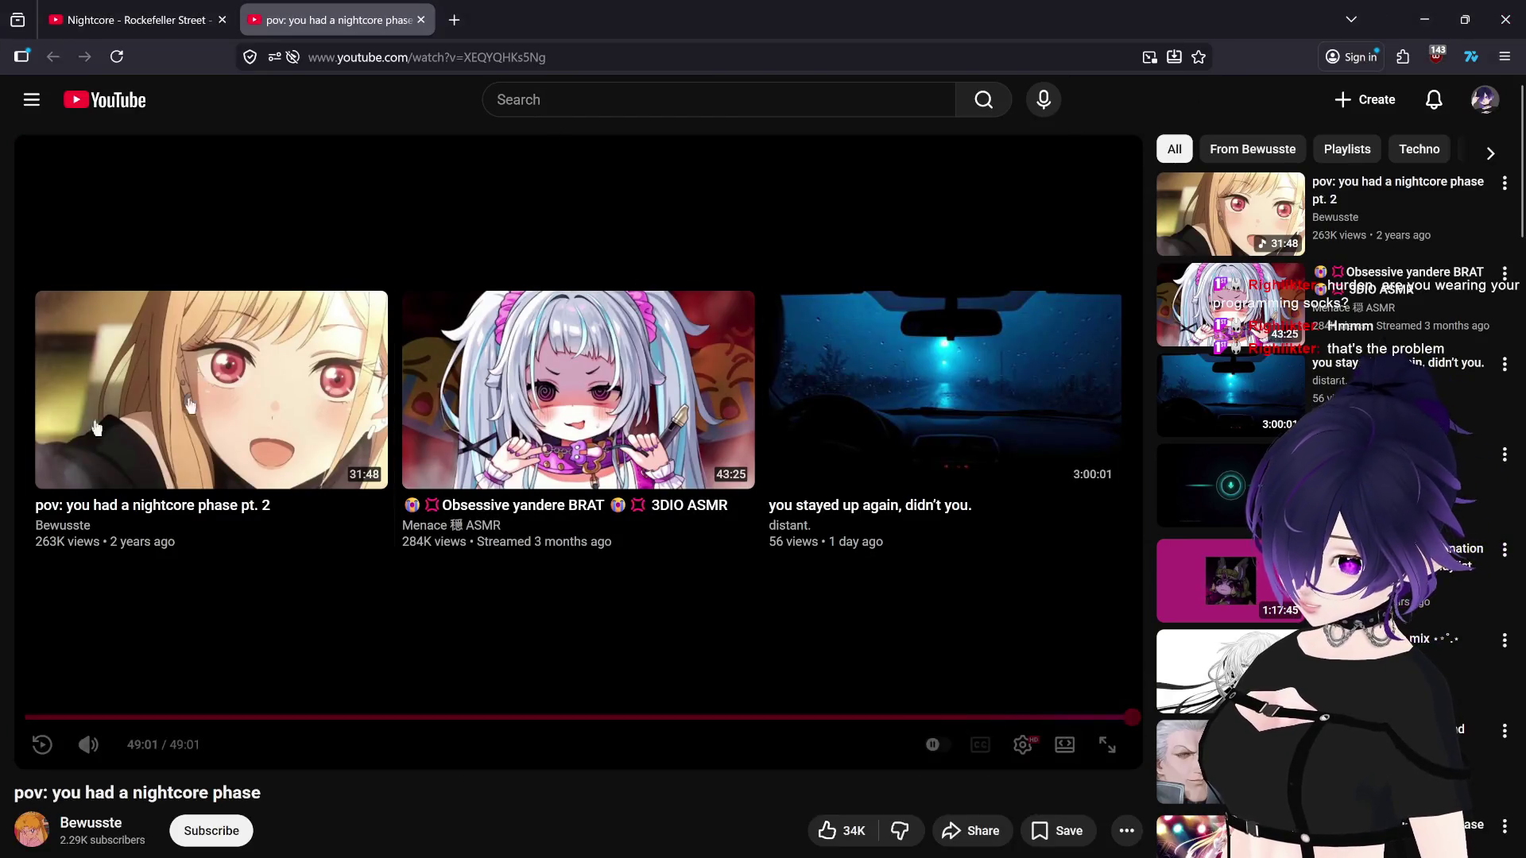
{"action": "left_click", "coordinate": [1505, 19]}
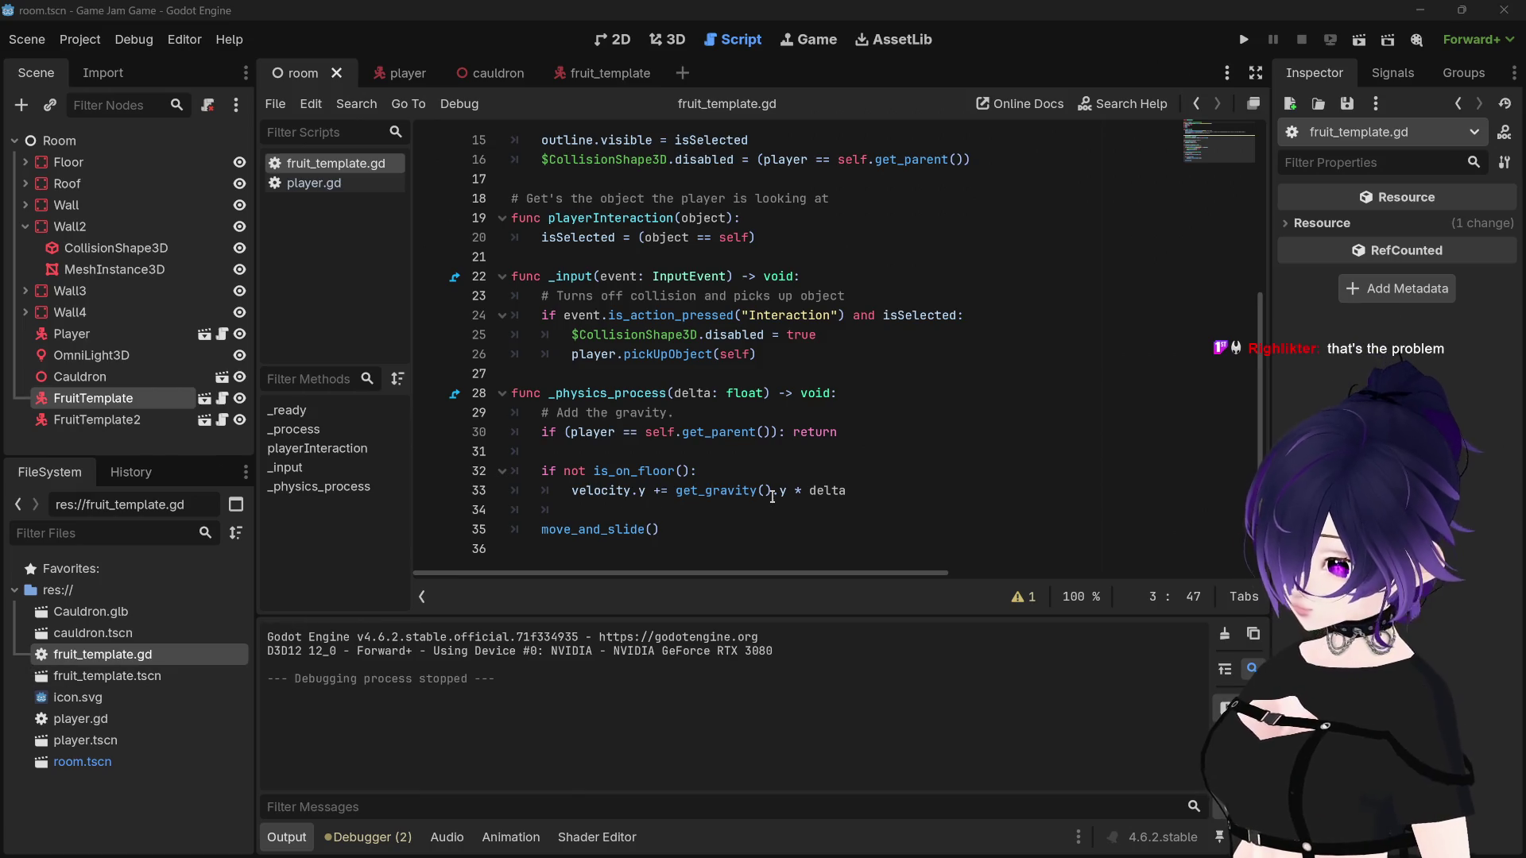
Step: Review the pickup code in fruit_template.gd and save the script
{"action": "left_click", "coordinate": [859, 489]}
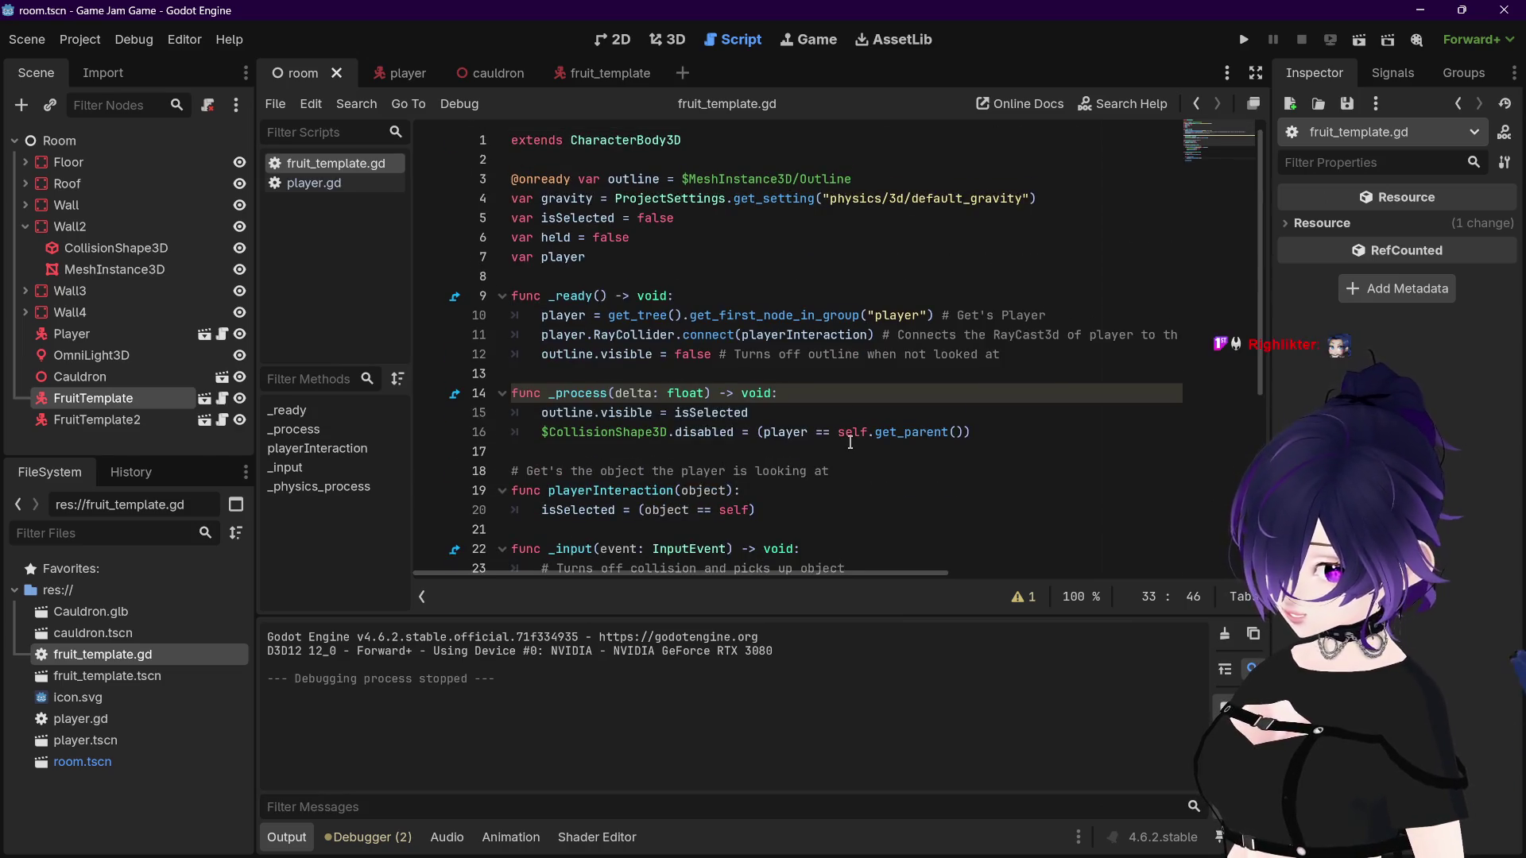
{"action": "scroll", "scroll_direction": "down", "scroll_amount": 3}
{"action": "scroll", "scroll_direction": "up", "scroll_amount": 3}
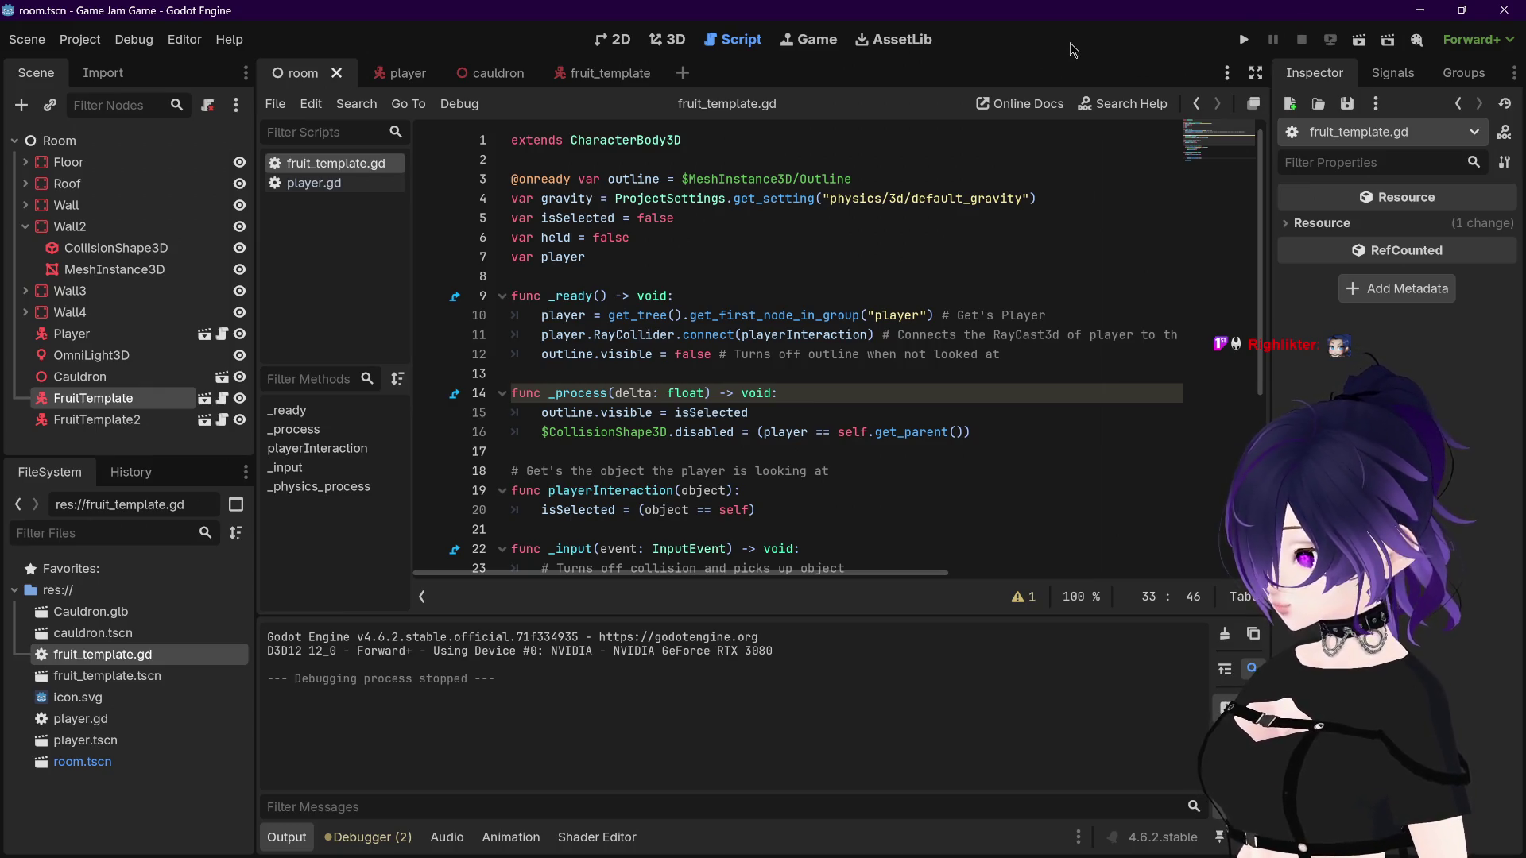
{"action": "scroll", "scroll_direction": "down", "scroll_amount": 3}
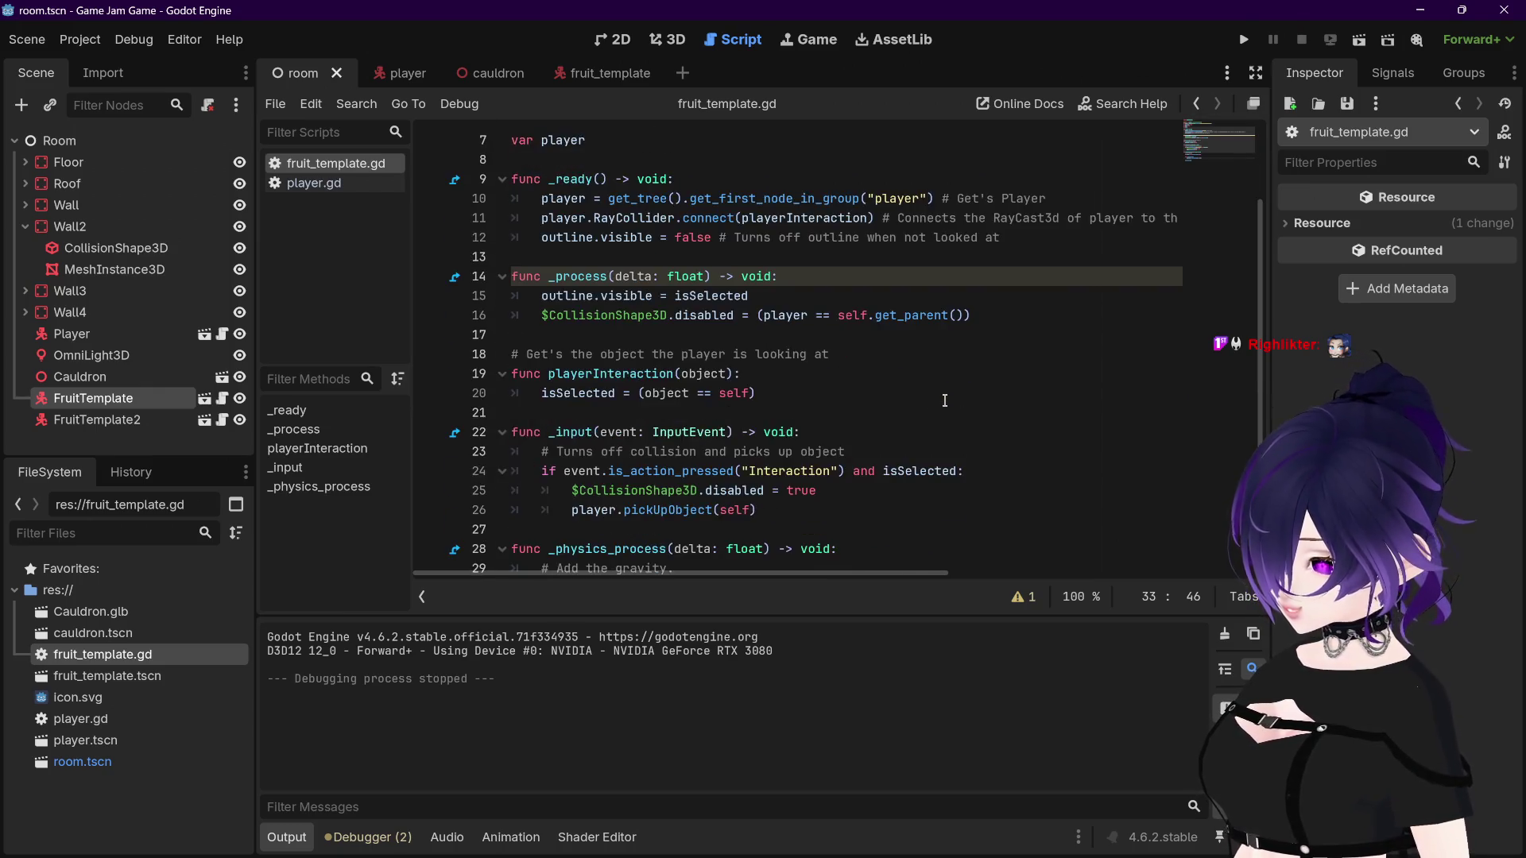
{"action": "scroll", "scroll_direction": "up", "scroll_amount": 3}
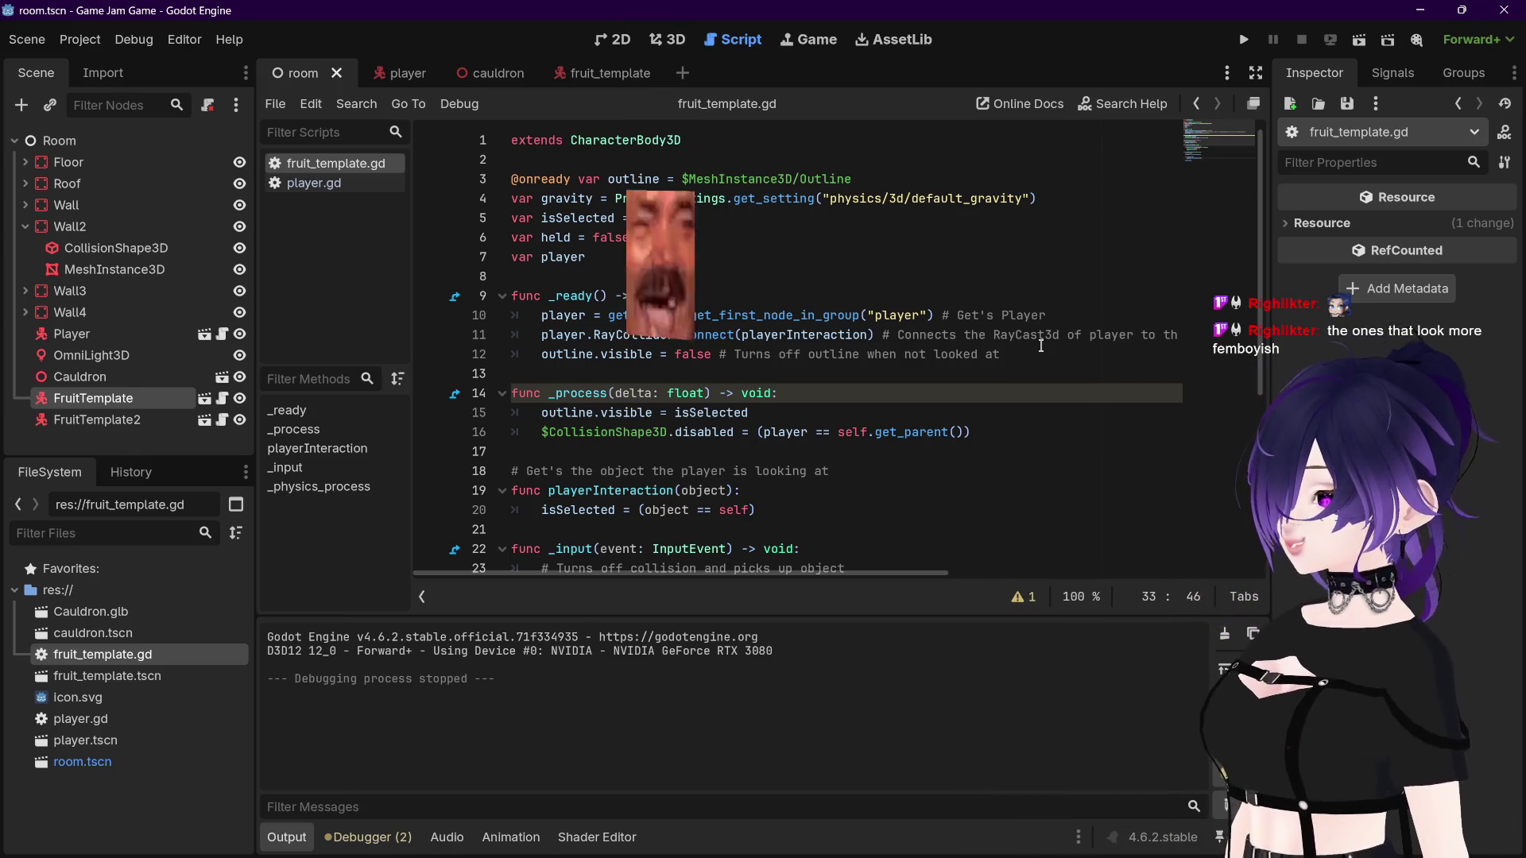
{"action": "left_click", "coordinate": [1022, 337]}
{"action": "left_click", "coordinate": [1021, 354]}
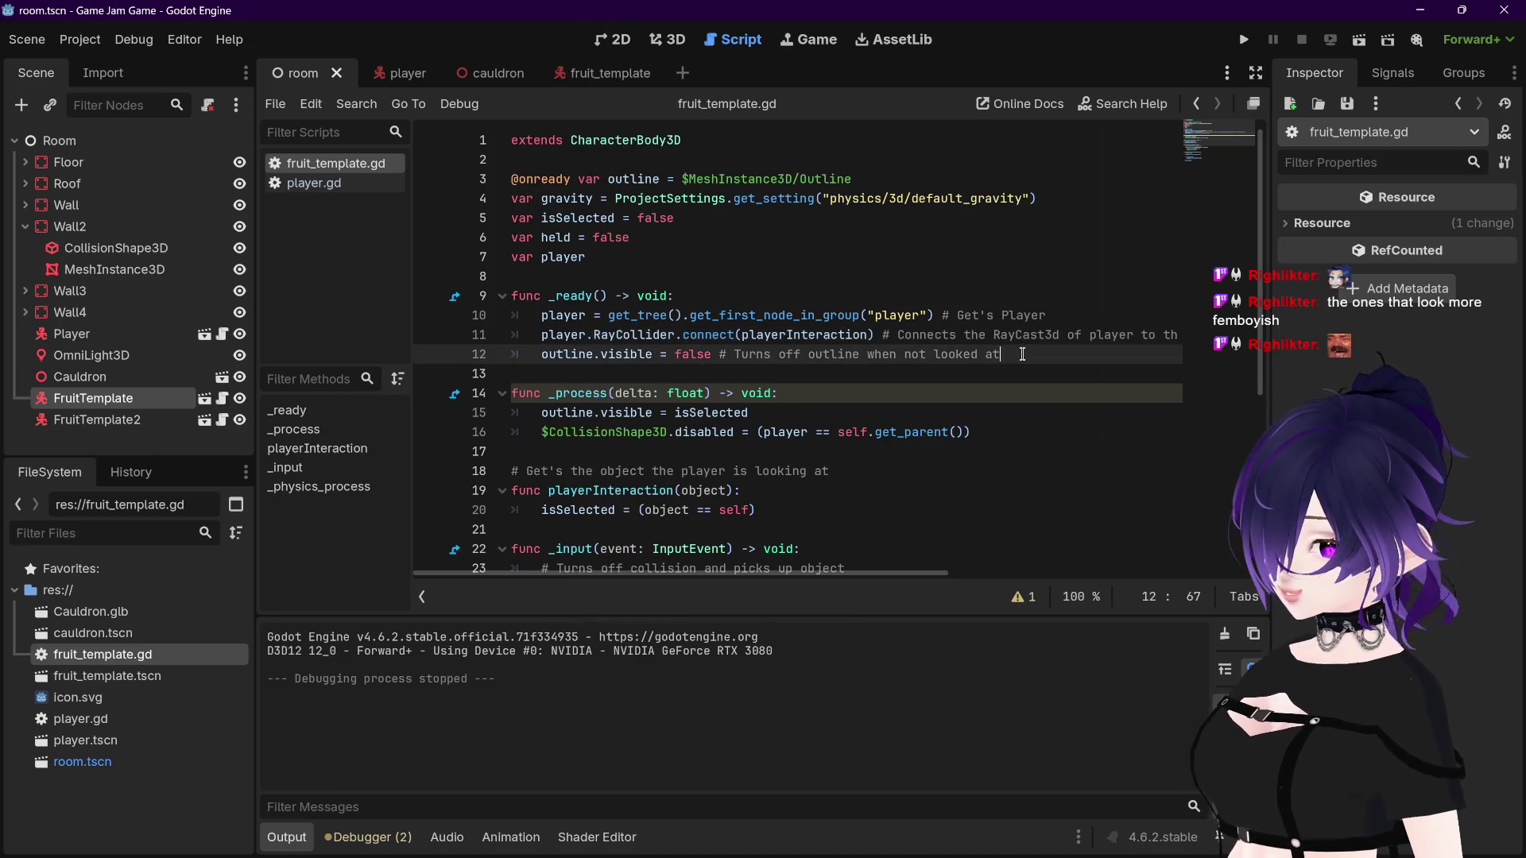
{"action": "key", "text": "ctrl+s"}
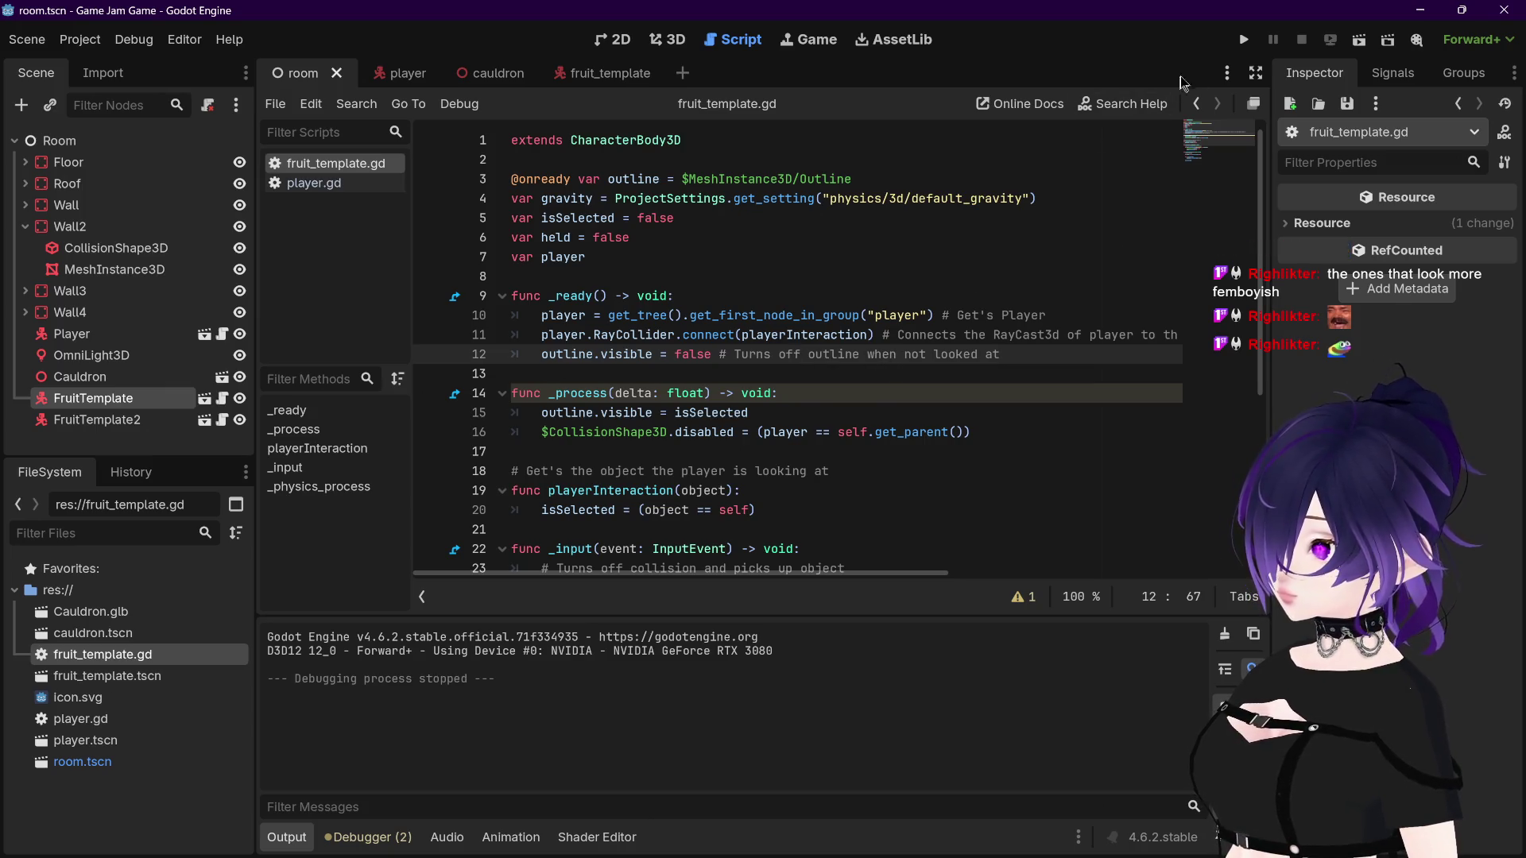
Step: Comment out the _physics_process function on lines 28–35 and run the project
{"action": "scroll", "scroll_direction": "down", "scroll_amount": 3}
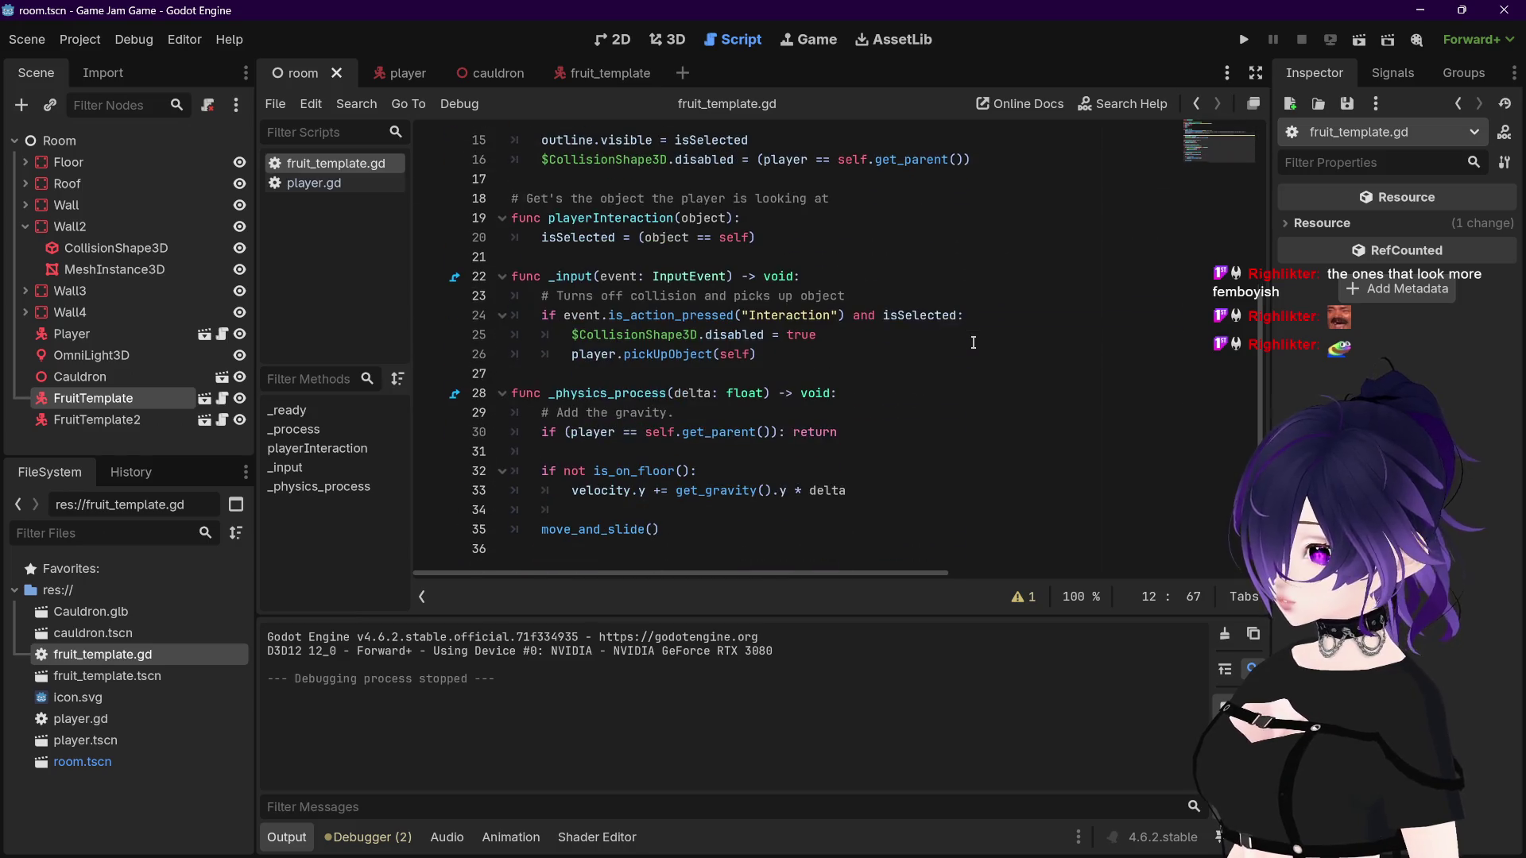
{"action": "left_click", "coordinate": [513, 399]}
{"action": "type", "text": "#"}
{"action": "left_click", "coordinate": [518, 412]}
{"action": "type", "text": "#"}
{"action": "left_click", "coordinate": [524, 422]}
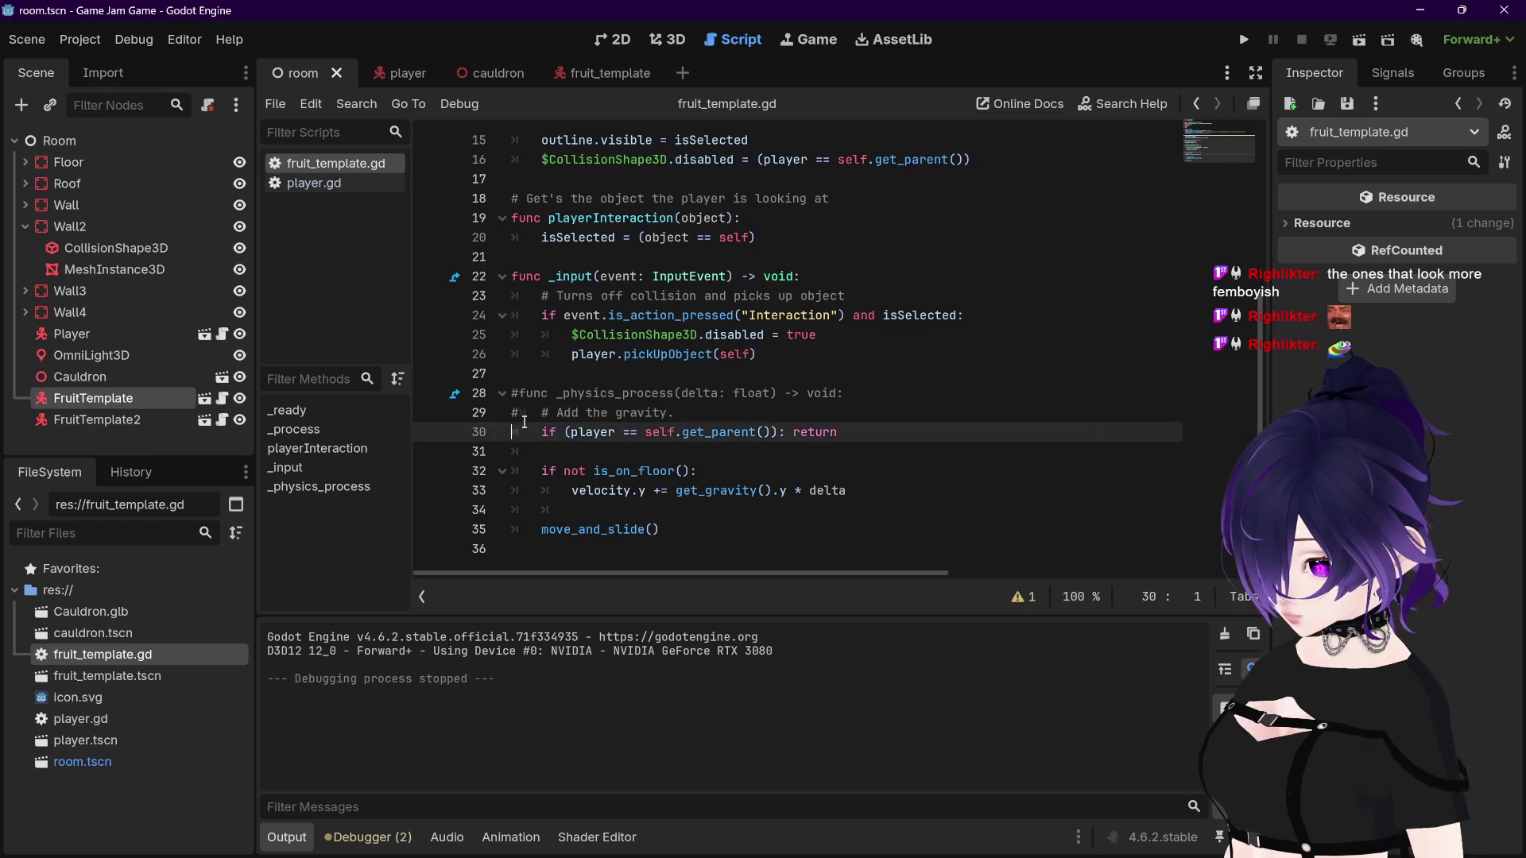
{"action": "key", "text": "numbersign"}
{"action": "key", "text": "Down"}
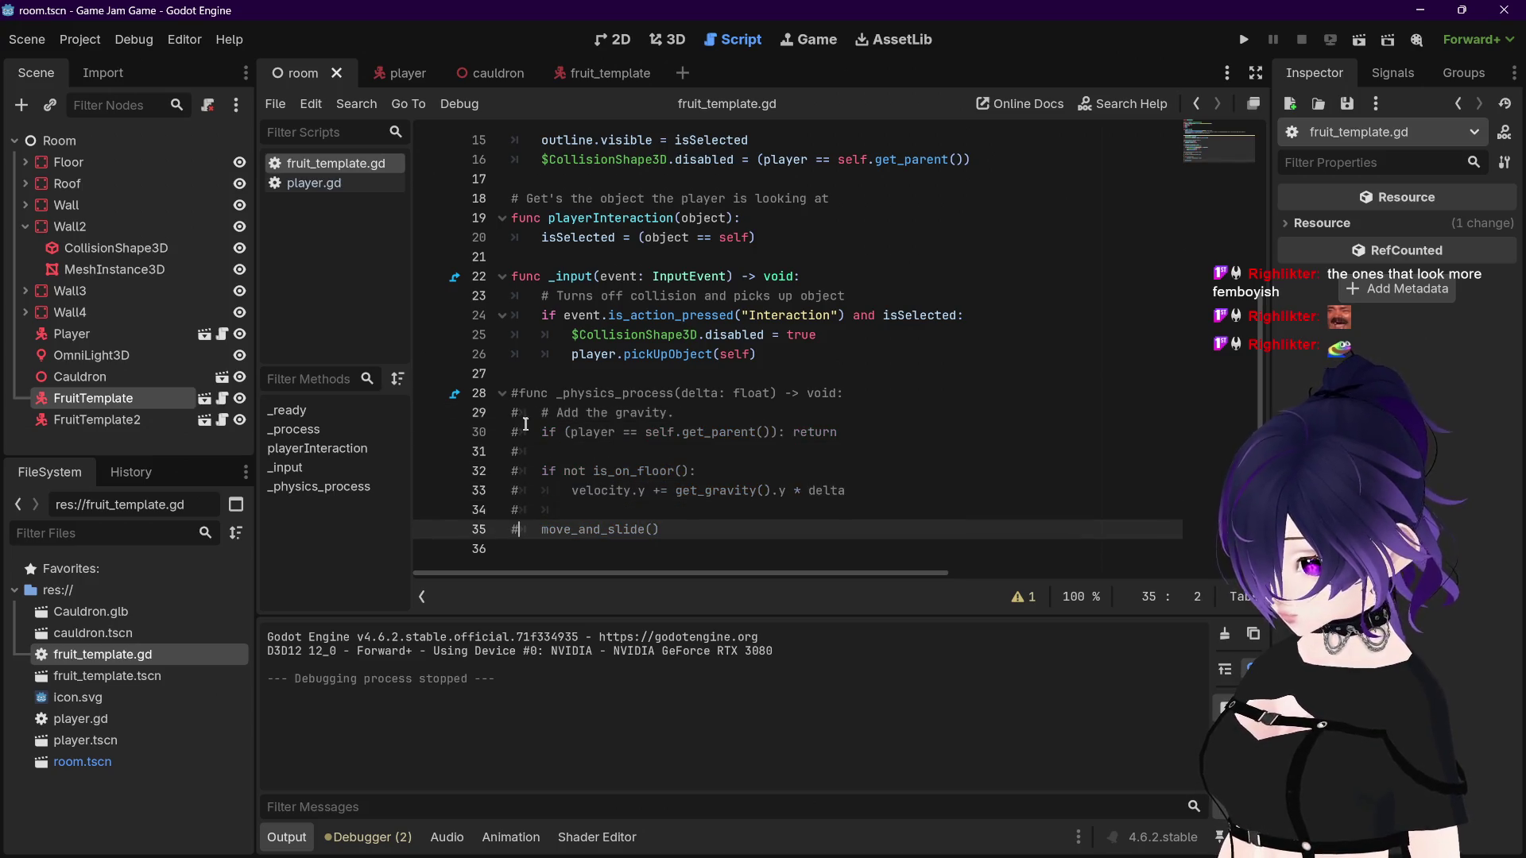
{"action": "left_click", "coordinate": [1242, 38]}
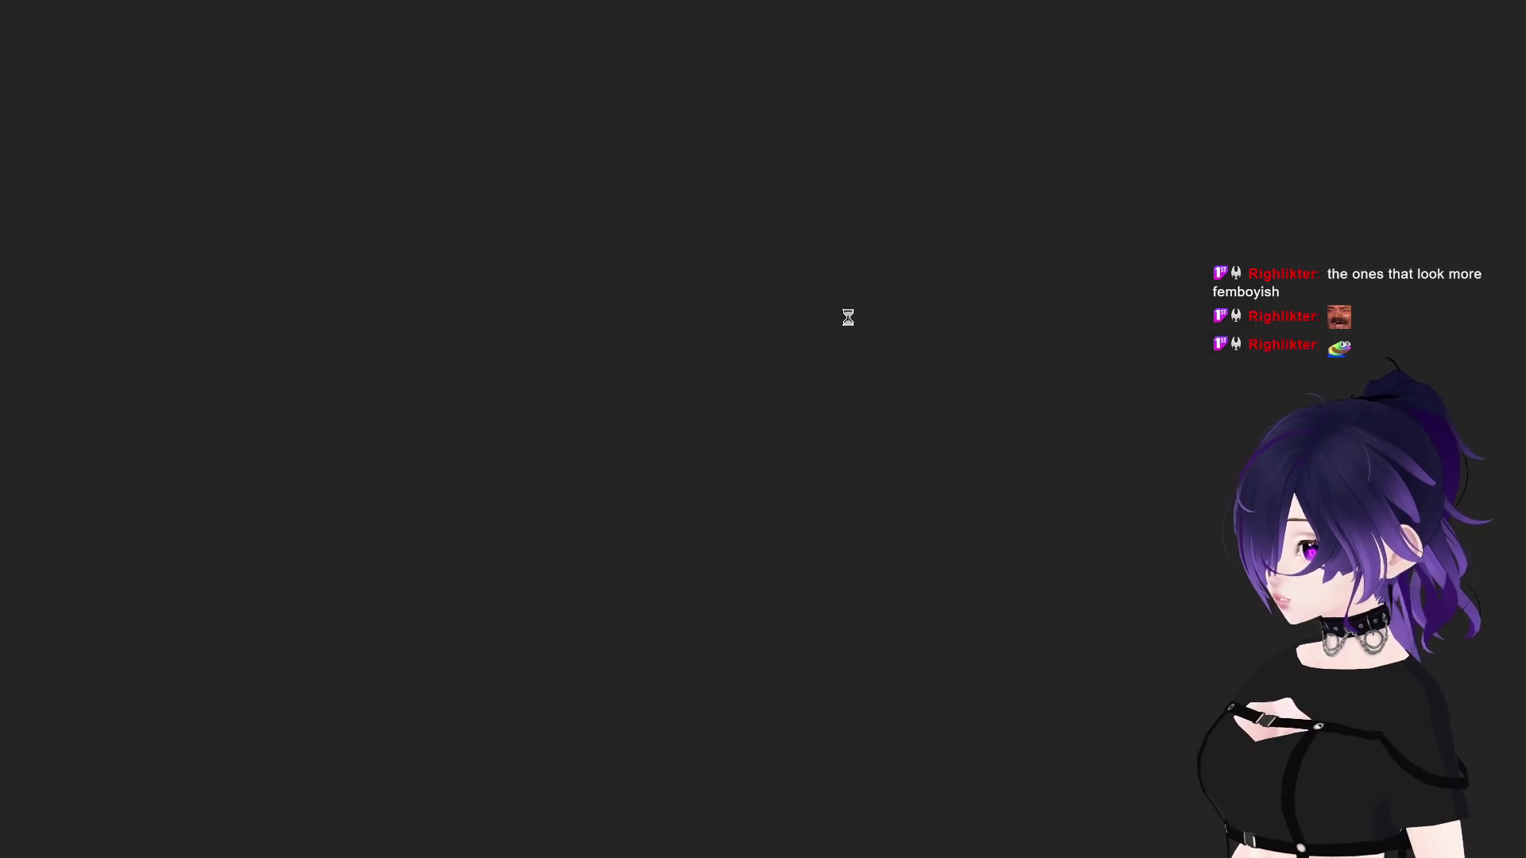
Step: Walk to a cube, pick it up, look around, then stop the game with F8
{"action": "key", "text": "w"}
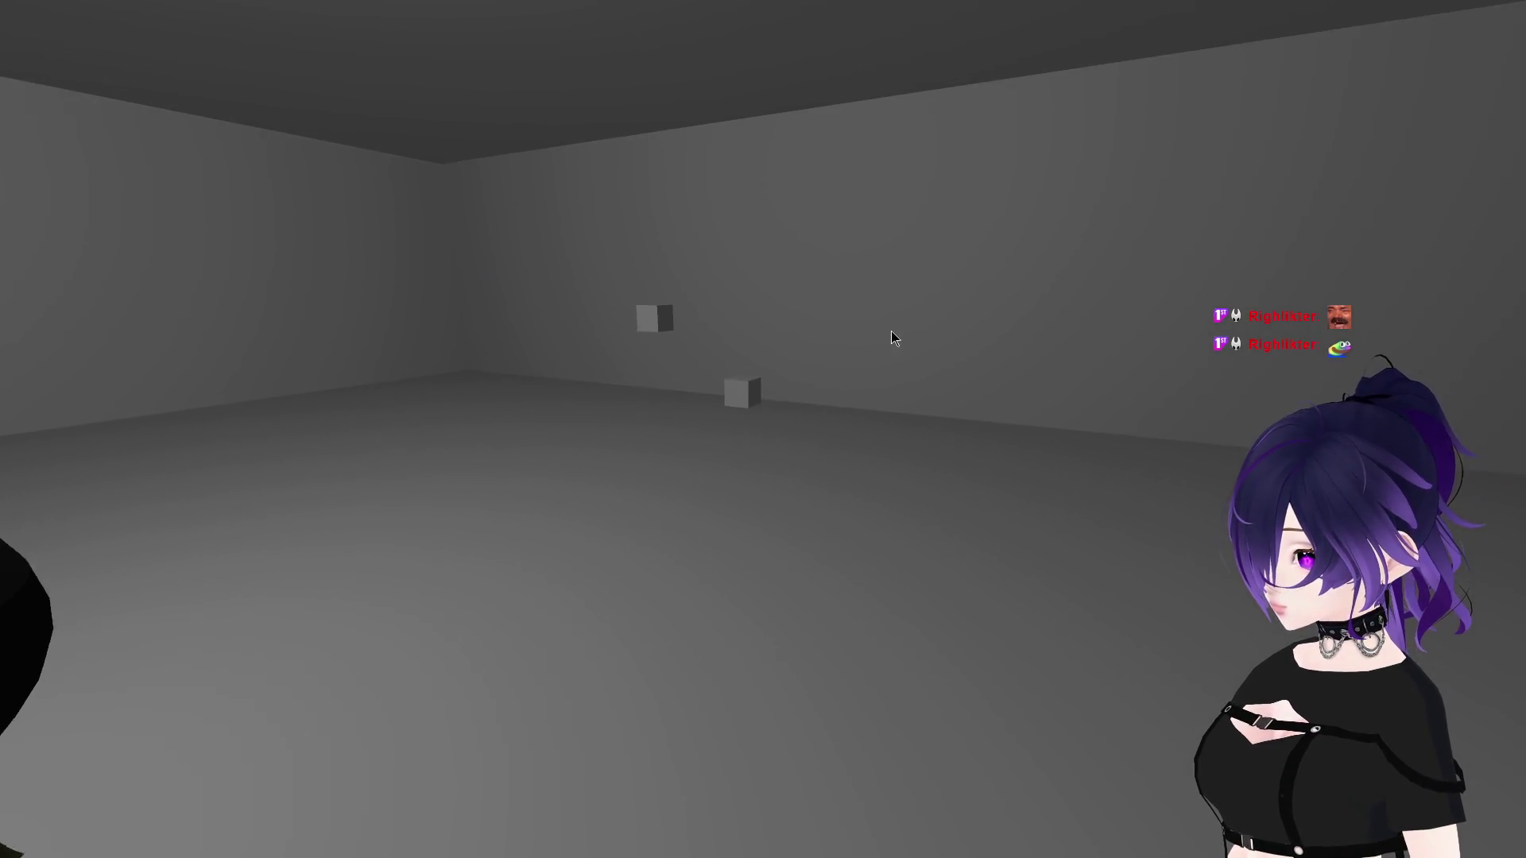
{"action": "left_click", "coordinate": [889, 343]}
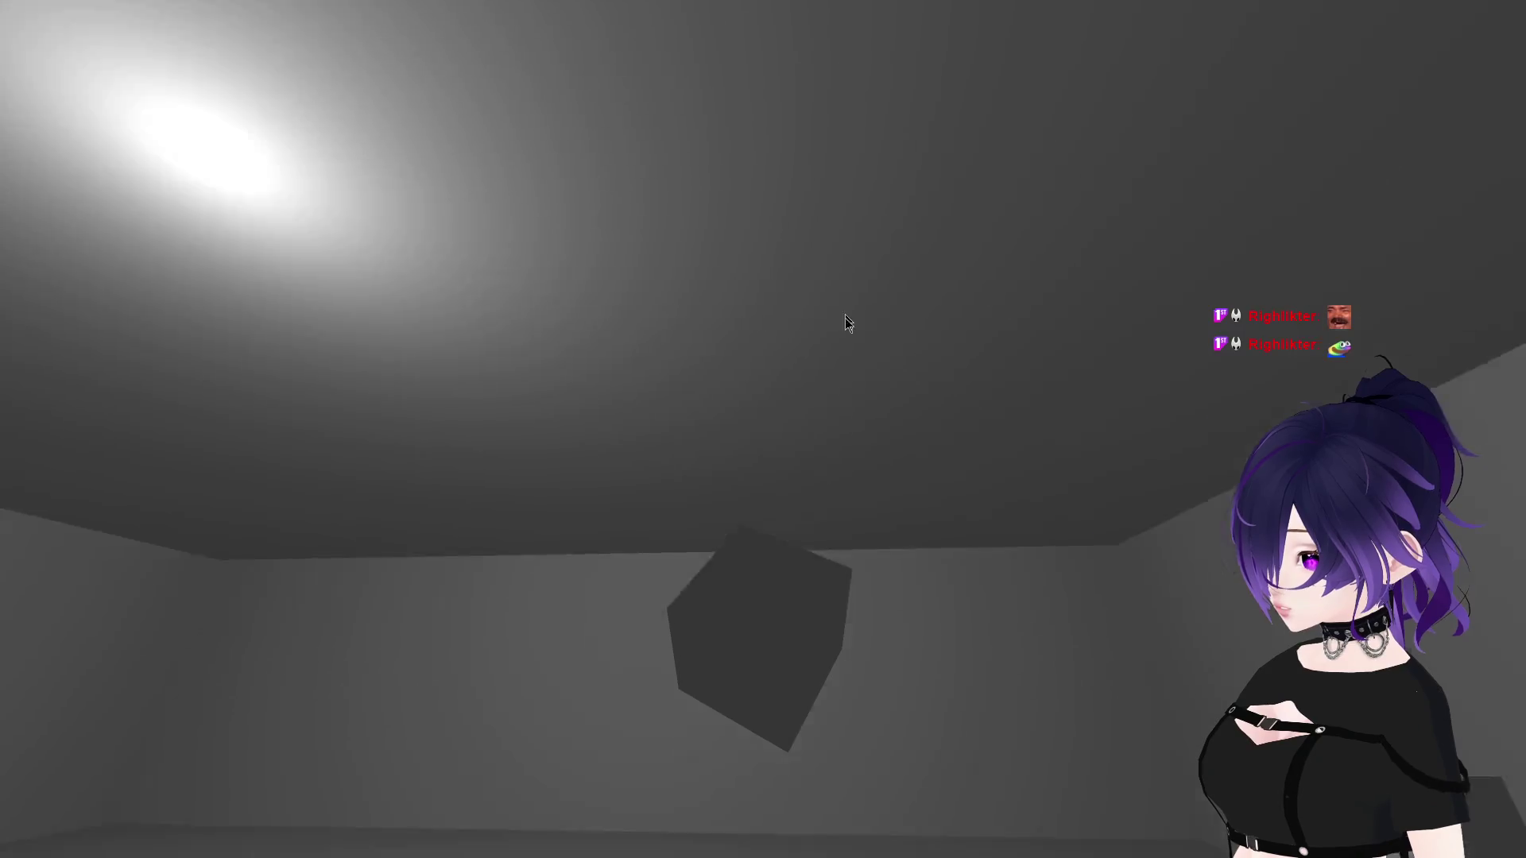
{"action": "key", "text": "w"}
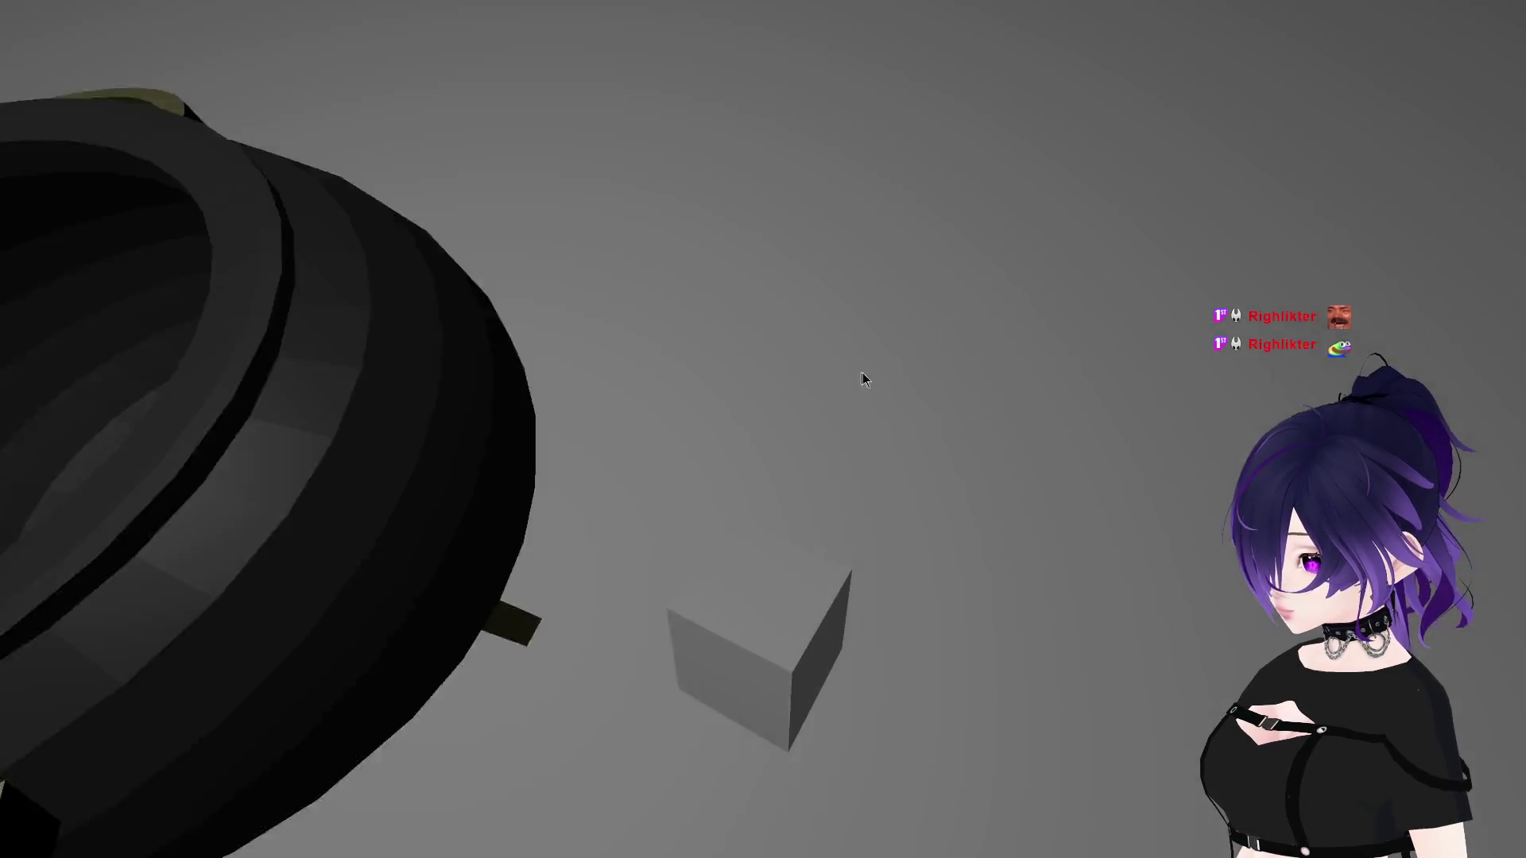
{"action": "key", "text": "s"}
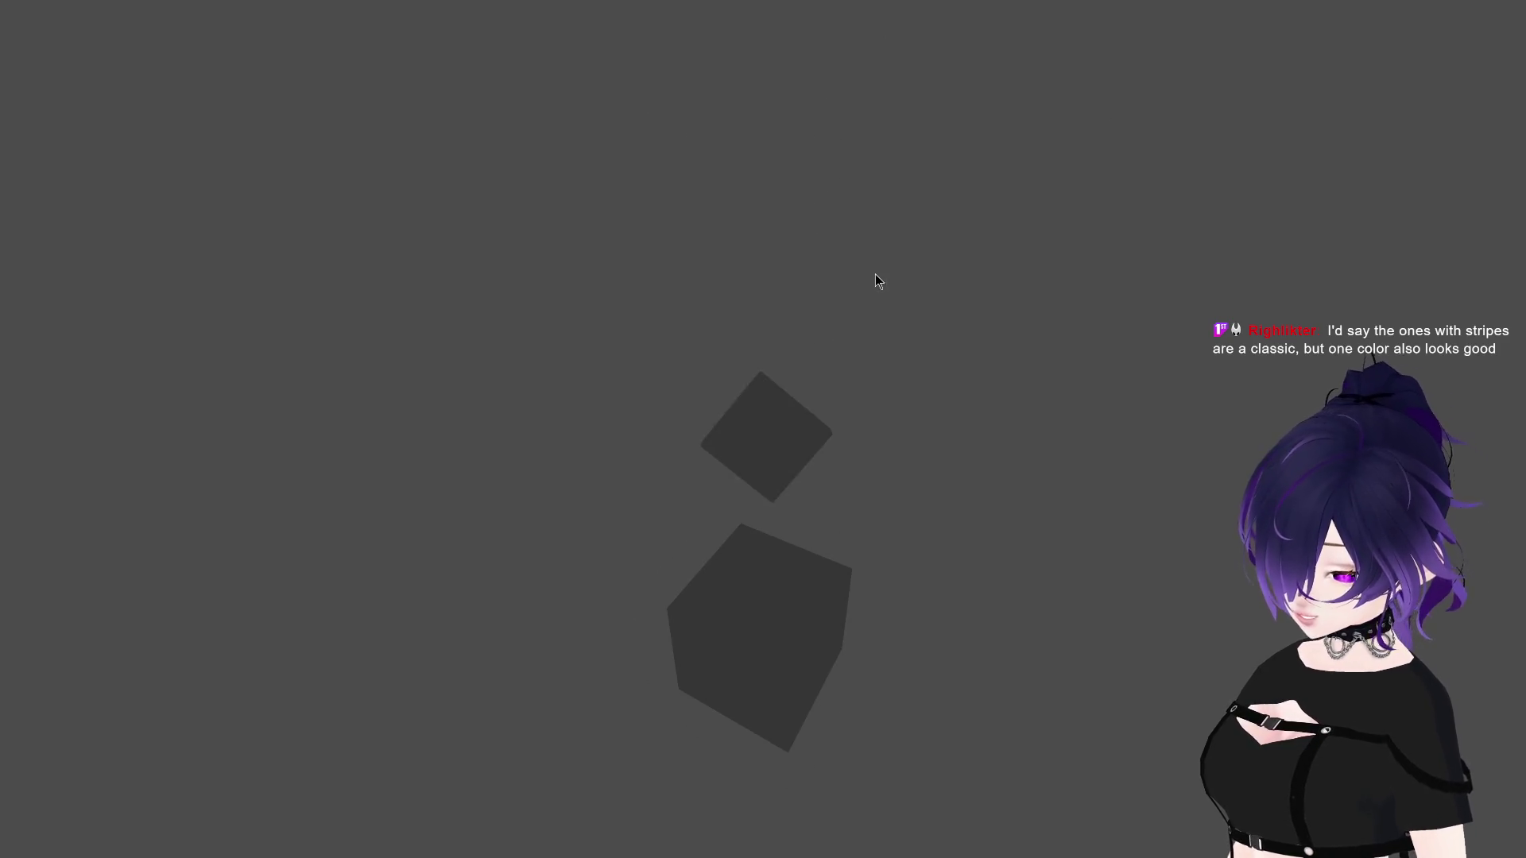
{"action": "key", "text": "F8"}
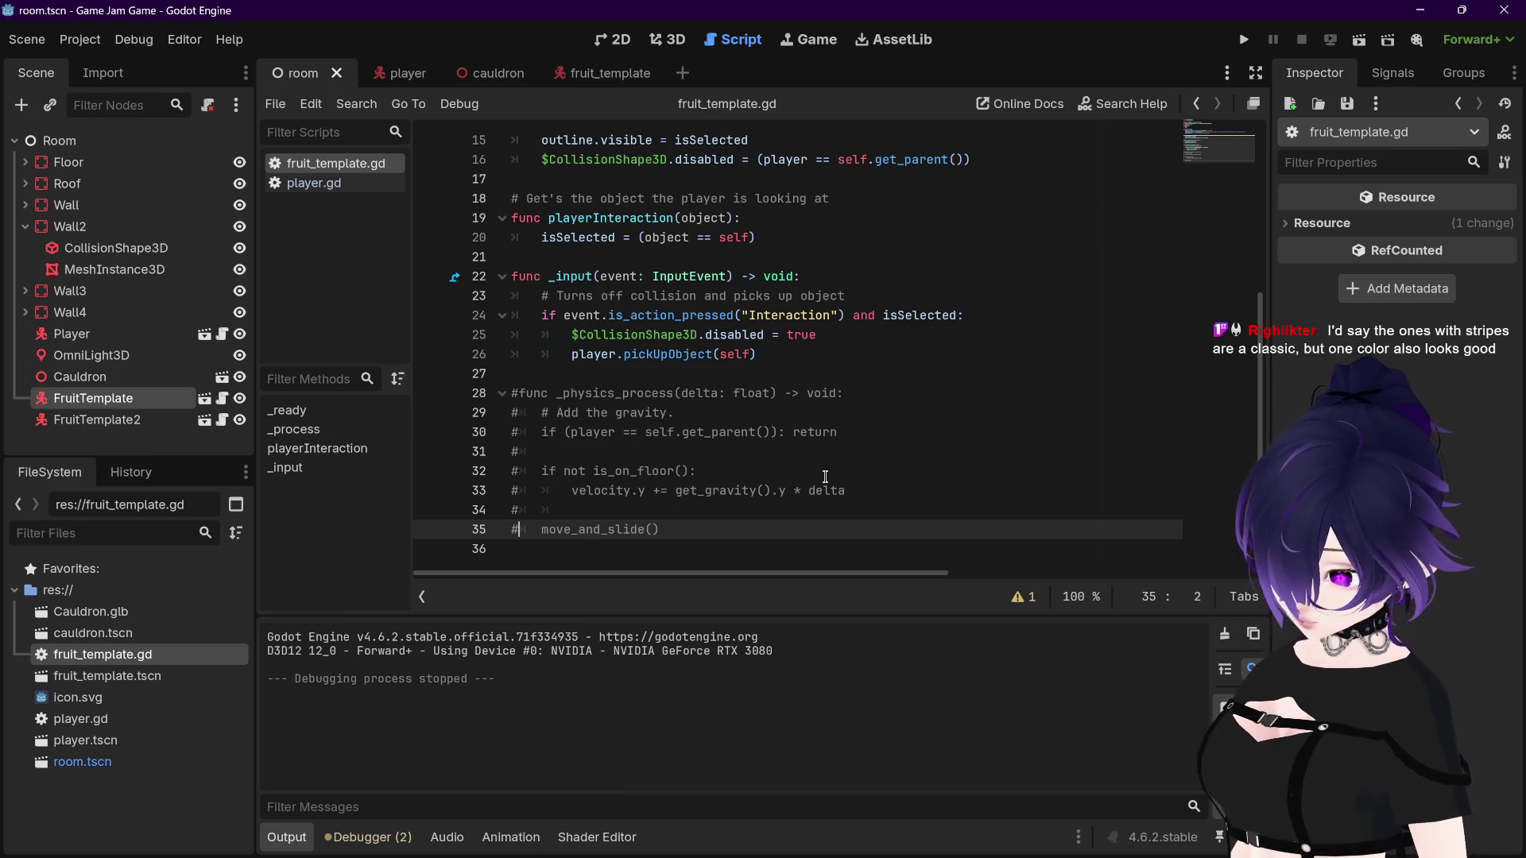
Step: Comment out line 16, which disables the CollisionShape3D in _process, with Ctrl+K
{"action": "scroll", "scroll_direction": "up", "scroll_amount": 3}
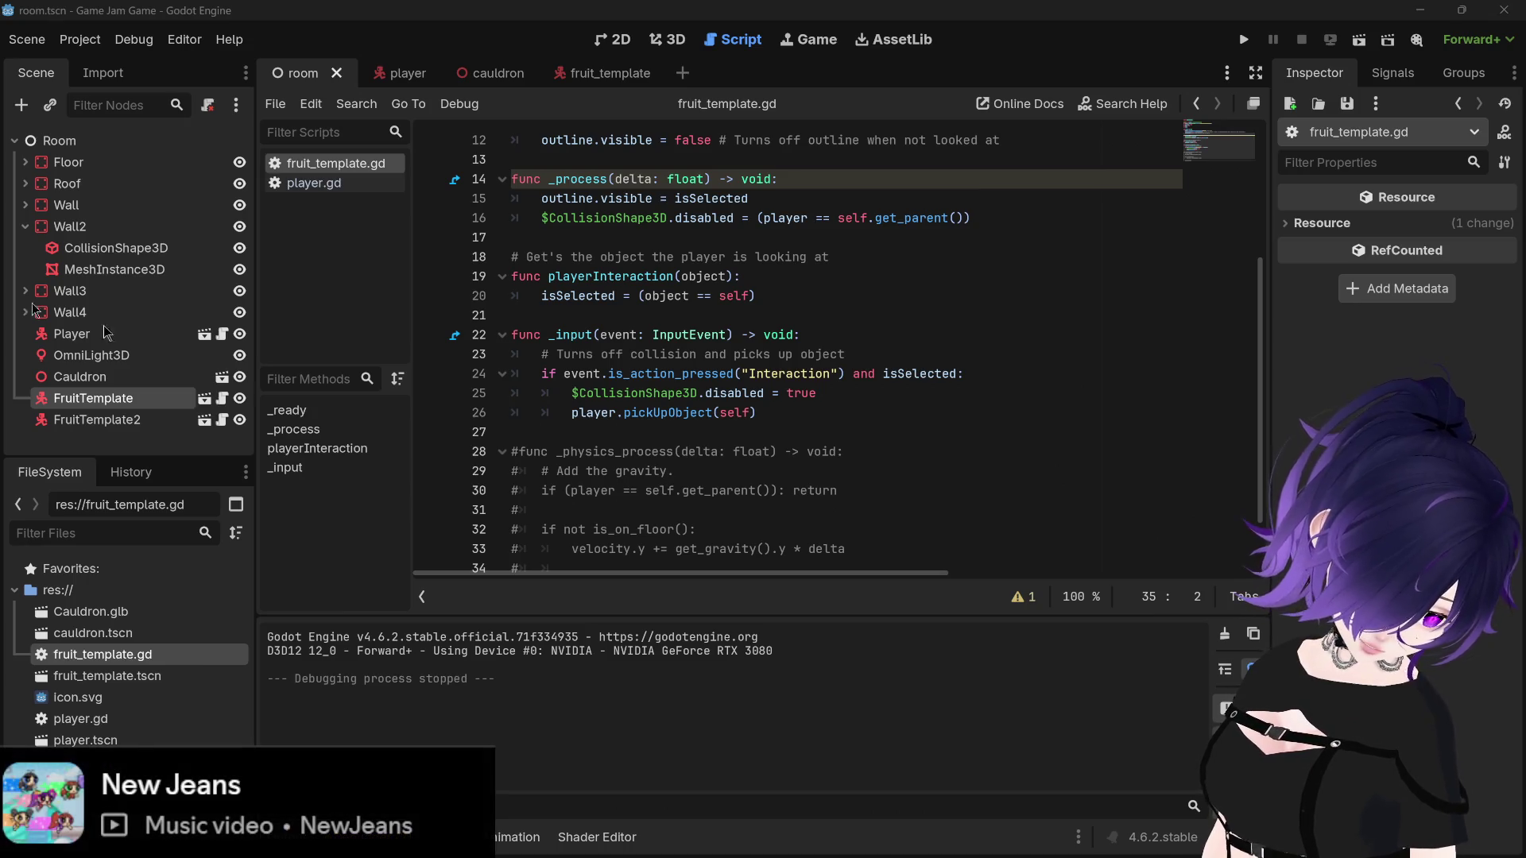
{"action": "mouse_move", "coordinate": [308, 836]}
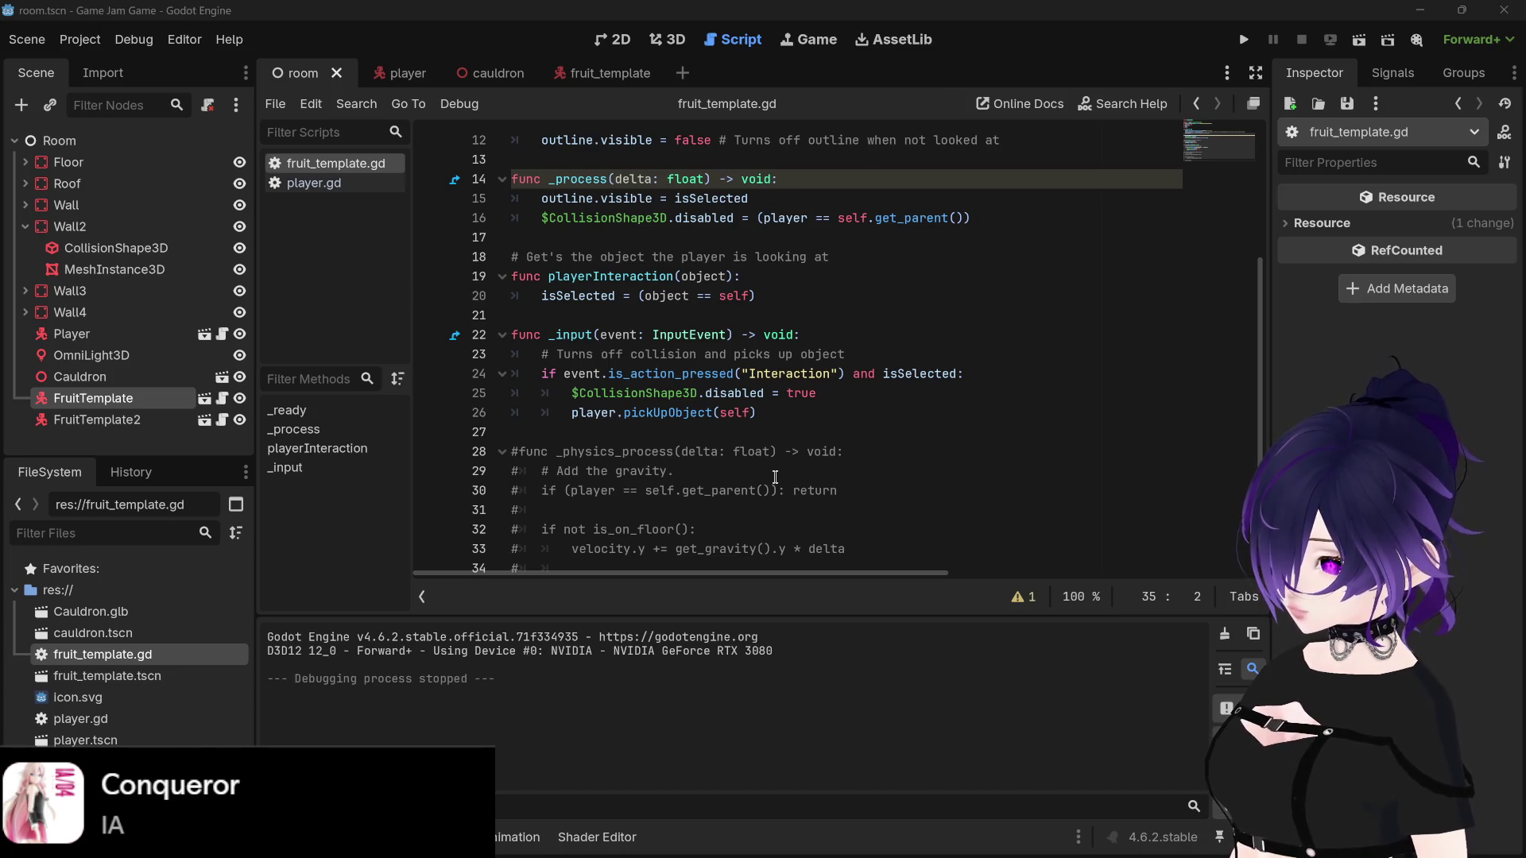
{"action": "scroll", "scroll_direction": "up", "scroll_amount": 3}
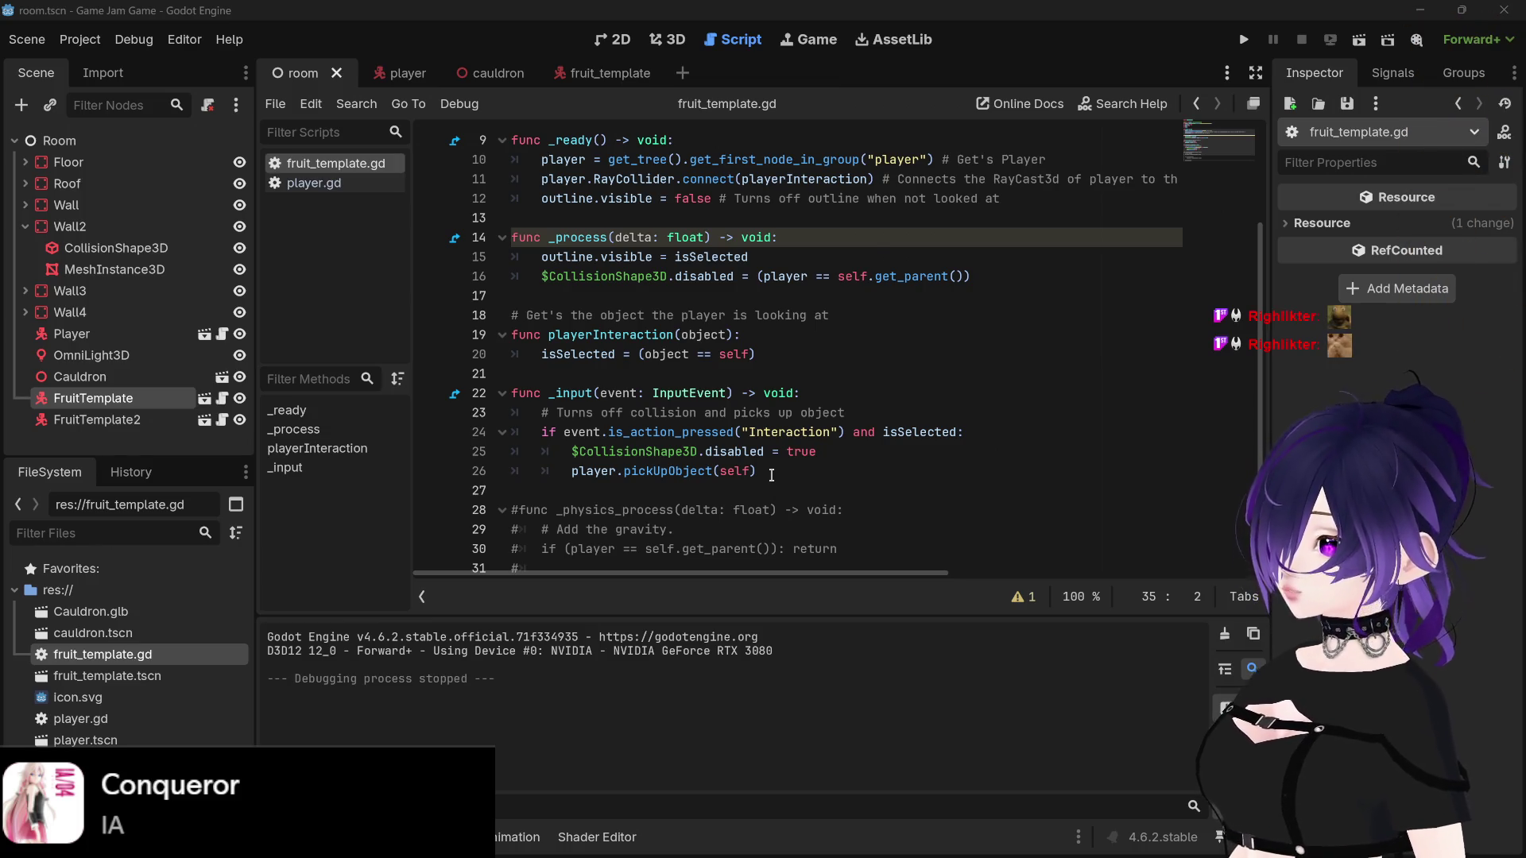
{"action": "scroll", "scroll_direction": "up", "scroll_amount": 3}
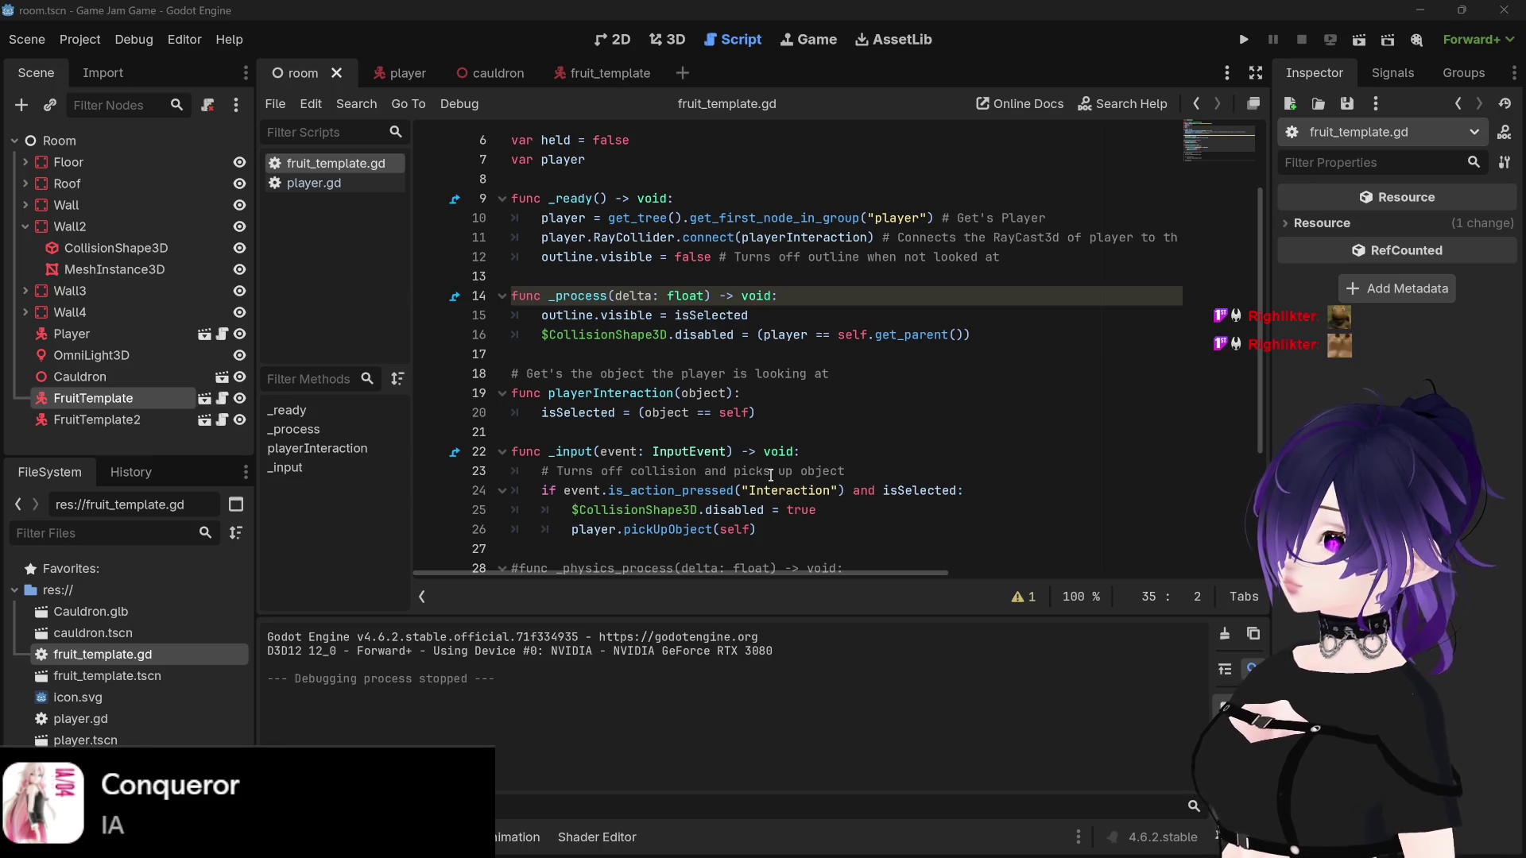
{"action": "left_click", "coordinate": [540, 335]}
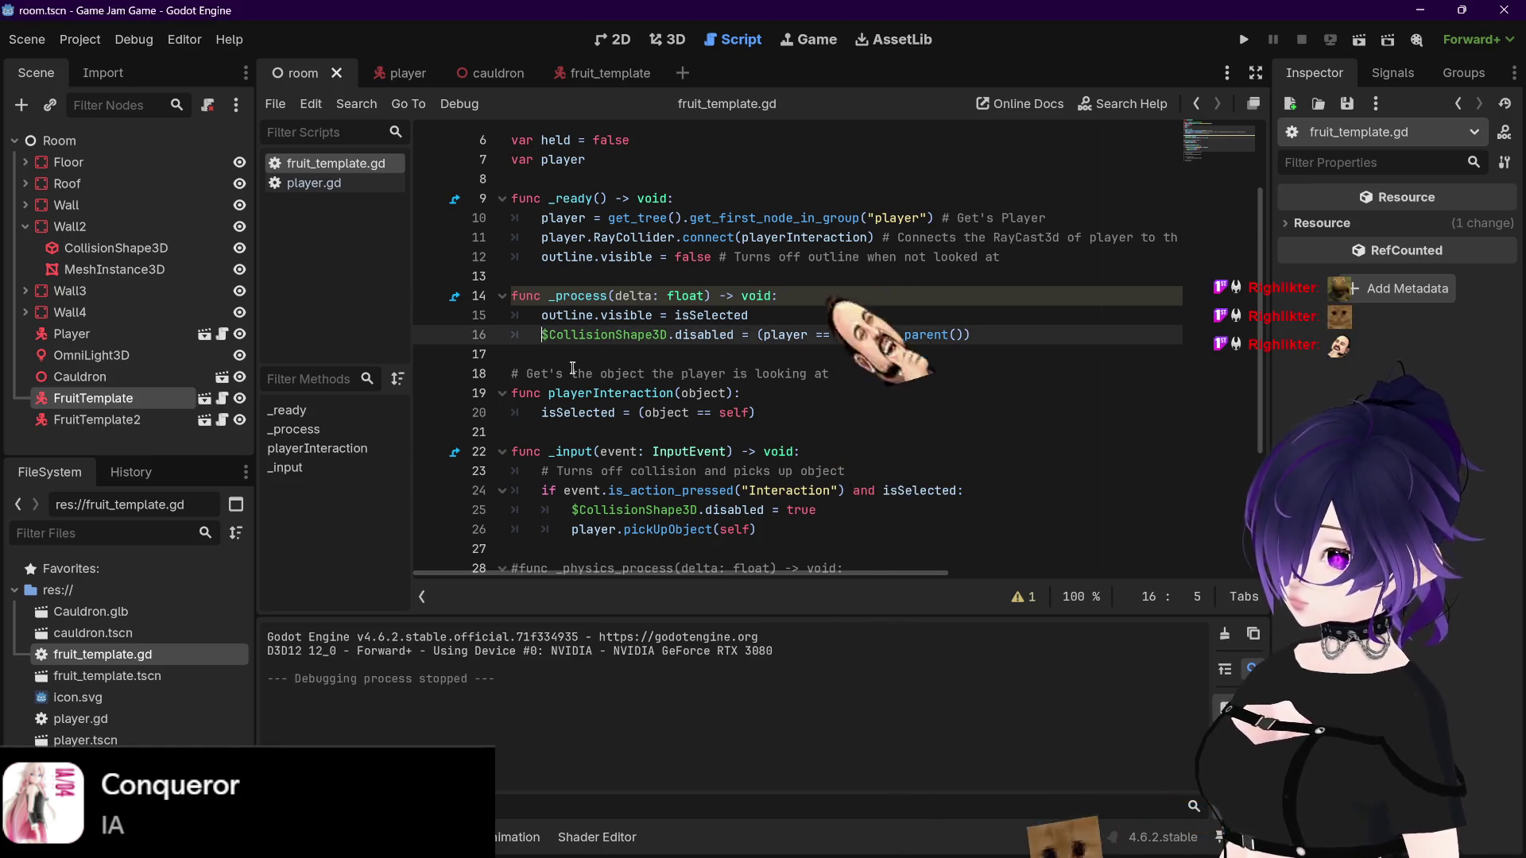
{"action": "key", "text": "ctrl+k"}
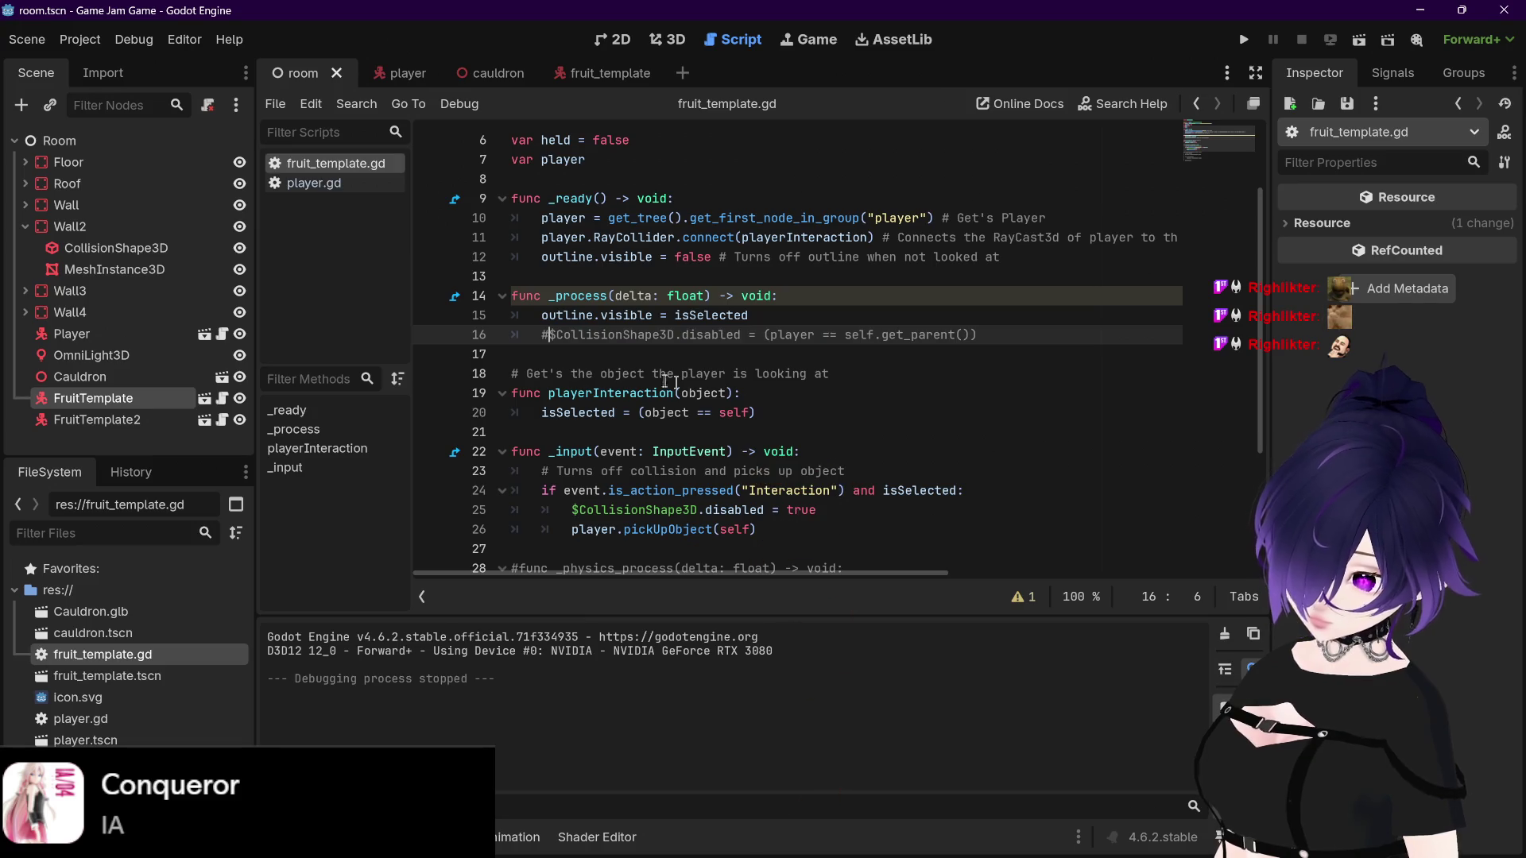
Step: Save the script and launch the game with F5
{"action": "key", "text": "Down"}
{"action": "key", "text": "ctrl+s"}
{"action": "key", "text": "F5"}
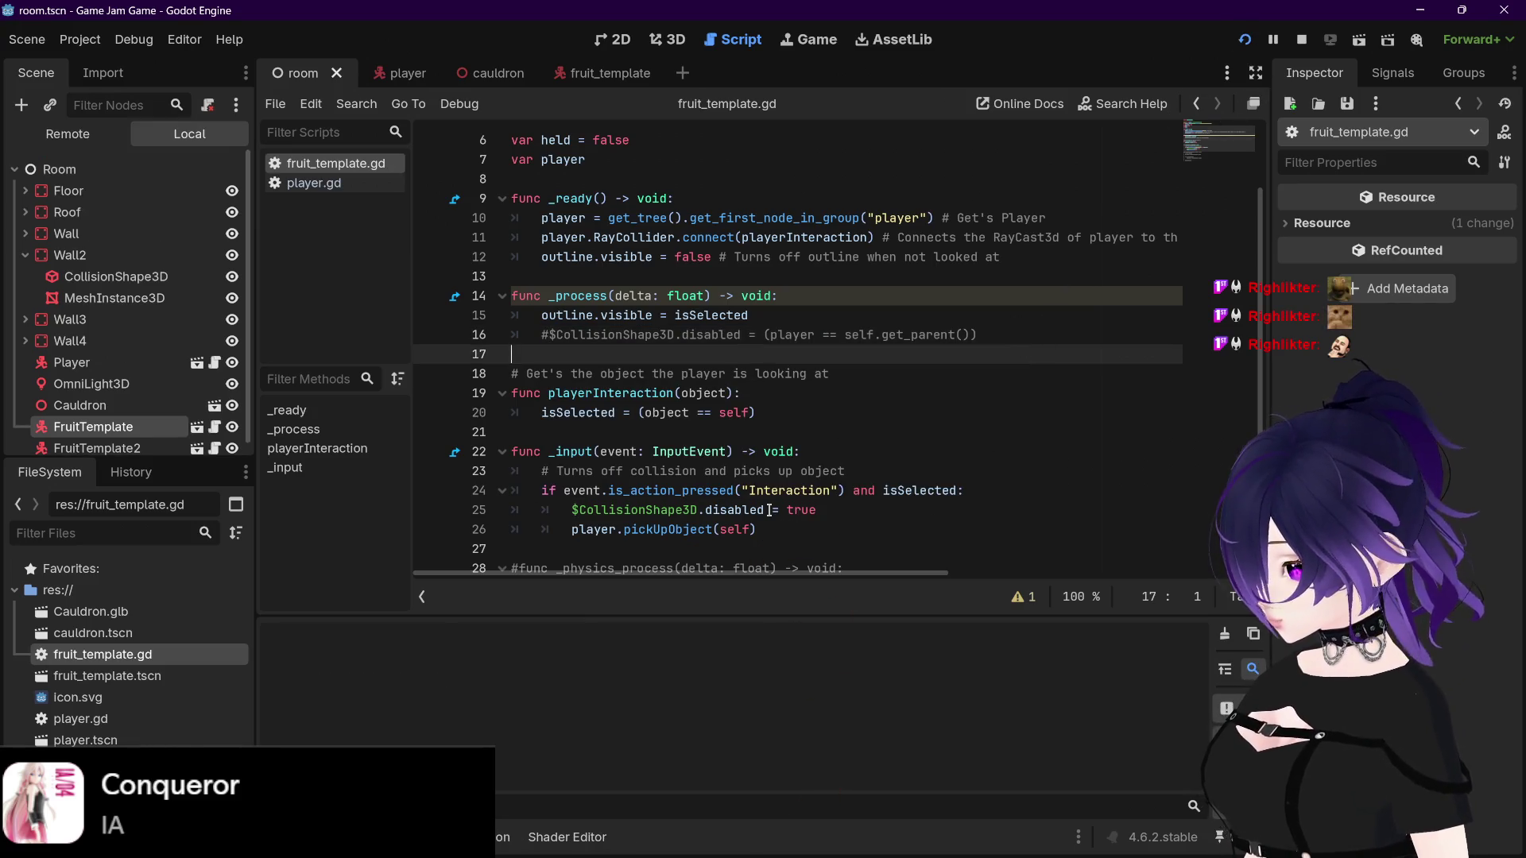
Step: Pick up and drop the outlined cube, then stop the game with F8
{"action": "key", "text": "w"}
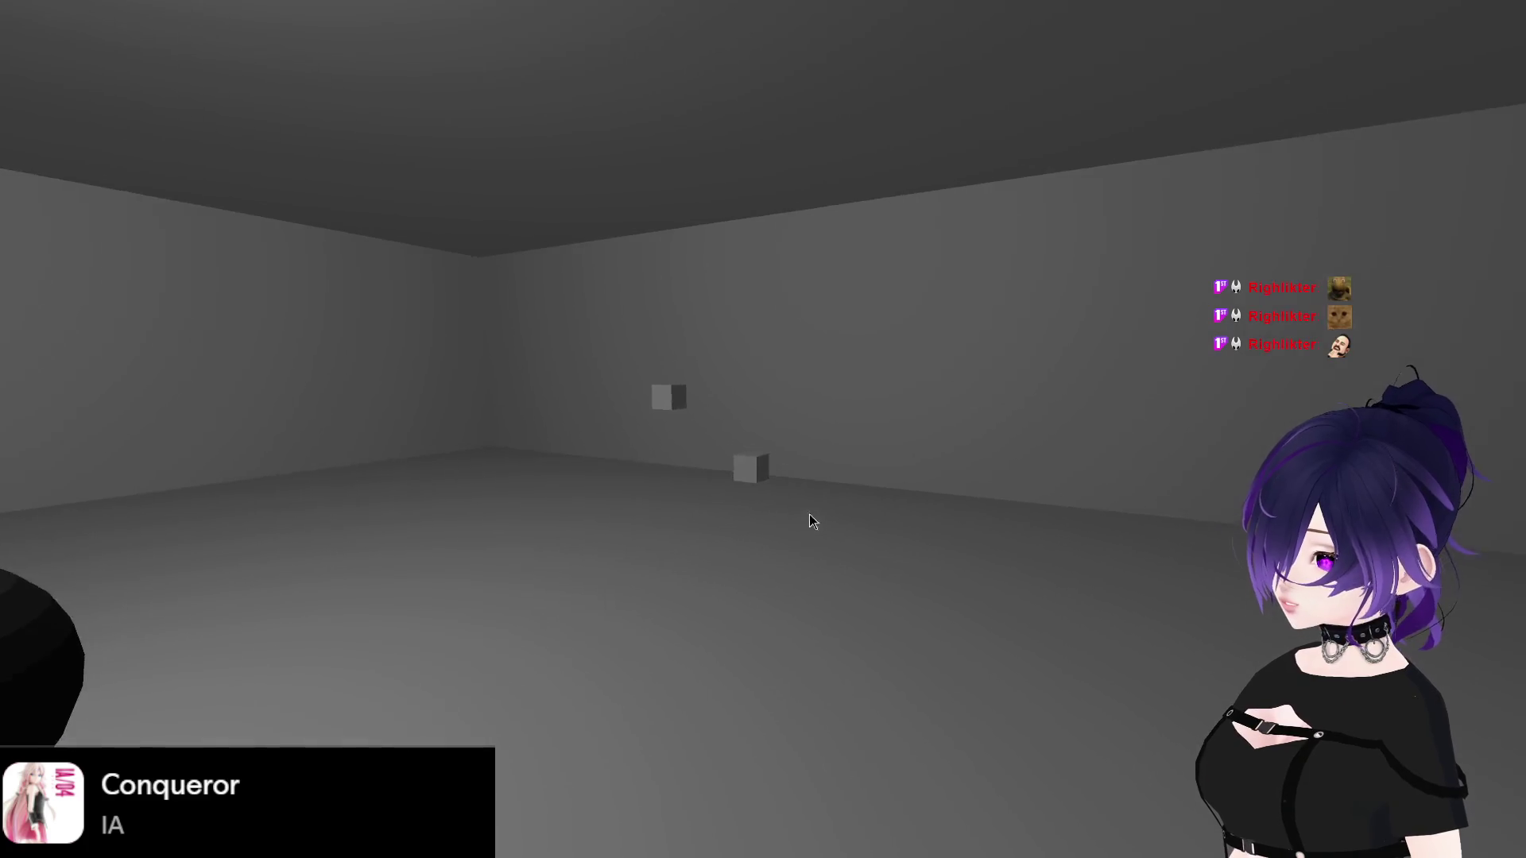
{"action": "left_click", "coordinate": [811, 528]}
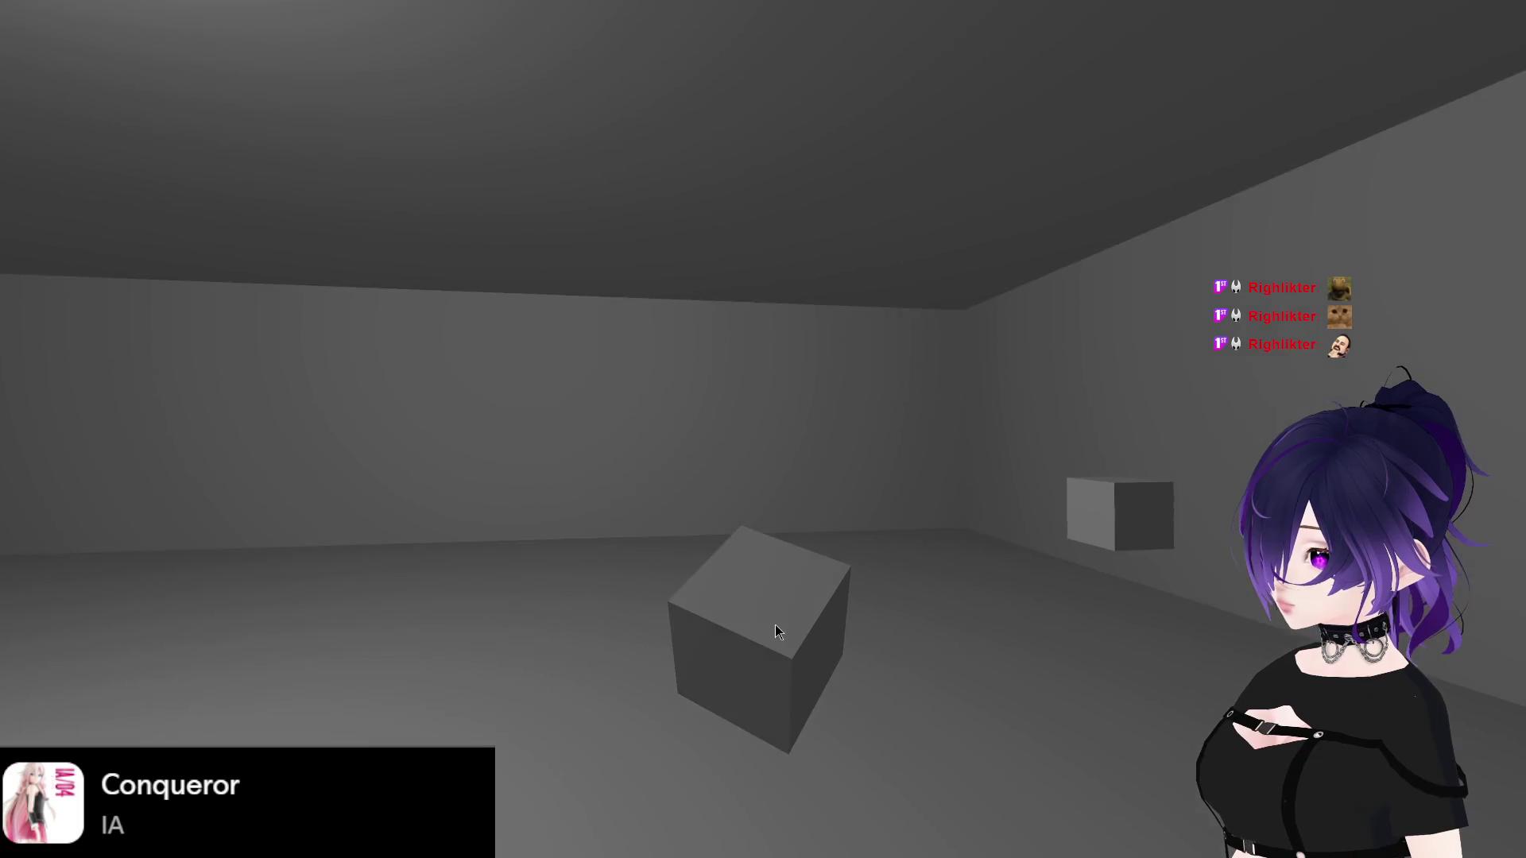
{"action": "left_click", "coordinate": [791, 628]}
{"action": "key", "text": "F8"}
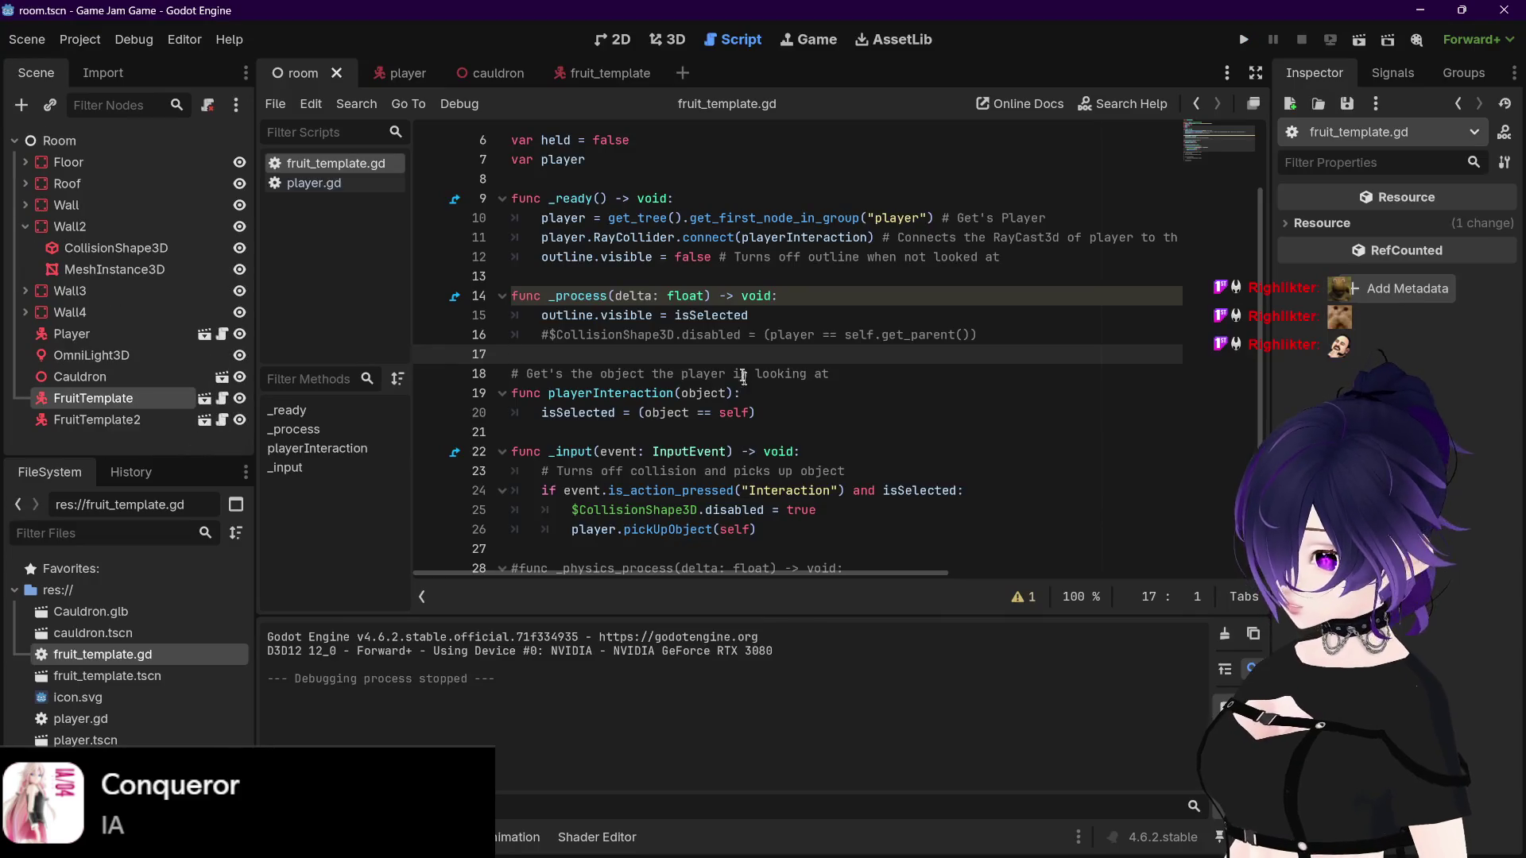
{"action": "left_click", "coordinate": [548, 334]}
Step: Uncomment line 16's CollisionShape3D check, inspect its parent comparison, then switch to player.gd
{"action": "key", "text": "BackSpace"}
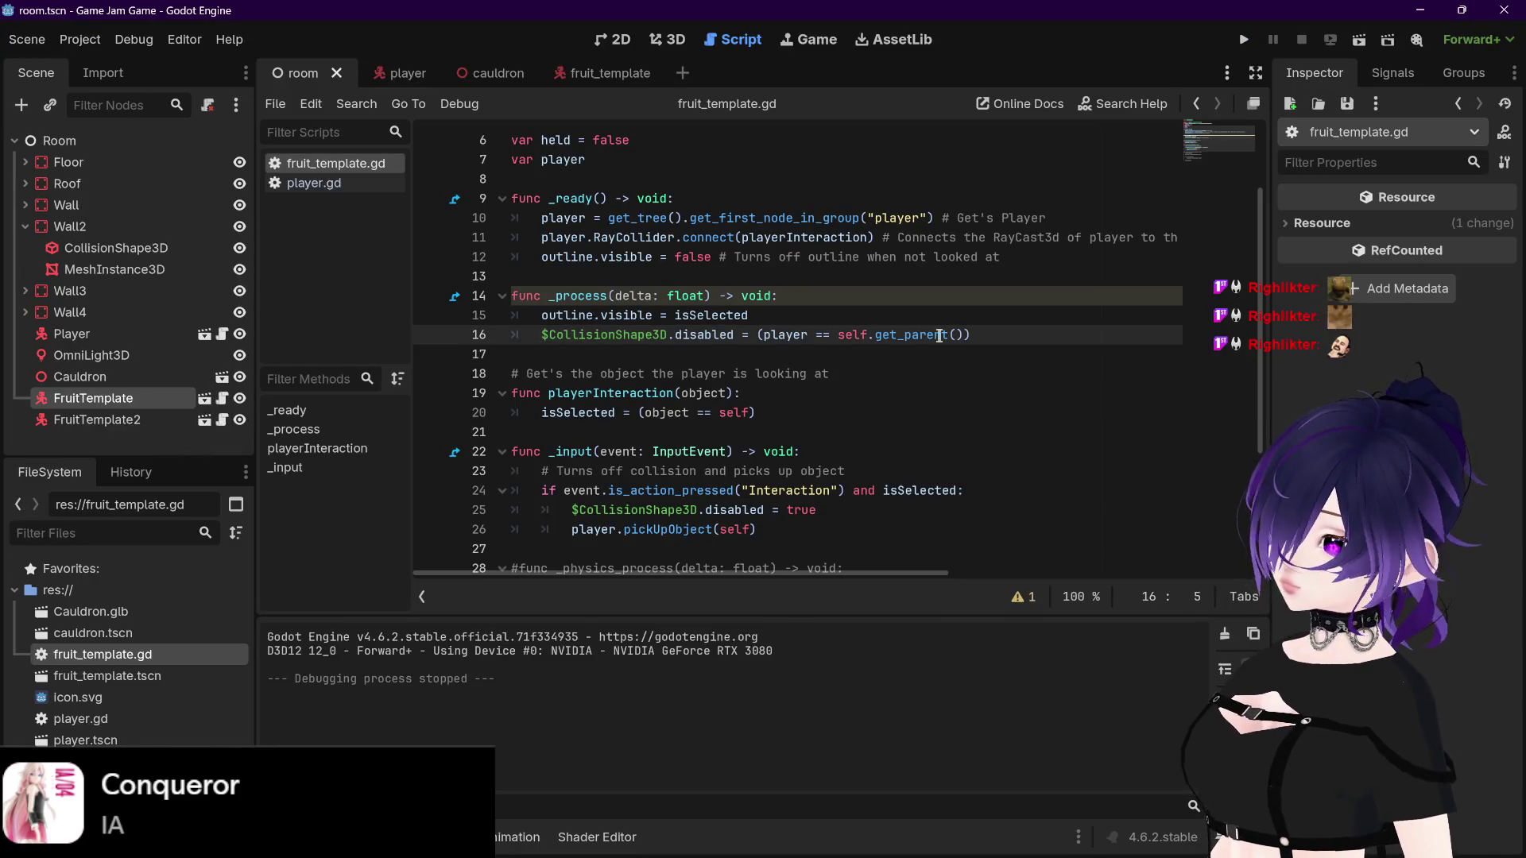
{"action": "left_click", "coordinate": [971, 334]}
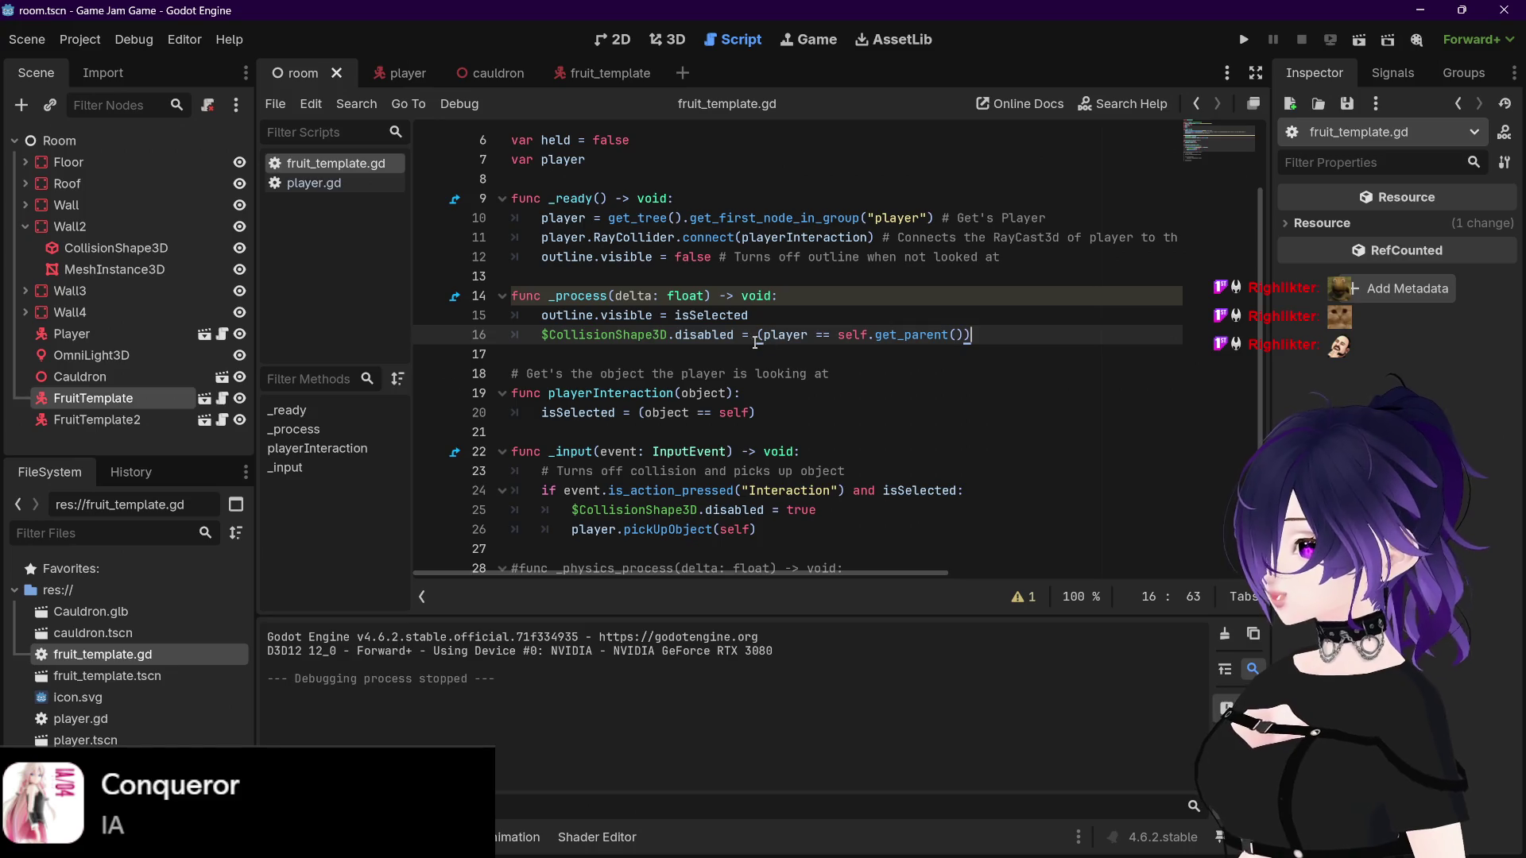
{"action": "left_click_drag", "start_coordinate": [757, 336], "coordinate": [980, 339]}
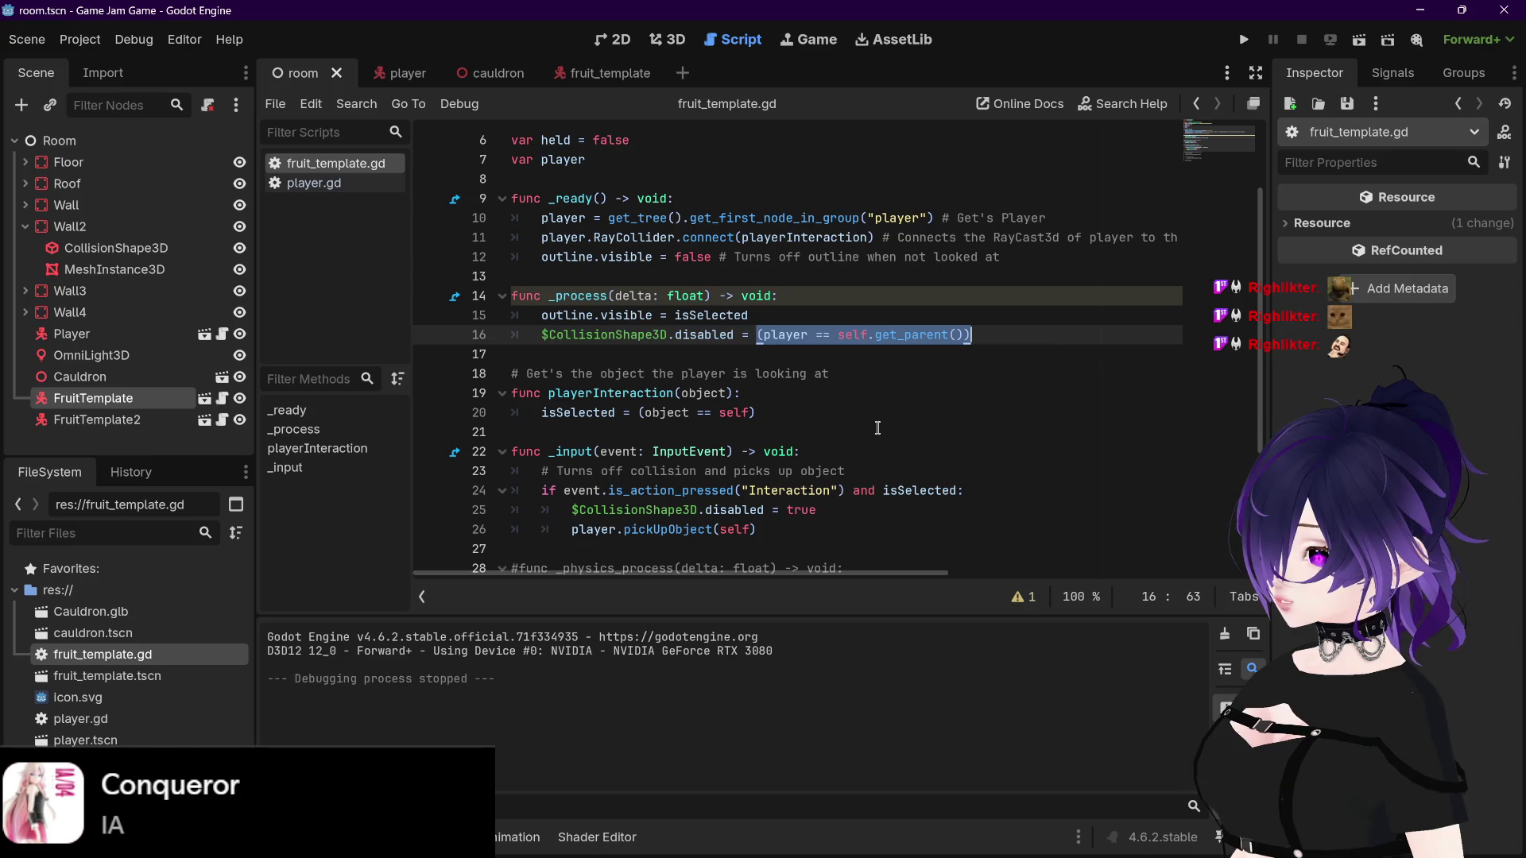
{"action": "left_click", "coordinate": [846, 393]}
{"action": "scroll", "scroll_direction": "up", "scroll_amount": 3}
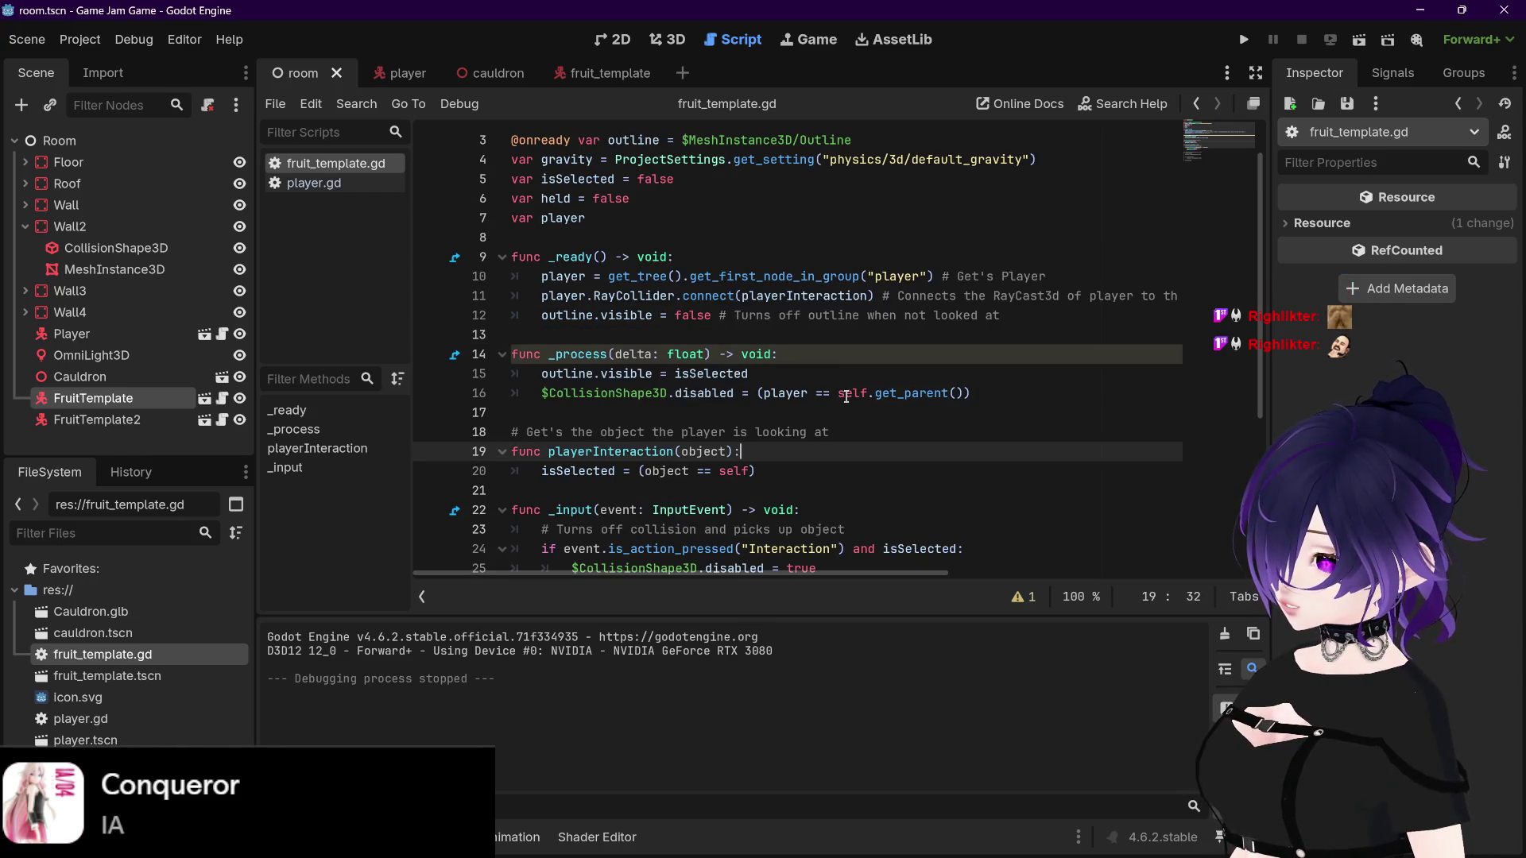
{"action": "scroll", "scroll_direction": "up", "scroll_amount": 3}
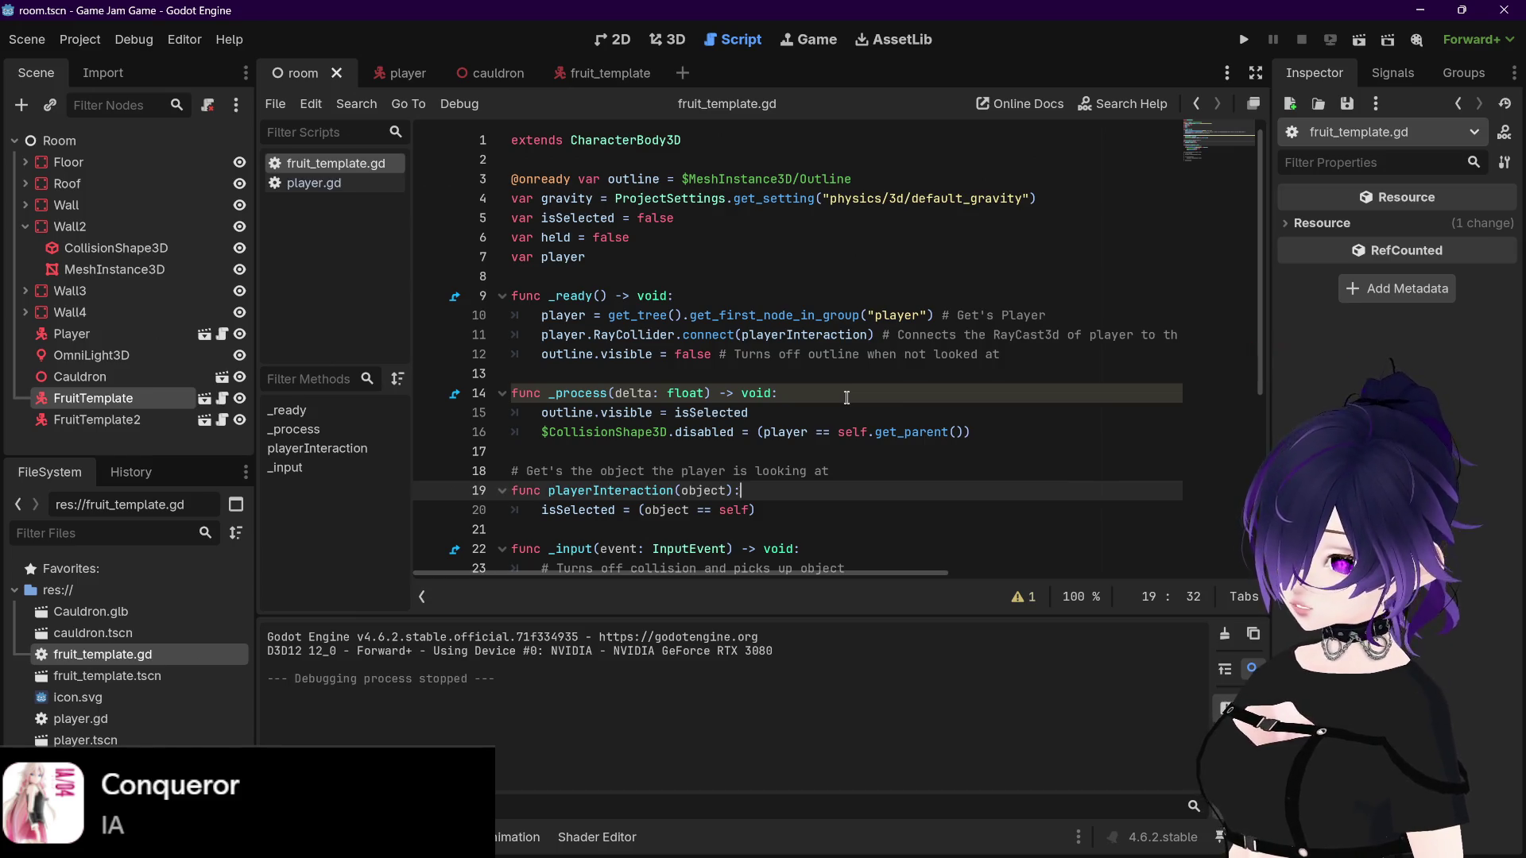
{"action": "left_click", "coordinate": [380, 183]}
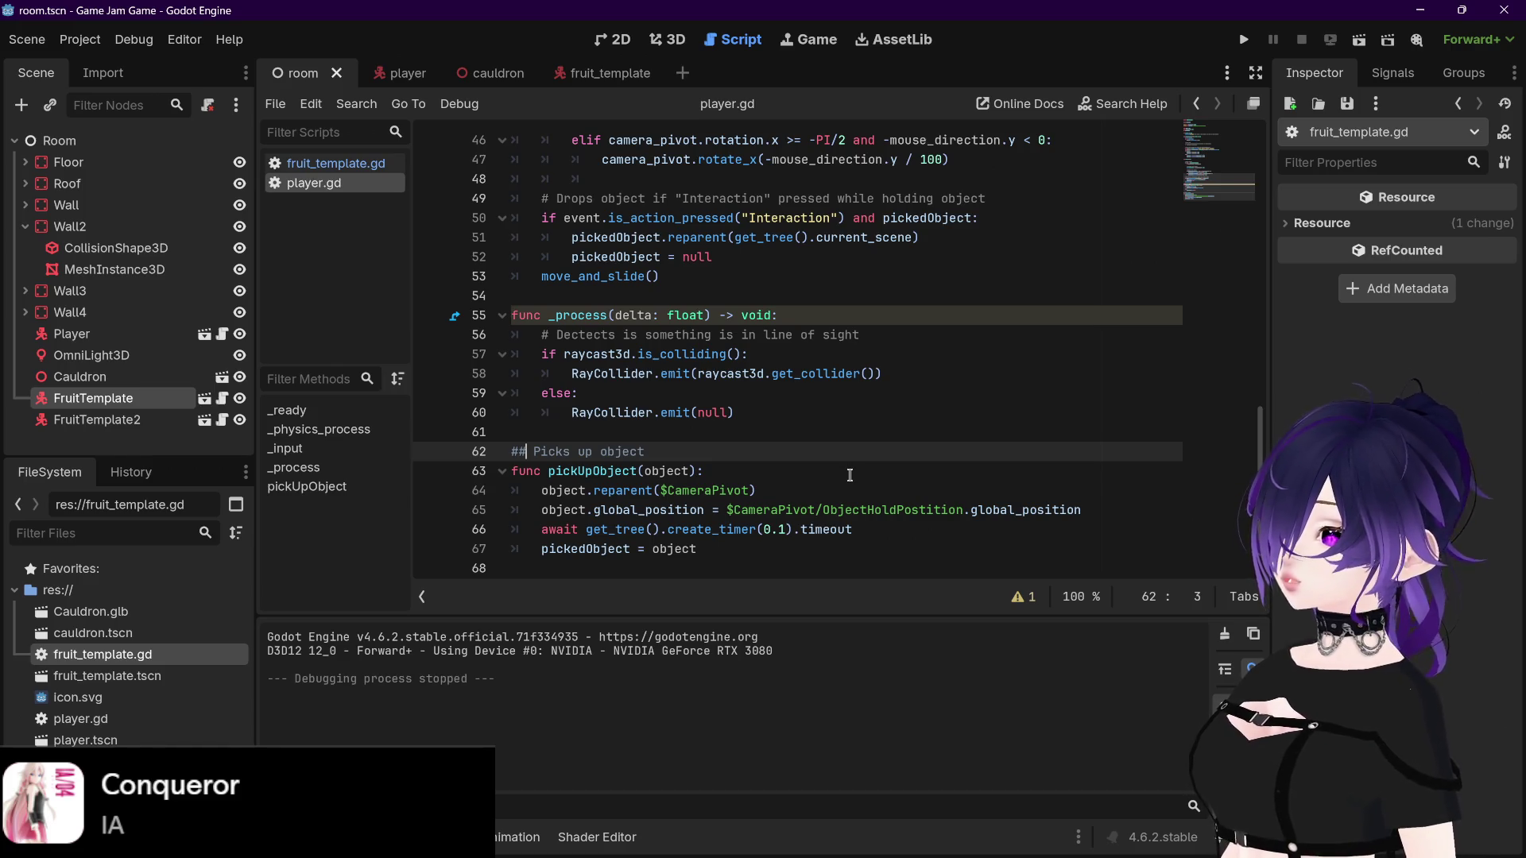
Step: Open the player scene, then return to fruit_template.gd
{"action": "left_click", "coordinate": [392, 79]}
{"action": "scroll", "scroll_direction": "up", "scroll_amount": 3}
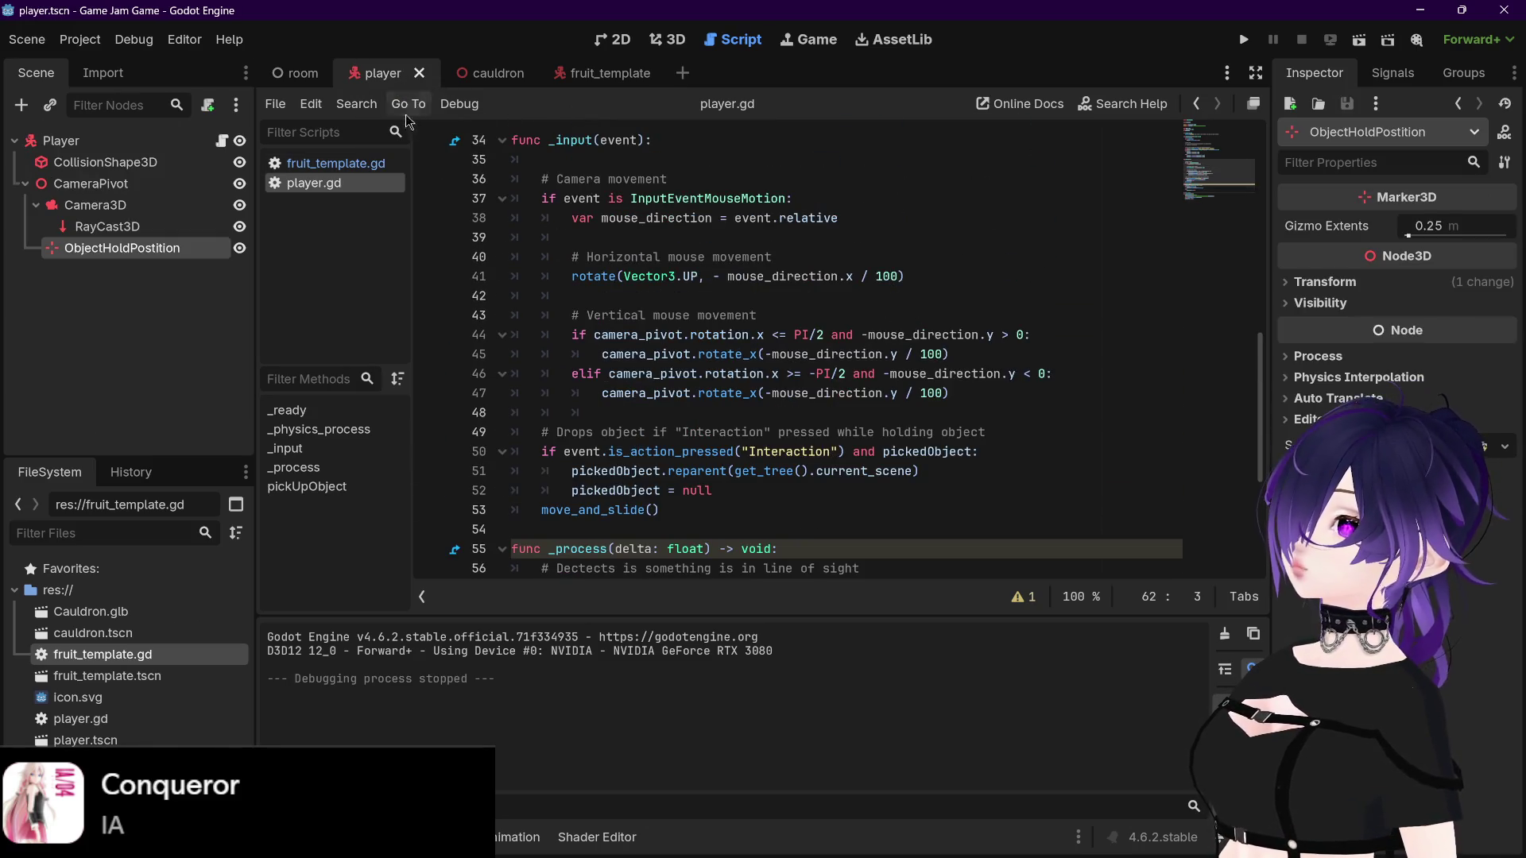
{"action": "left_click", "coordinate": [335, 163]}
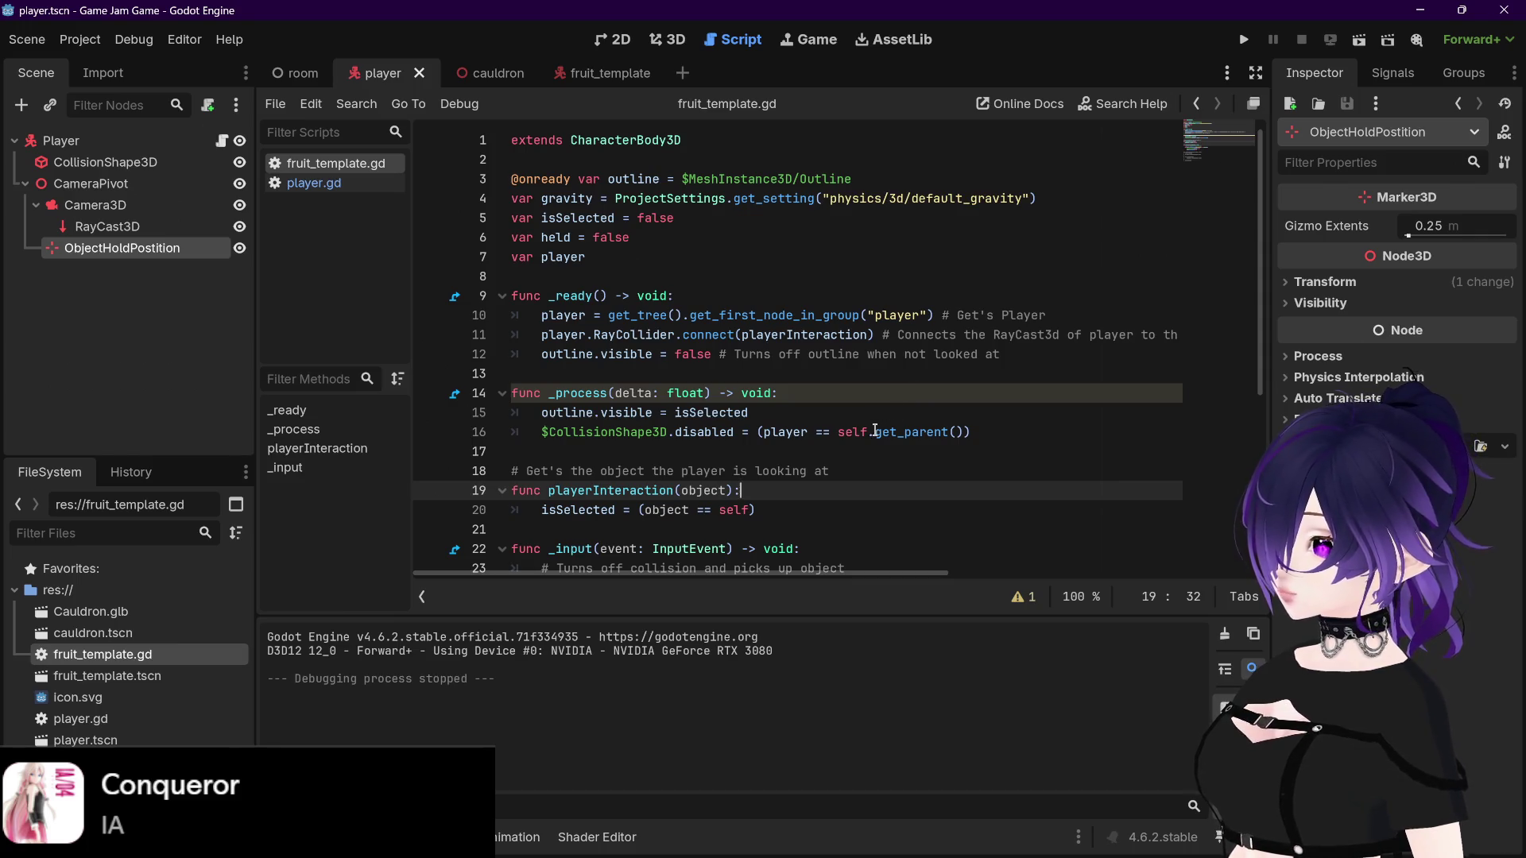
Step: Change line 16 to compare player with self.get_parent().get_parent(), save, and run the game
{"action": "left_click_drag", "start_coordinate": [875, 430], "coordinate": [960, 430]}
{"action": "key", "text": "ctrl+c"}
{"action": "key", "text": "Right"}
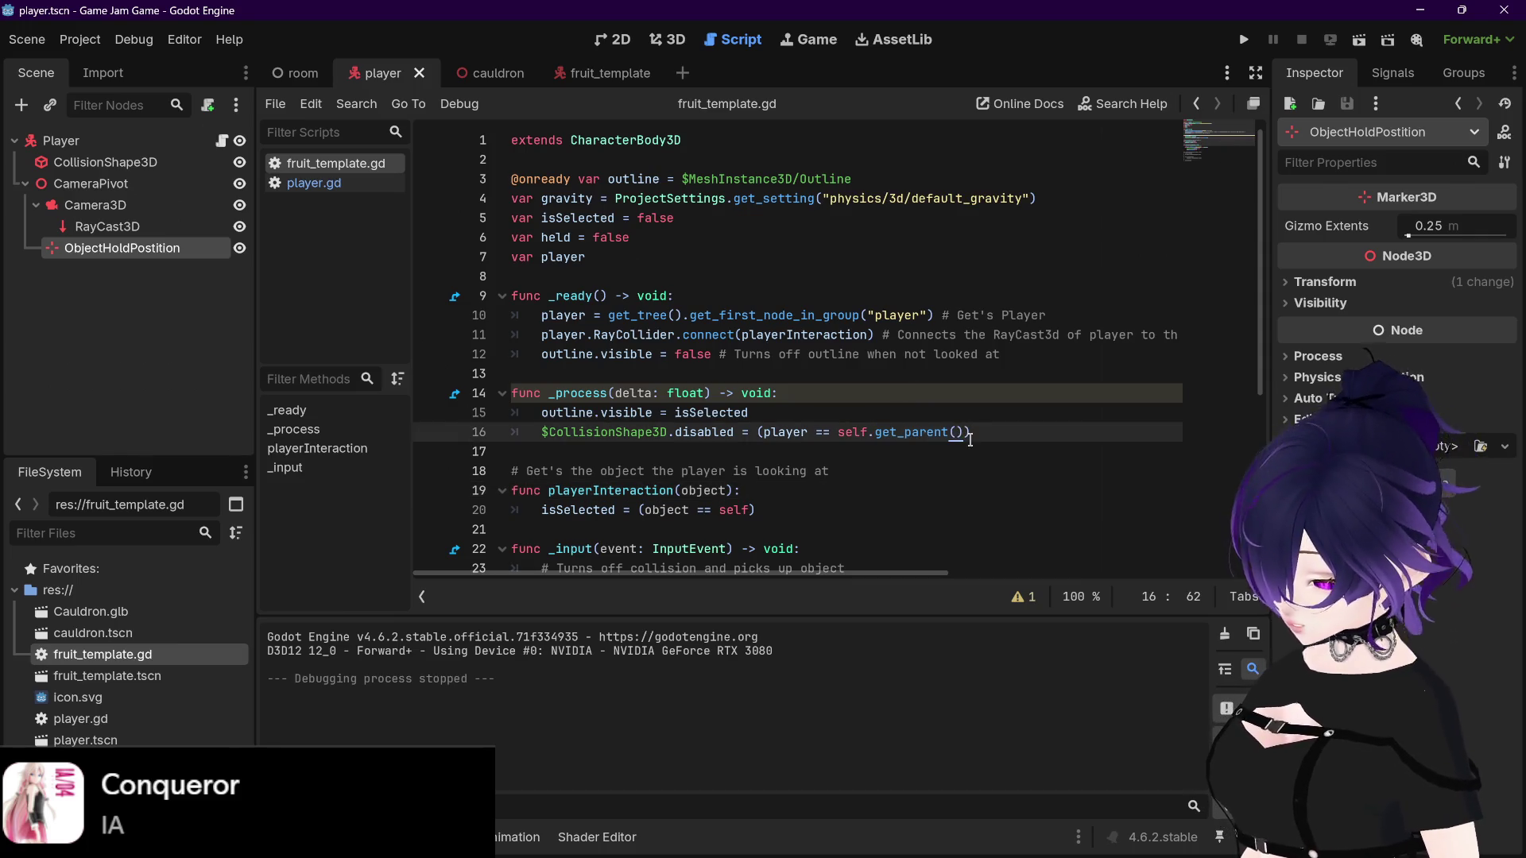
{"action": "type", "text": "."}
{"action": "key", "text": "ctrl+v"}
{"action": "left_click", "coordinate": [1094, 435]}
{"action": "key", "text": "ctrl+s"}
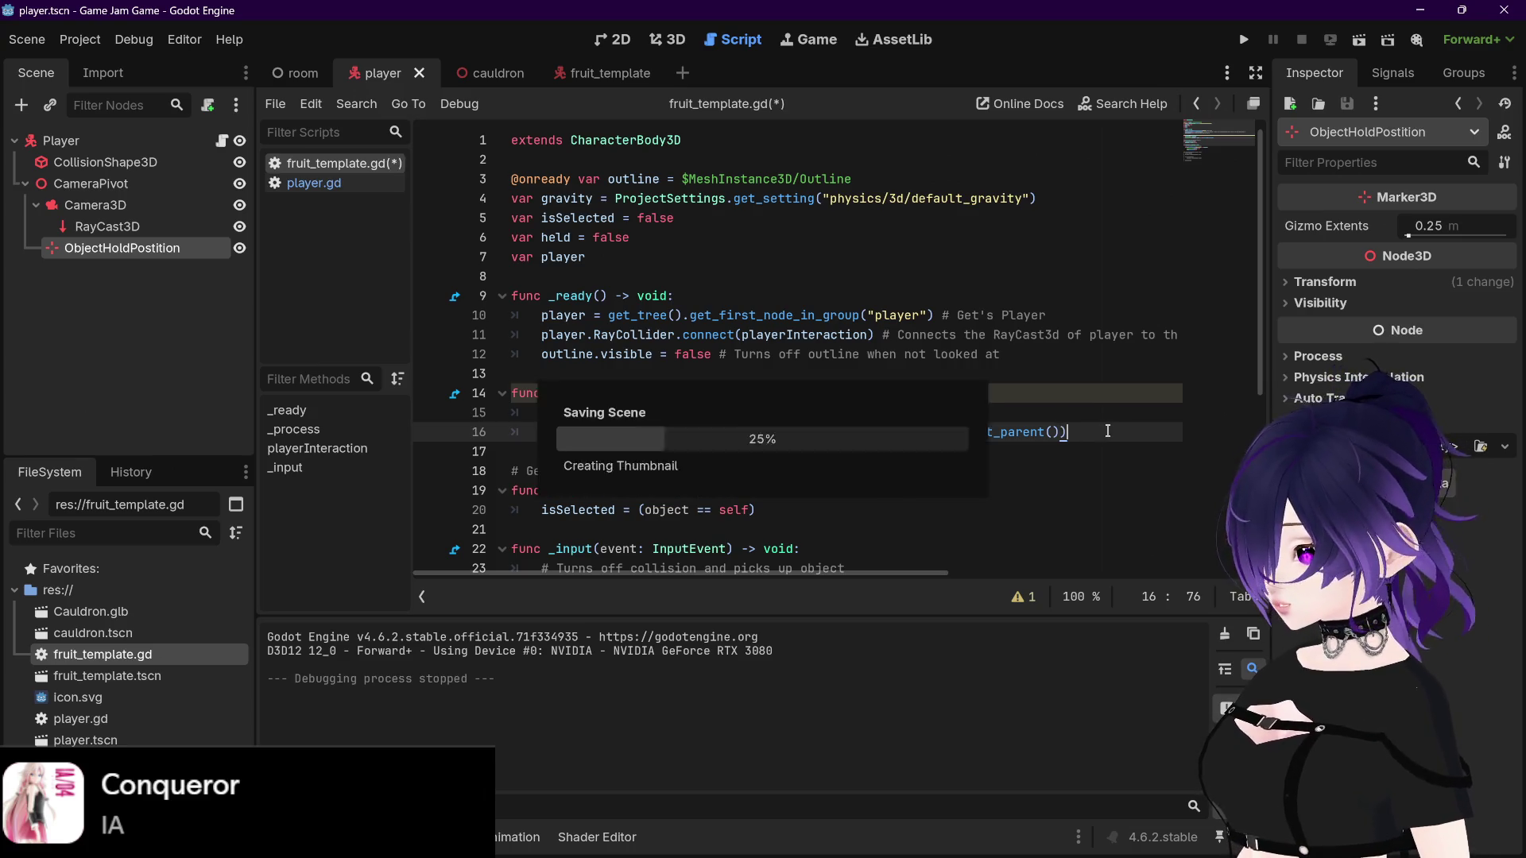
{"action": "scroll", "scroll_direction": "down", "scroll_amount": 3}
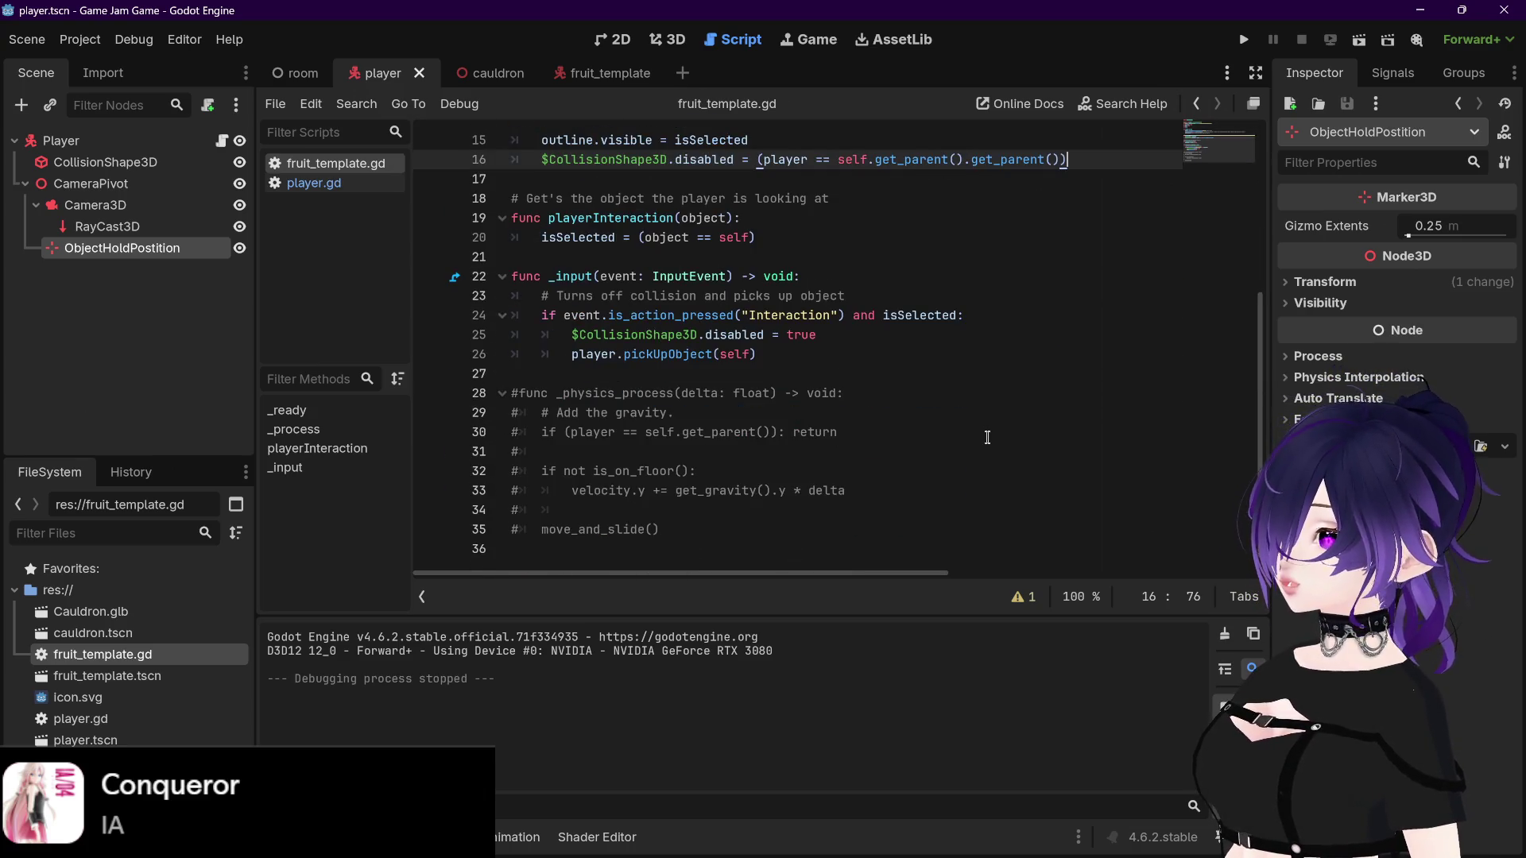
{"action": "left_click", "coordinate": [1244, 39]}
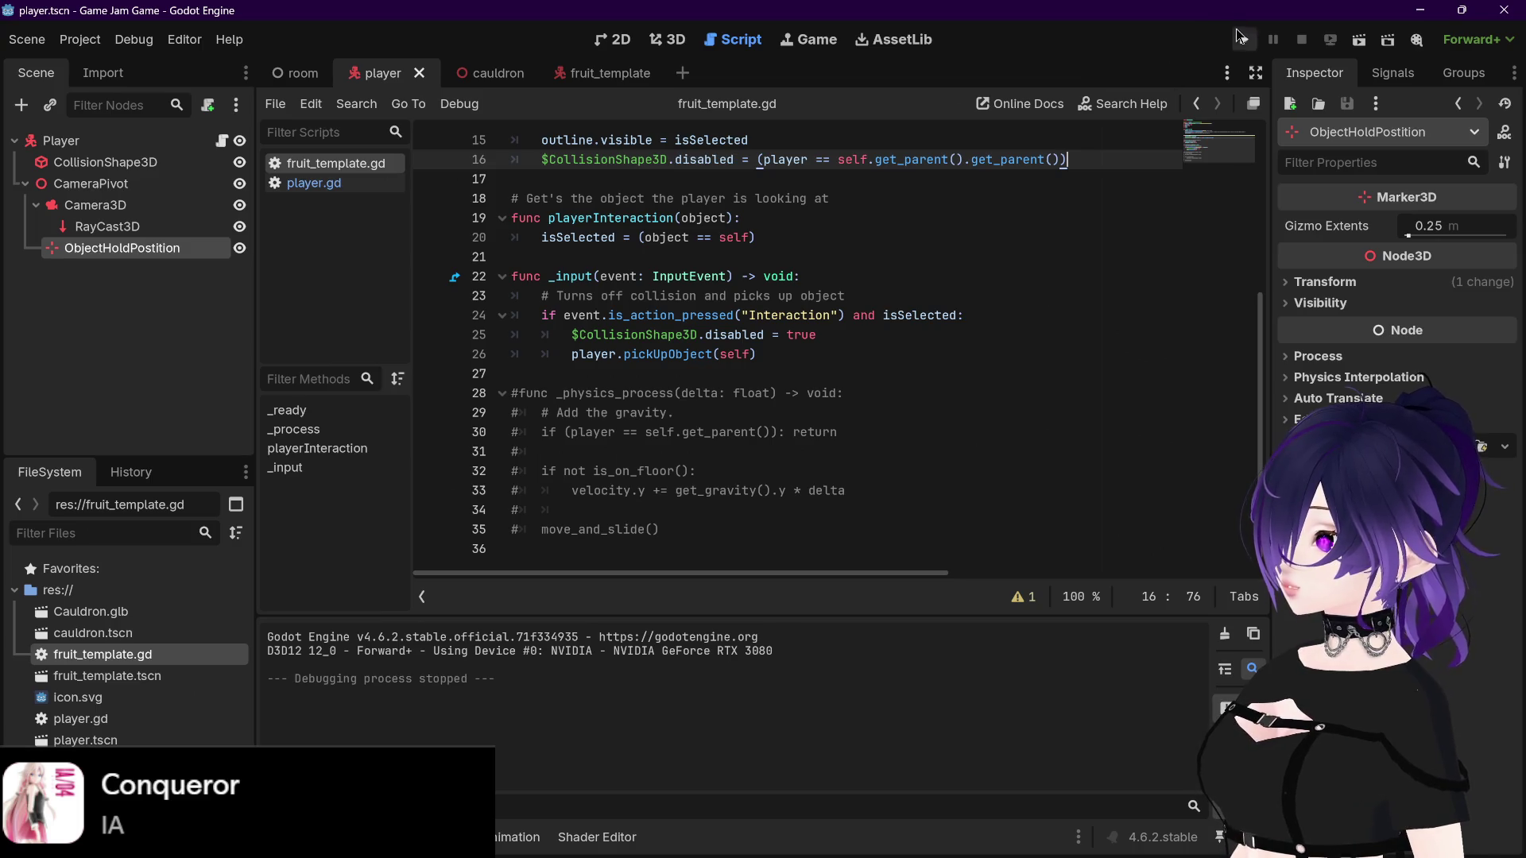
Step: Walk up to a cube, pick it up and drop it, then quit with Escape
{"action": "key", "text": "w"}
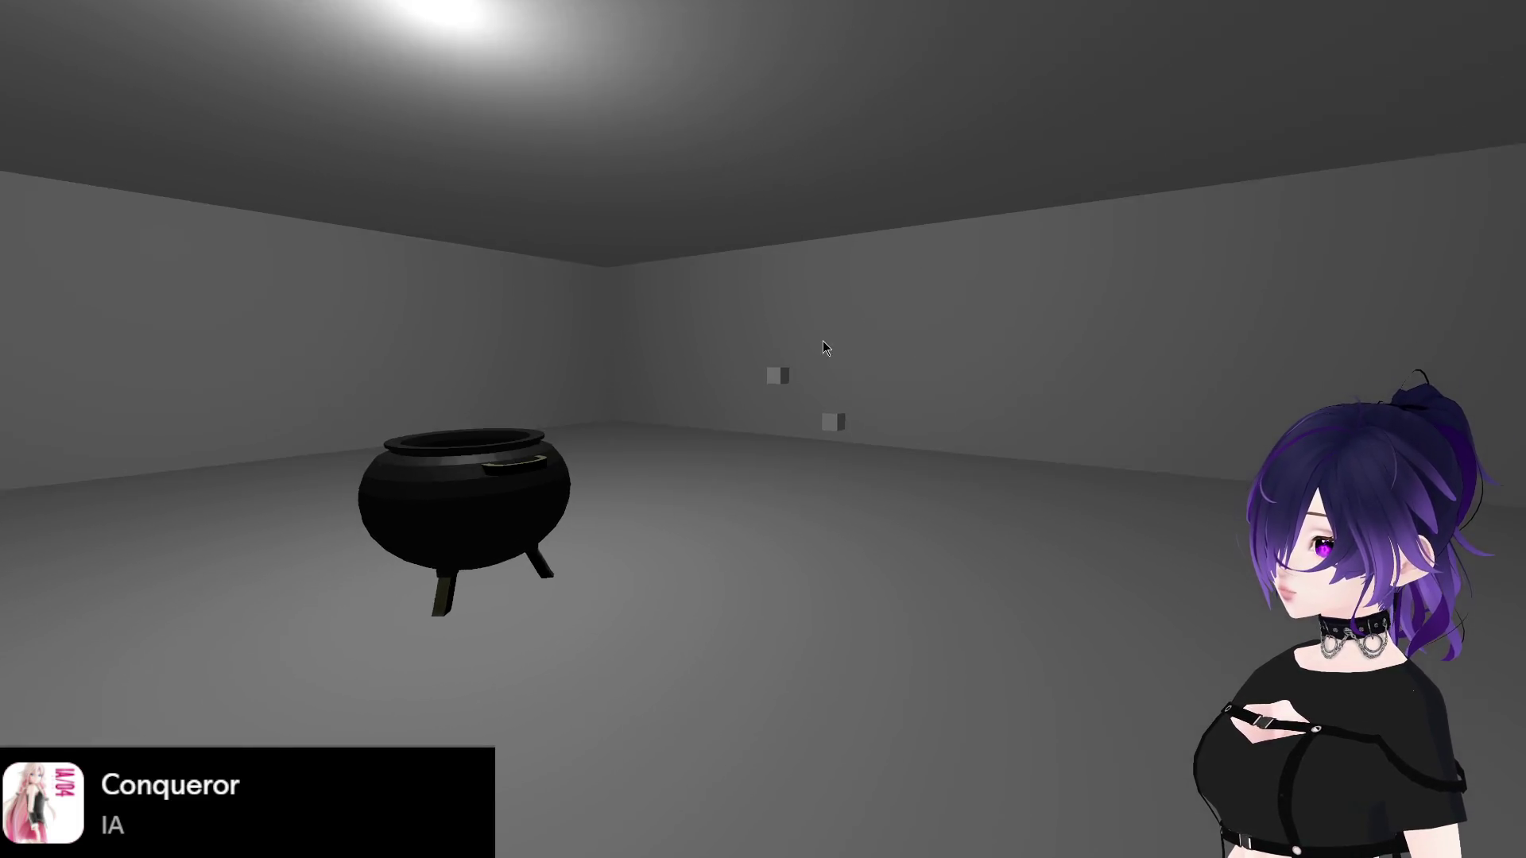
{"action": "key", "text": "w"}
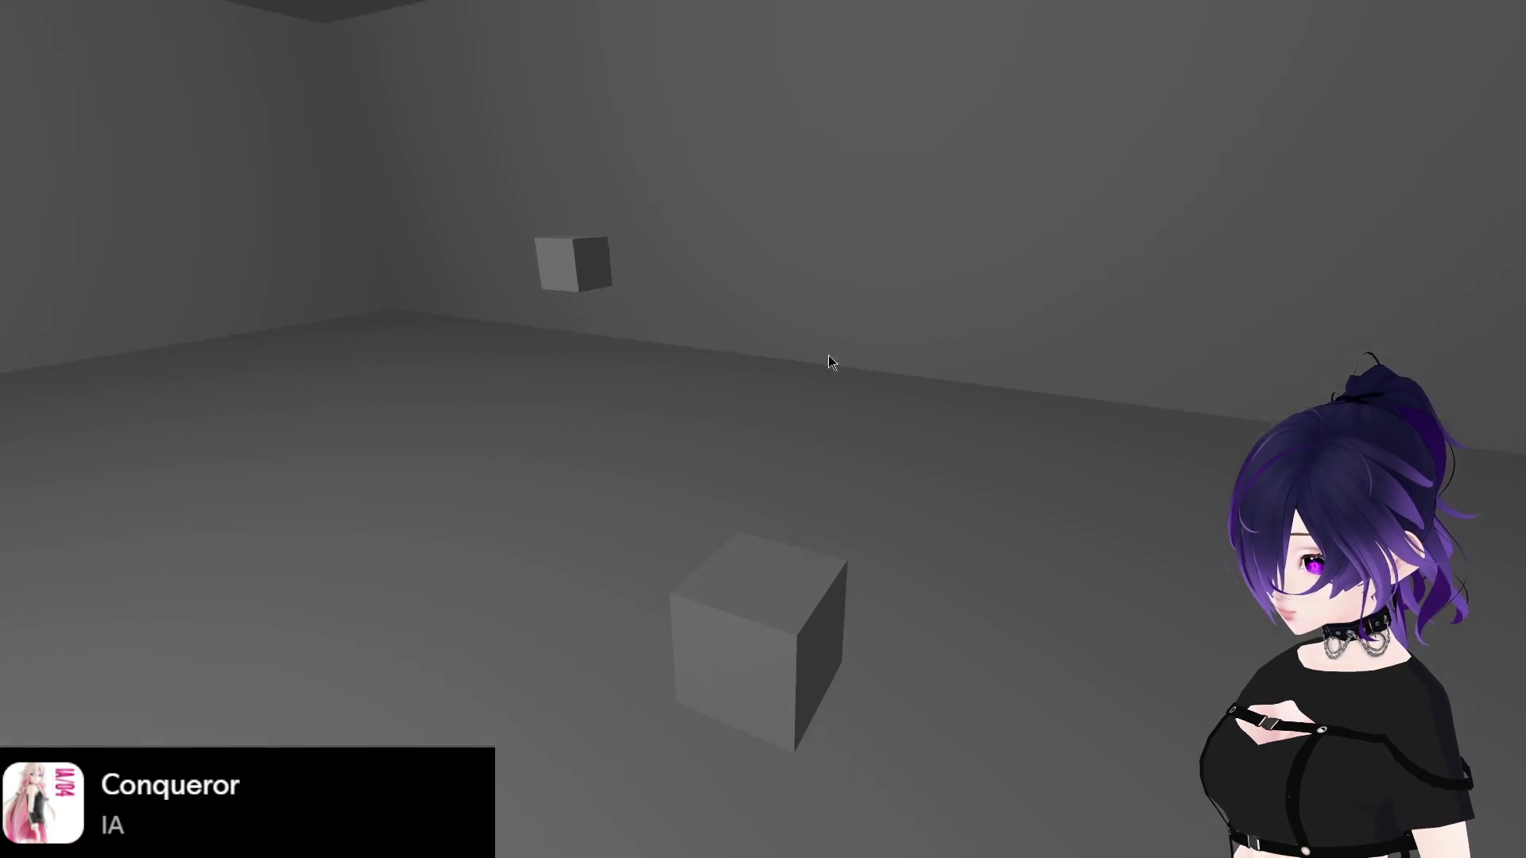
{"action": "left_click", "coordinate": [857, 469]}
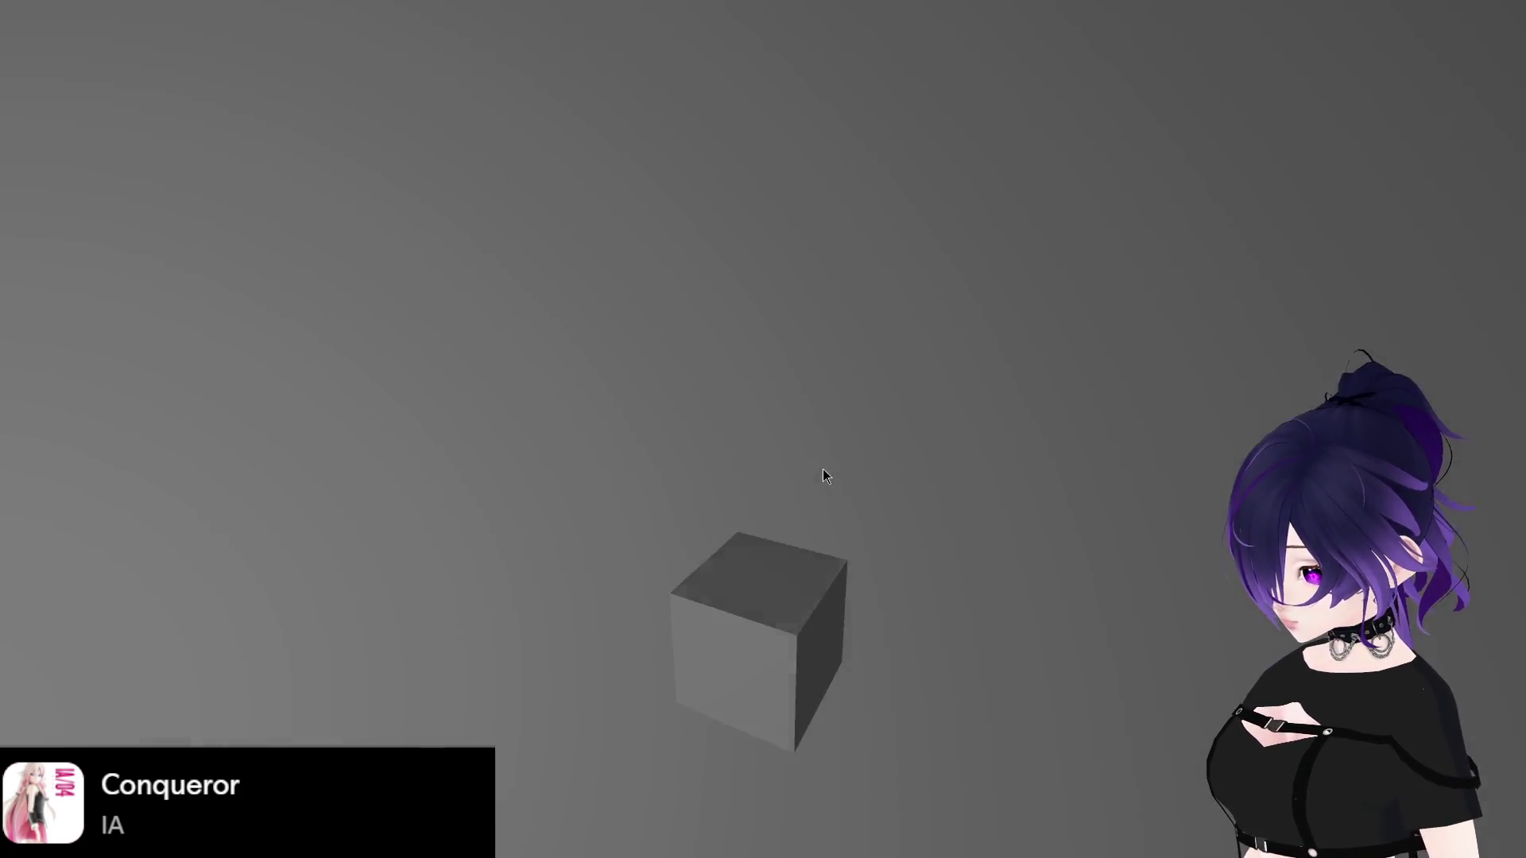
{"action": "left_click", "coordinate": [812, 473]}
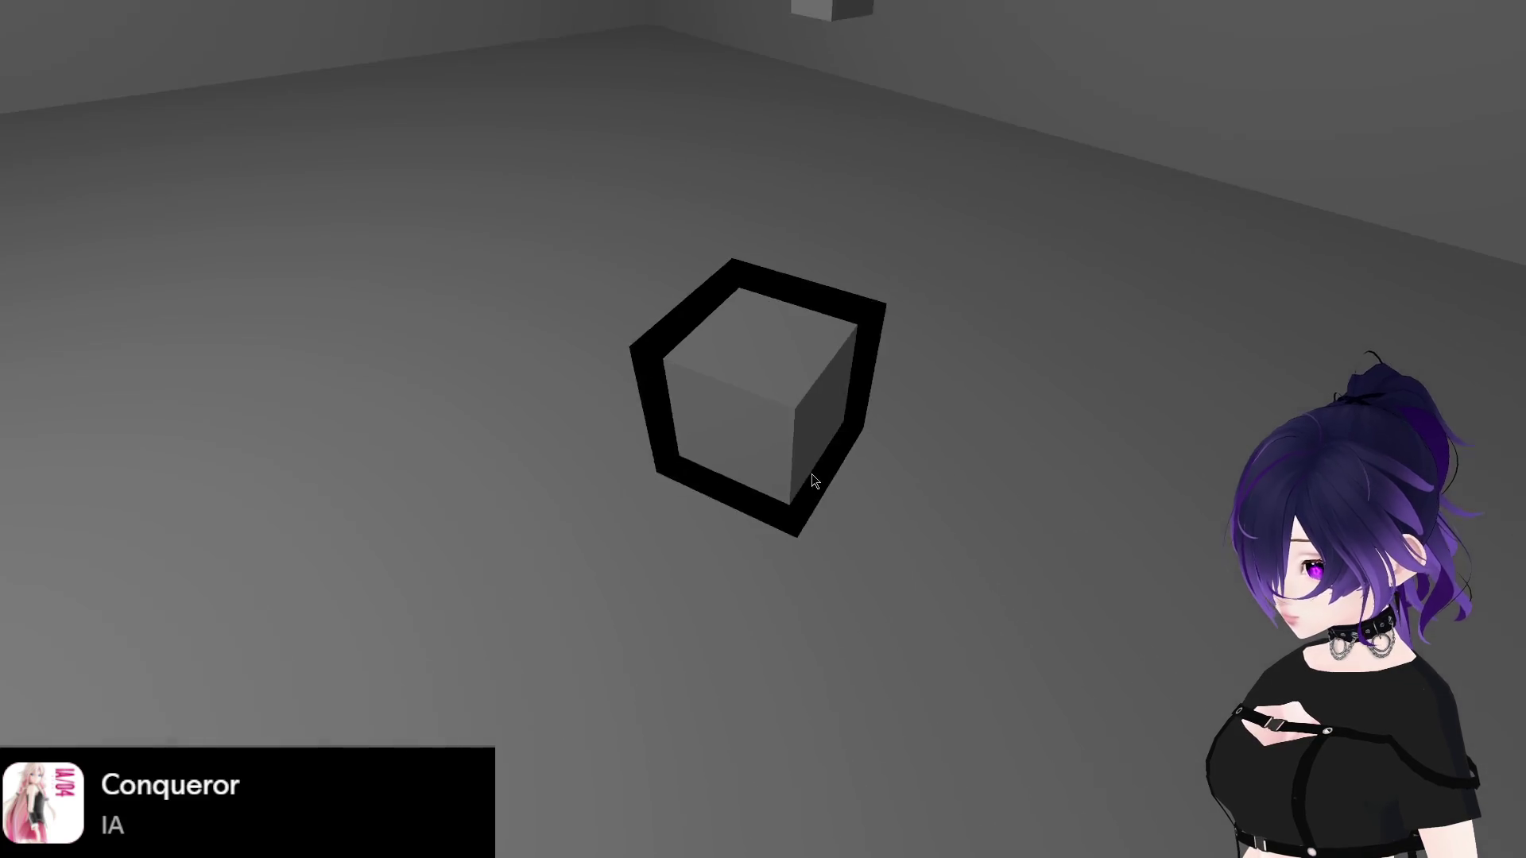
{"action": "left_click", "coordinate": [817, 474]}
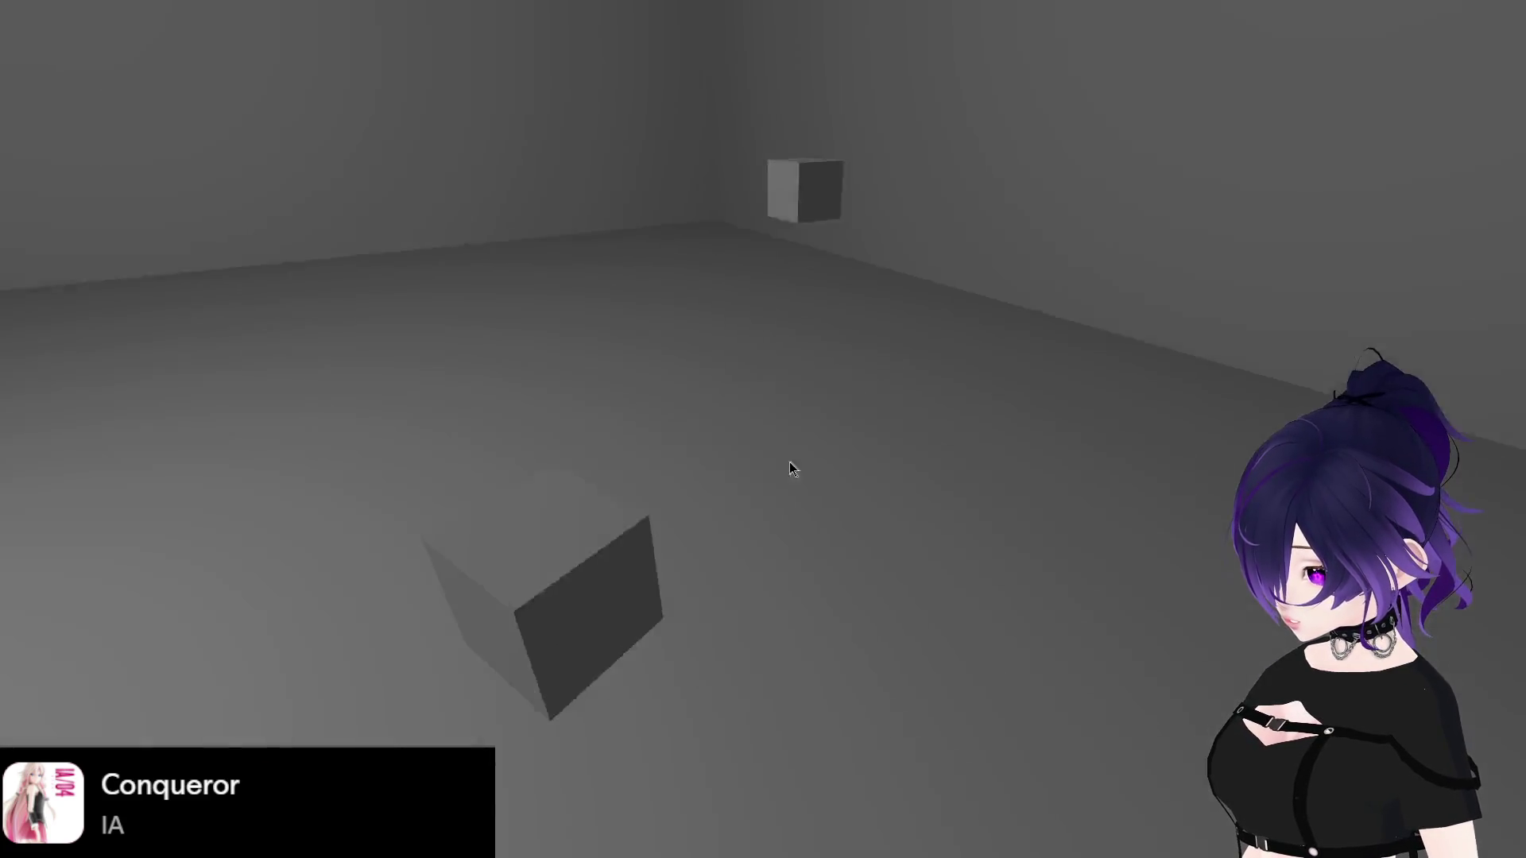
{"action": "key", "text": "Escape"}
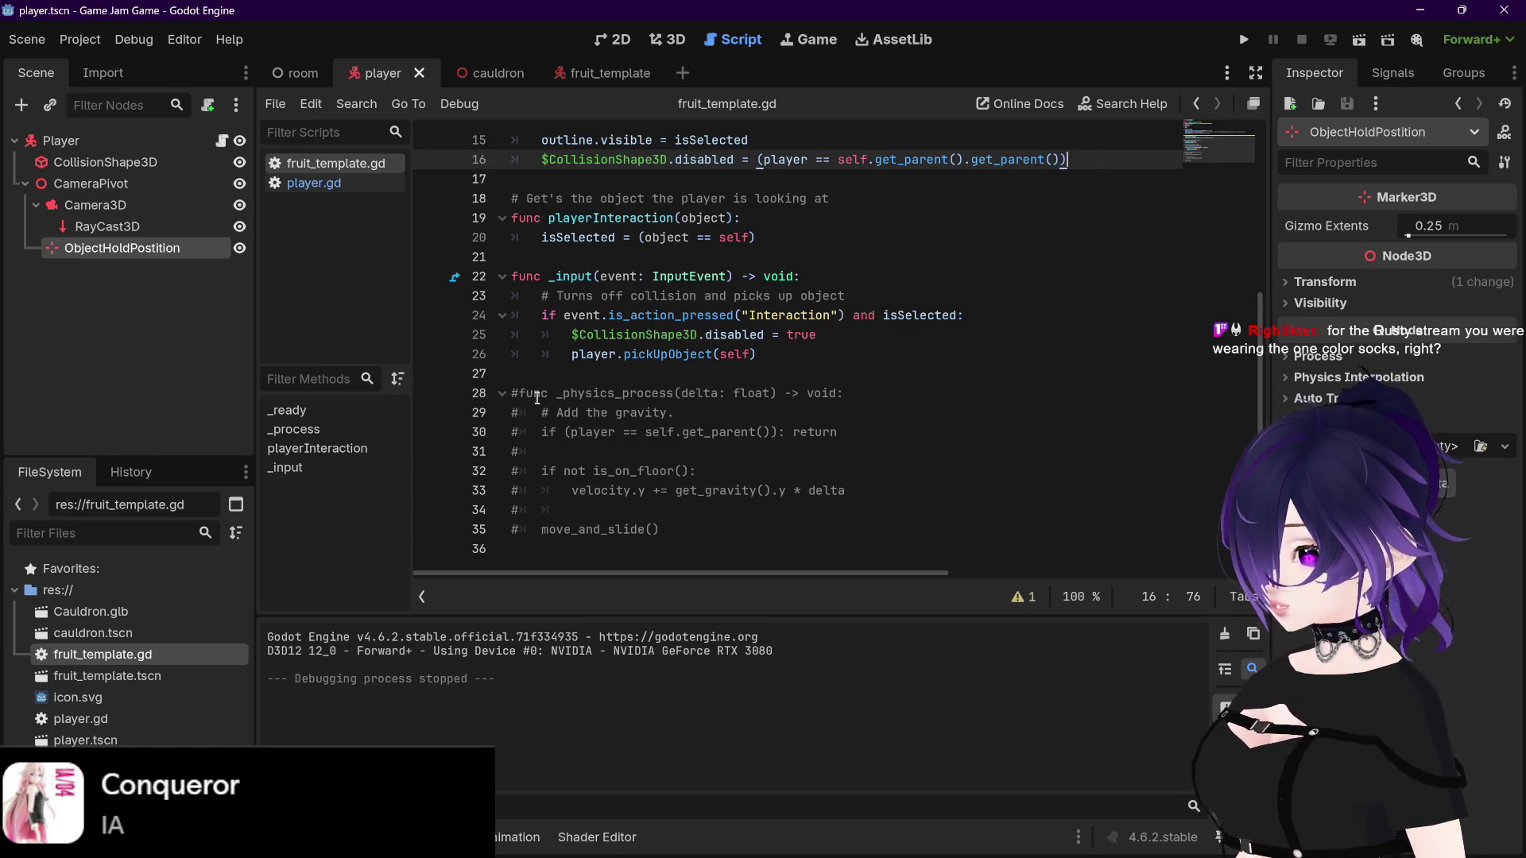
Step: Uncomment lines 28–35 of _physics_process, keeping the 'Add the gravity' line as a comment
{"action": "left_click", "coordinate": [518, 393]}
{"action": "key", "text": "BackSpace"}
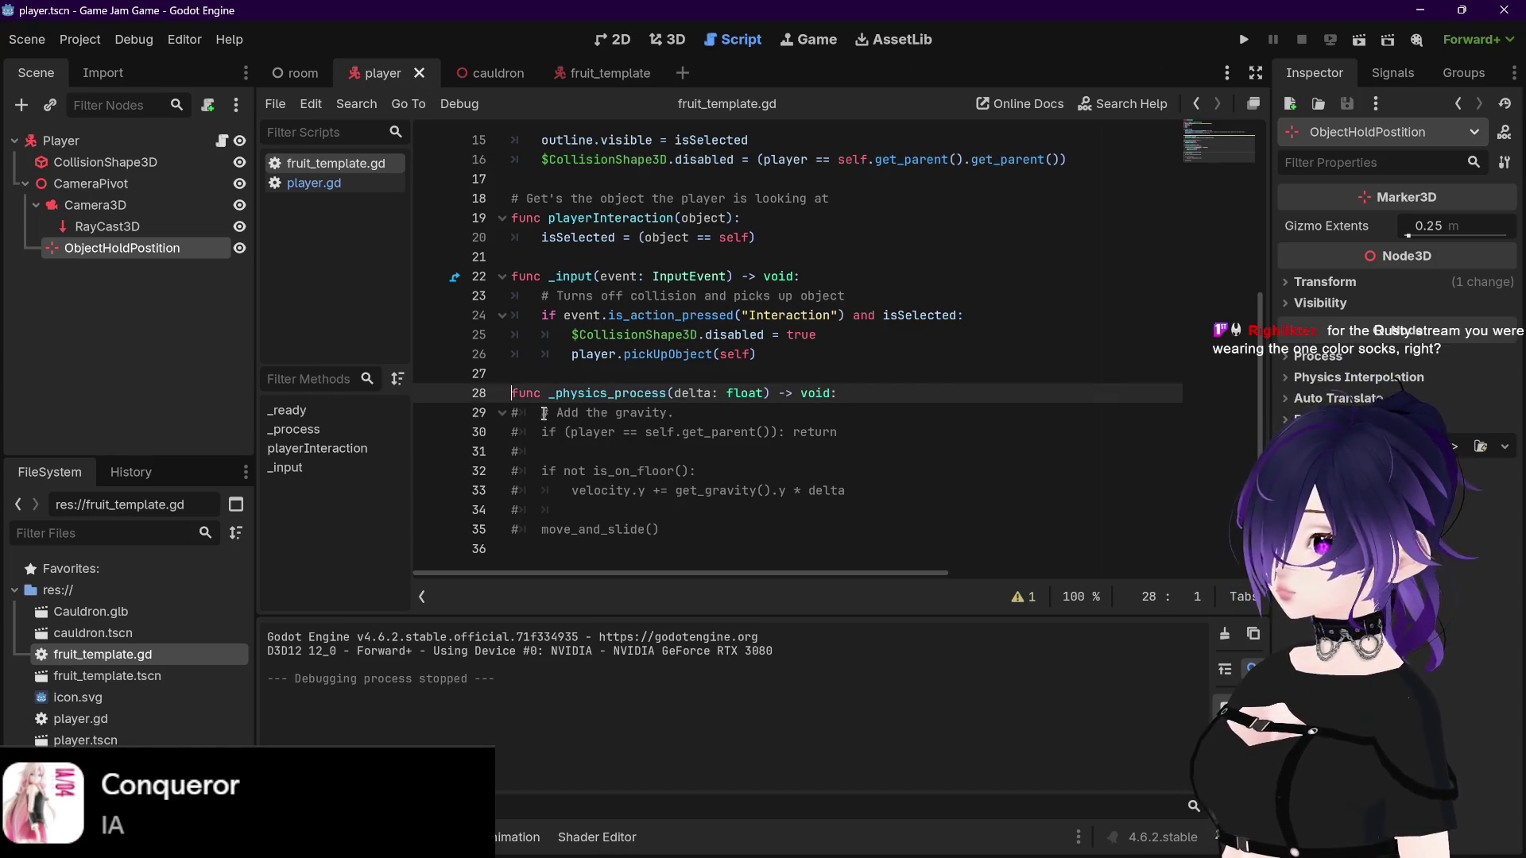
{"action": "left_click", "coordinate": [554, 414]}
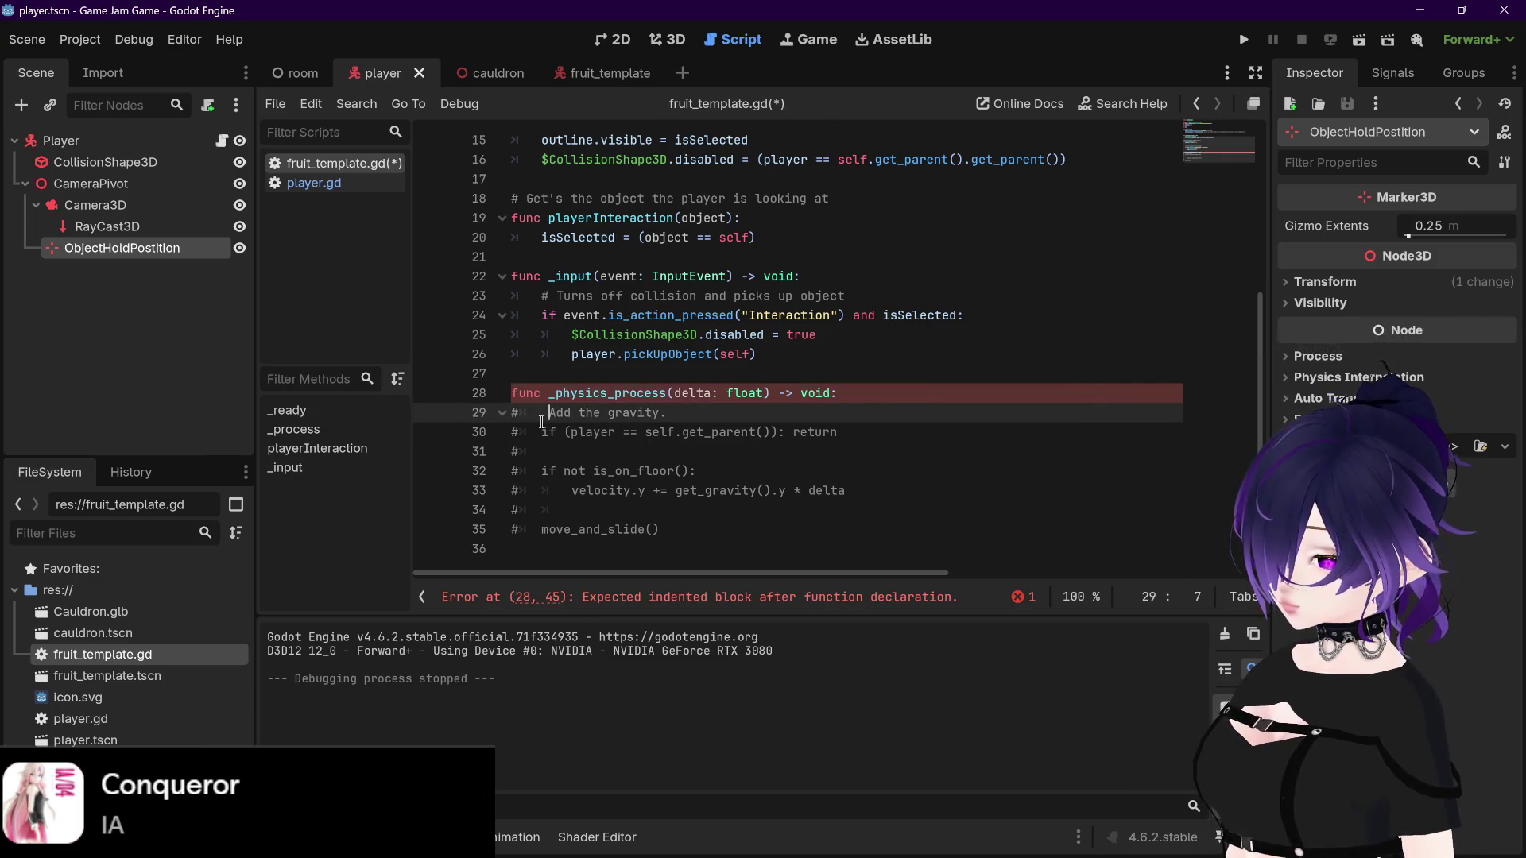
{"action": "type", "text": "#"}
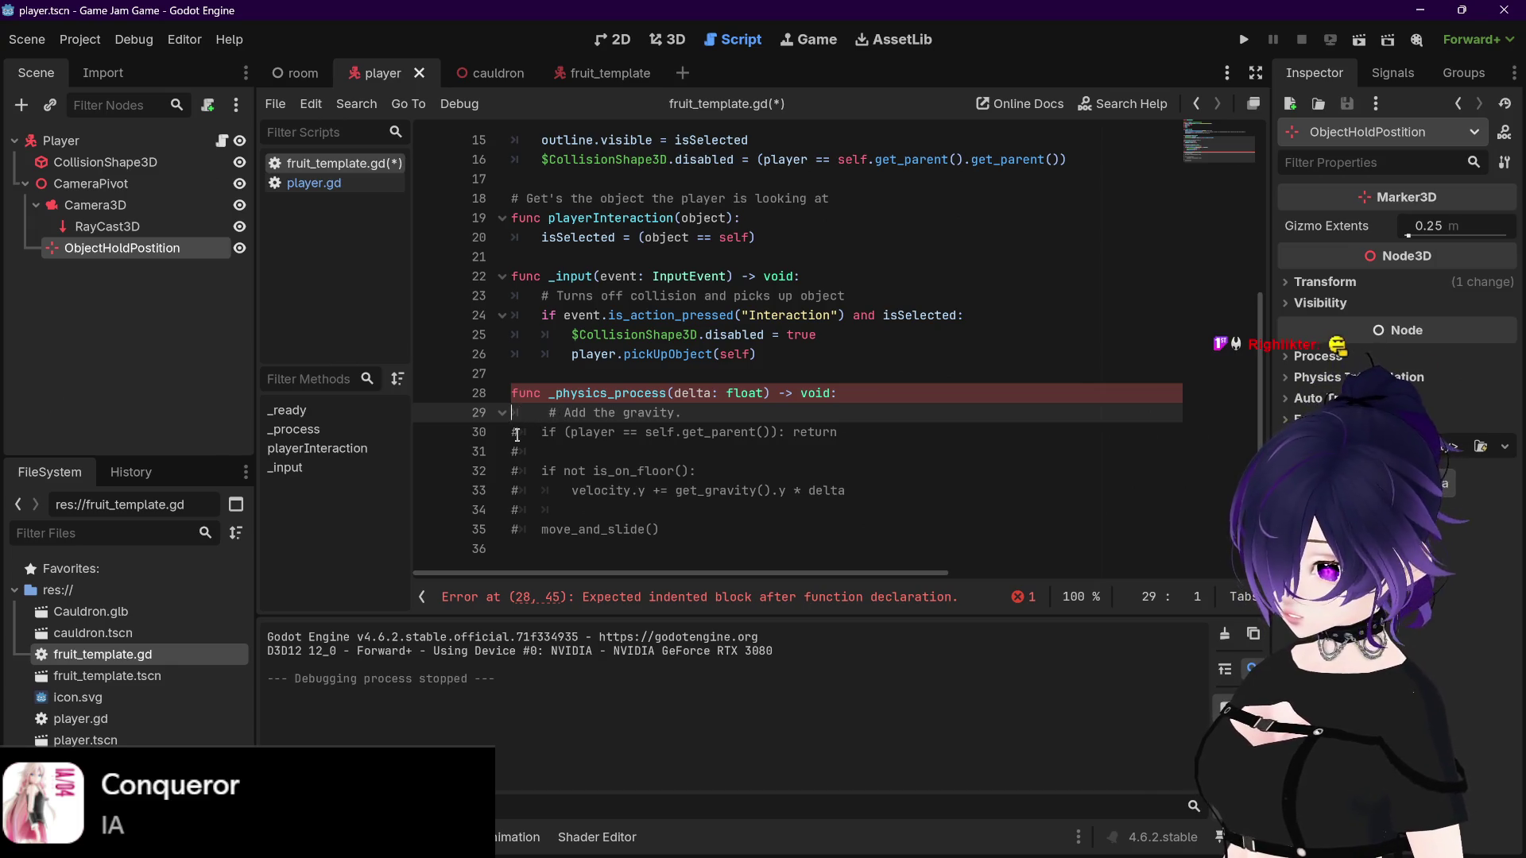
{"action": "left_click", "coordinate": [518, 431]}
{"action": "key", "text": "BackSpace"}
{"action": "left_click", "coordinate": [518, 451]}
{"action": "key", "text": "BackSpace"}
{"action": "left_click", "coordinate": [518, 471]}
{"action": "key", "text": "BackSpace"}
{"action": "left_click", "coordinate": [518, 490]}
{"action": "key", "text": "BackSpace"}
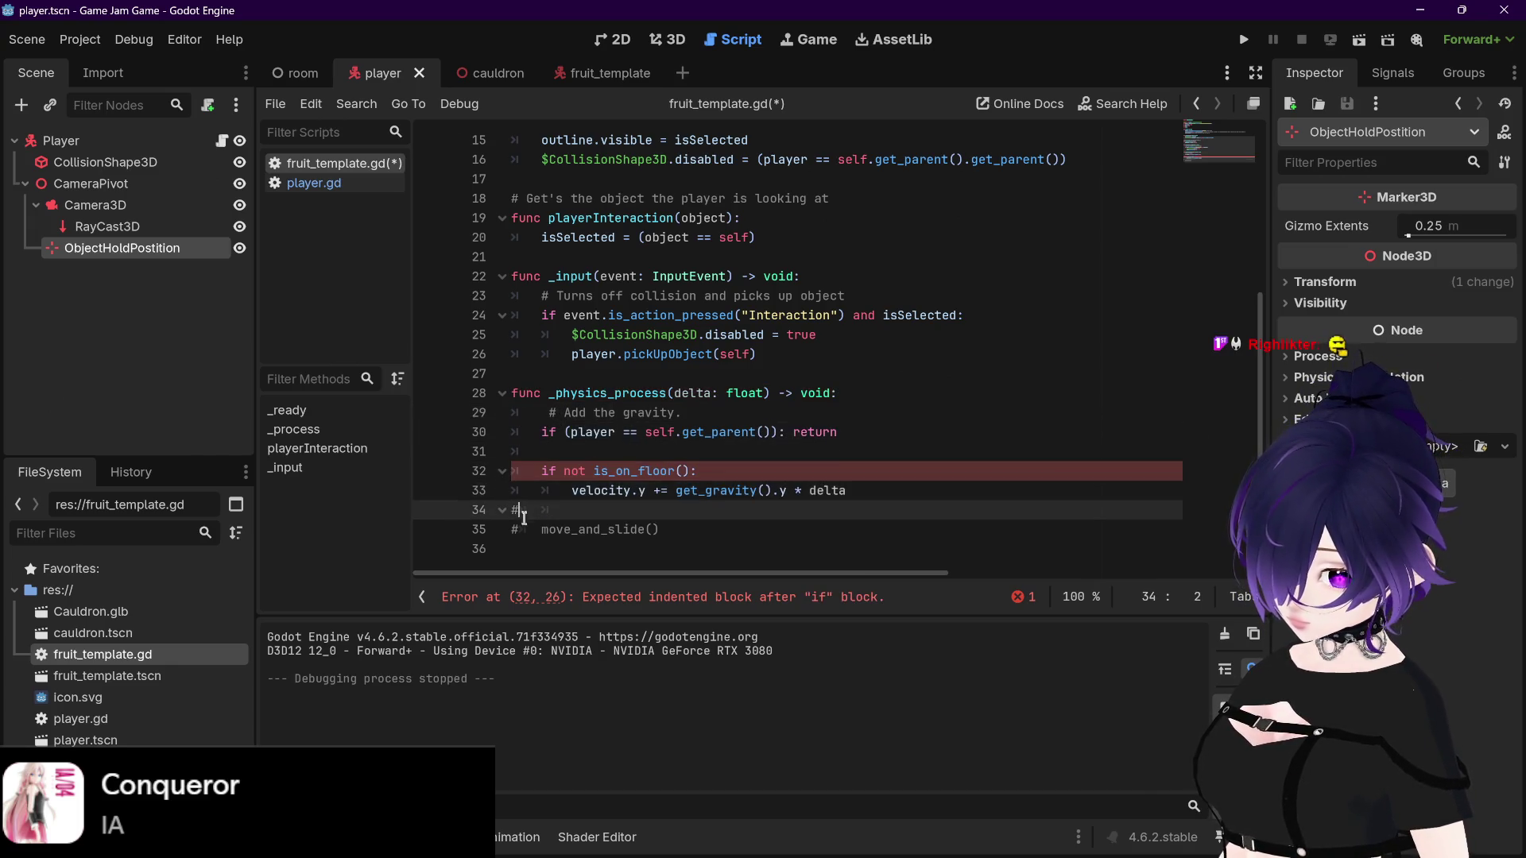
{"action": "key", "text": "BackSpace"}
{"action": "left_click", "coordinate": [518, 530]}
{"action": "key", "text": "BackSpace"}
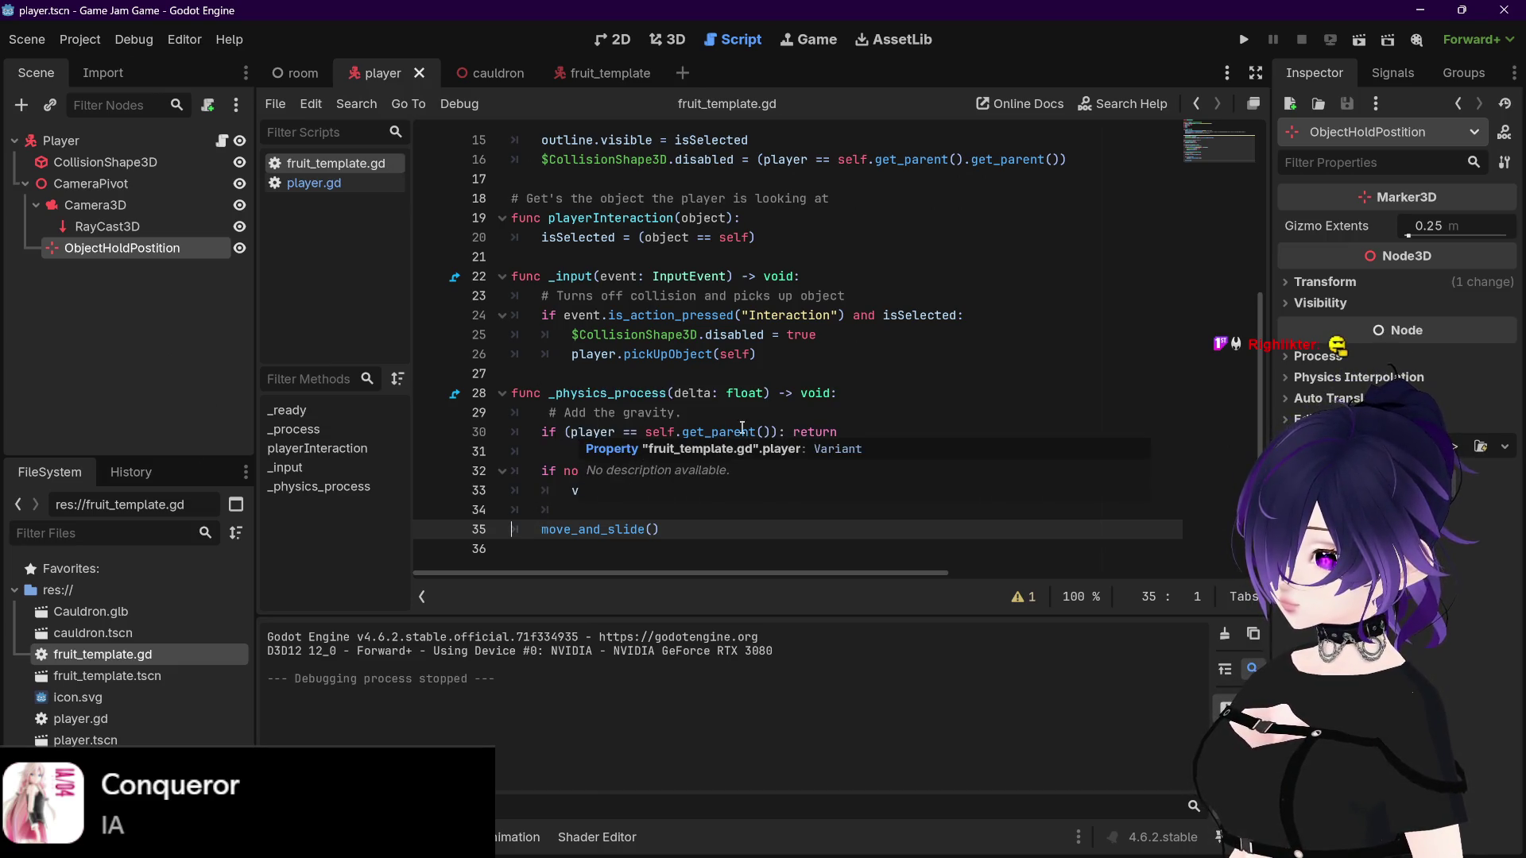
Step: Make line 30 compare player with self.get_parent().get_parent() and run with F5
{"action": "left_click_drag", "start_coordinate": [680, 433], "coordinate": [755, 432]}
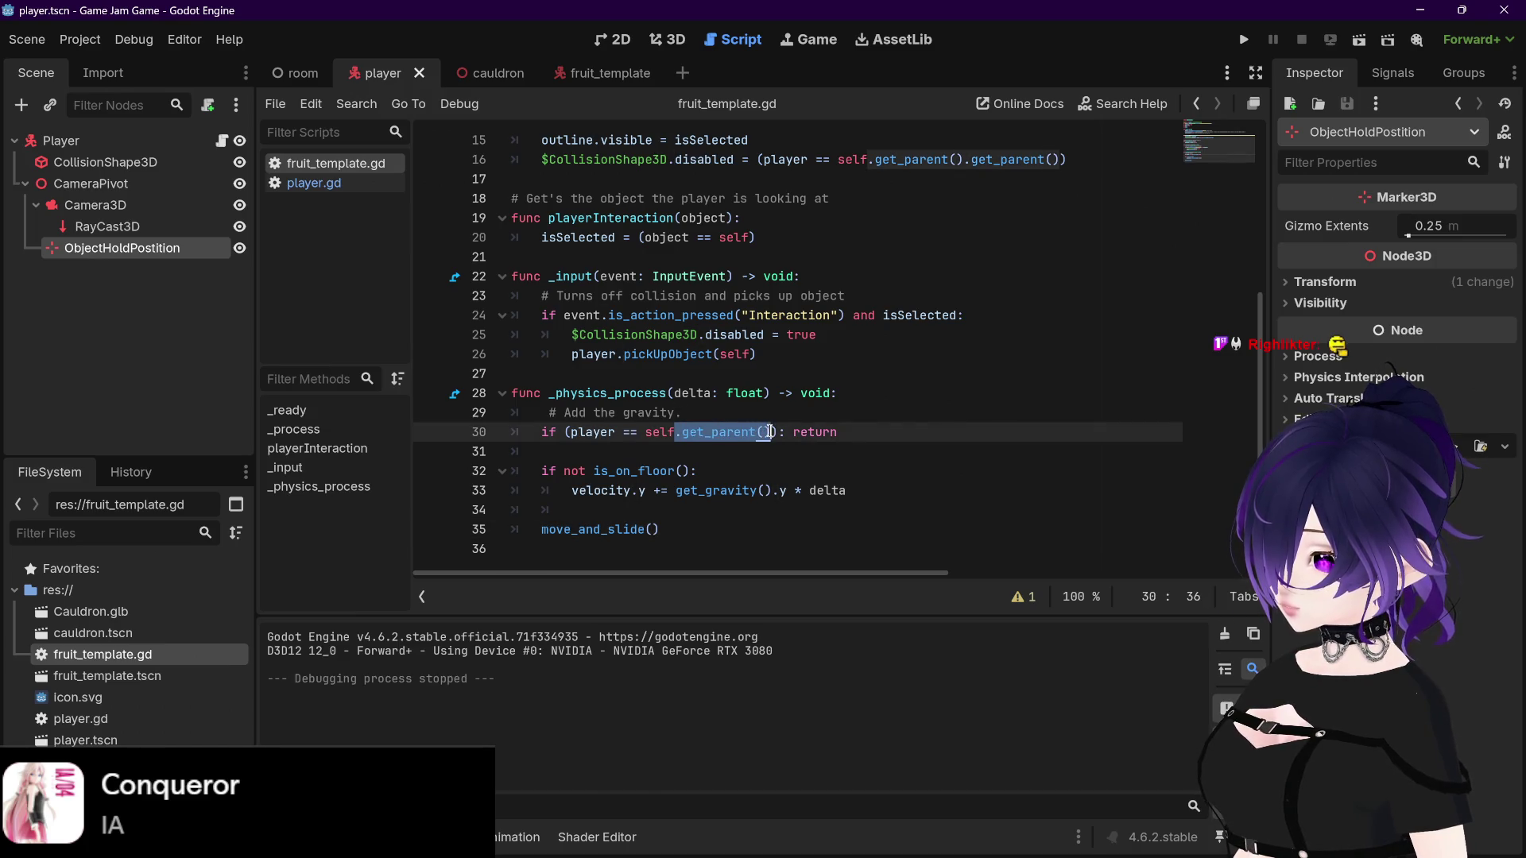
{"action": "left_click", "coordinate": [771, 433]}
{"action": "key", "text": "F5"}
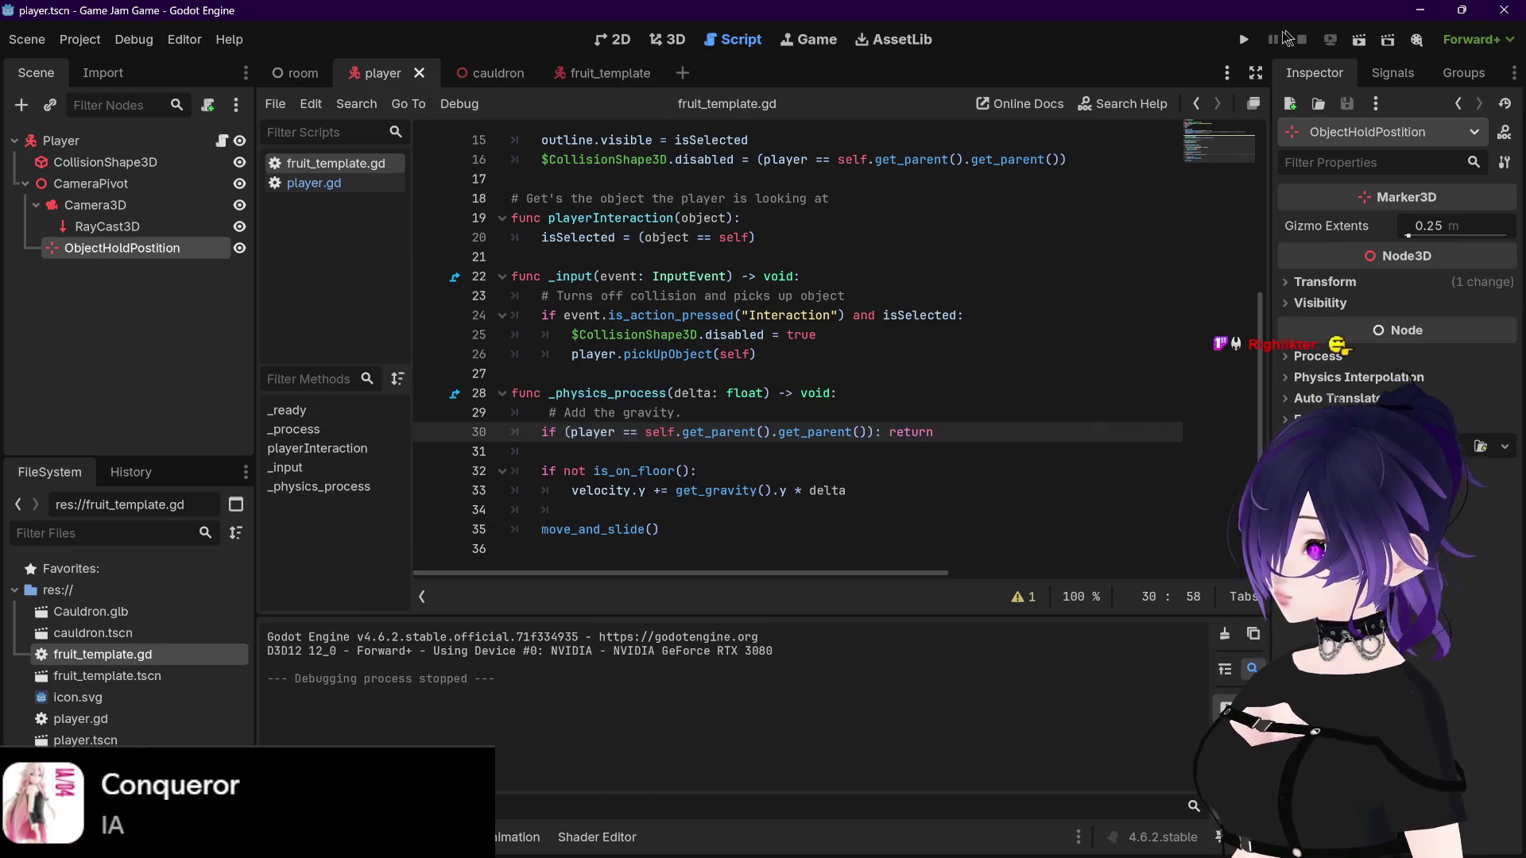
Step: Pick up the cube and carry it to hold above the cauldron's opening
{"action": "key", "text": "w"}
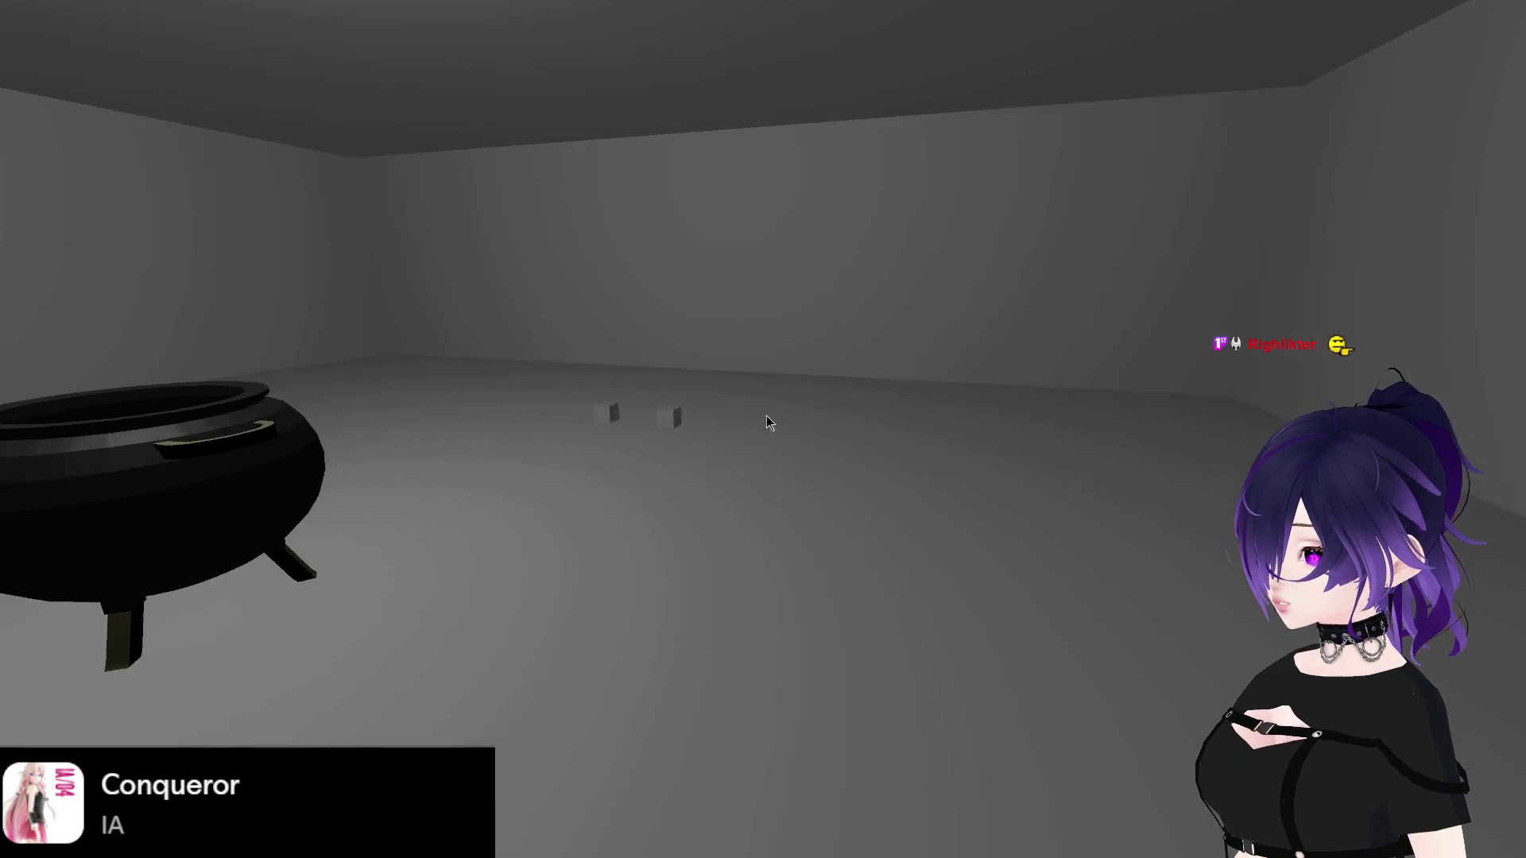
{"action": "key", "text": "w"}
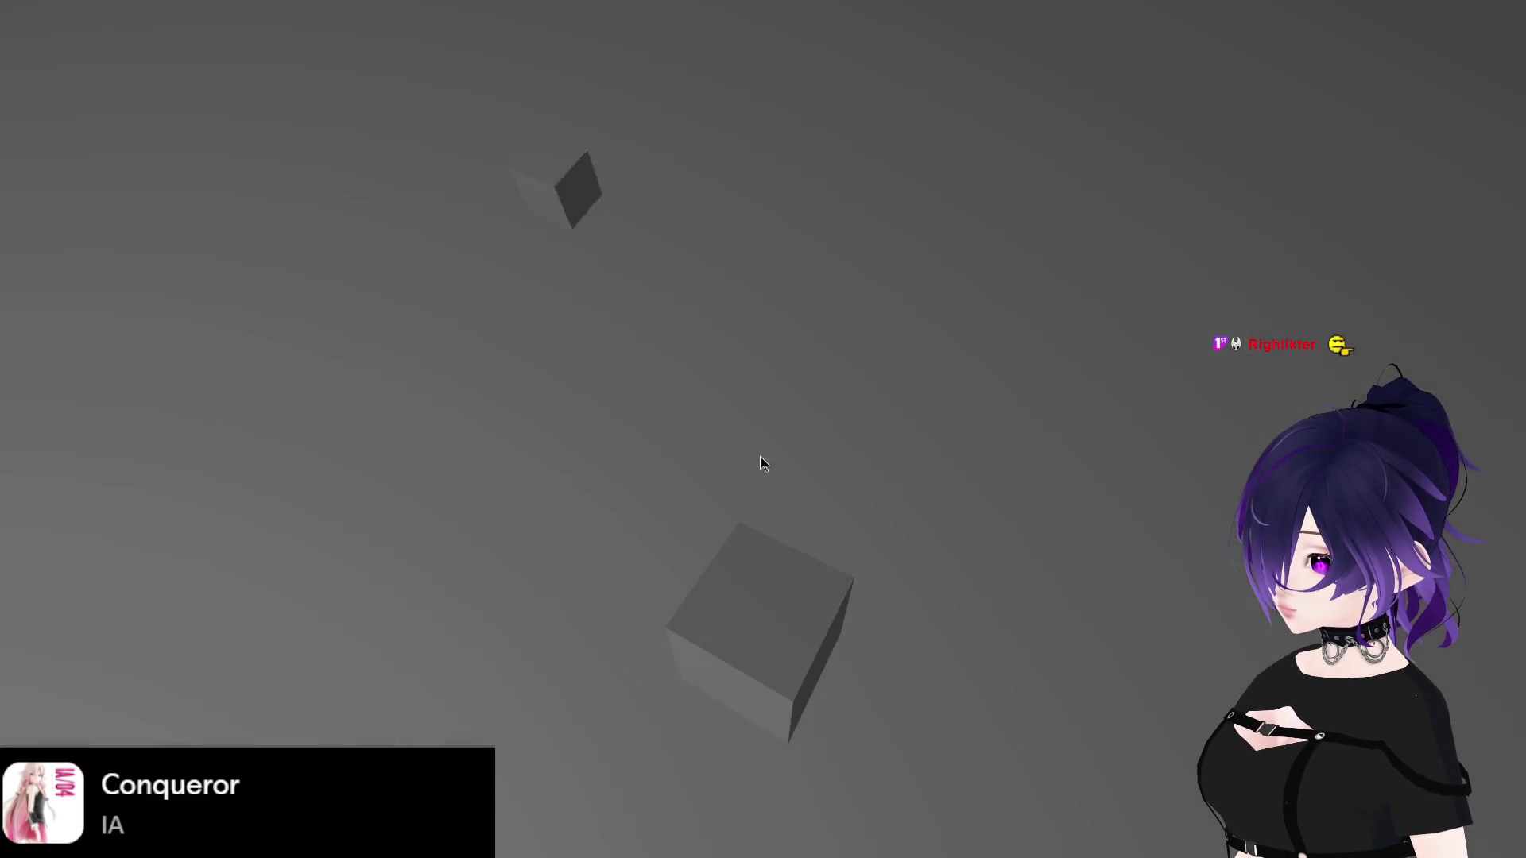
{"action": "key", "text": "s"}
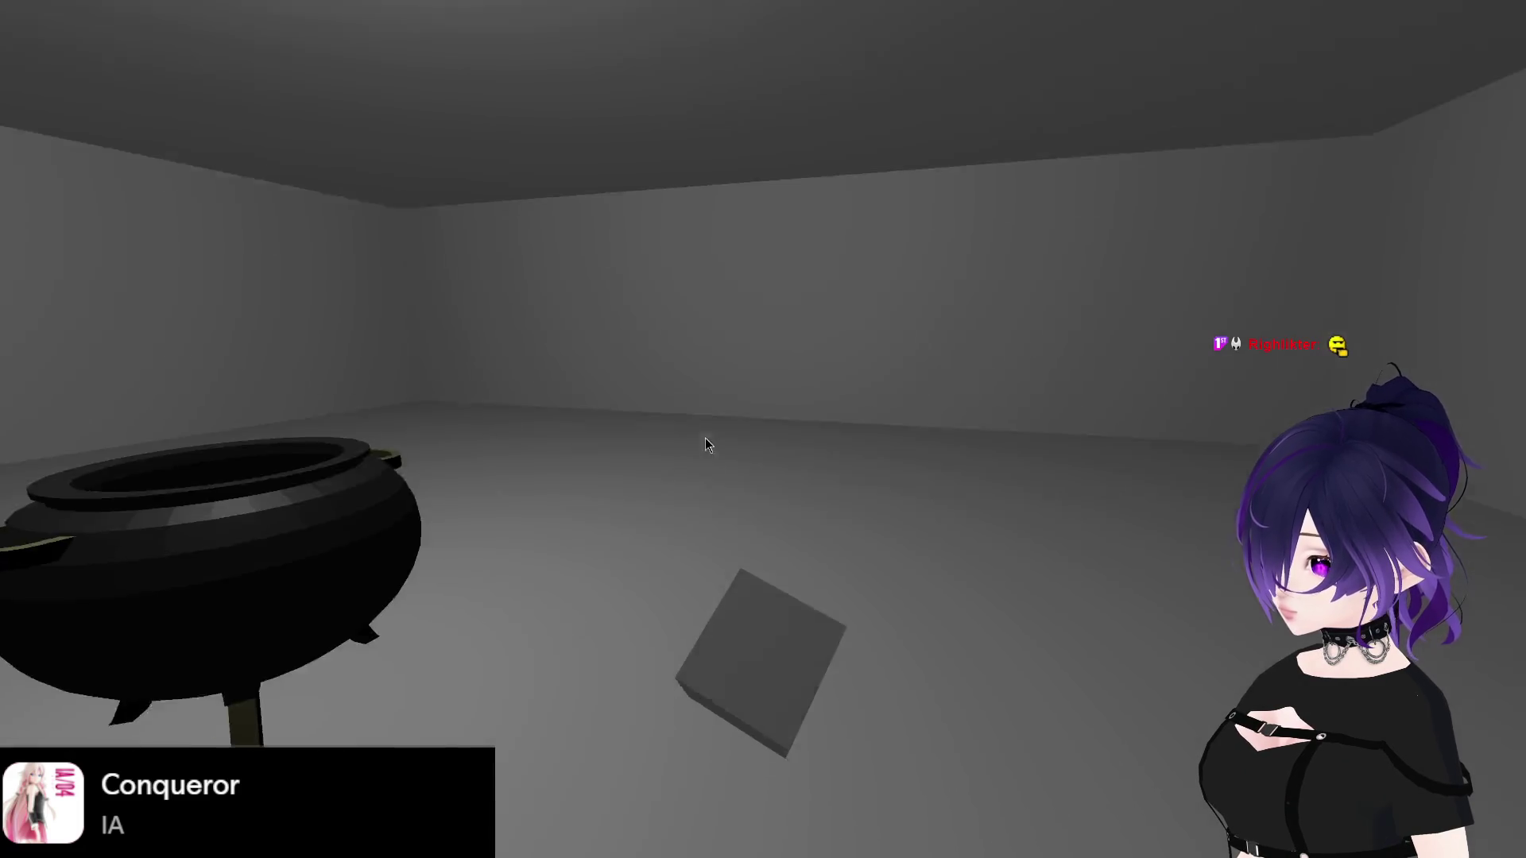
{"action": "left_click_drag", "start_coordinate": [708, 466], "coordinate": [786, 436]}
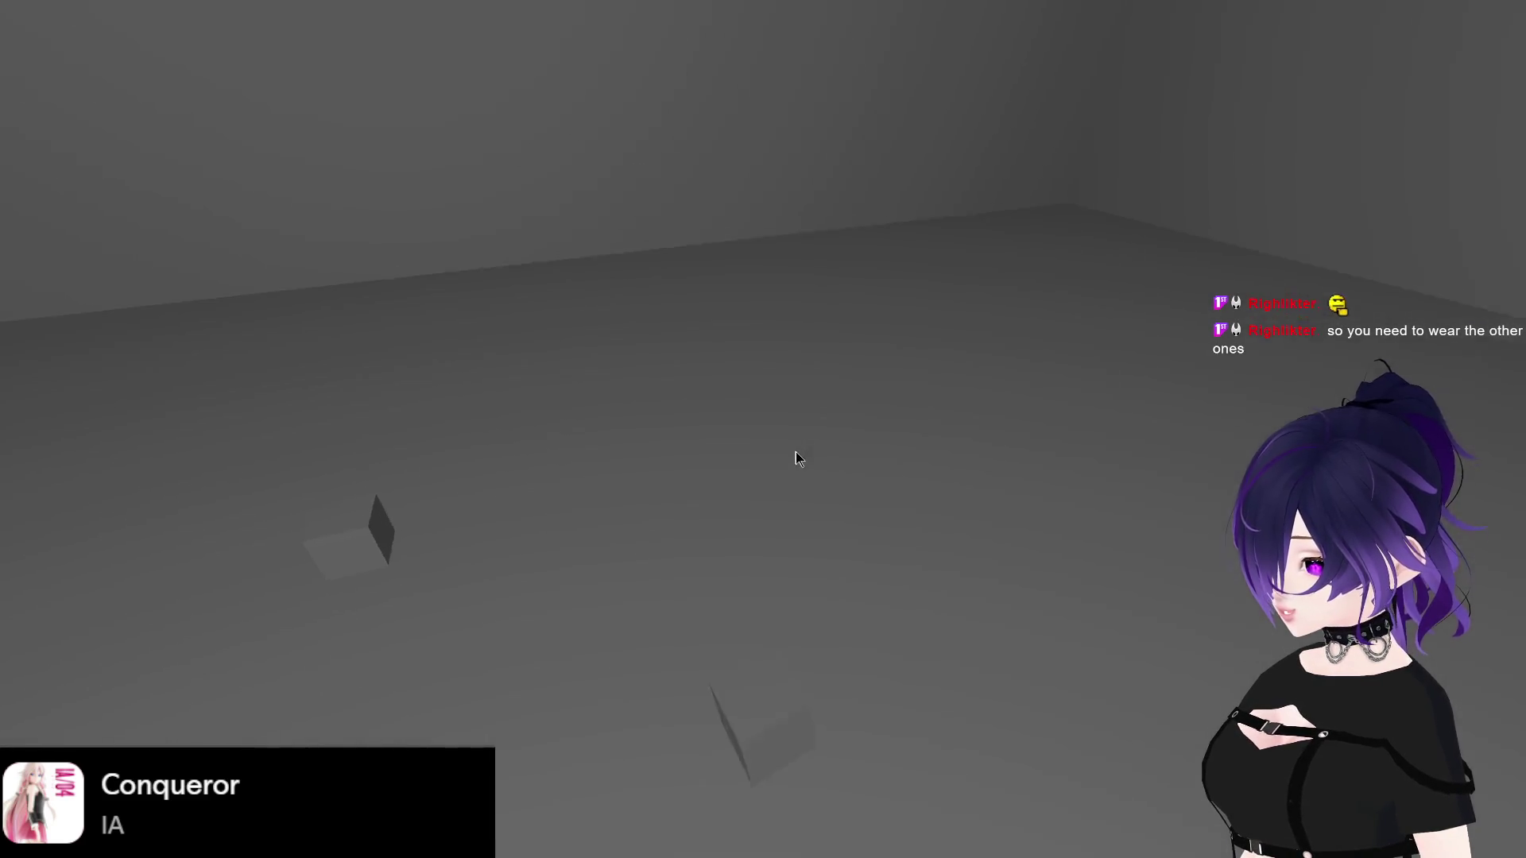
{"action": "left_click_drag", "start_coordinate": [649, 449], "coordinate": [797, 368]}
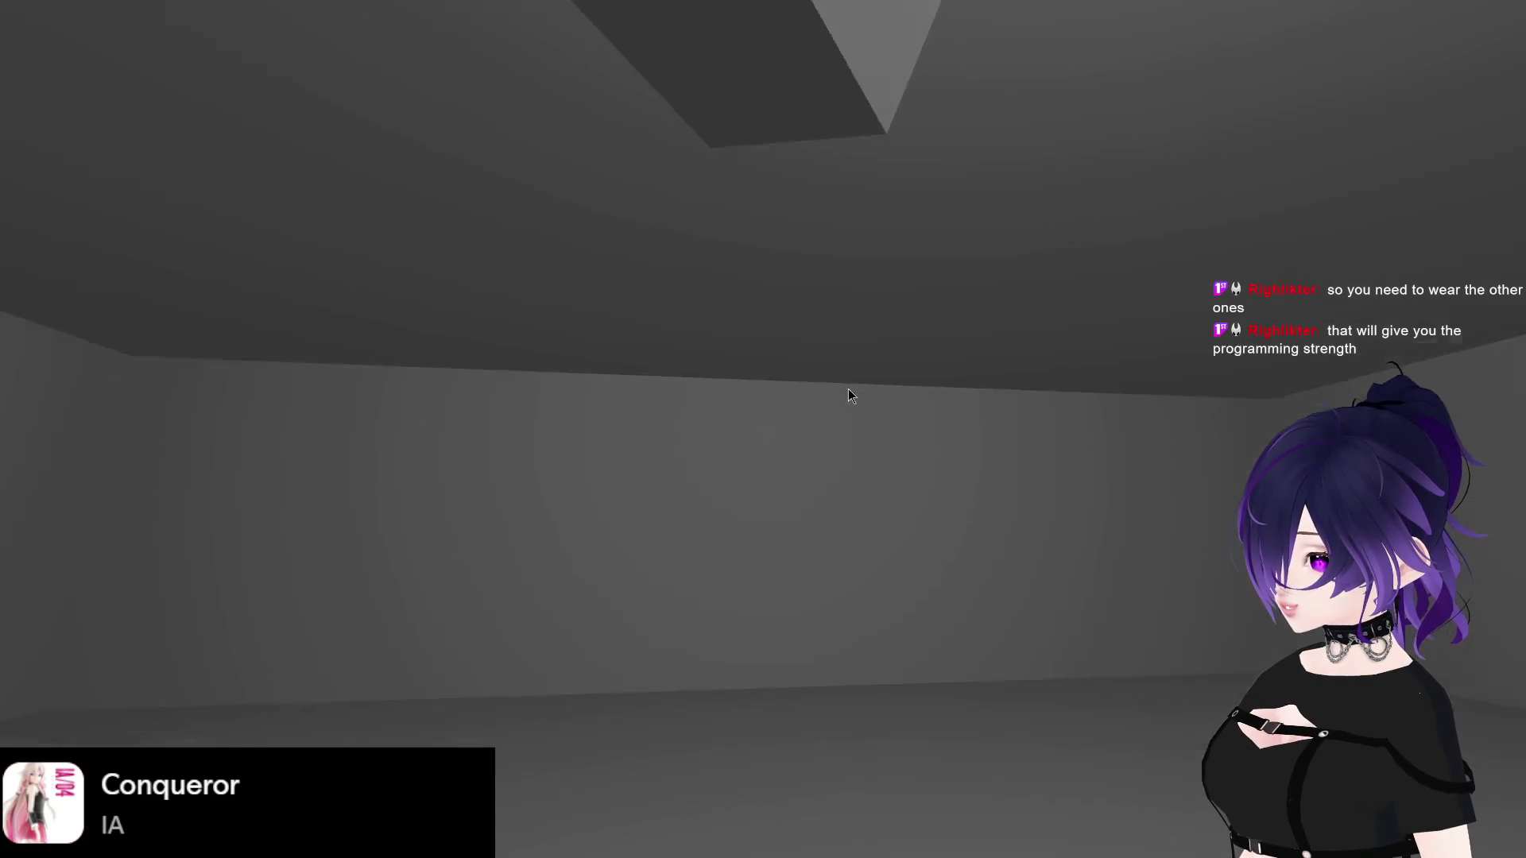
{"action": "left_click_drag", "start_coordinate": [958, 407], "coordinate": [1158, 407]}
{"action": "key", "text": "w"}
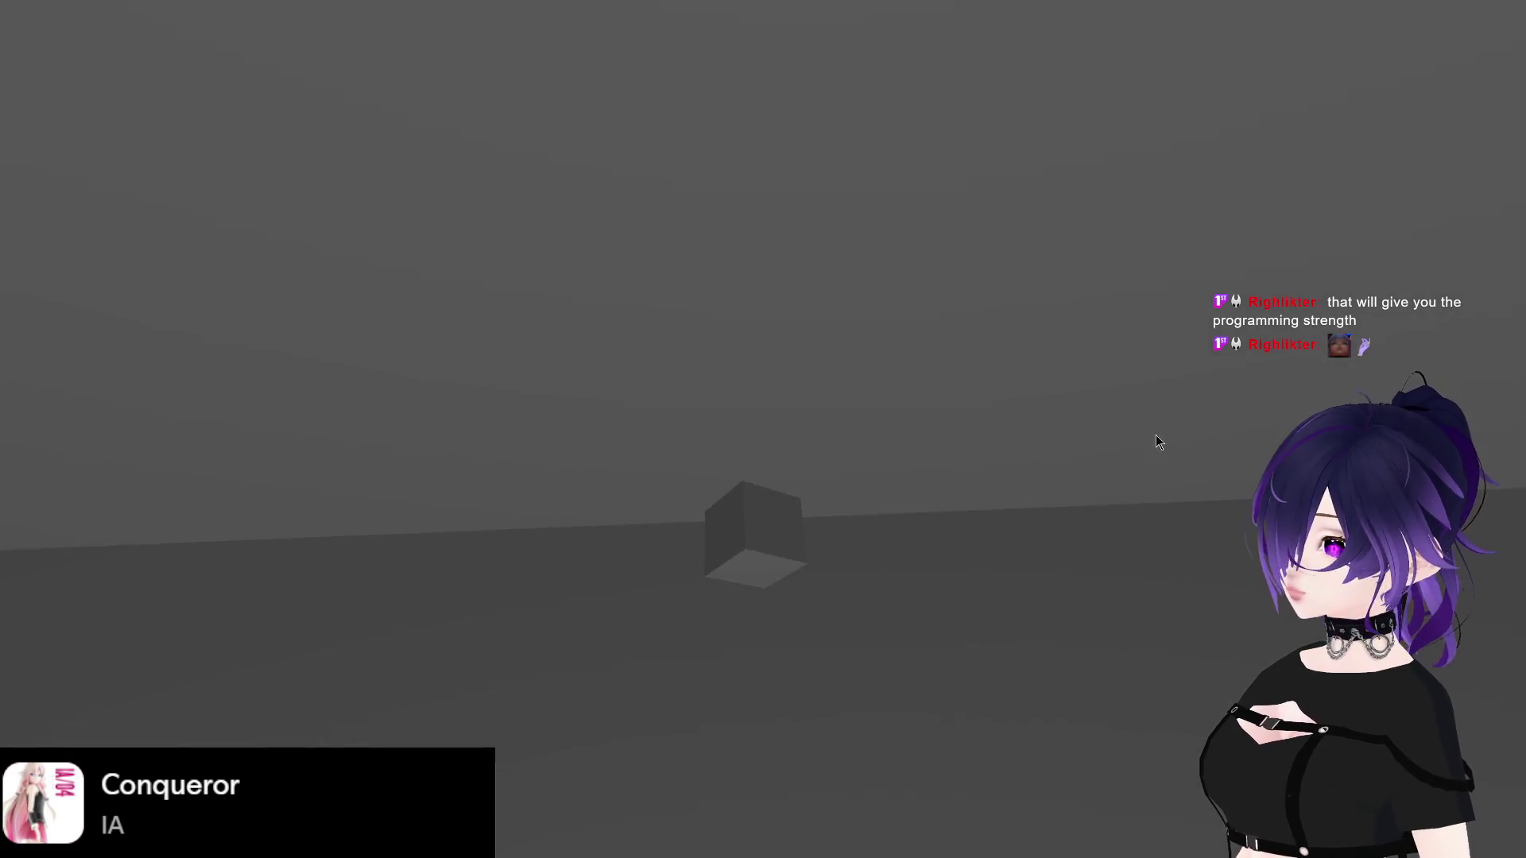
{"action": "left_click_drag", "start_coordinate": [1156, 441], "coordinate": [679, 399]}
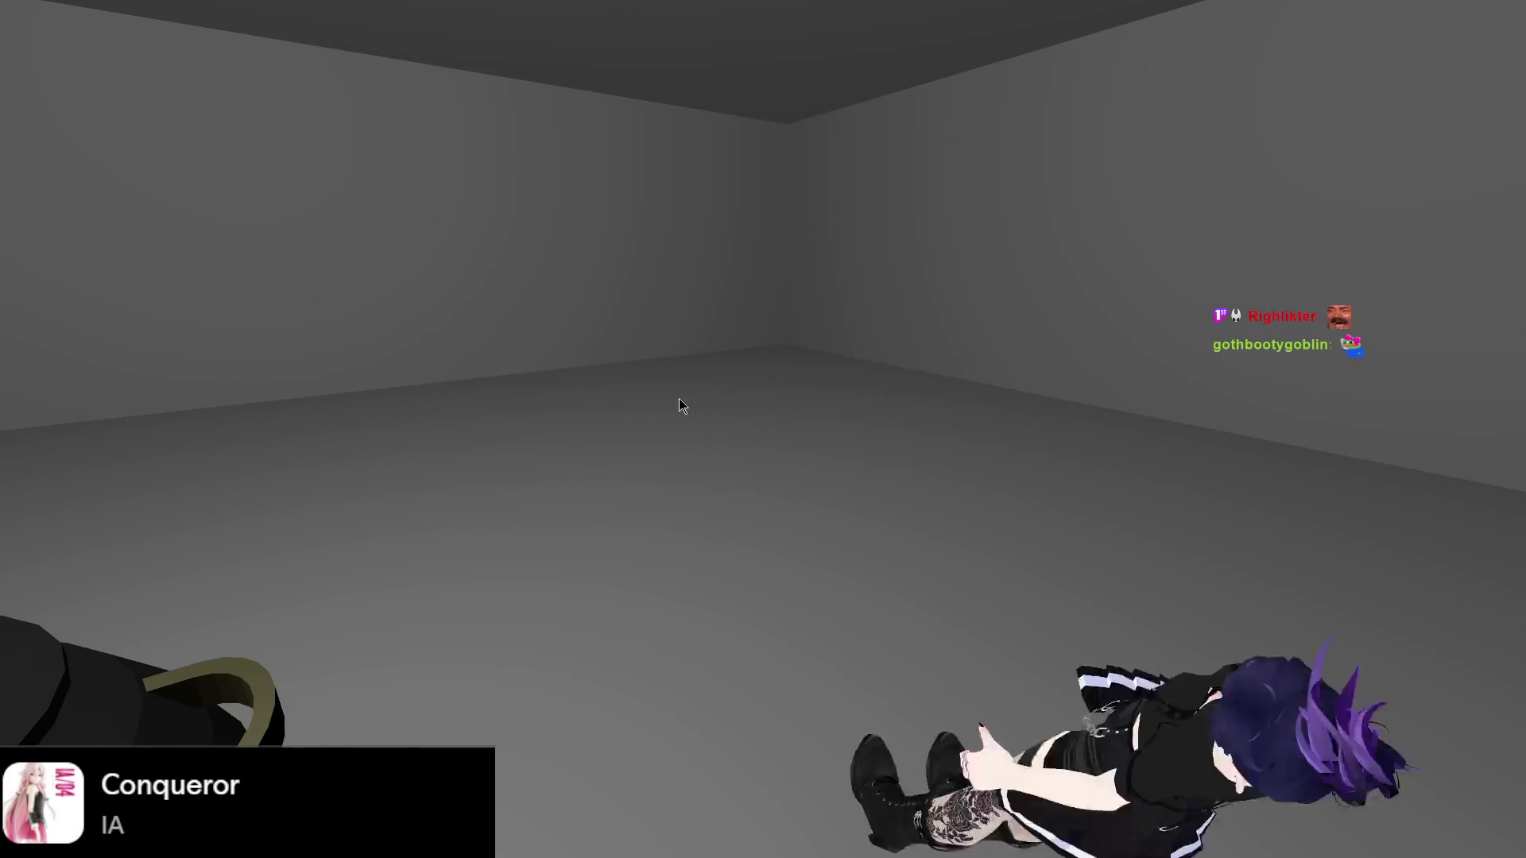
Step: Turn toward the cauldron, nudge the player left, then stop the test game with F8
{"action": "left_click_drag", "start_coordinate": [678, 398], "coordinate": [659, 398]}
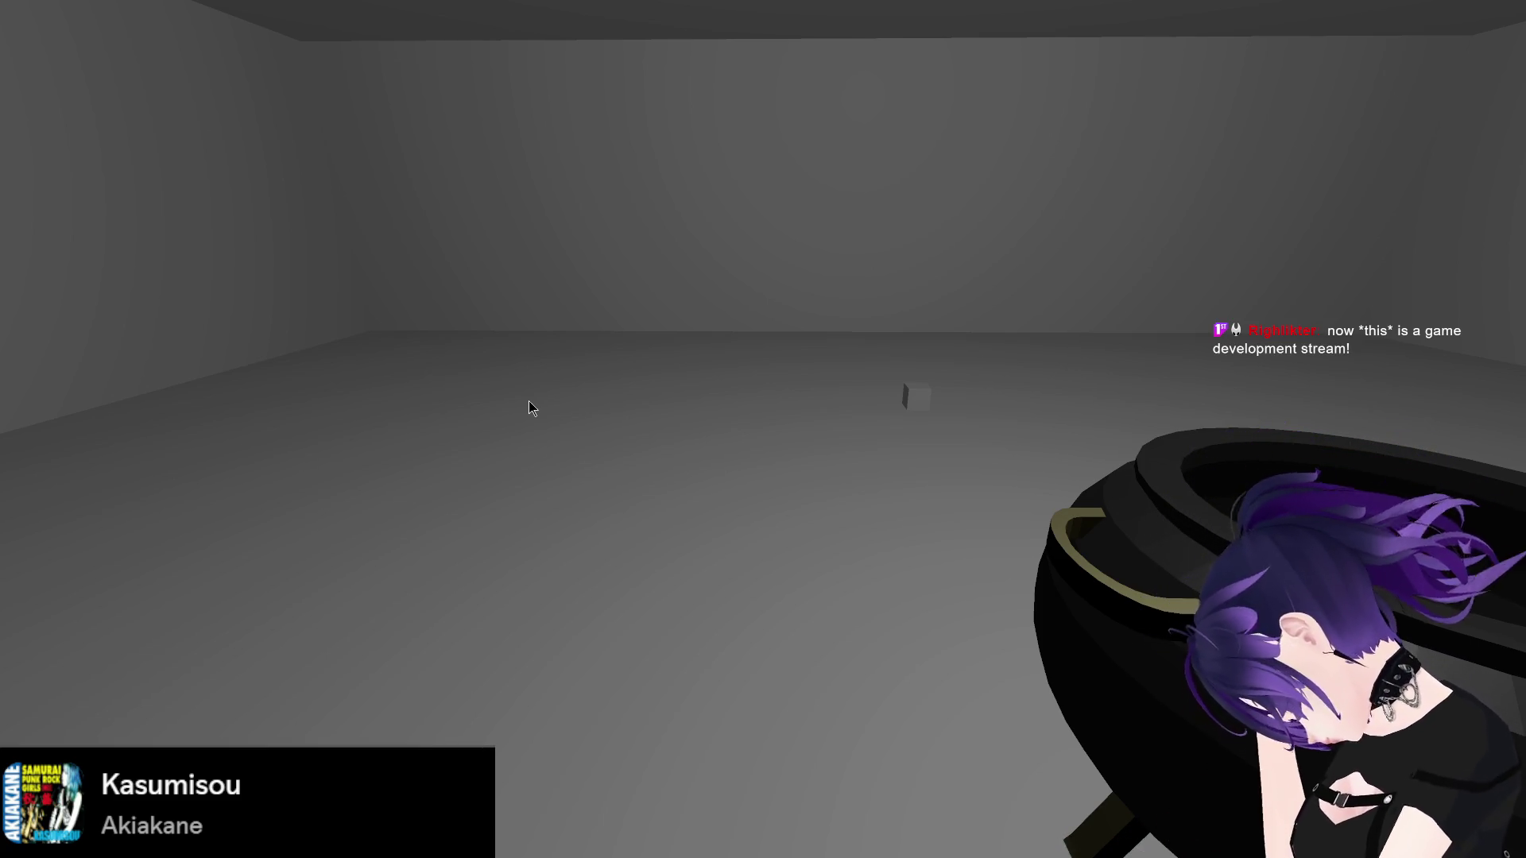
{"action": "key", "text": "a"}
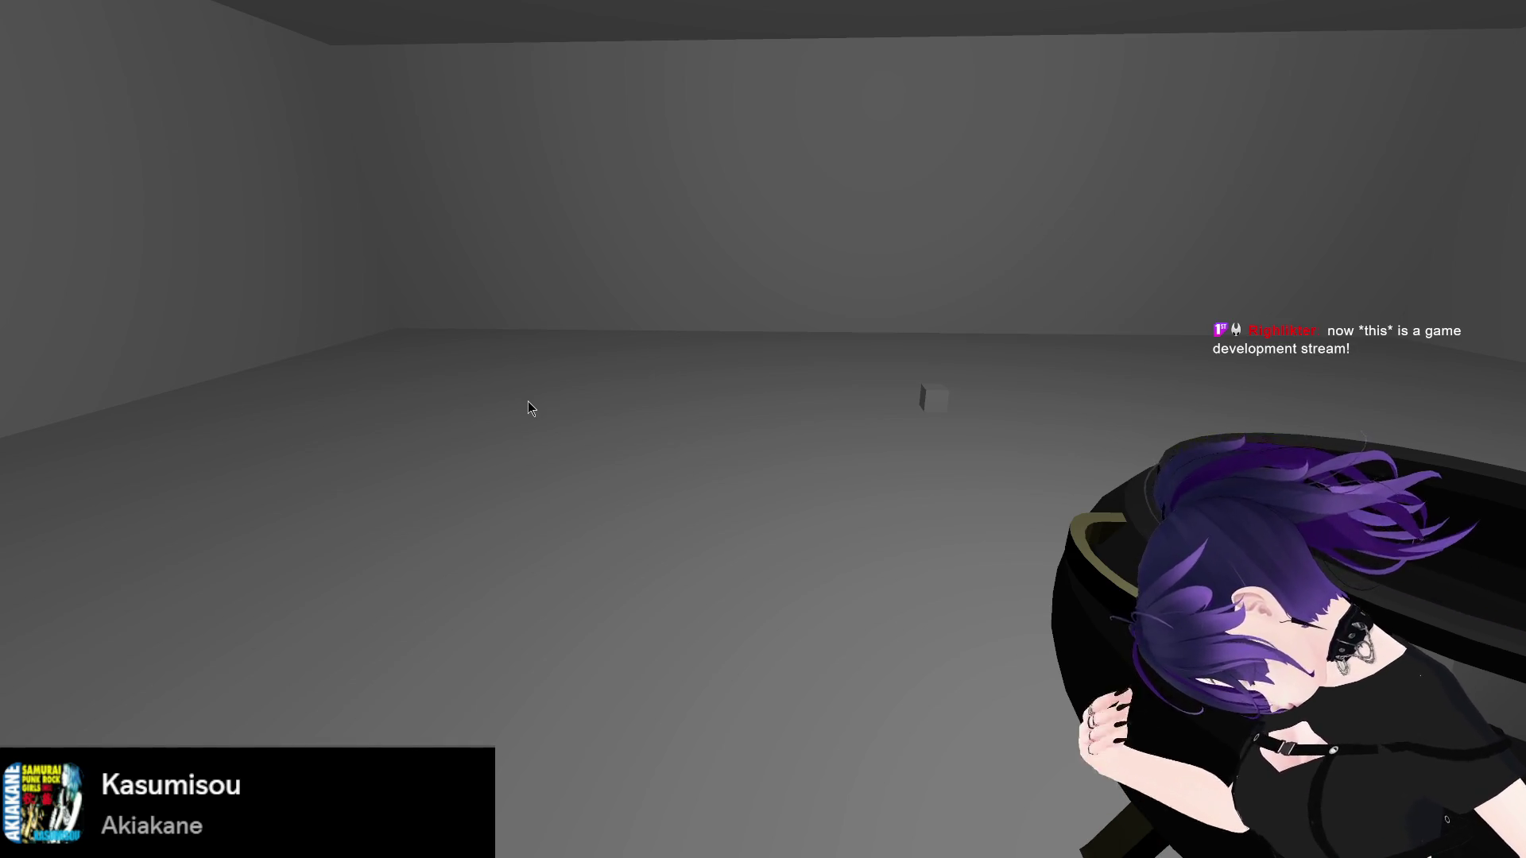
{"action": "key", "text": "a"}
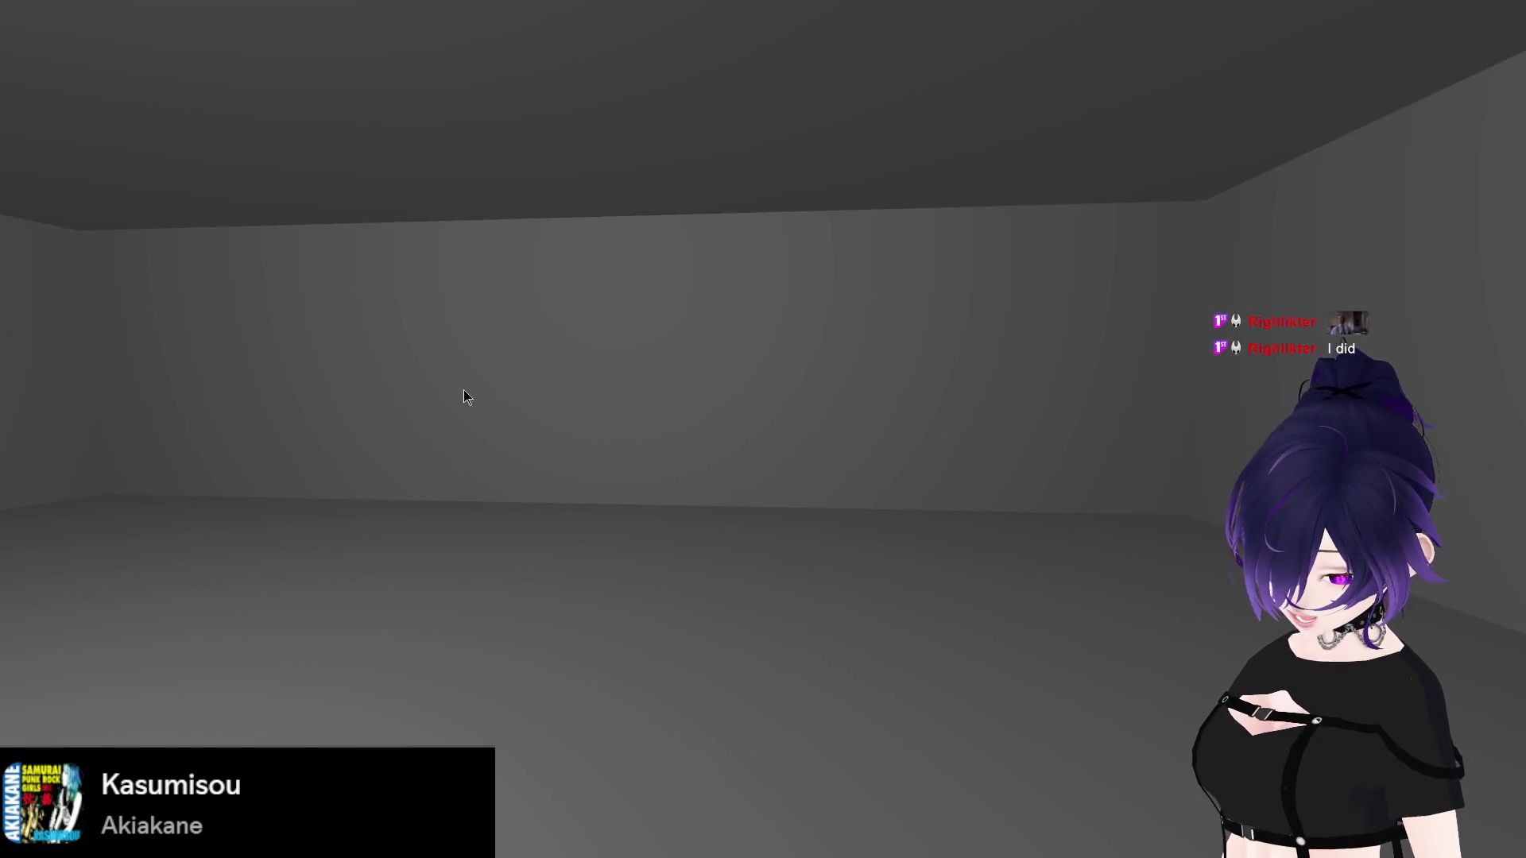
{"action": "key", "text": "F8"}
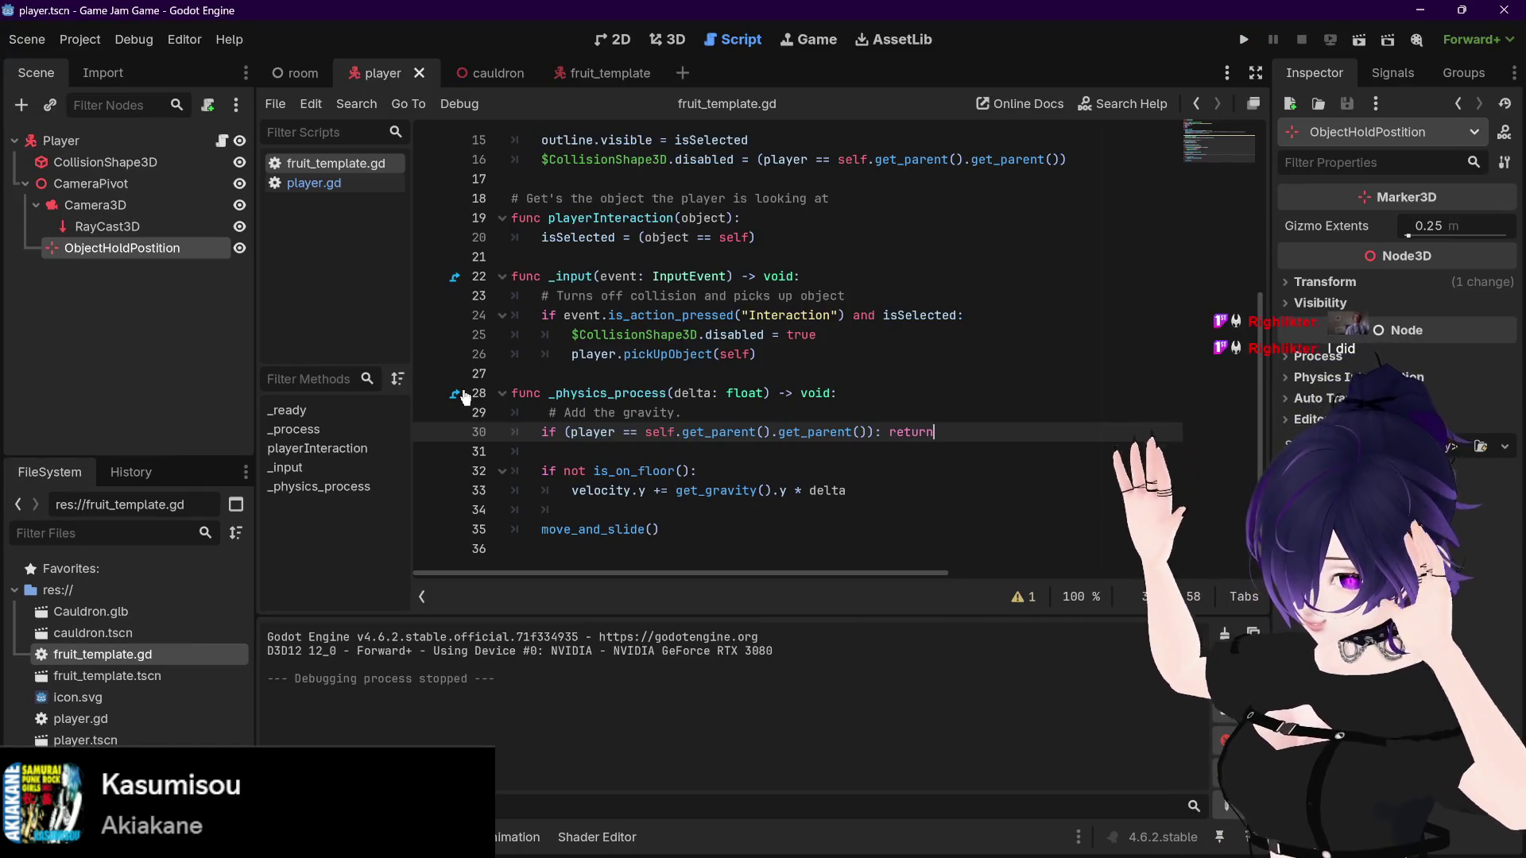
Step: Check the fruit above the cauldron in the room's 3D view, then open fruit_template
{"action": "left_click", "coordinate": [717, 411]}
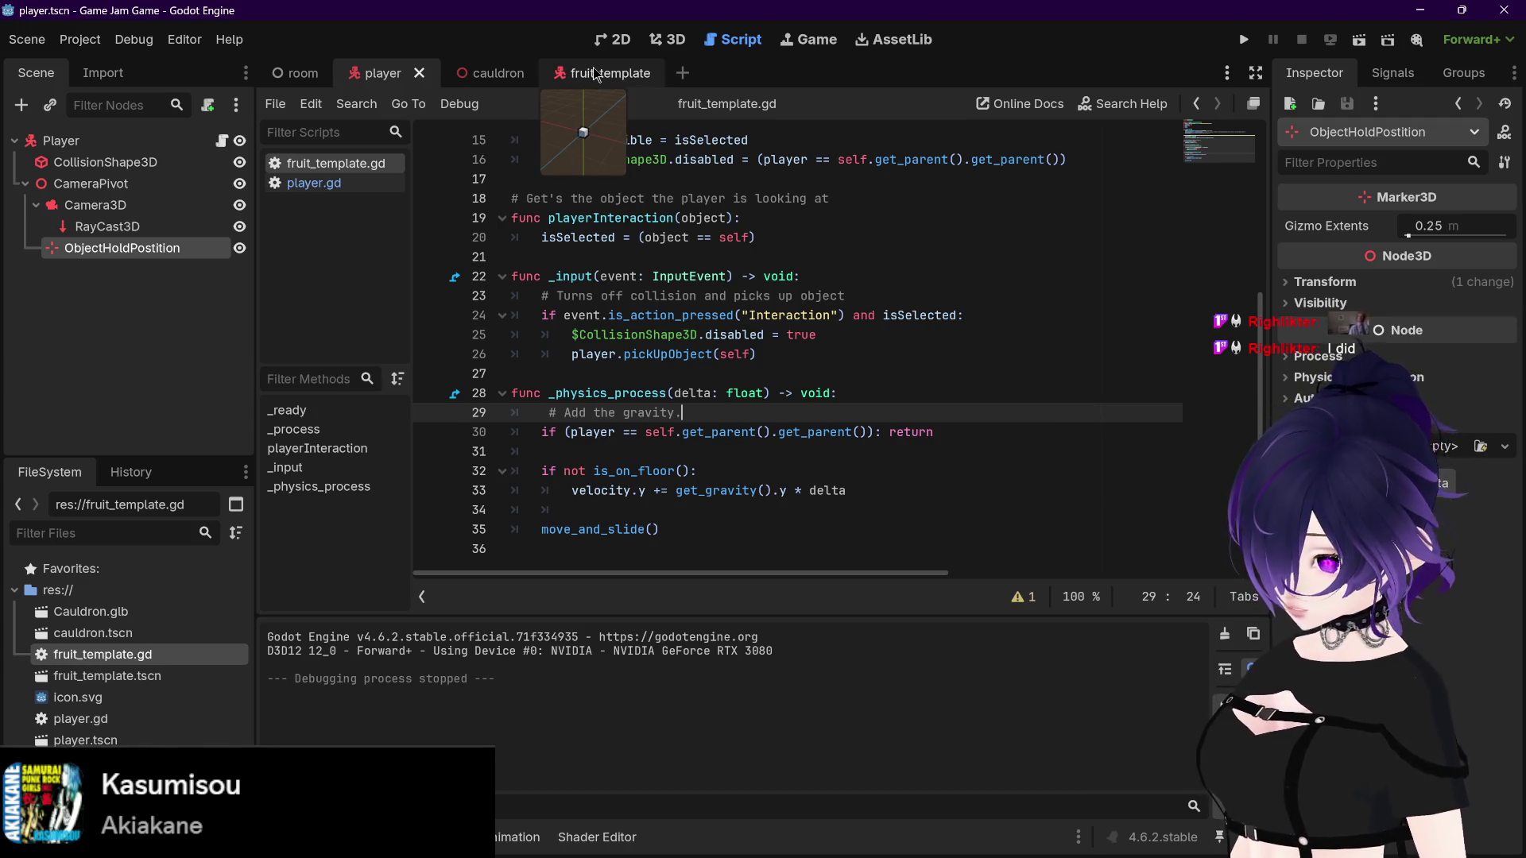
{"action": "left_click", "coordinate": [302, 74]}
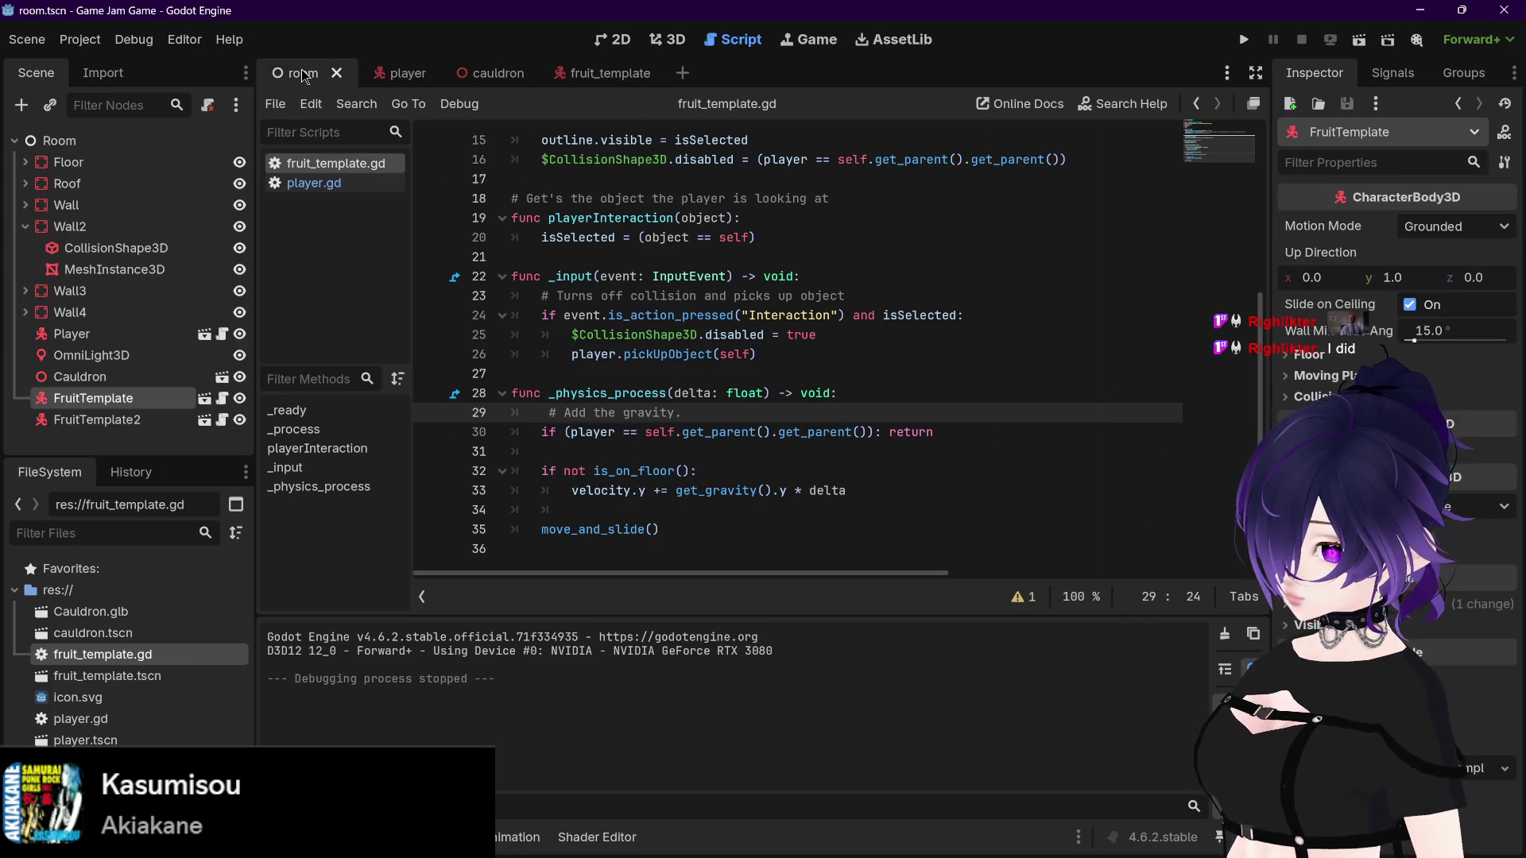
{"action": "left_click", "coordinate": [663, 40]}
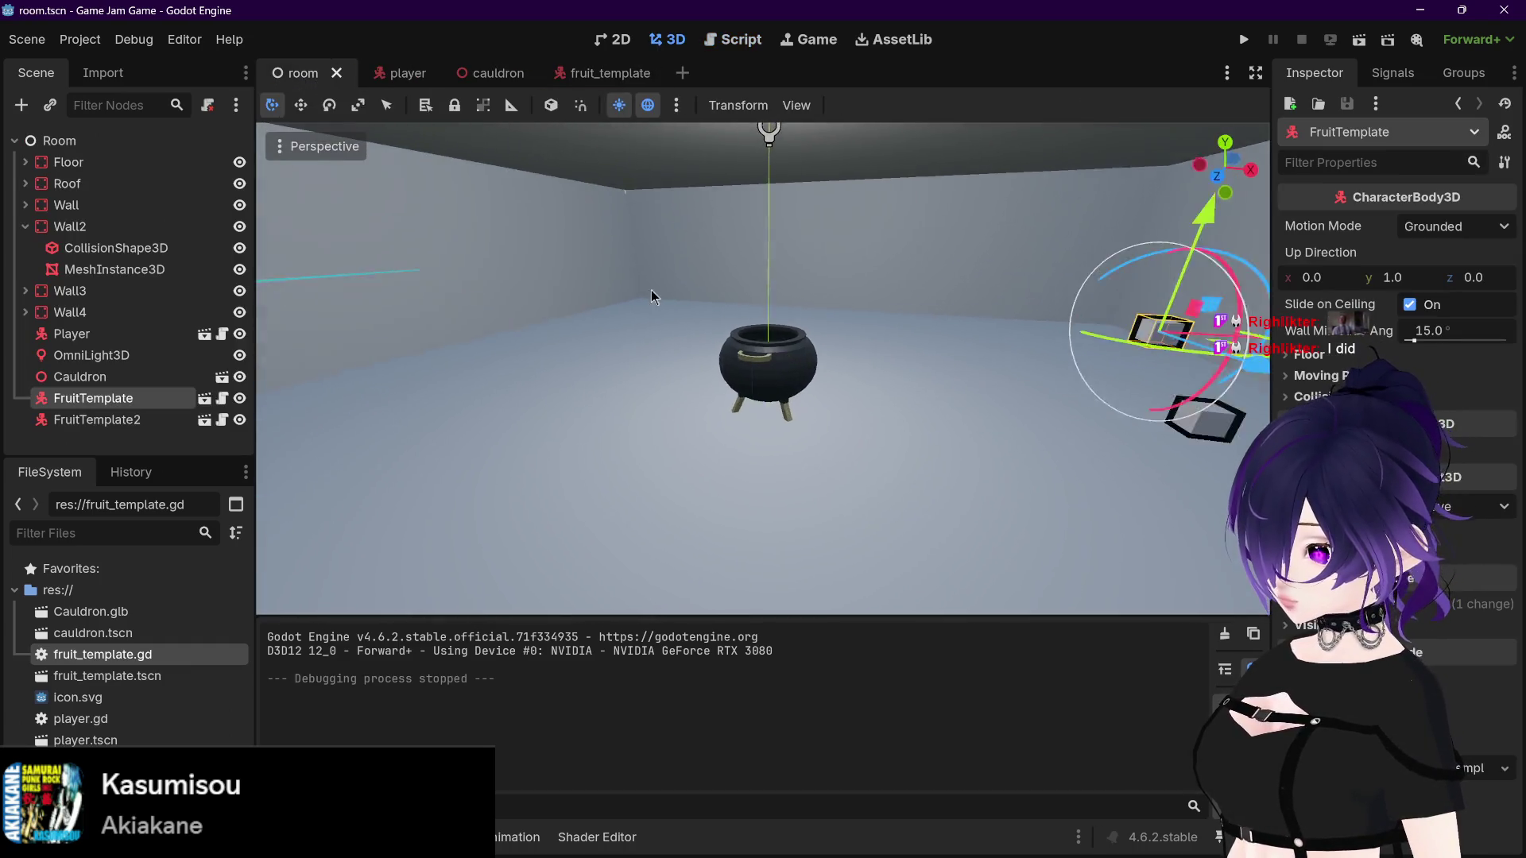
{"action": "left_click_drag", "start_coordinate": [650, 296], "coordinate": [857, 371]}
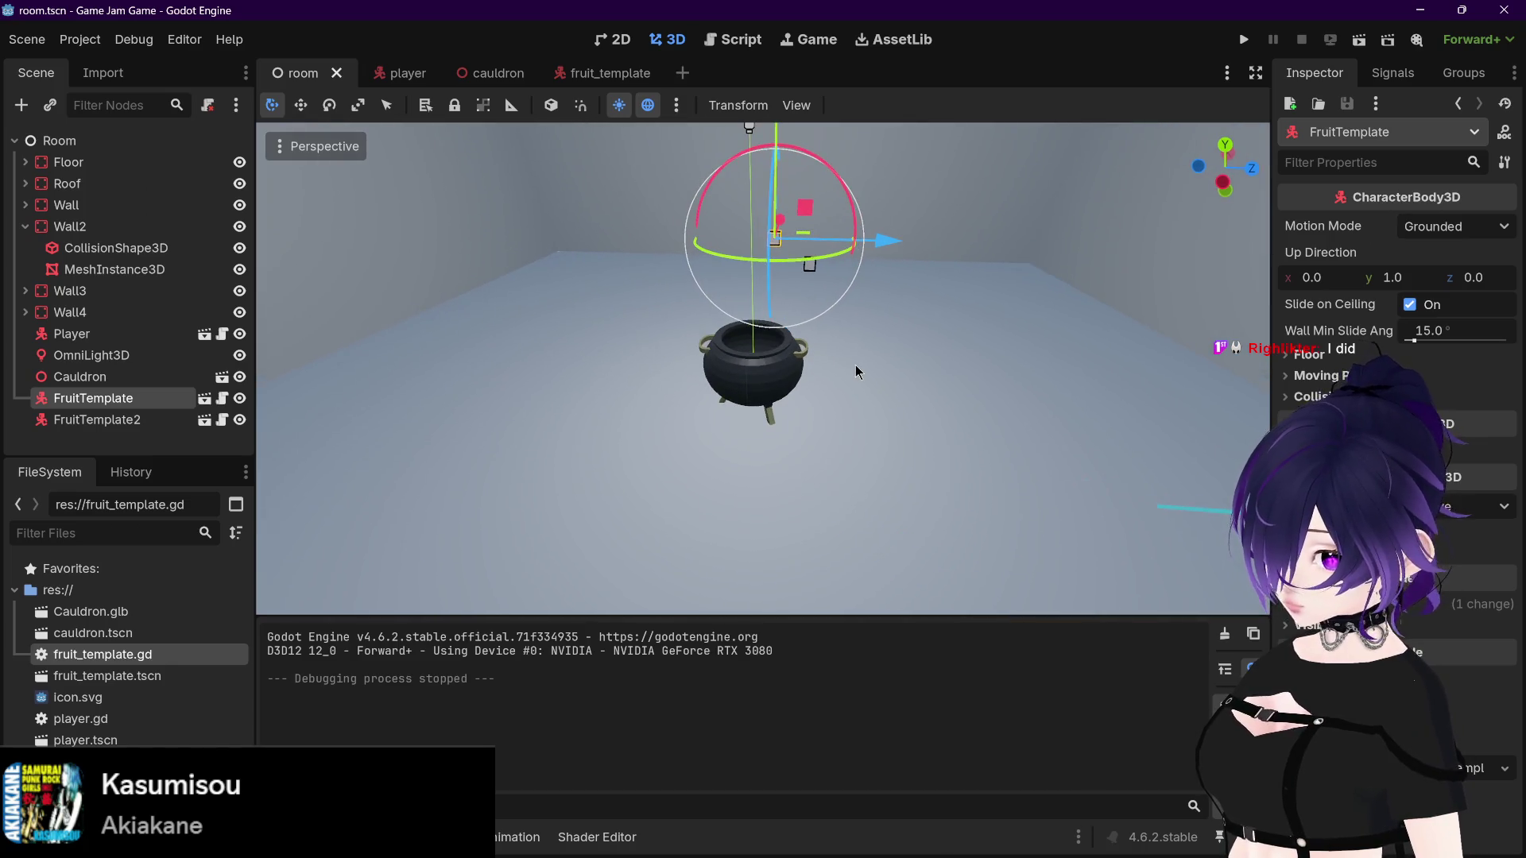
{"action": "left_click", "coordinate": [204, 420]}
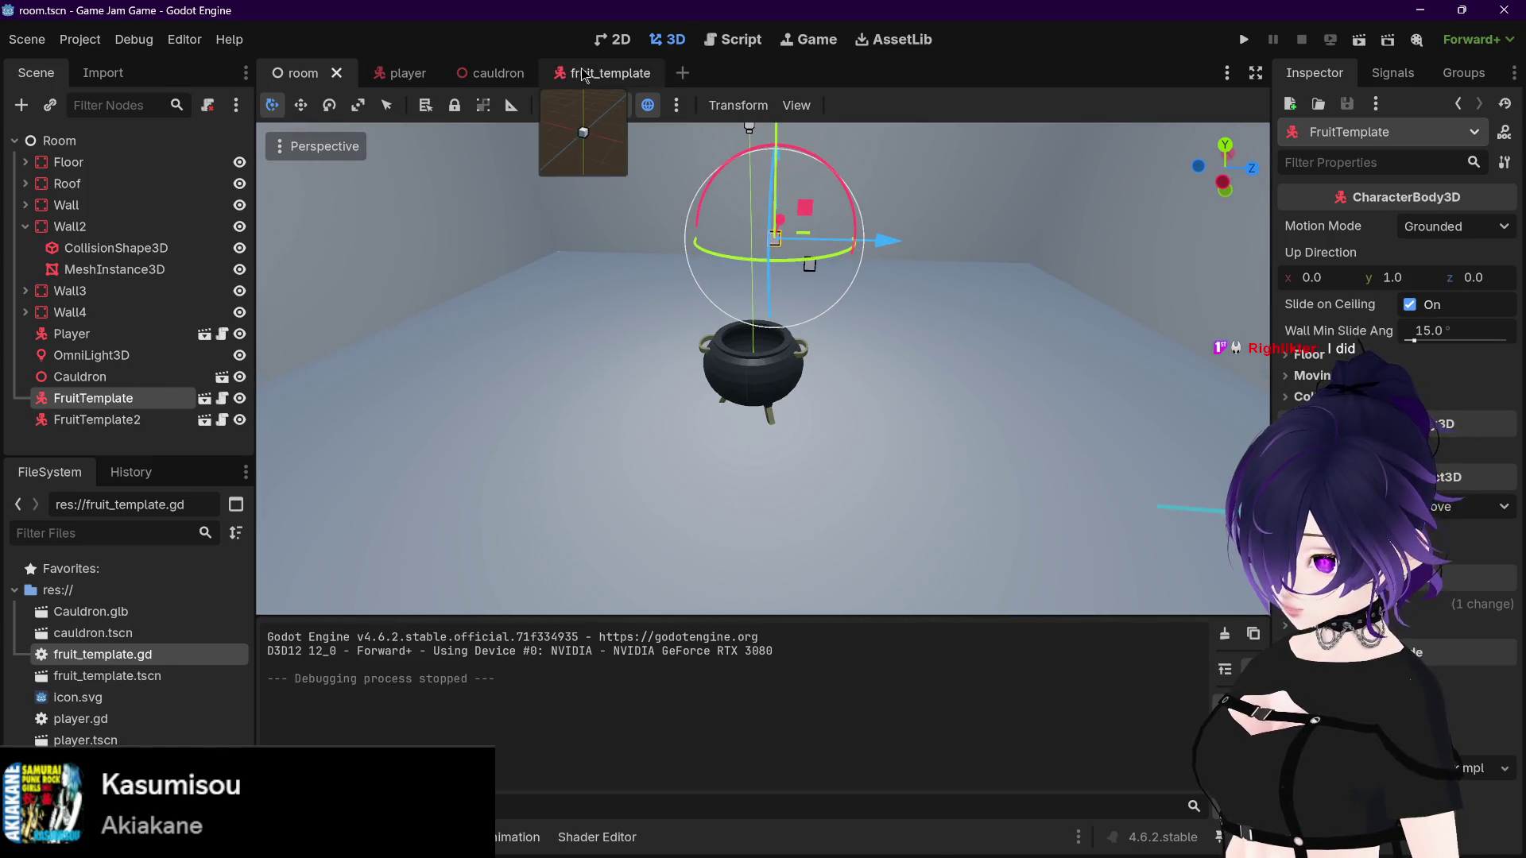
{"action": "scroll", "scroll_direction": "up", "scroll_amount": 3}
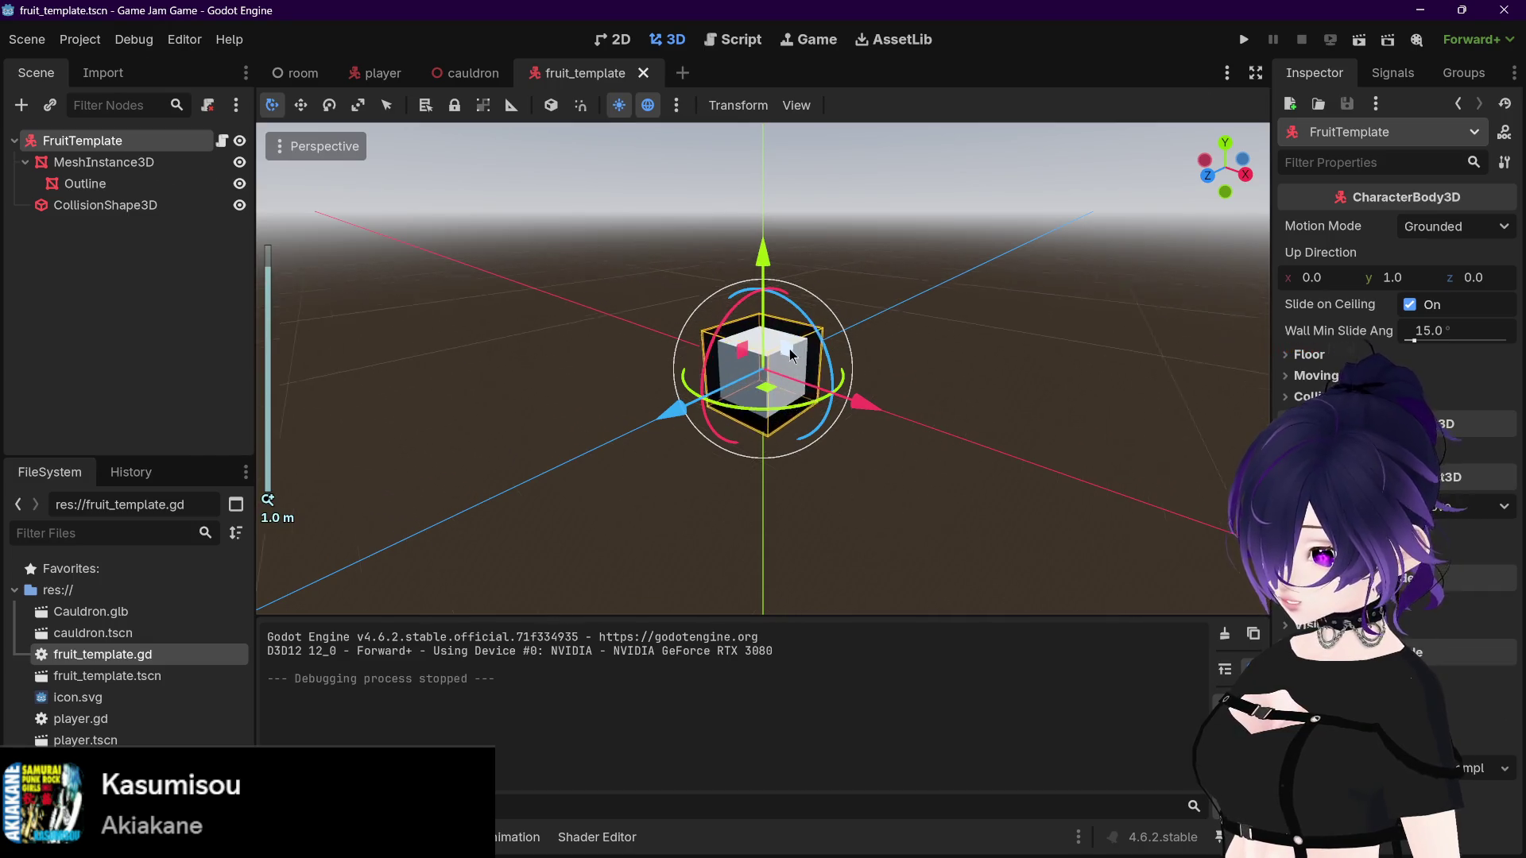
Step: Read through the fruit_template.gd outline script in the script editor
{"action": "left_click_drag", "start_coordinate": [1017, 350], "coordinate": [919, 340]}
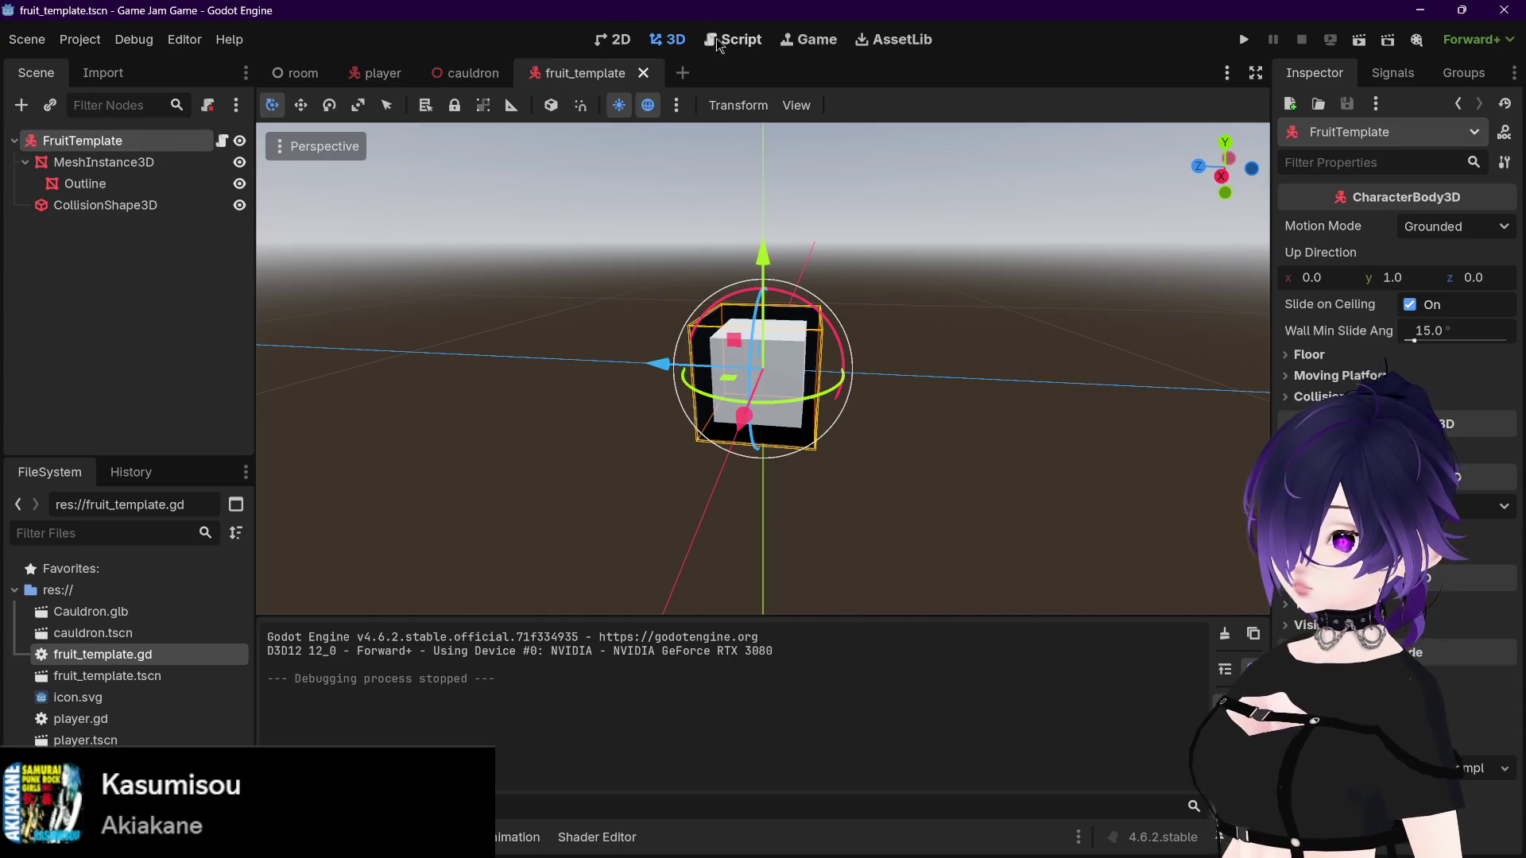
{"action": "left_click", "coordinate": [730, 39]}
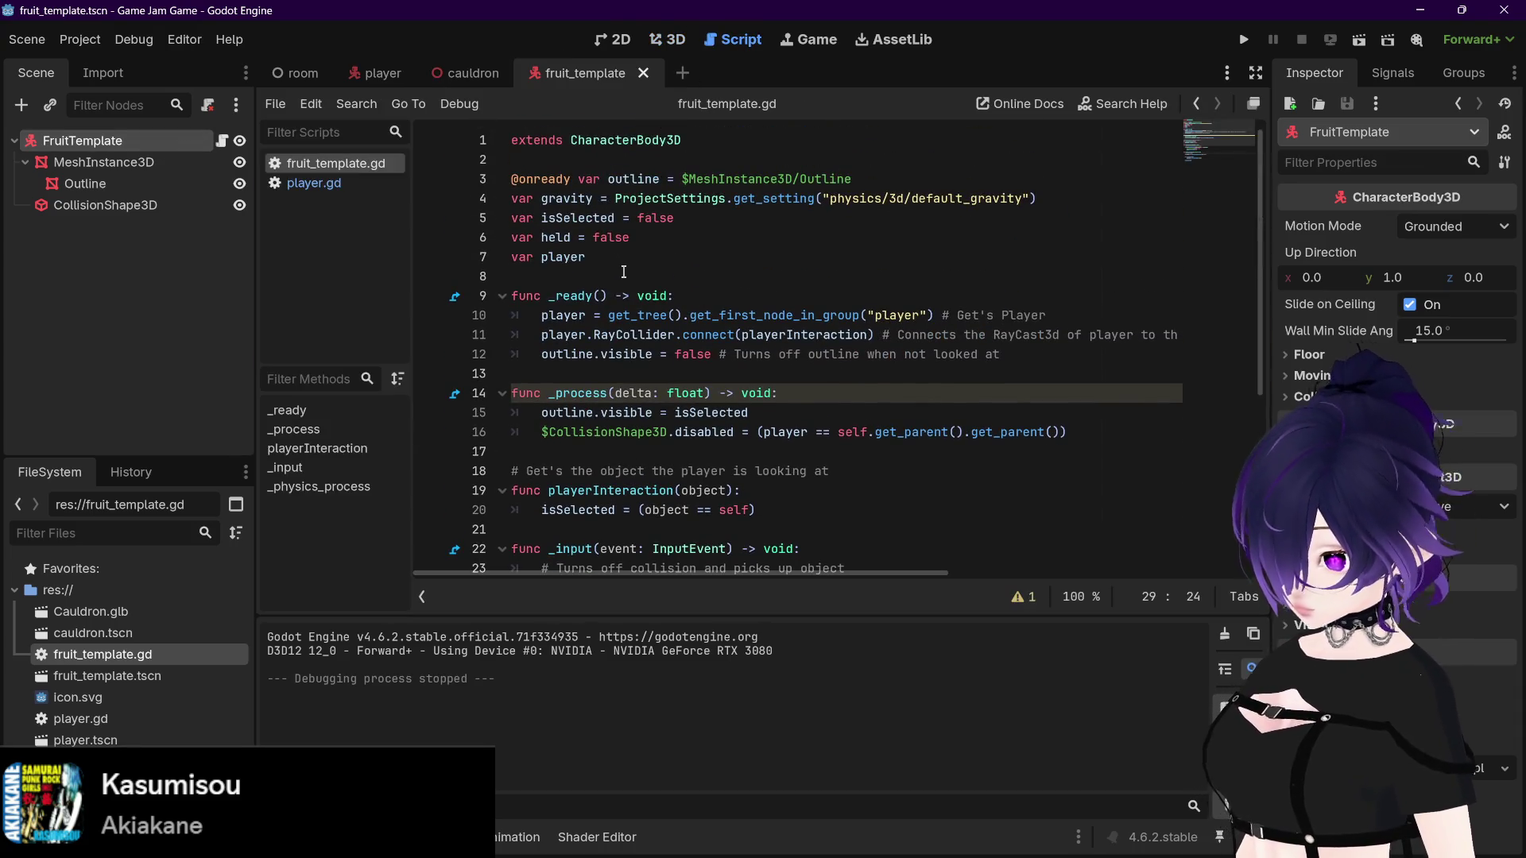
{"action": "scroll", "scroll_direction": "down", "scroll_amount": 3}
{"action": "scroll", "scroll_direction": "up", "scroll_amount": 3}
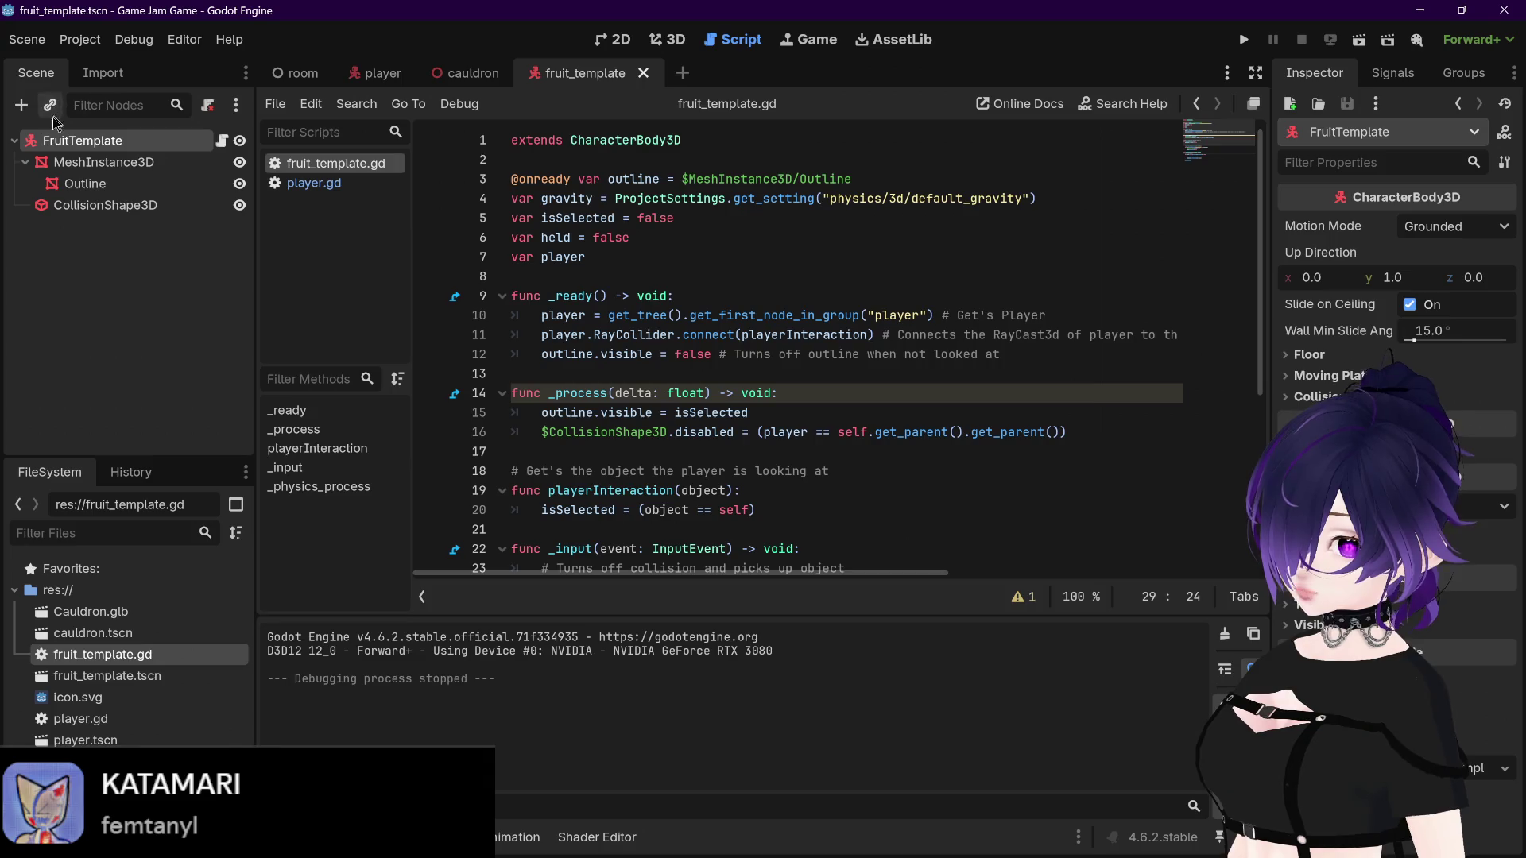
{"action": "scroll", "scroll_direction": "down", "scroll_amount": 3}
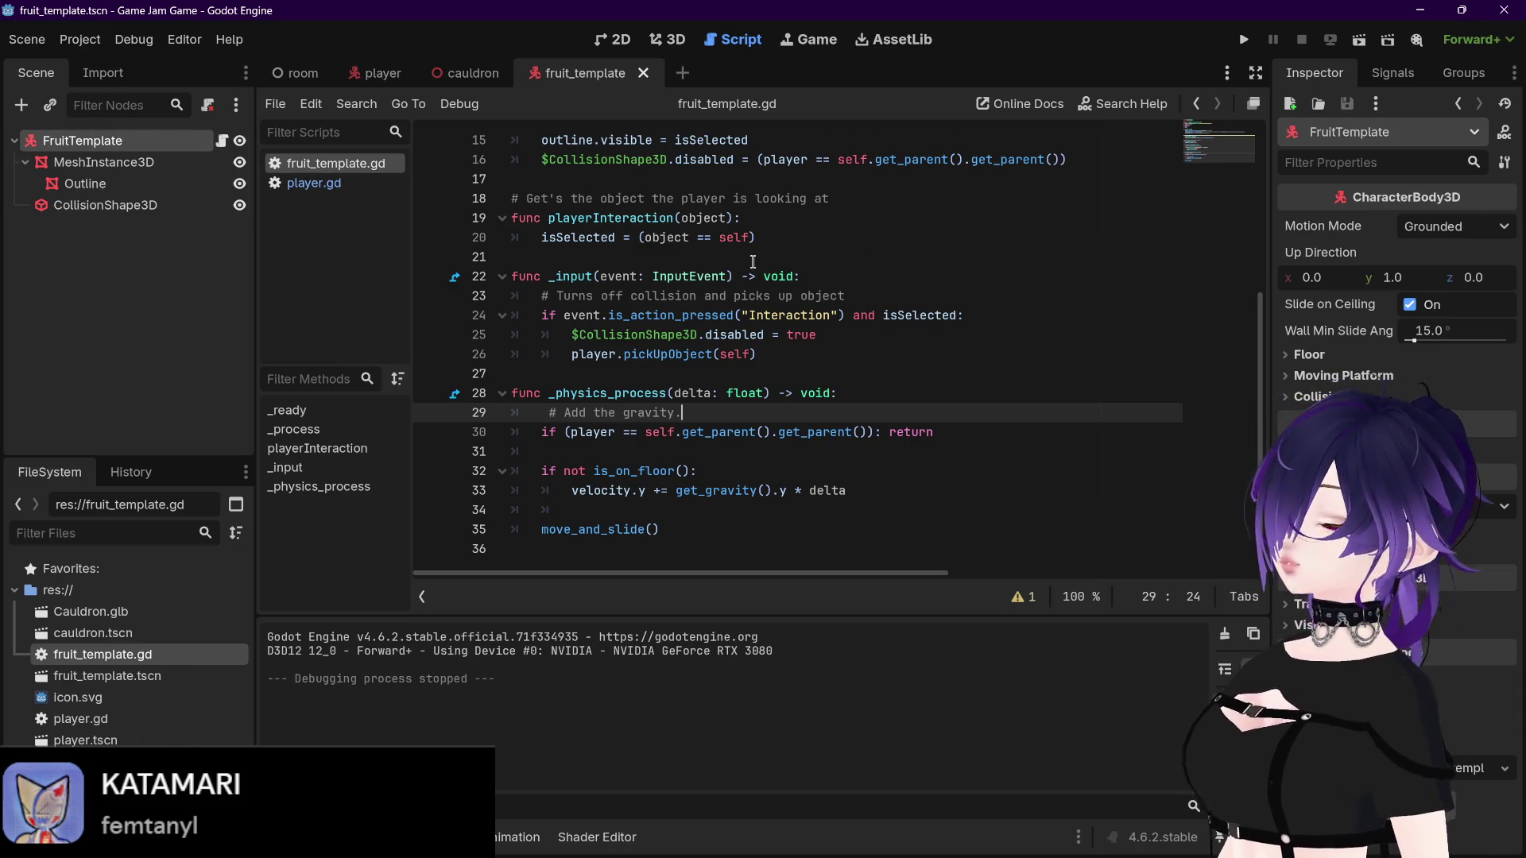
{"action": "scroll", "scroll_direction": "up", "scroll_amount": 3}
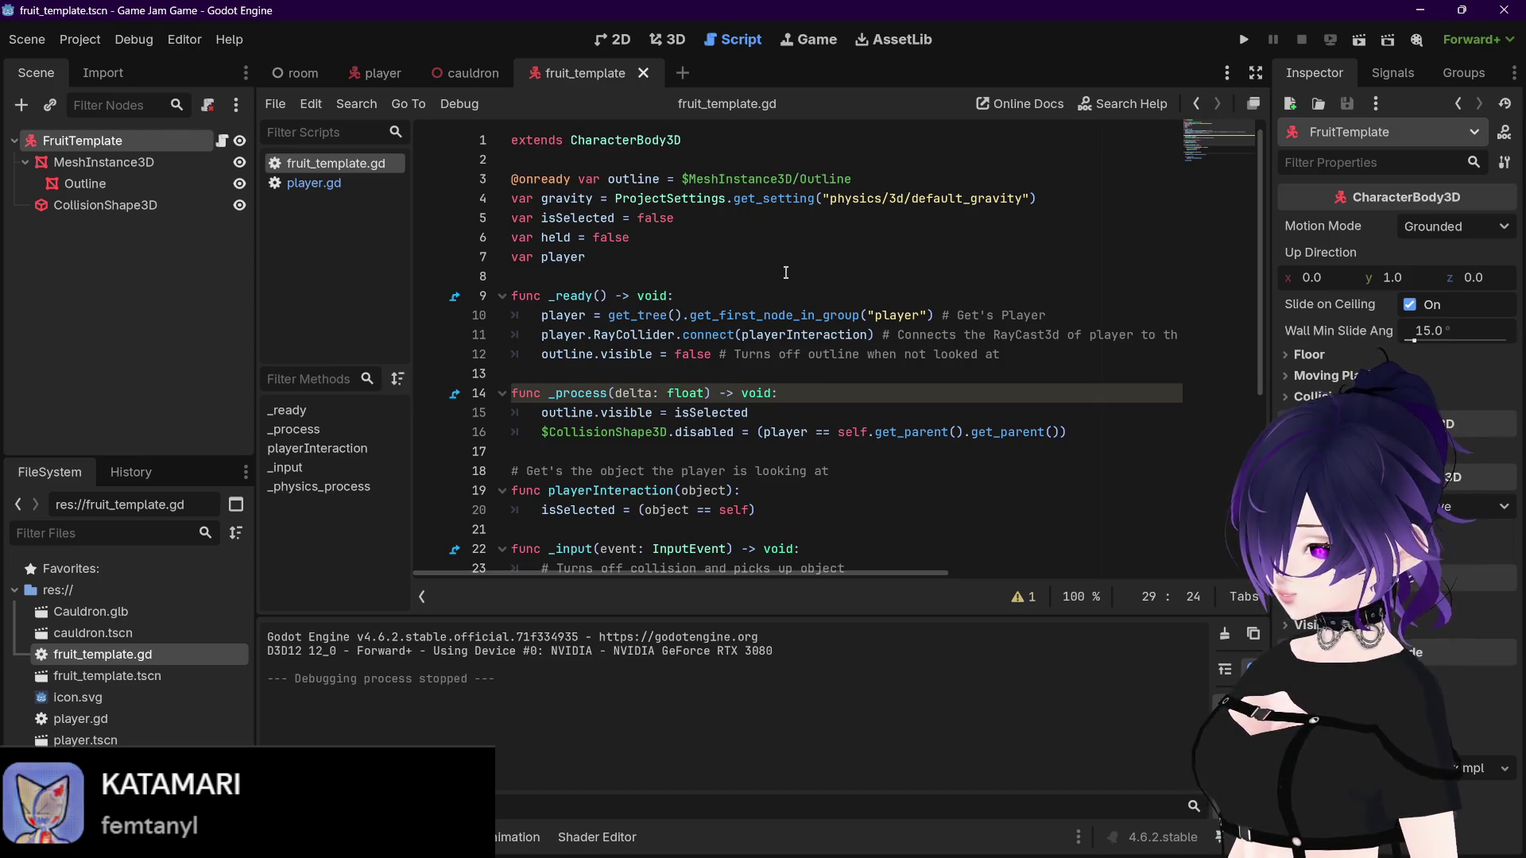
{"action": "scroll", "scroll_direction": "down", "scroll_amount": 3}
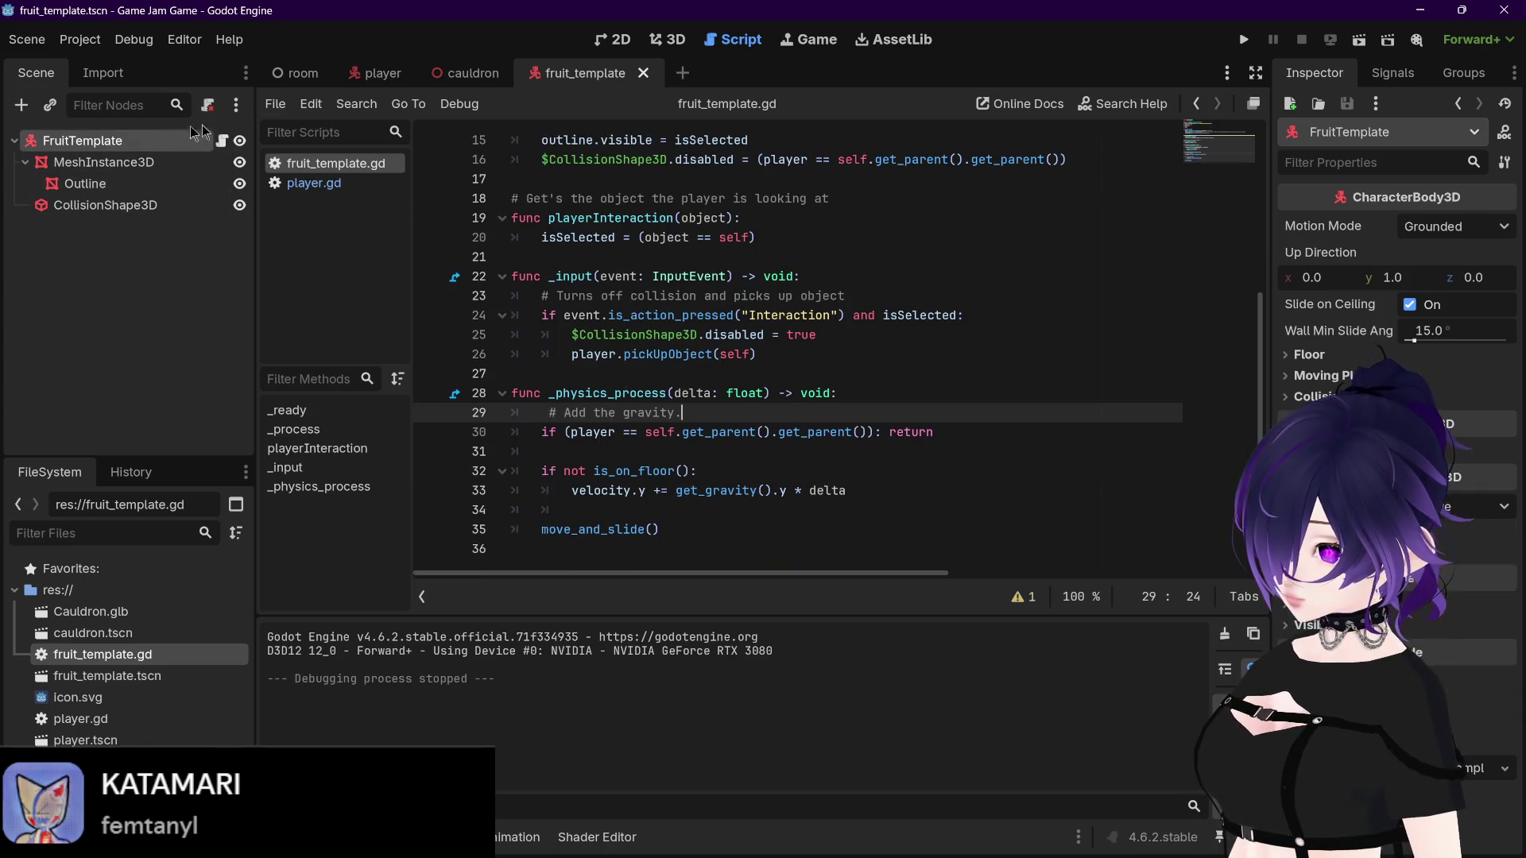
{"action": "left_click", "coordinate": [656, 42]}
Step: Zoom out and orbit the 3D view around the fruit template cube
{"action": "scroll", "scroll_direction": "down", "scroll_amount": 3}
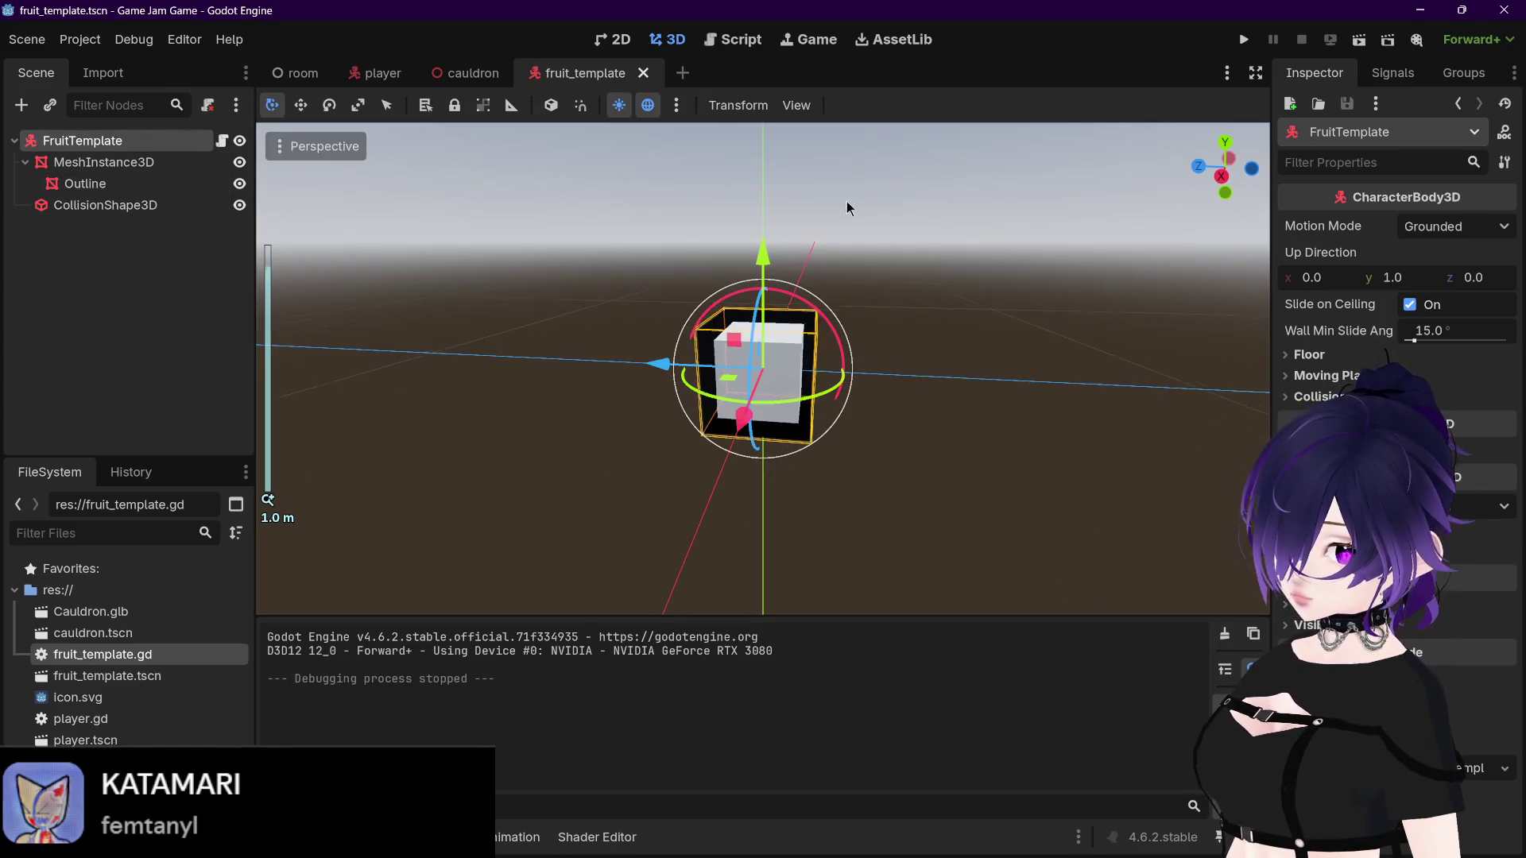
{"action": "left_click_drag", "start_coordinate": [850, 202], "coordinate": [804, 223]}
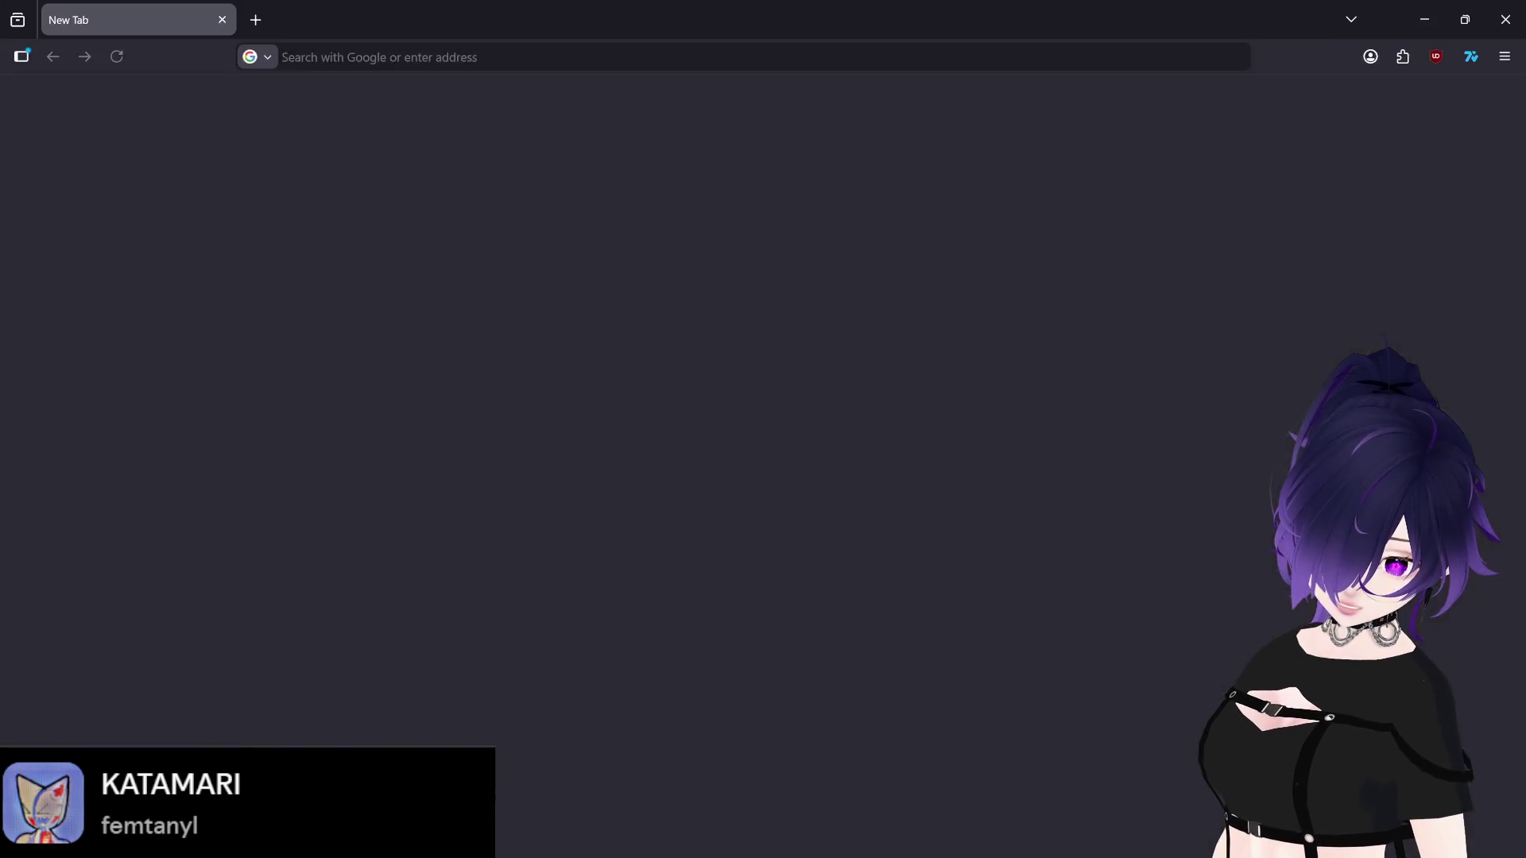
Step: Expand the Jam Process section and scroll down to the jam's Rules
{"action": "scroll", "scroll_direction": "down", "scroll_amount": 3}
{"action": "scroll", "scroll_direction": "up", "scroll_amount": 3}
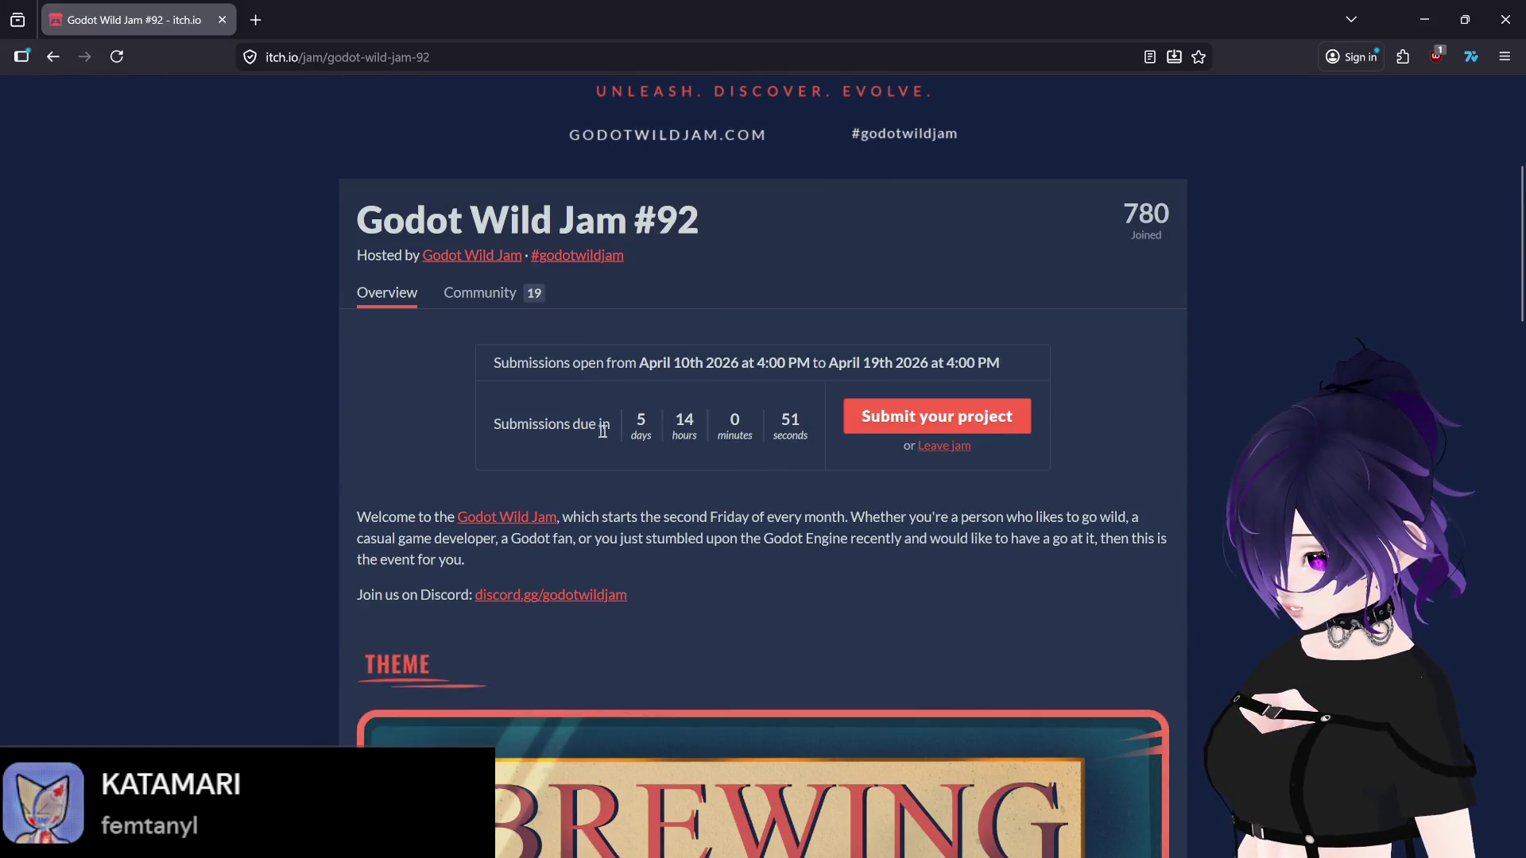
{"action": "scroll", "scroll_direction": "down", "scroll_amount": 3}
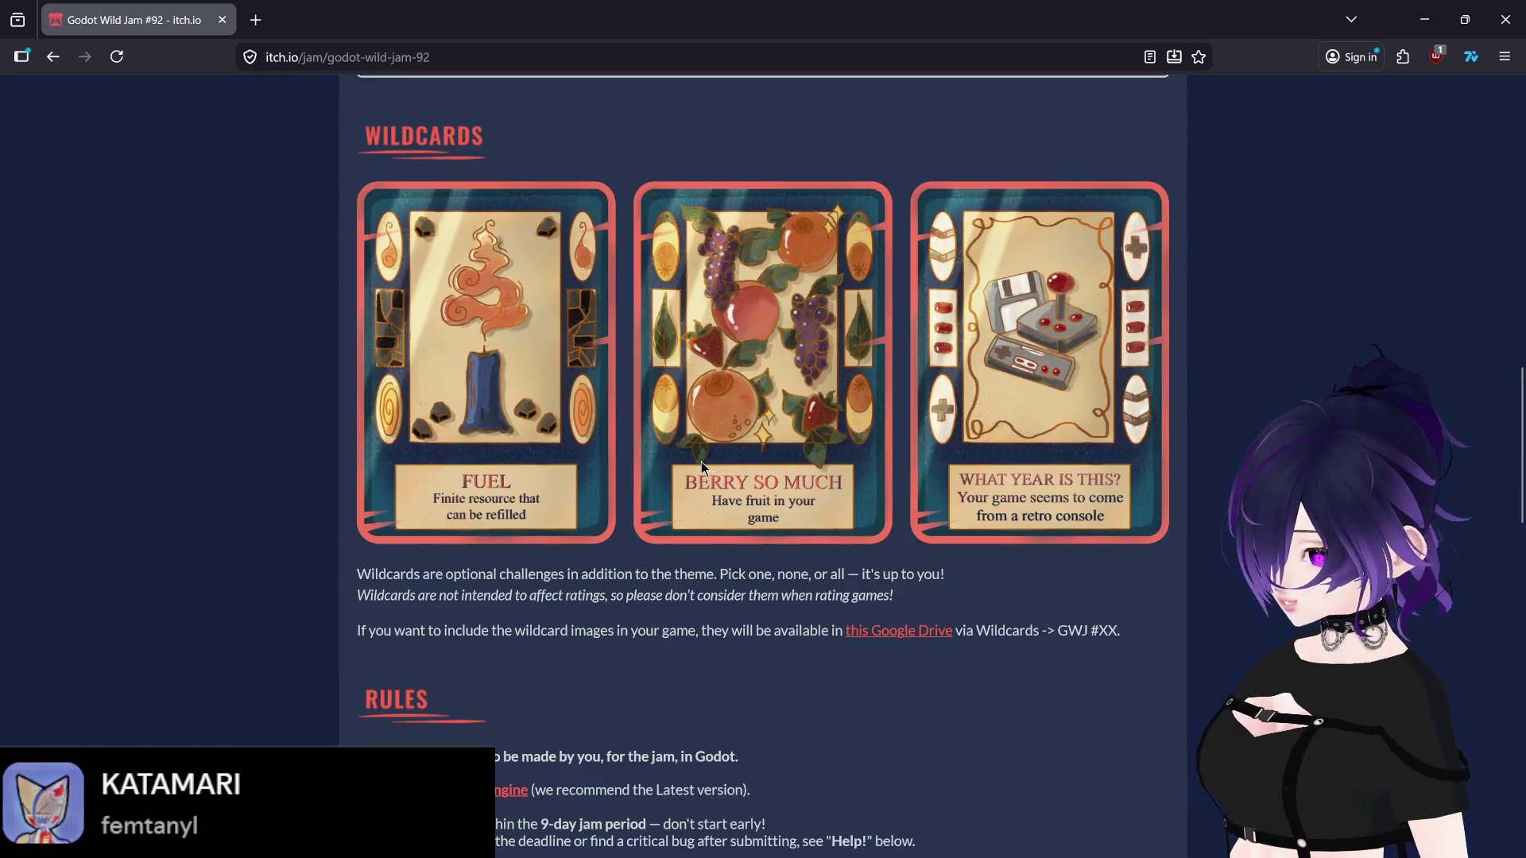
{"action": "scroll", "scroll_direction": "up", "scroll_amount": 3}
{"action": "left_click", "coordinate": [392, 355]}
{"action": "scroll", "scroll_direction": "up", "scroll_amount": 3}
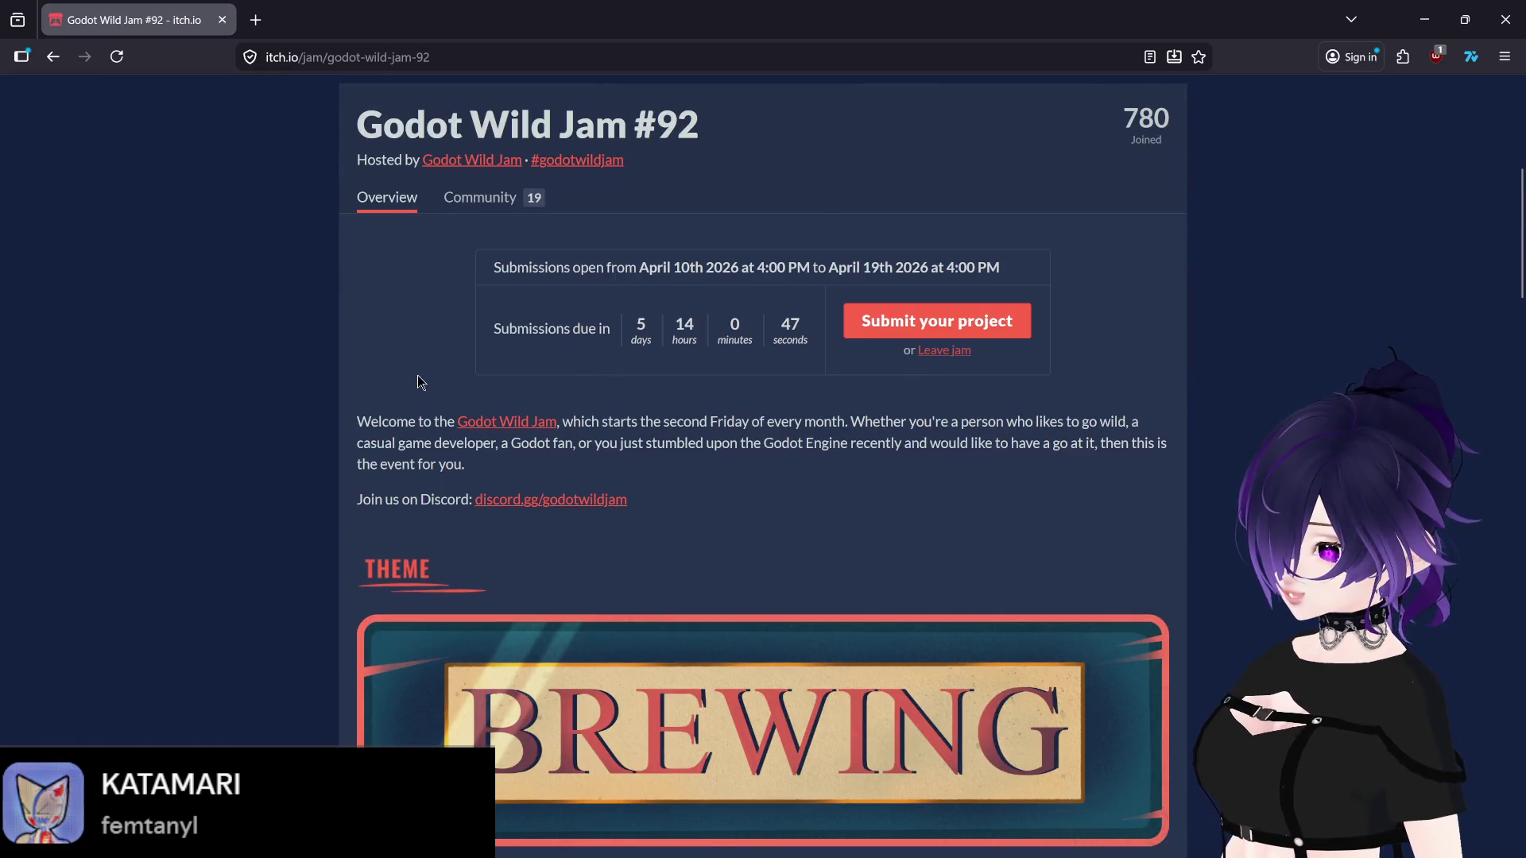
{"action": "scroll", "scroll_direction": "down", "scroll_amount": 3}
{"action": "scroll", "scroll_direction": "down", "scroll_amount": 3}
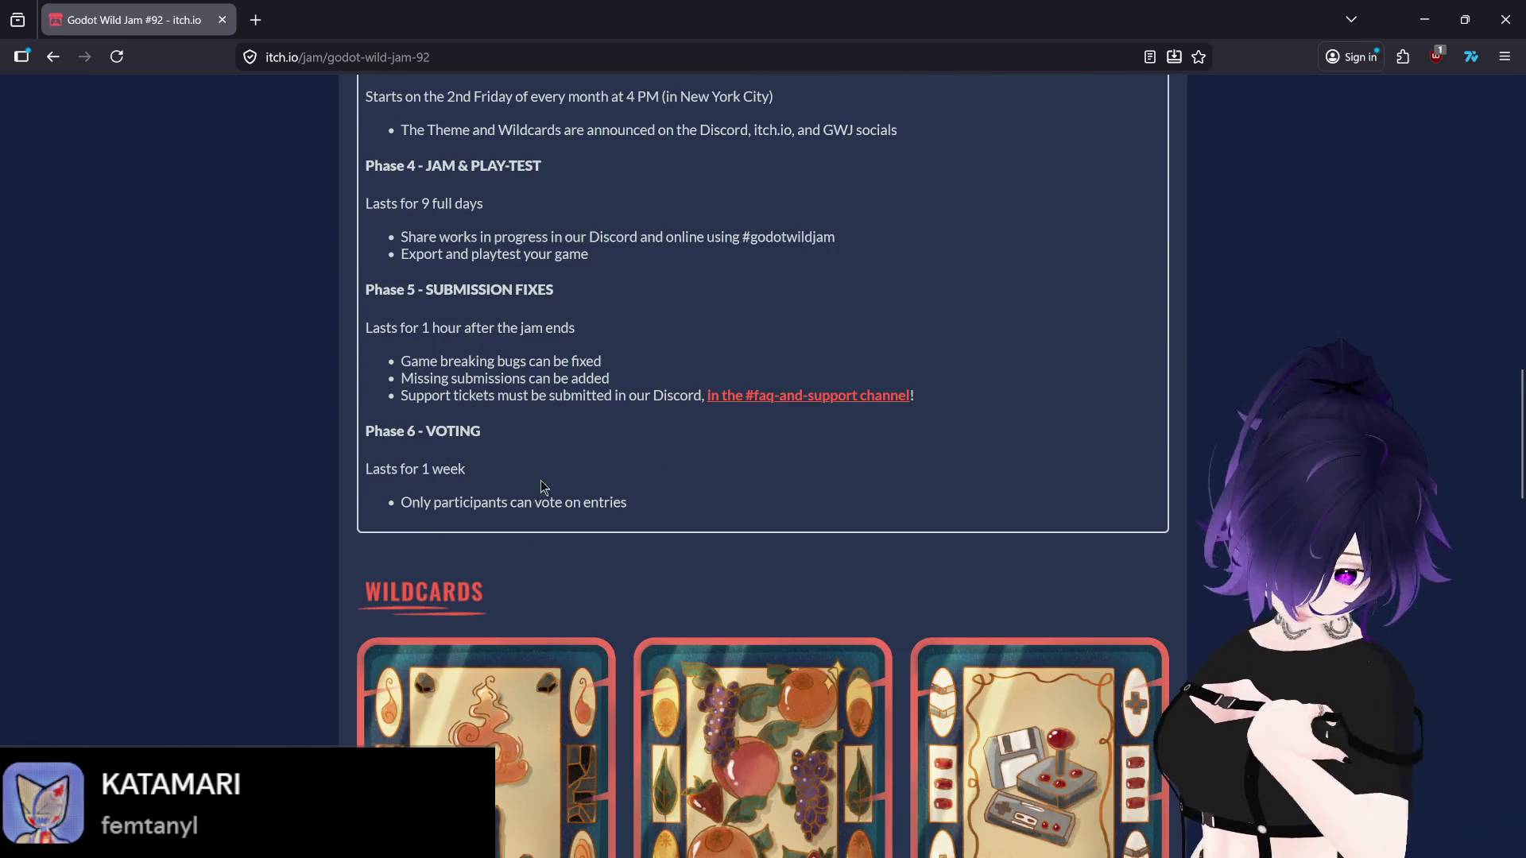
{"action": "scroll", "scroll_direction": "down", "scroll_amount": 3}
{"action": "scroll", "scroll_direction": "down", "scroll_amount": 3}
{"action": "scroll", "scroll_direction": "up", "scroll_amount": 3}
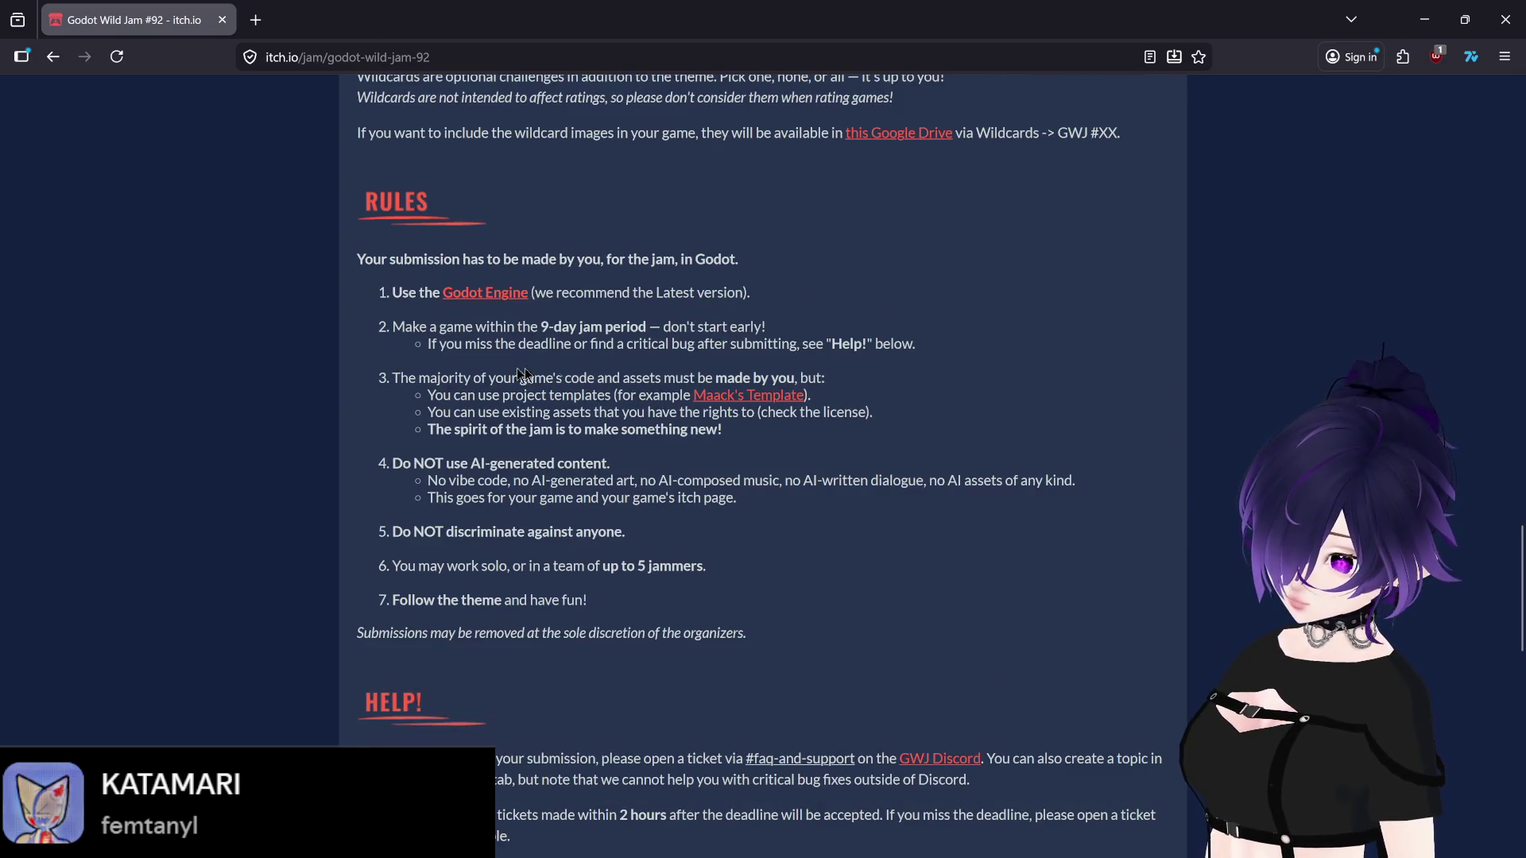
Step: Highlight the rules on making your own code and using assets you have rights to
{"action": "left_click_drag", "start_coordinate": [392, 378], "coordinate": [822, 375]}
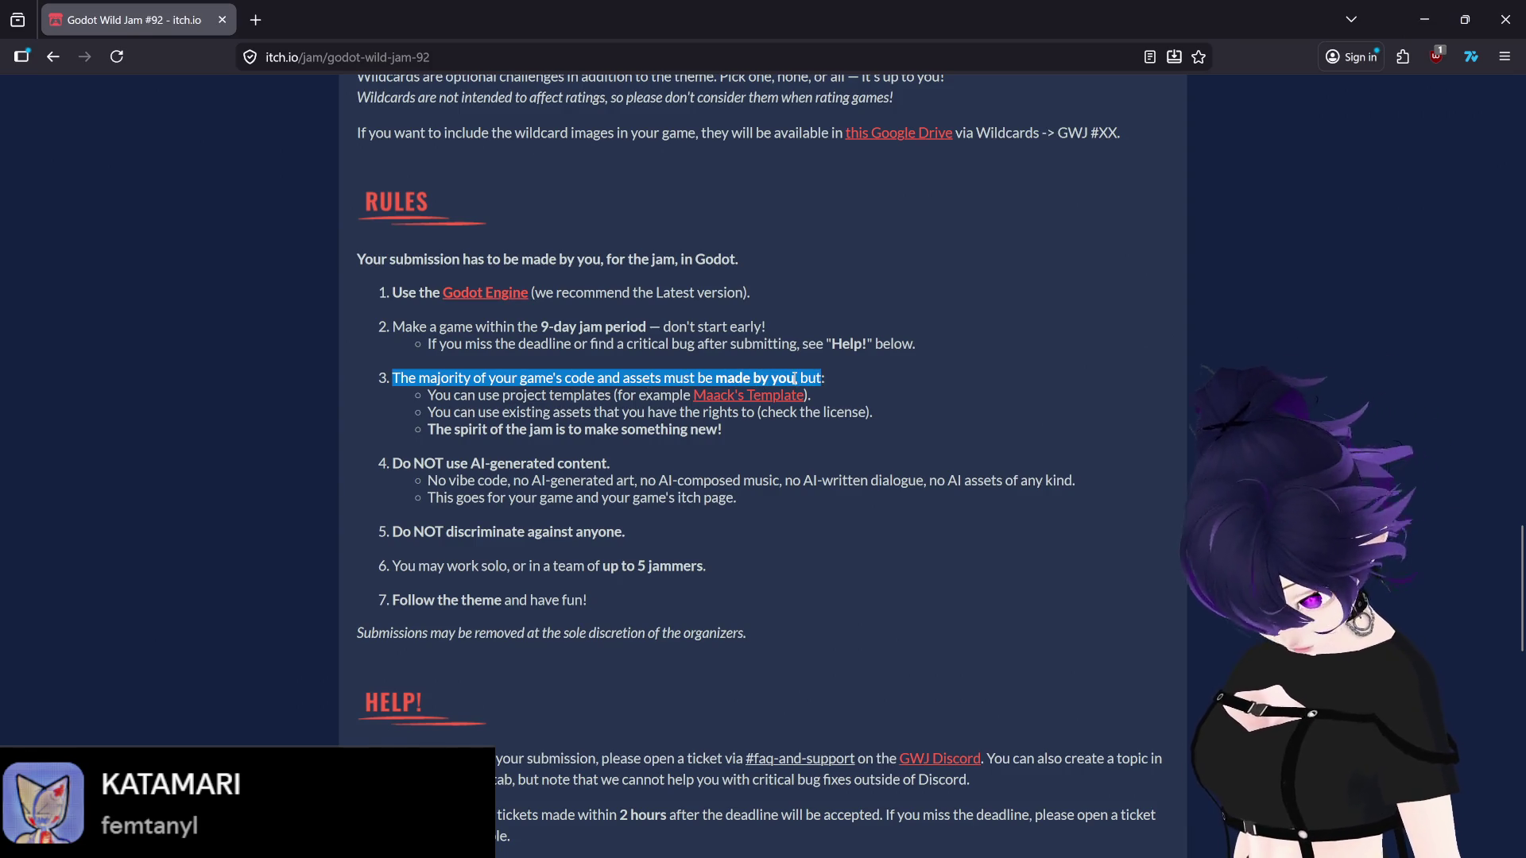
{"action": "left_click", "coordinate": [434, 410]}
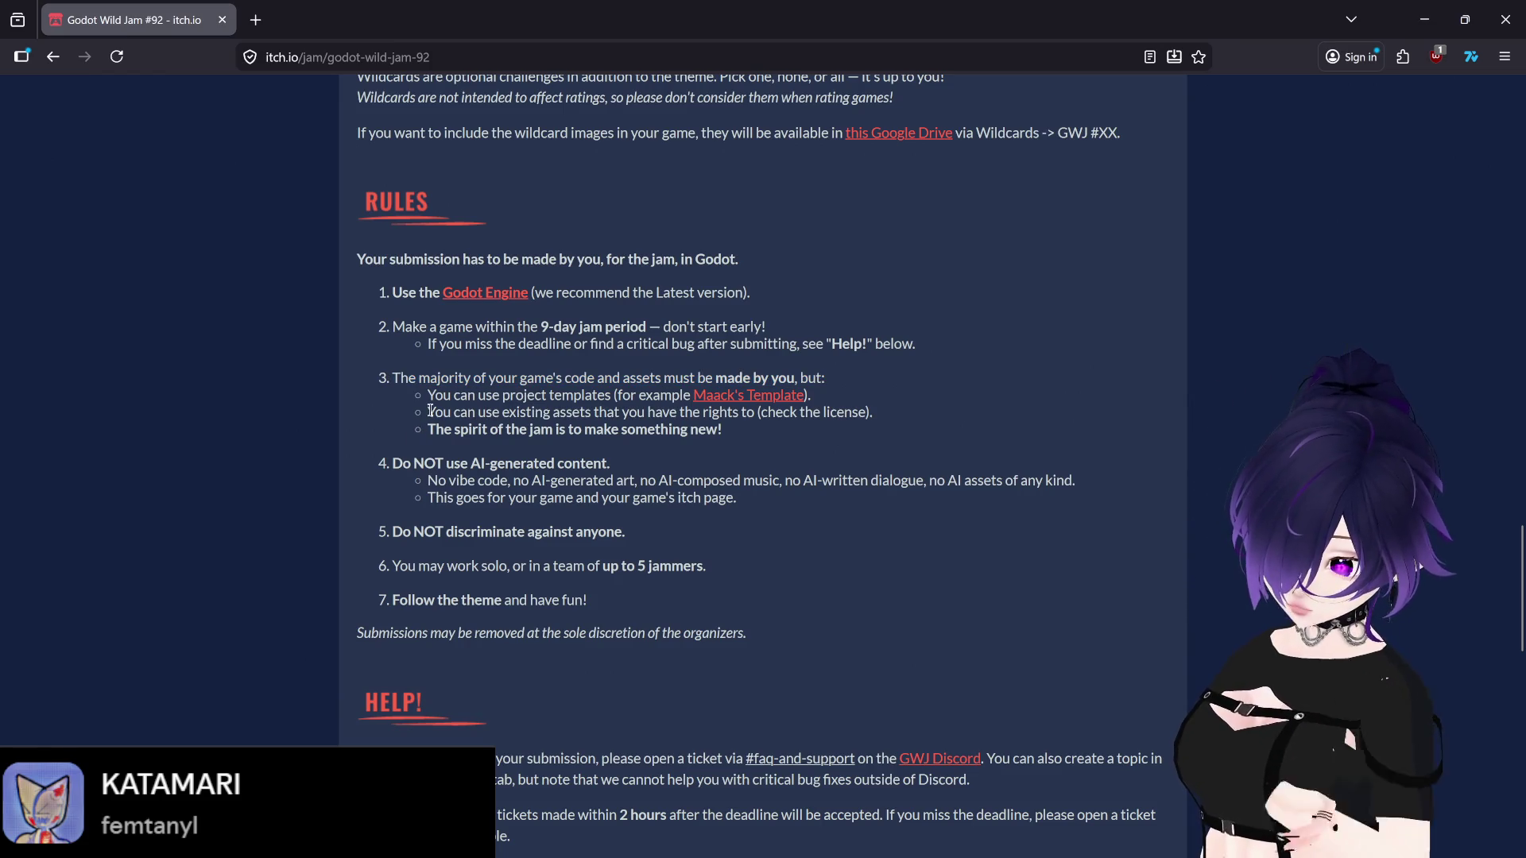
{"action": "left_click_drag", "start_coordinate": [430, 411], "coordinate": [875, 421]}
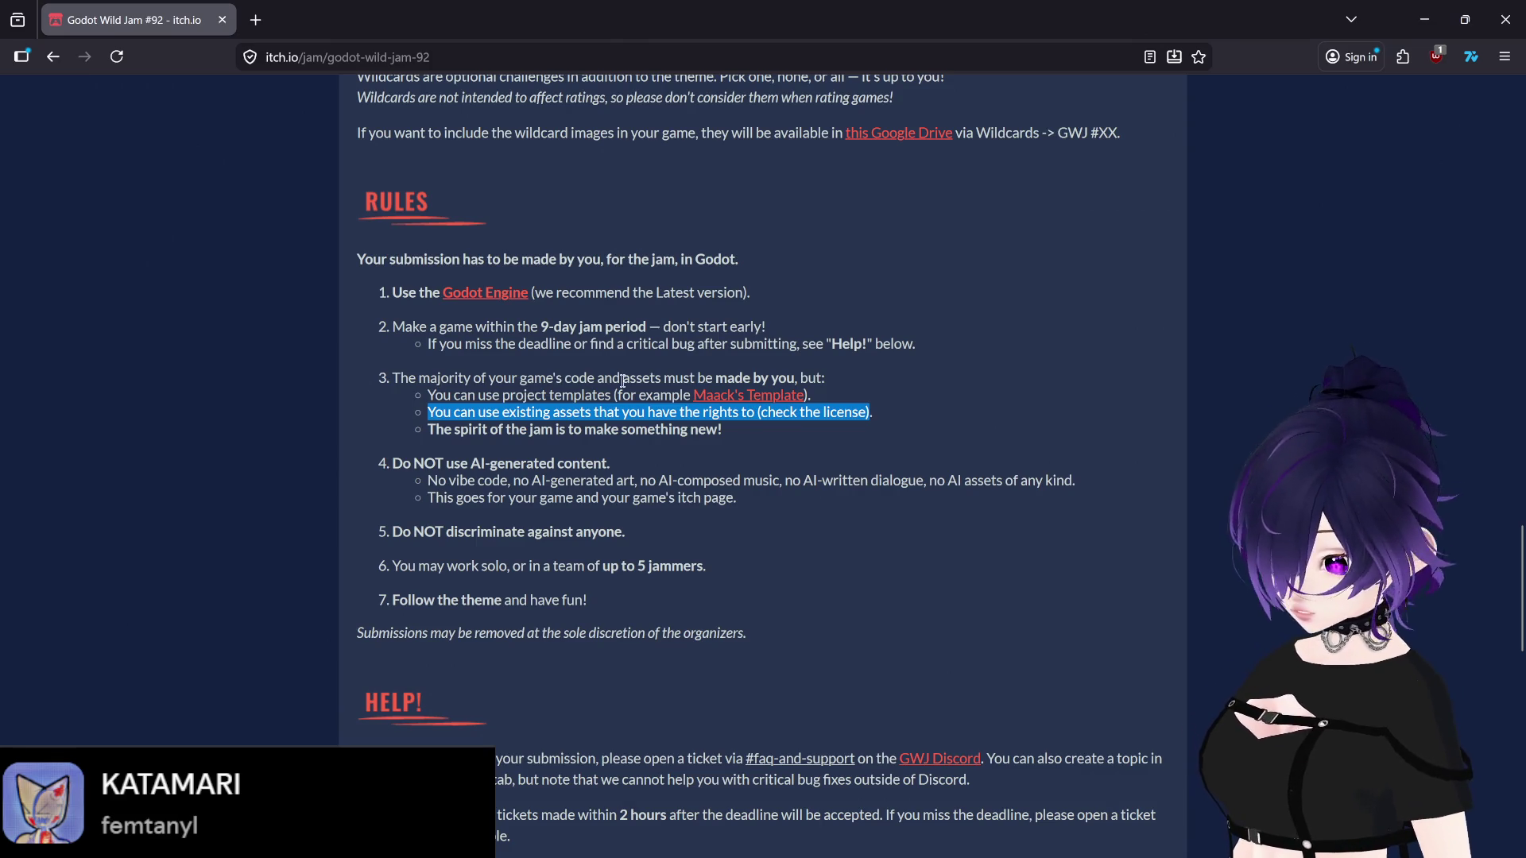
{"action": "left_click", "coordinate": [599, 380]}
{"action": "left_click_drag", "start_coordinate": [418, 379], "coordinate": [727, 379]}
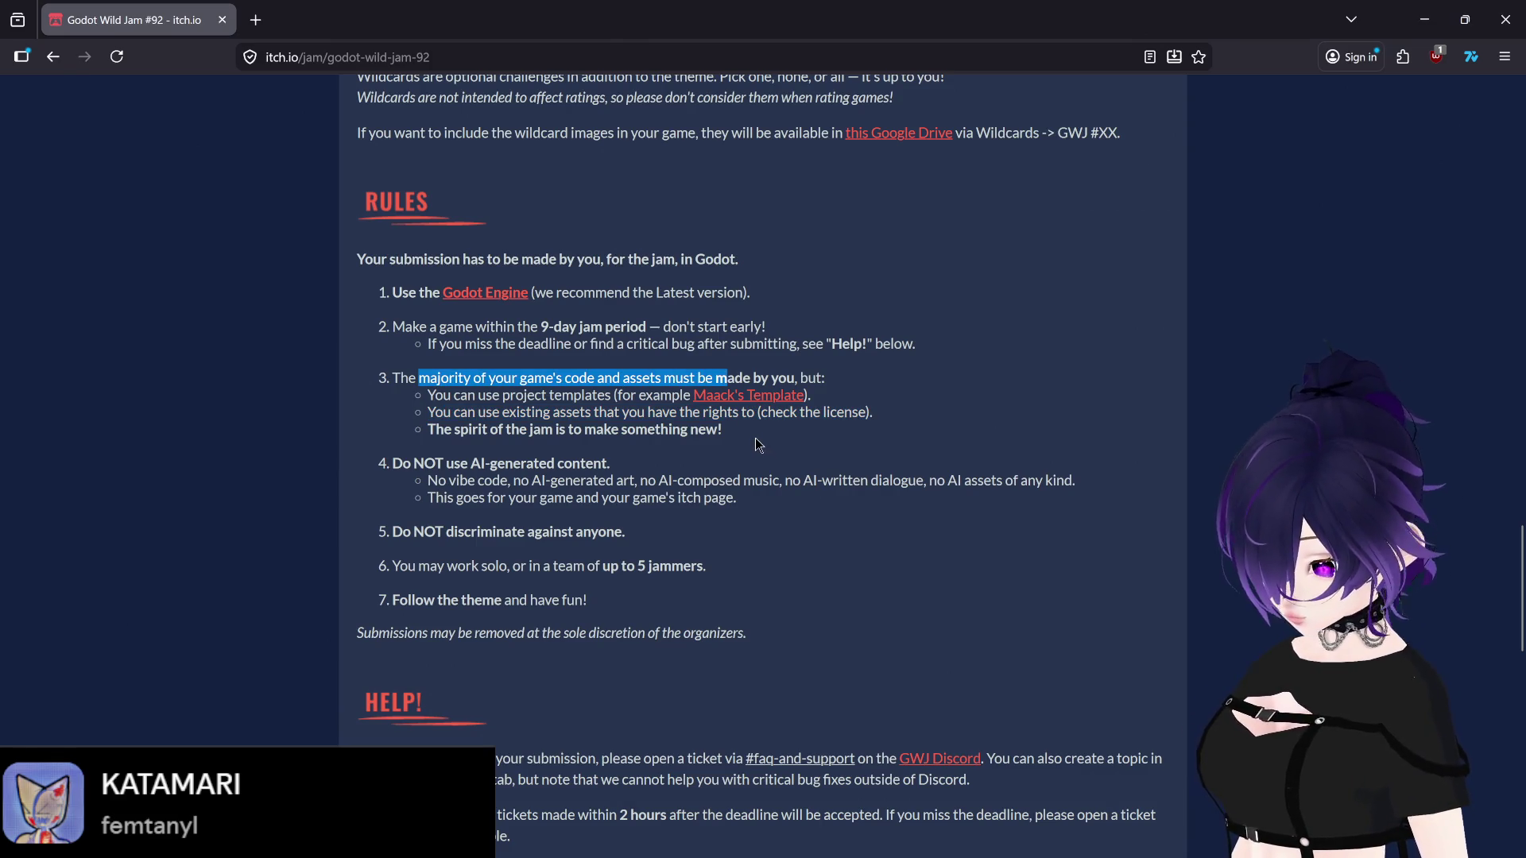
{"action": "key", "text": "ctrl+t"}
Step: Search the web for 'assestfab' and open the Sketchfab result
{"action": "type", "text": "asses"}
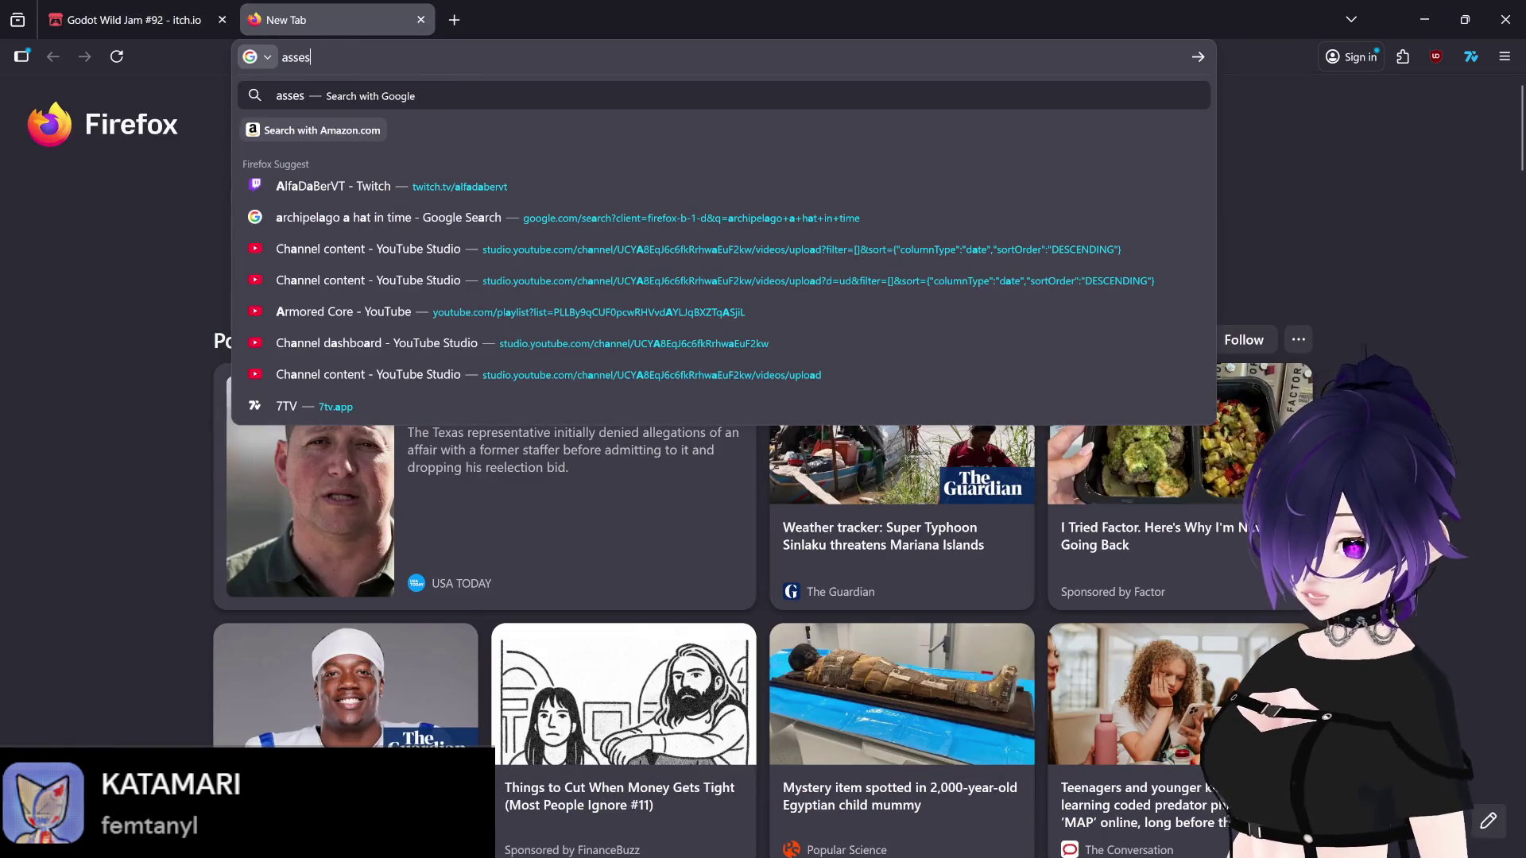
{"action": "key", "text": "BackSpace"}
{"action": "type", "text": "tfab"}
{"action": "key", "text": "Return"}
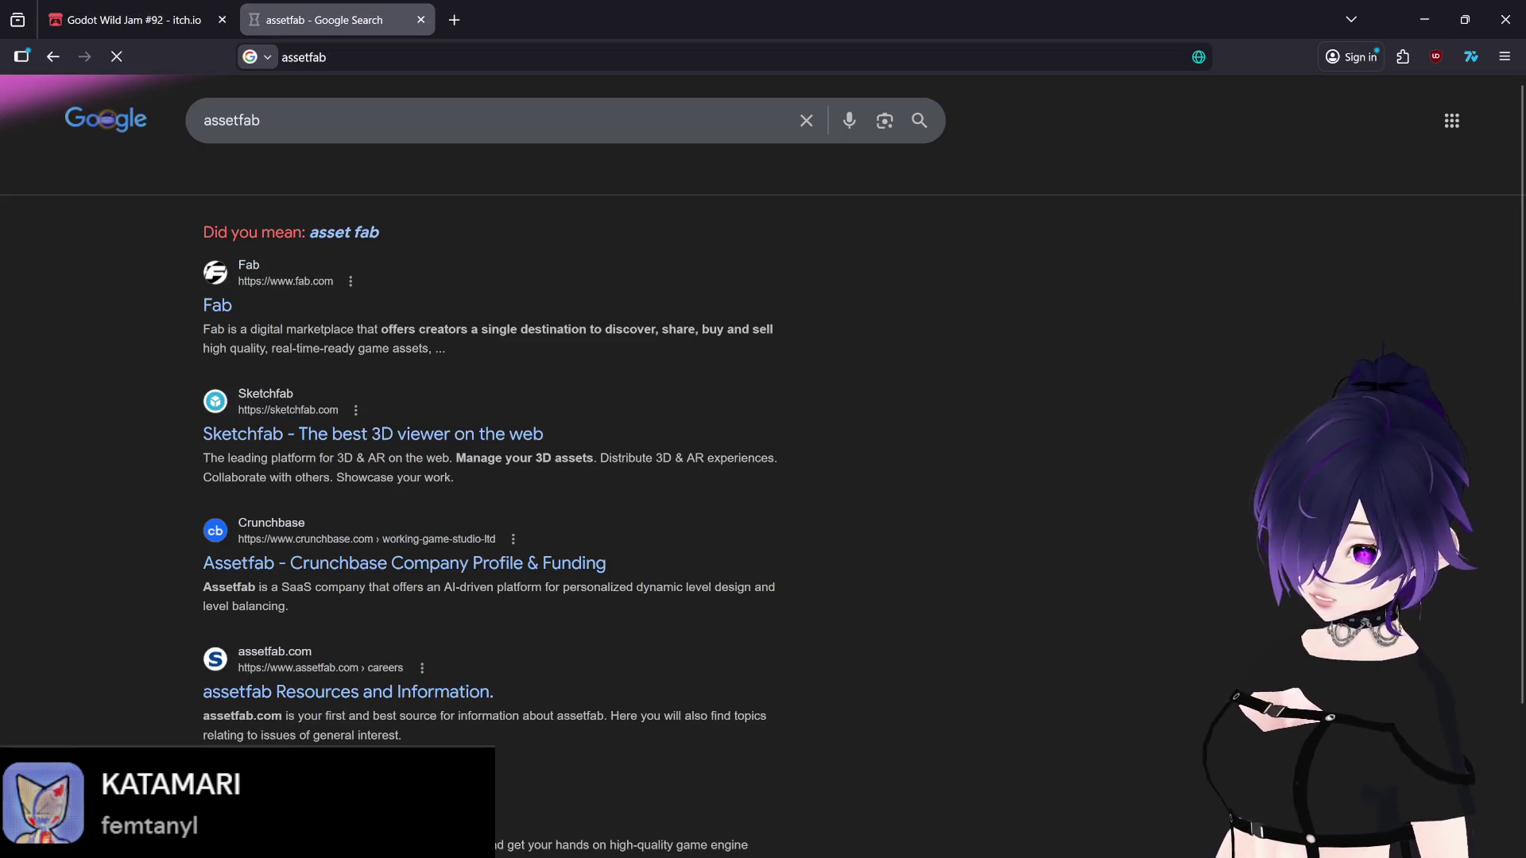
{"action": "left_click", "coordinate": [310, 436]}
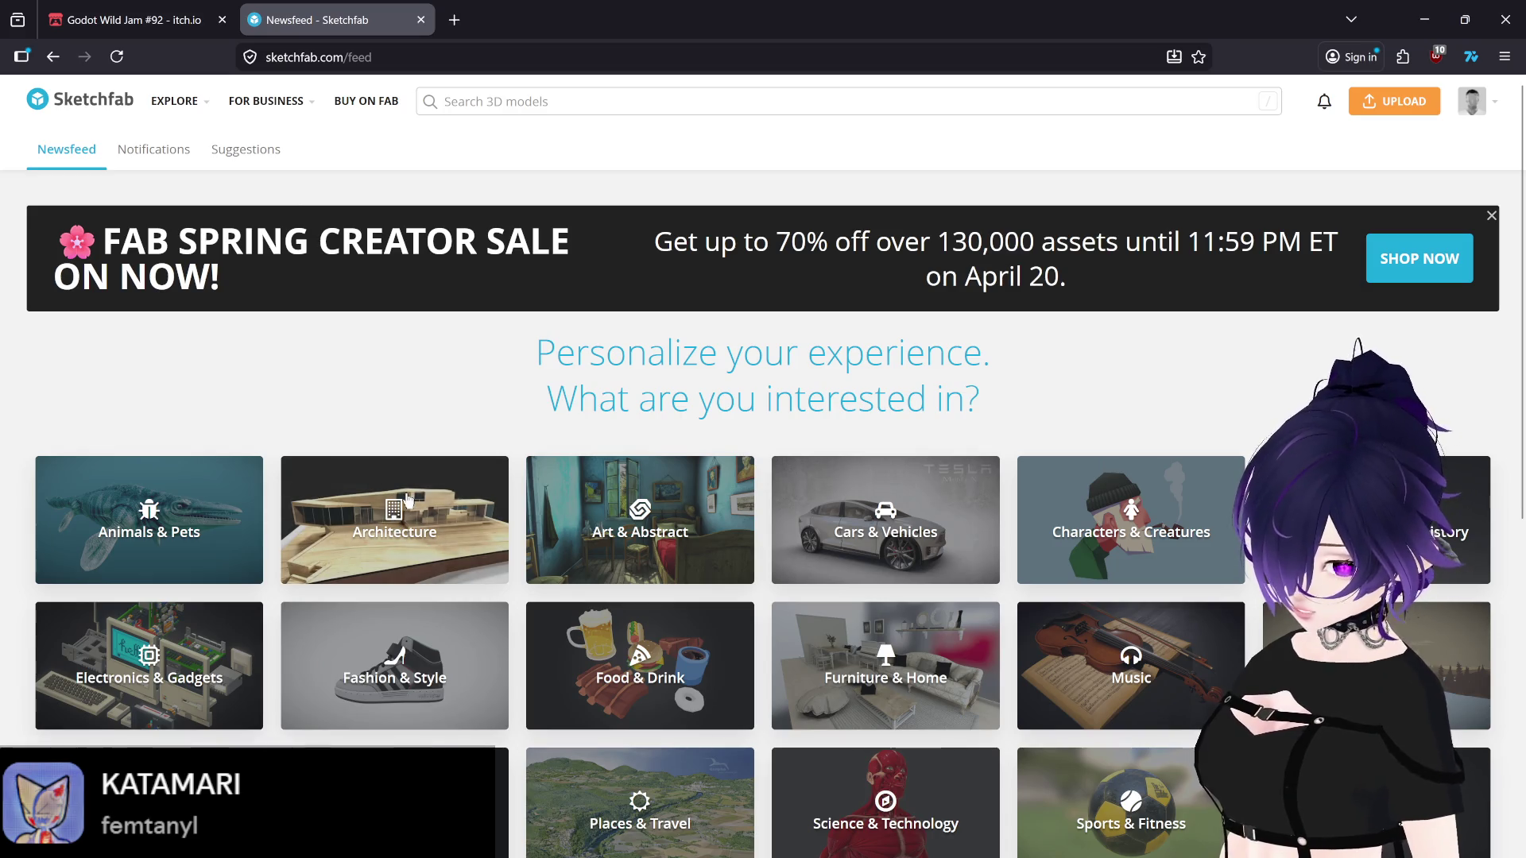
Step: Recheck the jam rule on assets you have rights to, then go to Sketchfab's model search
{"action": "left_click", "coordinate": [135, 20]}
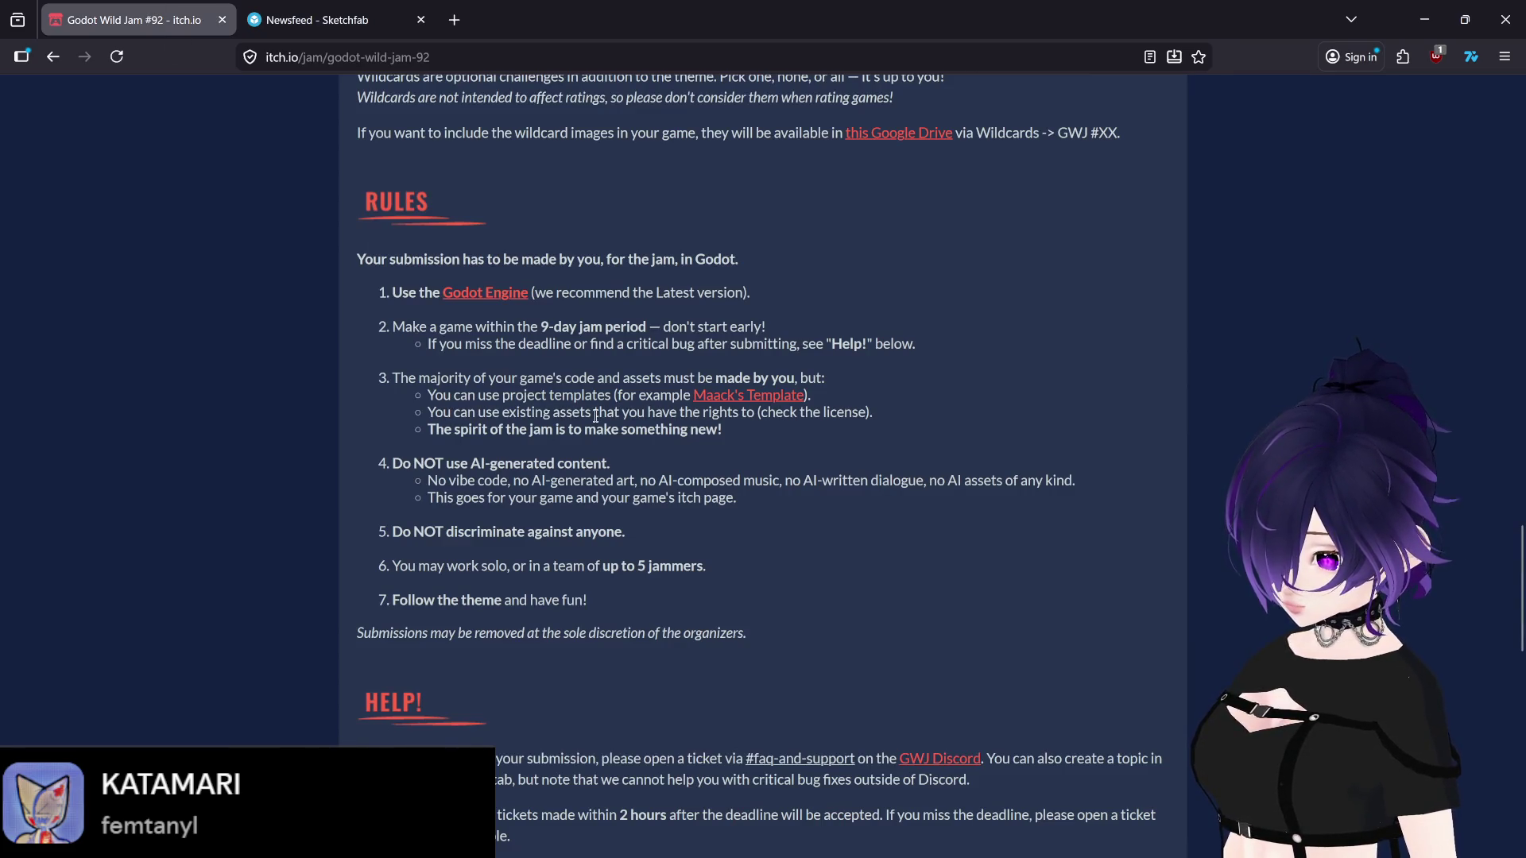
{"action": "left_click_drag", "start_coordinate": [595, 416], "coordinate": [746, 417]}
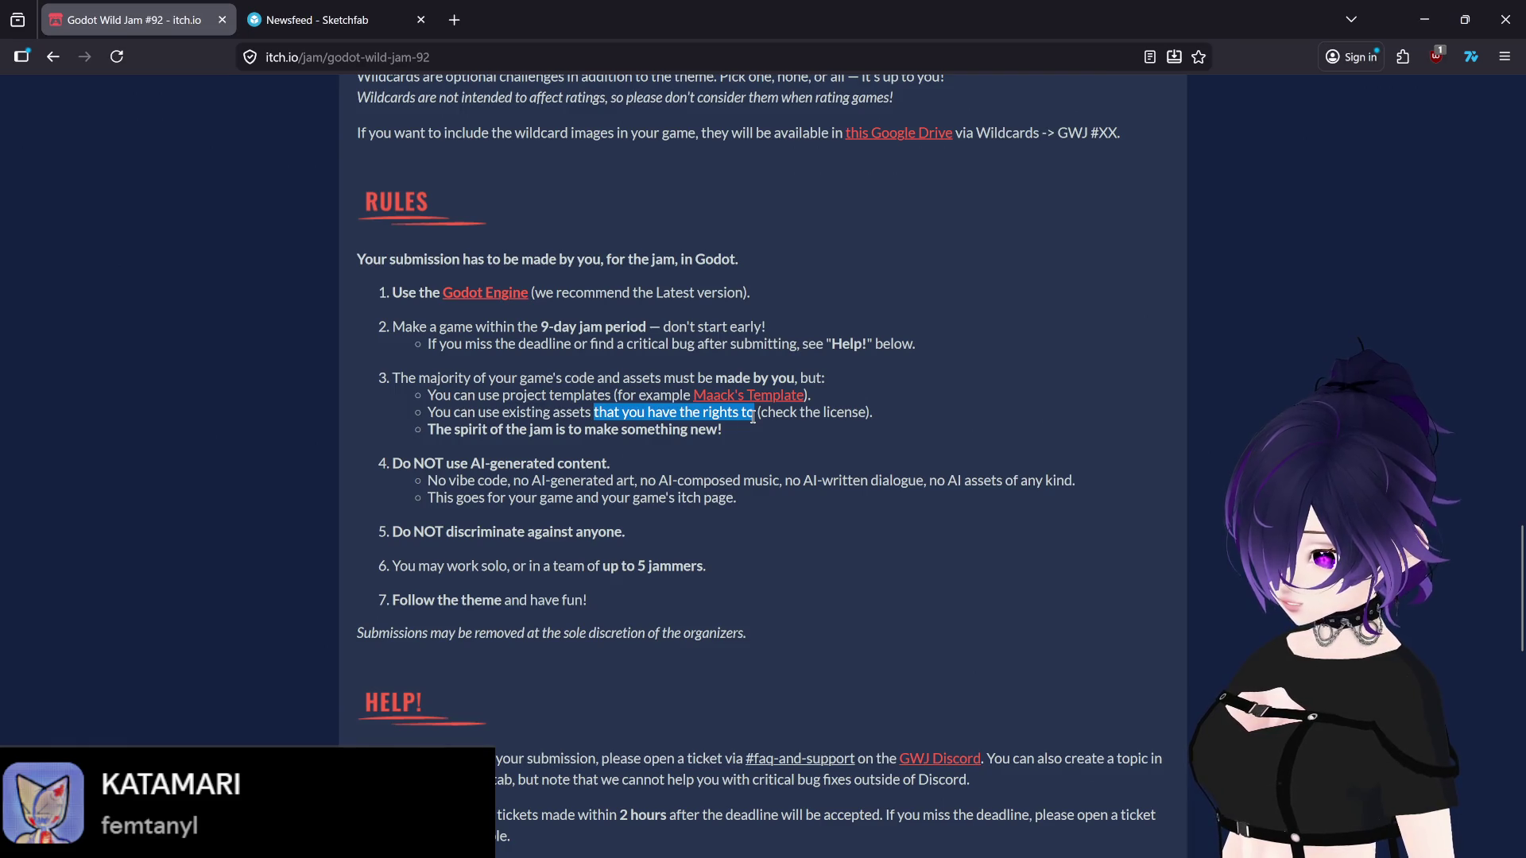
{"action": "left_click", "coordinate": [754, 441]}
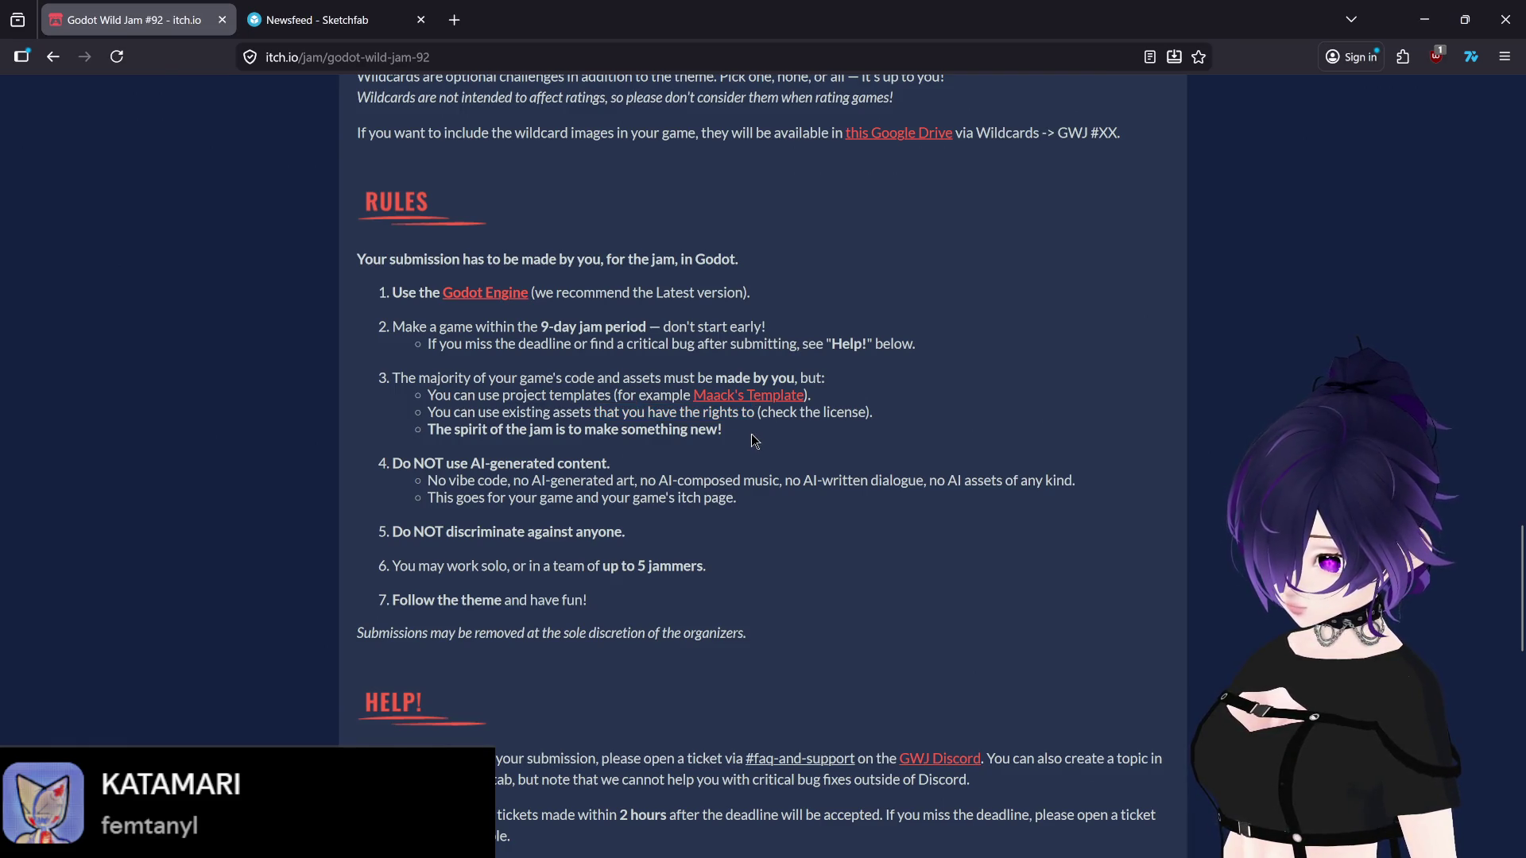
{"action": "left_click", "coordinate": [318, 20]}
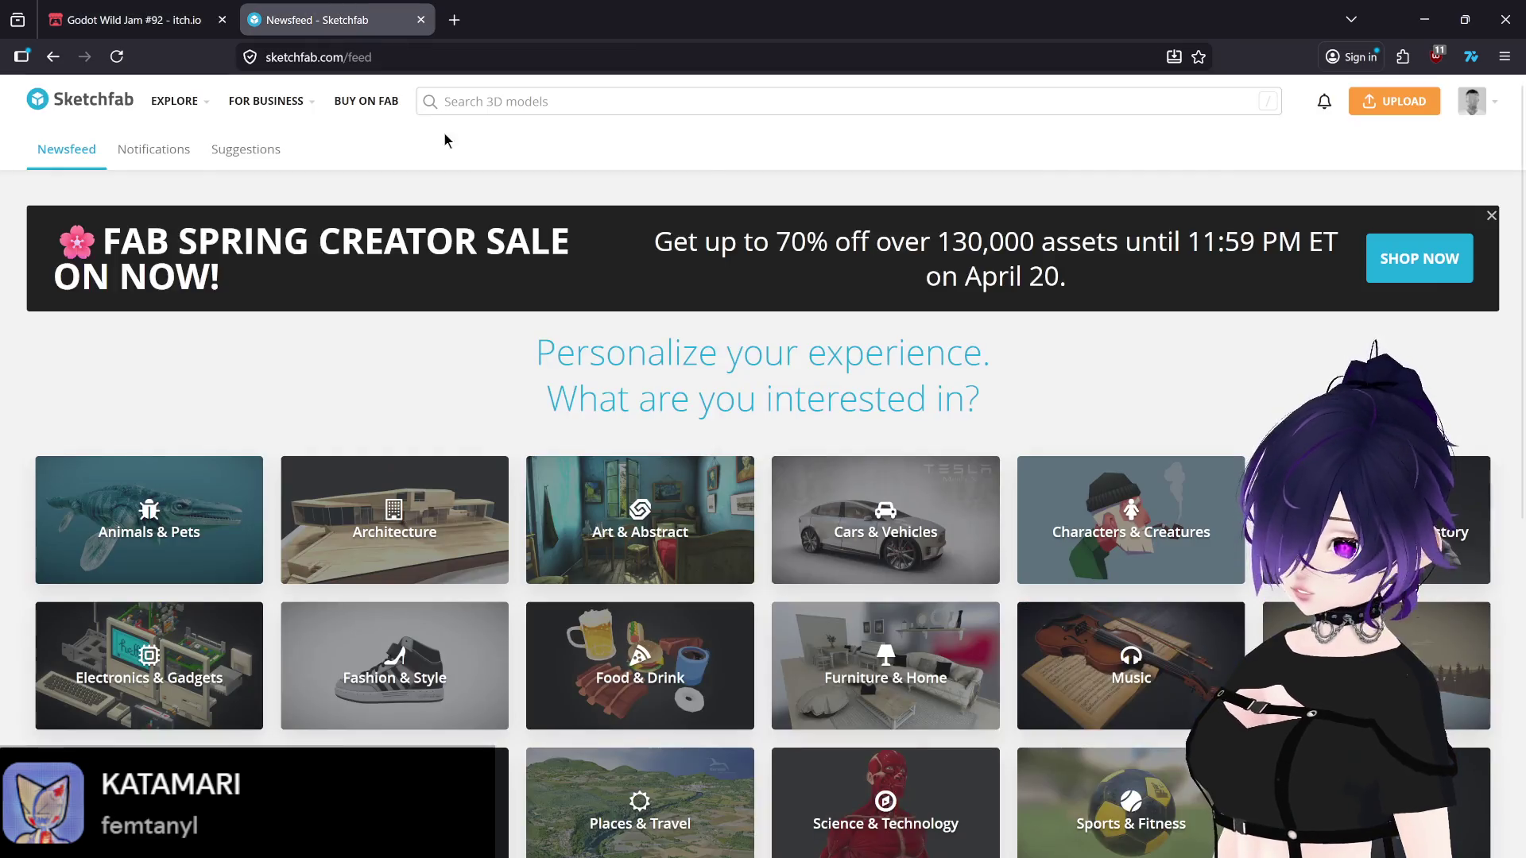
{"action": "left_click", "coordinate": [461, 102]}
Step: Search Sketchfab for 'grapes' and browse the grape model results
{"action": "type", "text": "grapes"}
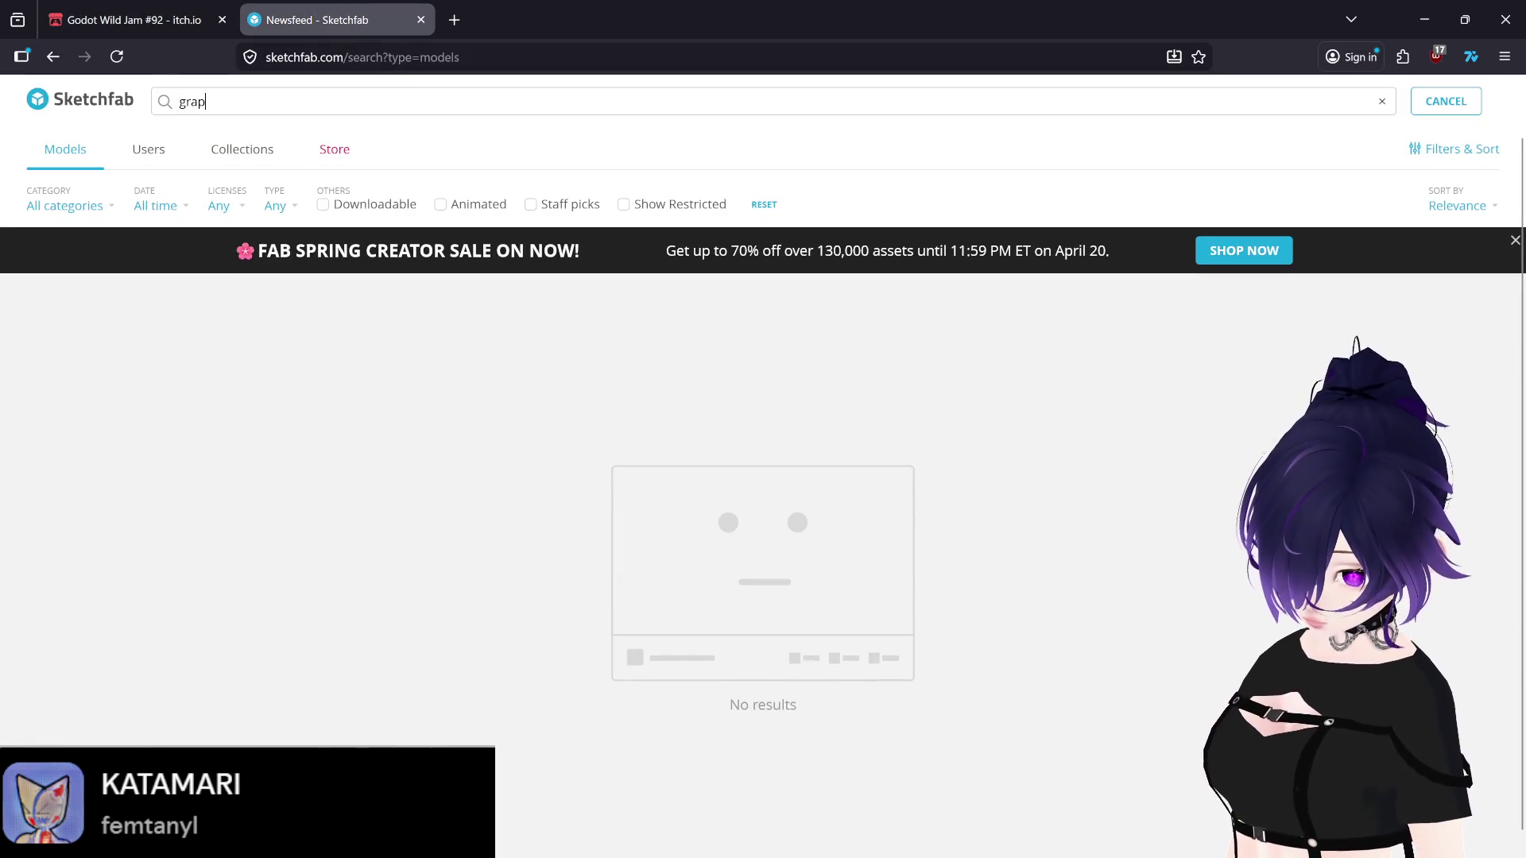
{"action": "key", "text": "Return"}
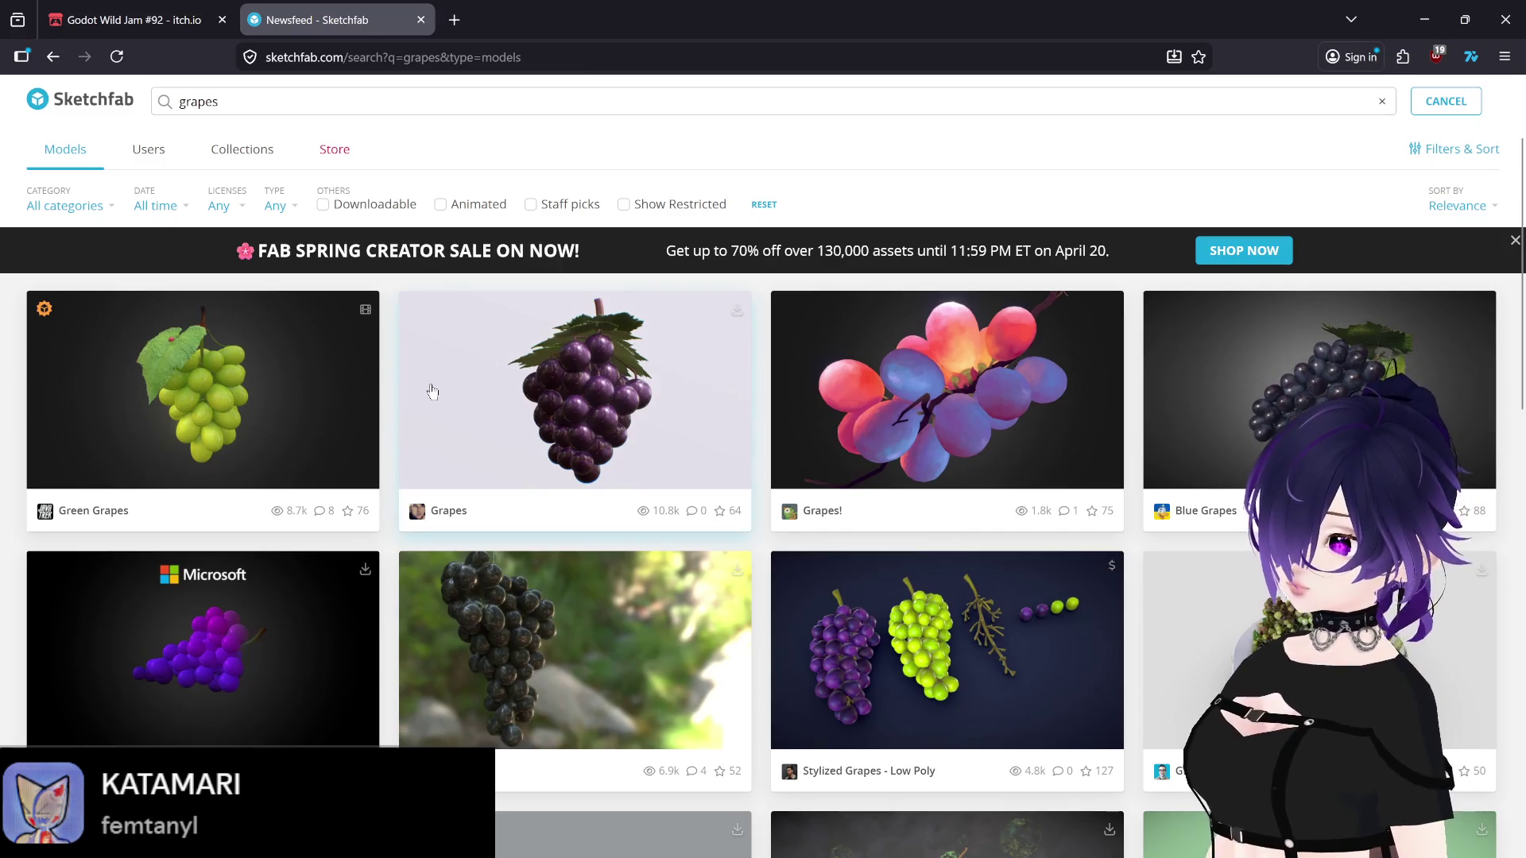
{"action": "scroll", "scroll_direction": "down", "scroll_amount": 3}
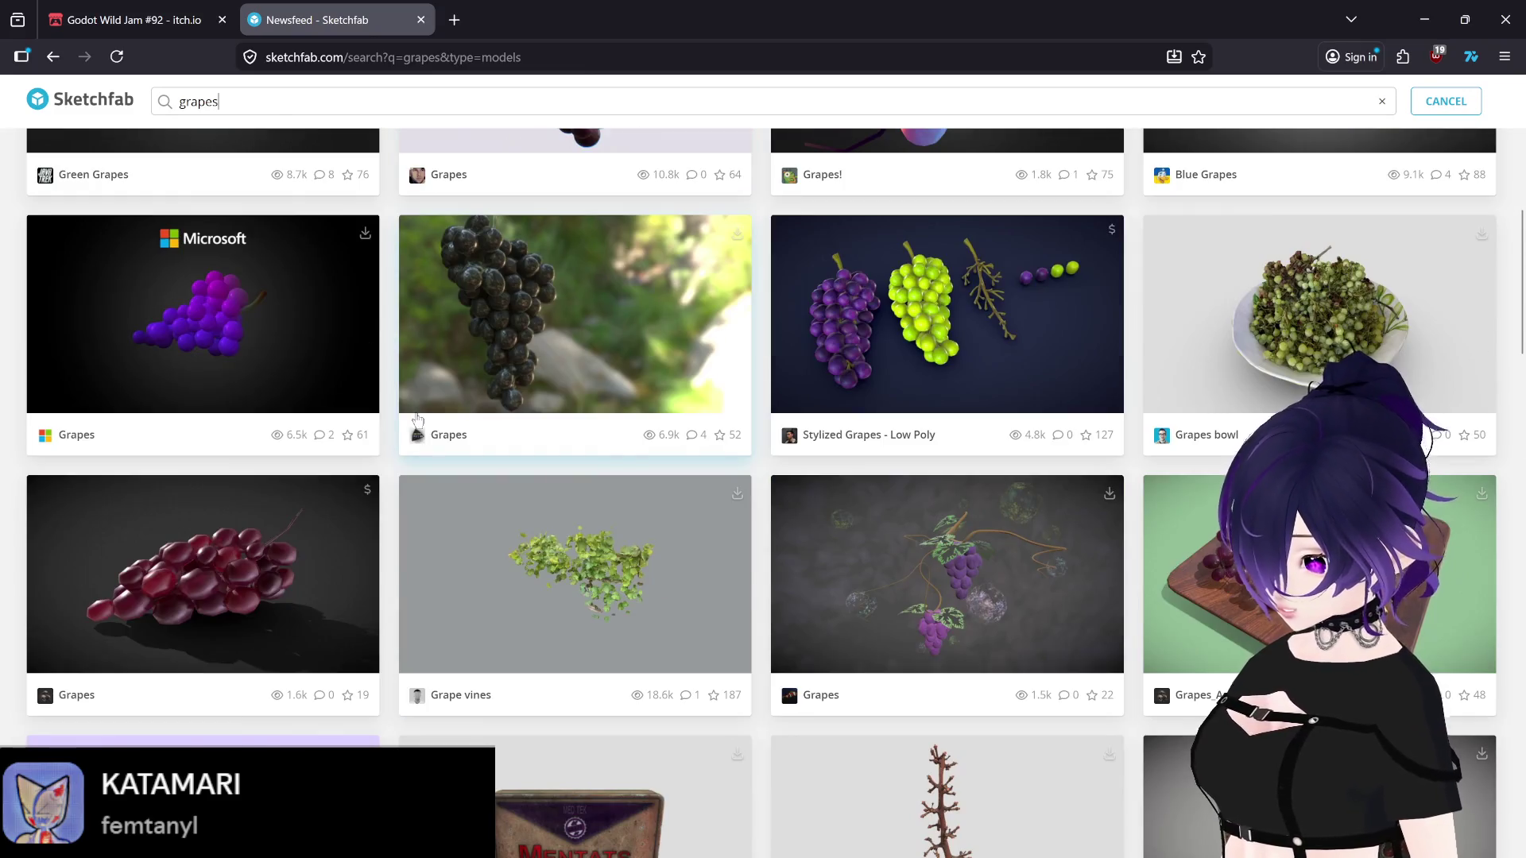
{"action": "scroll", "scroll_direction": "down", "scroll_amount": 3}
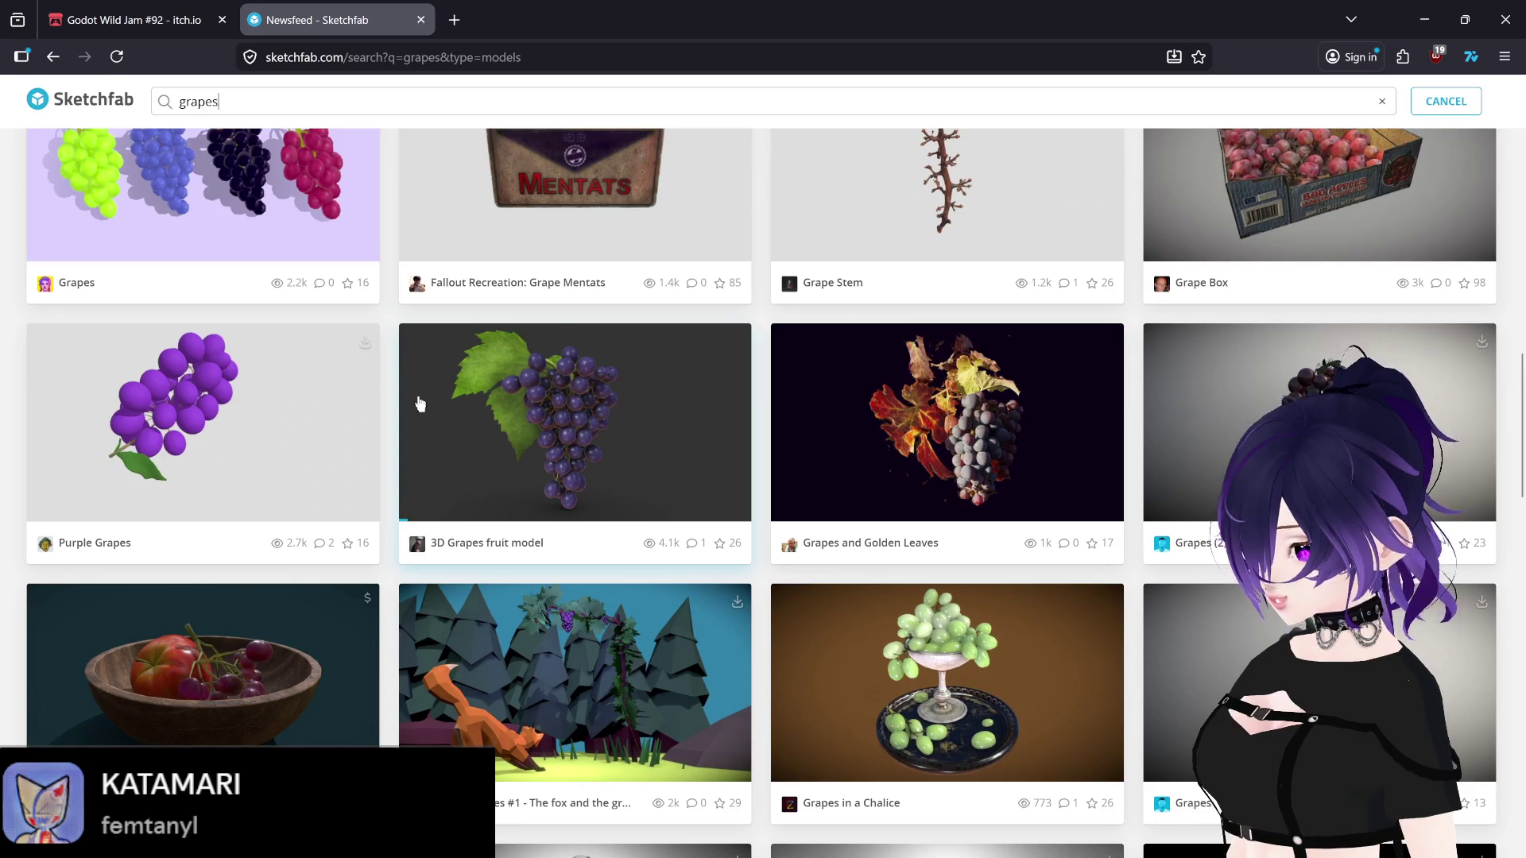
{"action": "scroll", "scroll_direction": "down", "scroll_amount": 3}
{"action": "scroll", "scroll_direction": "down", "scroll_amount": 3}
{"action": "scroll", "scroll_direction": "up", "scroll_amount": 3}
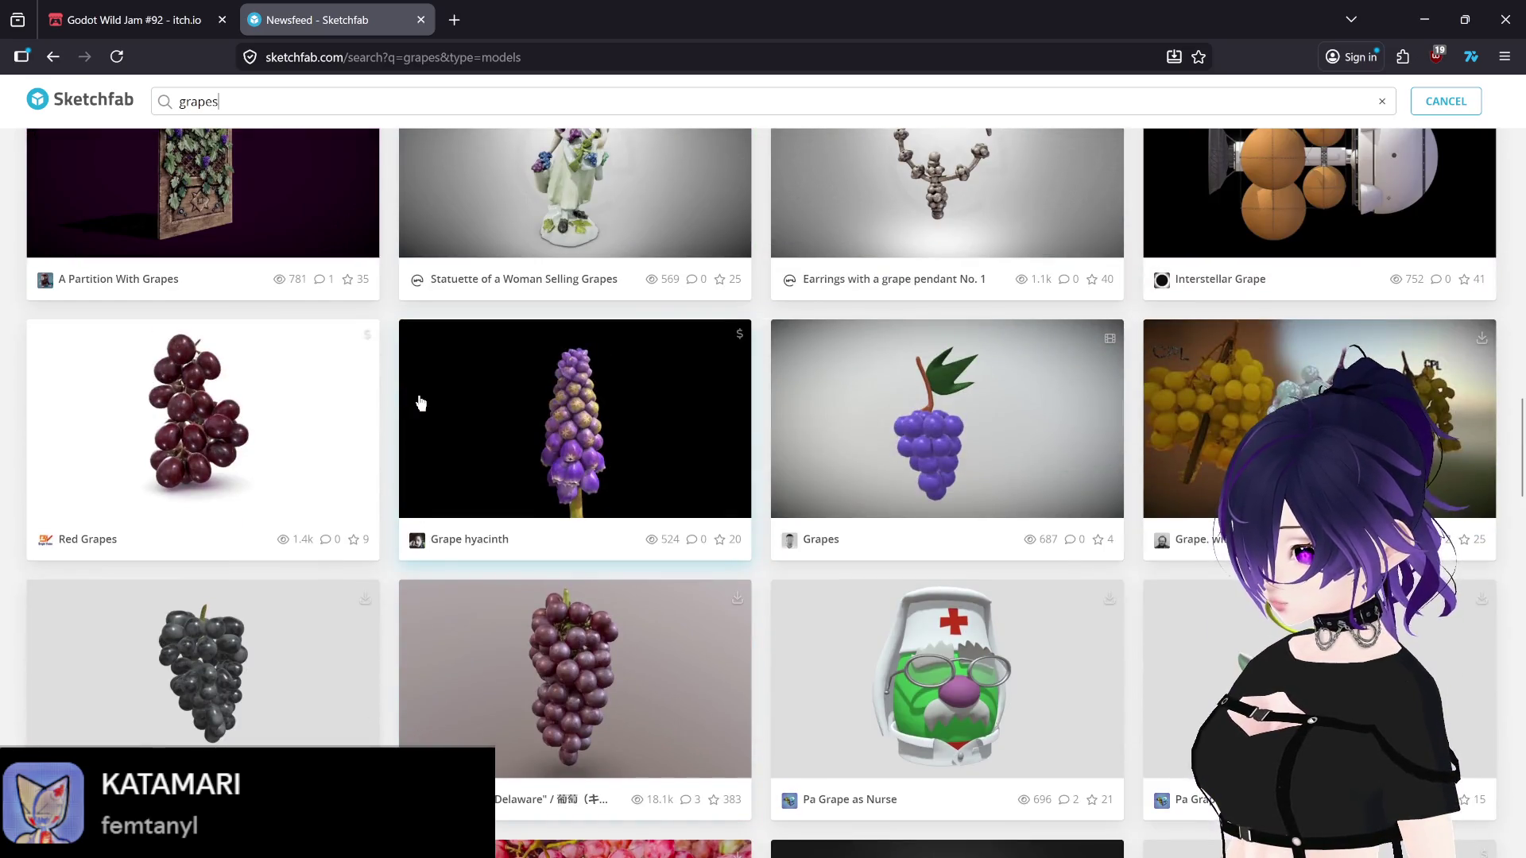
{"action": "left_click_drag", "start_coordinate": [1518, 465], "coordinate": [1518, 651]}
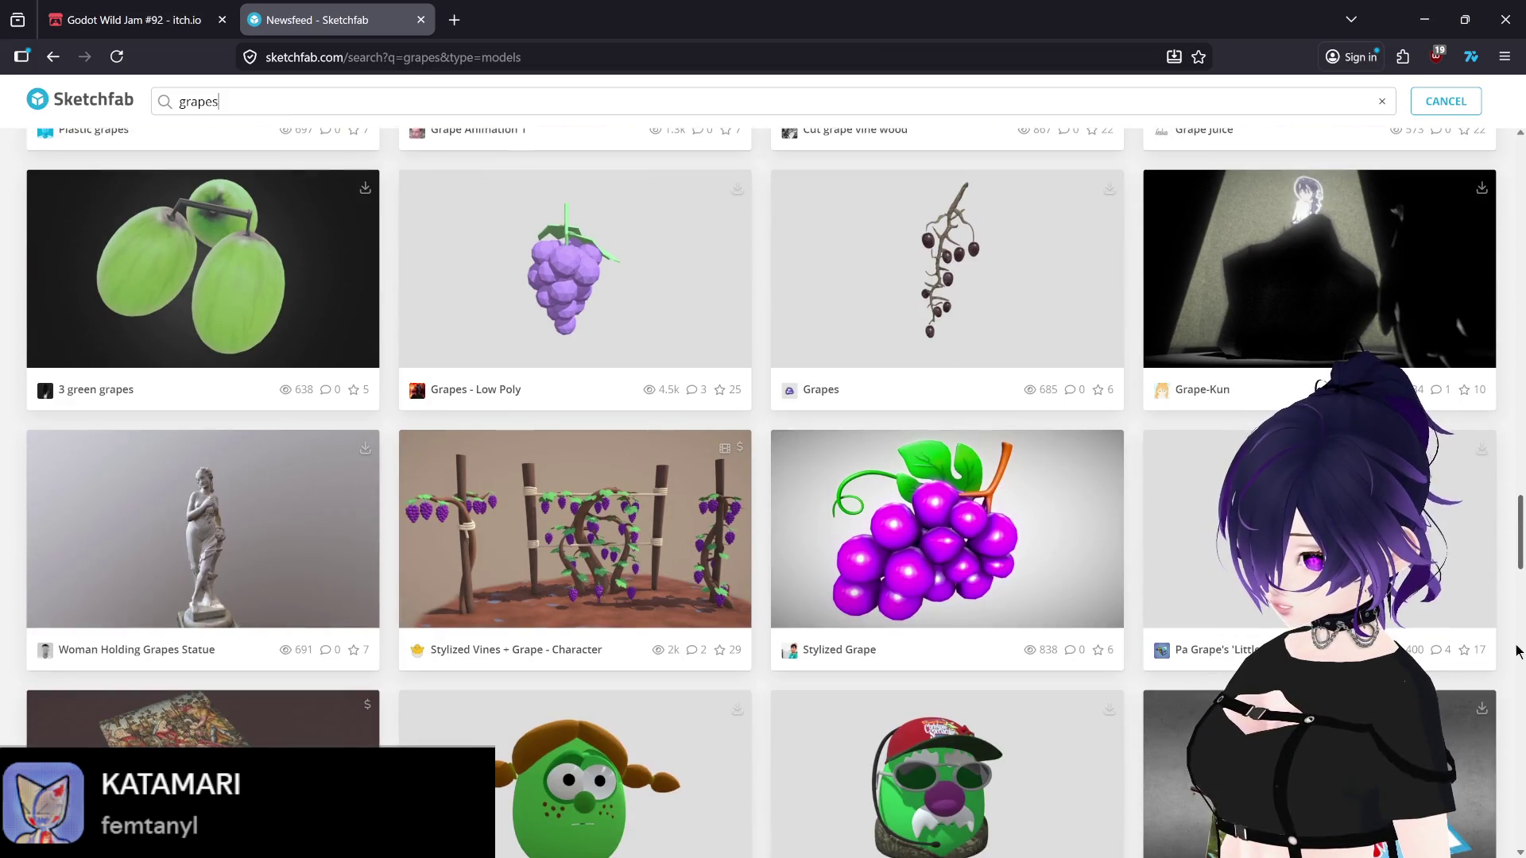
Step: Open the Grapes - Low Poly model in a new tab and view its CC Attribution licence
{"action": "middle_click", "coordinate": [600, 295]}
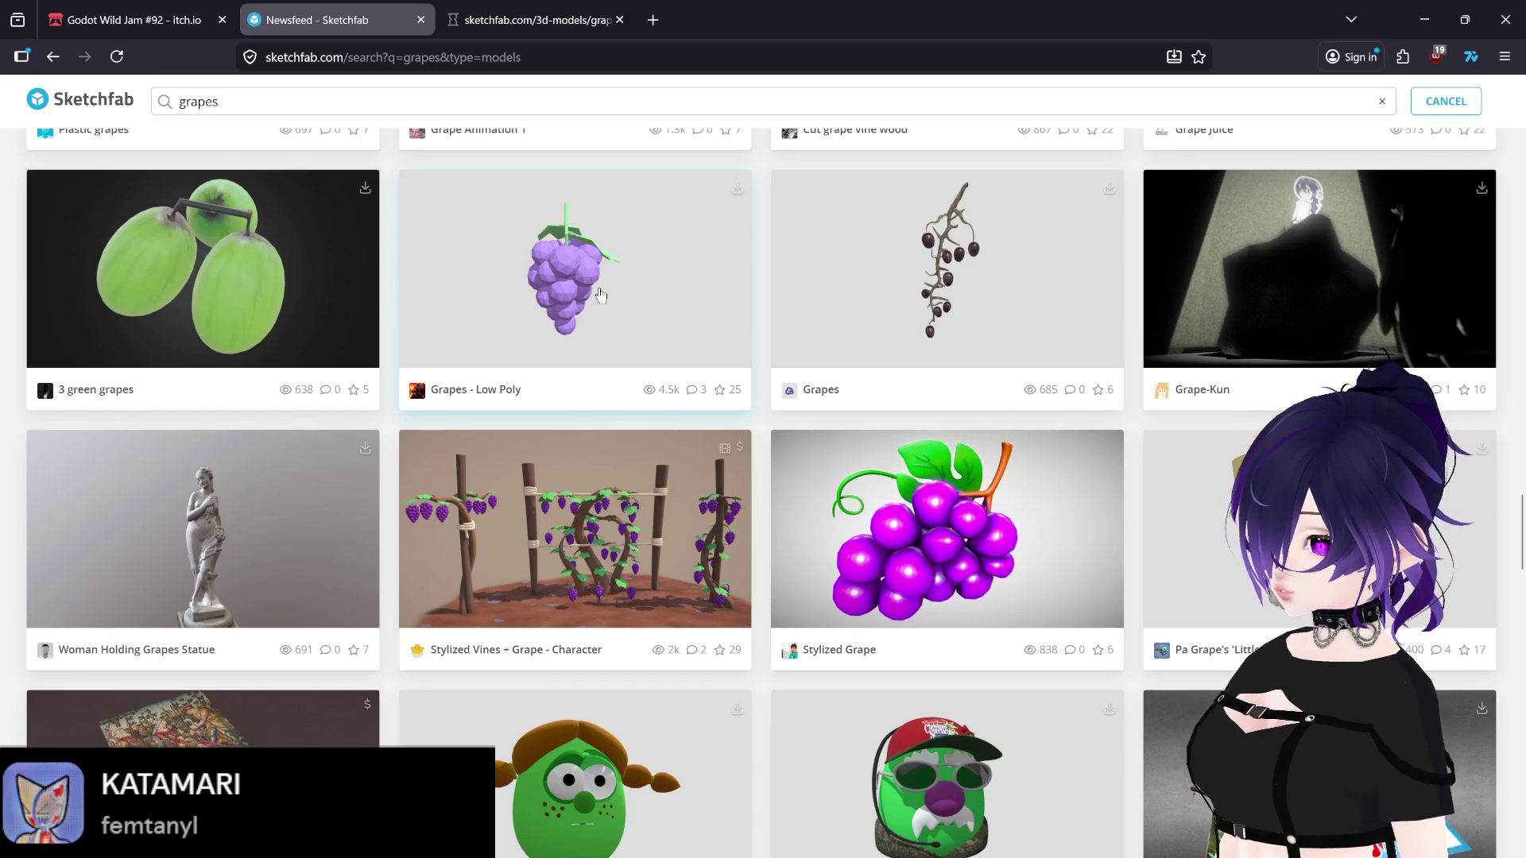
{"action": "left_click", "coordinate": [509, 9]}
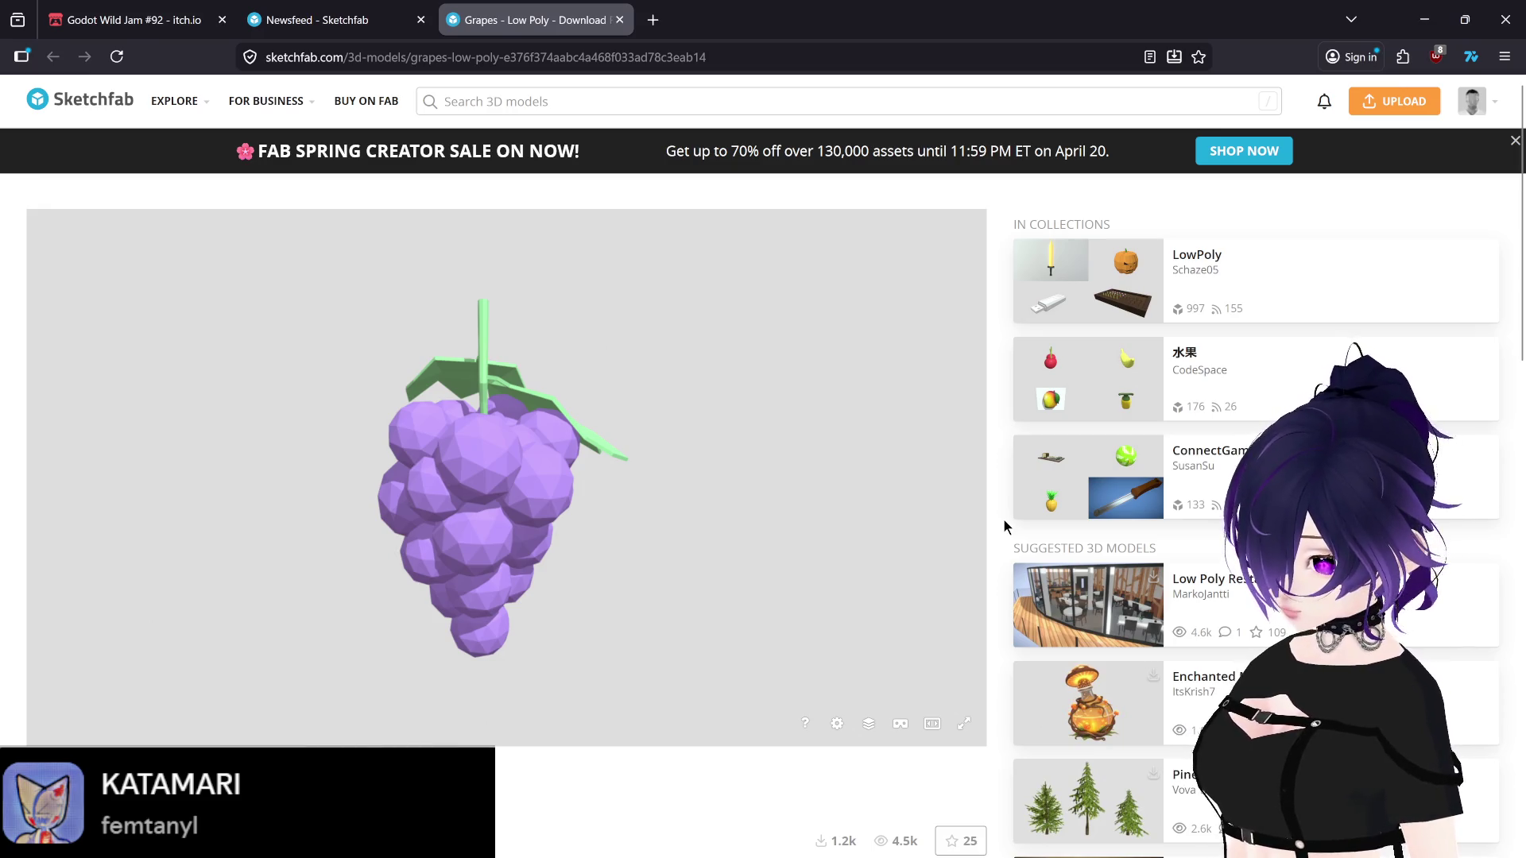
{"action": "scroll", "scroll_direction": "down", "scroll_amount": 3}
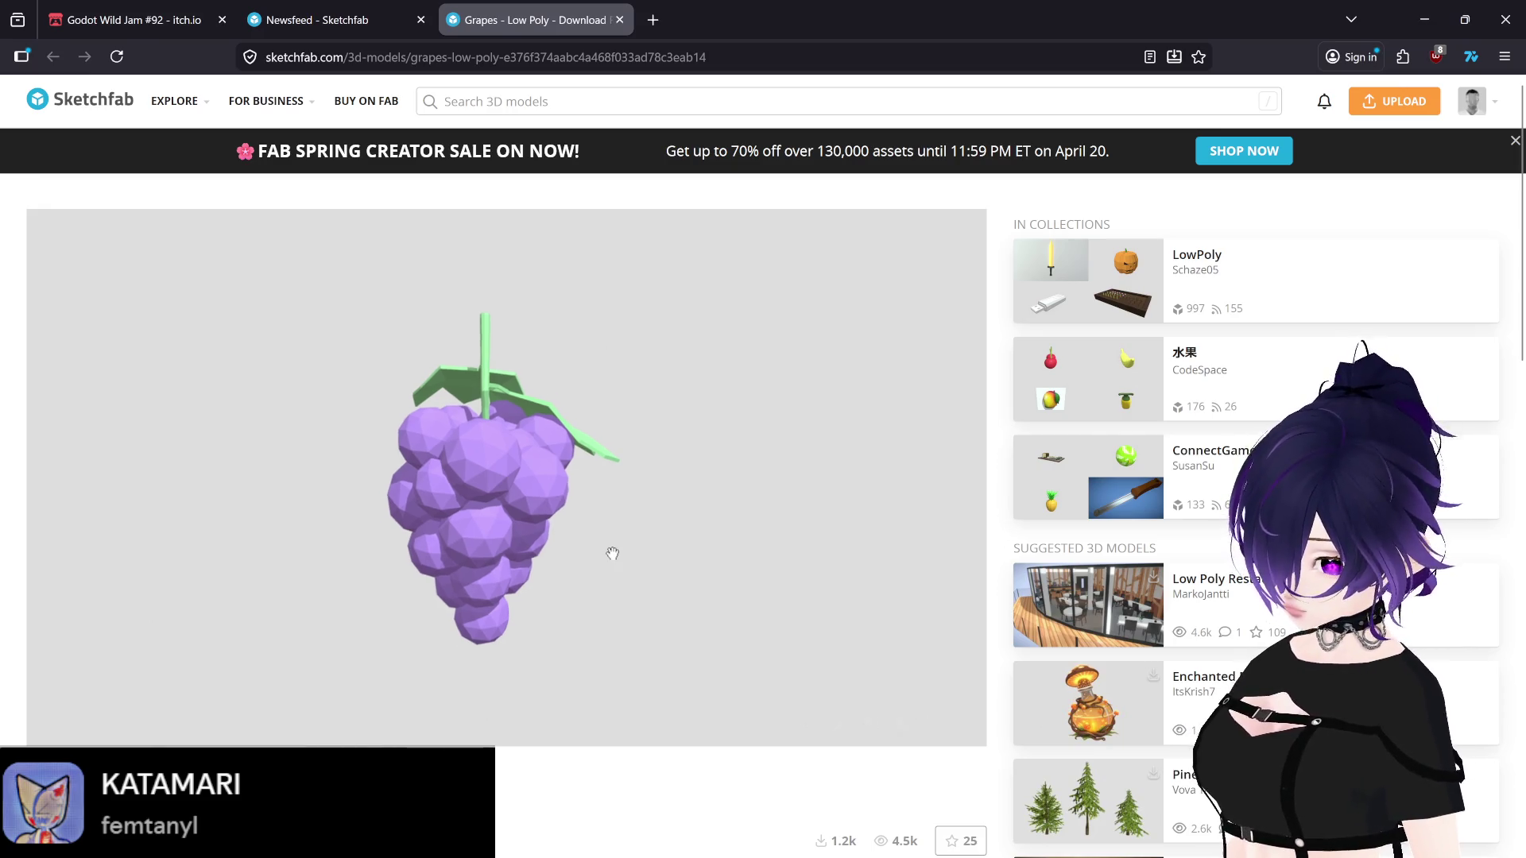
{"action": "scroll", "scroll_direction": "down", "scroll_amount": 3}
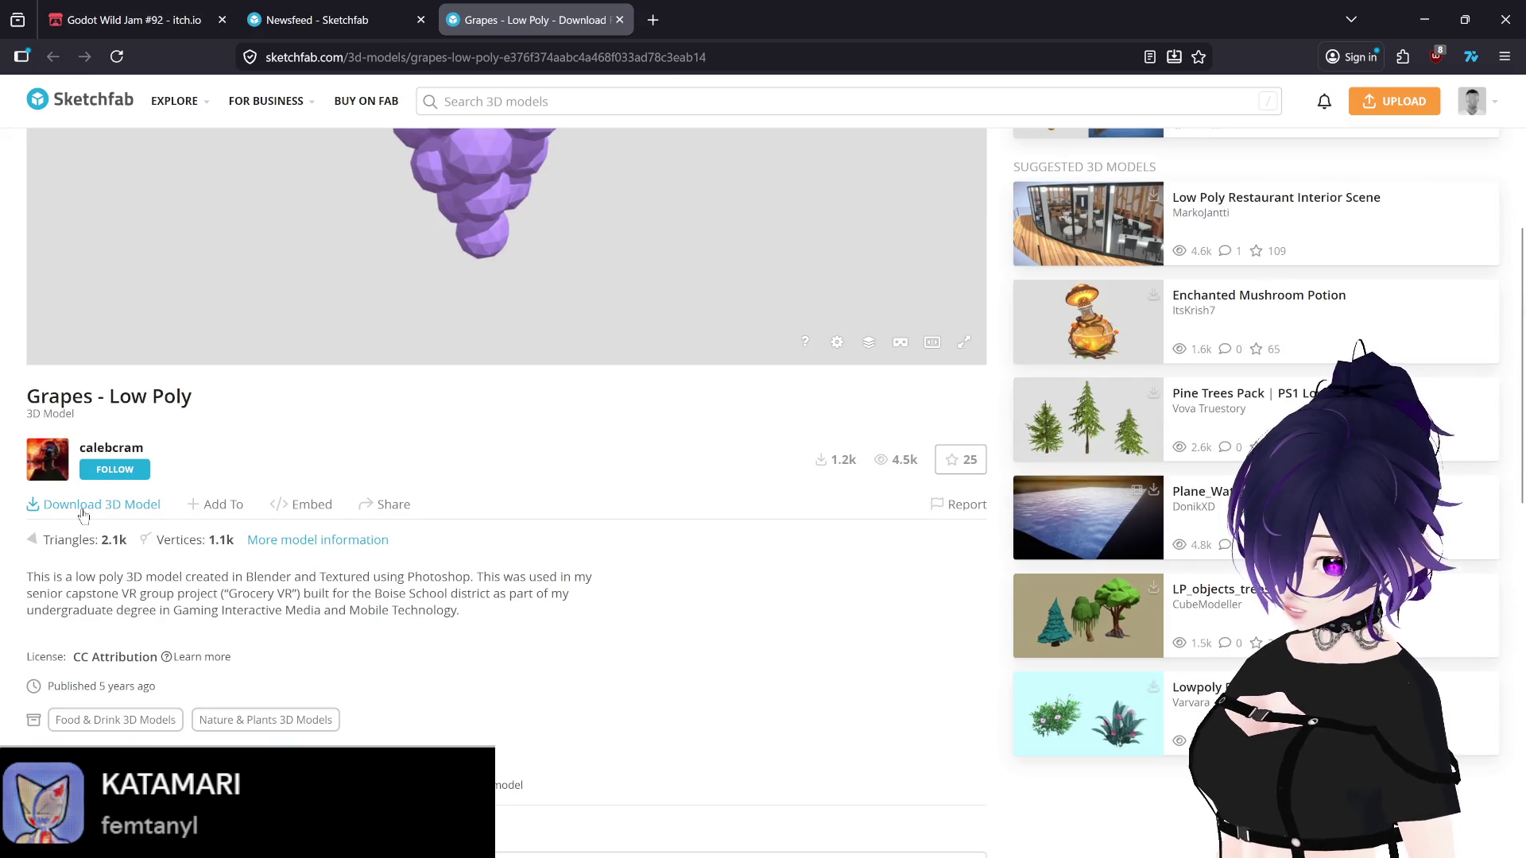
{"action": "scroll", "scroll_direction": "down", "scroll_amount": 3}
{"action": "left_click", "coordinate": [164, 563]}
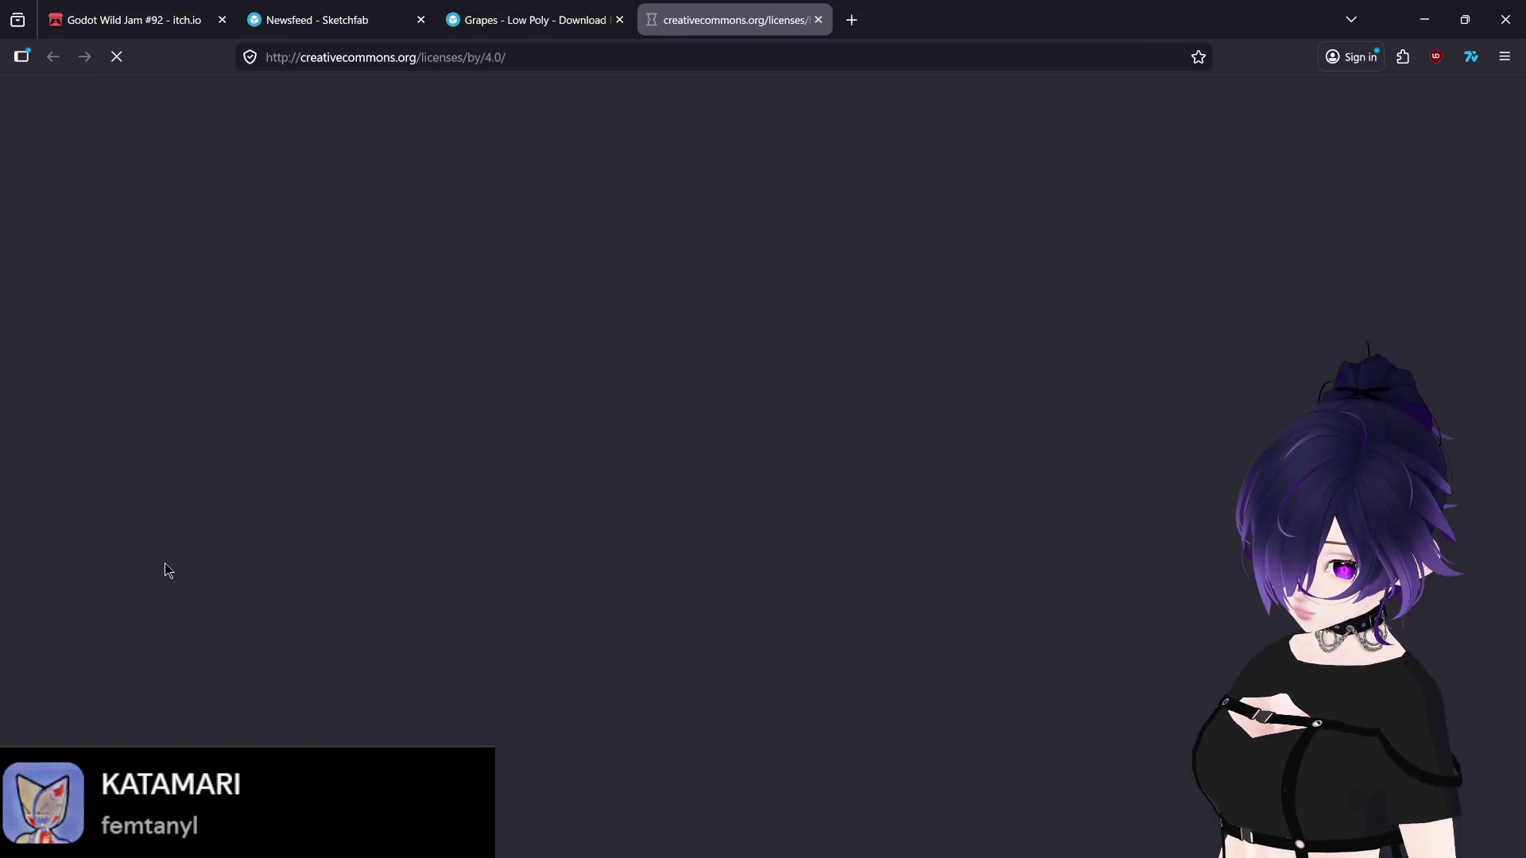
Step: Read the deed's attribution requirements and public-domain notice
{"action": "scroll", "scroll_direction": "down", "scroll_amount": 3}
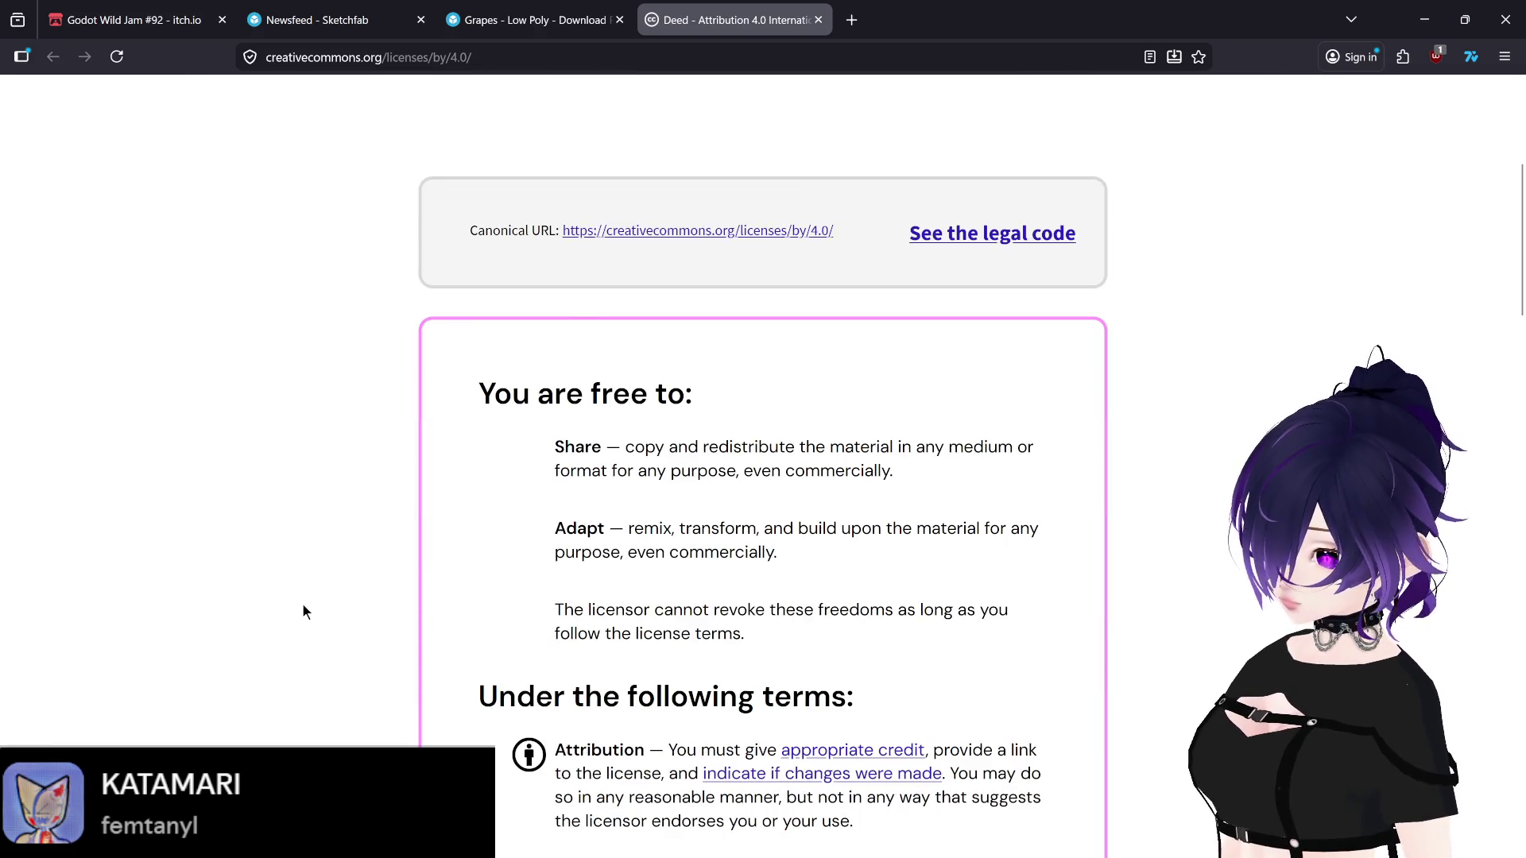
{"action": "scroll", "scroll_direction": "down", "scroll_amount": 3}
{"action": "scroll", "scroll_direction": "down", "scroll_amount": 3}
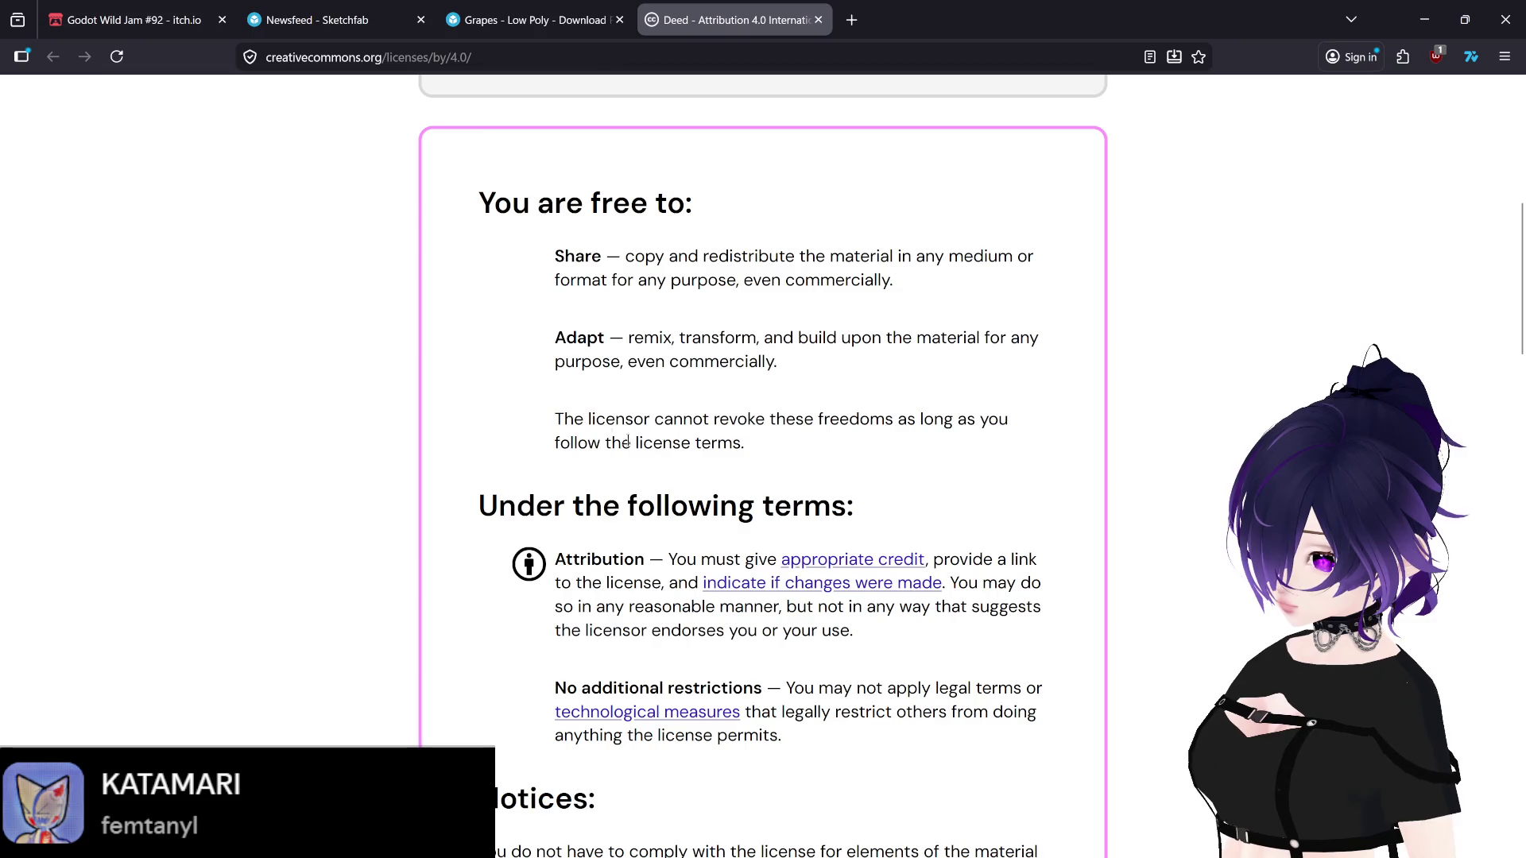
{"action": "scroll", "scroll_direction": "down", "scroll_amount": 3}
{"action": "left_click_drag", "start_coordinate": [482, 315], "coordinate": [879, 320]}
{"action": "left_click", "coordinate": [656, 351]}
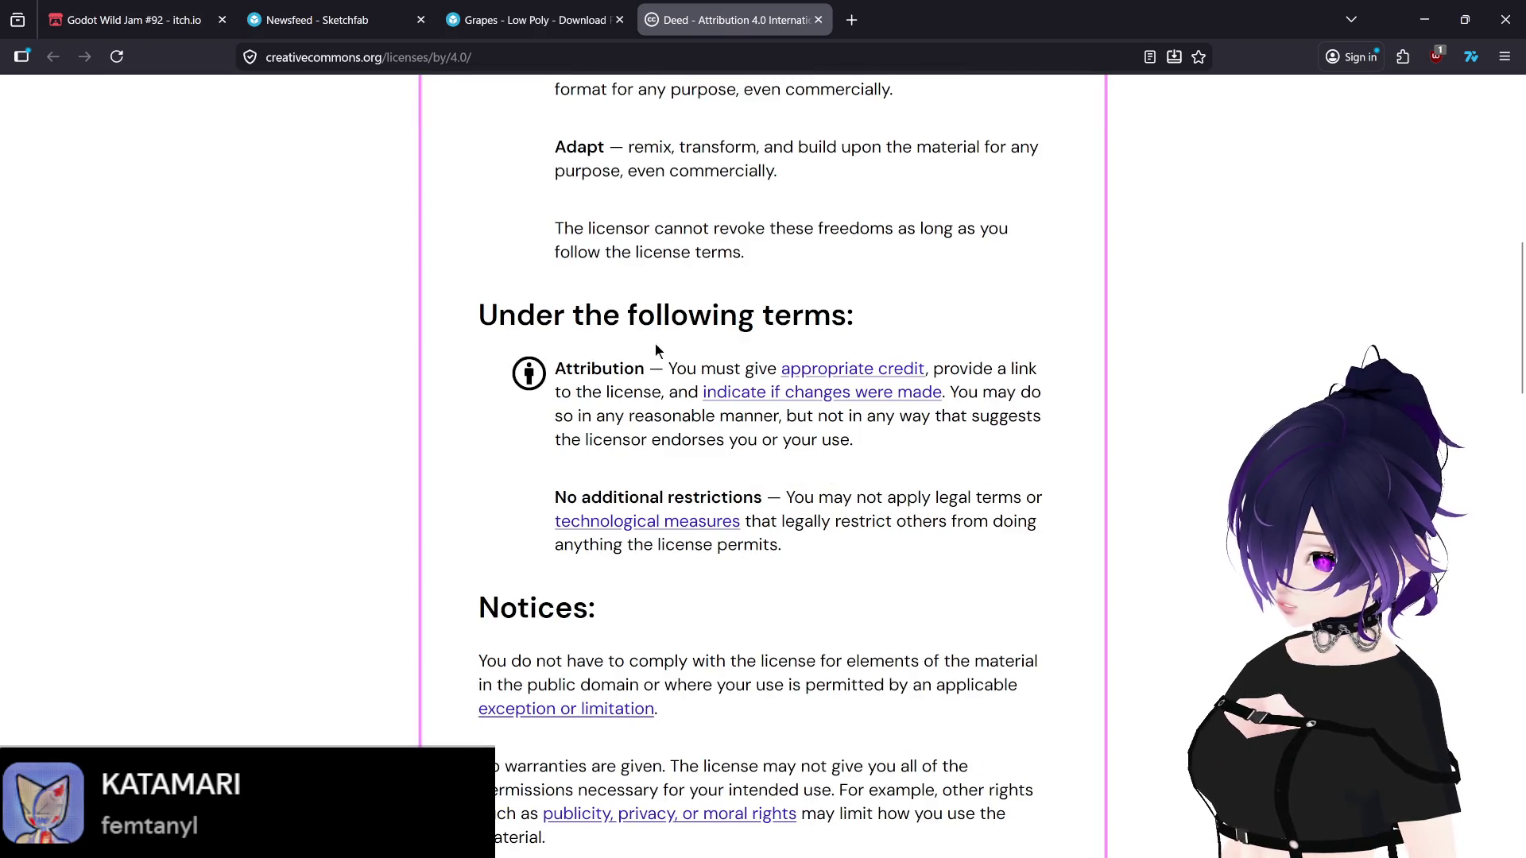
{"action": "left_click_drag", "start_coordinate": [560, 392], "coordinate": [848, 441]}
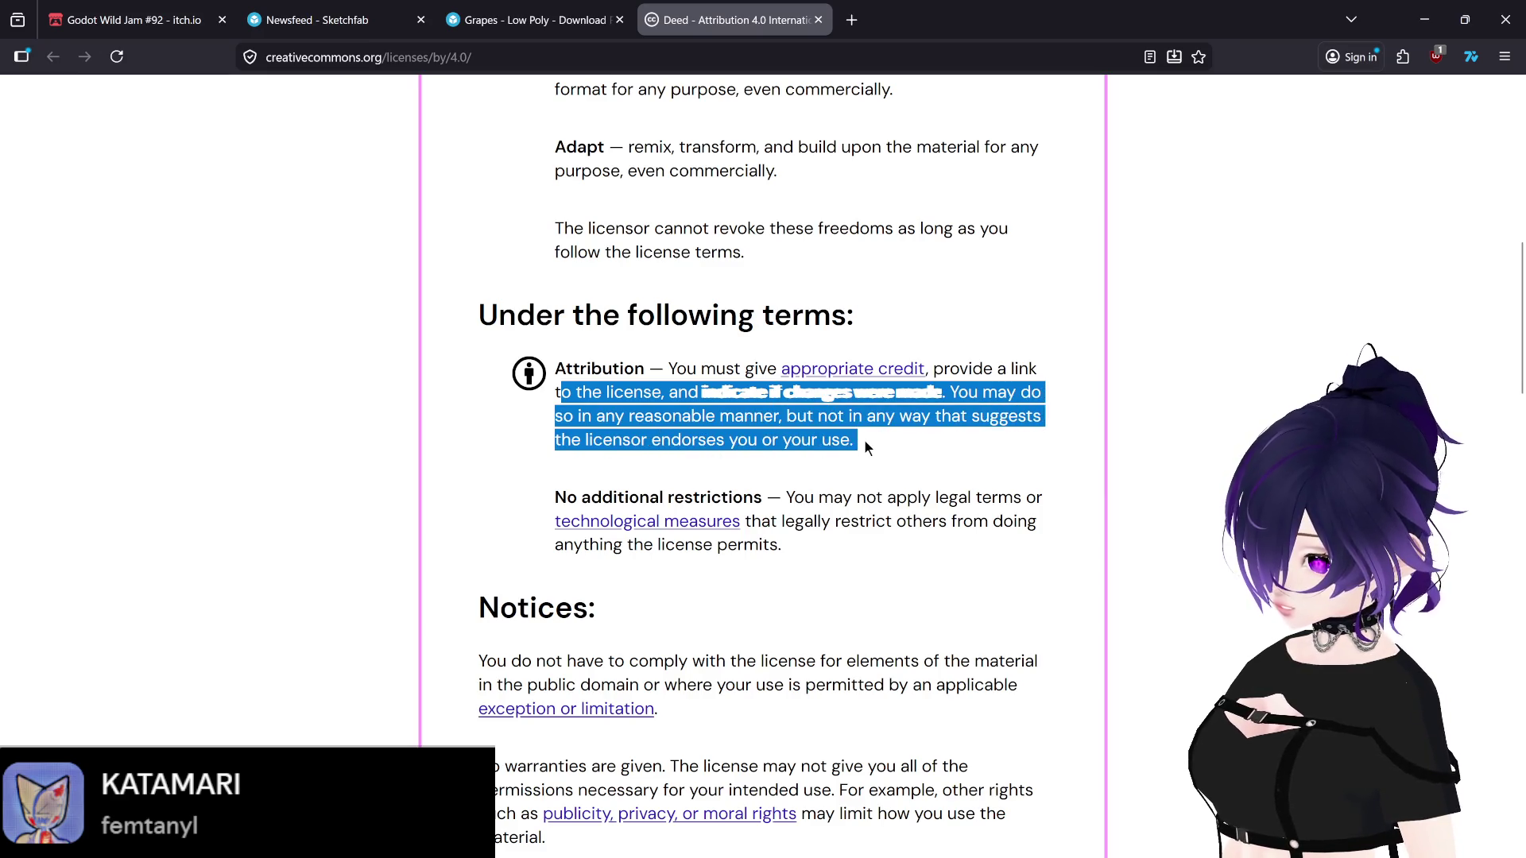
{"action": "left_click", "coordinate": [610, 433]}
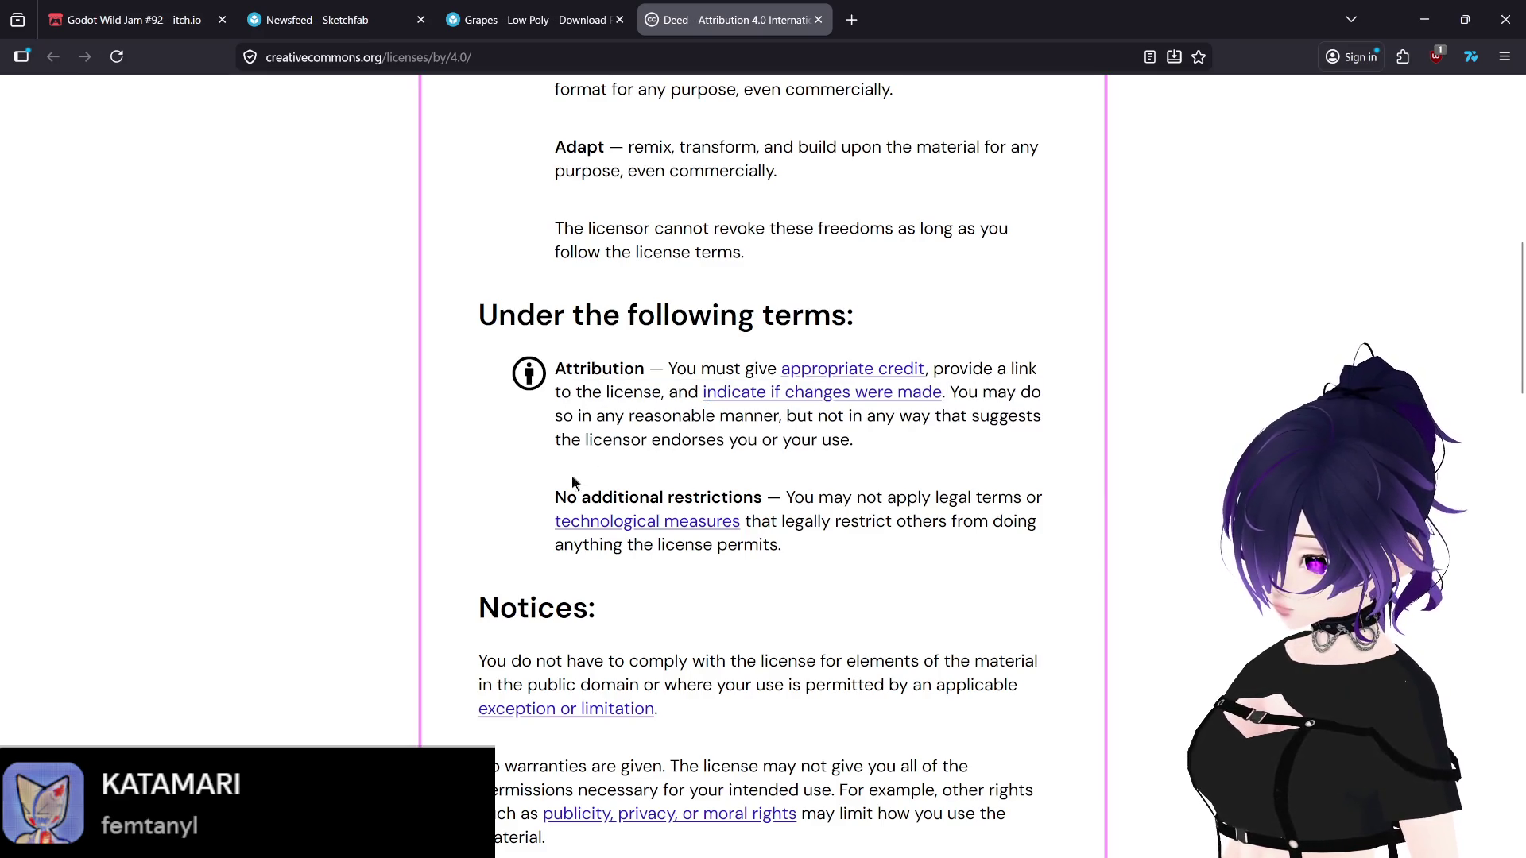
{"action": "left_click_drag", "start_coordinate": [556, 498], "coordinate": [828, 547]}
{"action": "scroll", "scroll_direction": "down", "scroll_amount": 3}
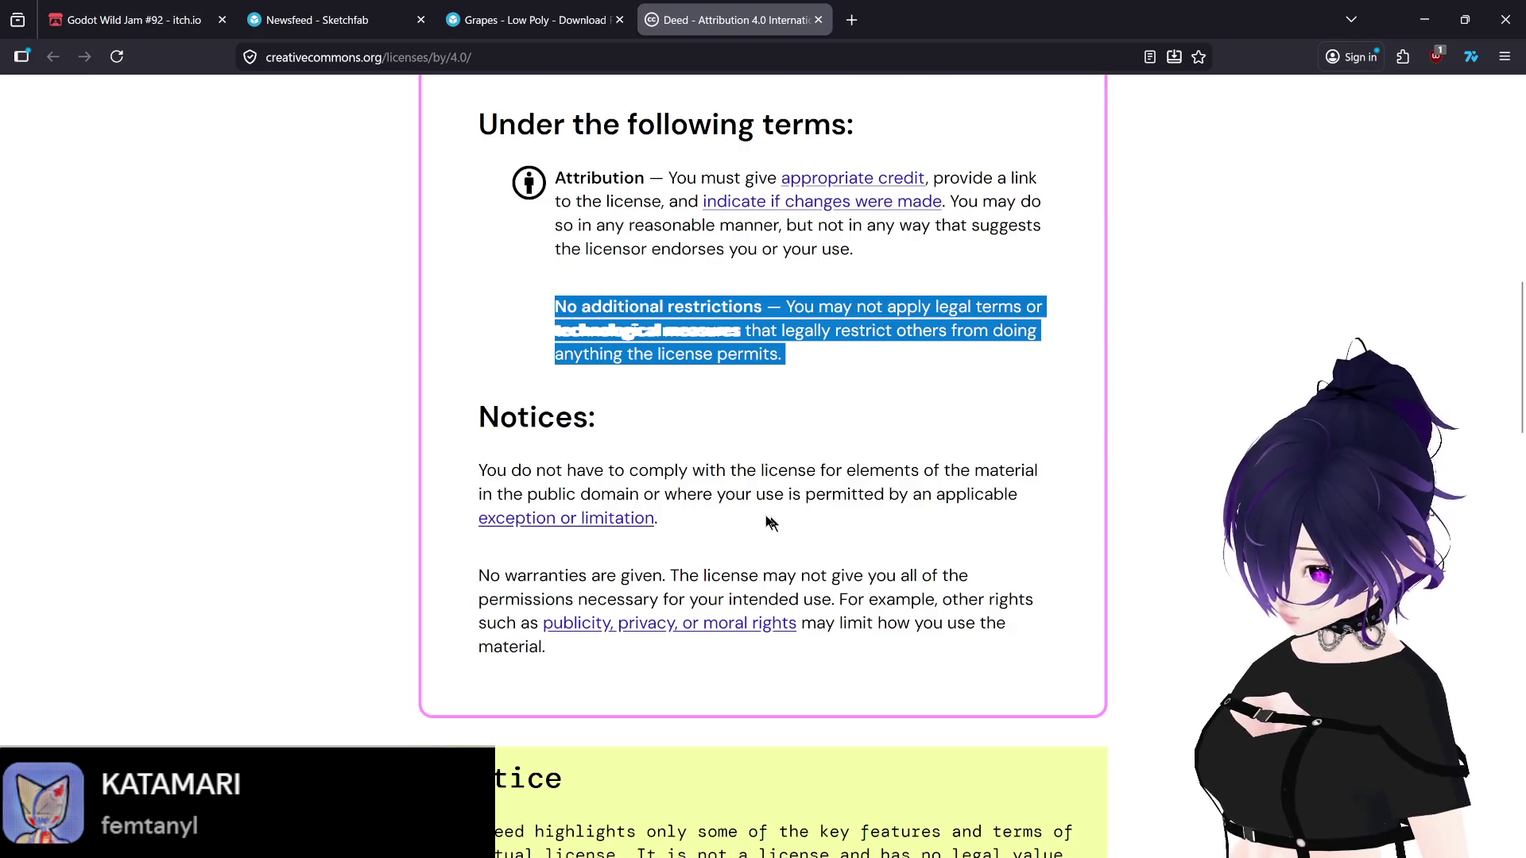
{"action": "left_click_drag", "start_coordinate": [477, 470], "coordinate": [783, 517]}
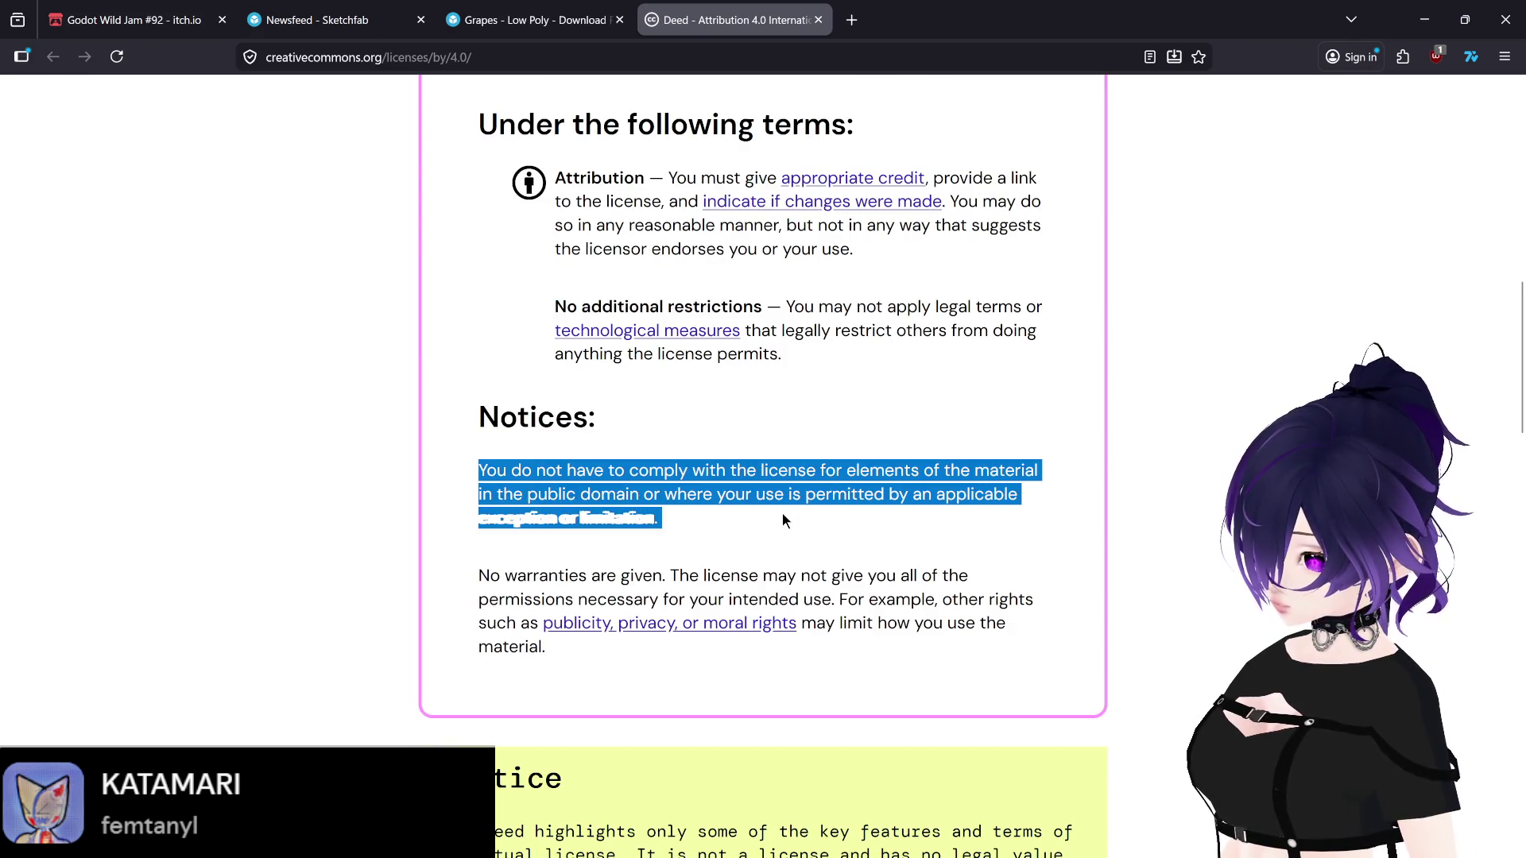
{"action": "left_click", "coordinate": [781, 521]}
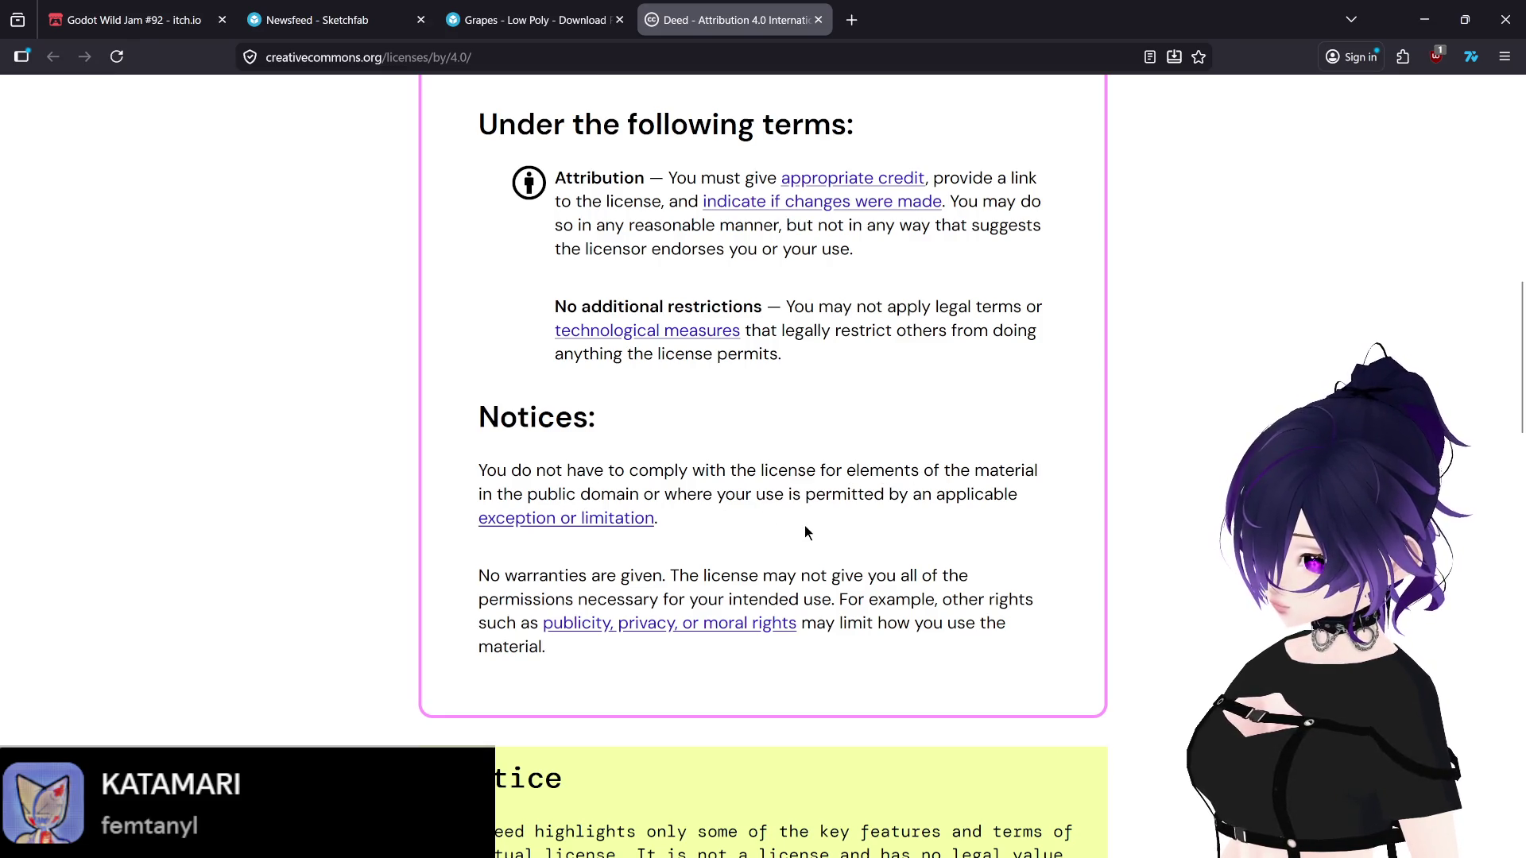
Step: Read the Share, Adapt and irrevocable-freedoms sentences of the CC BY 4.0 deed
{"action": "scroll", "scroll_direction": "up", "scroll_amount": 3}
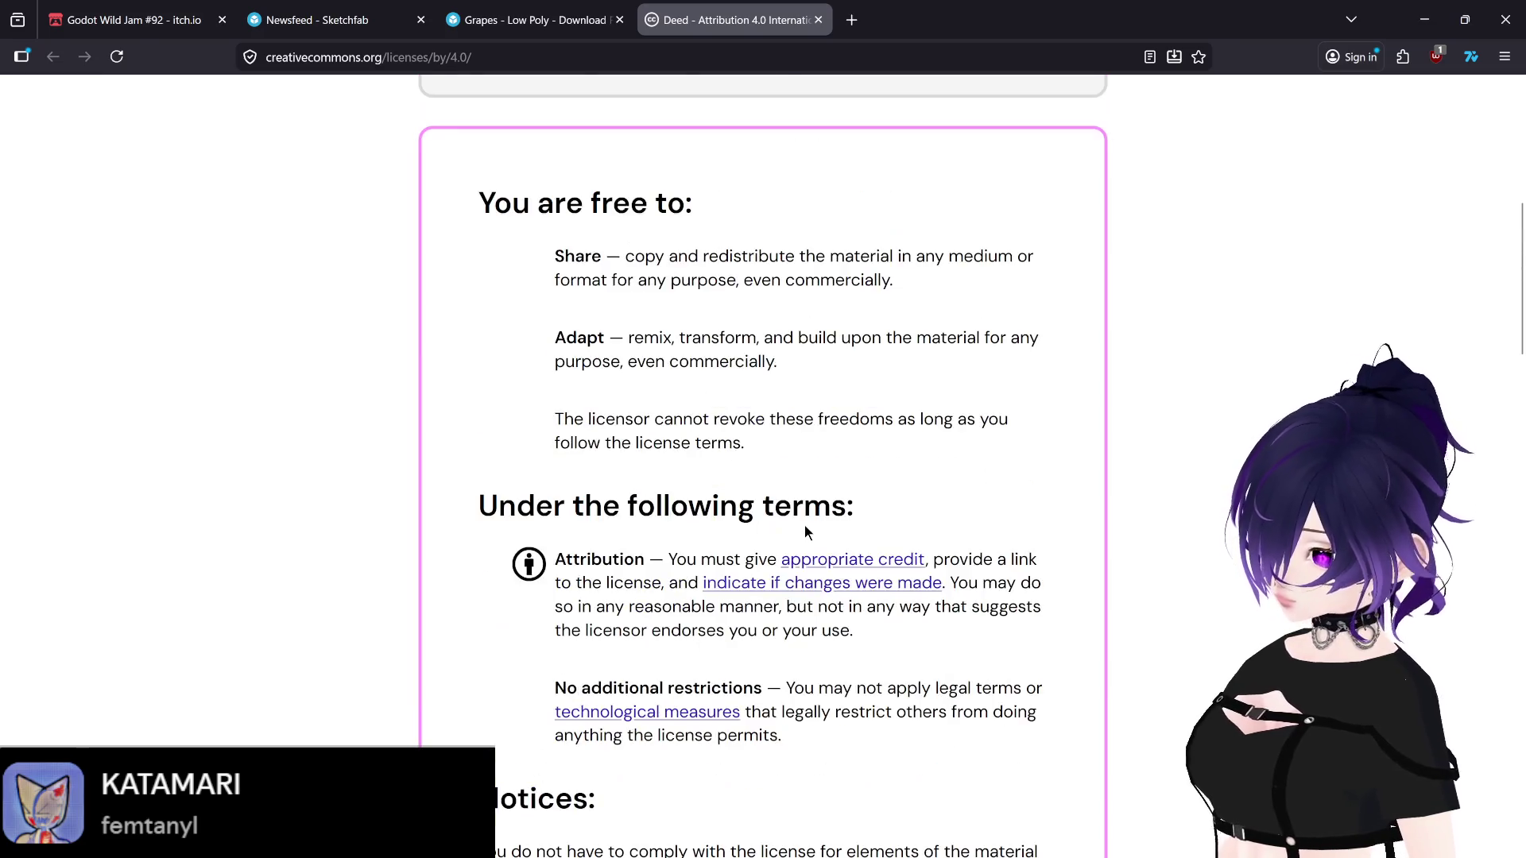
{"action": "scroll", "scroll_direction": "down", "scroll_amount": 3}
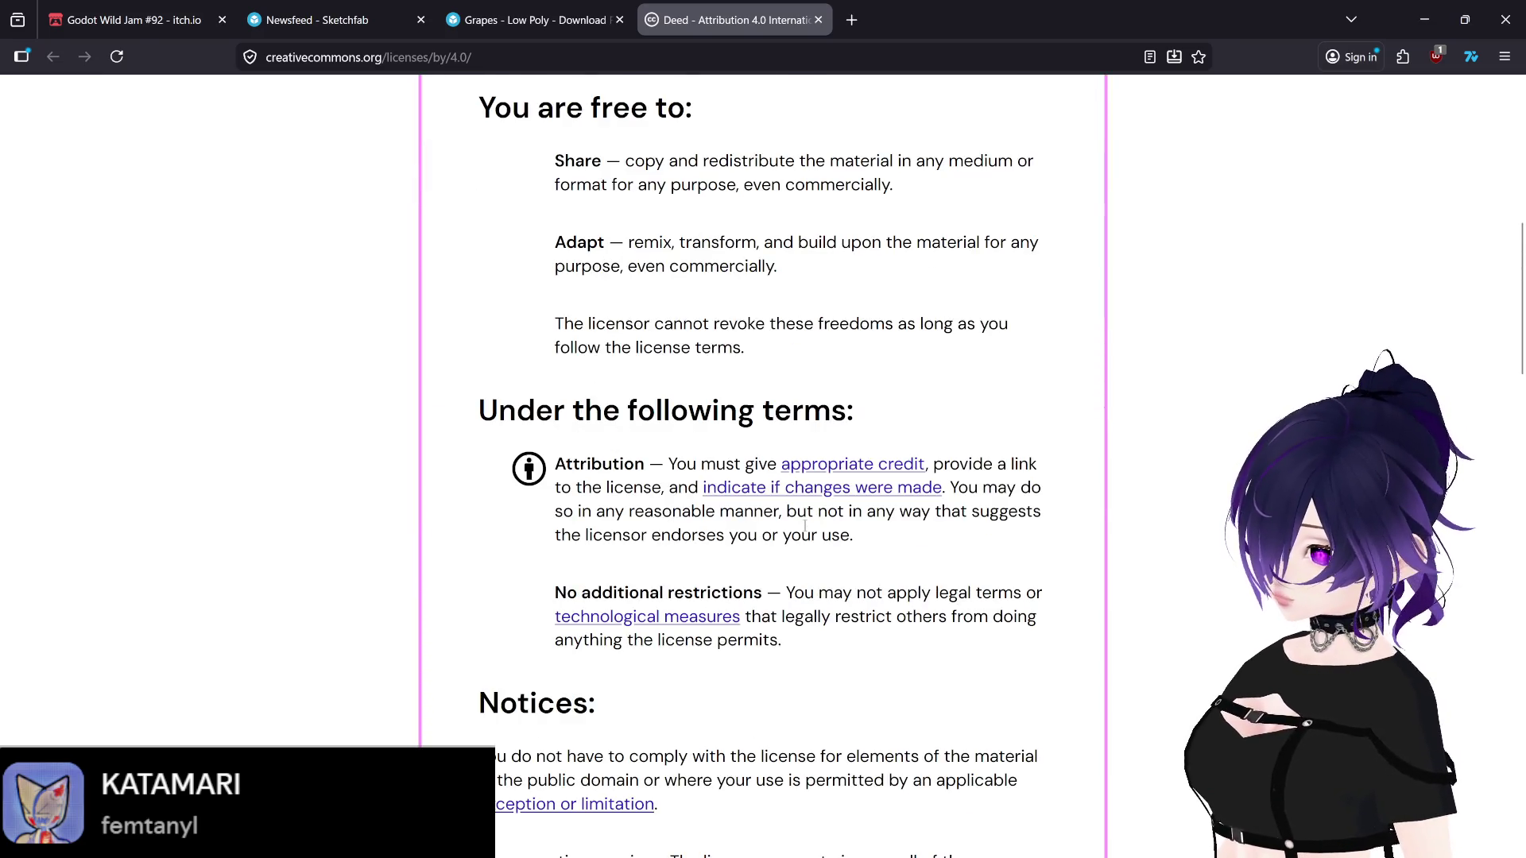
{"action": "scroll", "scroll_direction": "up", "scroll_amount": 3}
{"action": "left_click_drag", "start_coordinate": [555, 255], "coordinate": [983, 286]}
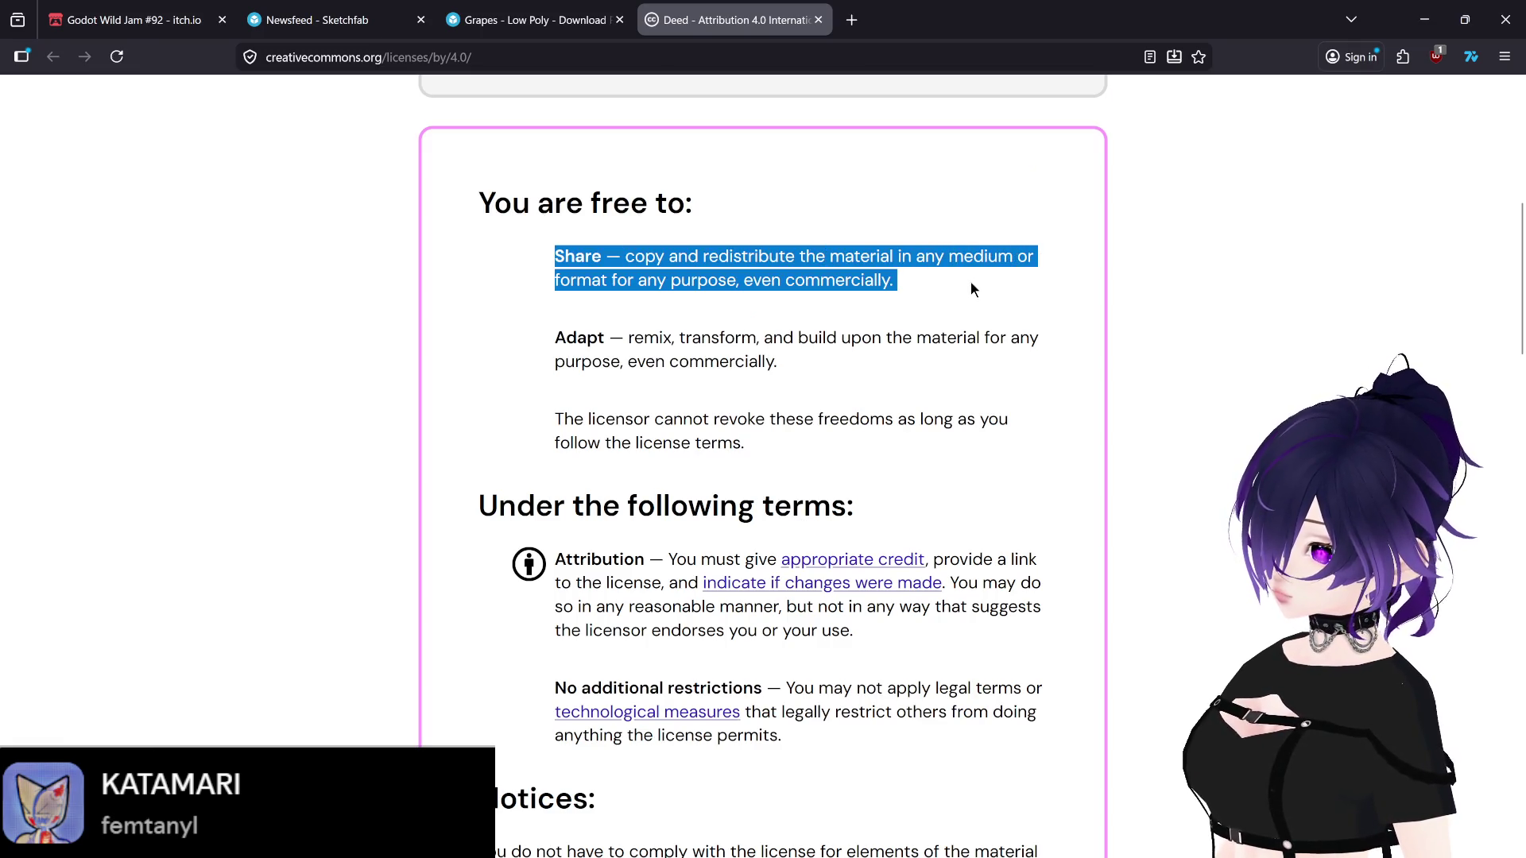
{"action": "left_click", "coordinate": [657, 330]}
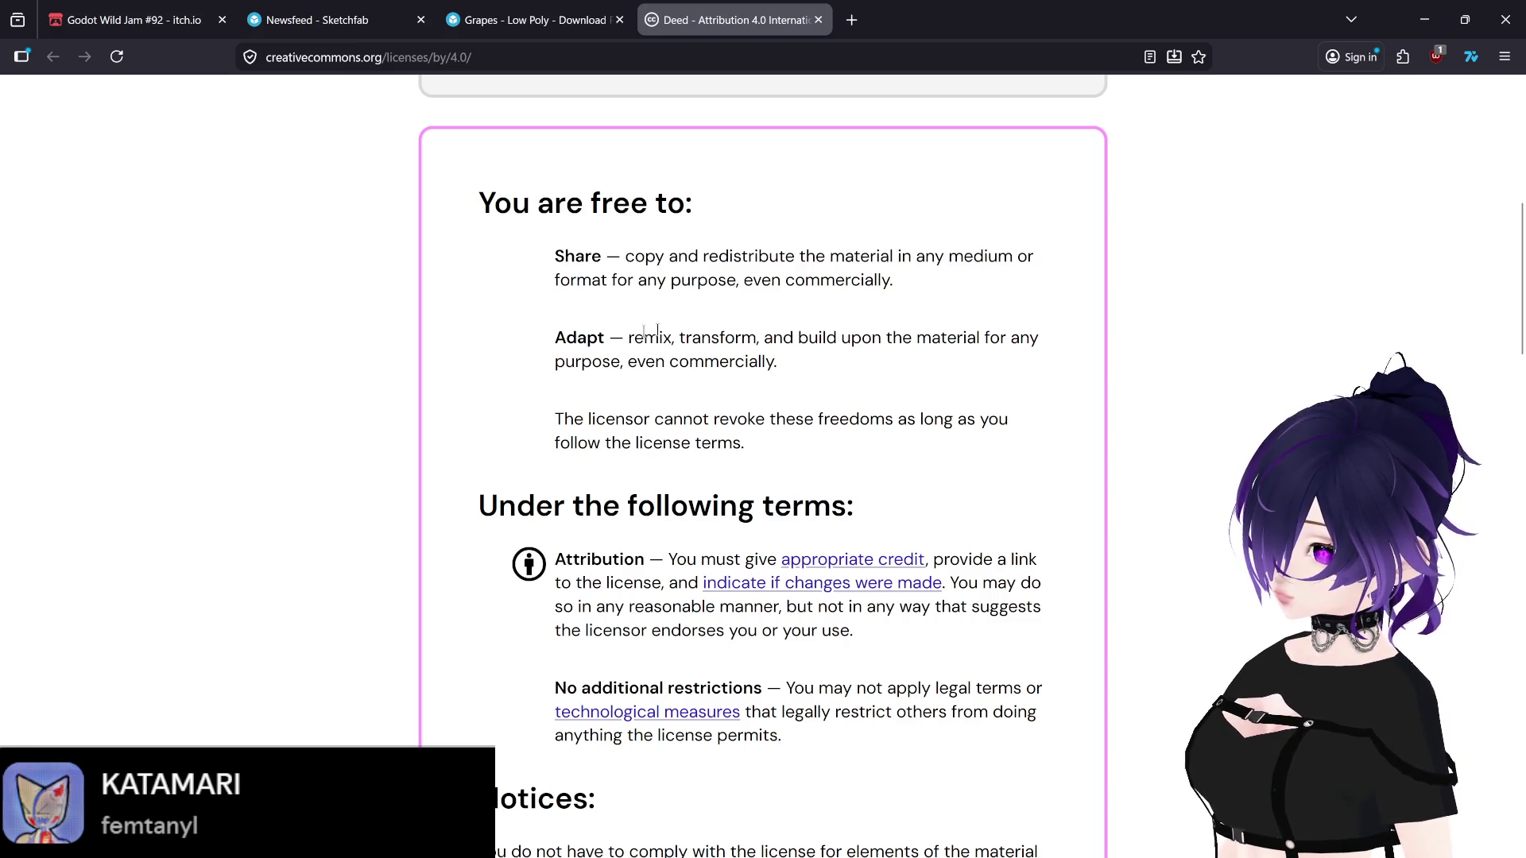
{"action": "left_click_drag", "start_coordinate": [561, 338], "coordinate": [779, 373]}
{"action": "left_click", "coordinate": [770, 408]}
{"action": "left_click_drag", "start_coordinate": [571, 419], "coordinate": [768, 420]}
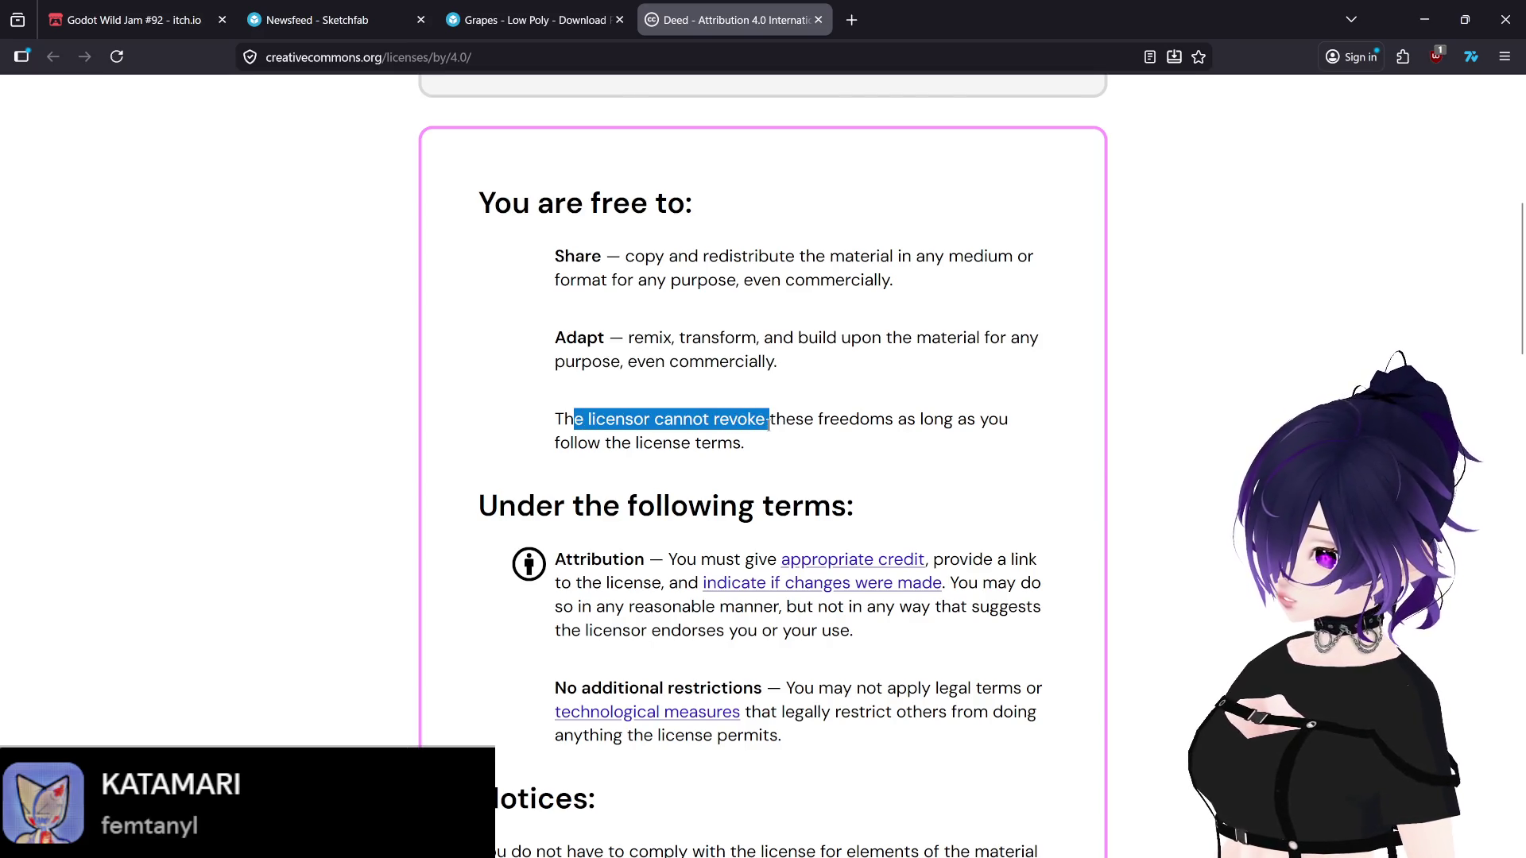
{"action": "left_click_drag", "start_coordinate": [779, 430], "coordinate": [772, 443]}
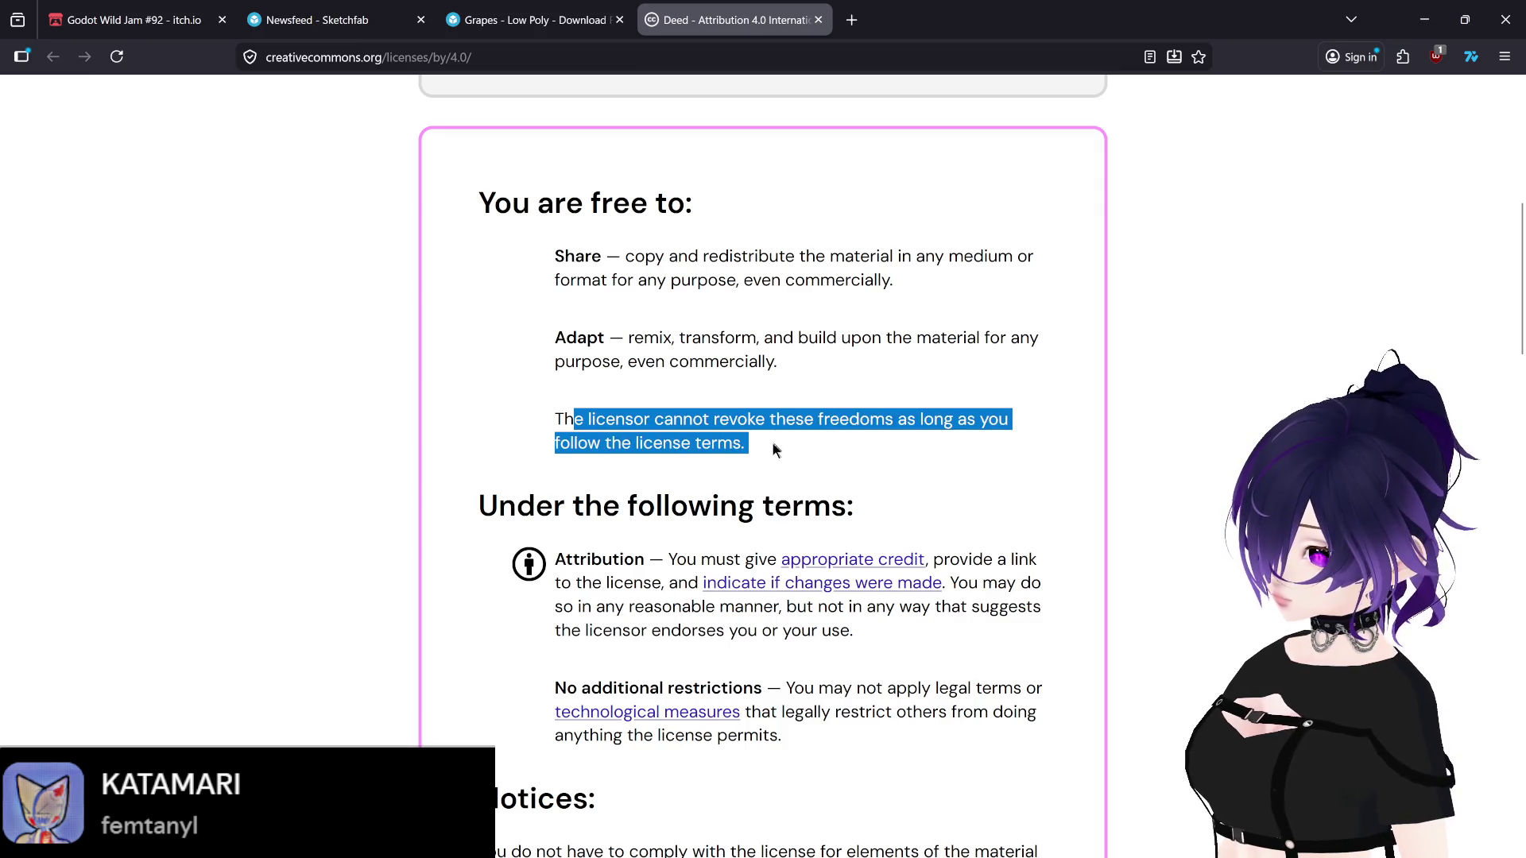
{"action": "left_click", "coordinate": [773, 443]}
Step: Read the Attribution term, then return to the Sketchfab Grapes - Low Poly page
{"action": "scroll", "scroll_direction": "down", "scroll_amount": 3}
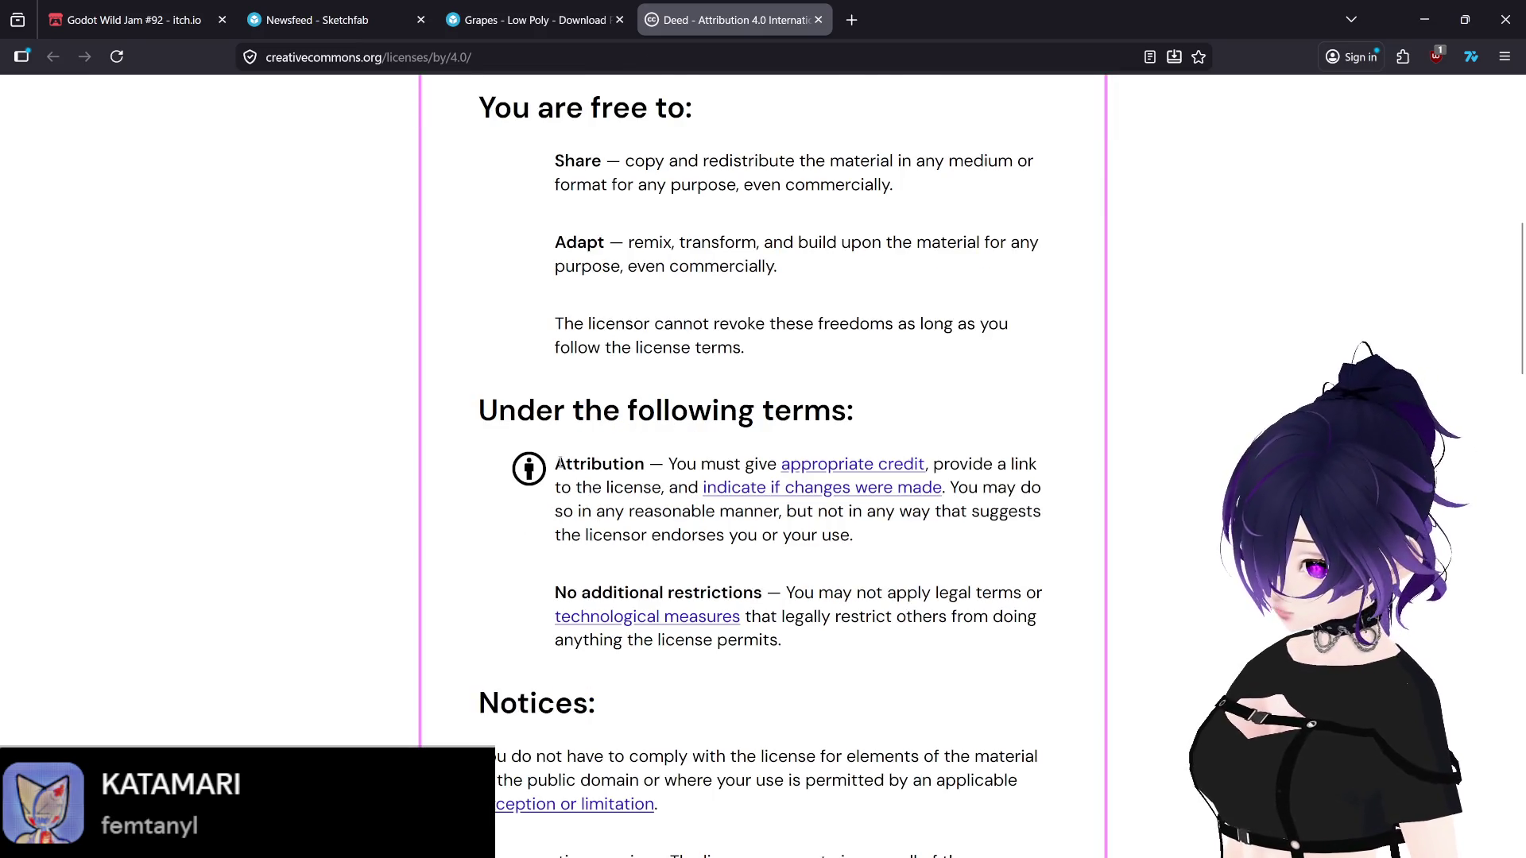
{"action": "left_click_drag", "start_coordinate": [559, 464], "coordinate": [1033, 487]}
{"action": "left_click", "coordinate": [1006, 507]}
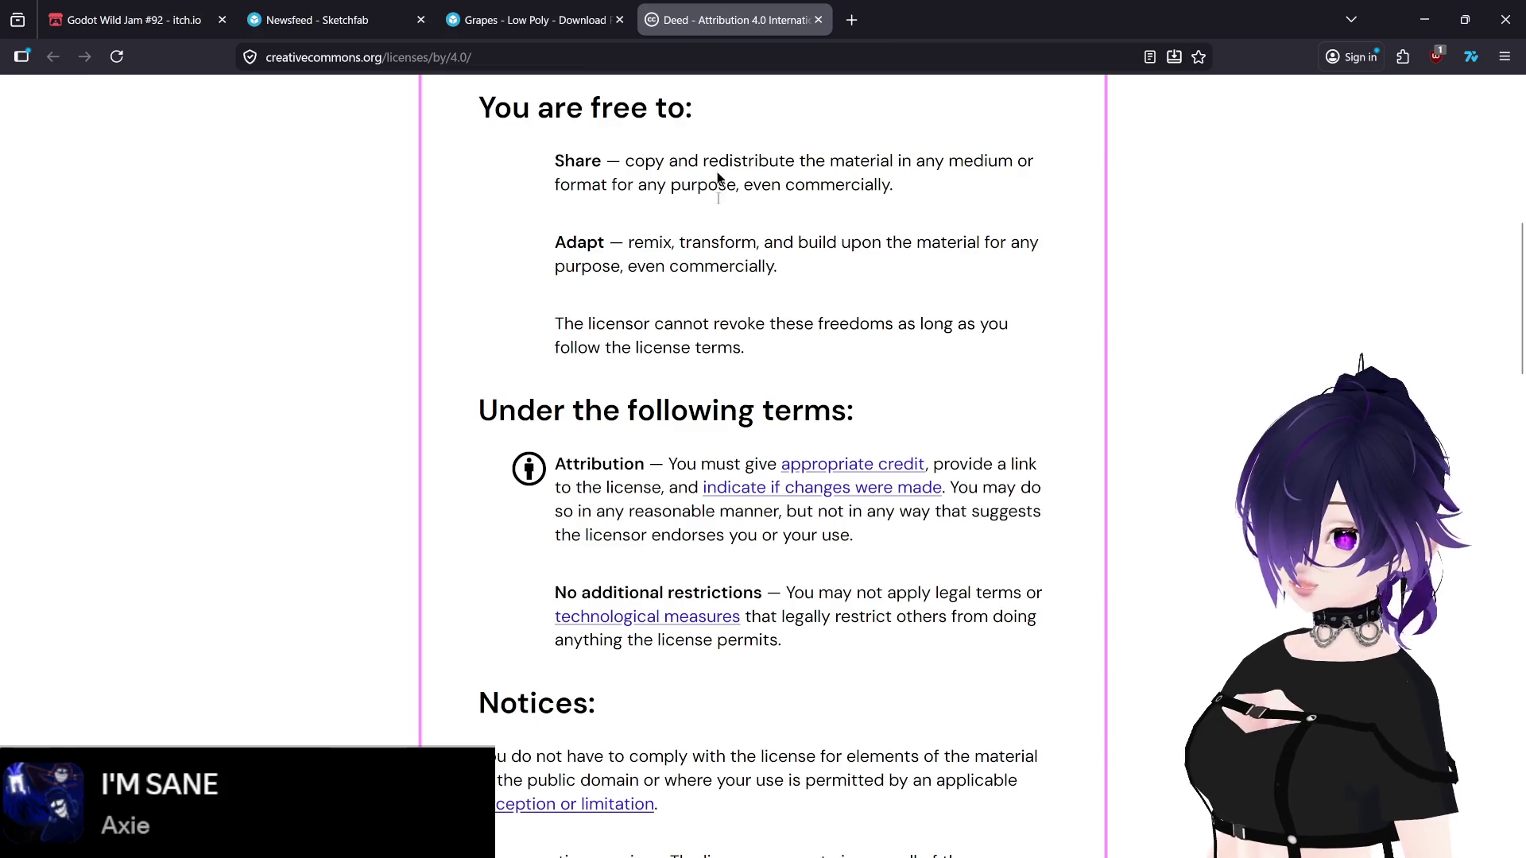
{"action": "scroll", "scroll_direction": "up", "scroll_amount": 3}
{"action": "left_click", "coordinate": [510, 32]}
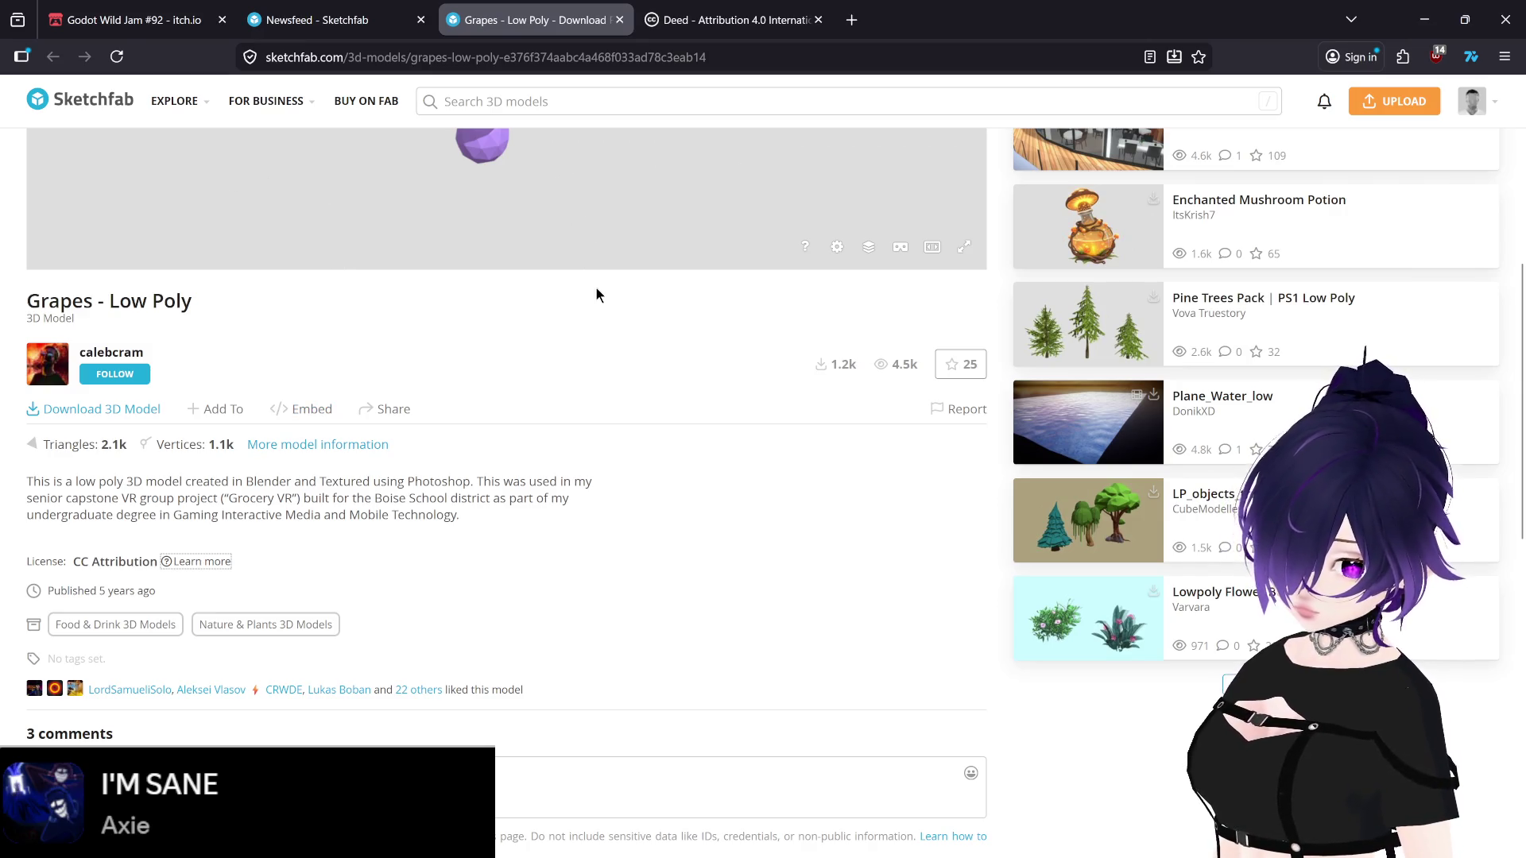
Step: Reread the Godot Wild Jam #92 rule on licensed existing assets, then return to the deed
{"action": "scroll", "scroll_direction": "up", "scroll_amount": 3}
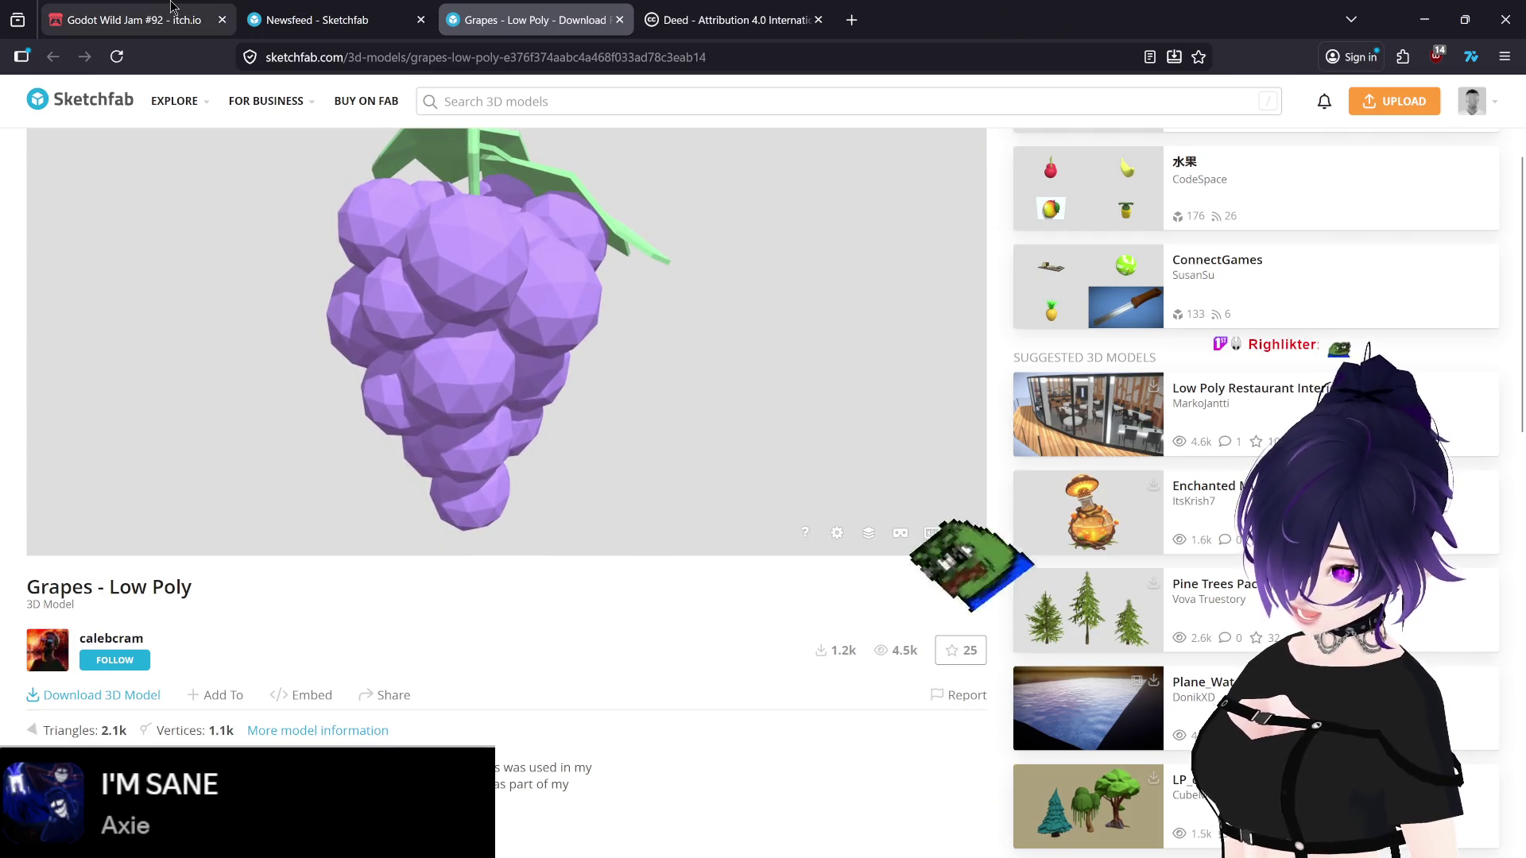
{"action": "left_click", "coordinate": [153, 8]}
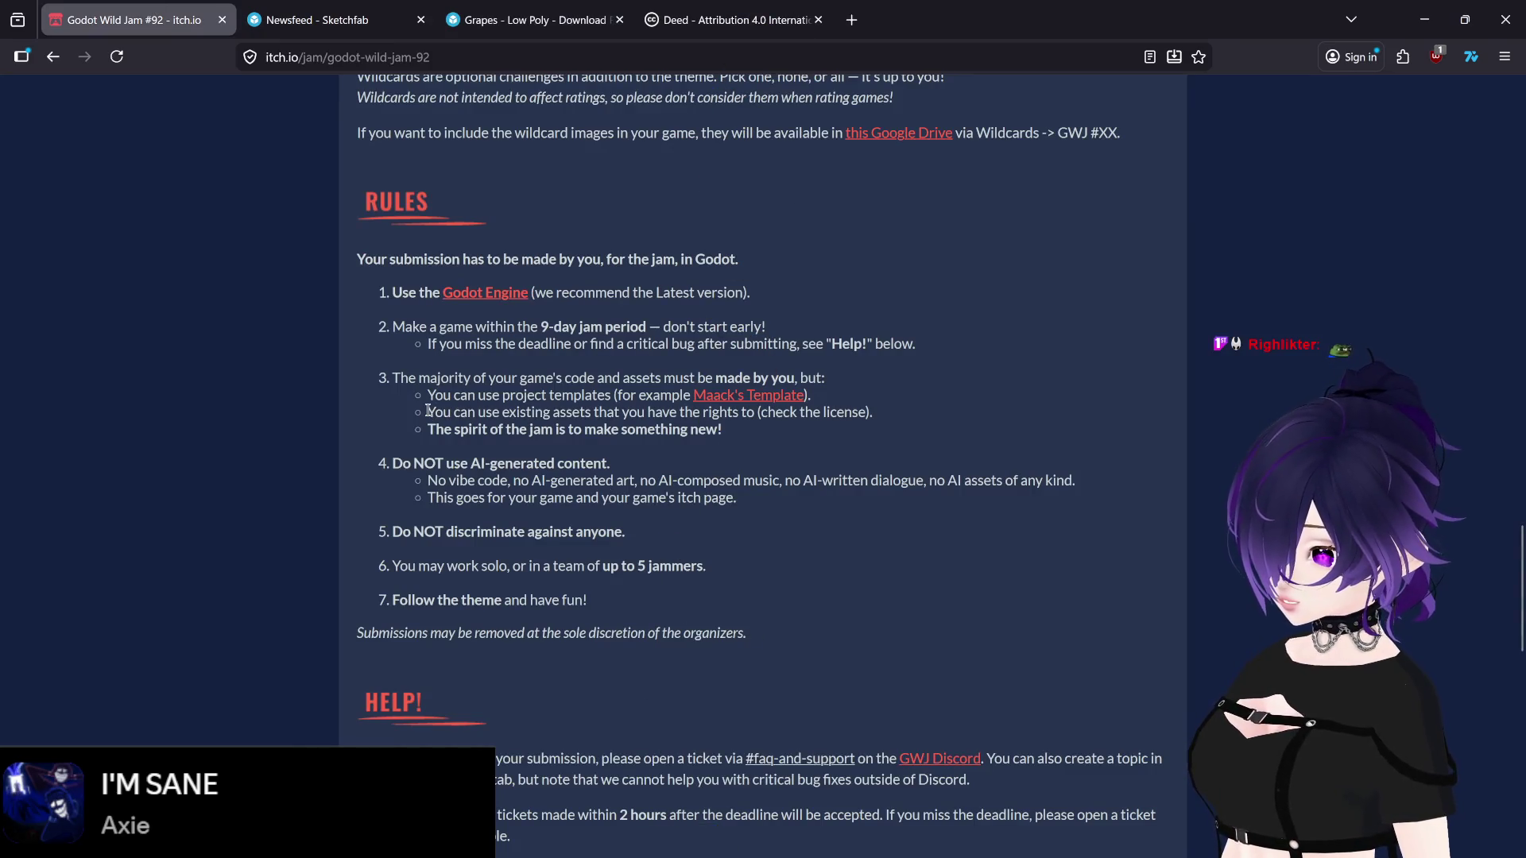
{"action": "left_click_drag", "start_coordinate": [427, 413], "coordinate": [852, 415]}
{"action": "left_click", "coordinate": [731, 20]}
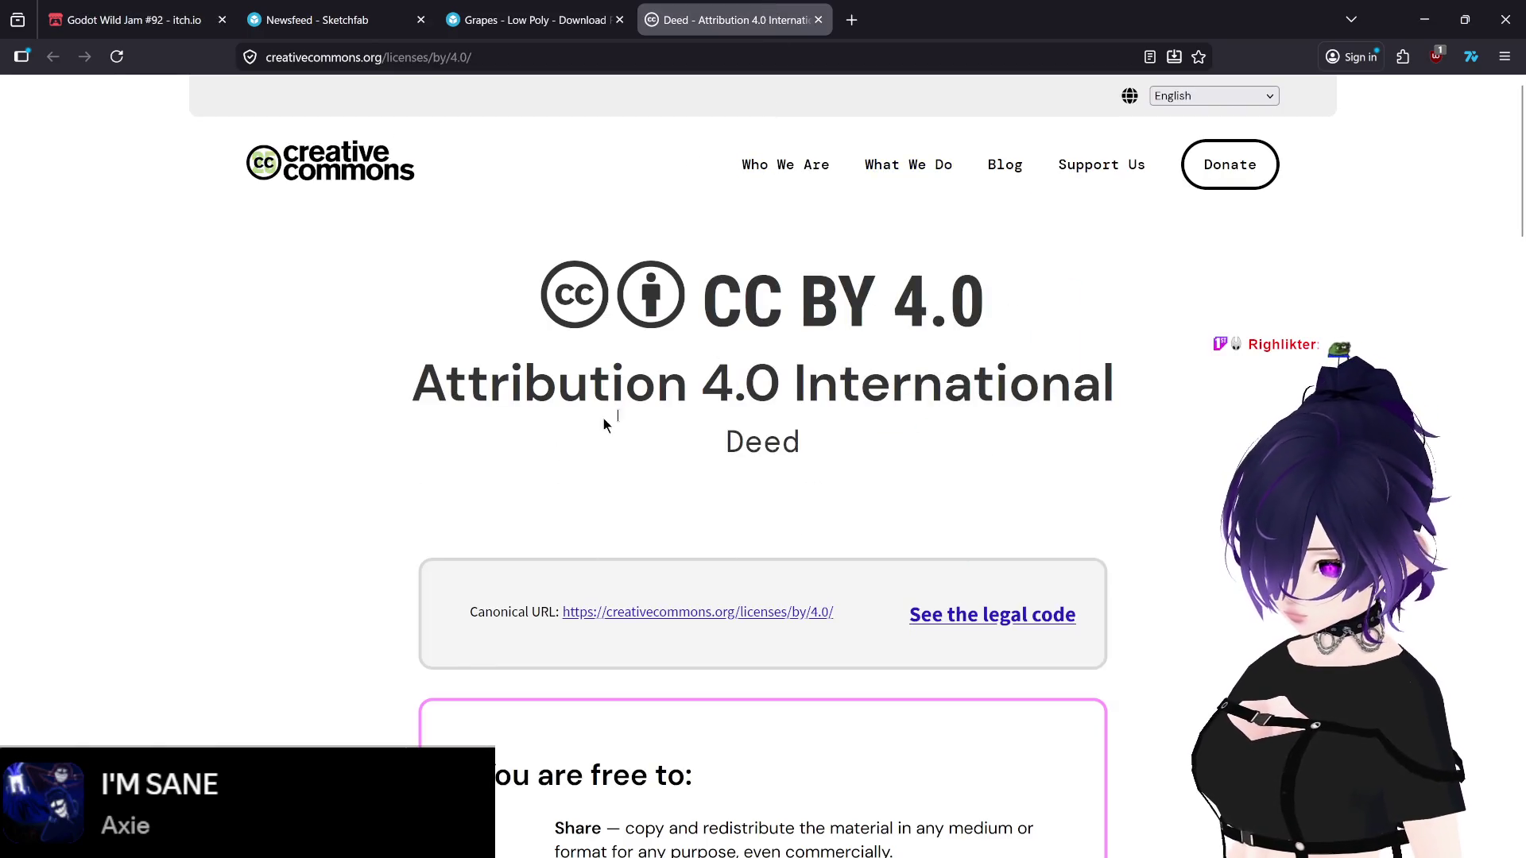
Step: Select the licence title and scroll down the CC BY 4.0 deed
{"action": "left_click_drag", "start_coordinate": [415, 376], "coordinate": [1122, 384]}
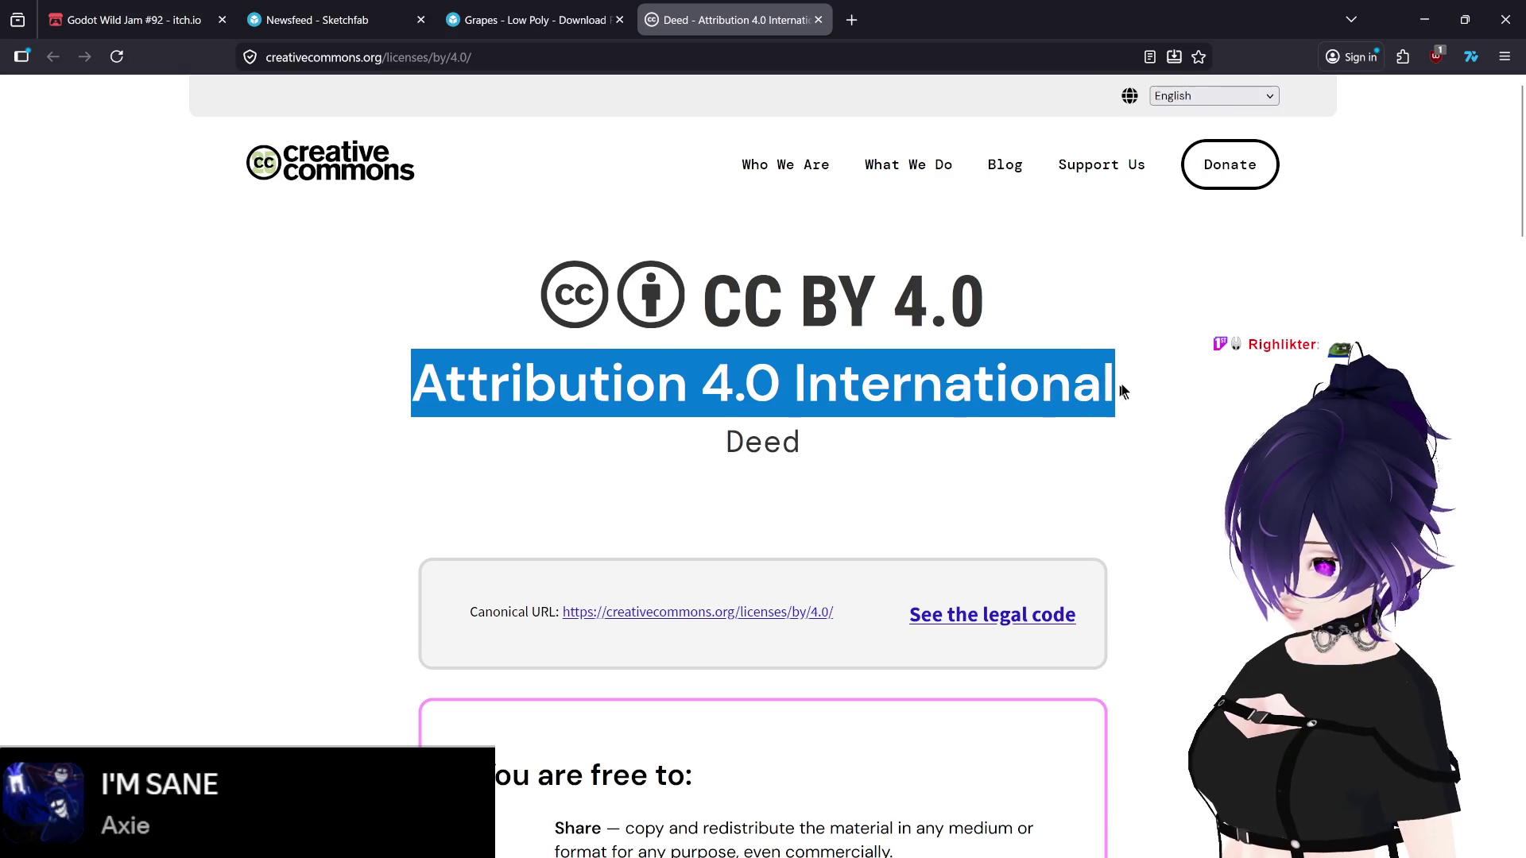
{"action": "scroll", "scroll_direction": "down", "scroll_amount": 3}
{"action": "left_click", "coordinate": [1171, 584]}
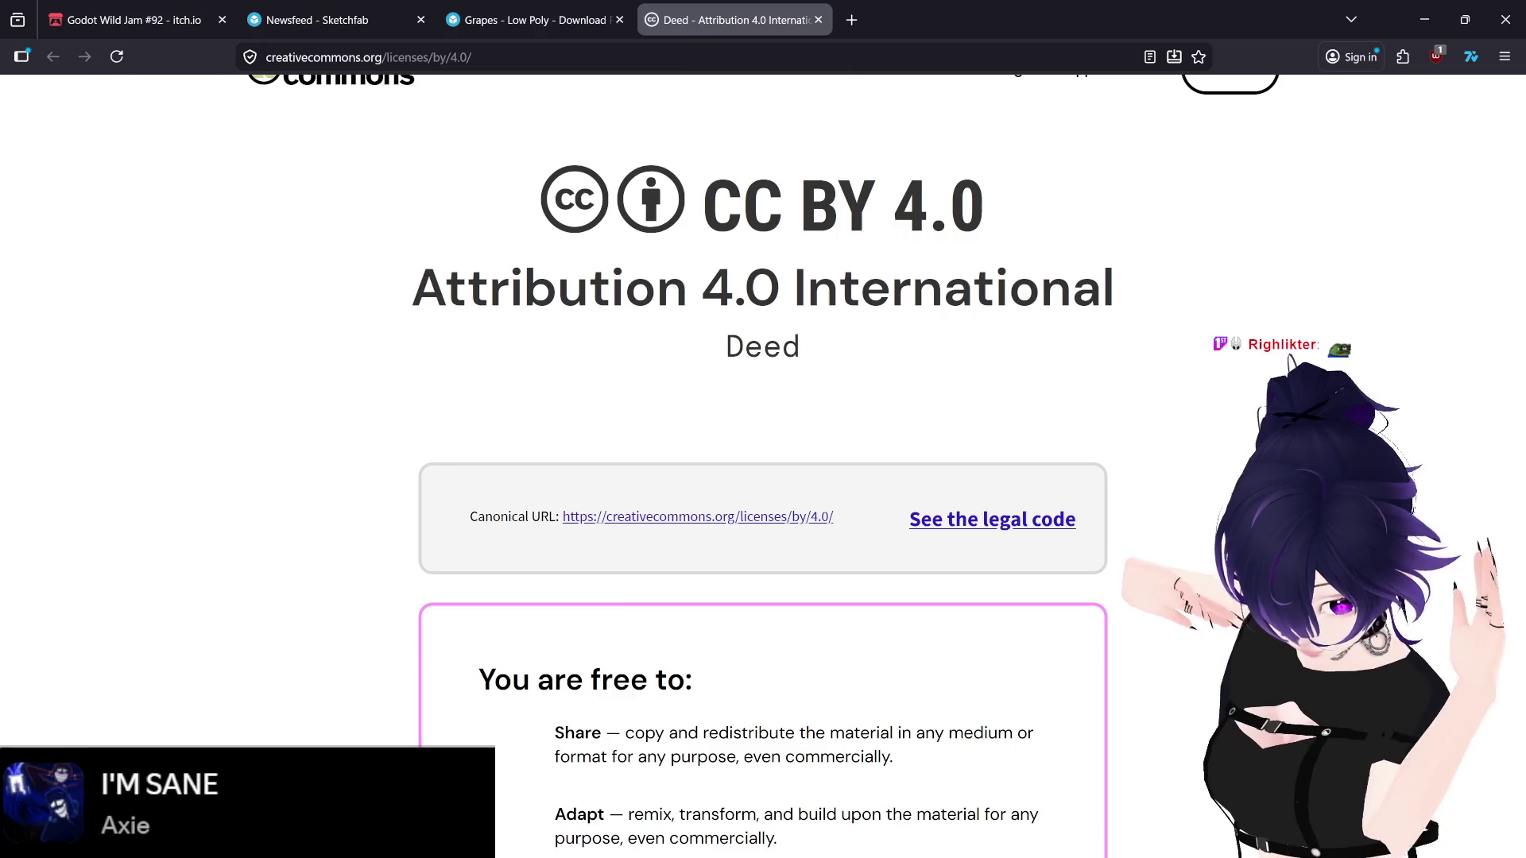
{"action": "scroll", "scroll_direction": "down", "scroll_amount": 3}
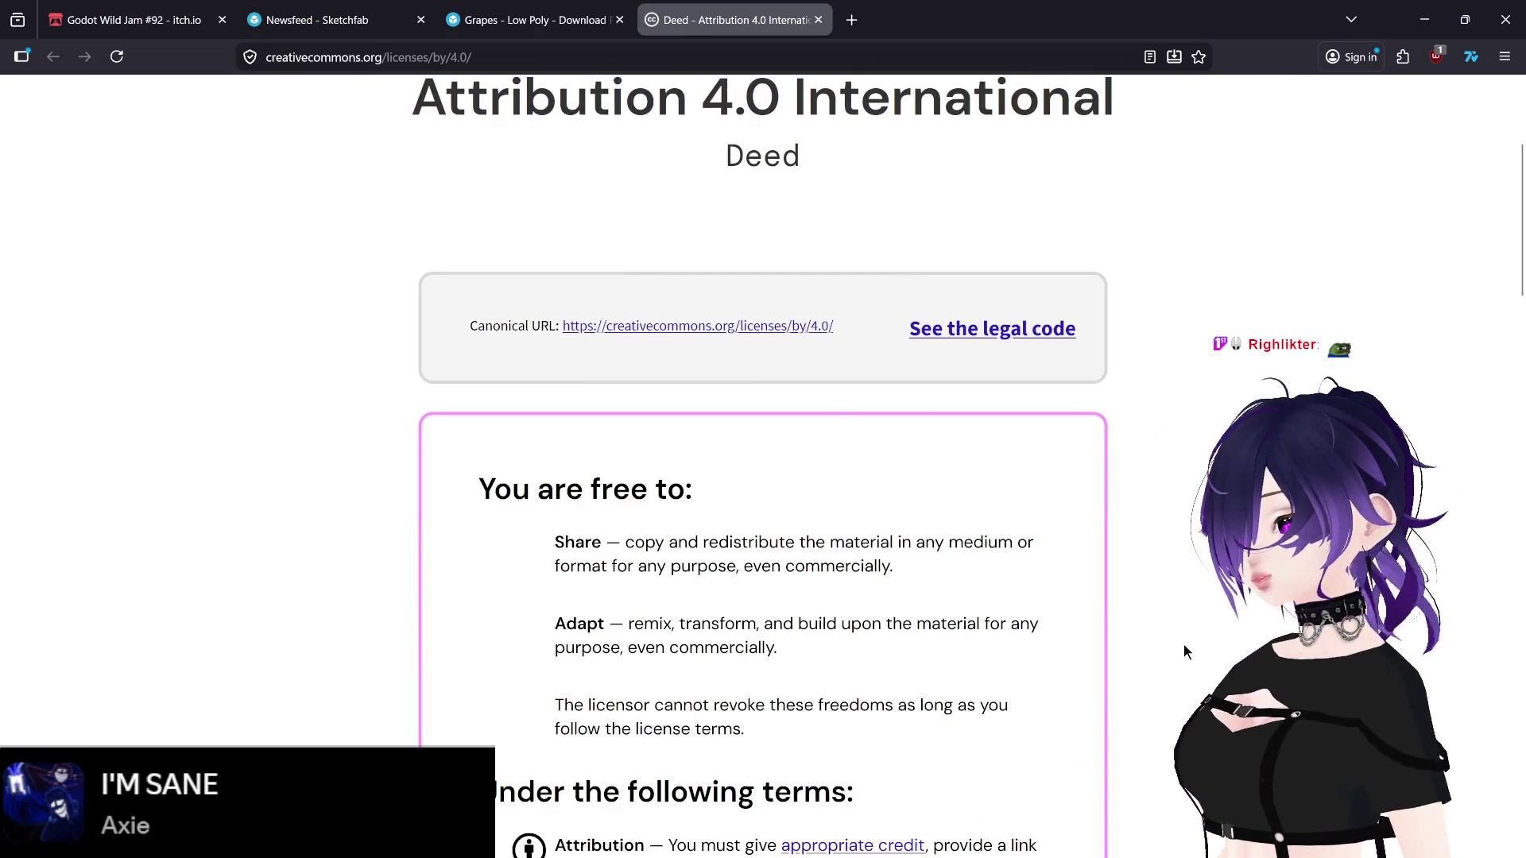
Step: Read the full CC BY 4.0 legal code to its end, then close that tab
{"action": "left_click", "coordinate": [983, 338]}
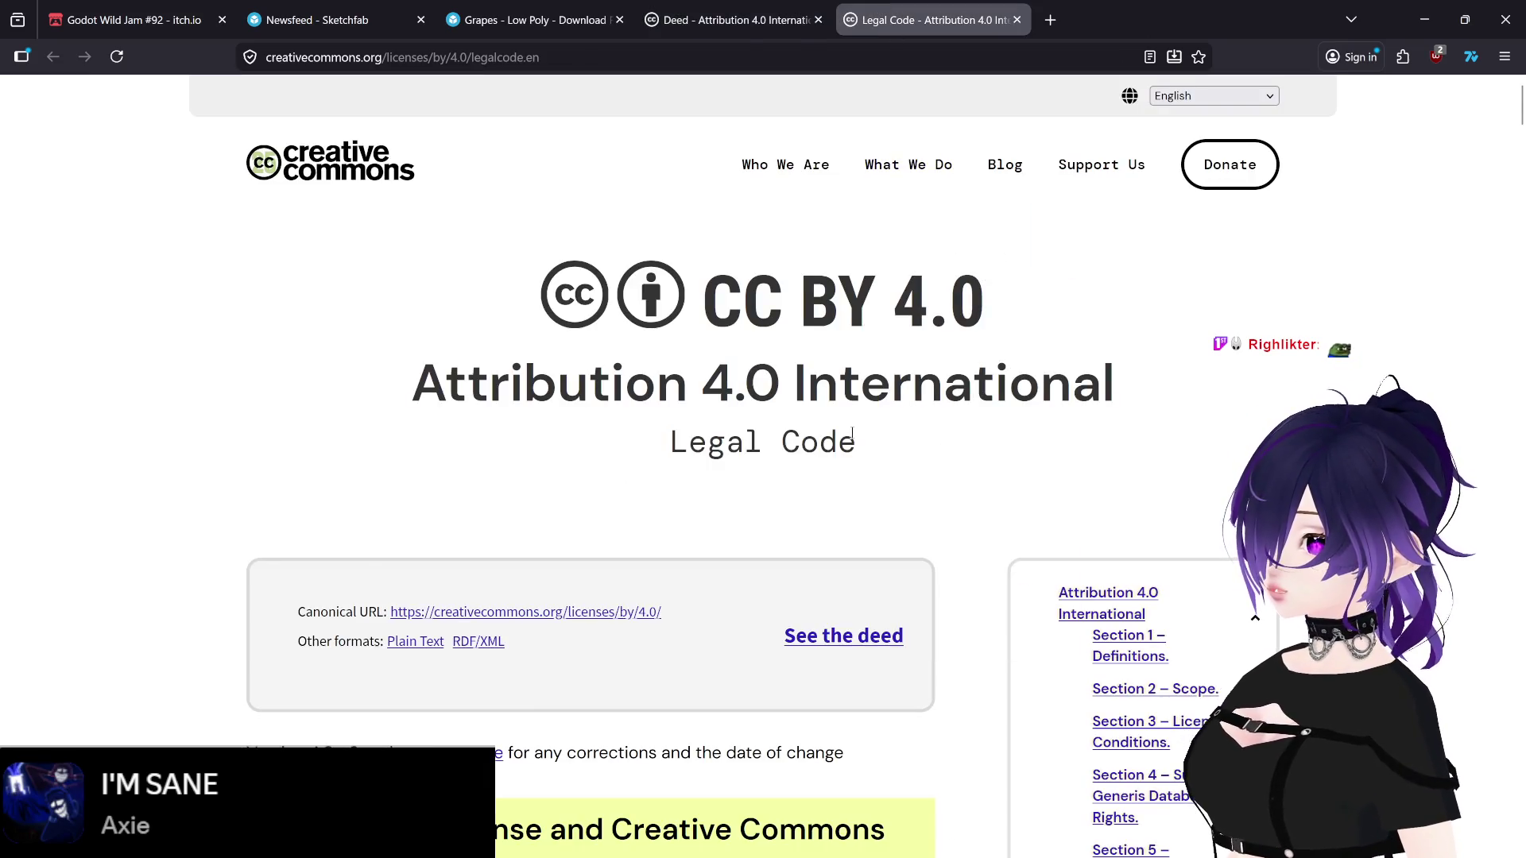
{"action": "scroll", "scroll_direction": "down", "scroll_amount": 3}
{"action": "scroll", "scroll_direction": "down", "scroll_amount": 3}
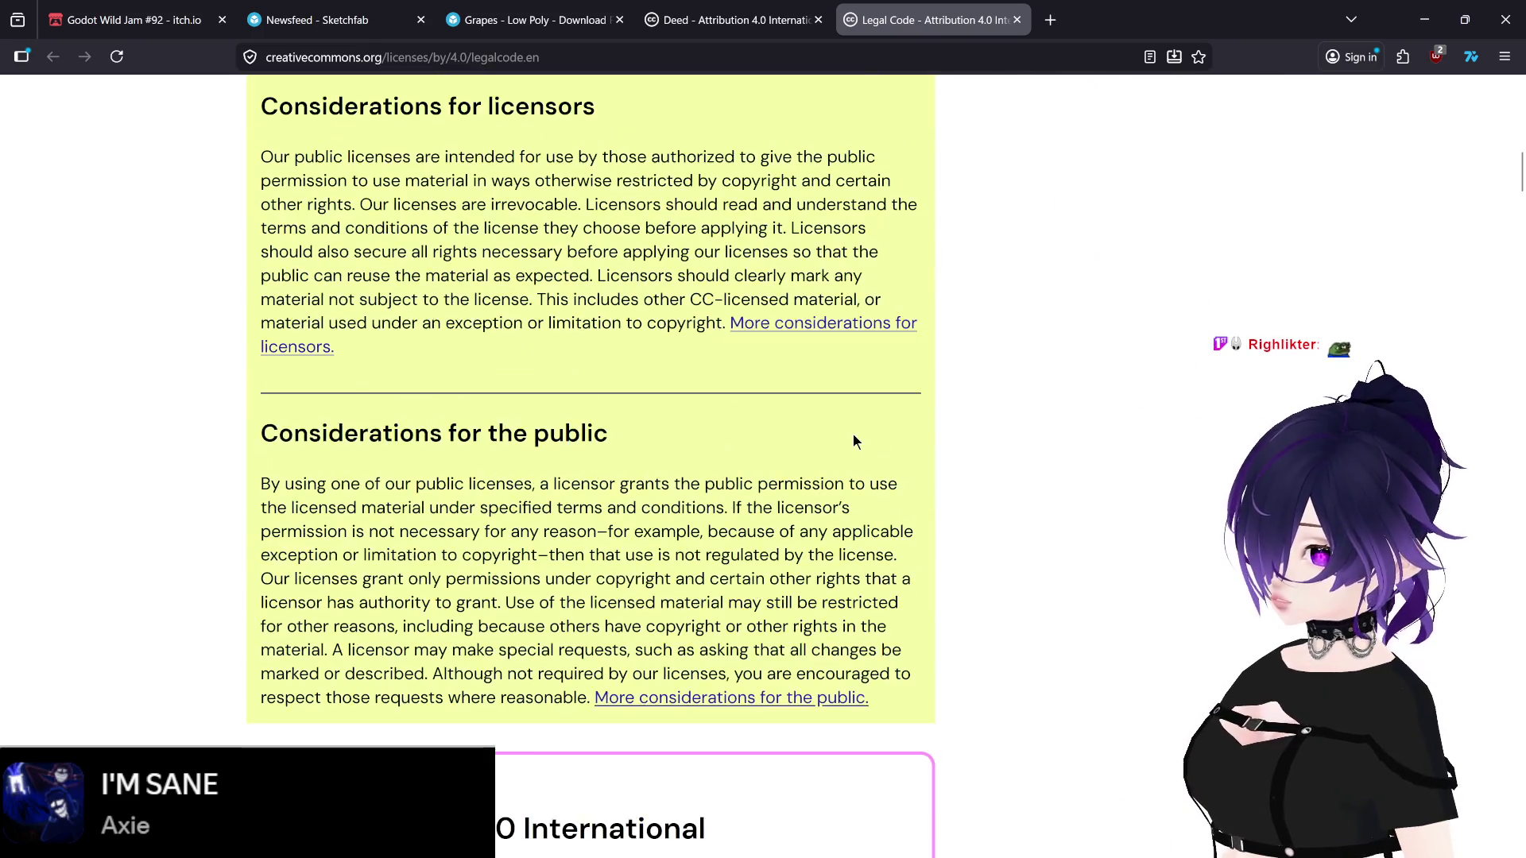
{"action": "scroll", "scroll_direction": "down", "scroll_amount": 3}
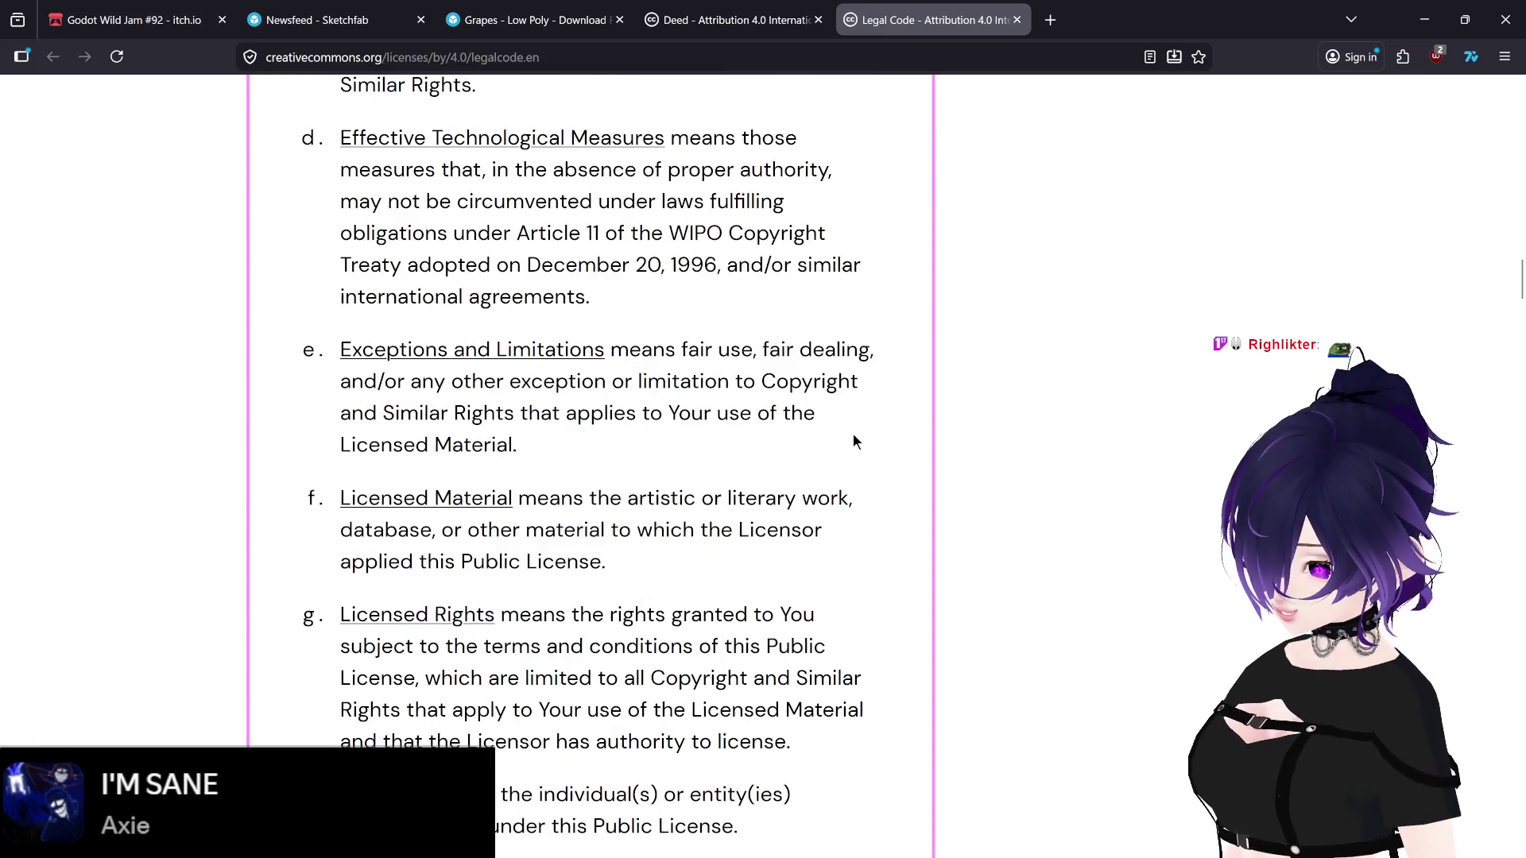
{"action": "scroll", "scroll_direction": "down", "scroll_amount": 3}
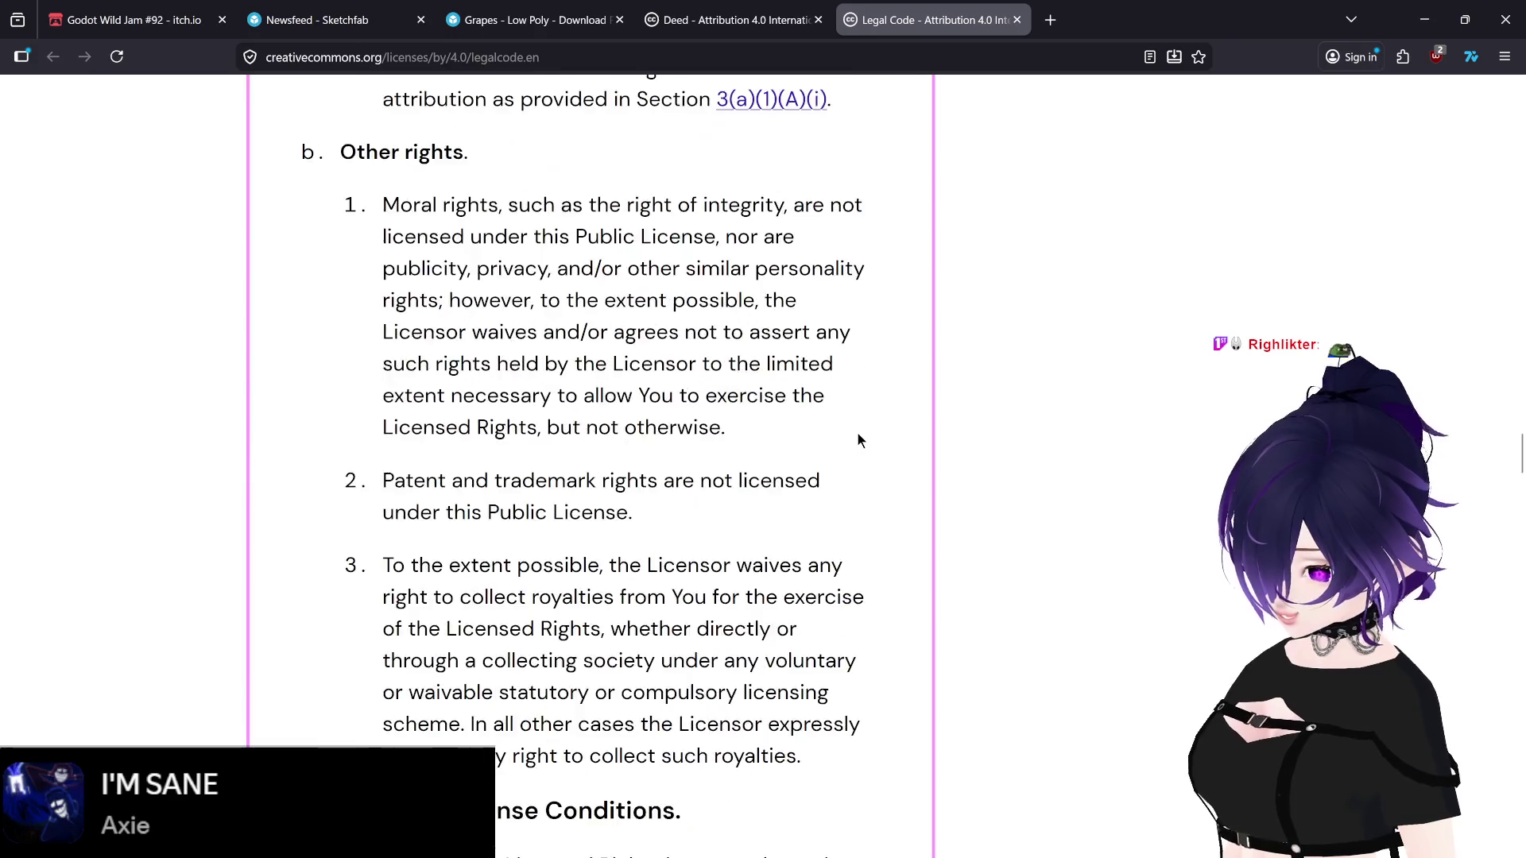
{"action": "scroll", "scroll_direction": "down", "scroll_amount": 3}
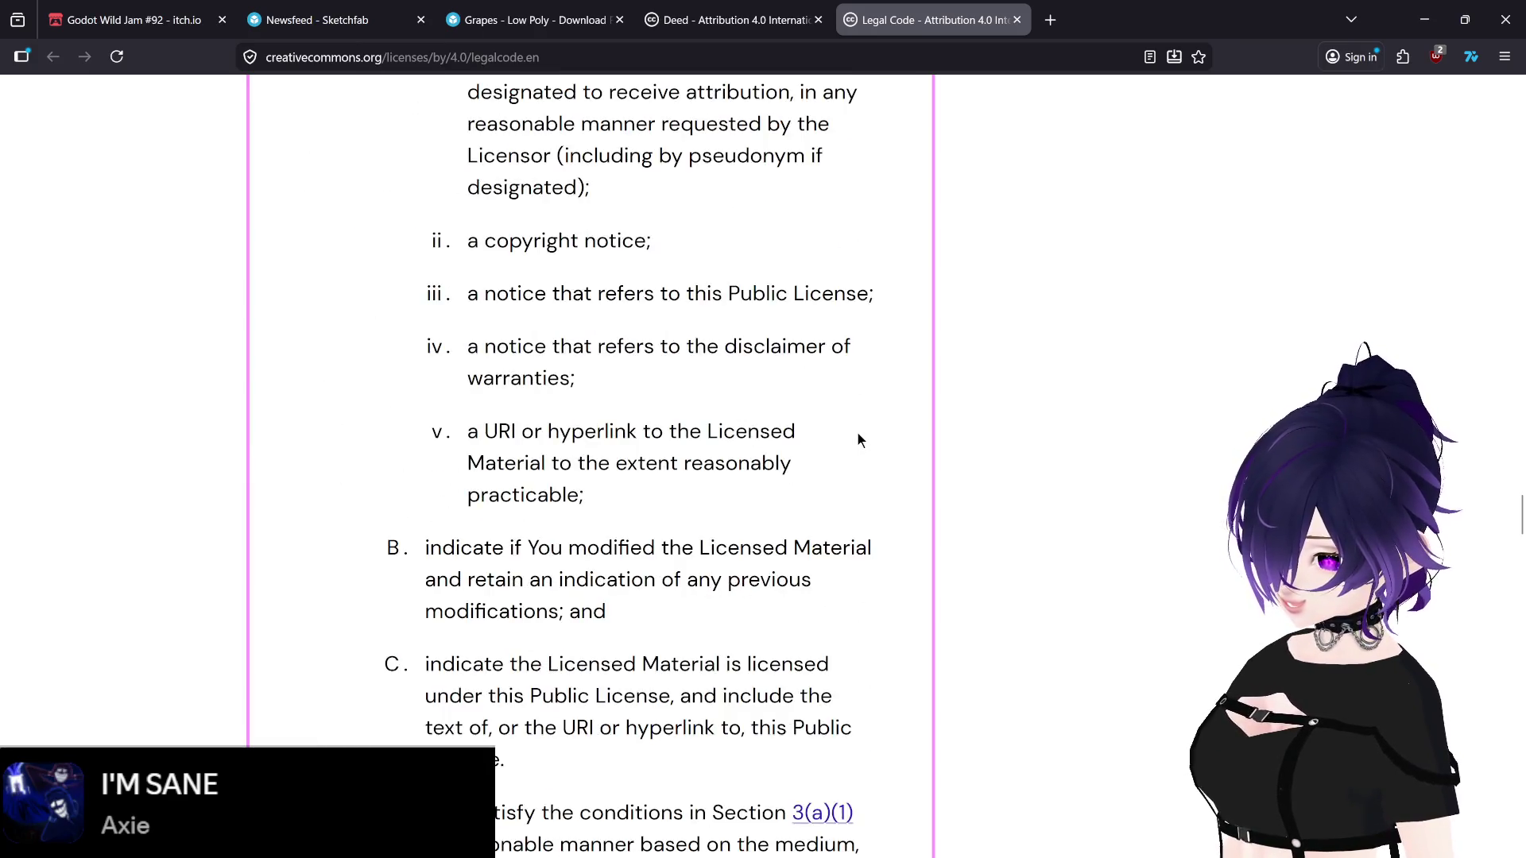
{"action": "scroll", "scroll_direction": "down", "scroll_amount": 3}
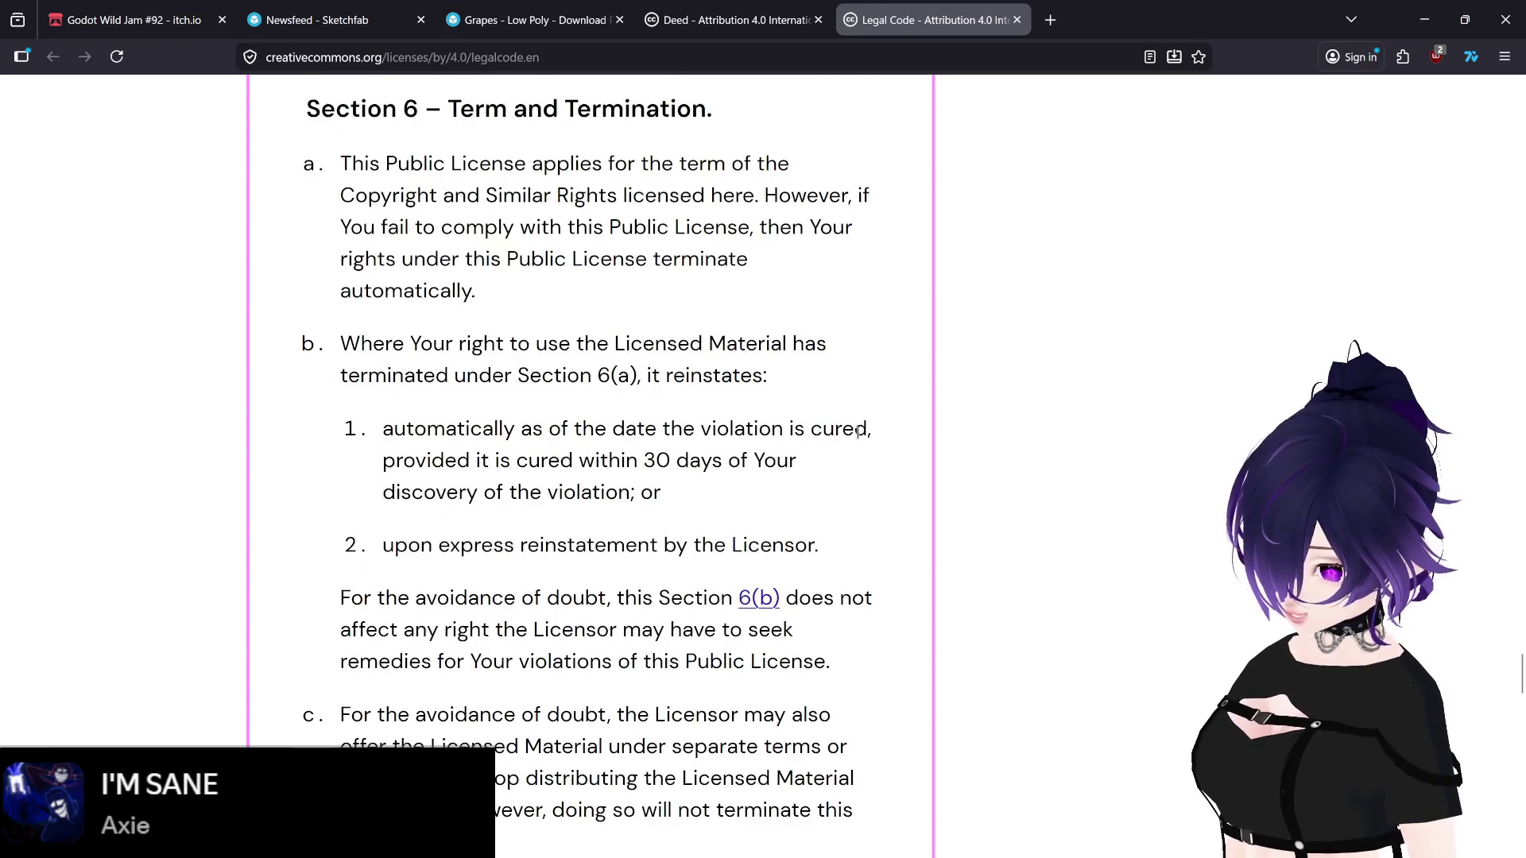
{"action": "scroll", "scroll_direction": "down", "scroll_amount": 3}
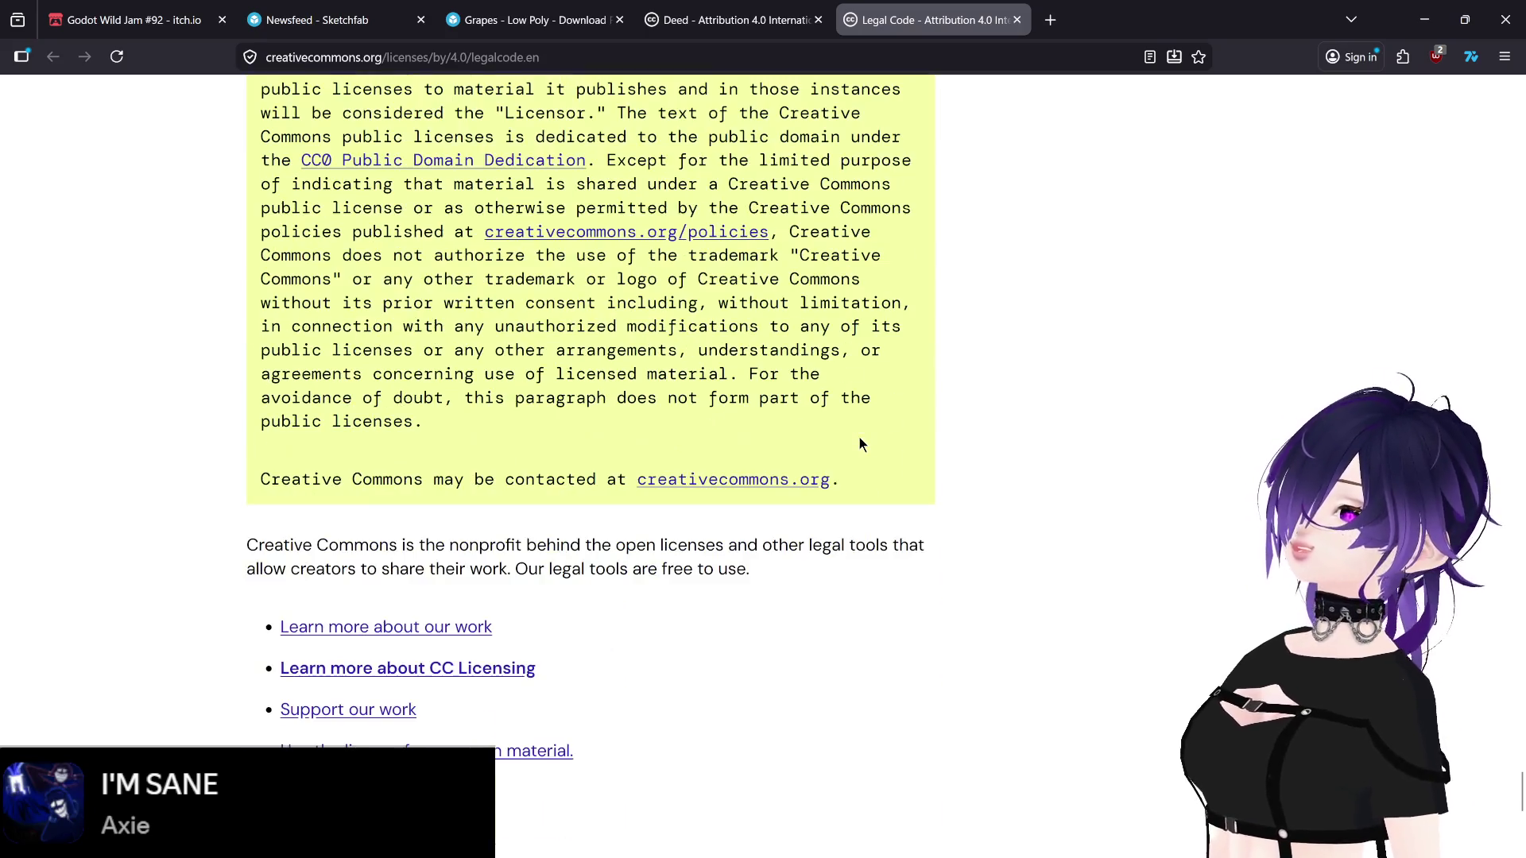
{"action": "left_click", "coordinate": [735, 19]}
{"action": "left_click", "coordinate": [1016, 20]}
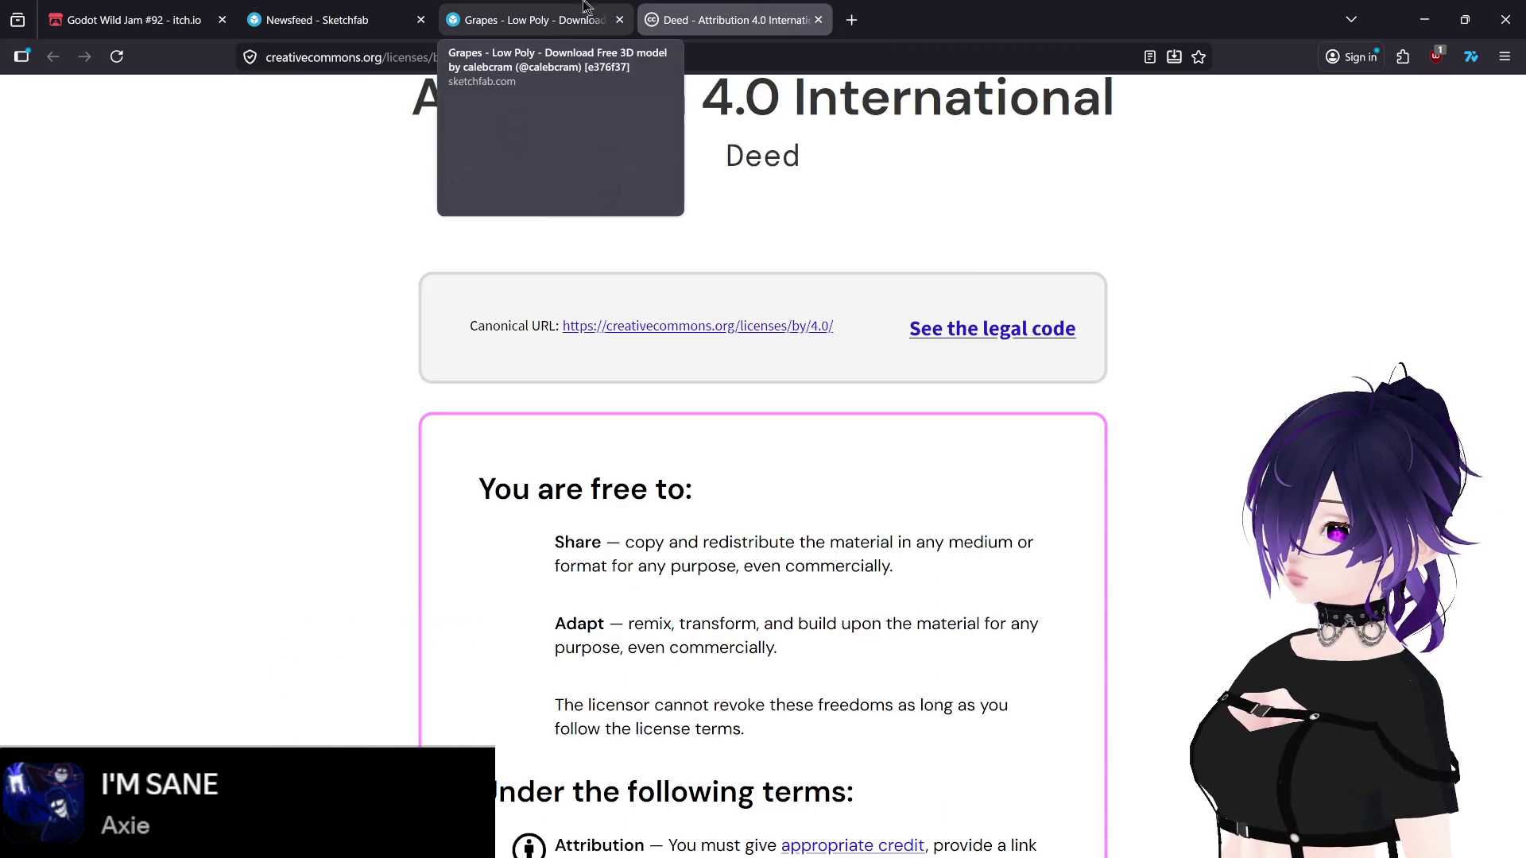
Step: Open the 'indicate if changes were made' explanation in a new tab and read its Footnotes
{"action": "scroll", "scroll_direction": "down", "scroll_amount": 3}
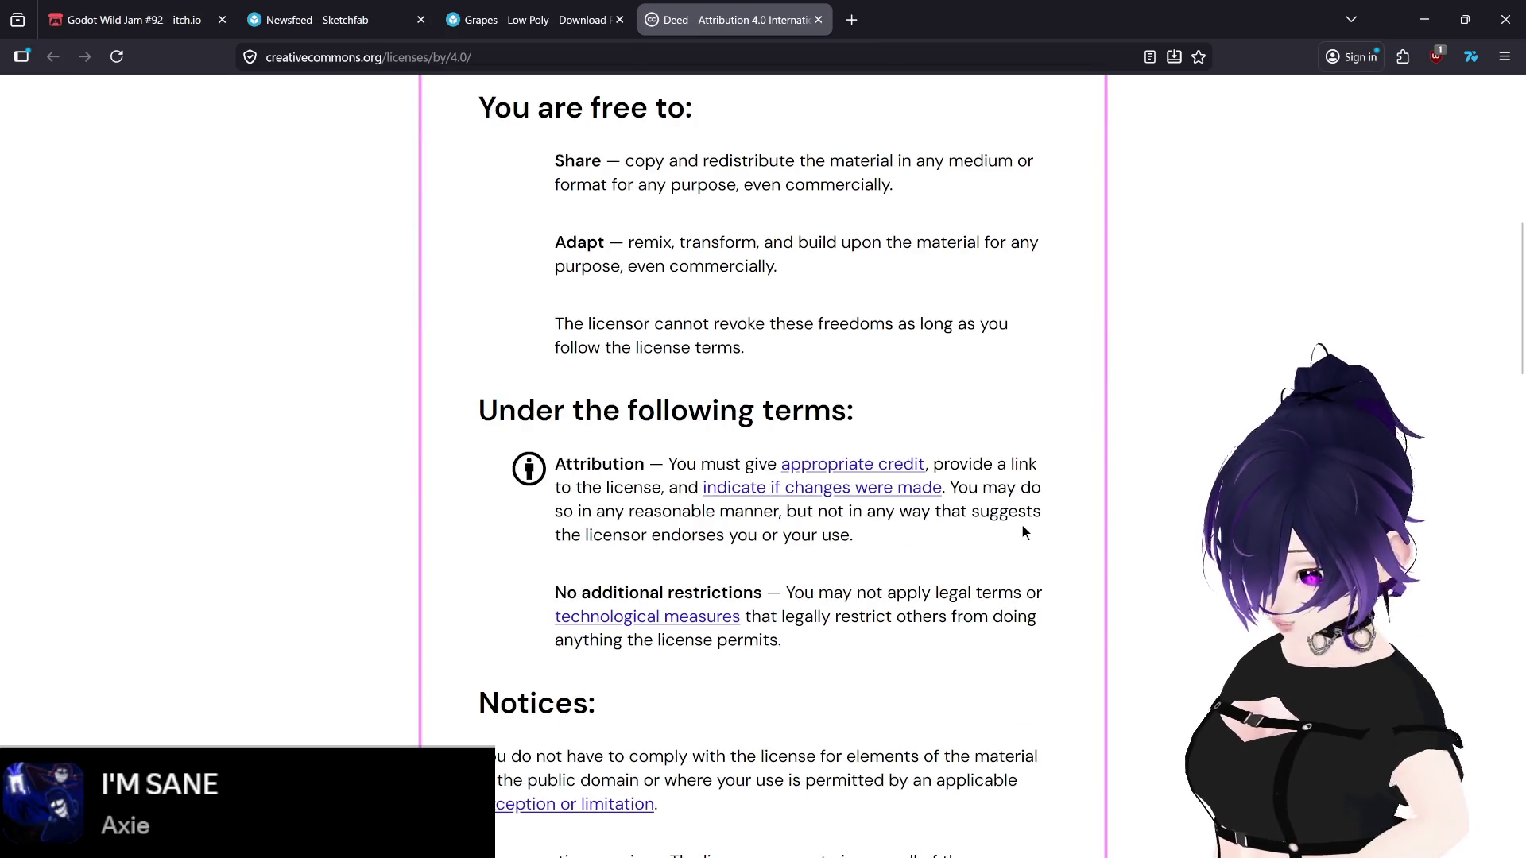
{"action": "middle_click", "coordinate": [841, 493]}
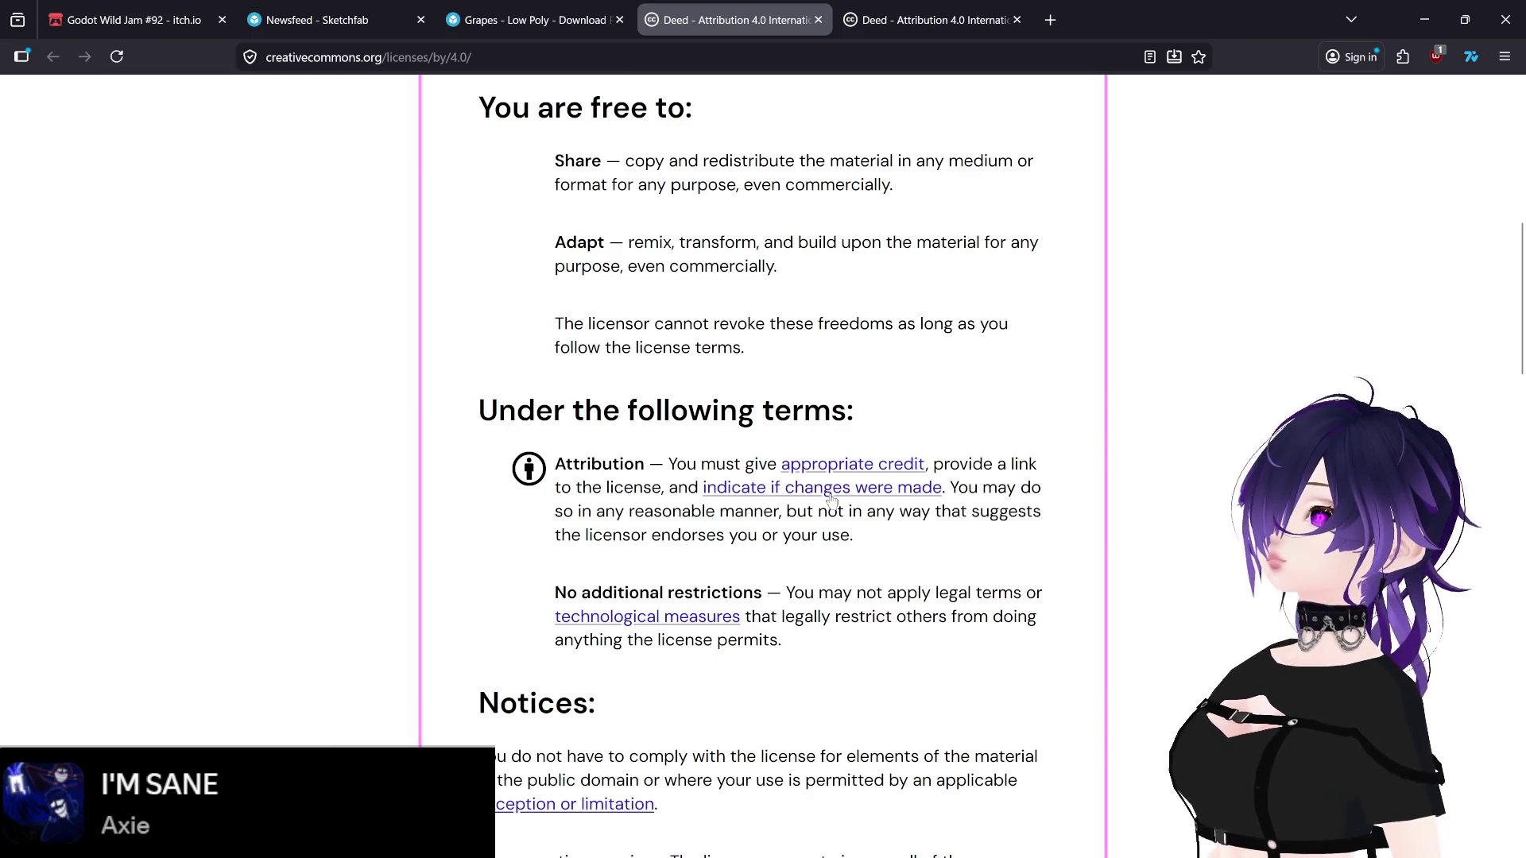
{"action": "left_click", "coordinate": [929, 20]}
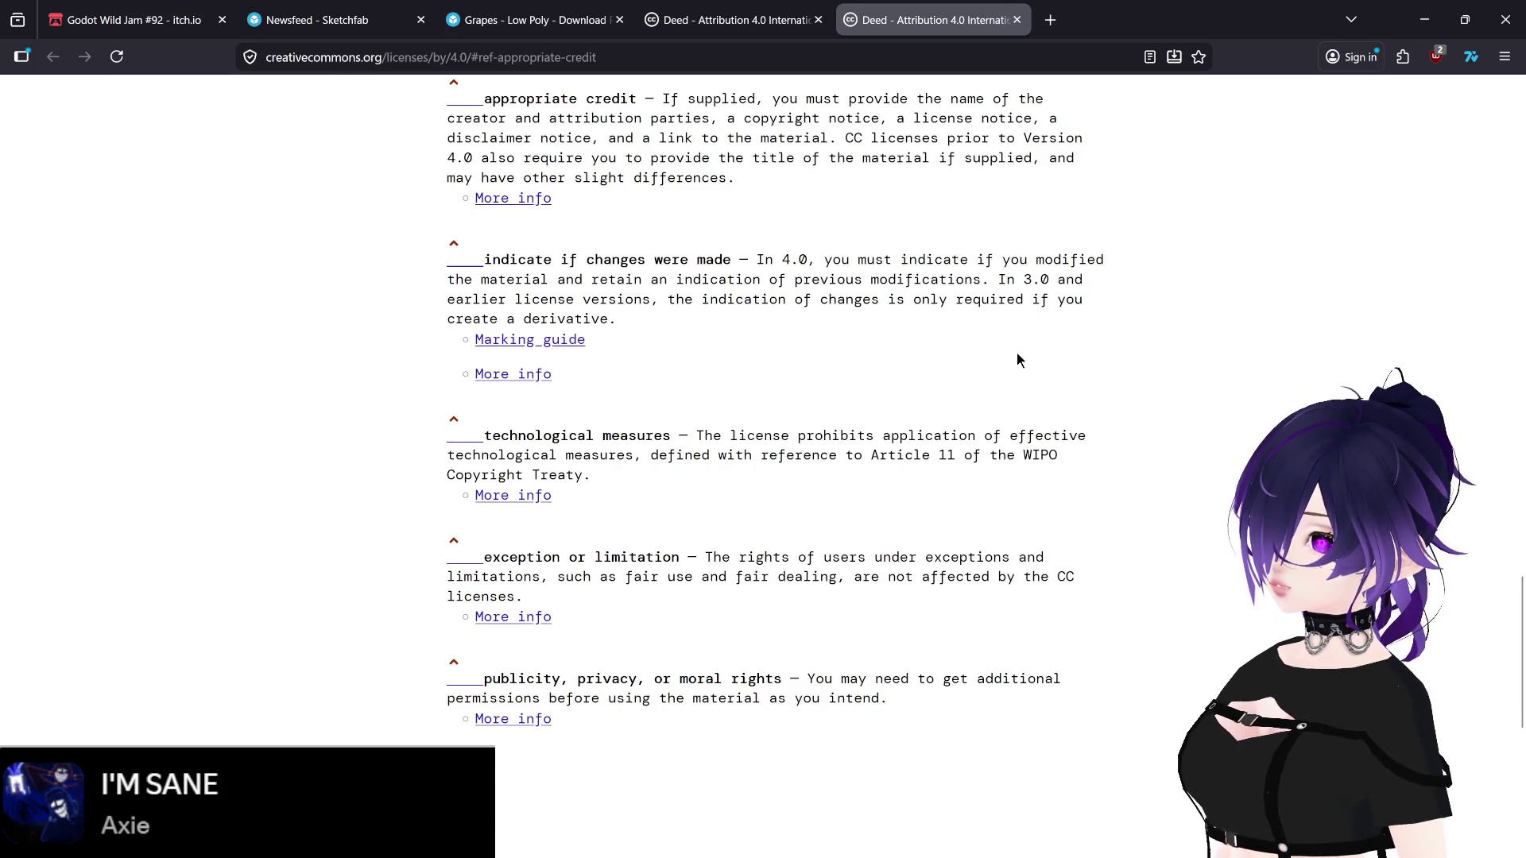
{"action": "scroll", "scroll_direction": "up", "scroll_amount": 3}
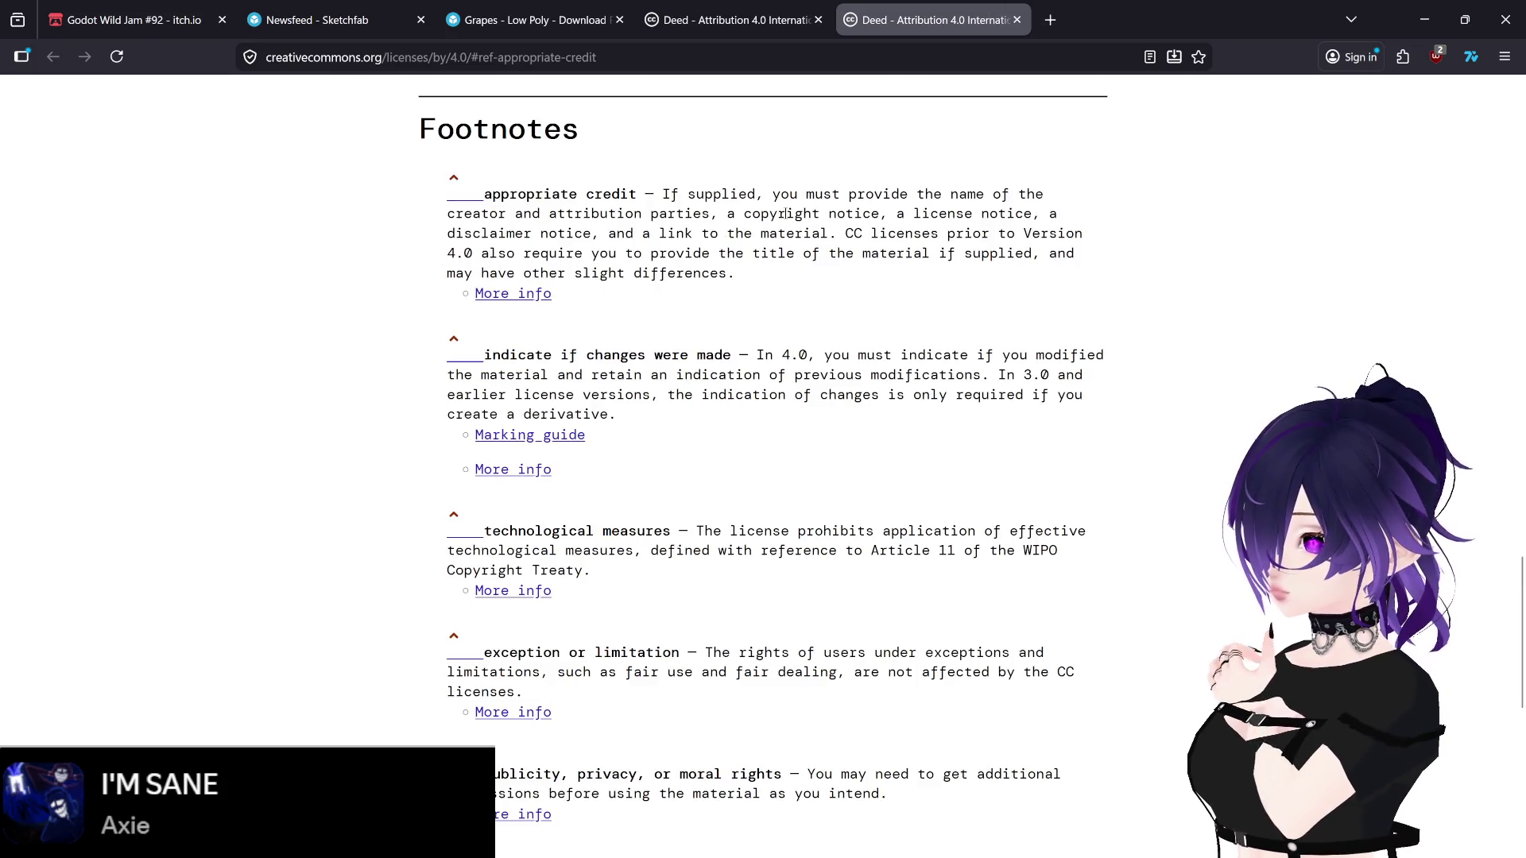
Step: Glance back at the original deed, then return to the Sketchfab Grapes page
{"action": "left_click", "coordinate": [731, 12]}
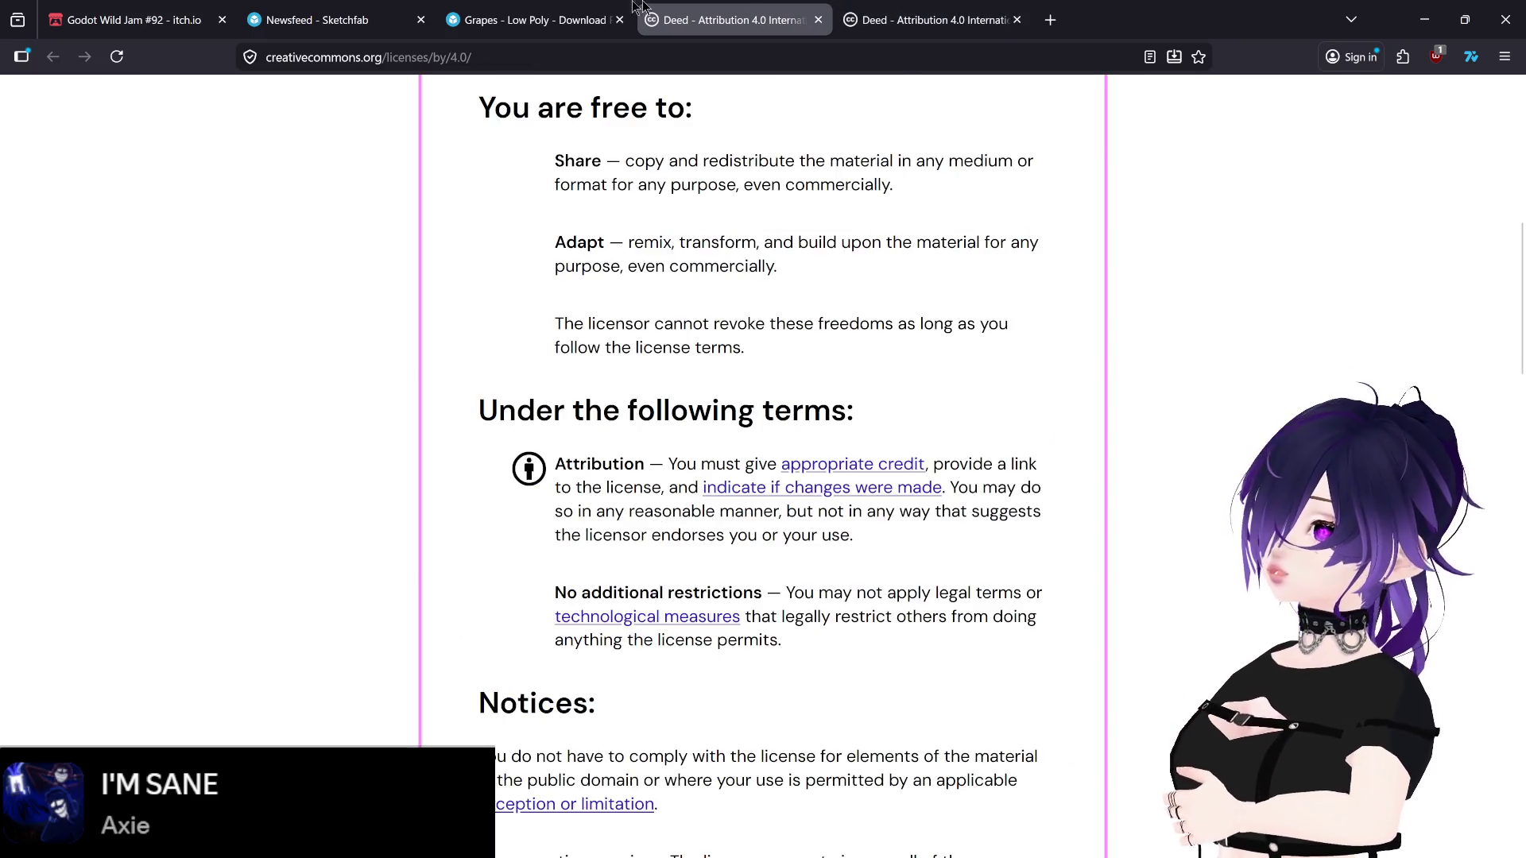
{"action": "left_click", "coordinate": [900, 6]}
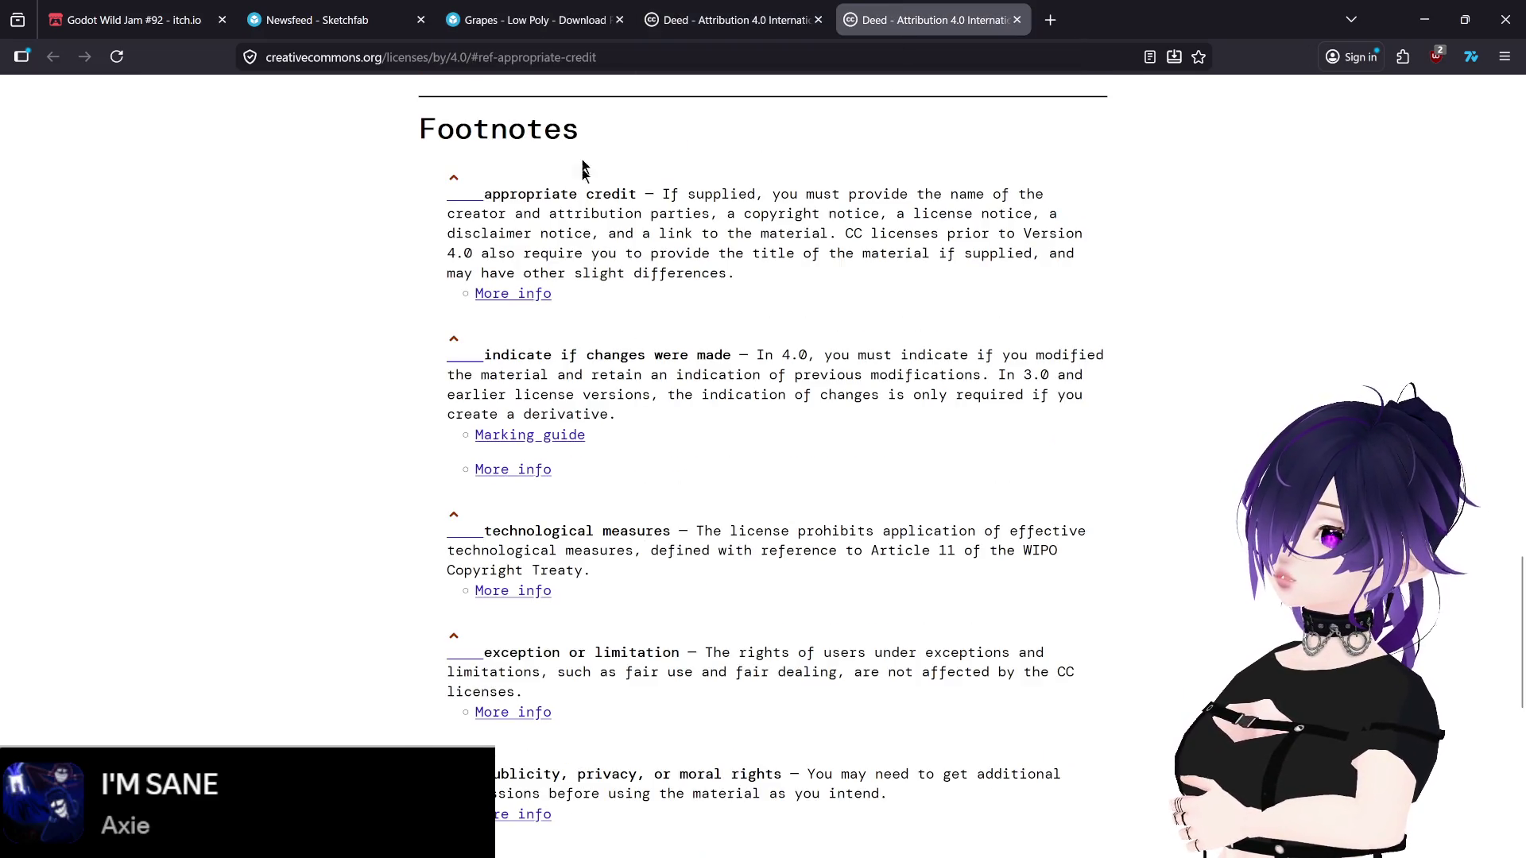
{"action": "left_click", "coordinate": [560, 19]}
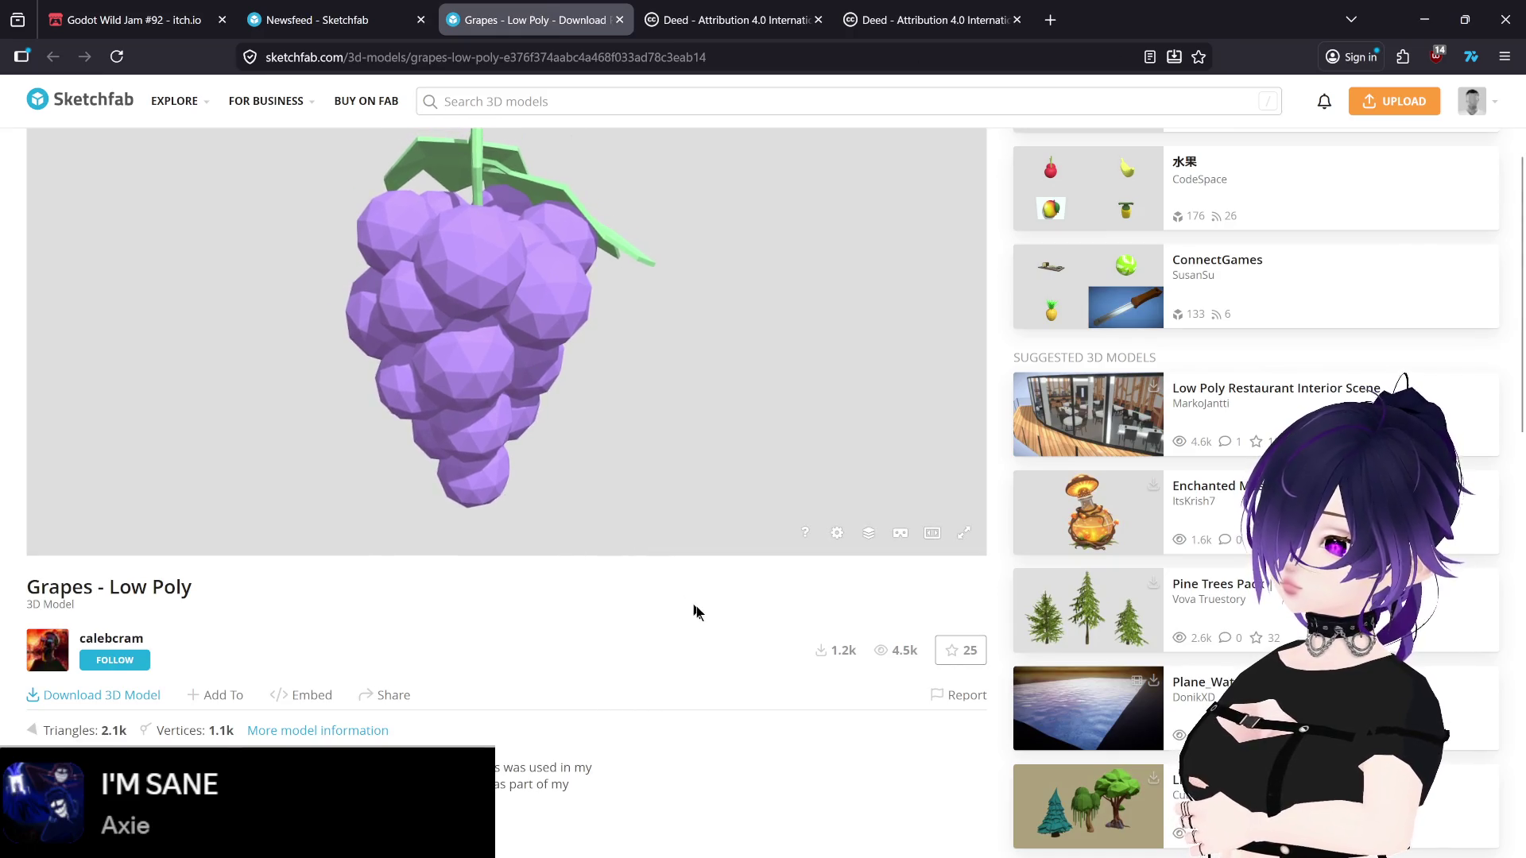
Step: Open the Grapes - Low Poly download options, then switch to the second CC BY 4.0 deed tab
{"action": "scroll", "scroll_direction": "down", "scroll_amount": 3}
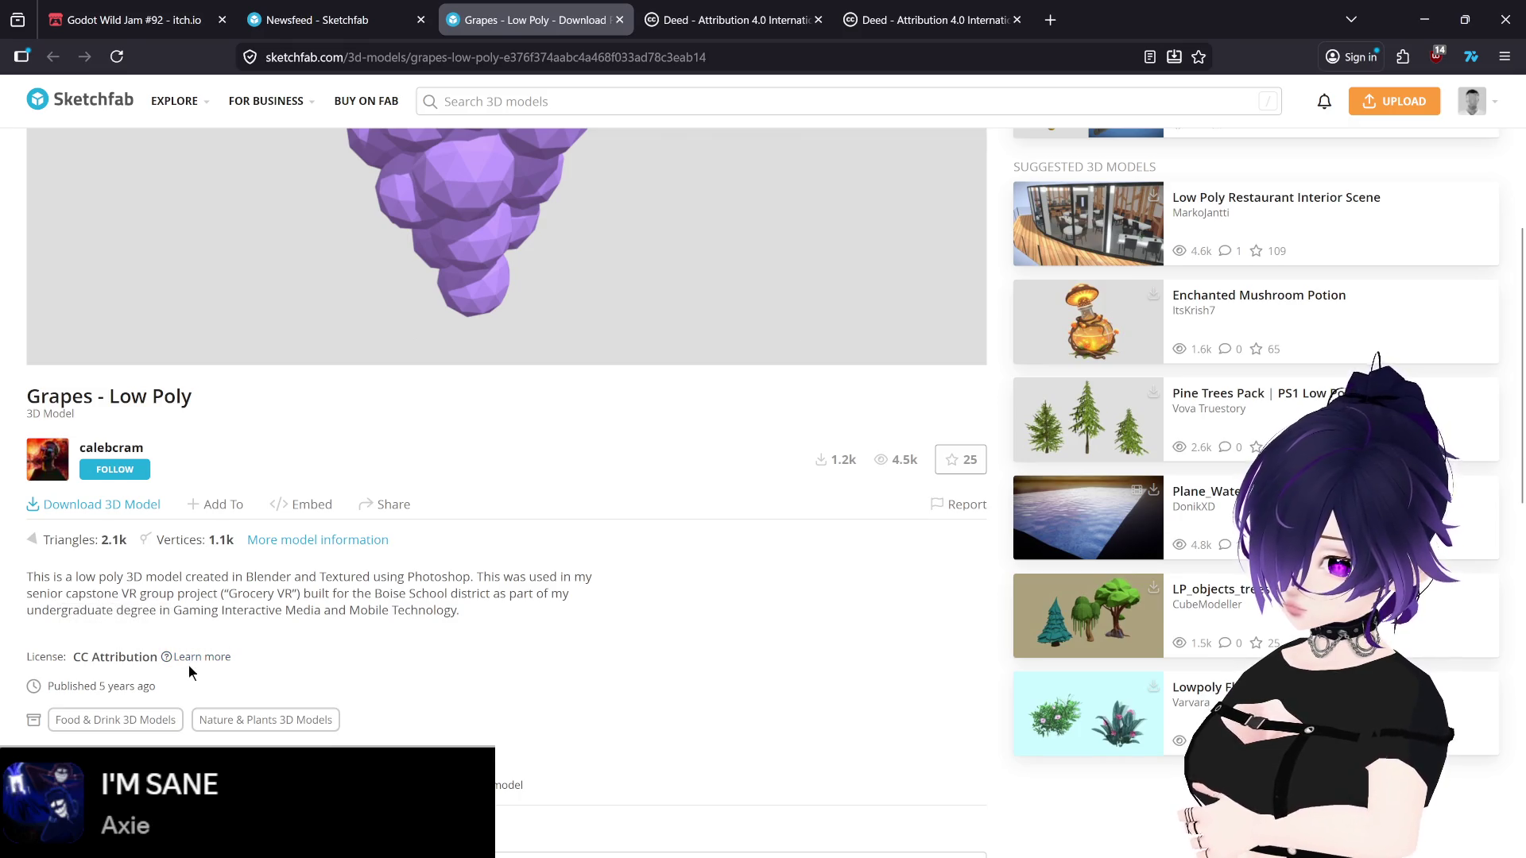
{"action": "left_click", "coordinate": [123, 506]}
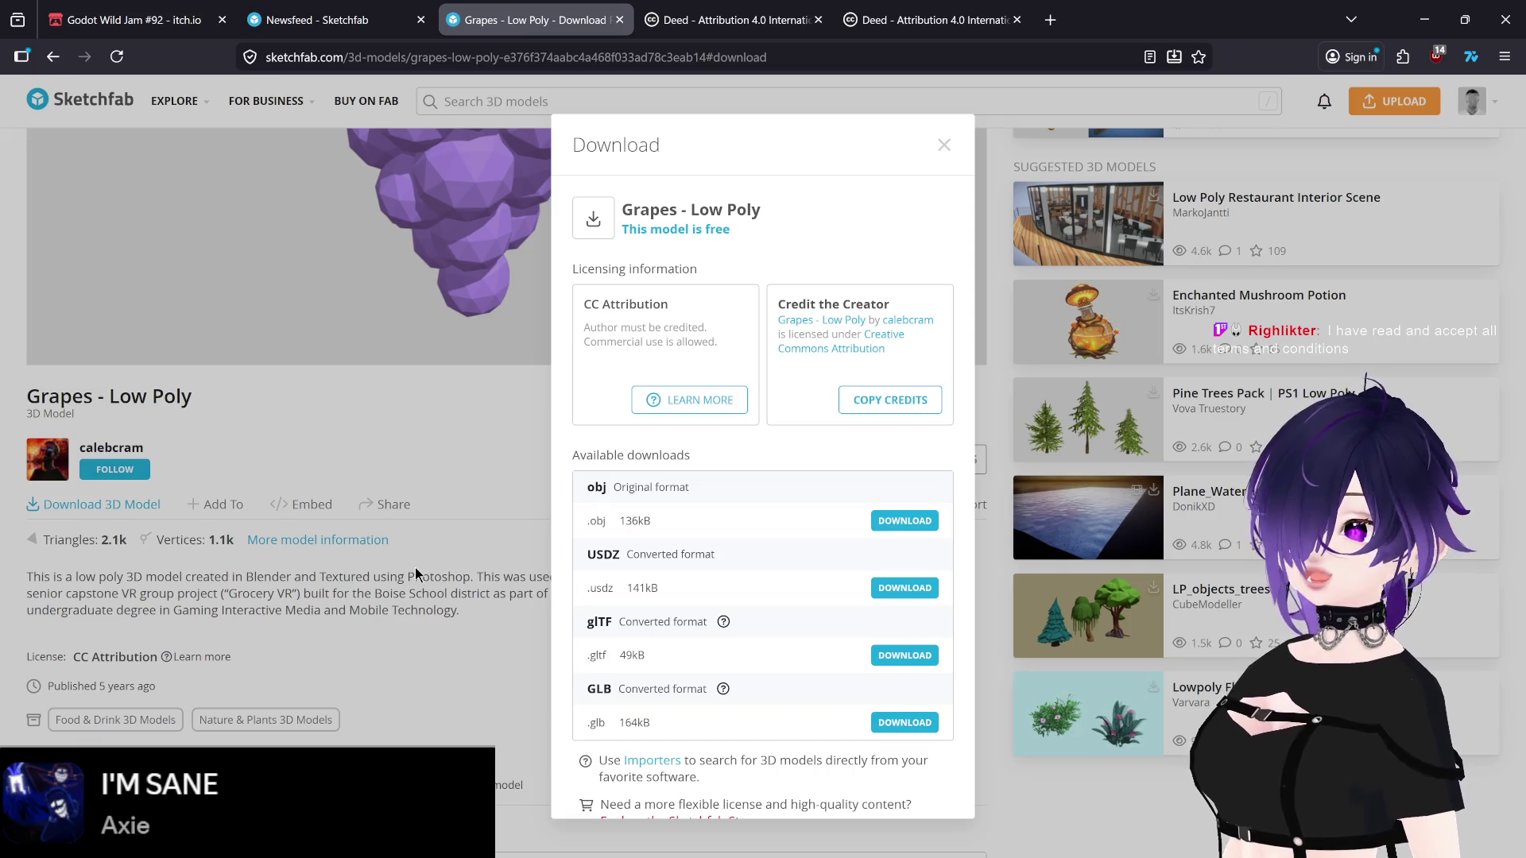
{"action": "mouse_move", "coordinate": [945, 2]}
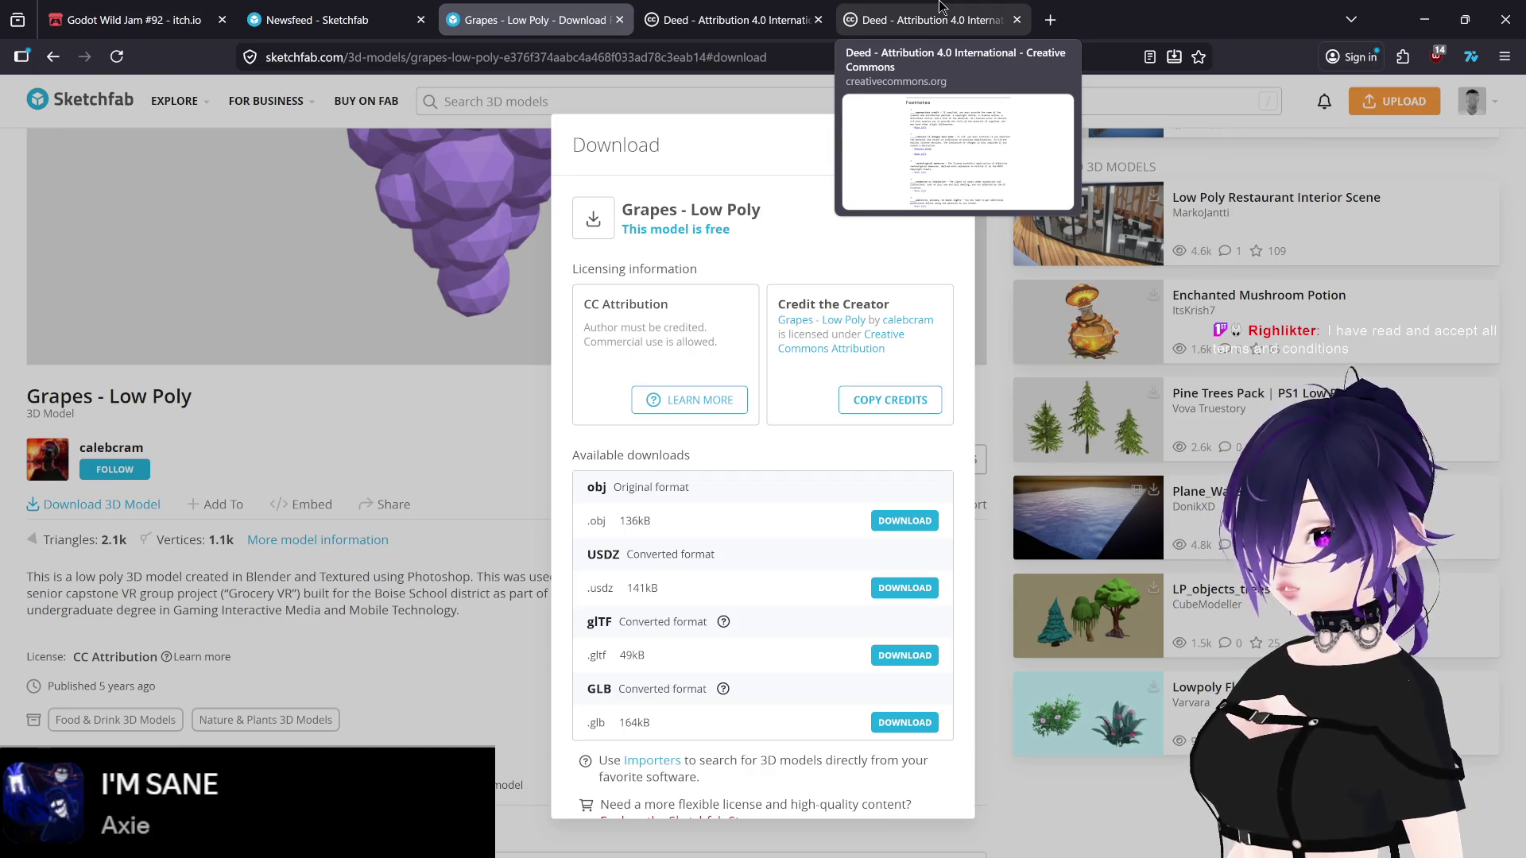
{"action": "left_click", "coordinate": [939, 6]}
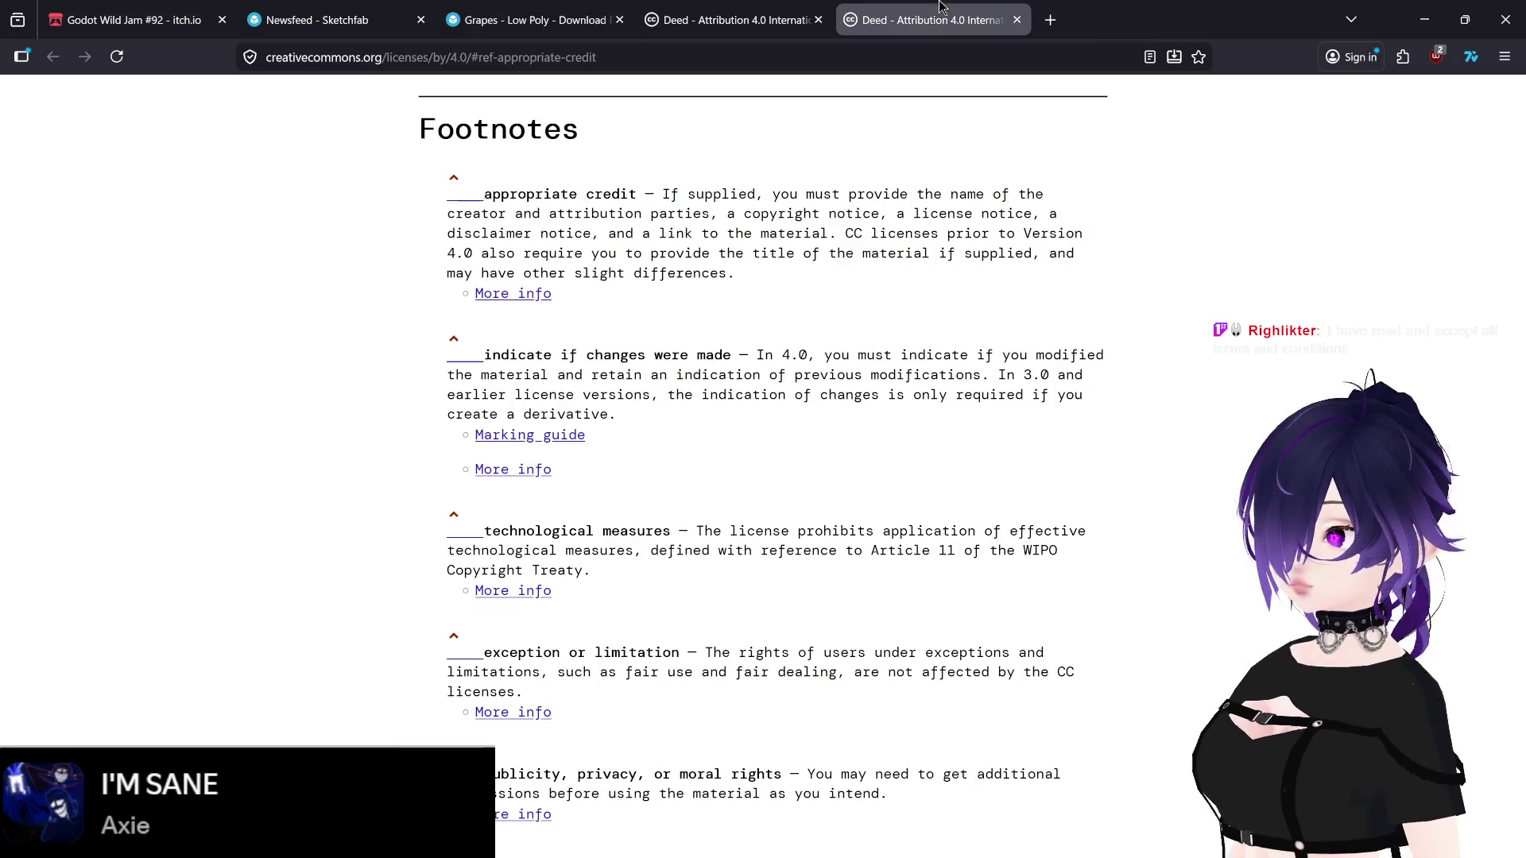
Step: Scroll the CC BY 4.0 deed to the top, check the other deed tab, and return to the Grapes page
{"action": "left_click_drag", "start_coordinate": [1521, 580], "coordinate": [1500, 129]}
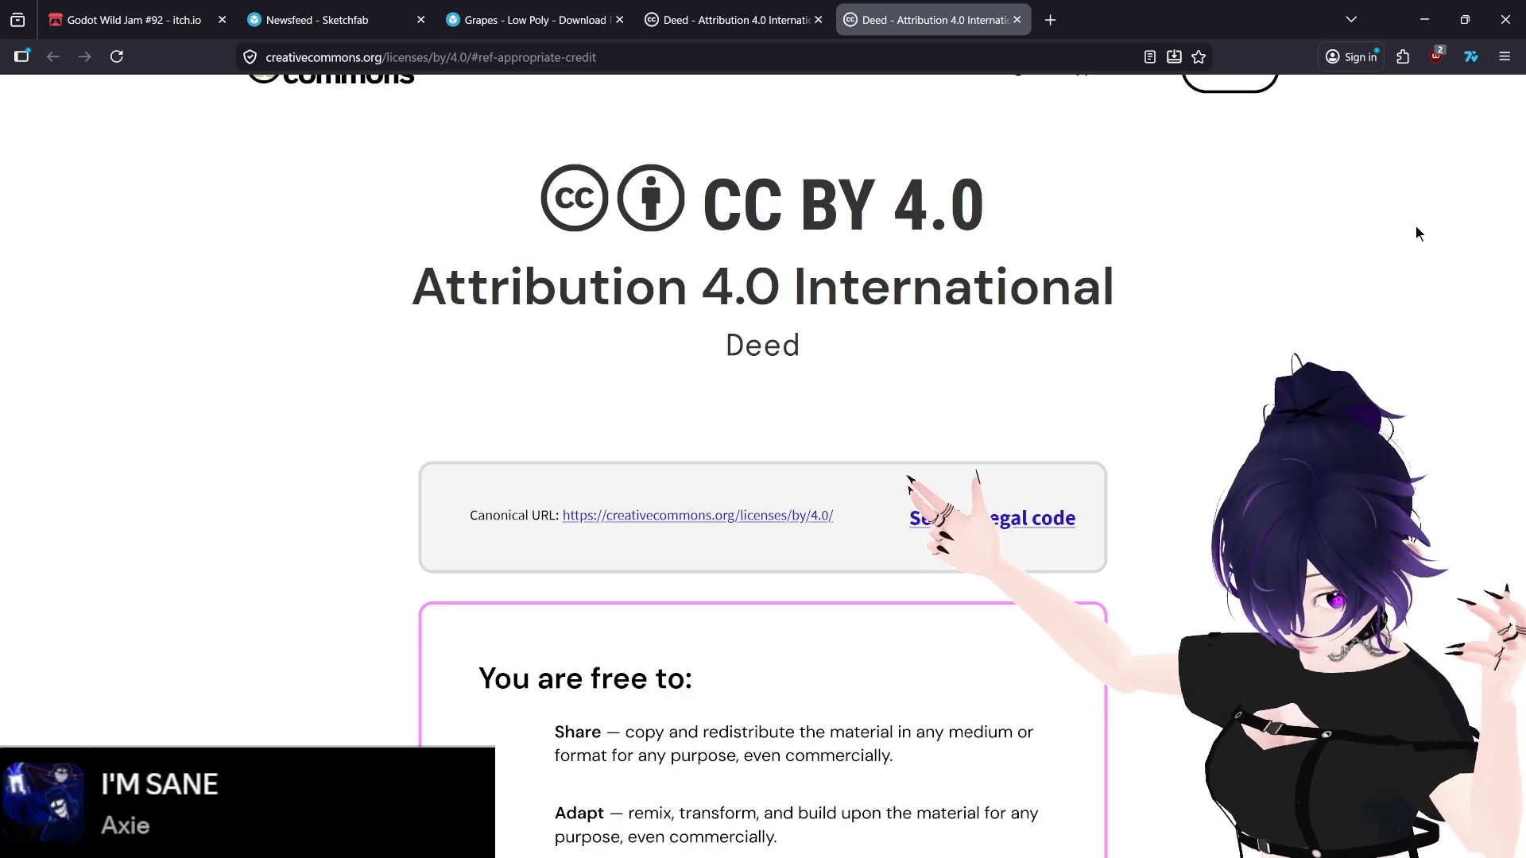
{"action": "left_click", "coordinate": [786, 8]}
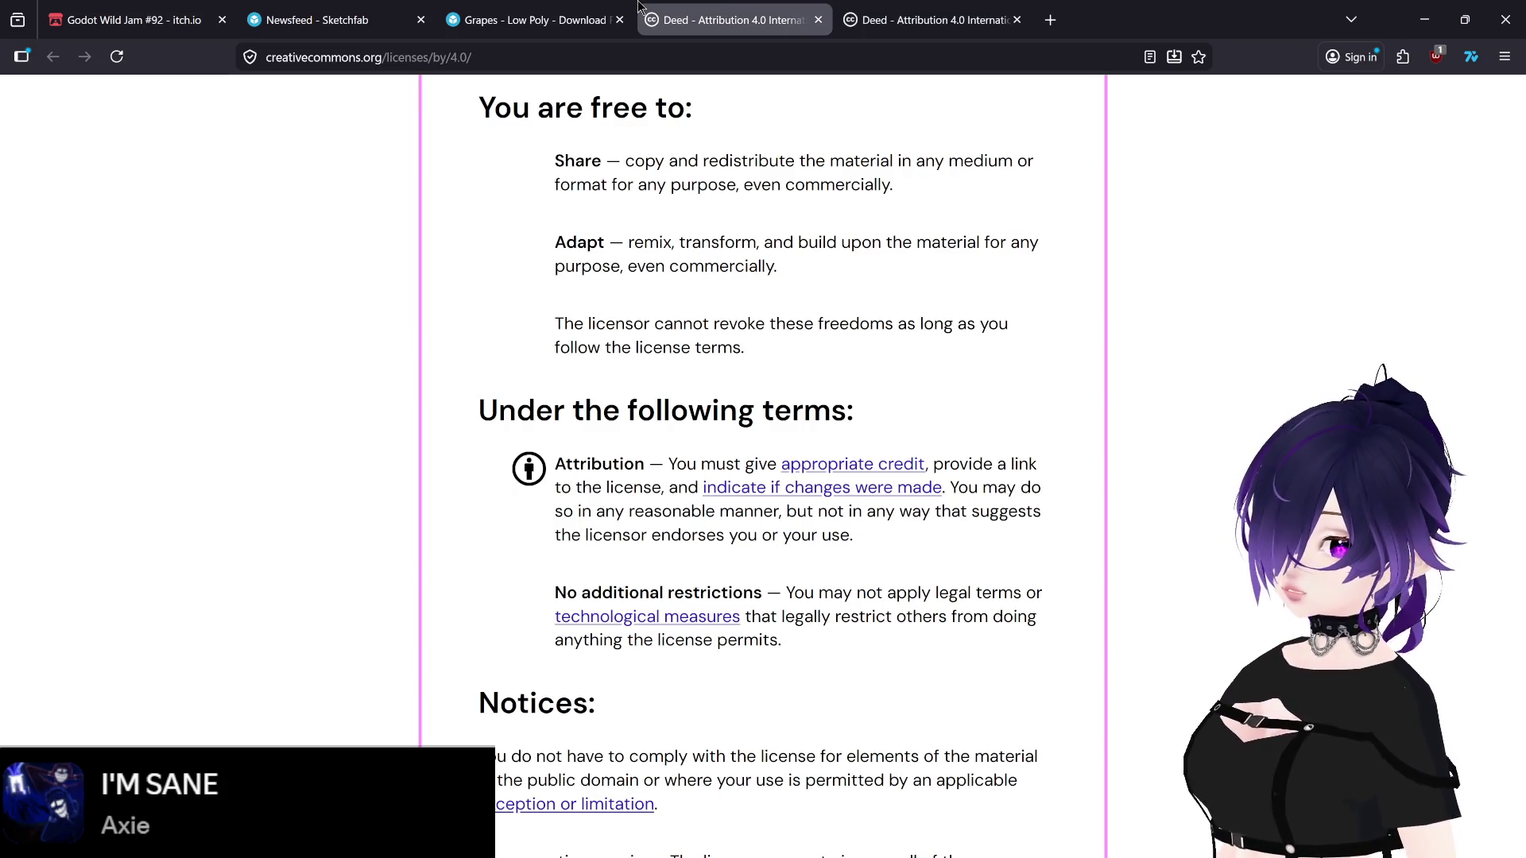
{"action": "left_click", "coordinate": [630, 9]}
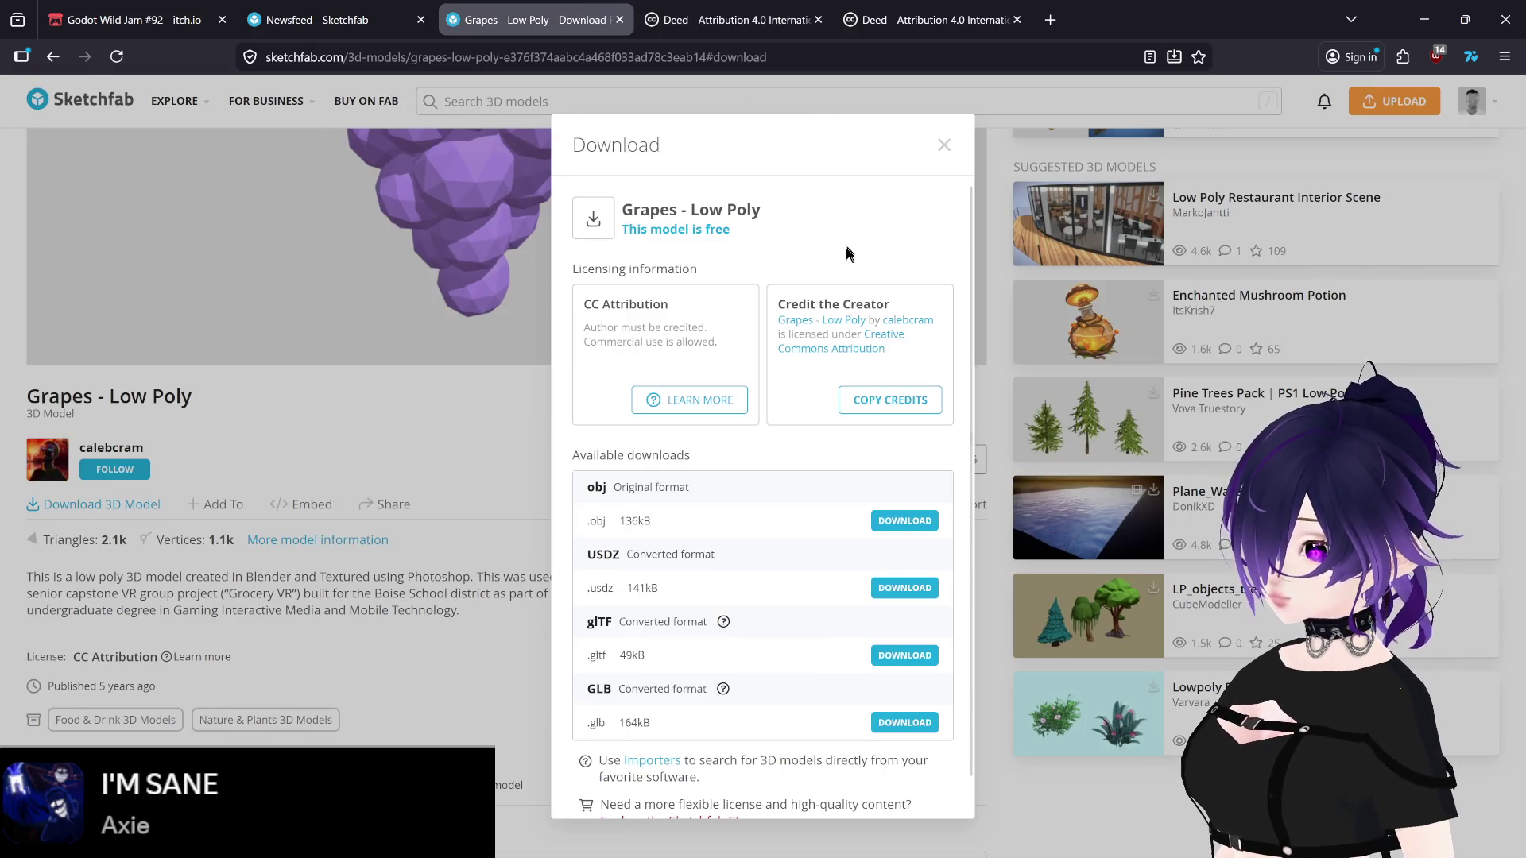
{"action": "scroll", "scroll_direction": "down", "scroll_amount": 3}
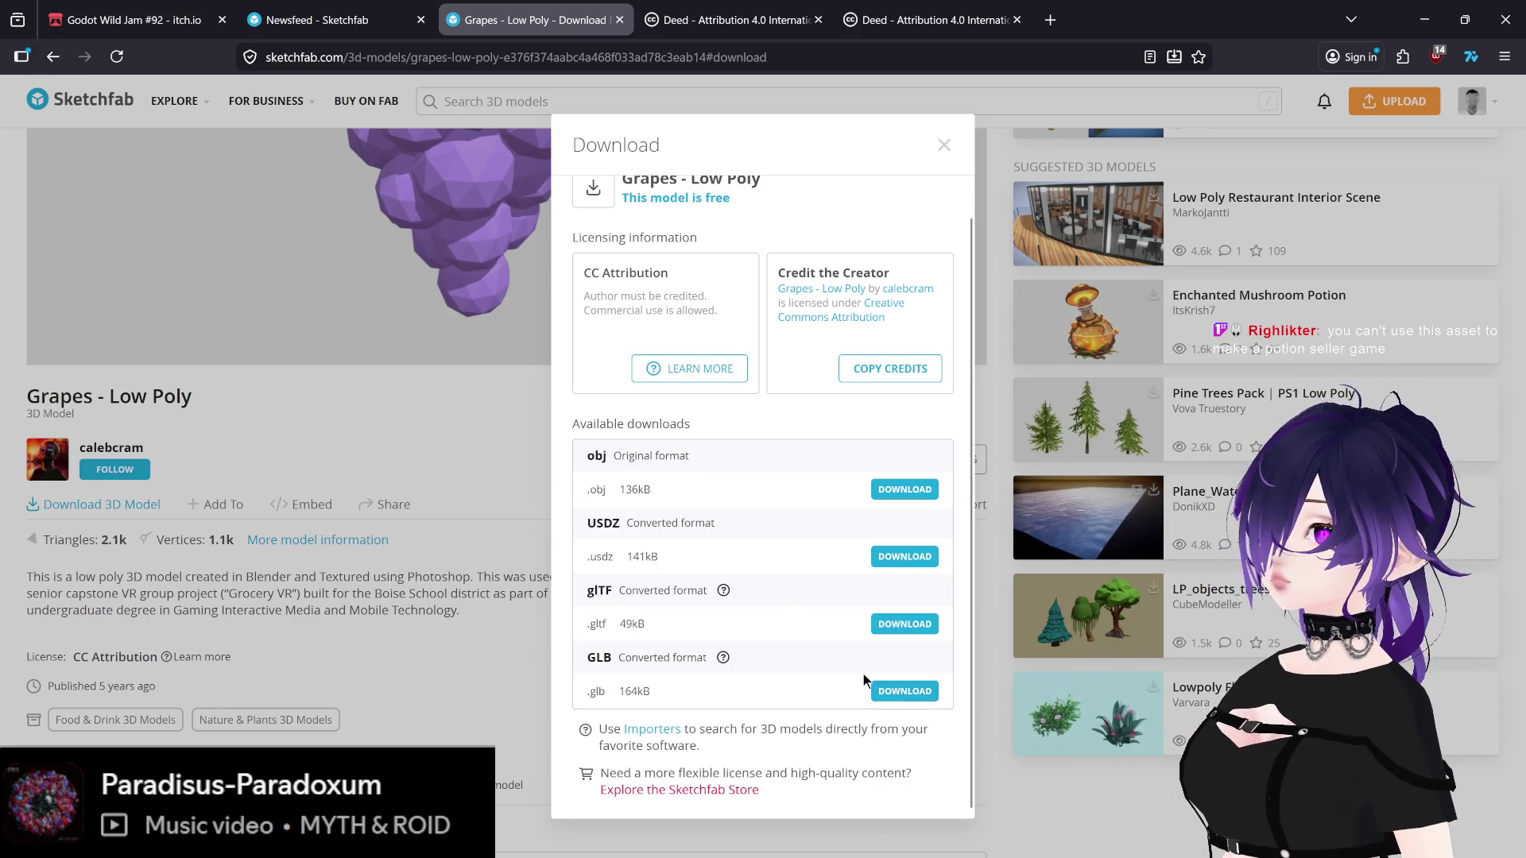
{"action": "mouse_move", "coordinate": [669, 850]}
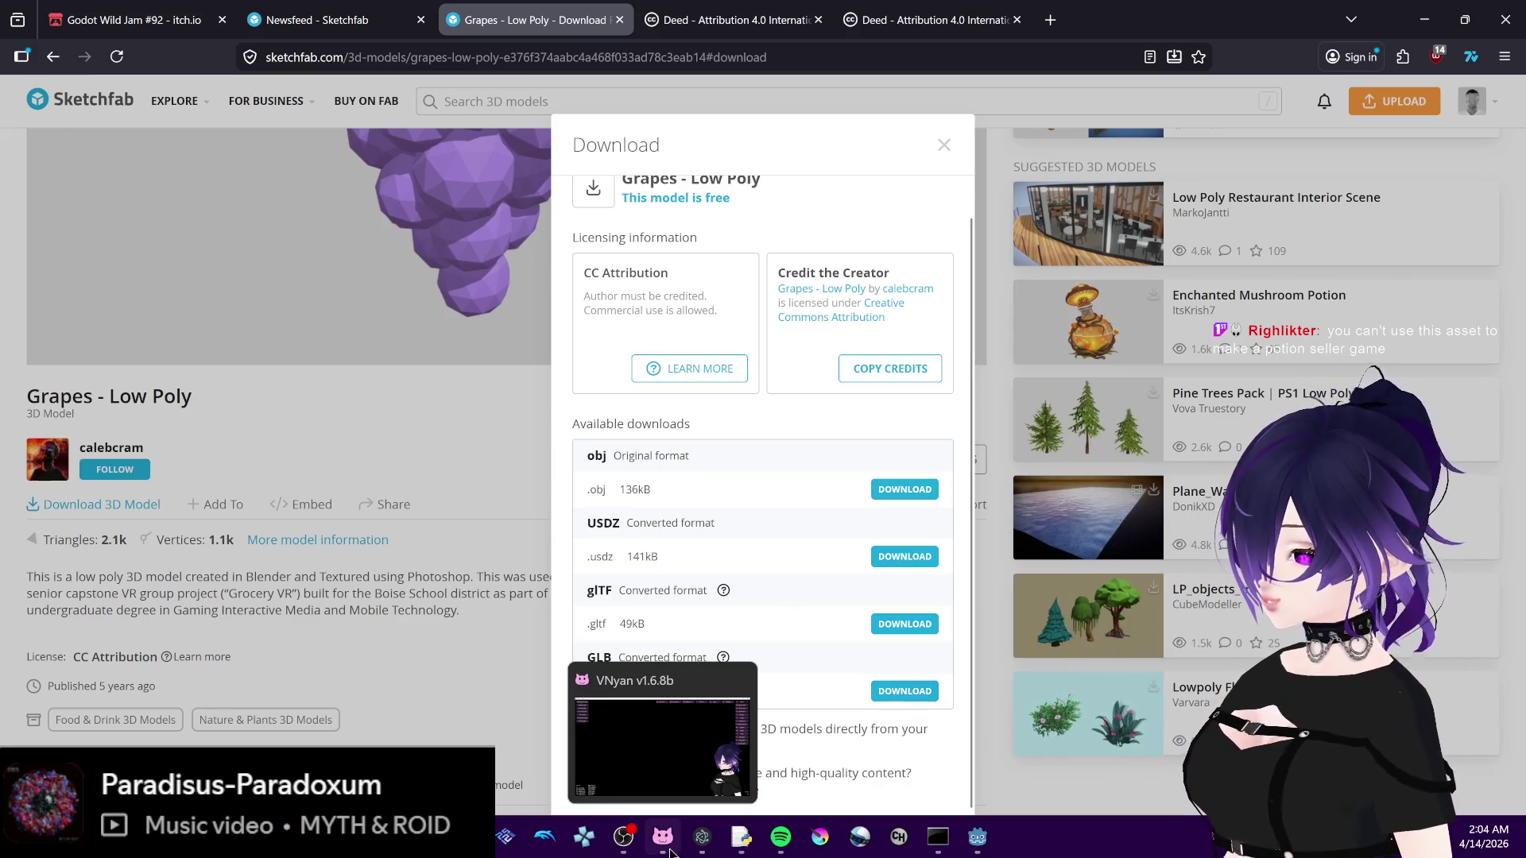
{"action": "mouse_move", "coordinate": [622, 848]}
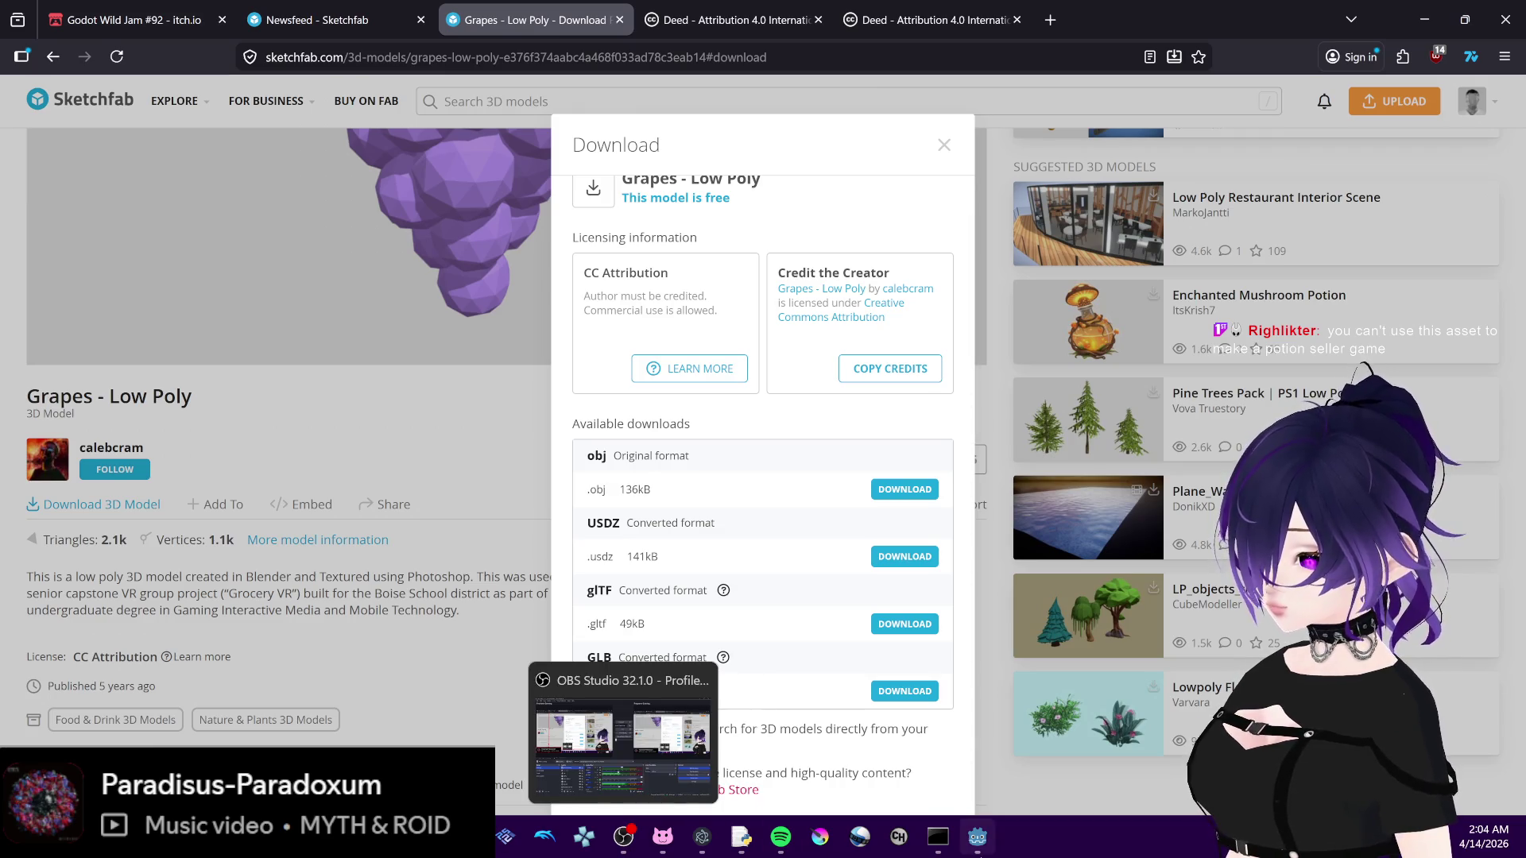
{"action": "left_click", "coordinate": [976, 836]}
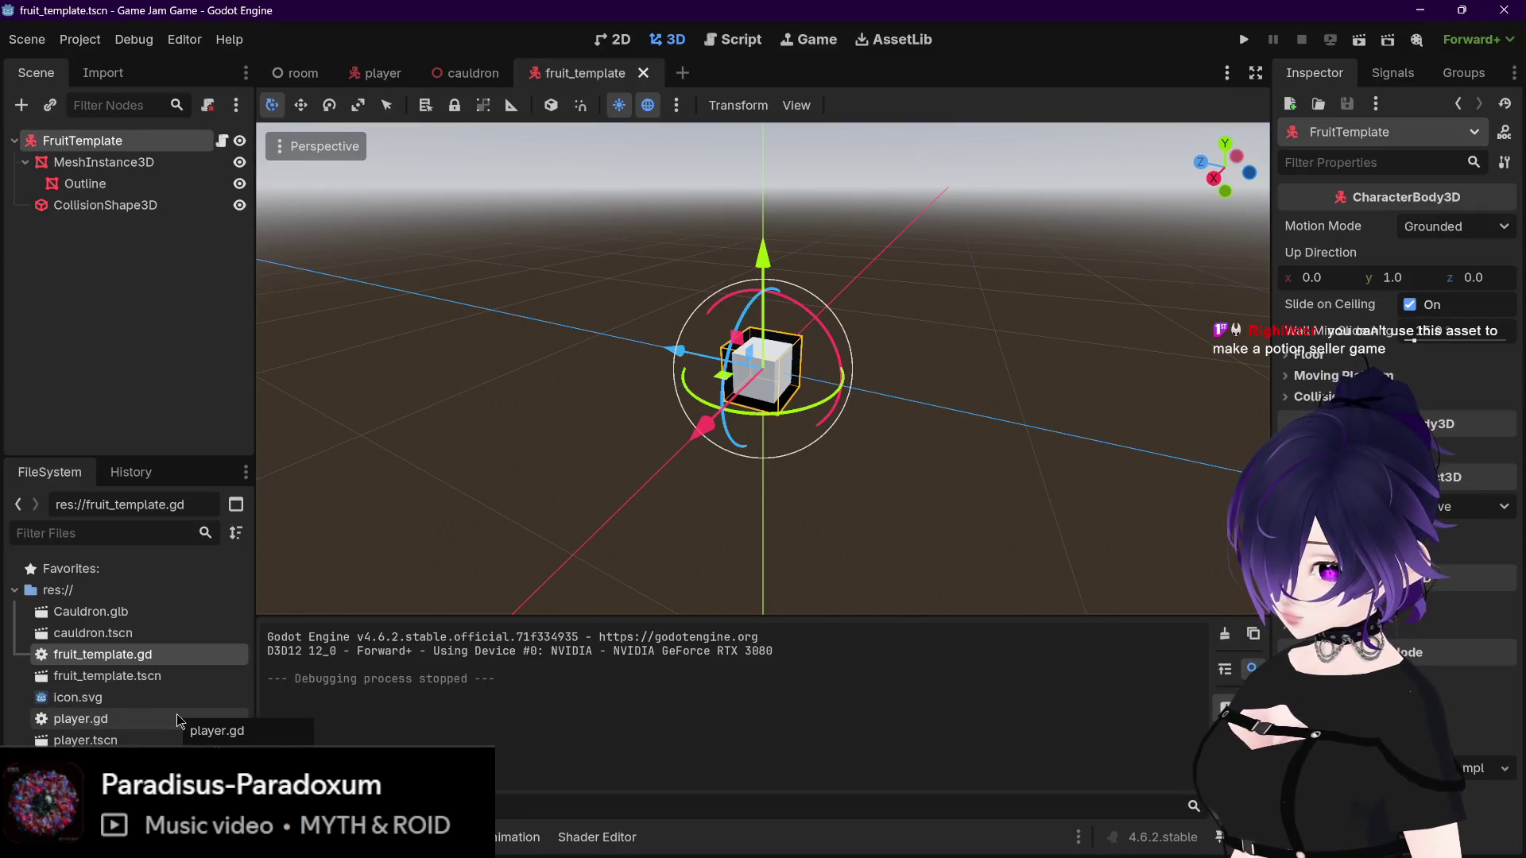
{"action": "mouse_move", "coordinate": [239, 857]}
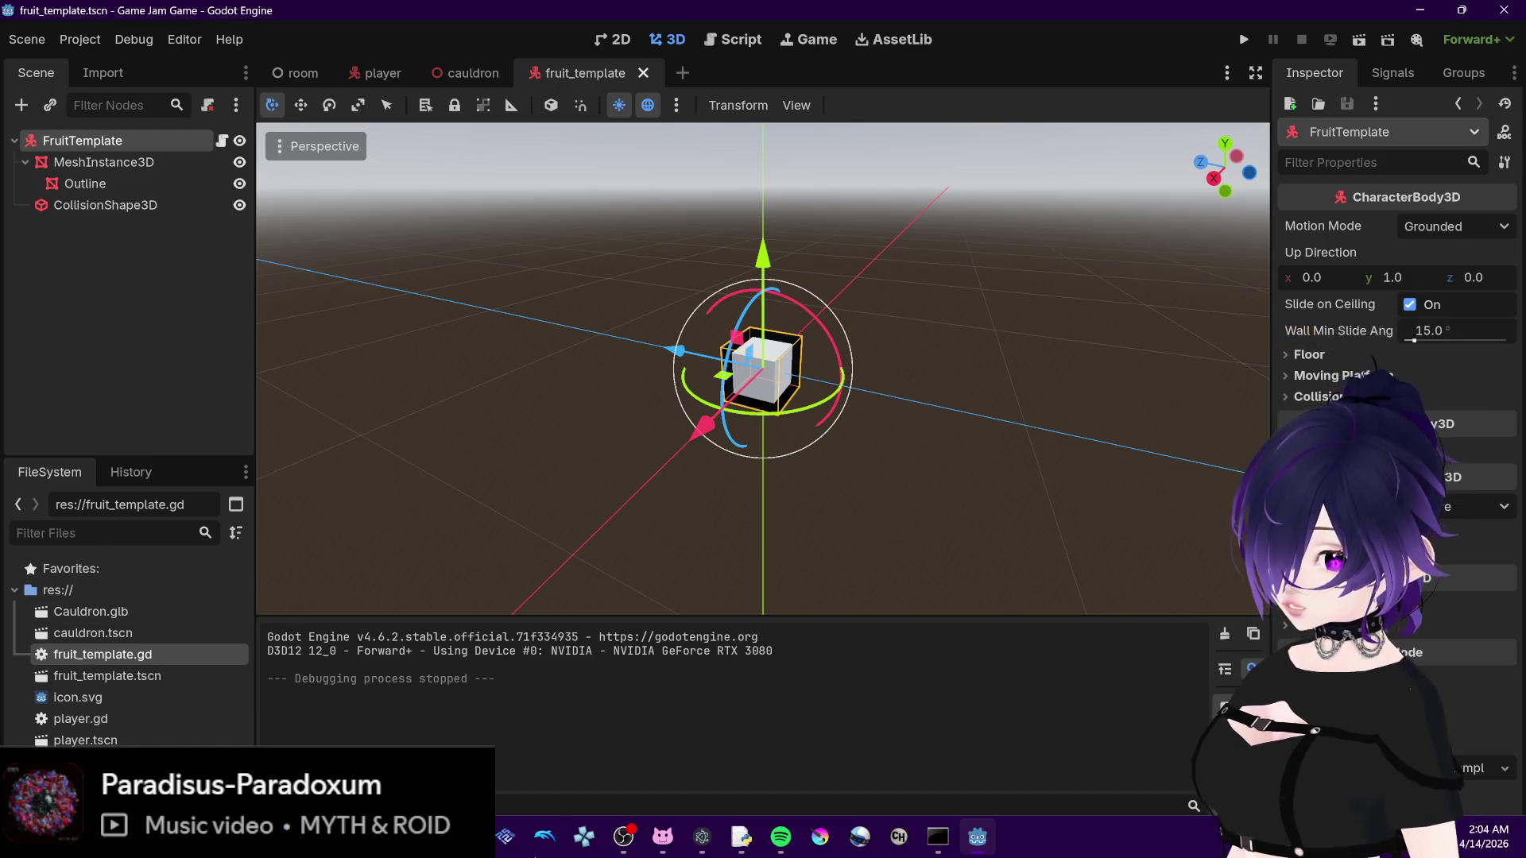
{"action": "mouse_move", "coordinate": [623, 836]}
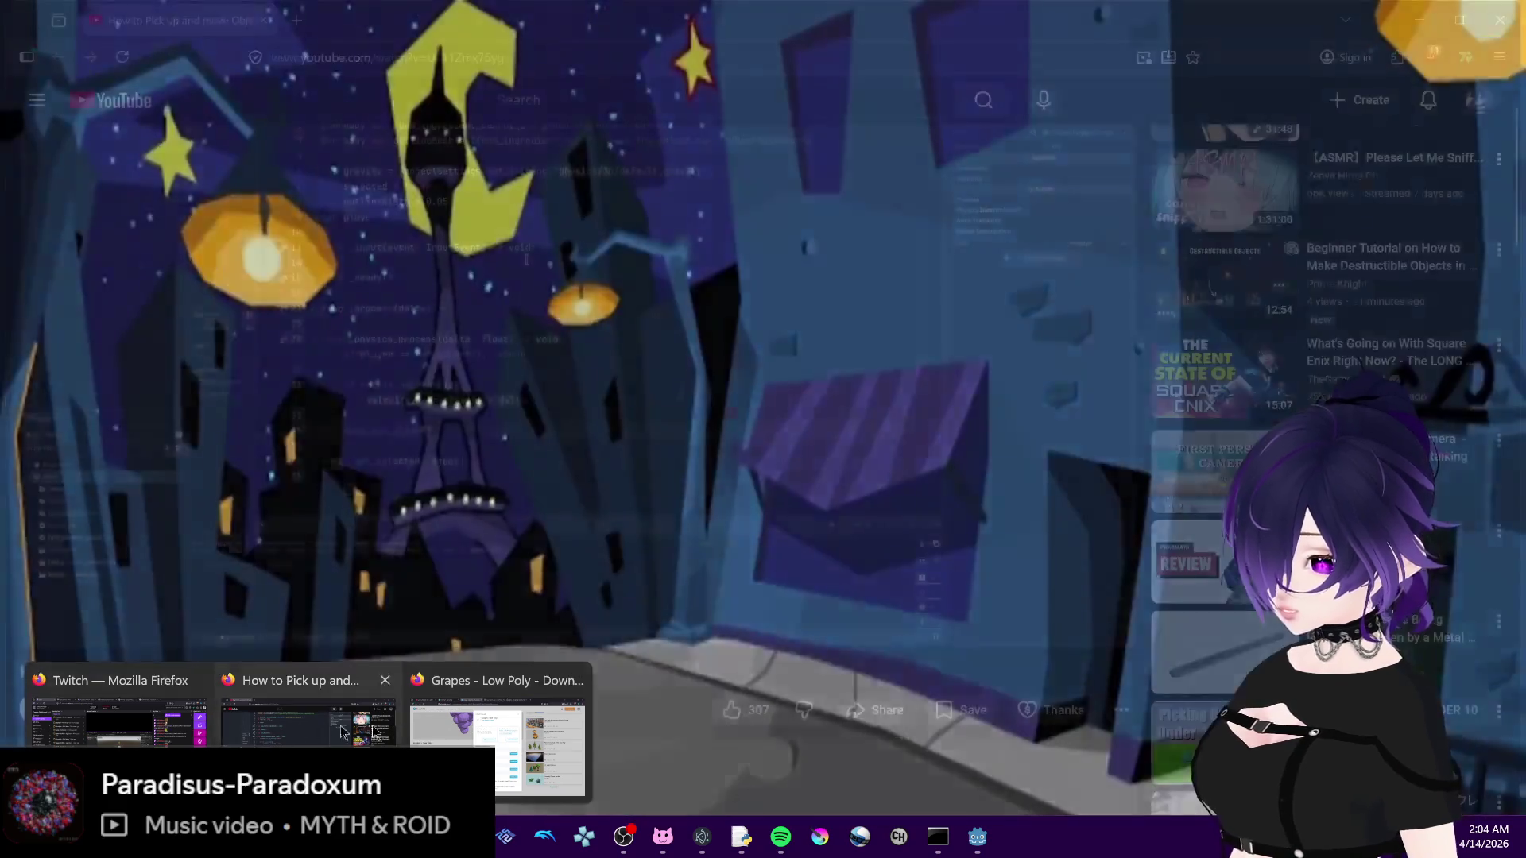
{"action": "left_click", "coordinate": [504, 682]}
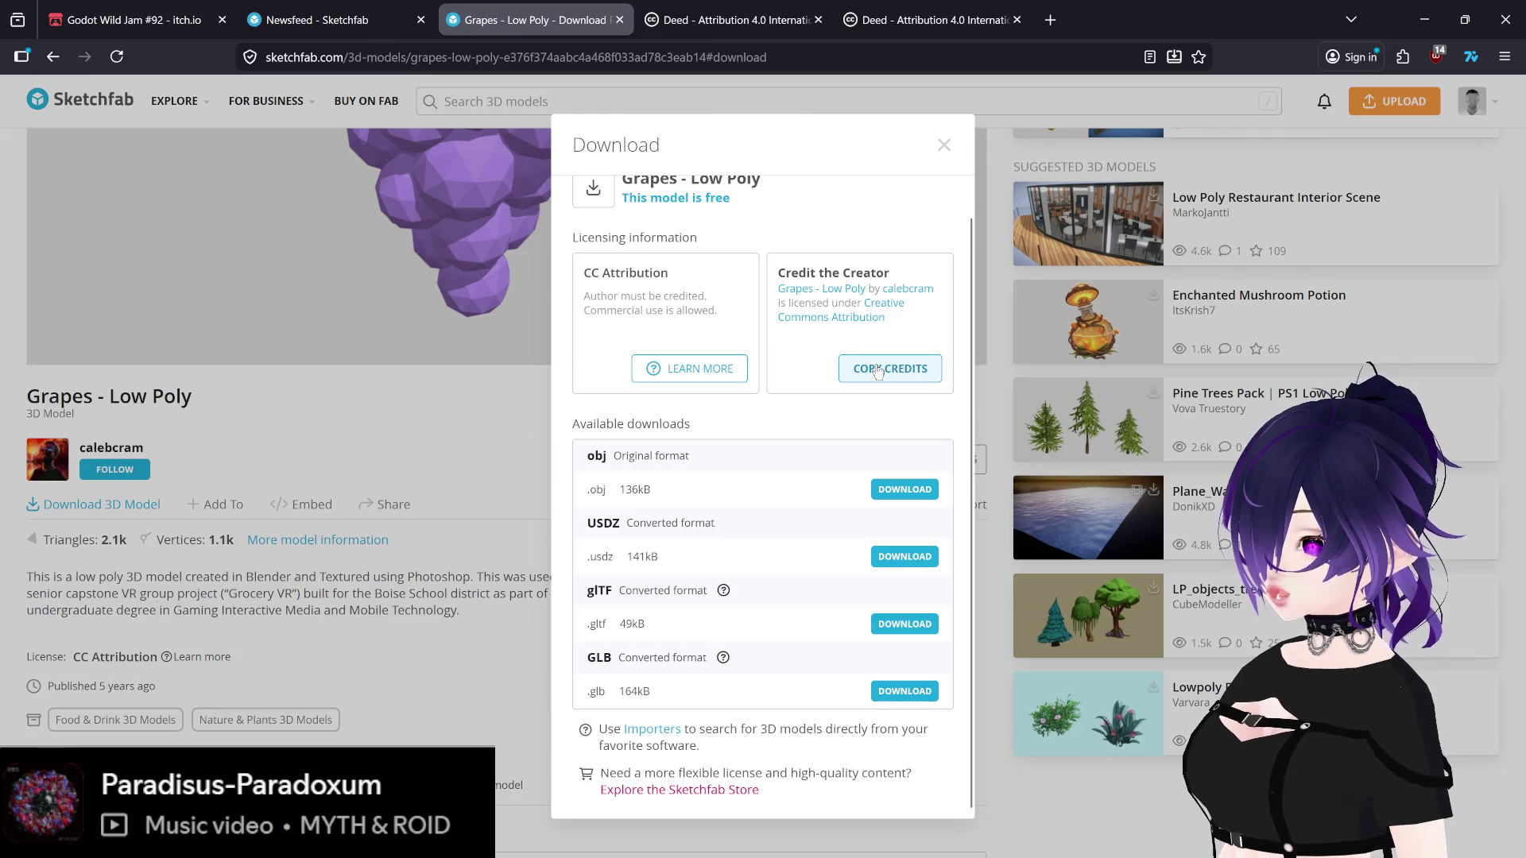
Step: Copy the Grapes - Low Poly attribution credits and launch Notepad from Start search
{"action": "left_click", "coordinate": [877, 370]}
{"action": "key", "text": "super"}
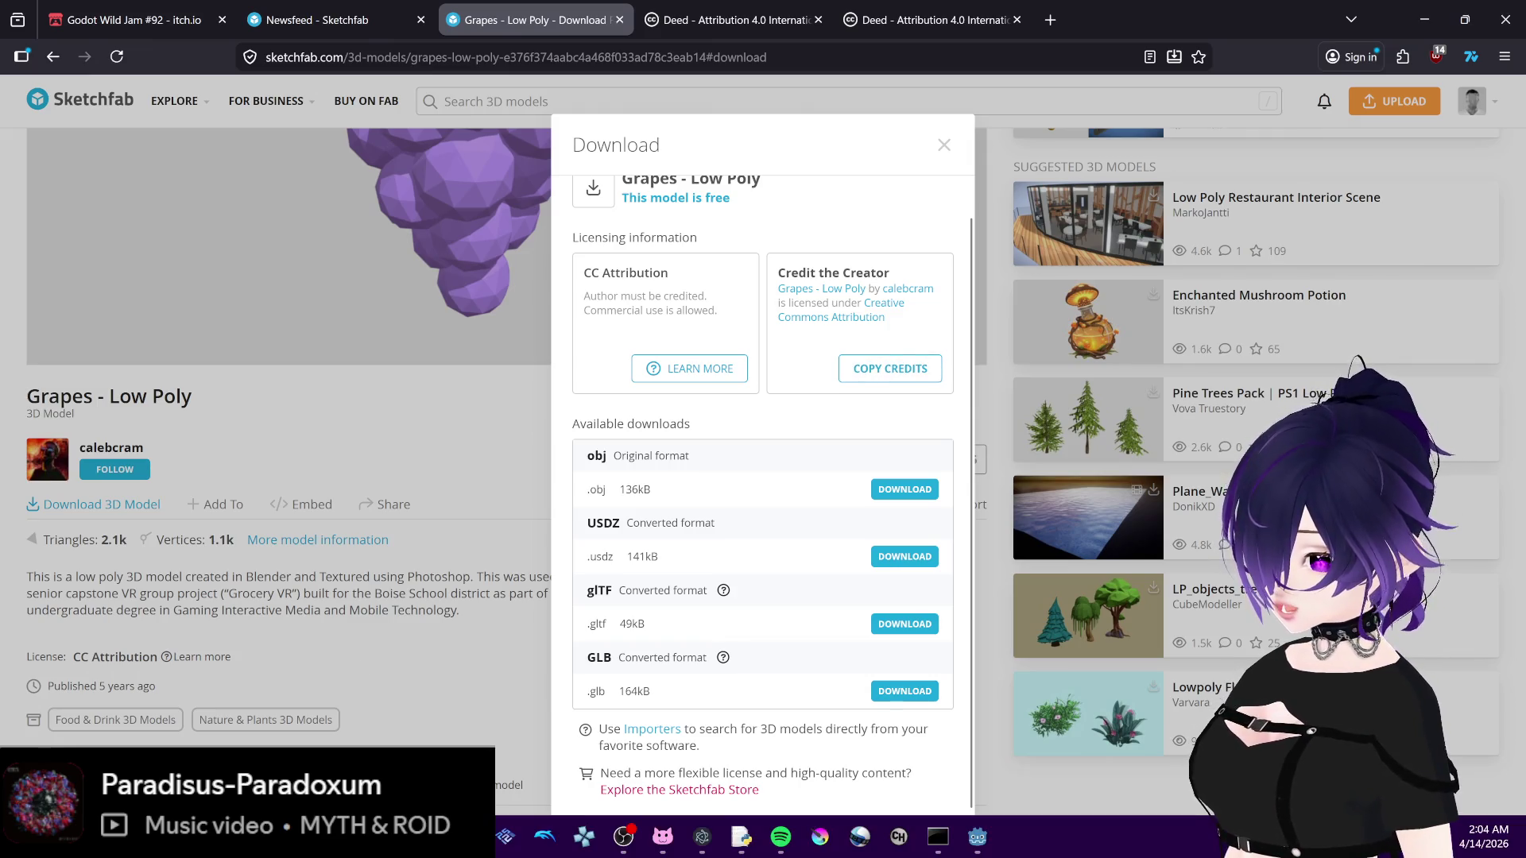
{"action": "type", "text": "note"}
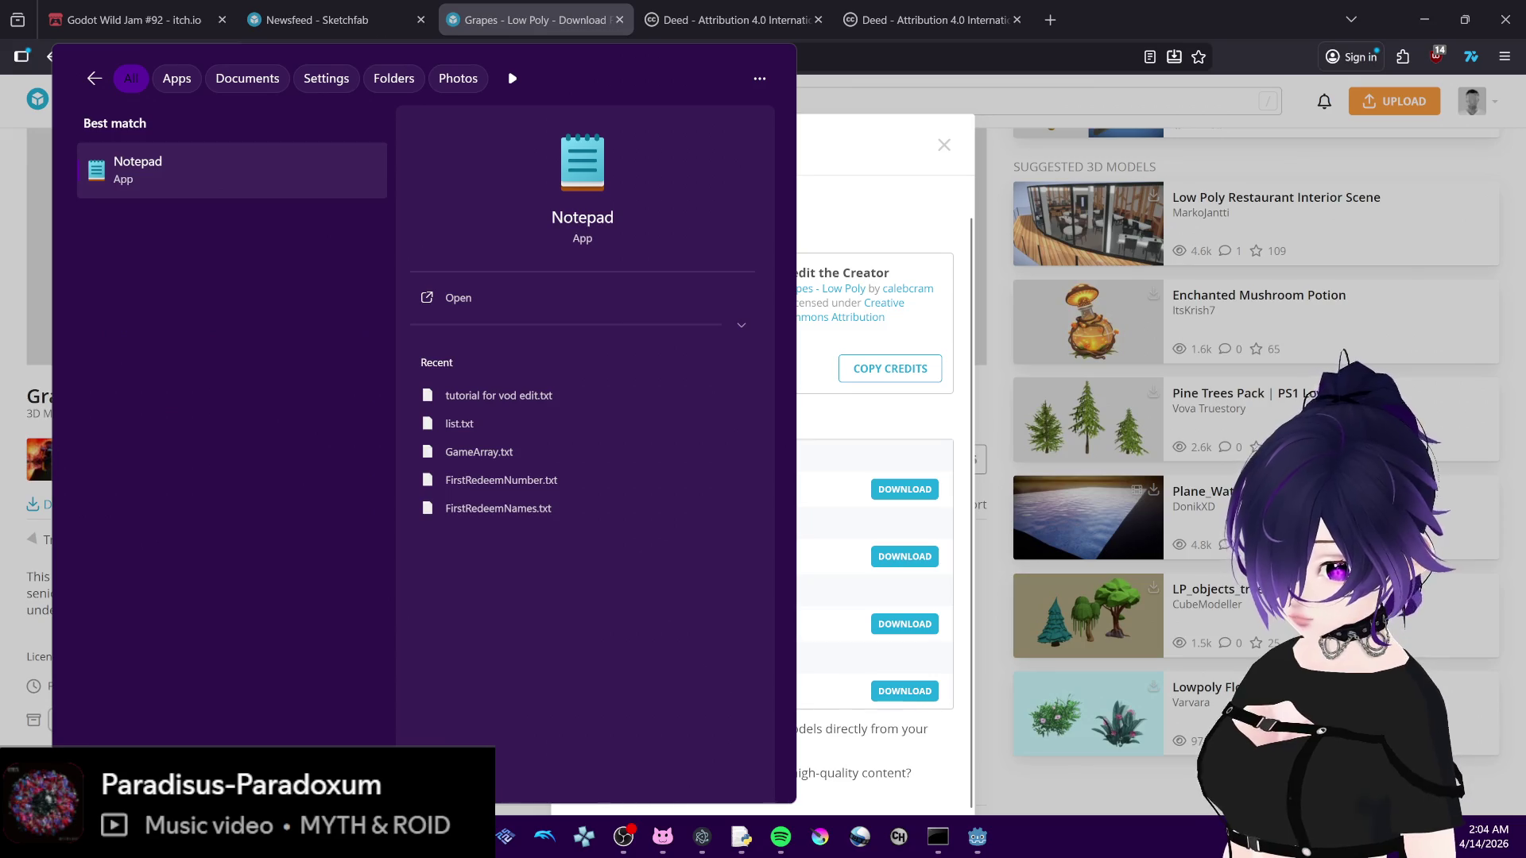
{"action": "left_click", "coordinate": [151, 159]}
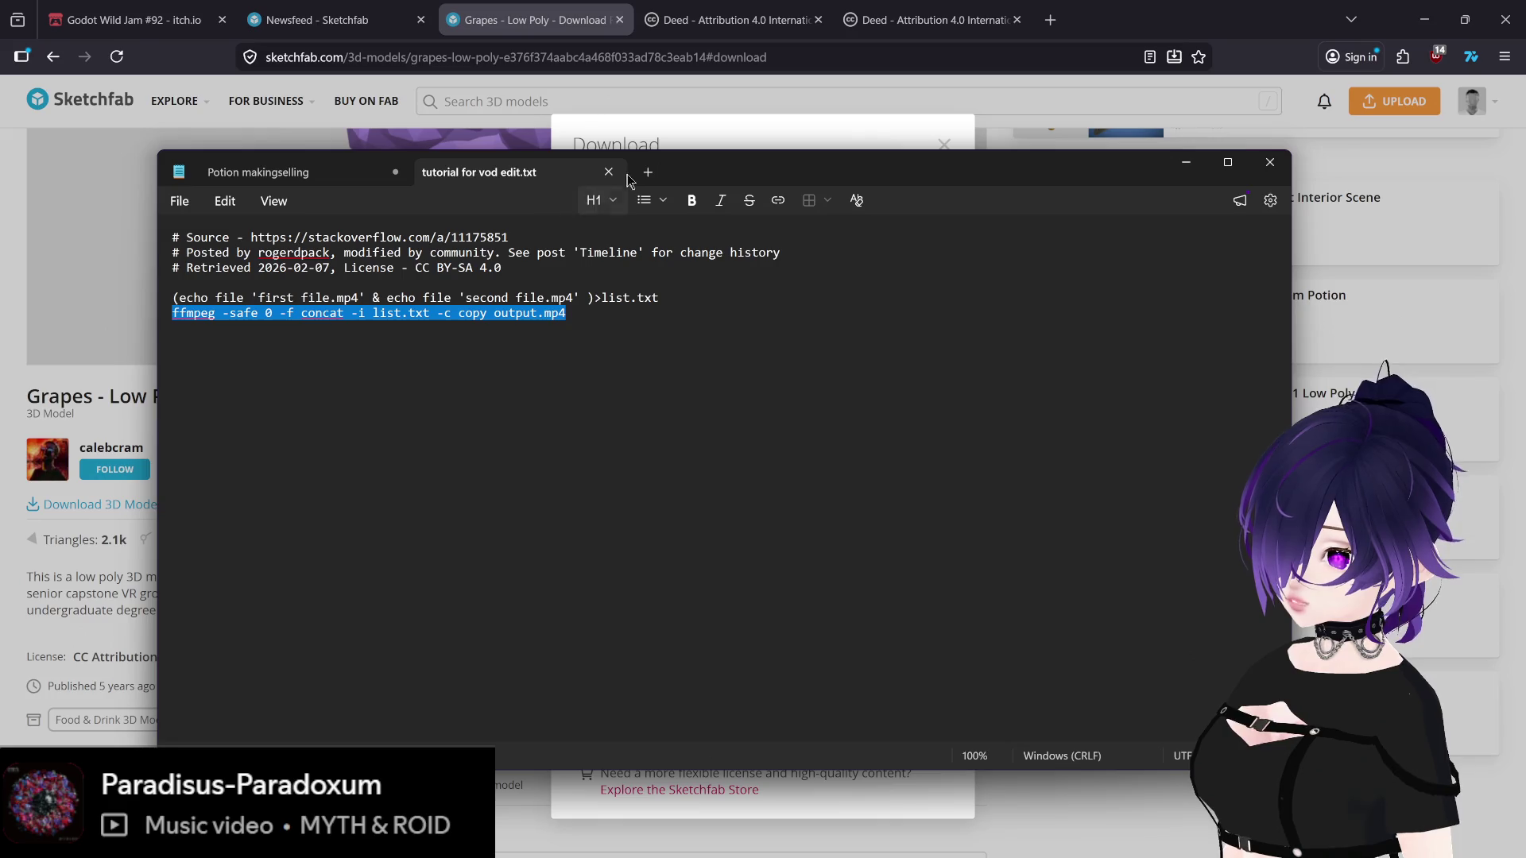
Step: Close the 'tutorial for vod edit.txt' note, return to Sketchfab and copy the credits again
{"action": "left_click", "coordinate": [608, 172]}
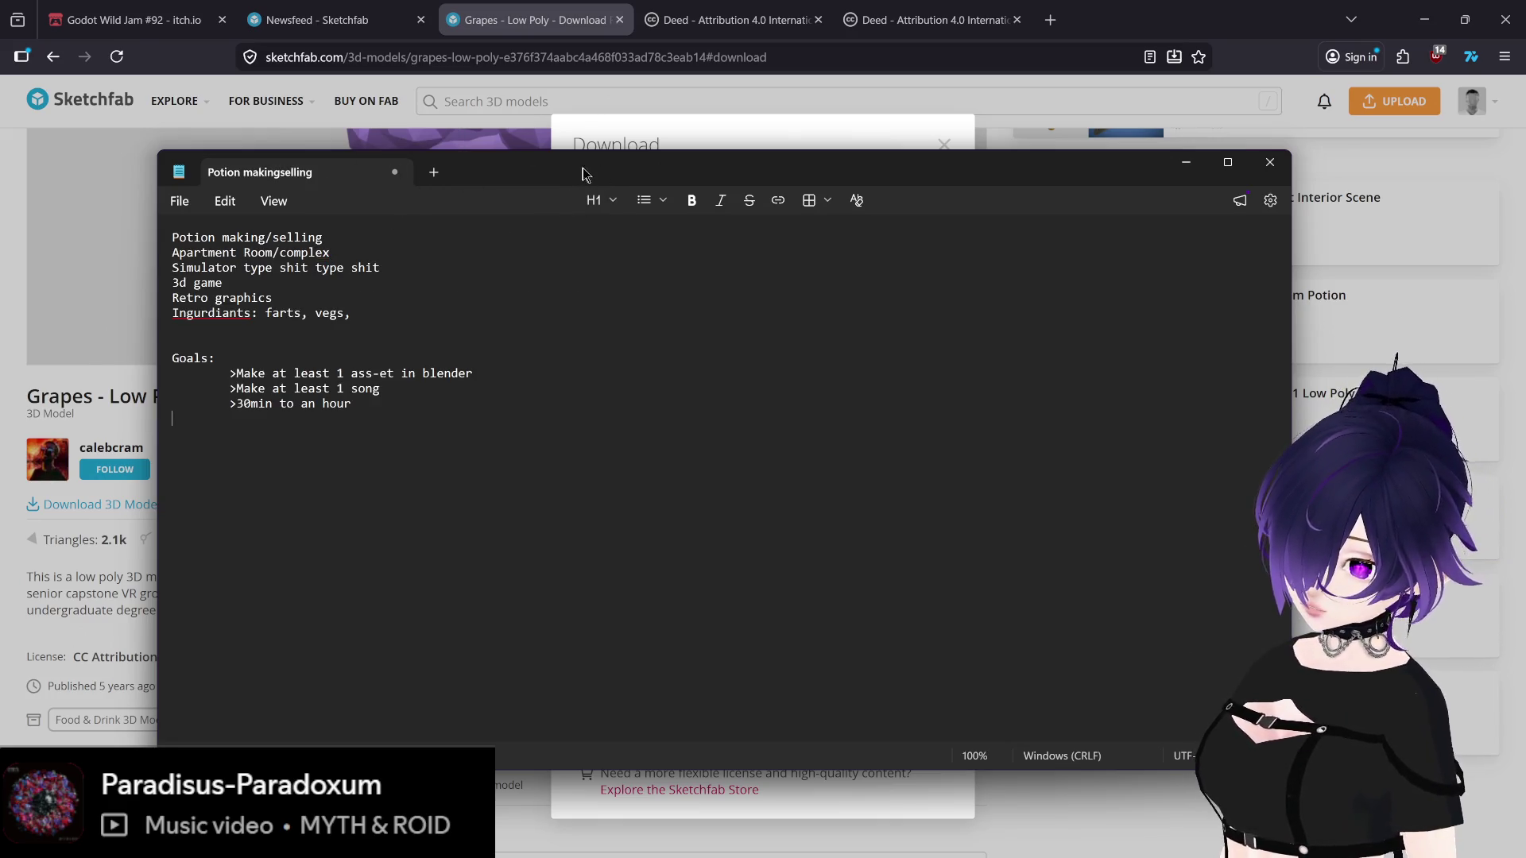
{"action": "left_click_drag", "start_coordinate": [610, 174], "coordinate": [608, 174]}
{"action": "key", "text": "alt+Tab"}
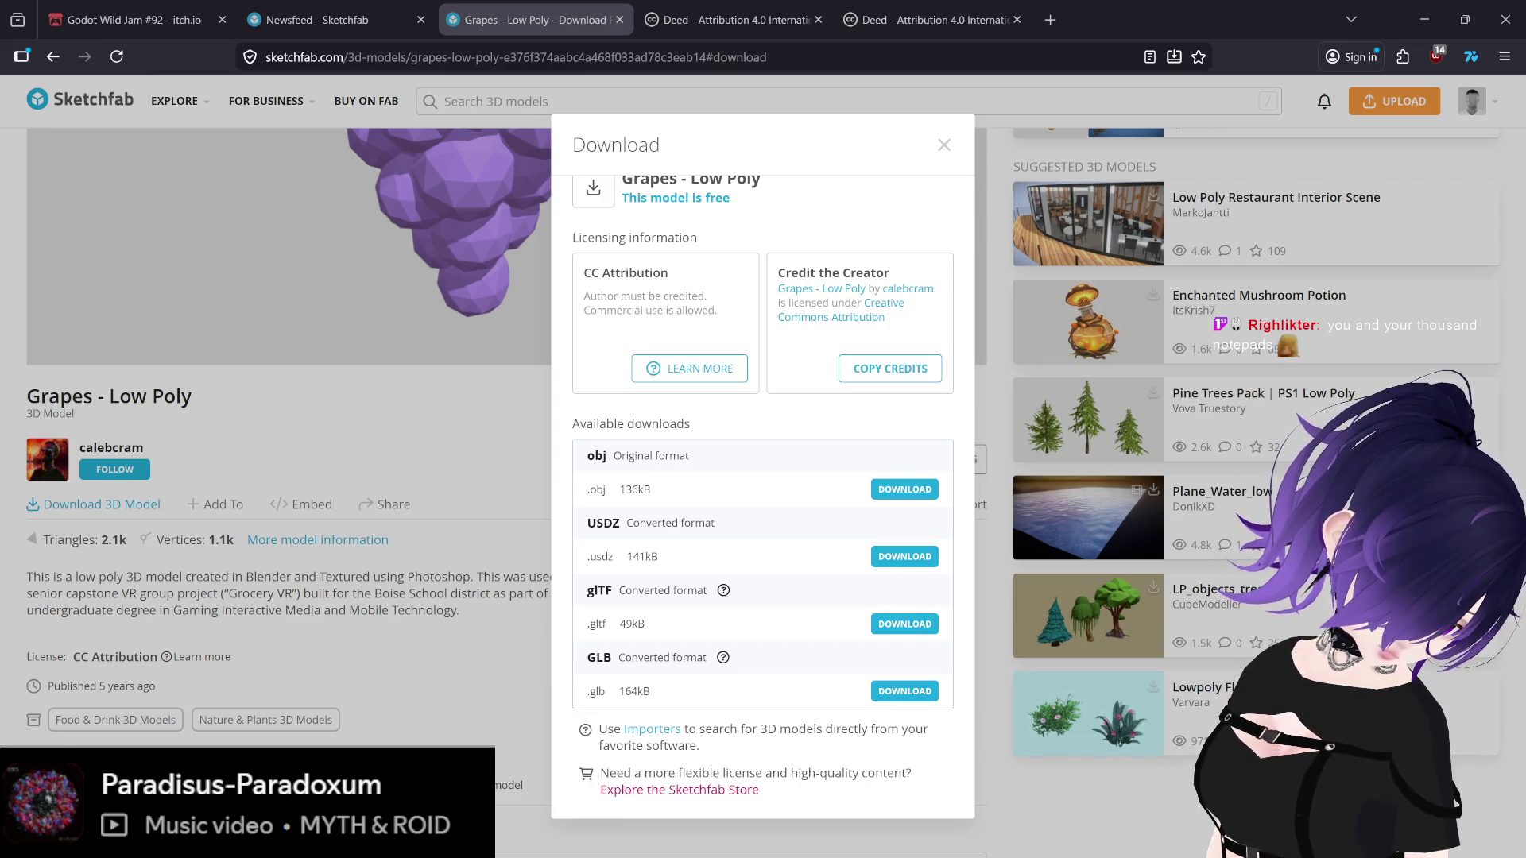
{"action": "left_click", "coordinate": [870, 370]}
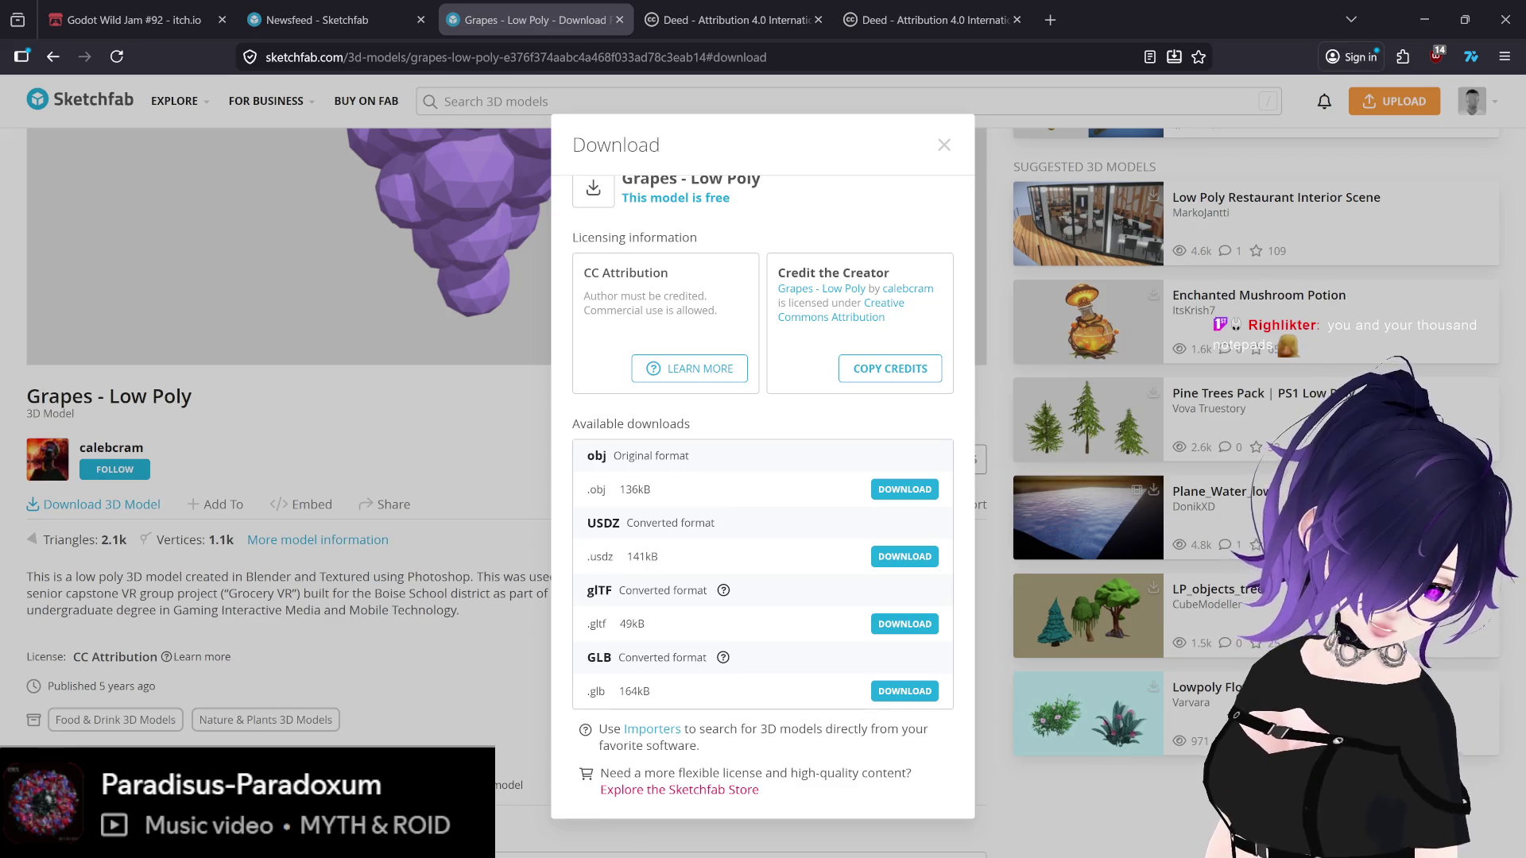
Step: Bring up Credits.txt in Notepad, flip between notes, and type scratch text in a new note
{"action": "key", "text": "alt+Tab"}
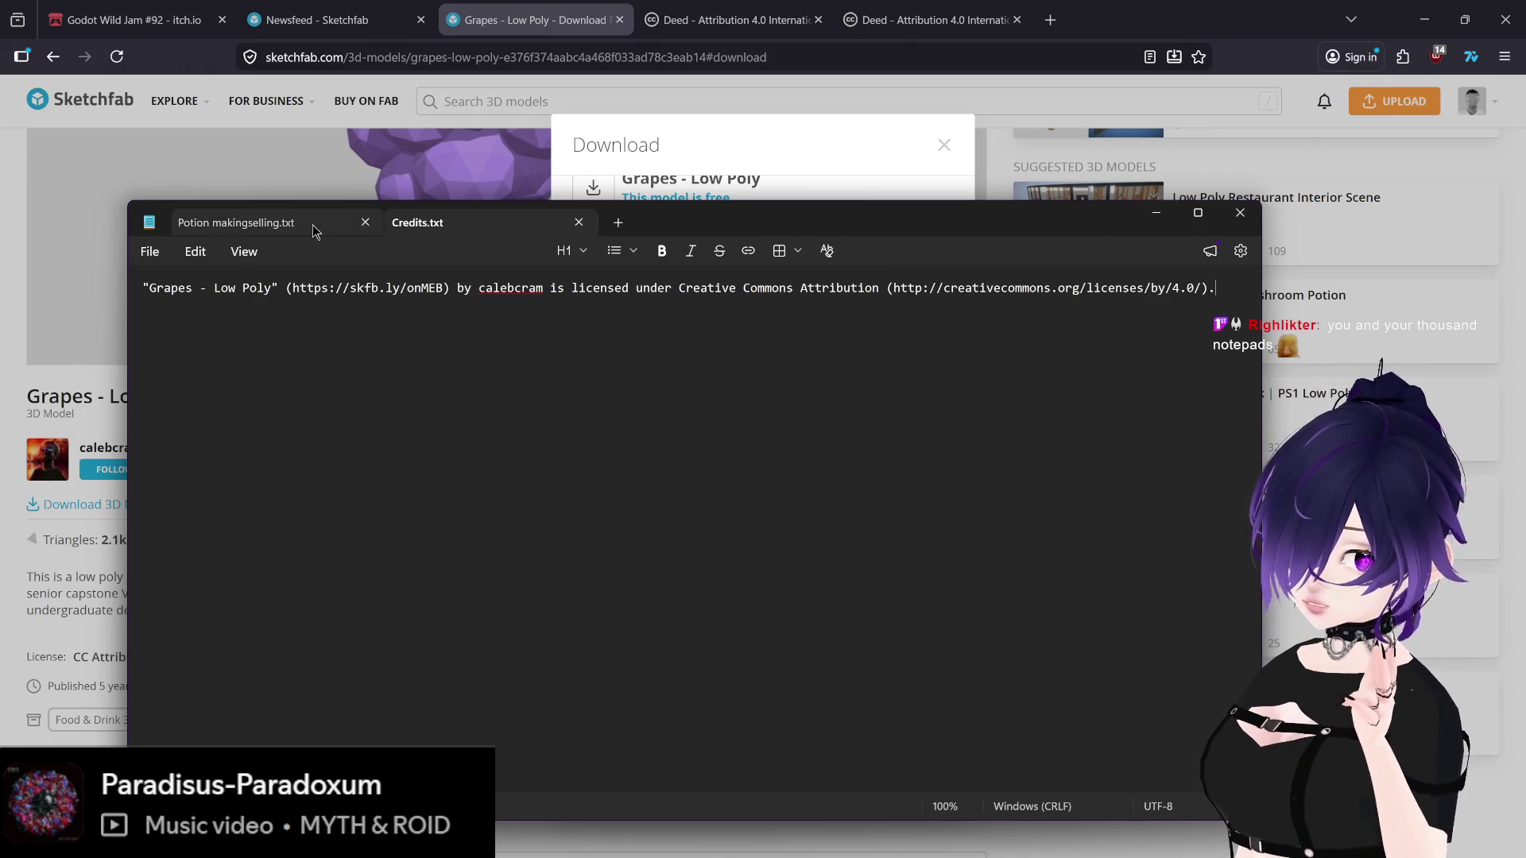
{"action": "left_click", "coordinate": [314, 232]}
{"action": "left_click", "coordinate": [472, 226]}
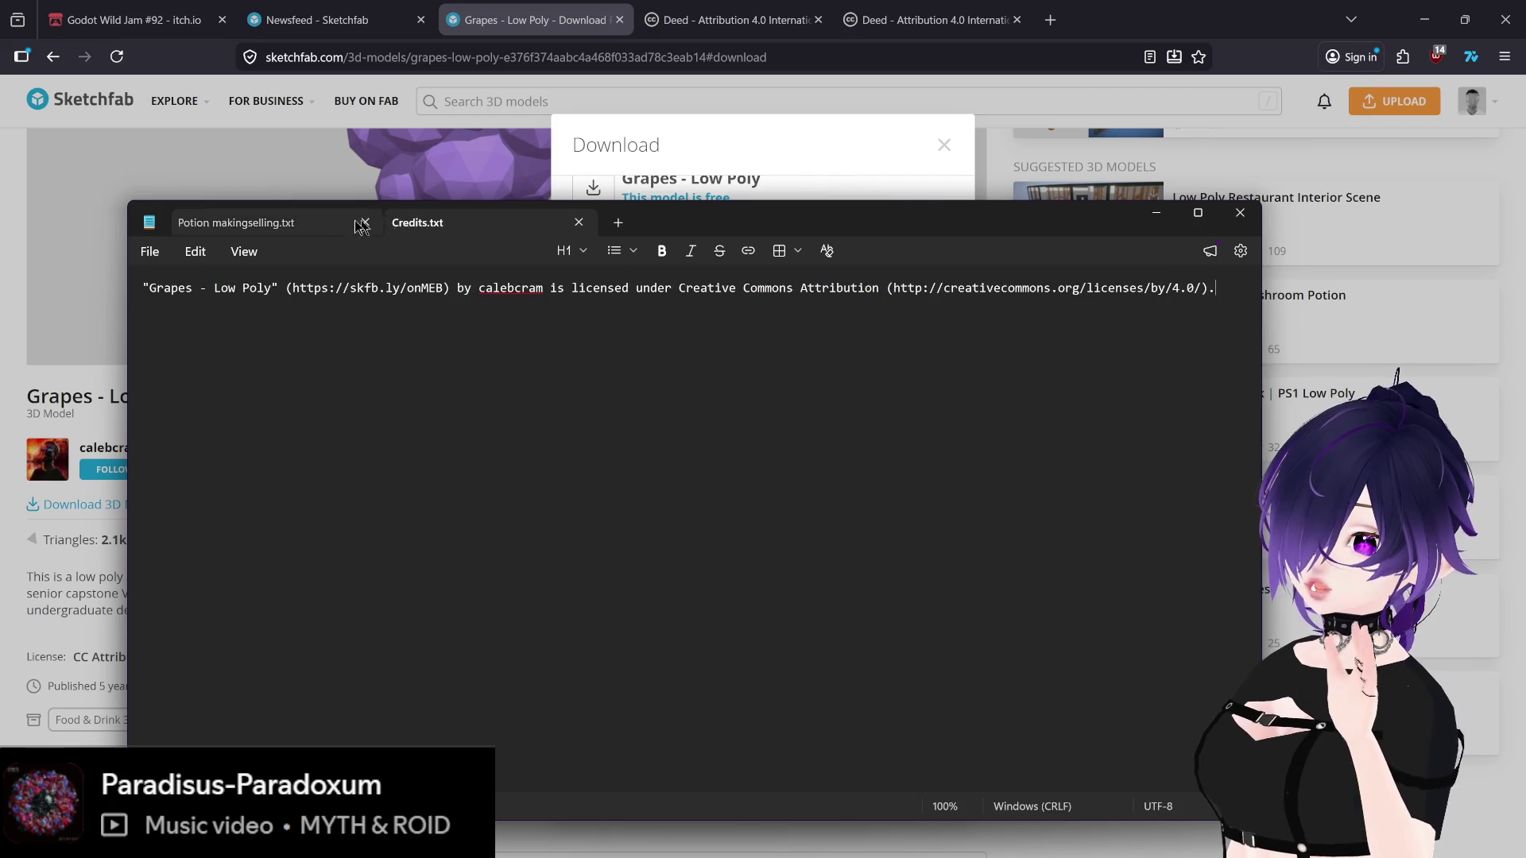
{"action": "key", "text": "ctrl+Tab"}
{"action": "key", "text": "ctrl+Tab"}
{"action": "left_click", "coordinate": [633, 223]}
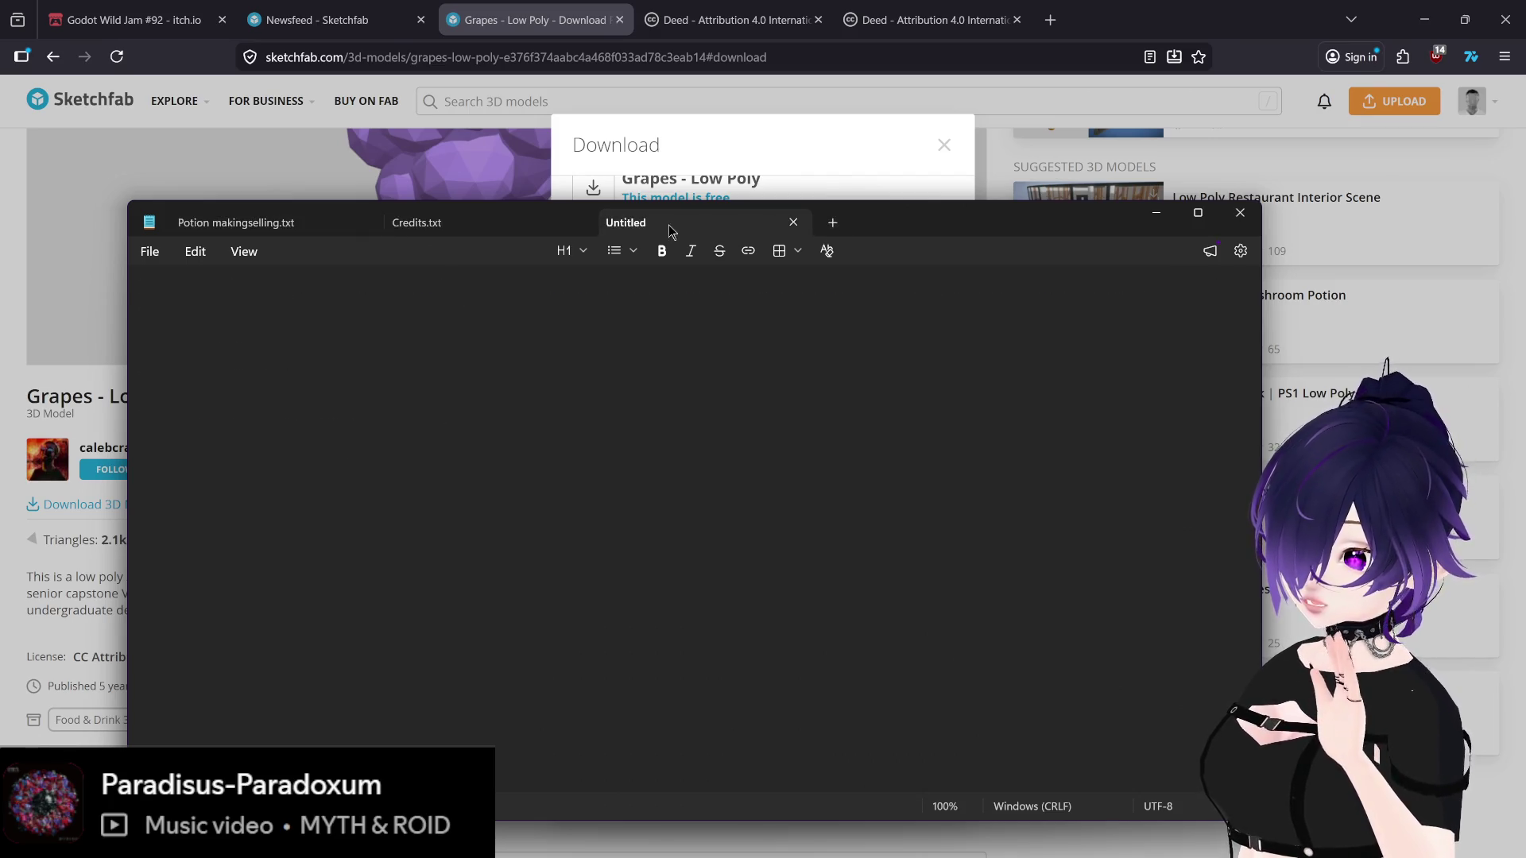
{"action": "type", "text": "kjnvap;sdfsjdk a;j"}
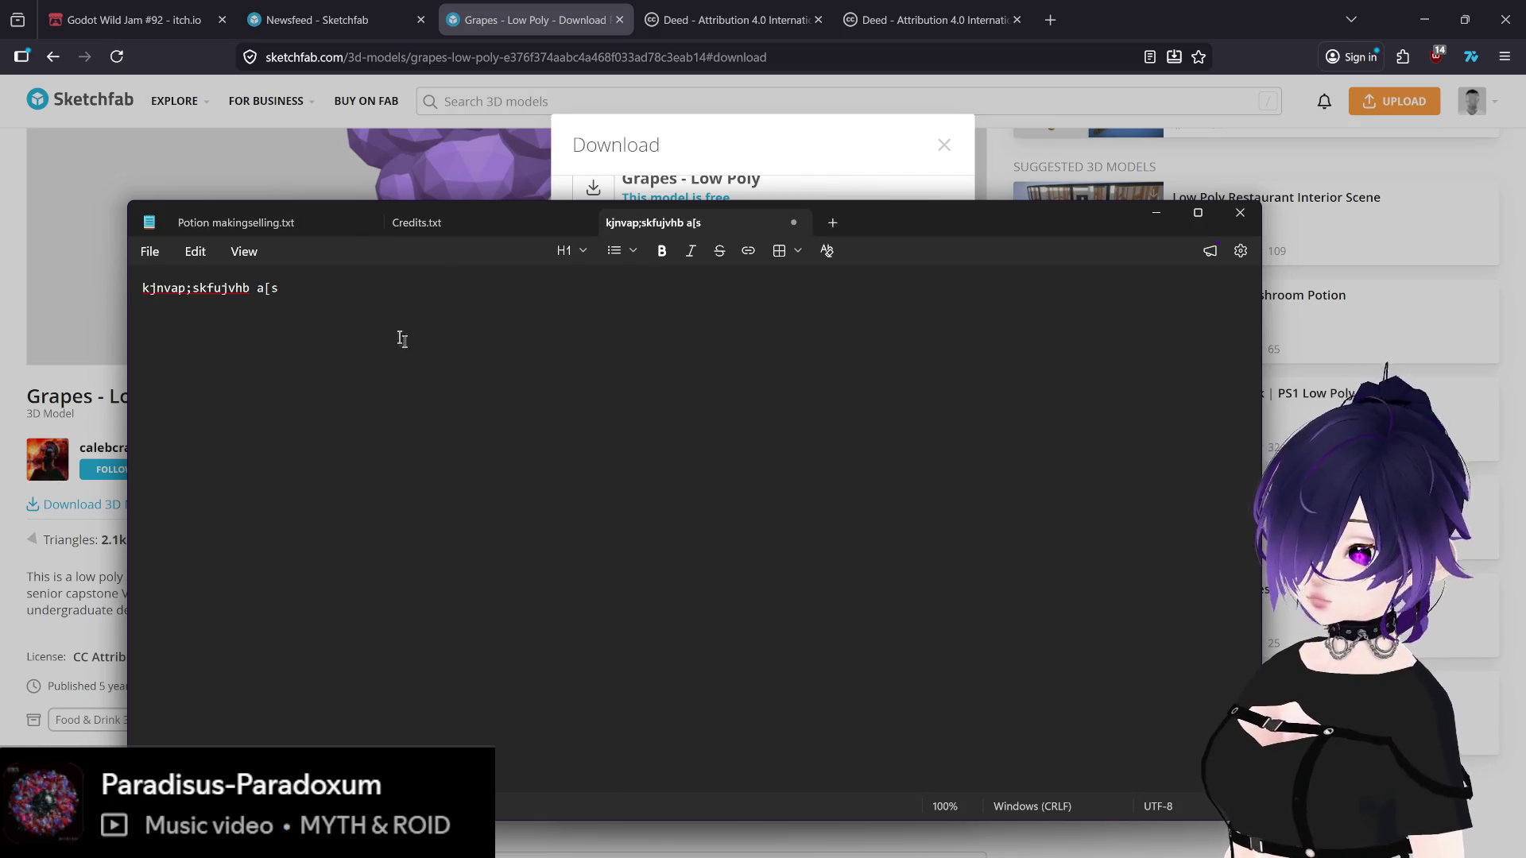
Step: Reopen Notepad via search and close the scratch note without saving
{"action": "left_click", "coordinate": [1228, 209]}
{"action": "key", "text": "super"}
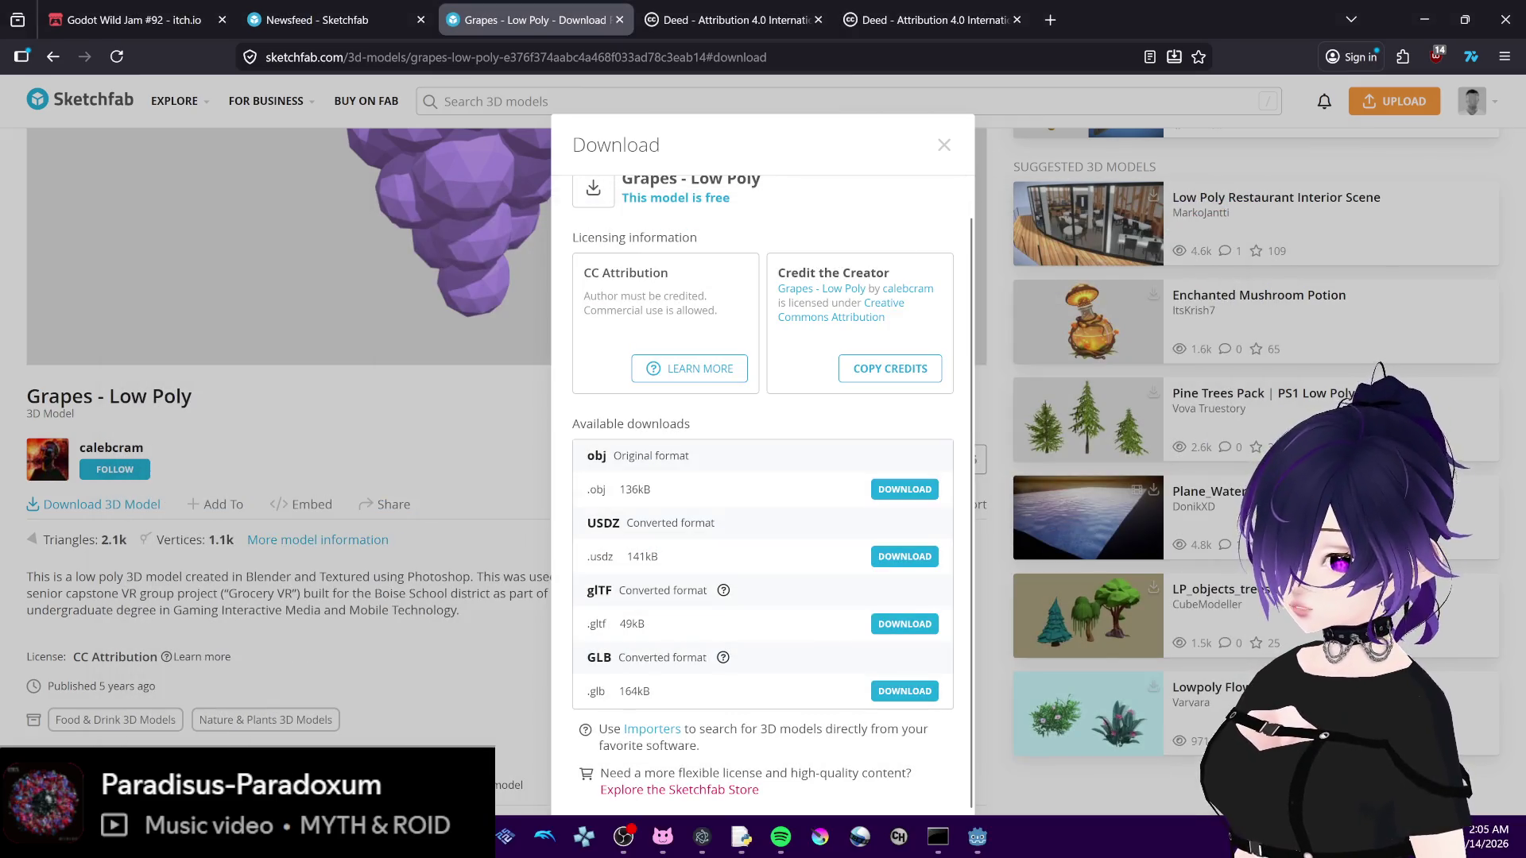
{"action": "type", "text": "notepad"}
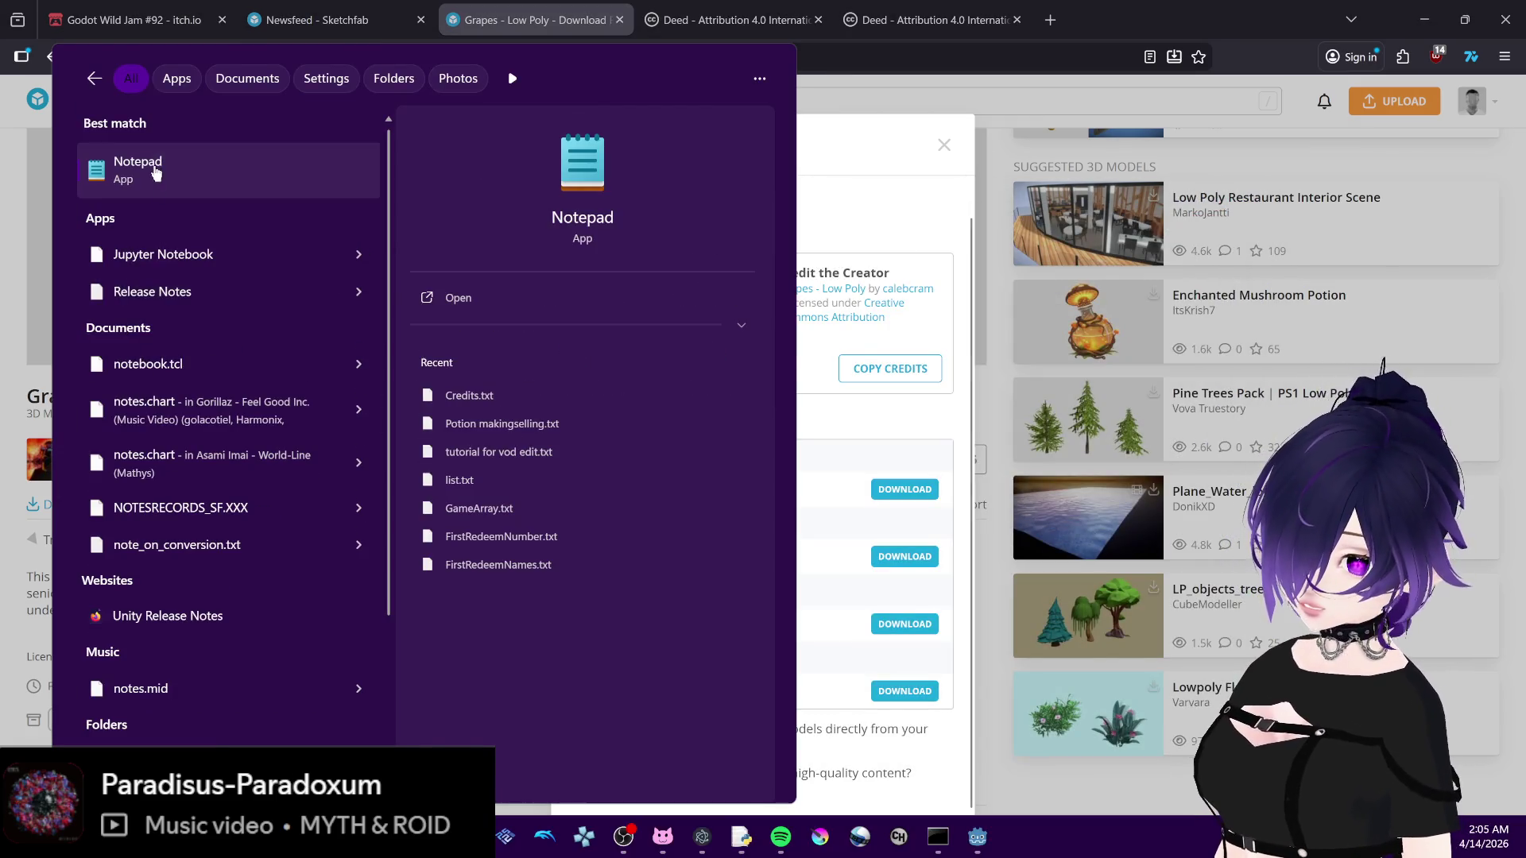
{"action": "left_click", "coordinate": [153, 165]}
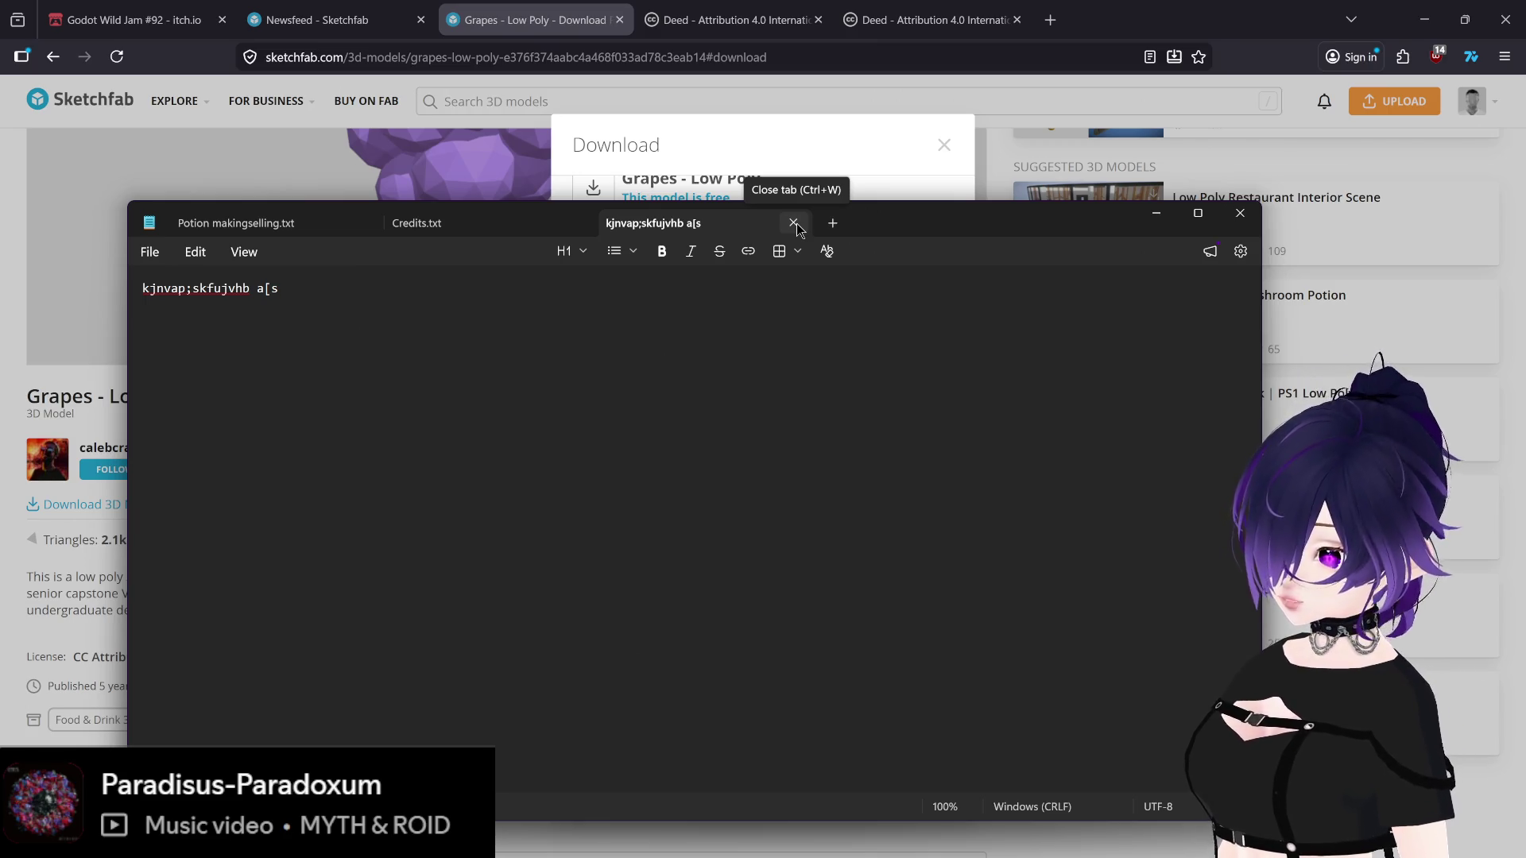
{"action": "left_click", "coordinate": [793, 223]}
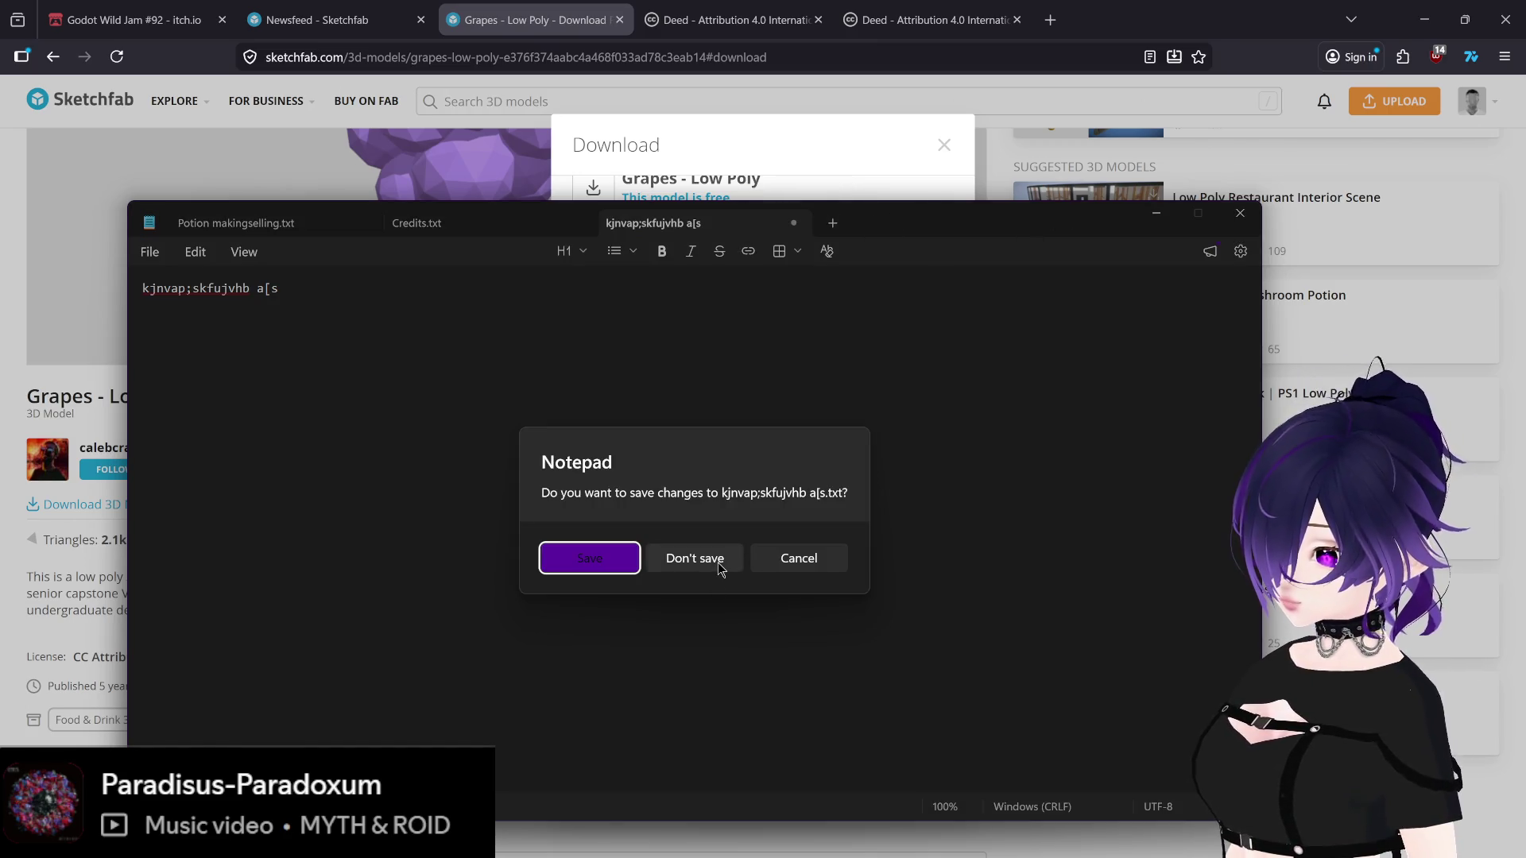
{"action": "left_click", "coordinate": [696, 560]}
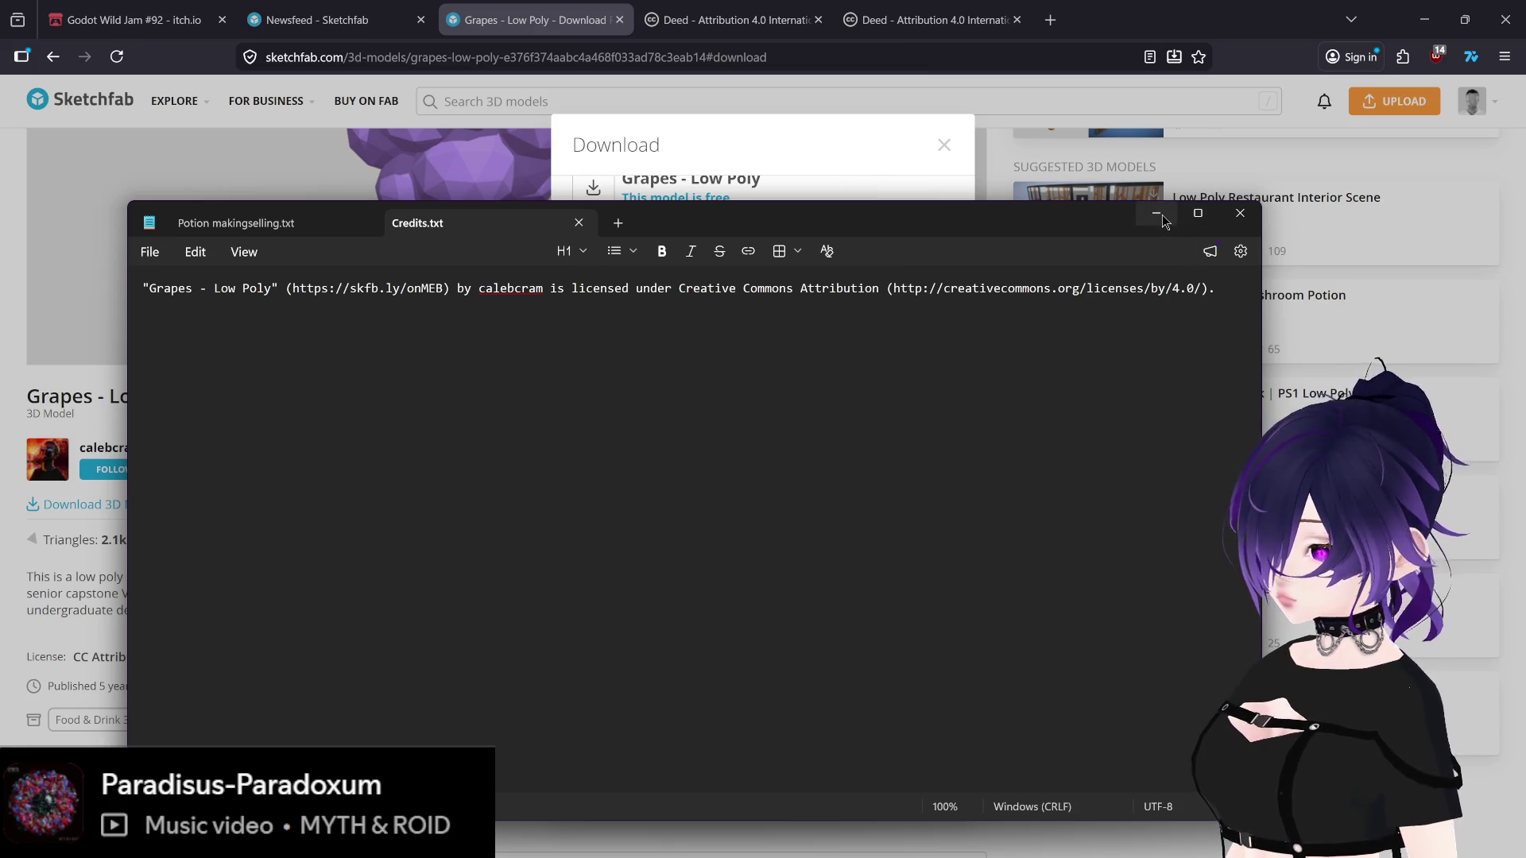
Step: Minimize Notepad, close the Sketchfab download dialog, and minimize the browser to show Godot
{"action": "left_click", "coordinate": [1158, 215]}
{"action": "left_click", "coordinate": [943, 145]}
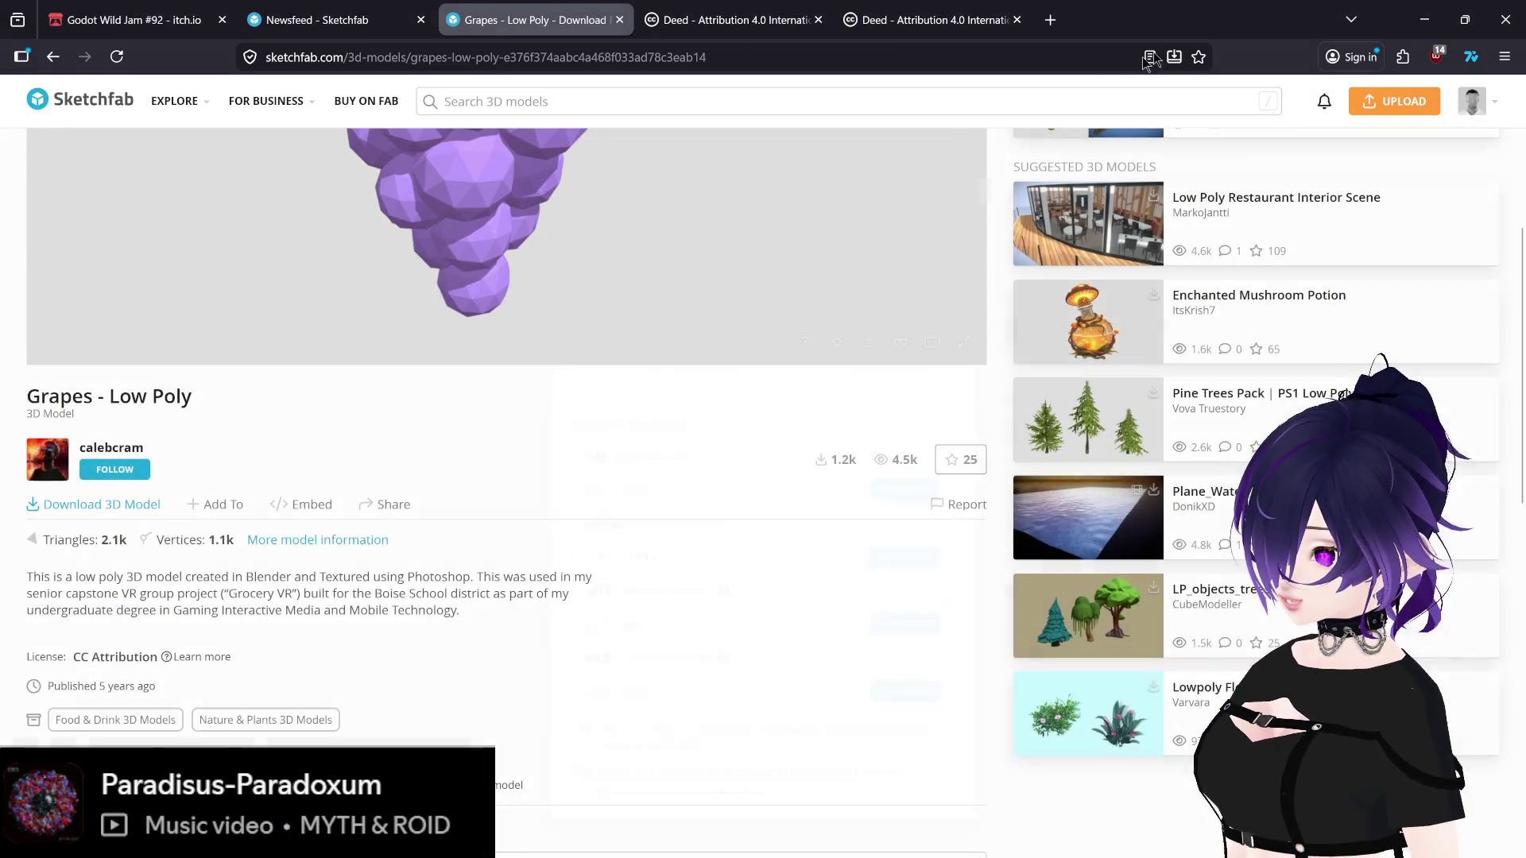
{"action": "left_click", "coordinate": [1424, 19]}
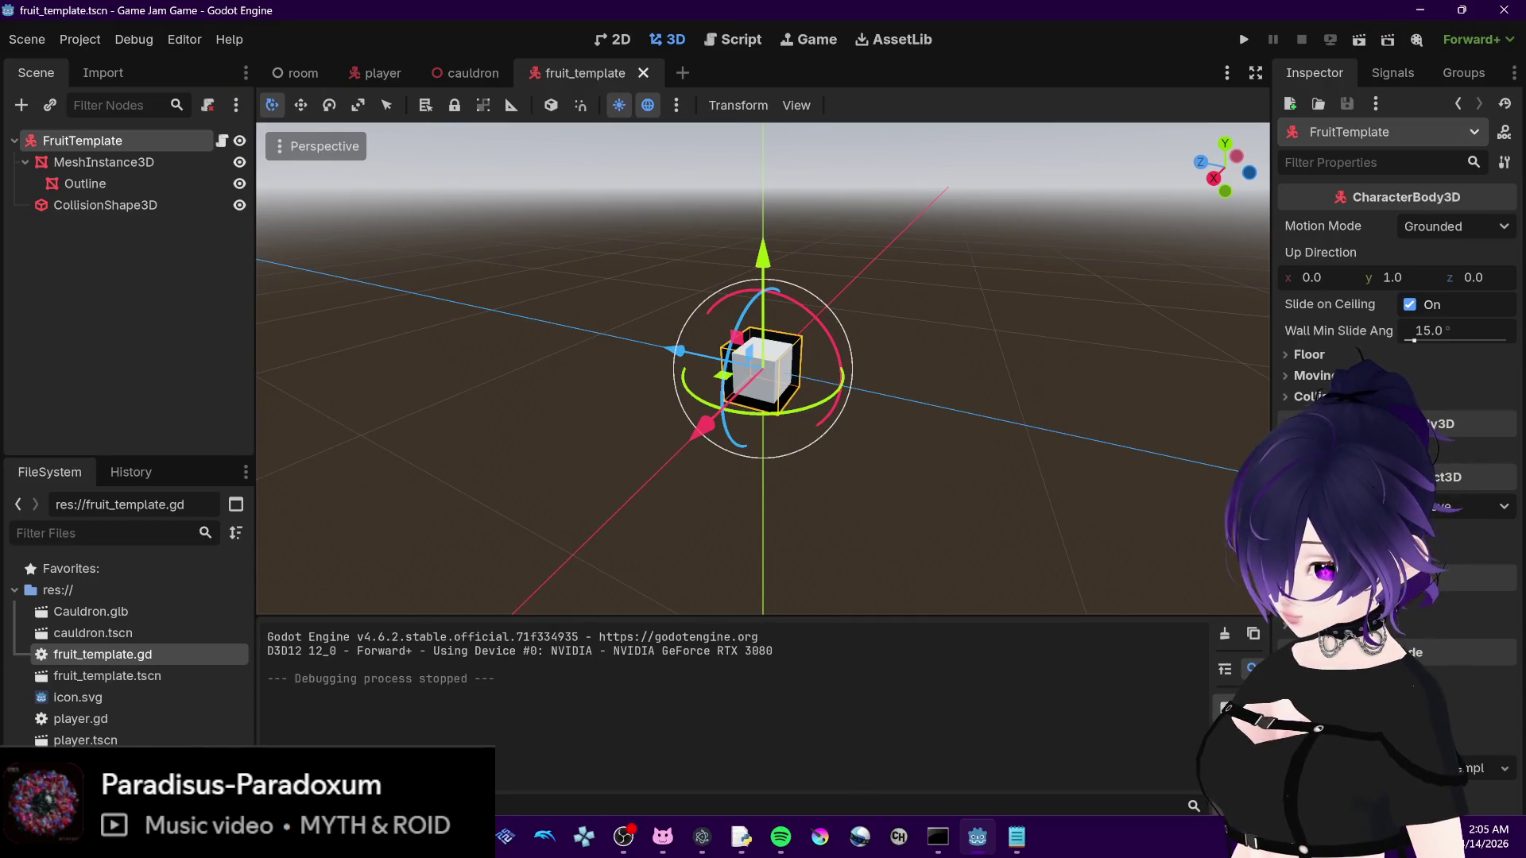
Step: Open the Godot program folder window, move it left, then hide it again
{"action": "mouse_move", "coordinate": [309, 837]}
{"action": "mouse_move", "coordinate": [427, 836]}
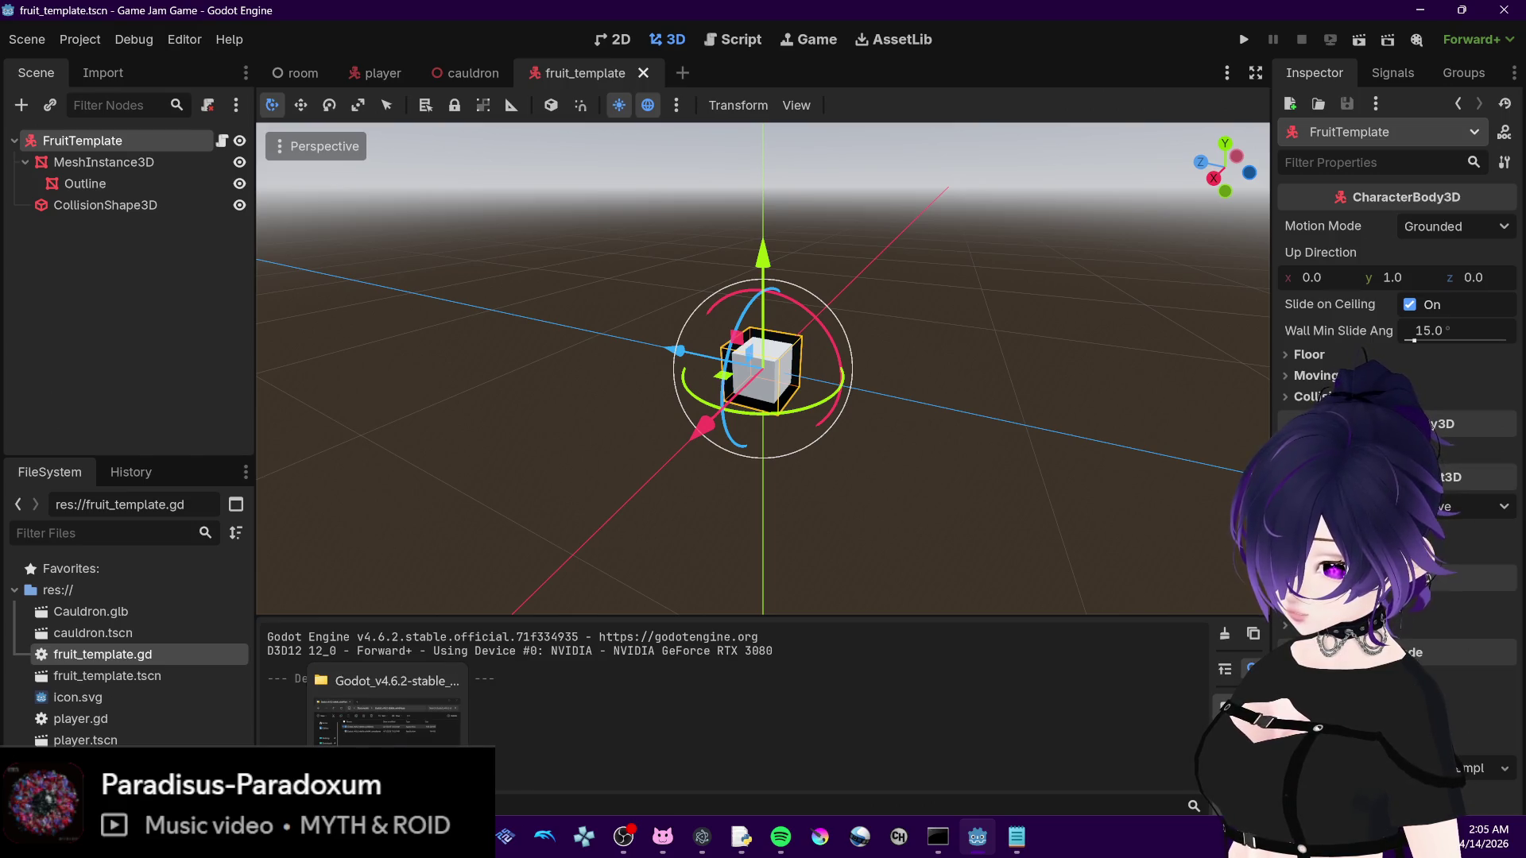
{"action": "left_click", "coordinate": [390, 716]}
{"action": "left_click_drag", "start_coordinate": [672, 259], "coordinate": [354, 280]}
{"action": "left_click", "coordinate": [354, 837]}
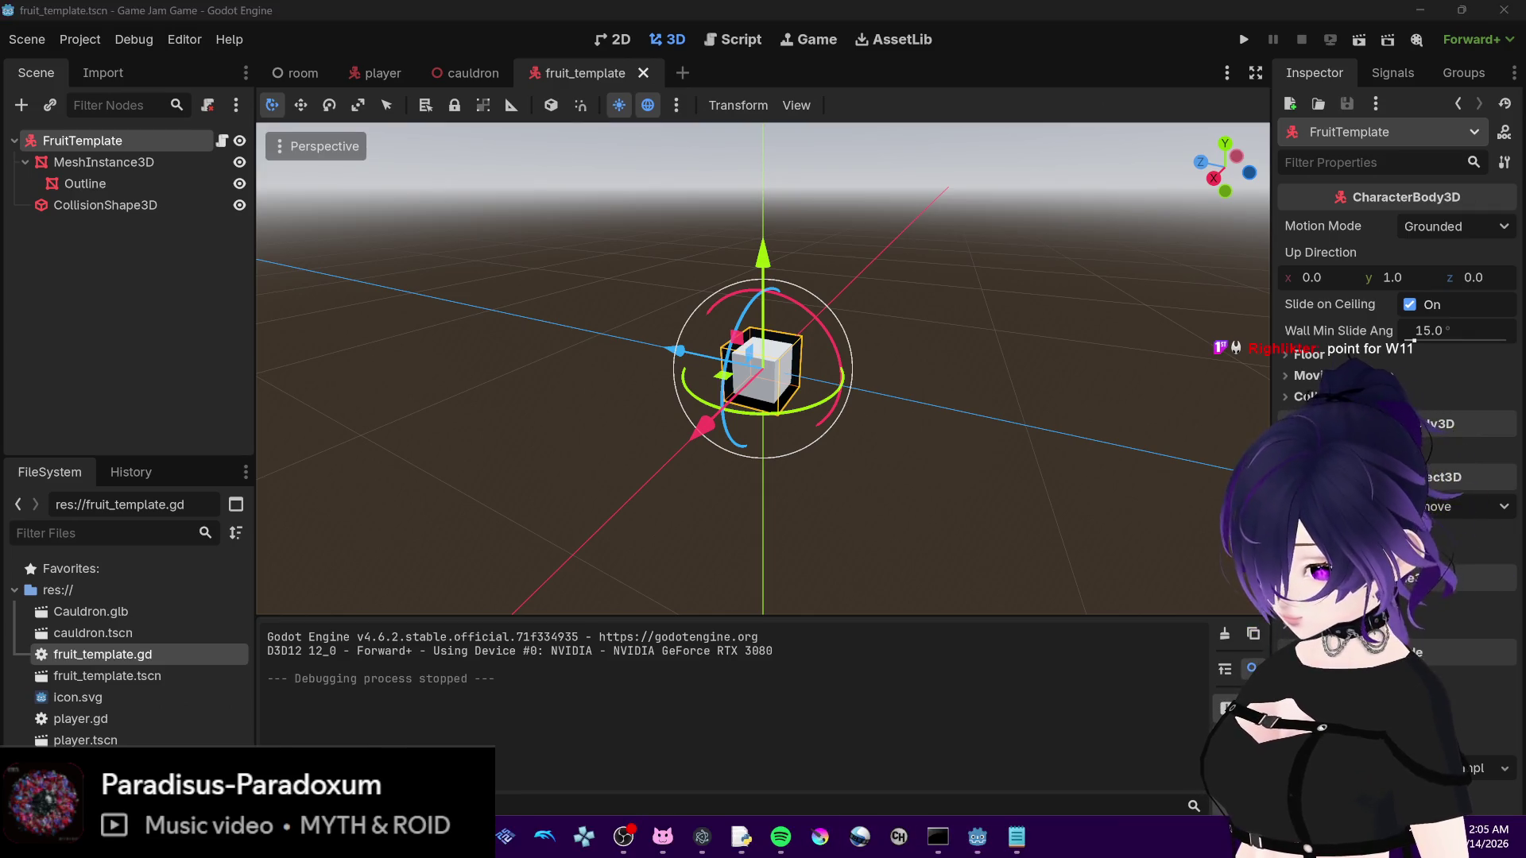
Step: Download the Grapes model as GLB under the default name grapes_-_low_poly.glb and return to Godot
{"action": "mouse_move", "coordinate": [308, 836]}
{"action": "left_click", "coordinate": [467, 734]}
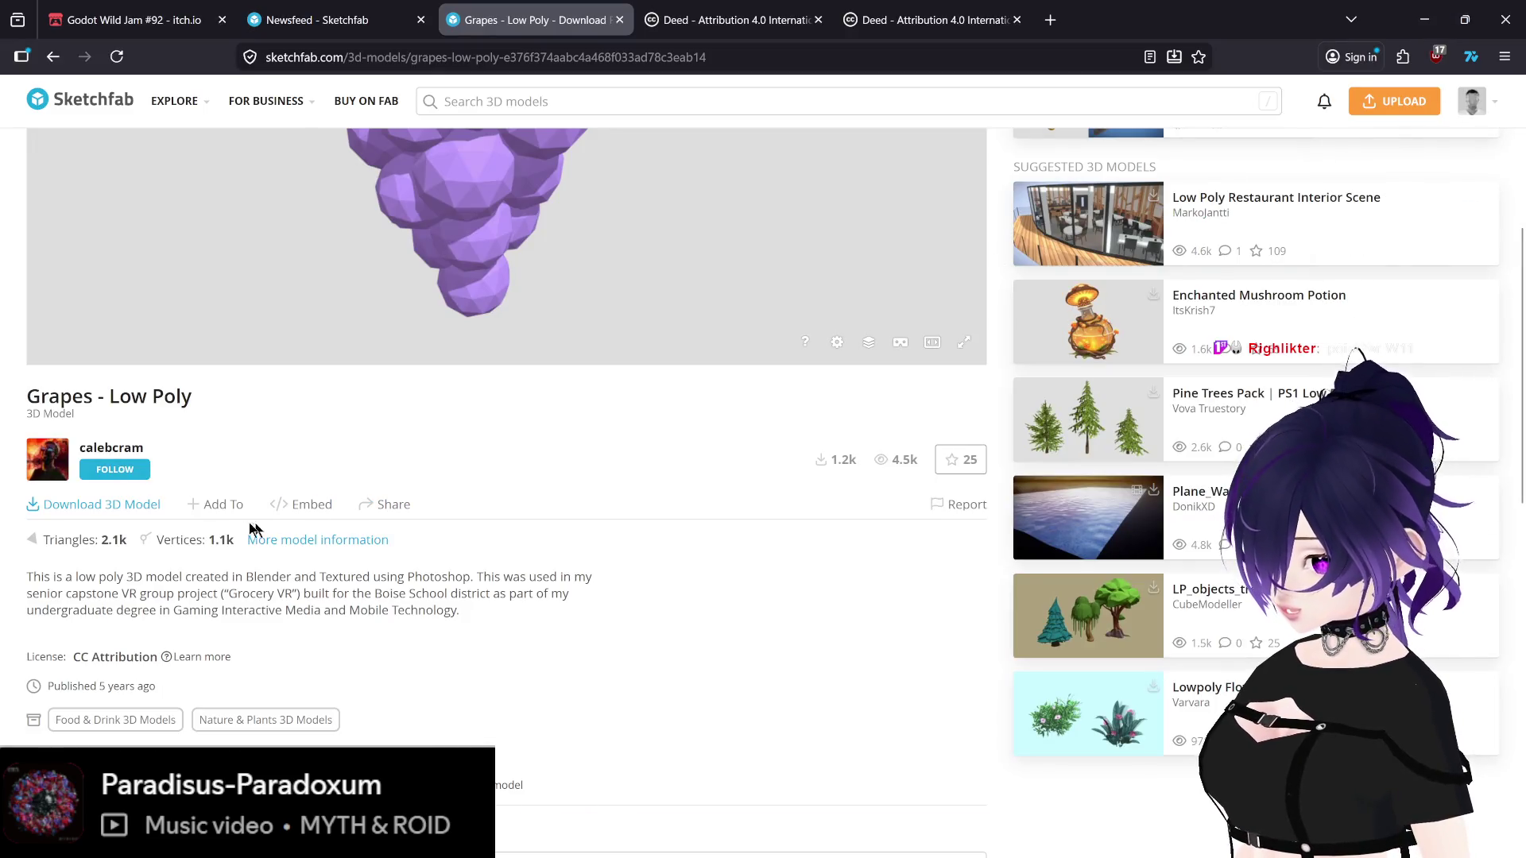
{"action": "left_click", "coordinate": [96, 503]}
{"action": "scroll", "scroll_direction": "down", "scroll_amount": 3}
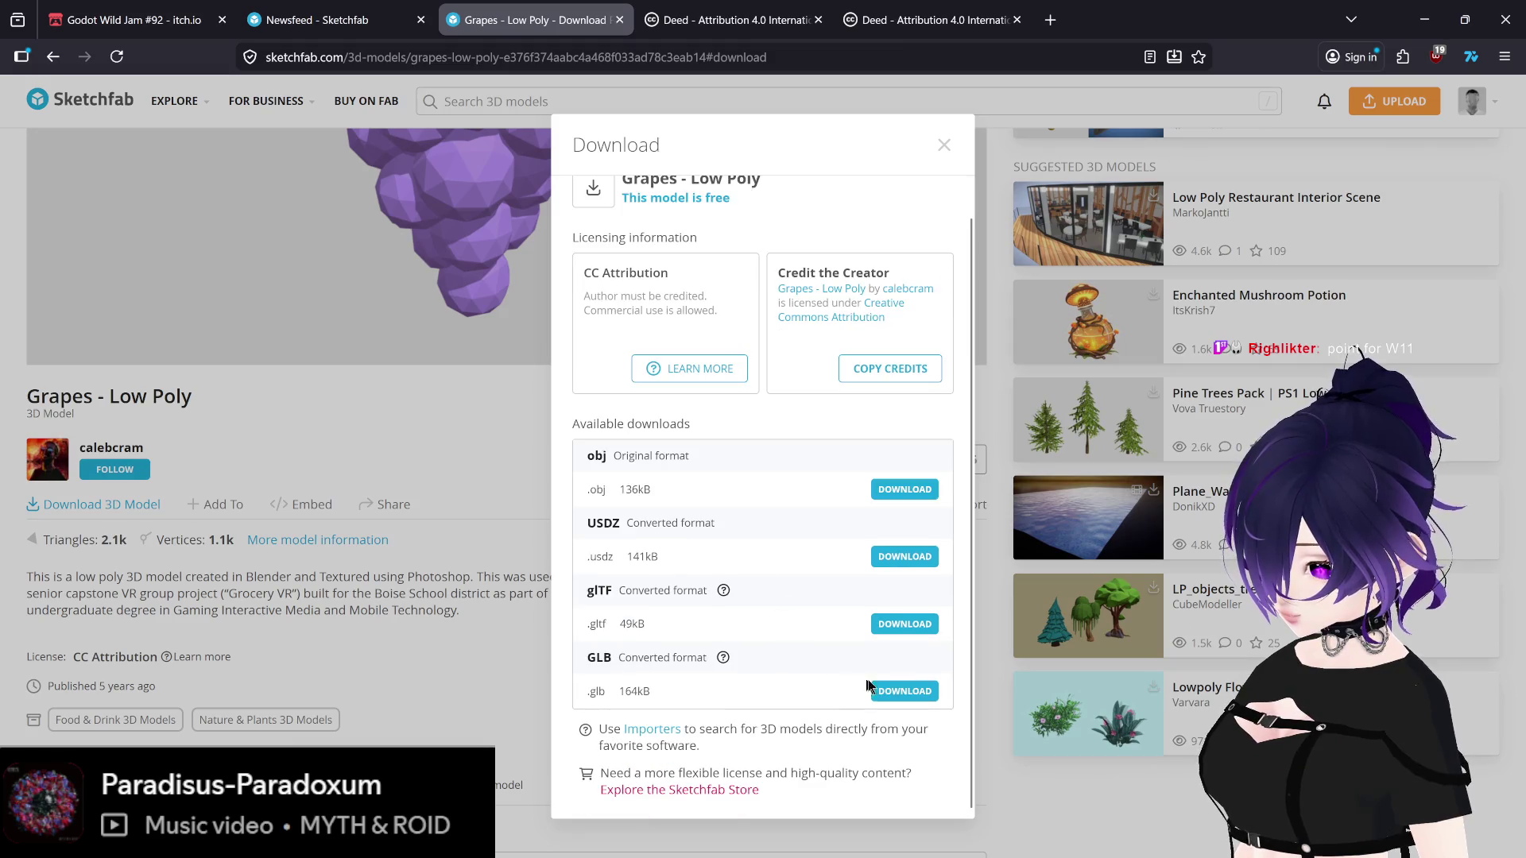
{"action": "left_click", "coordinate": [893, 691]}
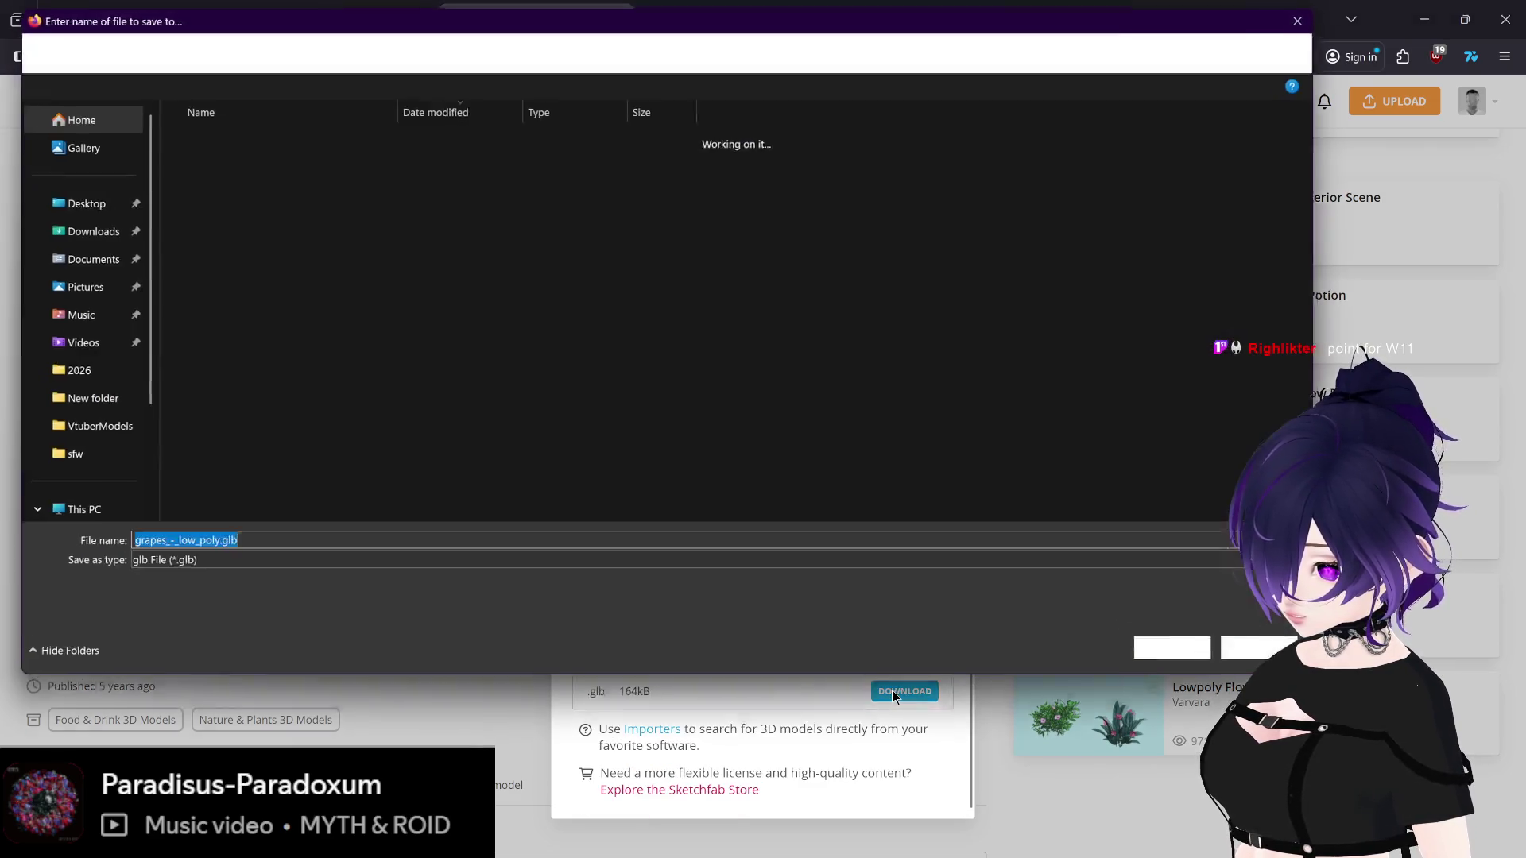
{"action": "key", "text": "Return"}
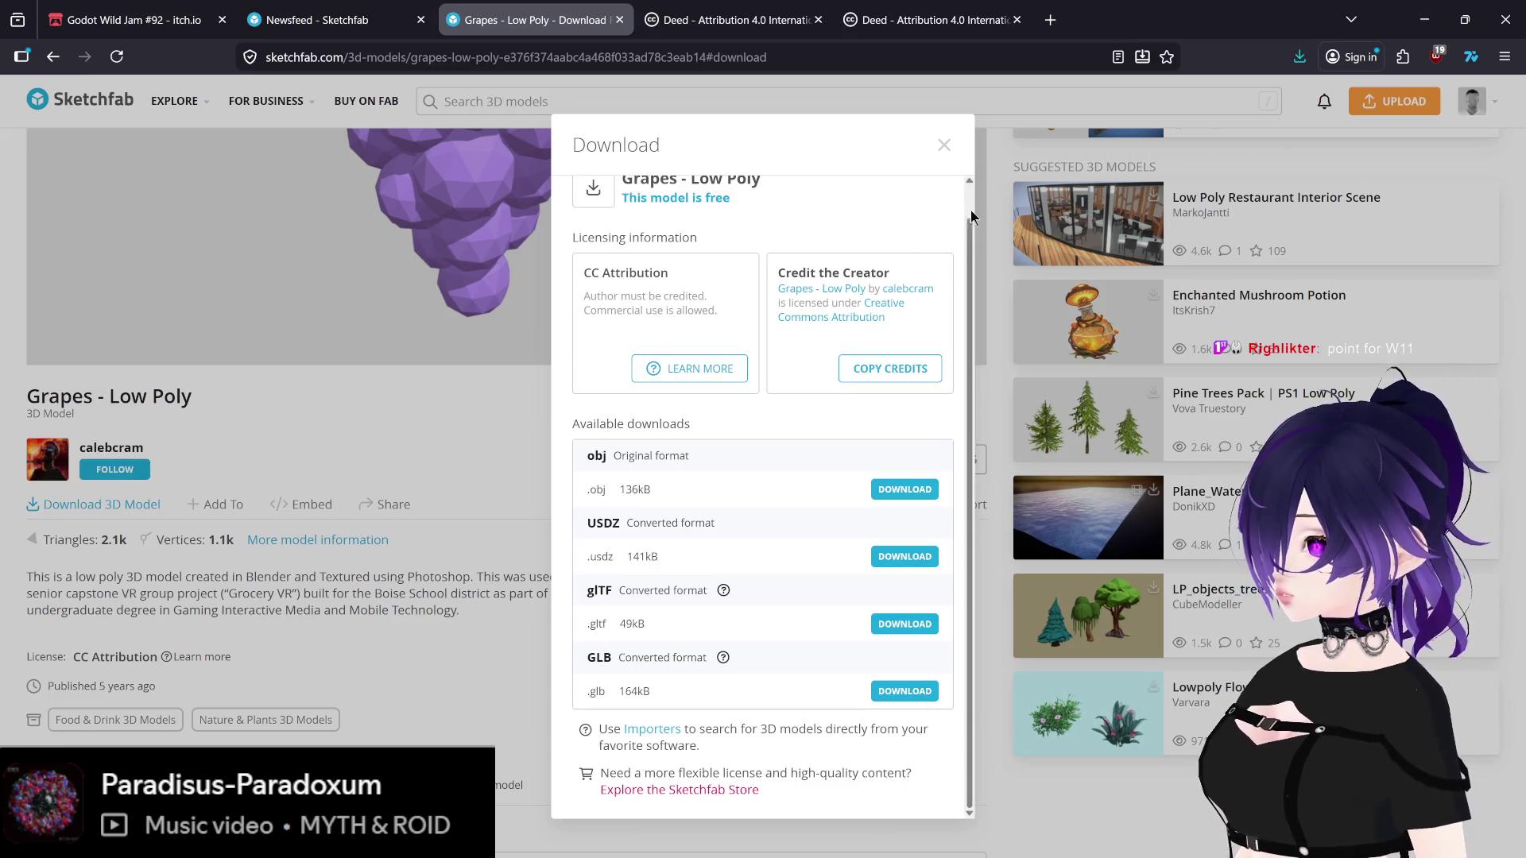
{"action": "left_click", "coordinate": [944, 144]}
{"action": "left_click", "coordinate": [979, 838]}
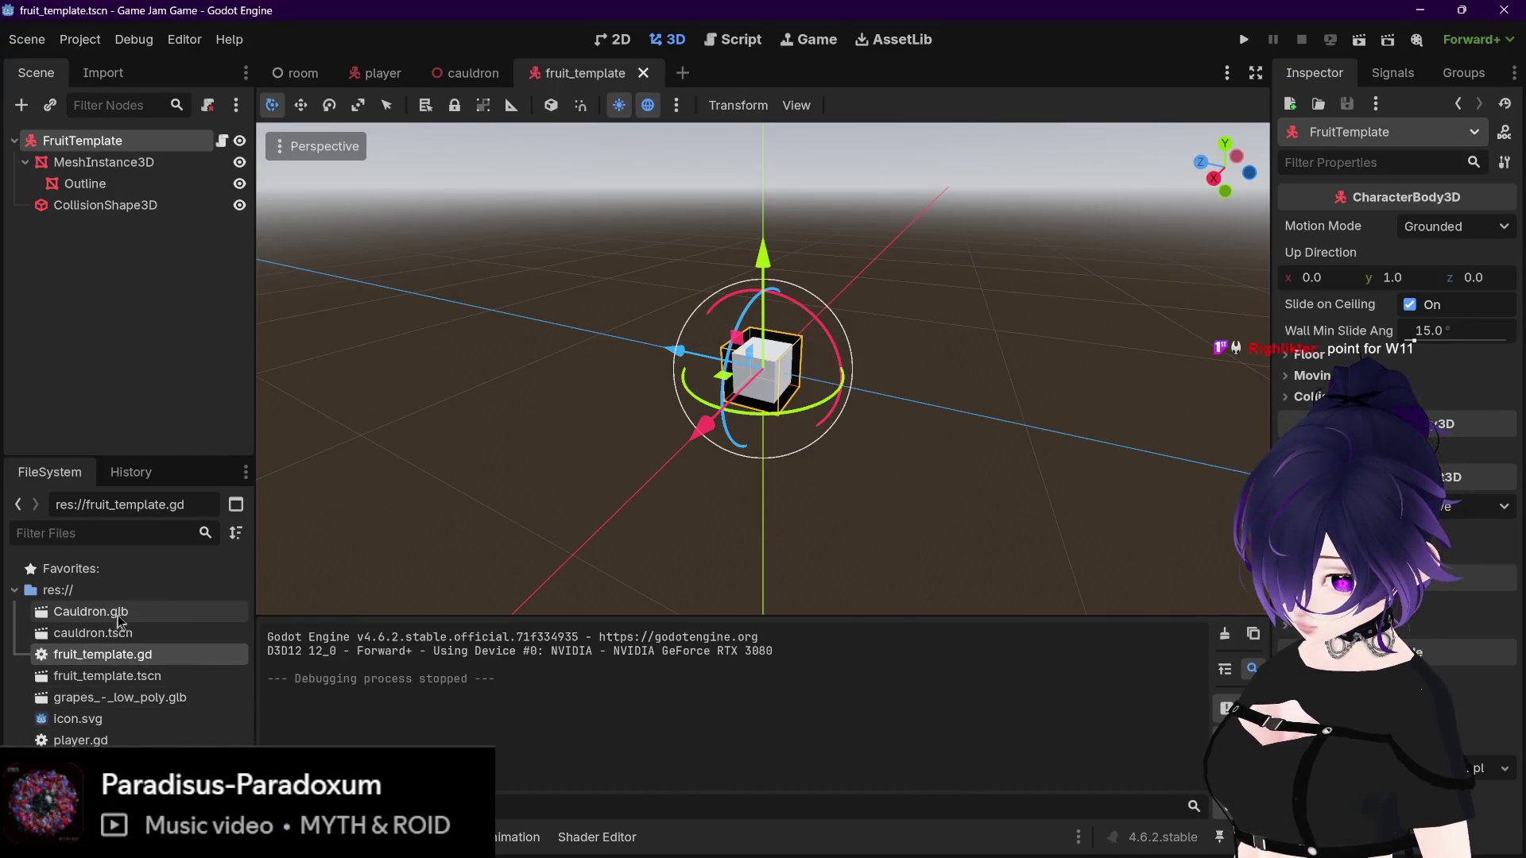
Step: Create a new scene with a CharacterBody3D root and instance grapes_-_low_poly.glb under it
{"action": "left_click", "coordinate": [122, 699]}
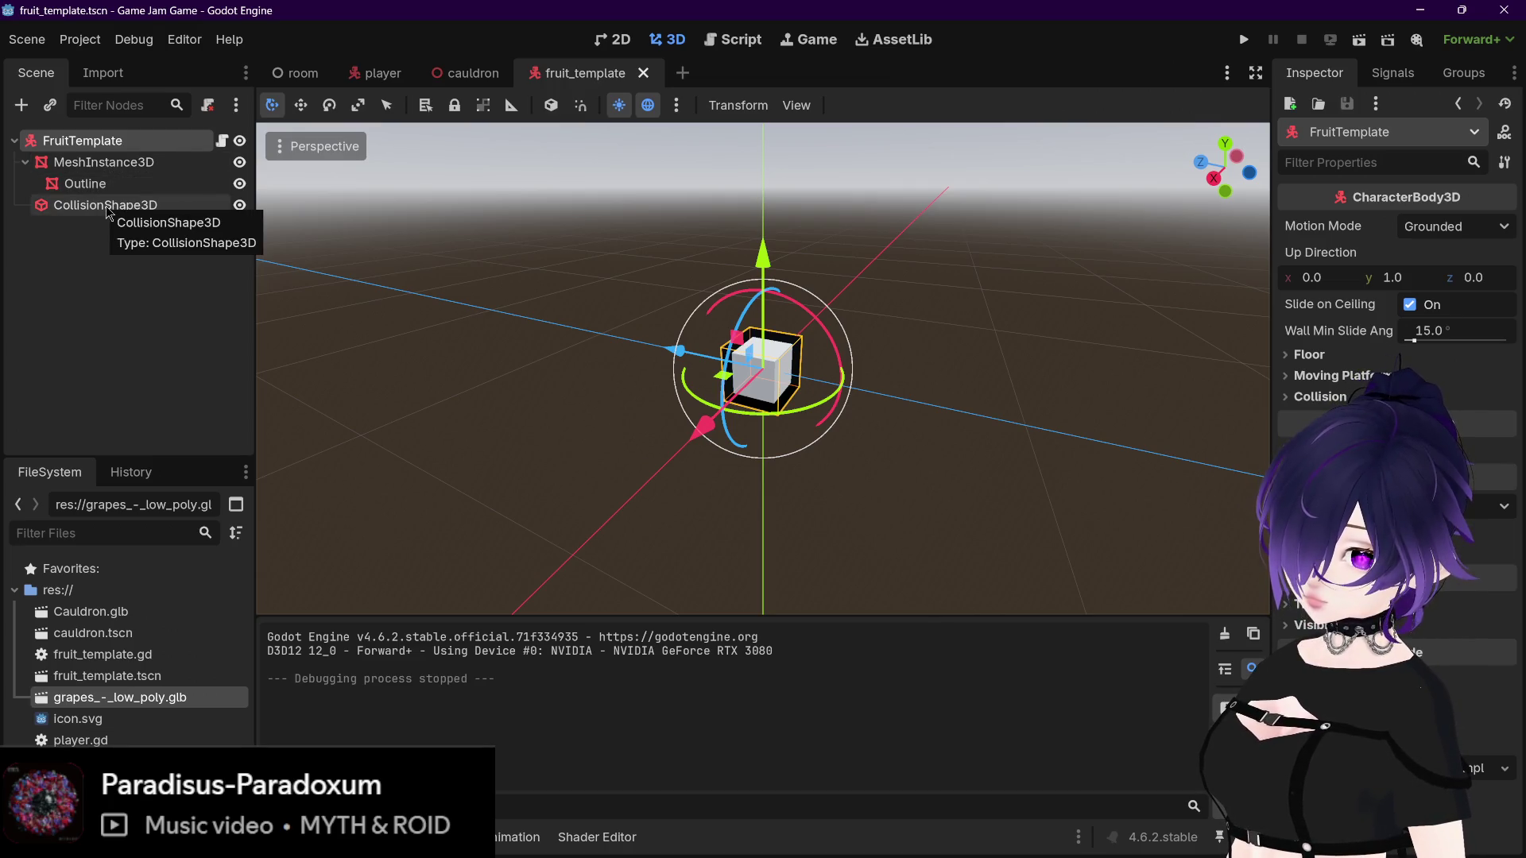
{"action": "left_click", "coordinate": [685, 75]}
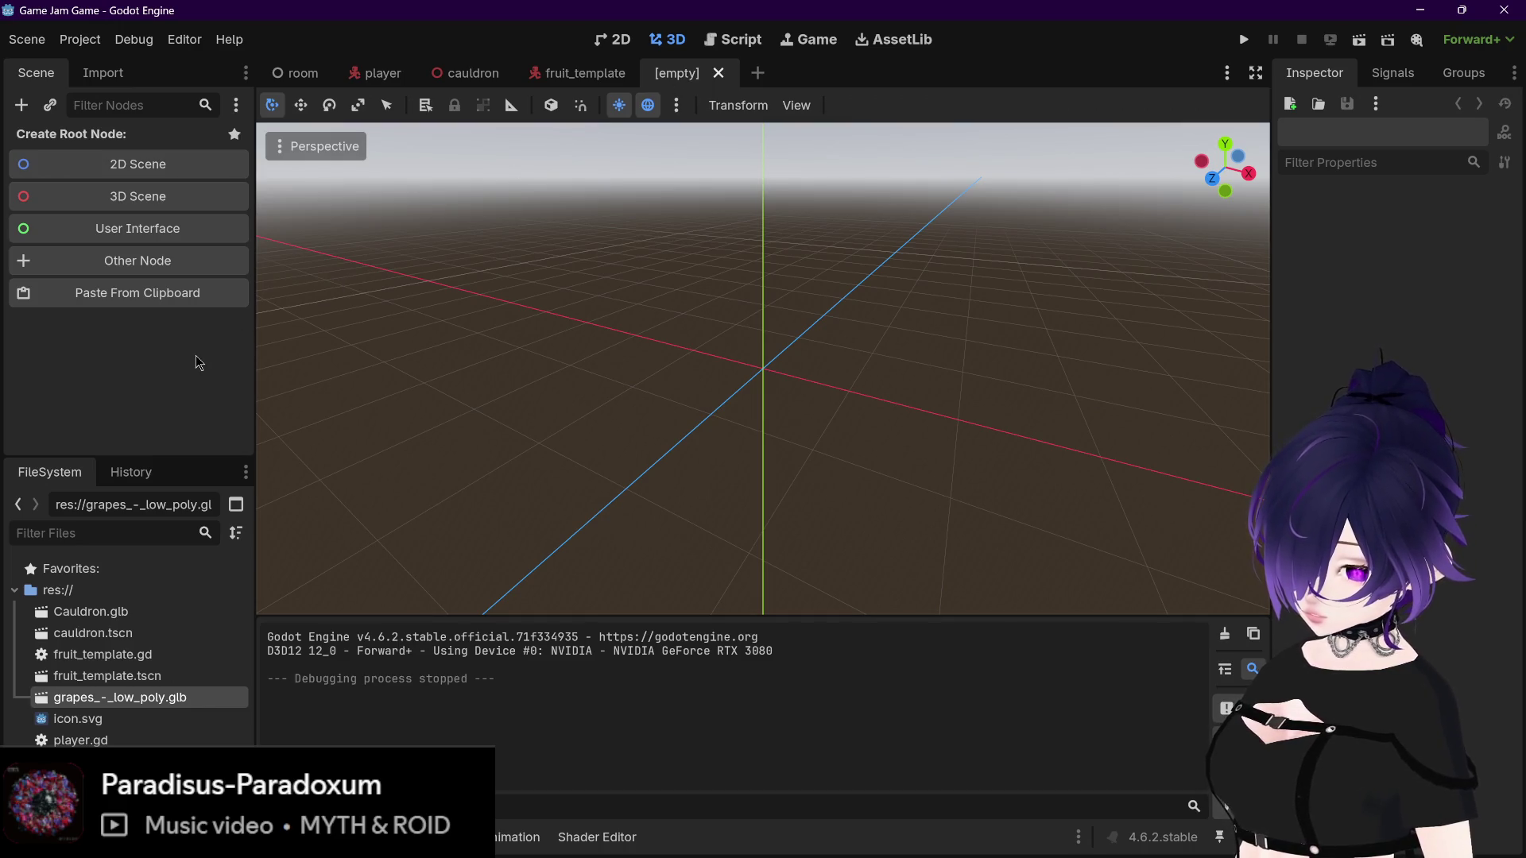
{"action": "key", "text": "ctrl+a"}
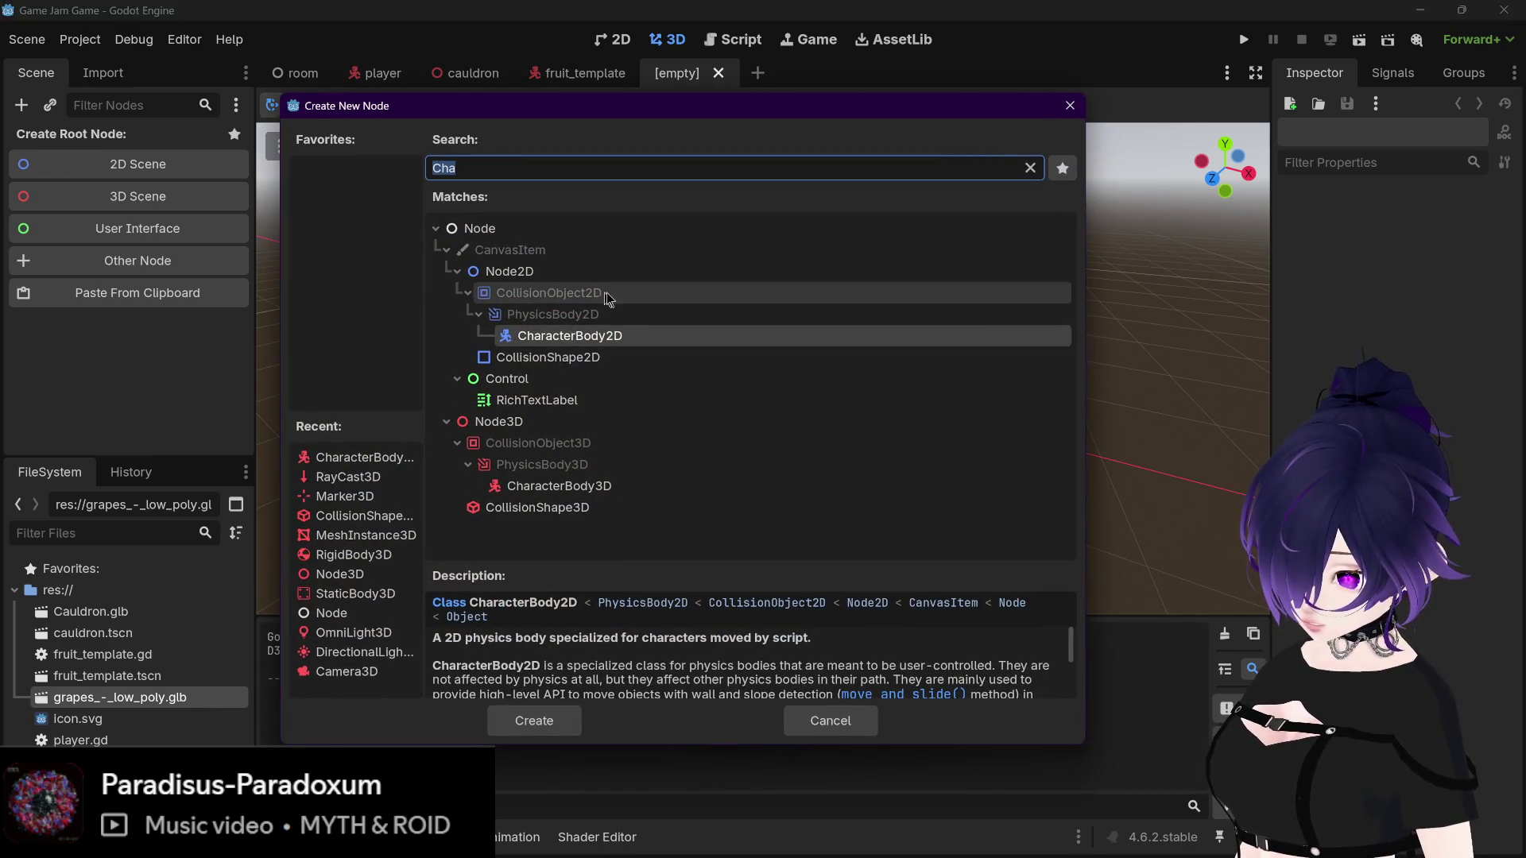
{"action": "left_click", "coordinate": [597, 487]}
{"action": "double_click", "coordinate": [597, 486]}
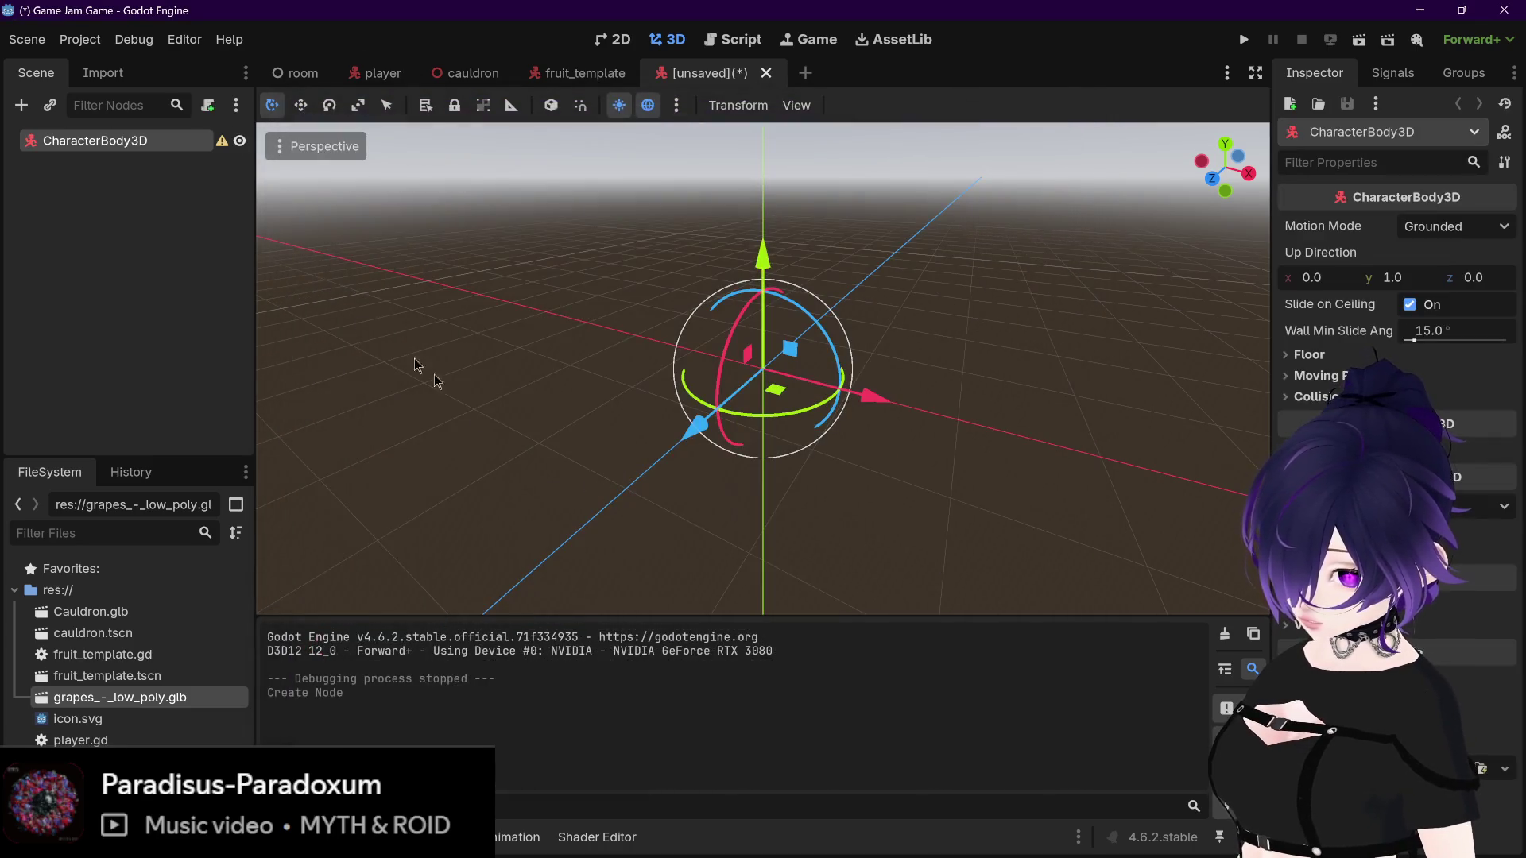
{"action": "left_click_drag", "start_coordinate": [145, 699], "coordinate": [115, 148]}
Step: Look over the instanced grapes, then rename the CharacterBody3D root to 'Grapes'
{"action": "scroll", "scroll_direction": "down", "scroll_amount": 3}
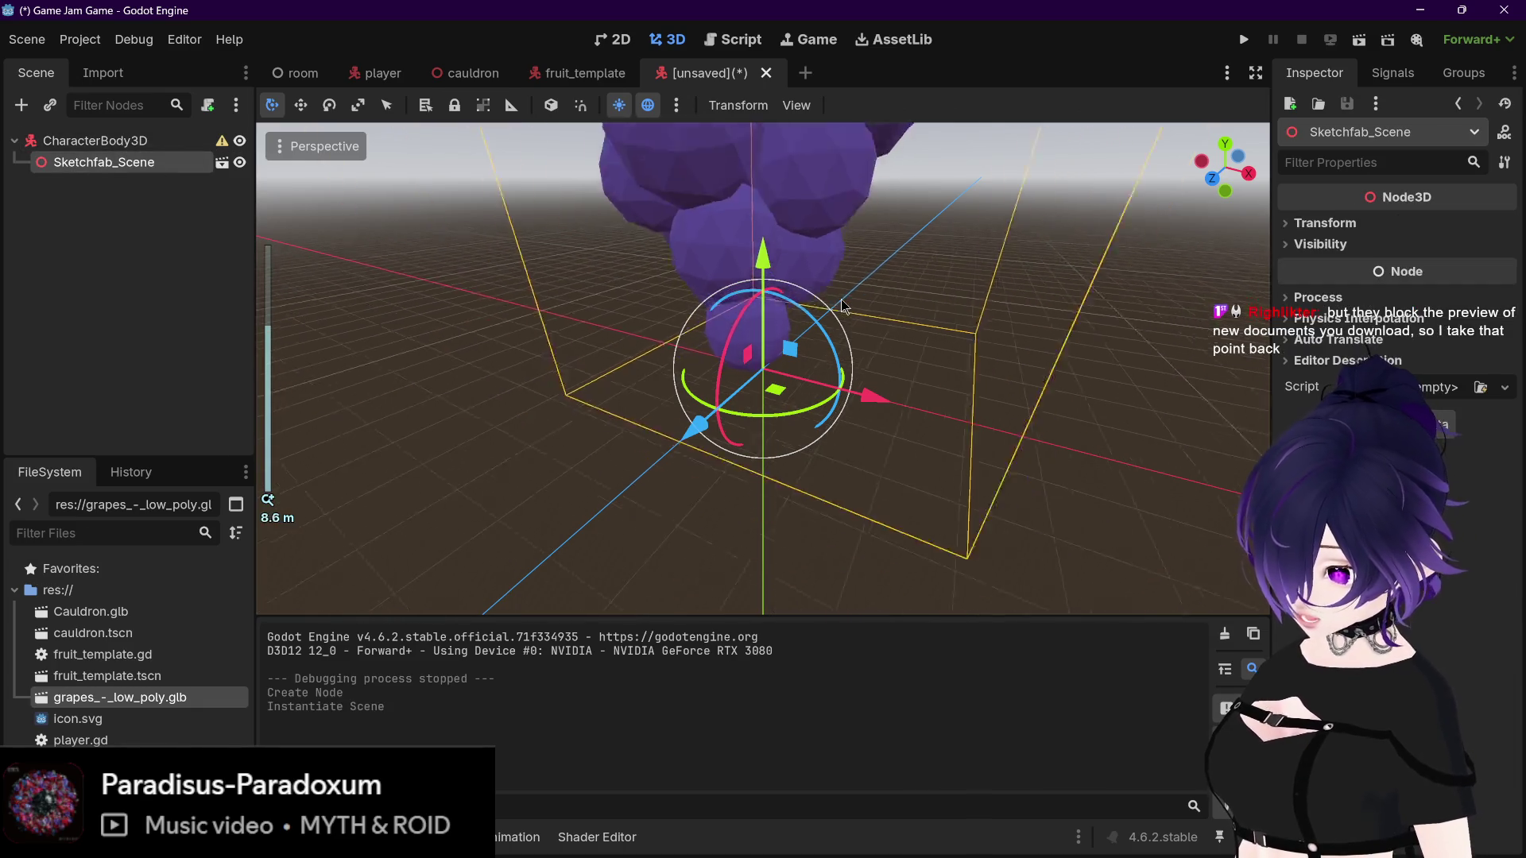
{"action": "left_click_drag", "start_coordinate": [878, 308], "coordinate": [844, 357]}
{"action": "scroll", "scroll_direction": "down", "scroll_amount": 3}
{"action": "scroll", "scroll_direction": "up", "scroll_amount": 3}
{"action": "scroll", "scroll_direction": "up", "scroll_amount": 3}
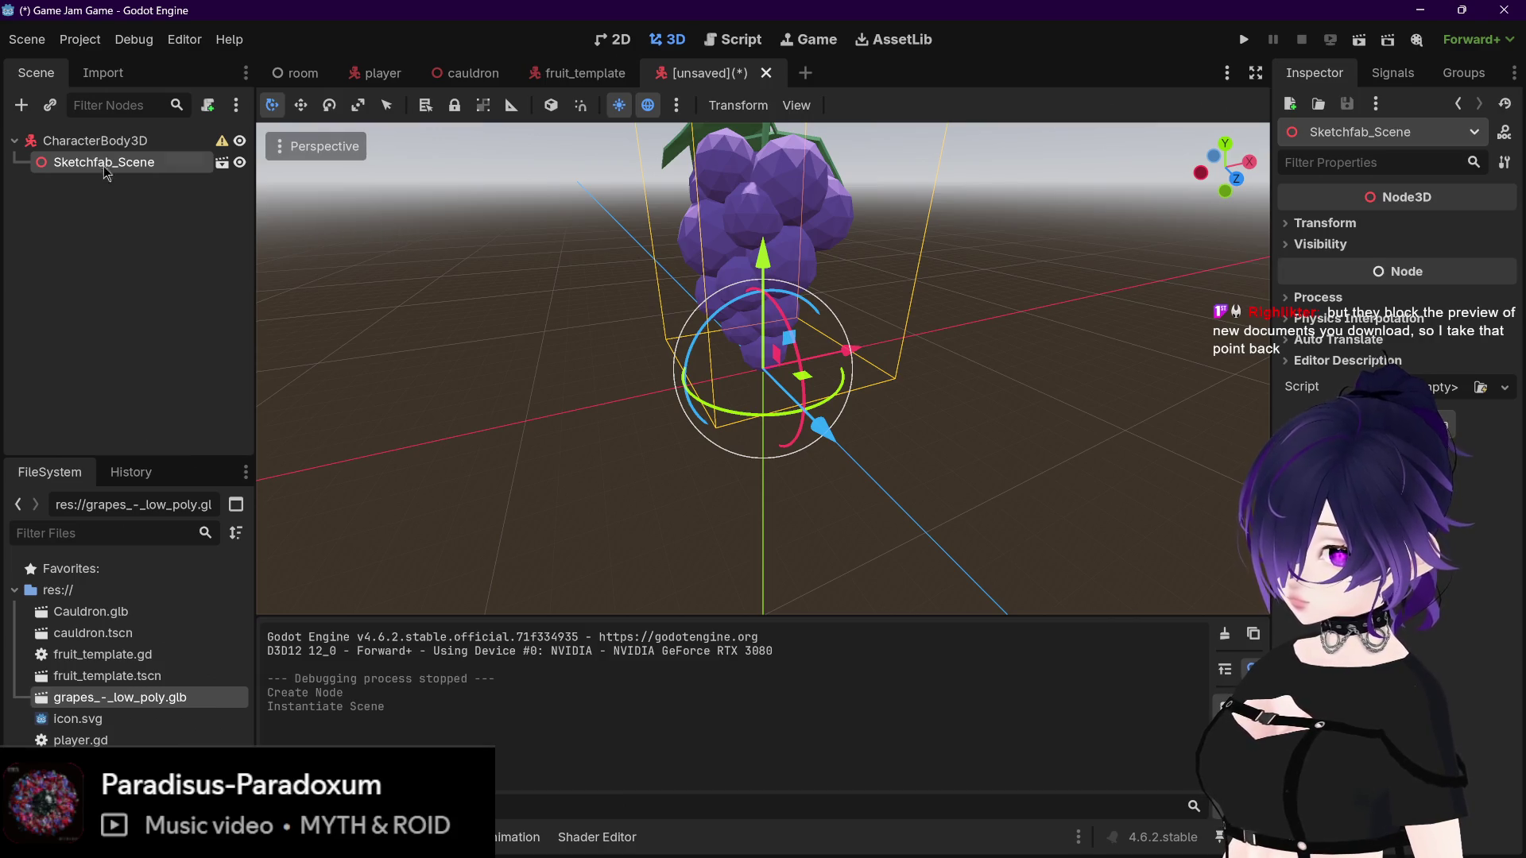
{"action": "left_click", "coordinate": [92, 140]}
{"action": "left_click", "coordinate": [93, 140]}
{"action": "type", "text": "Grape"}
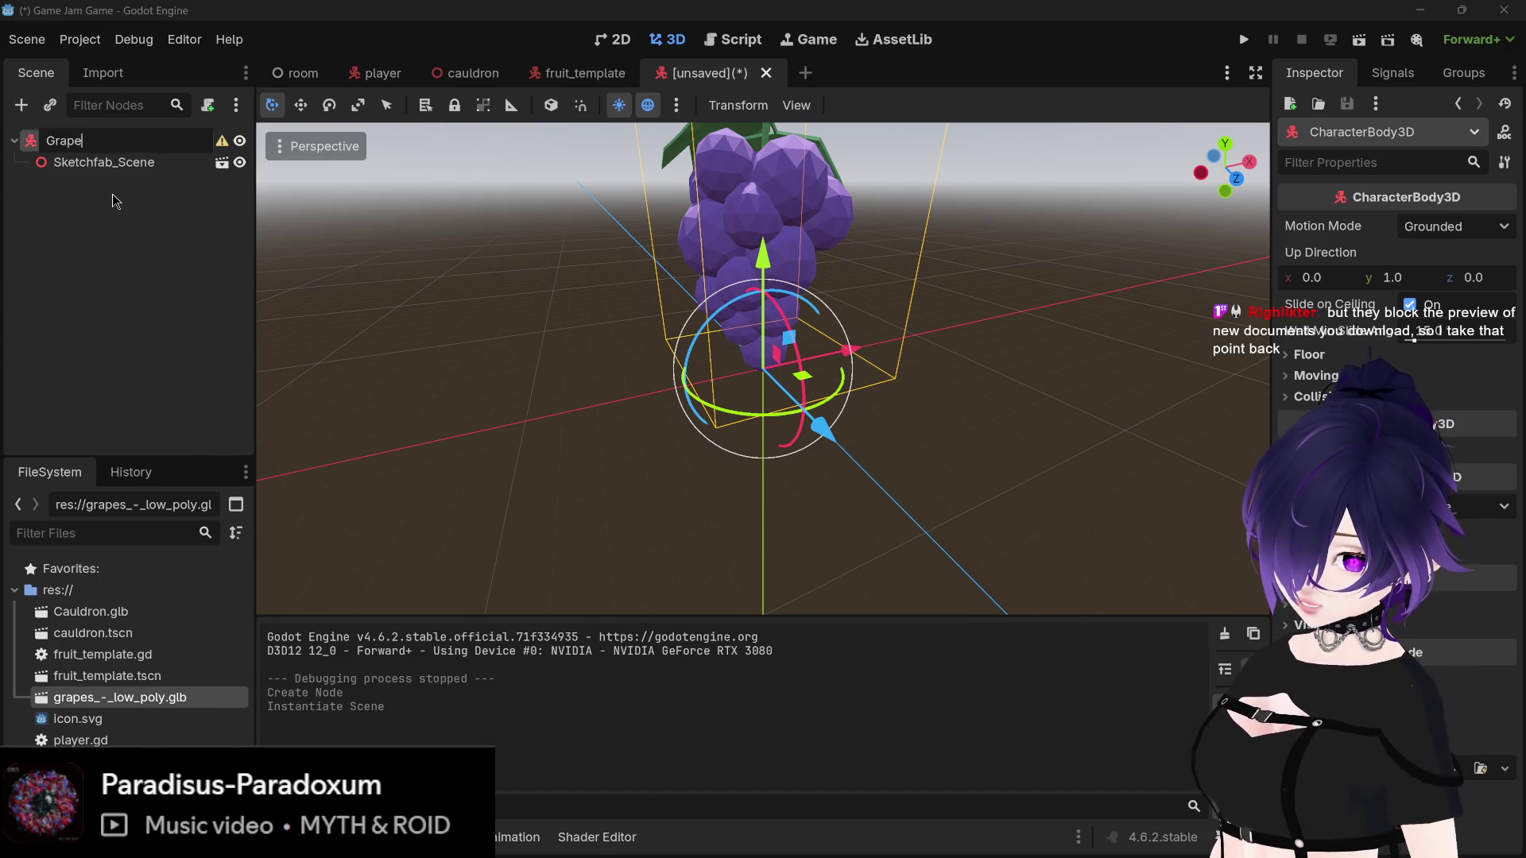
{"action": "type", "text": "s"}
Step: Confirm the root name Grapes and set its Transform Scale to 0.5
{"action": "key", "text": "Return"}
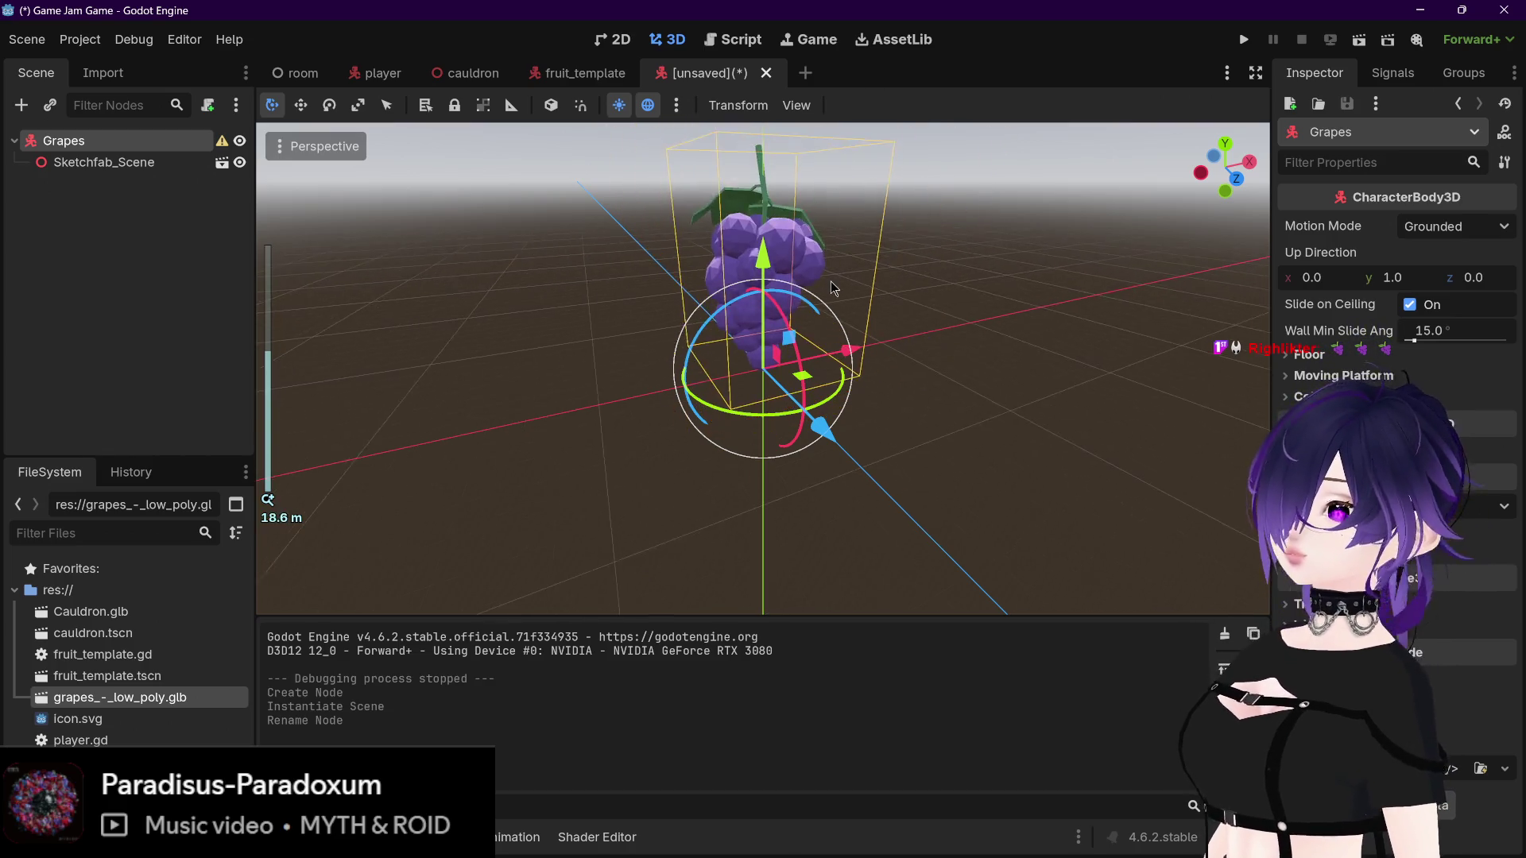
{"action": "scroll", "scroll_direction": "down", "scroll_amount": 3}
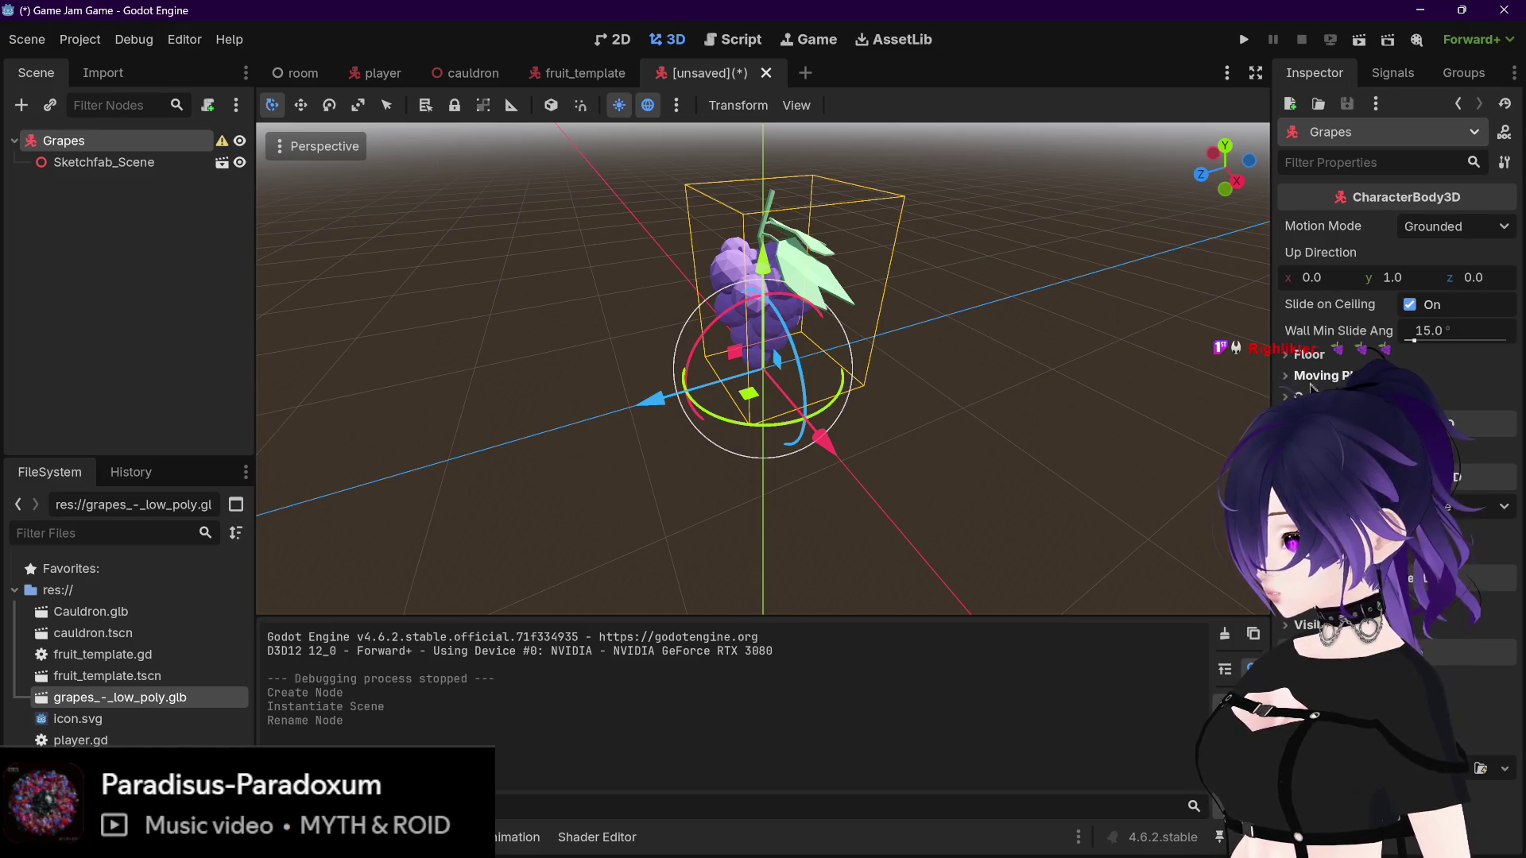
{"action": "left_click", "coordinate": [1313, 607]}
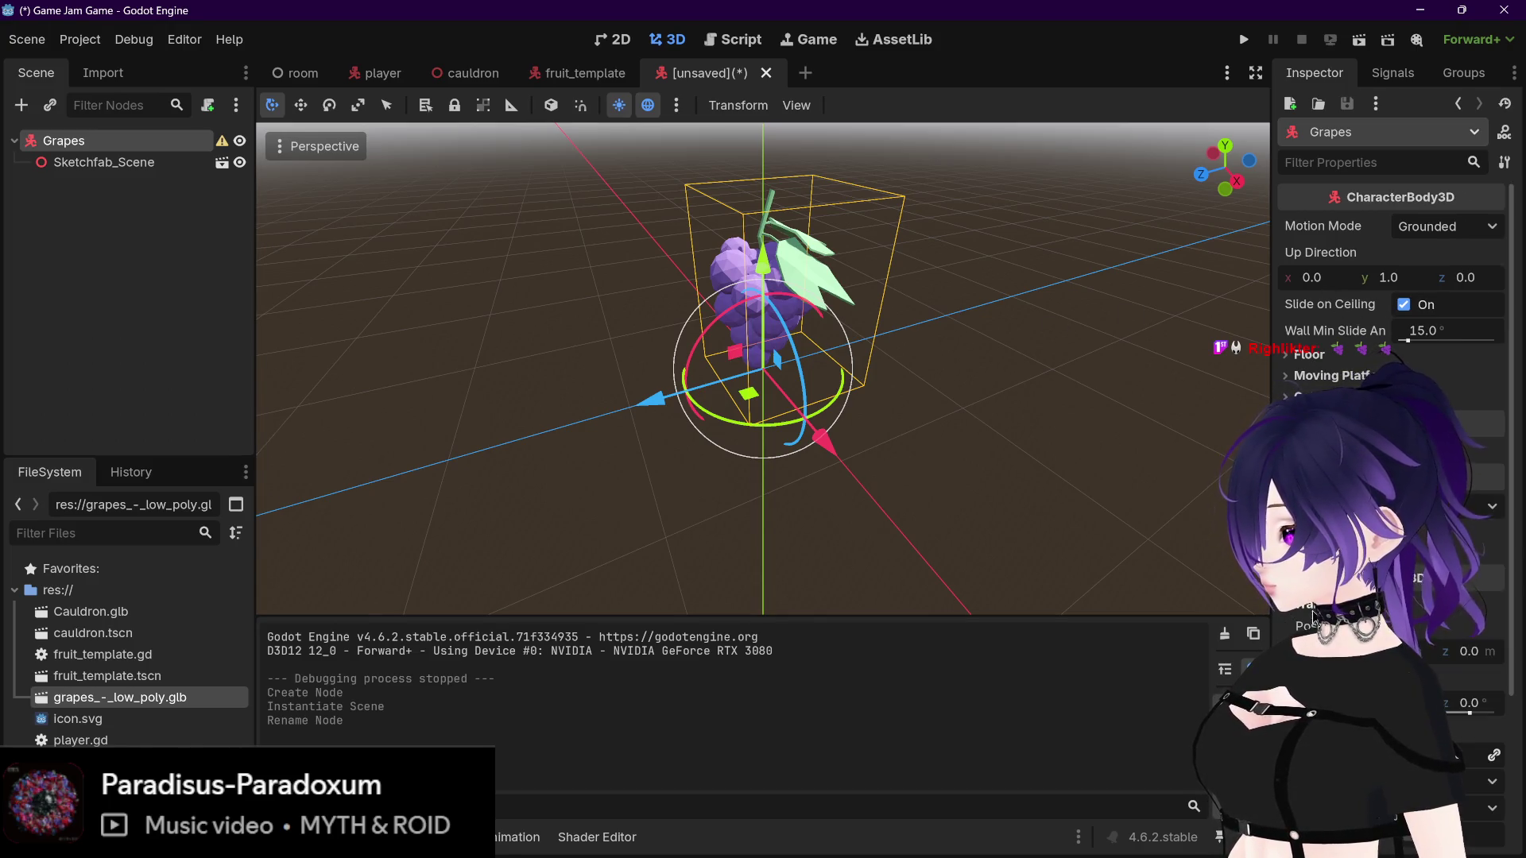
{"action": "scroll", "scroll_direction": "down", "scroll_amount": 3}
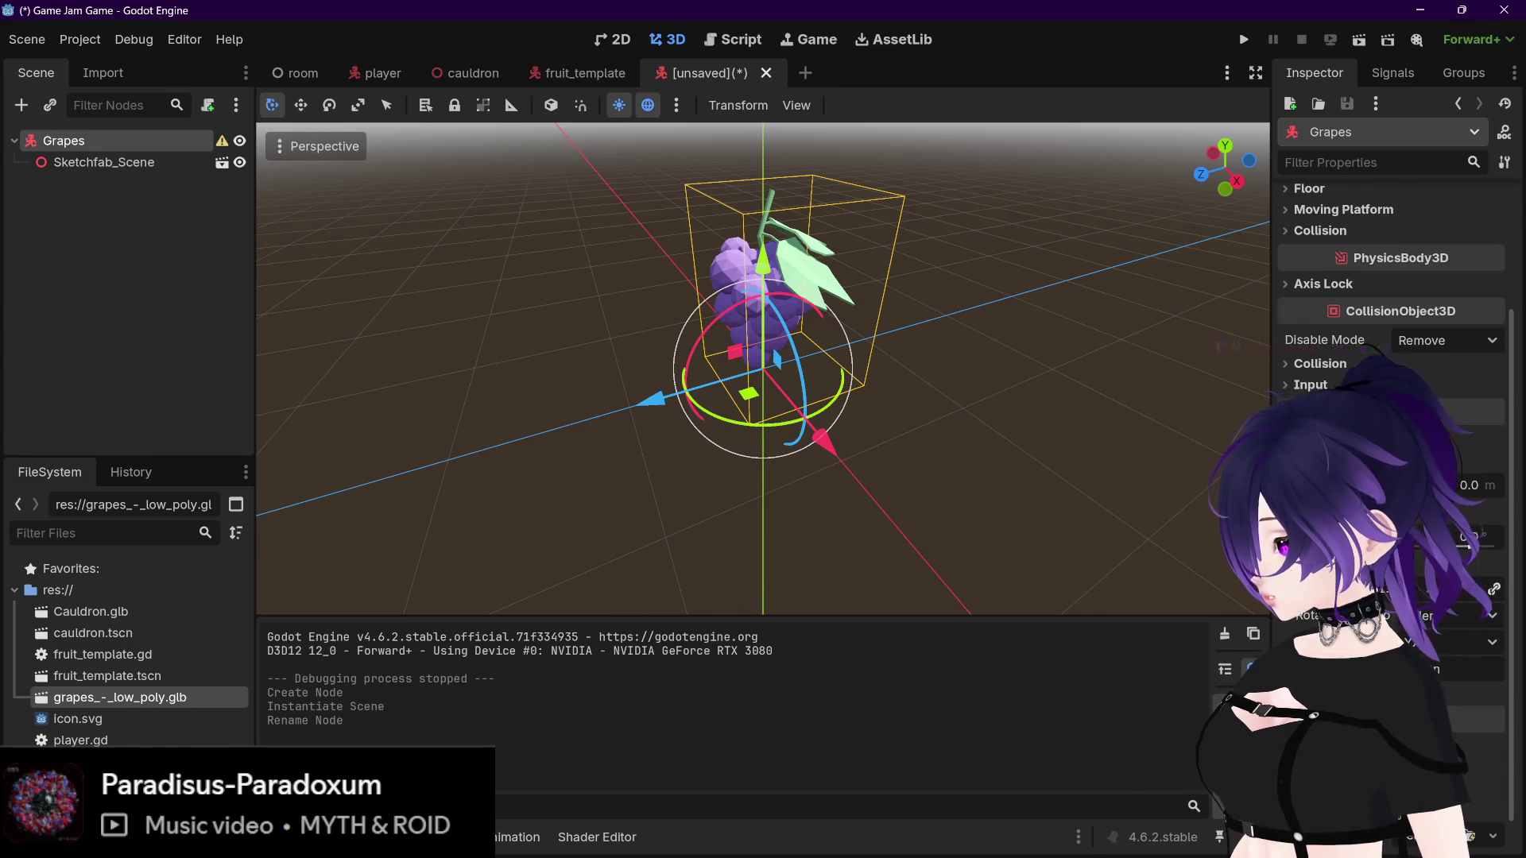
{"action": "type", "text": "0.5"}
{"action": "key", "text": "Return"}
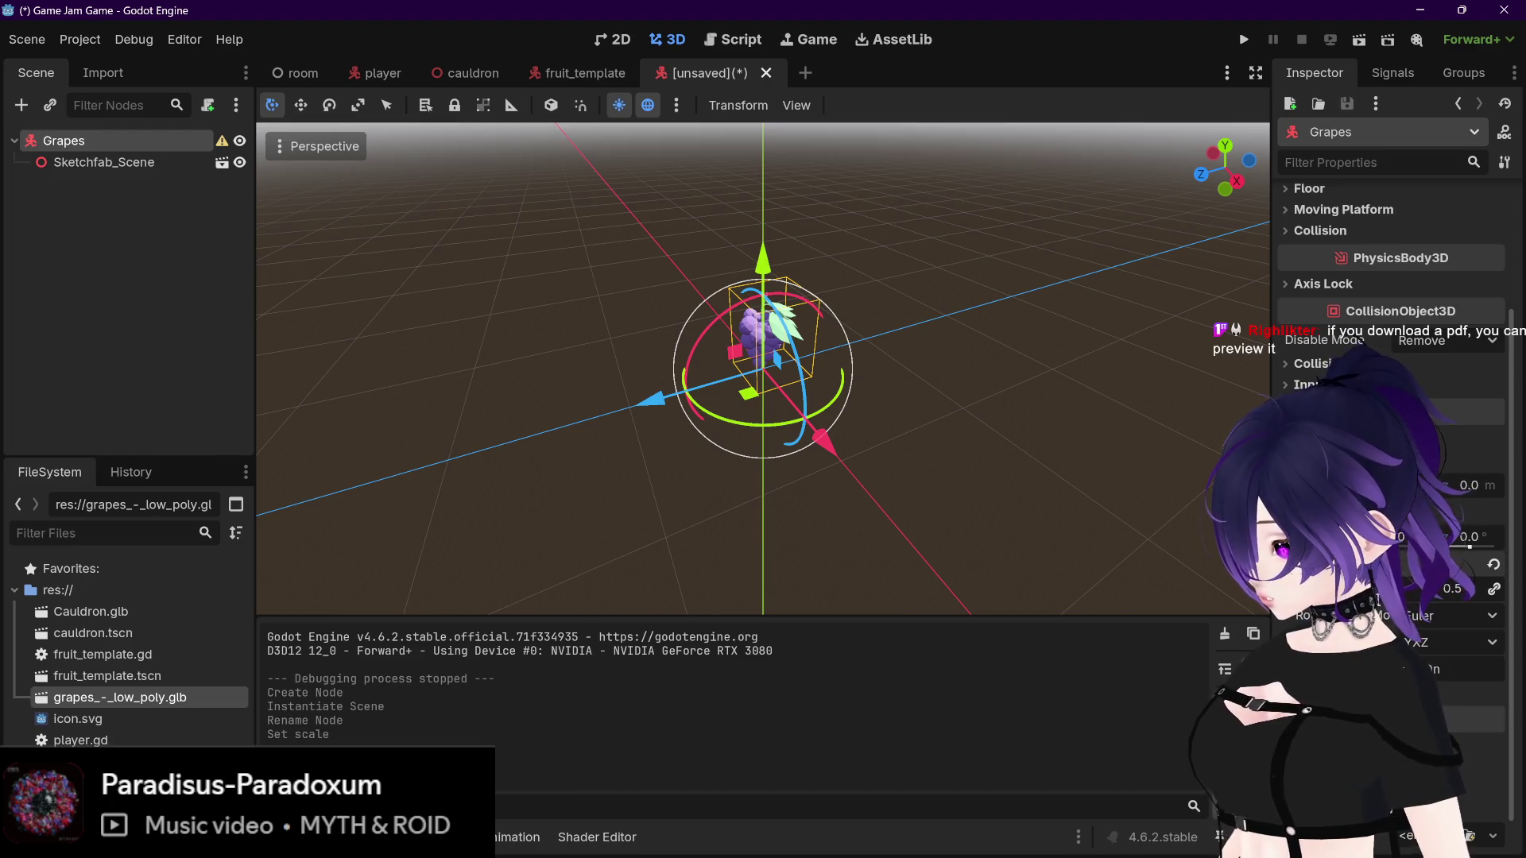
{"action": "scroll", "scroll_direction": "up", "scroll_amount": 3}
{"action": "left_click_drag", "start_coordinate": [914, 361], "coordinate": [952, 389]}
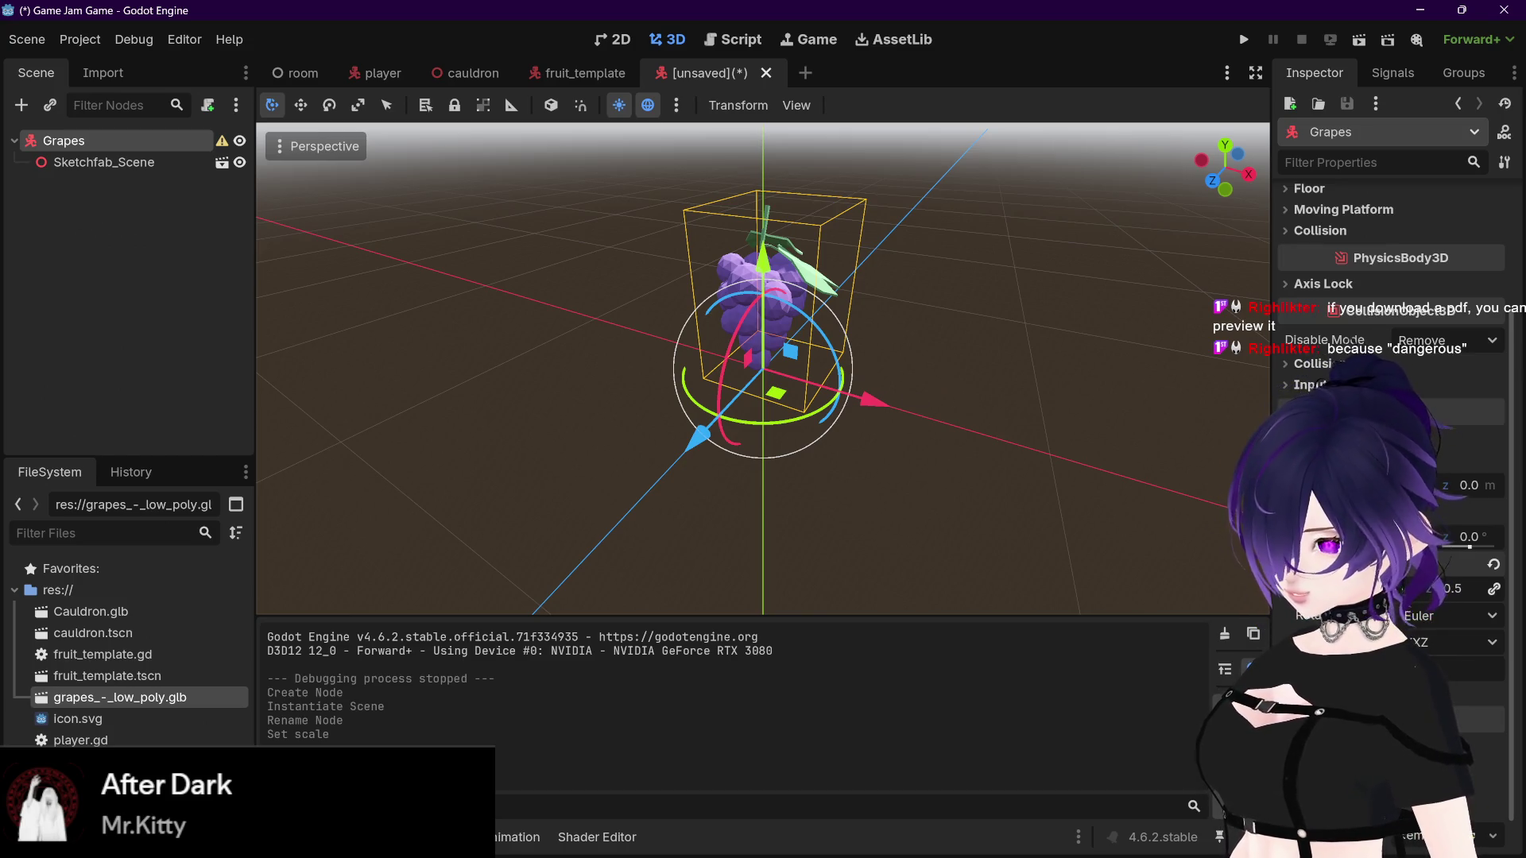
{"action": "left_click", "coordinate": [180, 220]}
Step: Save the scene as grapes.tscn and paste in fruit_template's MeshInstance3D with its Outline child
{"action": "key", "text": "ctrl+s"}
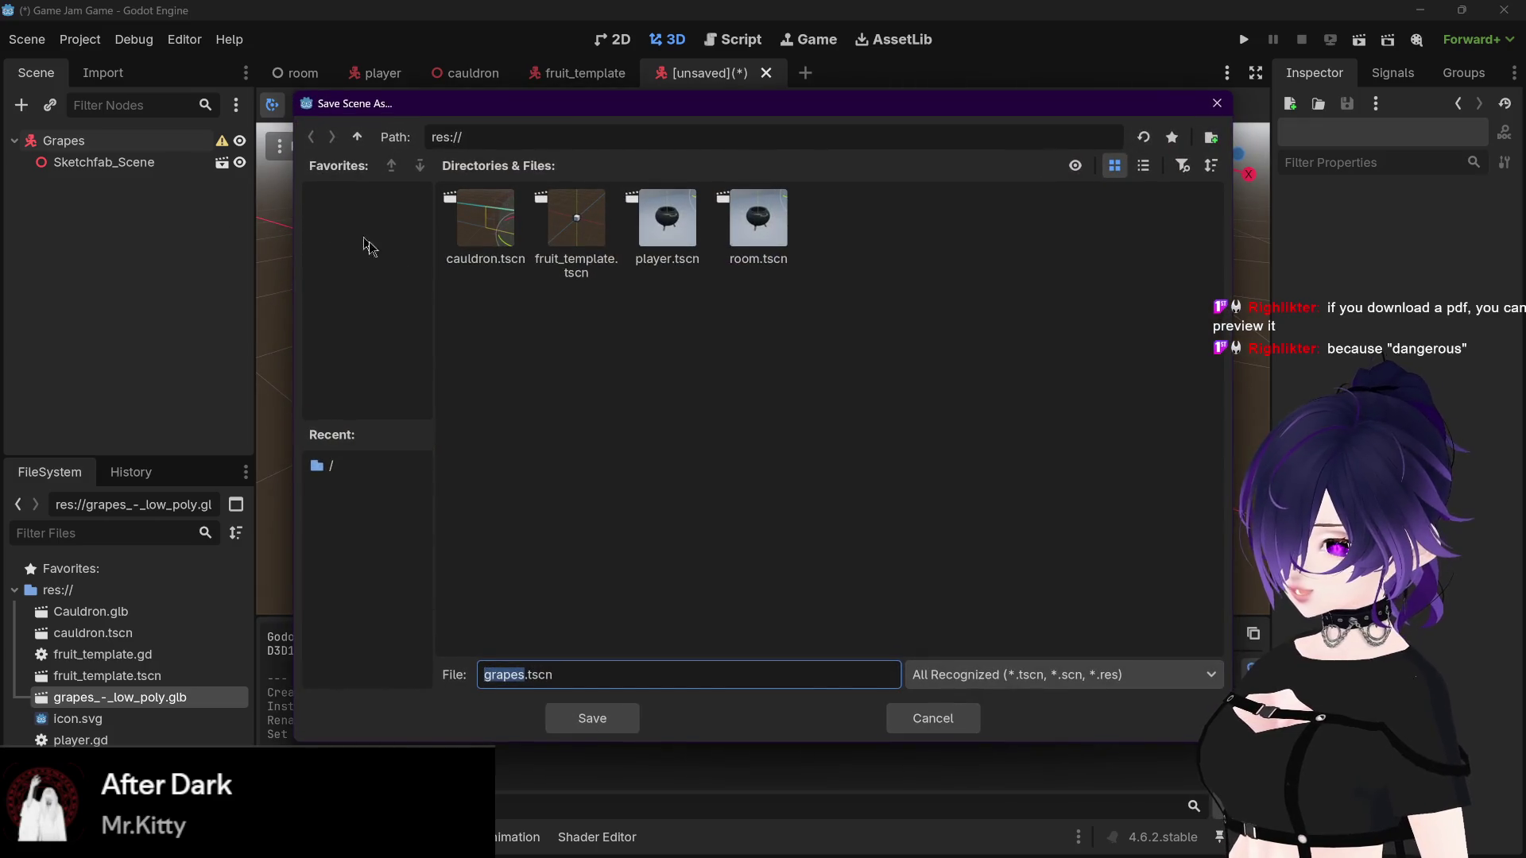
{"action": "left_click", "coordinate": [618, 728]}
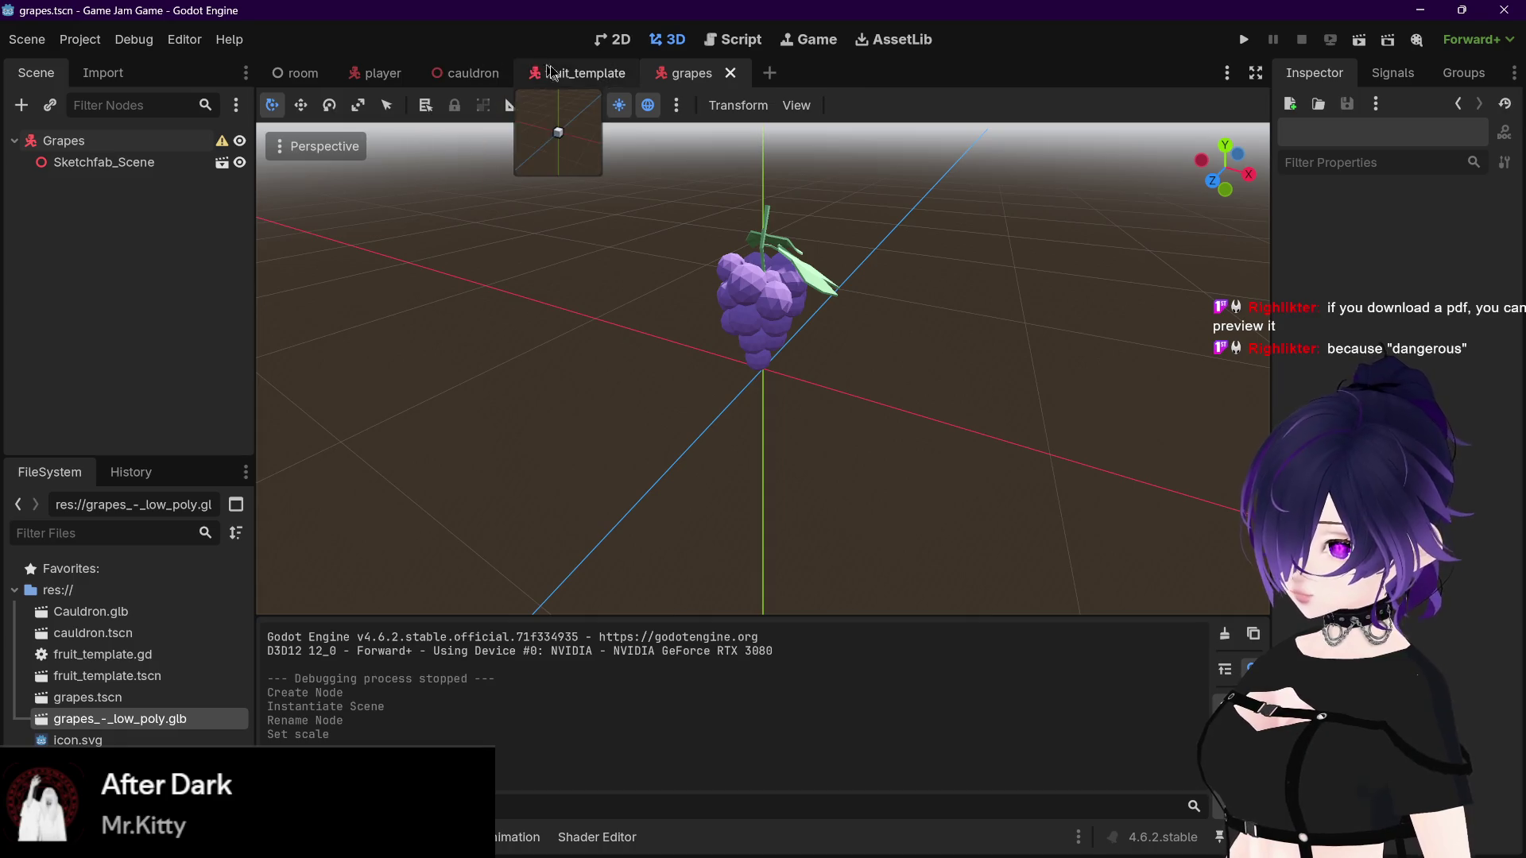
{"action": "left_click", "coordinate": [568, 73]}
{"action": "left_click", "coordinate": [148, 167]}
{"action": "key", "text": "ctrl+c"}
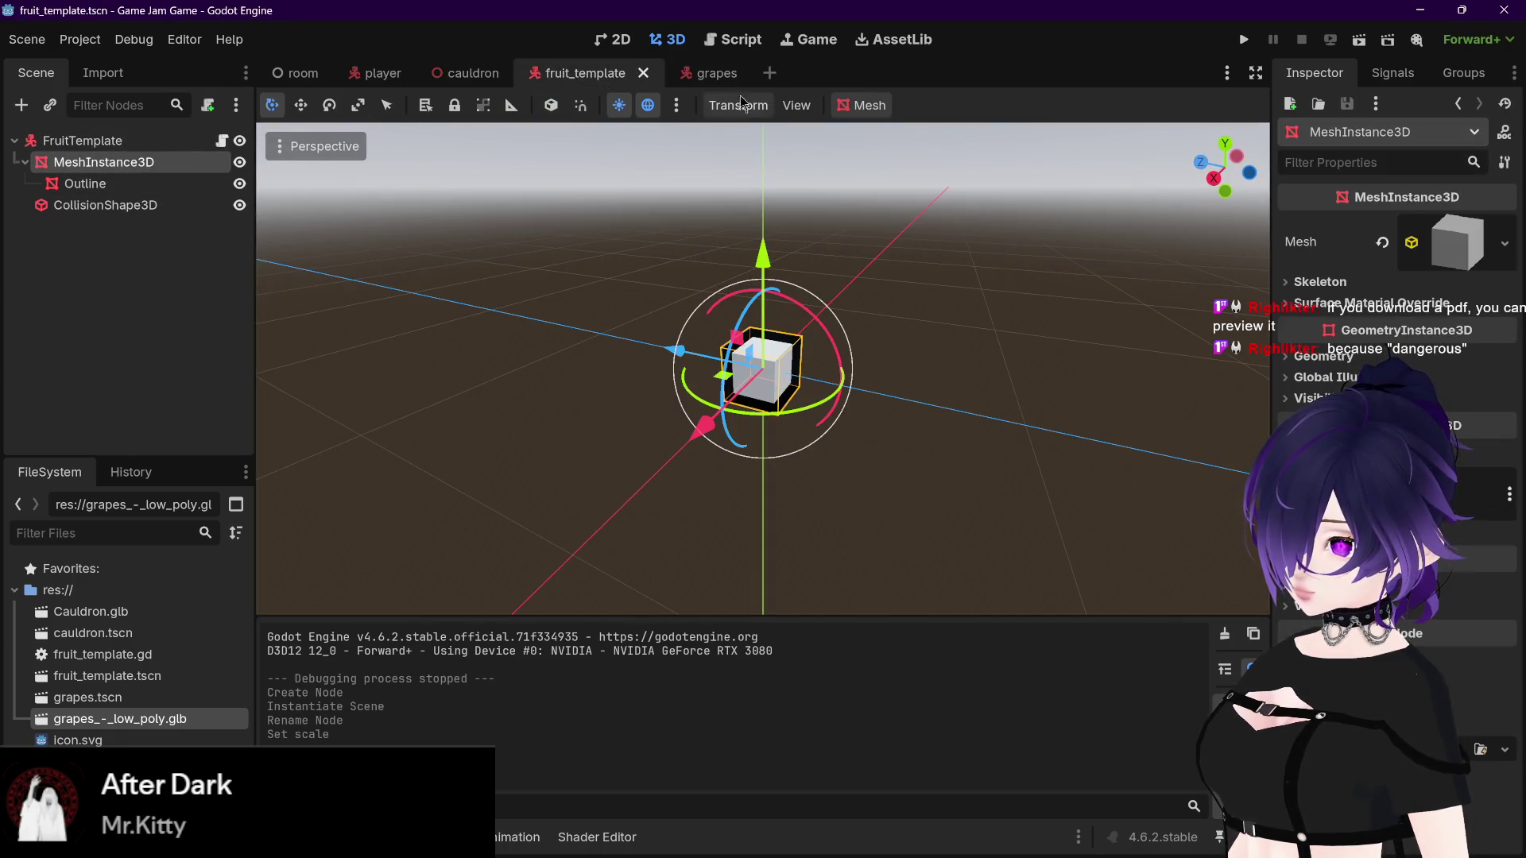
{"action": "left_click", "coordinate": [711, 73]}
{"action": "key", "text": "ctrl+v"}
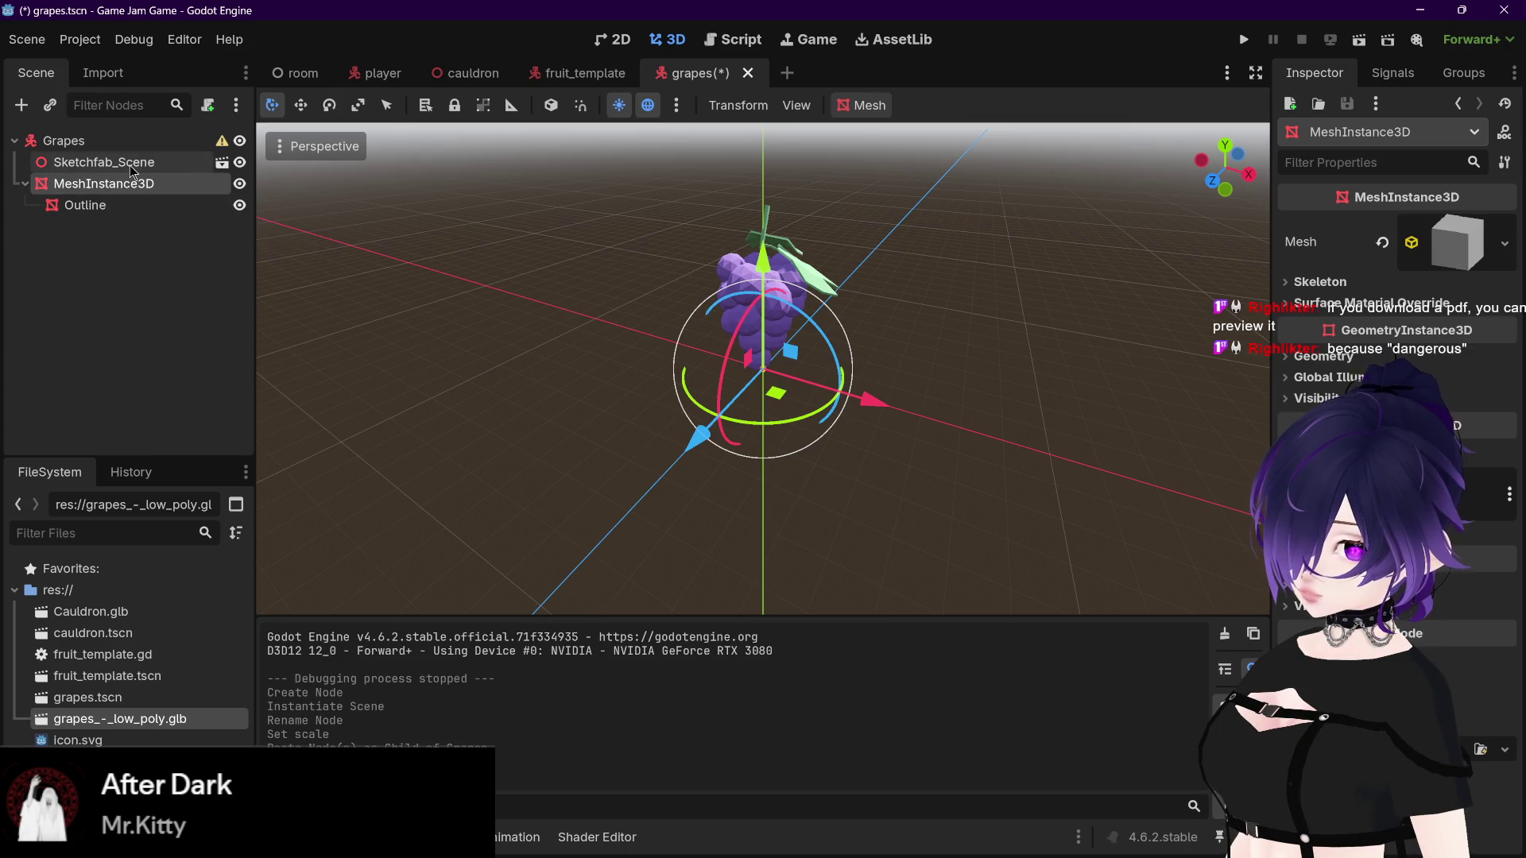
Step: Delete the pasted MeshInstance3D and its Outline child from the Grapes scene
{"action": "left_click", "coordinate": [127, 163]}
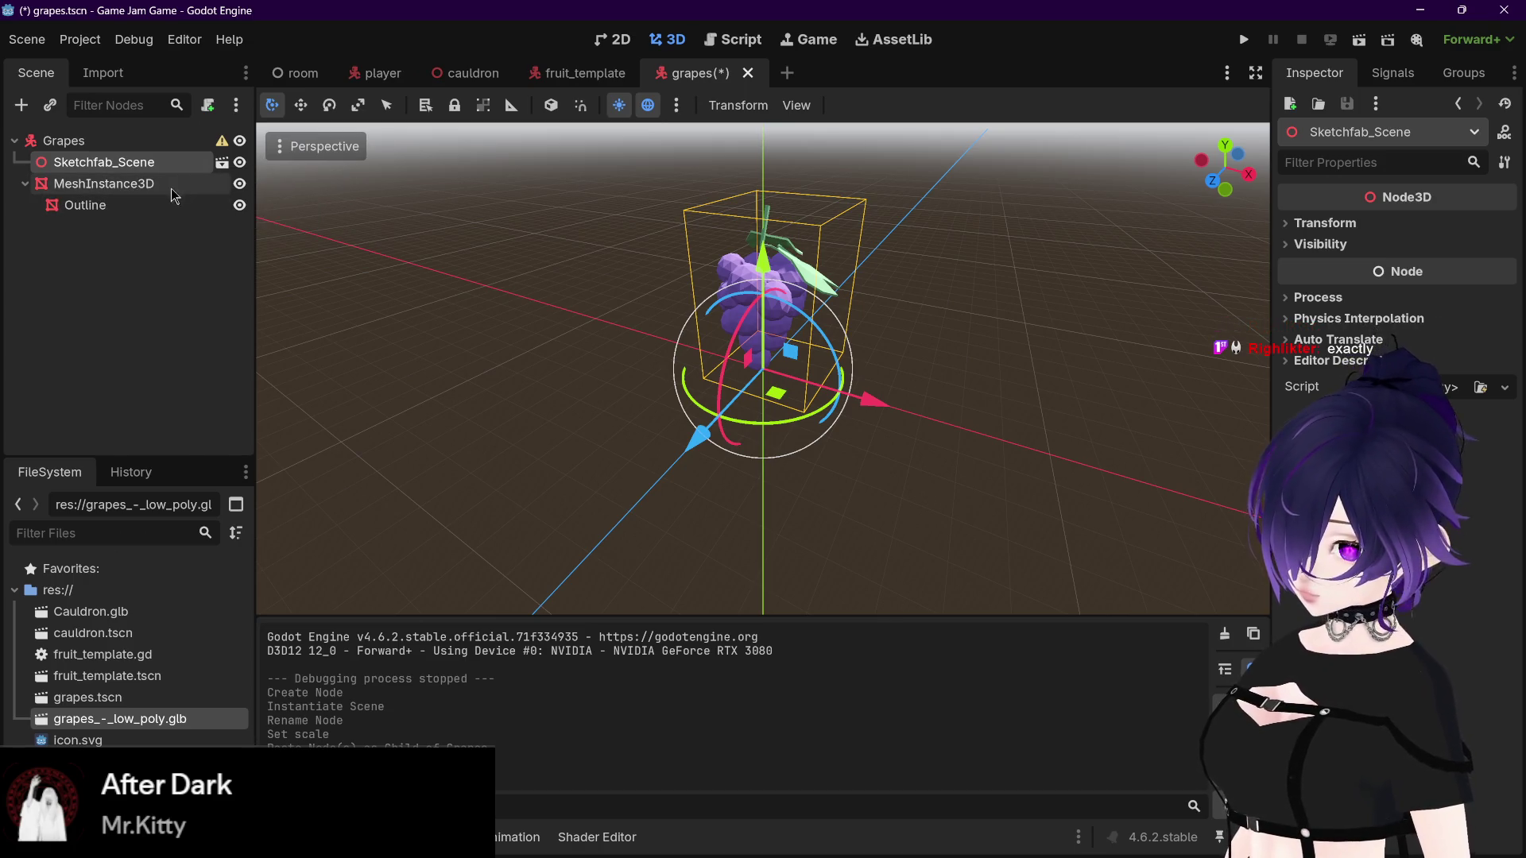
{"action": "left_click", "coordinate": [119, 184]}
{"action": "right_click", "coordinate": [121, 185]}
{"action": "left_click", "coordinate": [89, 204]}
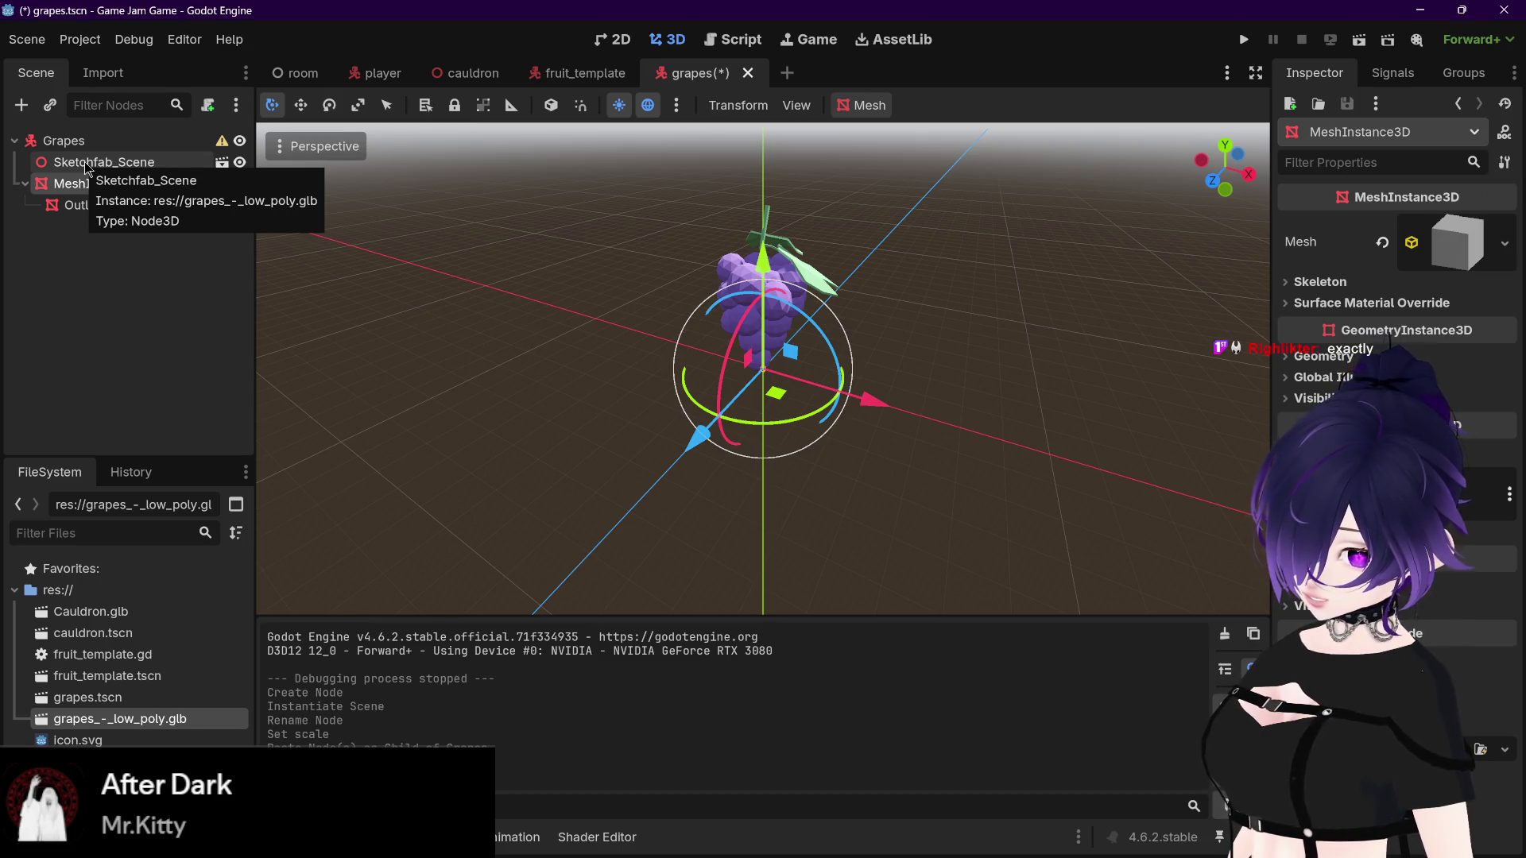
{"action": "left_click", "coordinate": [84, 160]}
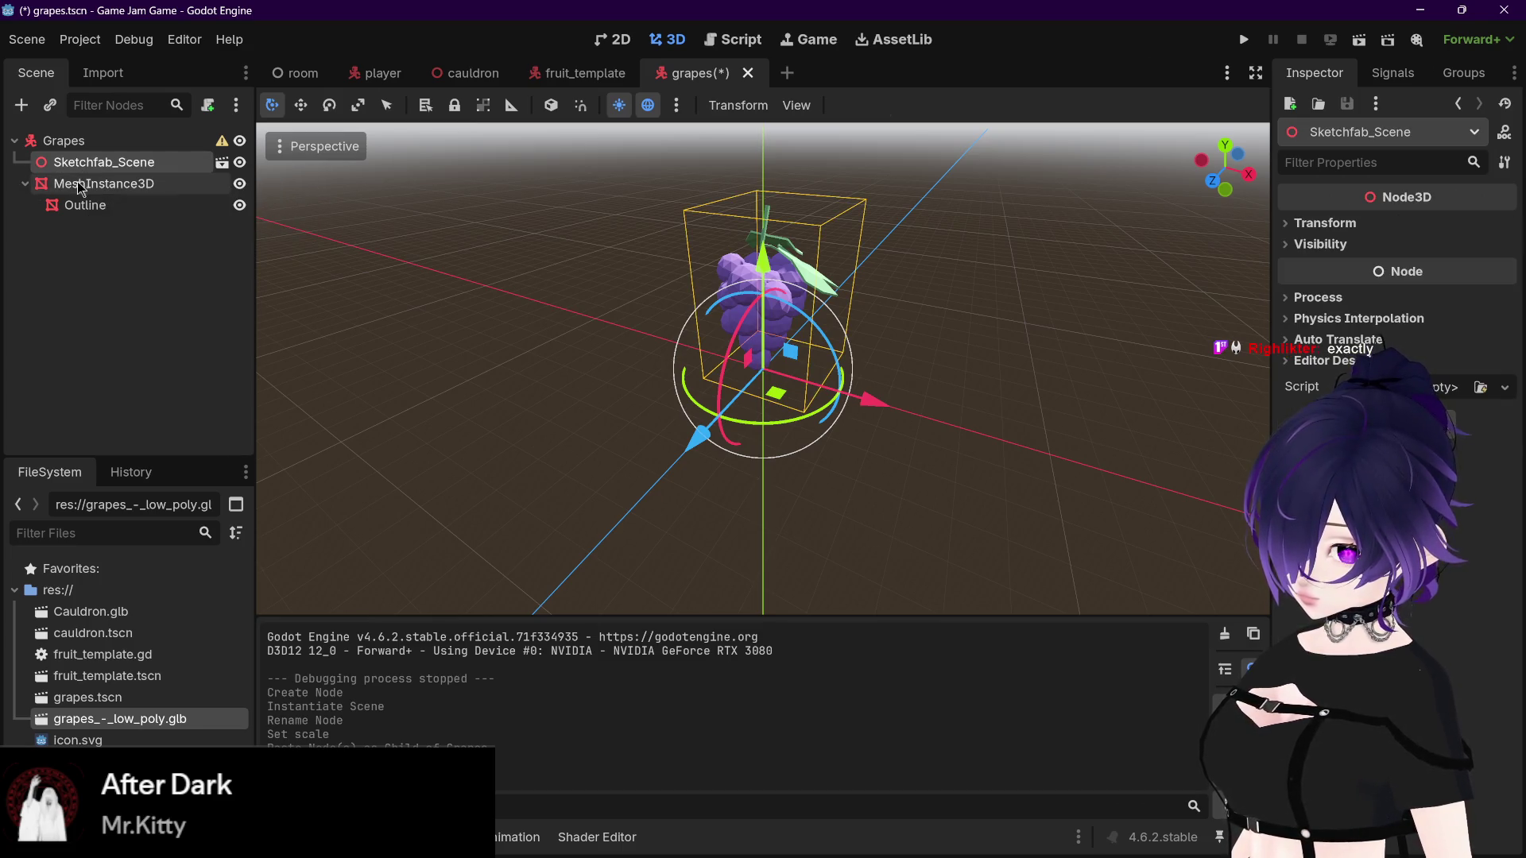
{"action": "left_click", "coordinate": [78, 183]}
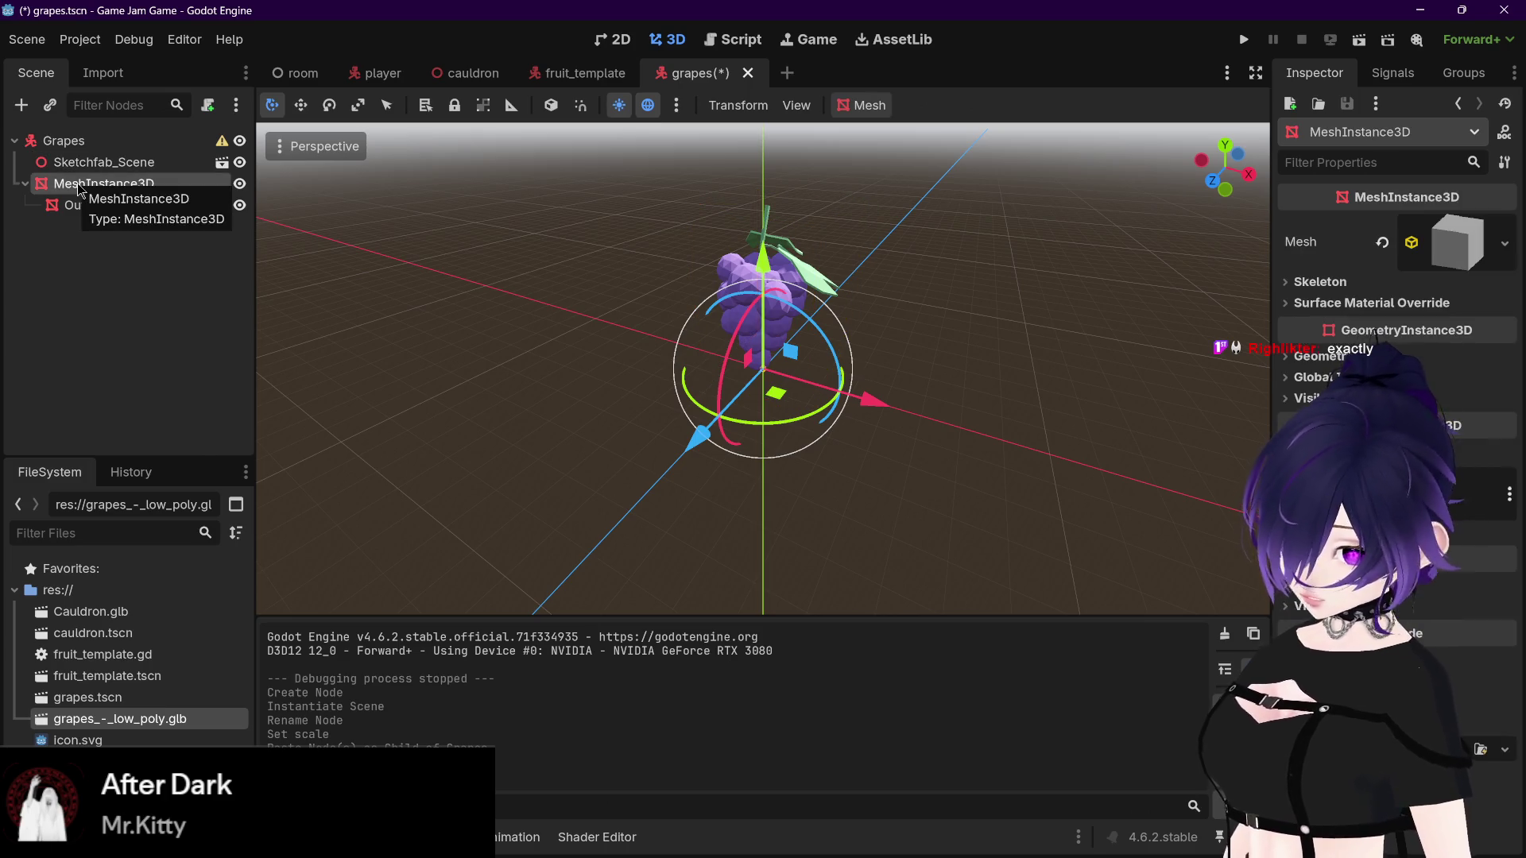
{"action": "key", "text": "Delete"}
{"action": "key", "text": "Return"}
{"action": "key", "text": "ctrl+shift+Tab"}
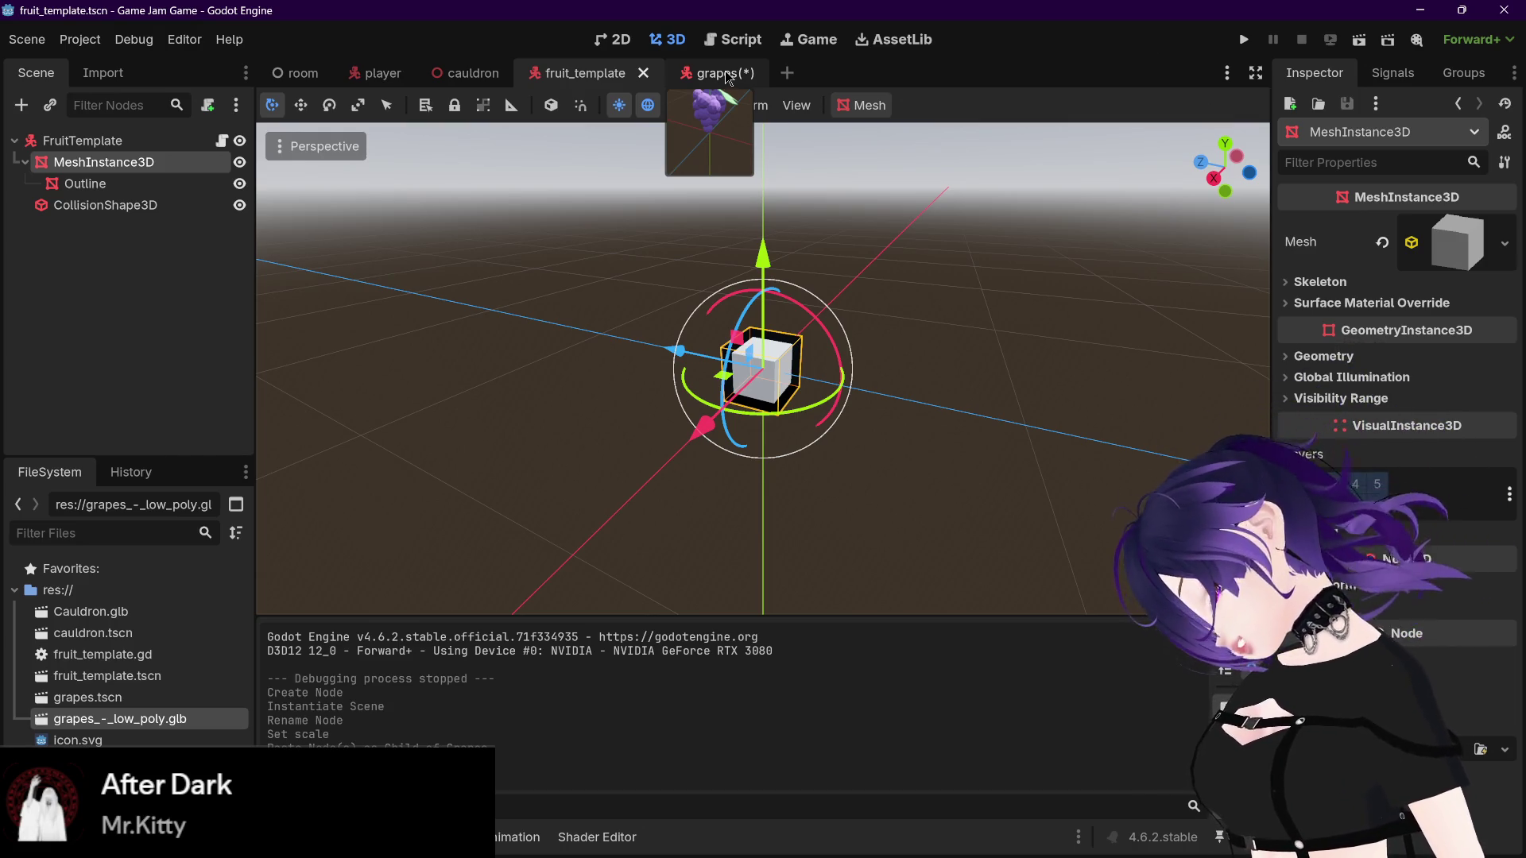
Step: Save grapes.tscn with only Sketchfab_Scene under Grapes
{"action": "left_click", "coordinate": [725, 75]}
{"action": "left_click", "coordinate": [192, 231]}
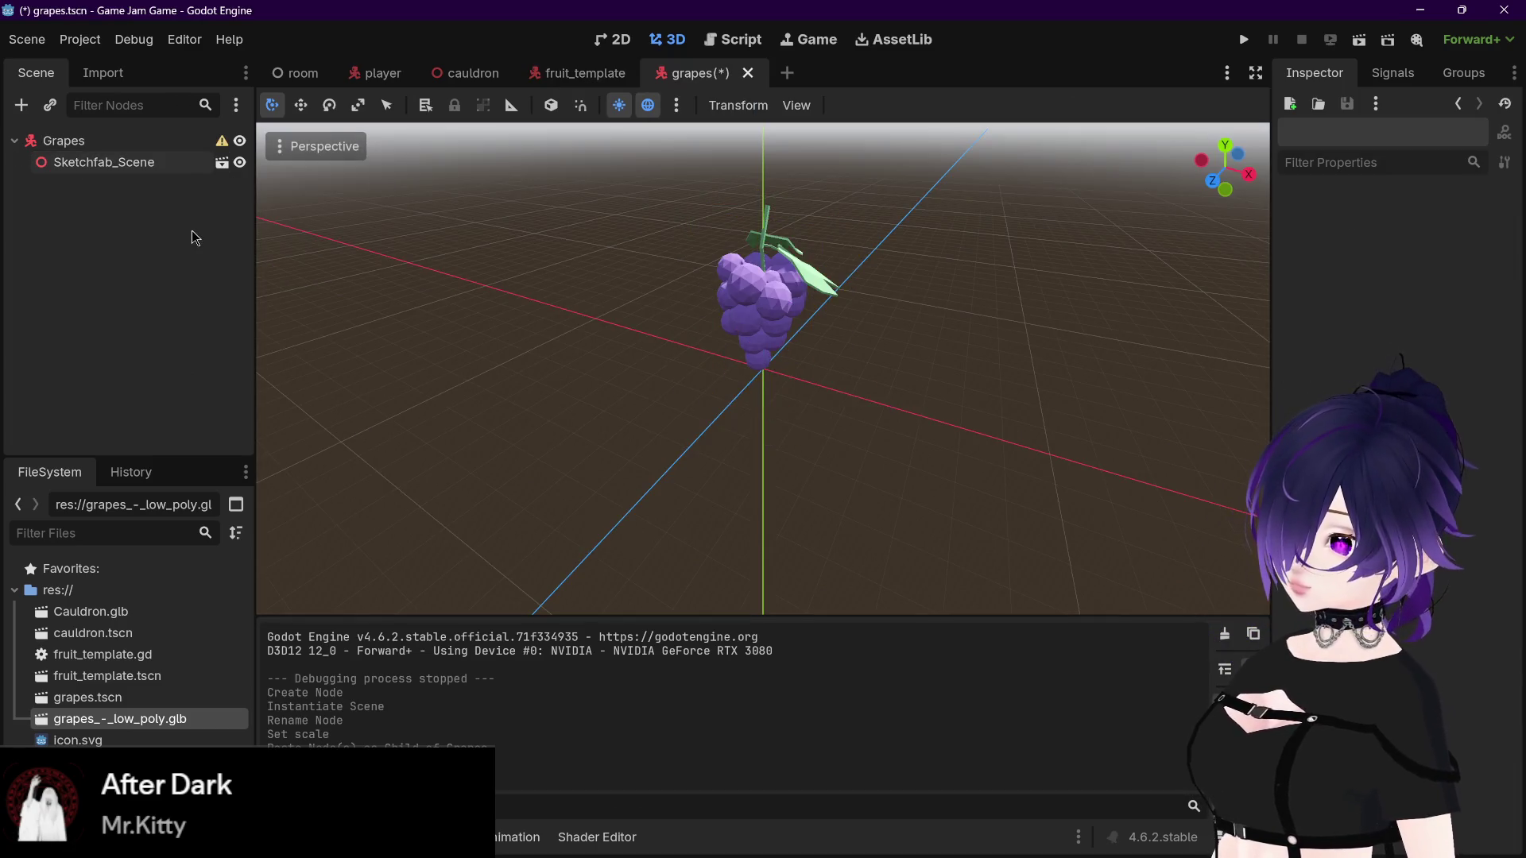
{"action": "key", "text": "ctrl+s"}
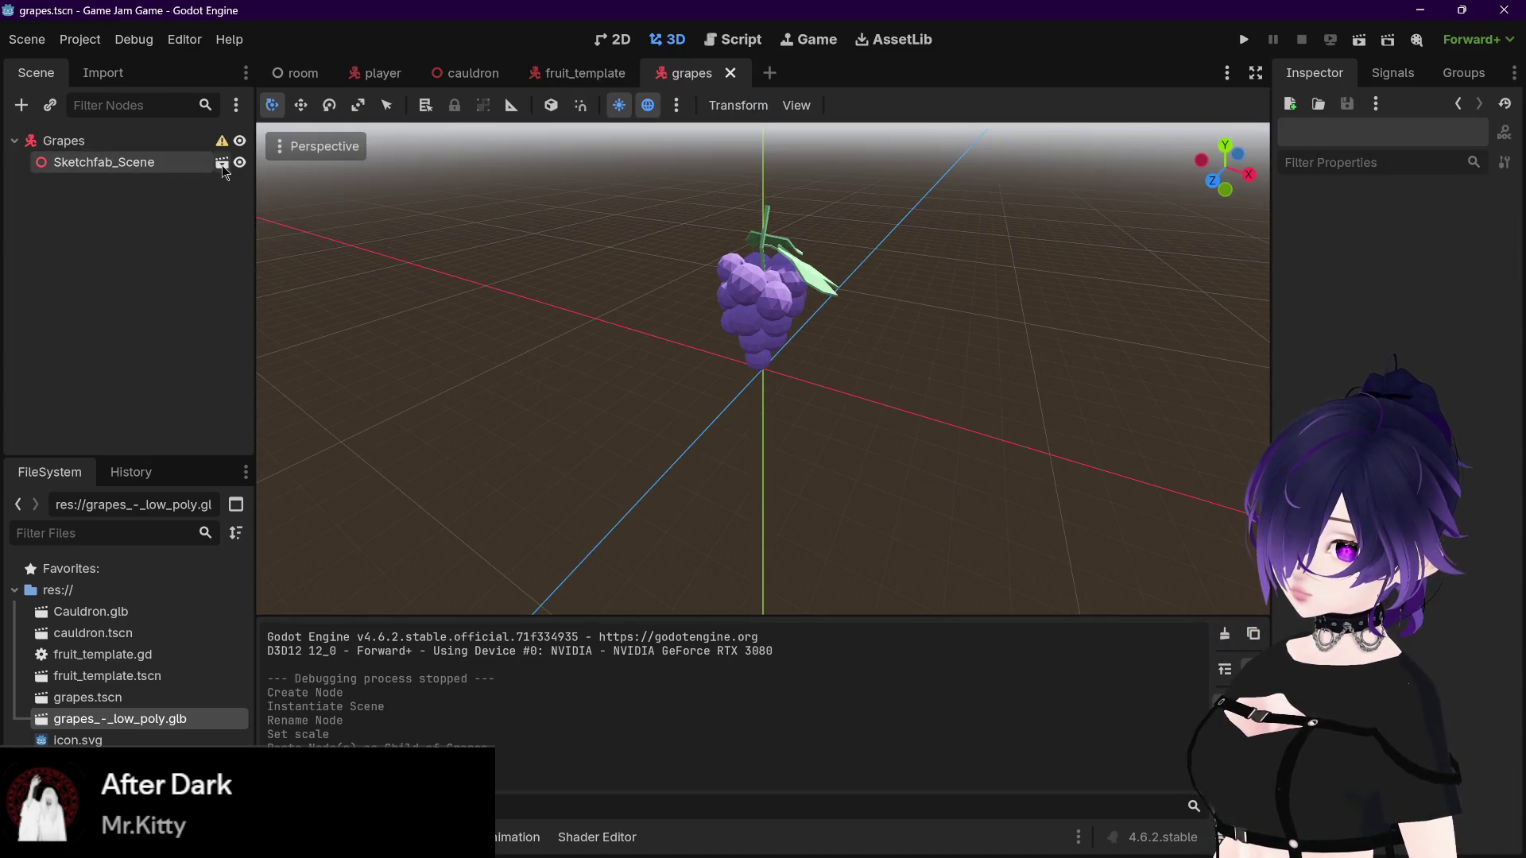
Step: Inspect fruit_template's Outline and MeshInstance3D nodes, then switch to the tutorial browser
{"action": "mouse_move", "coordinate": [225, 142]}
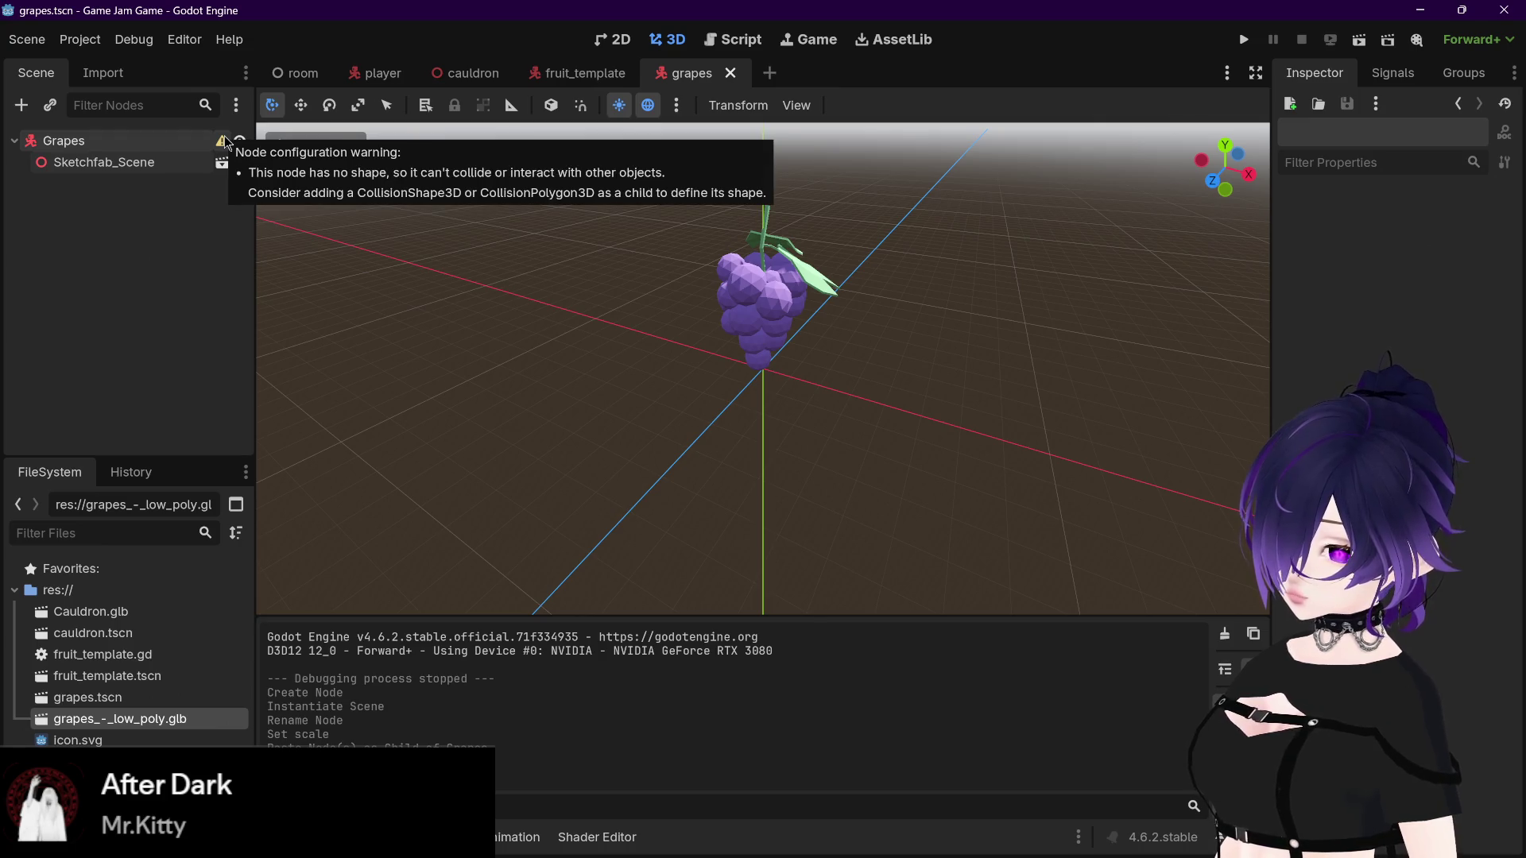
{"action": "left_click", "coordinate": [534, 72]}
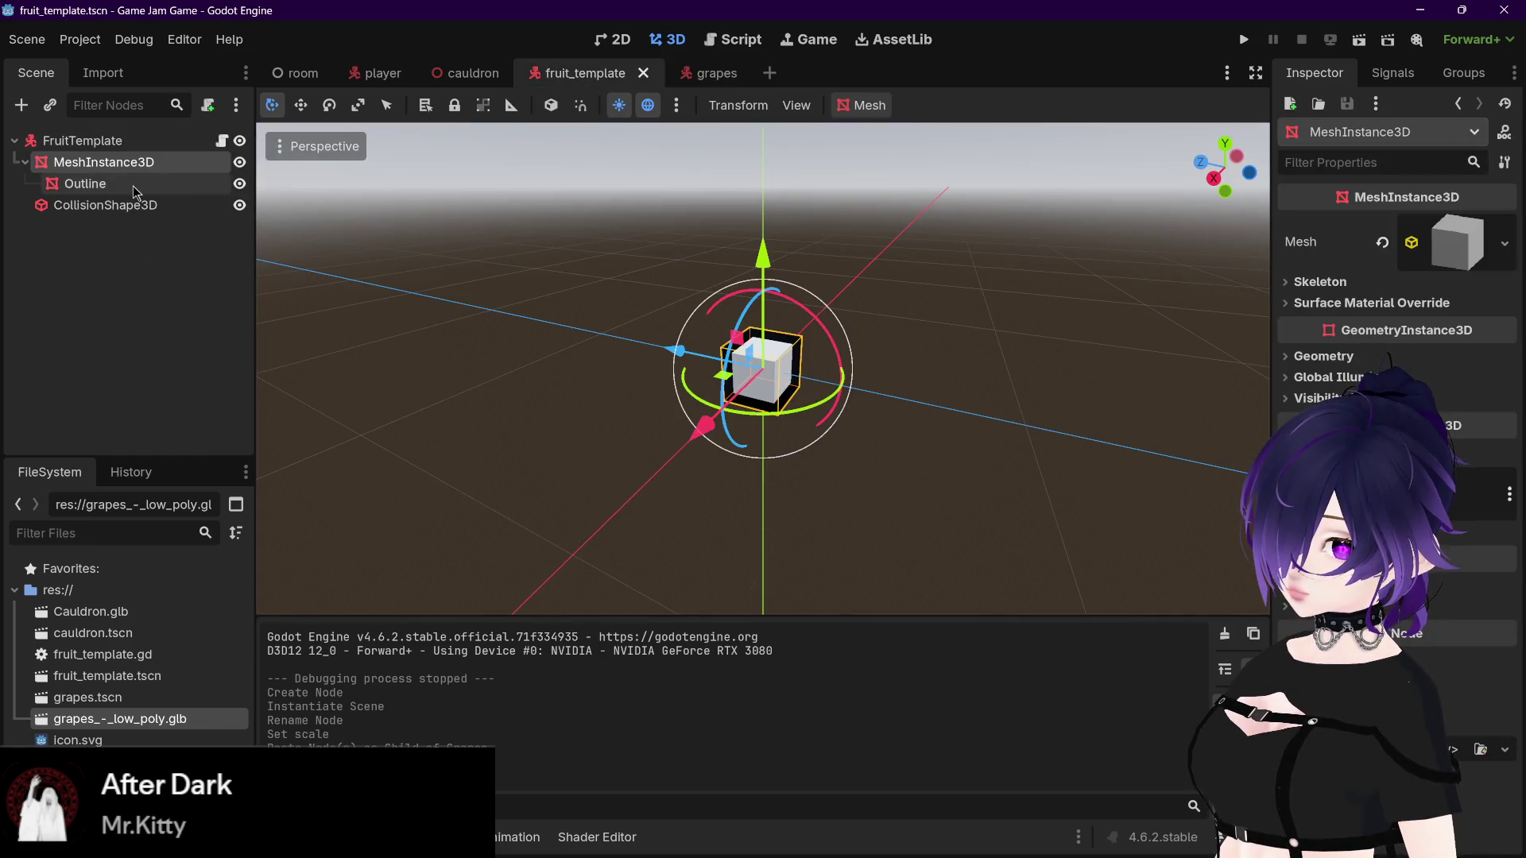
{"action": "left_click", "coordinate": [132, 186]}
{"action": "left_click", "coordinate": [148, 165]}
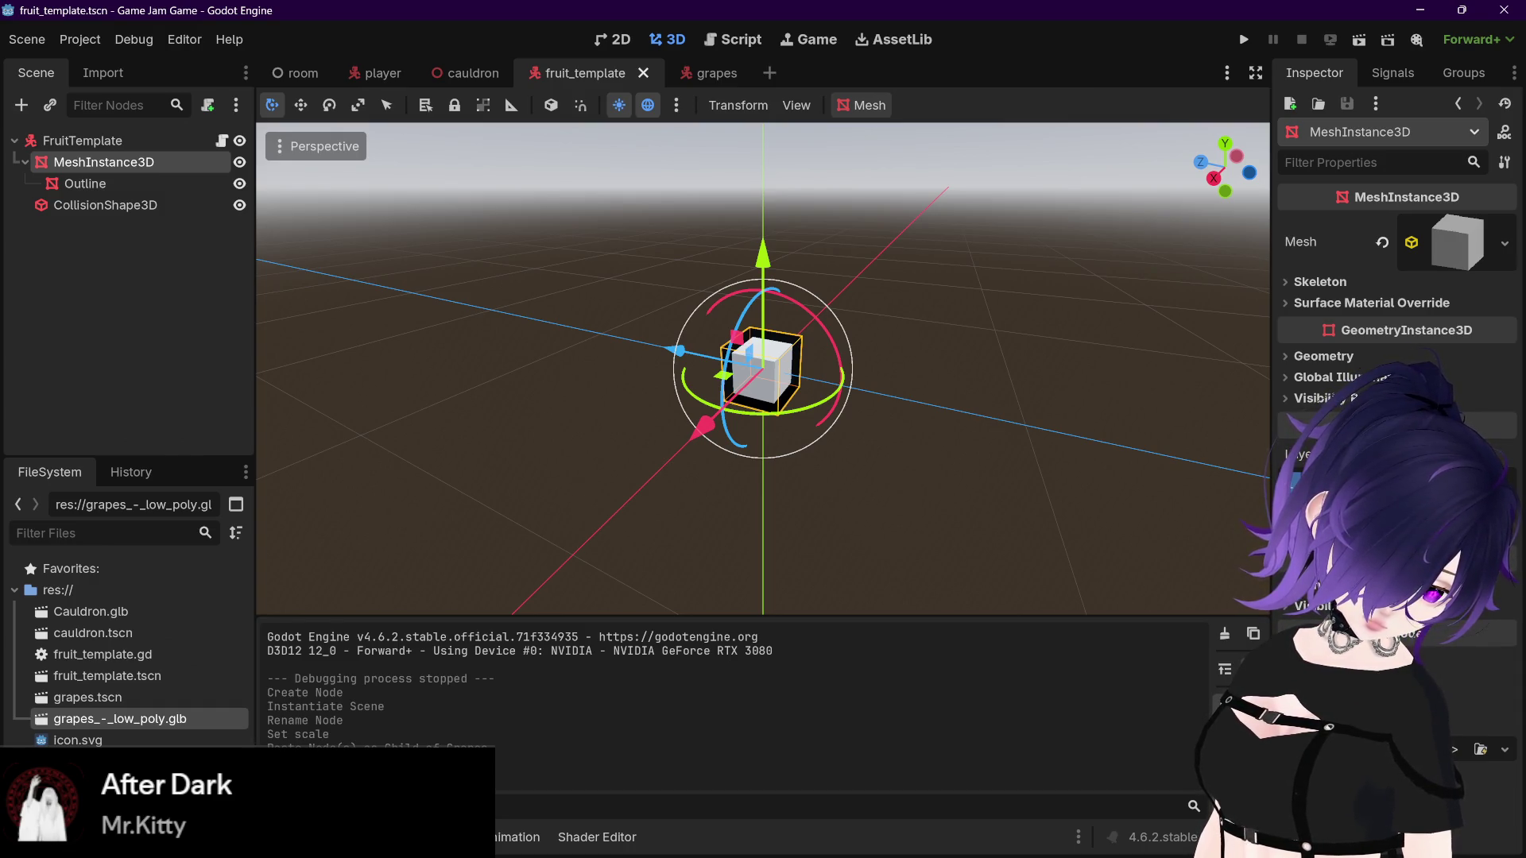
{"action": "key", "text": "alt+Tab"}
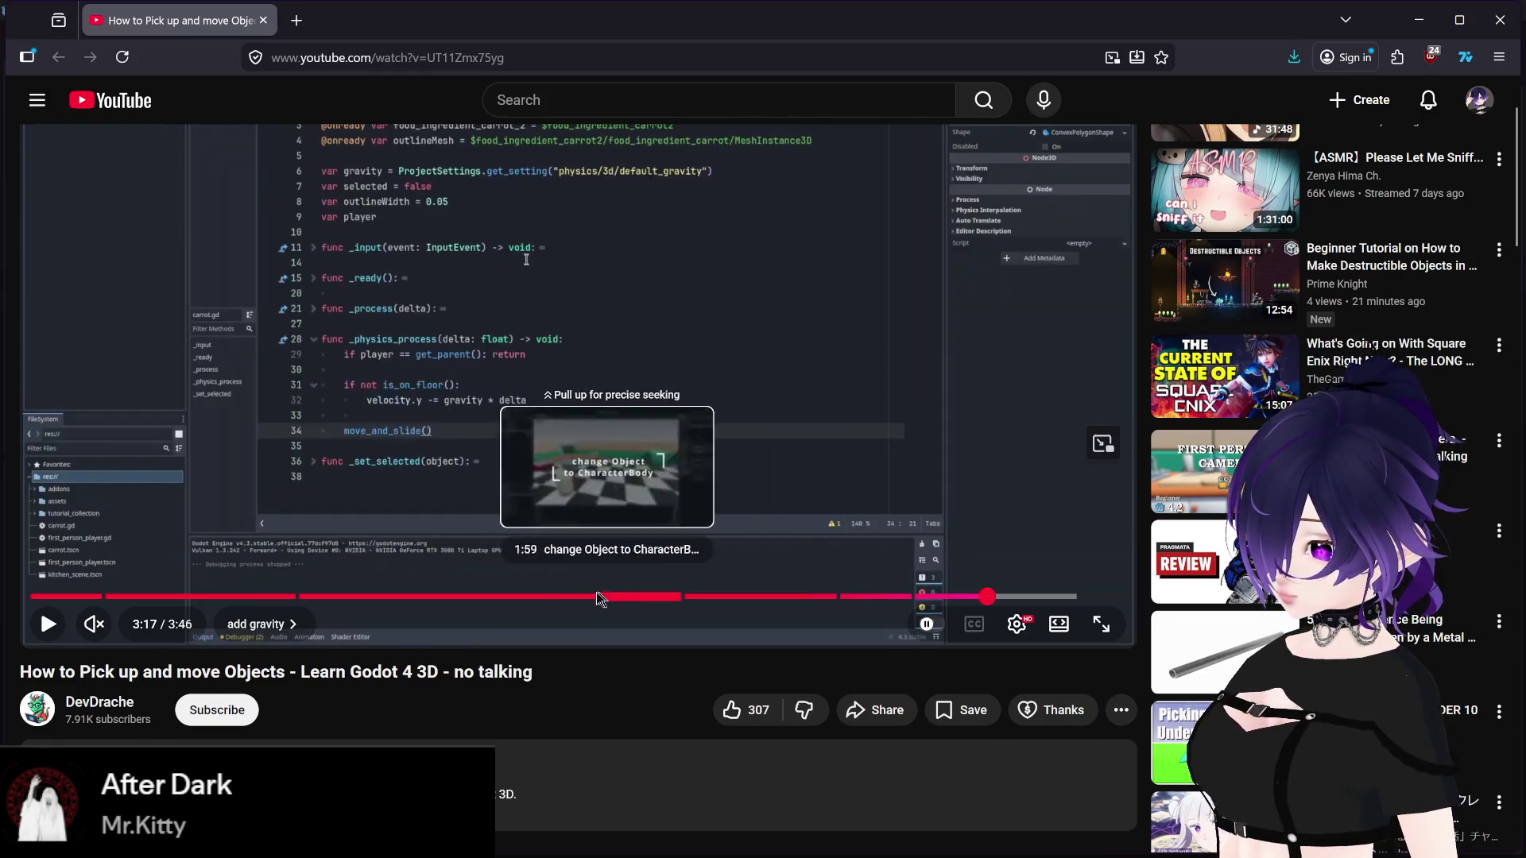
Step: Expand the video description and open the linked Part 1 raycast-selection outline tutorial
{"action": "scroll", "scroll_direction": "down", "scroll_amount": 3}
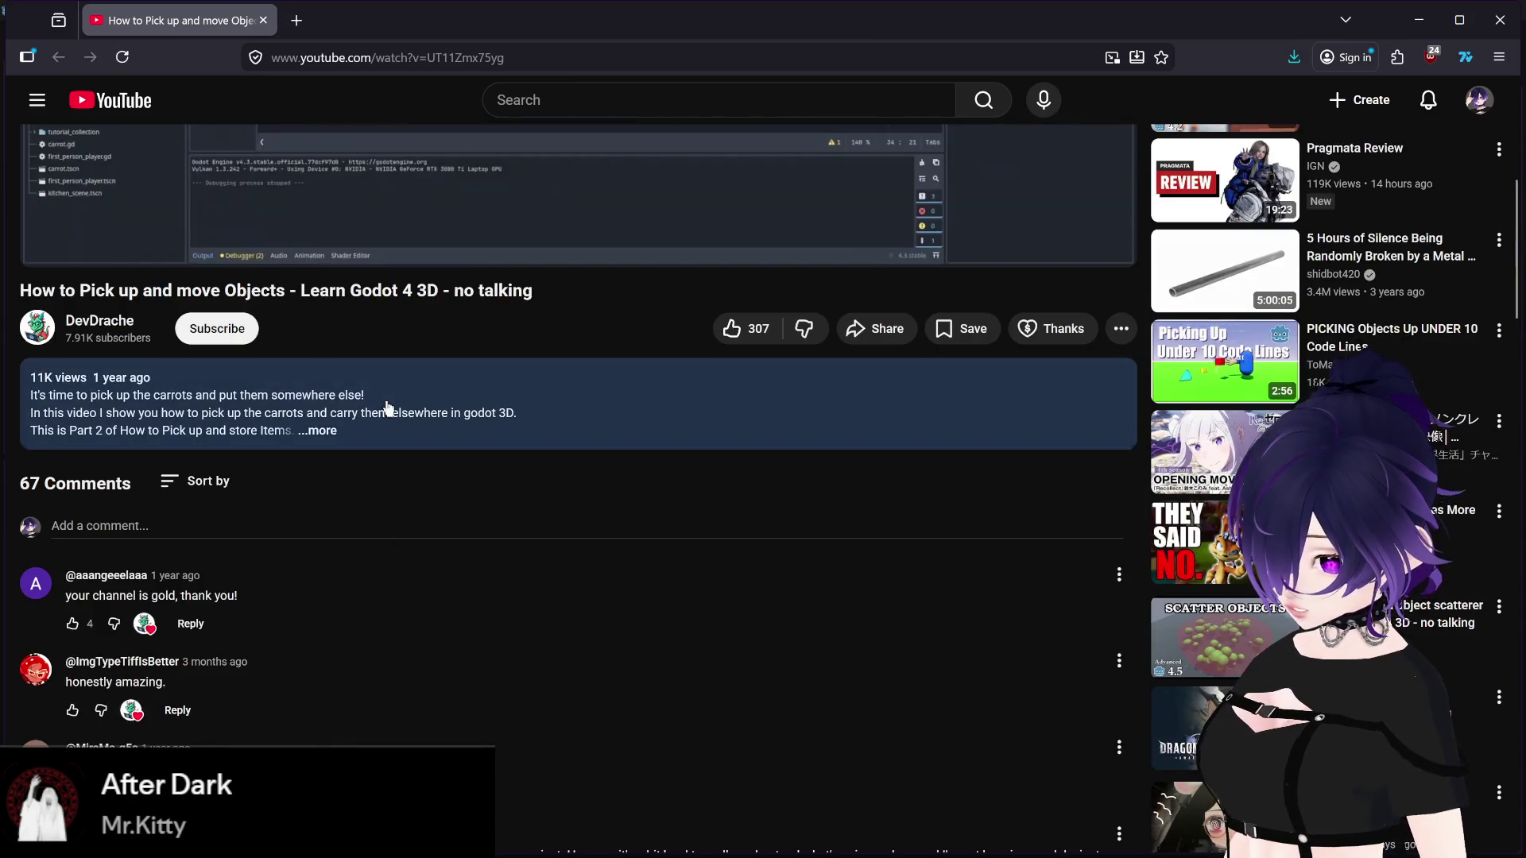
{"action": "left_click", "coordinate": [155, 422]}
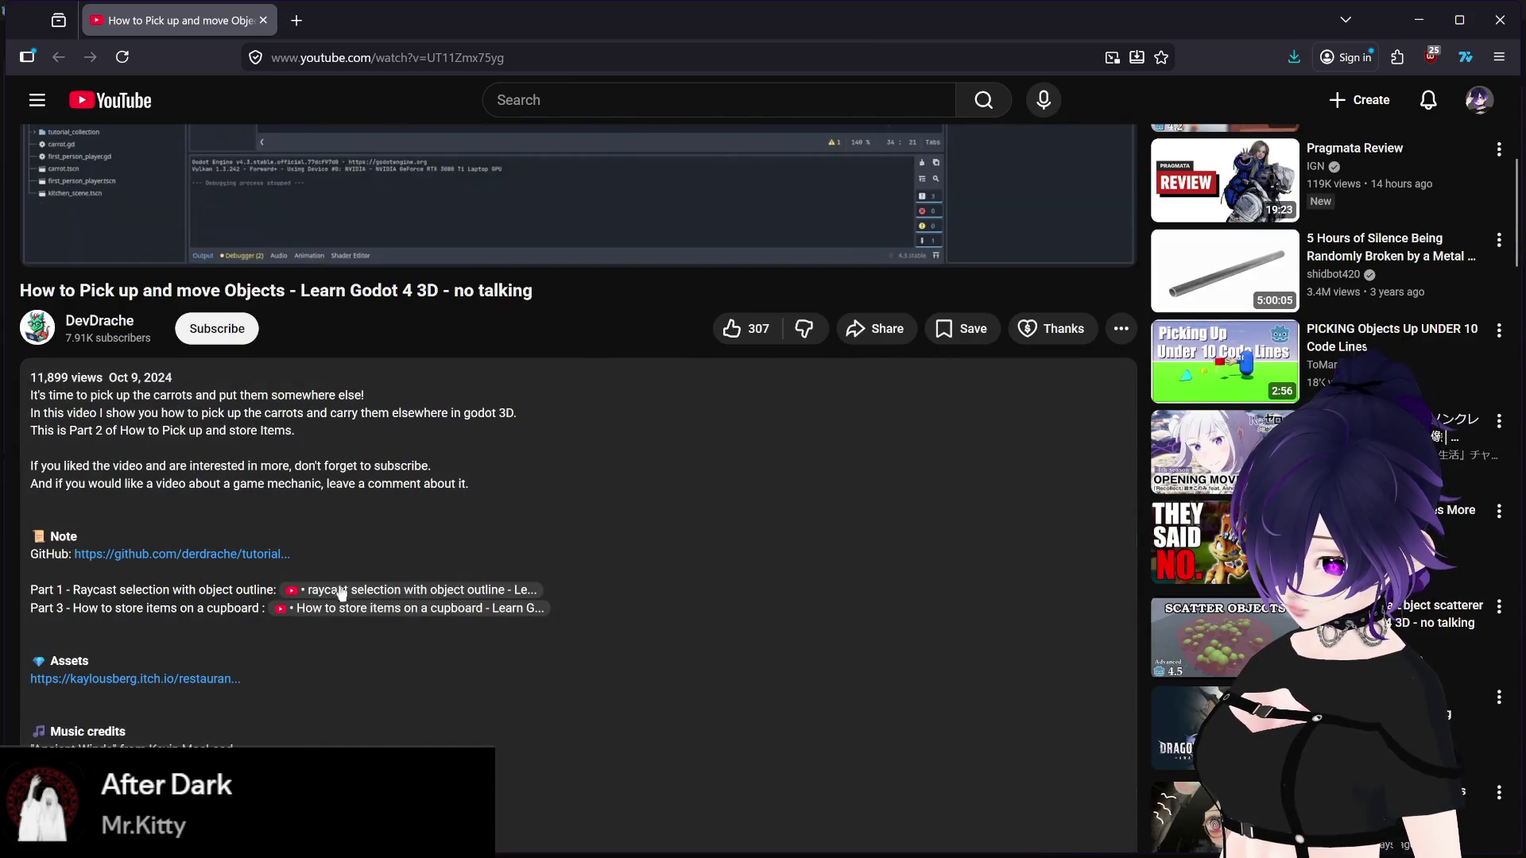
{"action": "left_click", "coordinate": [349, 591]}
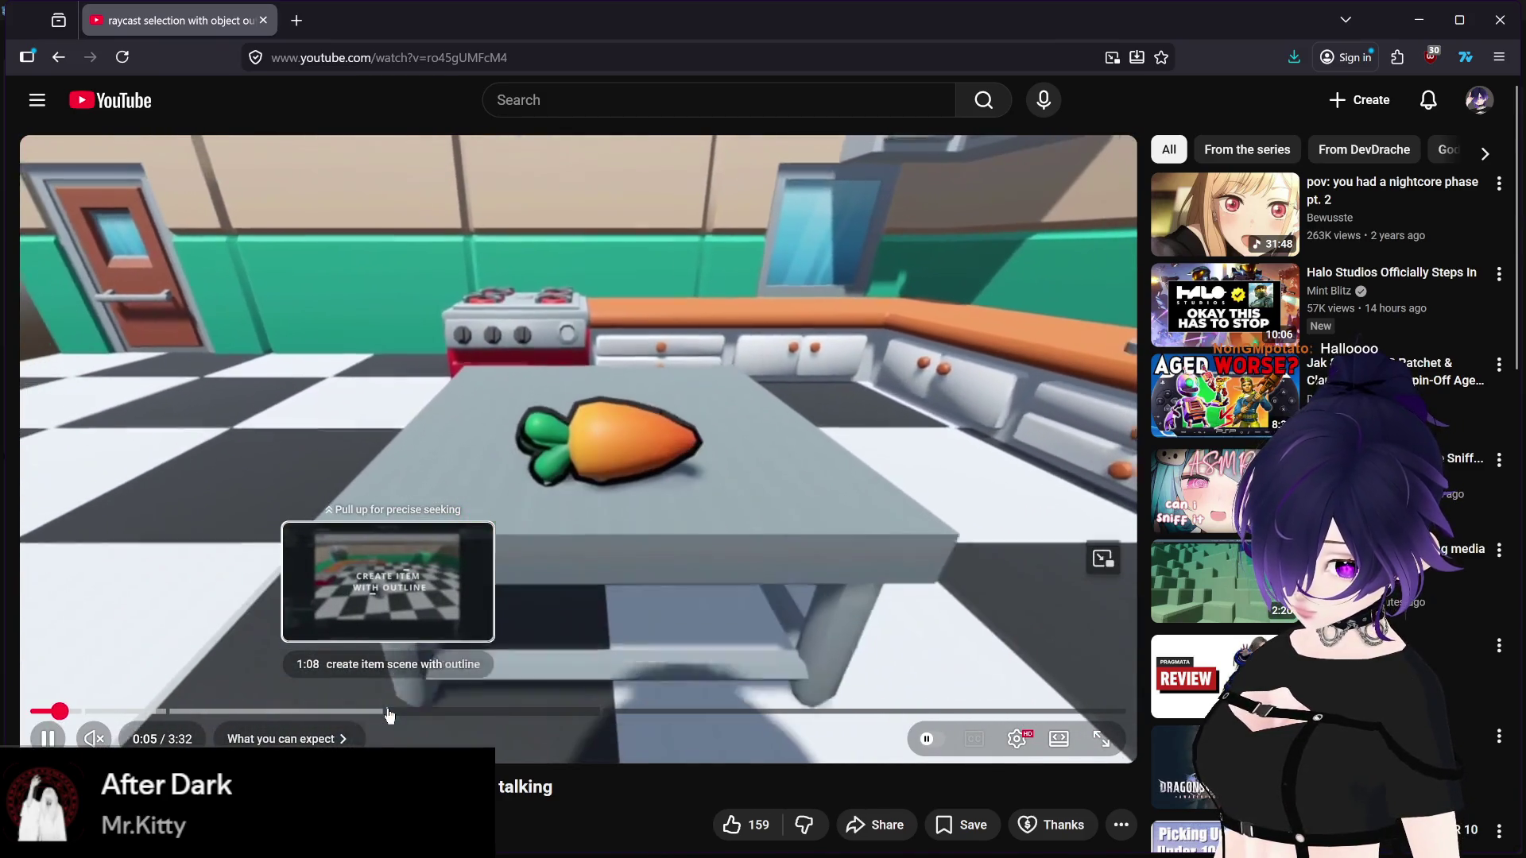
Step: Jump to the 'create item scene with outline' chapter, pause near 1:28, then return to Godot
{"action": "left_click", "coordinate": [388, 712]}
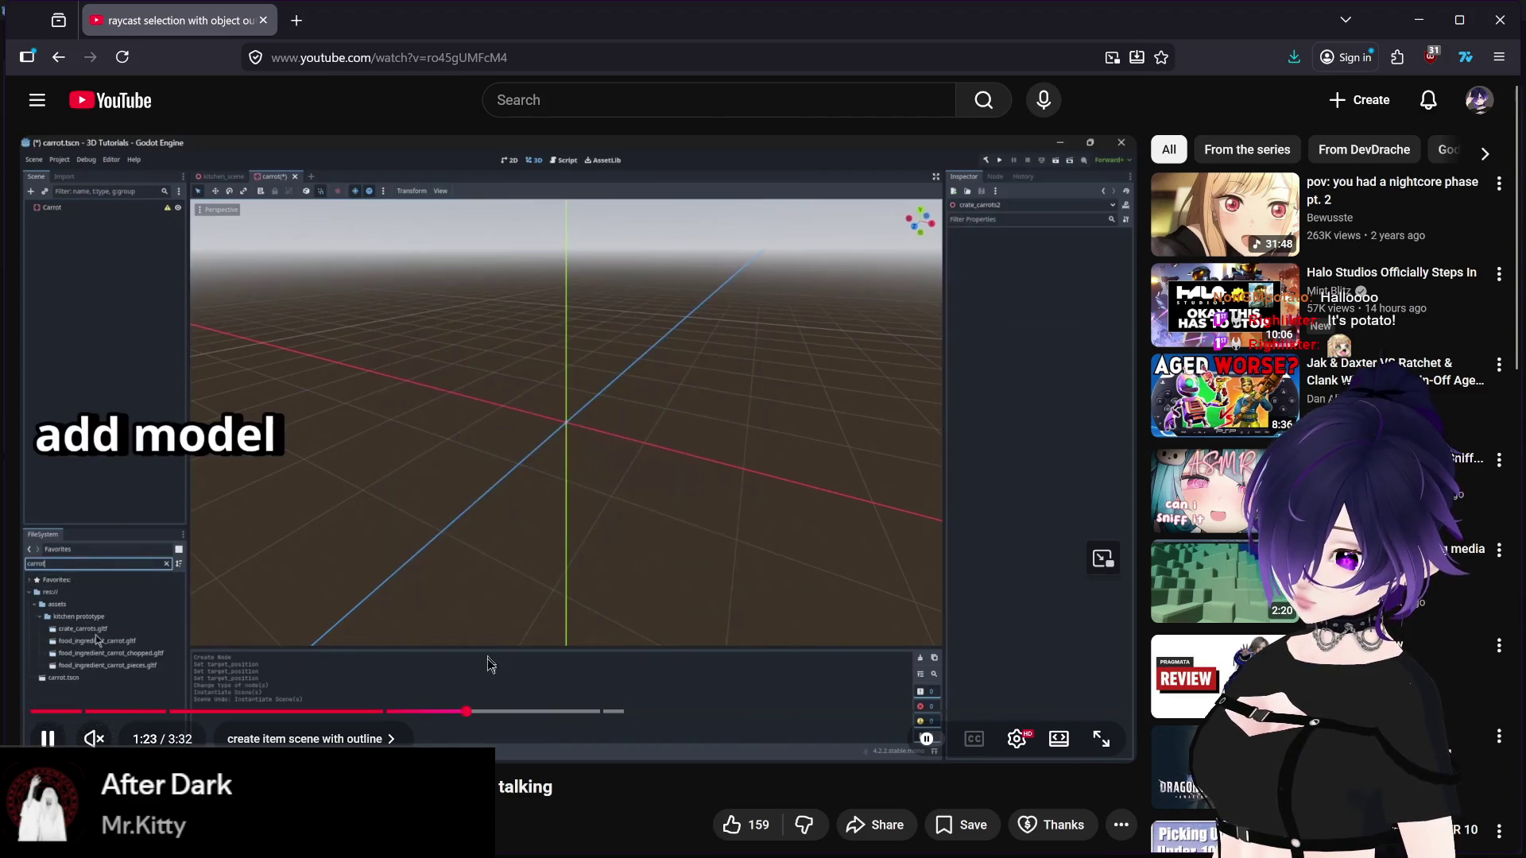
{"action": "left_click", "coordinate": [503, 712]}
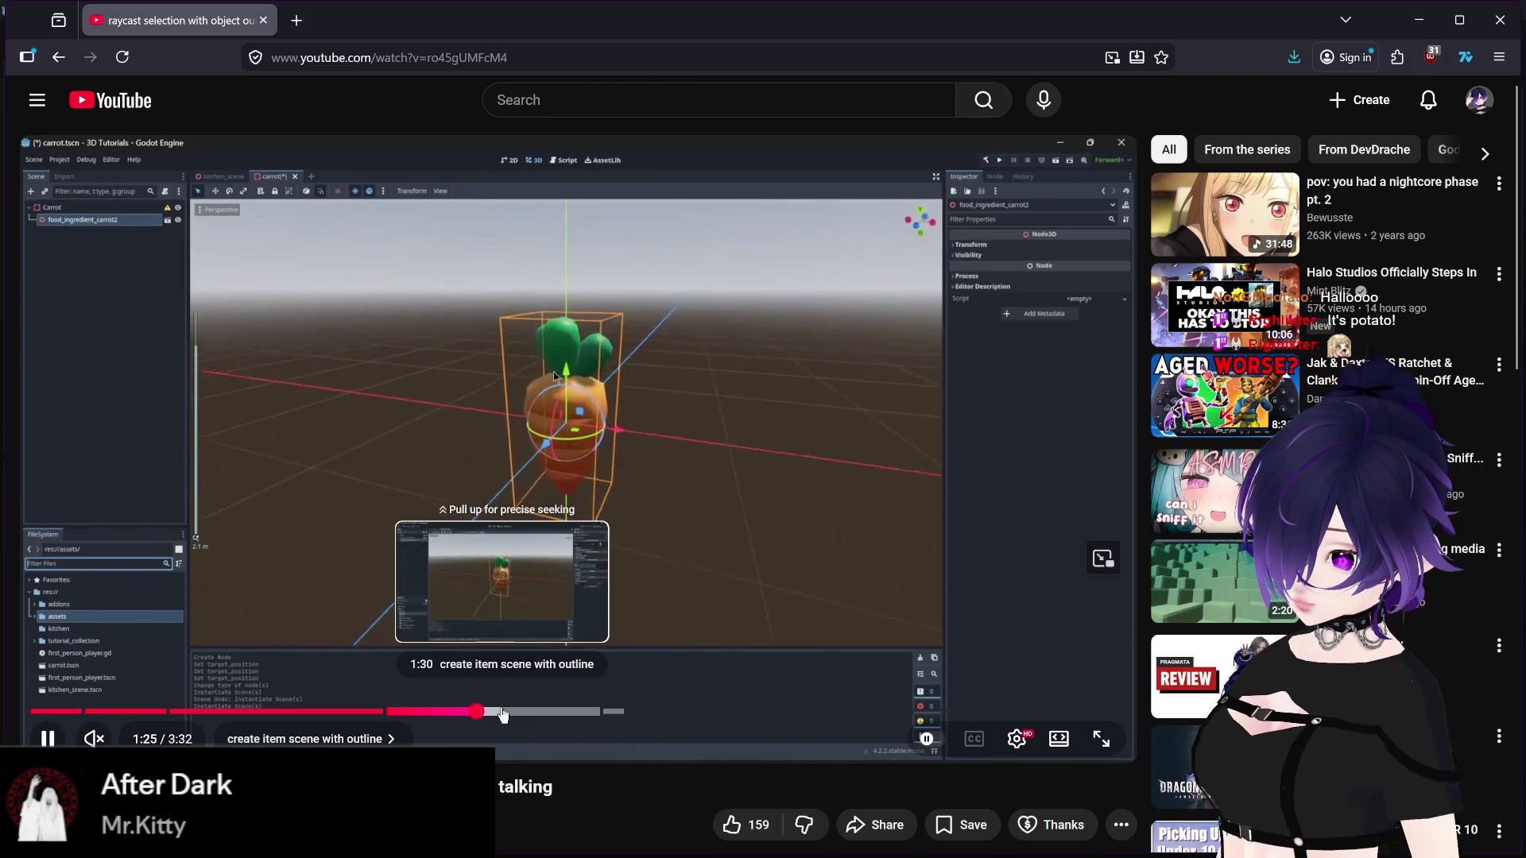
{"action": "left_click", "coordinate": [485, 710]}
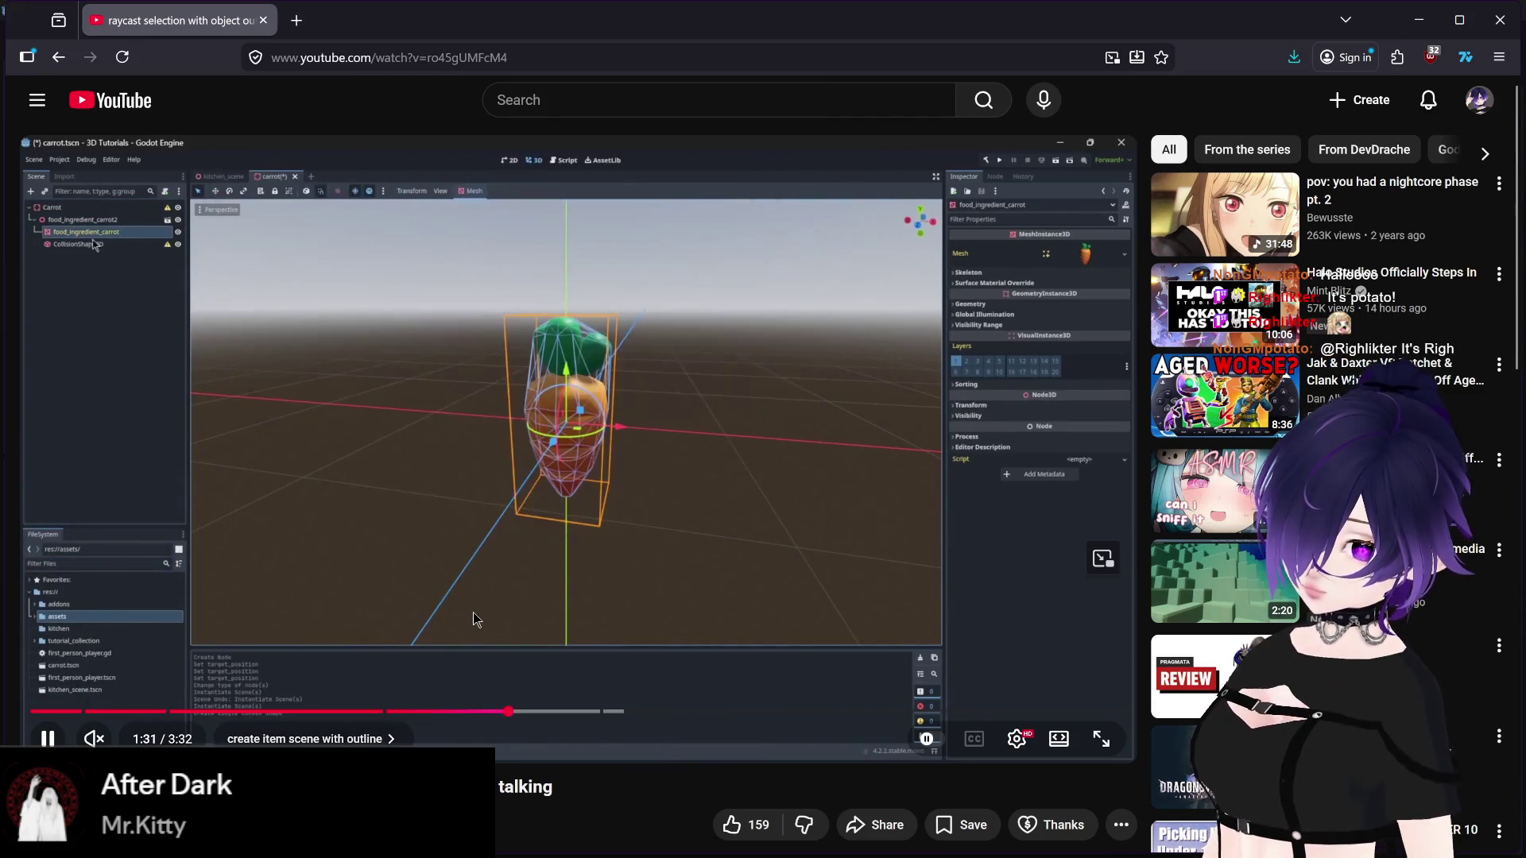
{"action": "left_click", "coordinate": [473, 611]}
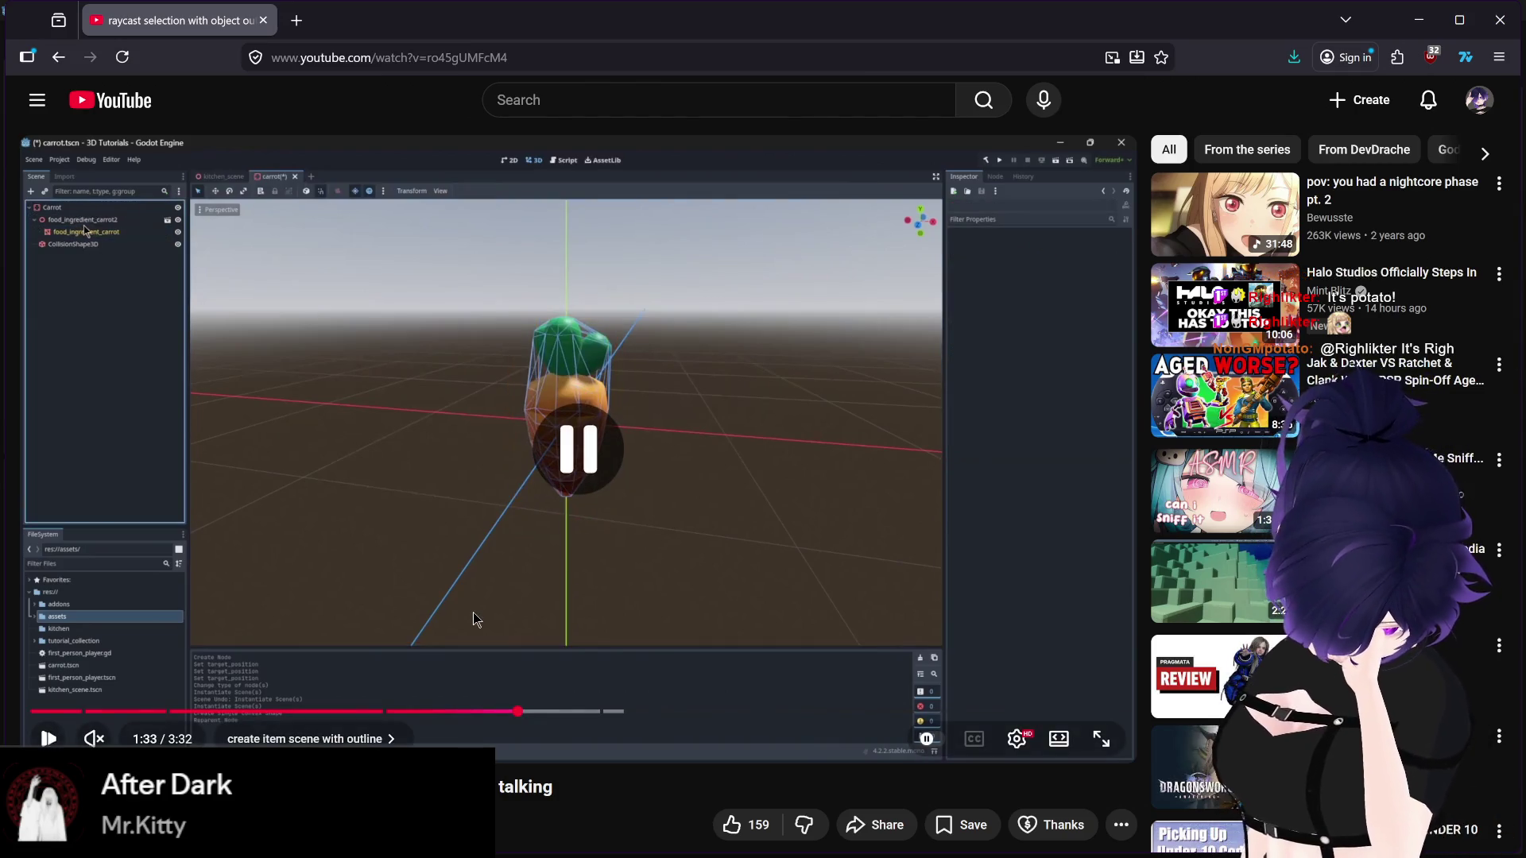
{"action": "key", "text": "Left"}
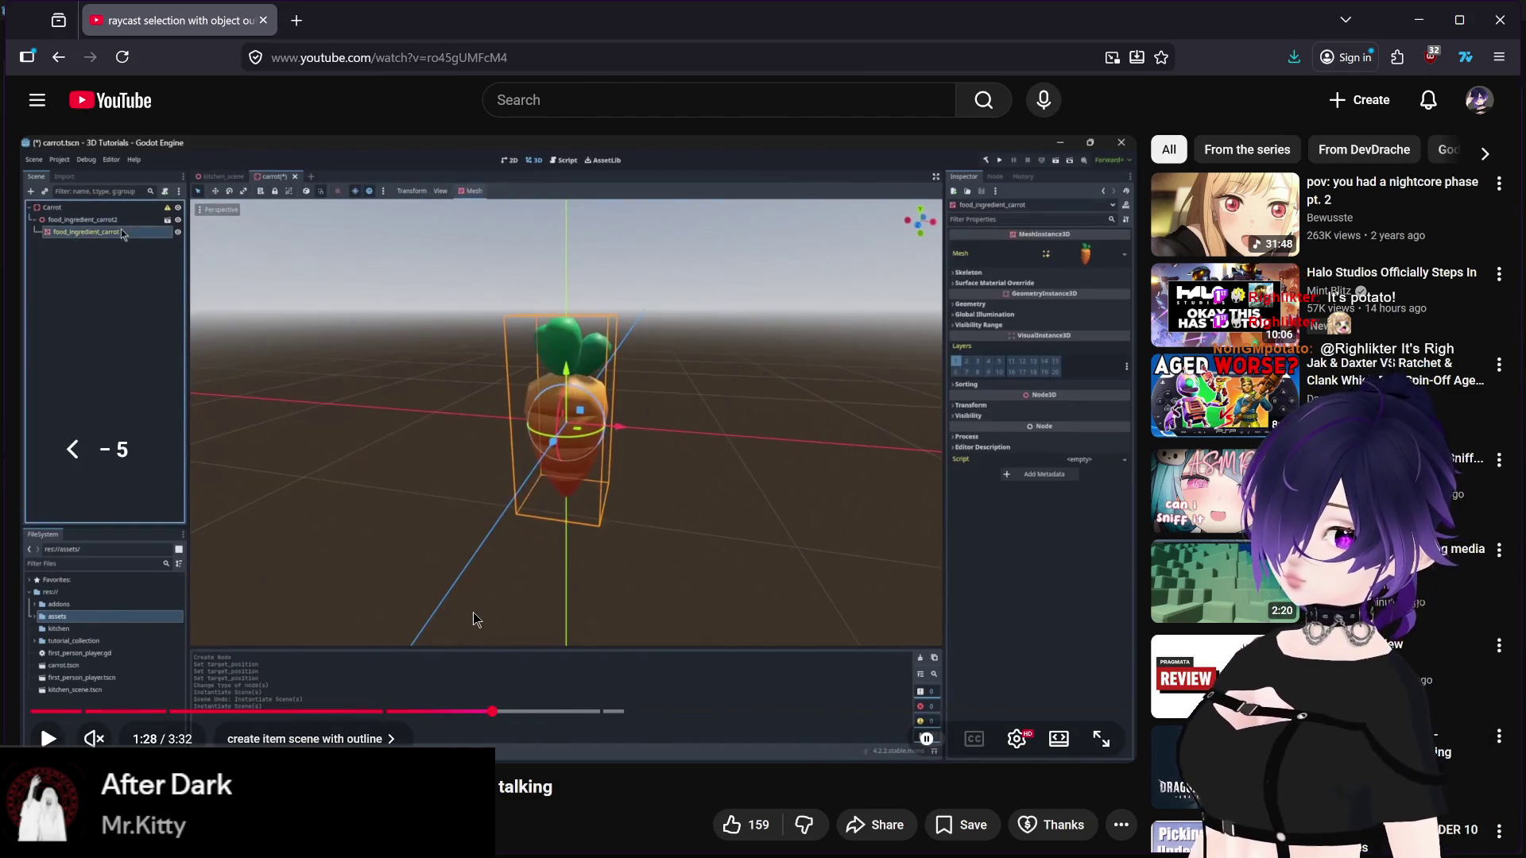
{"action": "left_click", "coordinate": [538, 602]}
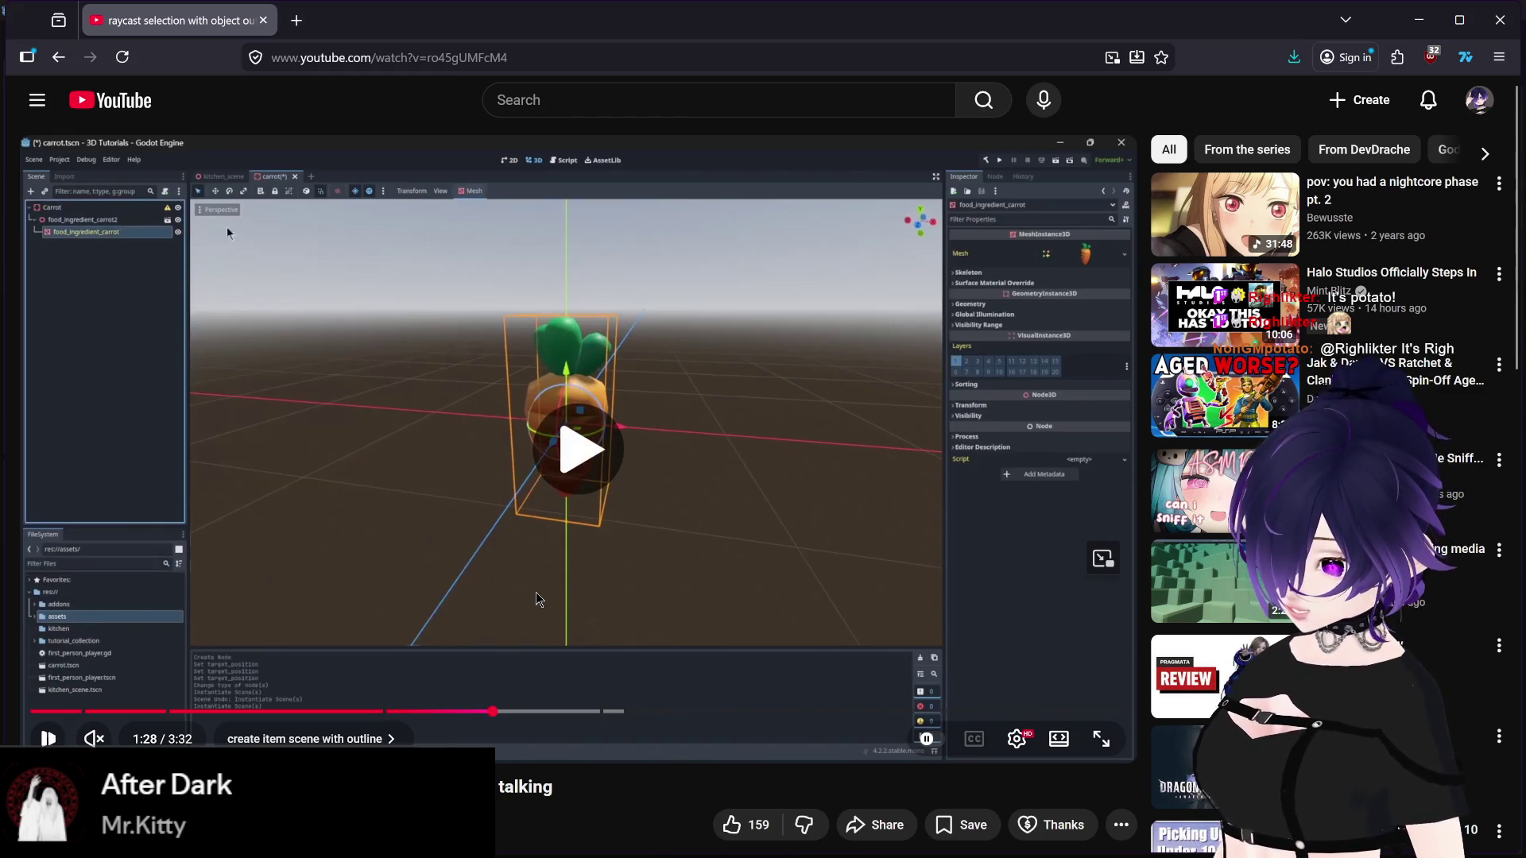
{"action": "key", "text": "Left"}
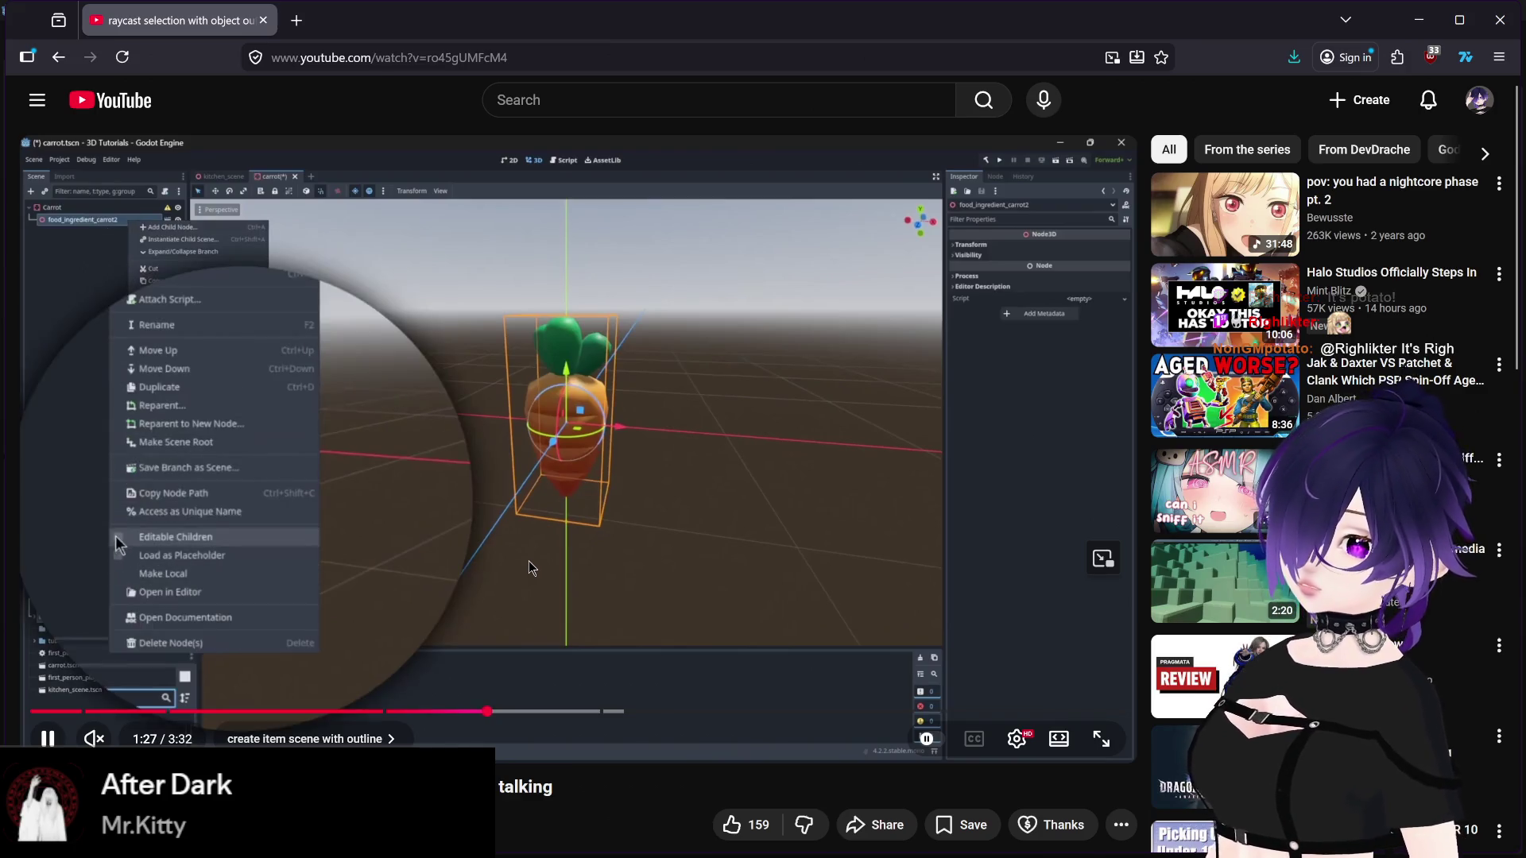
{"action": "left_click", "coordinate": [528, 561]}
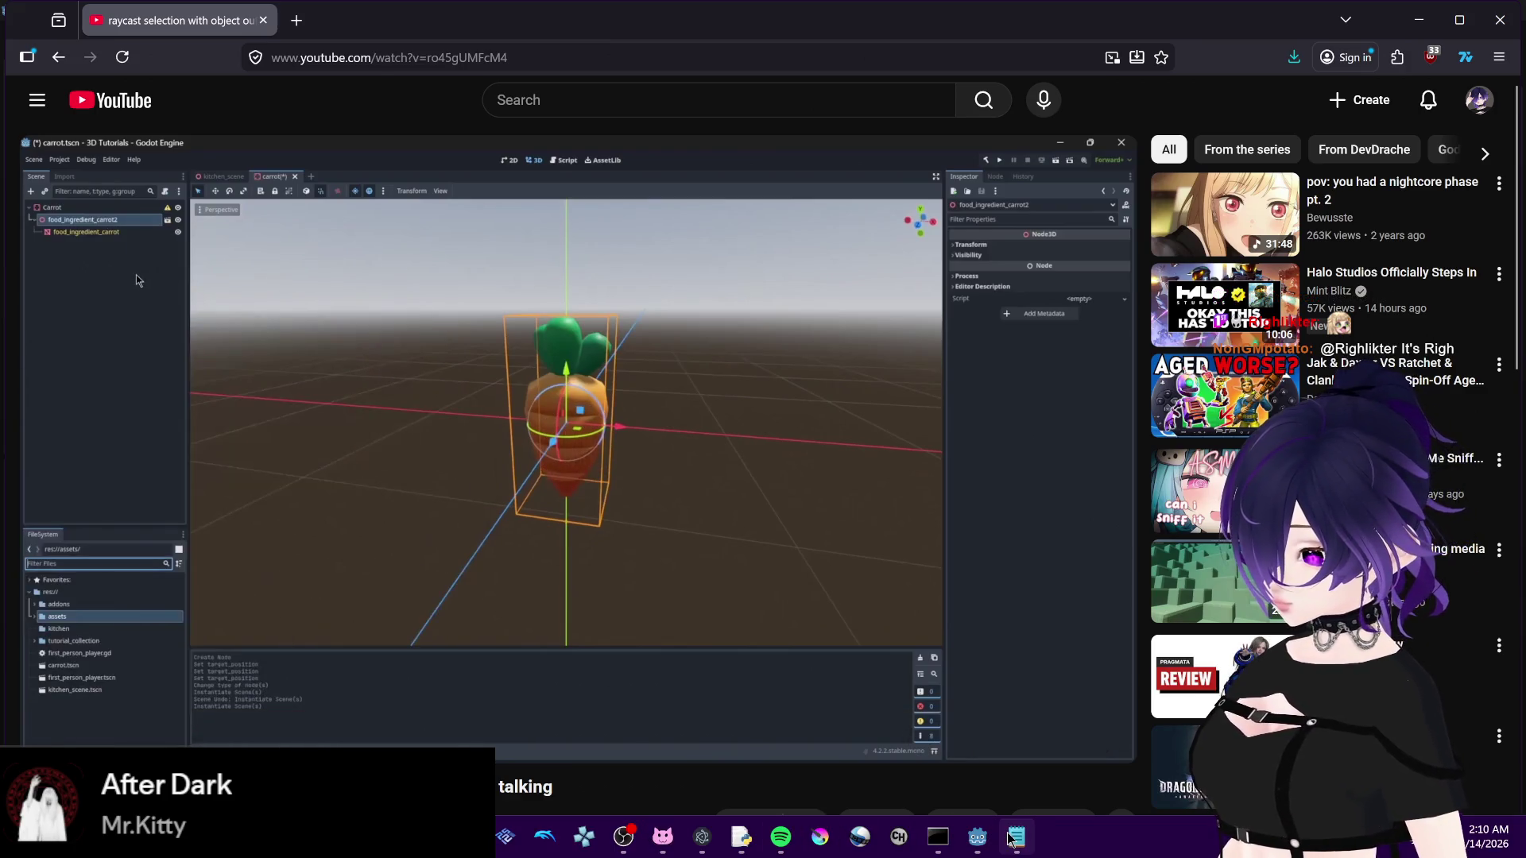
{"action": "left_click", "coordinate": [982, 843]}
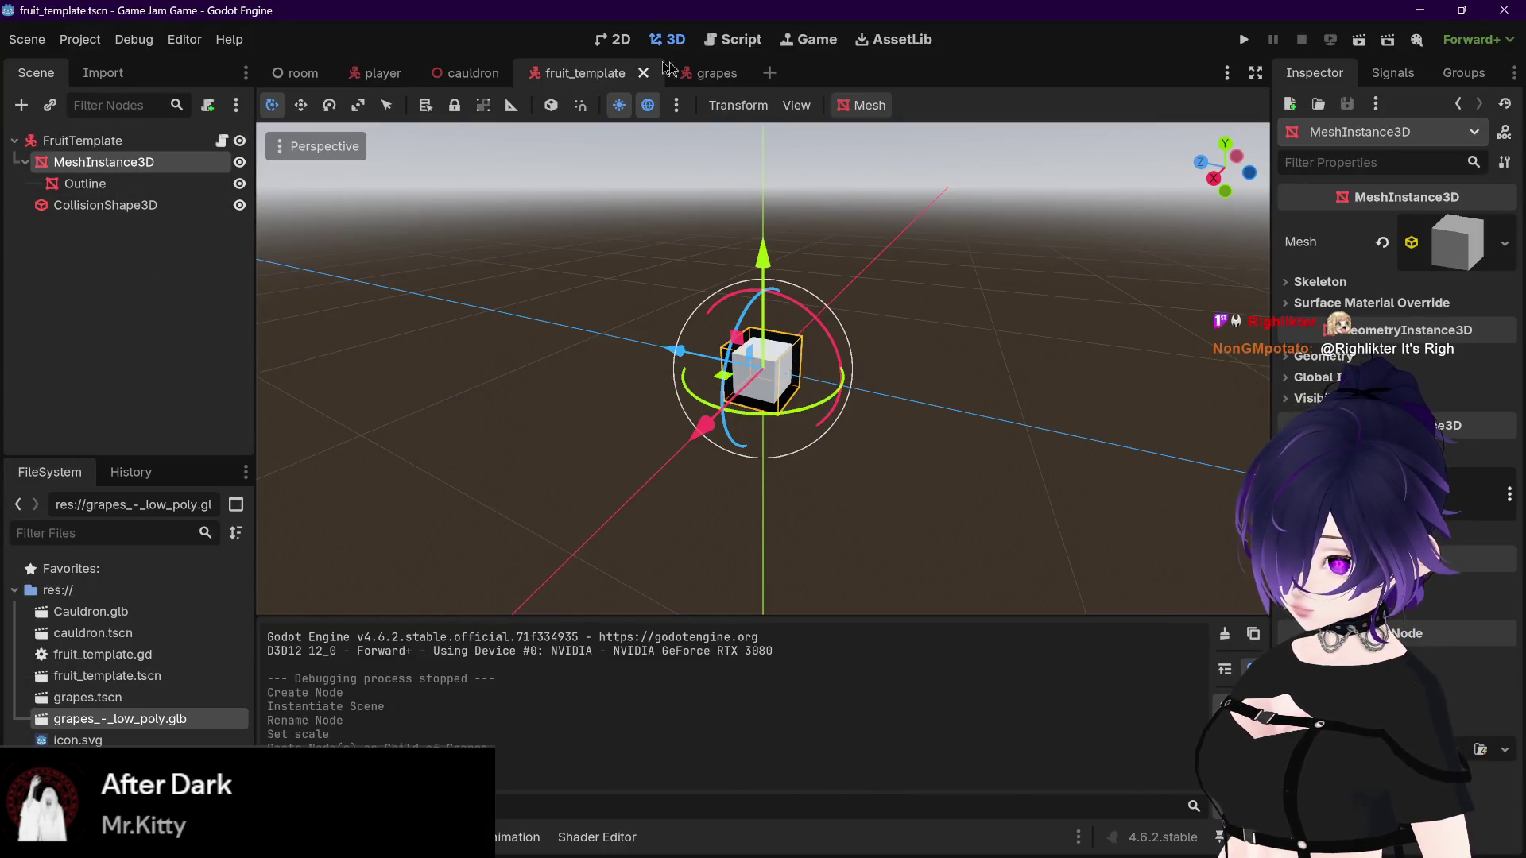
Step: In the grapes scene, enable Editable Children on Sketchfab_Scene
{"action": "key", "text": "ctrl+Tab"}
{"action": "right_click", "coordinate": [117, 161]}
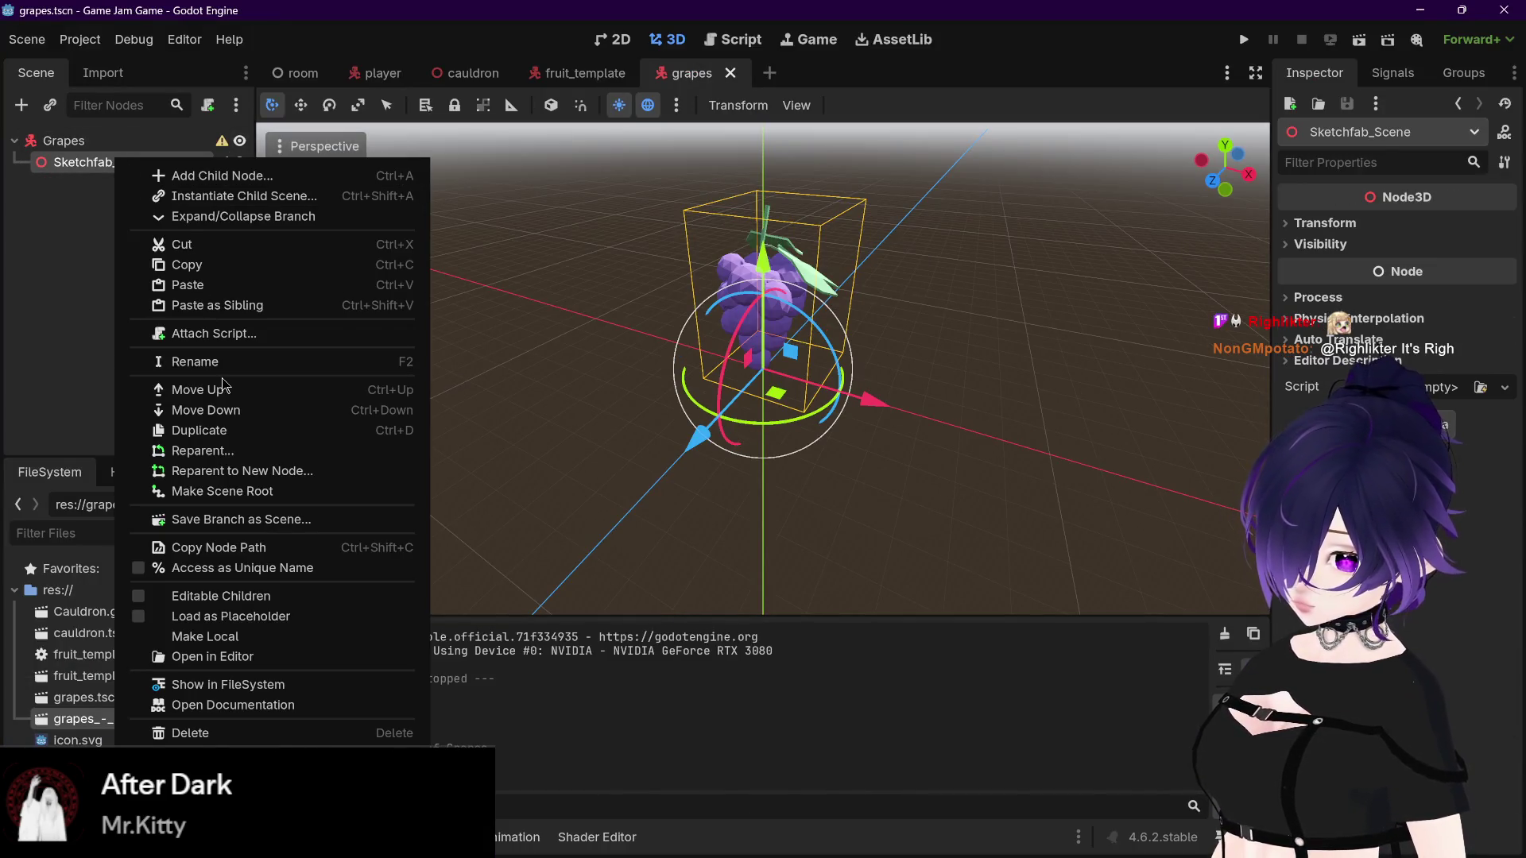
{"action": "left_click", "coordinate": [246, 595]}
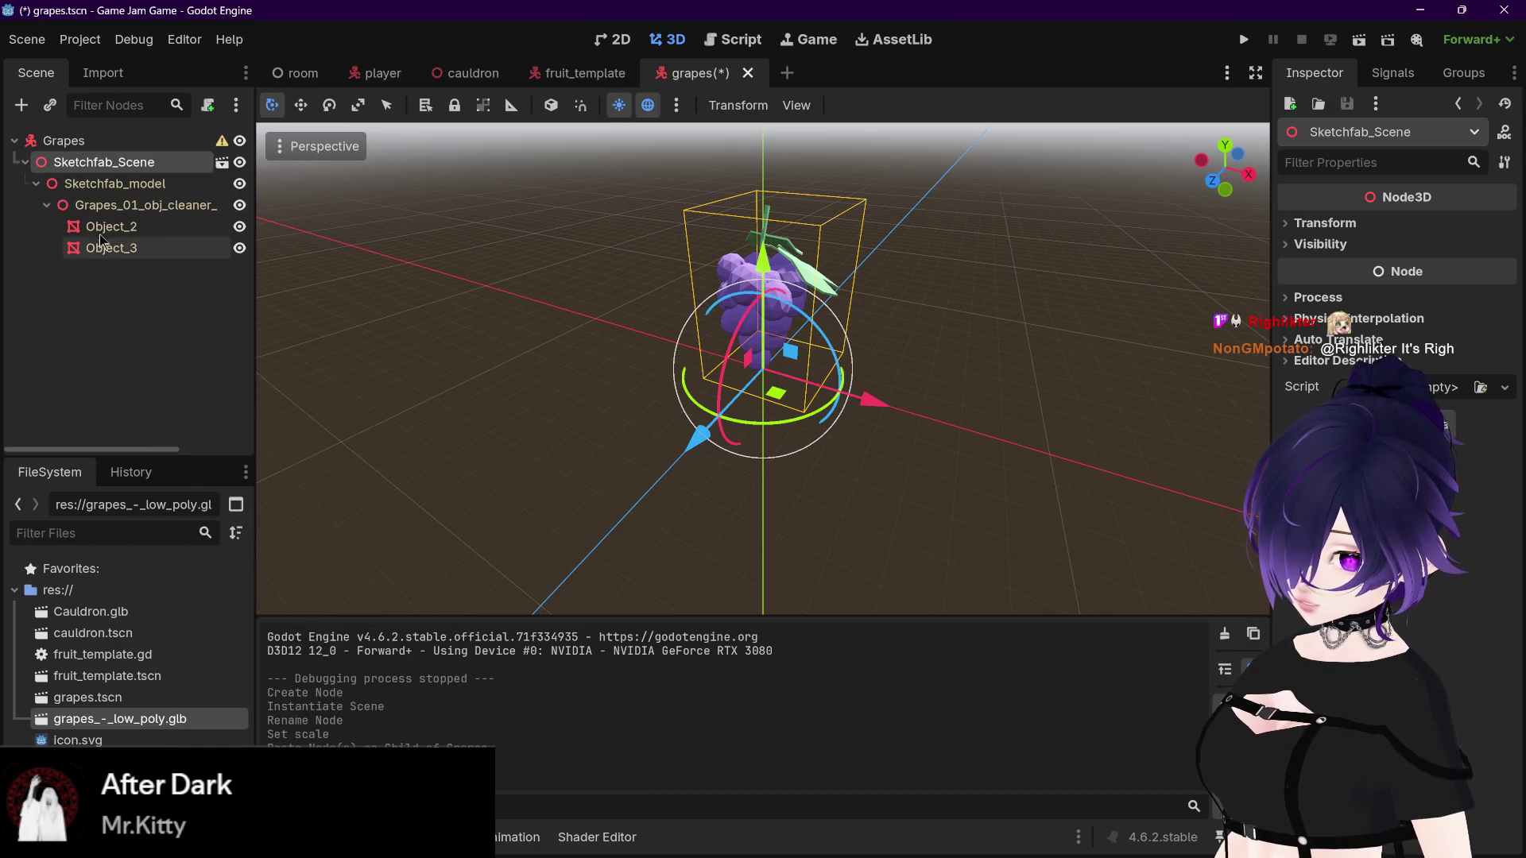
Step: Browse Sketchfab_model, Object_2 and Object_3, undoing an accidental grapes move, then return to YouTube
{"action": "left_click", "coordinate": [111, 184]}
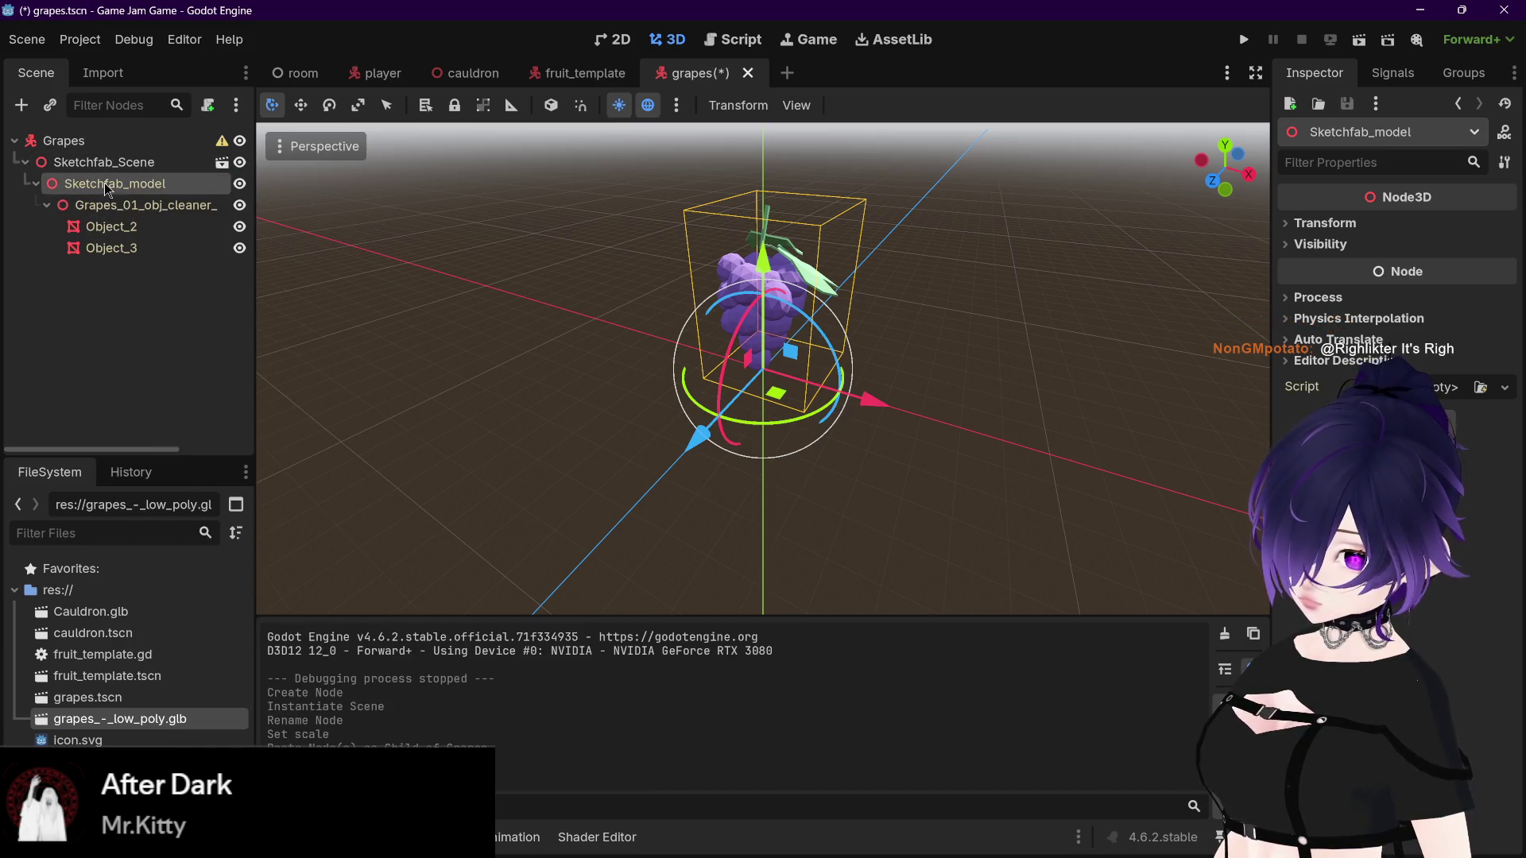
{"action": "left_click", "coordinate": [111, 227]}
{"action": "left_click", "coordinate": [113, 249]}
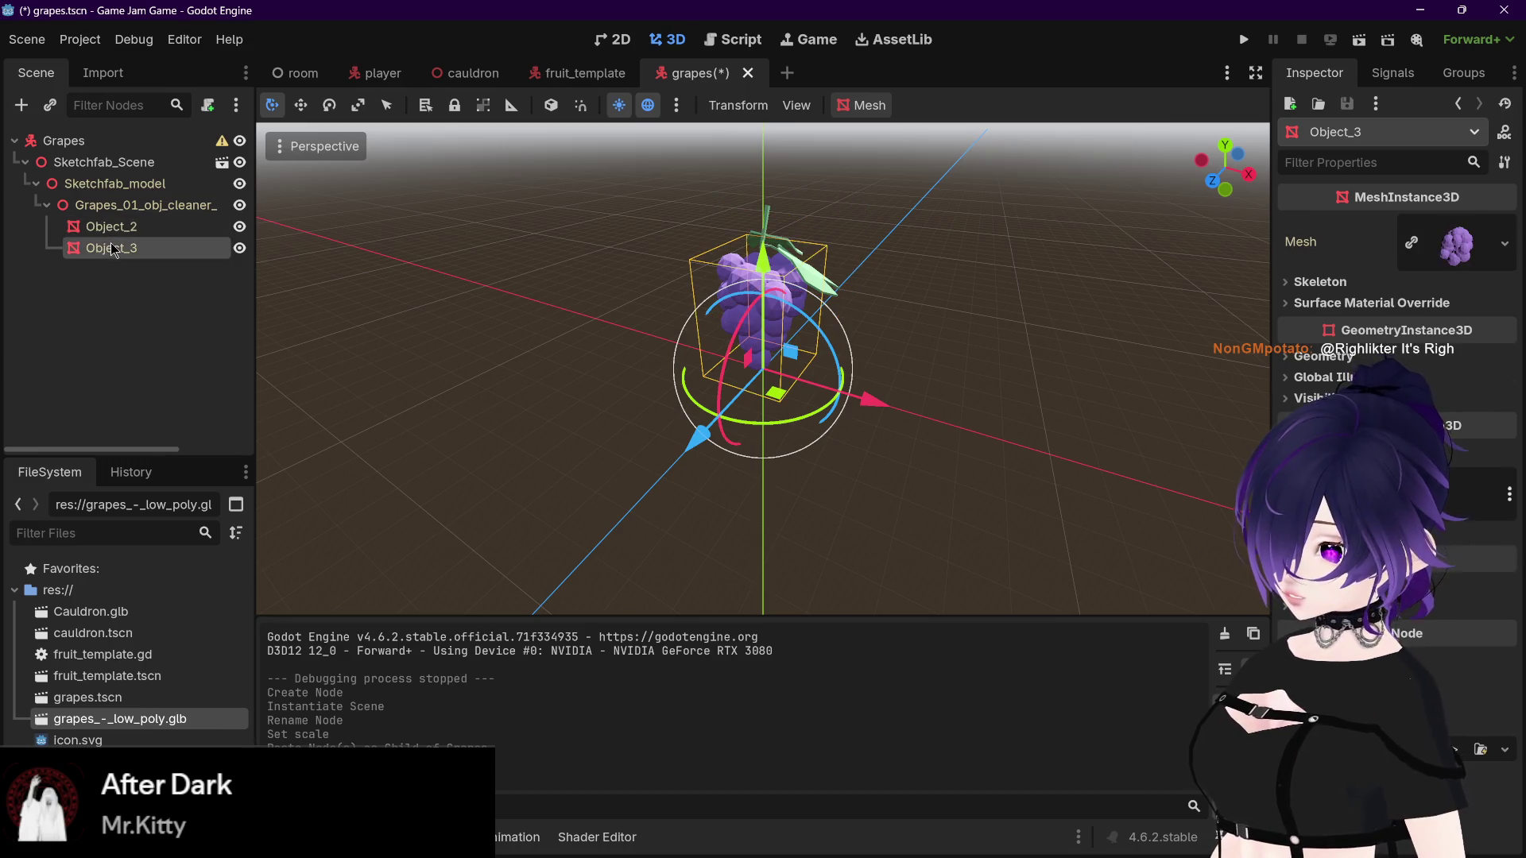
{"action": "left_click_drag", "start_coordinate": [805, 374], "coordinate": [1032, 381]}
{"action": "key", "text": "ctrl+z"}
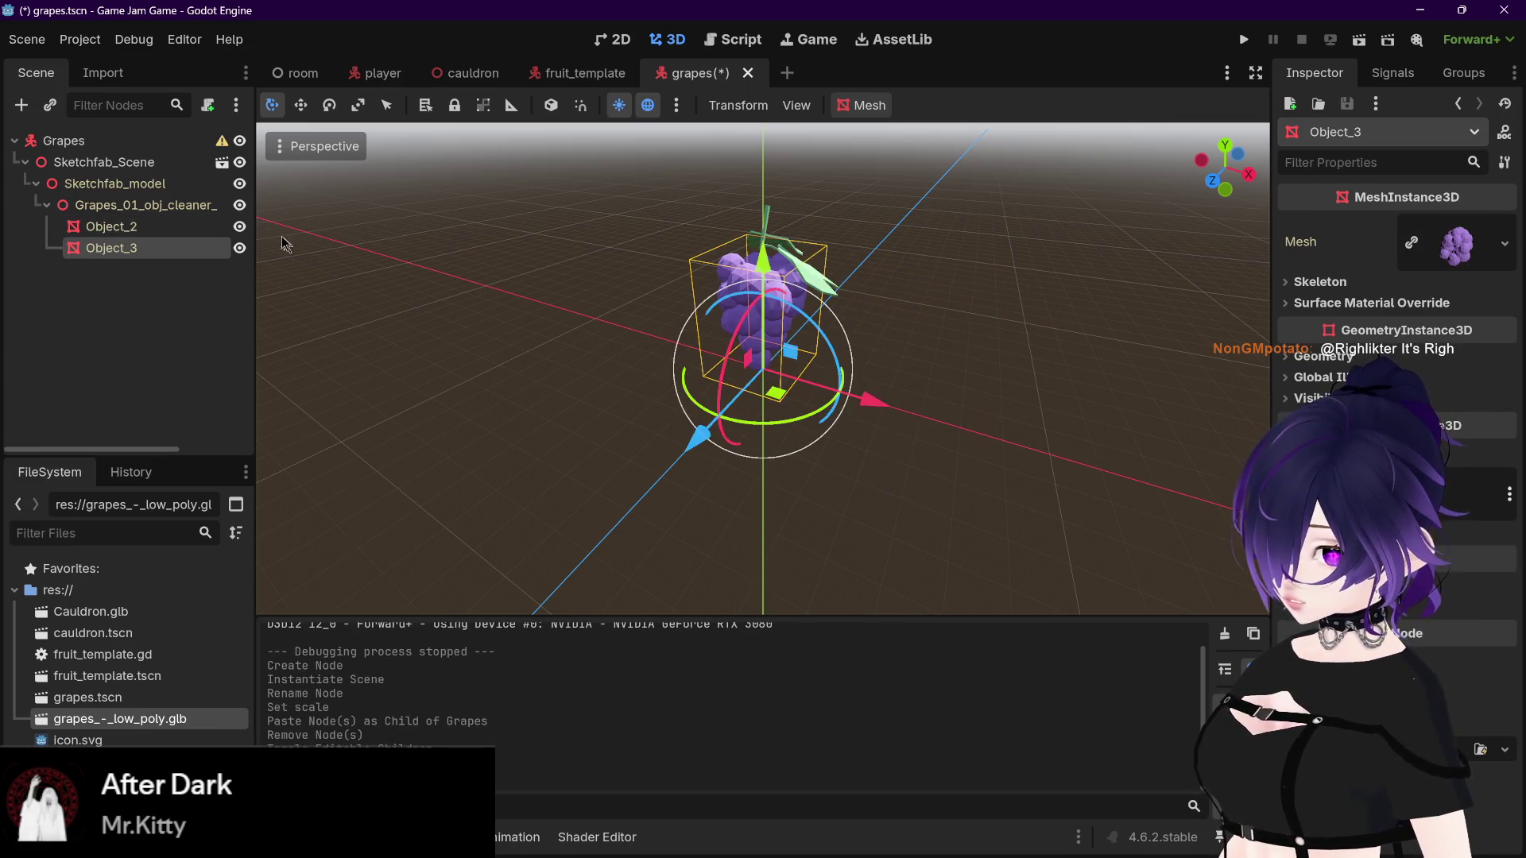
{"action": "left_click", "coordinate": [173, 229]}
{"action": "left_click", "coordinate": [135, 207]}
{"action": "left_click", "coordinate": [102, 187]}
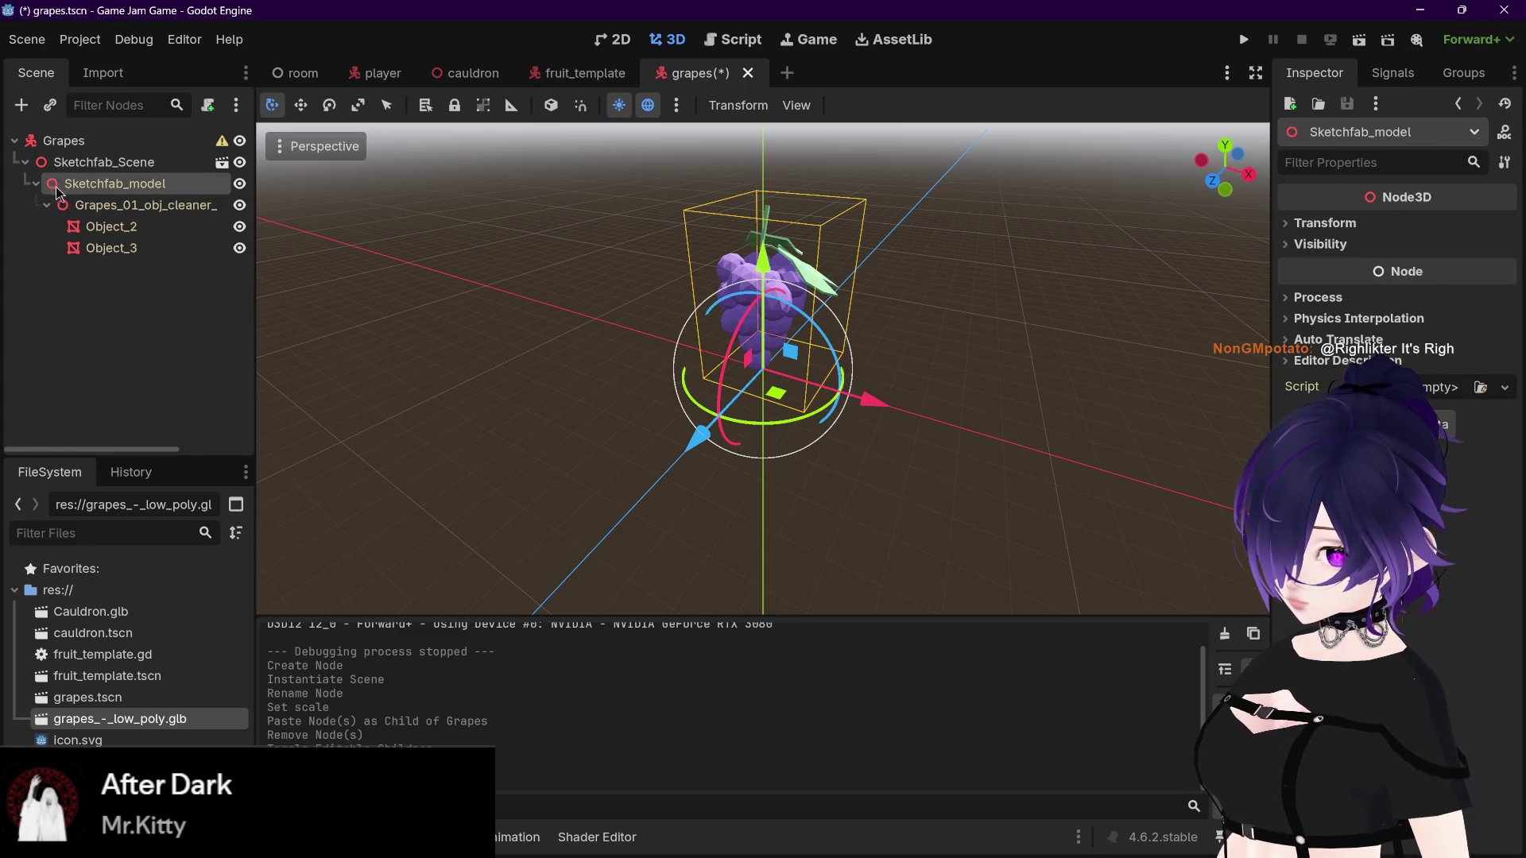
{"action": "left_click", "coordinate": [36, 183]}
{"action": "left_click", "coordinate": [36, 184]}
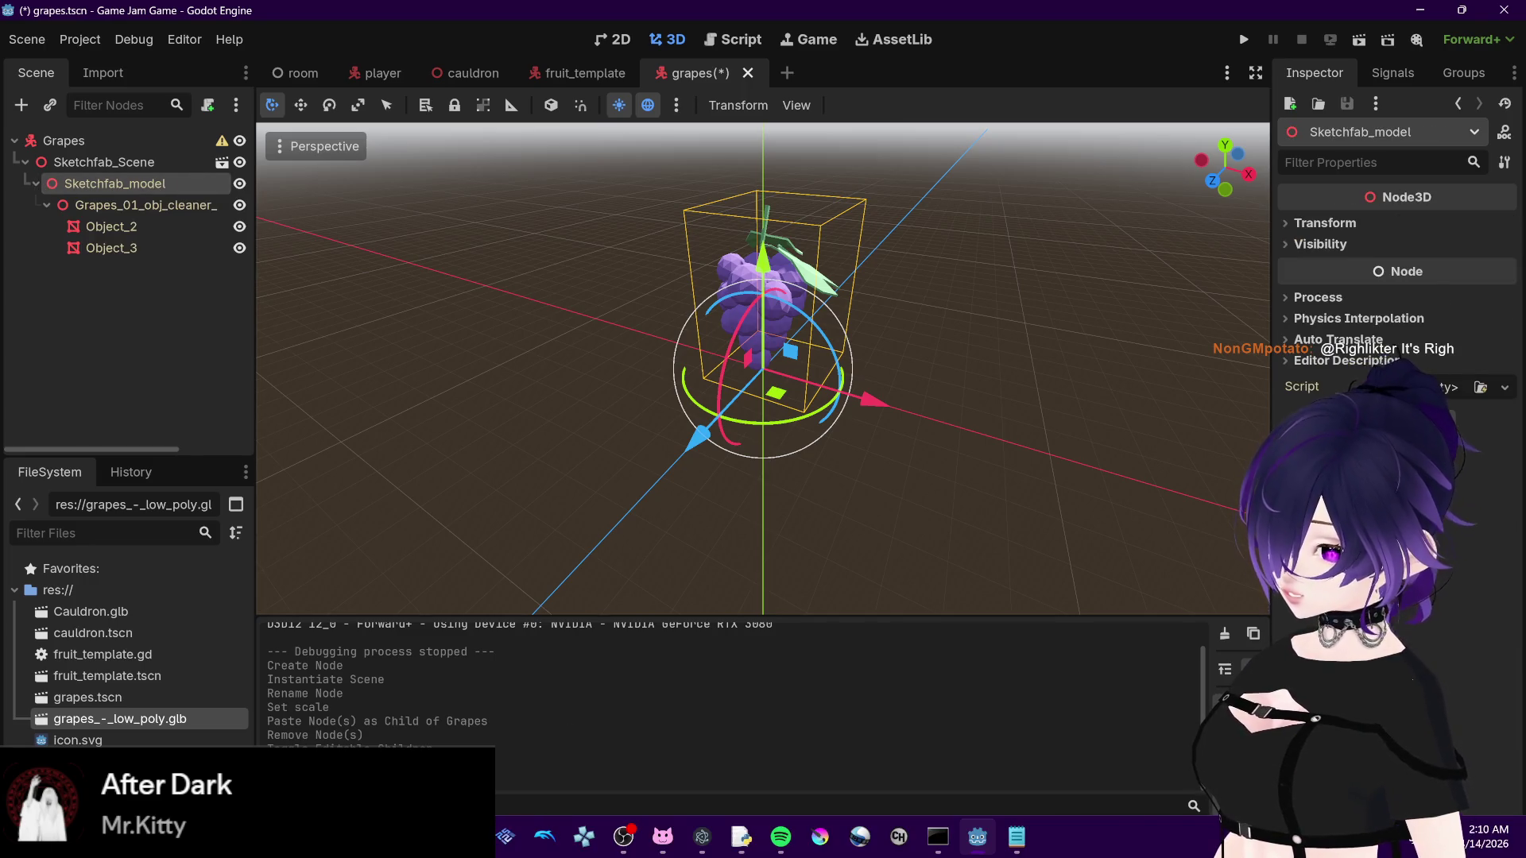
{"action": "left_click", "coordinate": [314, 683]}
{"action": "left_click", "coordinate": [499, 493]}
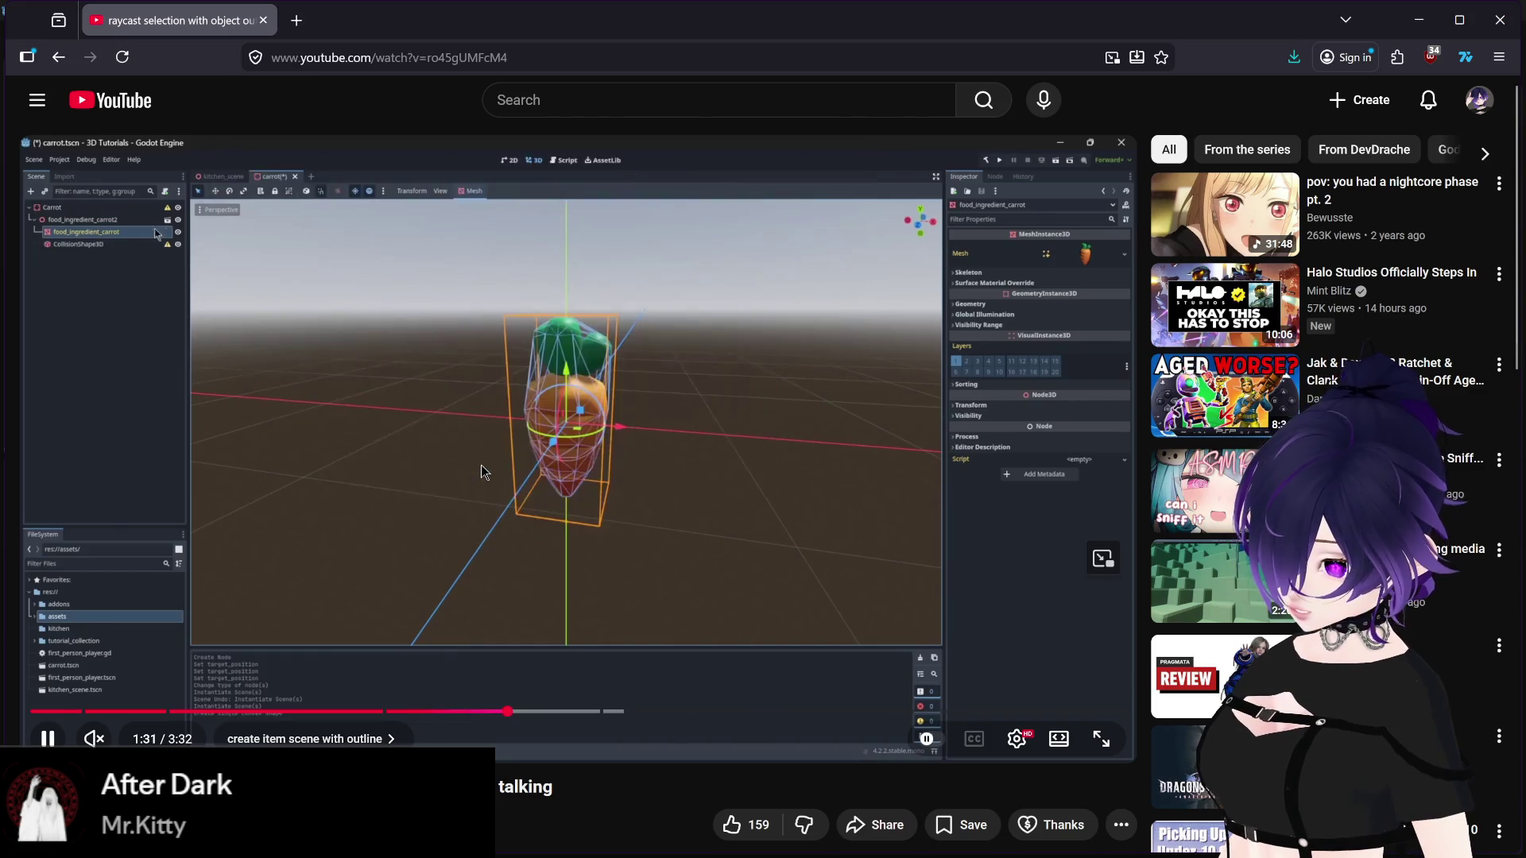
Step: Rewind the tutorial 5 seconds and replay past the collision step to 1:31, then return to Godot
{"action": "left_click", "coordinate": [479, 464]}
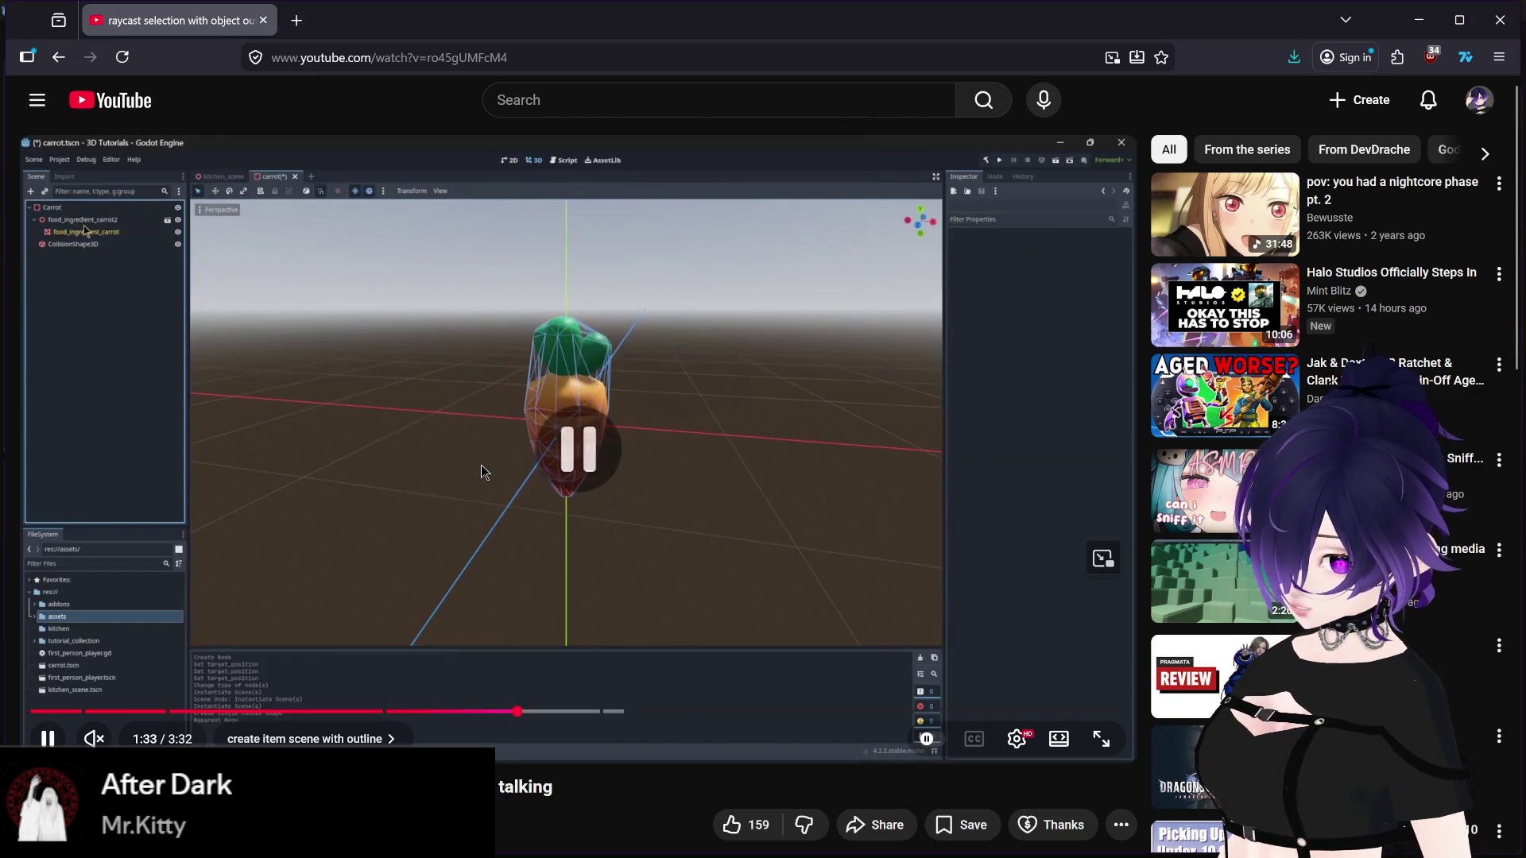
{"action": "key", "text": "Left"}
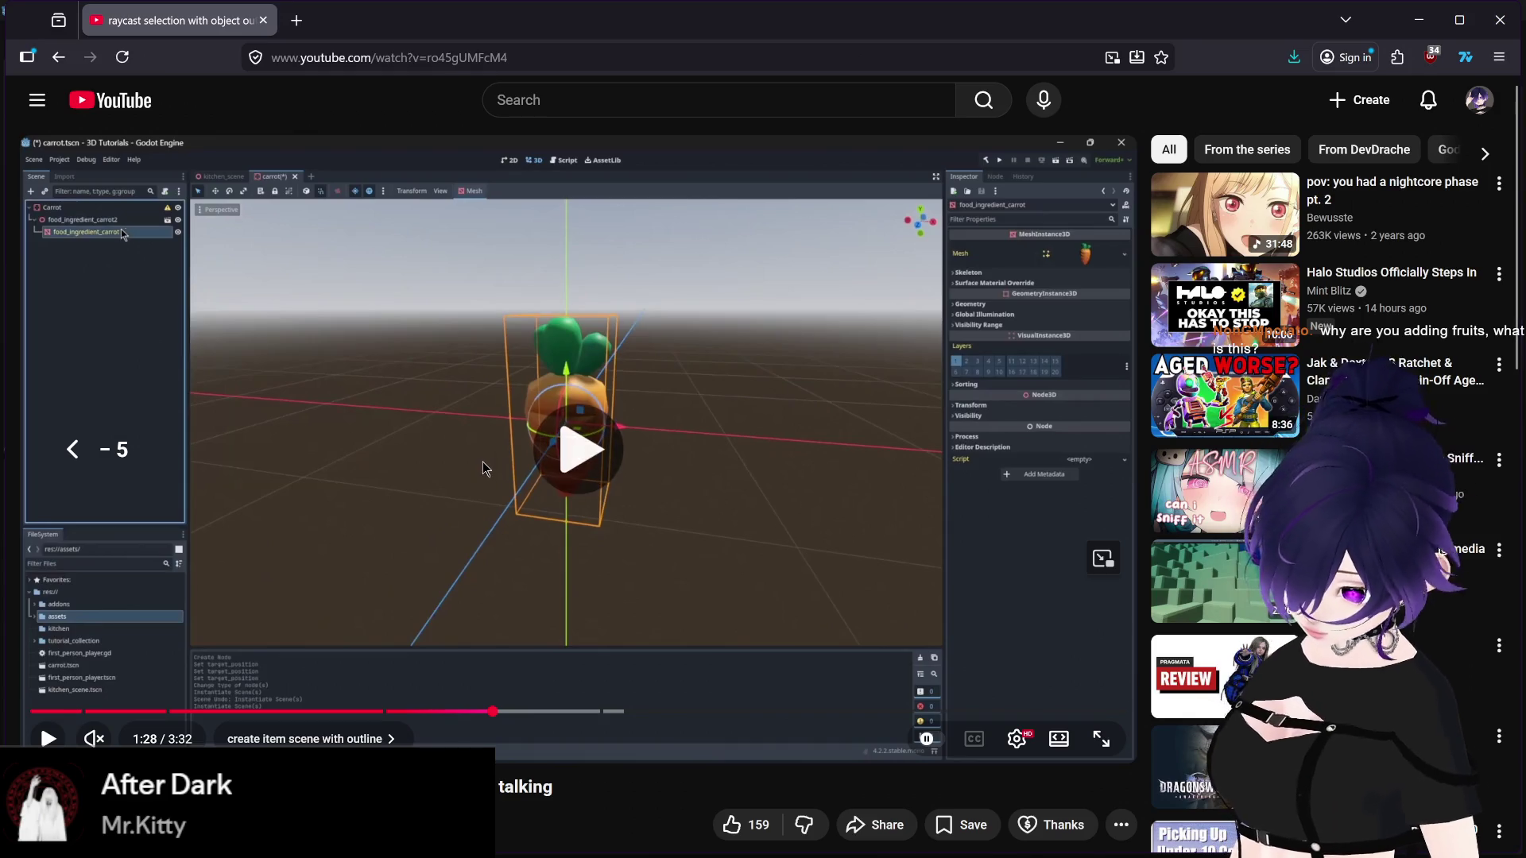
{"action": "left_click", "coordinate": [483, 468]}
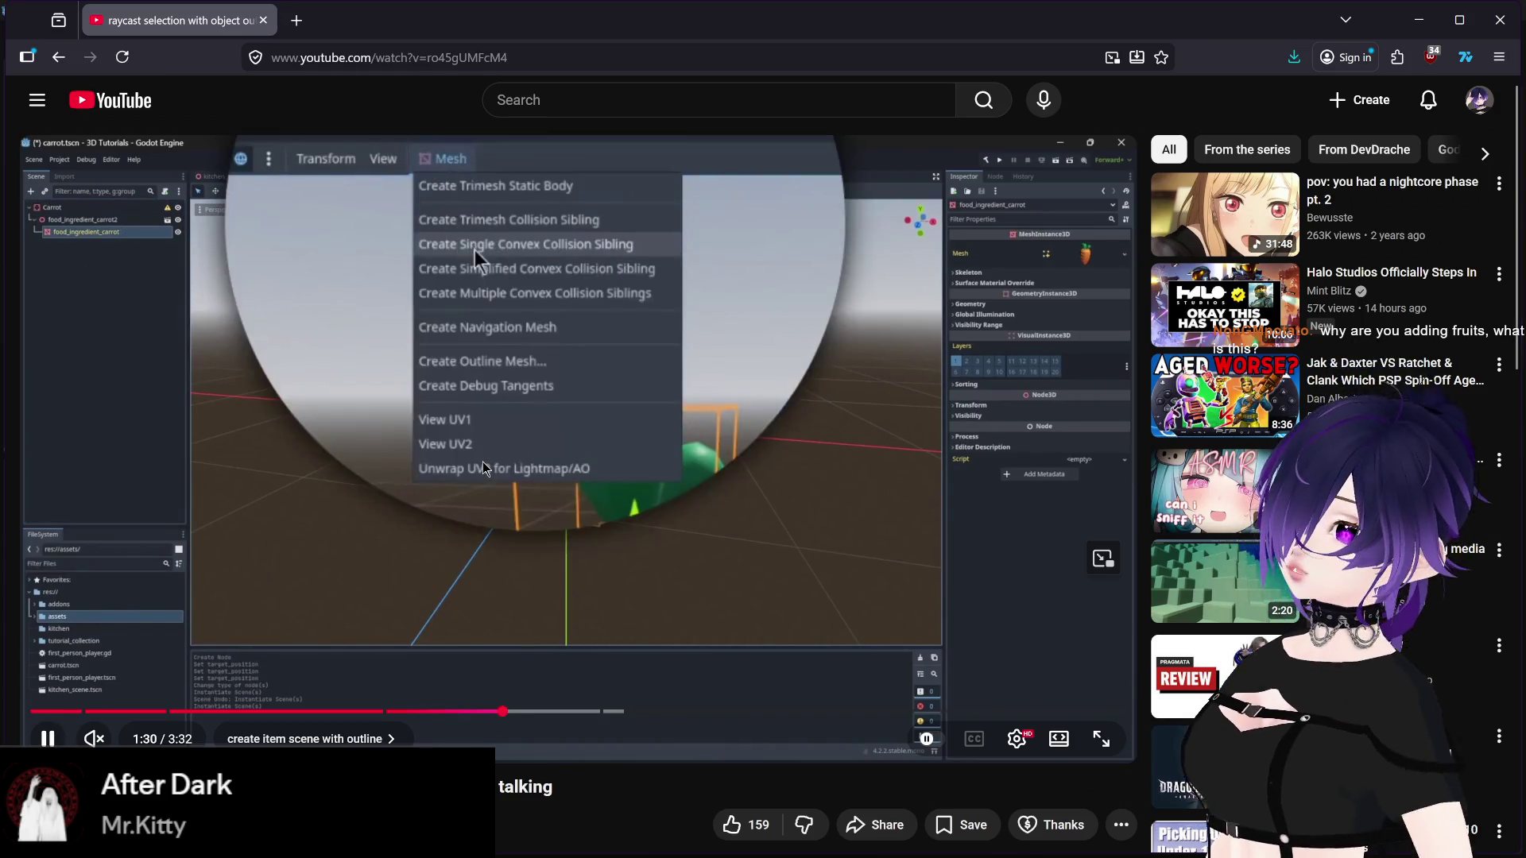
{"action": "left_click", "coordinate": [483, 469]}
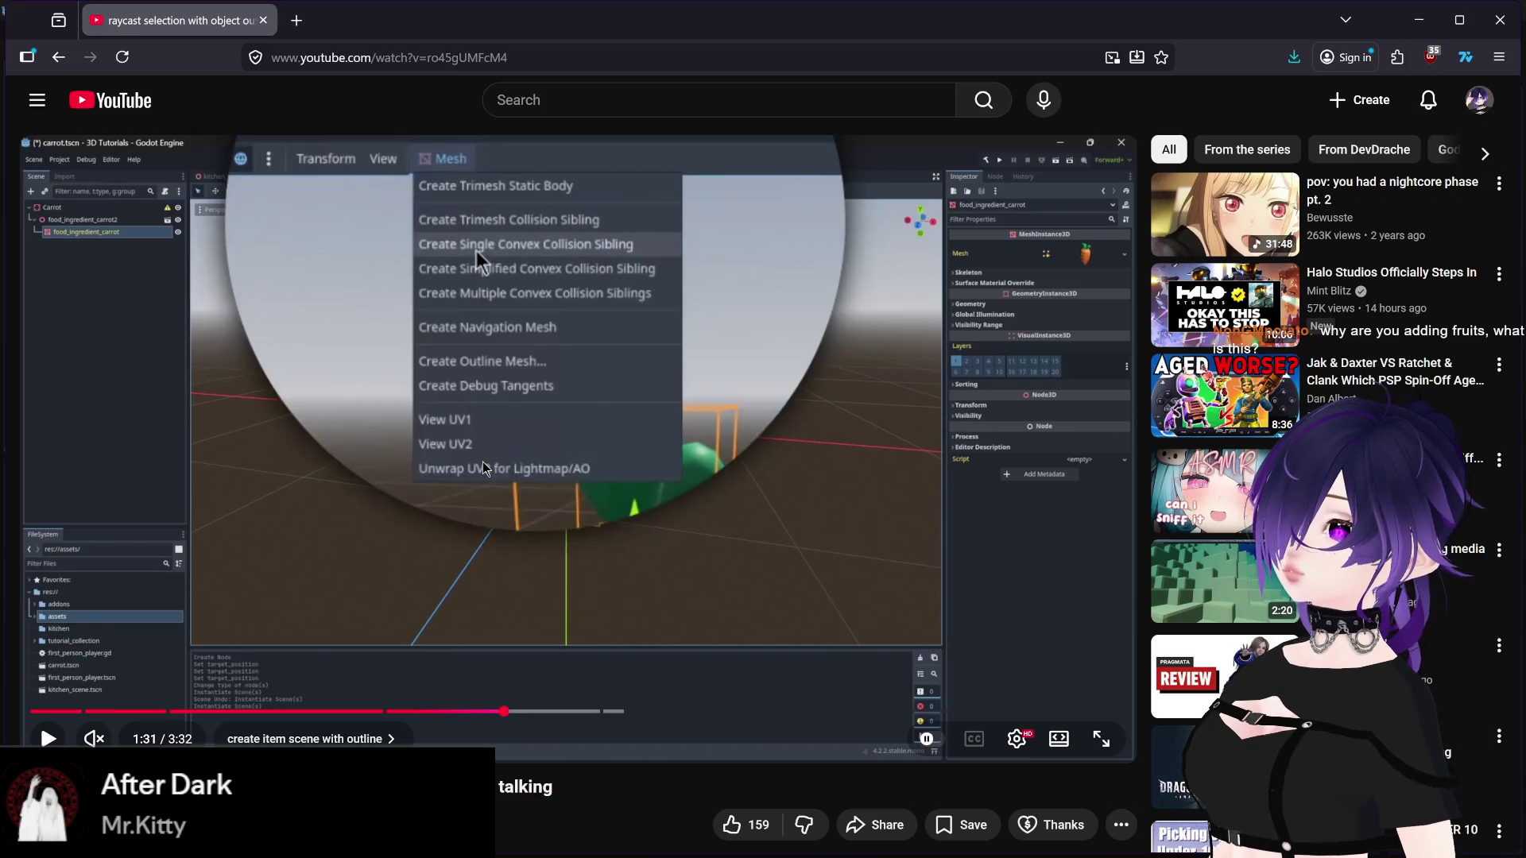
{"action": "left_click", "coordinate": [483, 469]}
{"action": "left_click", "coordinate": [484, 469]}
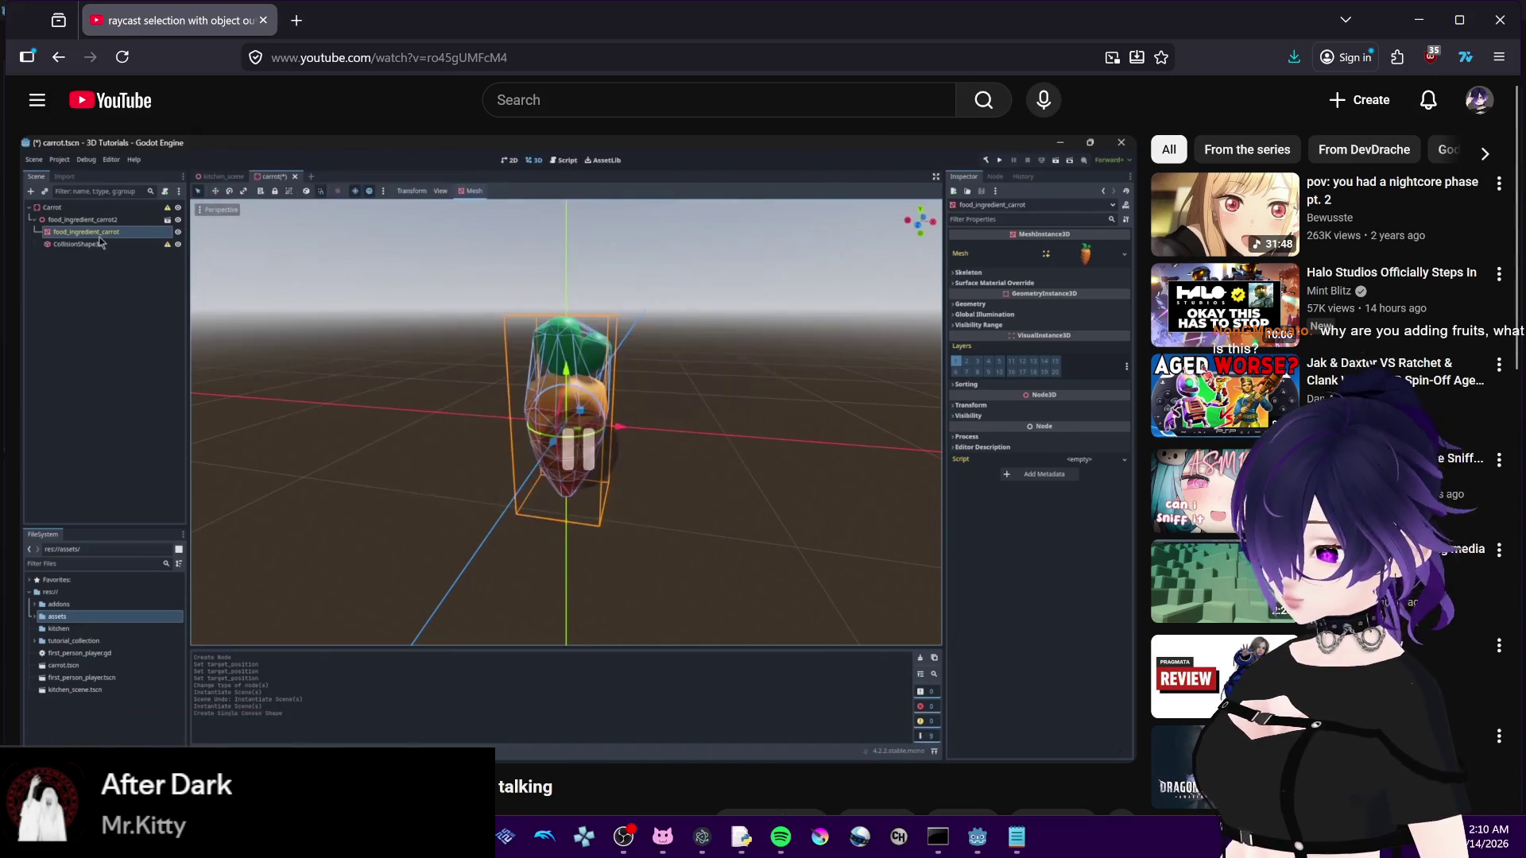
{"action": "left_click", "coordinate": [977, 836]}
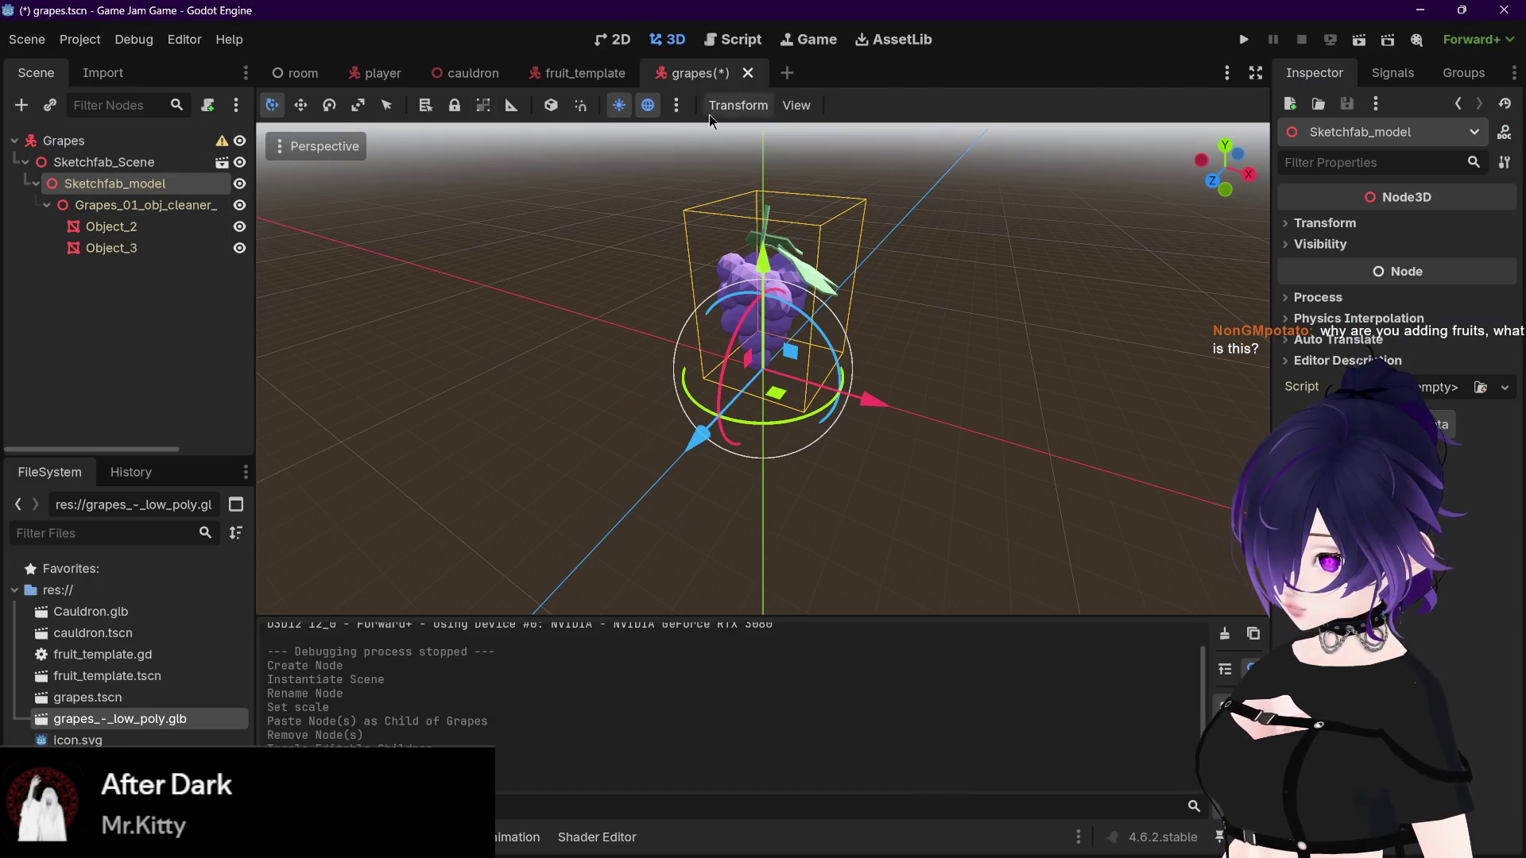
Step: Switch back and forth between leaf mesh Object_2 and berry mesh Object_3 to compare them
{"action": "left_click", "coordinate": [119, 205]}
{"action": "left_click", "coordinate": [114, 226]}
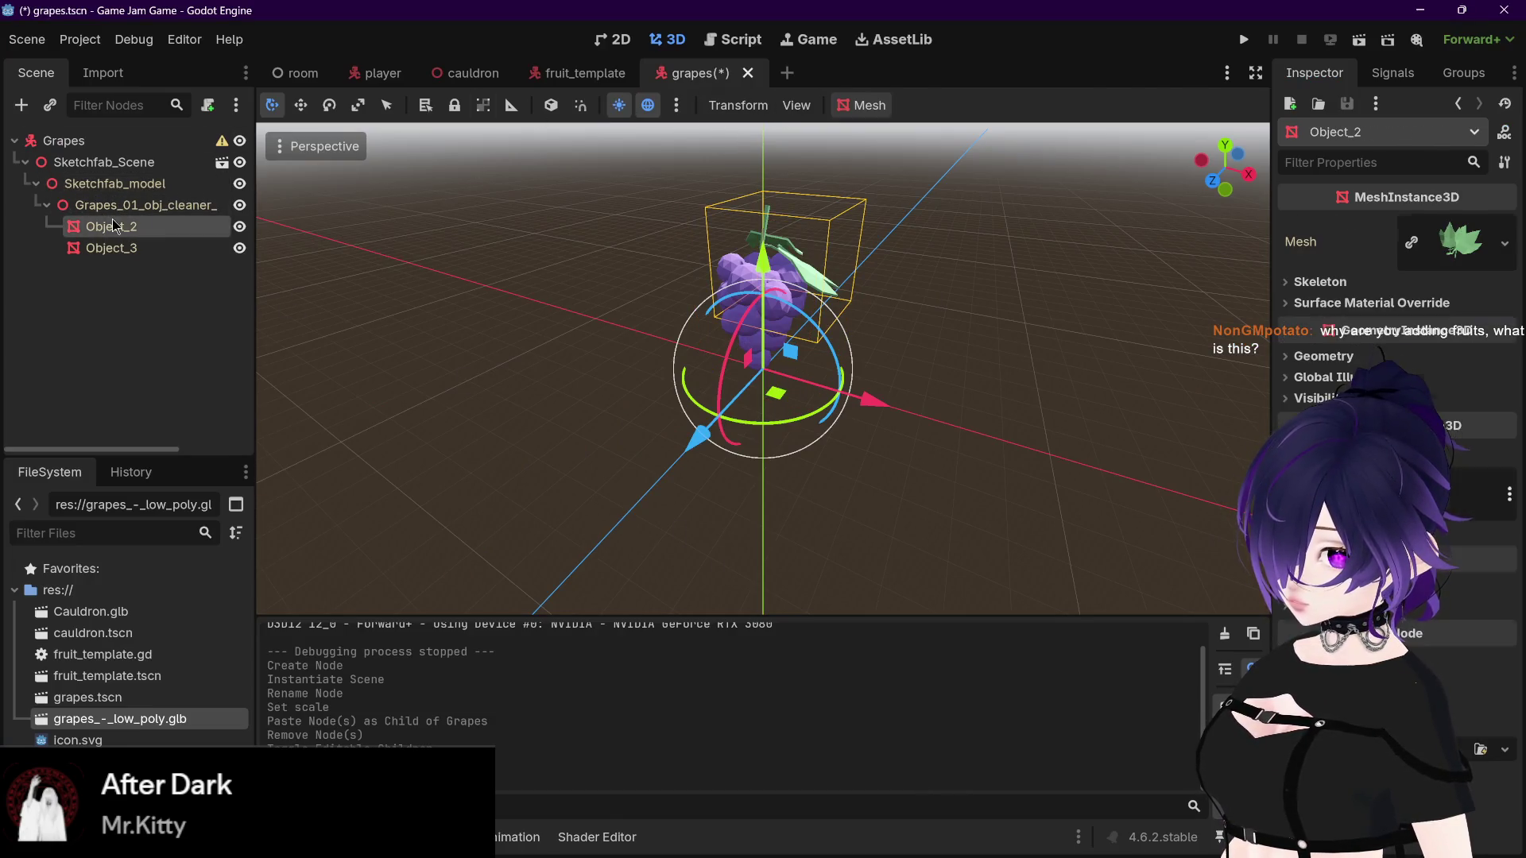
{"action": "key", "text": "Down"}
{"action": "key", "text": "Up"}
{"action": "key", "text": "Down"}
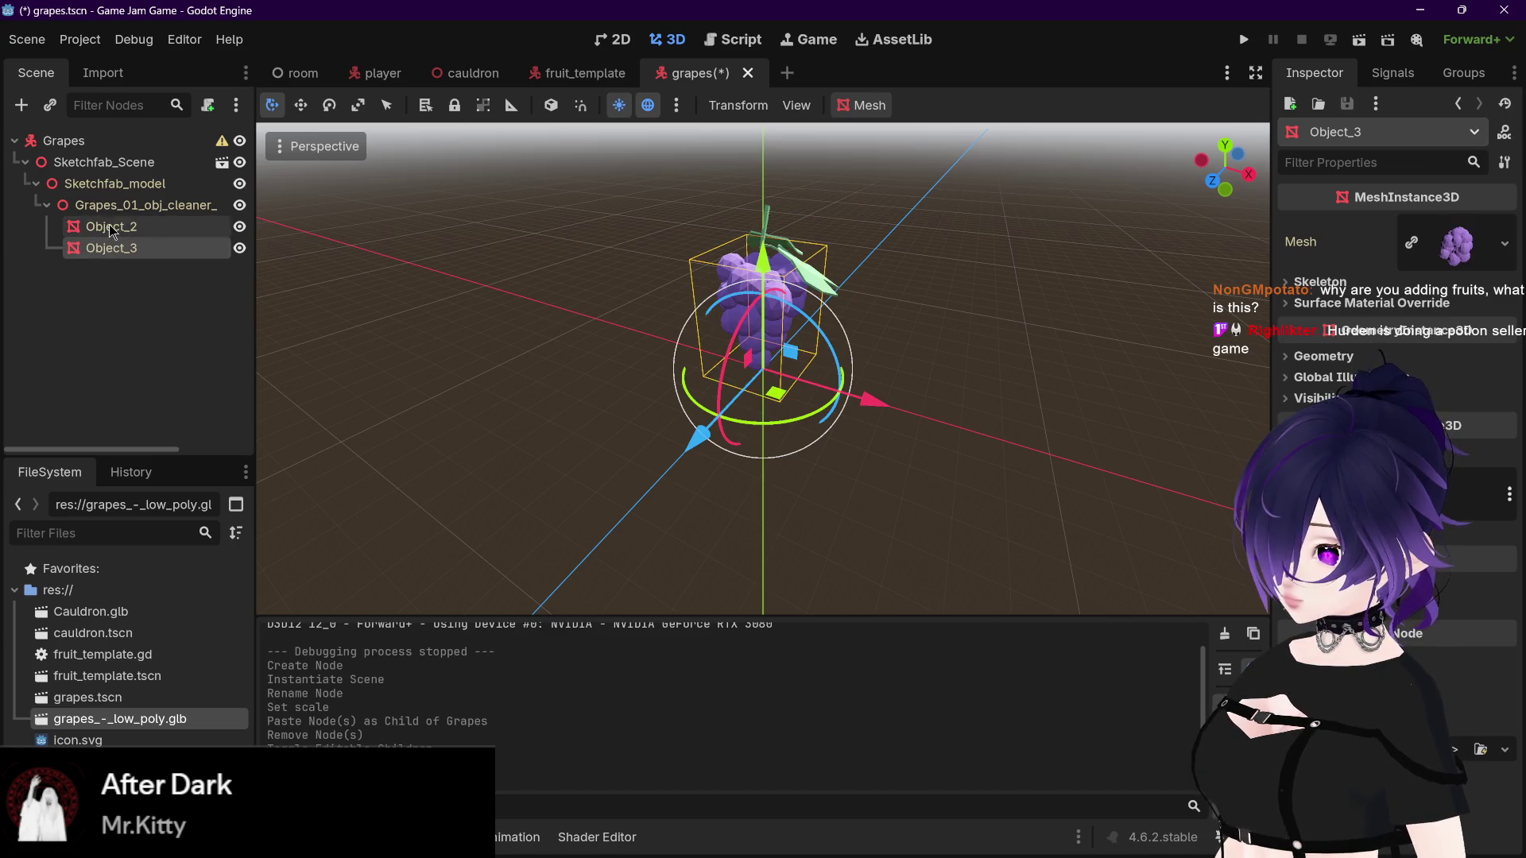
{"action": "left_click", "coordinate": [113, 230]}
{"action": "left_click", "coordinate": [117, 248]}
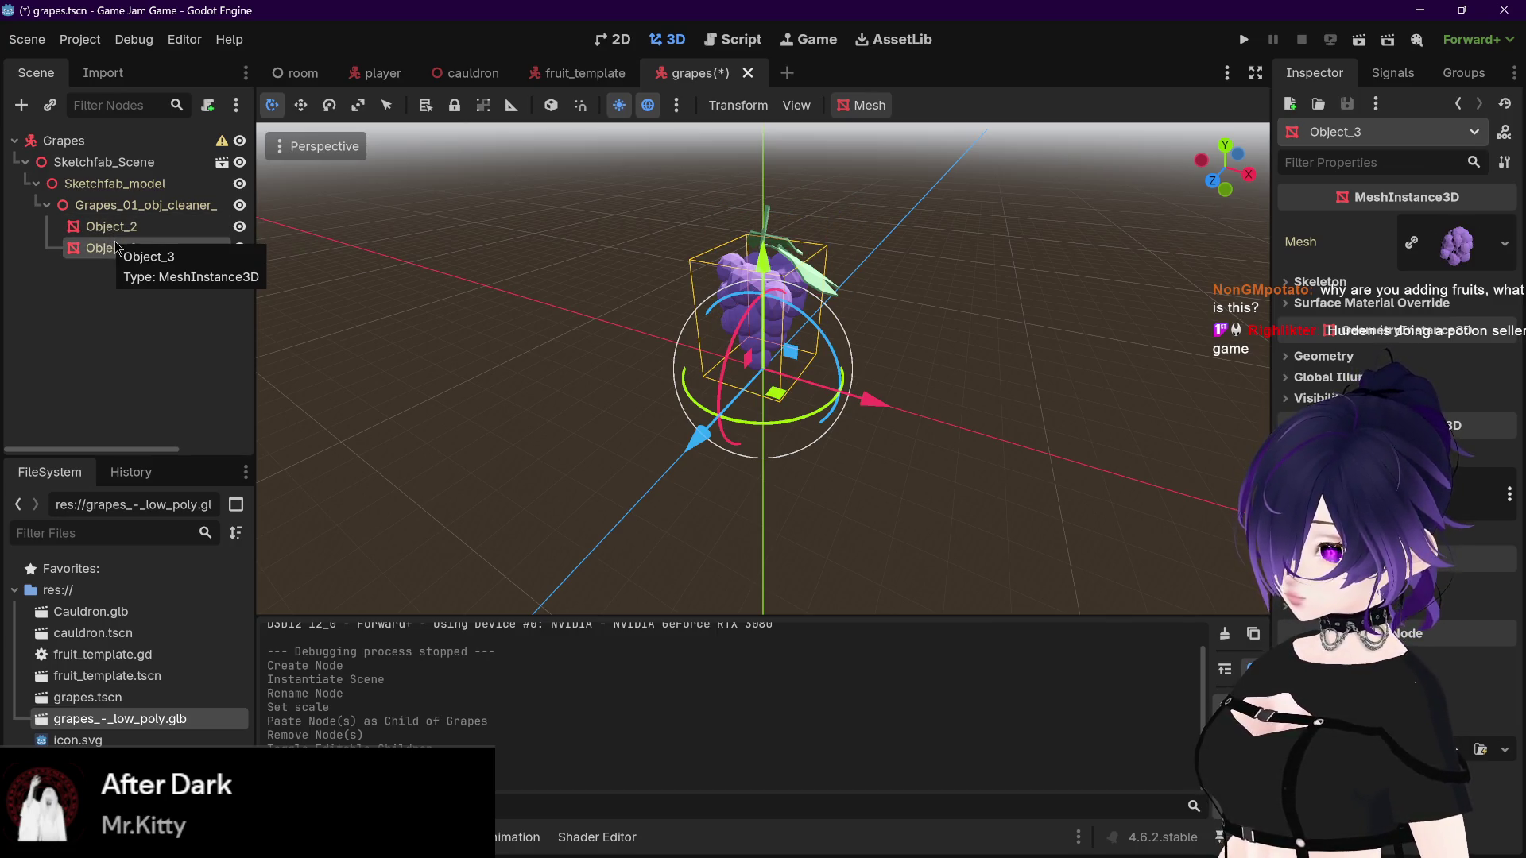
{"action": "left_click", "coordinate": [119, 228]}
{"action": "left_click", "coordinate": [137, 247]}
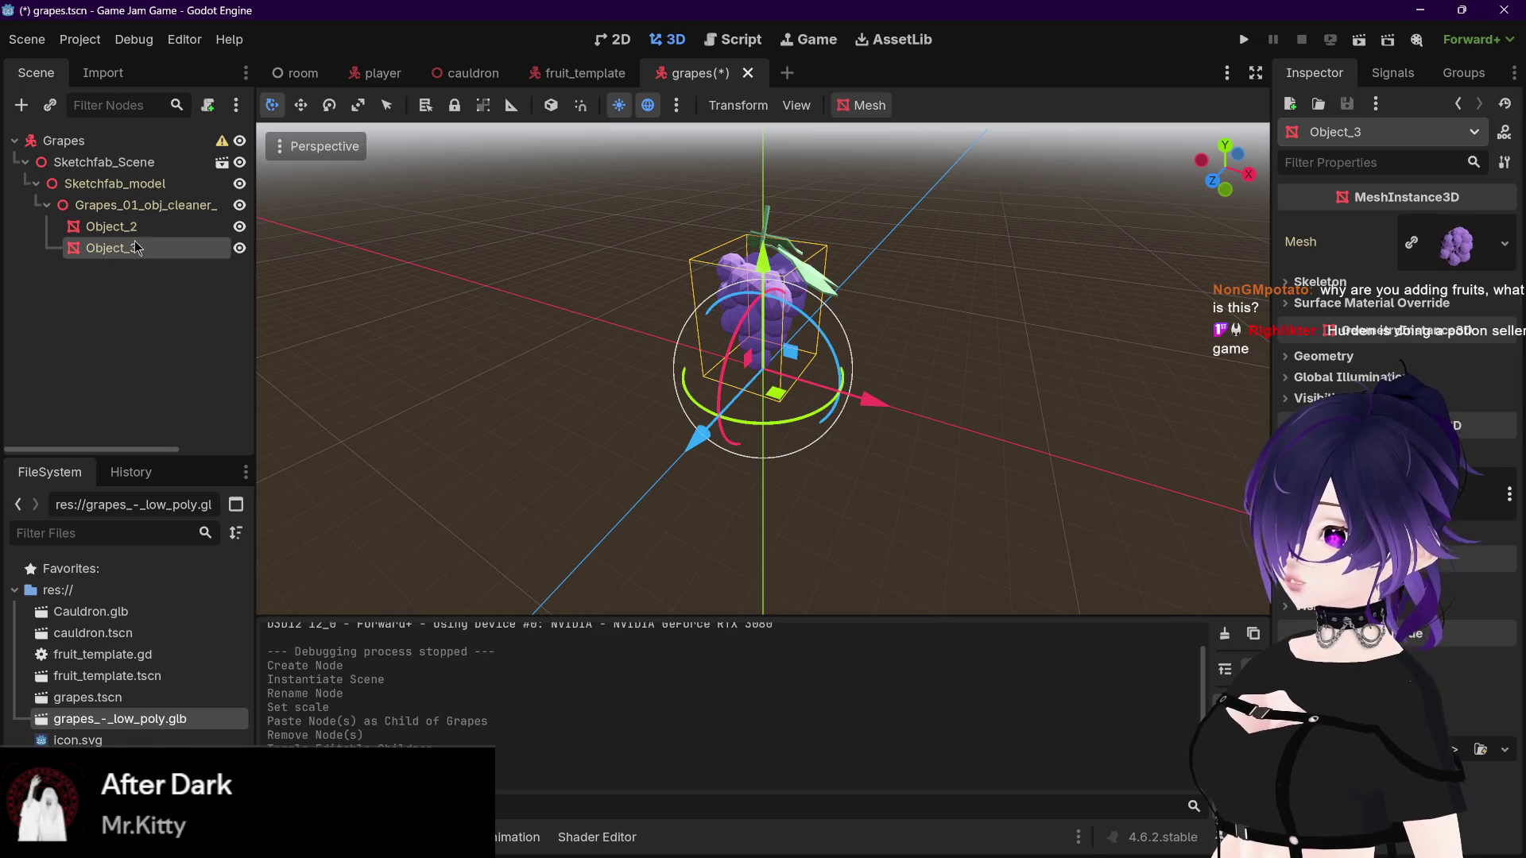
{"action": "left_click", "coordinate": [119, 228]}
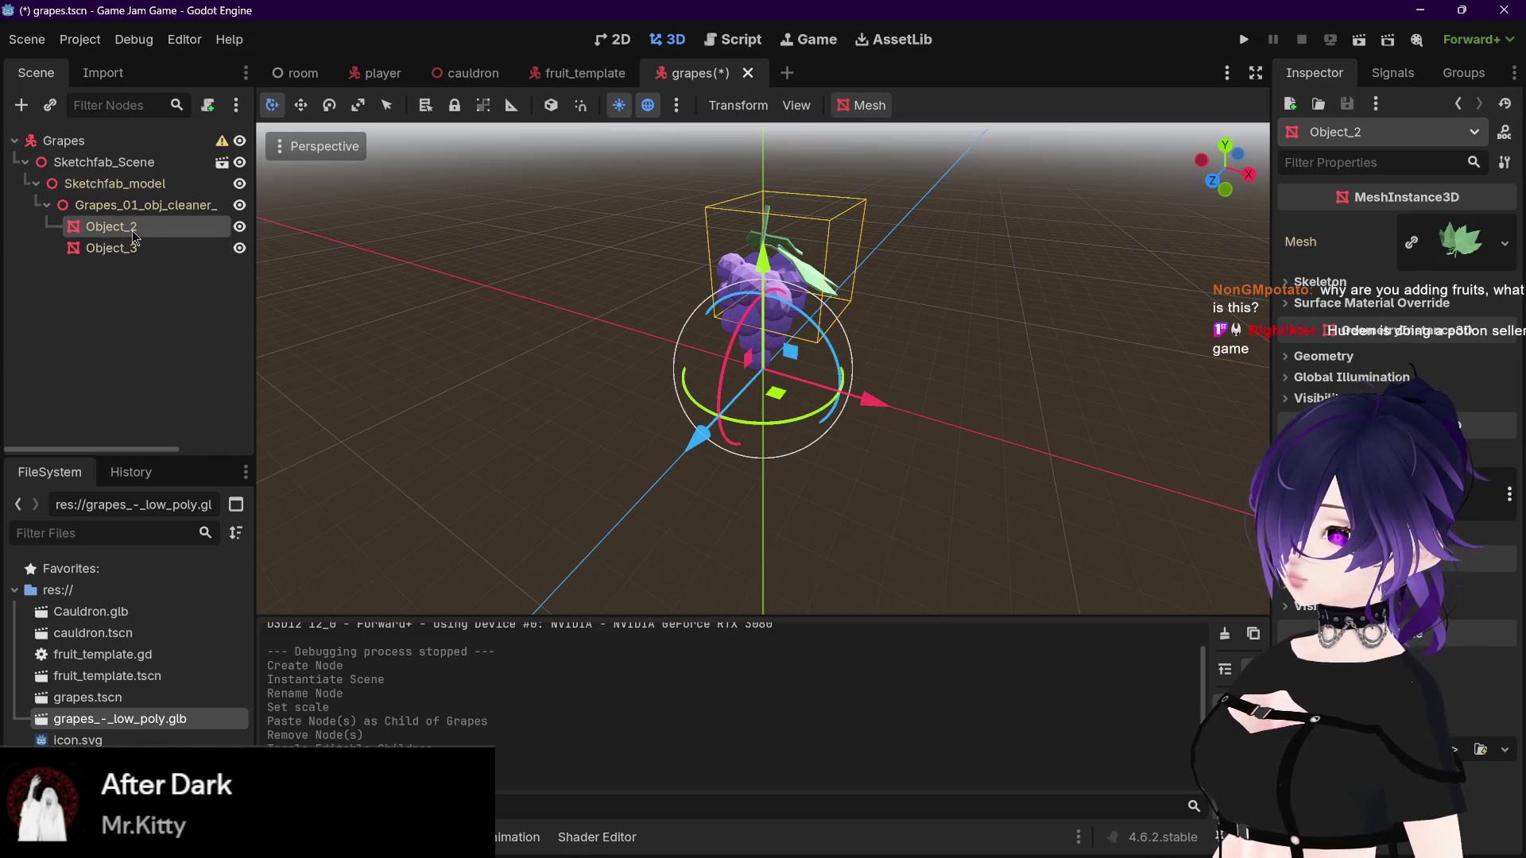
{"action": "left_click", "coordinate": [132, 248]}
{"action": "left_click", "coordinate": [124, 228]}
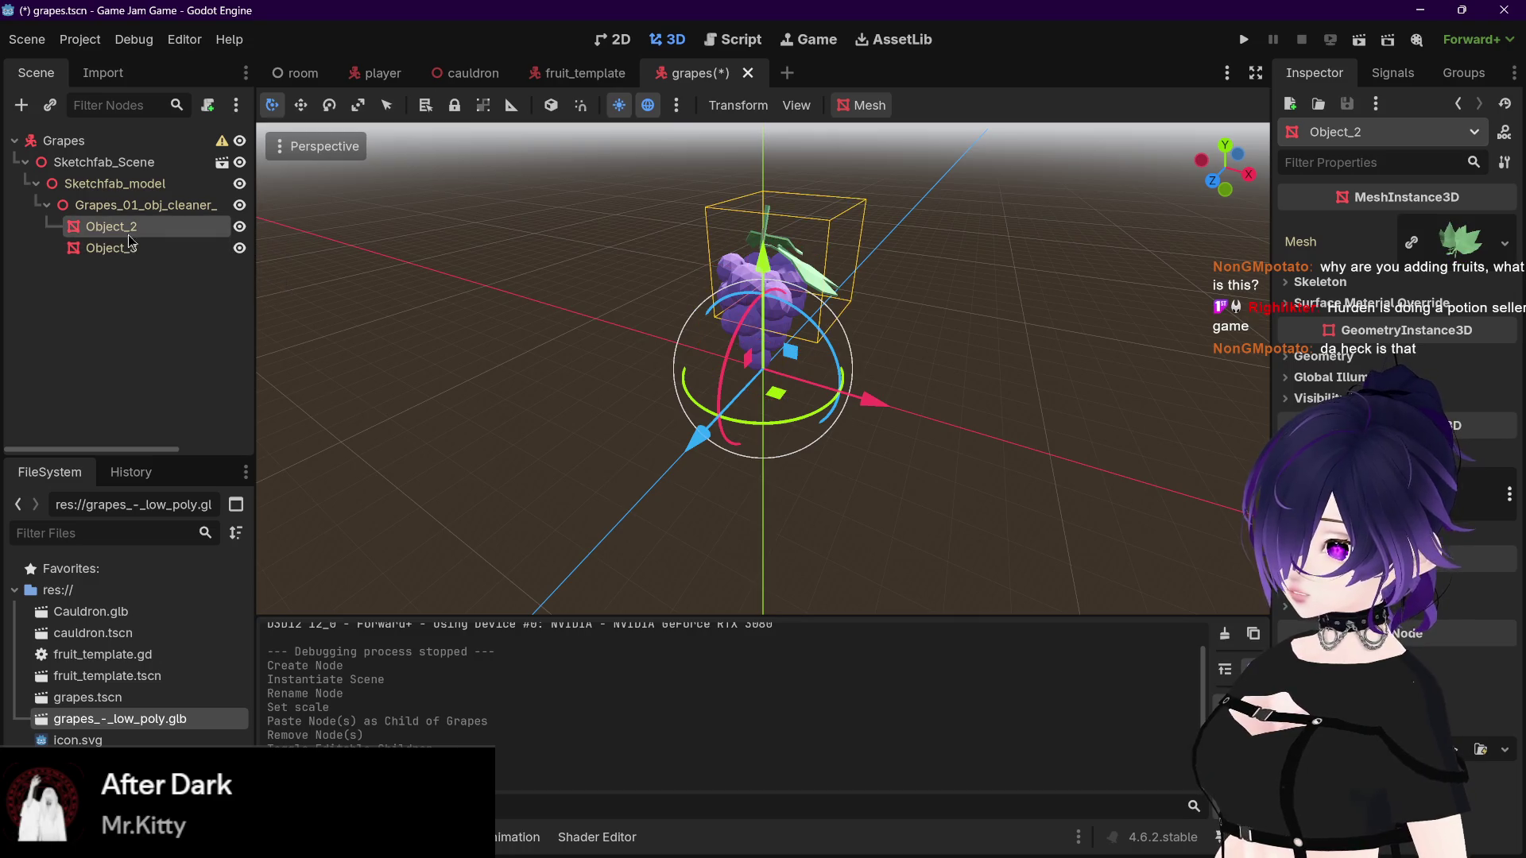
{"action": "left_click", "coordinate": [132, 248]}
{"action": "left_click", "coordinate": [131, 235]}
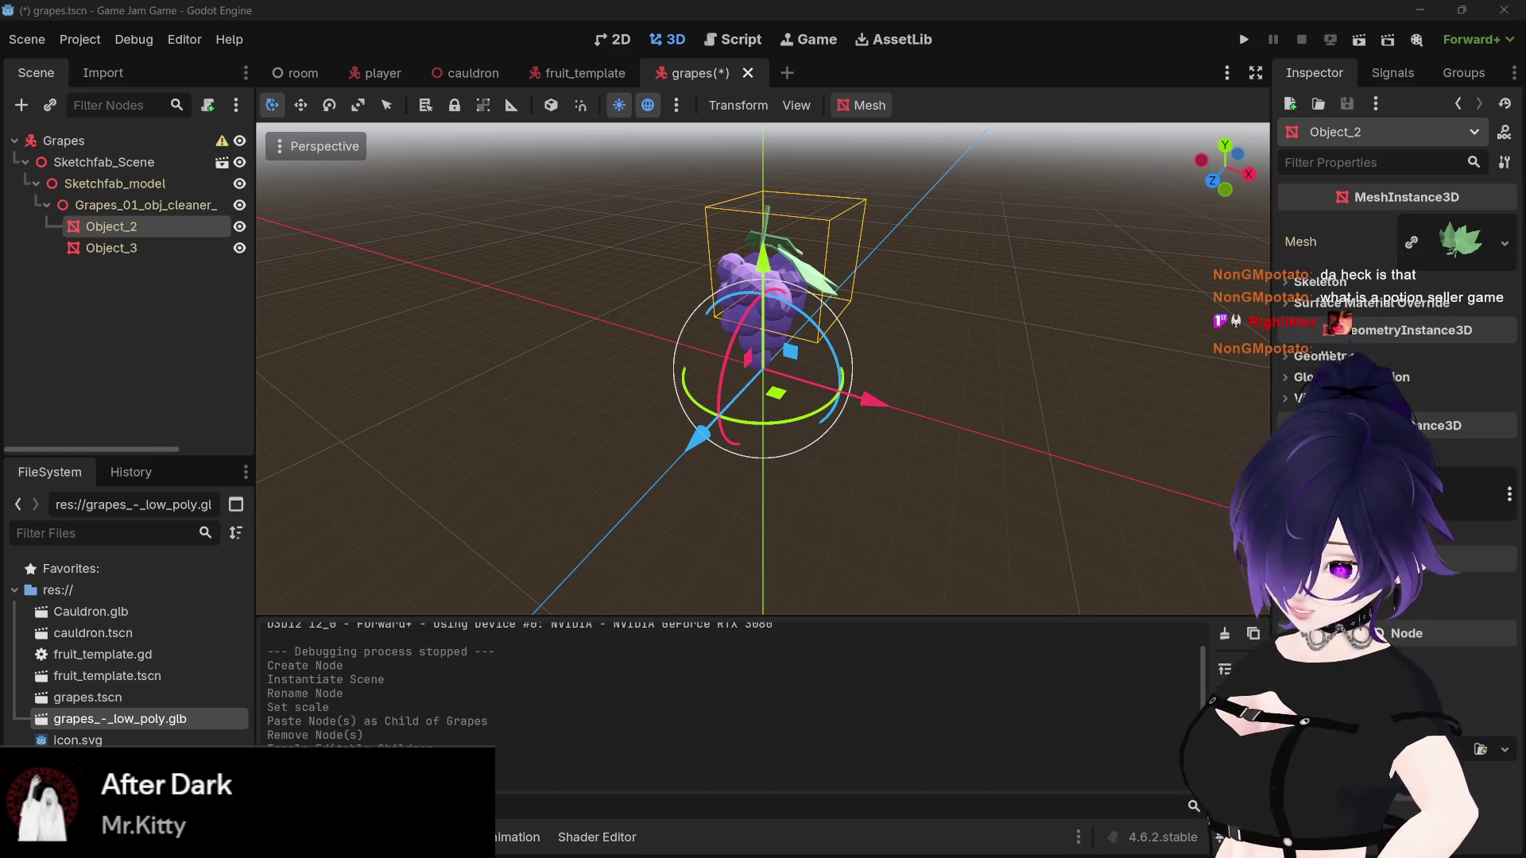
{"action": "left_click_drag", "start_coordinate": [966, 288], "coordinate": [855, 267]}
Step: Open and close the Mesh menu for Object_2 and Object_3 without making changes
{"action": "left_click", "coordinate": [103, 162]}
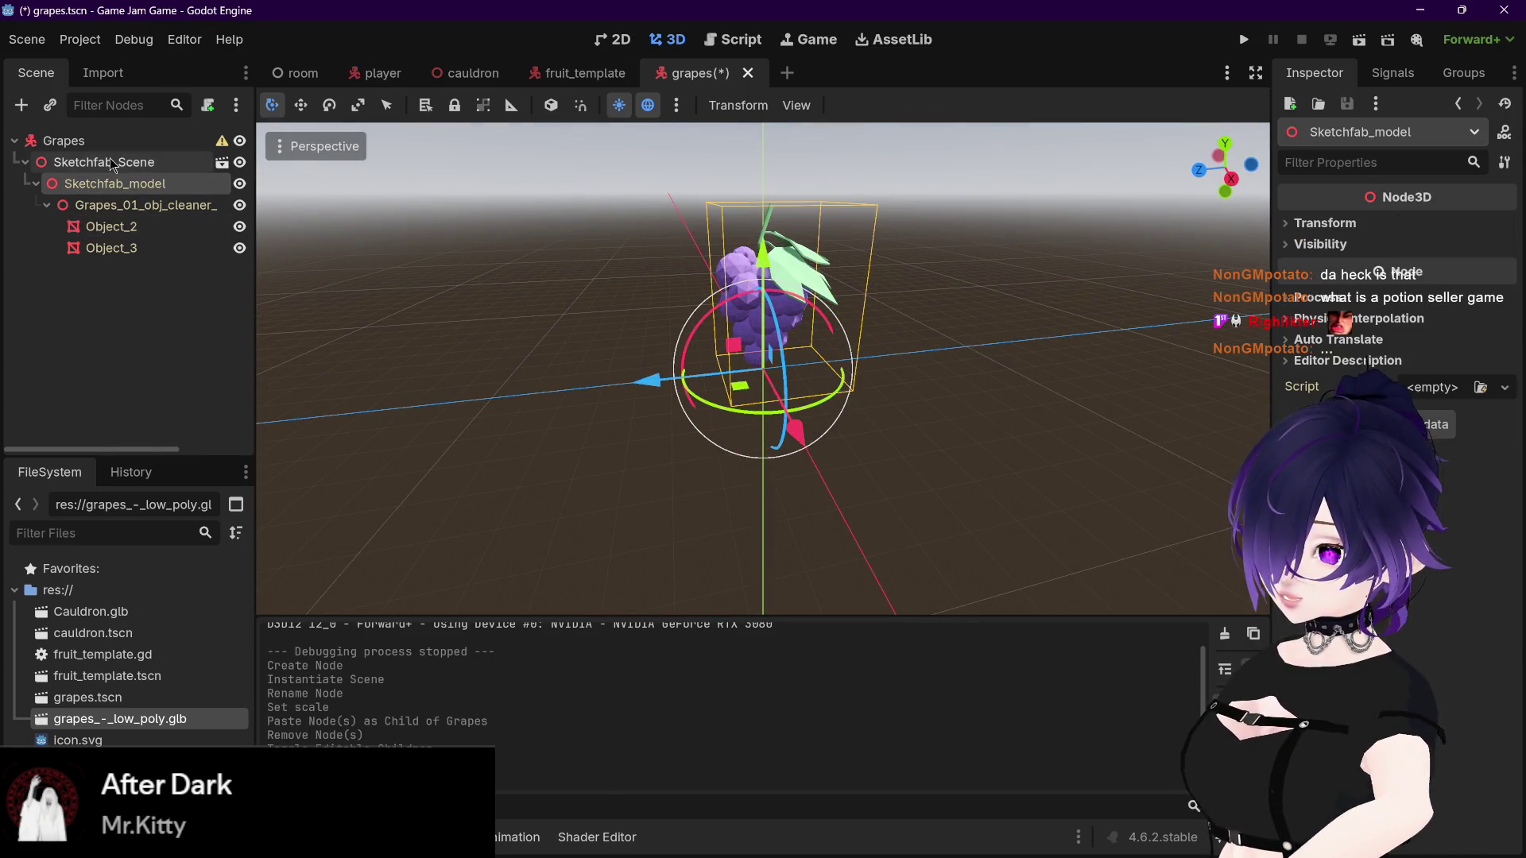
{"action": "left_click", "coordinate": [107, 182]}
{"action": "left_click", "coordinate": [119, 205]}
{"action": "left_click", "coordinate": [112, 226]}
{"action": "left_click", "coordinate": [862, 106]}
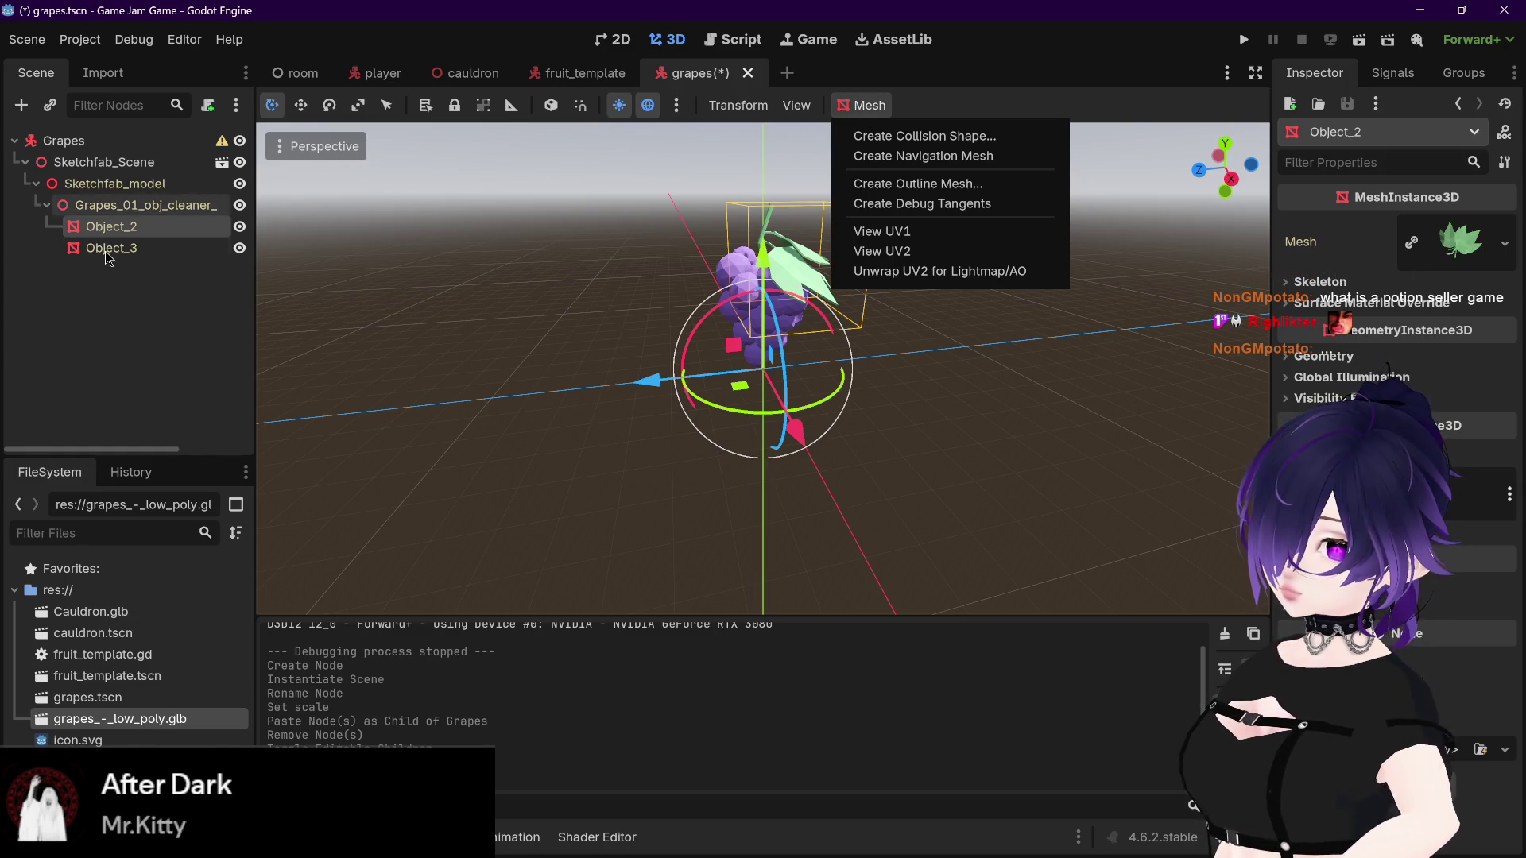
{"action": "left_click", "coordinate": [108, 253]}
{"action": "left_click", "coordinate": [870, 108]}
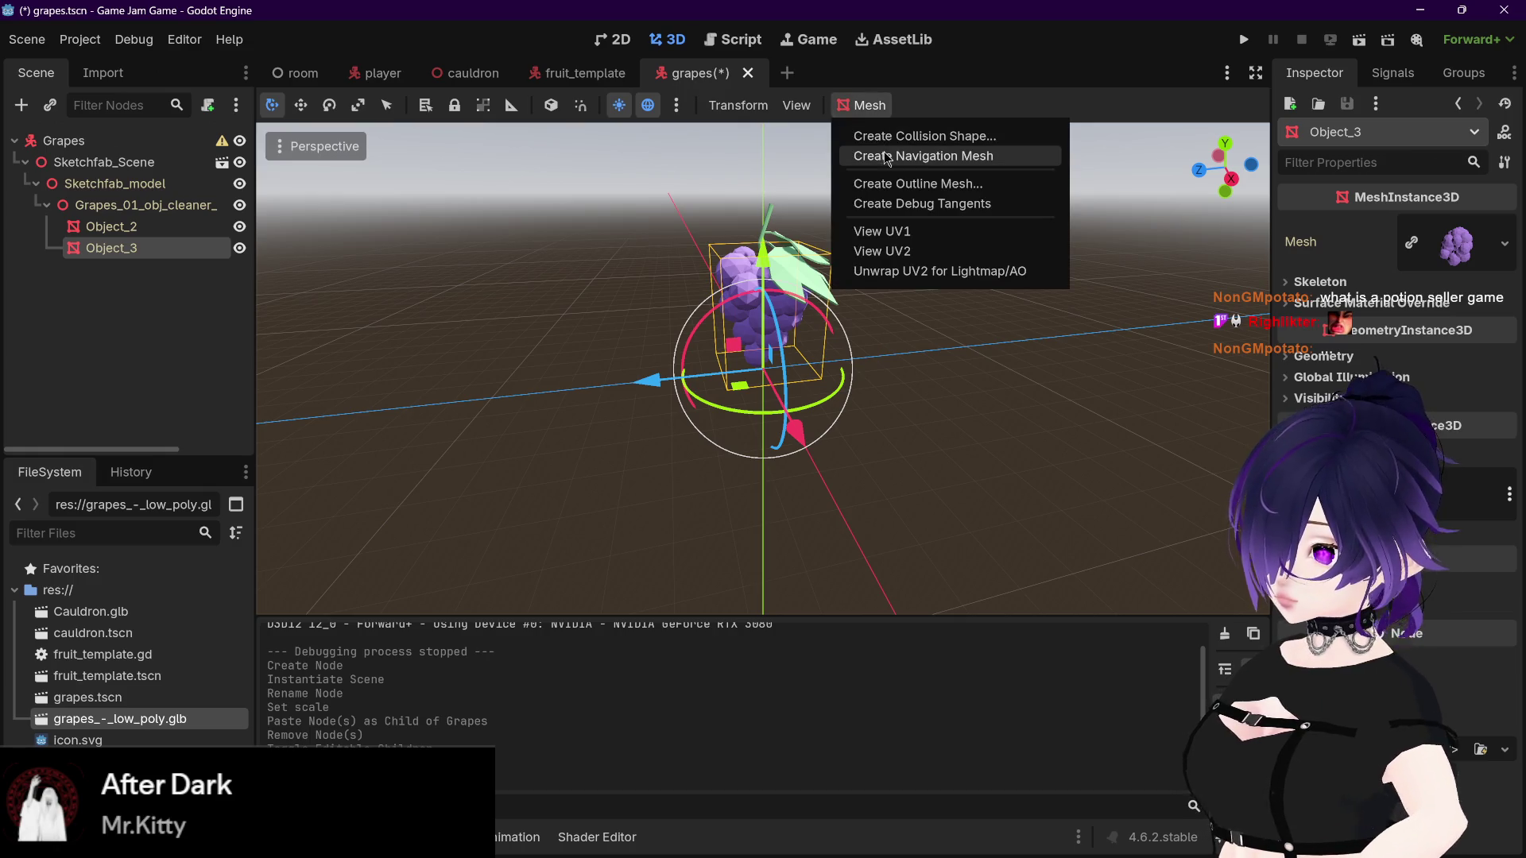
{"action": "left_click", "coordinate": [176, 208]}
Step: Check the parent nodes up to Grapes_01, reselect Object_2, then resume the YouTube tutorial
{"action": "left_click", "coordinate": [133, 163]}
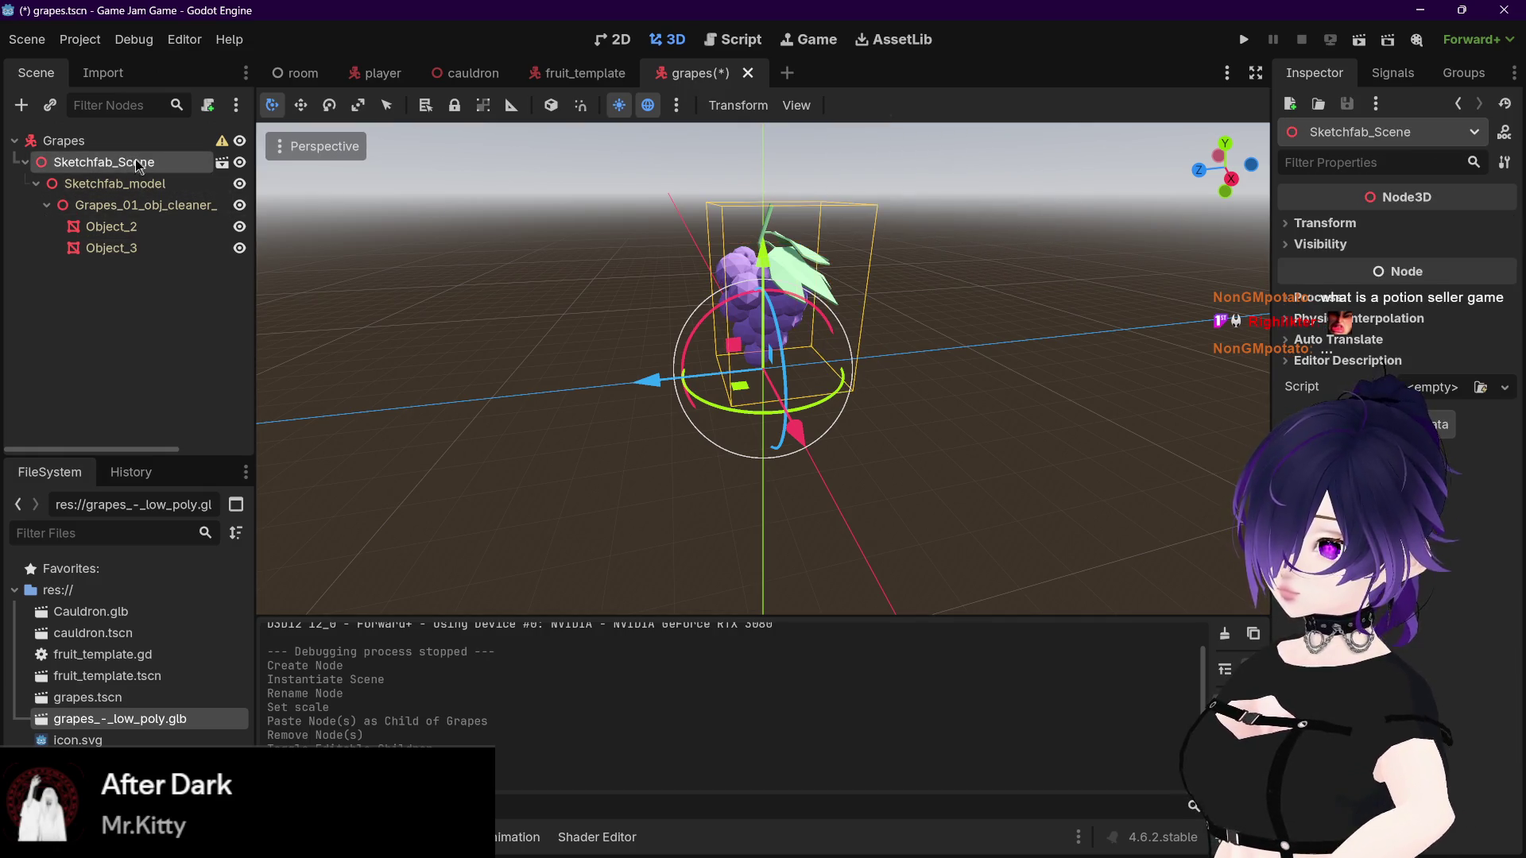
{"action": "left_click", "coordinate": [115, 185]}
{"action": "left_click", "coordinate": [143, 206]}
{"action": "left_click", "coordinate": [136, 233]}
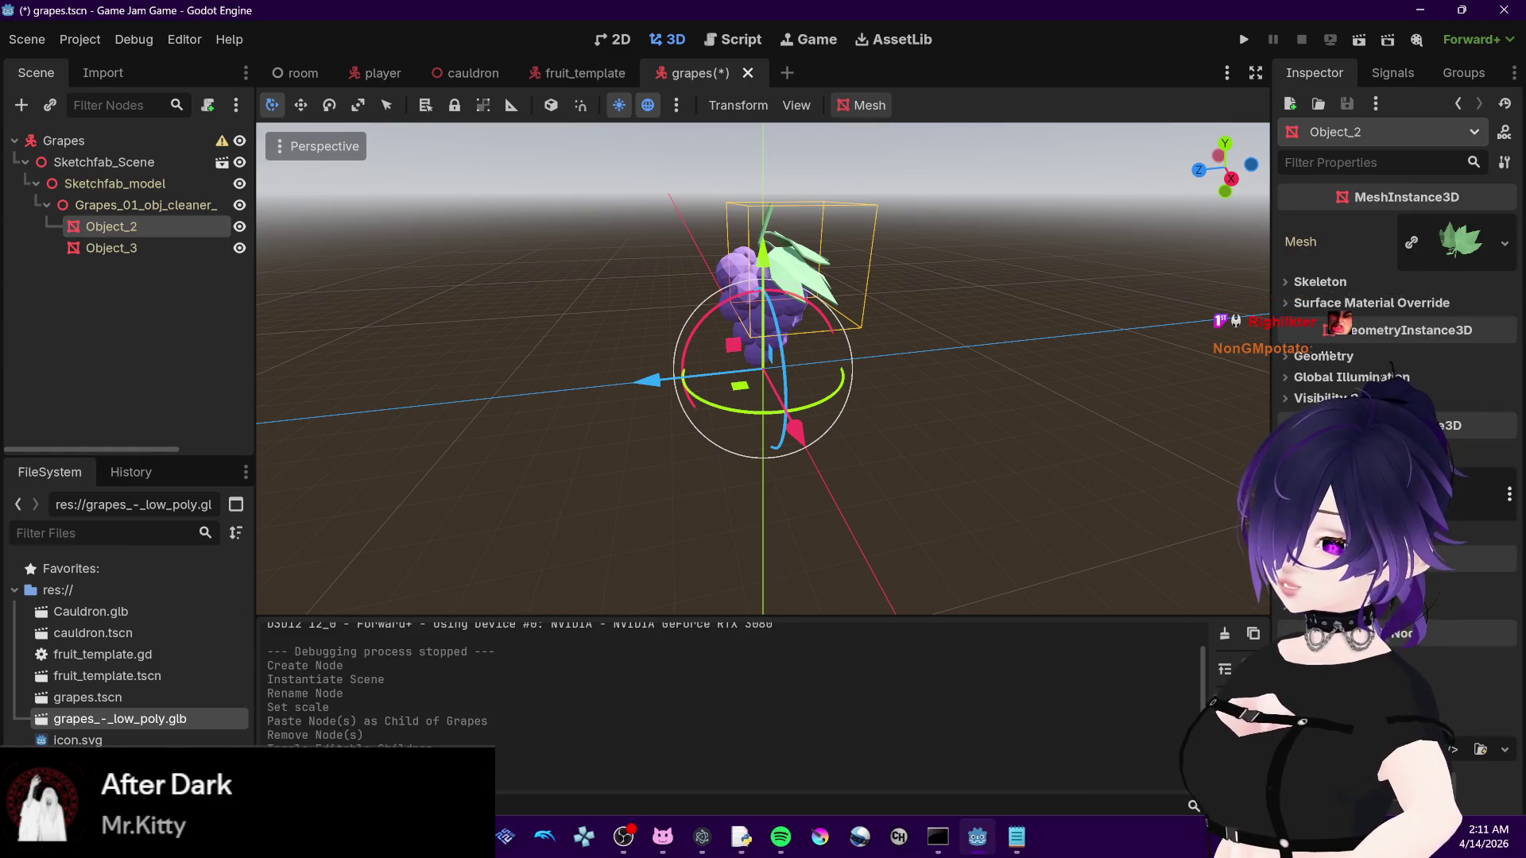
{"action": "mouse_move", "coordinate": [310, 837]}
{"action": "left_click", "coordinate": [308, 719]}
{"action": "left_click", "coordinate": [561, 458]}
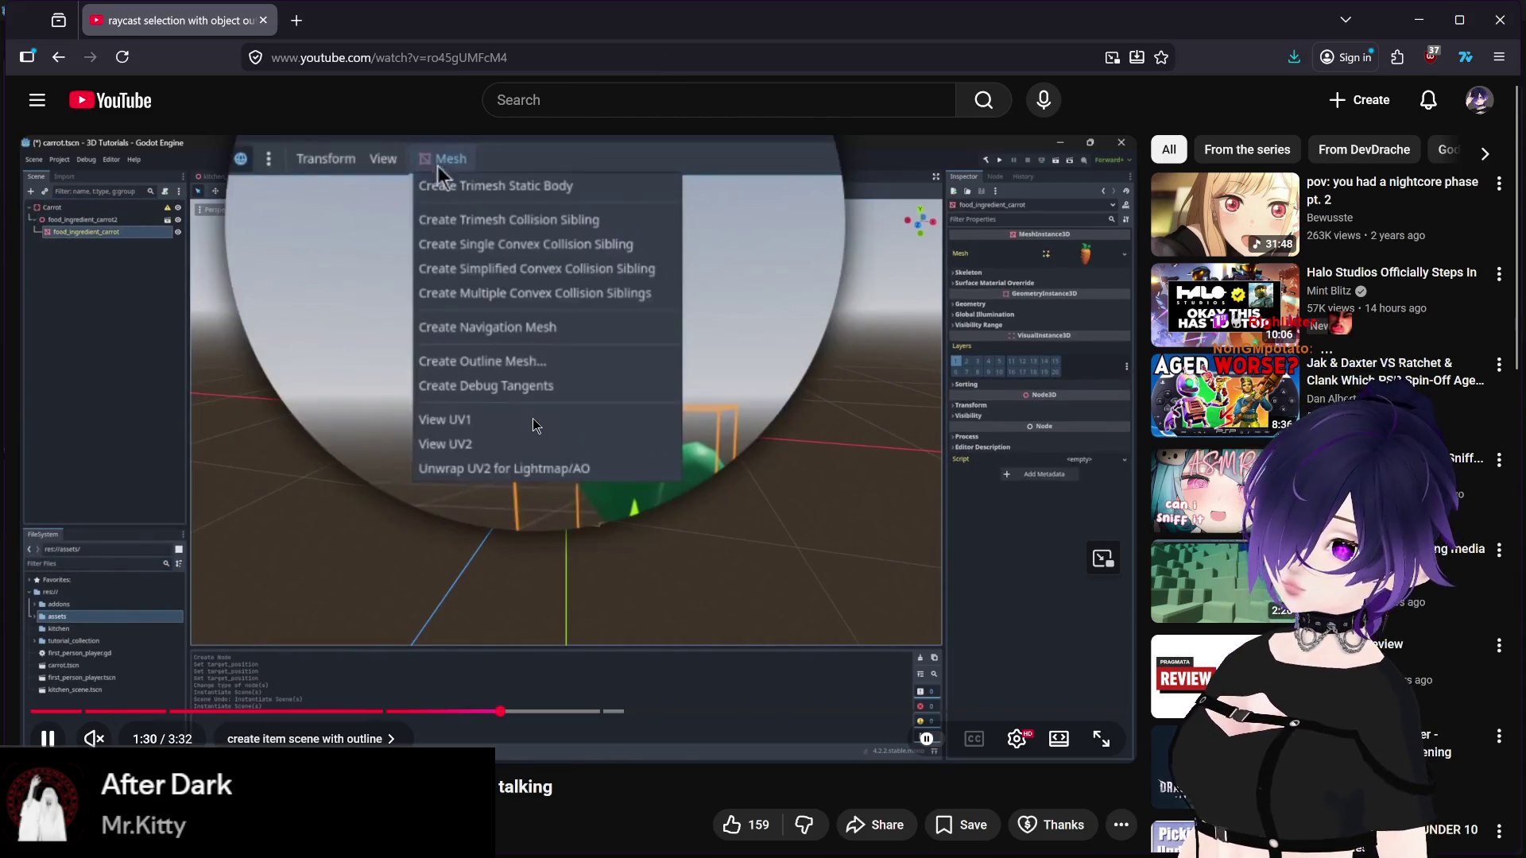
Step: Play the tutorial to its Create Outline Mesh step with size 0.05, pause, and return to Godot
{"action": "left_click", "coordinate": [536, 410]}
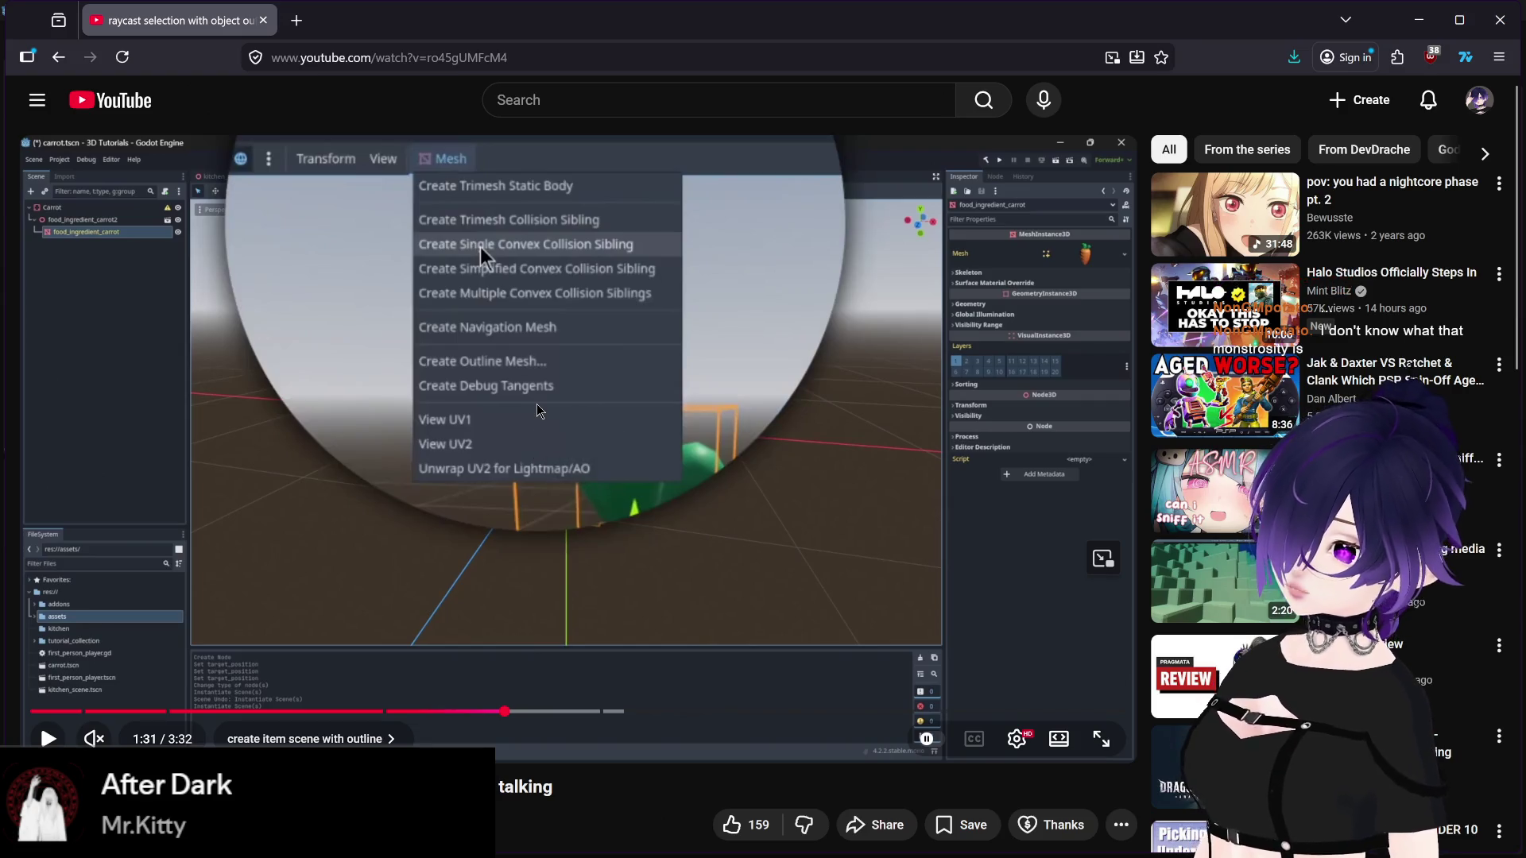
{"action": "left_click", "coordinate": [536, 410]}
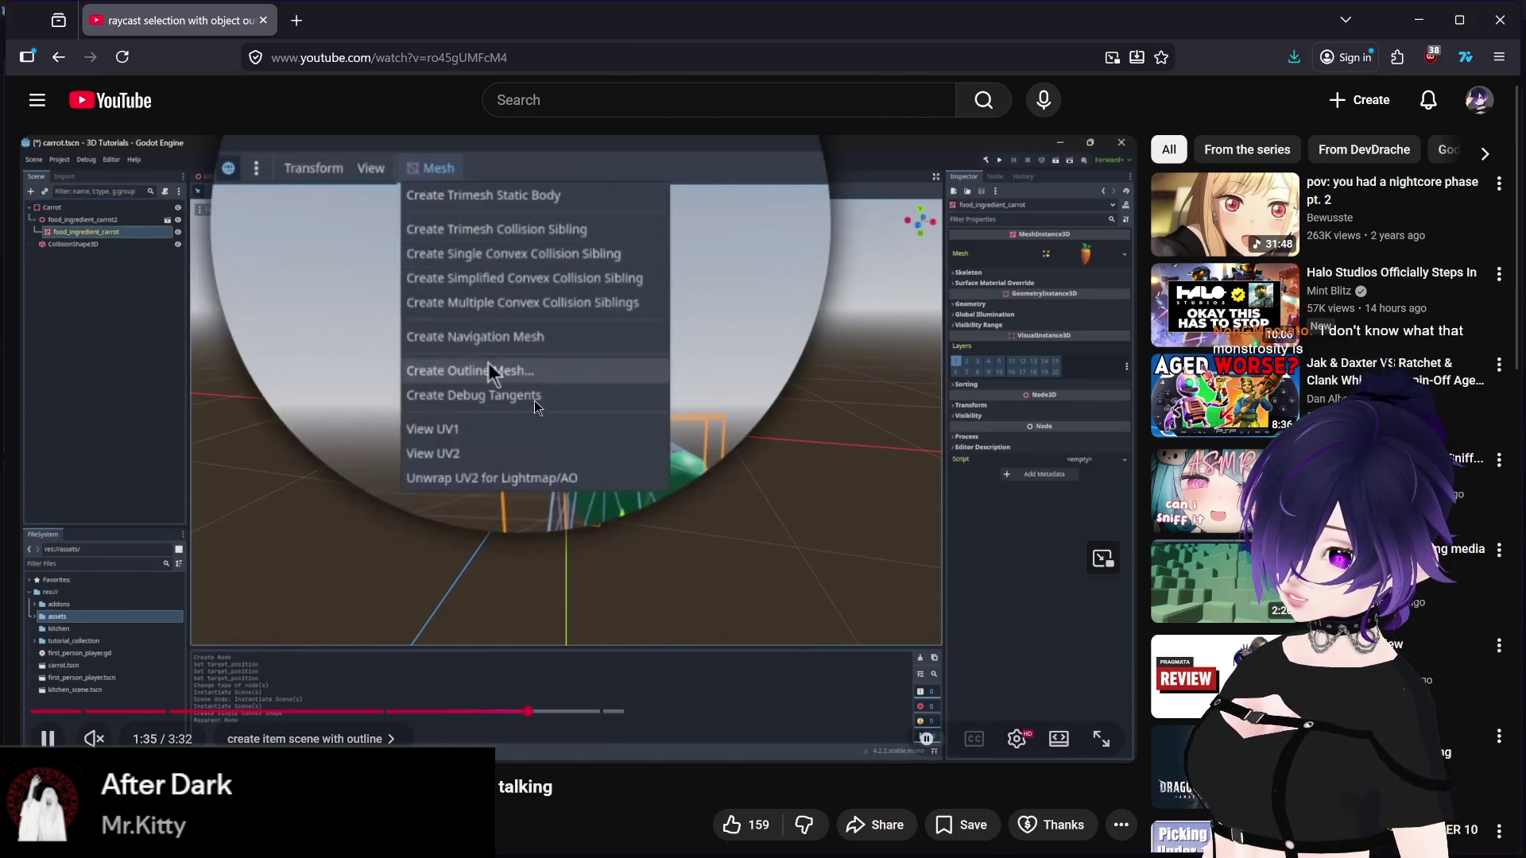
{"action": "left_click", "coordinate": [534, 405]}
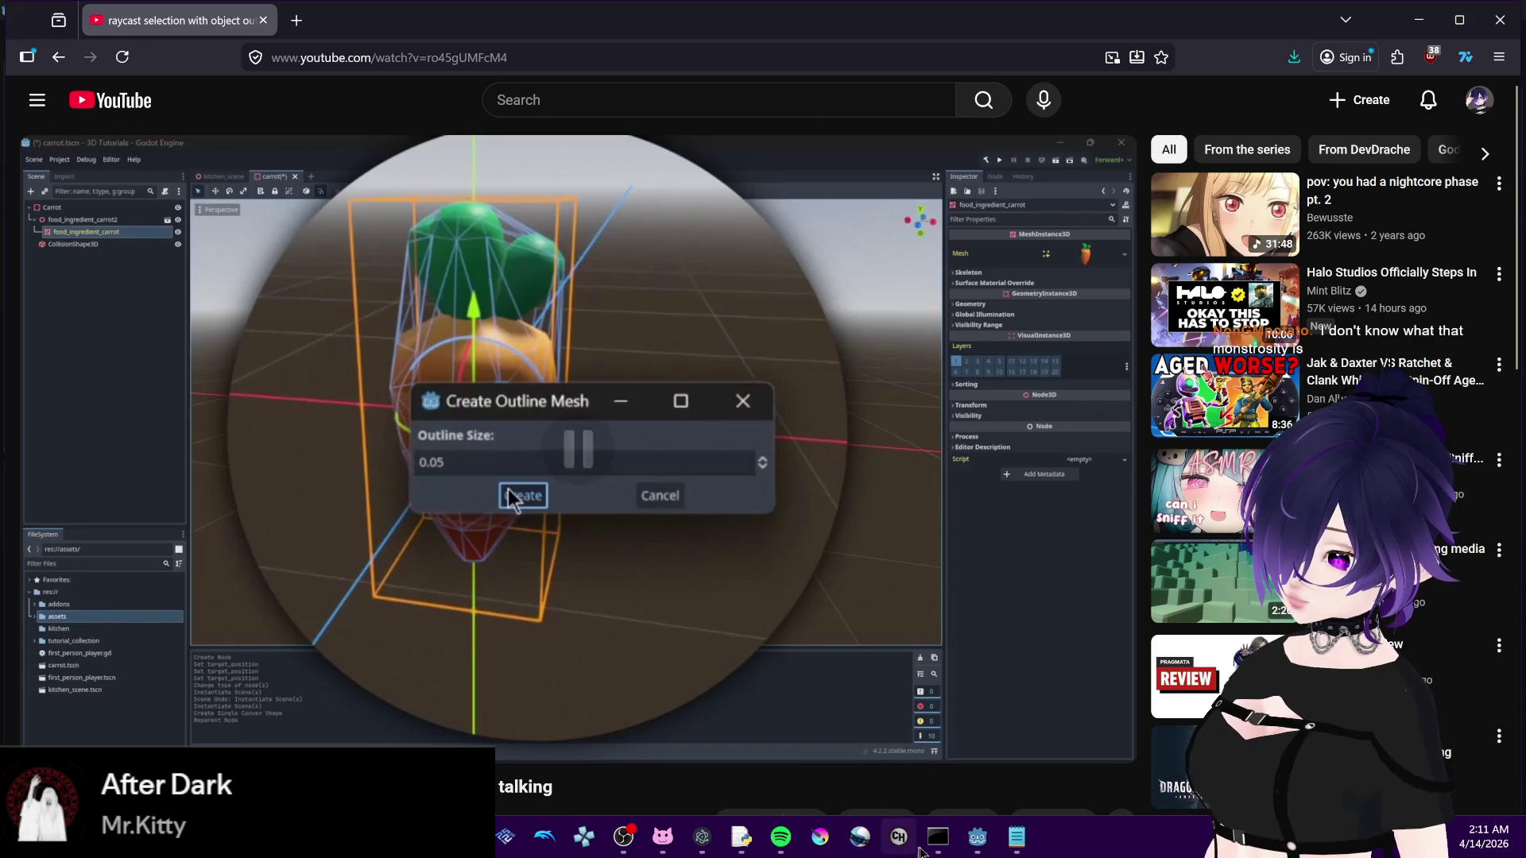
{"action": "left_click", "coordinate": [977, 836]}
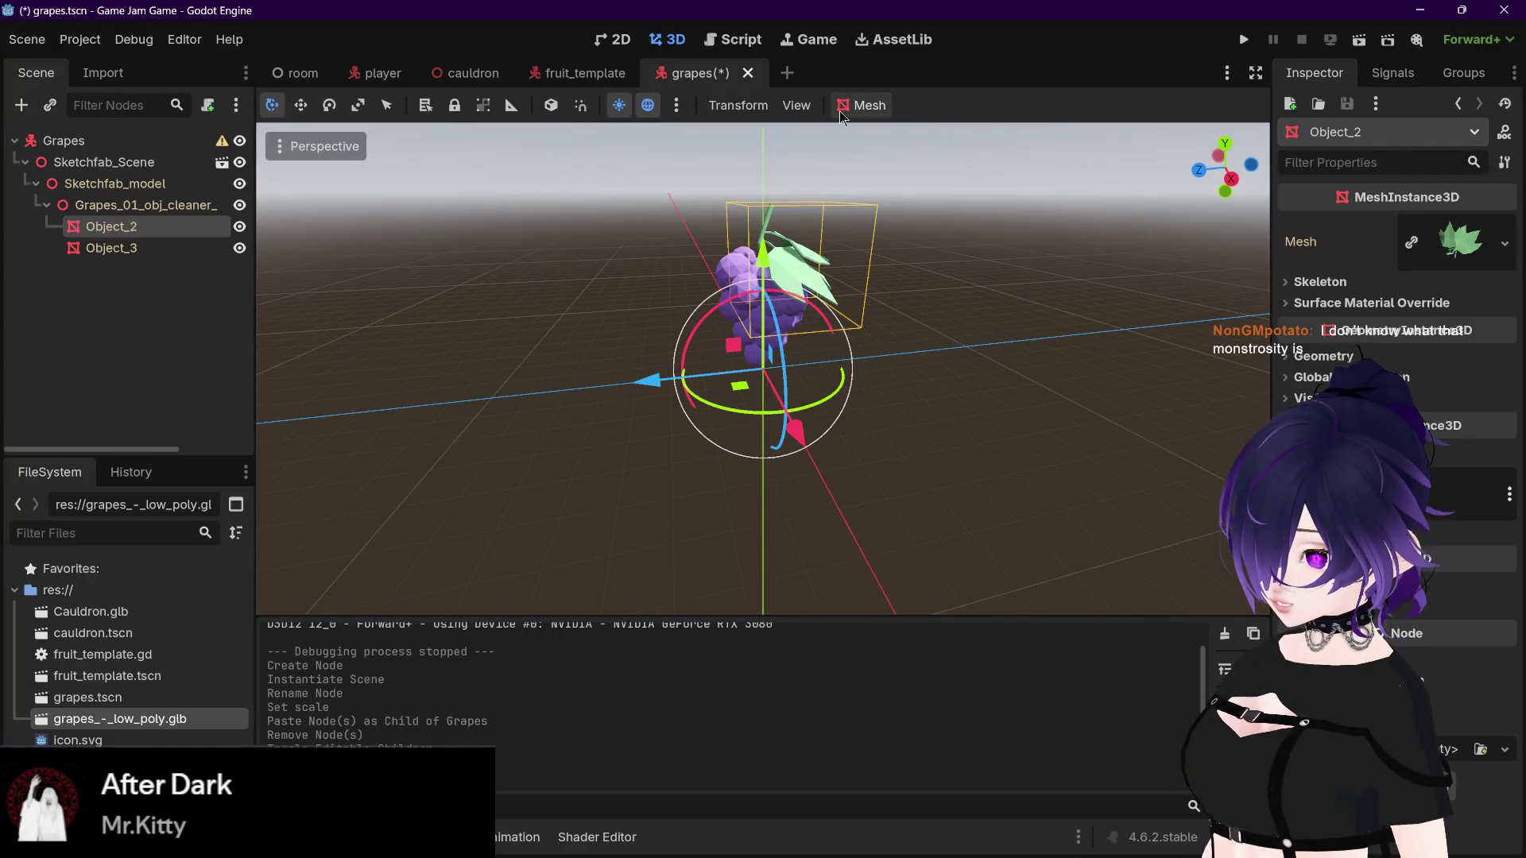
Step: Create an outline mesh for leaf mesh Object_2 and select the new MeshInstance3D
{"action": "left_click", "coordinate": [862, 105]}
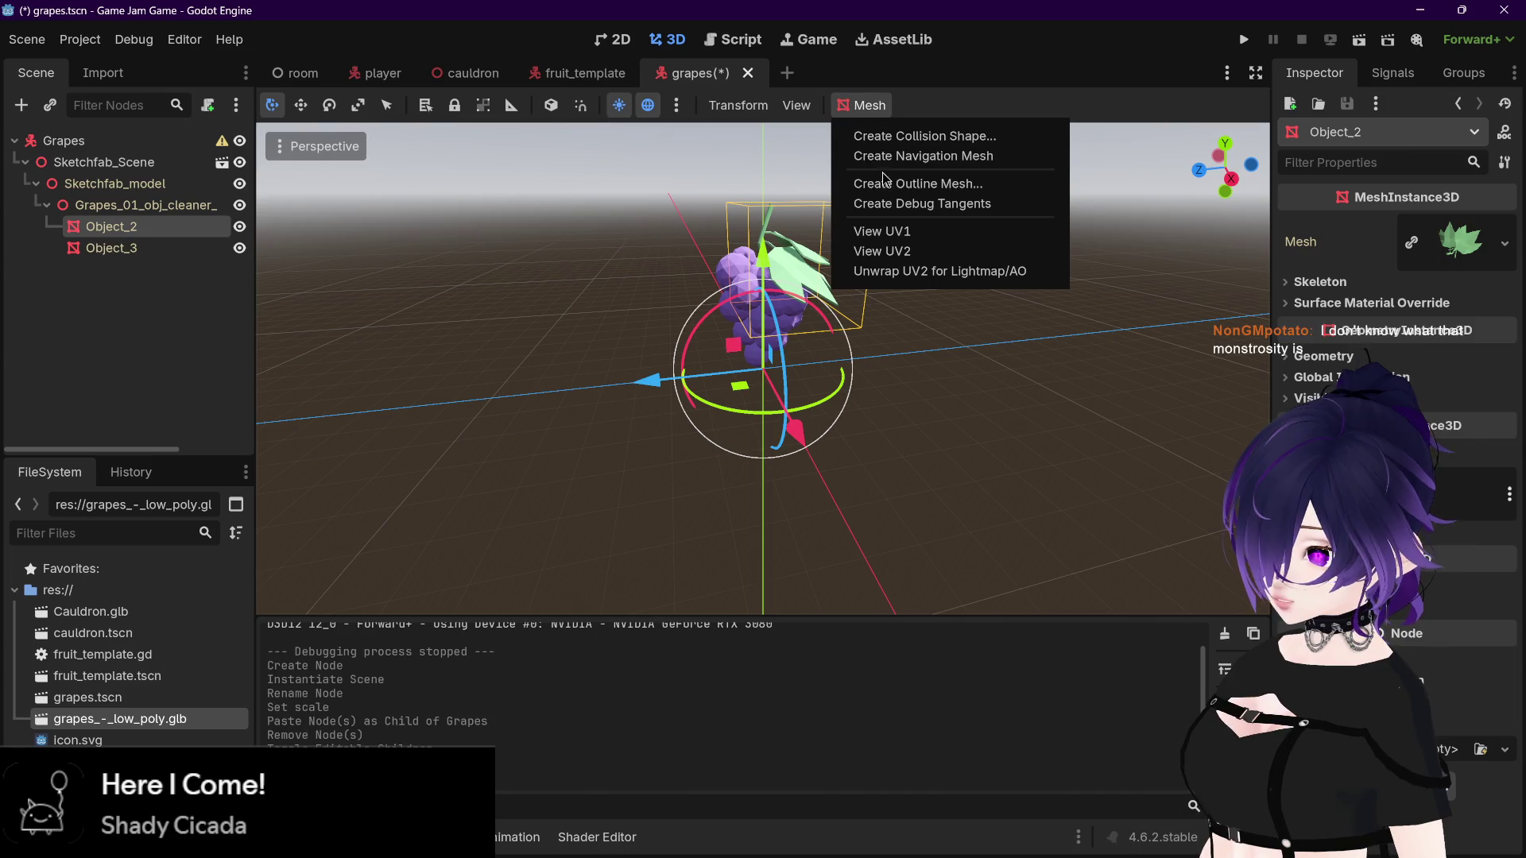
{"action": "left_click", "coordinate": [884, 182]}
{"action": "left_click", "coordinate": [766, 463]}
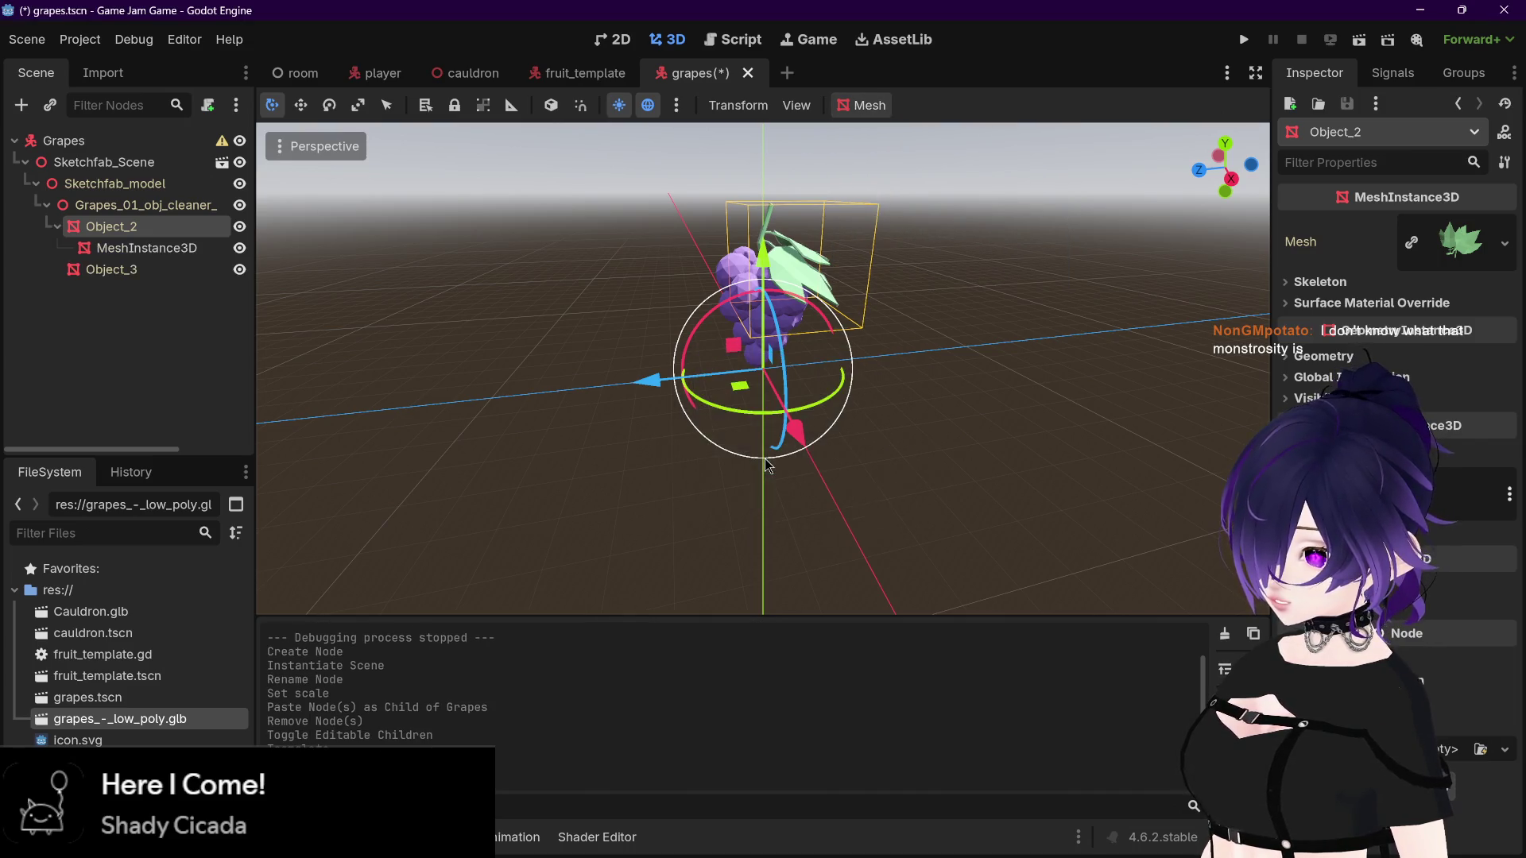
{"action": "left_click", "coordinate": [147, 248]}
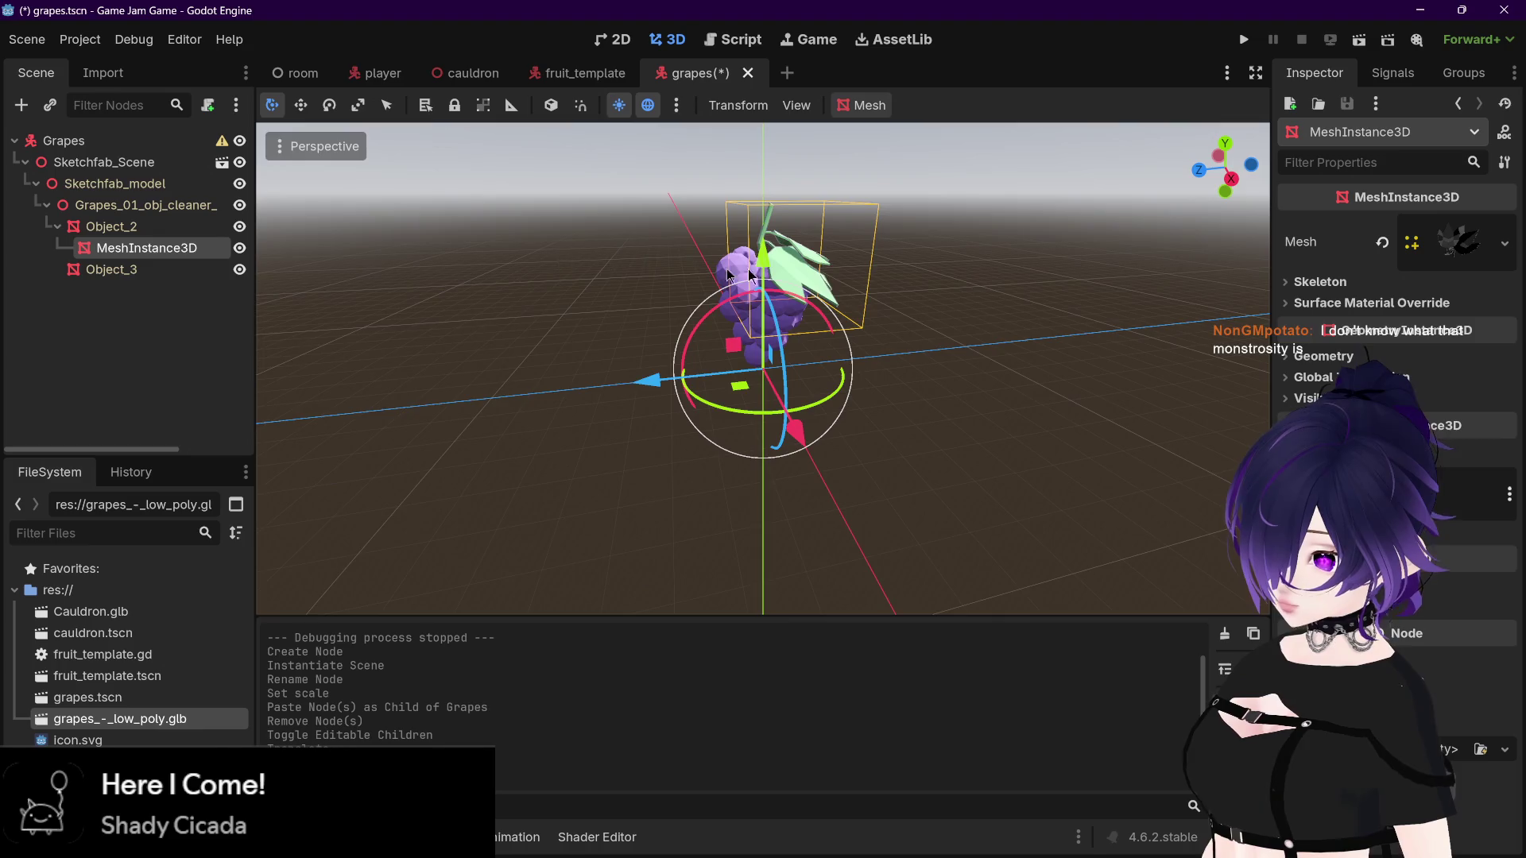
Step: Look over Object_3 and the outline node, undoing and redoing an accidental move
{"action": "scroll", "scroll_direction": "up", "scroll_amount": 3}
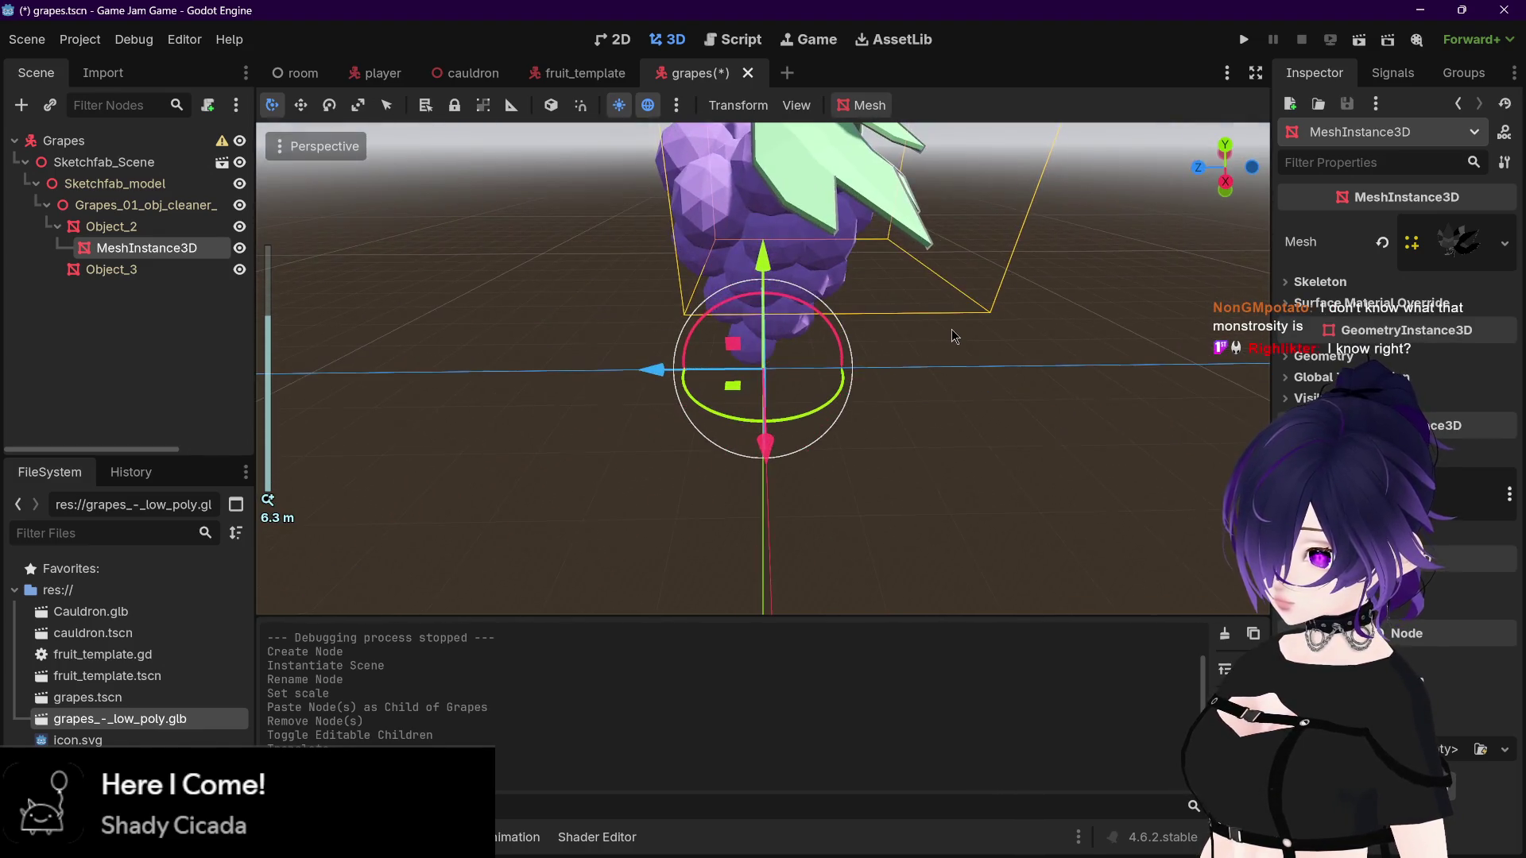
{"action": "scroll", "scroll_direction": "down", "scroll_amount": 3}
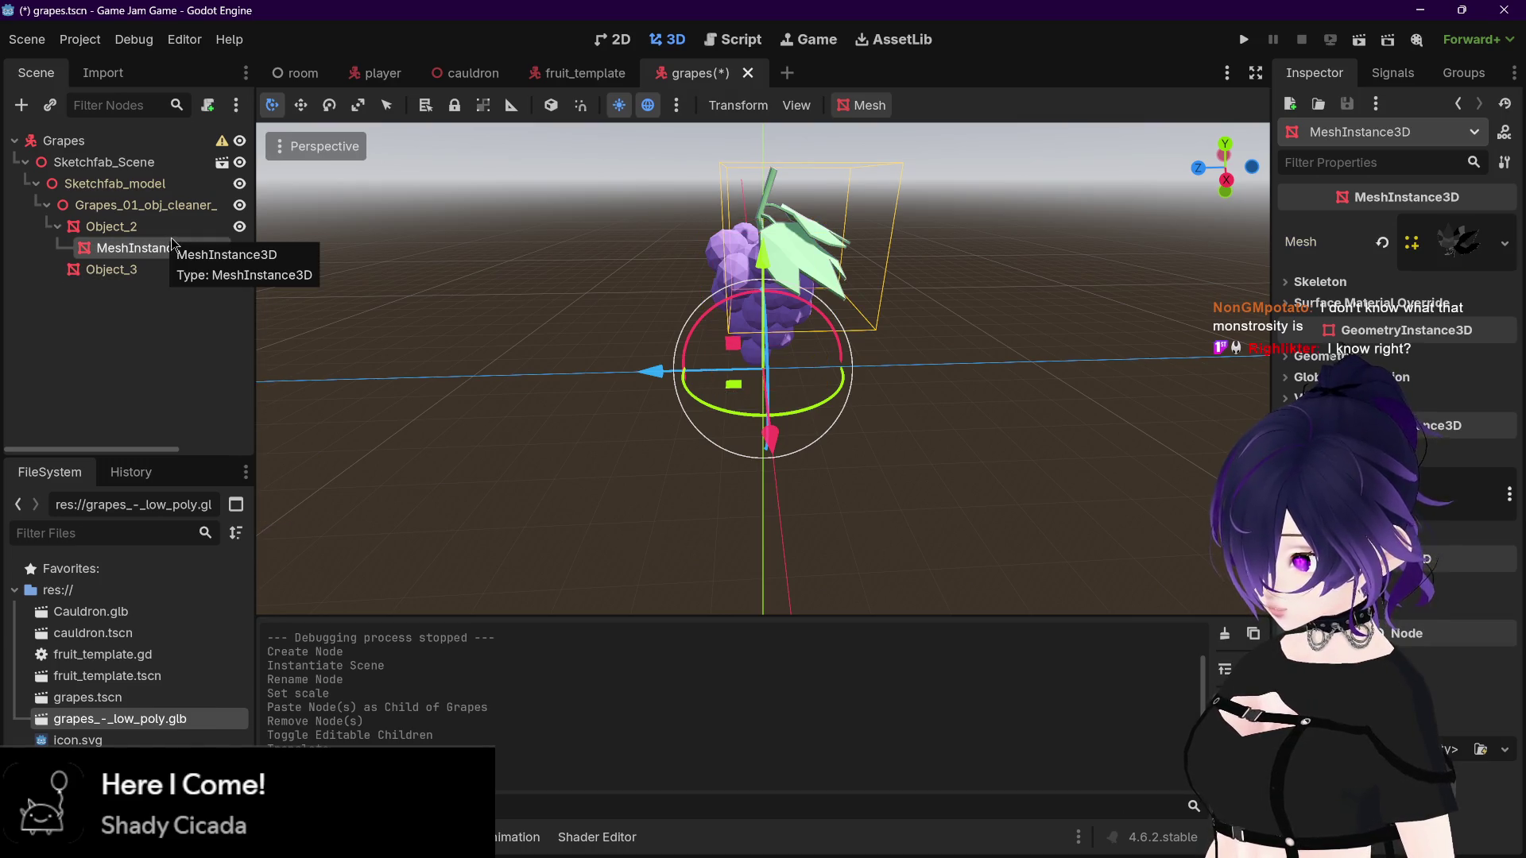
{"action": "left_click", "coordinate": [168, 267]}
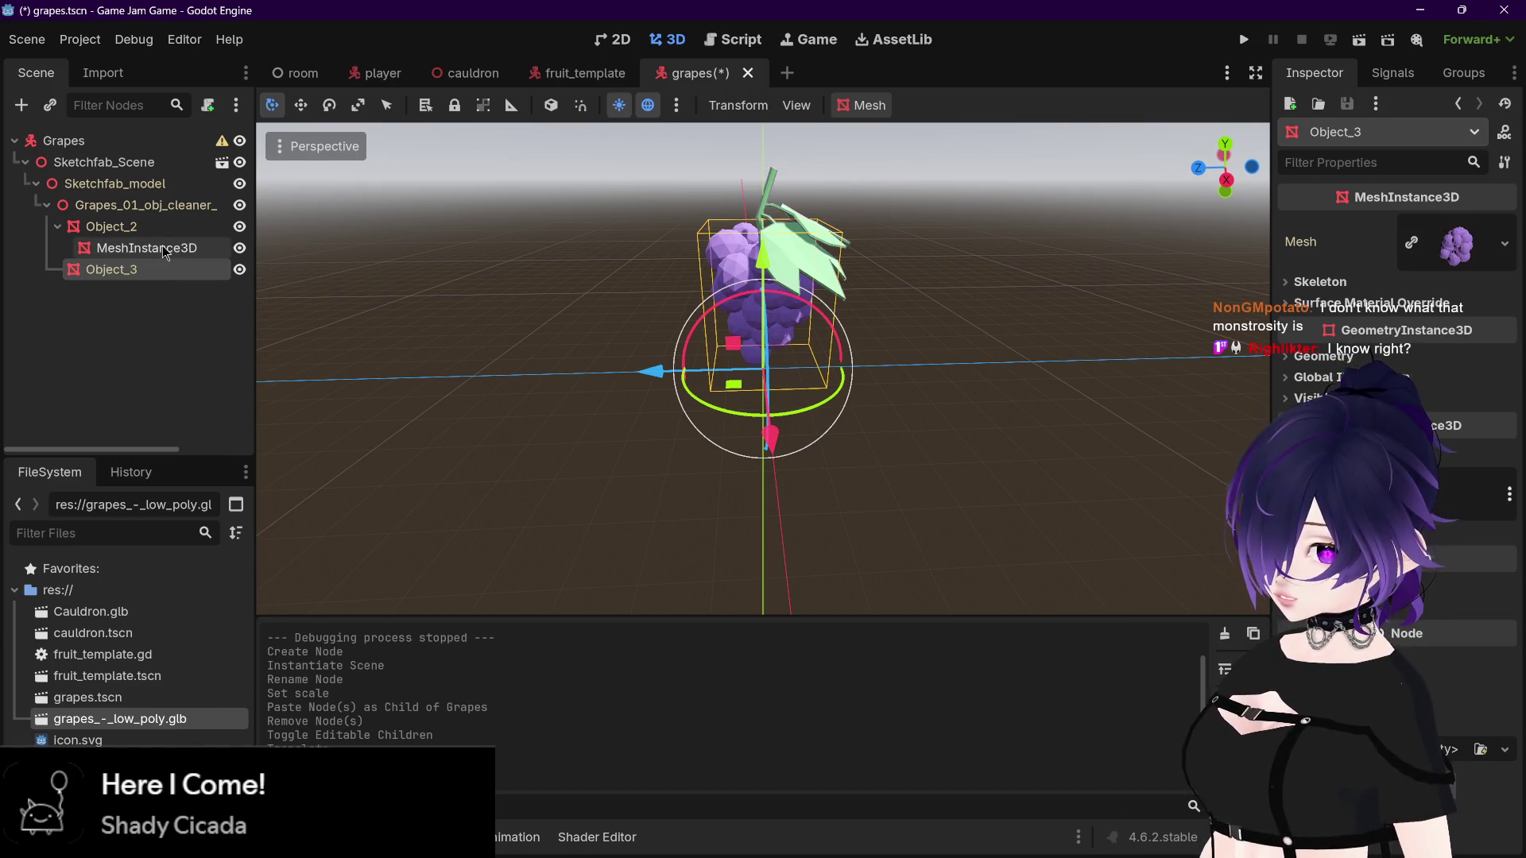
{"action": "scroll", "scroll_direction": "up", "scroll_amount": 3}
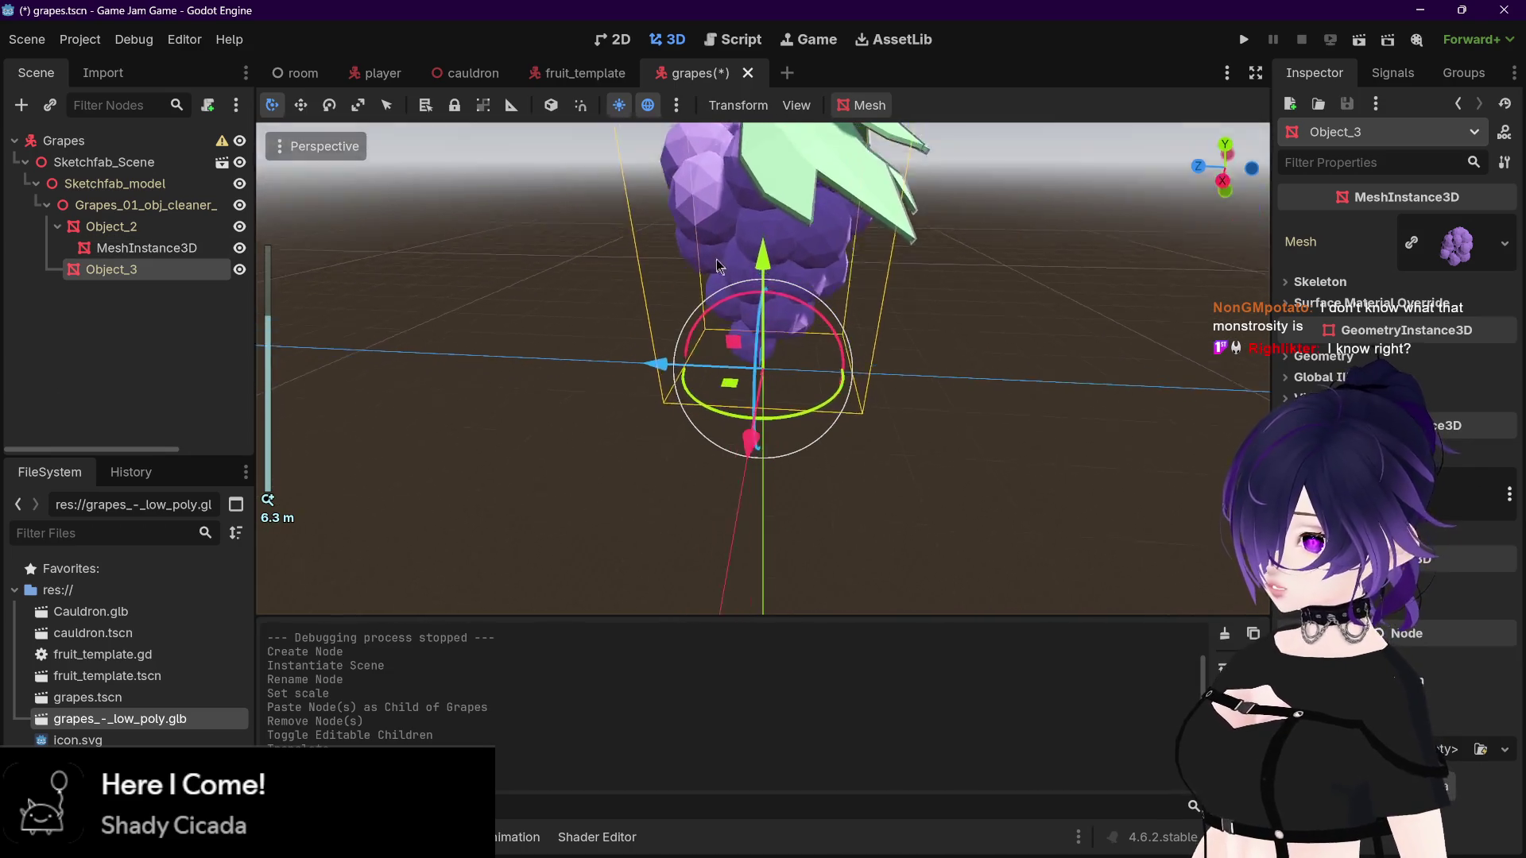
{"action": "scroll", "scroll_direction": "down", "scroll_amount": 3}
{"action": "left_click", "coordinate": [159, 248]}
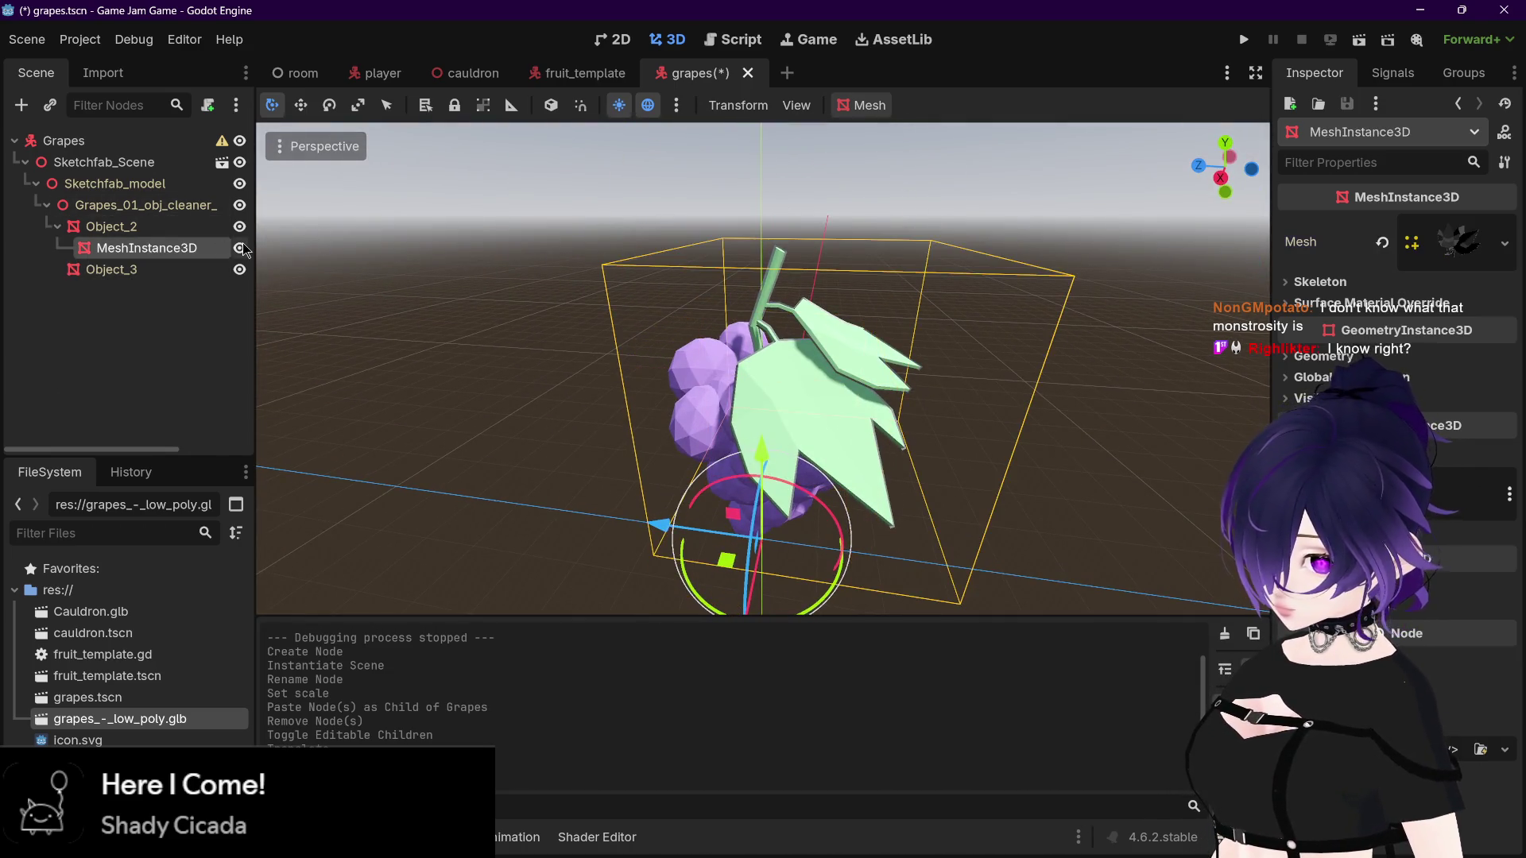
{"action": "key", "text": "ctrl+z"}
{"action": "key", "text": "ctrl+shift+z"}
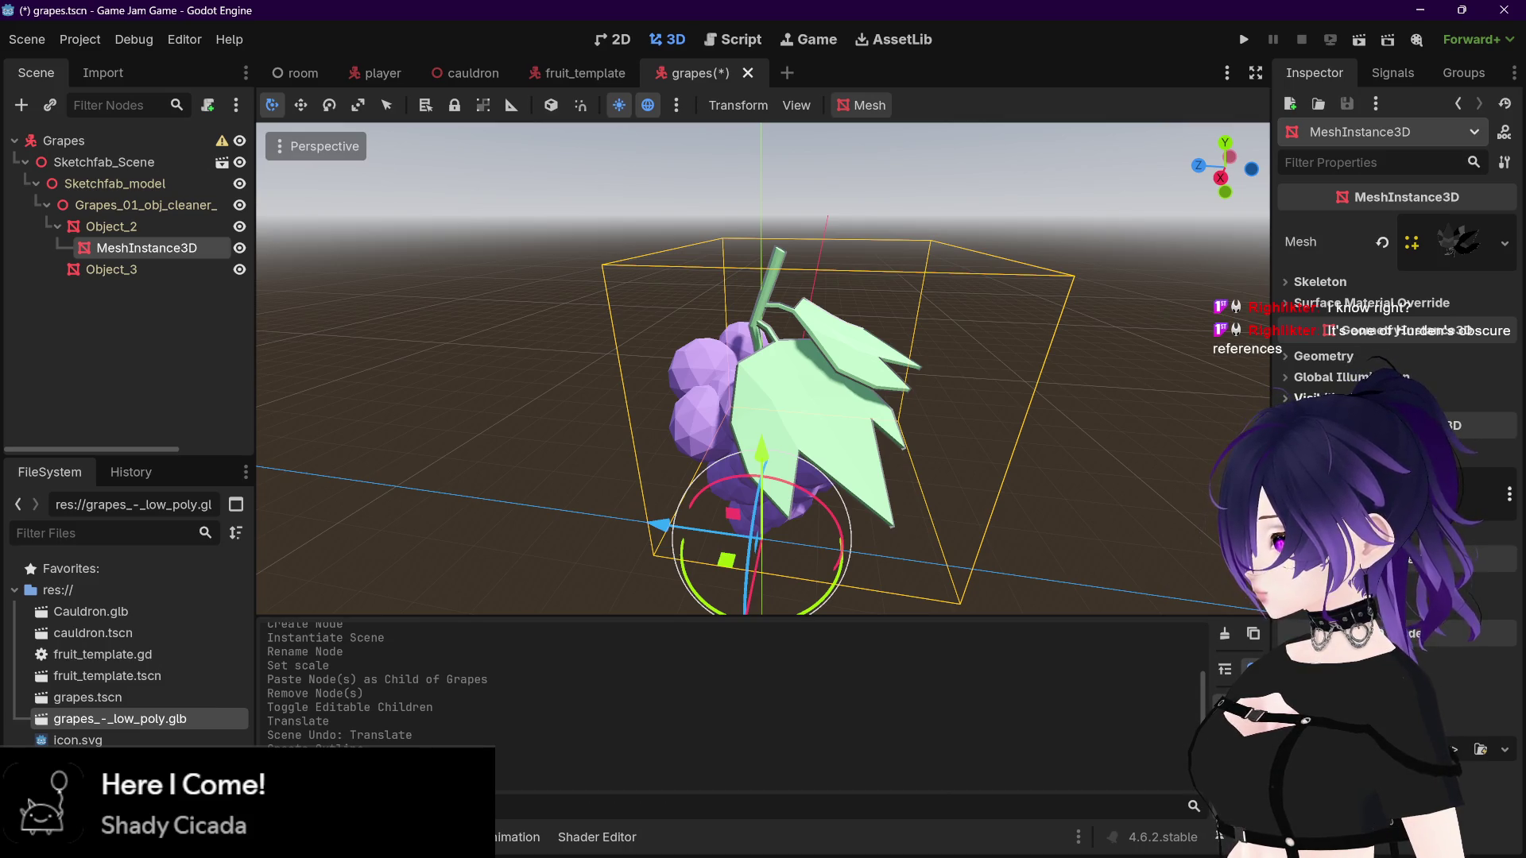
Step: Delete the leaf's outline MeshInstance3D and confirm the removal
{"action": "key", "text": "Down"}
{"action": "key", "text": "Up"}
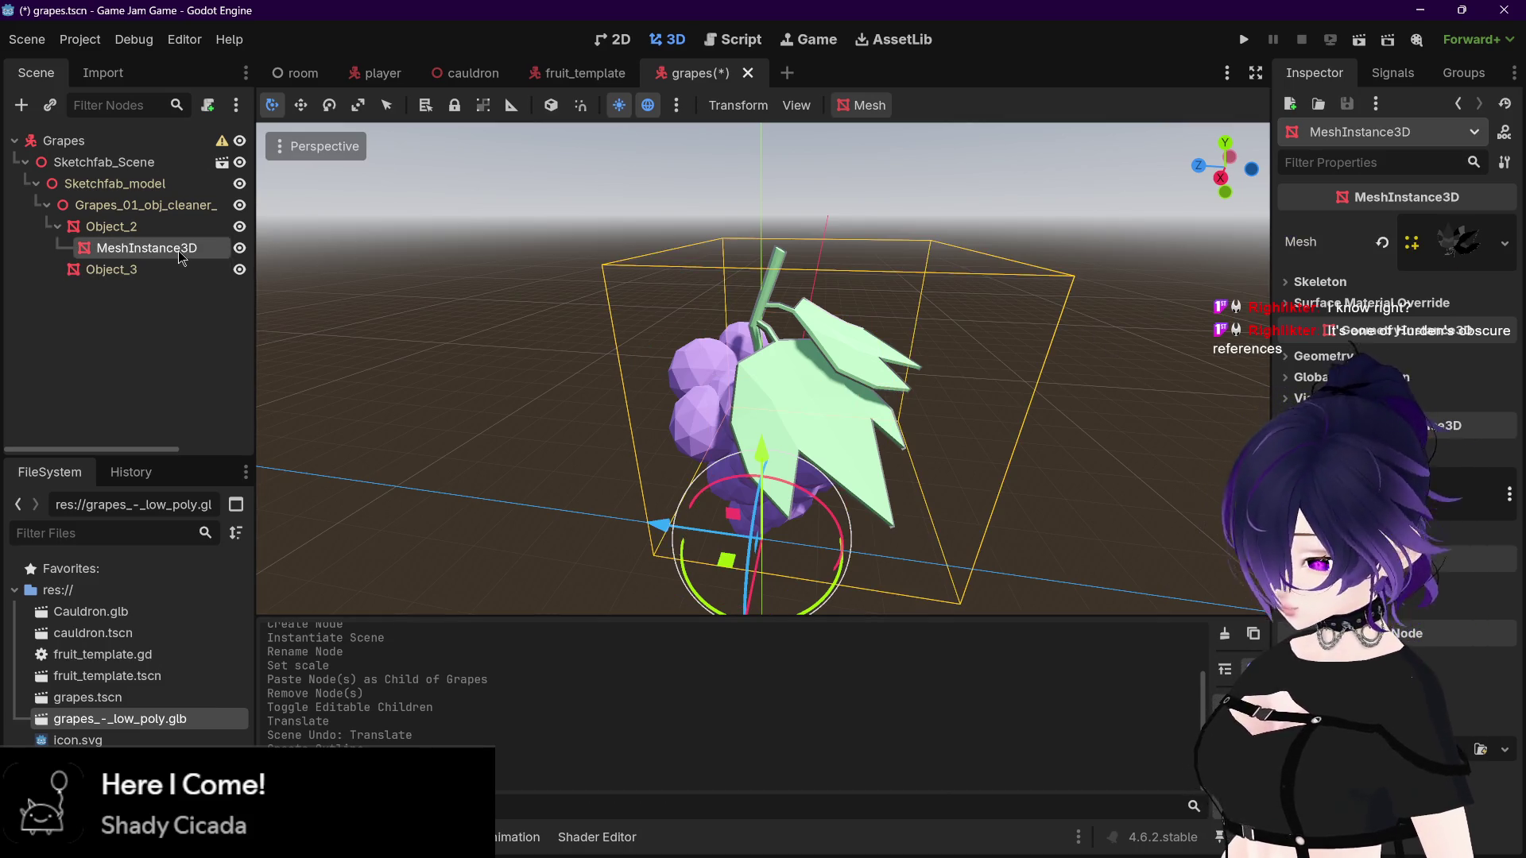
{"action": "key", "text": "Delete"}
{"action": "left_click", "coordinate": [693, 447]}
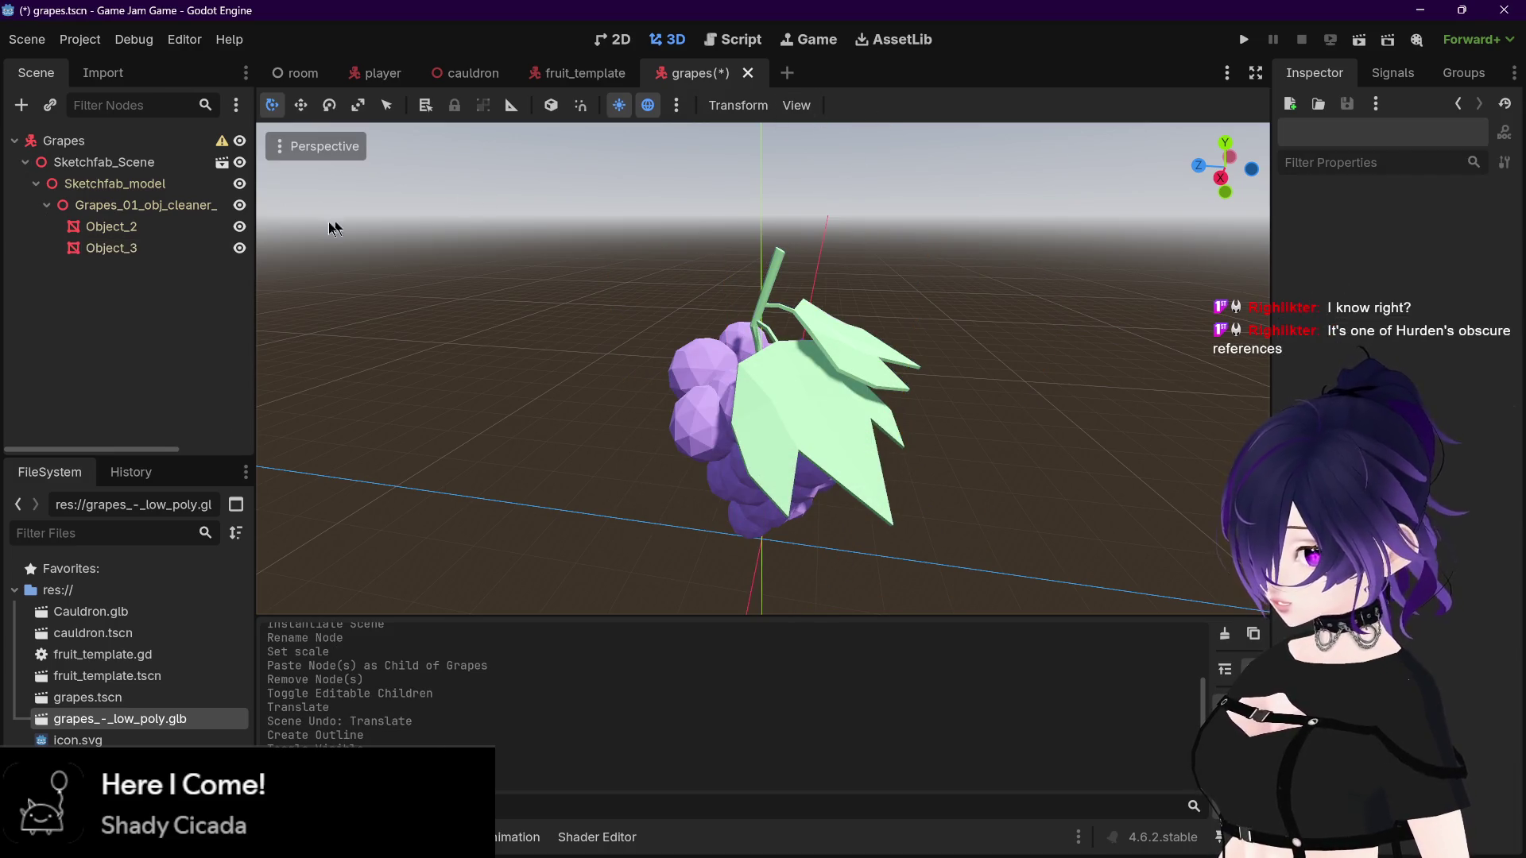
{"action": "left_click", "coordinate": [159, 226]}
{"action": "left_click", "coordinate": [872, 109]}
{"action": "left_click", "coordinate": [918, 183]}
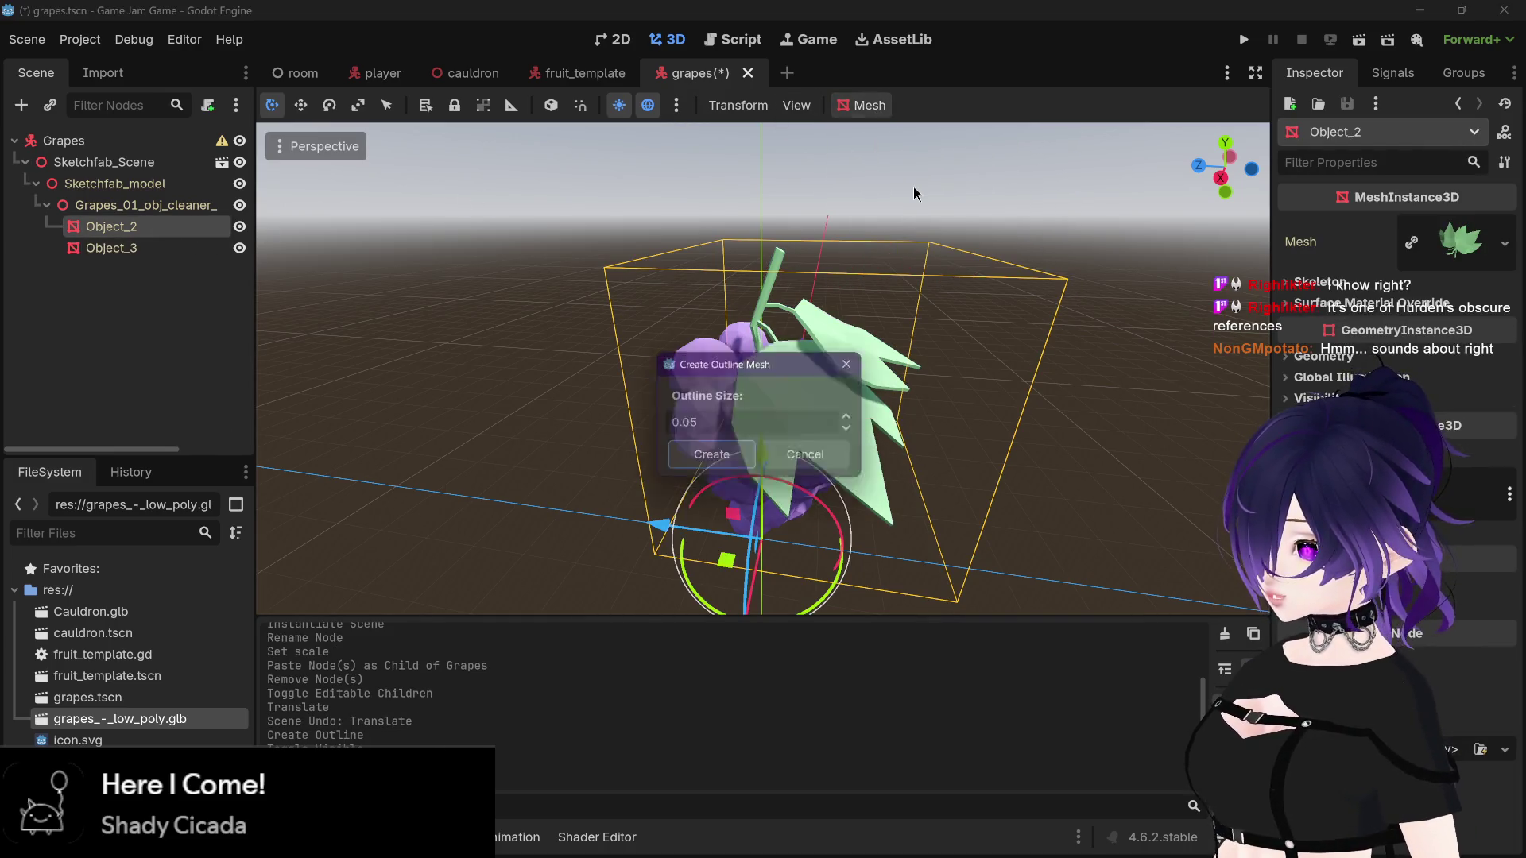
{"action": "left_click_drag", "start_coordinate": [711, 429], "coordinate": [683, 429]}
{"action": "type", "text": "0.5"}
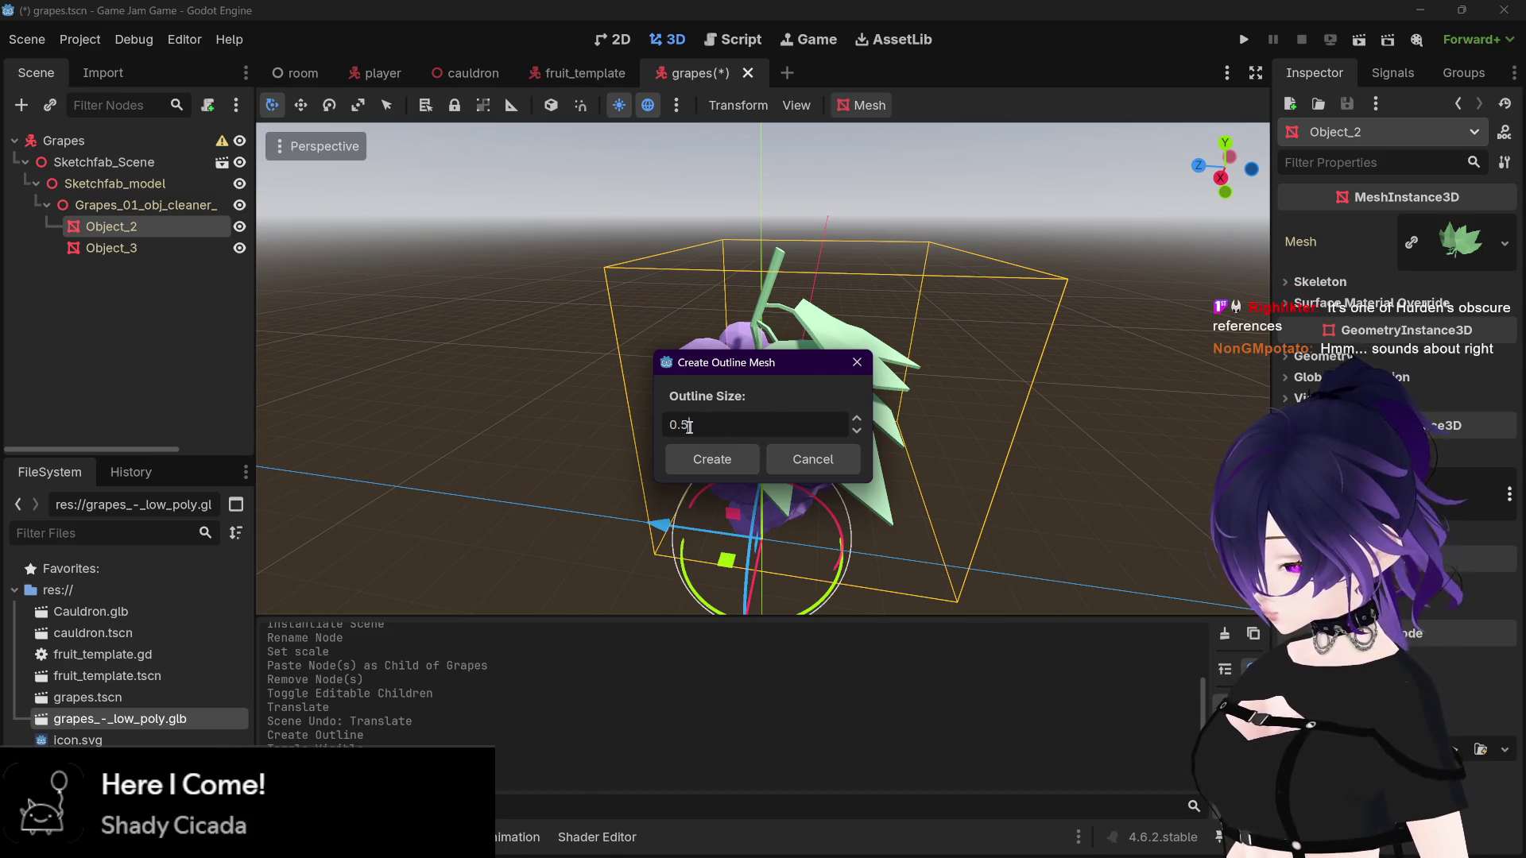
{"action": "left_click", "coordinate": [721, 459]}
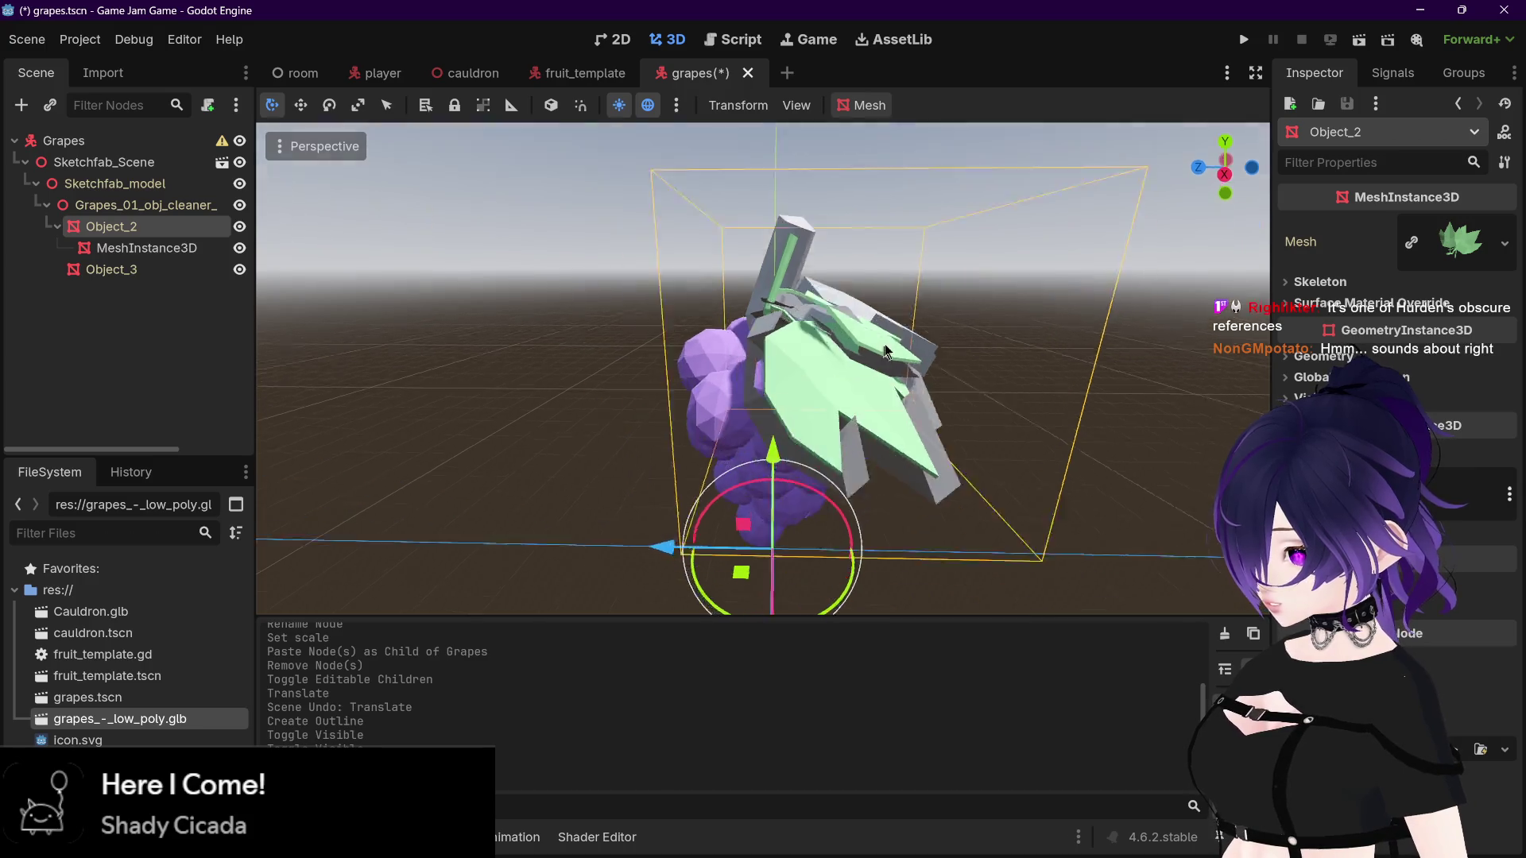
{"action": "left_click_drag", "start_coordinate": [895, 338], "coordinate": [860, 319]}
{"action": "scroll", "scroll_direction": "up", "scroll_amount": 3}
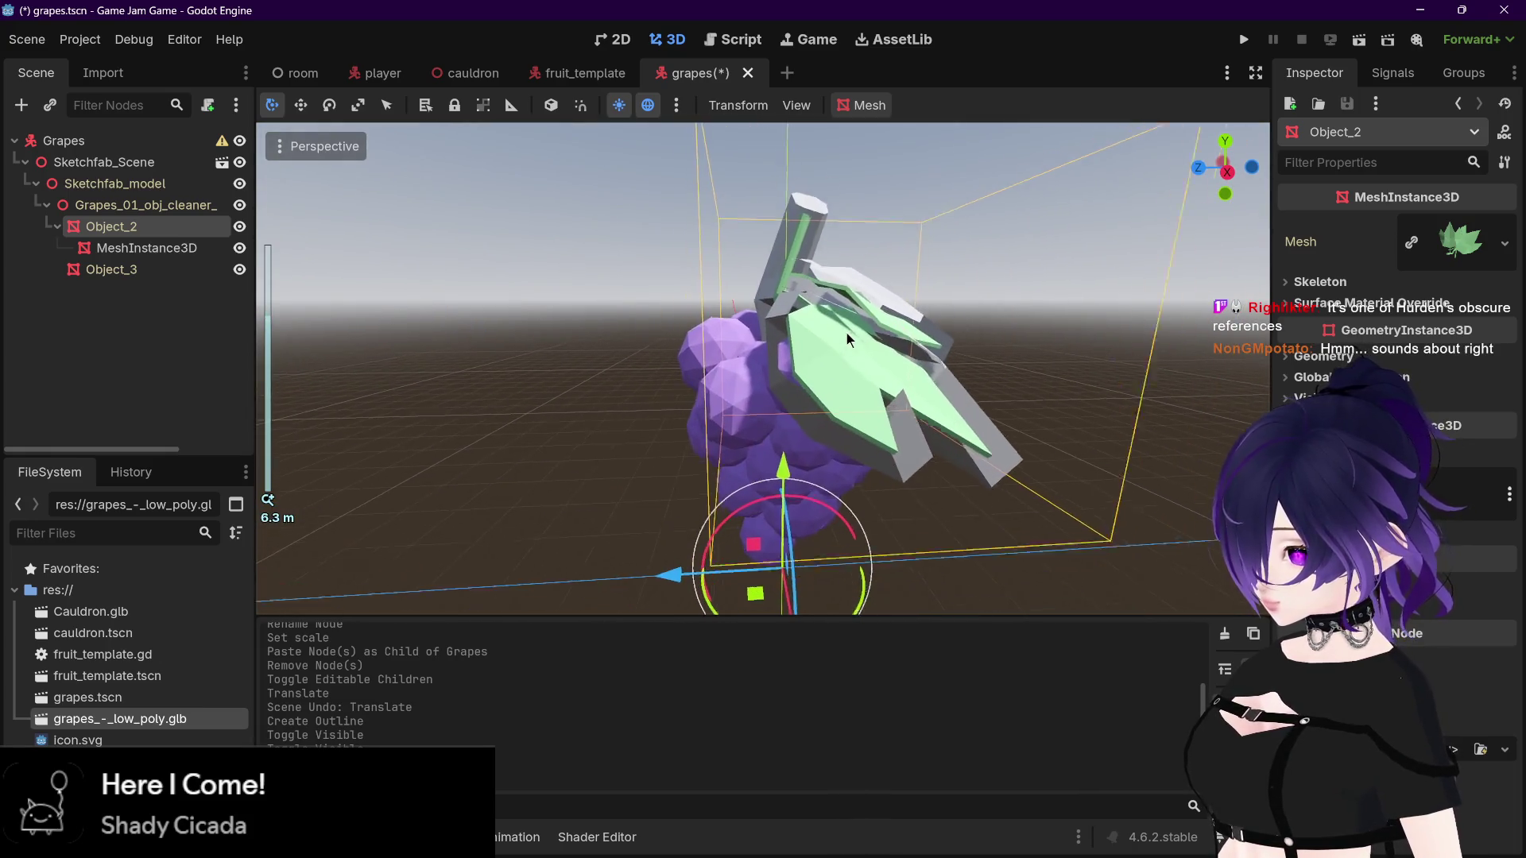
{"action": "left_click", "coordinate": [147, 248]}
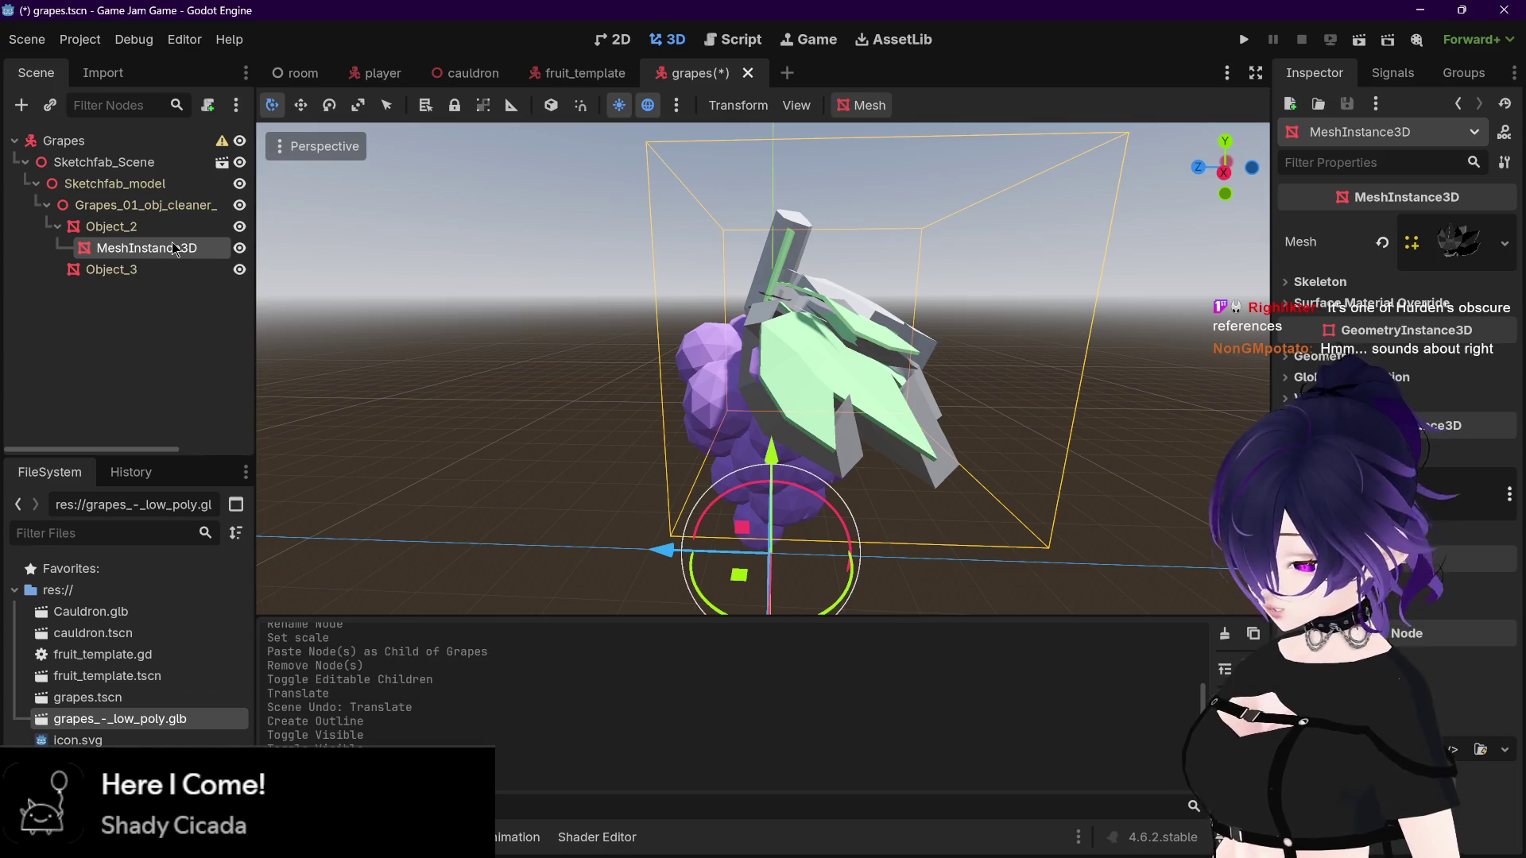
{"action": "key", "text": "Delete"}
{"action": "left_click", "coordinate": [731, 443]}
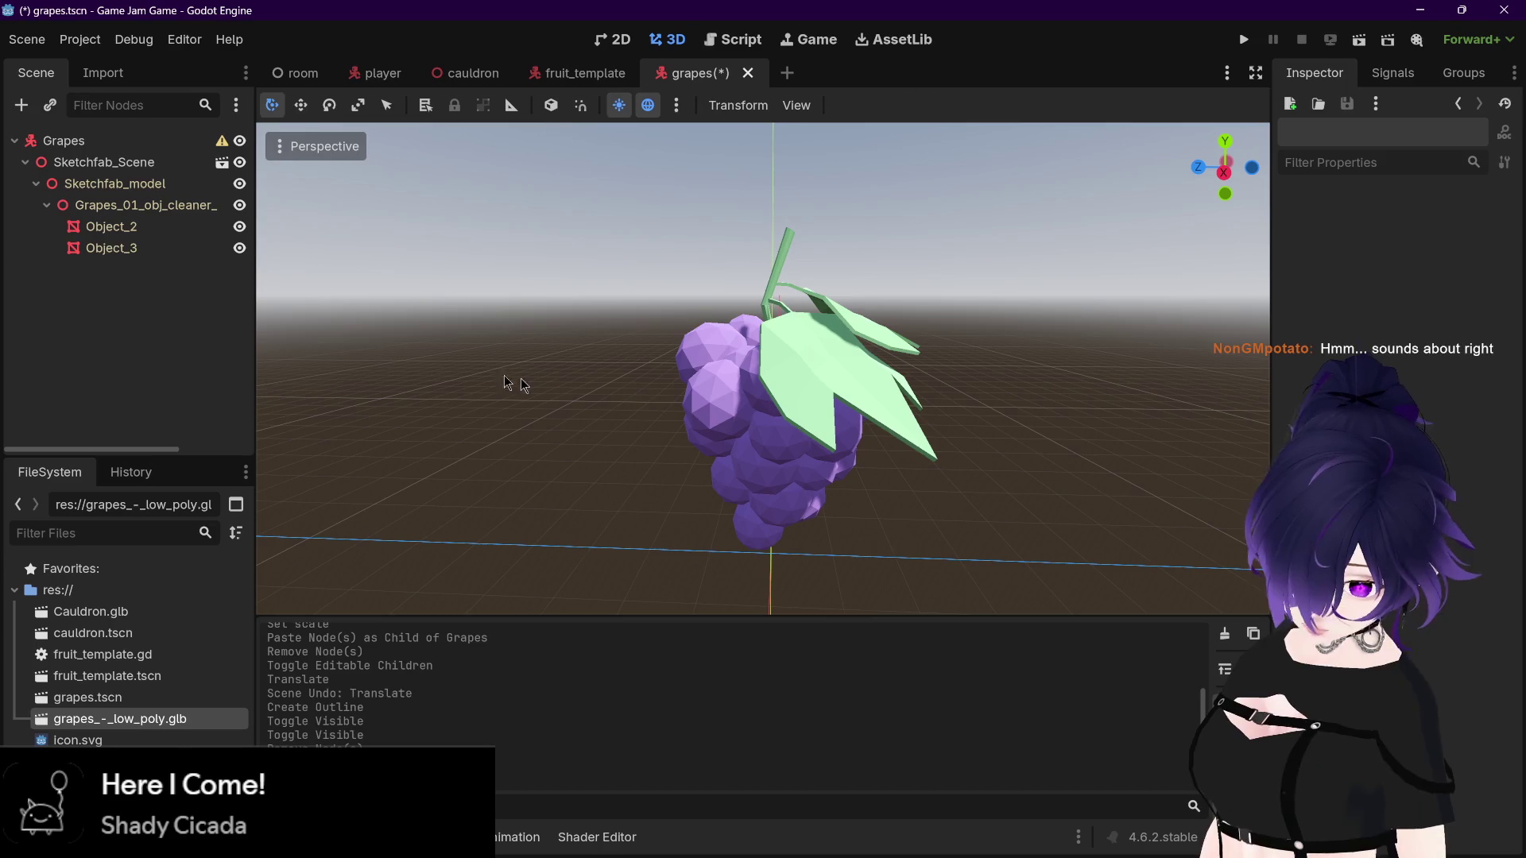
{"action": "left_click", "coordinate": [190, 228]}
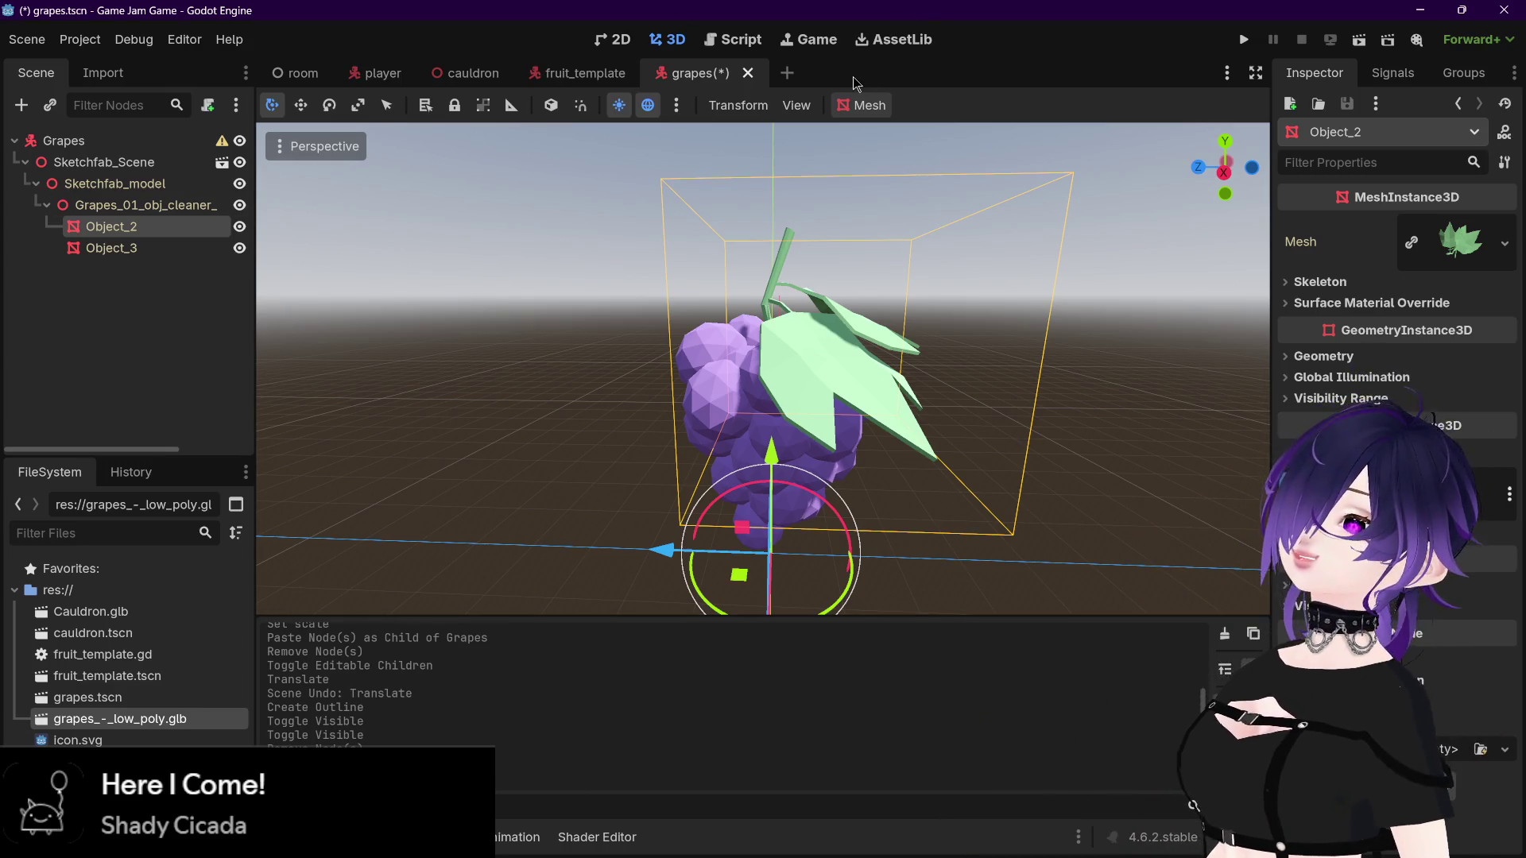
Step: Give leaf mesh Object_2 an outline mesh of size 0.2, then select berry mesh Object_3
{"action": "left_click", "coordinate": [859, 106]}
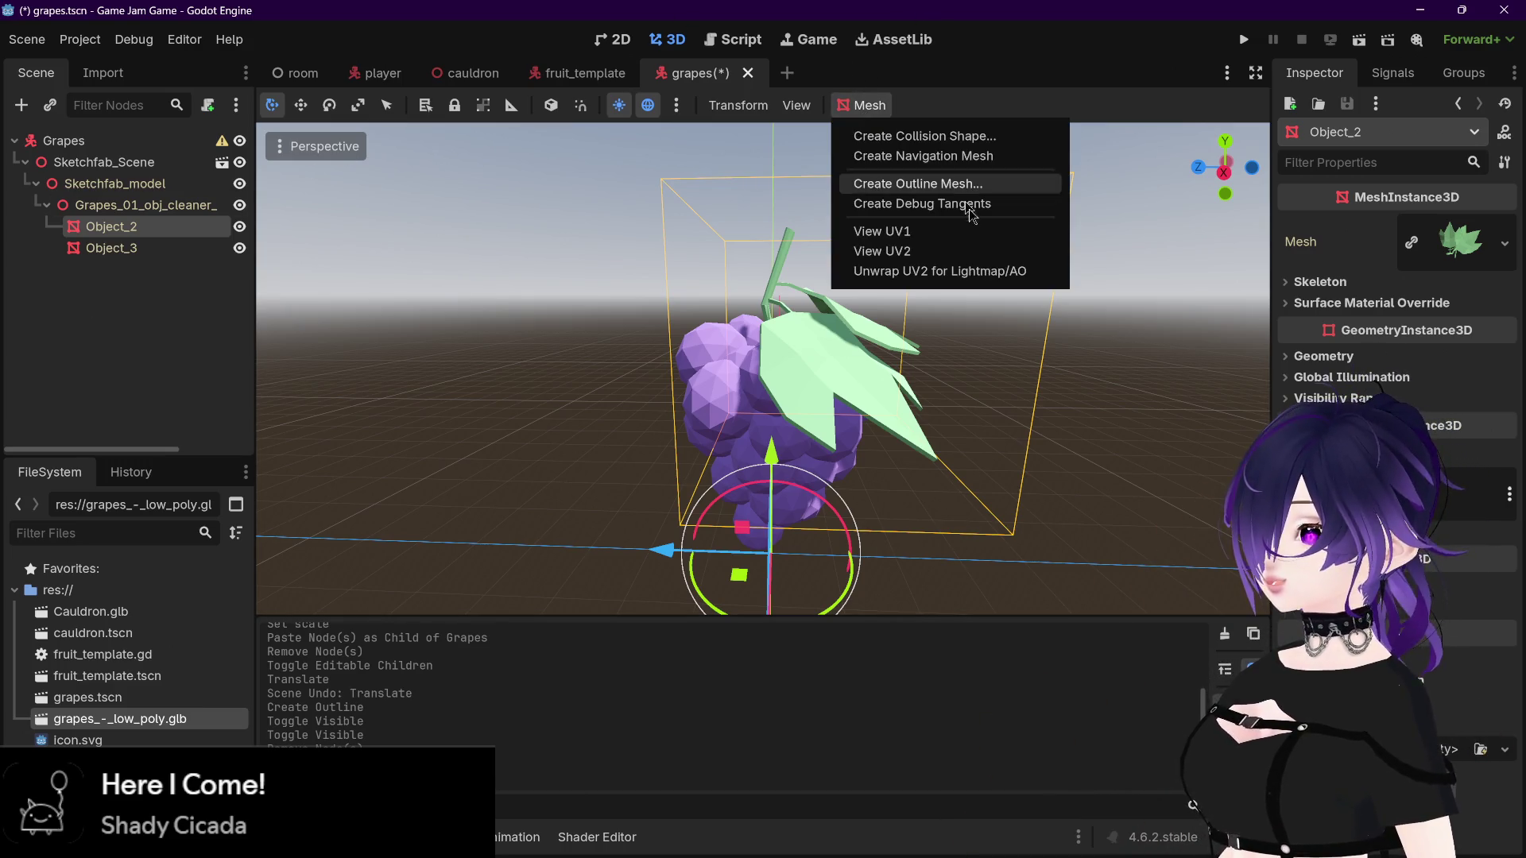
{"action": "left_click", "coordinate": [970, 186]}
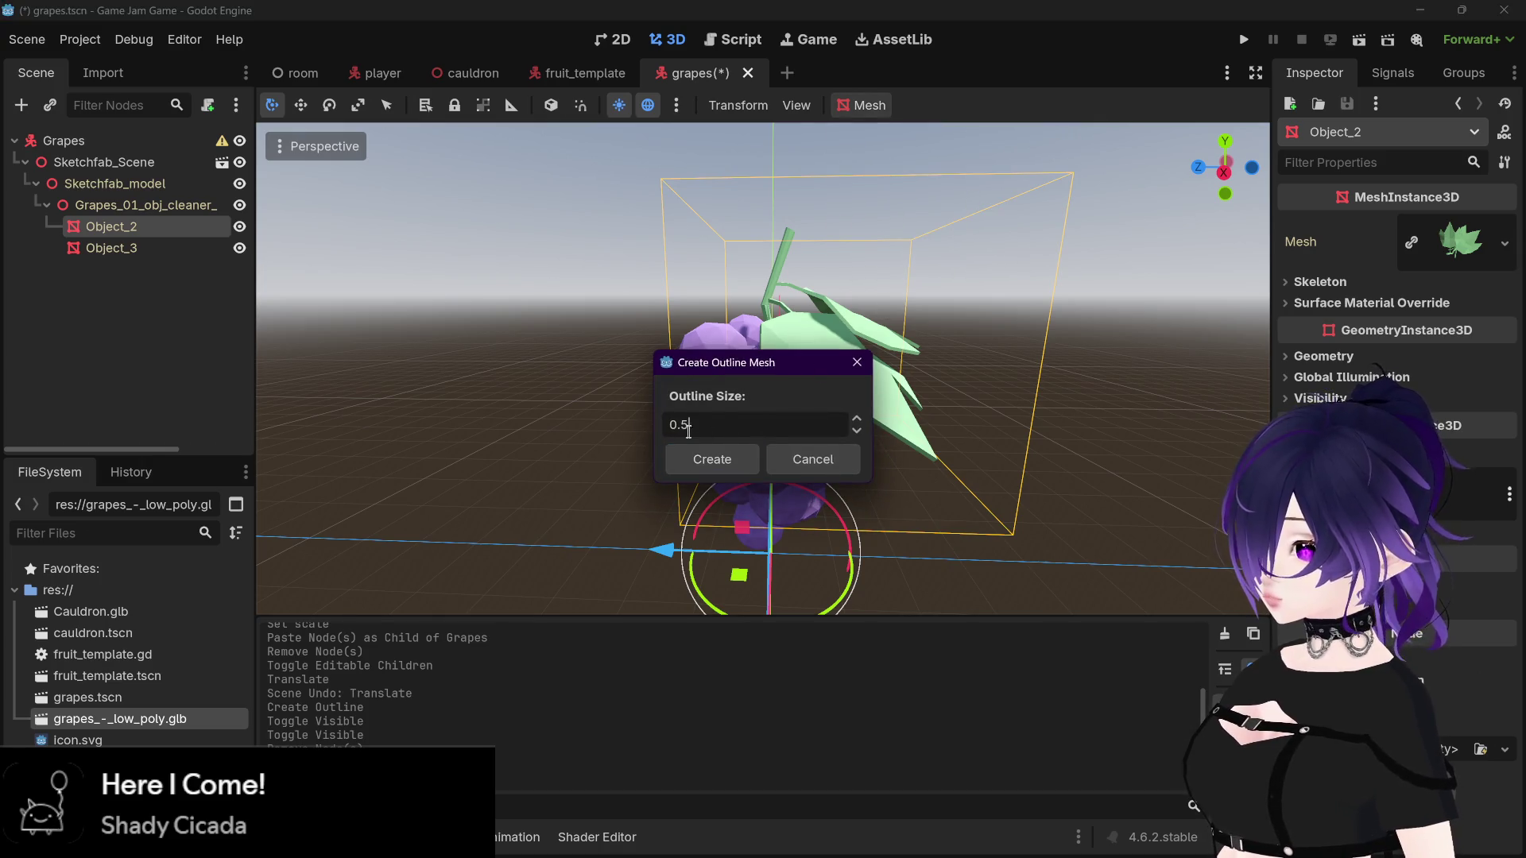
{"action": "type", "text": "25"}
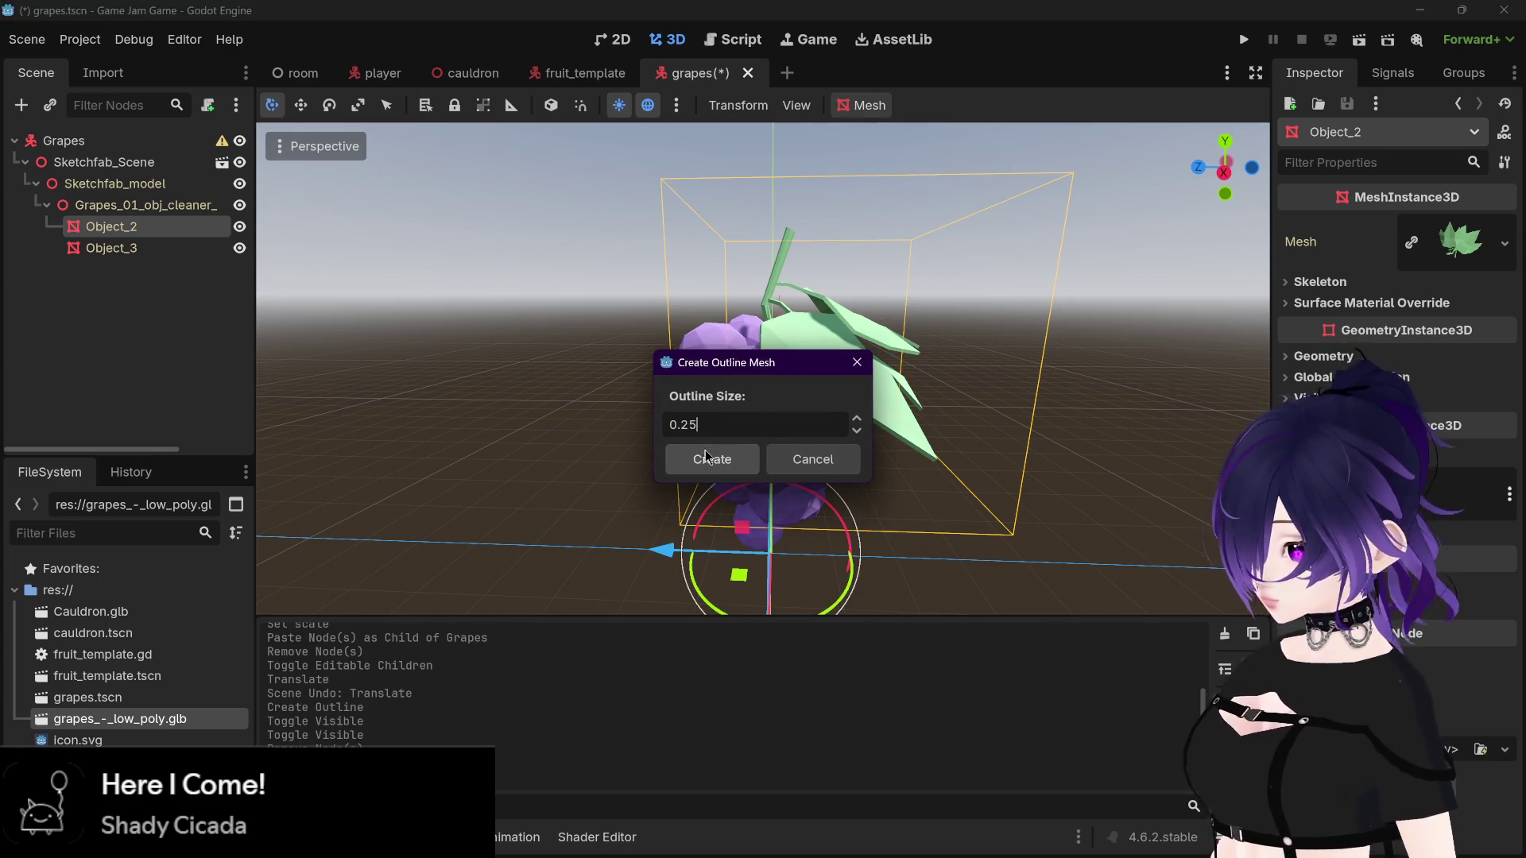
{"action": "key", "text": "BackSpace"}
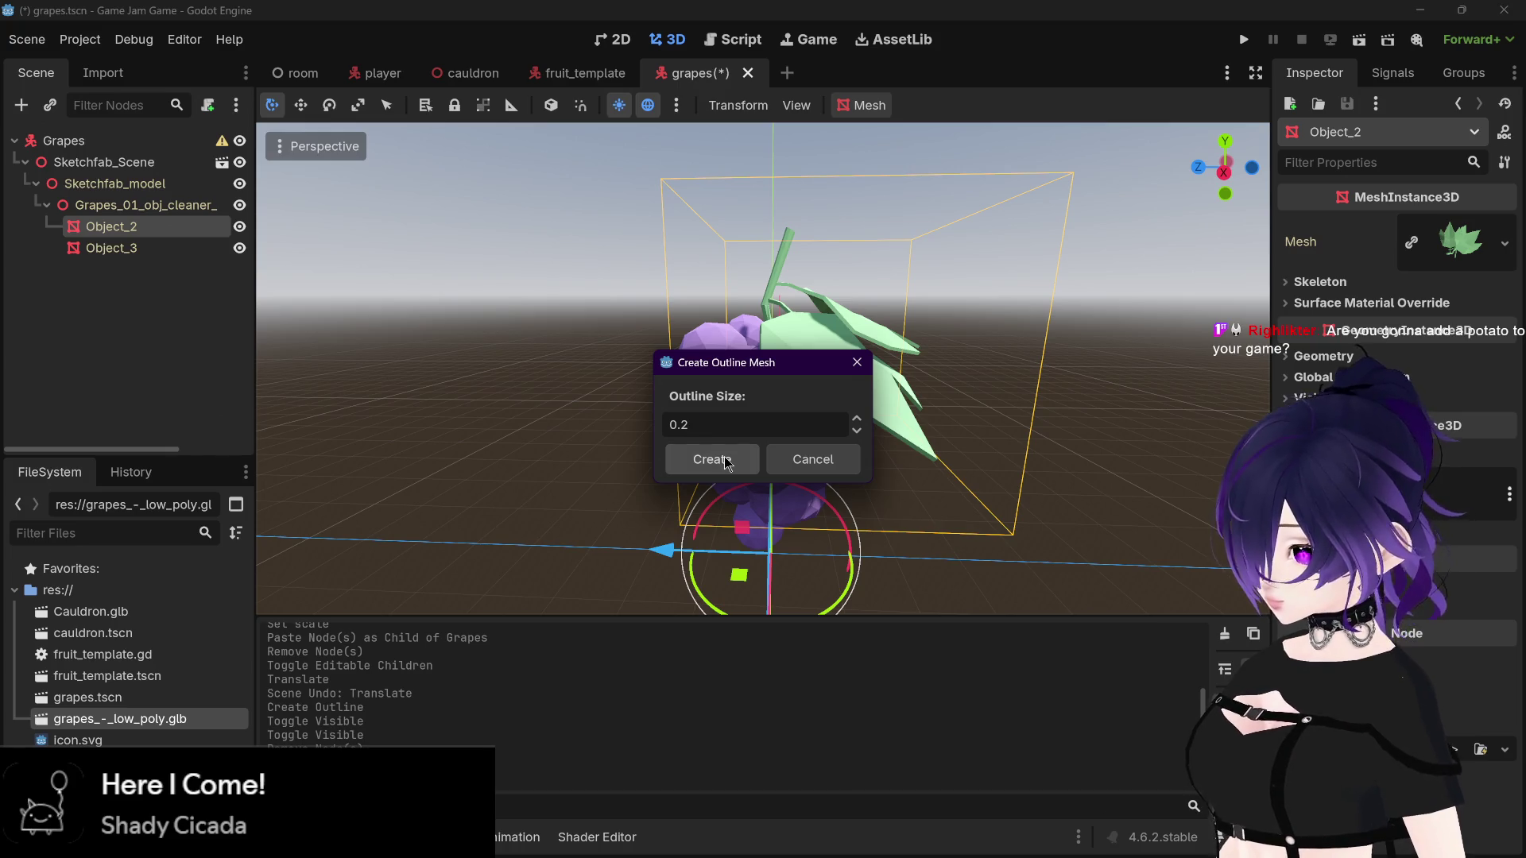
{"action": "left_click", "coordinate": [726, 461]}
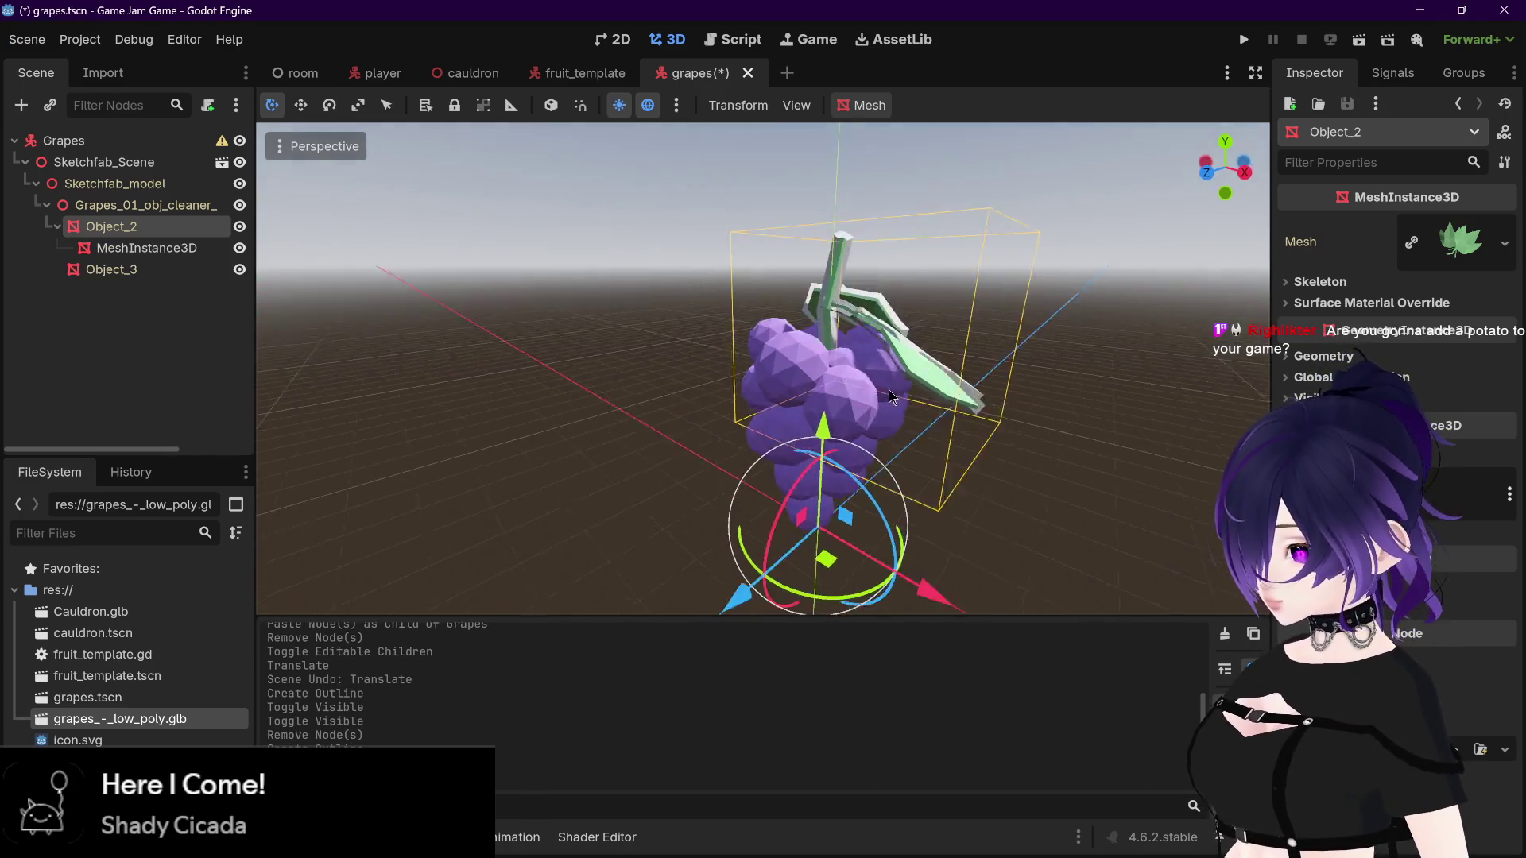
{"action": "left_click", "coordinate": [151, 270]}
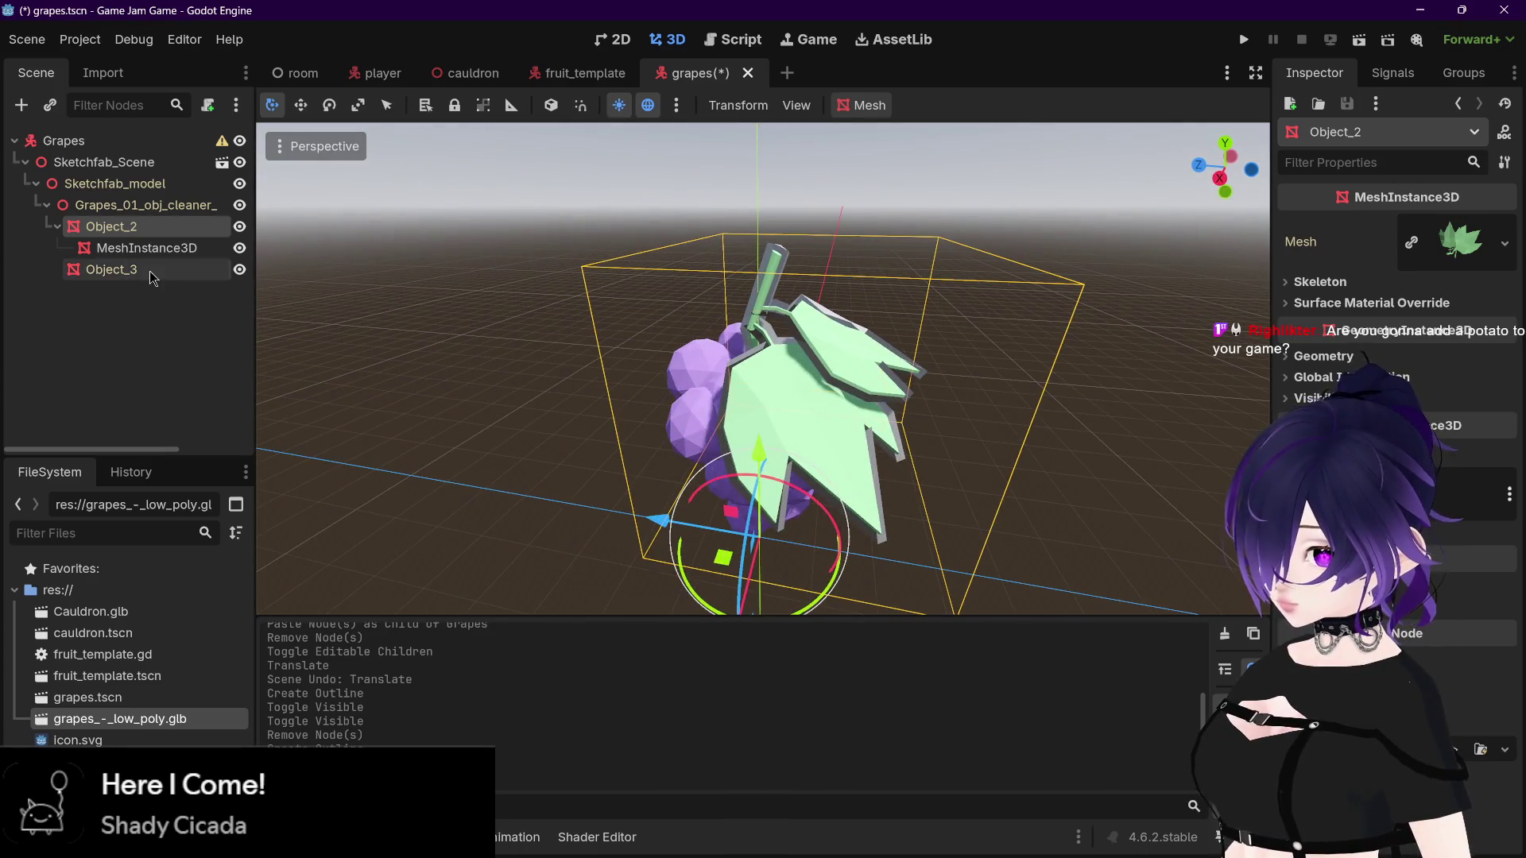
{"action": "left_click", "coordinate": [846, 107]}
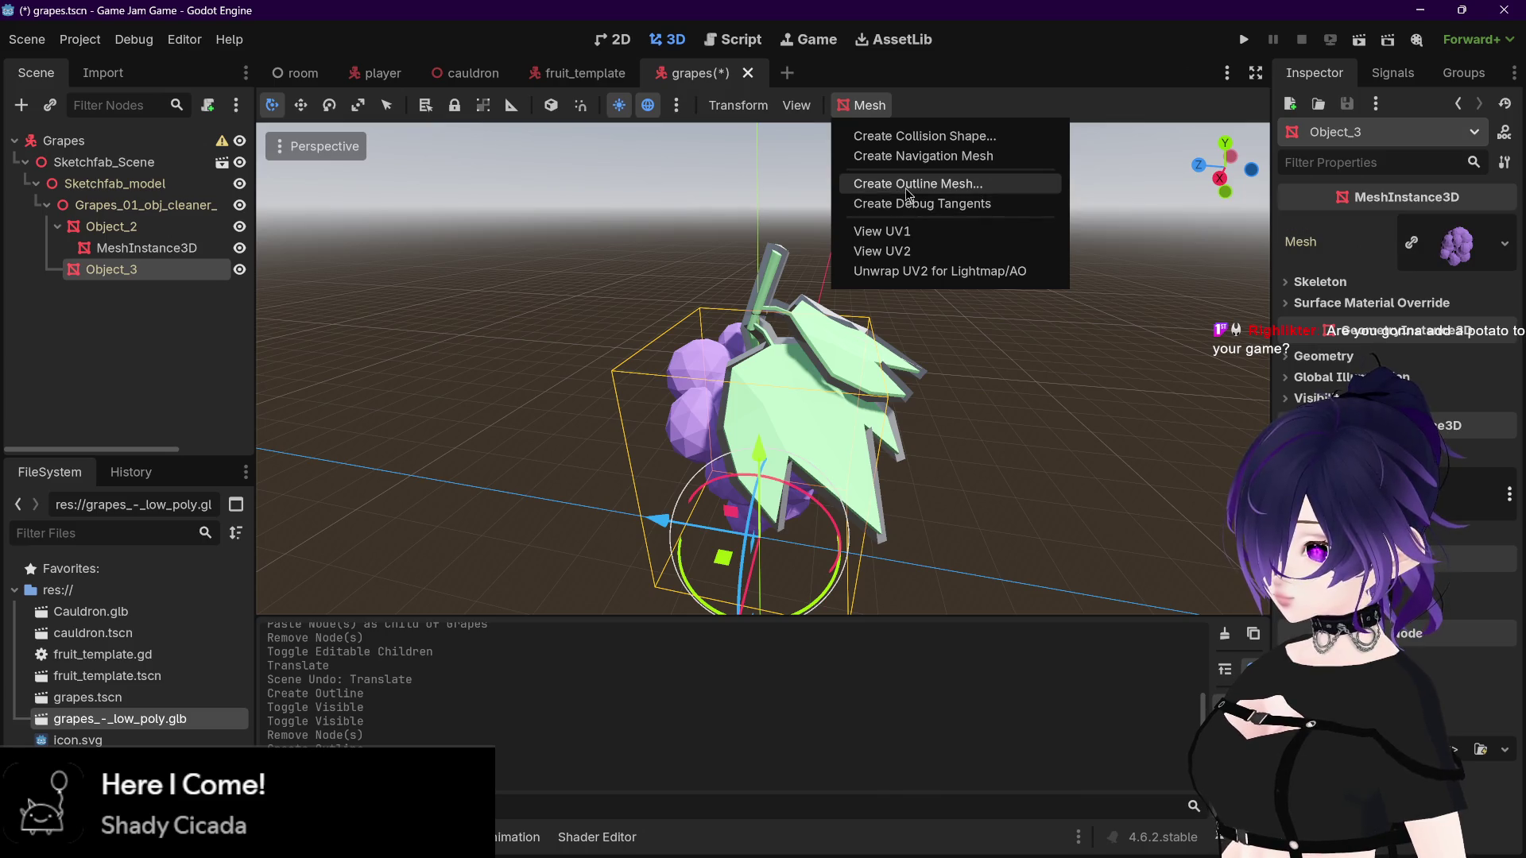
Step: Create a 0.2 outline mesh for berry mesh Object_3, check it, and switch to fruit_template
{"action": "left_click", "coordinate": [904, 184]}
{"action": "left_click", "coordinate": [712, 459]}
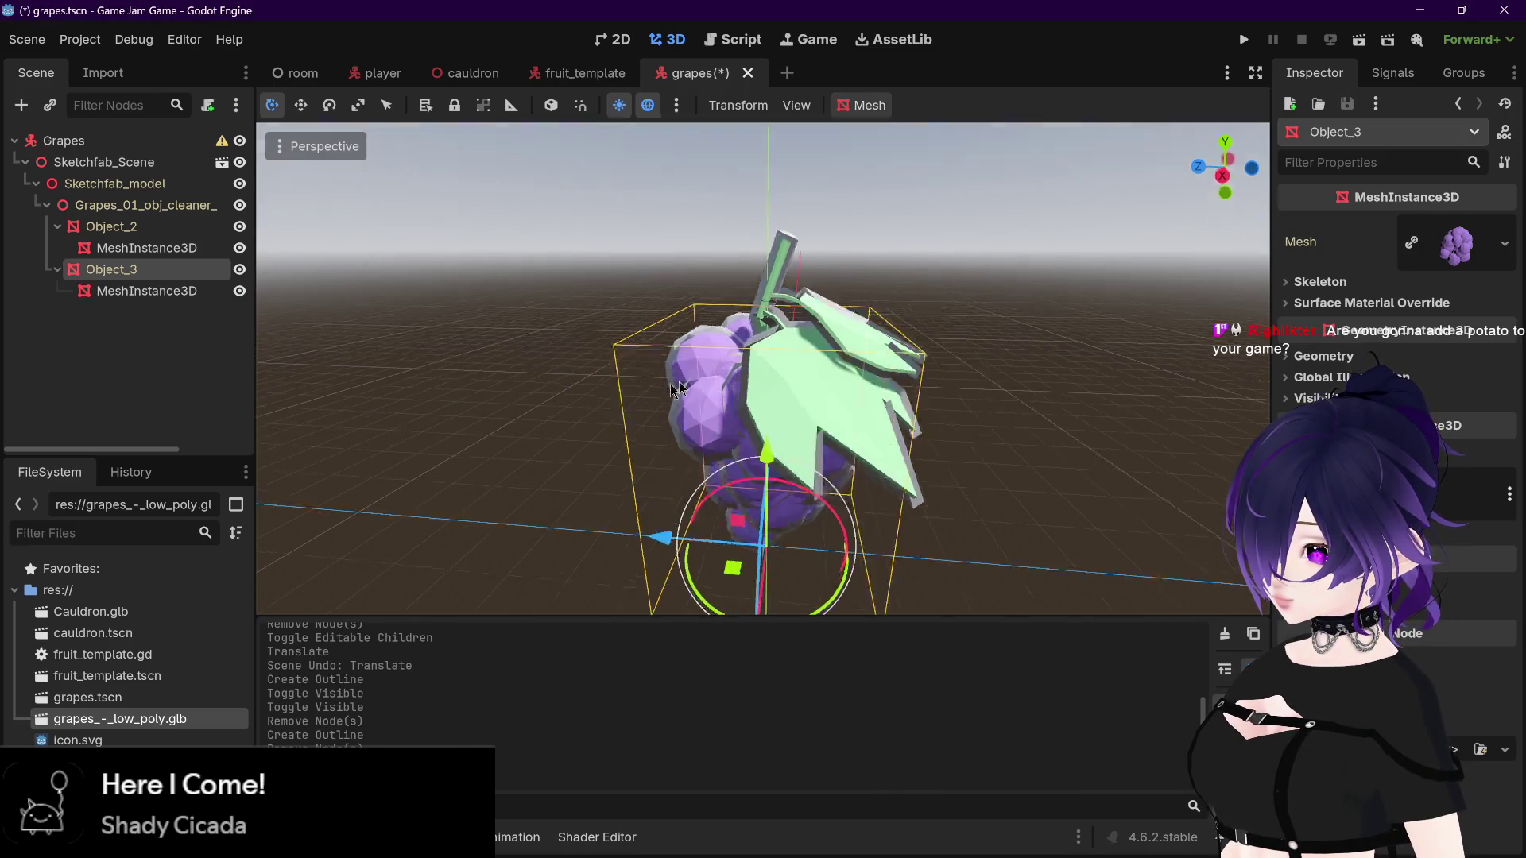
{"action": "left_click_drag", "start_coordinate": [838, 387], "coordinate": [683, 394]}
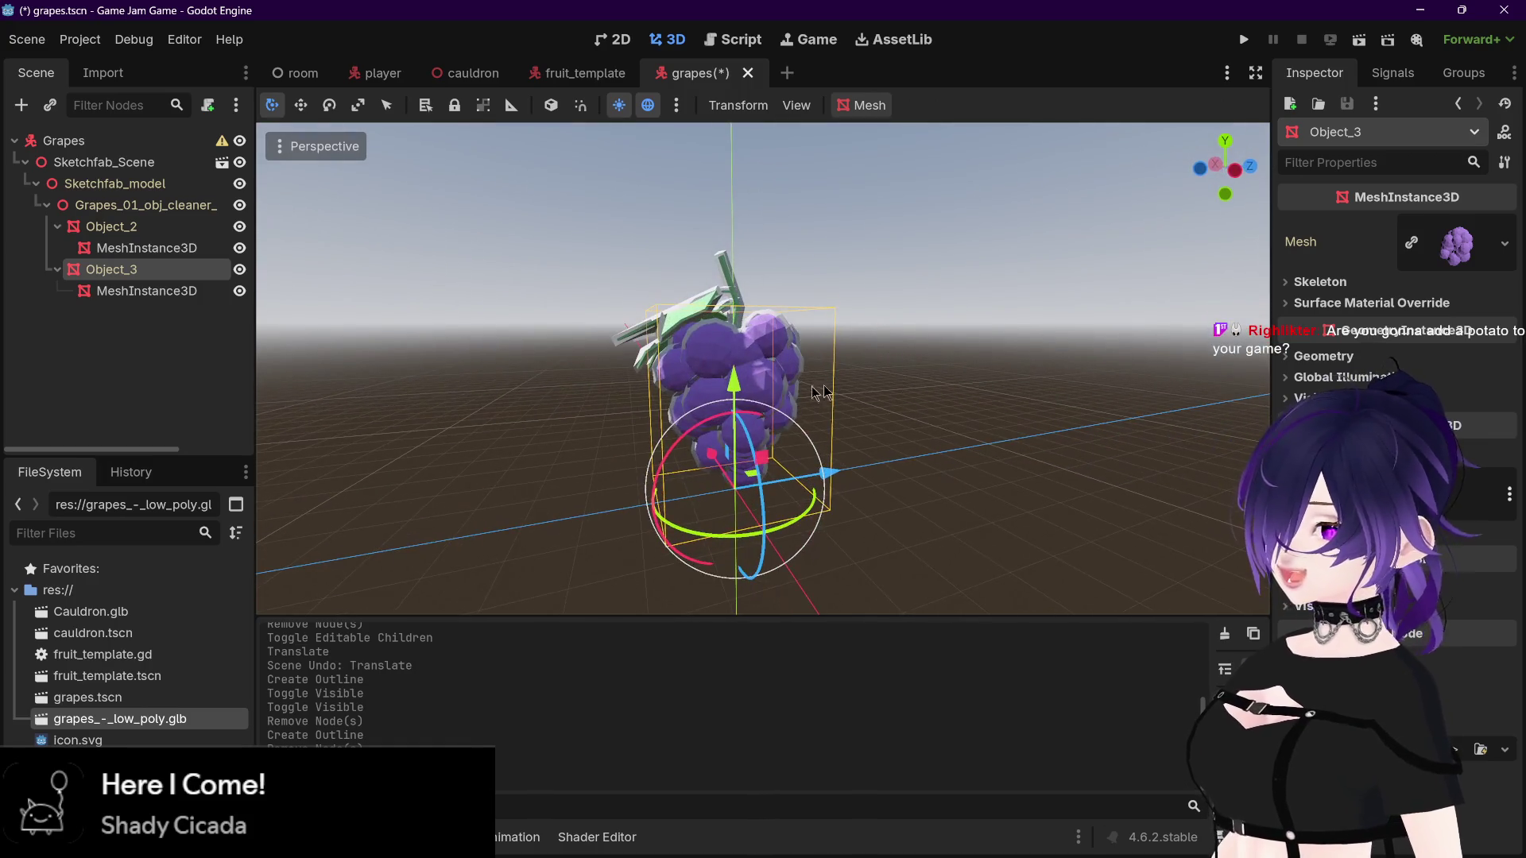
{"action": "left_click", "coordinate": [182, 296]}
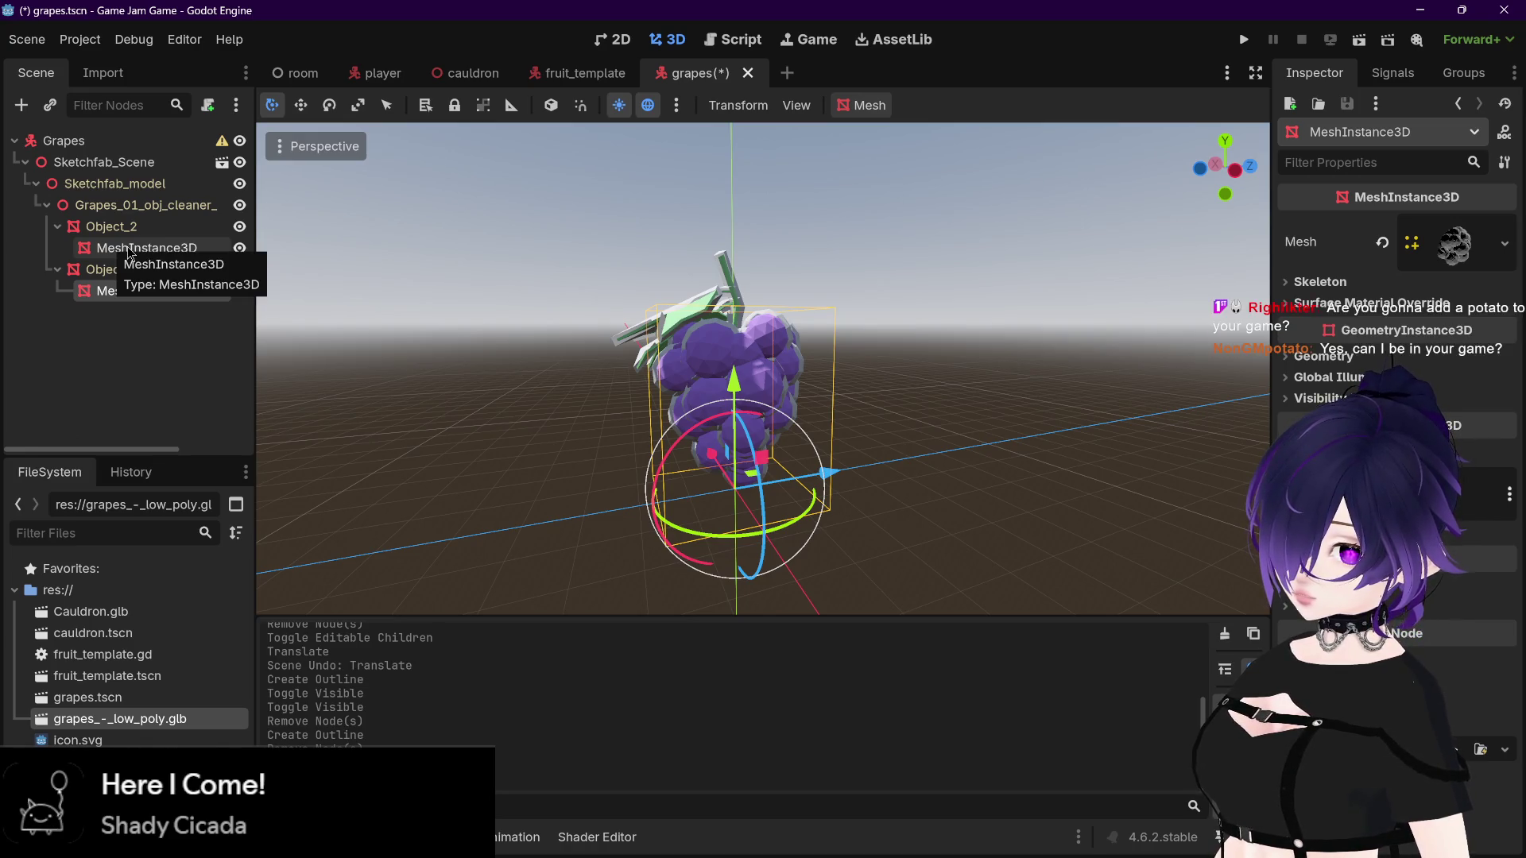
{"action": "left_click", "coordinate": [577, 78]}
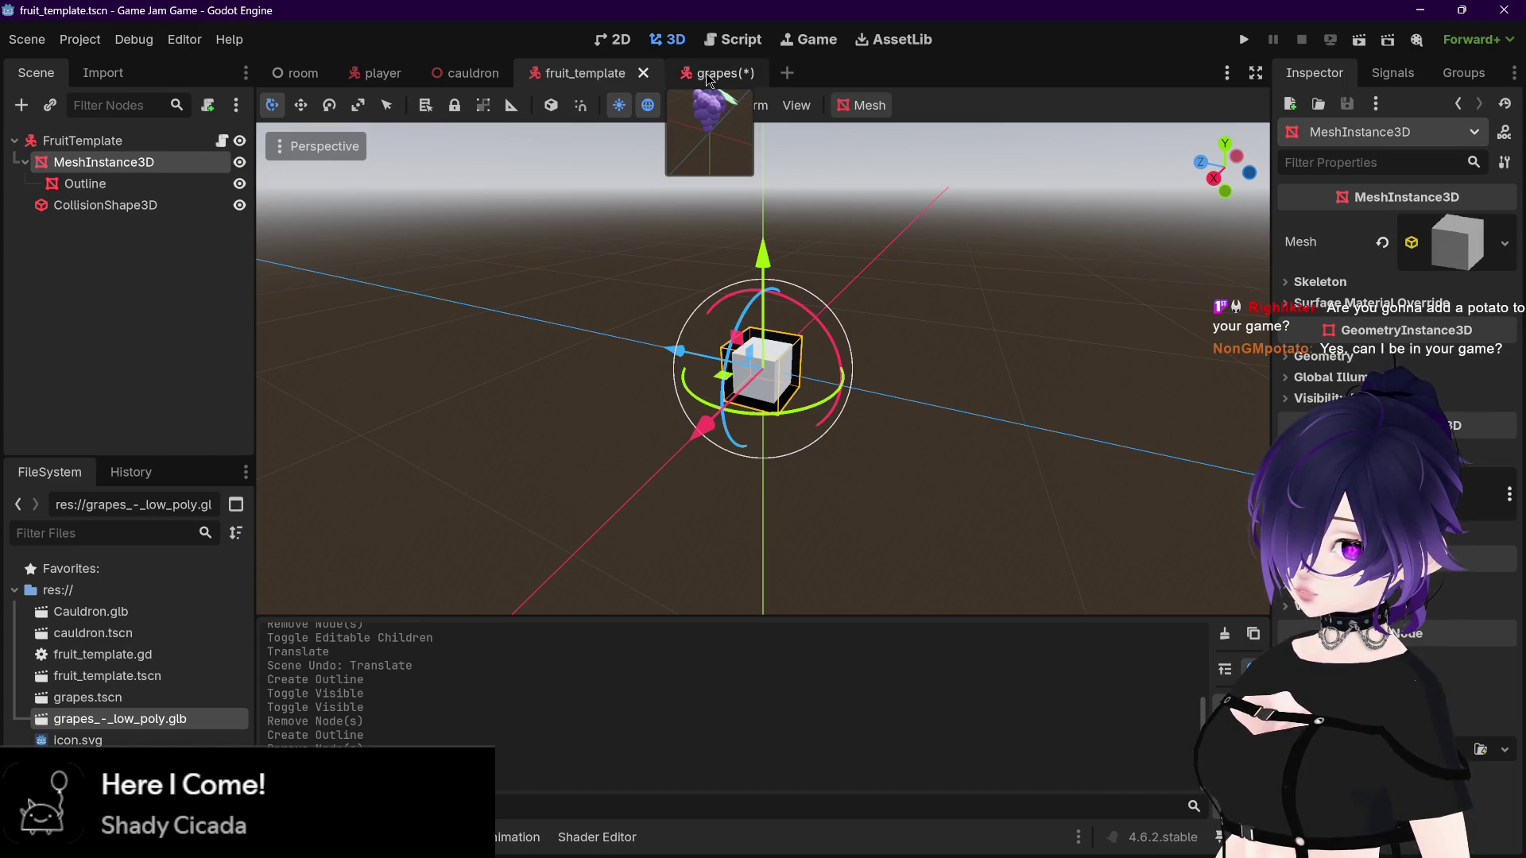
Step: Open fruit_template.gd in the script editor, glance at player.gd, and scroll through the outline code
{"action": "left_click", "coordinate": [707, 76]}
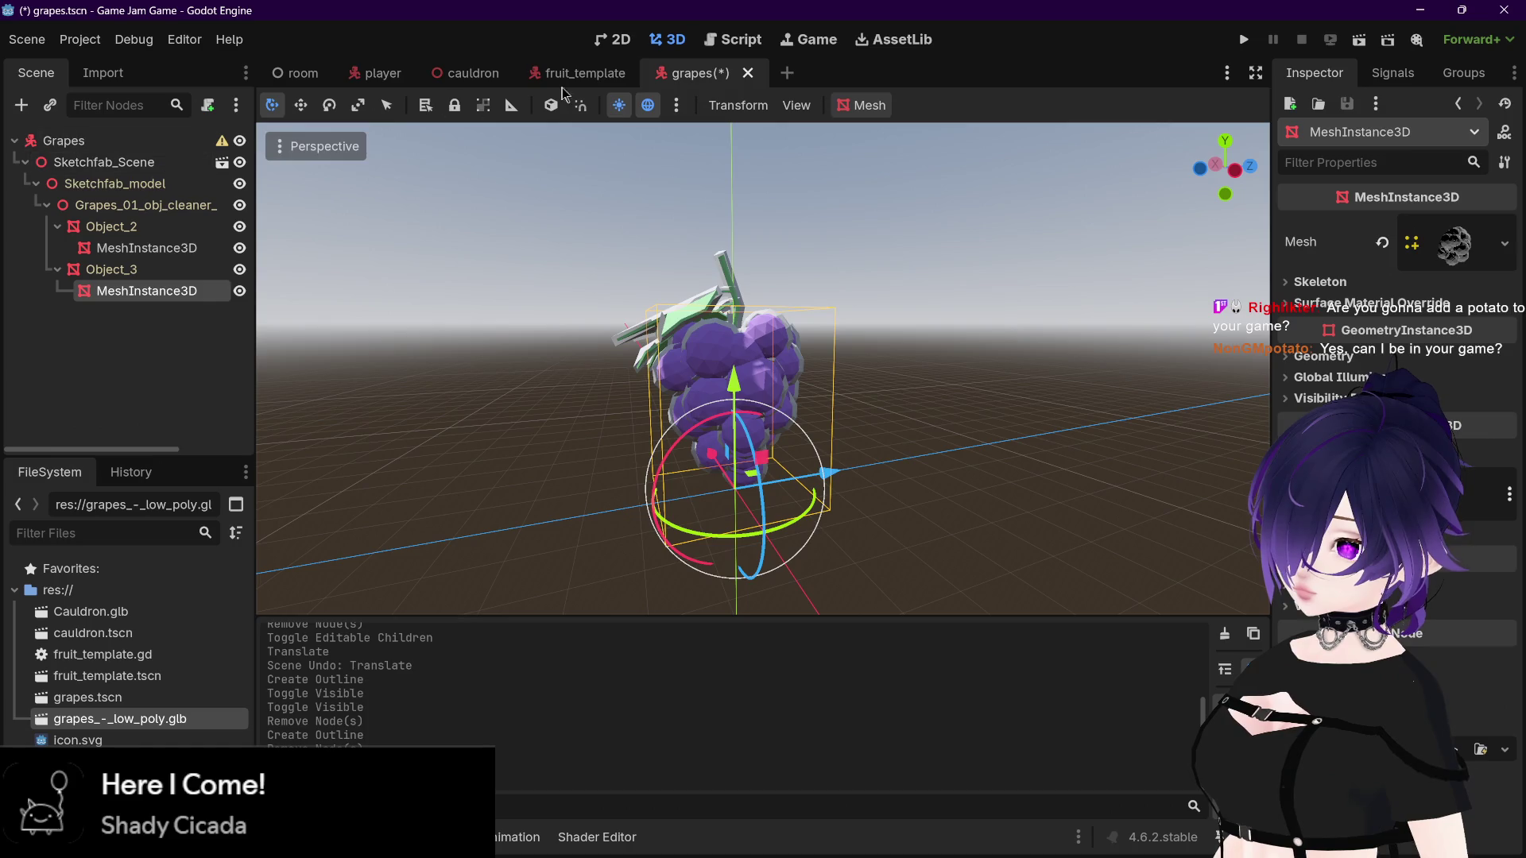
{"action": "left_click", "coordinate": [578, 73]}
{"action": "left_click", "coordinate": [696, 75]}
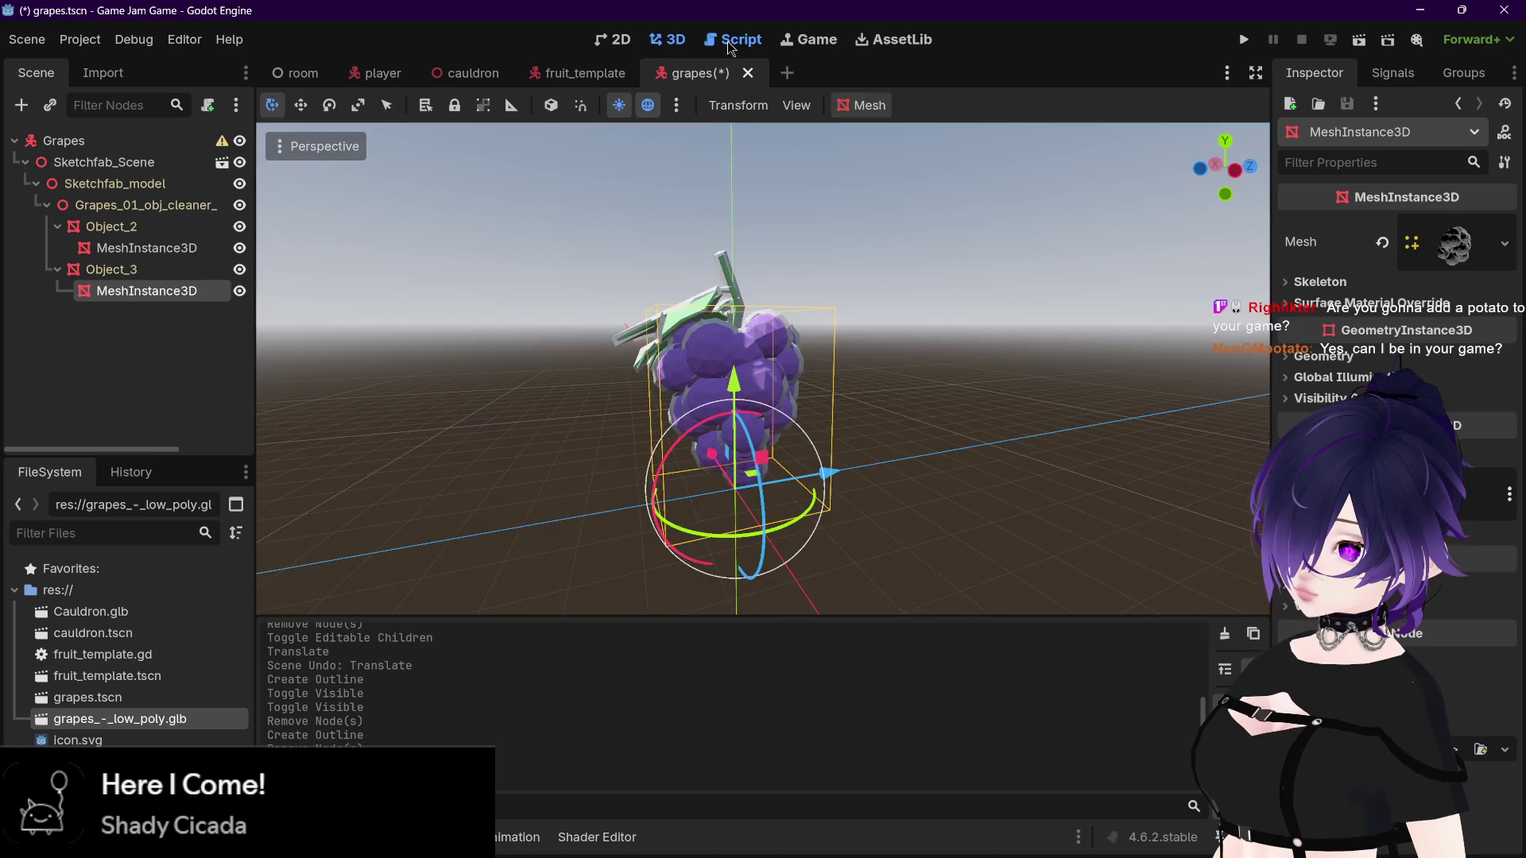
{"action": "left_click", "coordinate": [732, 40]}
{"action": "scroll", "scroll_direction": "up", "scroll_amount": 3}
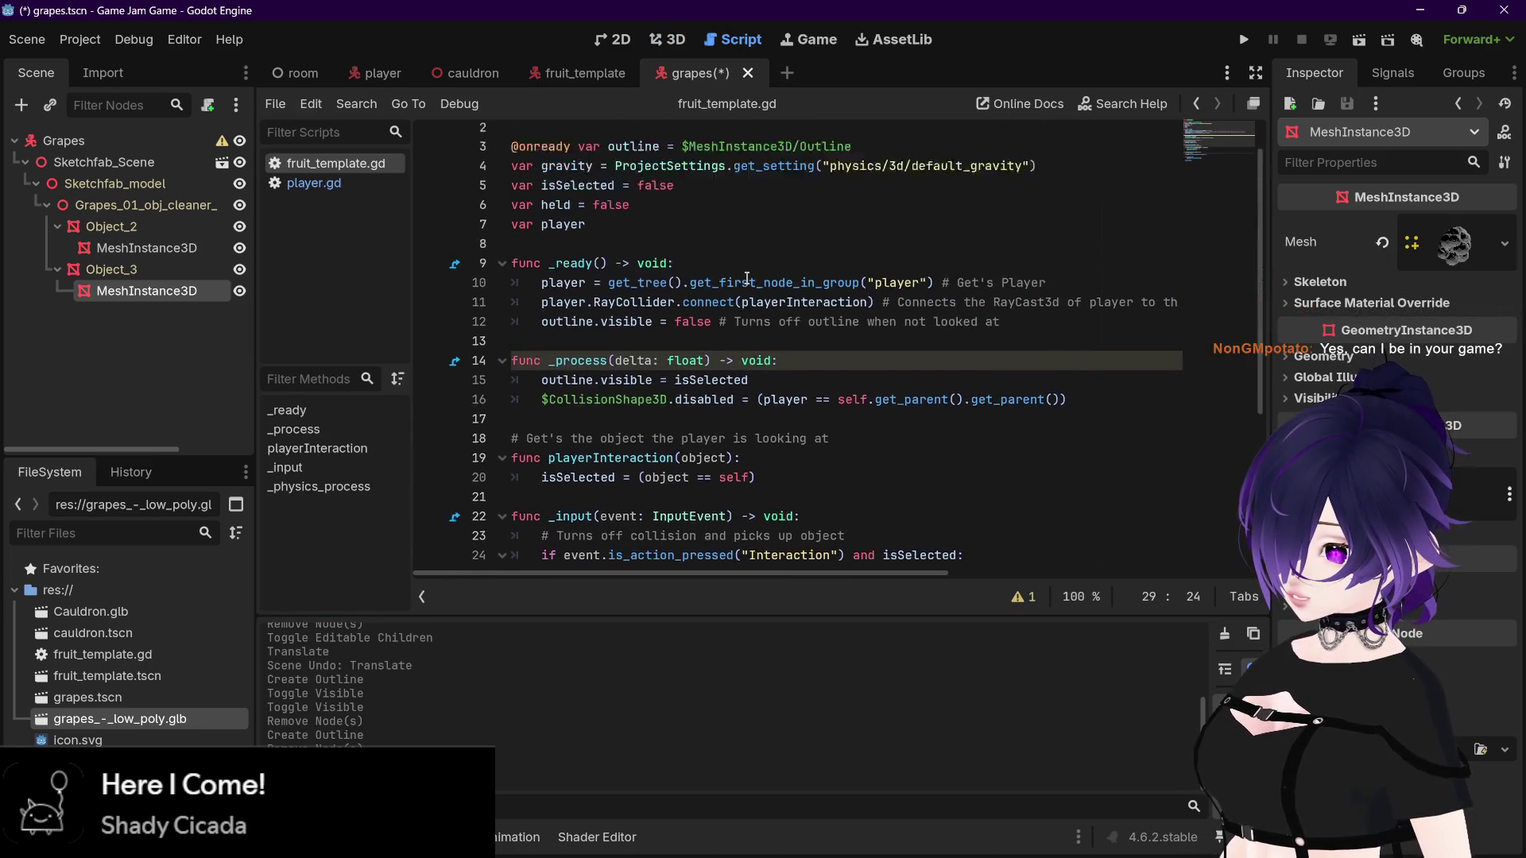
{"action": "left_click", "coordinate": [322, 191]}
{"action": "left_click", "coordinate": [322, 165]}
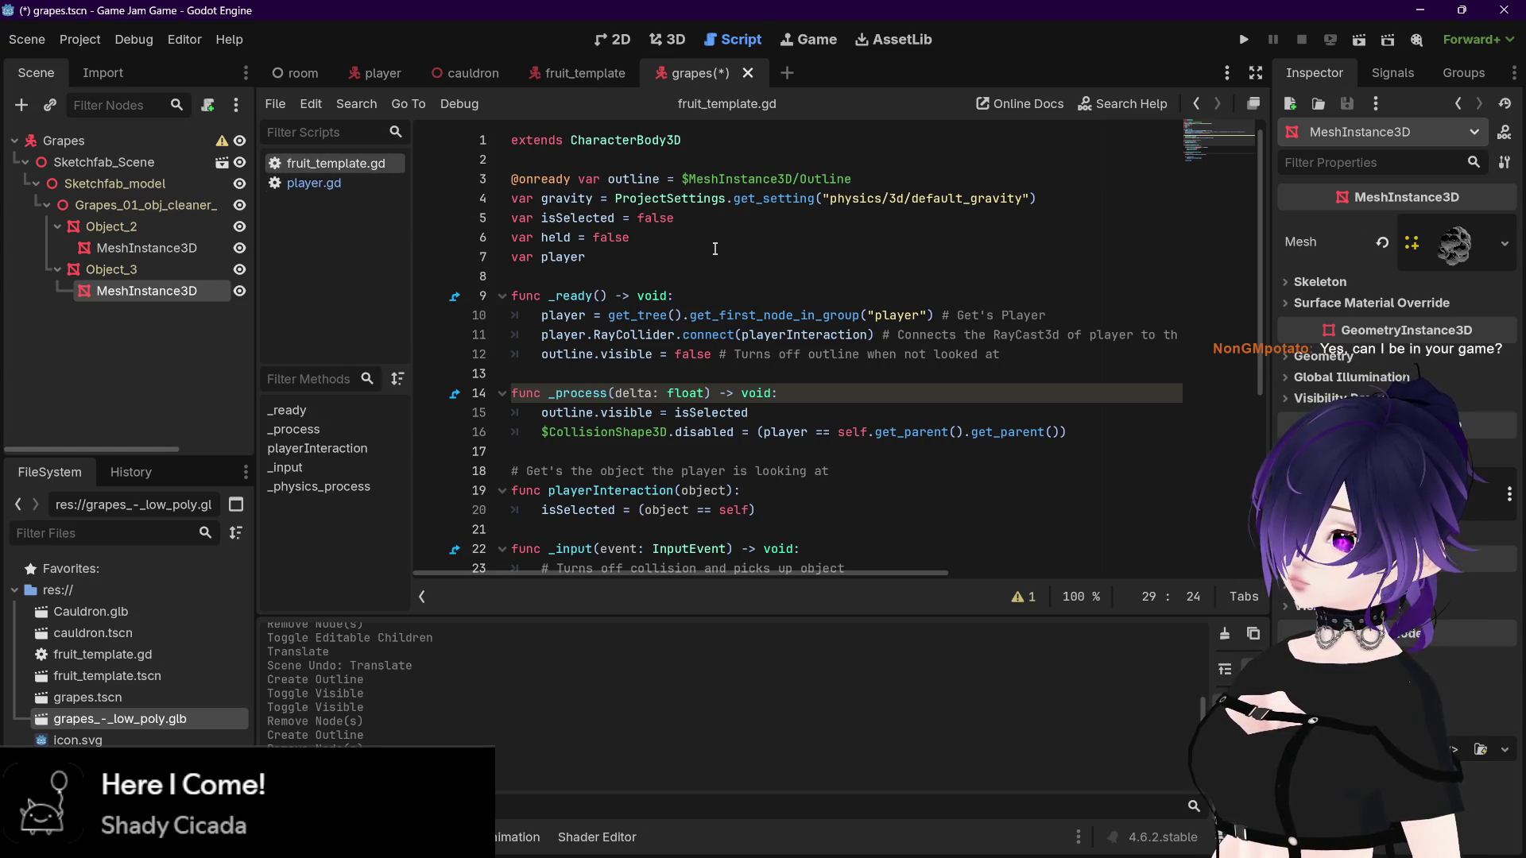
{"action": "scroll", "scroll_direction": "down", "scroll_amount": 3}
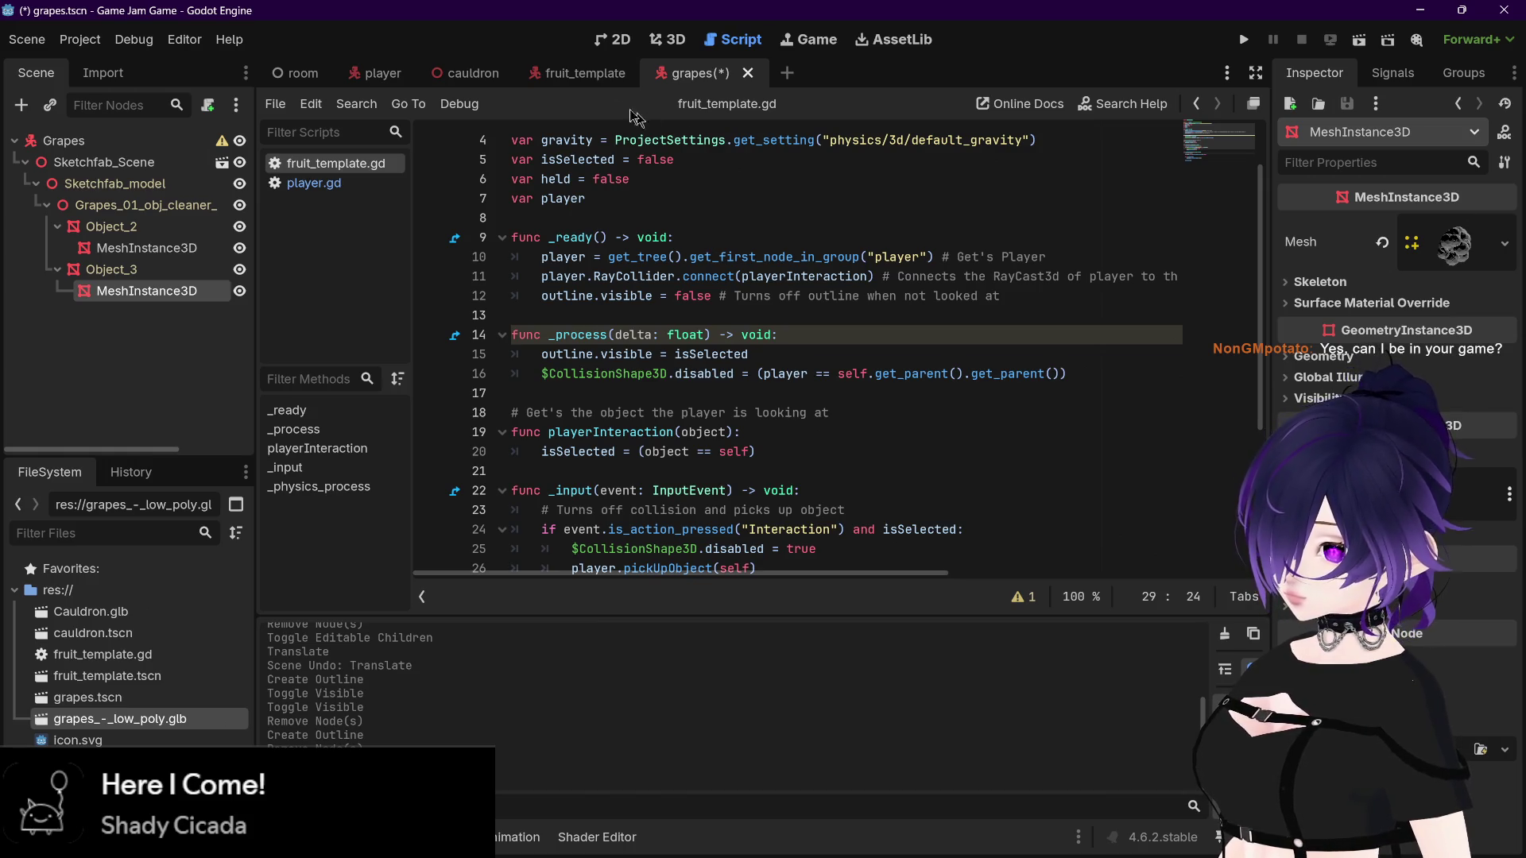
{"action": "left_click", "coordinate": [579, 73]}
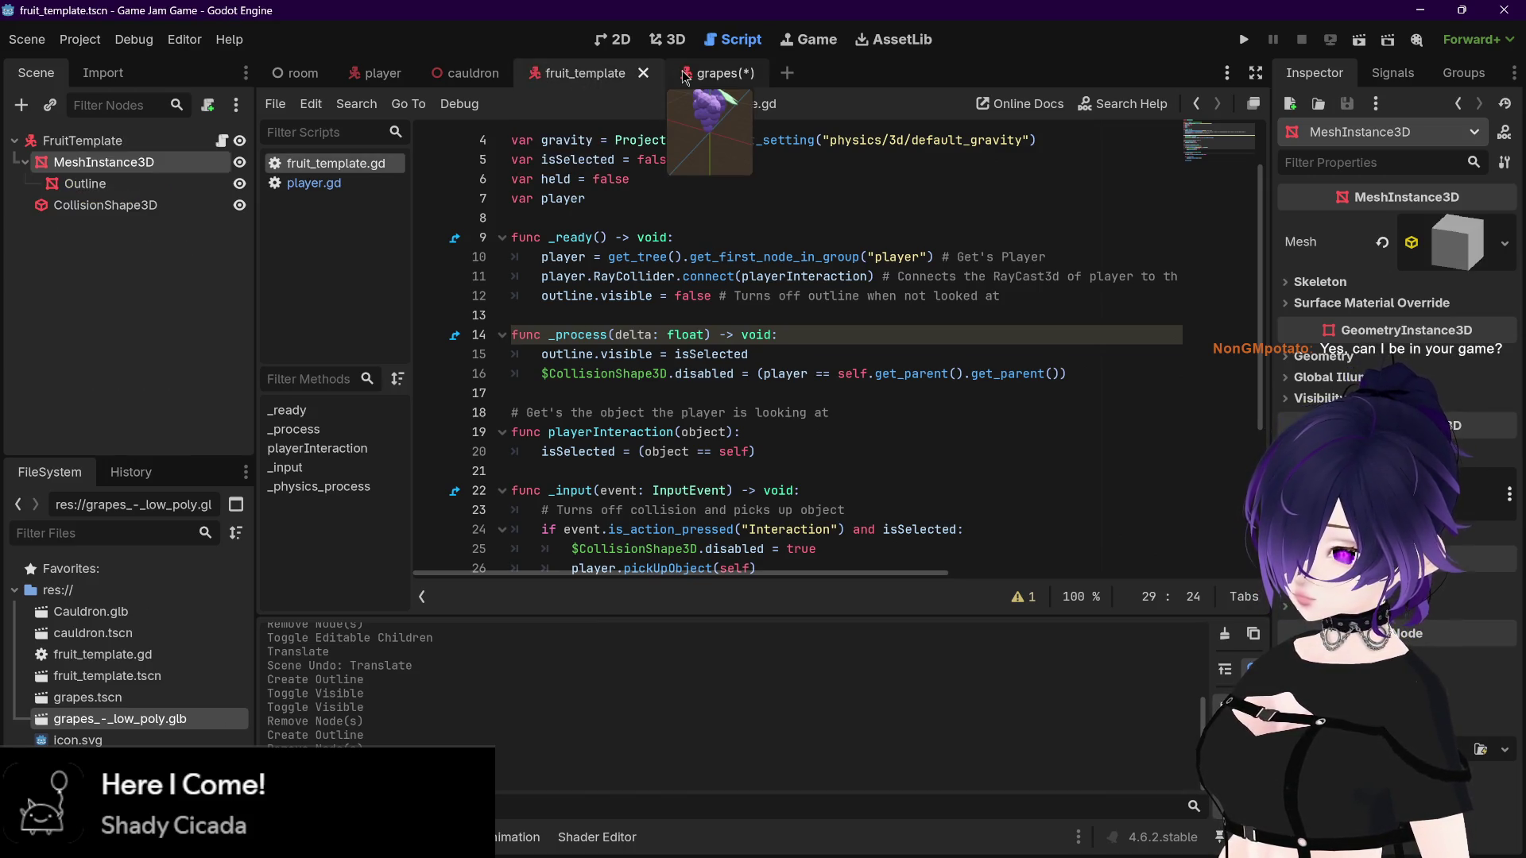
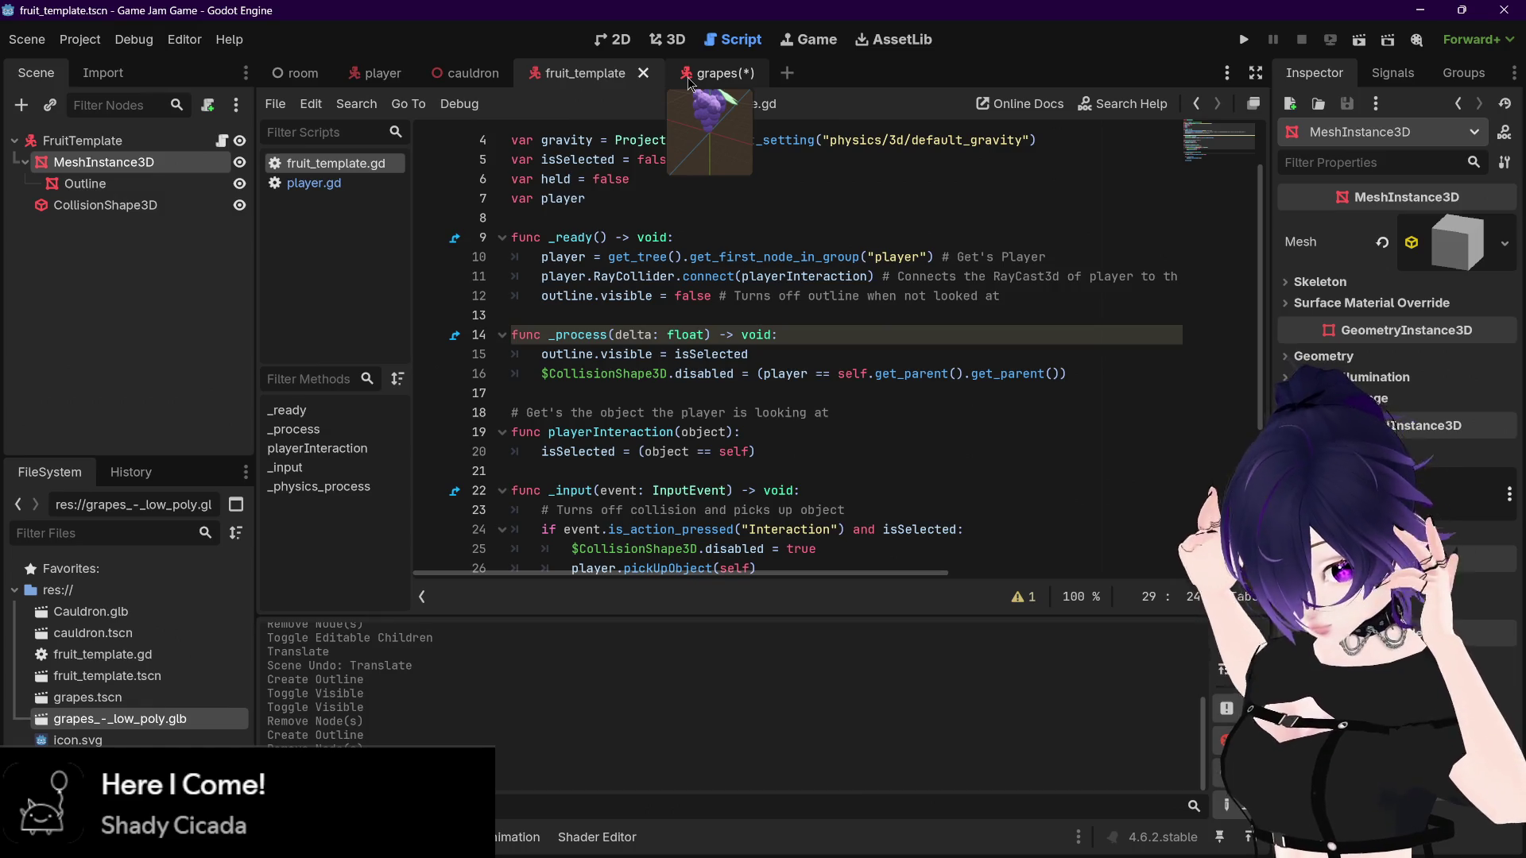
Step: Compare the grapes scene's Object_3 mesh node with fruit_template's Outline node name
{"action": "mouse_move", "coordinate": [624, 856]}
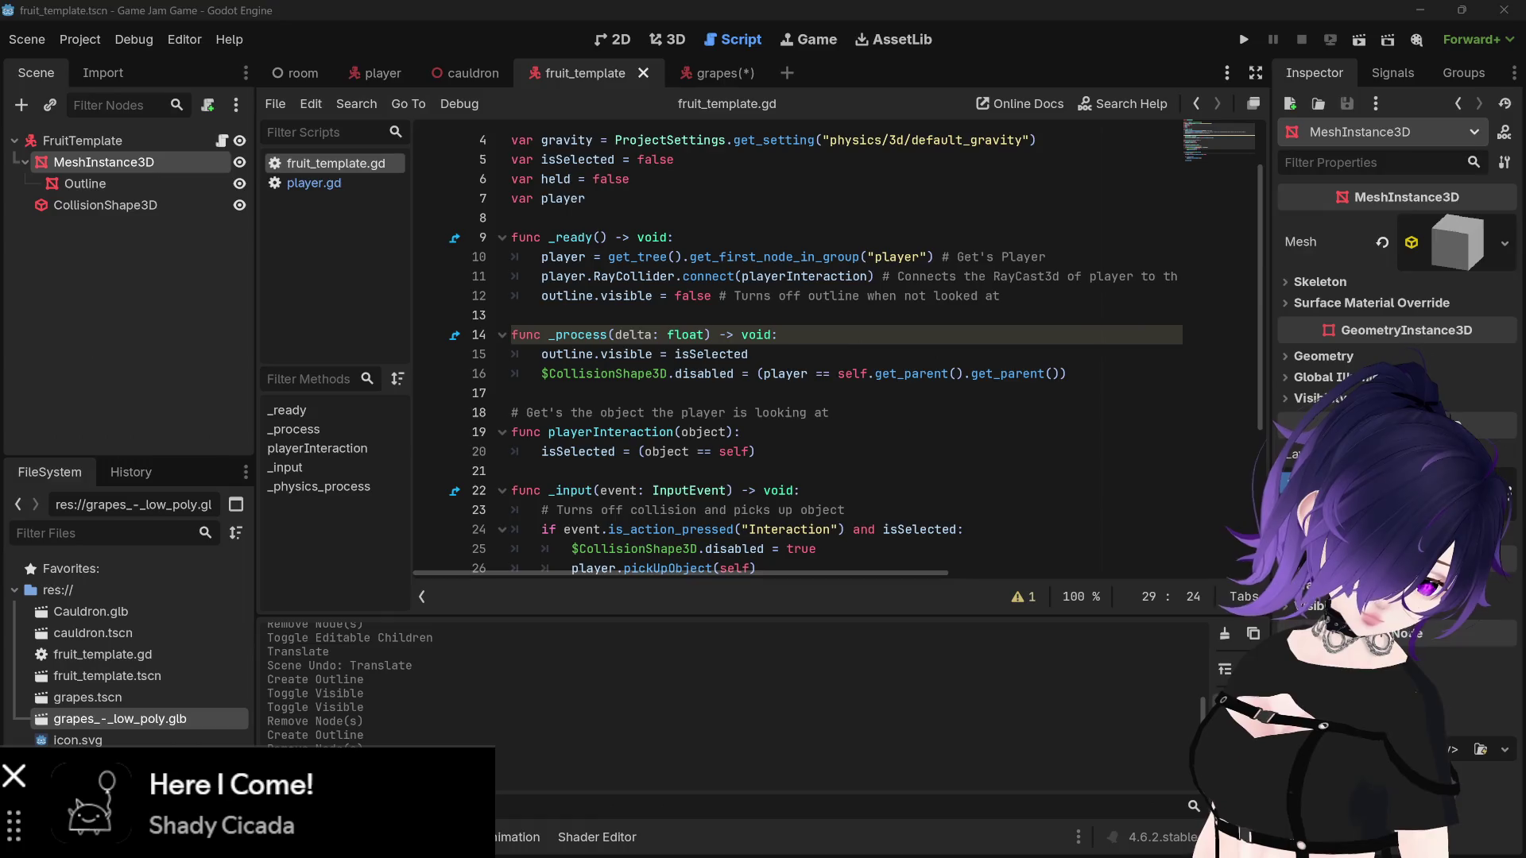
{"action": "mouse_move", "coordinate": [818, 852]}
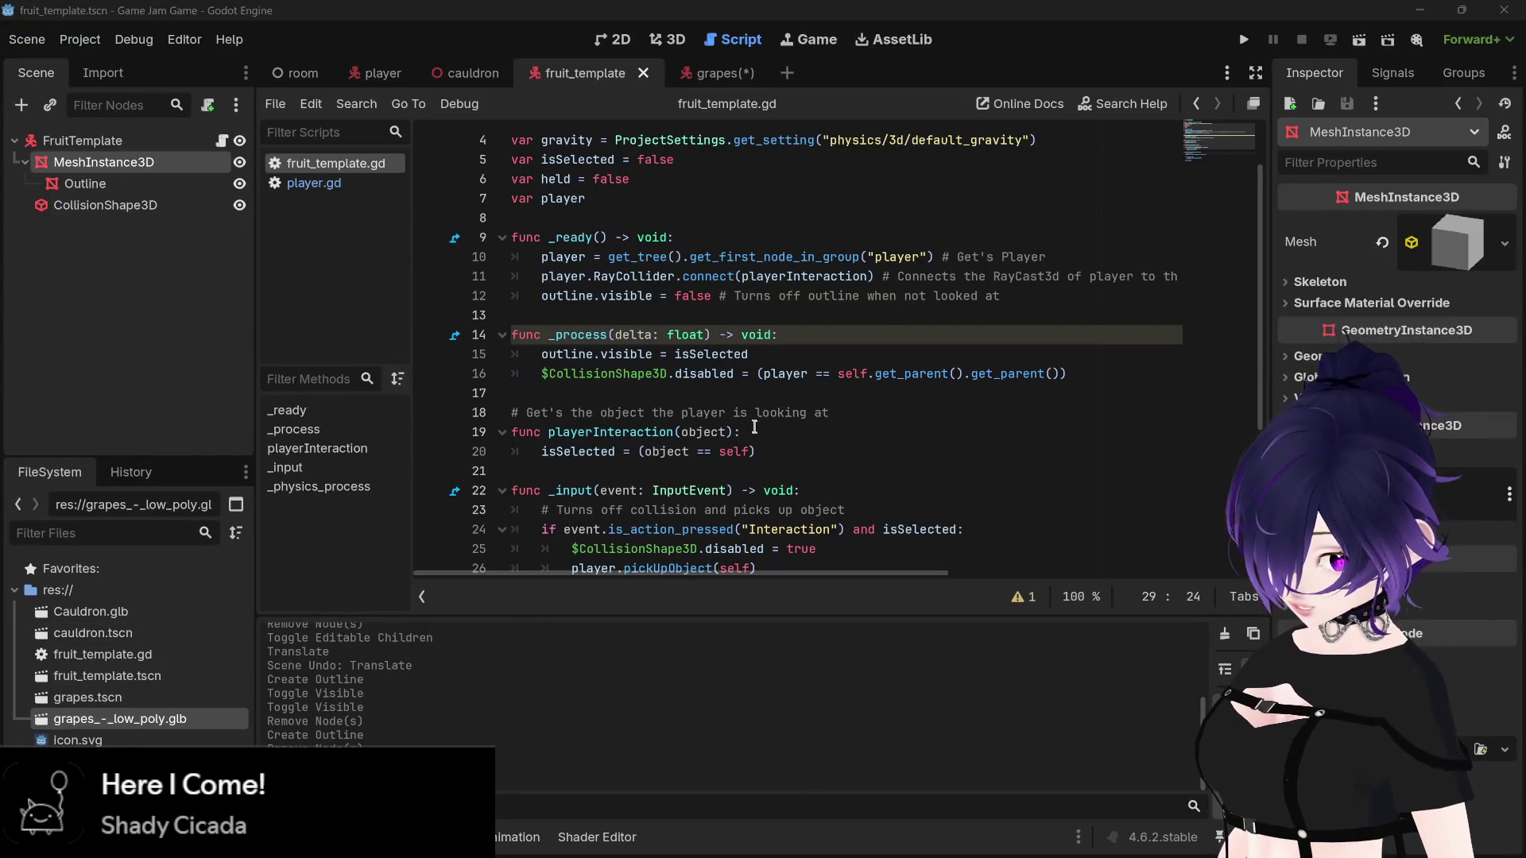
{"action": "mouse_move", "coordinate": [513, 854]}
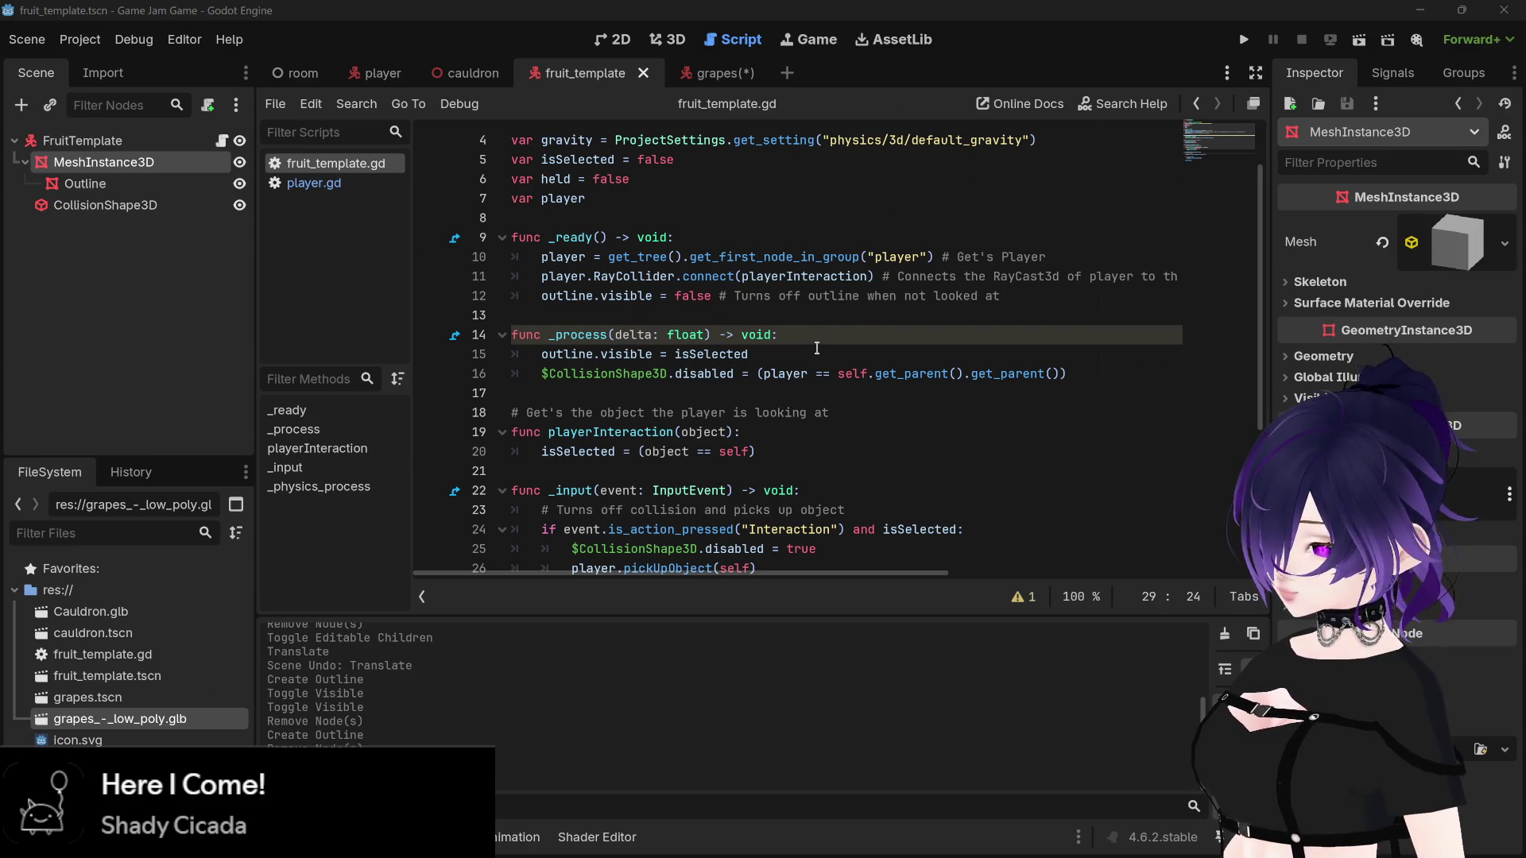
{"action": "scroll", "scroll_direction": "down", "scroll_amount": 3}
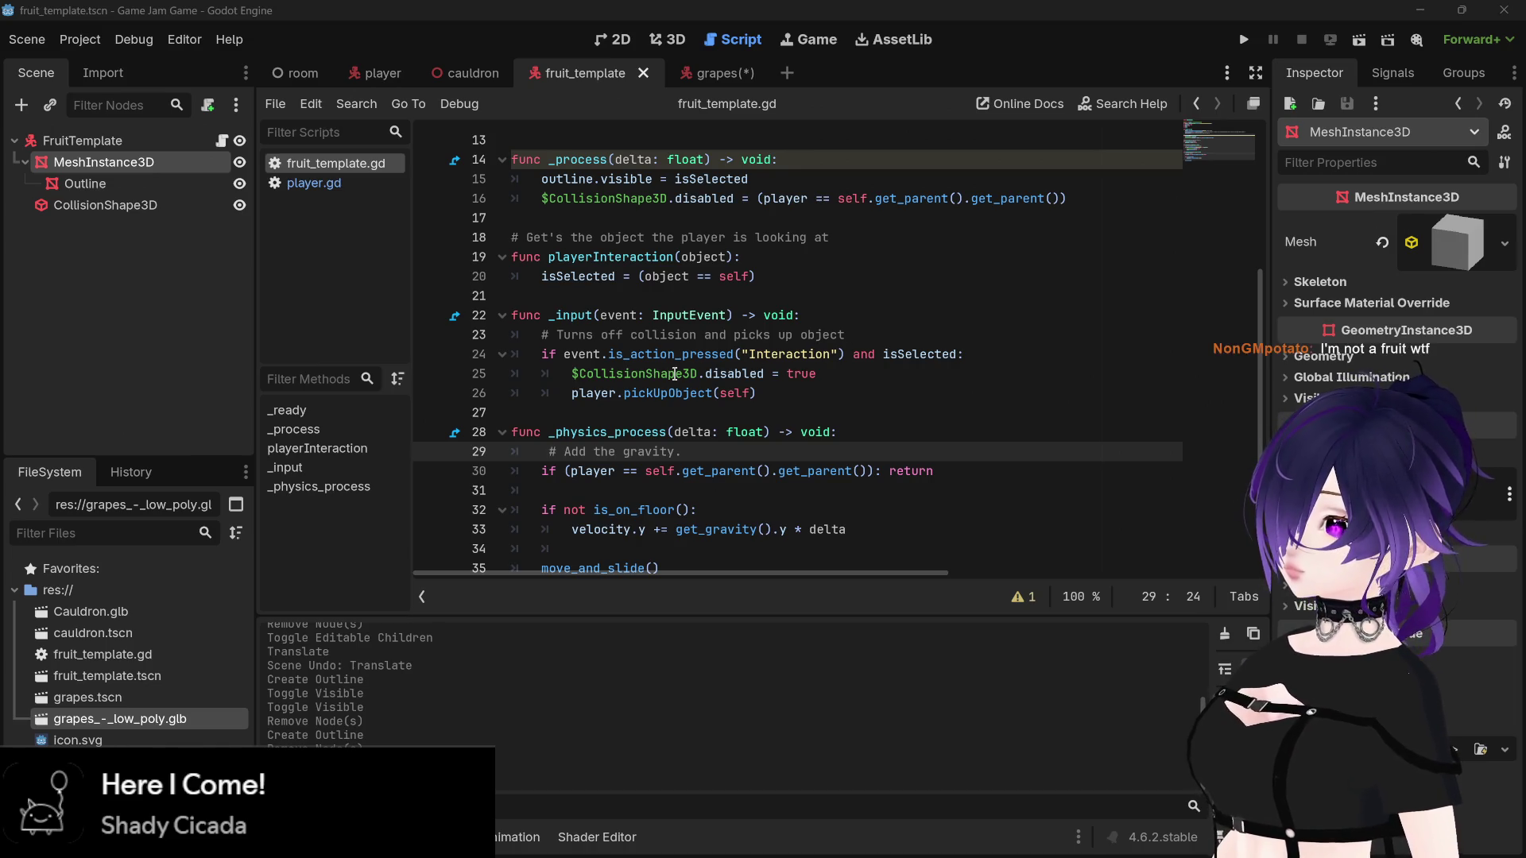
{"action": "mouse_move", "coordinate": [674, 374]}
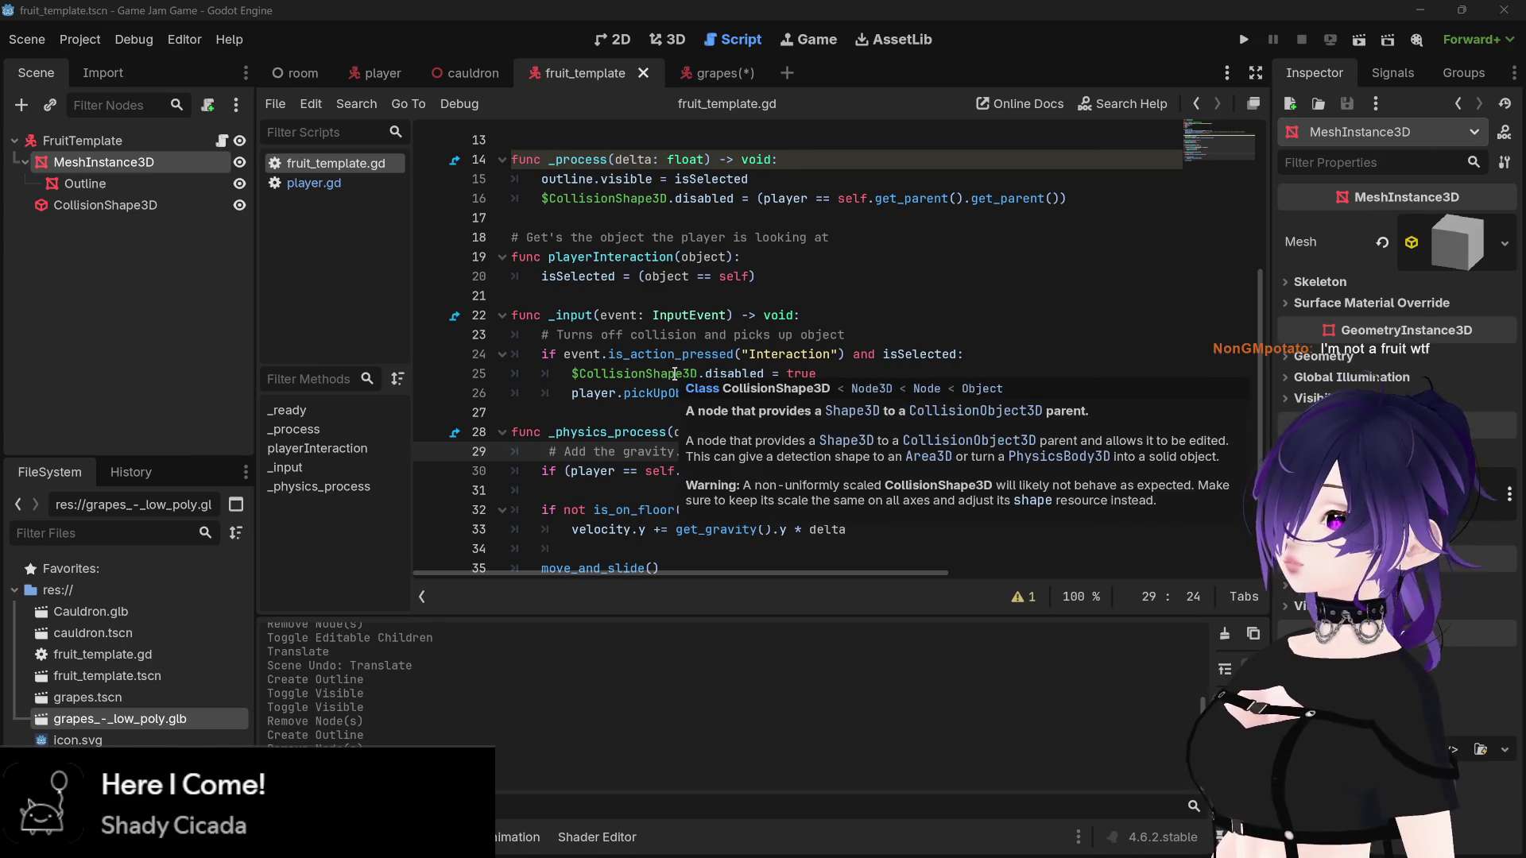
{"action": "scroll", "scroll_direction": "down", "scroll_amount": 3}
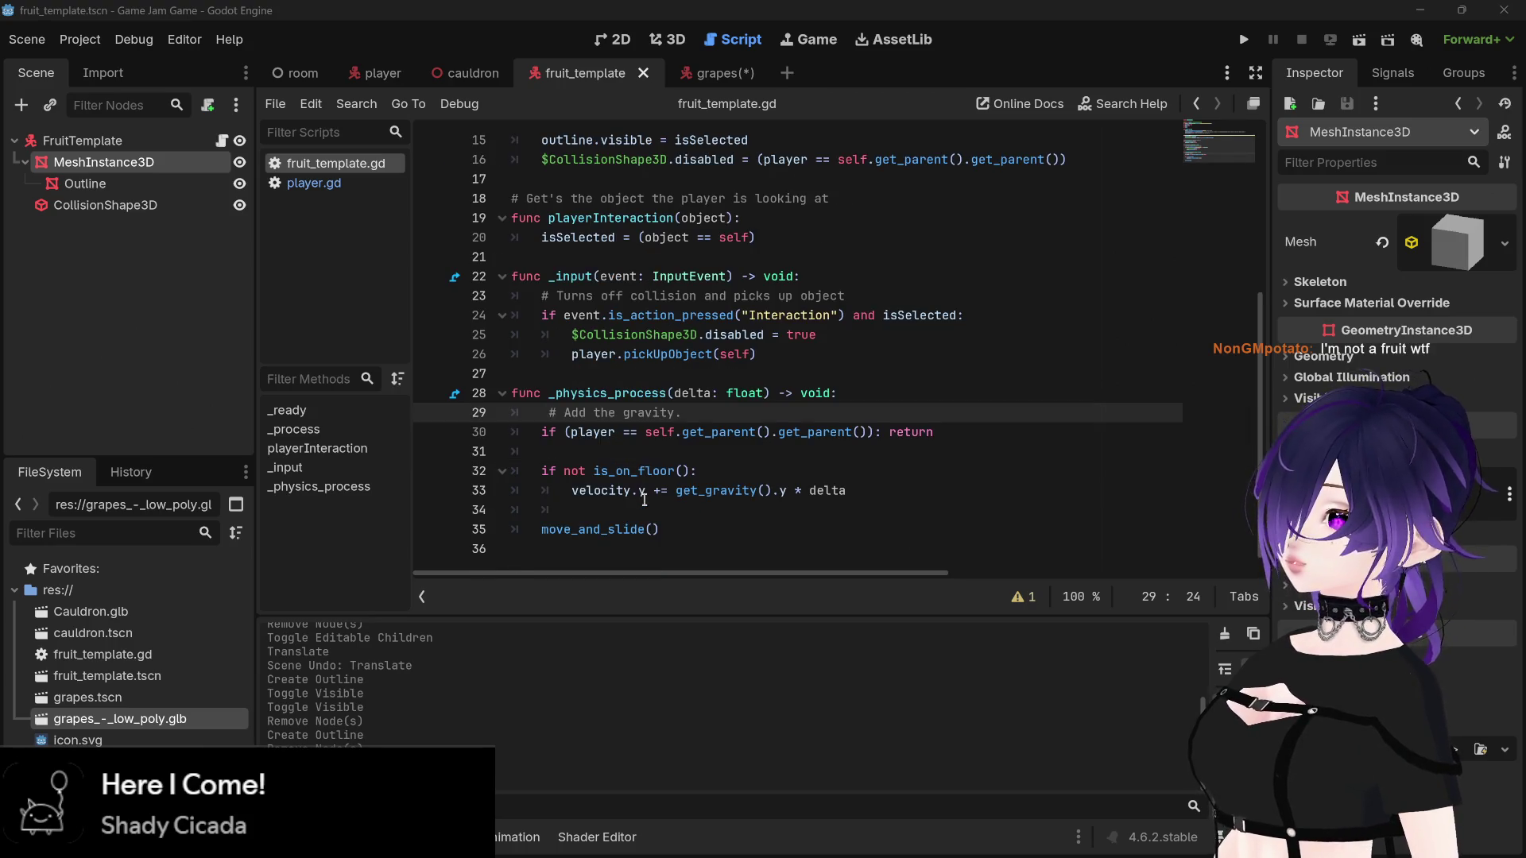
{"action": "scroll", "scroll_direction": "up", "scroll_amount": 3}
{"action": "scroll", "scroll_direction": "up", "scroll_amount": 3}
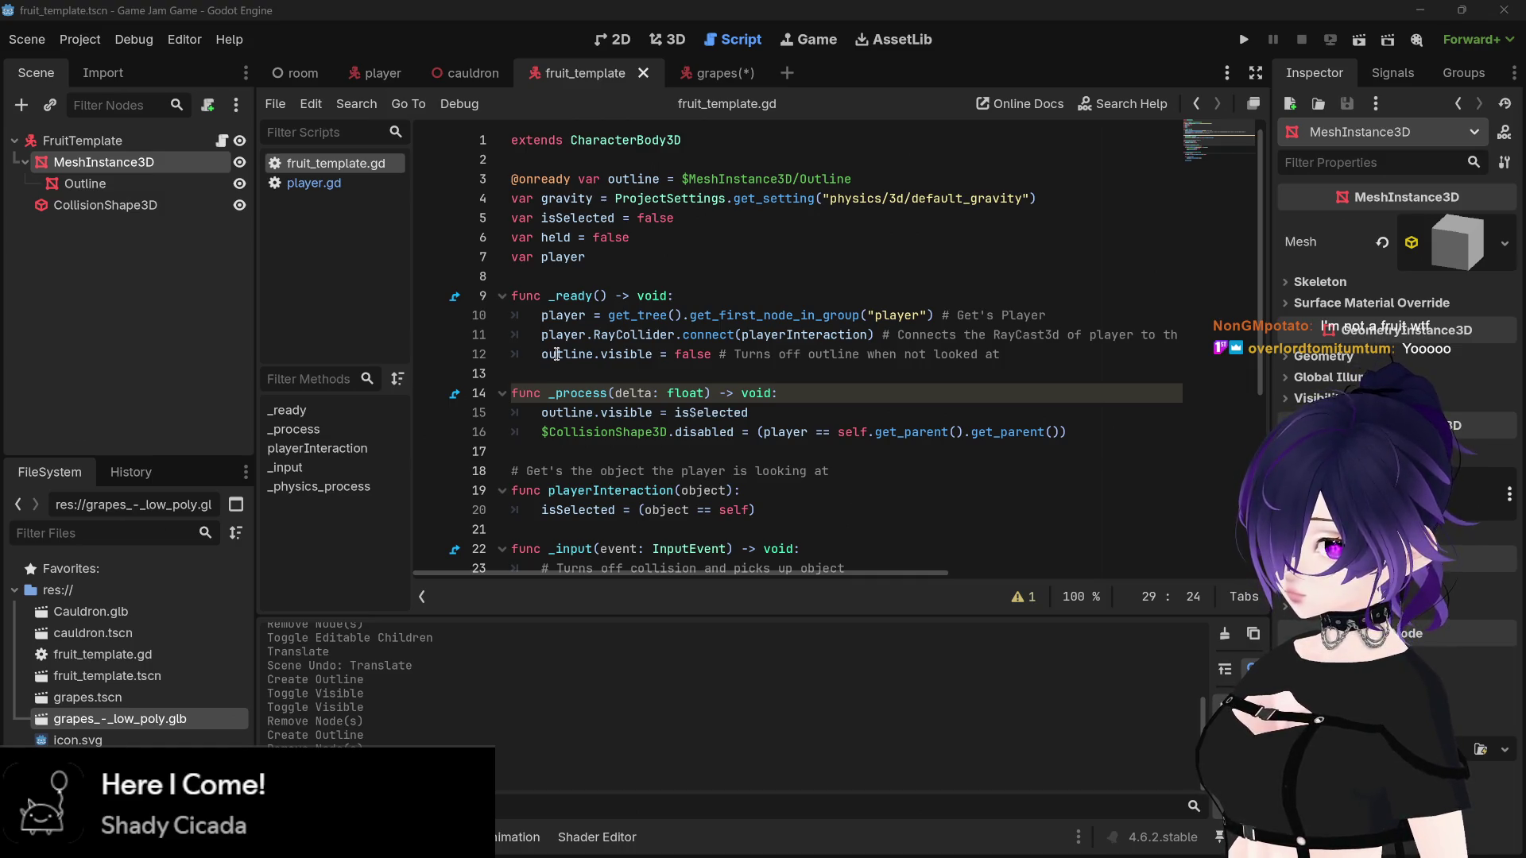
{"action": "mouse_move", "coordinate": [556, 354]}
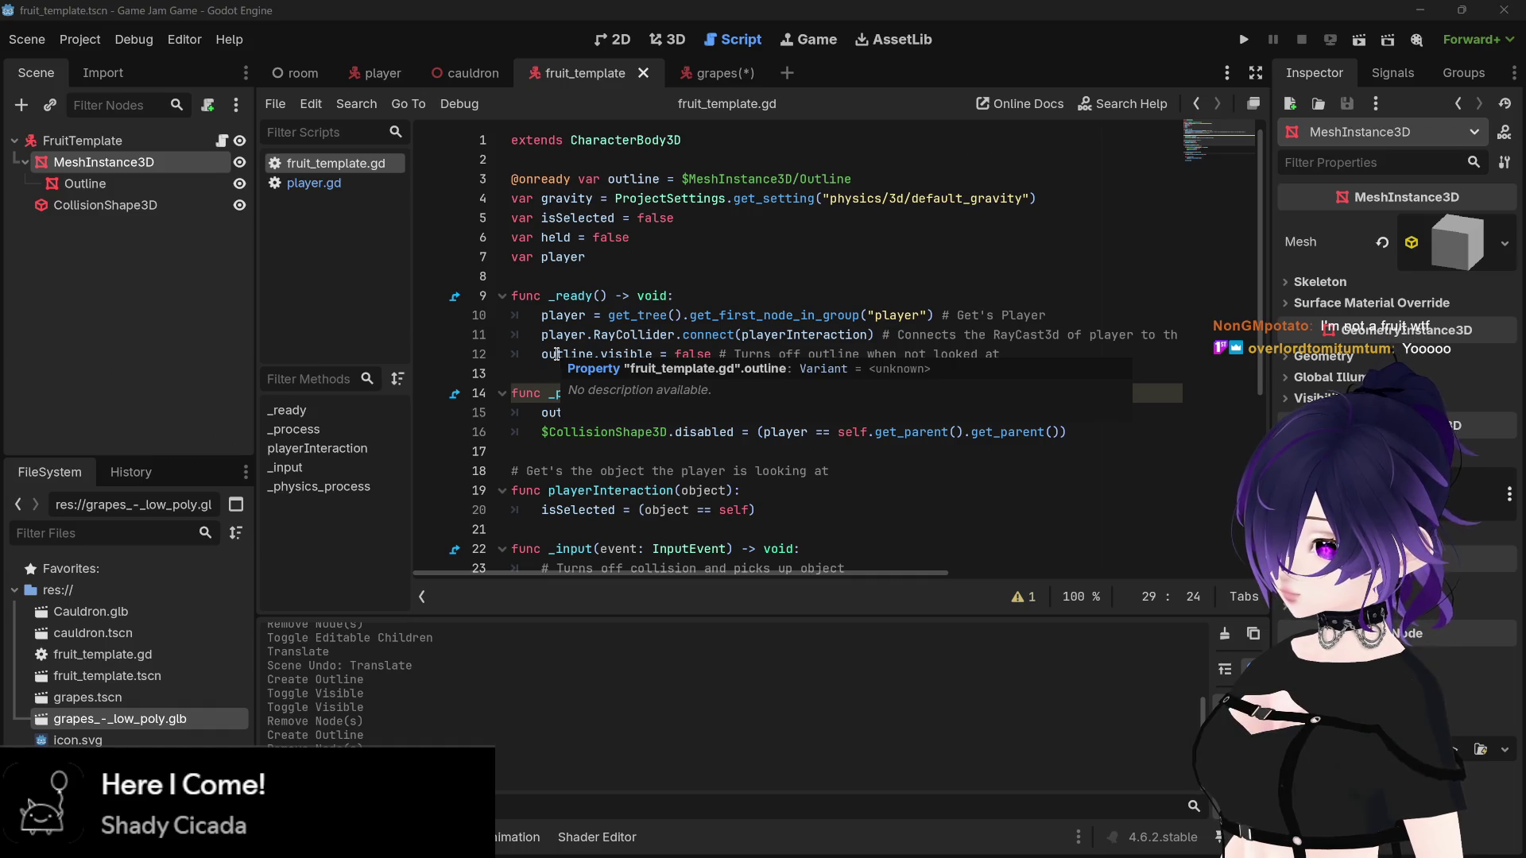
{"action": "scroll", "scroll_direction": "down", "scroll_amount": 3}
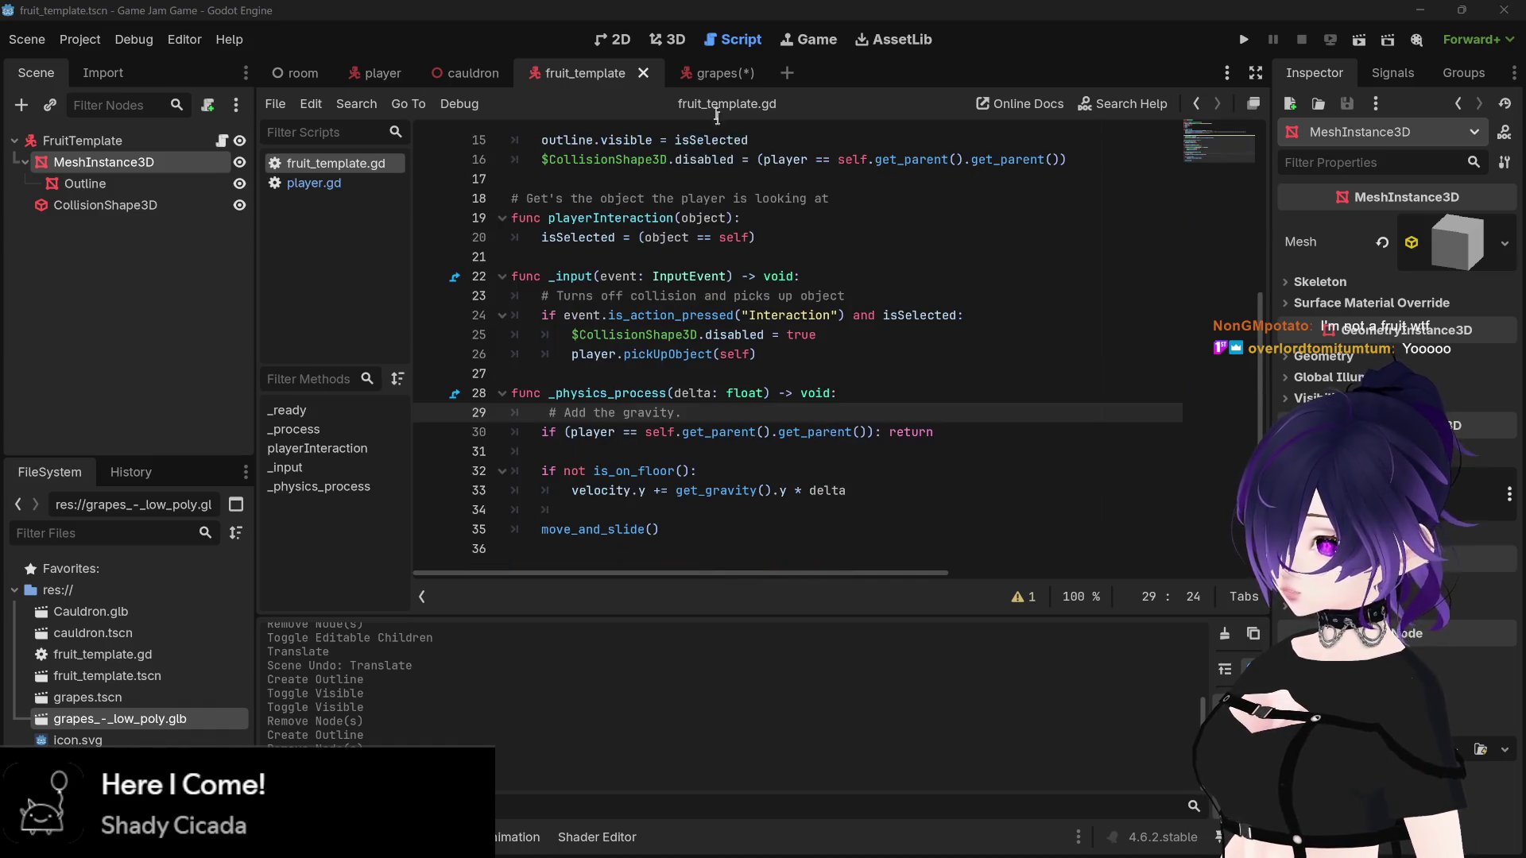
{"action": "left_click", "coordinate": [715, 72]}
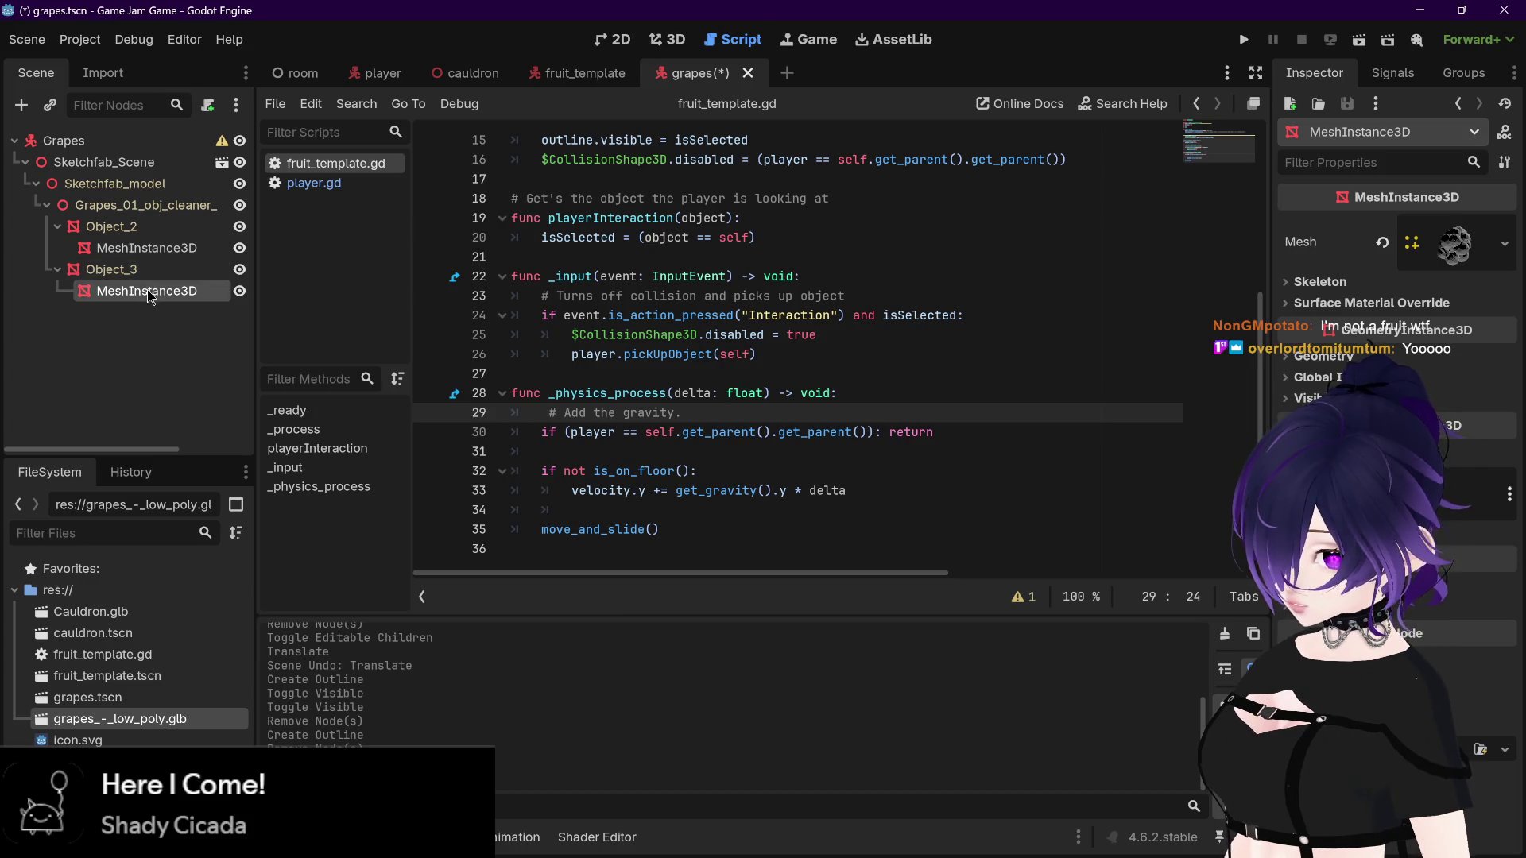
{"action": "double_click", "coordinate": [148, 292]}
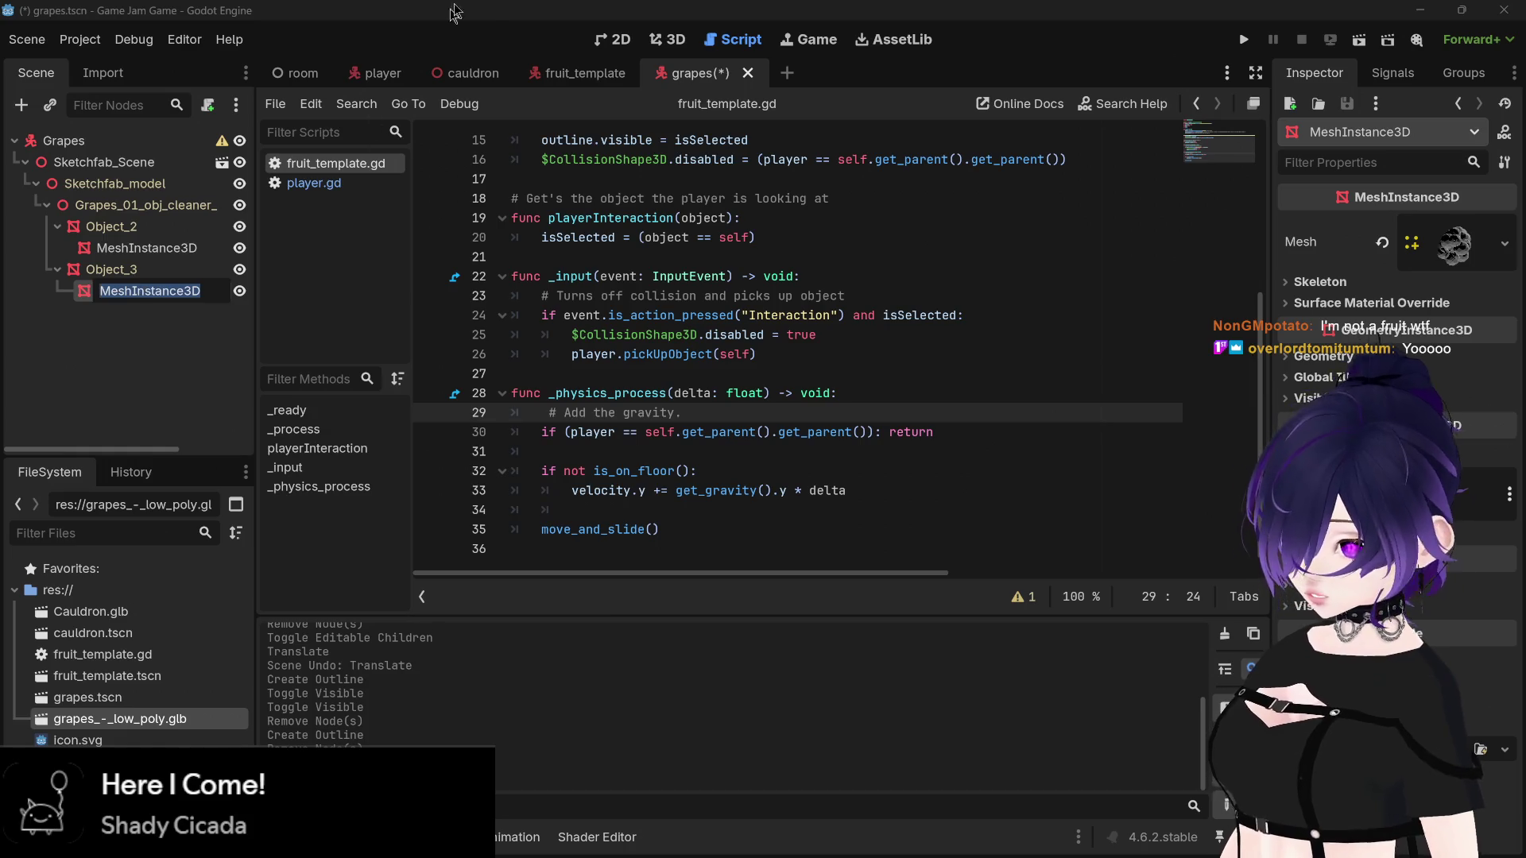
{"action": "left_click", "coordinate": [585, 72]}
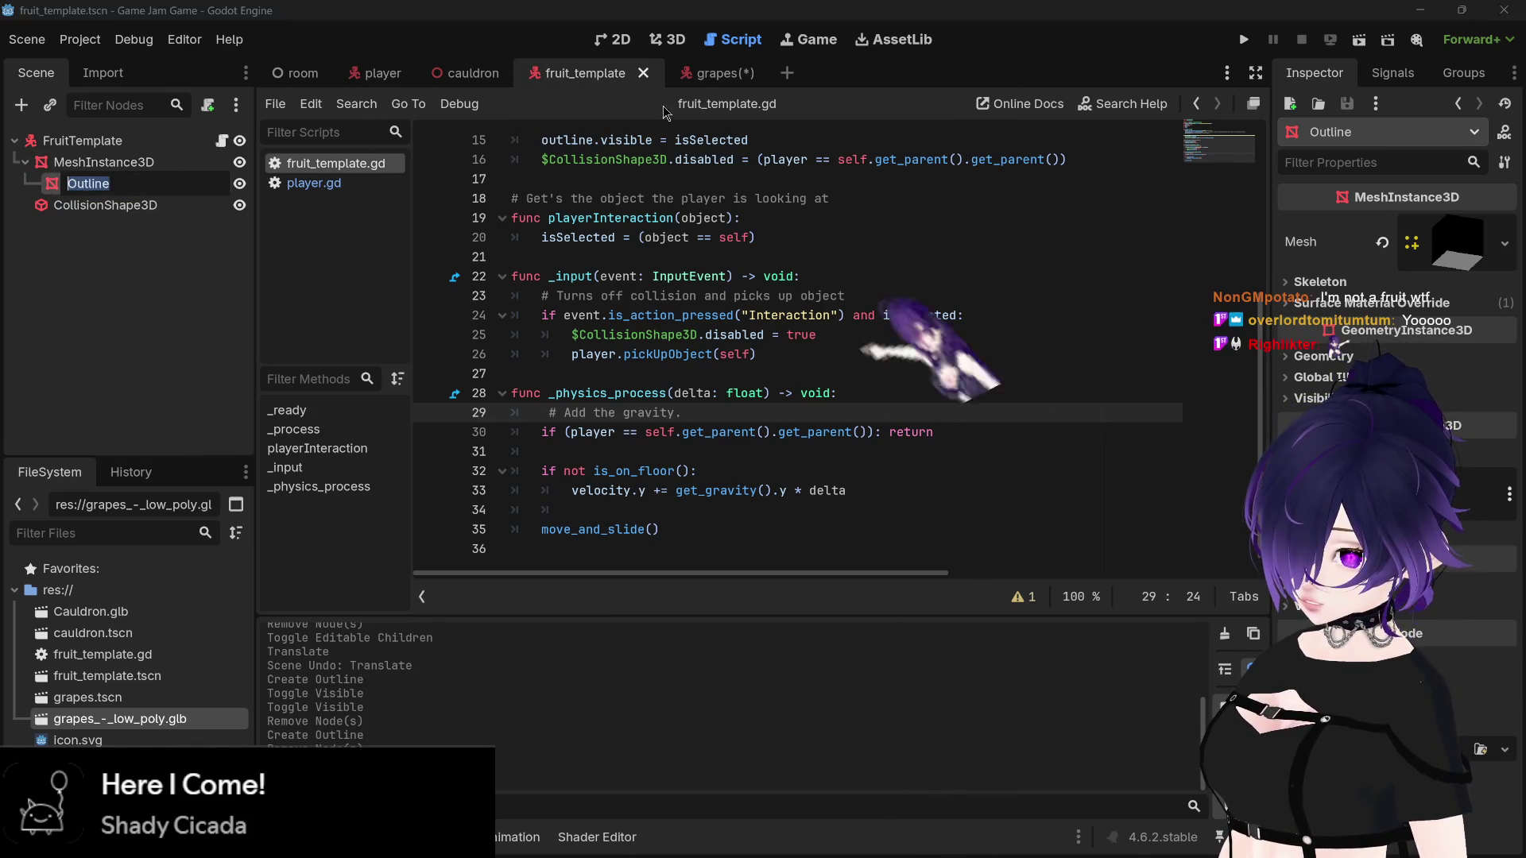
{"action": "key", "text": "ctrl+Tab"}
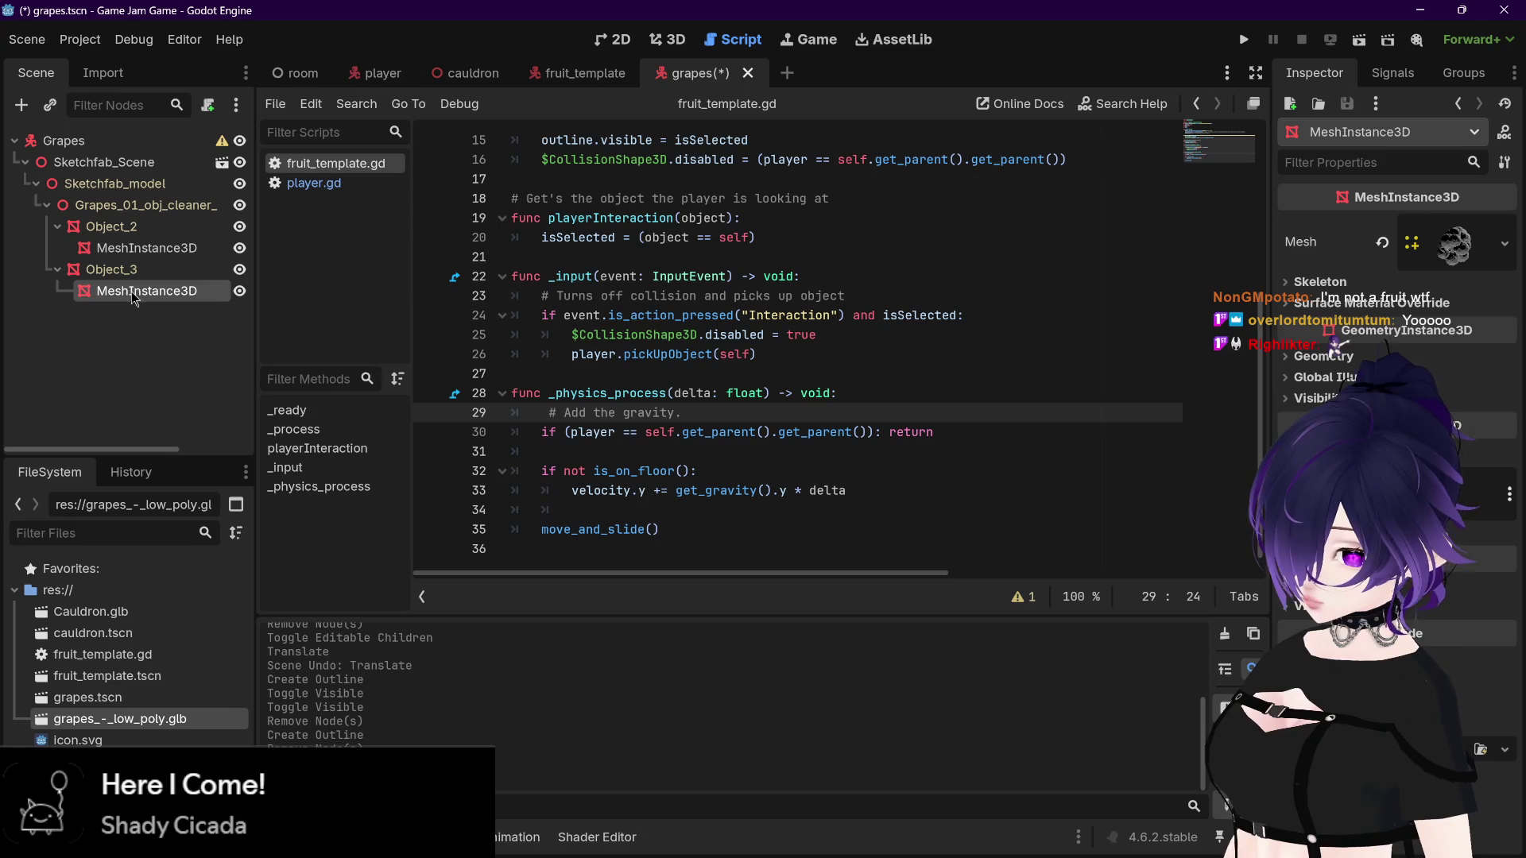
Step: Rename the mesh nodes under Object_3 and Object_2 to 'Outline', then return to fruit_template
{"action": "double_click", "coordinate": [133, 291]}
{"action": "type", "text": "Outline"}
{"action": "key", "text": "Return"}
{"action": "left_click", "coordinate": [140, 249]}
{"action": "double_click", "coordinate": [140, 249]}
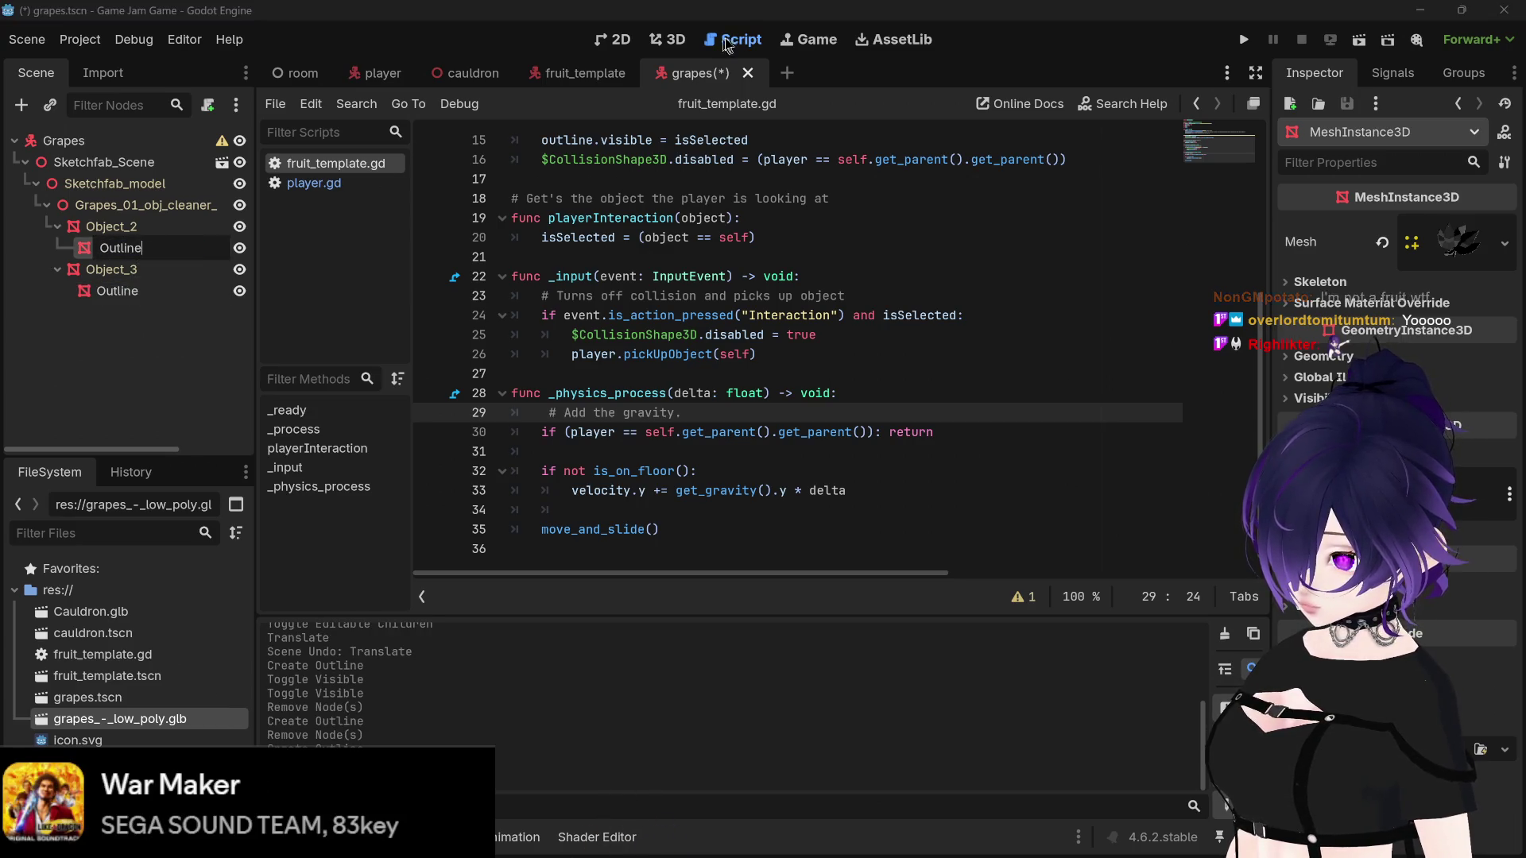
{"action": "type", "text": "Outline"}
{"action": "key", "text": "Return"}
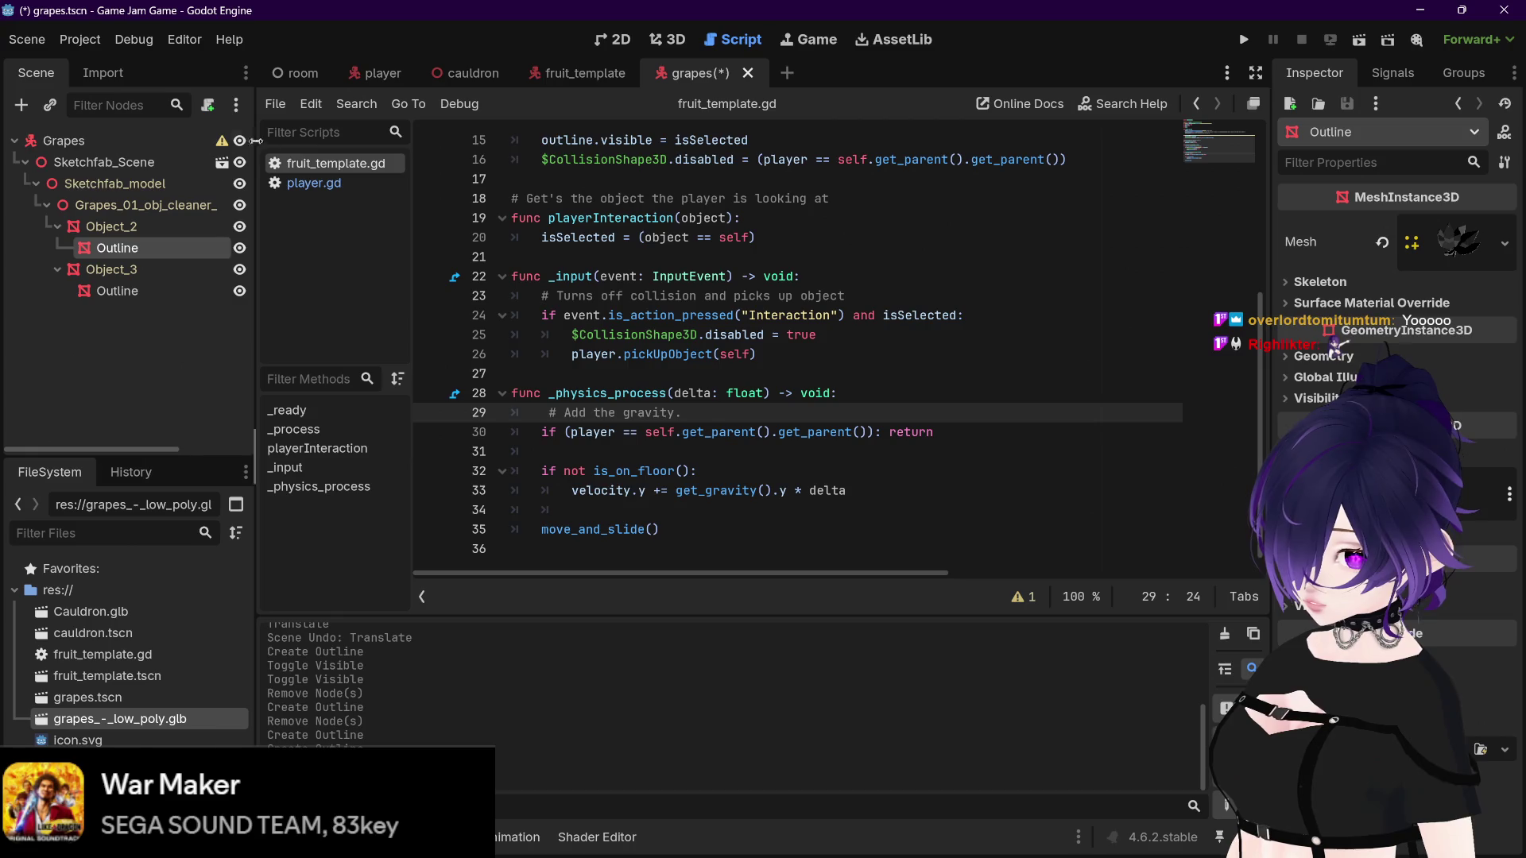
{"action": "left_click", "coordinate": [585, 73]}
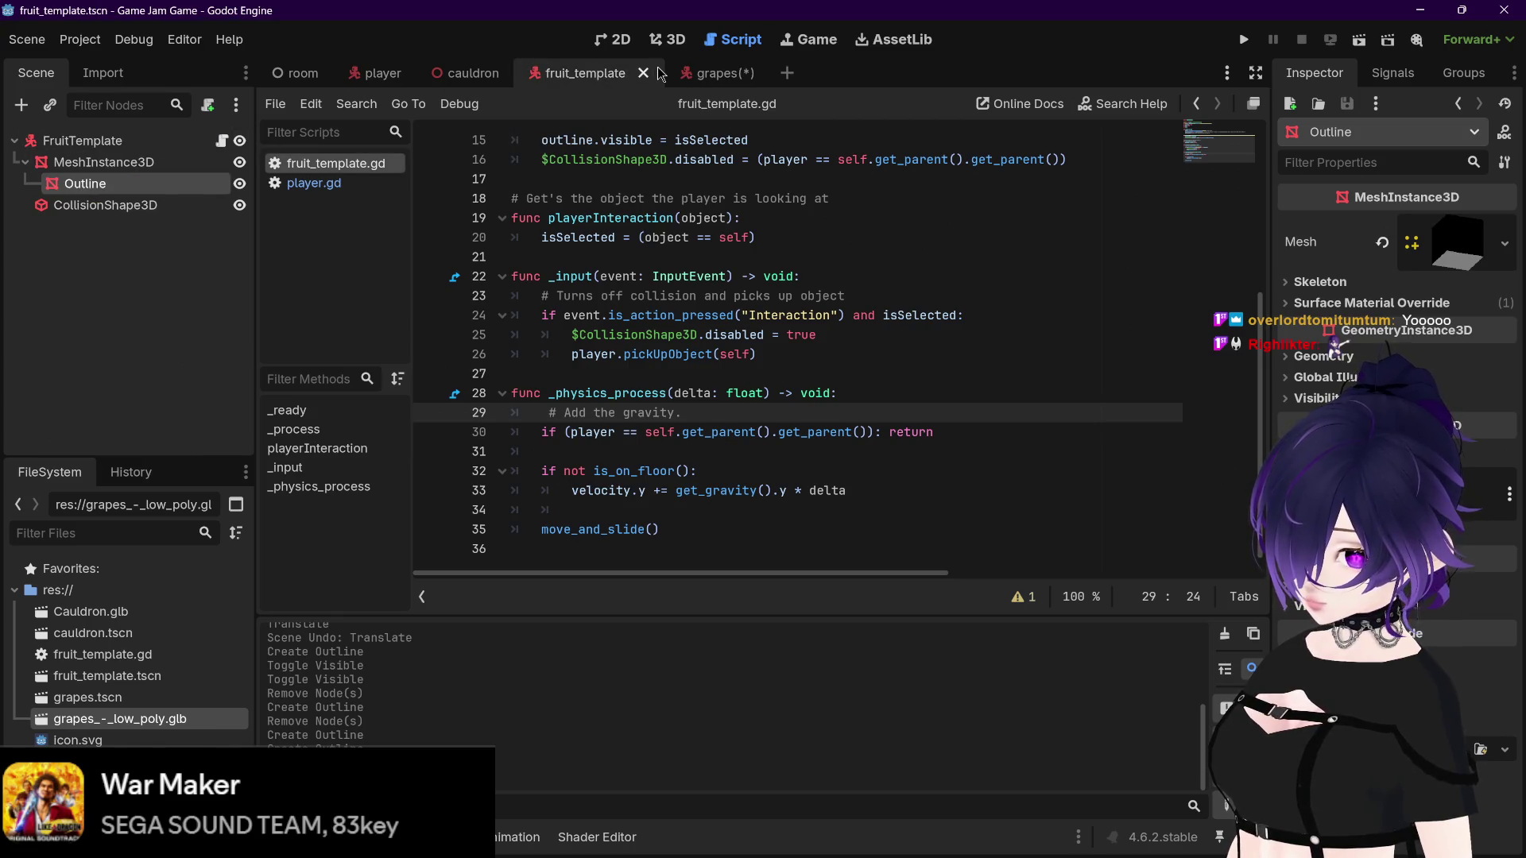
{"action": "scroll", "scroll_direction": "up", "scroll_amount": 3}
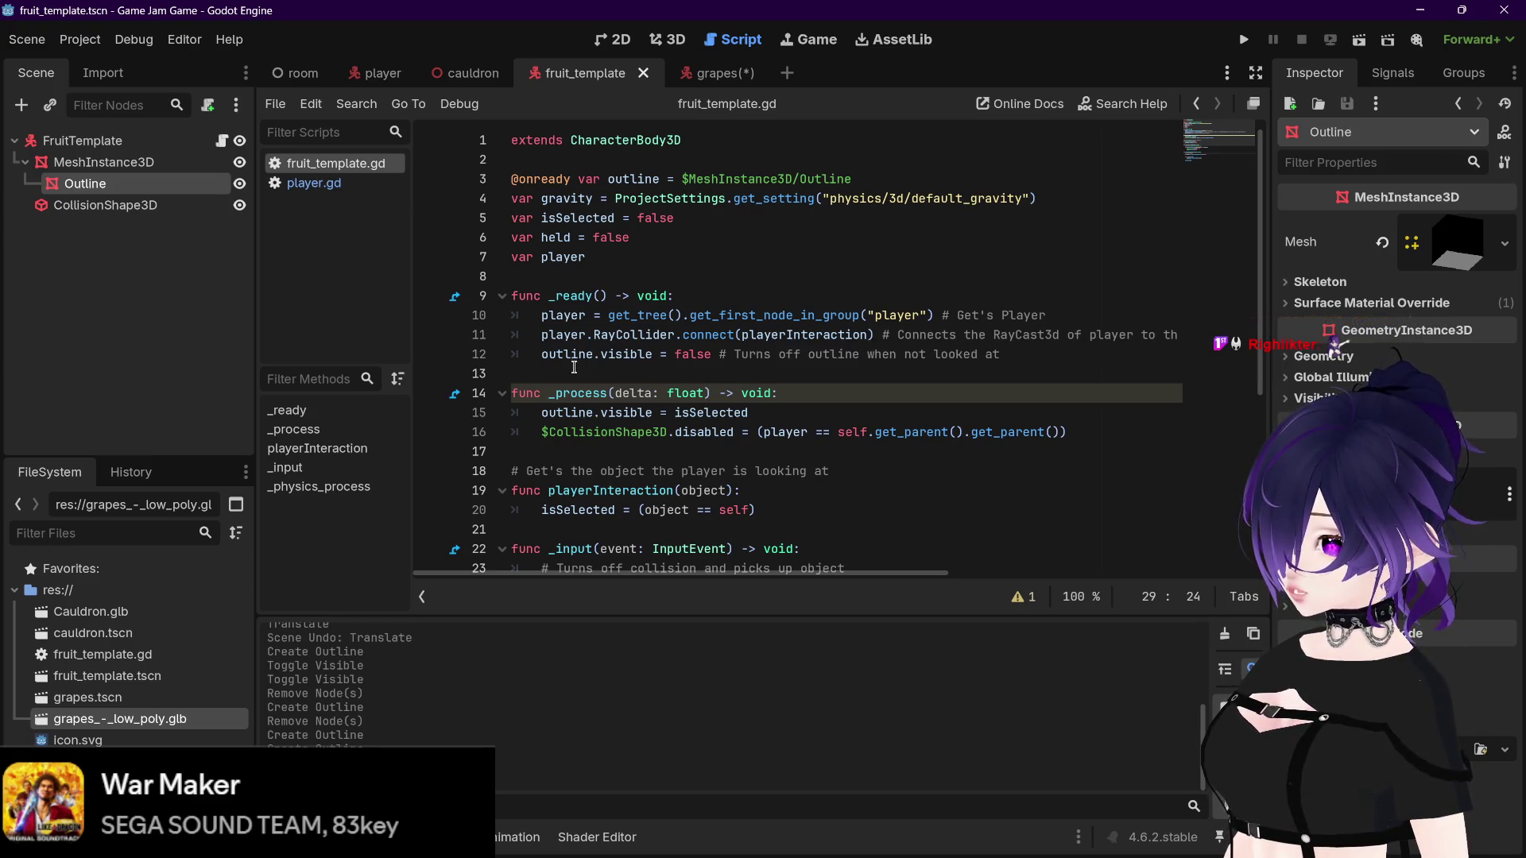
Step: Switch back to the grapes scene and place the caret on line 6 of the script
{"action": "mouse_move", "coordinate": [568, 356]}
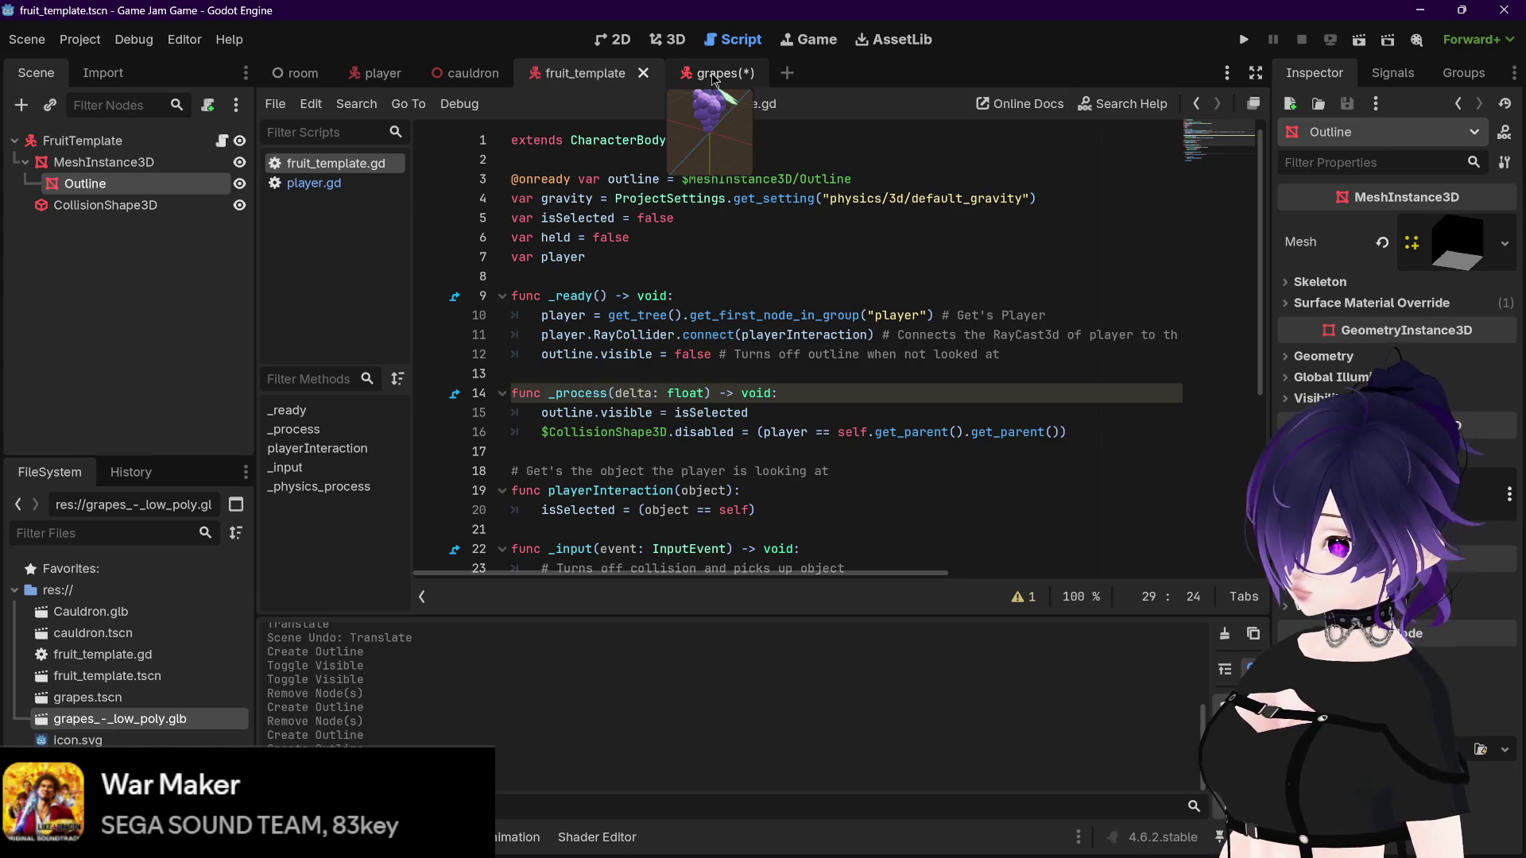
{"action": "left_click", "coordinate": [715, 78]}
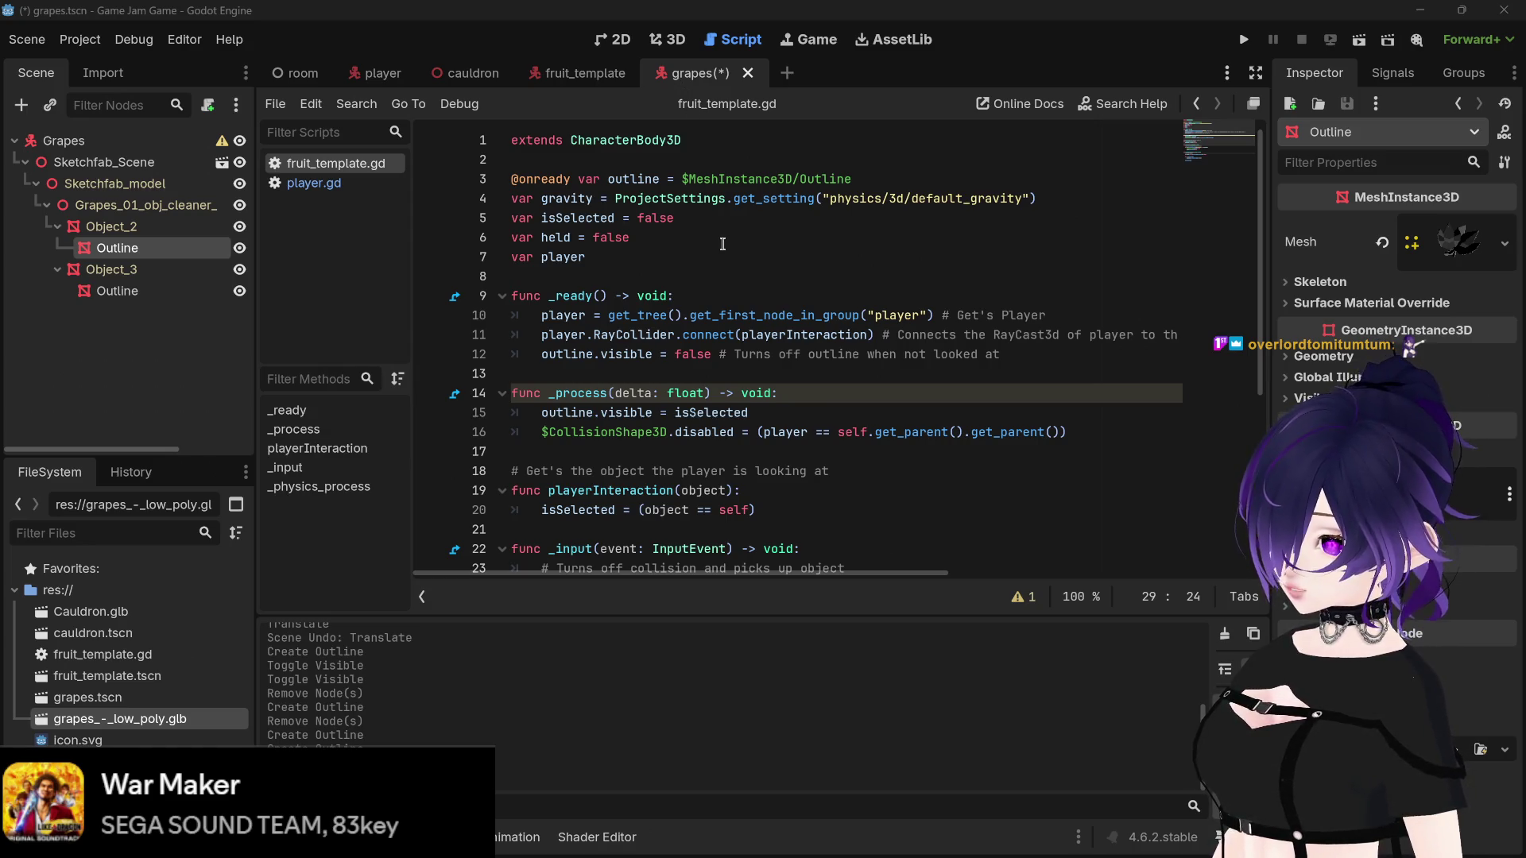
{"action": "left_click", "coordinate": [724, 238]}
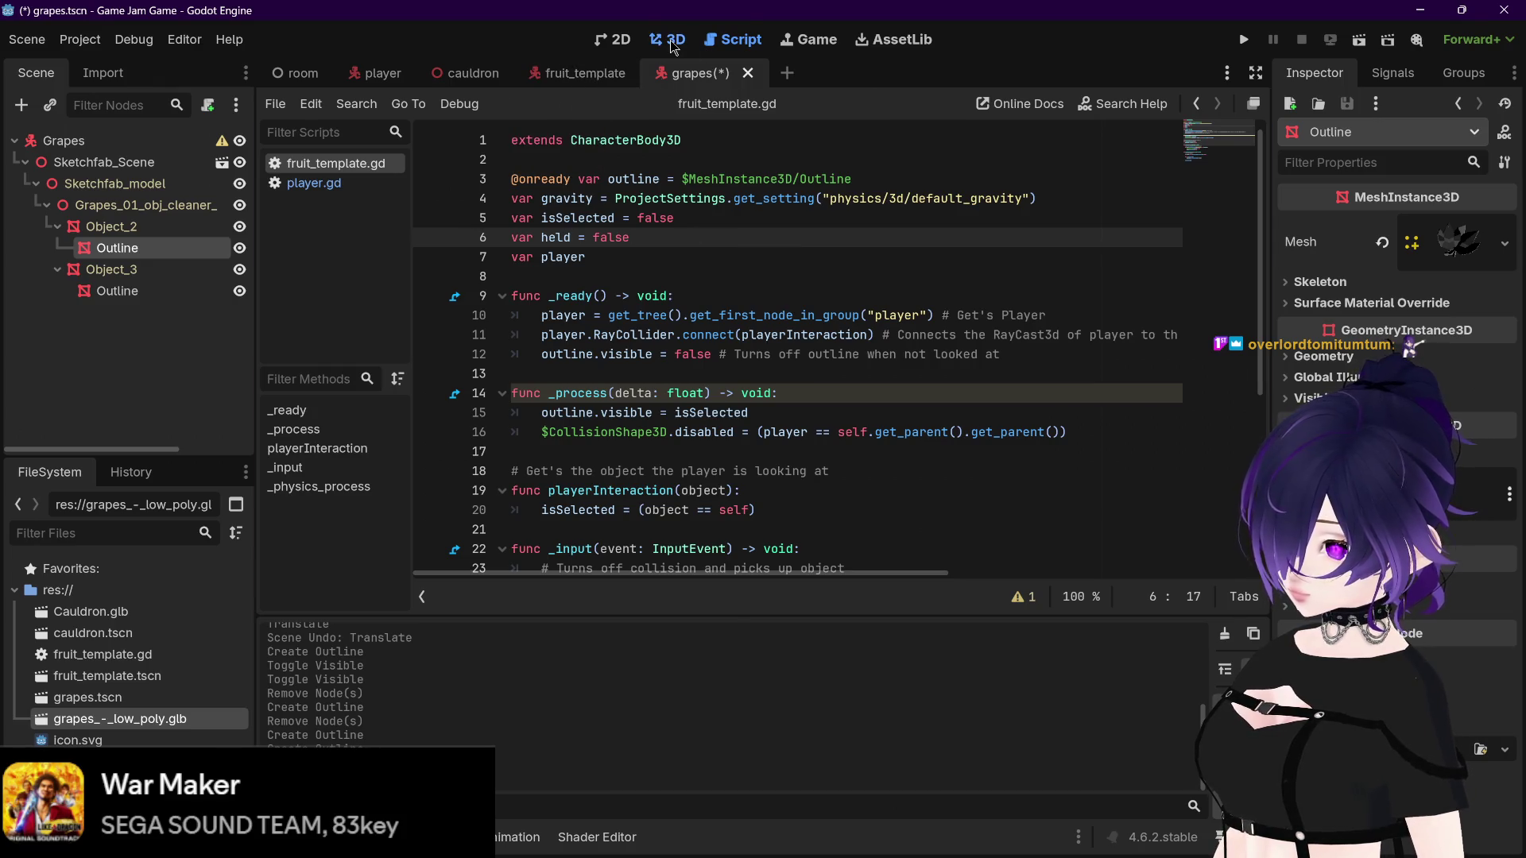
Step: View the grapes bunch in 3D, inspect the Outline mesh, then bring up the Firefox tutorial
{"action": "left_click", "coordinate": [672, 40]}
{"action": "scroll", "scroll_direction": "up", "scroll_amount": 3}
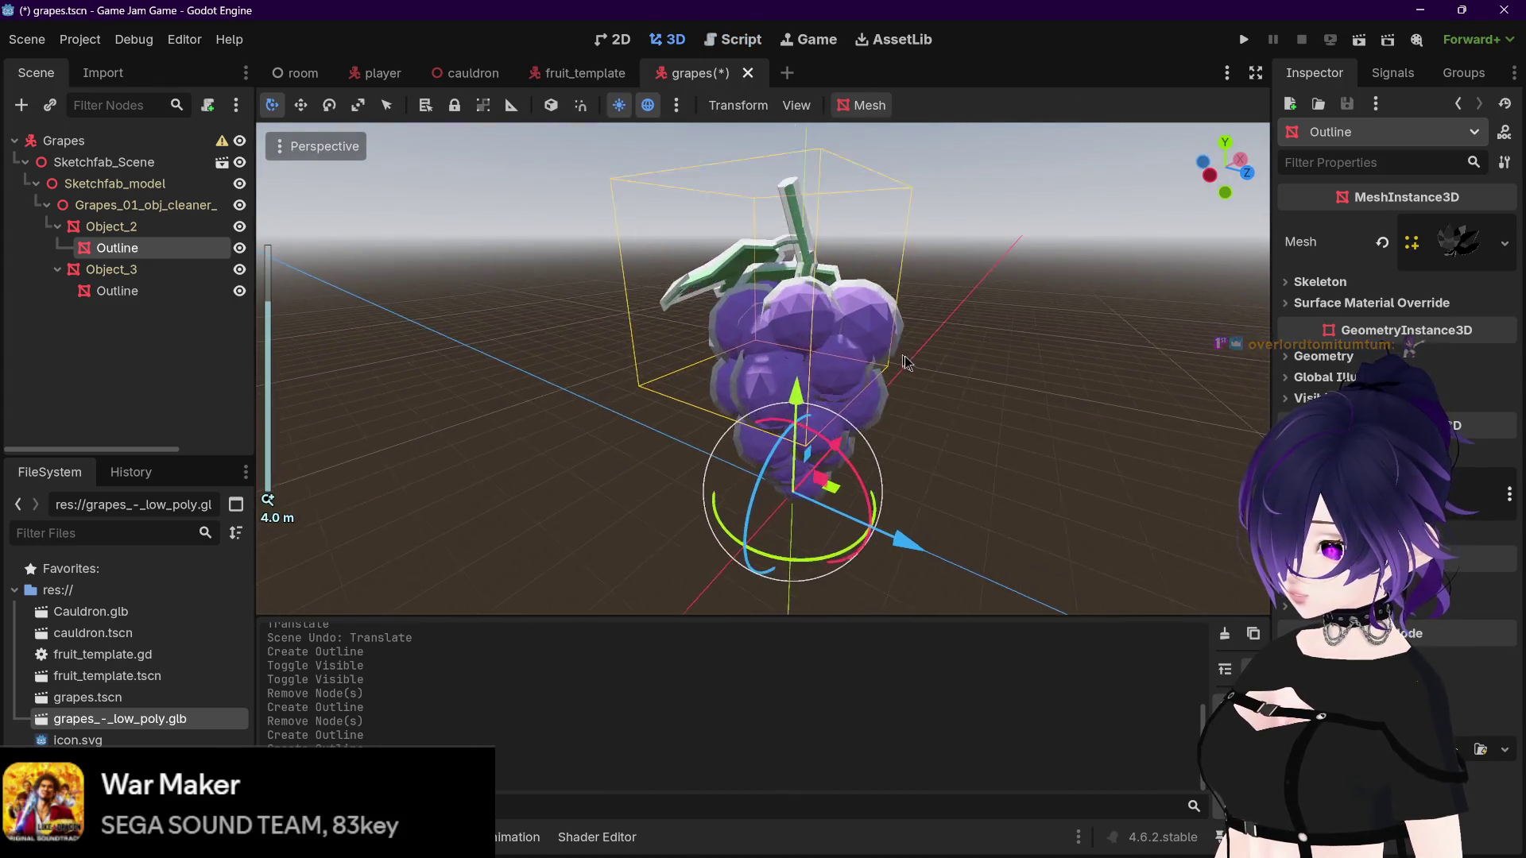
{"action": "left_click", "coordinate": [1443, 253]}
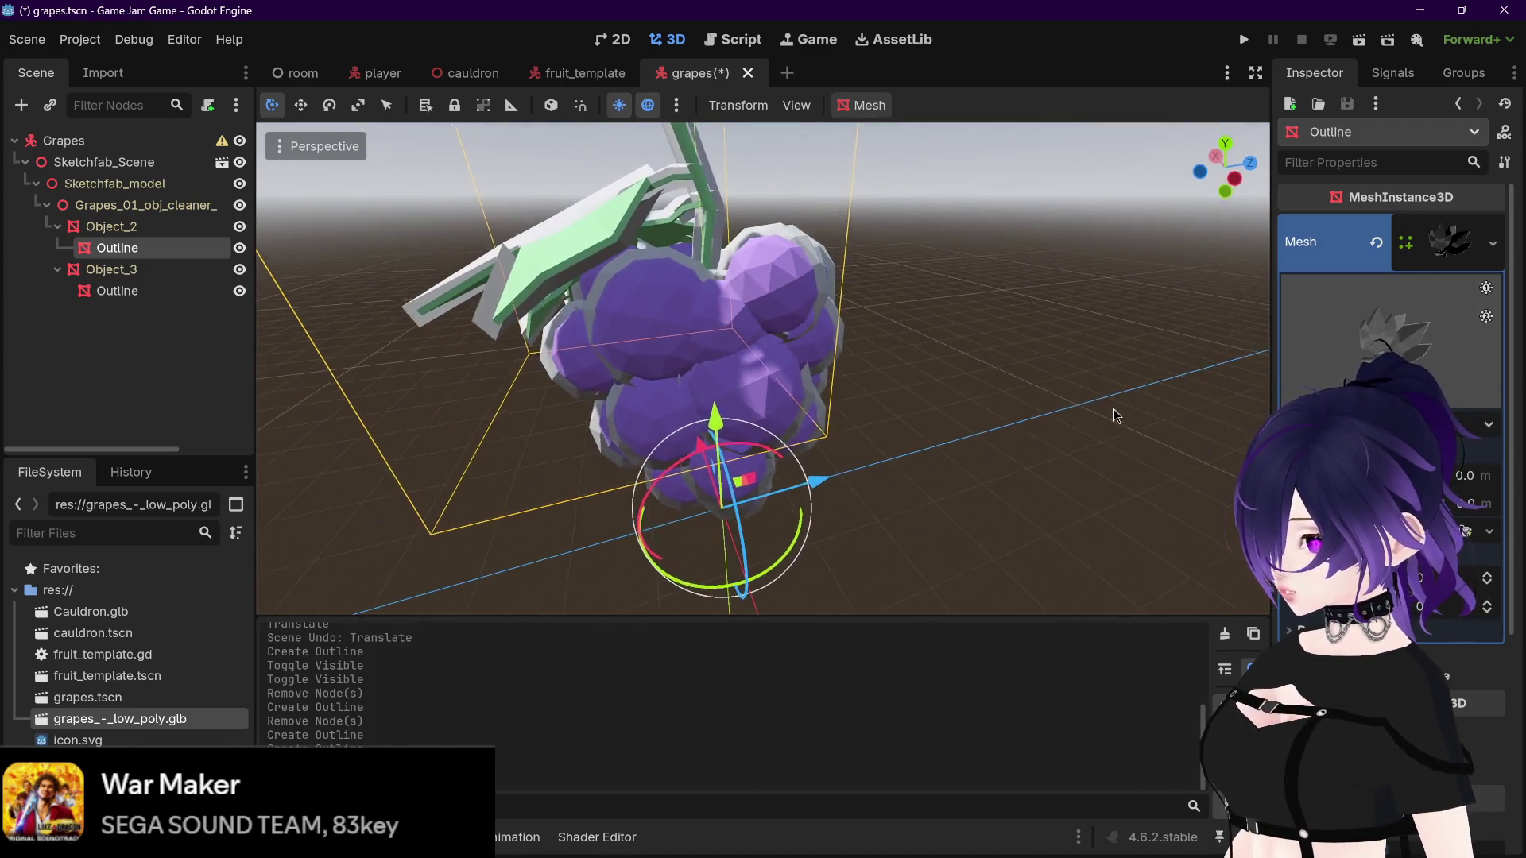
{"action": "left_click", "coordinate": [589, 73]}
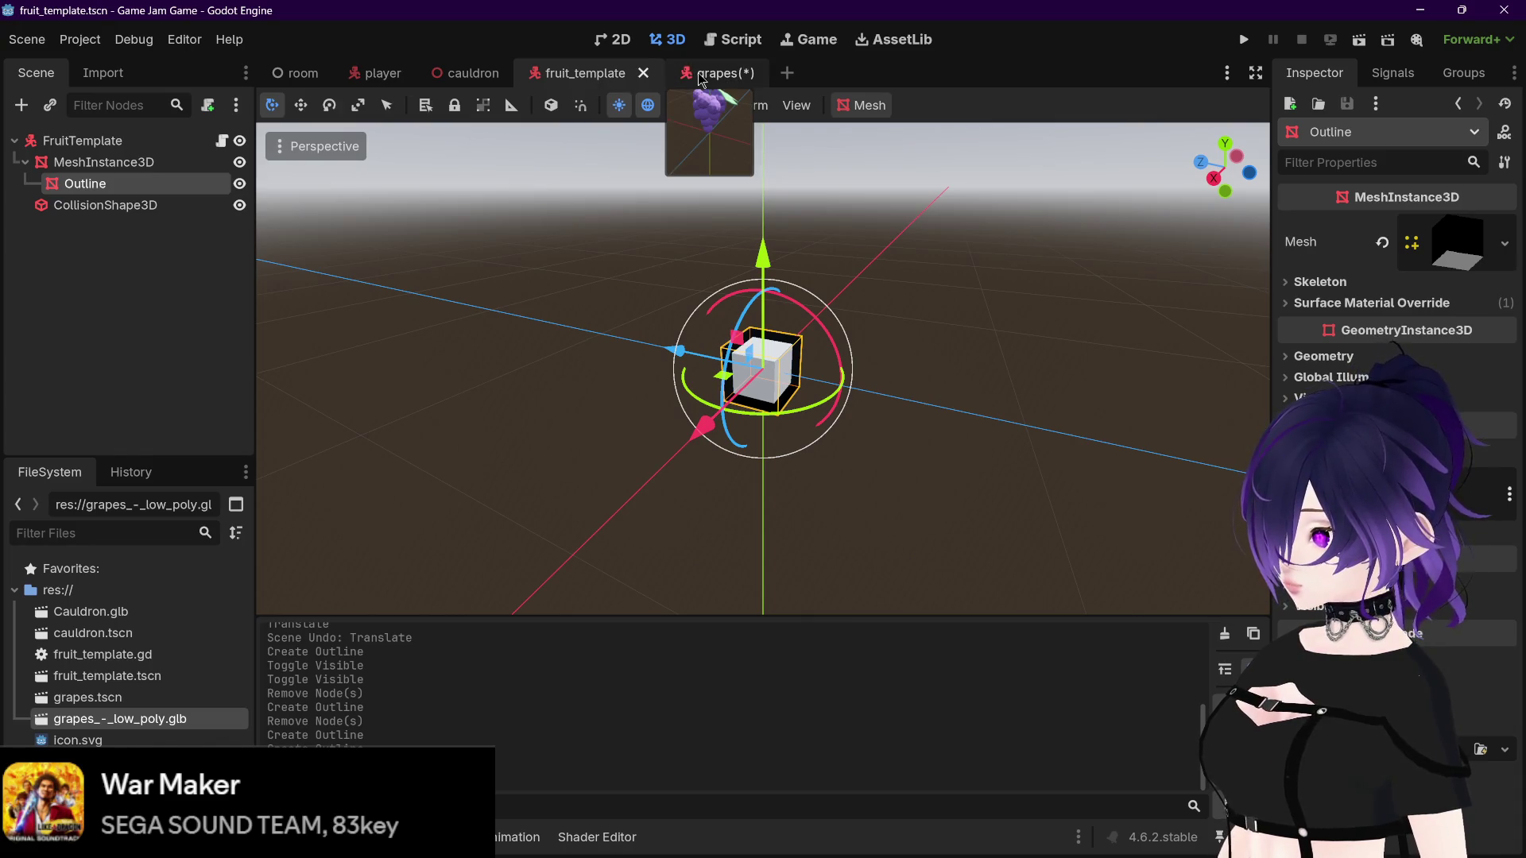
{"action": "left_click", "coordinate": [707, 73]}
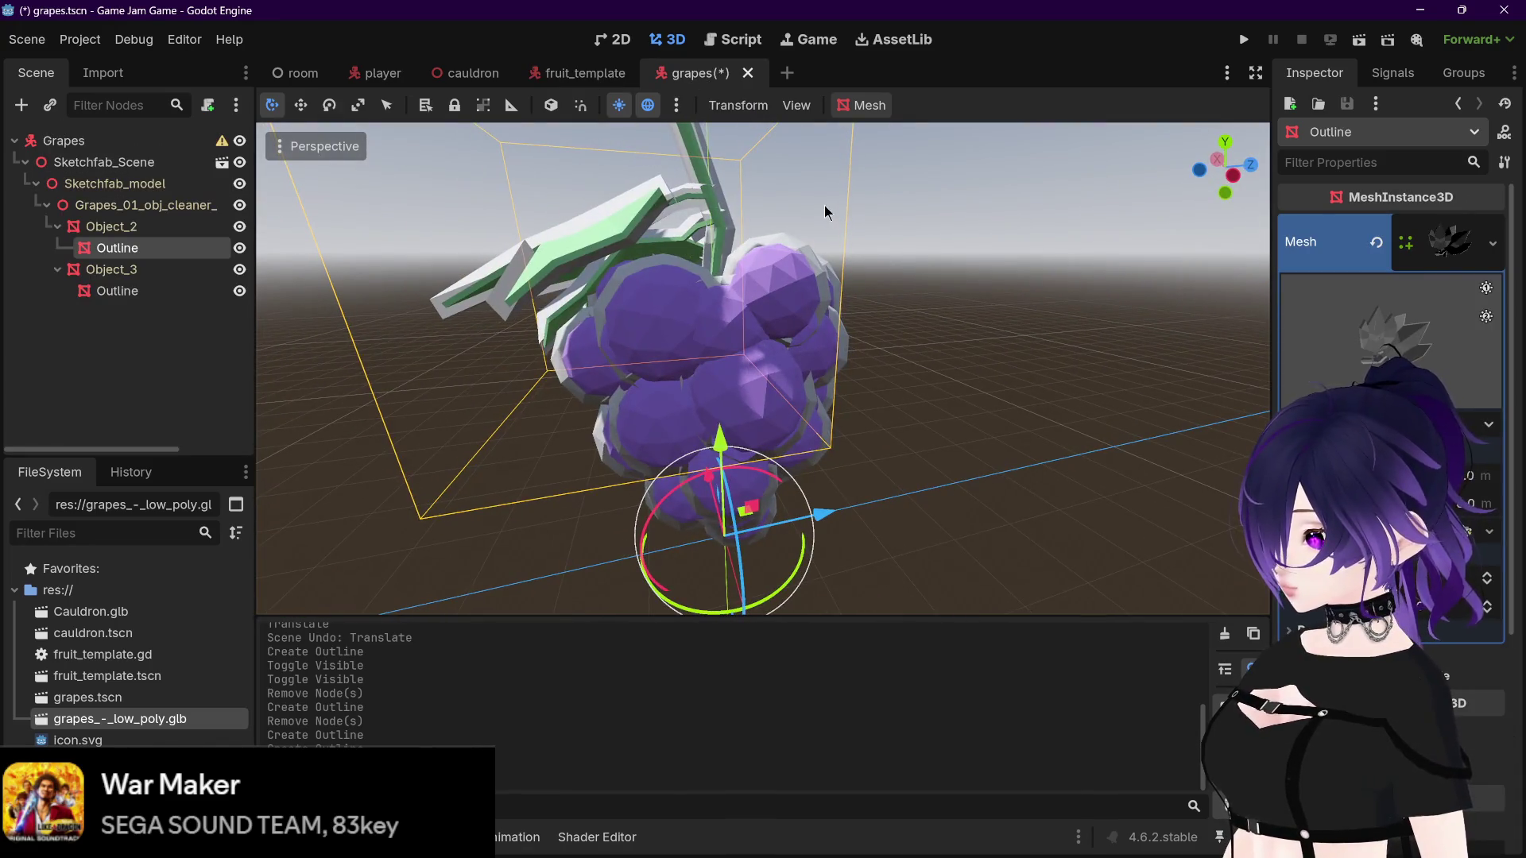
{"action": "mouse_move", "coordinate": [310, 837]}
{"action": "left_click", "coordinate": [308, 719]}
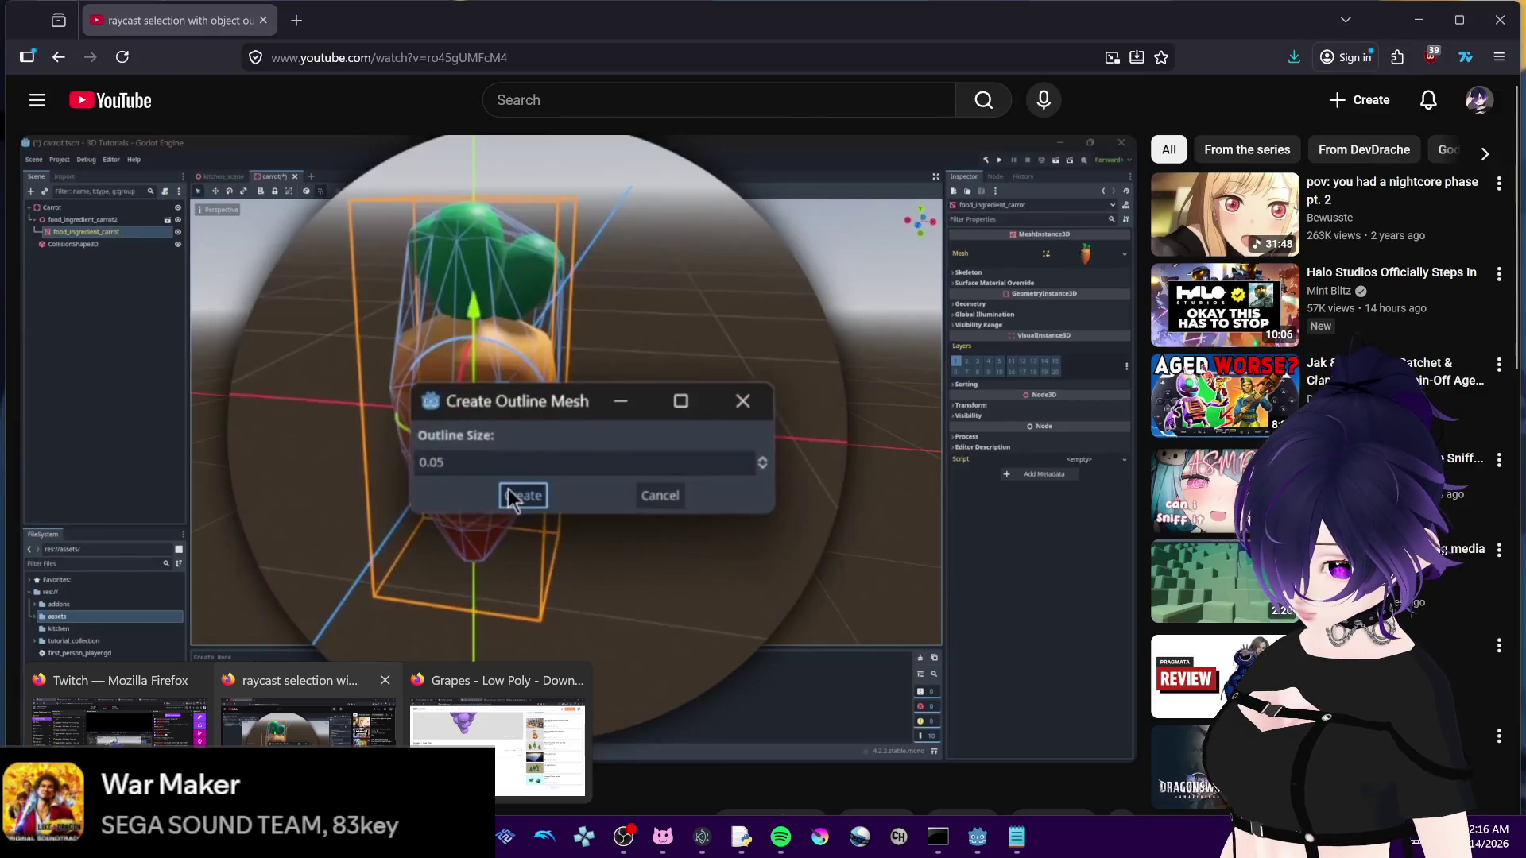
Step: Play the outline tutorial to 1:44 on the outline-colour step, then return to Godot
{"action": "left_click", "coordinate": [506, 480]}
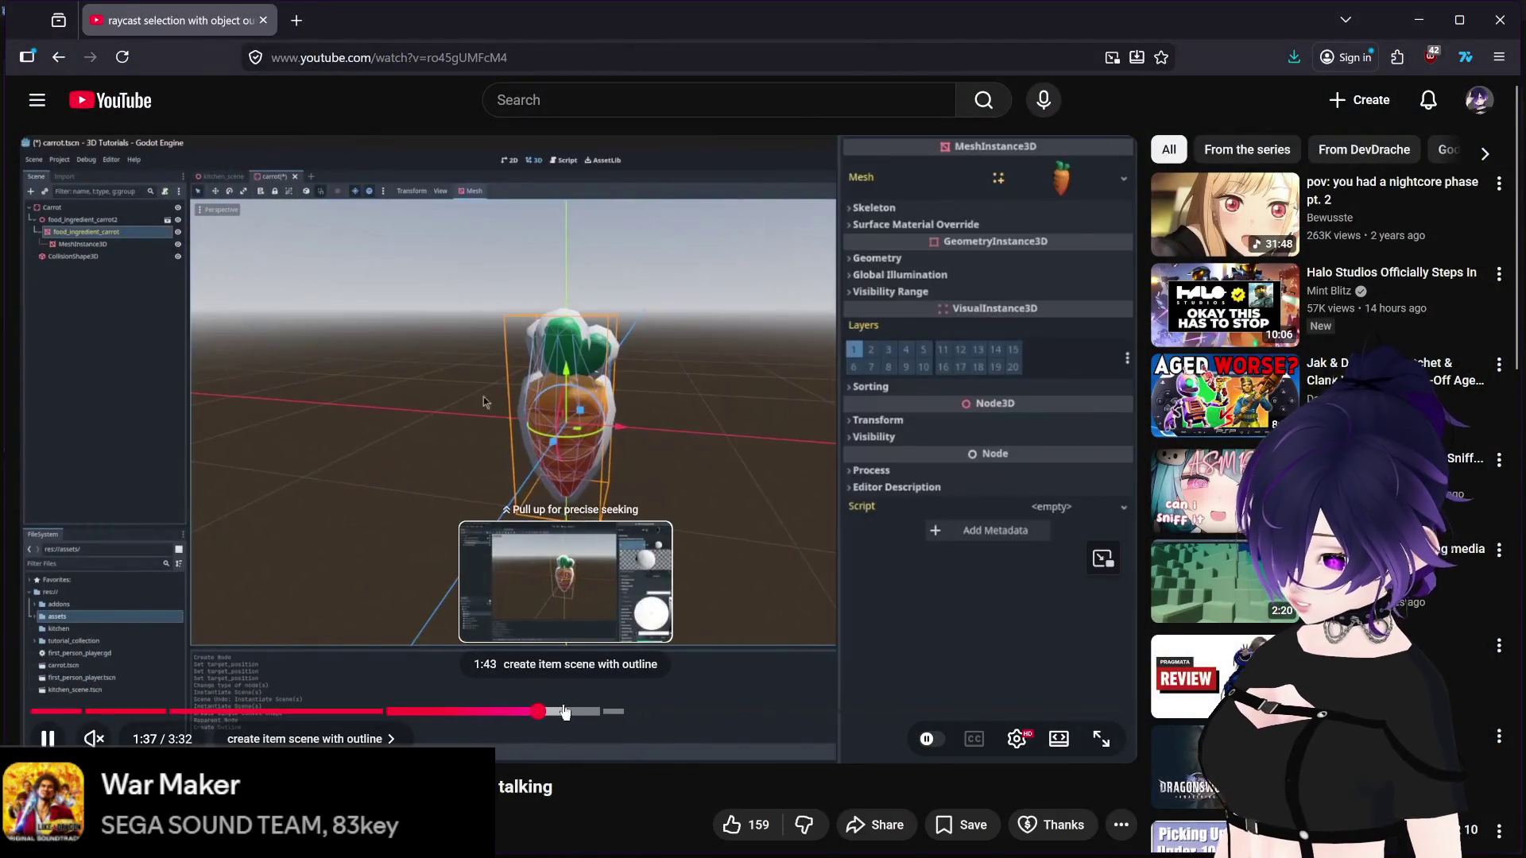
{"action": "left_click", "coordinate": [564, 711]}
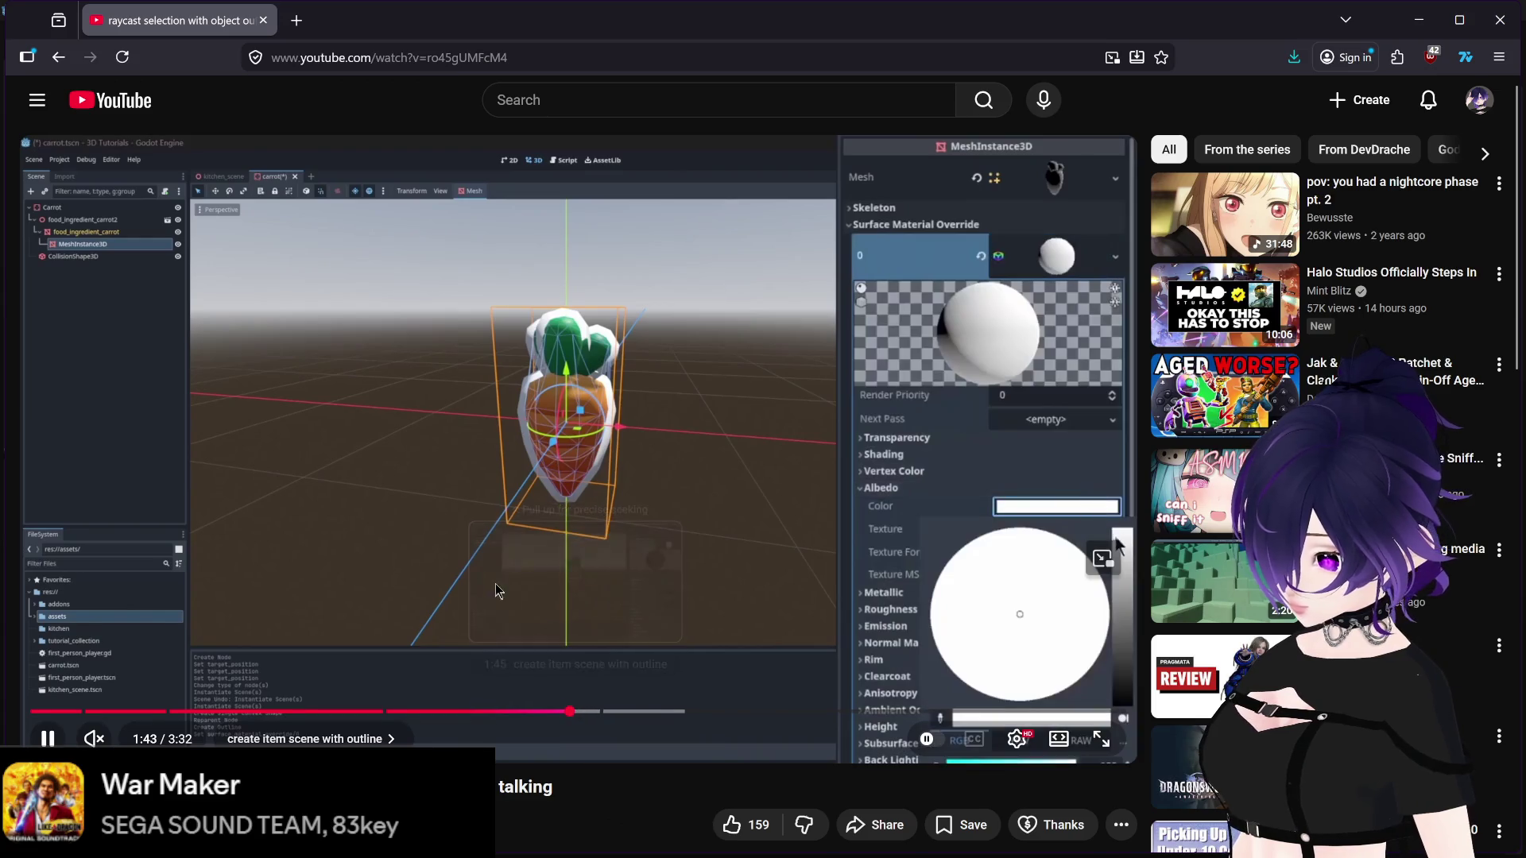
{"action": "left_click", "coordinate": [512, 561]}
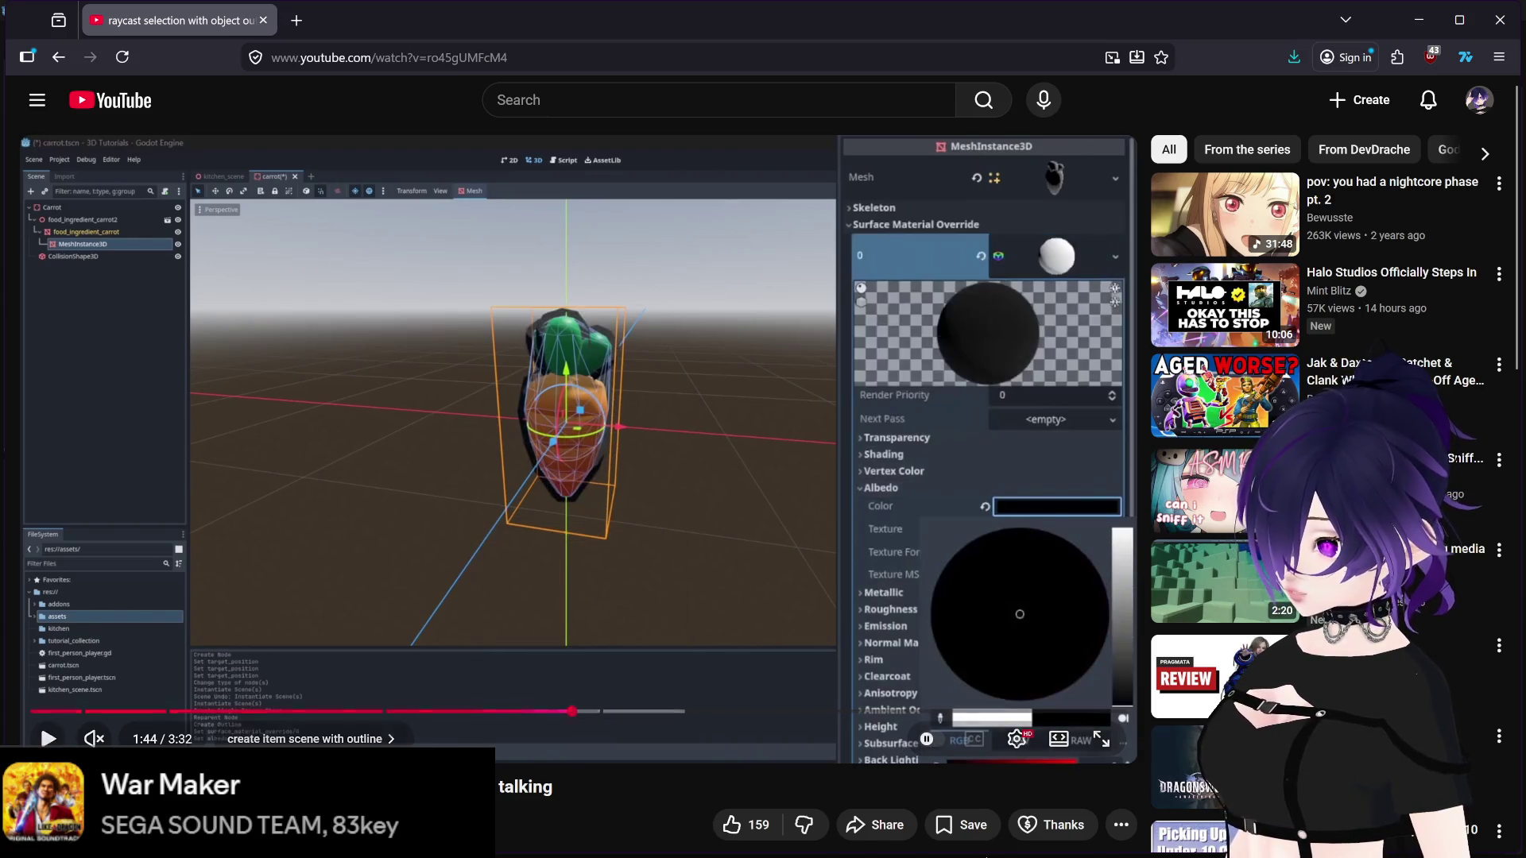
{"action": "mouse_move", "coordinate": [1066, 849]}
{"action": "left_click", "coordinate": [1016, 836]}
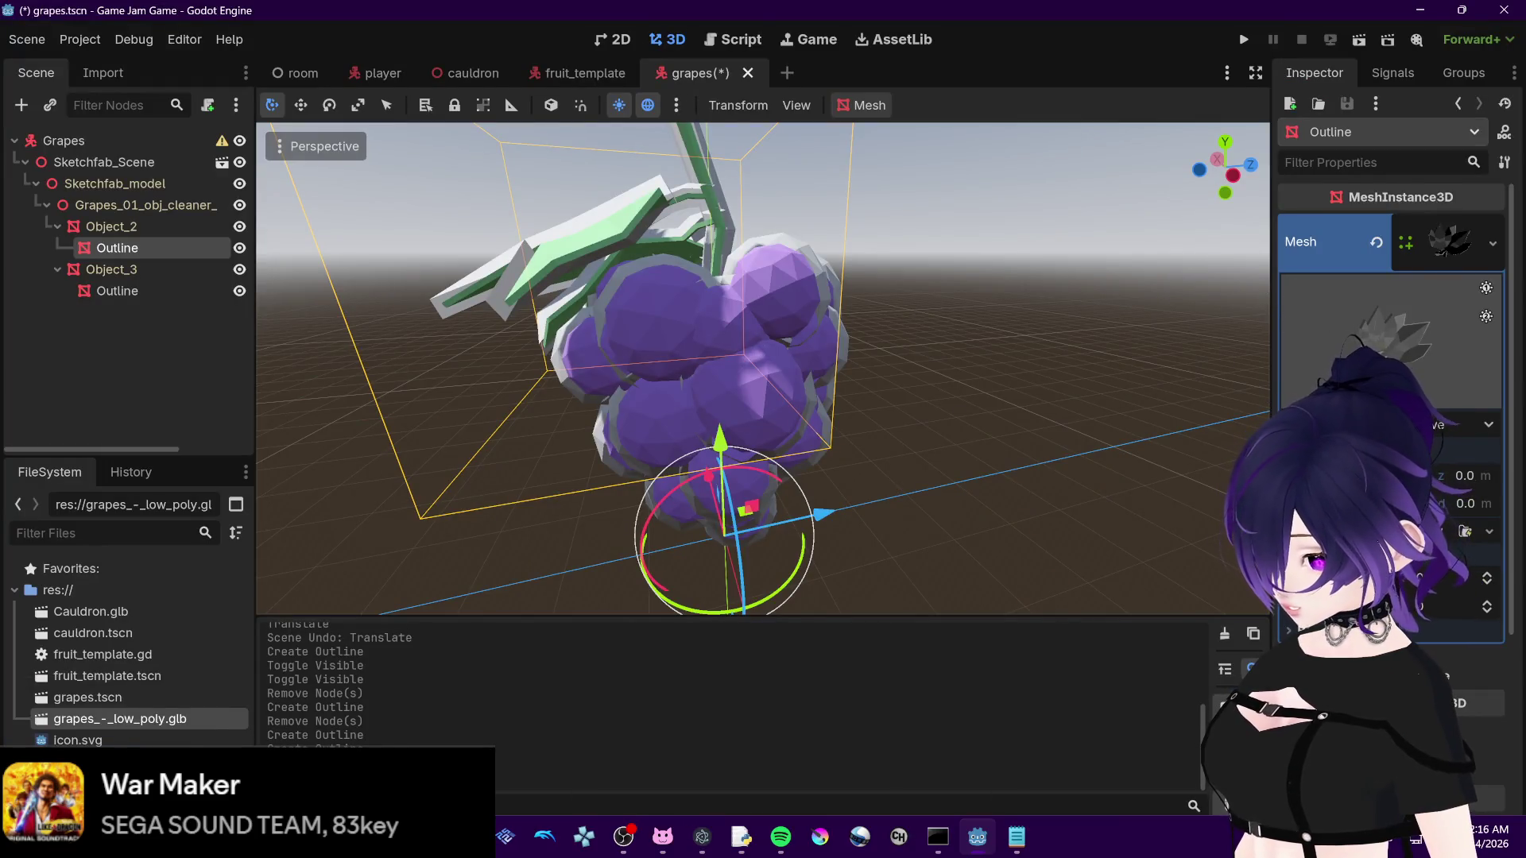
Step: Darken the grapes outline mesh's colour from white to black
{"action": "mouse_move", "coordinate": [310, 719]}
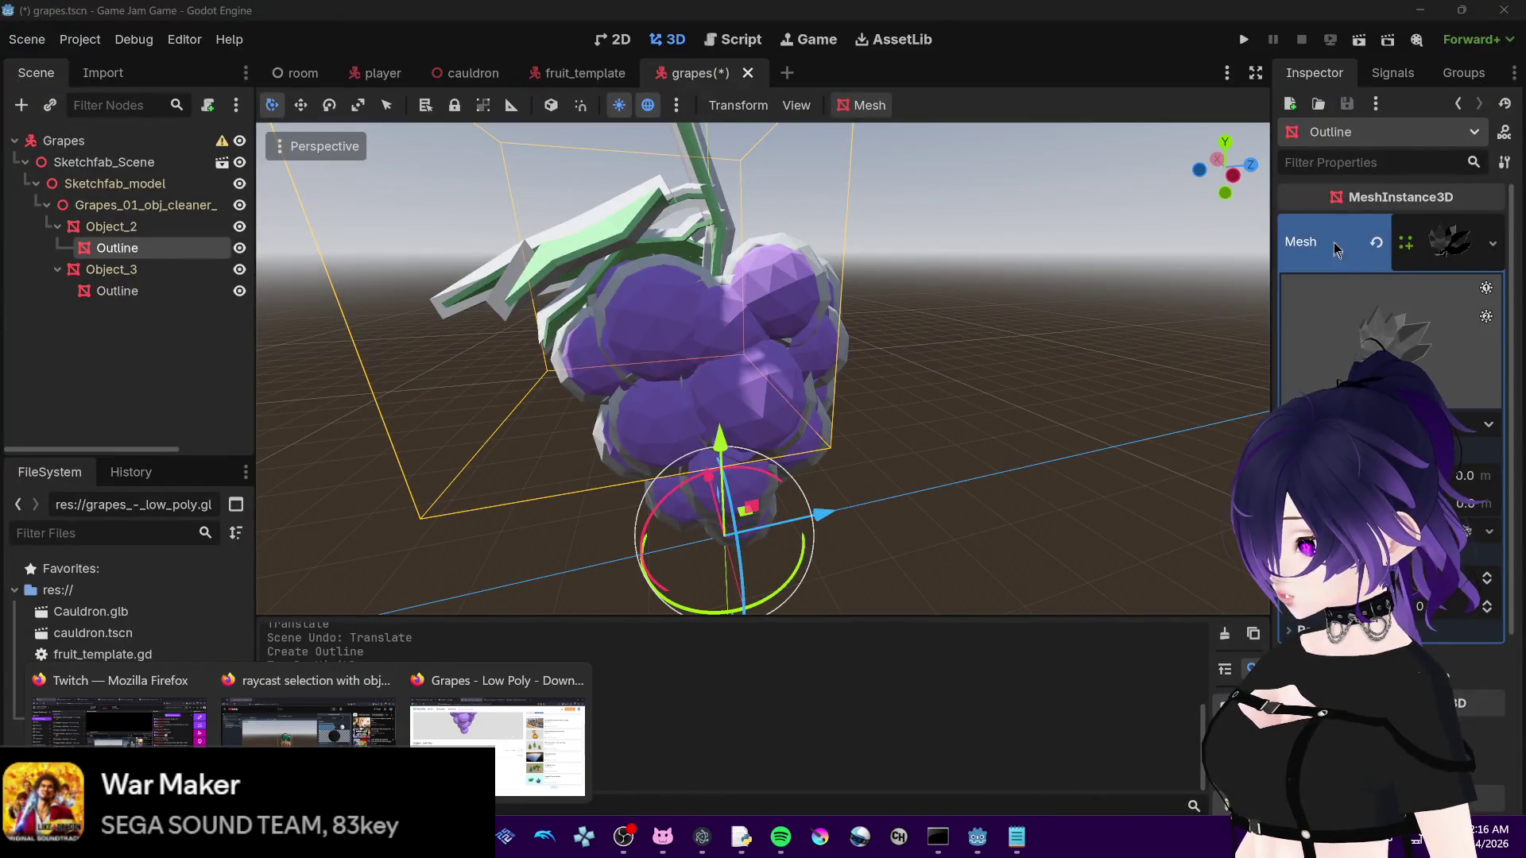
{"action": "scroll", "scroll_direction": "down", "scroll_amount": 3}
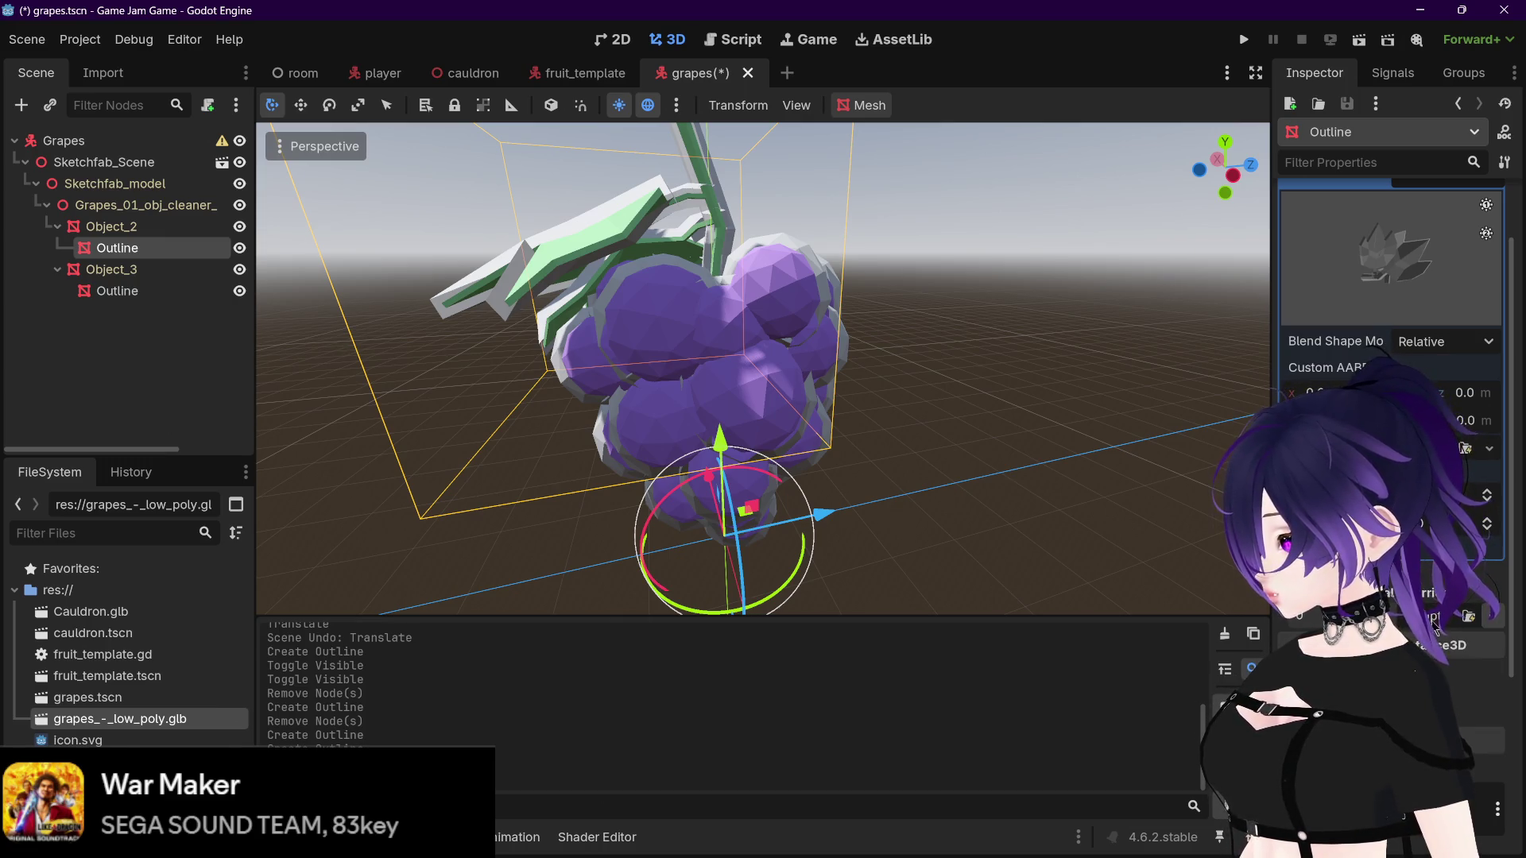
{"action": "left_click", "coordinate": [1437, 636]}
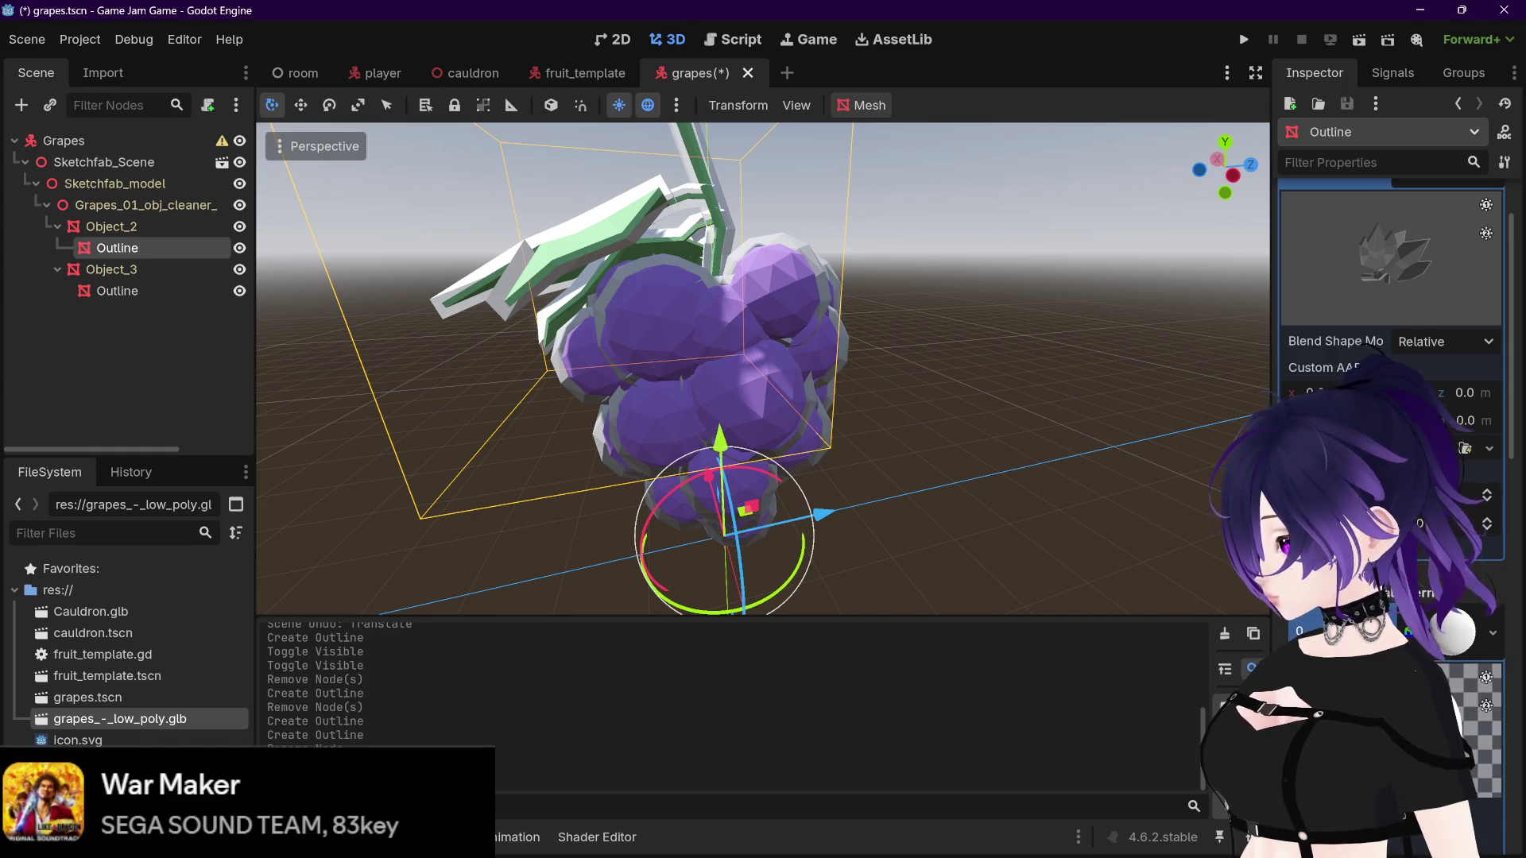
{"action": "scroll", "scroll_direction": "down", "scroll_amount": 3}
{"action": "left_click", "coordinate": [1417, 638]}
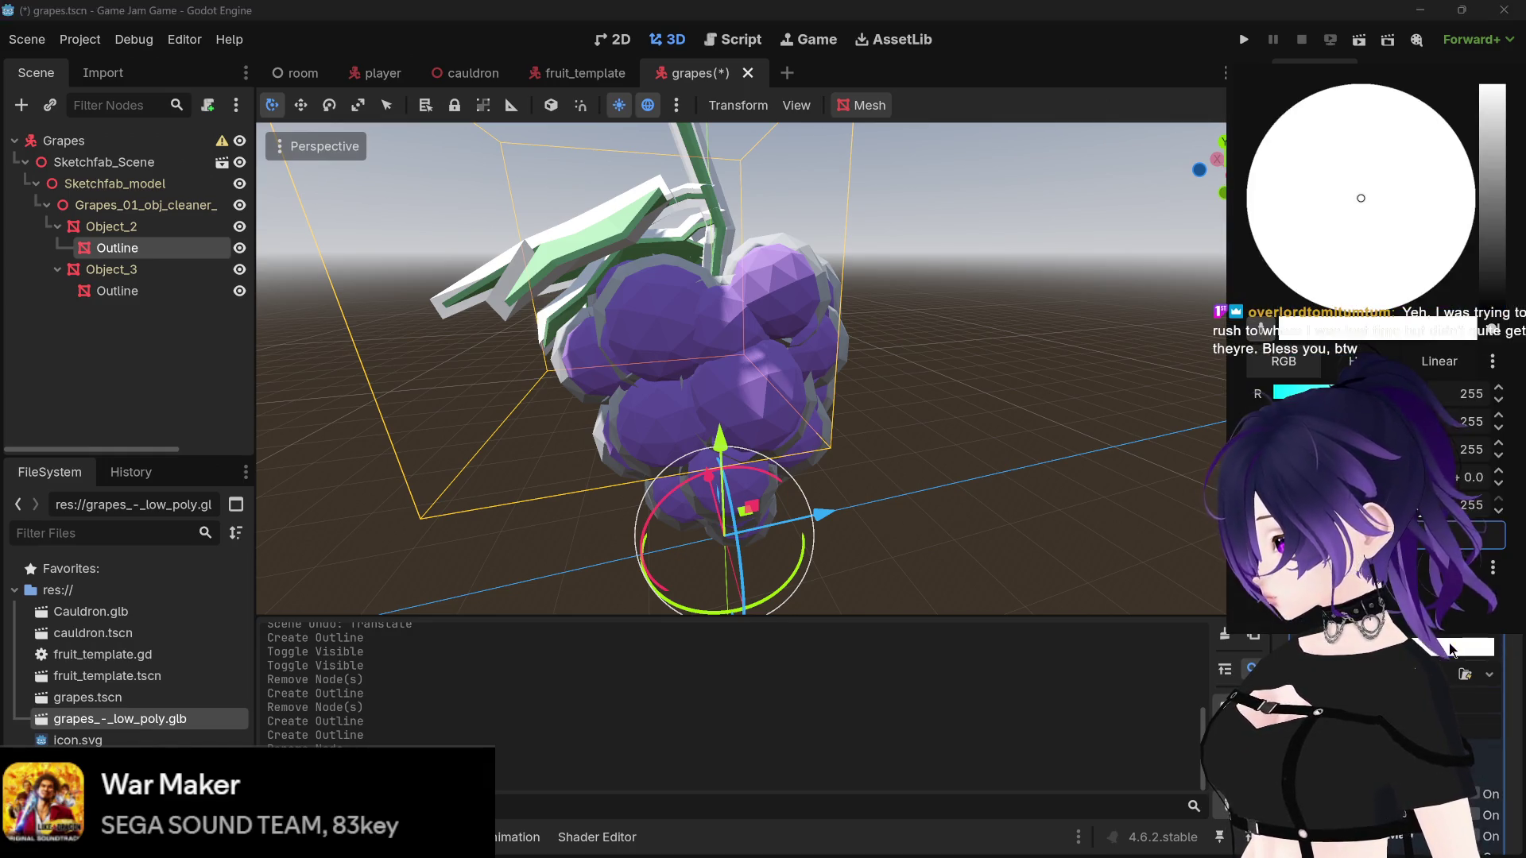
{"action": "left_click_drag", "start_coordinate": [1491, 88], "coordinate": [1491, 328]}
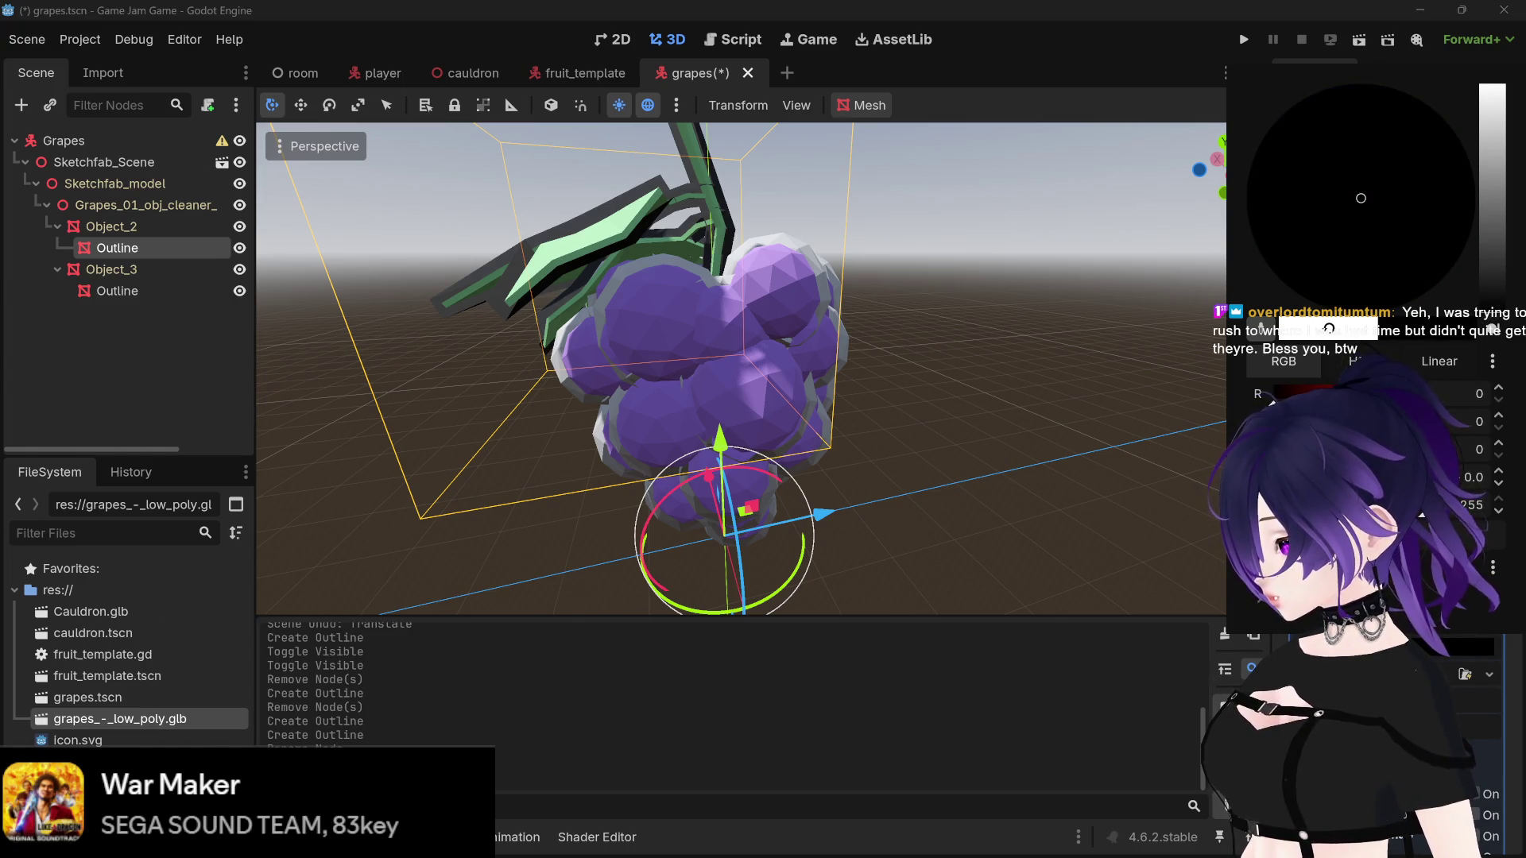
{"action": "key", "text": "Escape"}
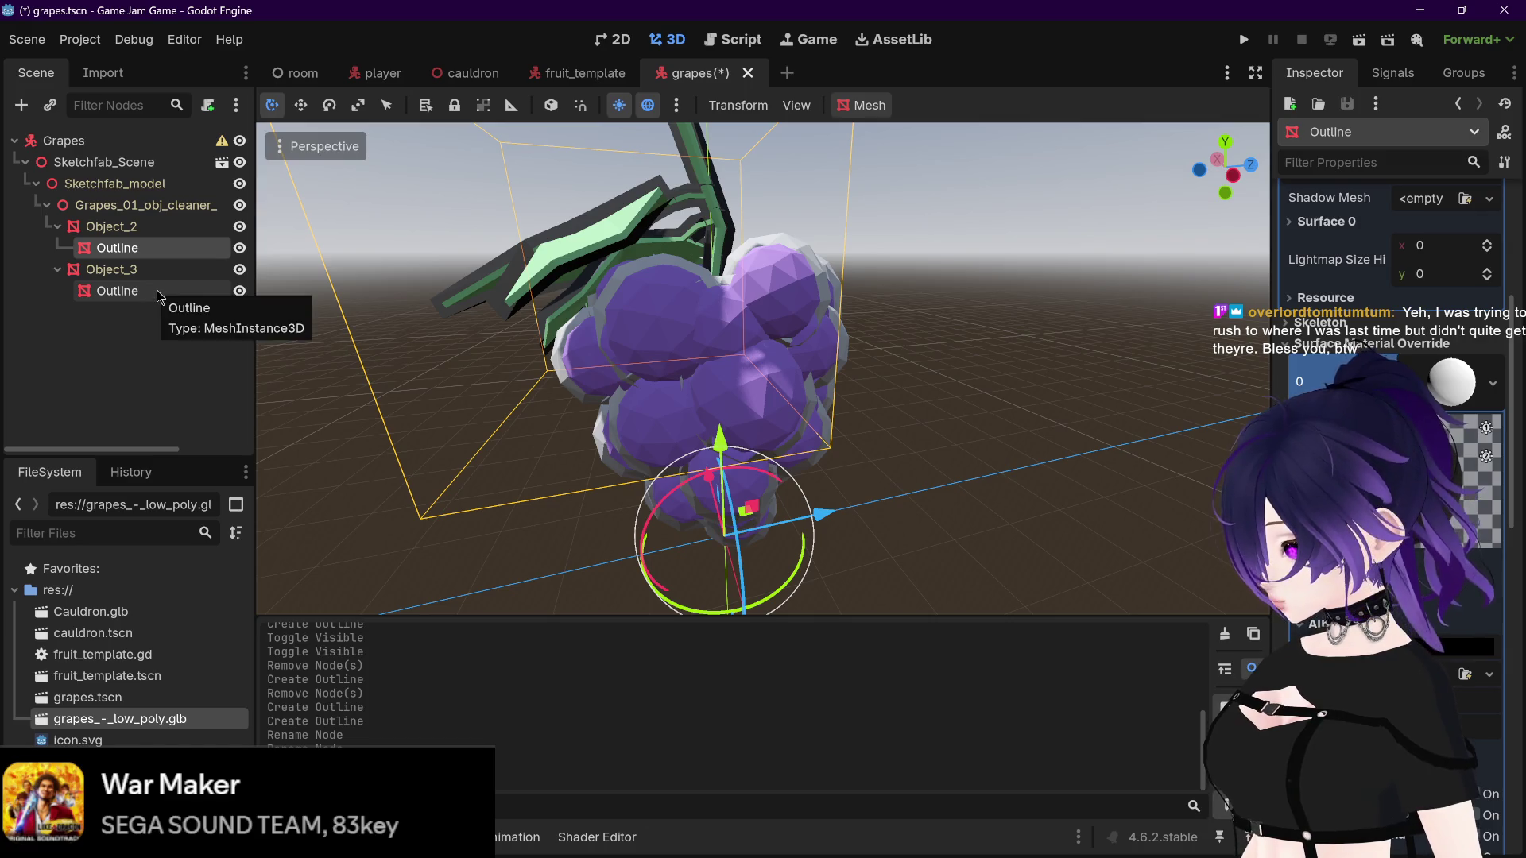
Step: Add a new StandardMaterial3D as Object_3 Outline's surface material override
{"action": "left_click", "coordinate": [158, 293]}
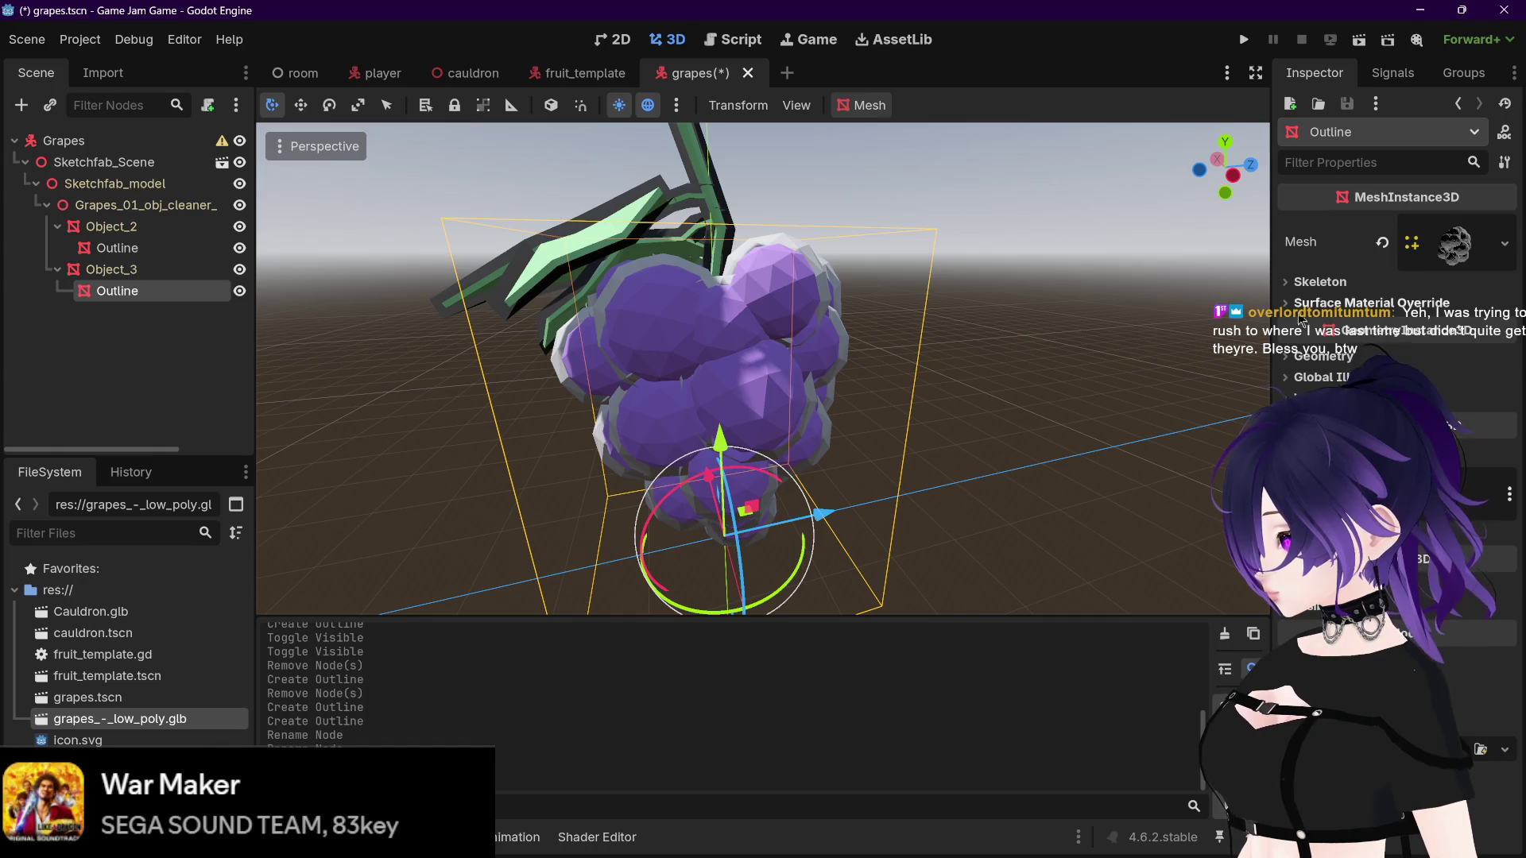
{"action": "left_click", "coordinate": [1351, 303]}
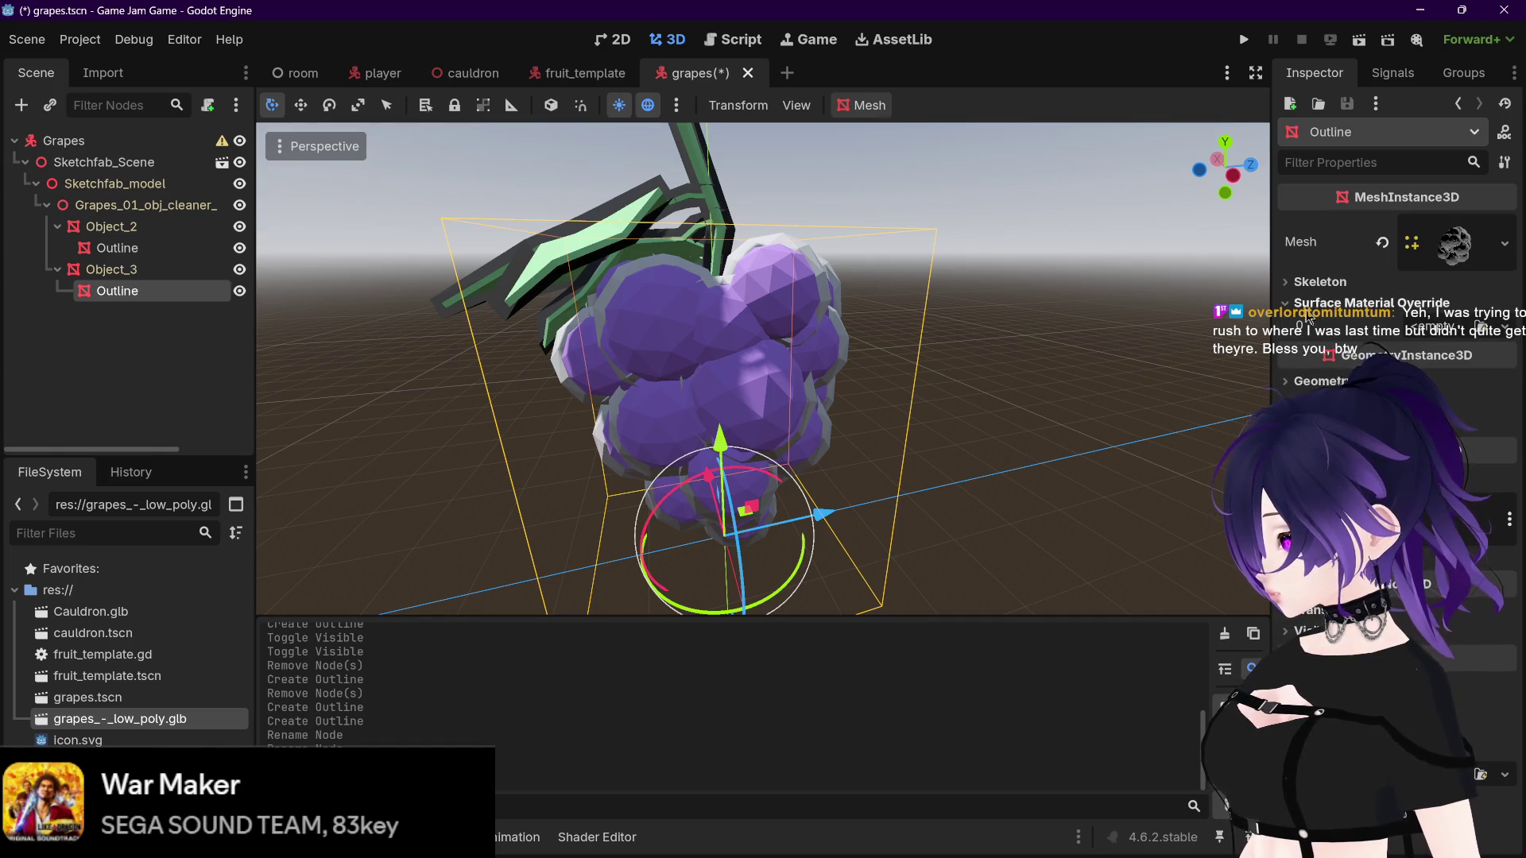
{"action": "left_click", "coordinate": [1438, 331]}
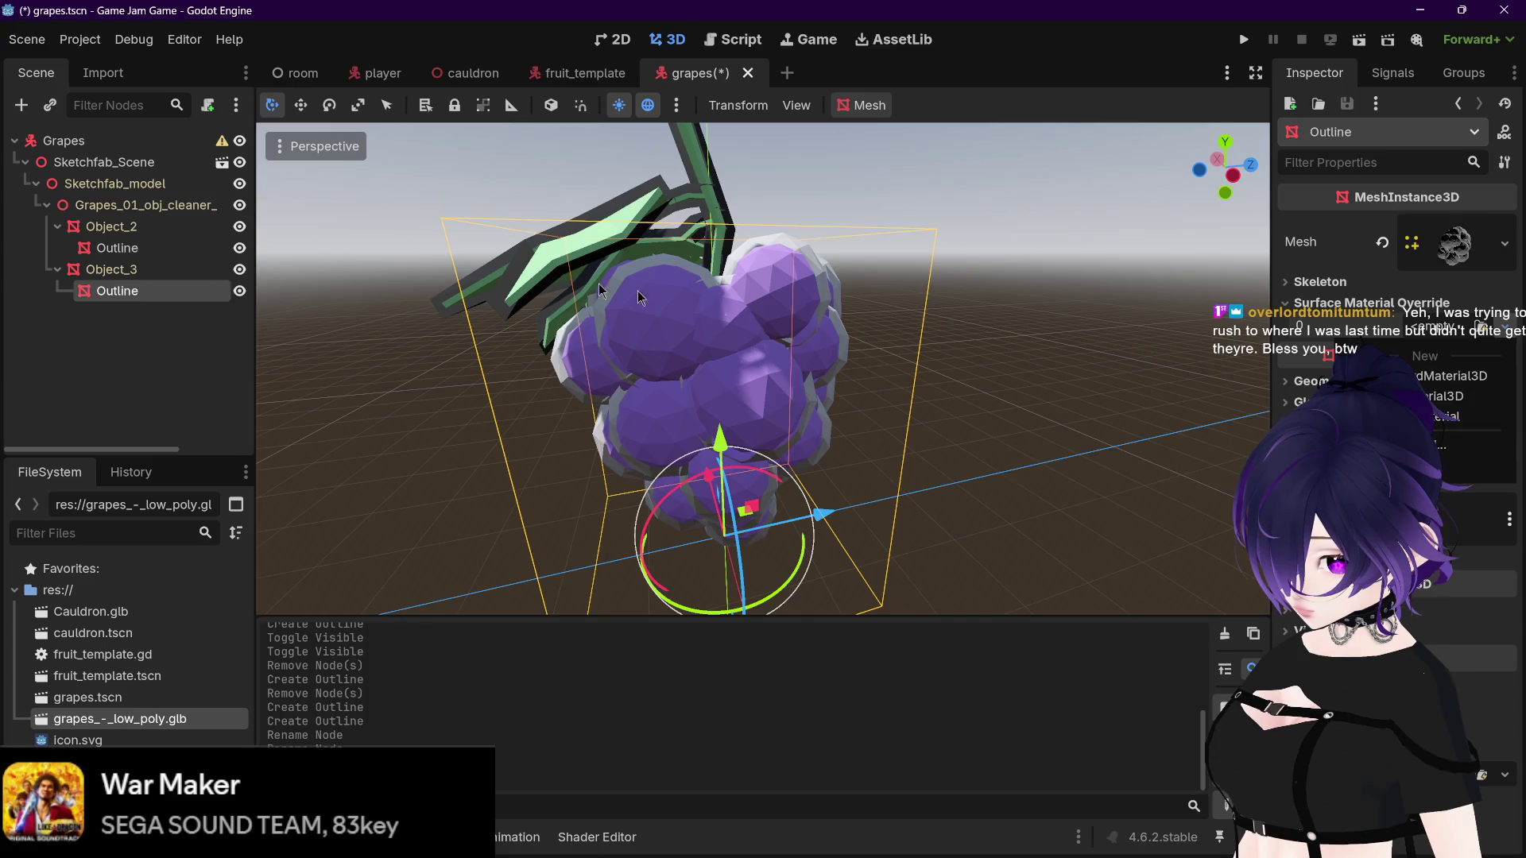
{"action": "left_click", "coordinate": [136, 249]}
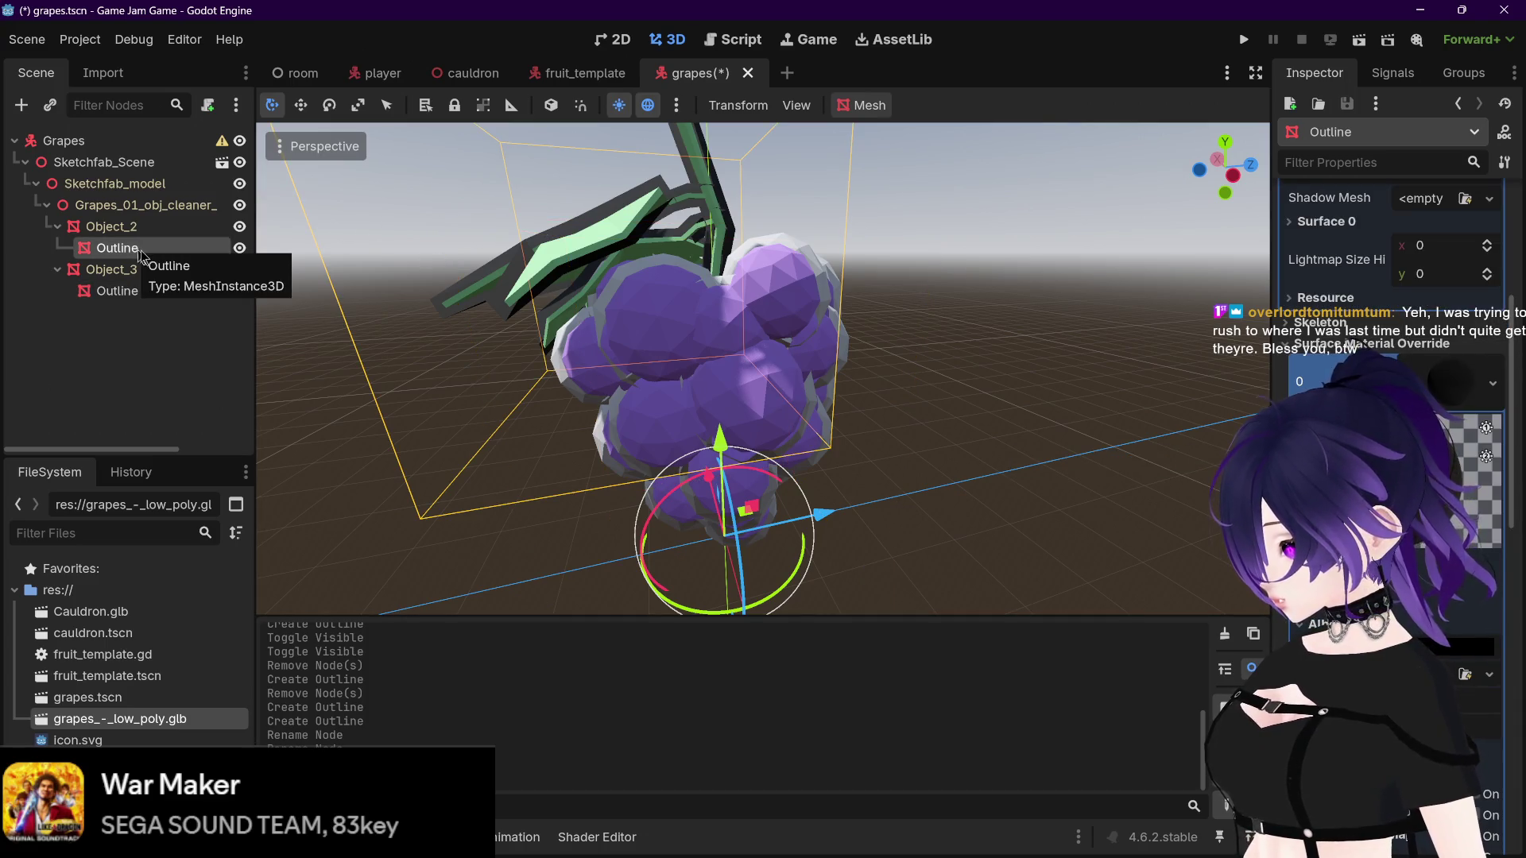
{"action": "scroll", "scroll_direction": "down", "scroll_amount": 3}
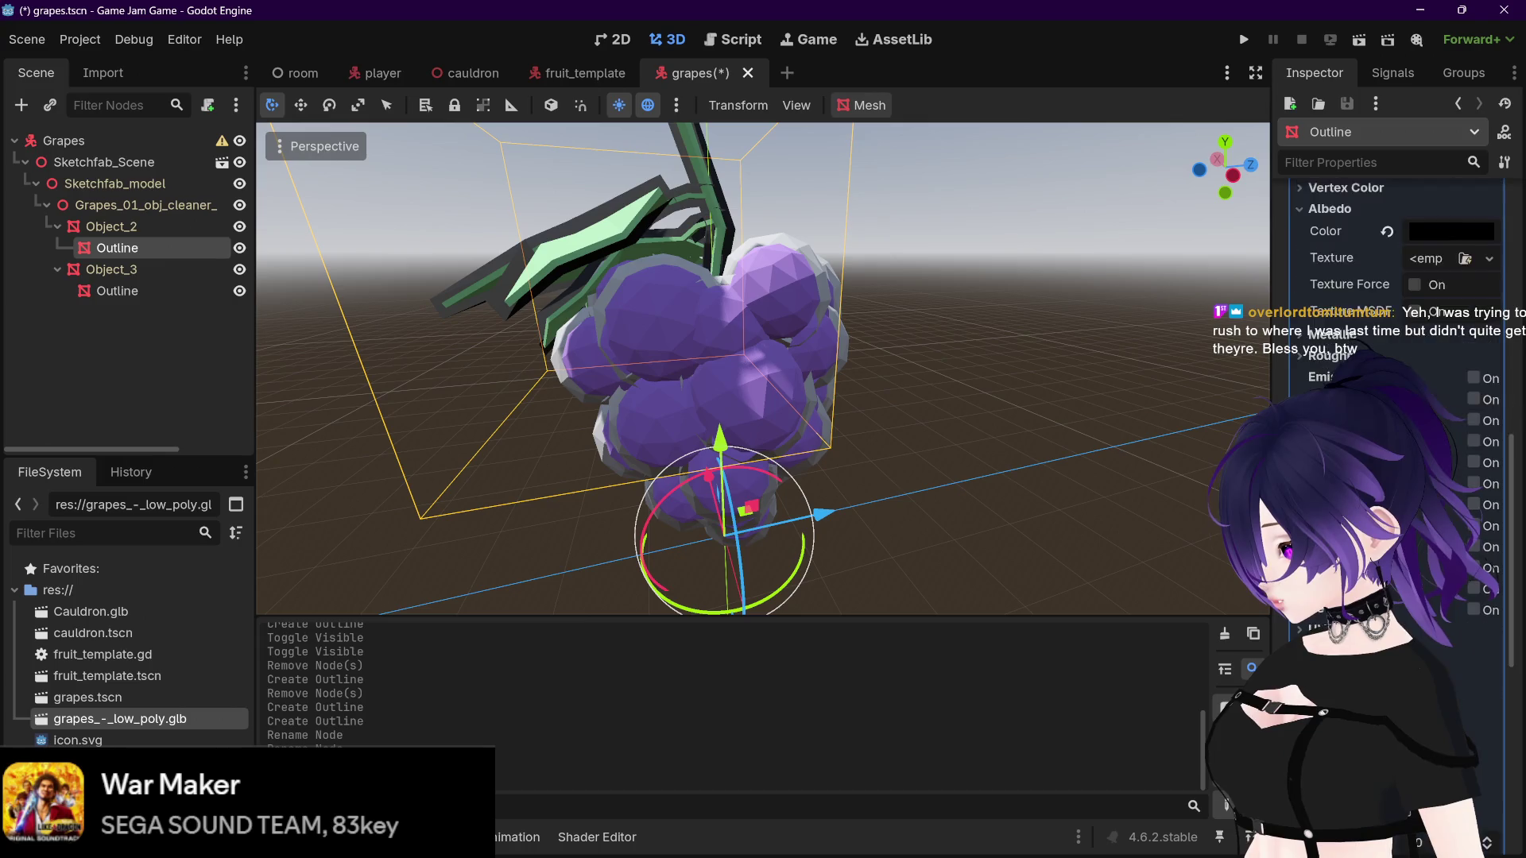
{"action": "scroll", "scroll_direction": "up", "scroll_amount": 3}
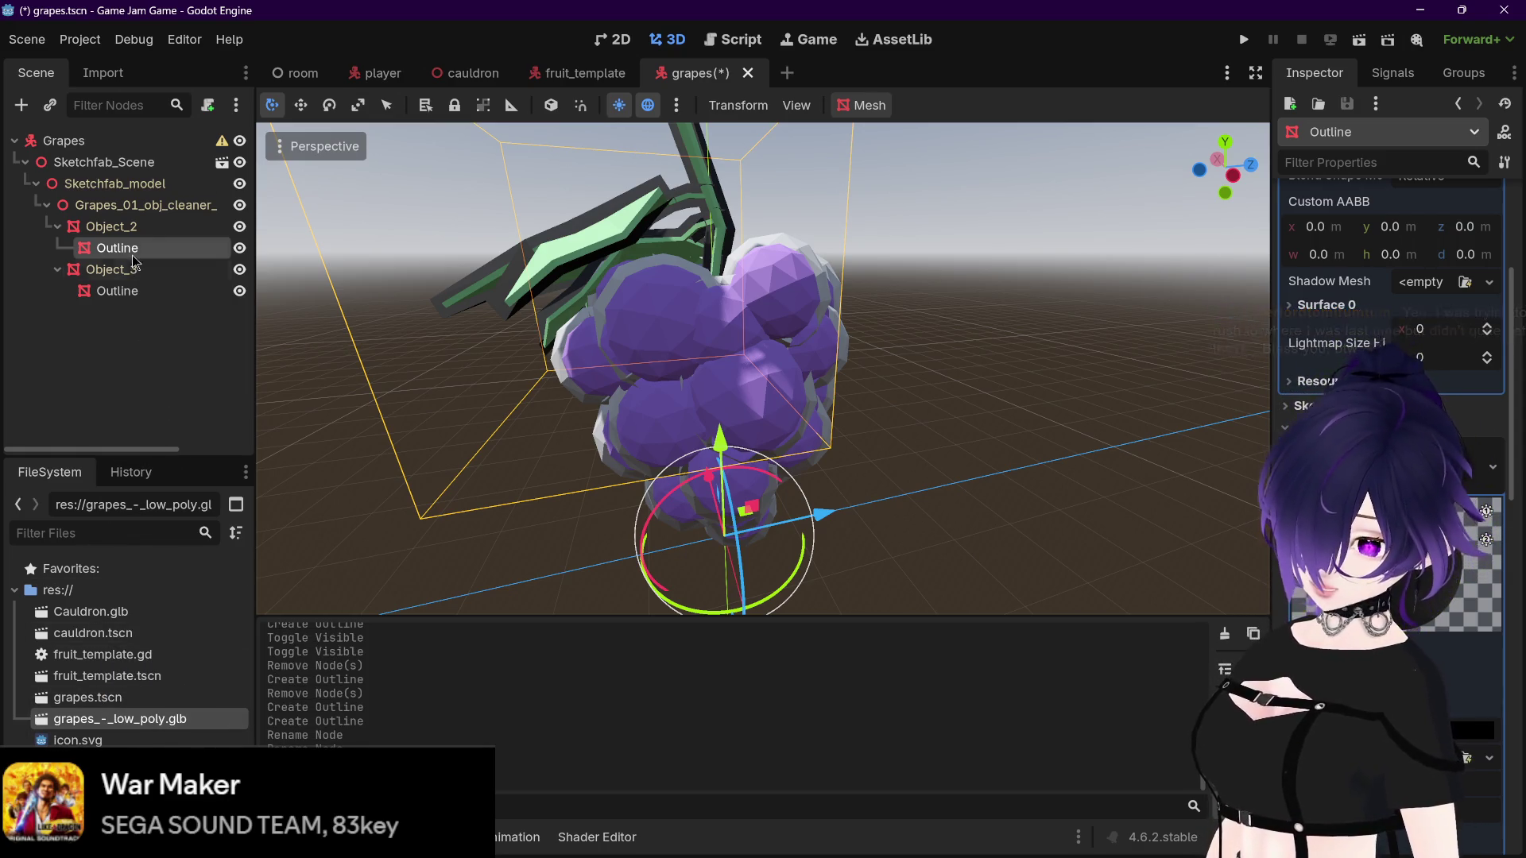
{"action": "left_click", "coordinate": [117, 291]}
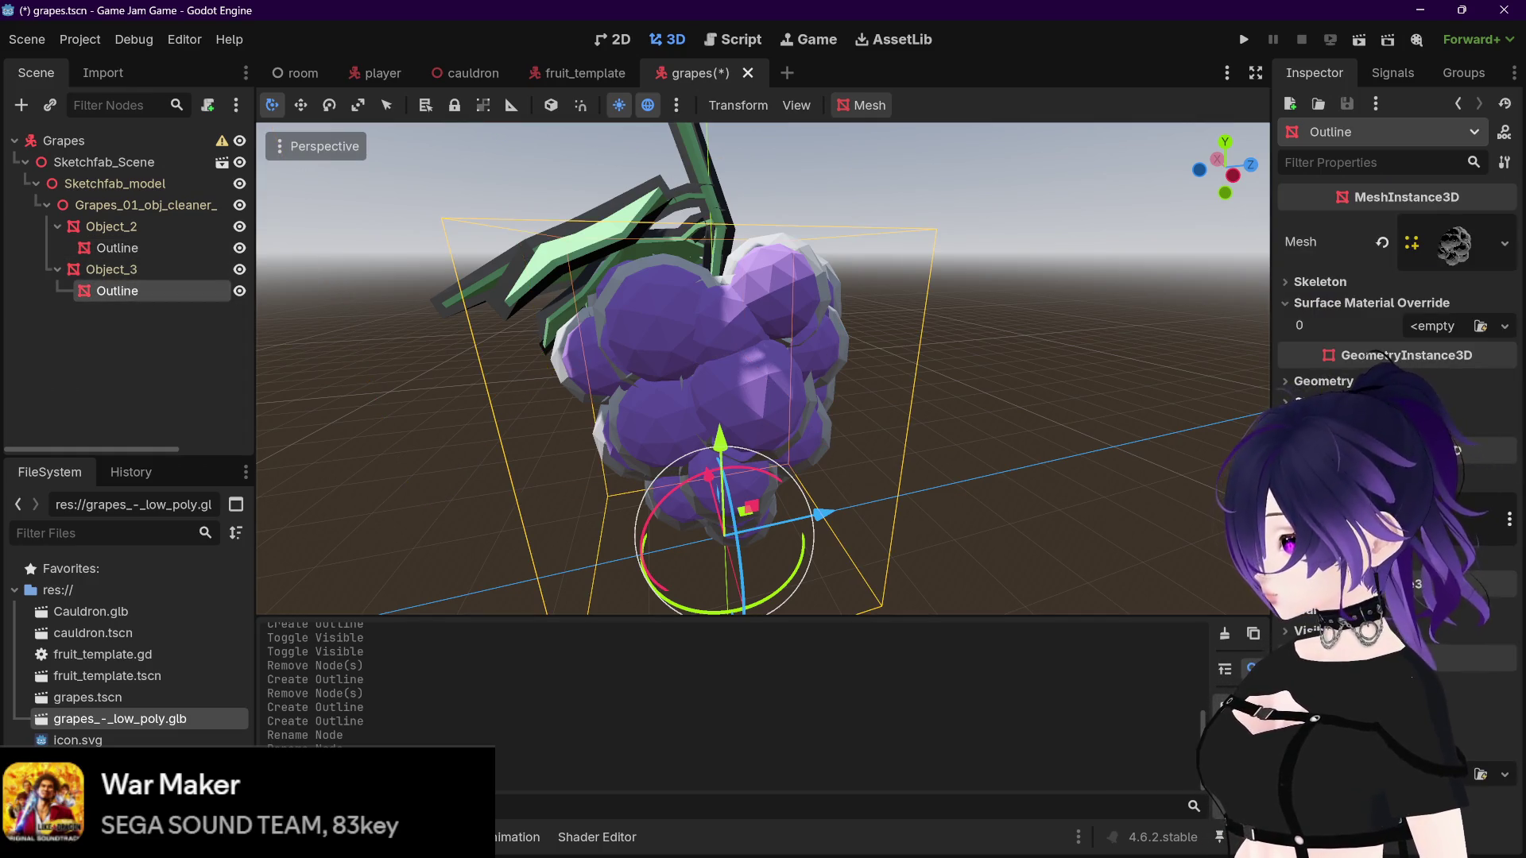
{"action": "left_click", "coordinate": [1433, 326]}
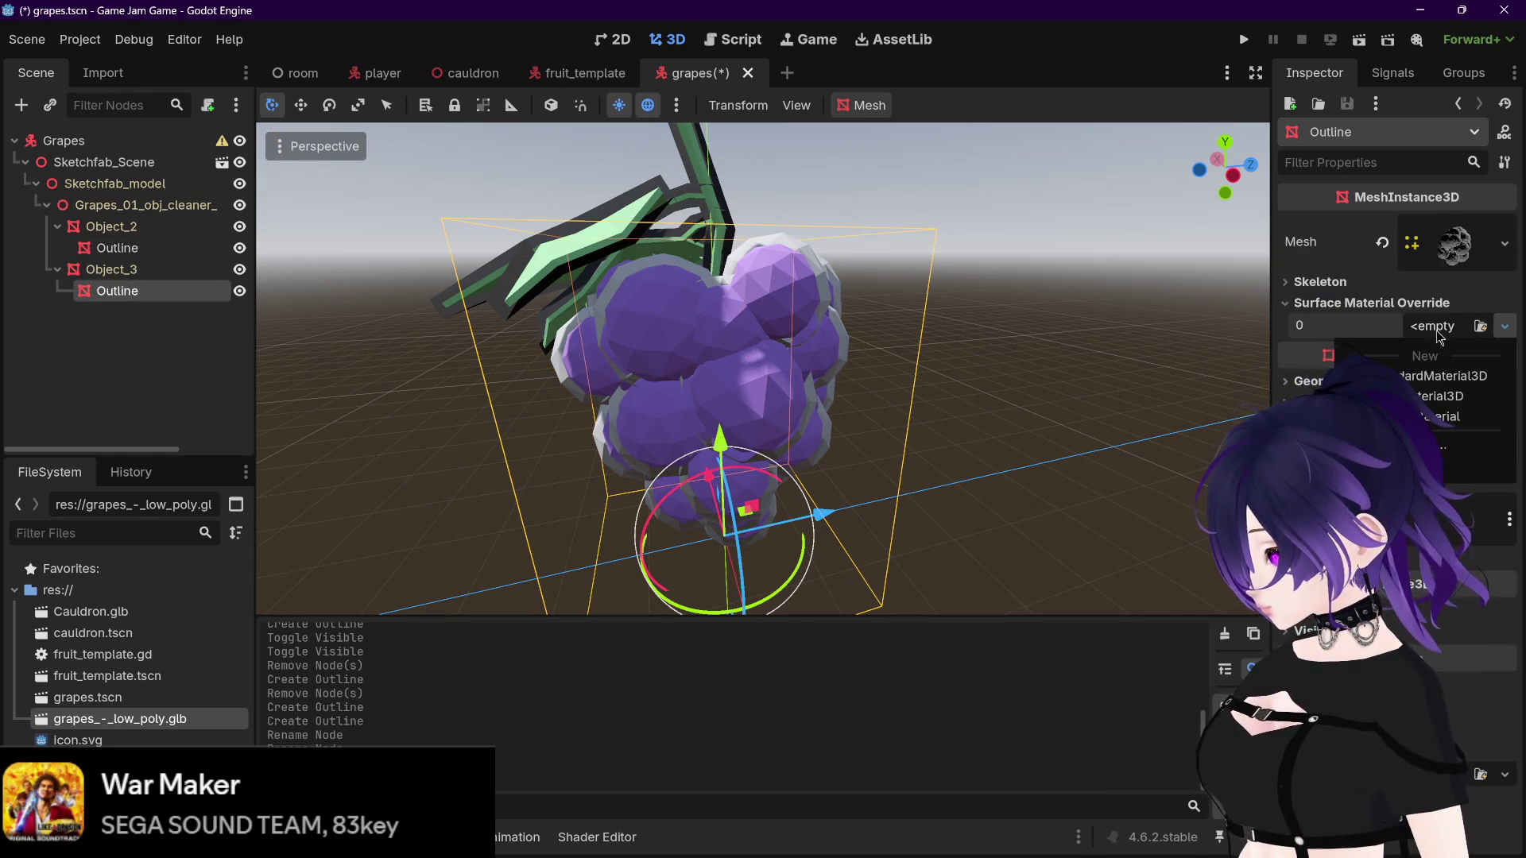
{"action": "left_click", "coordinate": [1430, 356]}
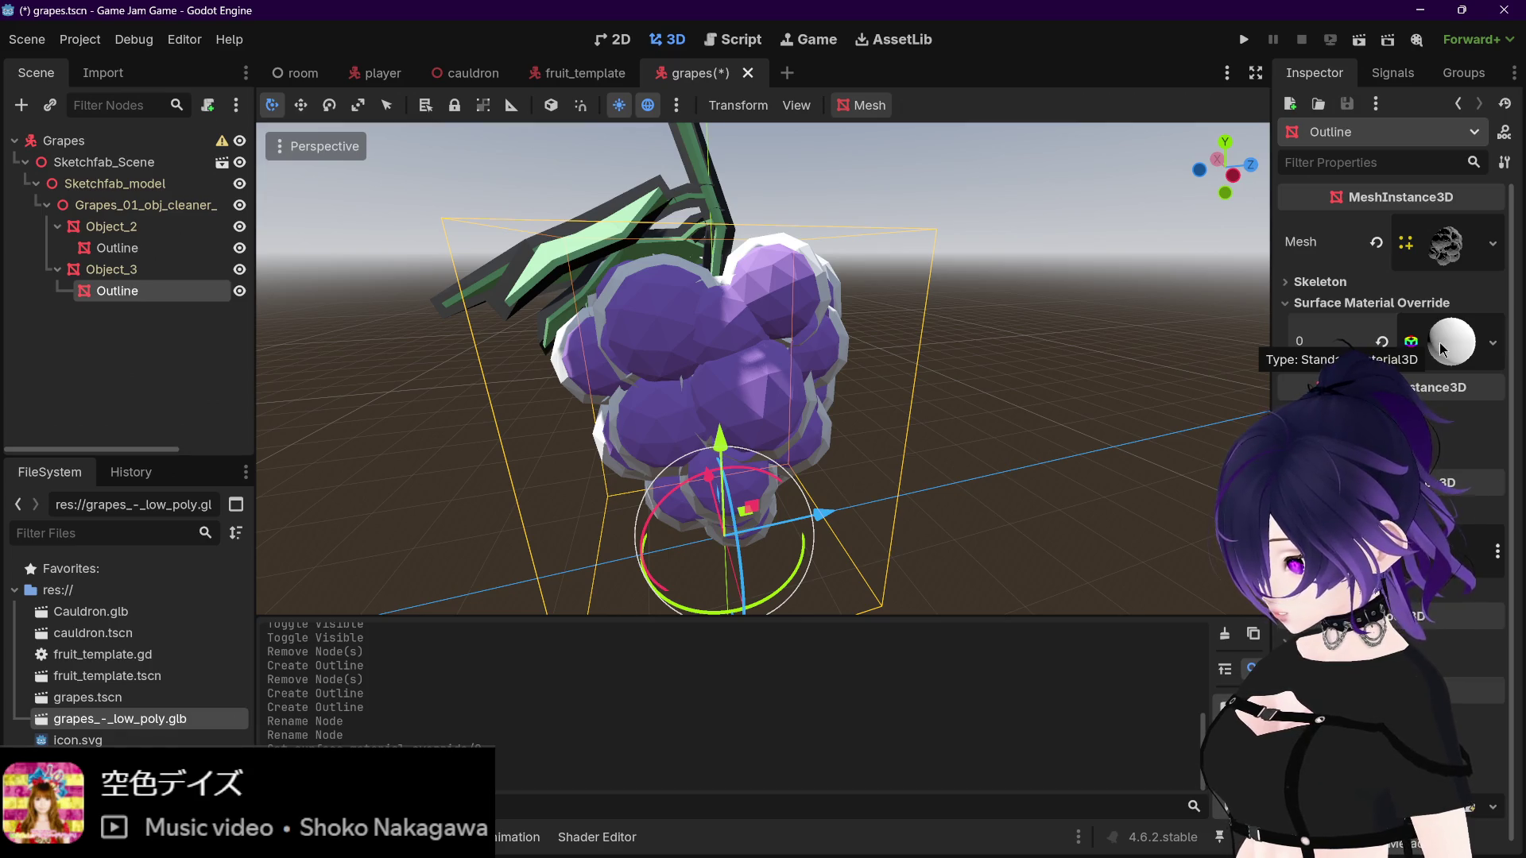
Step: Set the override material's albedo colour to black and check the black outlines
{"action": "left_click", "coordinate": [1445, 350]}
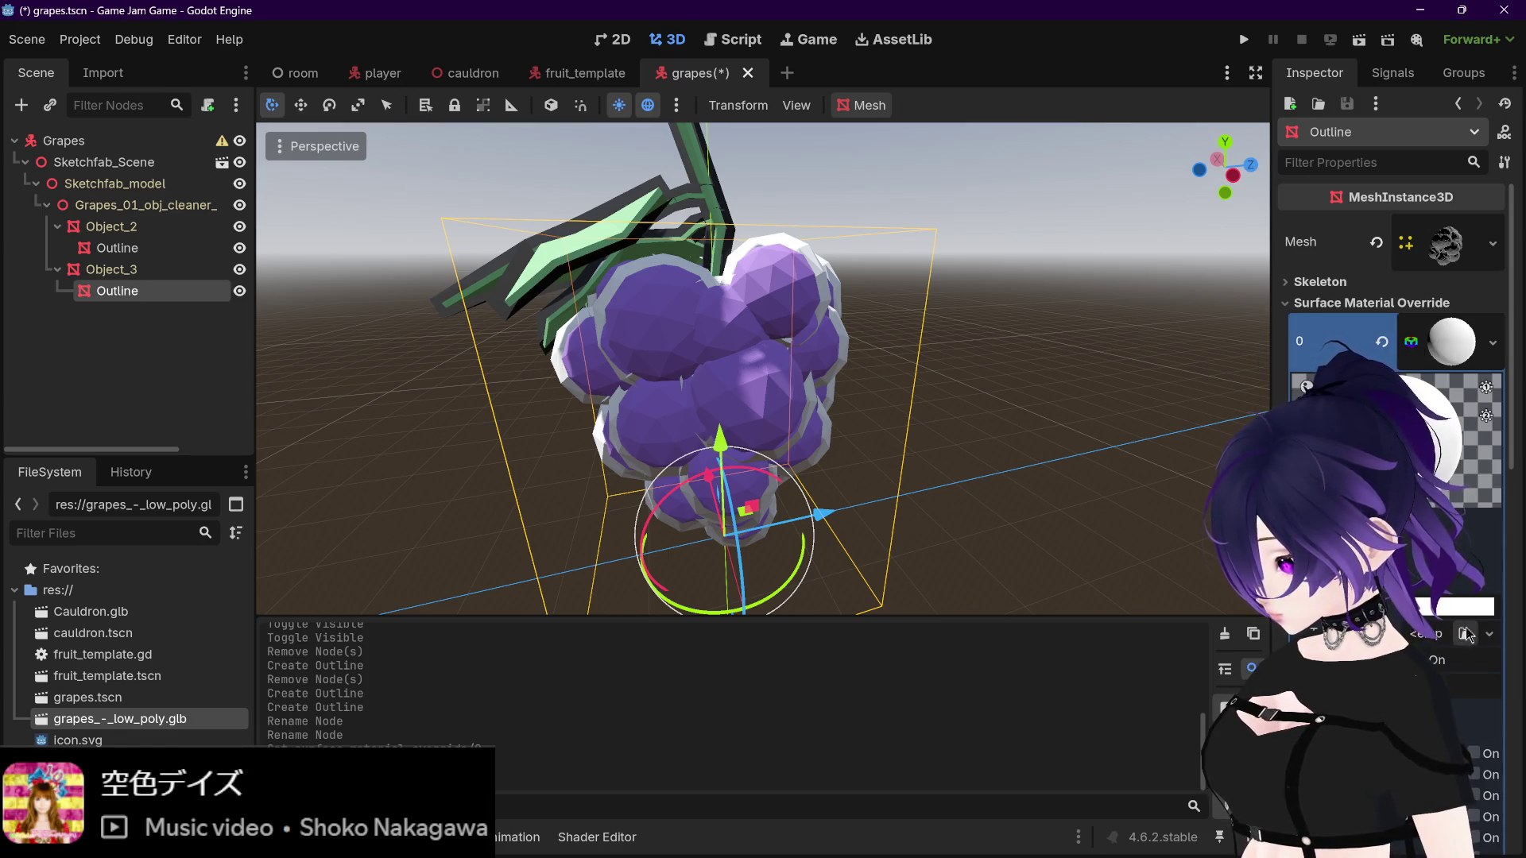
{"action": "left_click", "coordinate": [1470, 606]}
{"action": "left_click", "coordinate": [1492, 269]}
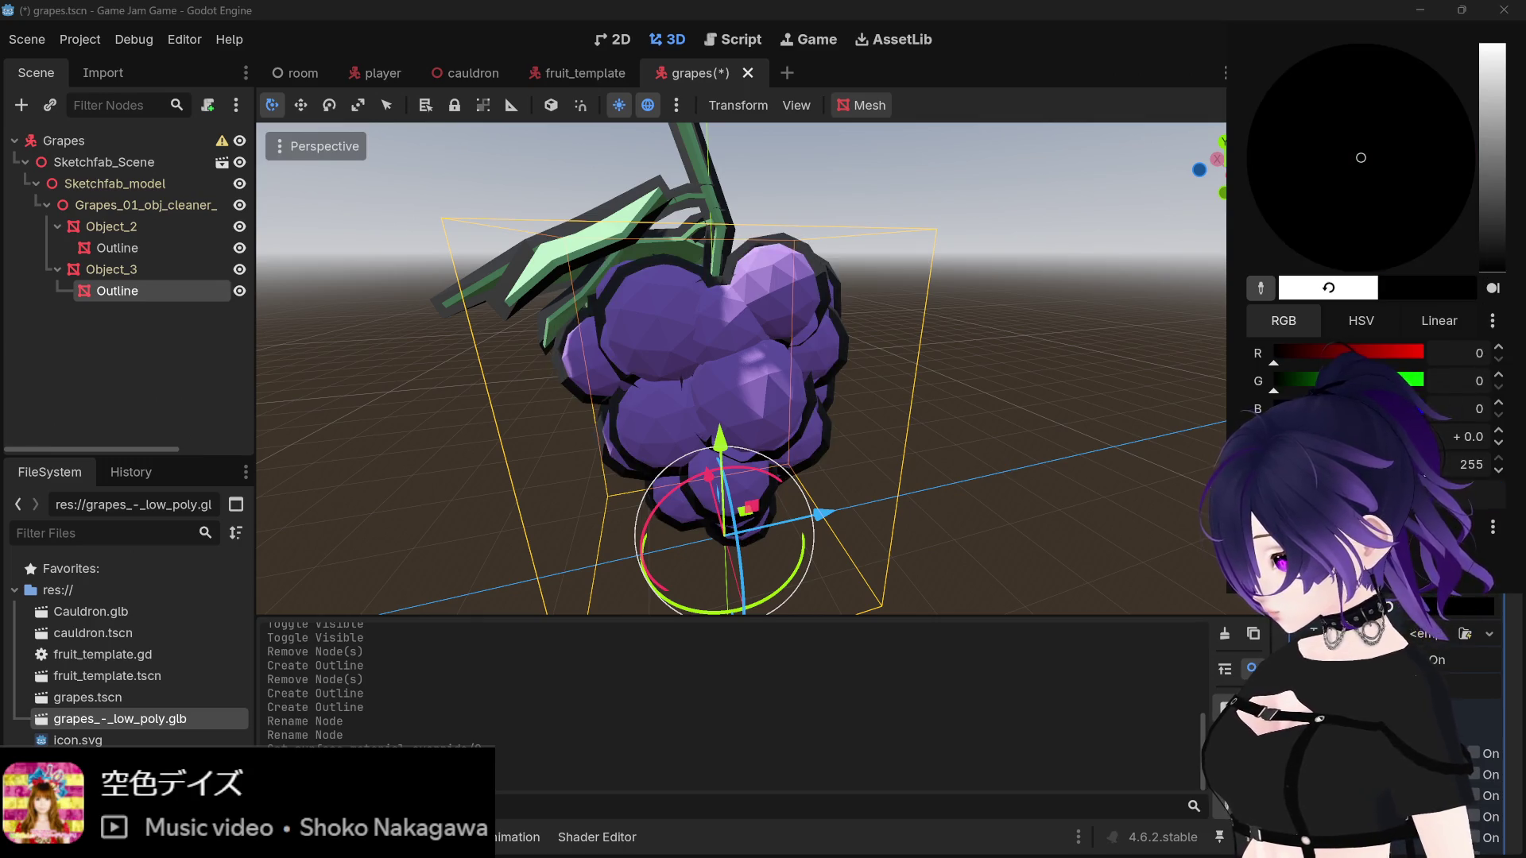
{"action": "left_click", "coordinate": [1076, 703]}
{"action": "left_click_drag", "start_coordinate": [842, 429], "coordinate": [880, 389]}
{"action": "scroll", "scroll_direction": "down", "scroll_amount": 3}
{"action": "scroll", "scroll_direction": "up", "scroll_amount": 3}
{"action": "scroll", "scroll_direction": "down", "scroll_amount": 3}
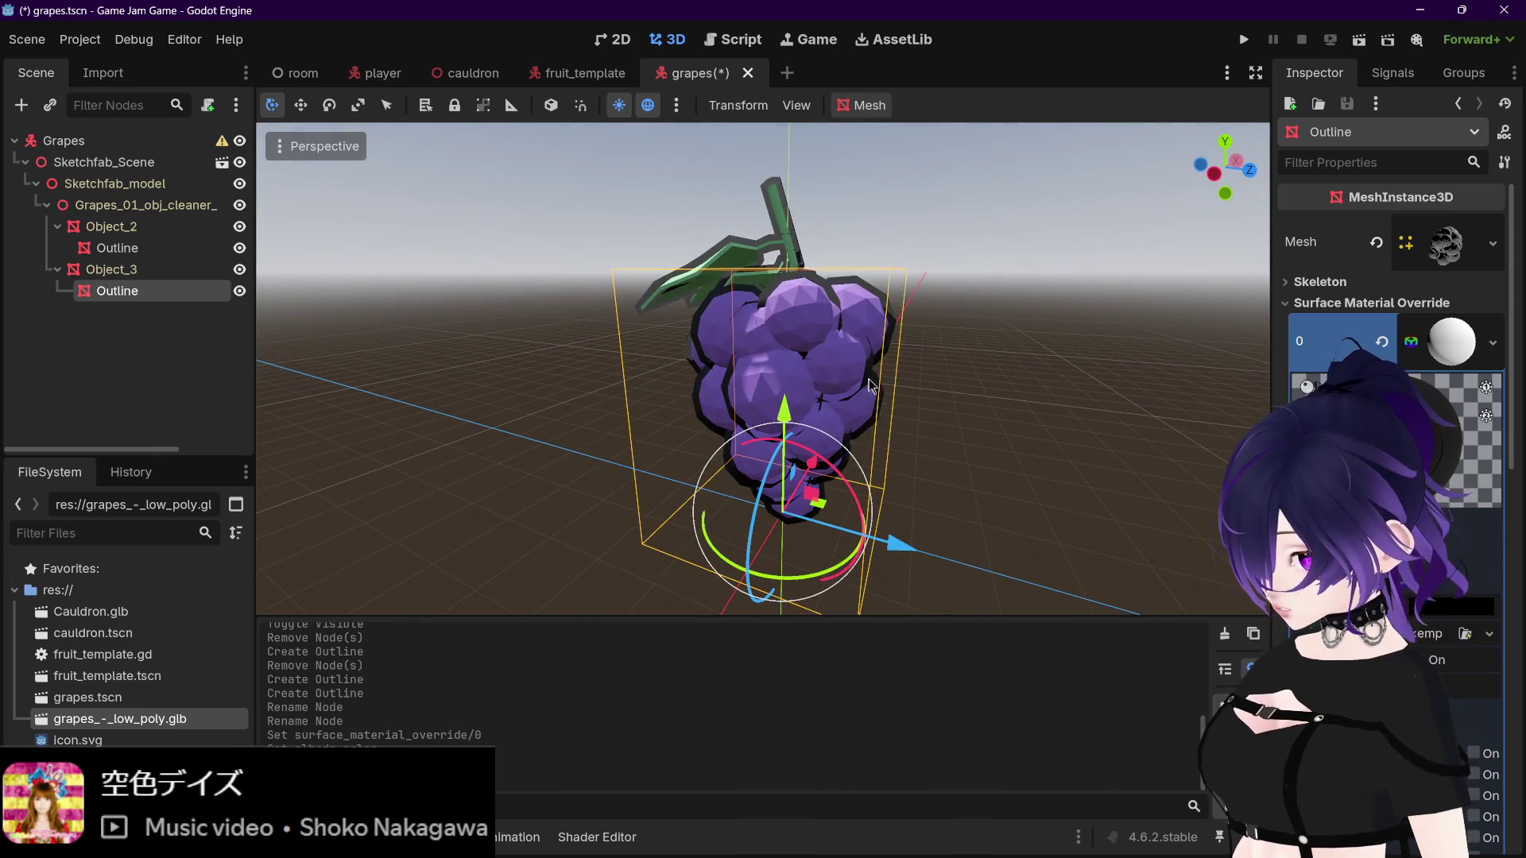
Step: Save the grapes scene and orbit around the grape bunch
{"action": "key", "text": "ctrl+s"}
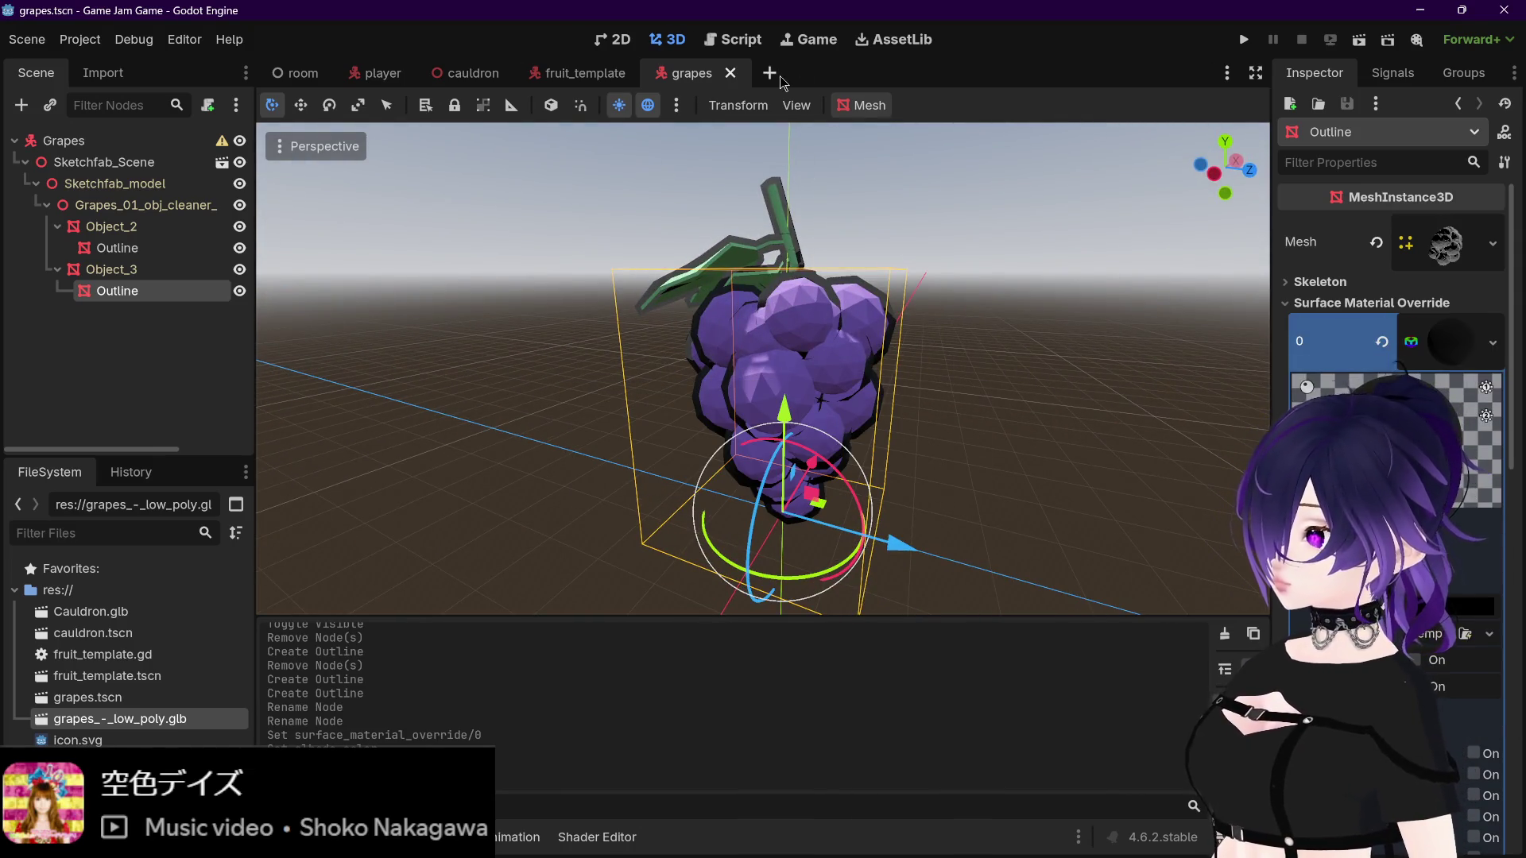
{"action": "scroll", "scroll_direction": "down", "scroll_amount": 3}
{"action": "left_click_drag", "start_coordinate": [879, 390], "coordinate": [867, 334]}
{"action": "scroll", "scroll_direction": "up", "scroll_amount": 3}
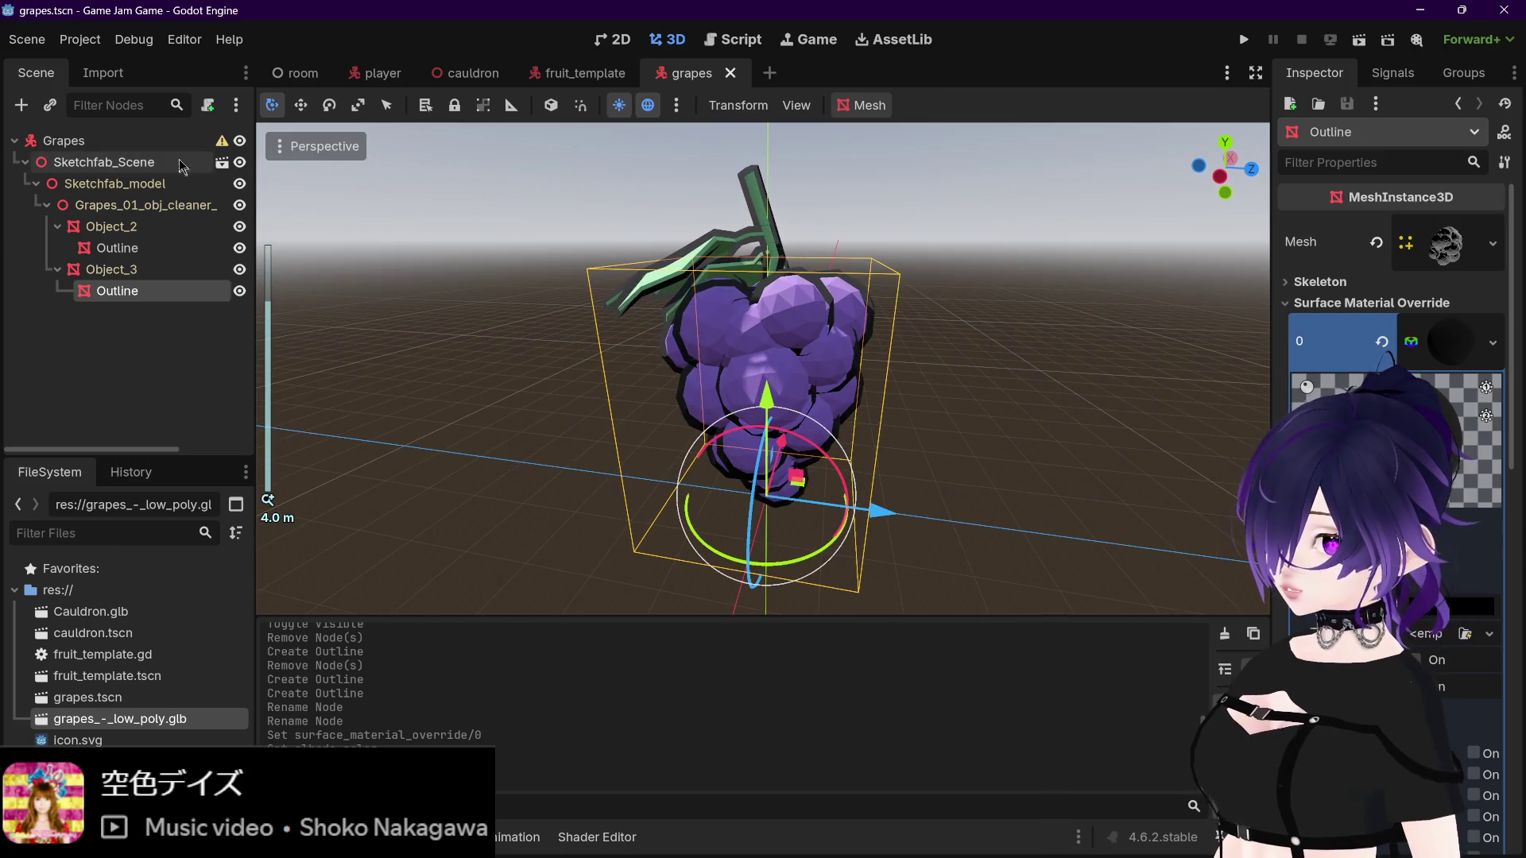
{"action": "left_click", "coordinate": [168, 146]}
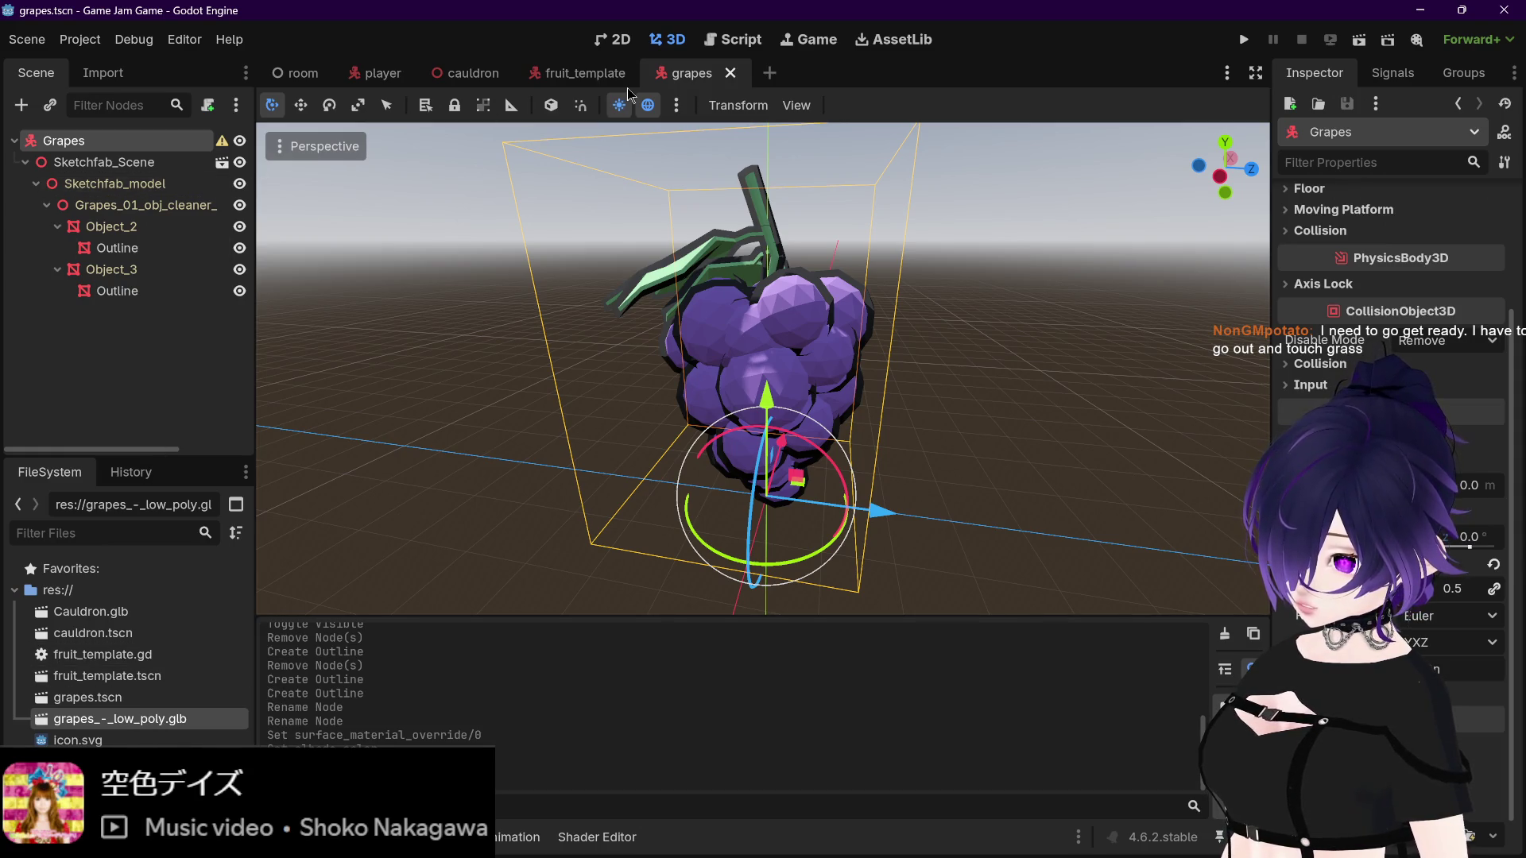
Step: Attach fruit_template.gd to the Grapes root node and save the scene
{"action": "left_click", "coordinate": [134, 656]}
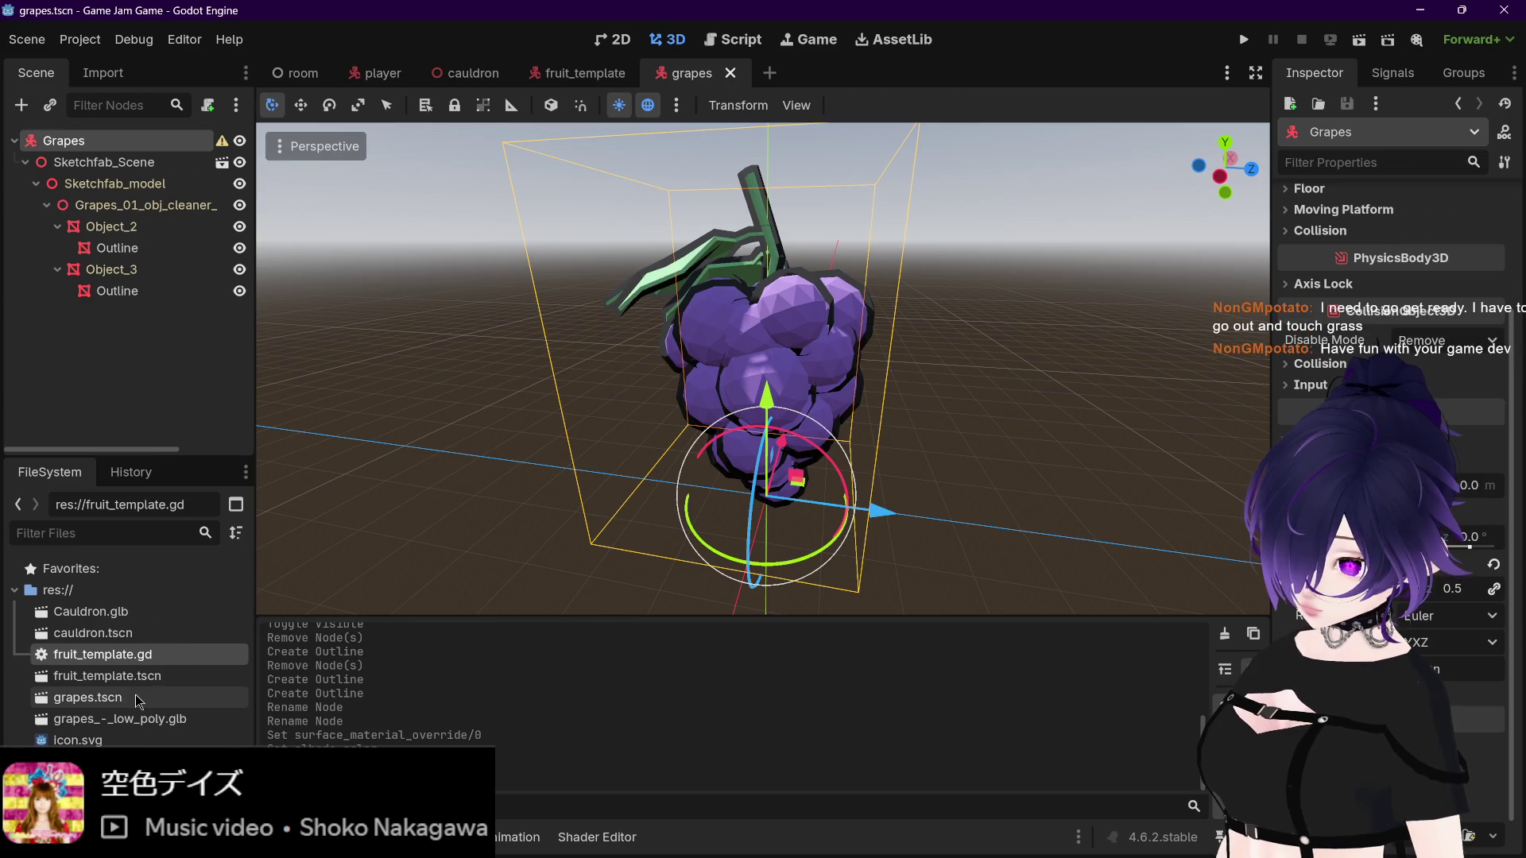
{"action": "left_click_drag", "start_coordinate": [133, 658], "coordinate": [167, 143]}
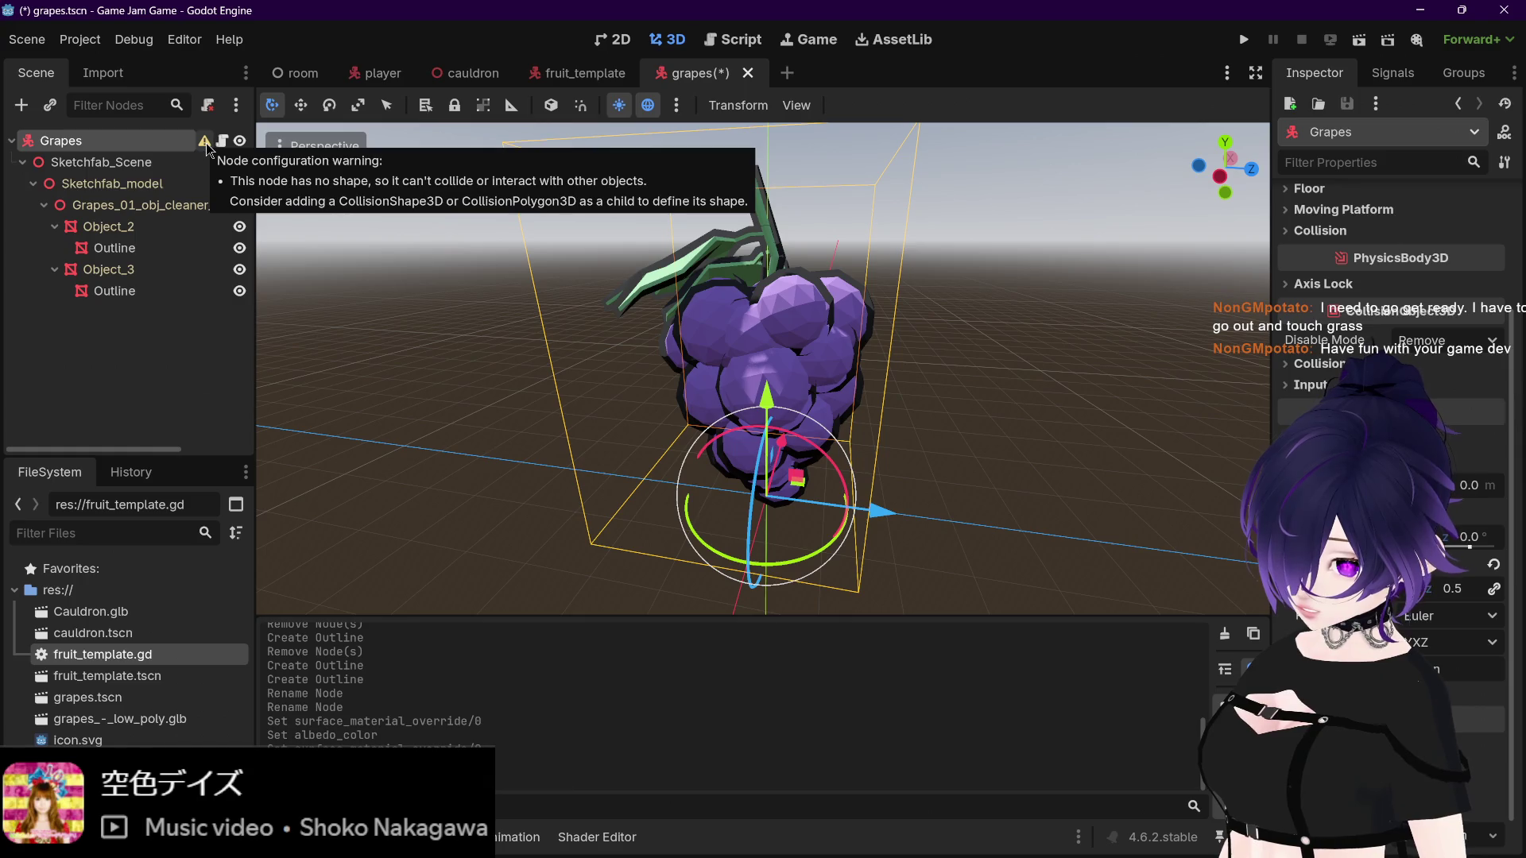
{"action": "key", "text": "ctrl+s"}
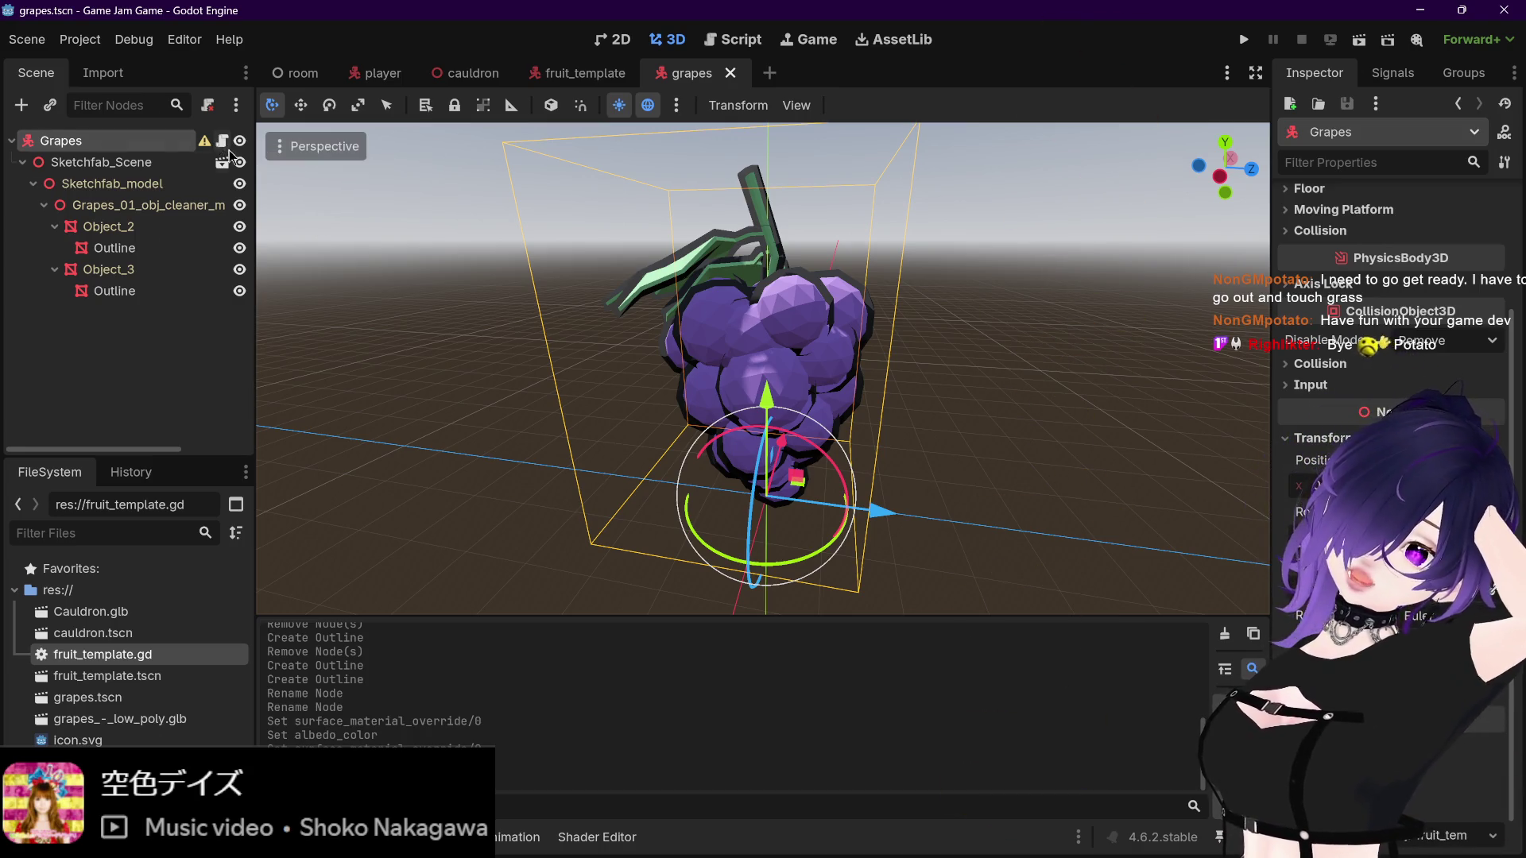
Step: Detach the script from the Grapes node
{"action": "right_click", "coordinate": [162, 141]}
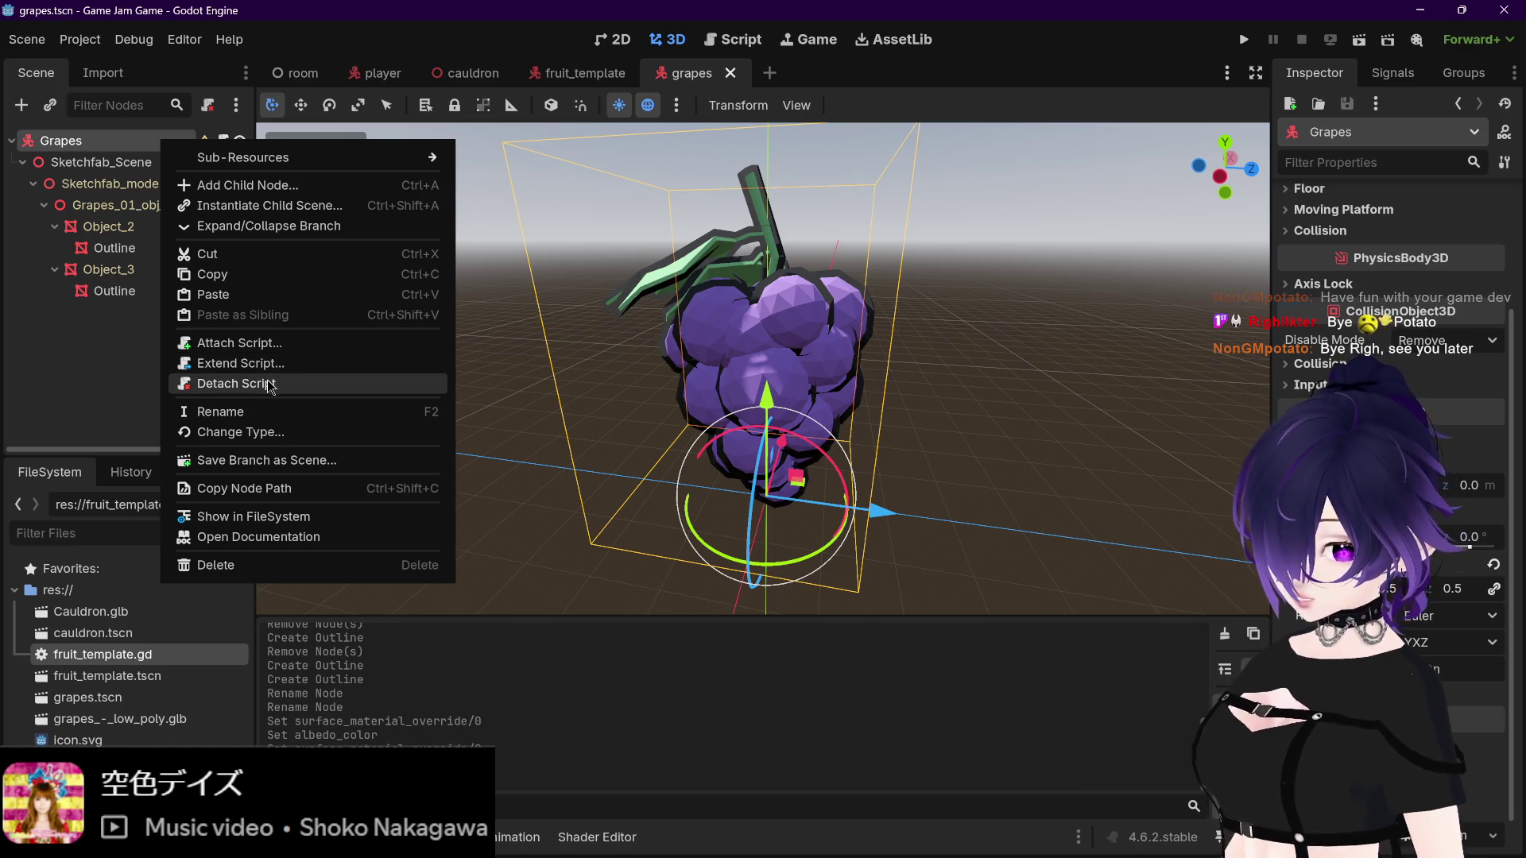
{"action": "left_click", "coordinate": [238, 388]}
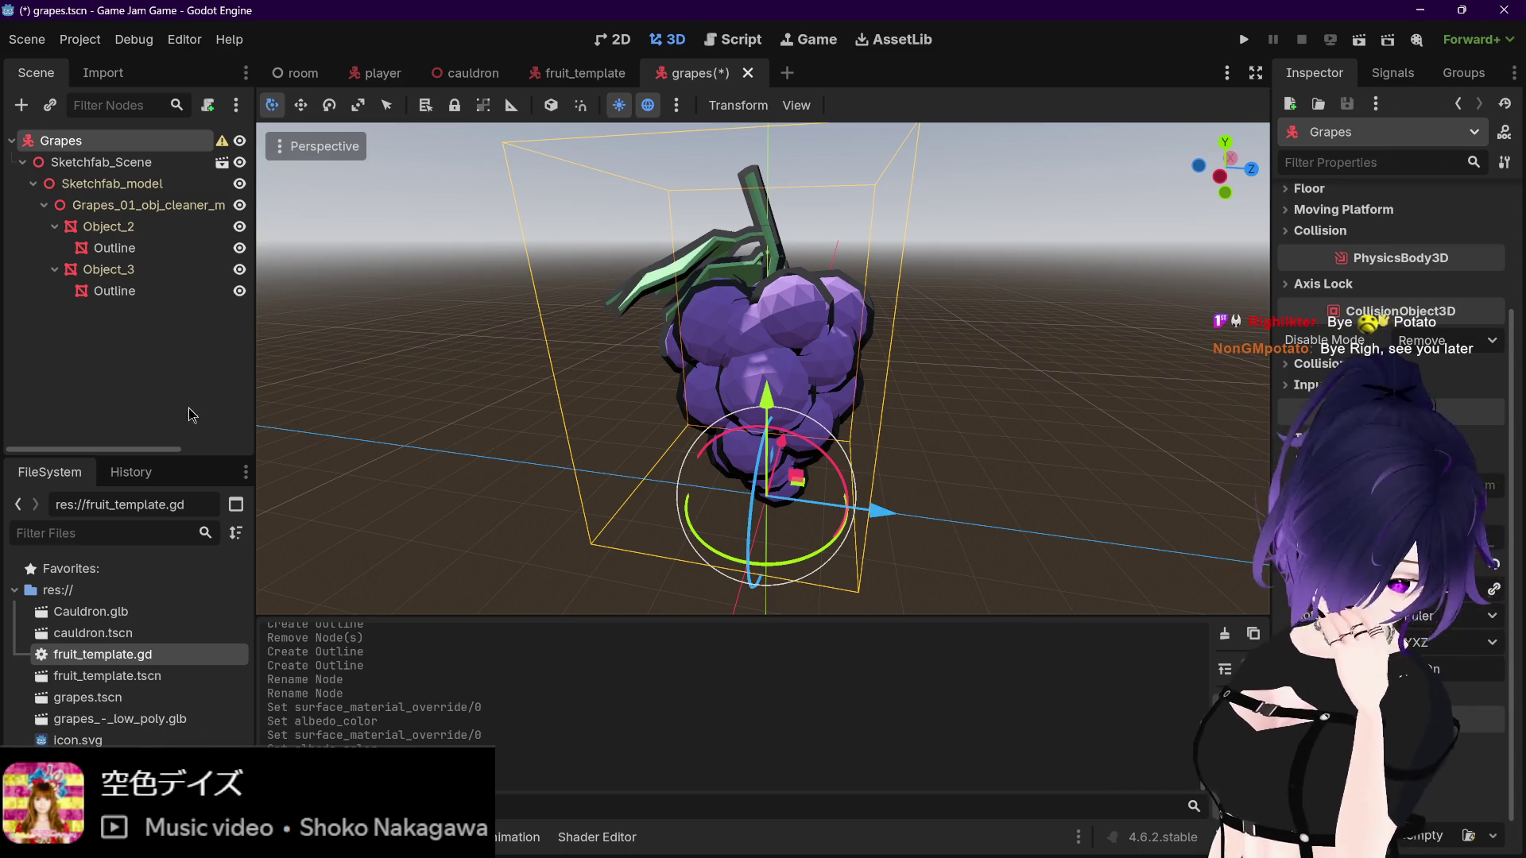
{"action": "left_click", "coordinate": [136, 675]}
{"action": "left_click", "coordinate": [142, 657]}
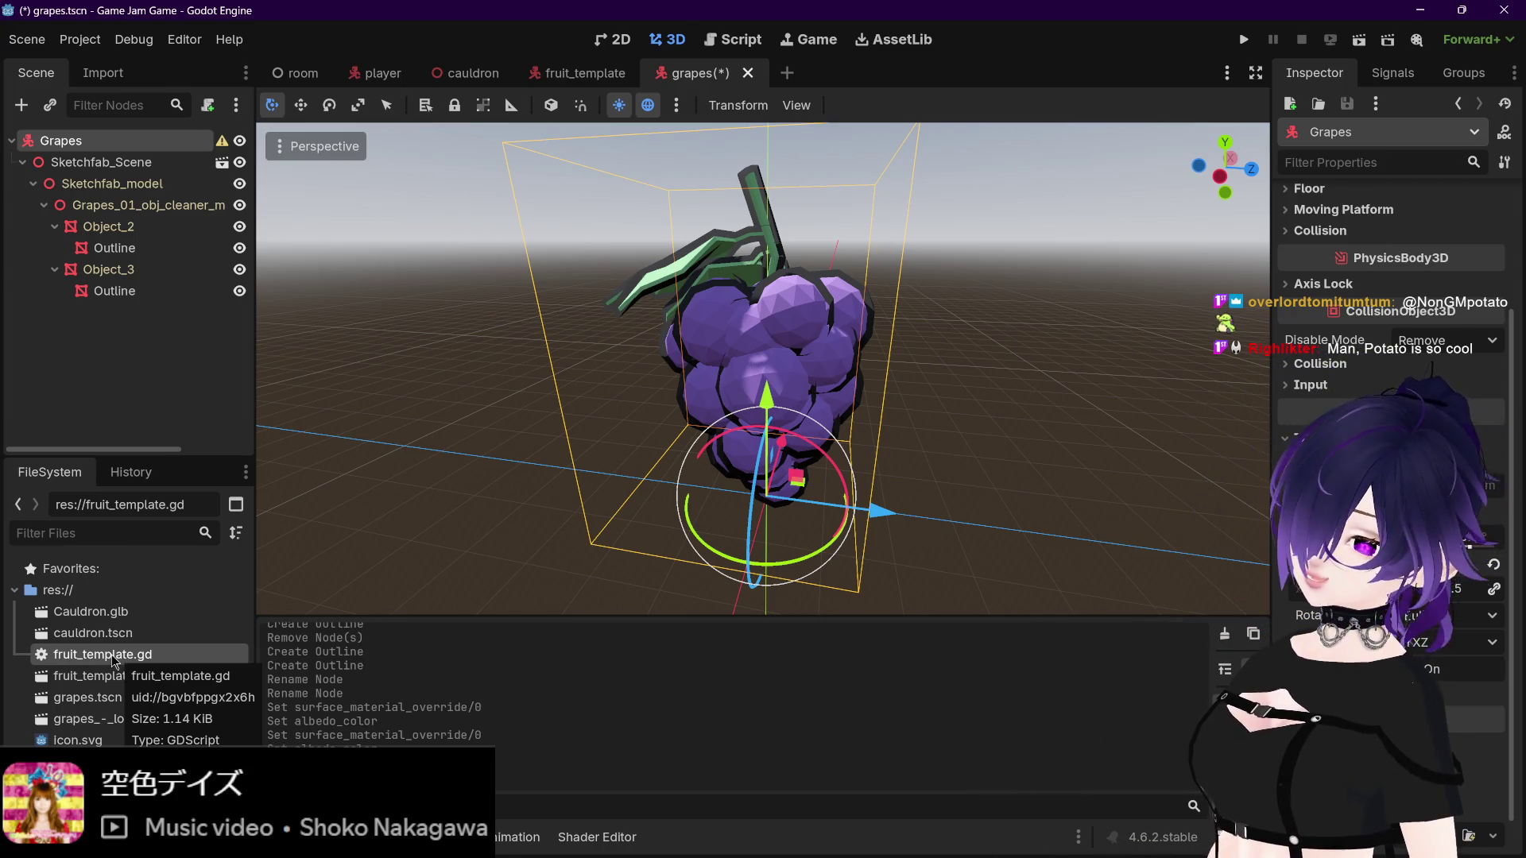
Step: Duplicate fruit_template.gd as a new script named grapes.gd
{"action": "left_click", "coordinate": [161, 676]}
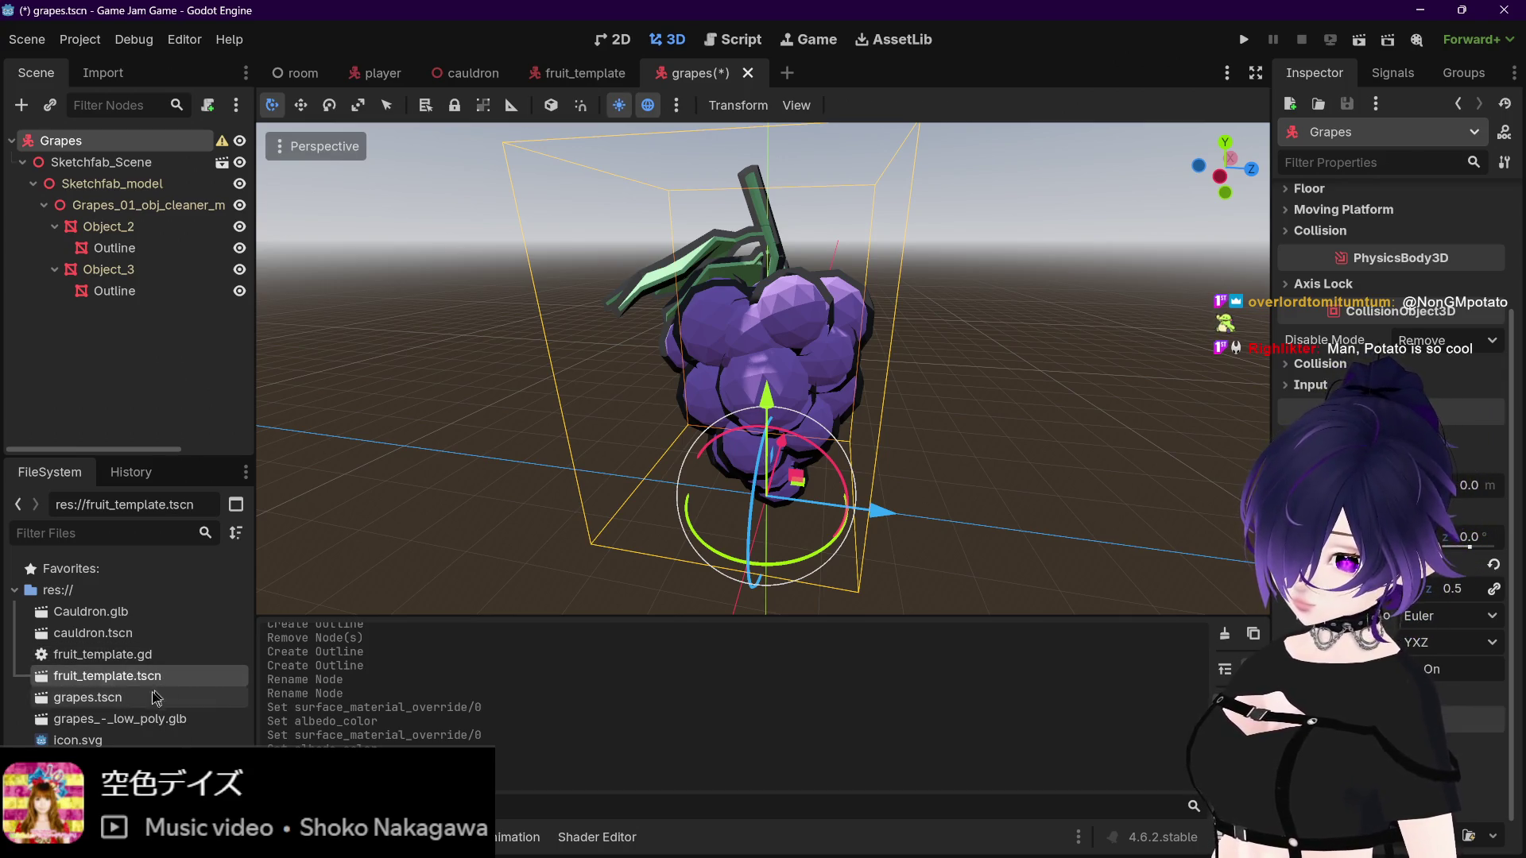
{"action": "left_click", "coordinate": [151, 698]}
{"action": "left_click", "coordinate": [153, 677]}
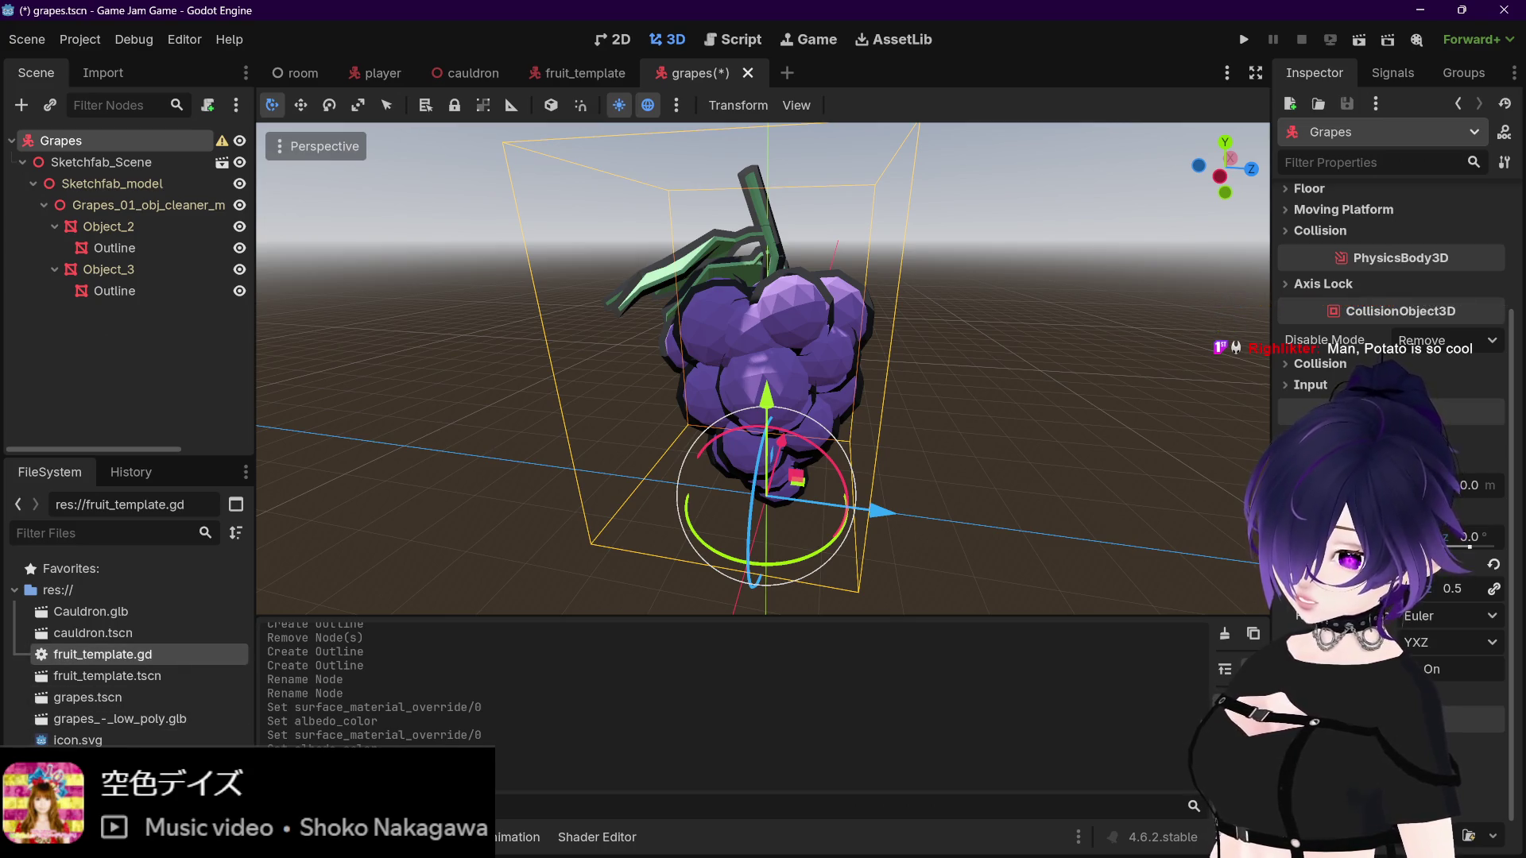
{"action": "key", "text": "ctrl+v"}
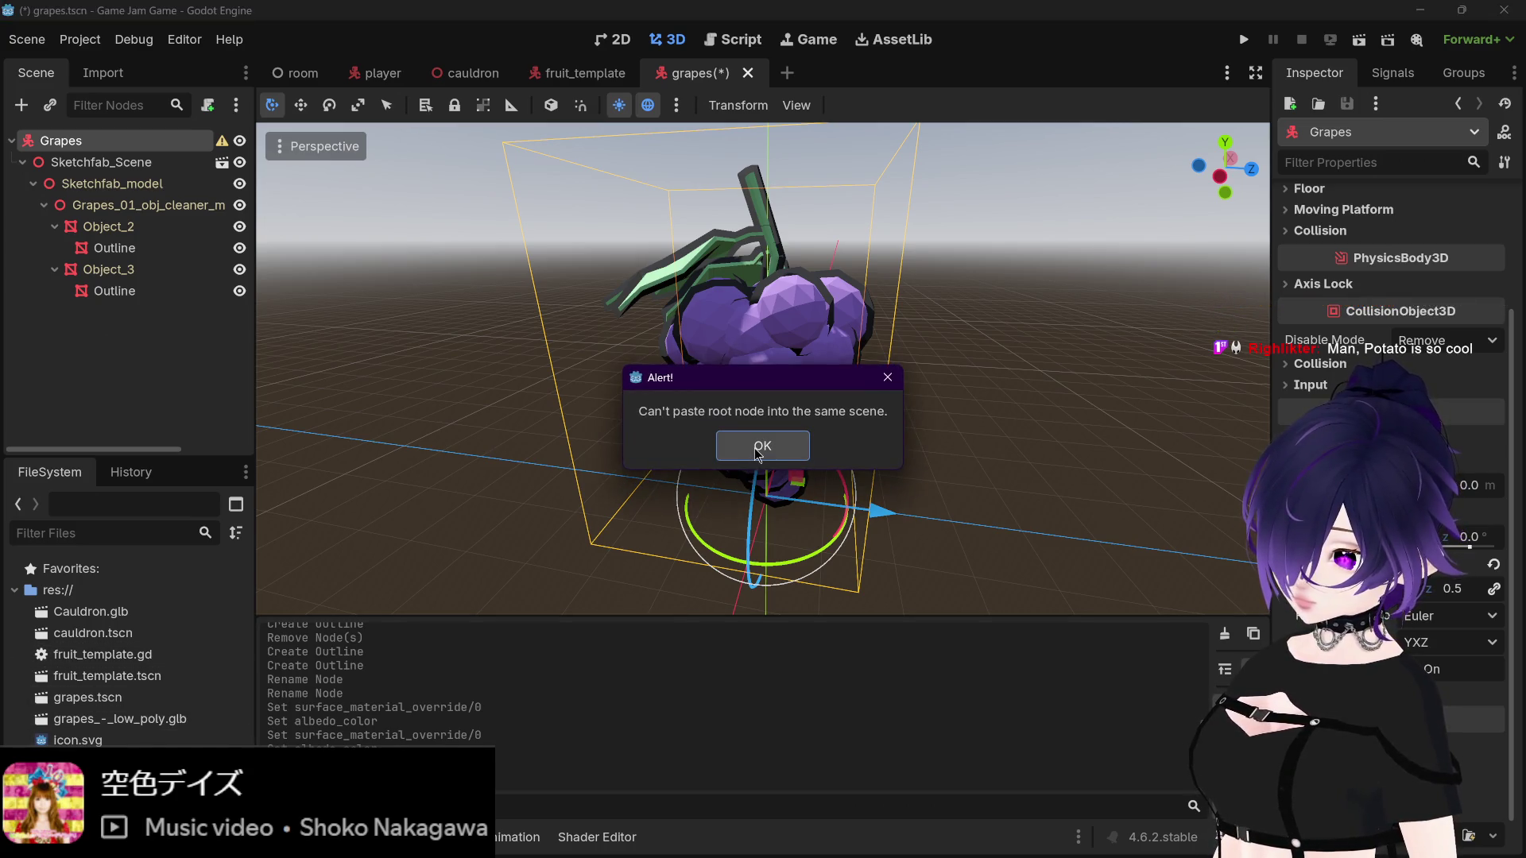
{"action": "left_click", "coordinate": [756, 450]}
{"action": "right_click", "coordinate": [163, 657]}
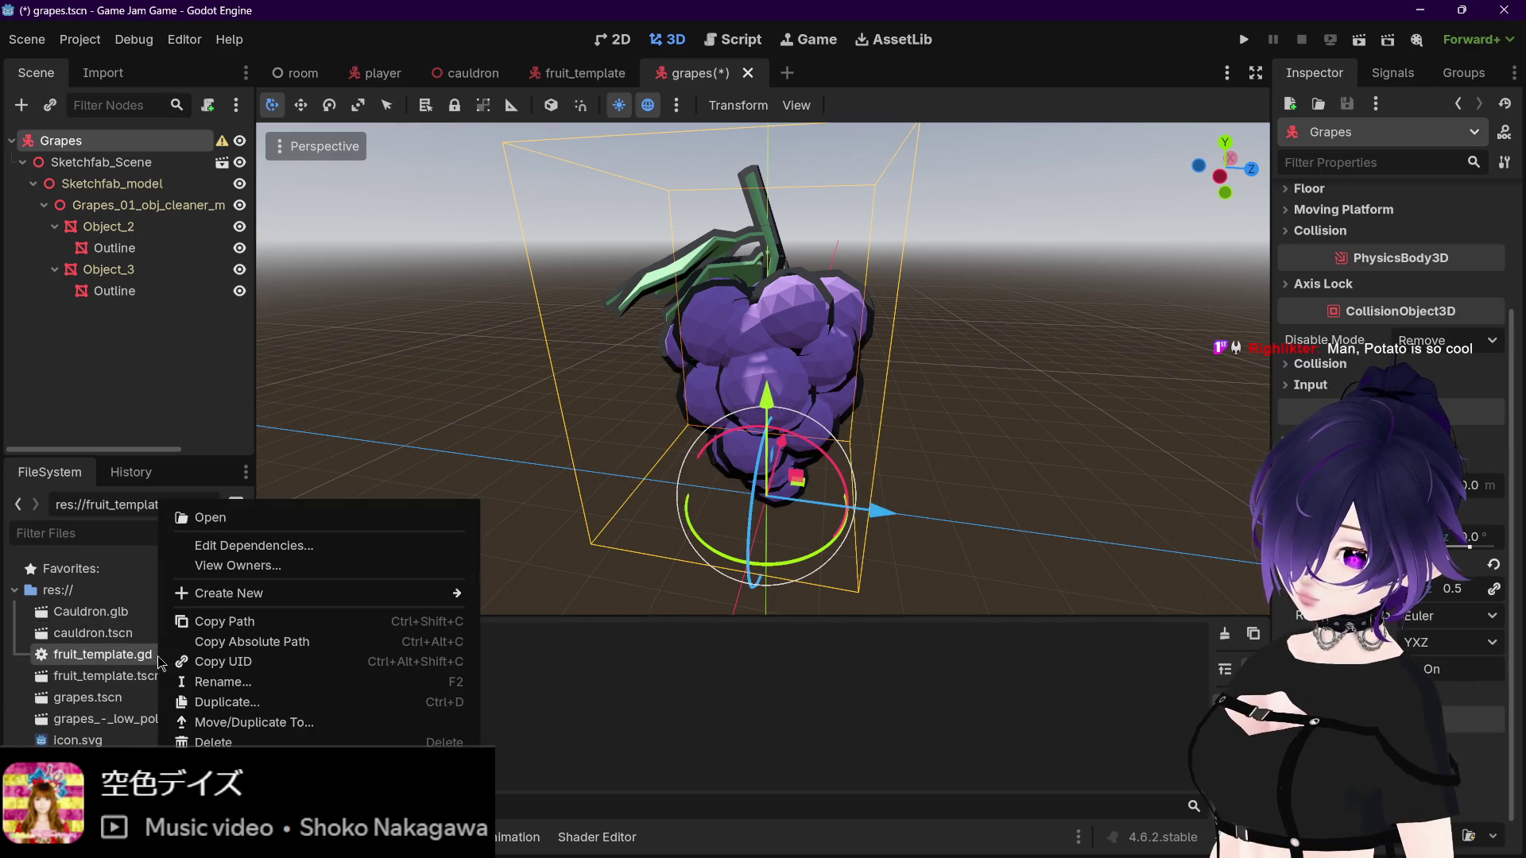
{"action": "left_click", "coordinate": [118, 658]}
{"action": "right_click", "coordinate": [117, 658]}
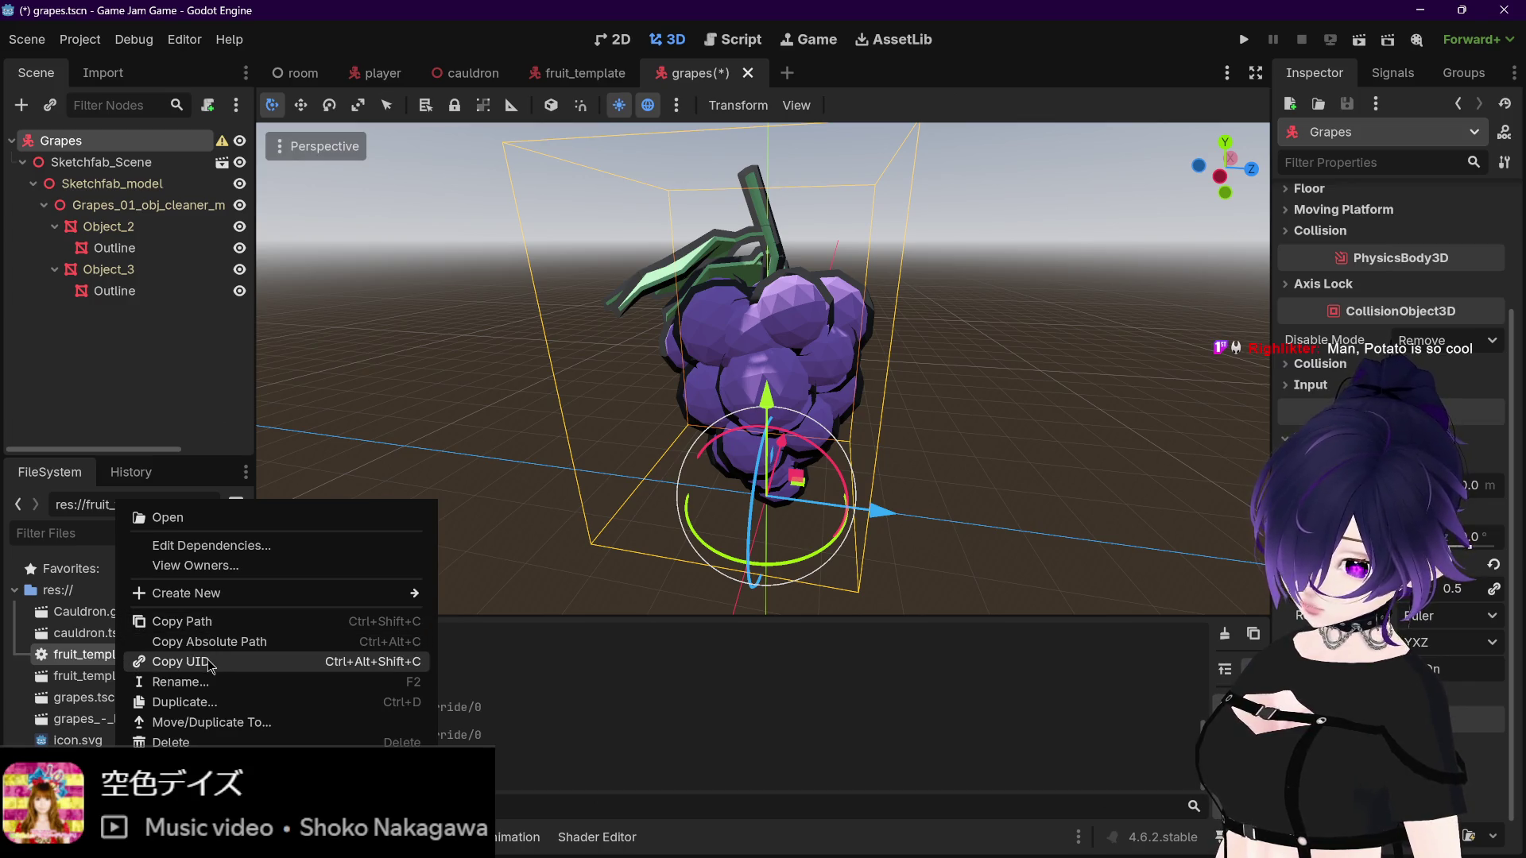
{"action": "left_click", "coordinate": [190, 703]}
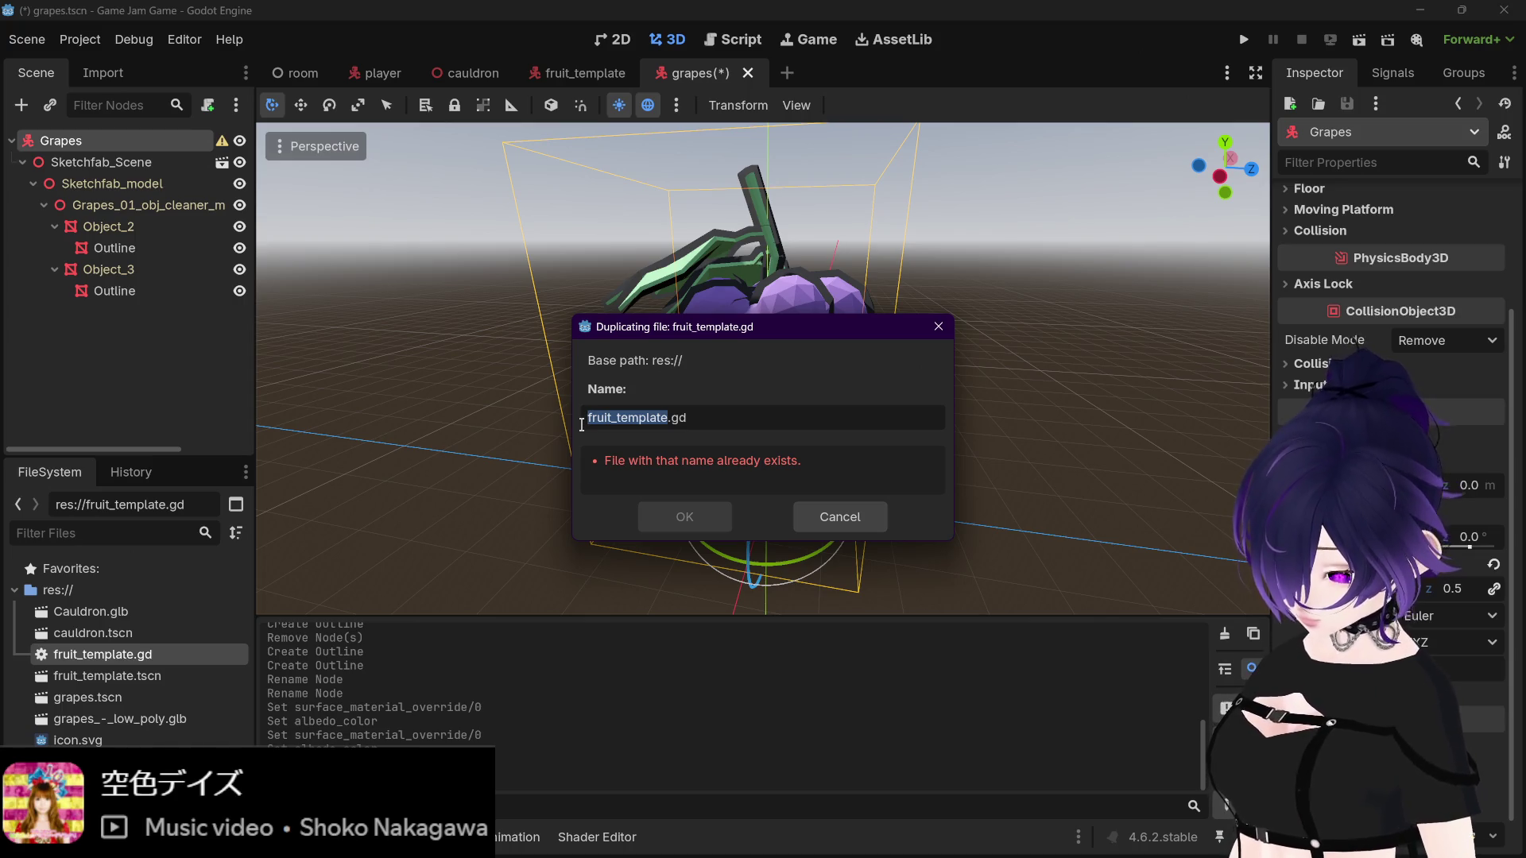
{"action": "type", "text": "gra"}
{"action": "type", "text": "pes"}
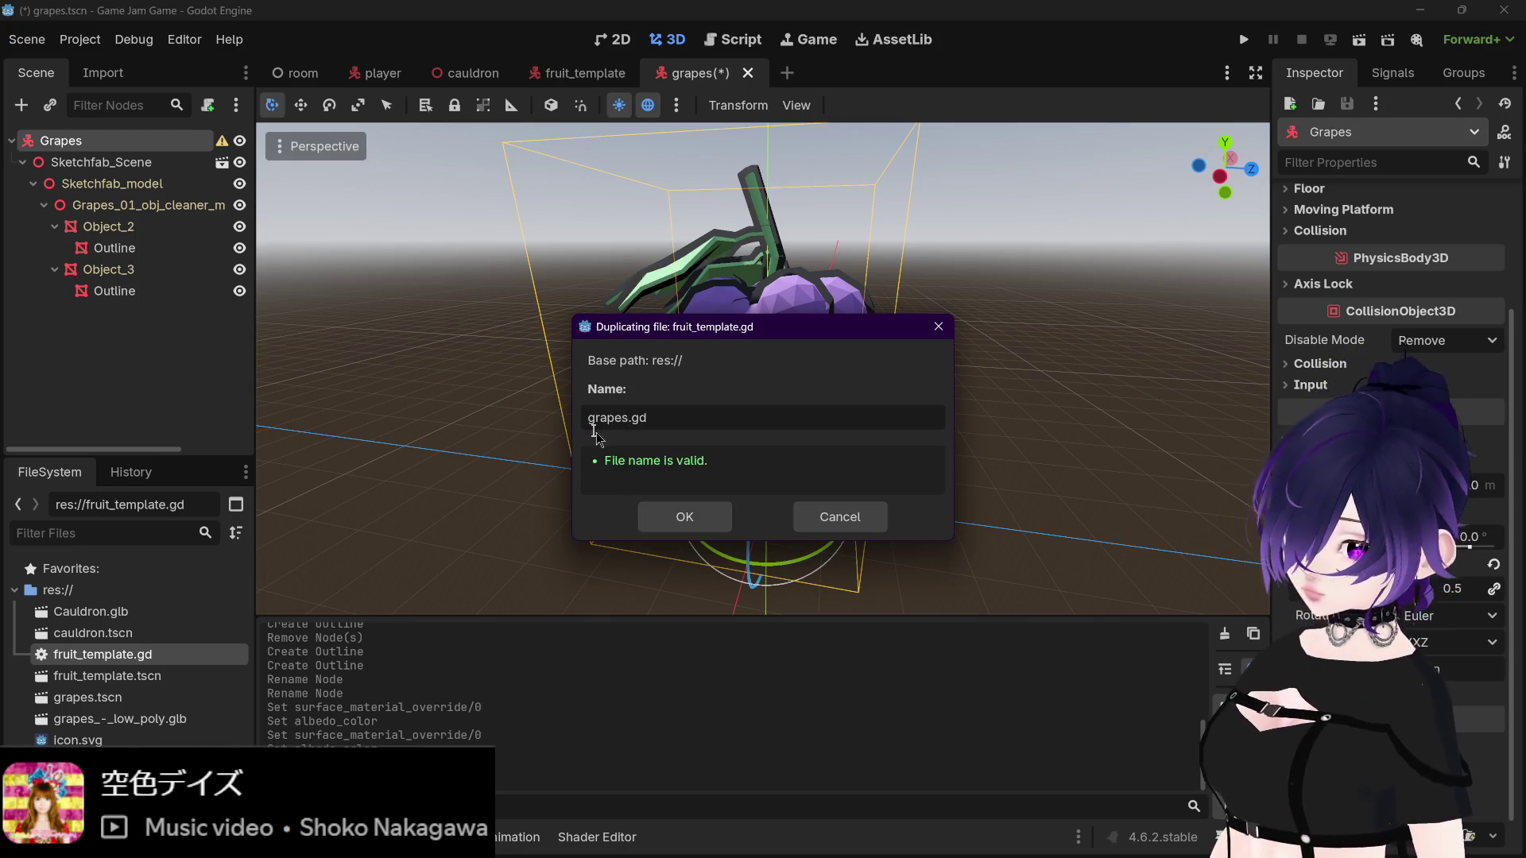
{"action": "left_click", "coordinate": [684, 514]}
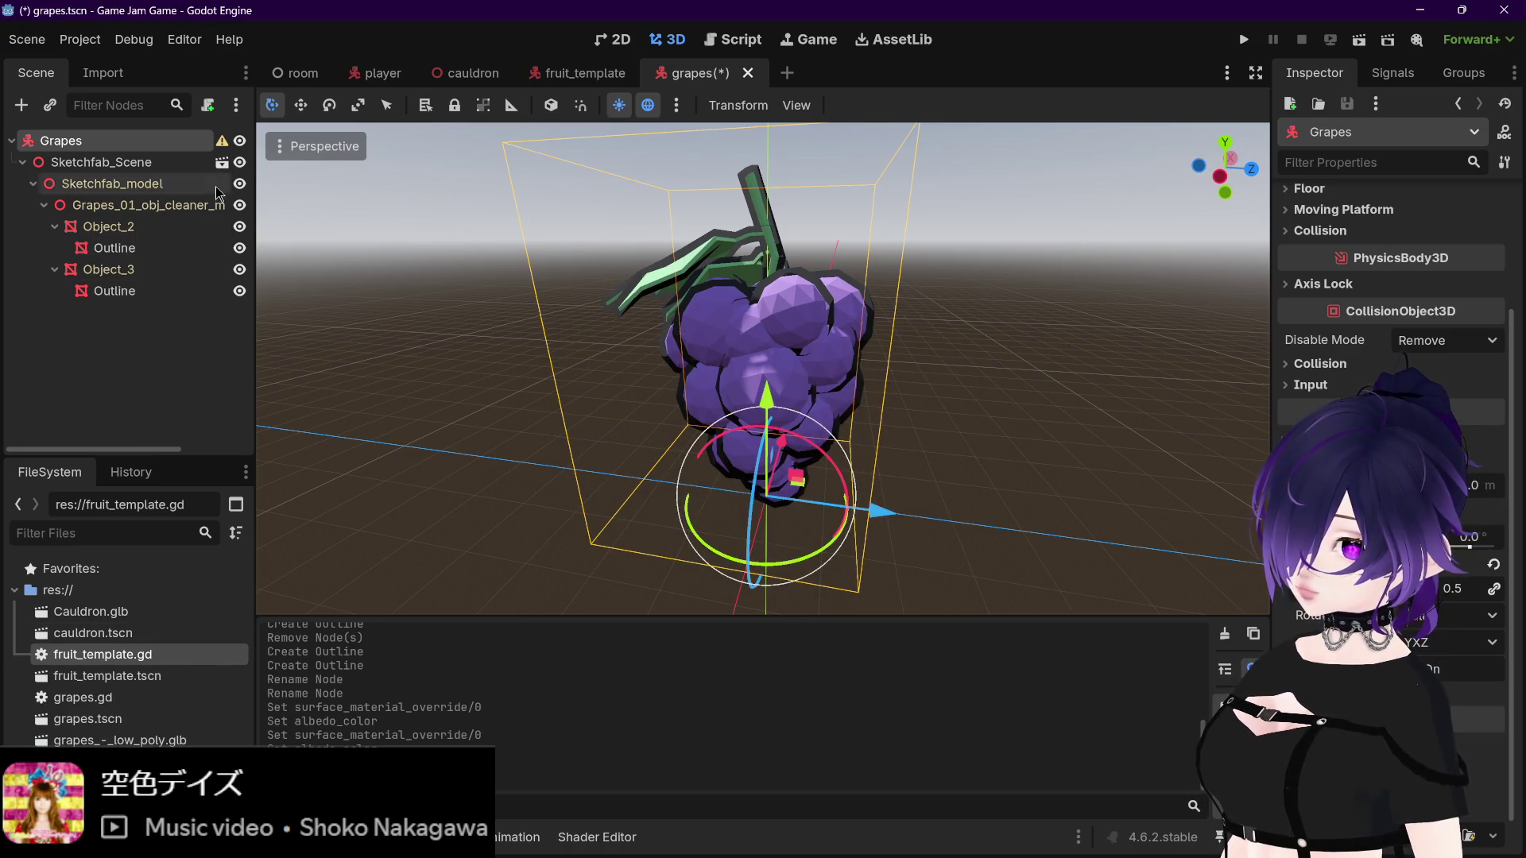
Step: Attach grapes.gd to the Grapes root node and save the scene
{"action": "left_click", "coordinate": [110, 702]}
{"action": "left_click_drag", "start_coordinate": [109, 704], "coordinate": [169, 144]}
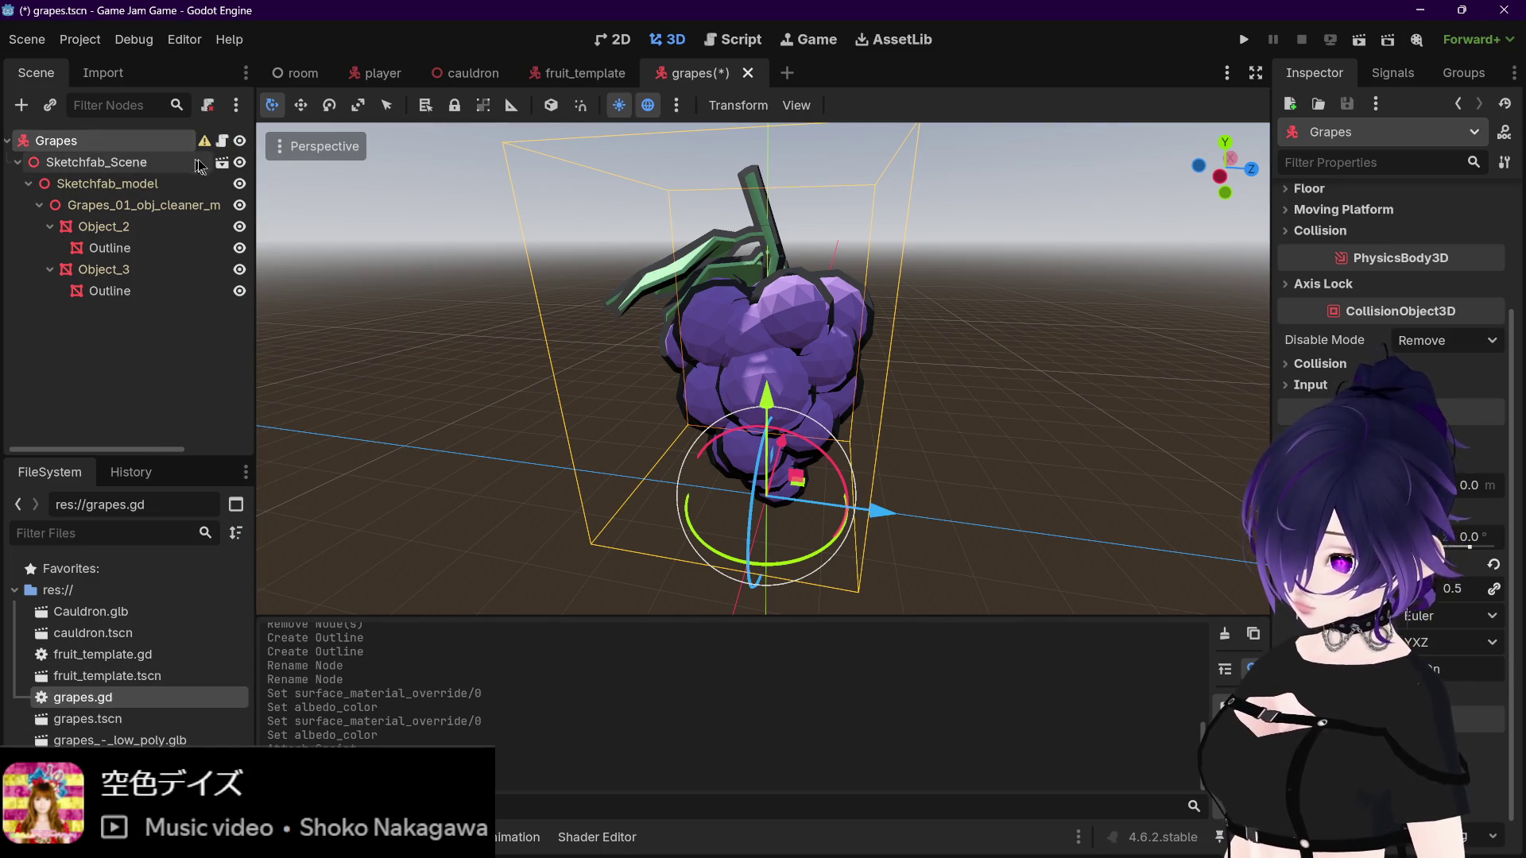
{"action": "key", "text": "ctrl+s"}
{"action": "left_click", "coordinate": [223, 141]}
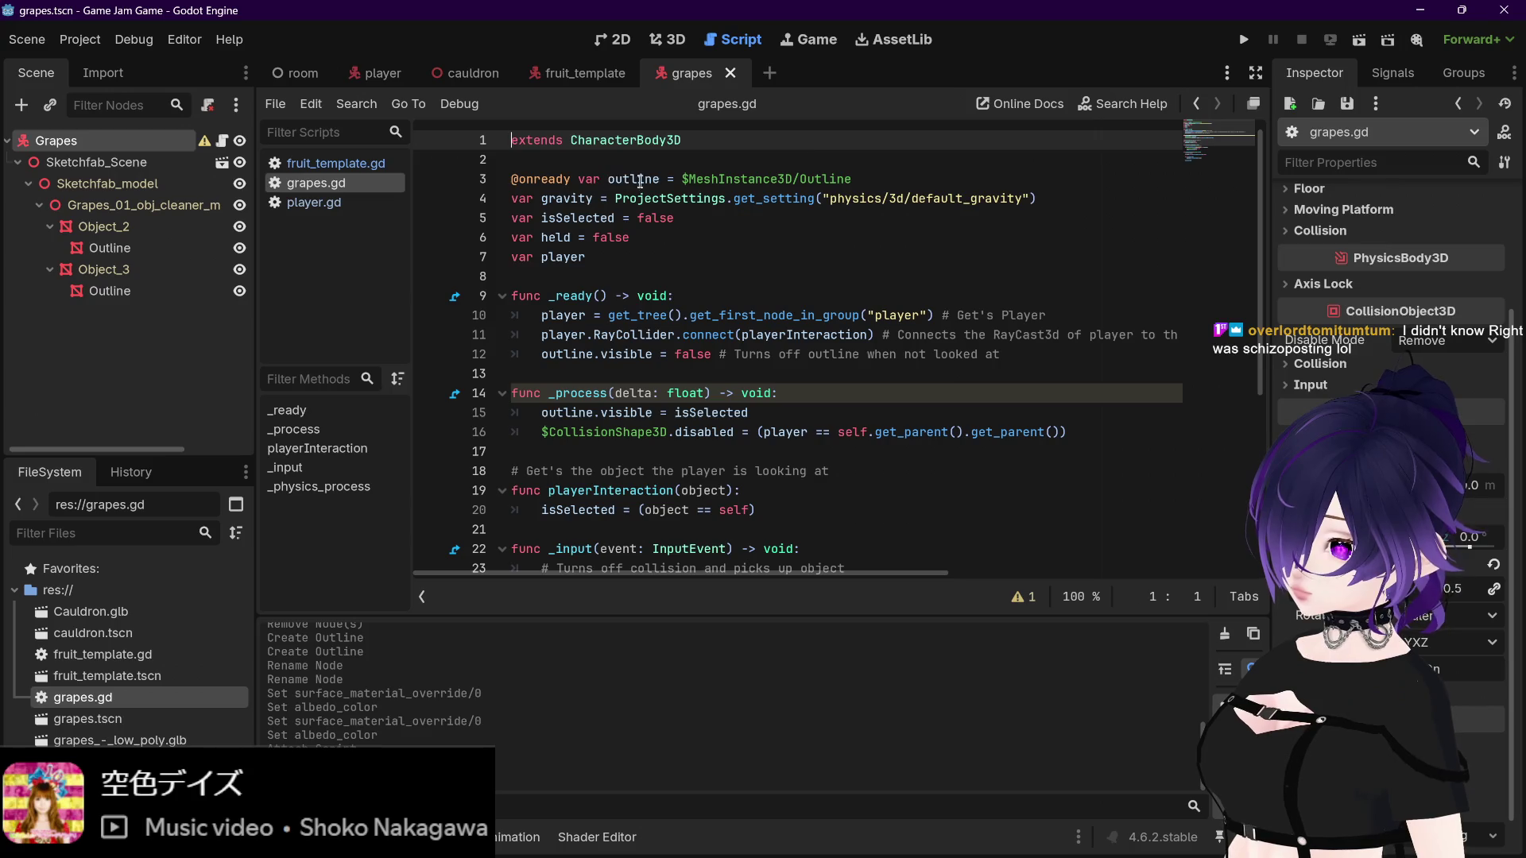
Step: Select the outline variable name on line 3 of grapes.gd
{"action": "left_click", "coordinate": [659, 179]}
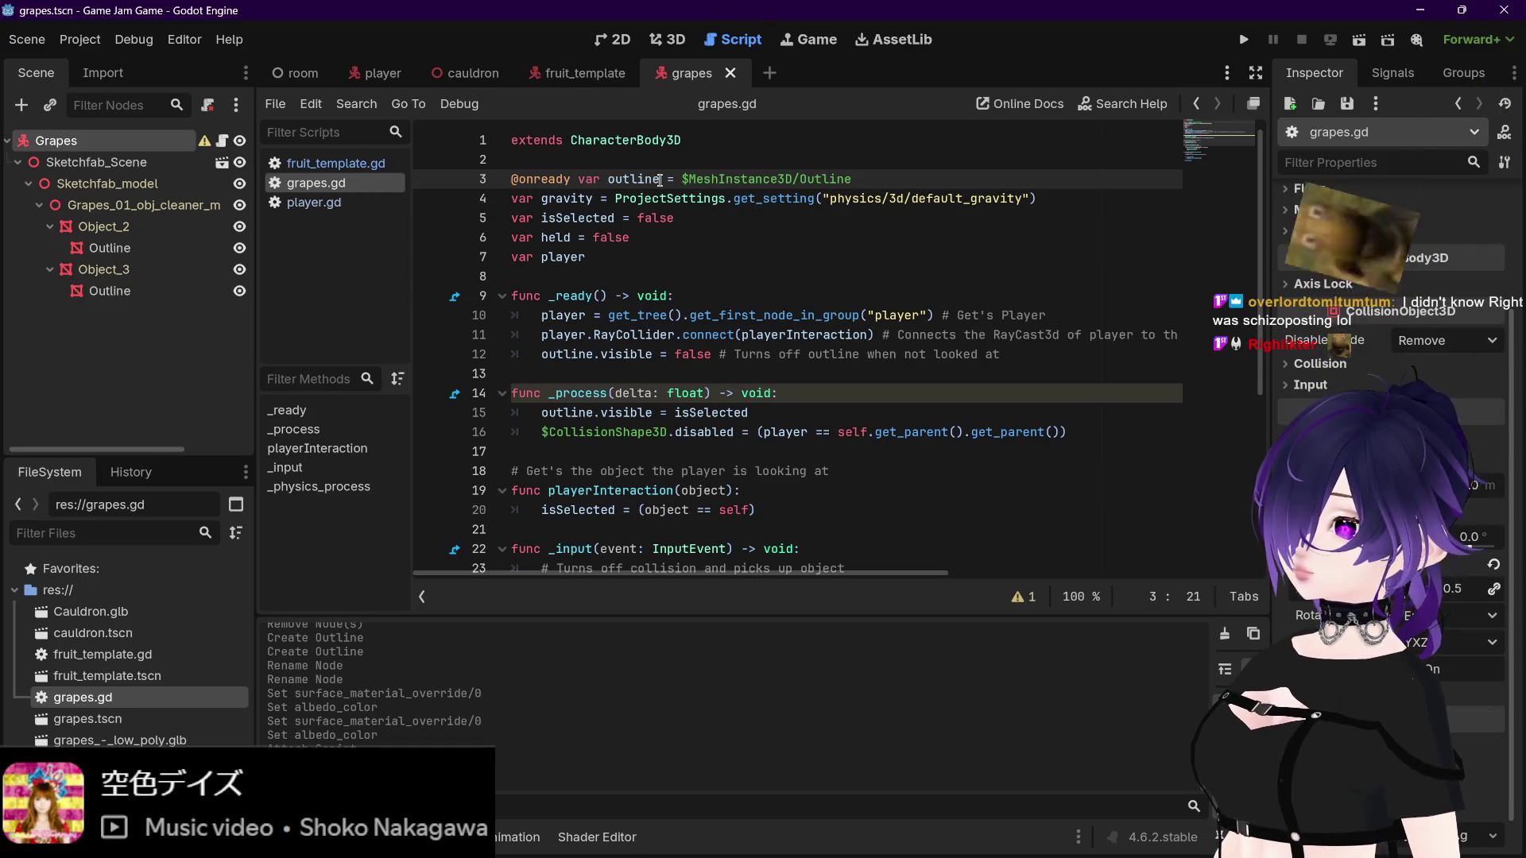
{"action": "left_click", "coordinate": [642, 178]}
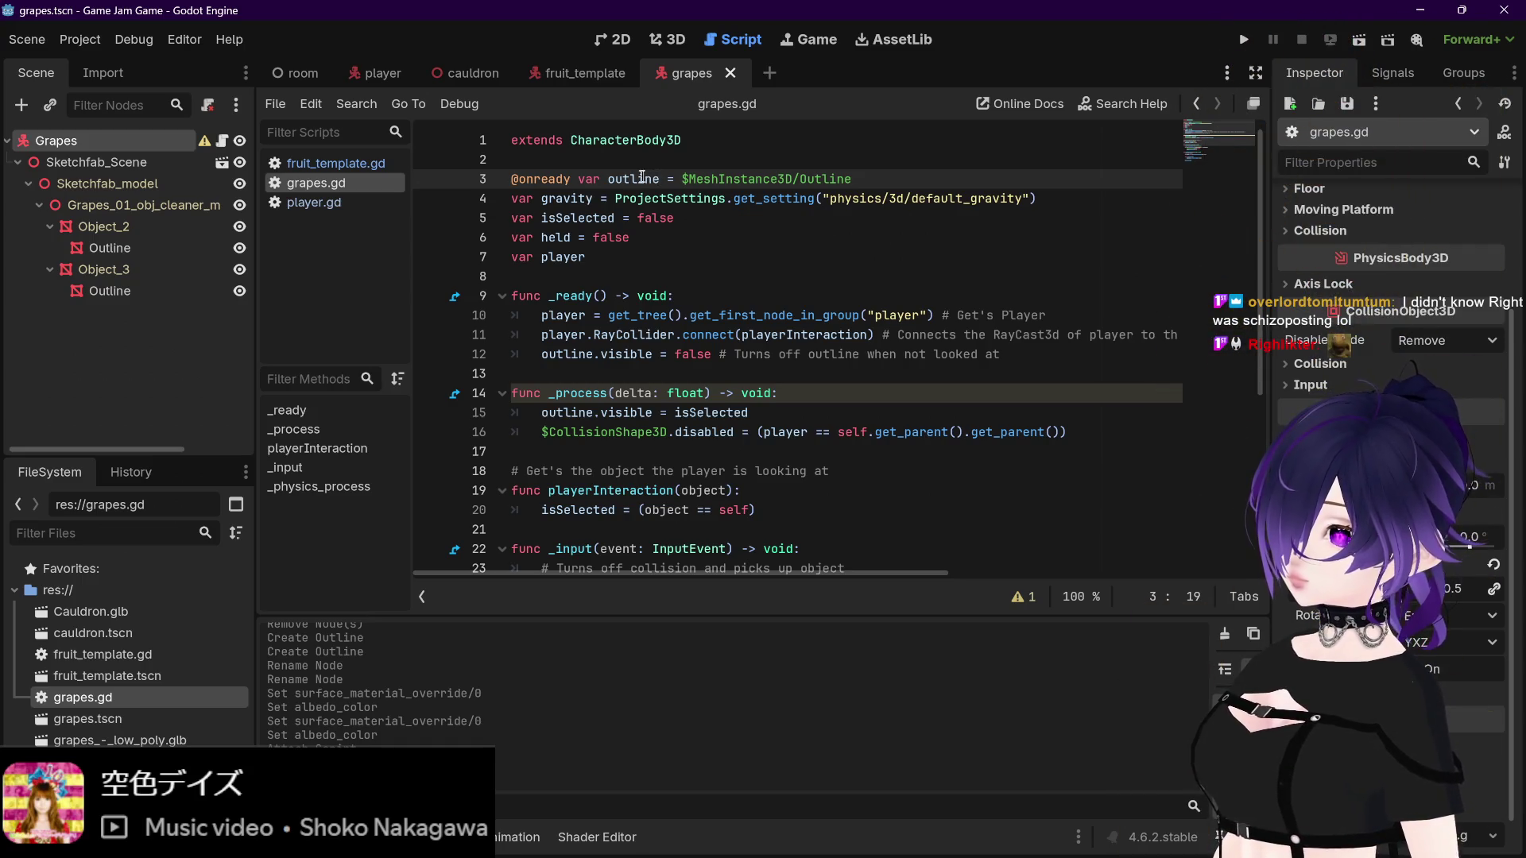
{"action": "left_click_drag", "start_coordinate": [608, 178], "coordinate": [659, 178]}
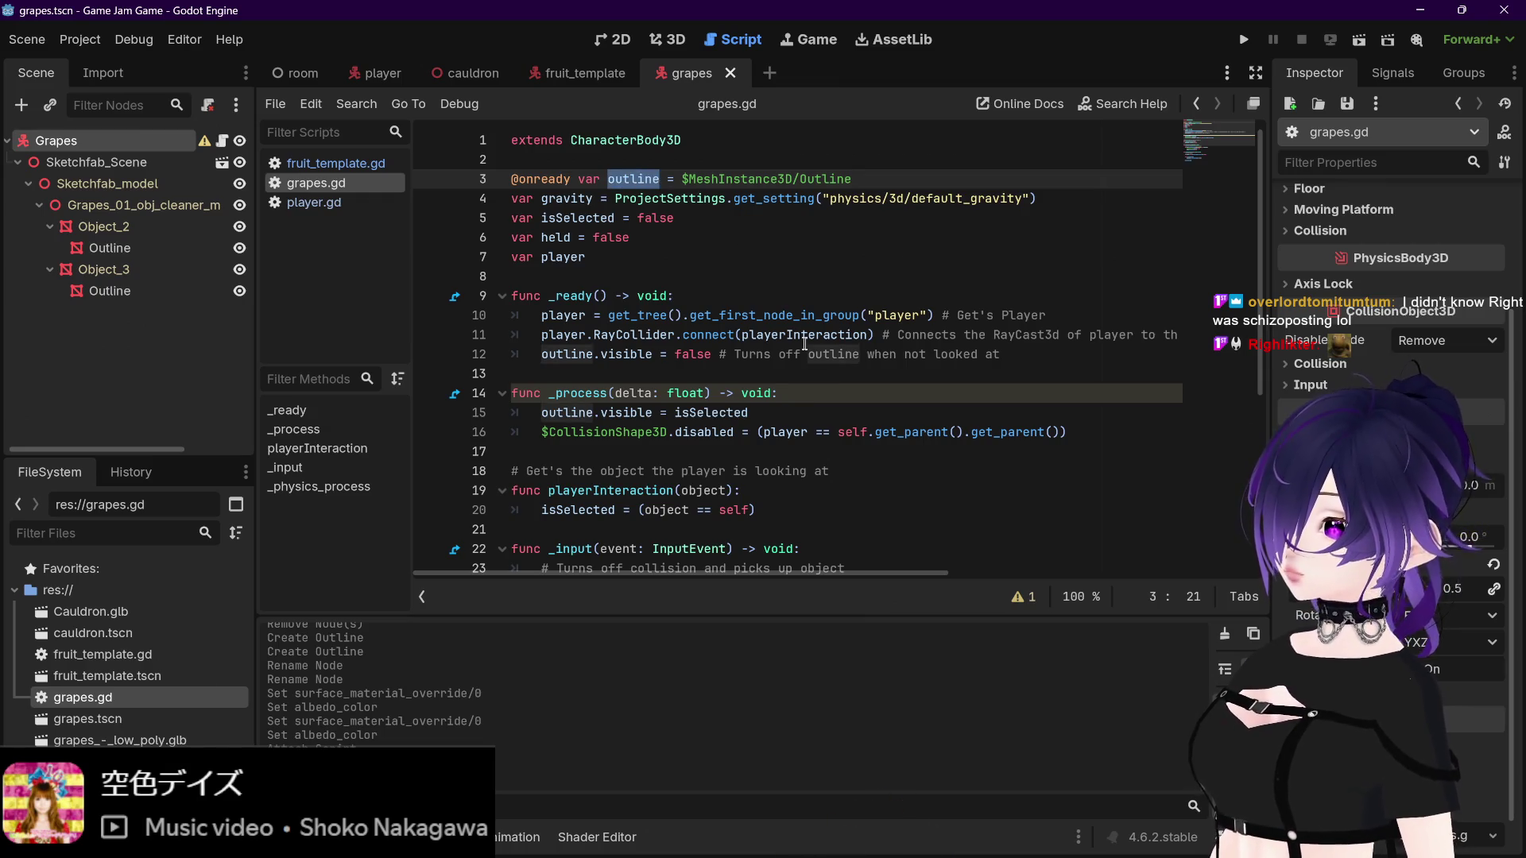
{"action": "scroll", "scroll_direction": "down", "scroll_amount": 3}
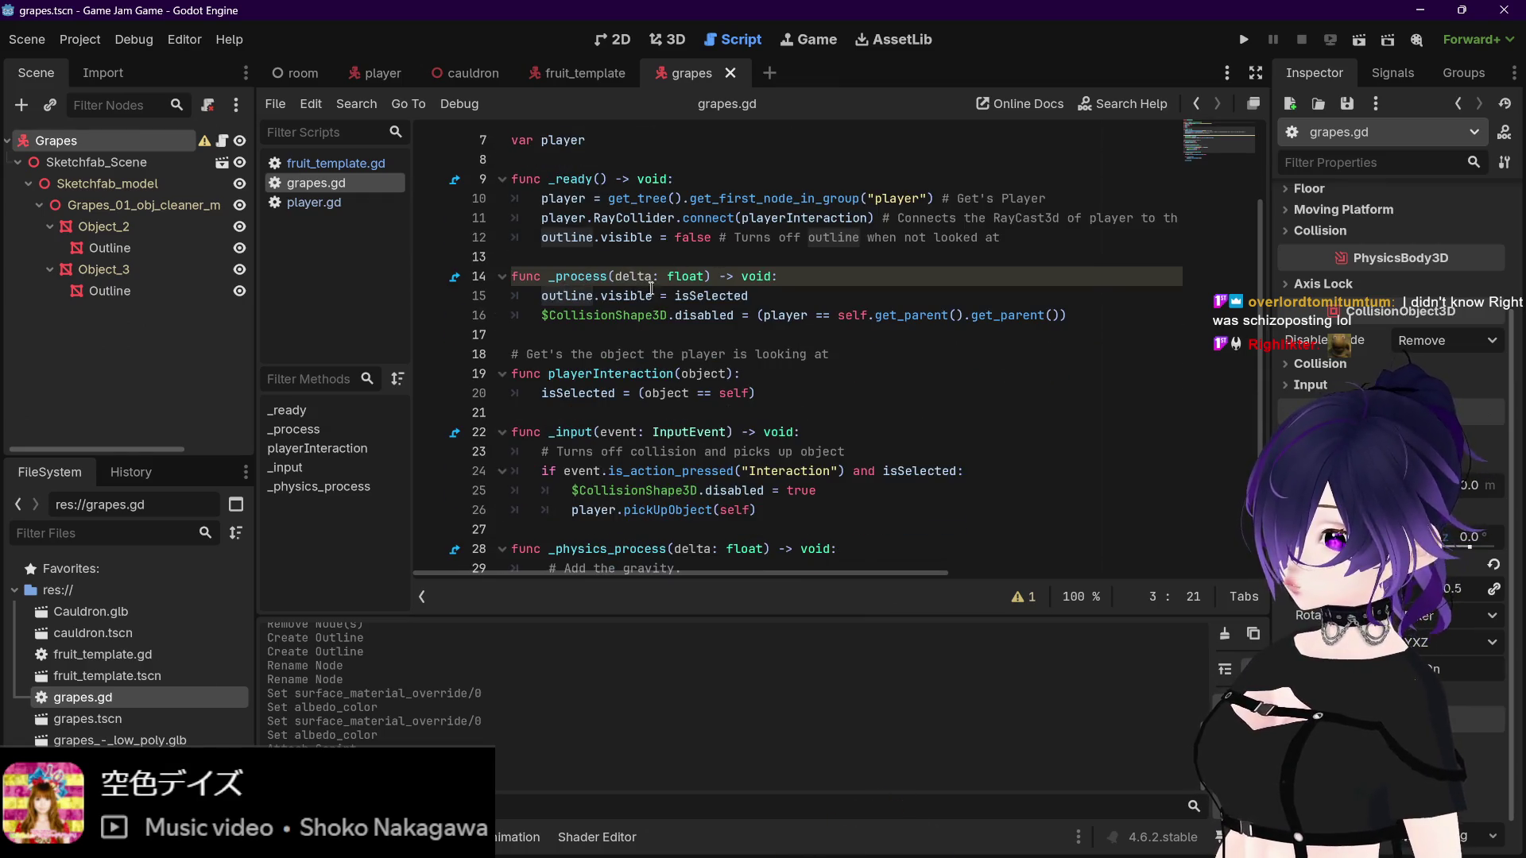
{"action": "scroll", "scroll_direction": "down", "scroll_amount": 3}
{"action": "scroll", "scroll_direction": "up", "scroll_amount": 3}
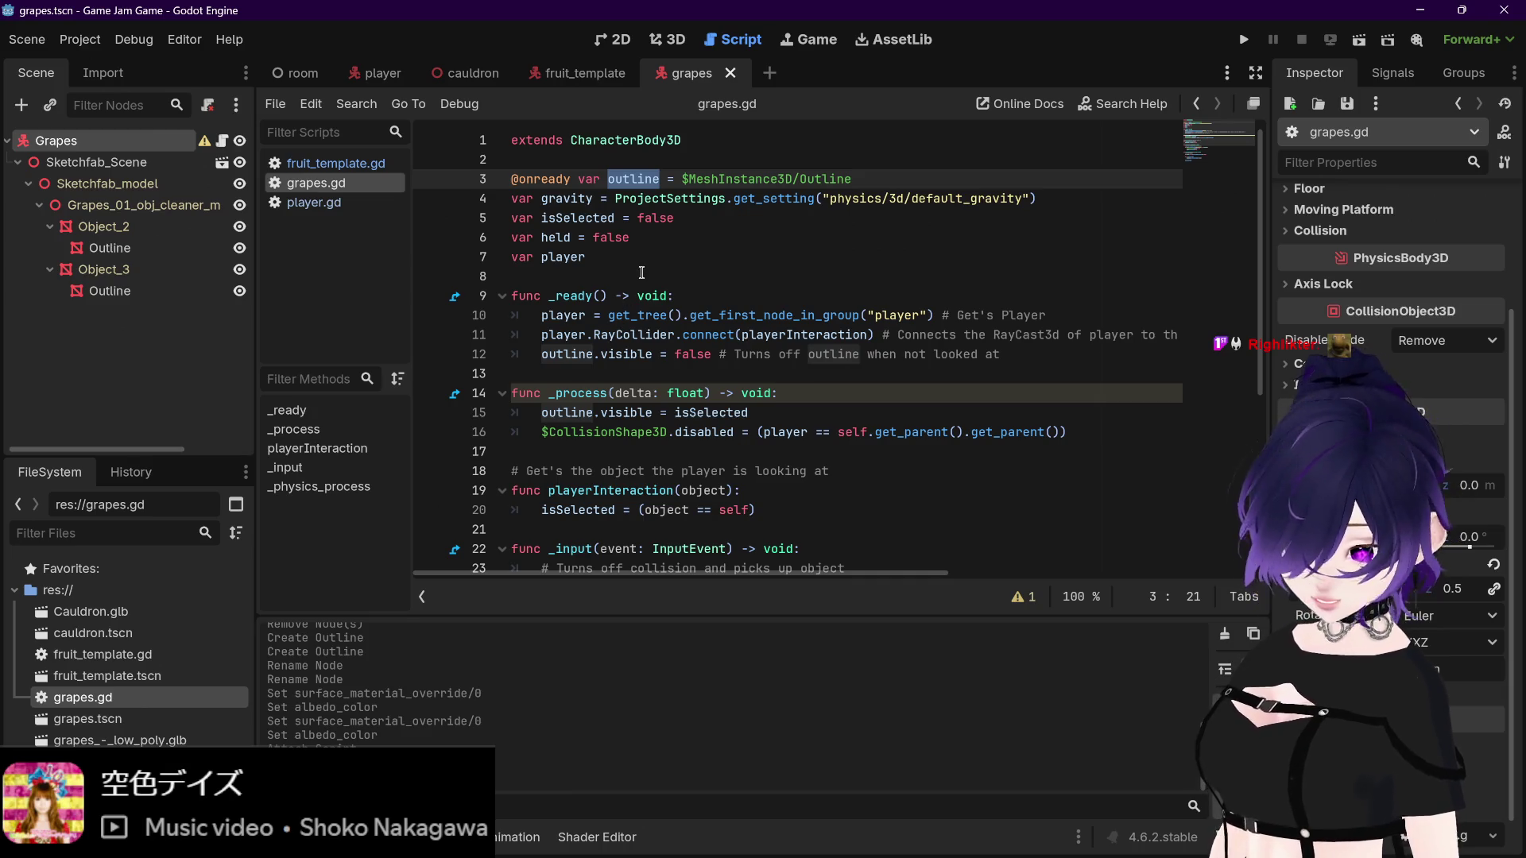
Step: In a new Firefox tab, search Google for 'godot rename all variables'
{"action": "mouse_move", "coordinate": [308, 838]}
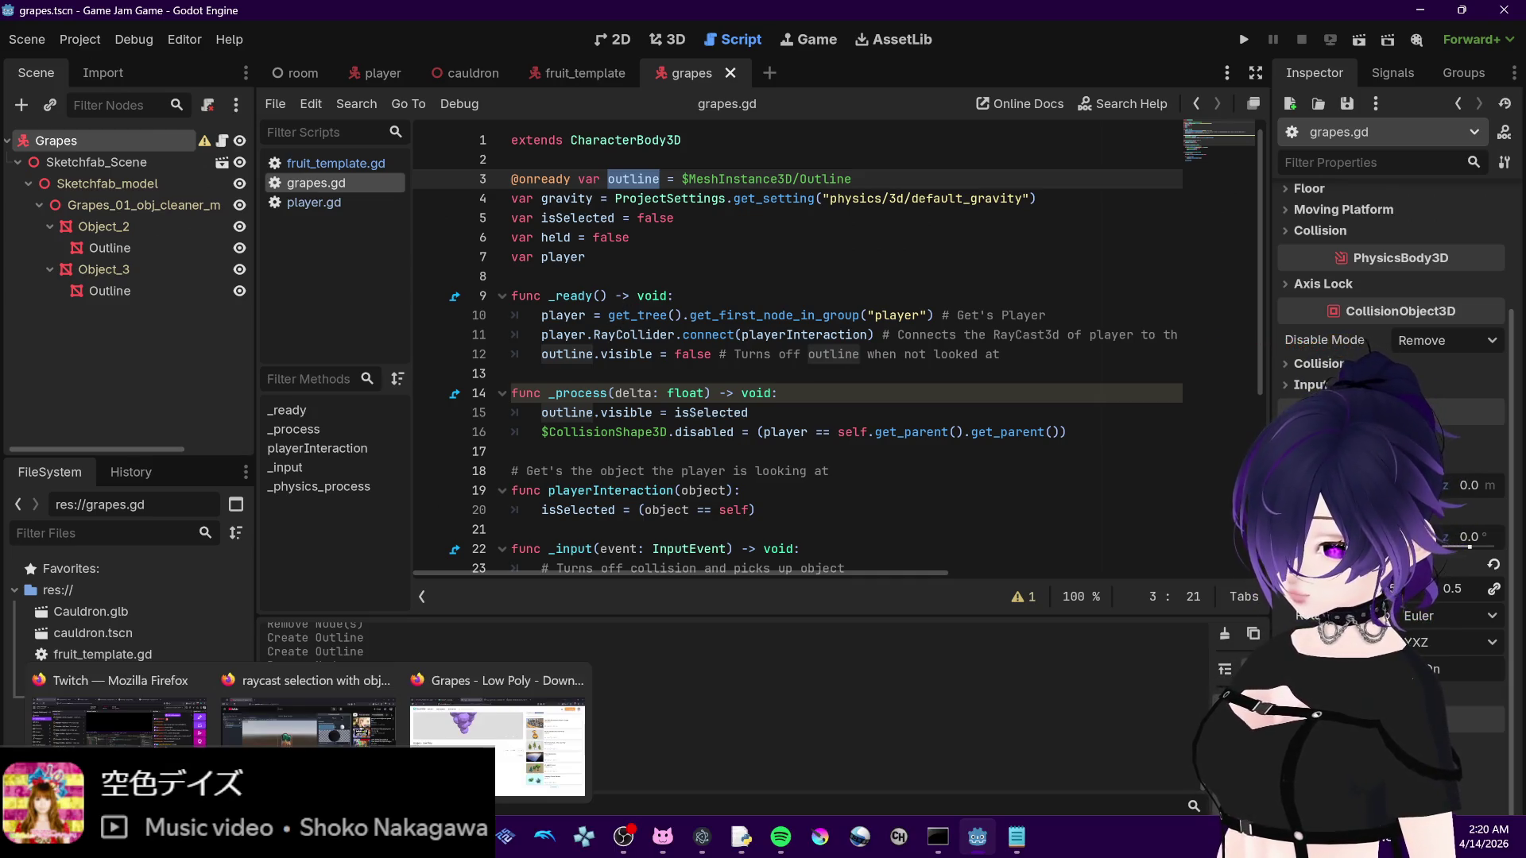
{"action": "left_click", "coordinate": [308, 719]}
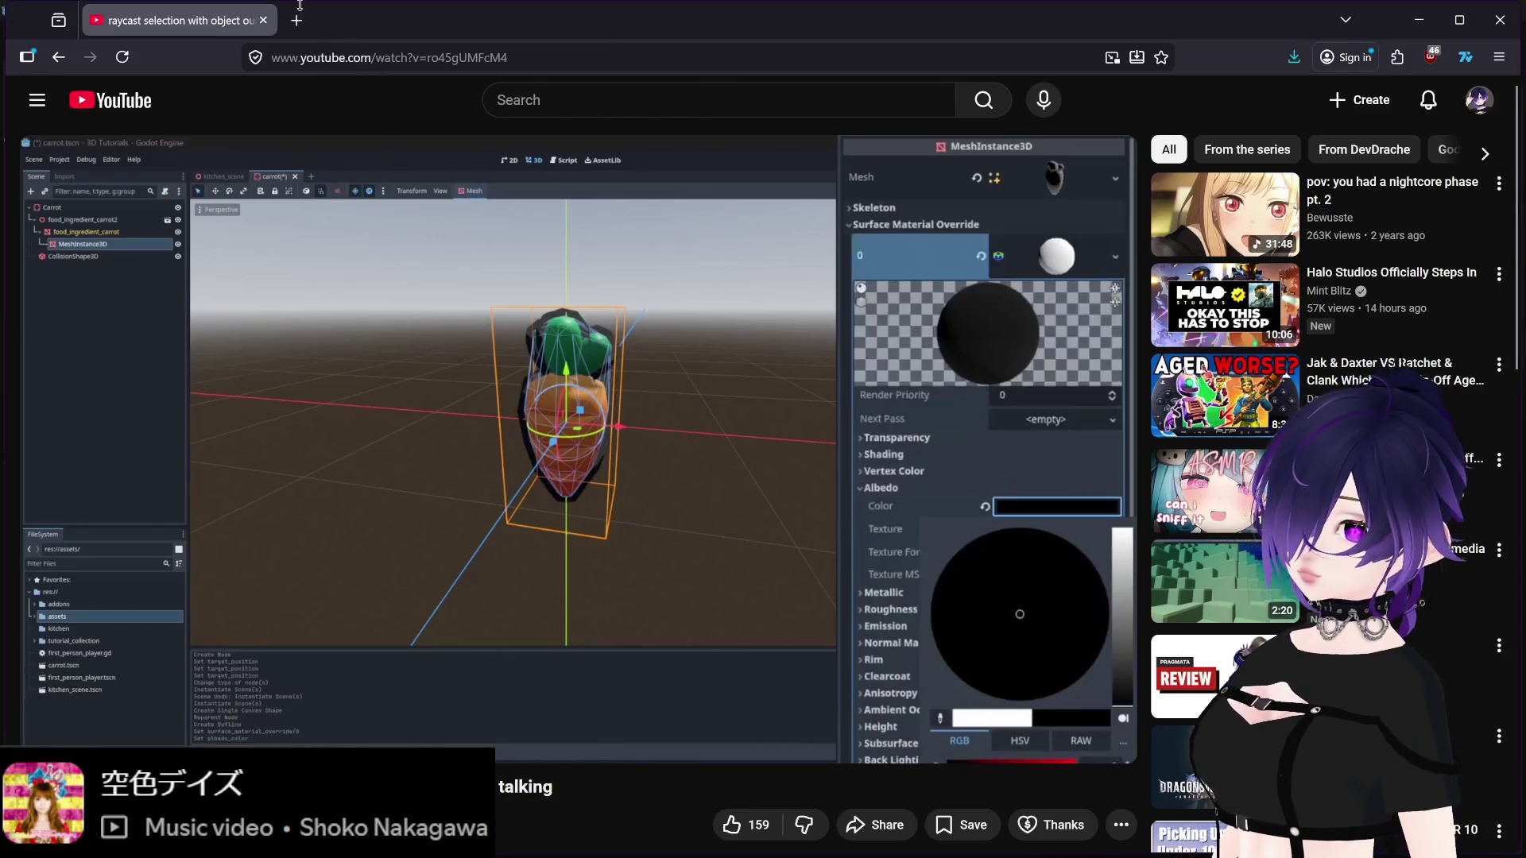
{"action": "double_click", "coordinate": [306, 27]}
{"action": "type", "text": "google.com"}
{"action": "key", "text": "Return"}
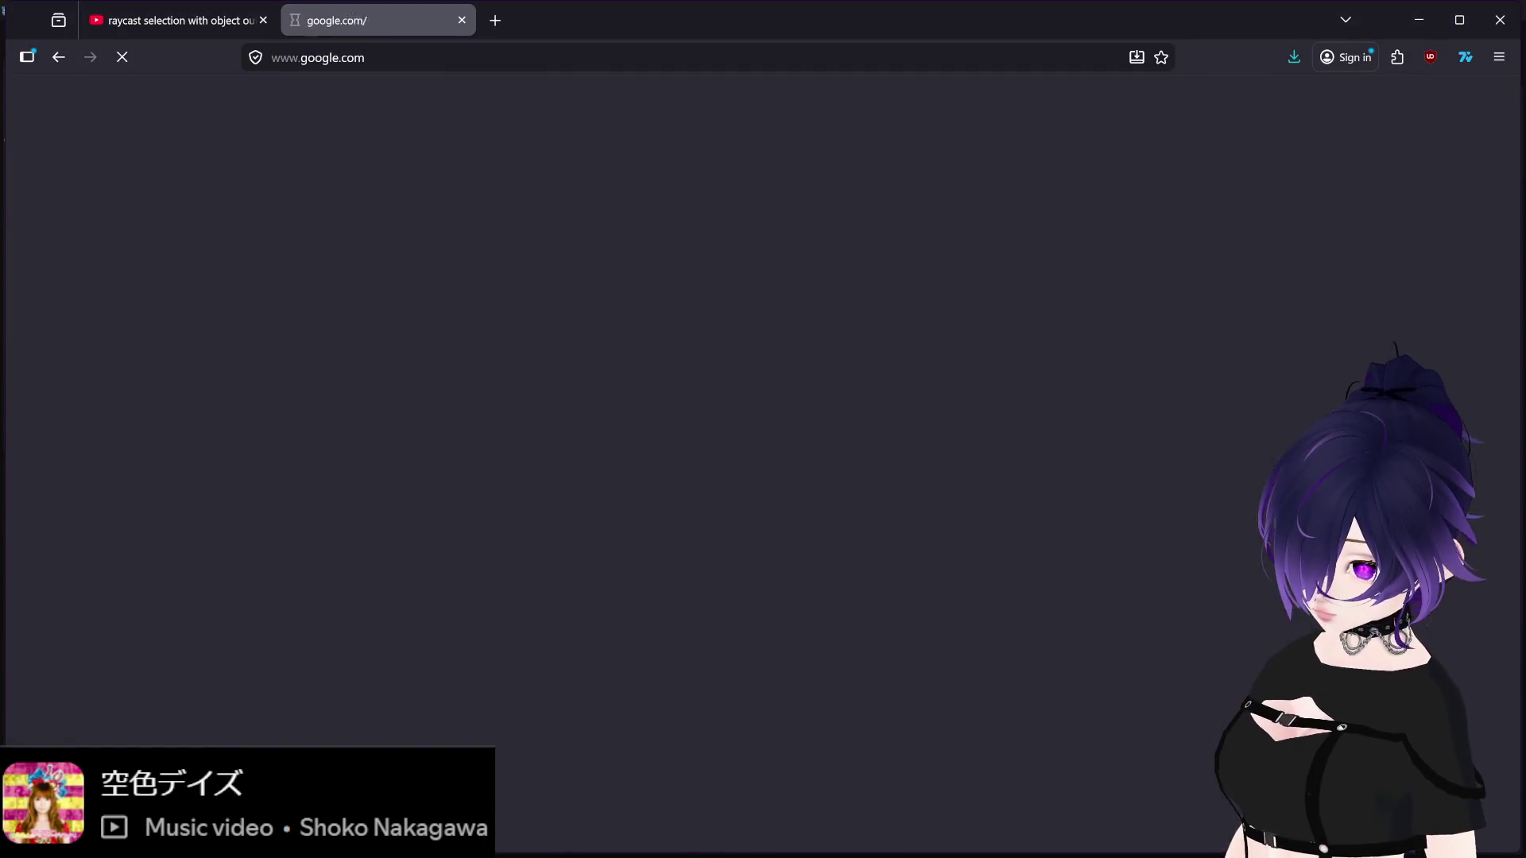
{"action": "type", "text": "godot change al"}
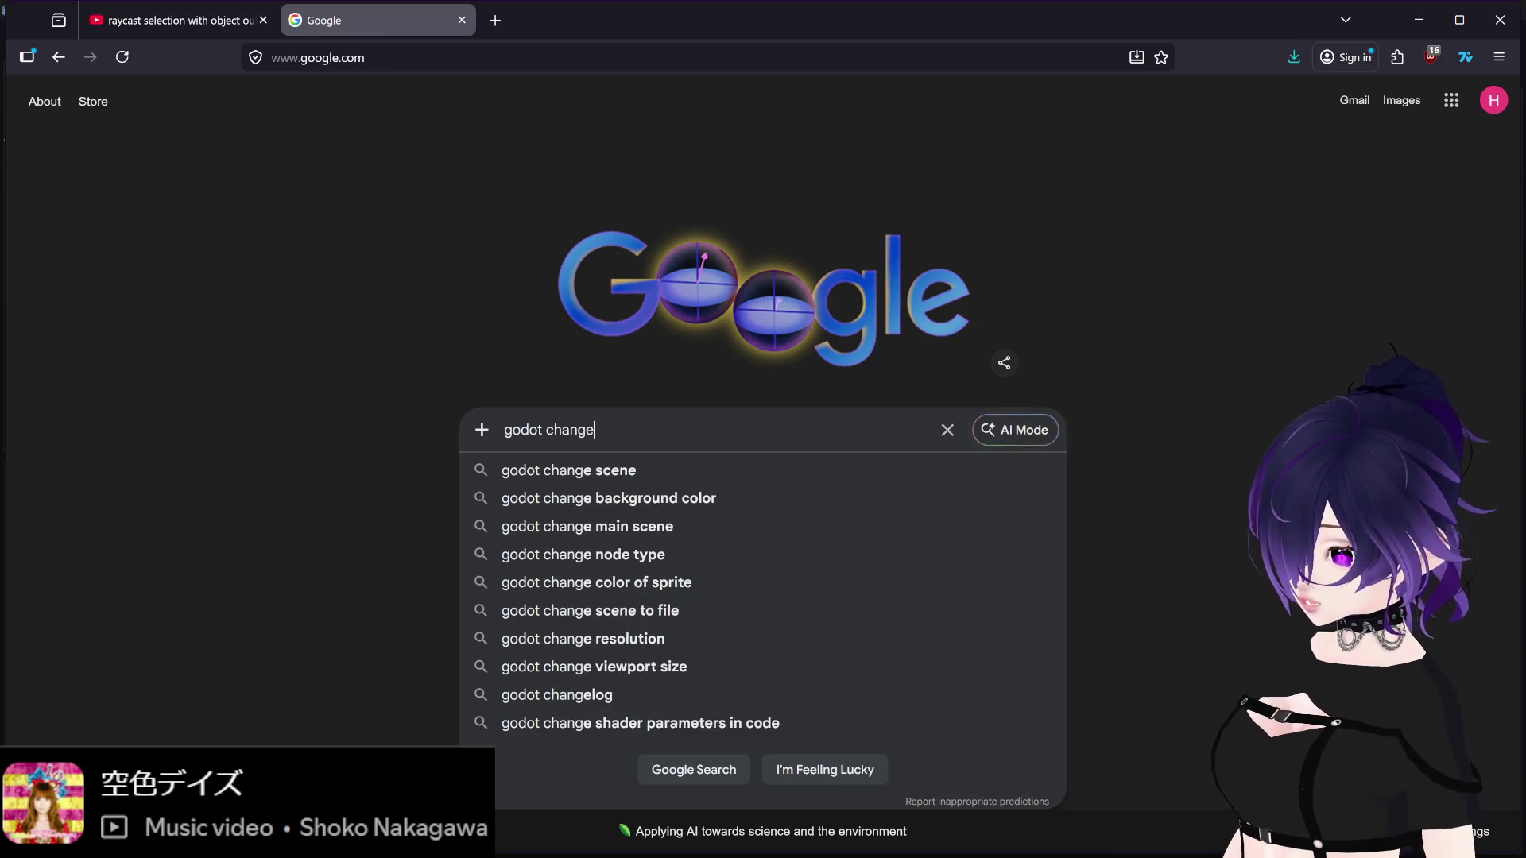
{"action": "type", "text": "l instance"}
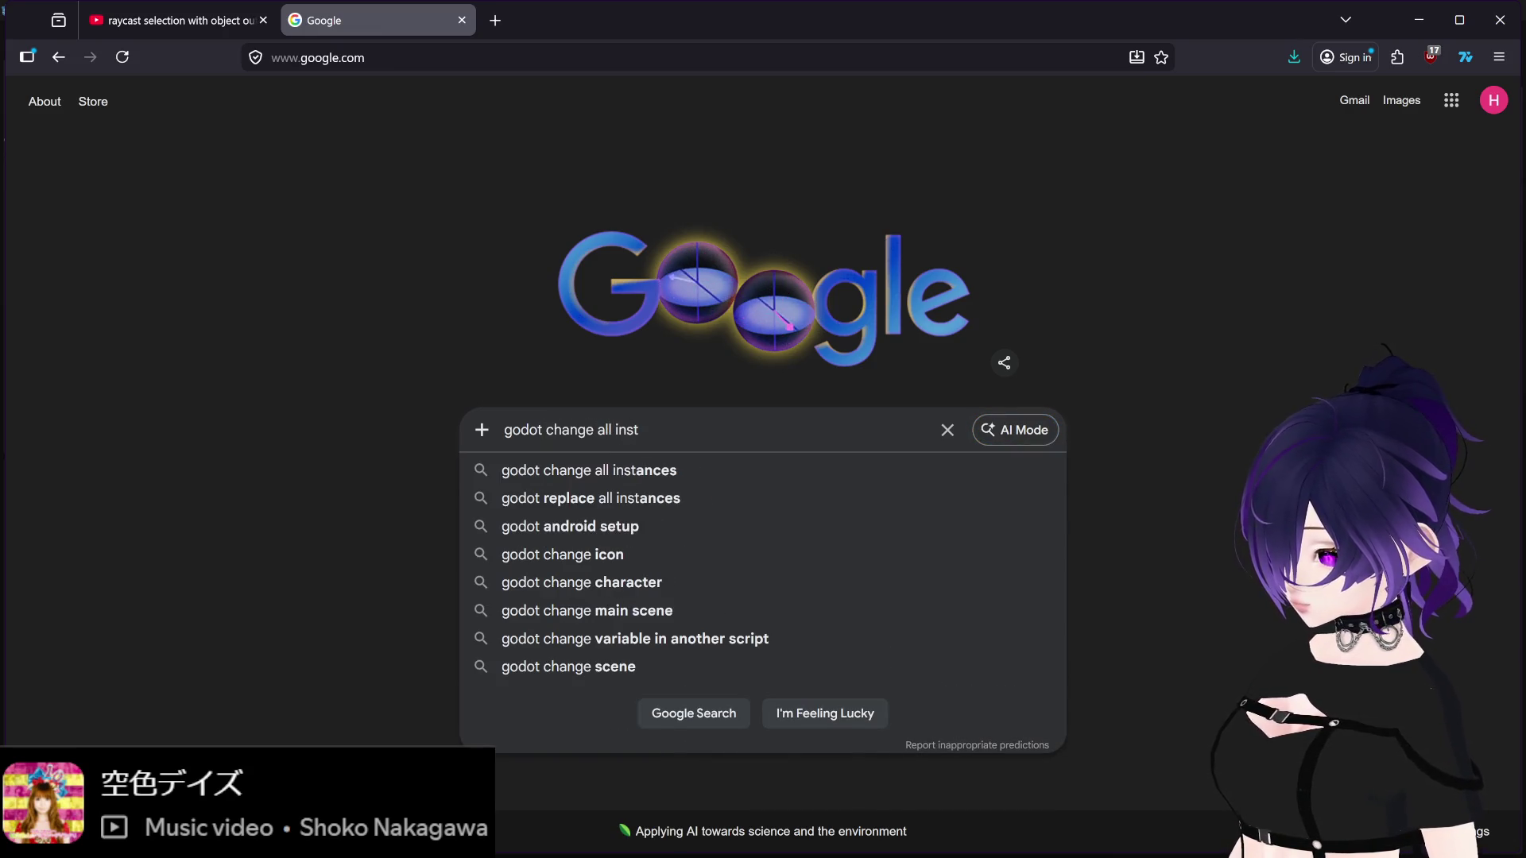
{"action": "key", "text": "BackSpace"}
{"action": "key", "text": "BackSpace"}
{"action": "key", "text": "BackSpace"}
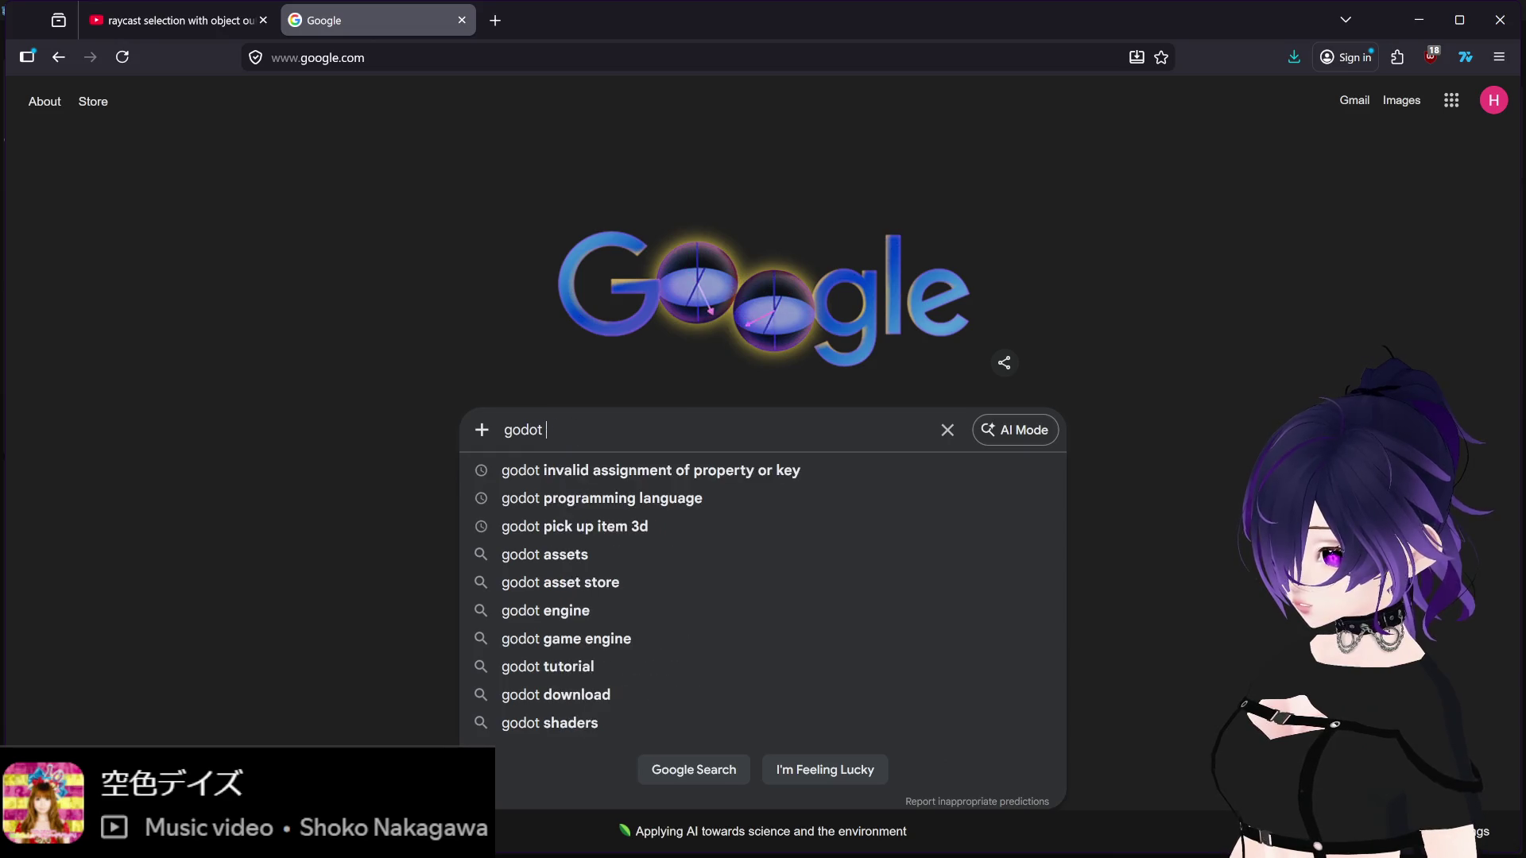
{"action": "type", "text": "rename all"}
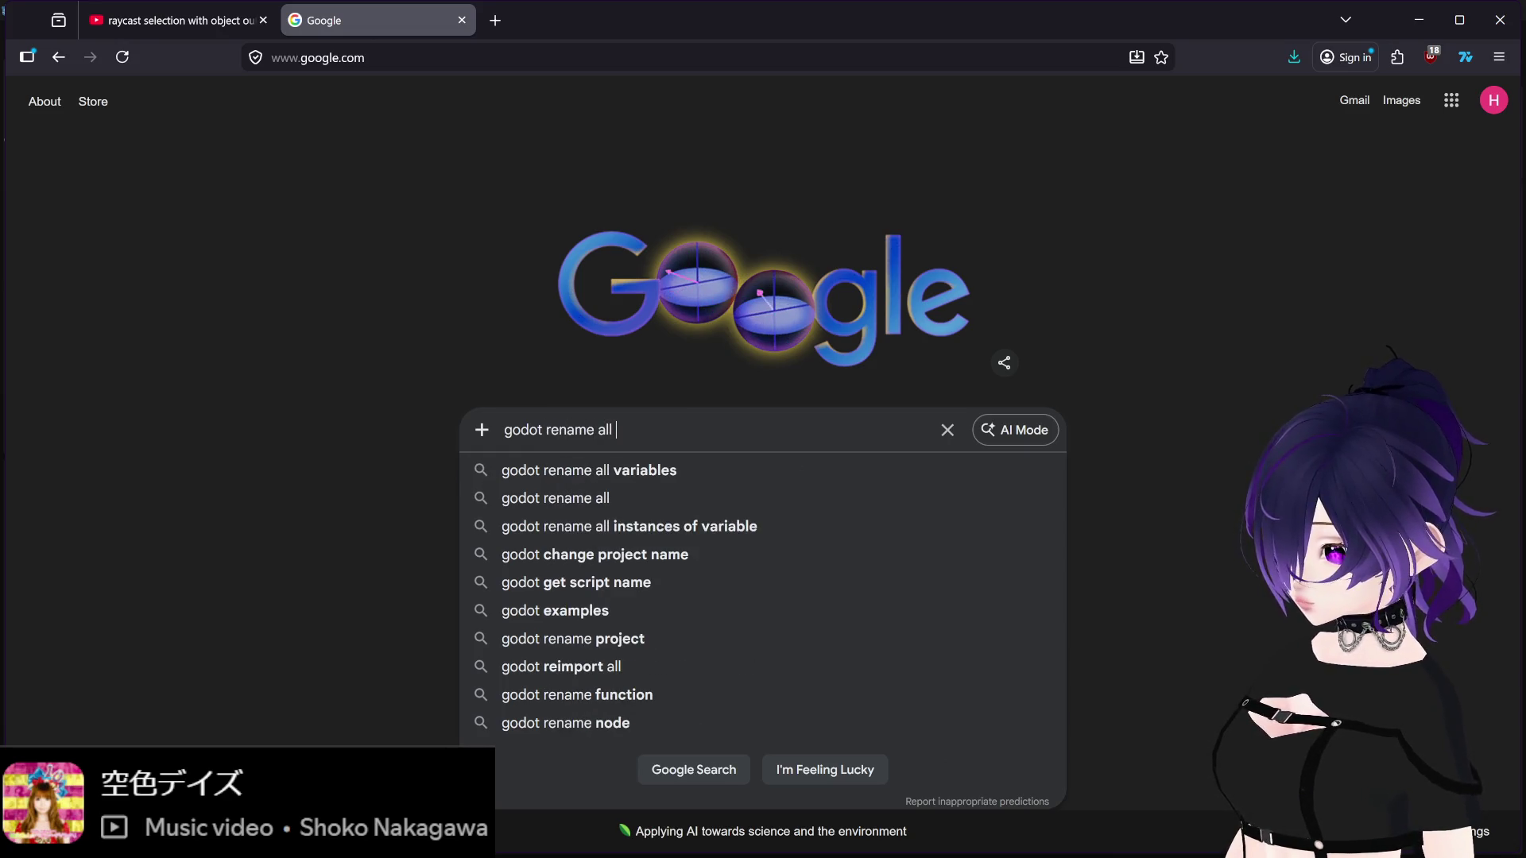
{"action": "key", "text": "Down"}
{"action": "key", "text": "Return"}
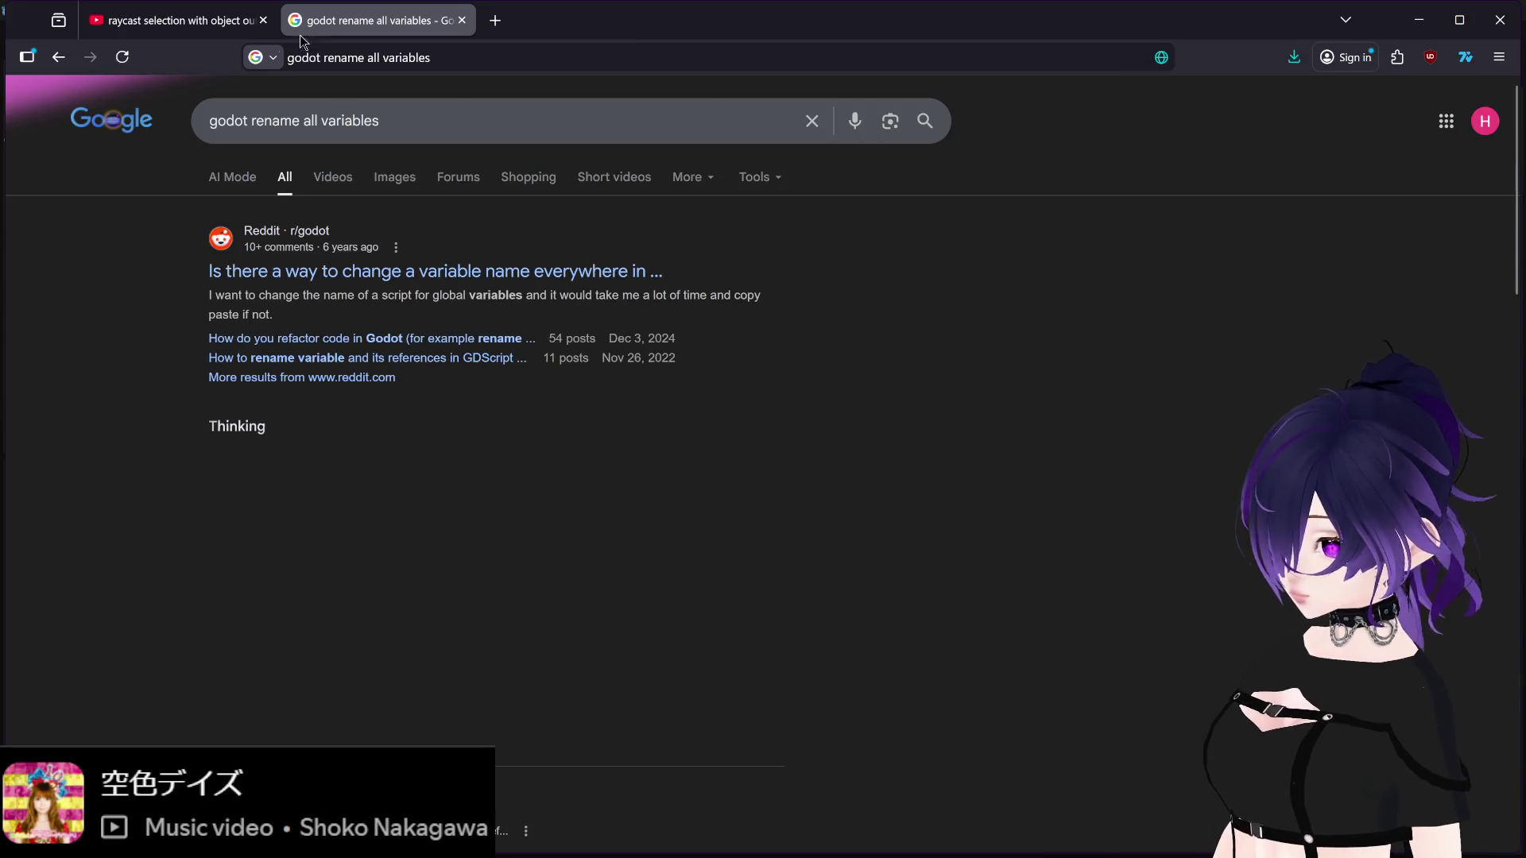
Step: Open the Reddit thread result, then return to the grapes.gd script in Godot
{"action": "middle_click", "coordinate": [423, 275]}
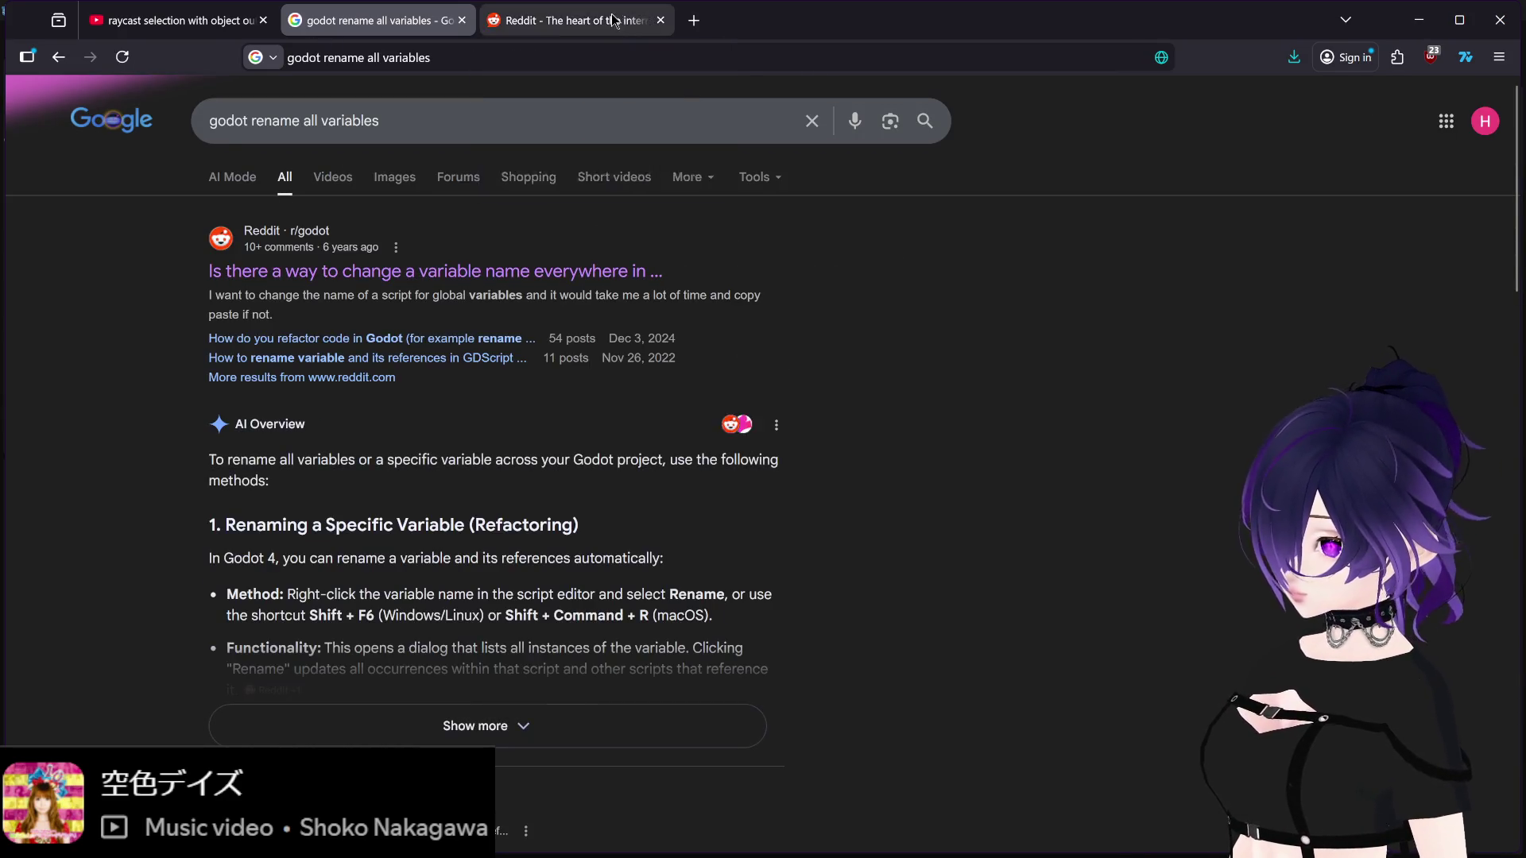
{"action": "left_click", "coordinate": [576, 20]}
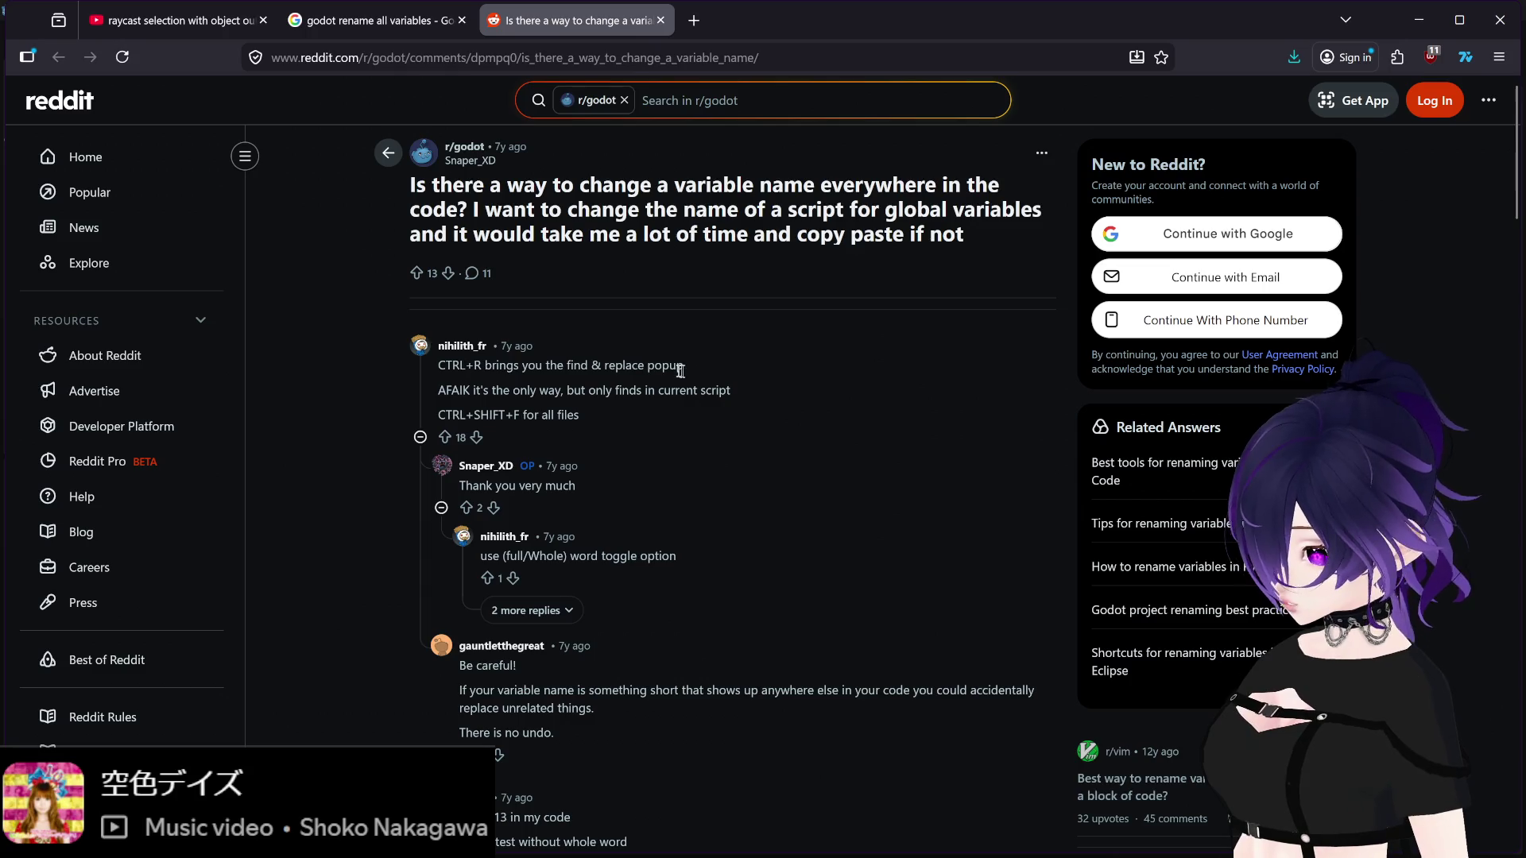
{"action": "mouse_move", "coordinate": [1096, 852]}
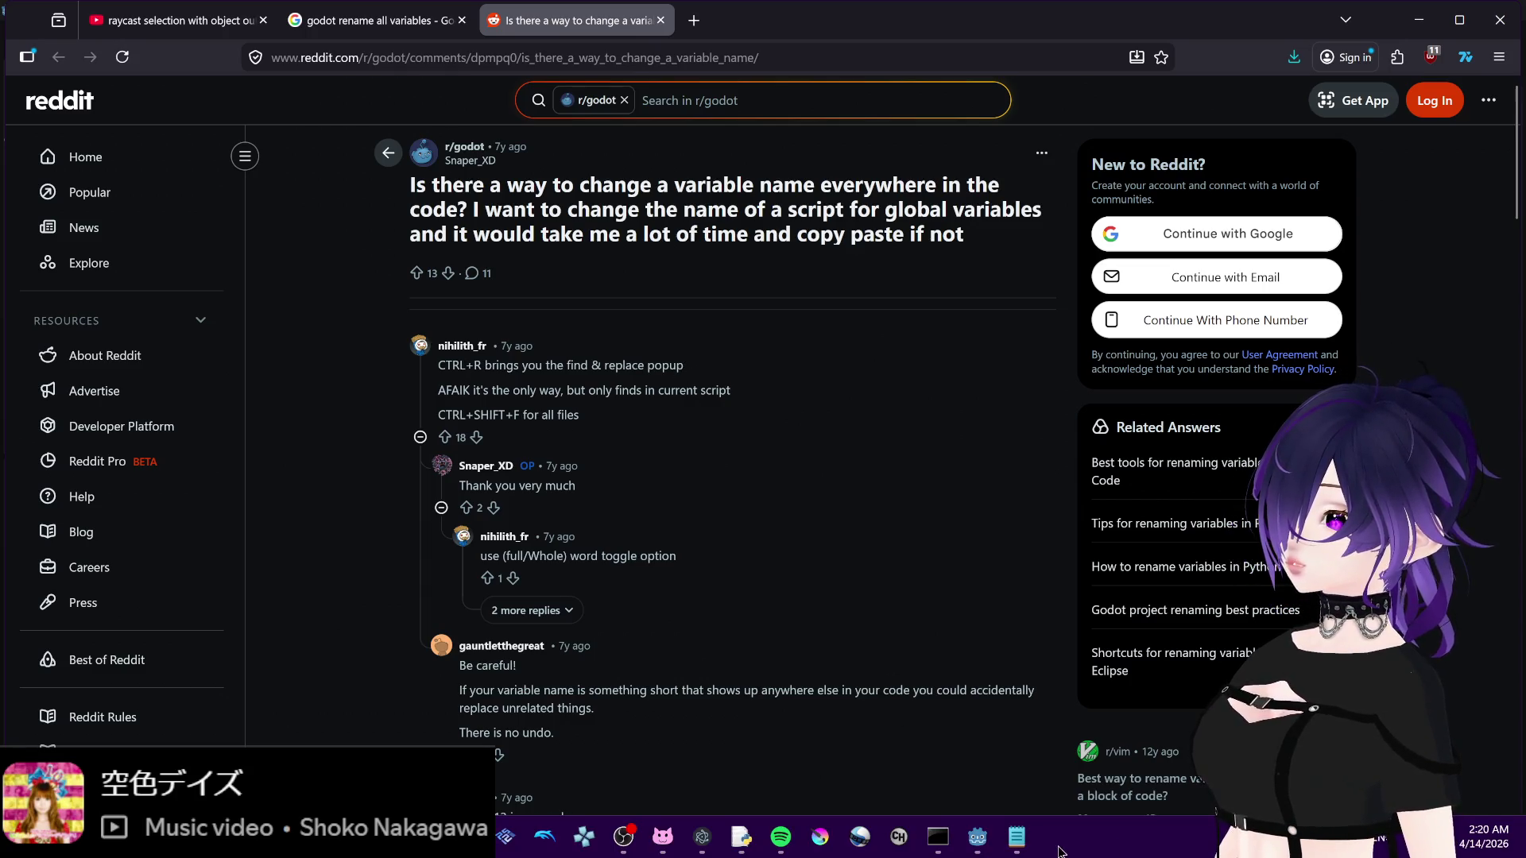
{"action": "mouse_move", "coordinate": [968, 849]}
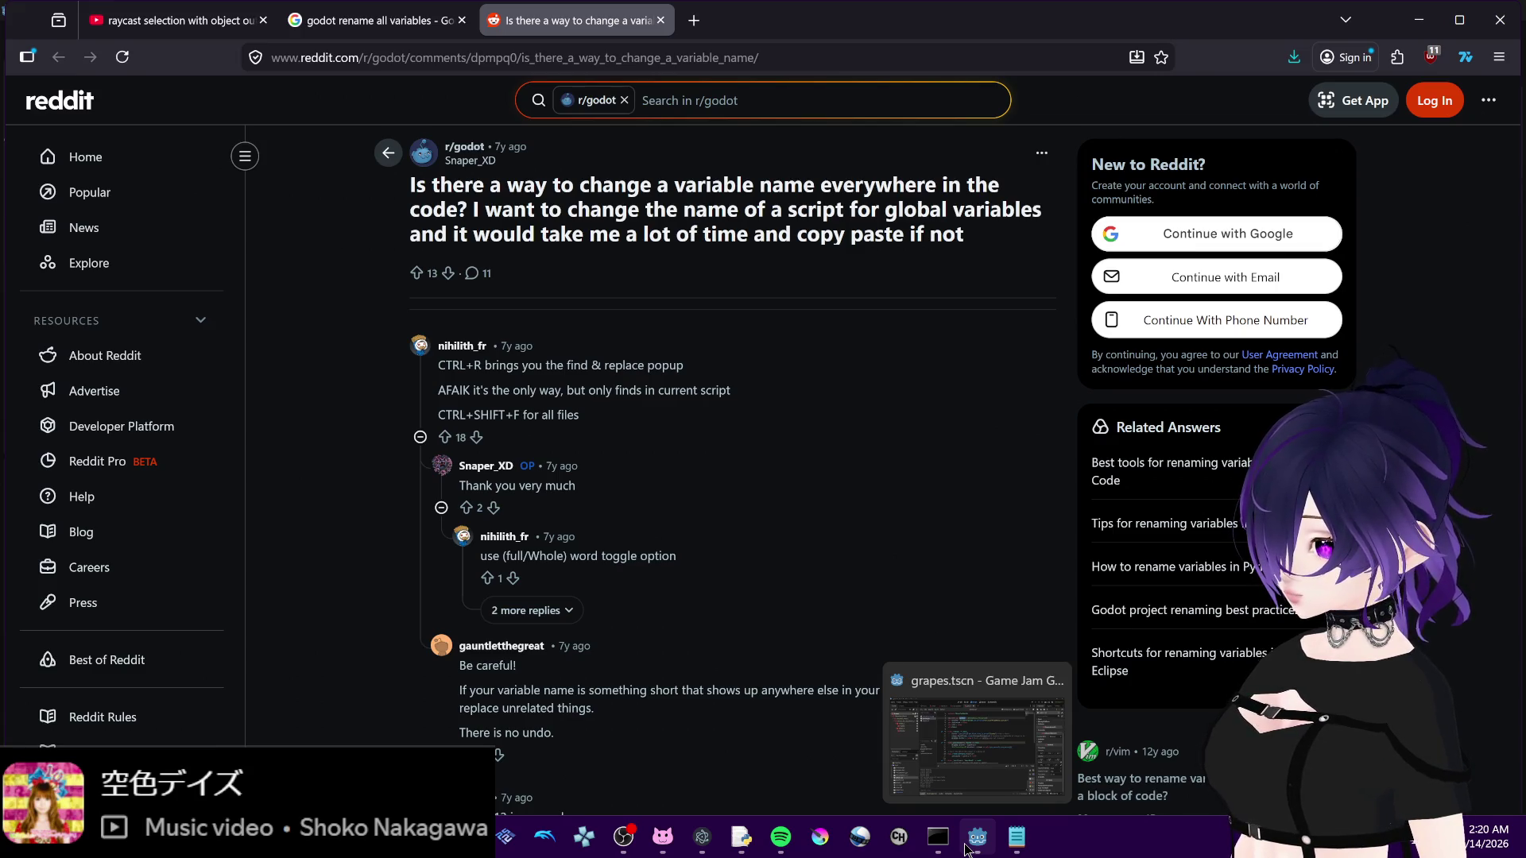
{"action": "left_click", "coordinate": [967, 849]}
{"action": "left_click", "coordinate": [682, 218]}
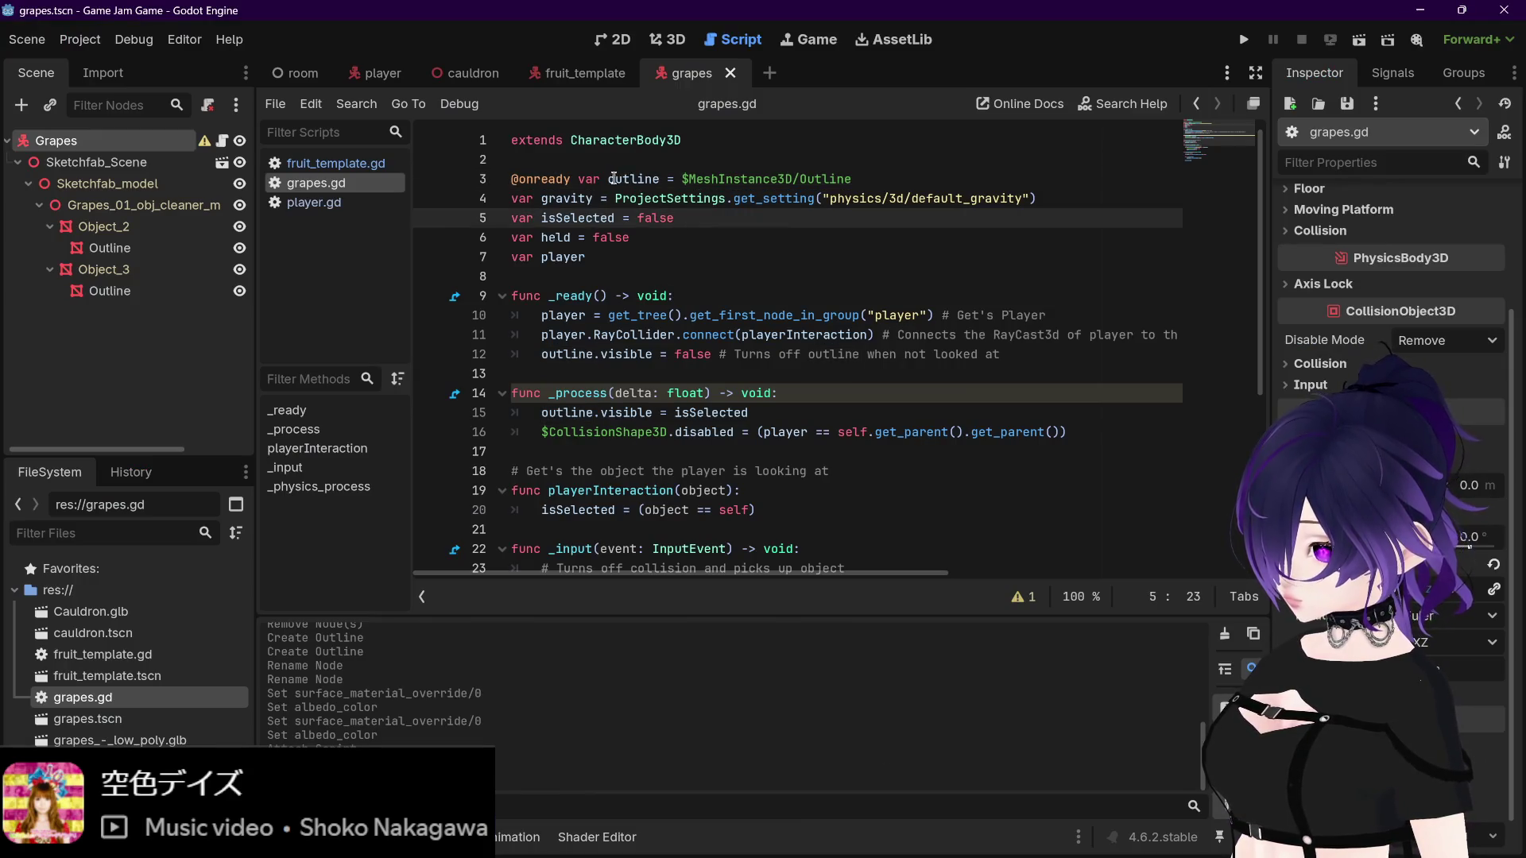
{"action": "double_click", "coordinate": [613, 178]}
{"action": "left_click", "coordinate": [661, 179]}
{"action": "key", "text": "ctrl+r"}
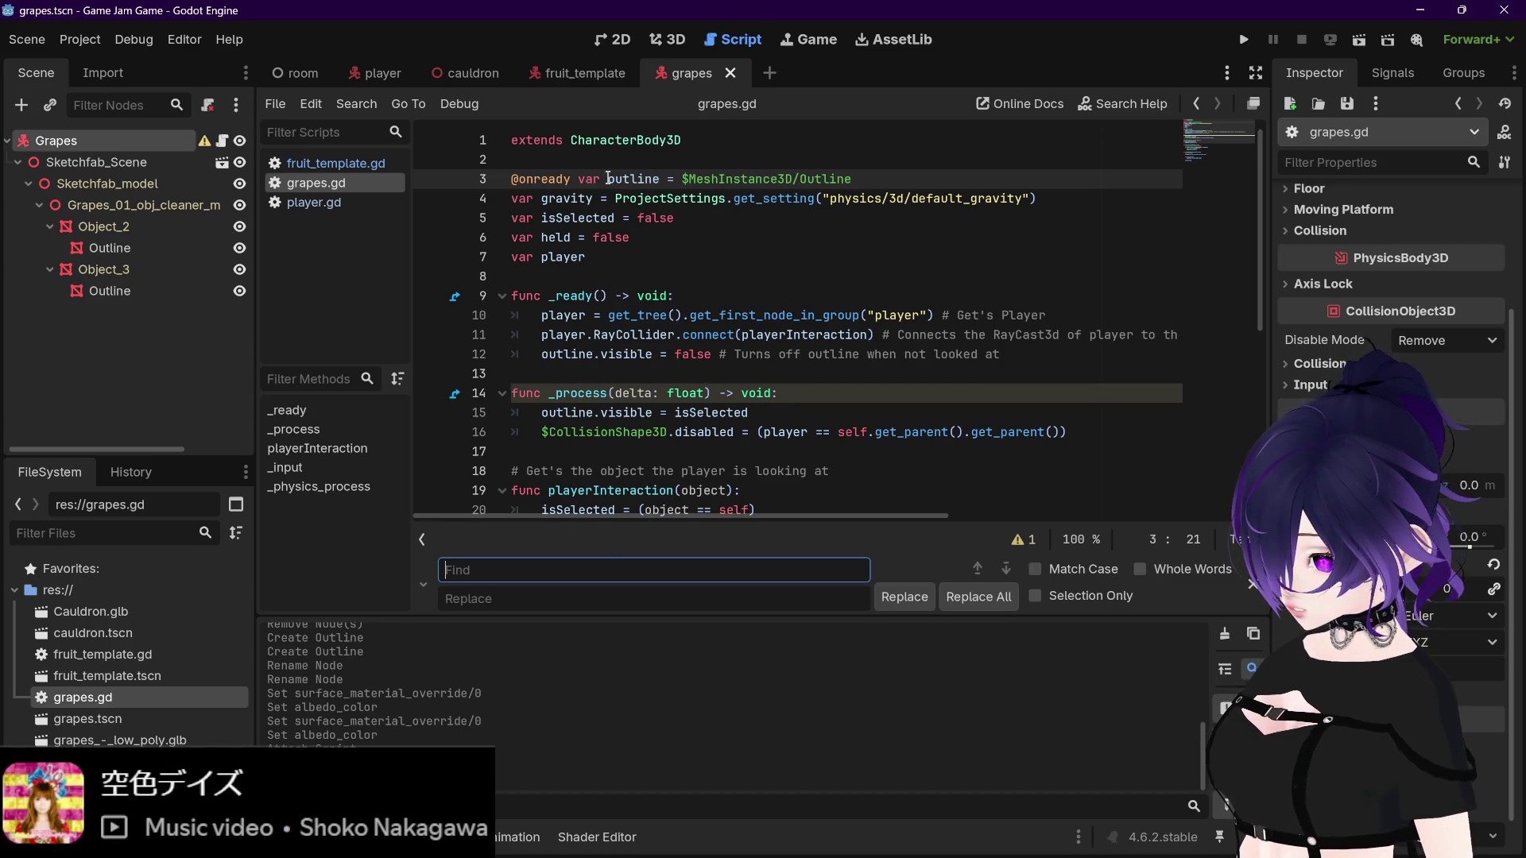
{"action": "left_click_drag", "start_coordinate": [608, 178], "coordinate": [657, 176]}
{"action": "left_click", "coordinate": [500, 570]}
{"action": "key", "text": "ctrl+v"}
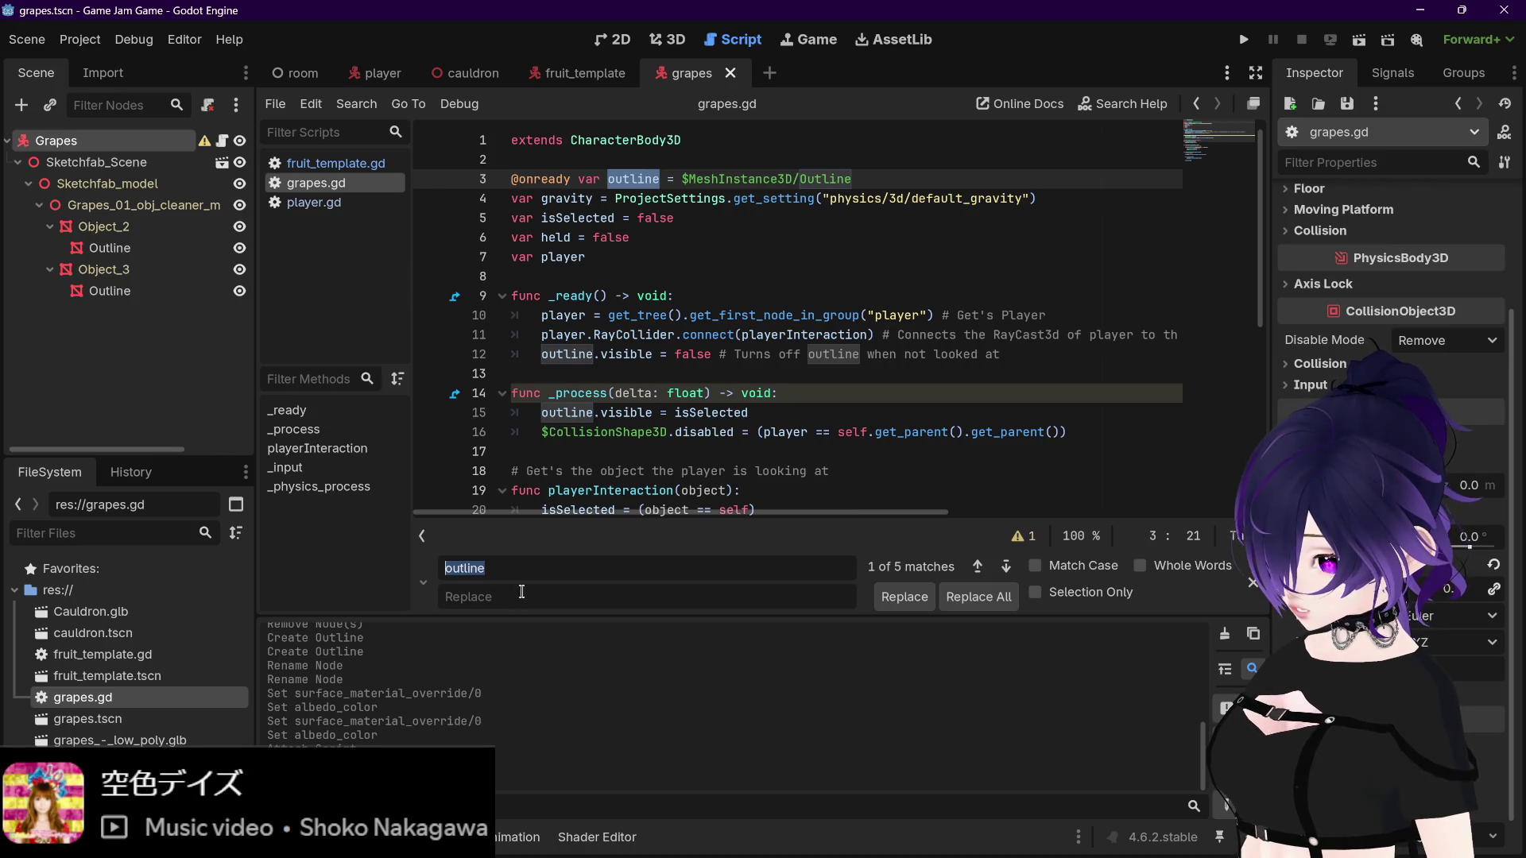
{"action": "left_click", "coordinate": [521, 596]}
{"action": "key", "text": "ctrl+v"}
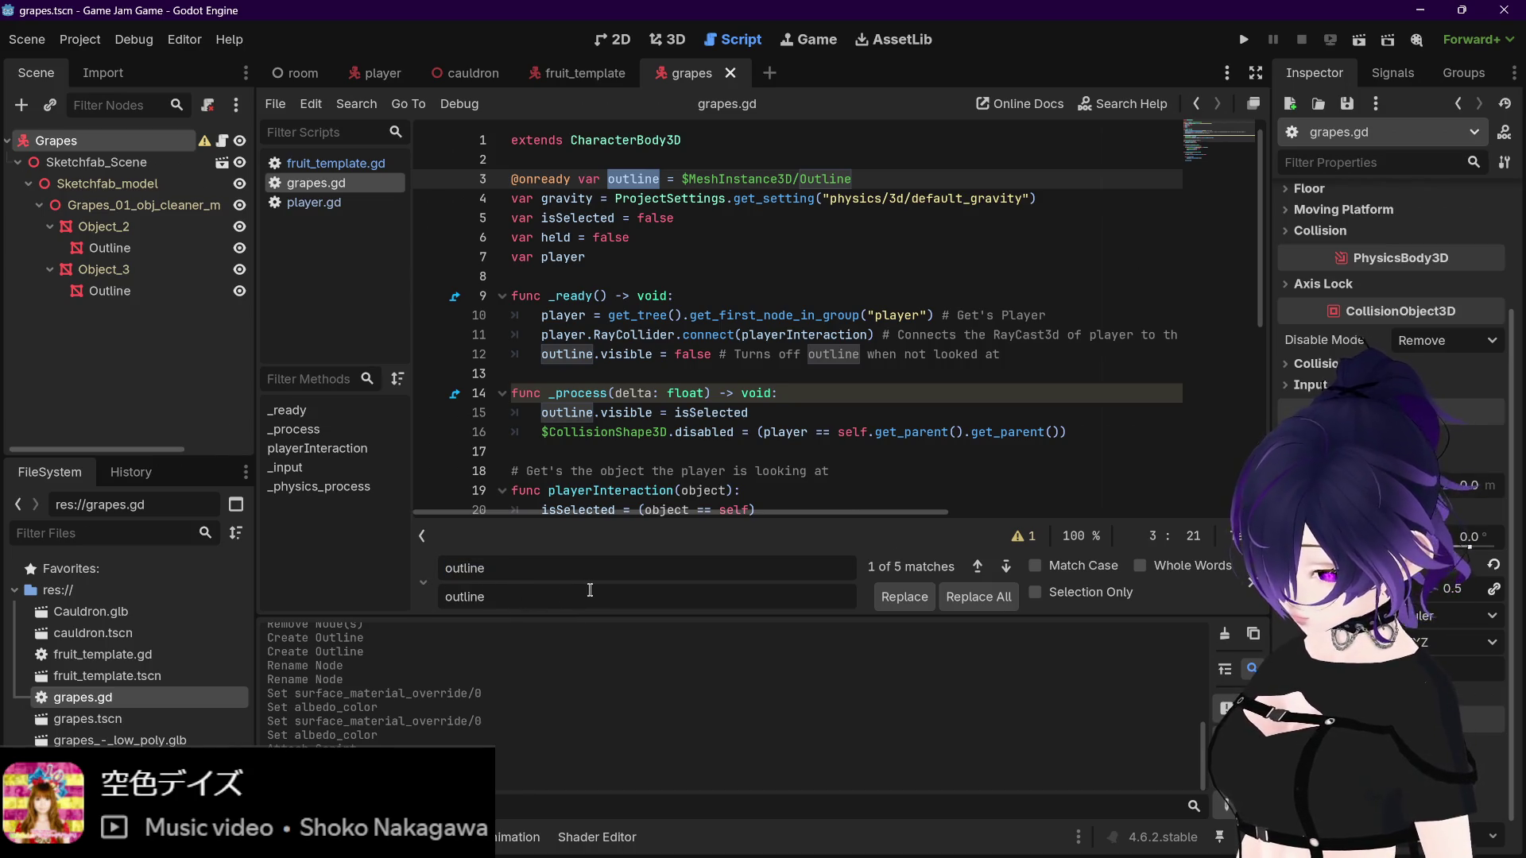
{"action": "type", "text": "1"}
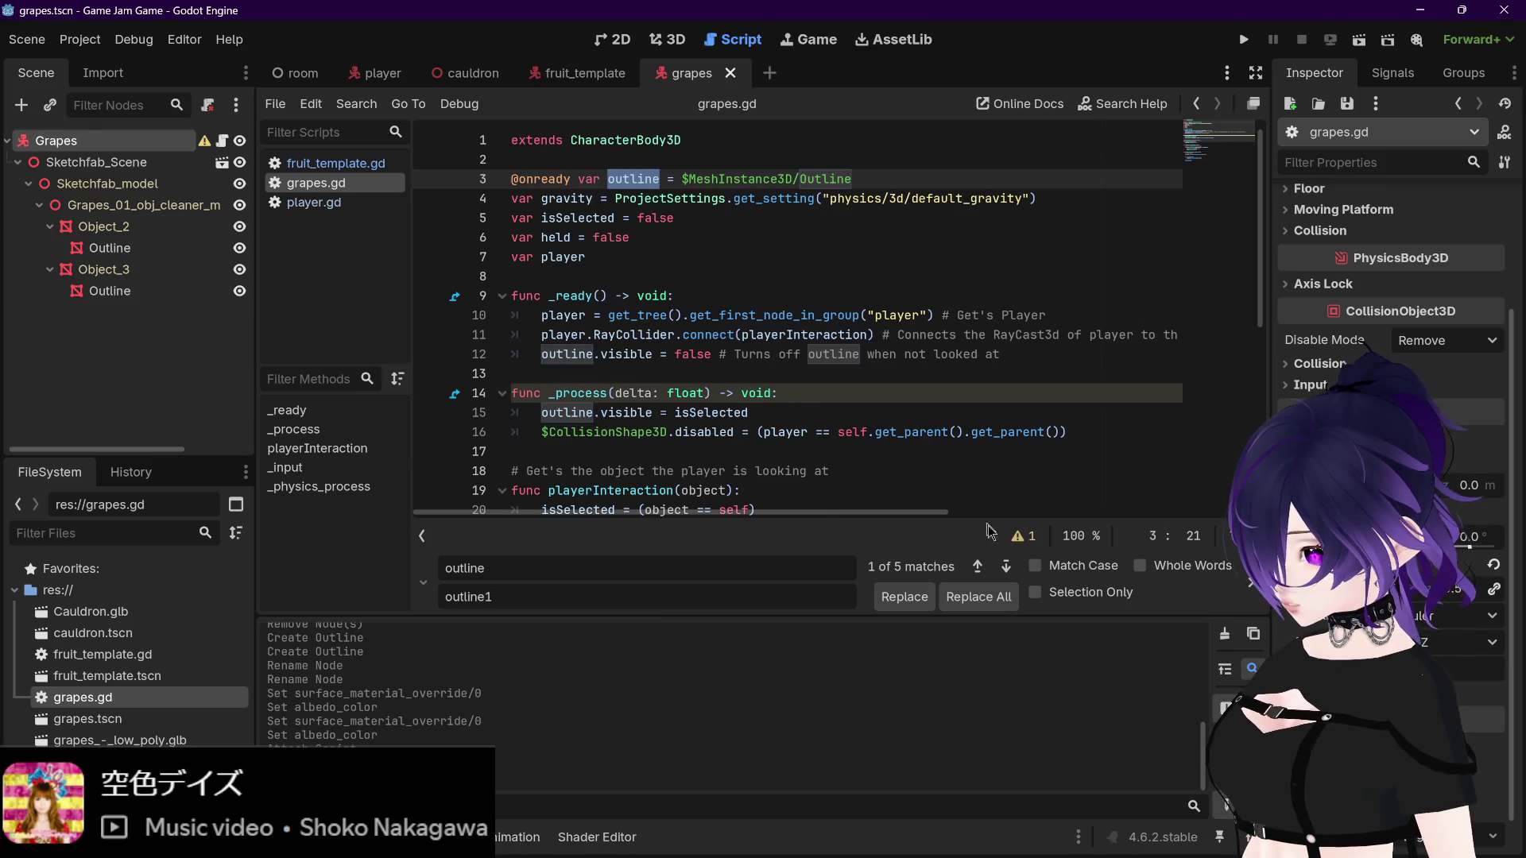
{"action": "left_click", "coordinate": [1005, 566]}
{"action": "left_click", "coordinate": [1005, 565]}
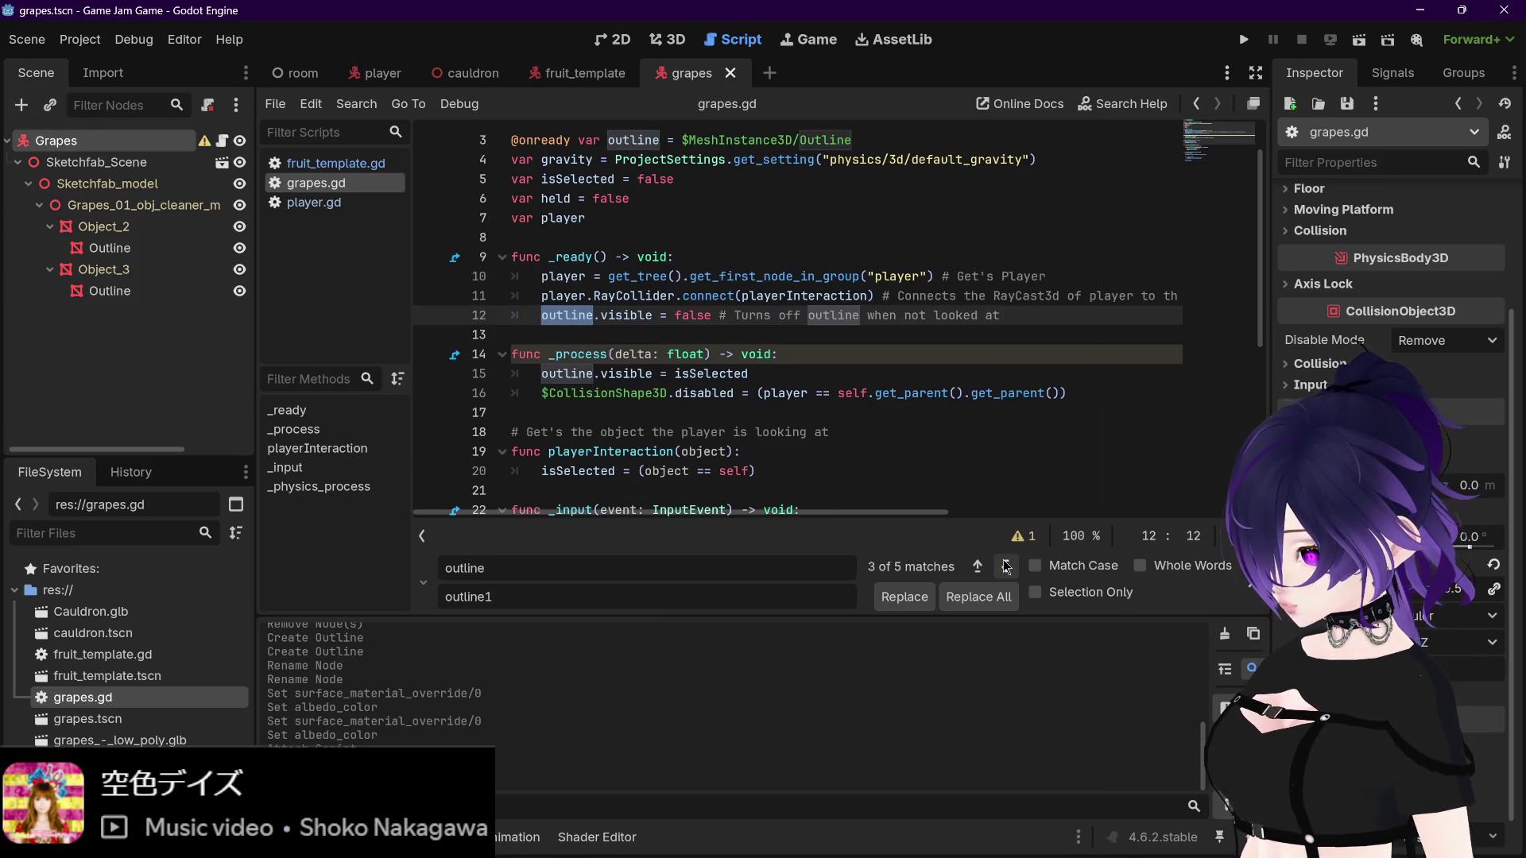
{"action": "left_click", "coordinate": [1006, 566]}
{"action": "left_click", "coordinate": [1005, 565]}
{"action": "left_click", "coordinate": [1006, 566]}
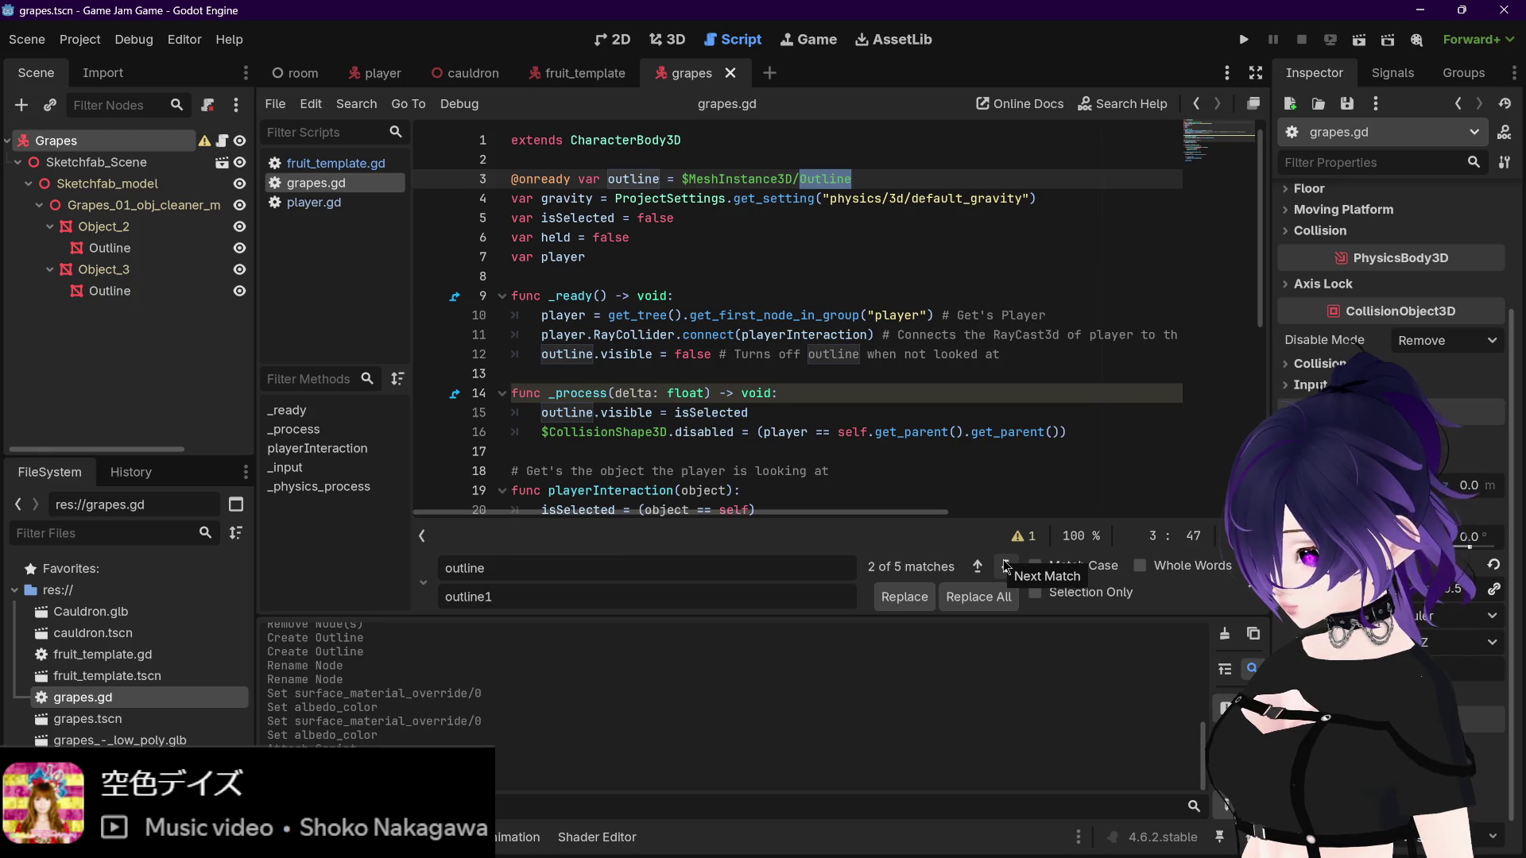
{"action": "left_click", "coordinate": [1247, 589]}
{"action": "left_click", "coordinate": [985, 473]}
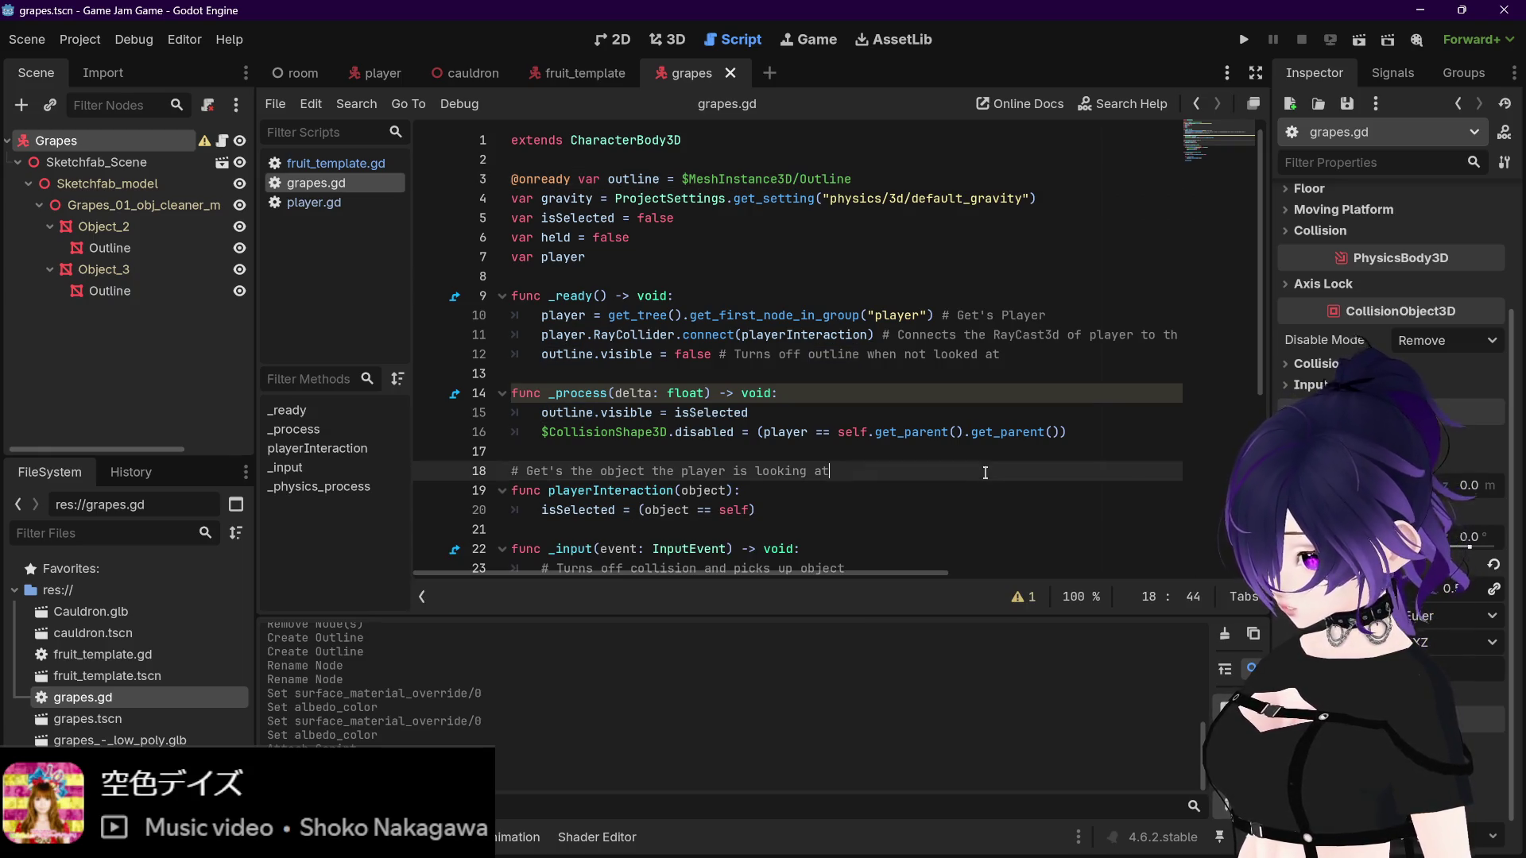
{"action": "left_click", "coordinate": [857, 420]}
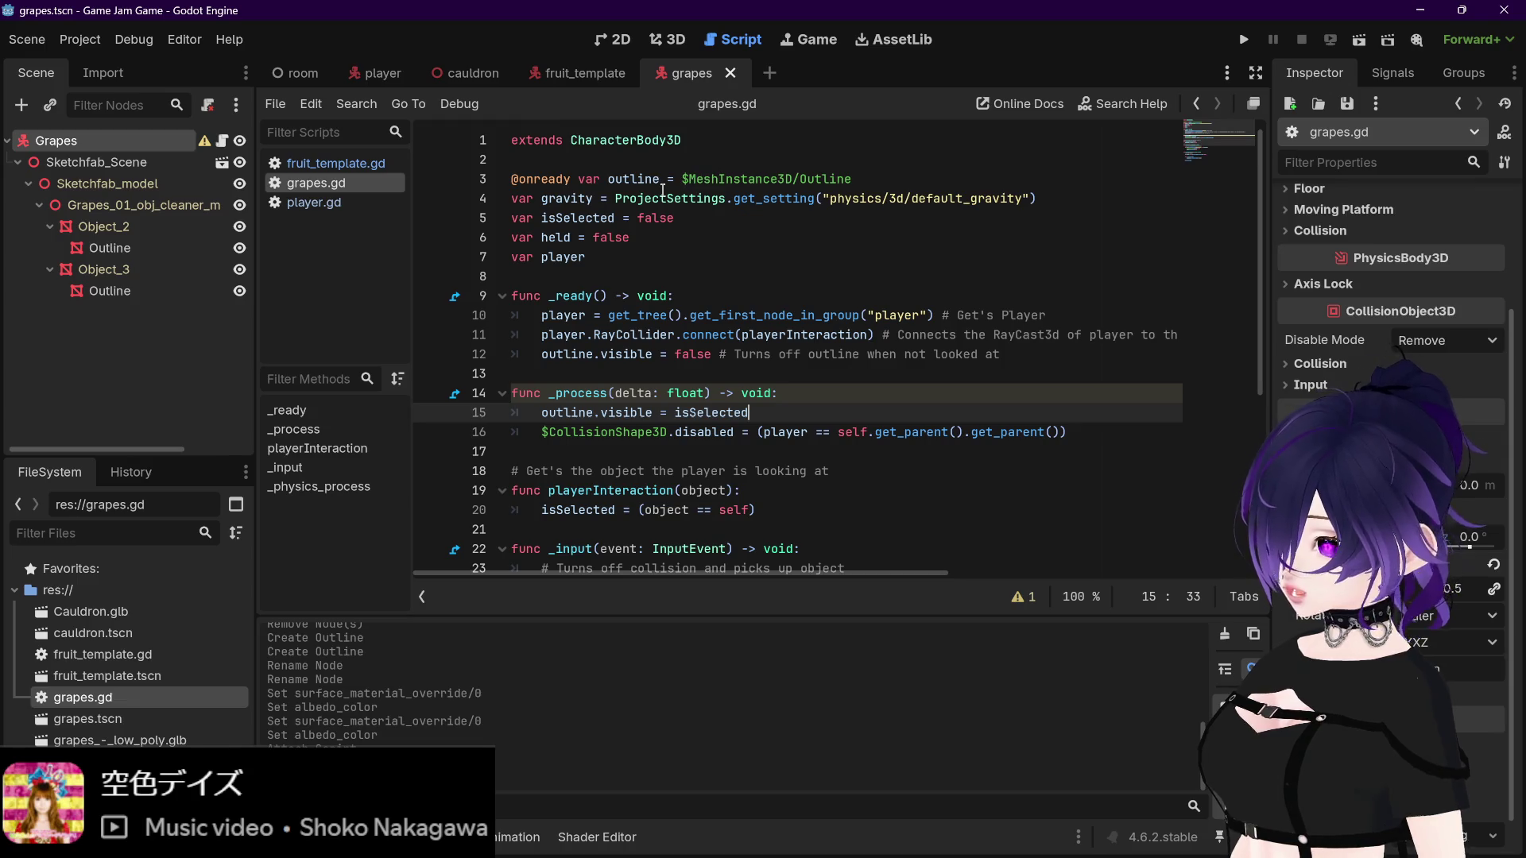
{"action": "mouse_move", "coordinate": [669, 192]}
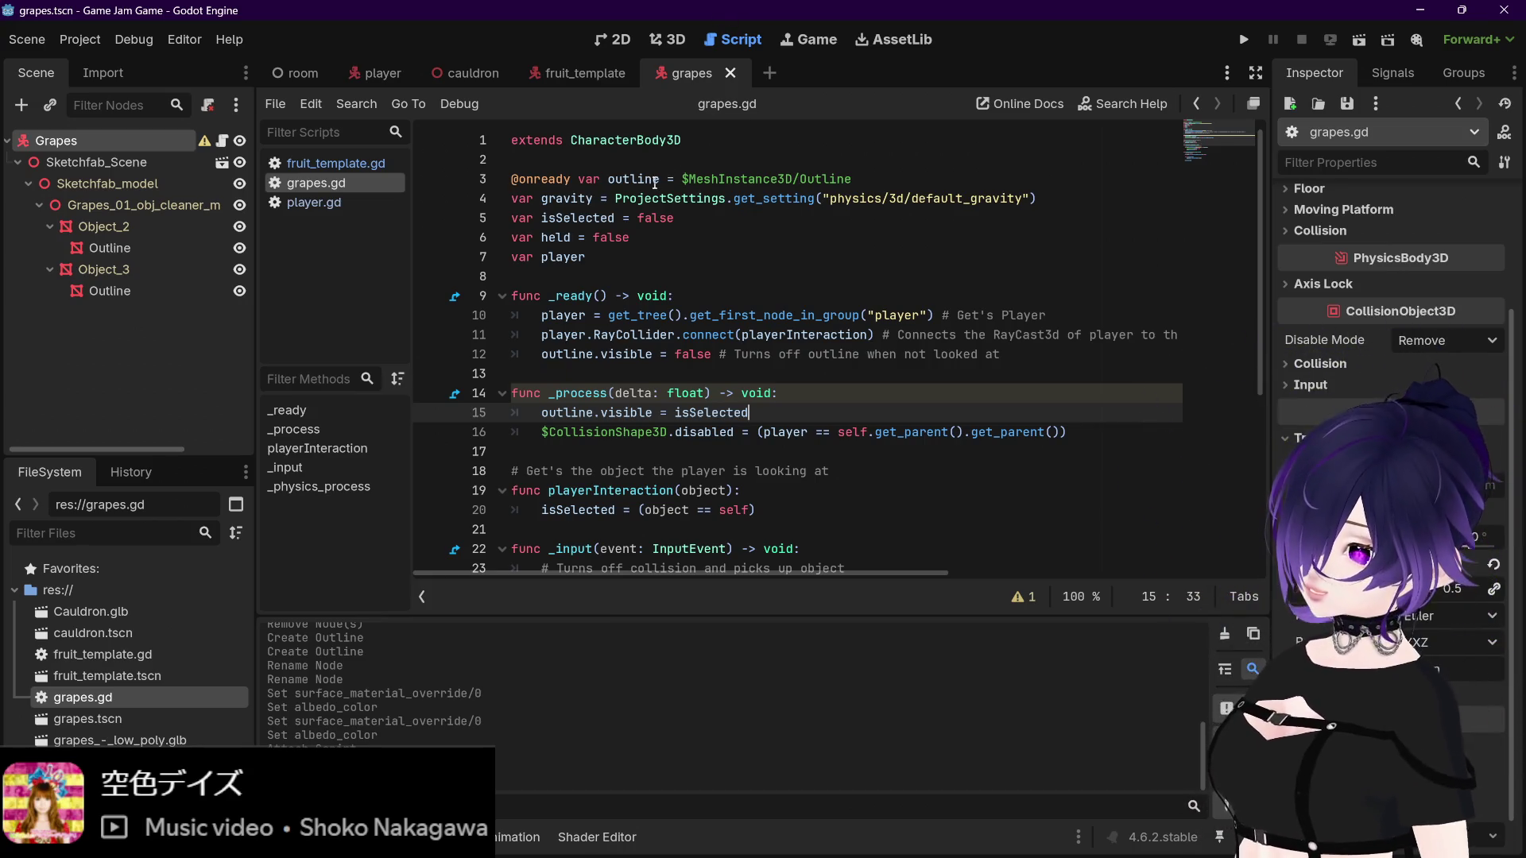
{"action": "left_click", "coordinate": [660, 181]}
{"action": "type", "text": "1"}
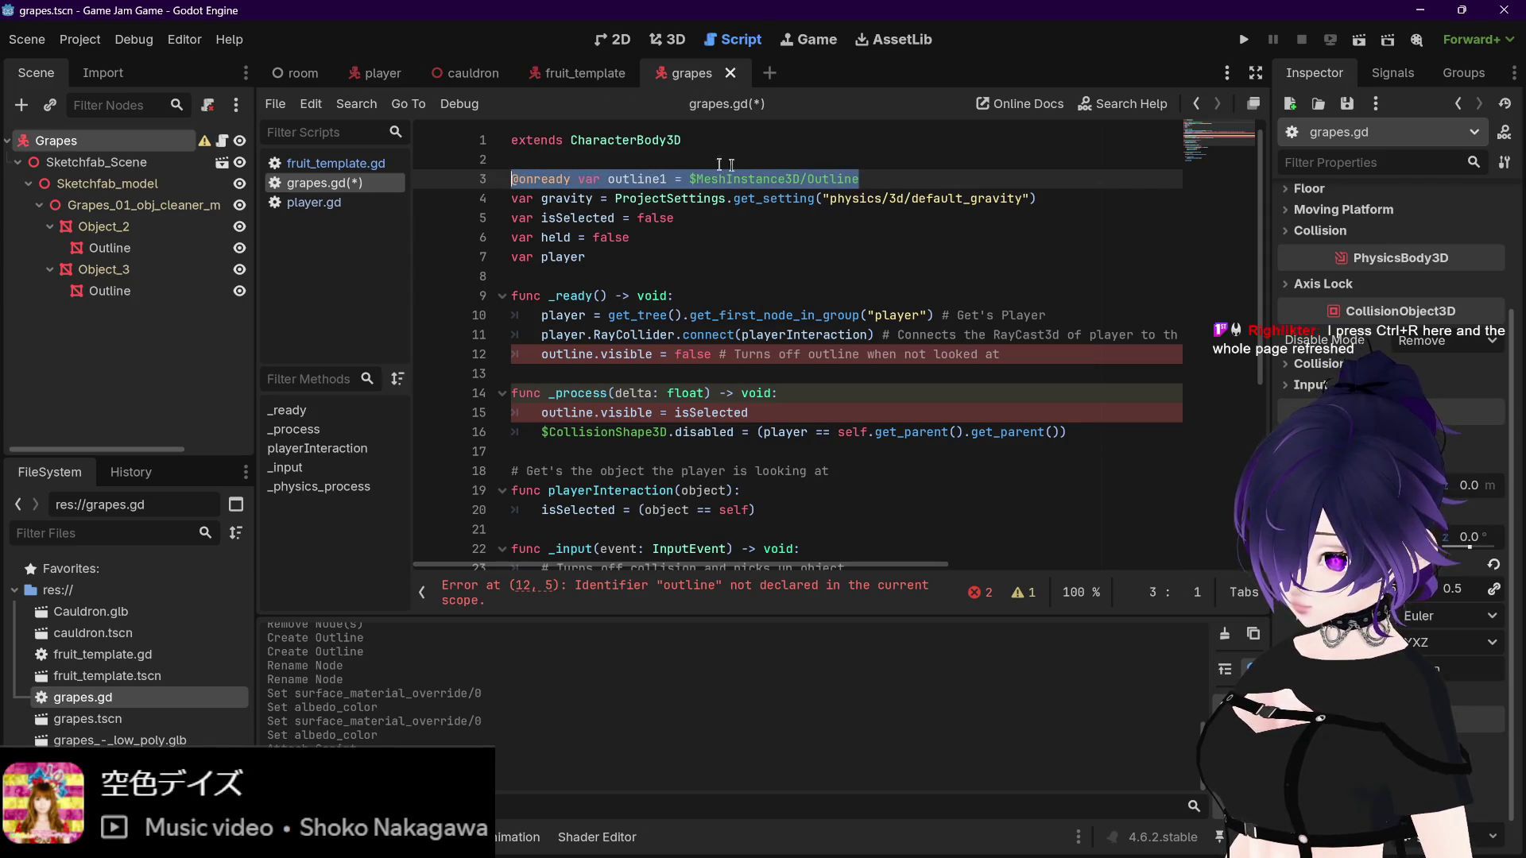
Step: Duplicate the outline1 declaration onto line 4 as outline2
{"action": "left_click", "coordinate": [878, 178]}
{"action": "key", "text": "Return"}
{"action": "type", "text": "@onready var outline1 = $MeshInstance3D/Outline"}
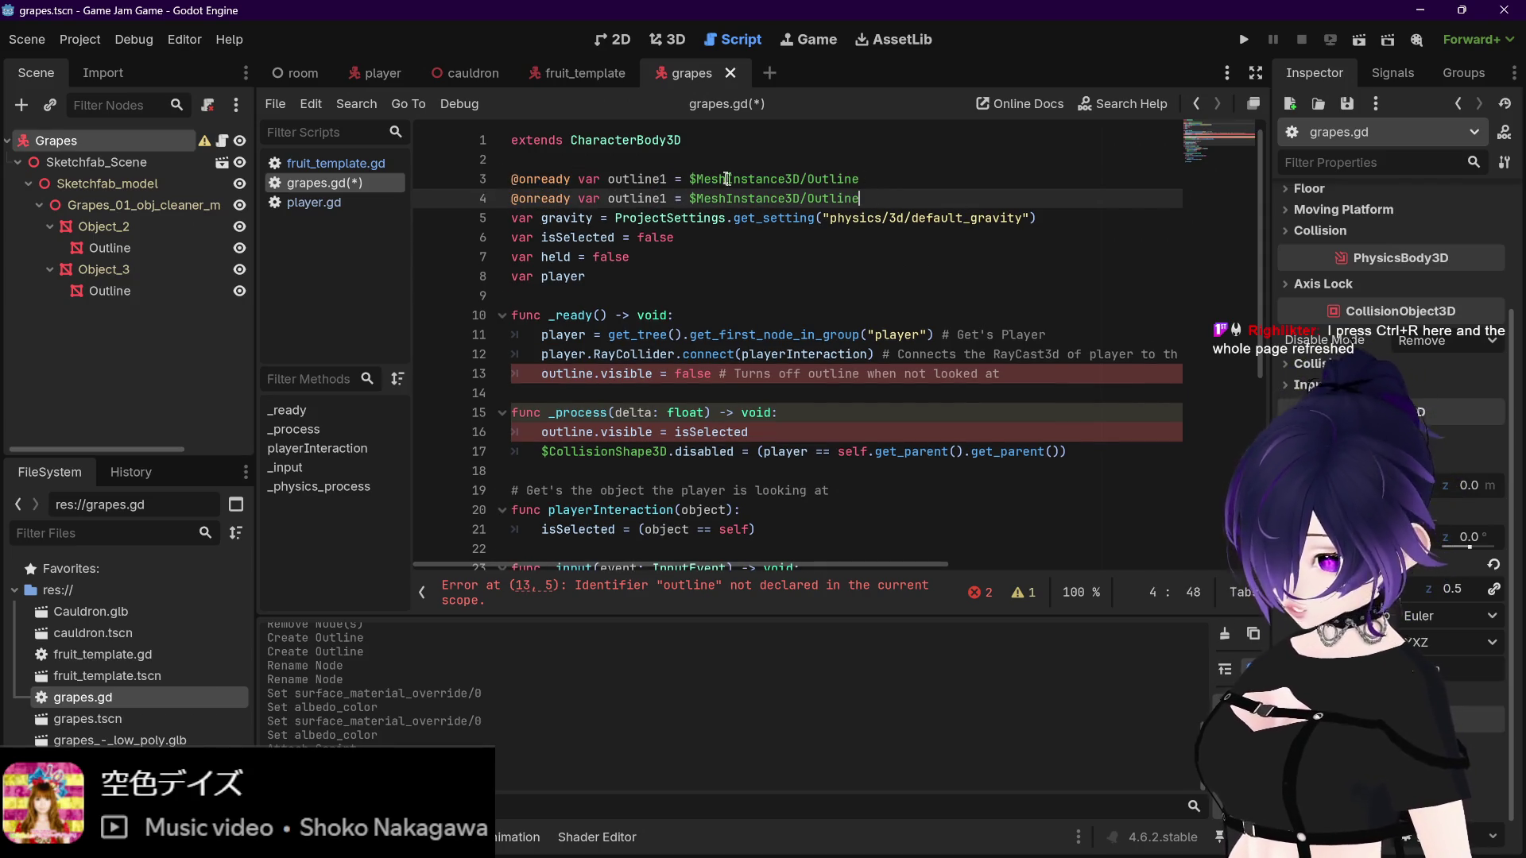
{"action": "key", "text": "BackSpace"}
{"action": "type", "text": "2"}
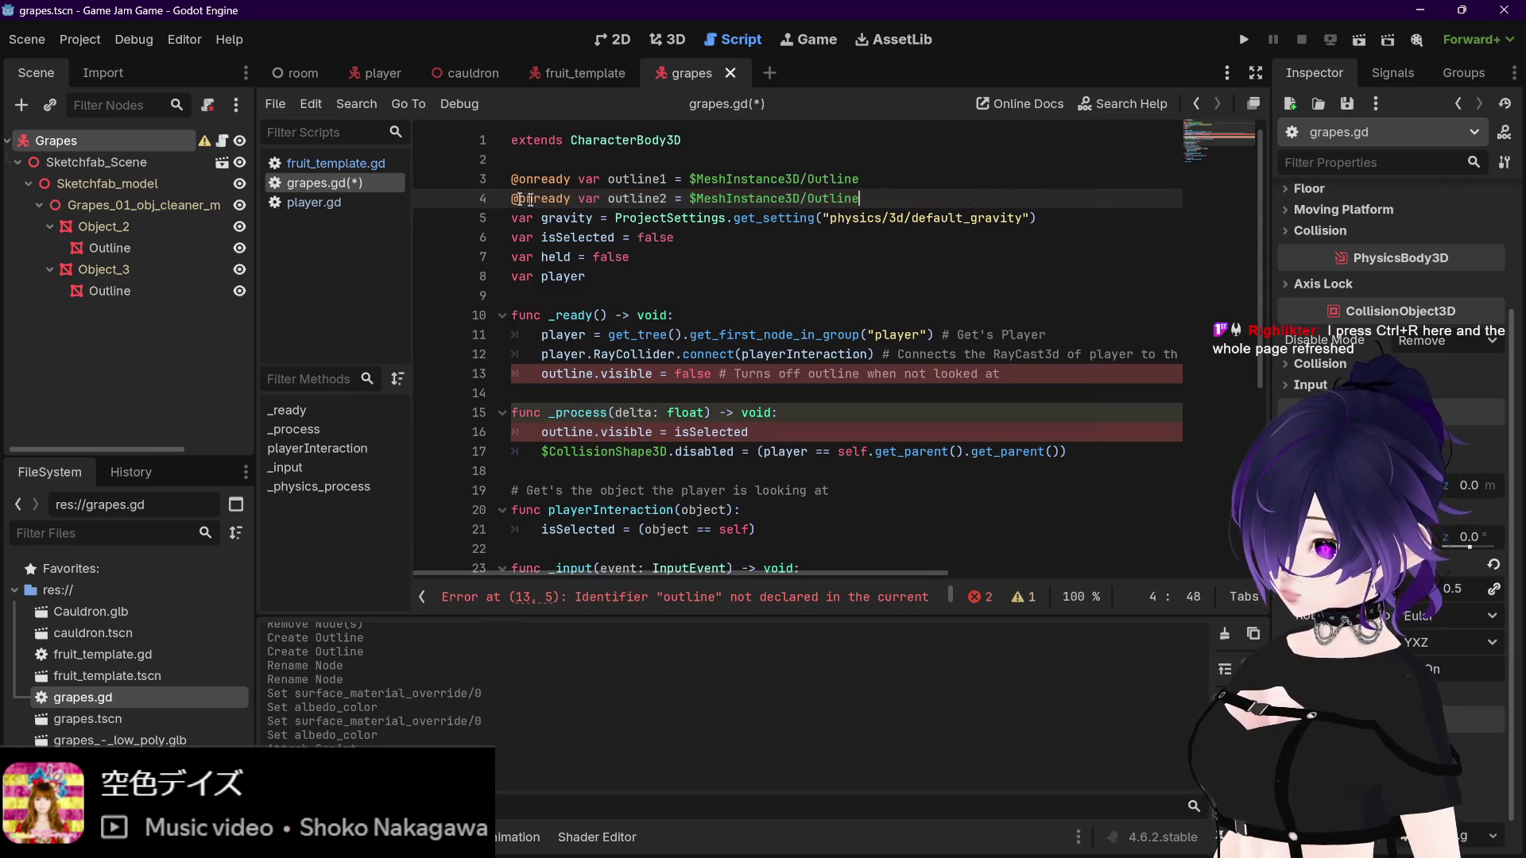
Step: Replace line 3's $MeshInstance3D/Outline path with Object_2's Outline node path
{"action": "left_click_drag", "start_coordinate": [864, 179], "coordinate": [689, 184]}
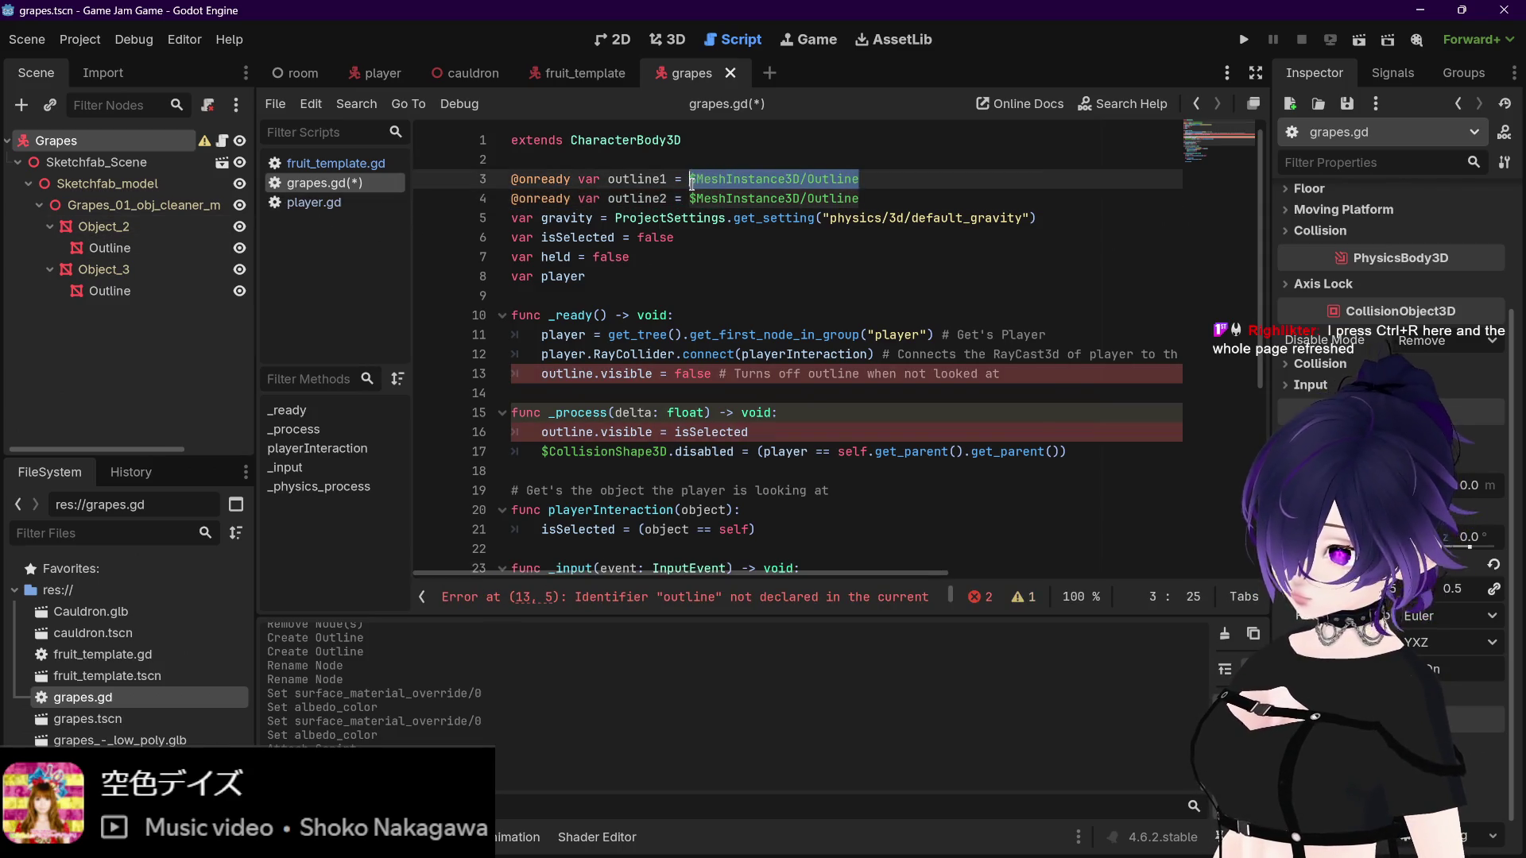
{"action": "key", "text": "BackSpace"}
{"action": "left_click_drag", "start_coordinate": [102, 248], "coordinate": [739, 179]}
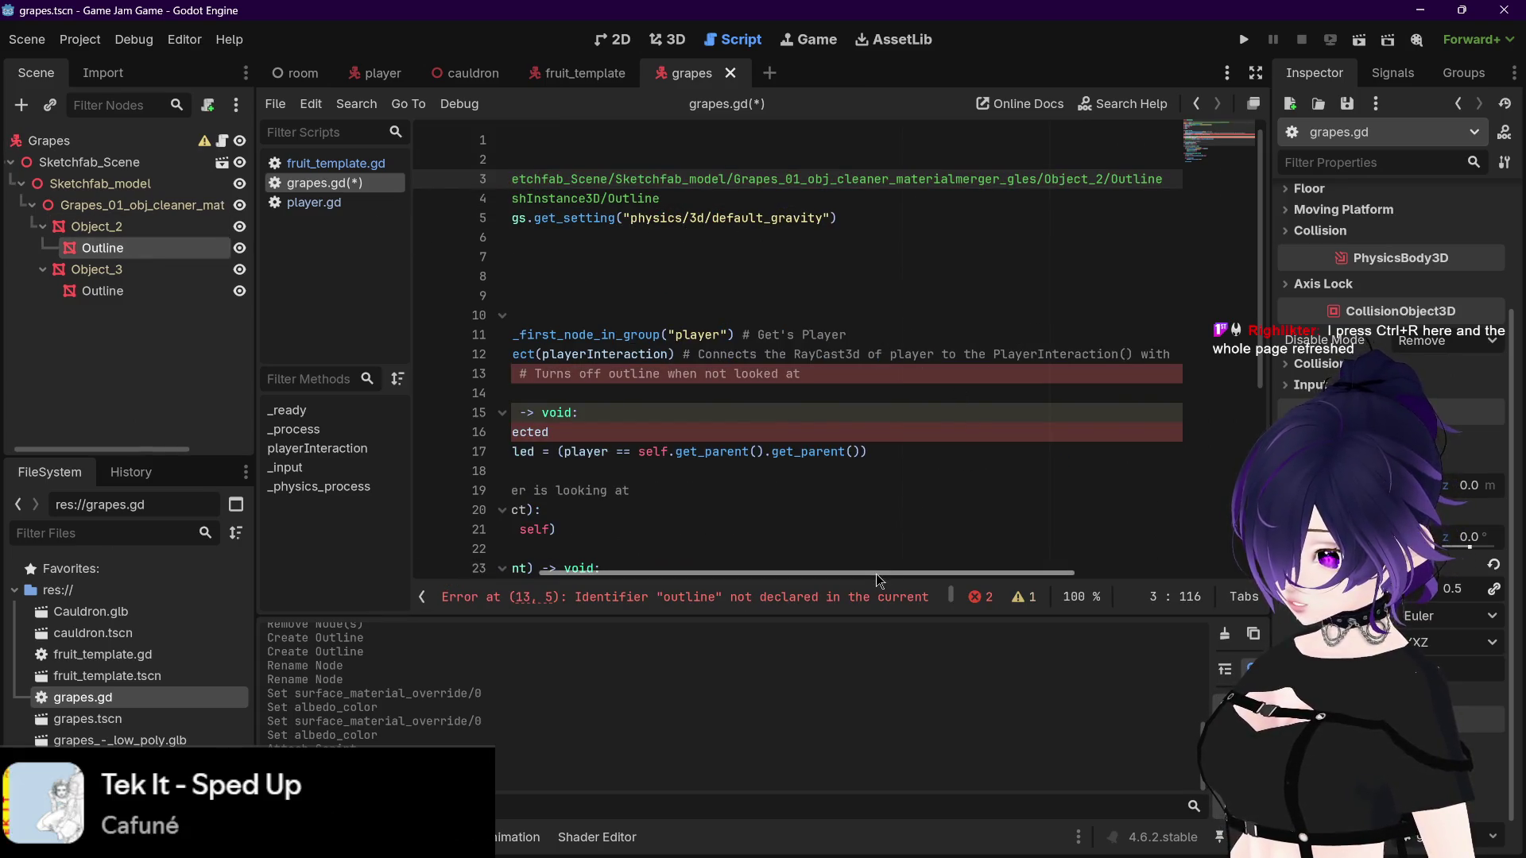
{"action": "left_click_drag", "start_coordinate": [876, 574], "coordinate": [747, 549]}
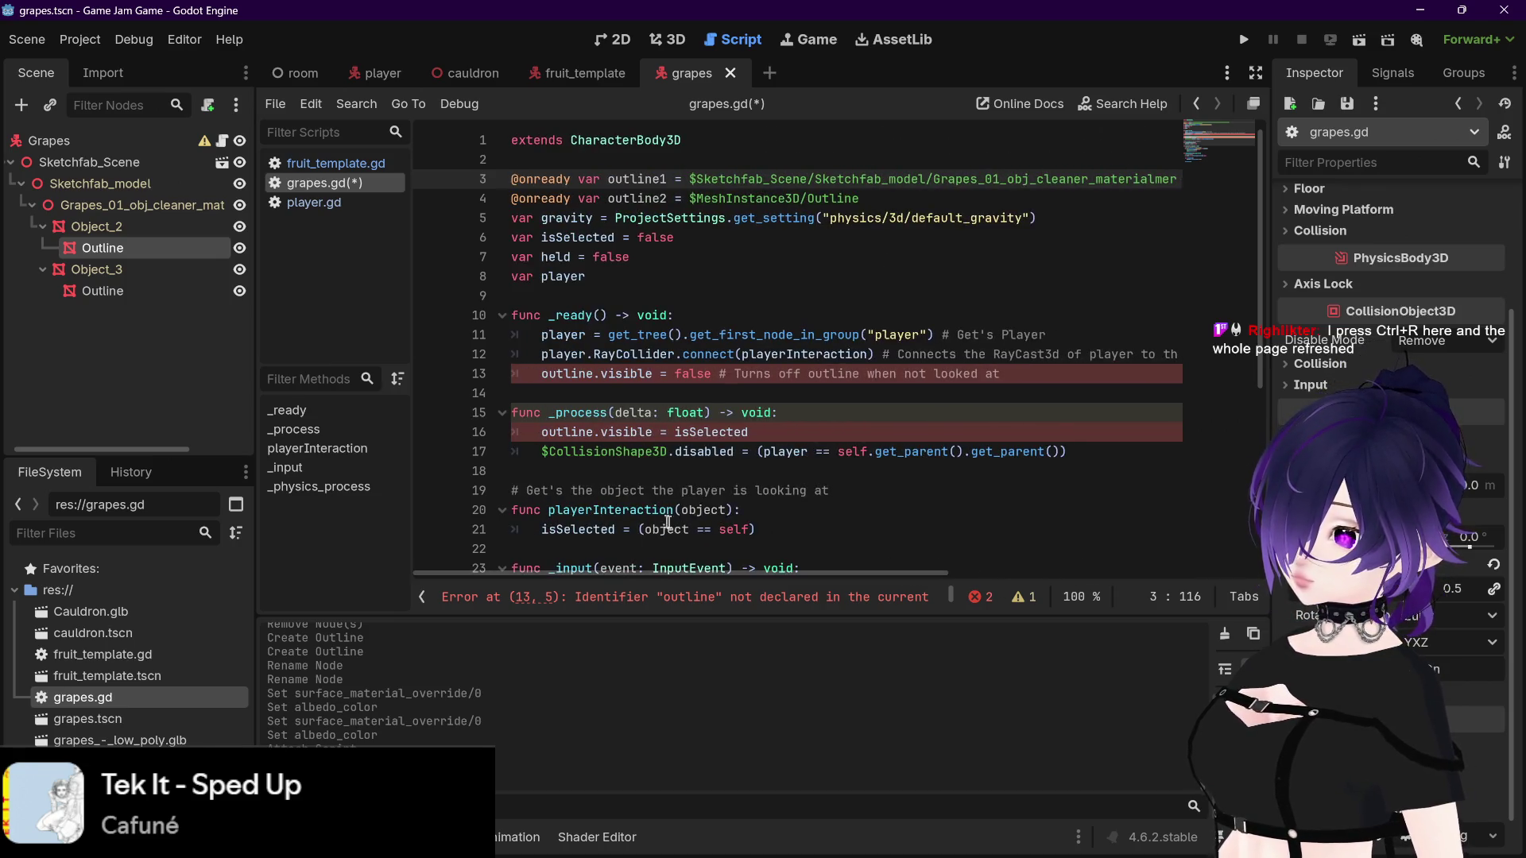
{"action": "left_click", "coordinate": [102, 291]}
Step: Replace line 4's path with Object_3's Outline node path for outline2, then save grapes.gd
{"action": "key", "text": "Down"}
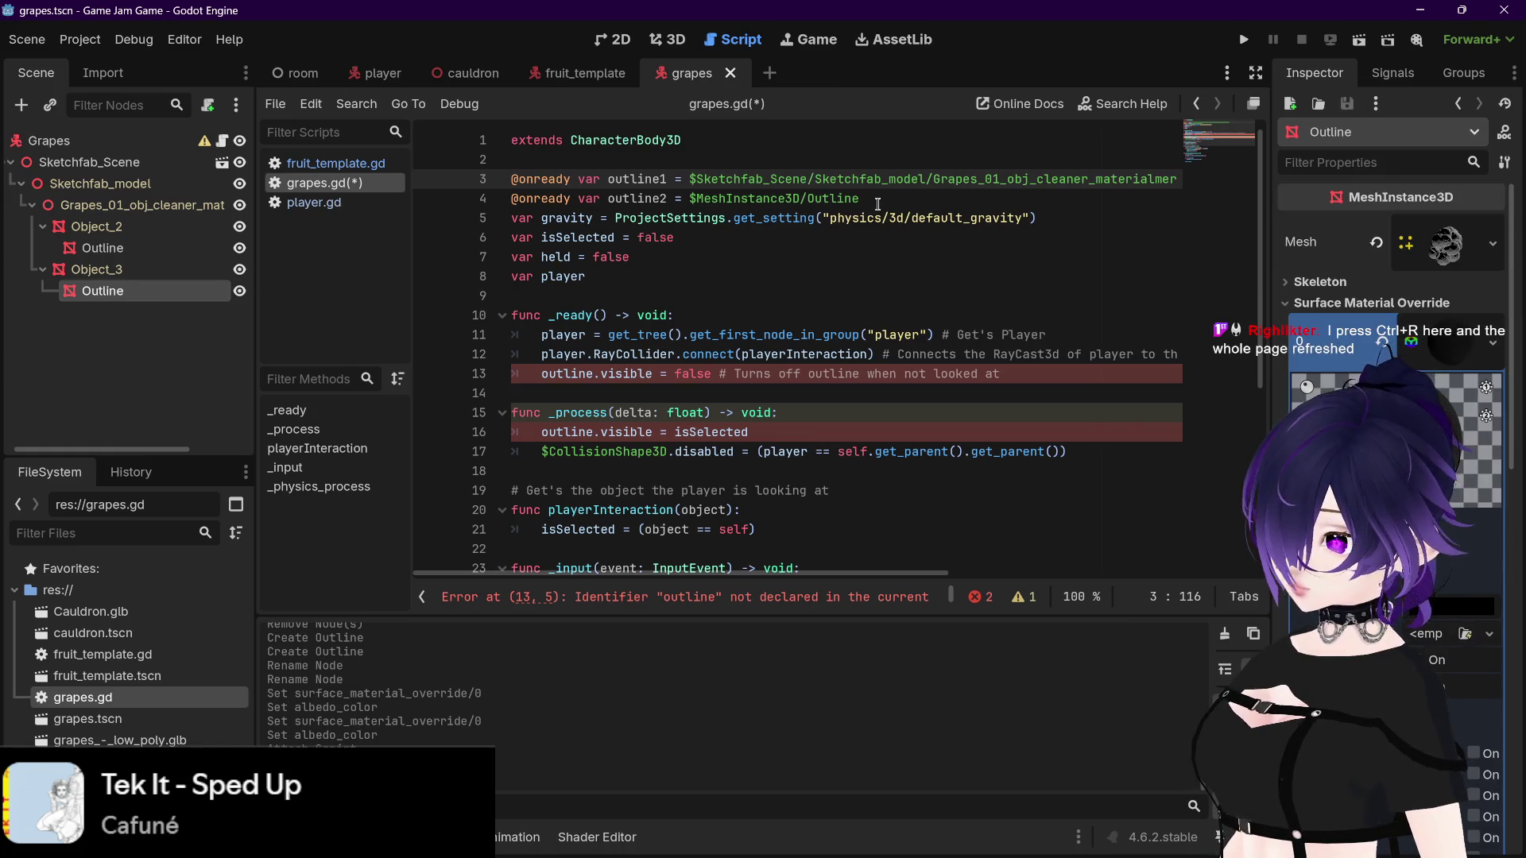
{"action": "key", "text": "ctrl+shift+Left"}
{"action": "key", "text": "ctrl+shift+Left"}
{"action": "key", "text": "ctrl+shift+Left"}
{"action": "key", "text": "BackSpace"}
{"action": "left_click_drag", "start_coordinate": [103, 291], "coordinate": [716, 199]}
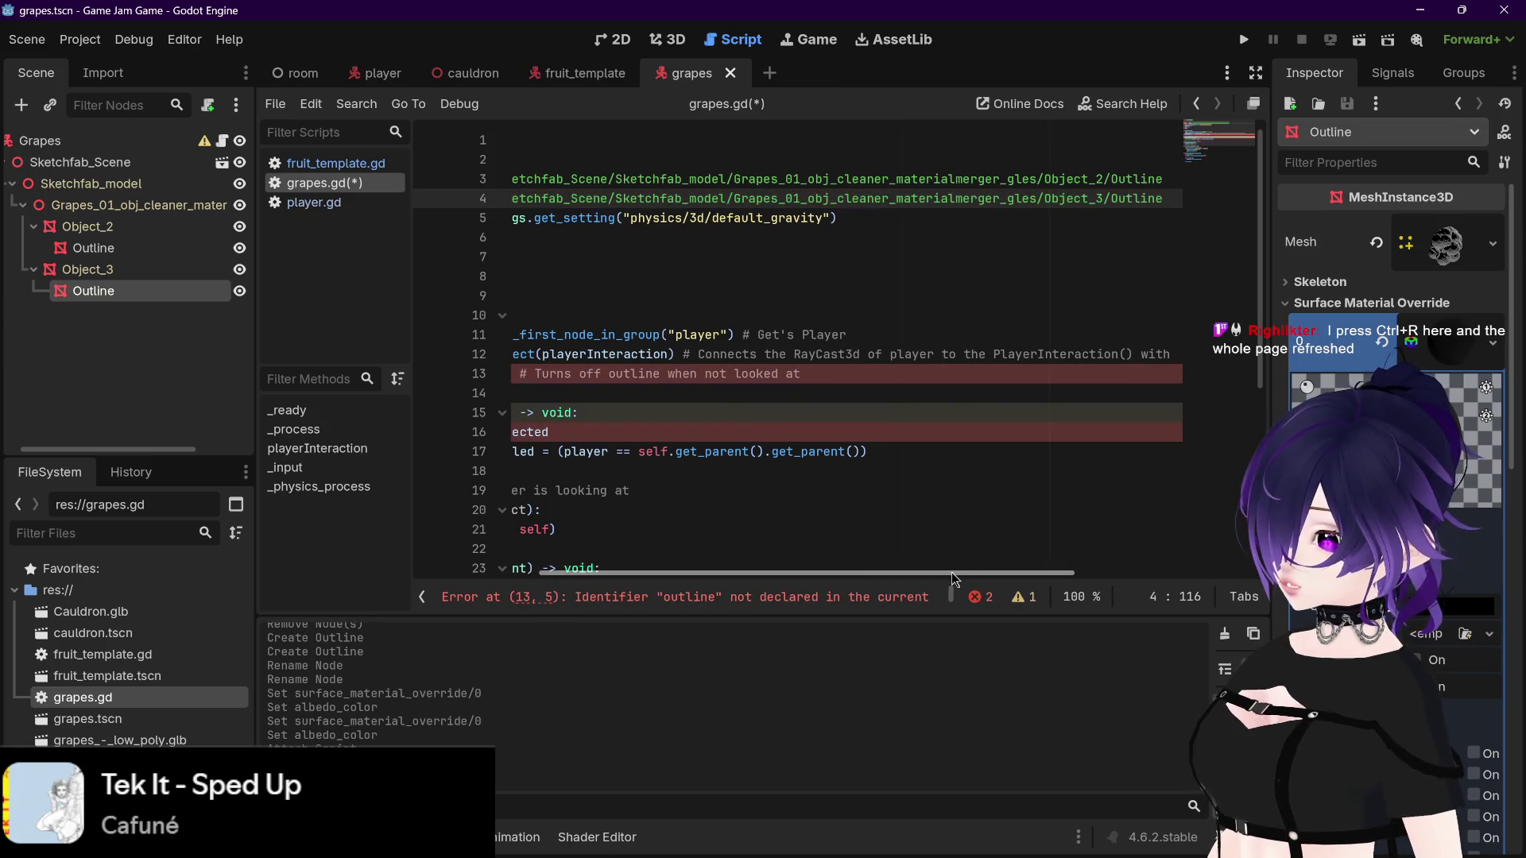
{"action": "left_click_drag", "start_coordinate": [969, 569], "coordinate": [840, 569]}
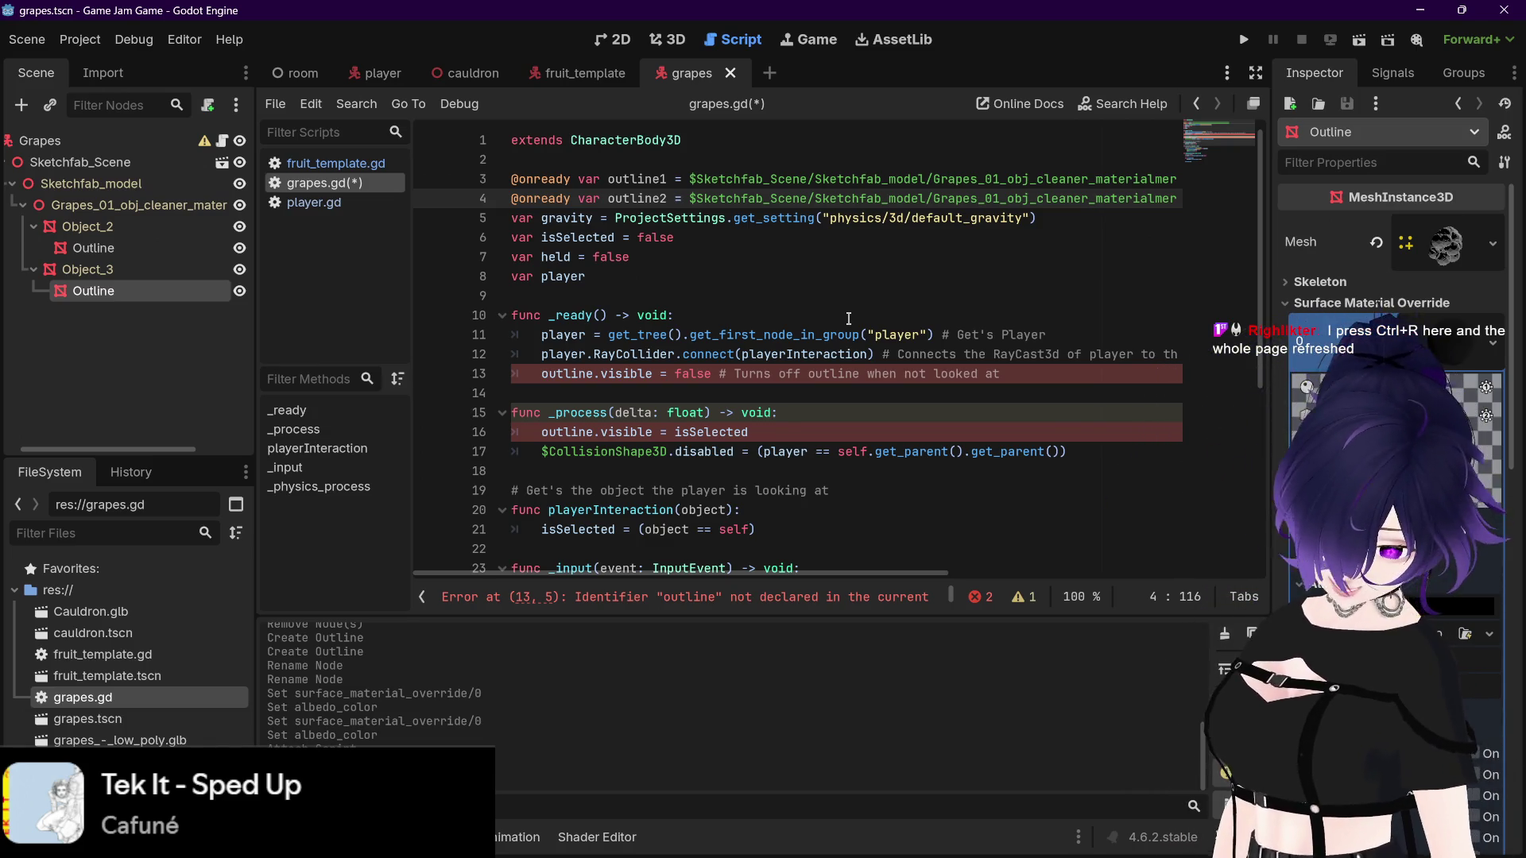
{"action": "left_click", "coordinate": [805, 271]}
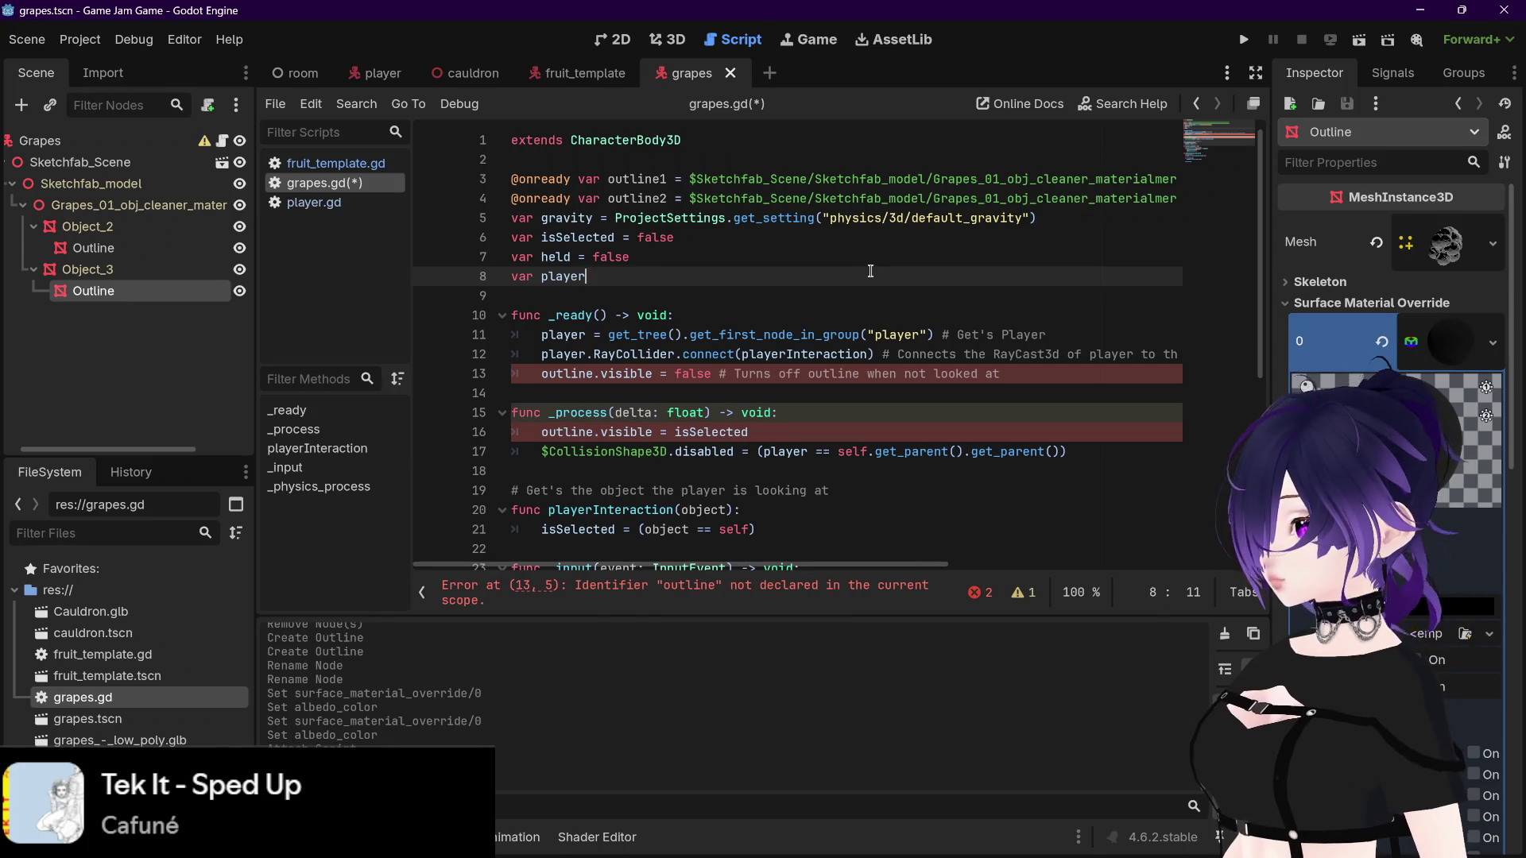
{"action": "key", "text": "ctrl+s"}
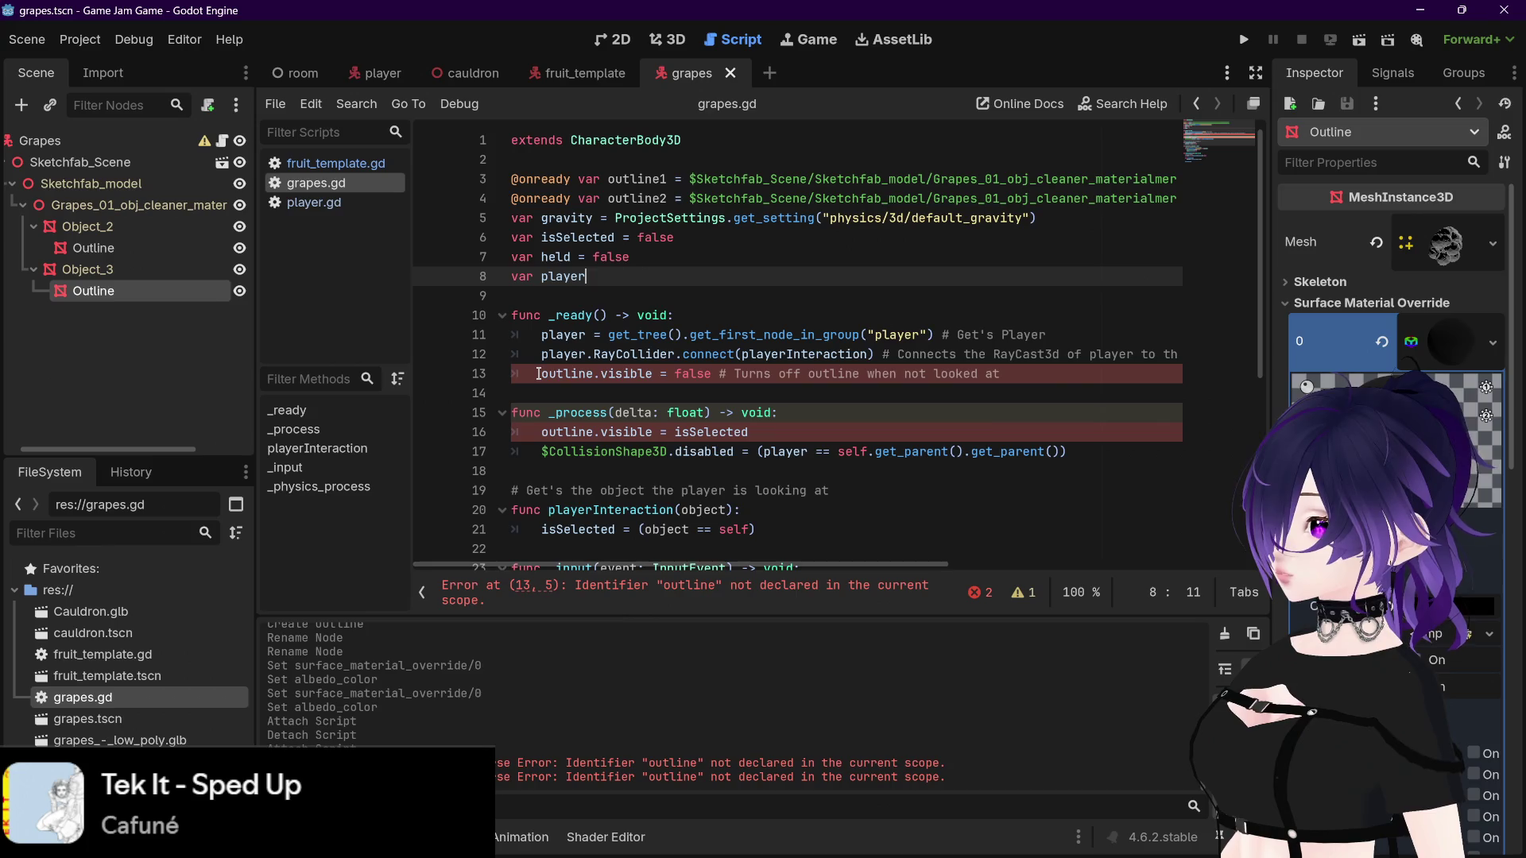
Step: In _ready, hide both outline1 and outline2 with visible = false, and save
{"action": "left_click", "coordinate": [539, 372]}
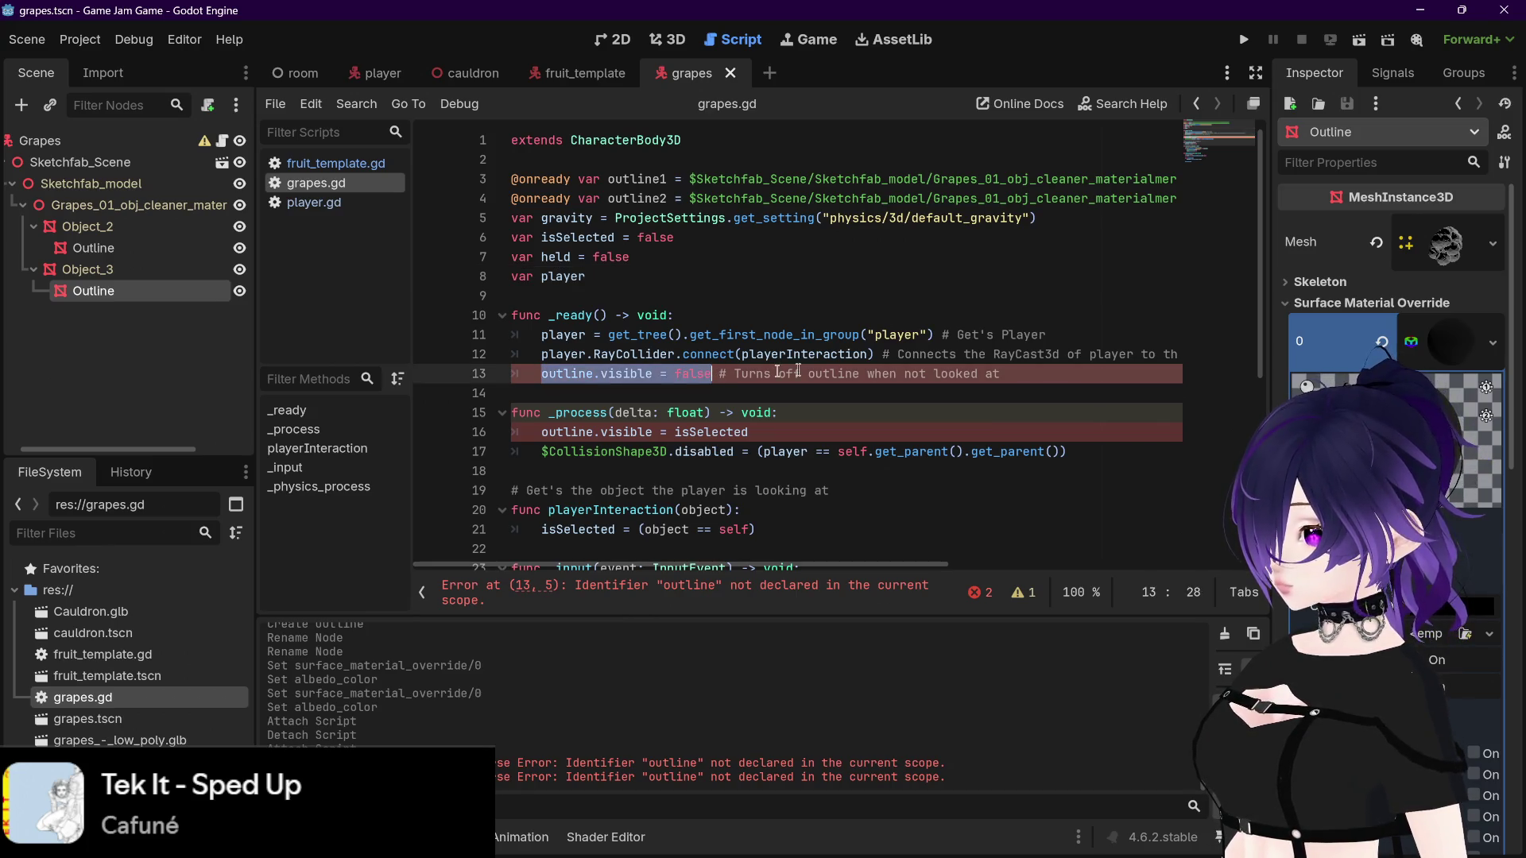
{"action": "left_click", "coordinate": [1025, 373]}
{"action": "key", "text": "Return"}
{"action": "type", "text": "outline.visible = false"}
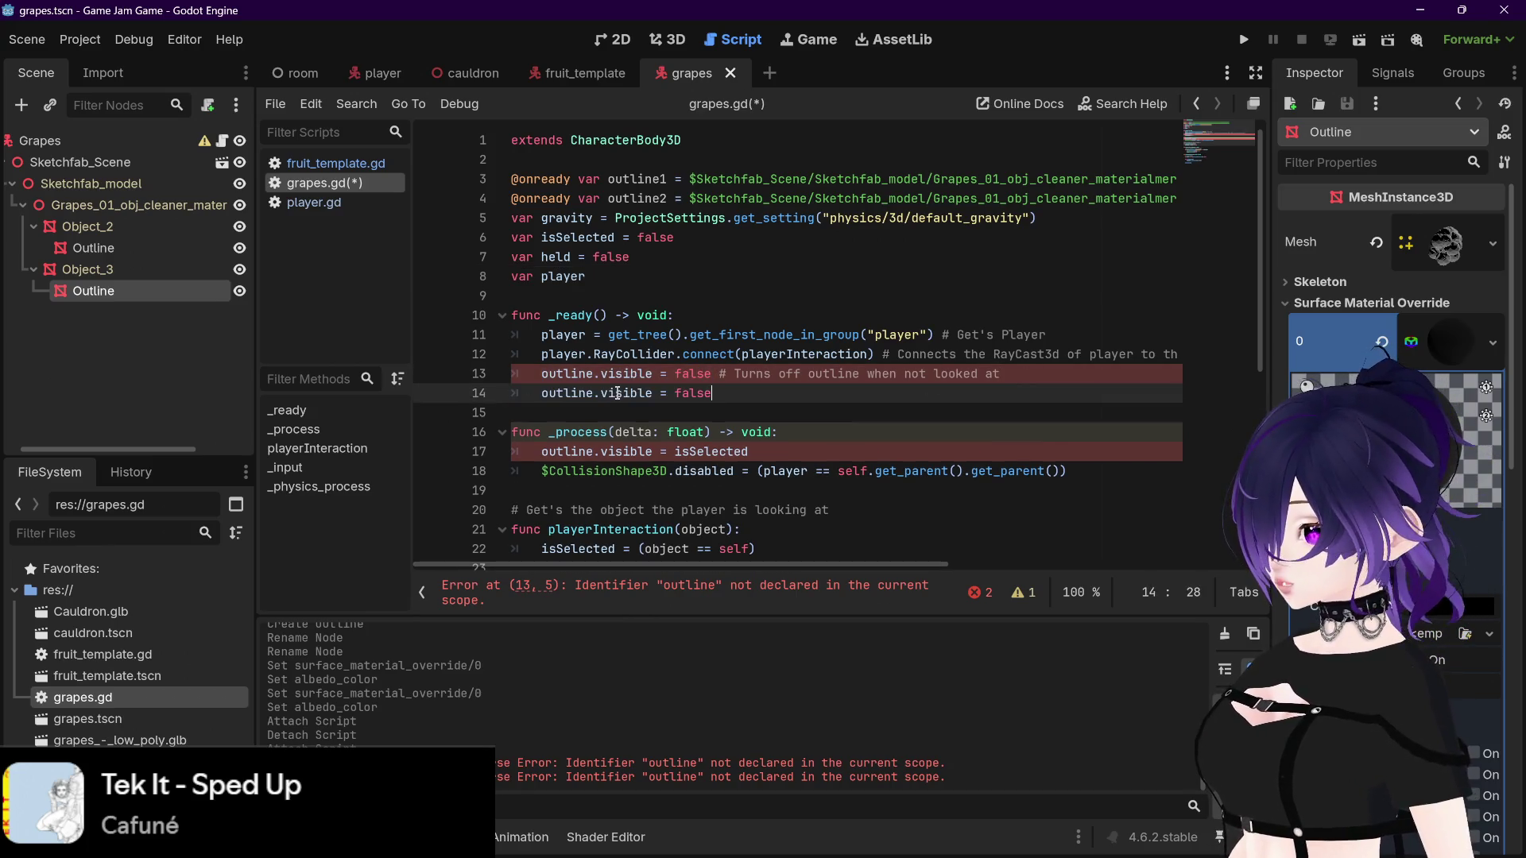
{"action": "left_click", "coordinate": [592, 373]}
{"action": "type", "text": "1"}
{"action": "key", "text": "Down"}
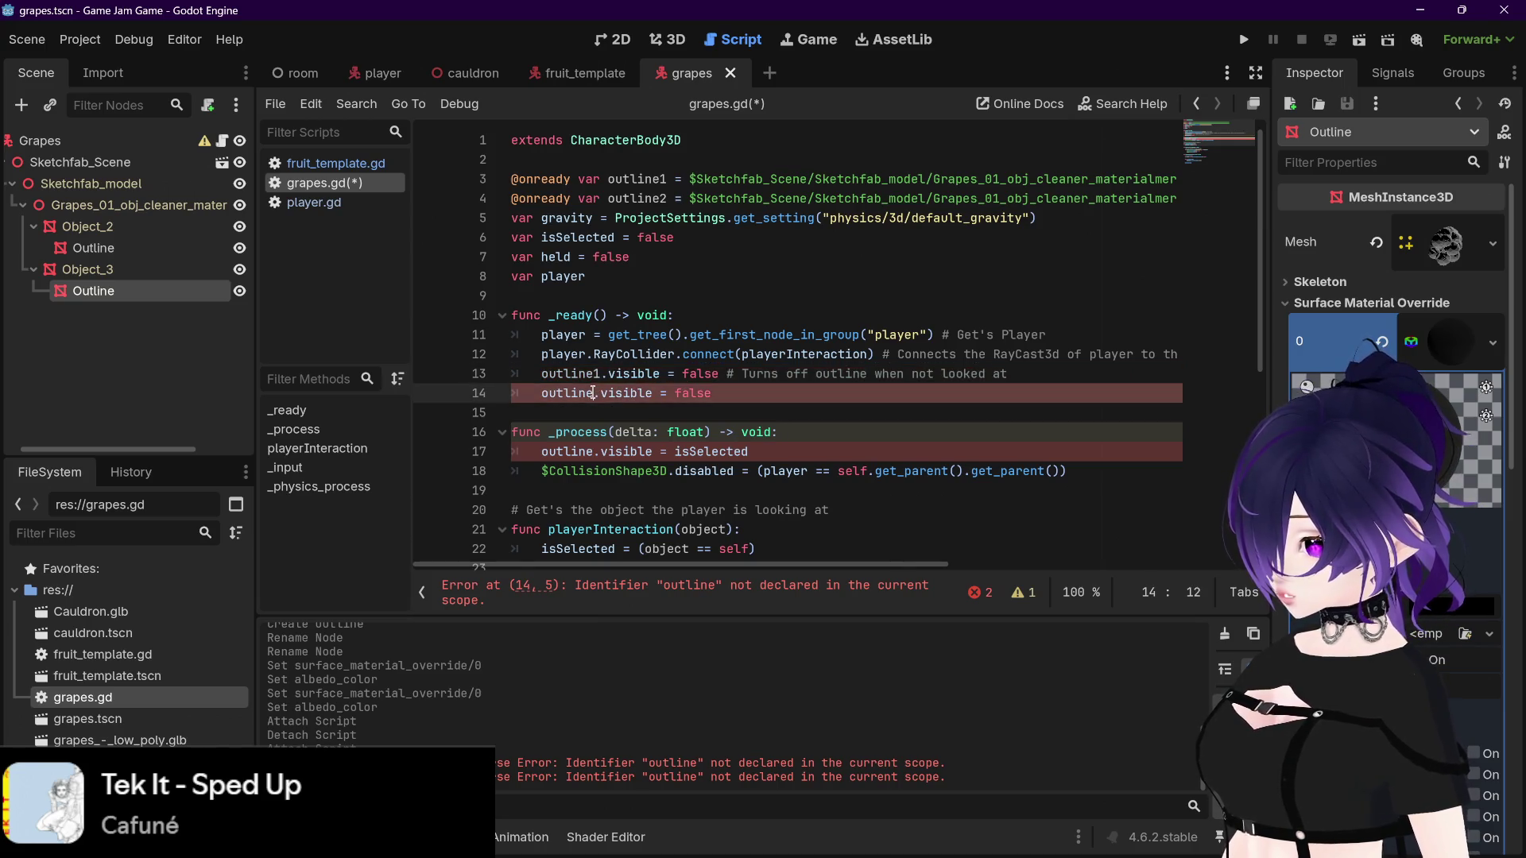
{"action": "type", "text": "2"}
{"action": "left_click", "coordinate": [755, 393]}
{"action": "key", "text": "ctrl+s"}
Step: In _process, set both outline1.visible and outline2.visible to isSelected, then save
{"action": "scroll", "scroll_direction": "down", "scroll_amount": 3}
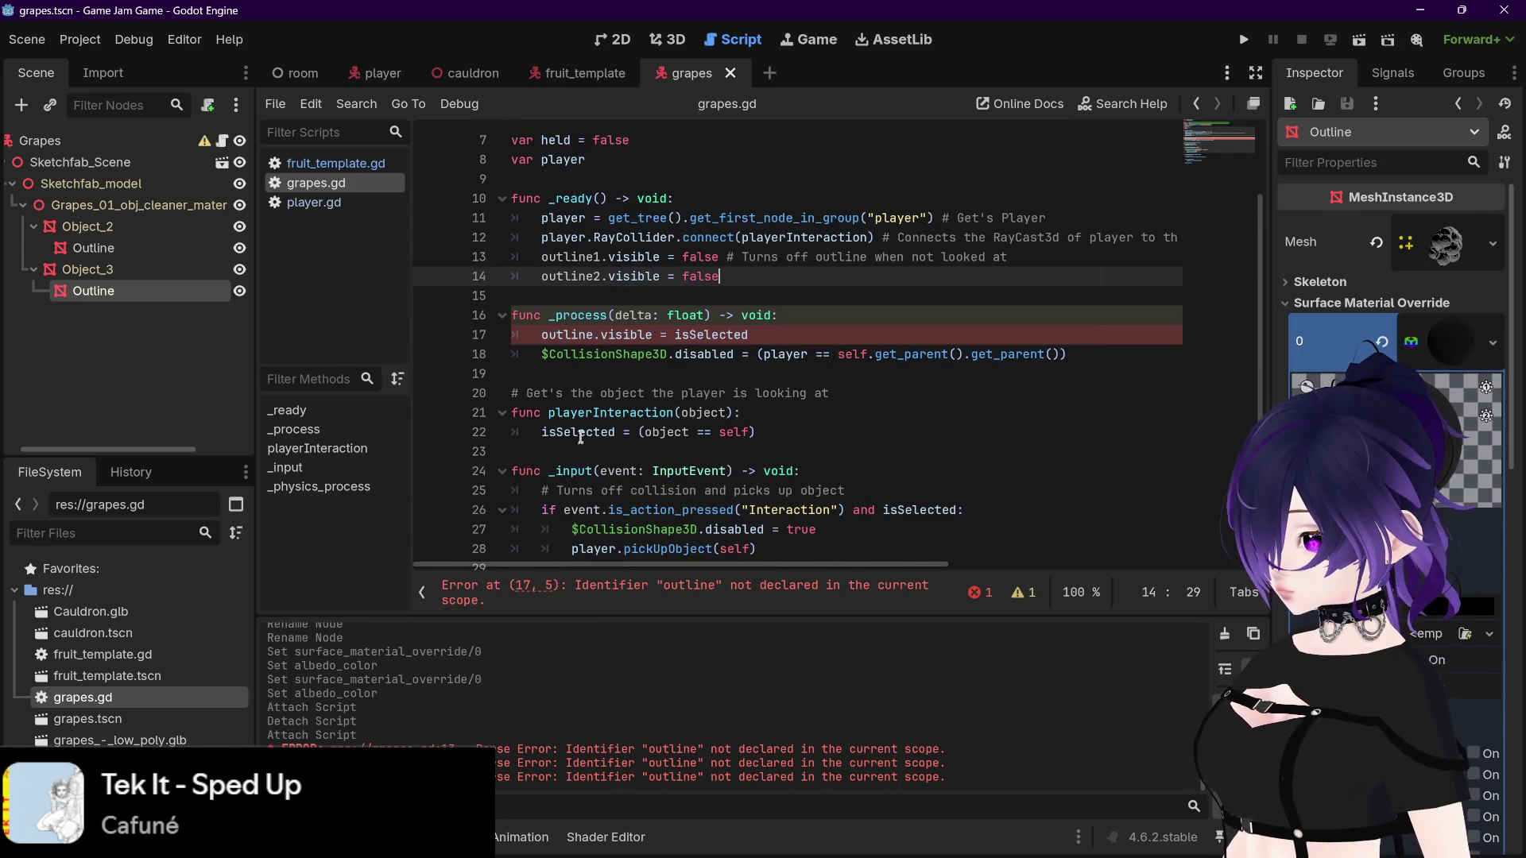
{"action": "left_click_drag", "start_coordinate": [543, 335], "coordinate": [764, 335]}
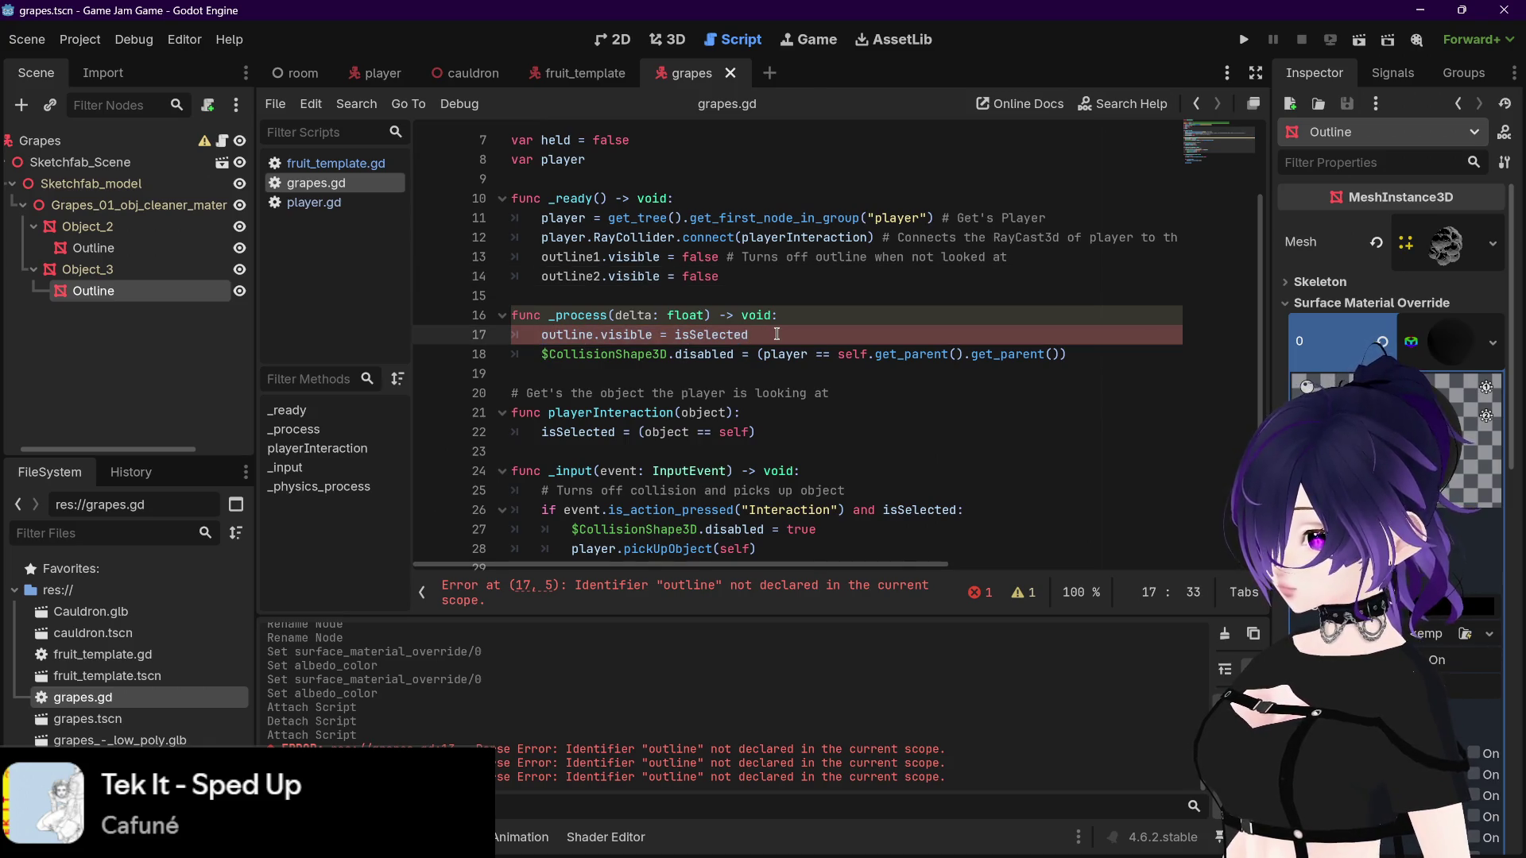
{"action": "key", "text": "ctrl+alt+Down"}
{"action": "key", "text": "Left"}
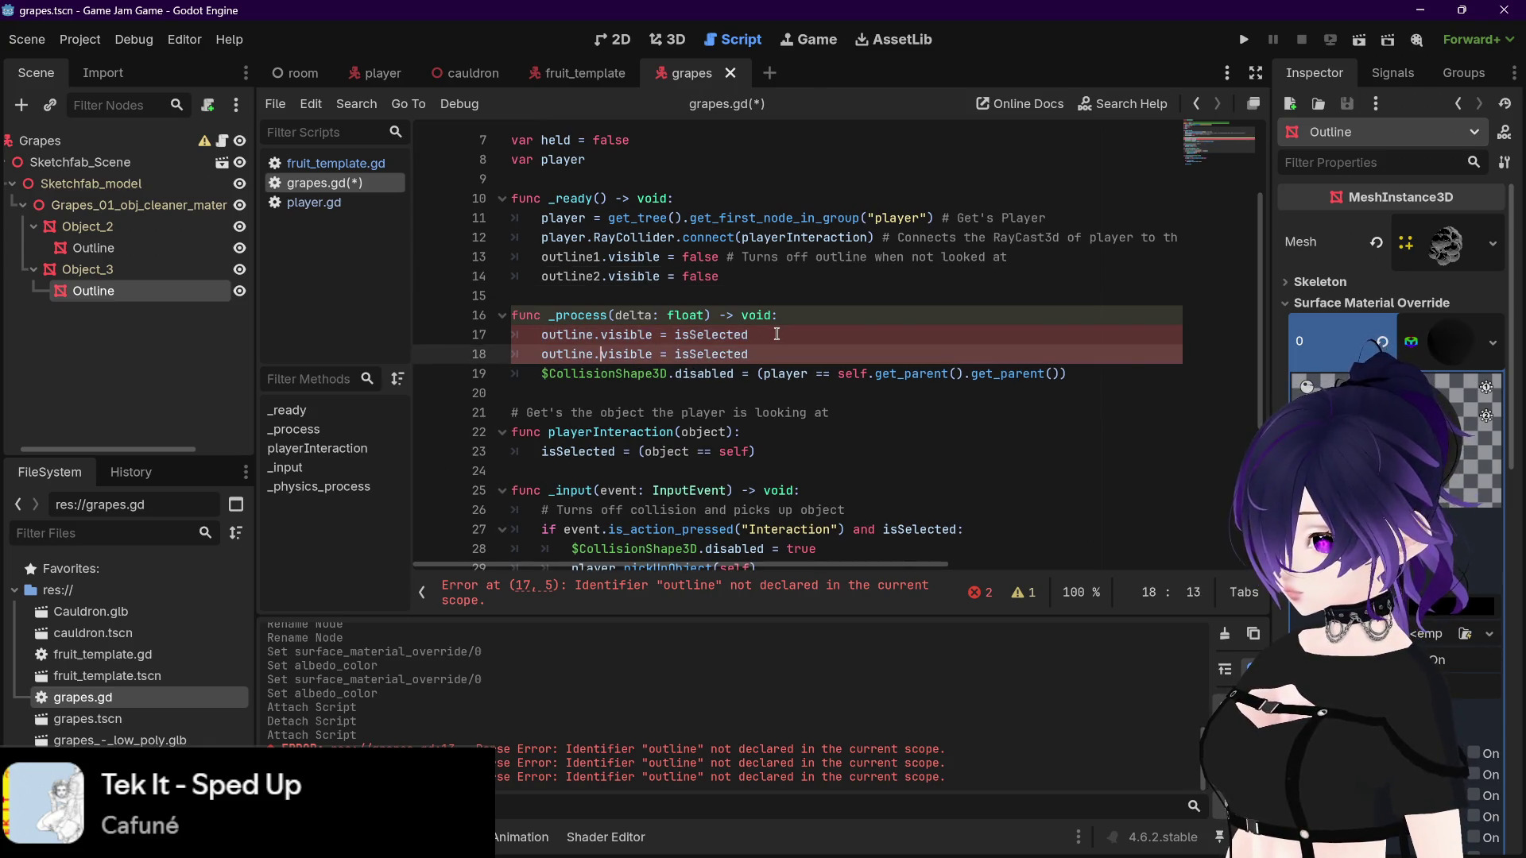
{"action": "key", "text": "Left"}
{"action": "type", "text": "2"}
{"action": "key", "text": "Up"}
{"action": "key", "text": "Left"}
{"action": "type", "text": "1"}
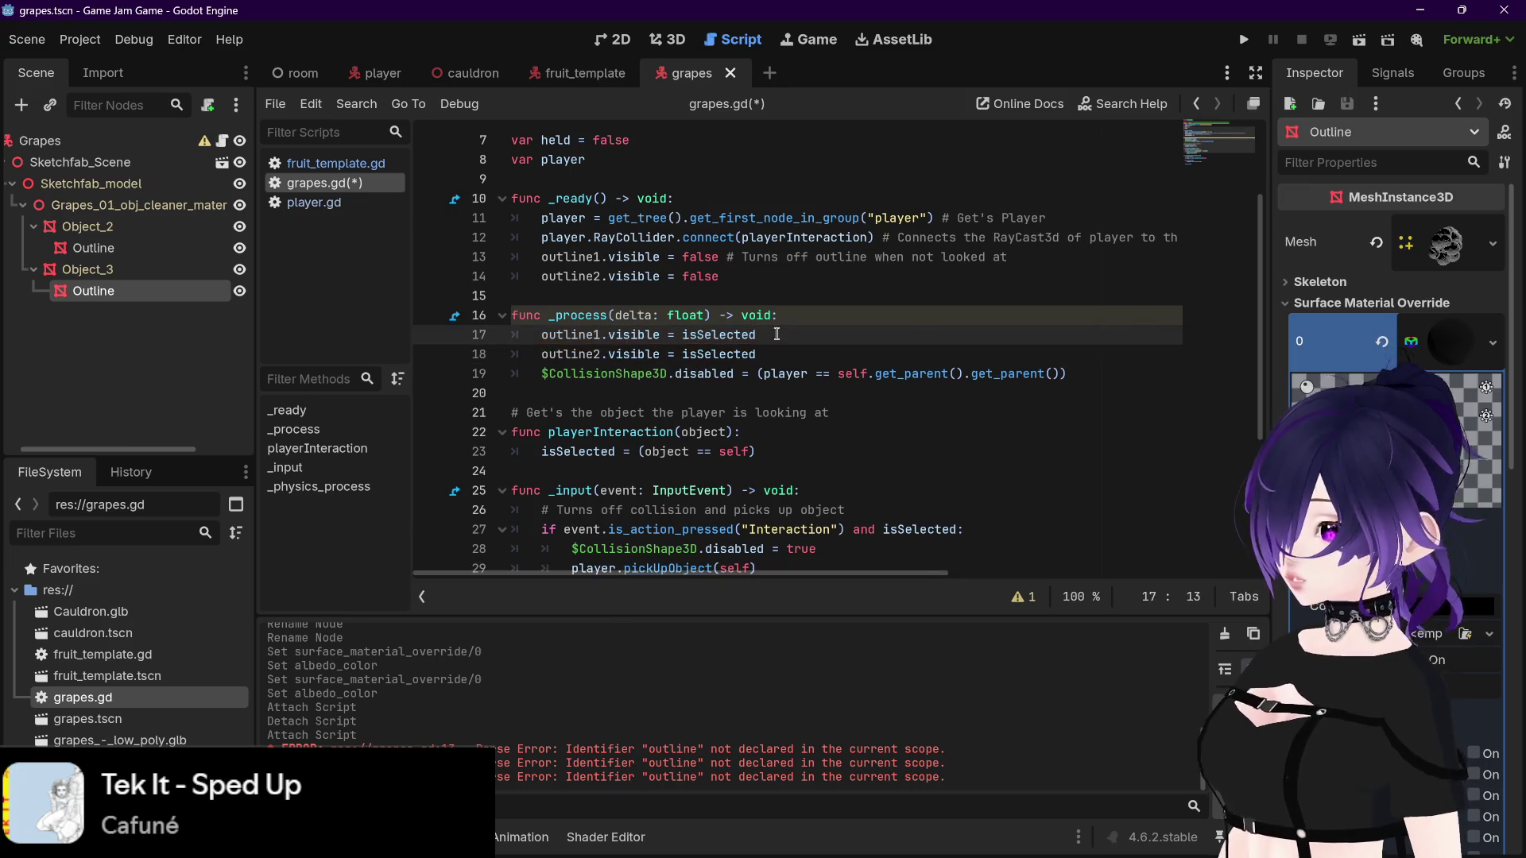
{"action": "left_click", "coordinate": [776, 334]}
{"action": "key", "text": "ctrl+s"}
{"action": "scroll", "scroll_direction": "down", "scroll_amount": 3}
{"action": "scroll", "scroll_direction": "up", "scroll_amount": 3}
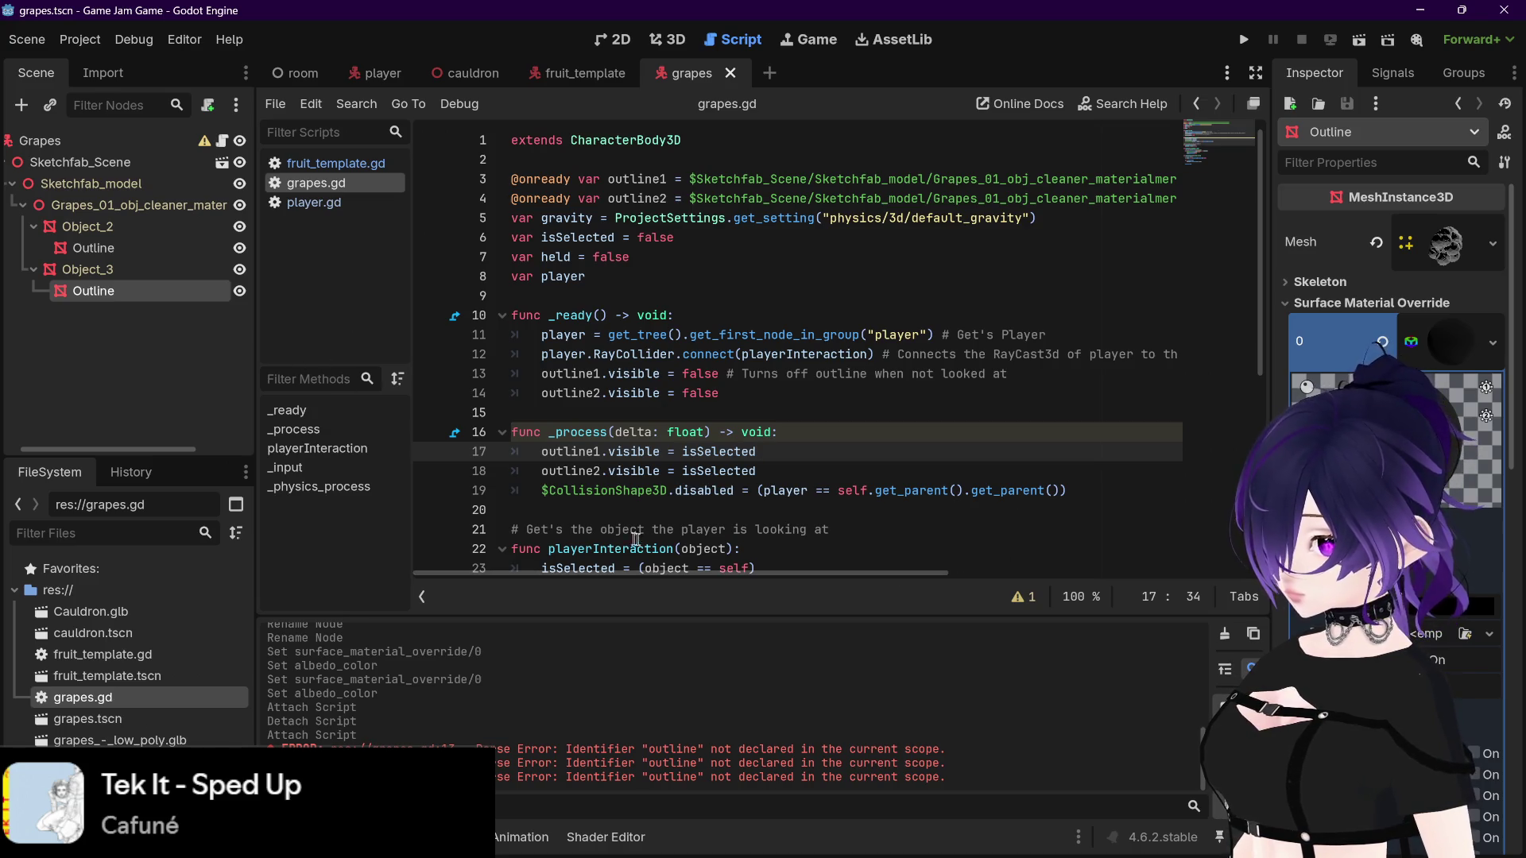
{"action": "left_click_drag", "start_coordinate": [112, 449], "coordinate": [97, 449]}
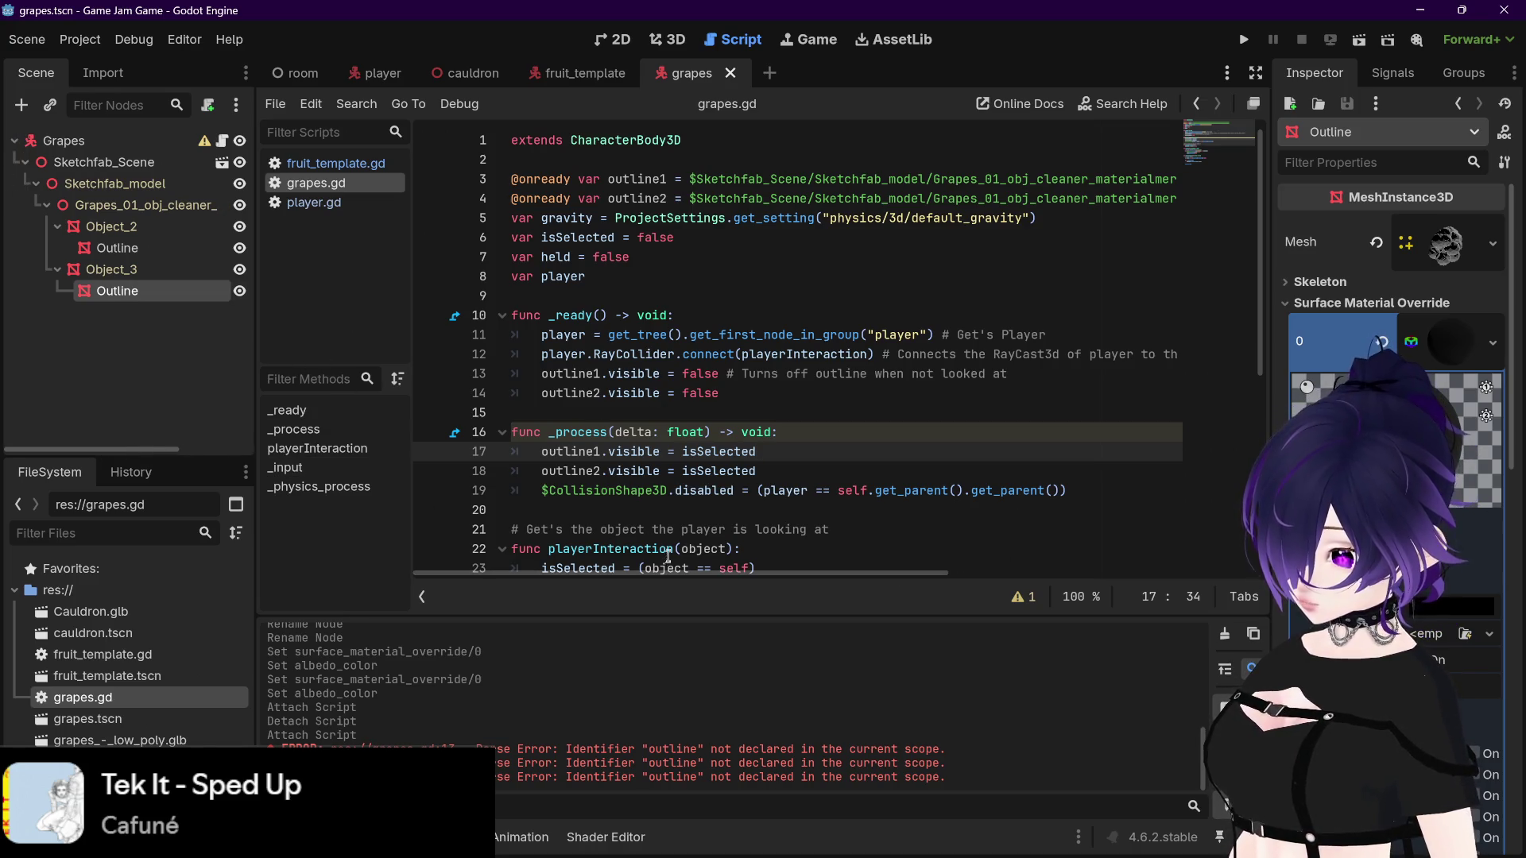
{"action": "scroll", "scroll_direction": "down", "scroll_amount": 3}
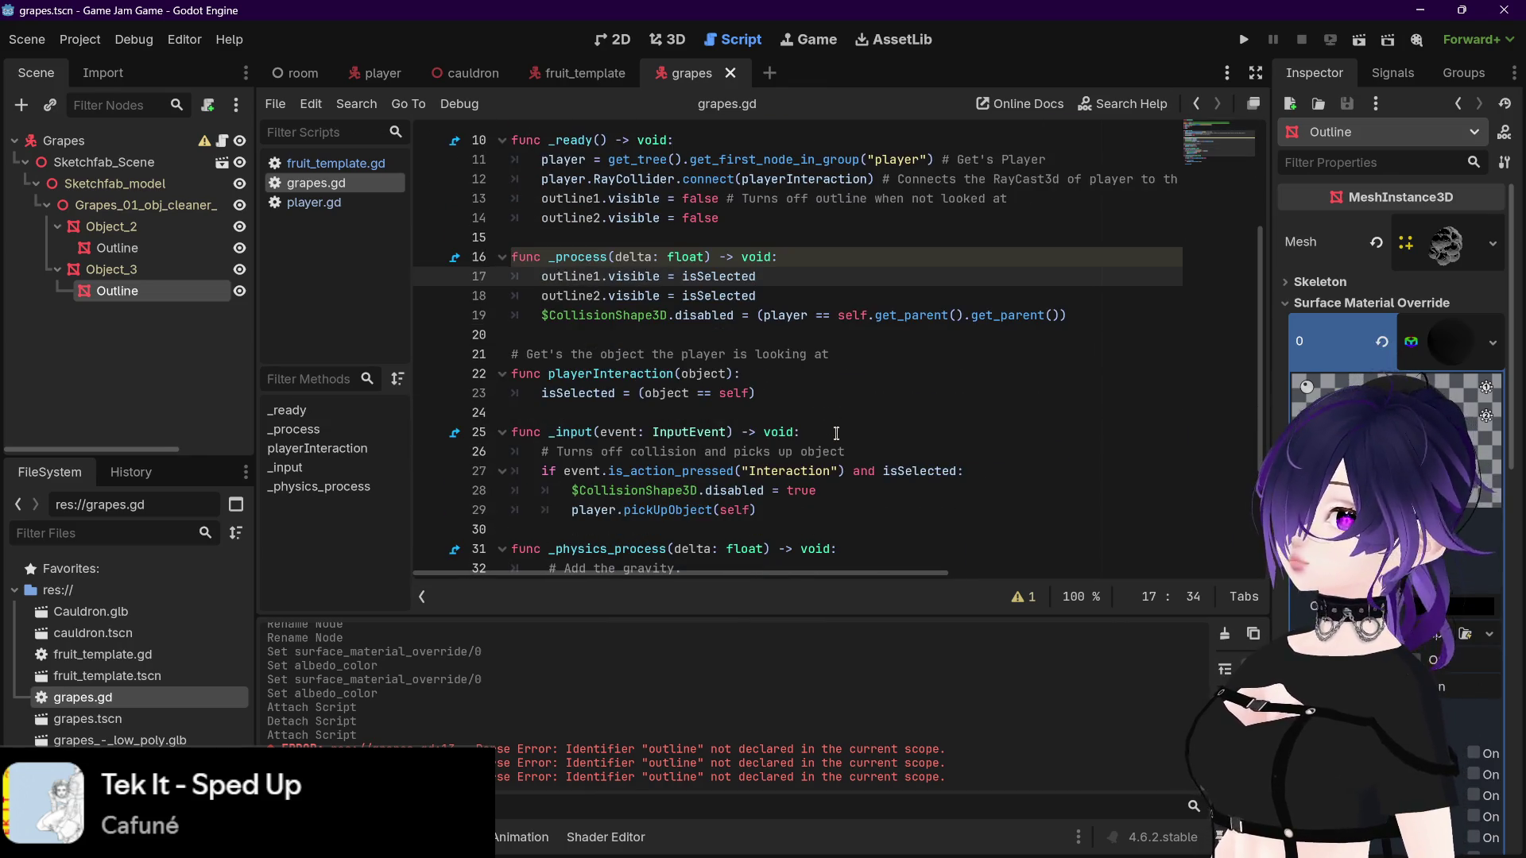
Step: Compare the CollisionShape3D nodes of the fruit_template and grapes scenes
{"action": "left_click", "coordinate": [36, 184]}
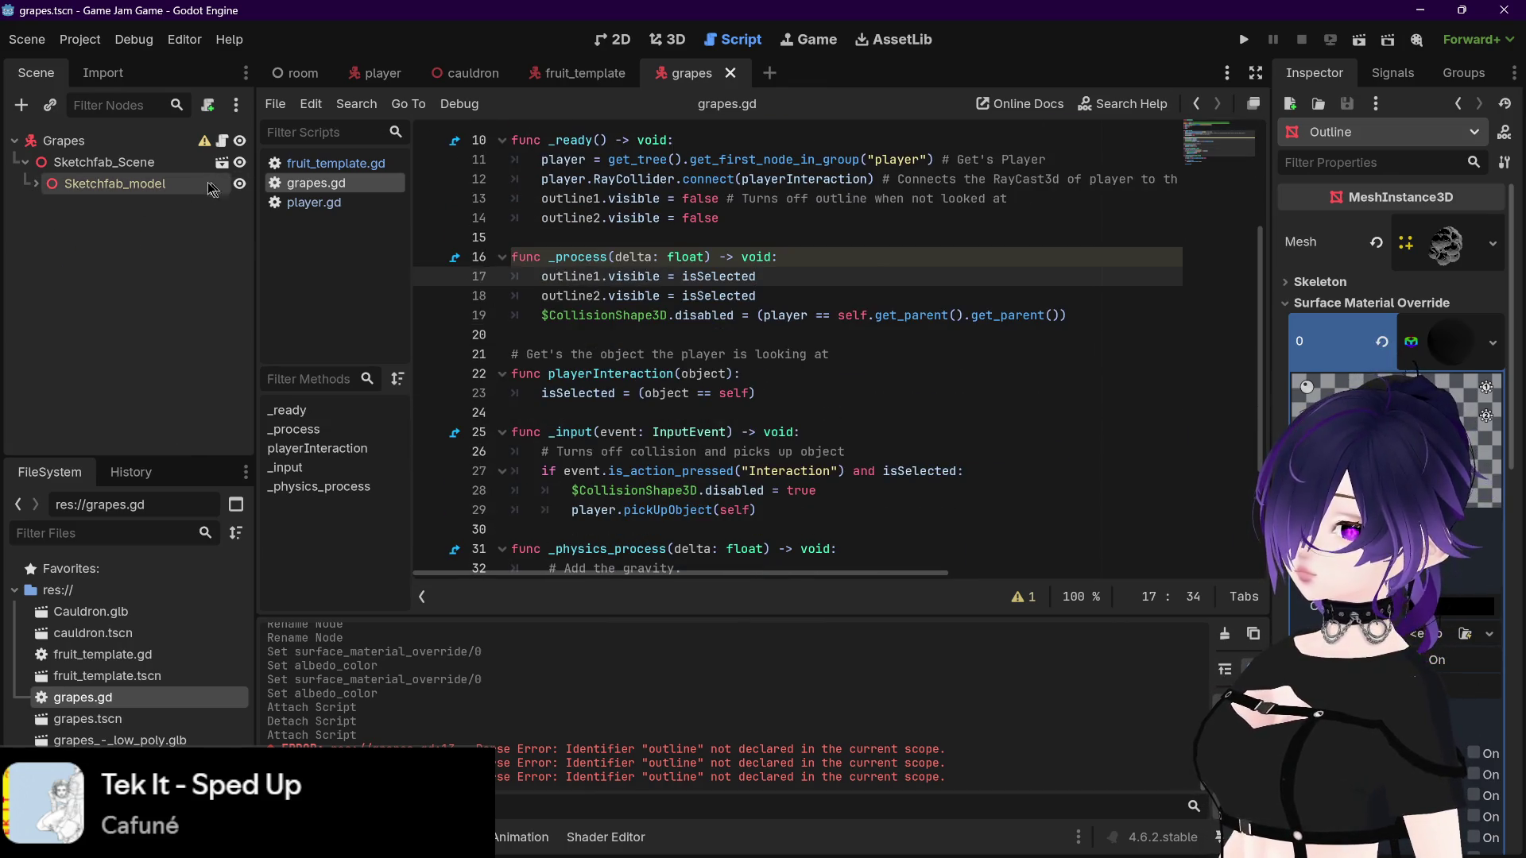
{"action": "left_click", "coordinate": [32, 163]}
{"action": "left_click", "coordinate": [32, 163]}
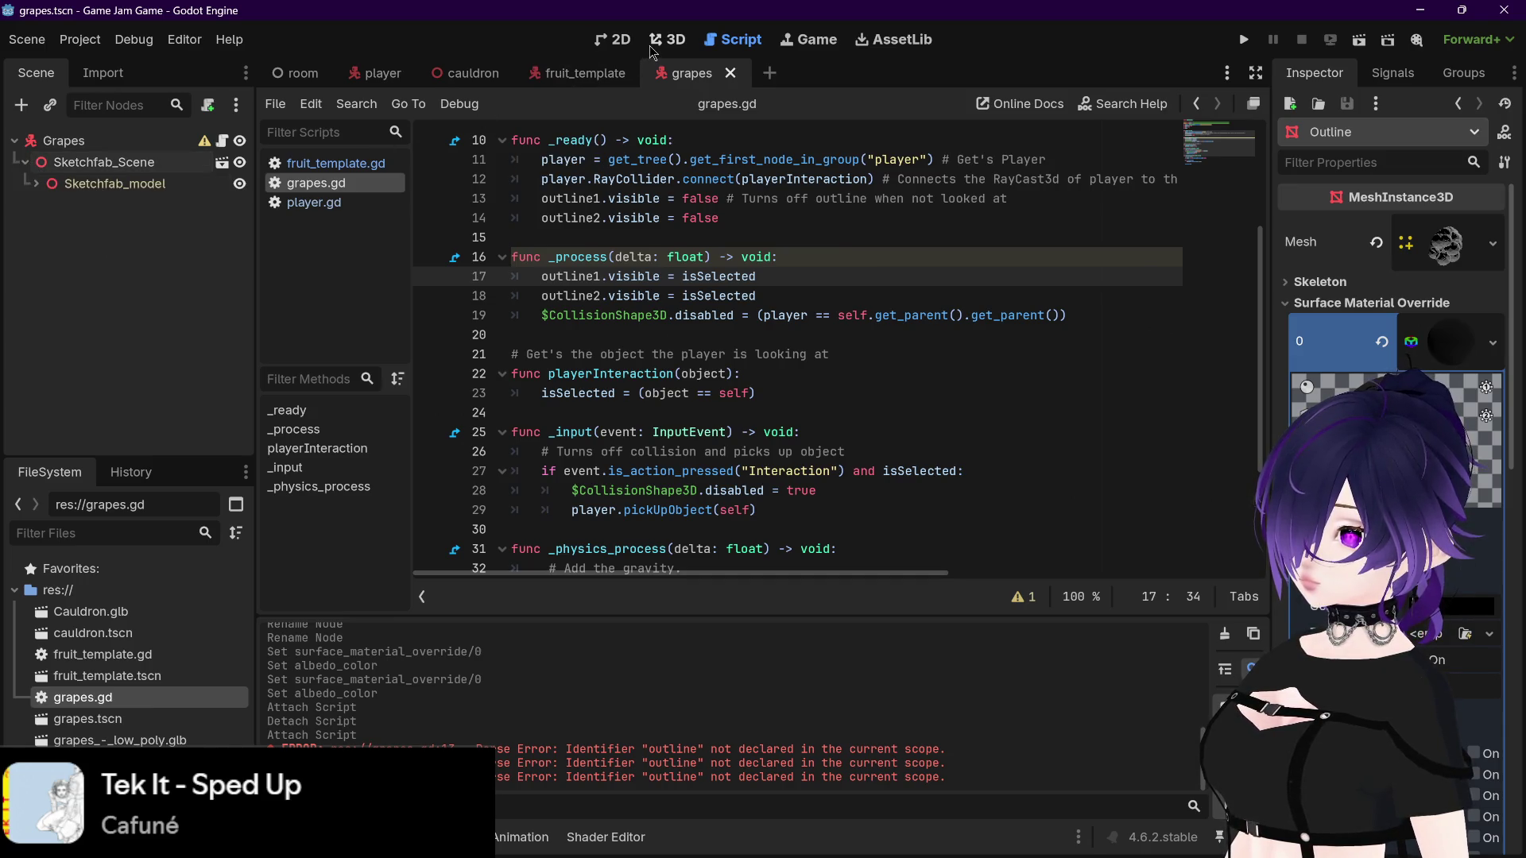
{"action": "left_click", "coordinate": [578, 73]}
{"action": "left_click", "coordinate": [696, 76]}
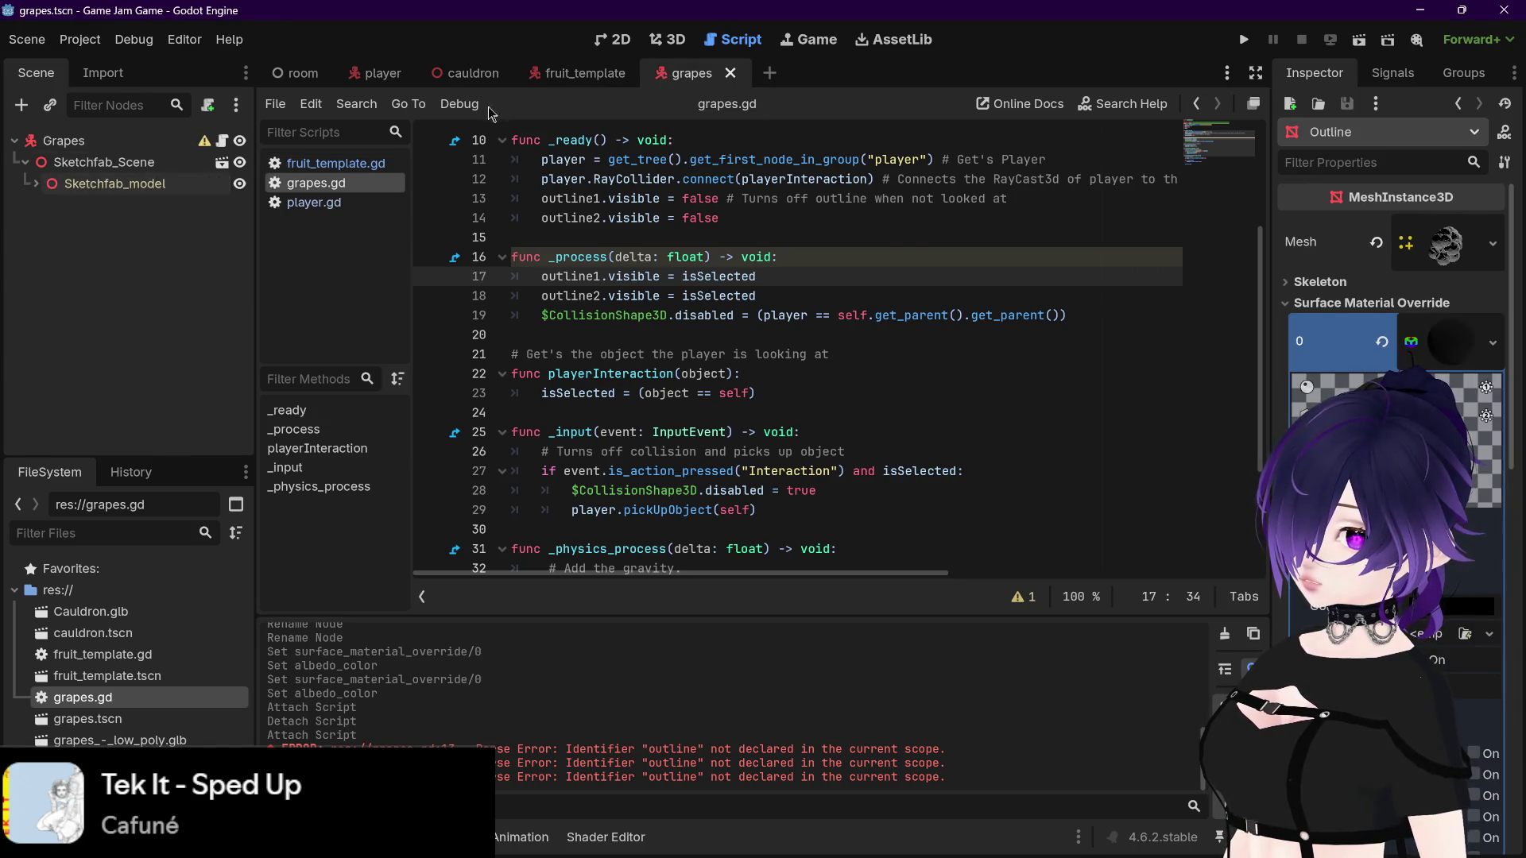
{"action": "left_click", "coordinate": [561, 75]}
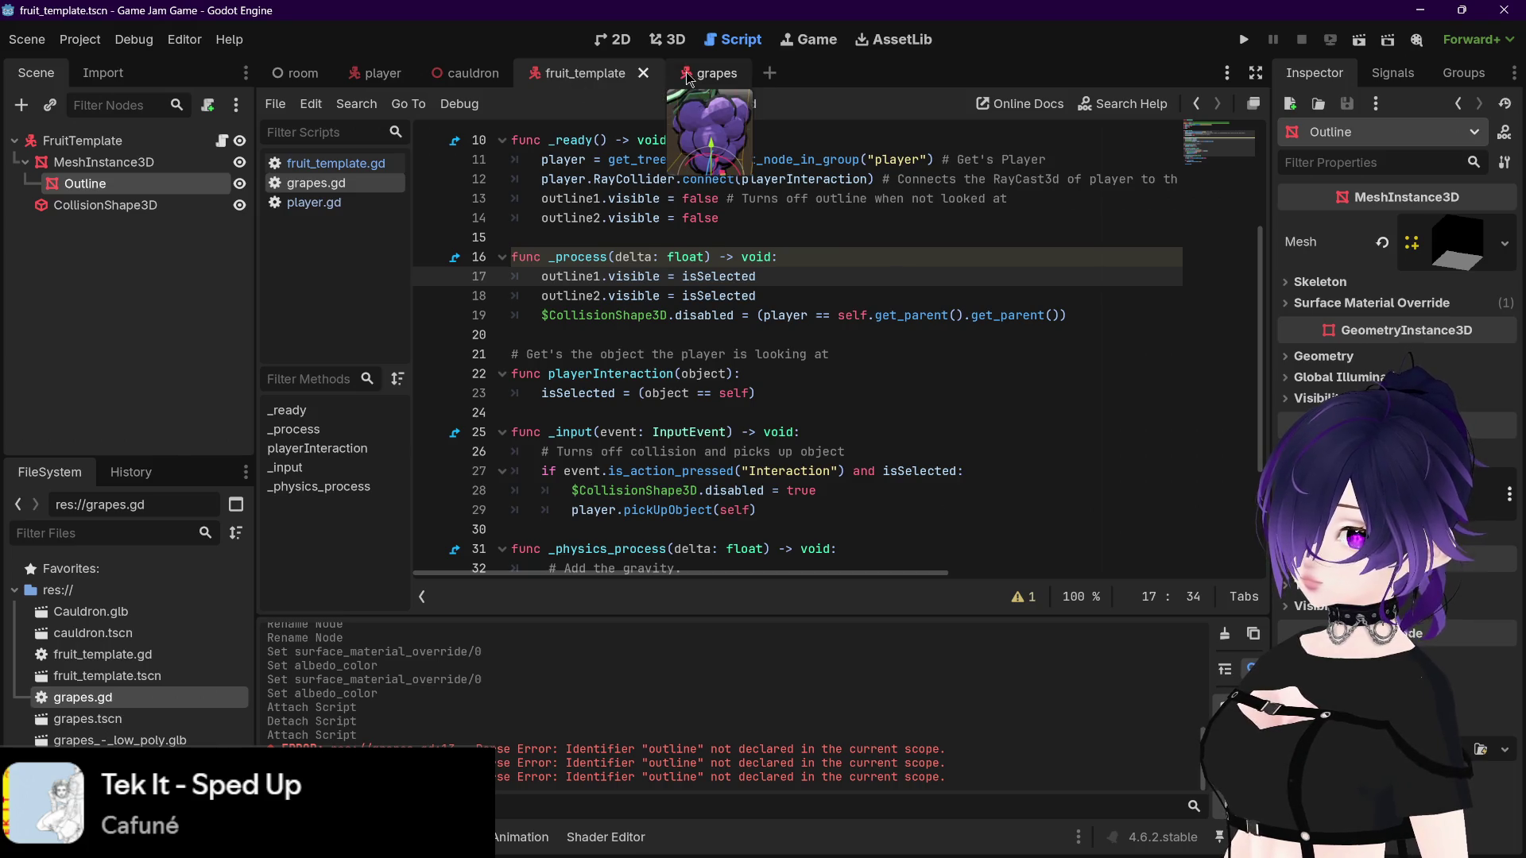
{"action": "left_click", "coordinate": [688, 76]}
{"action": "left_click", "coordinate": [587, 76]}
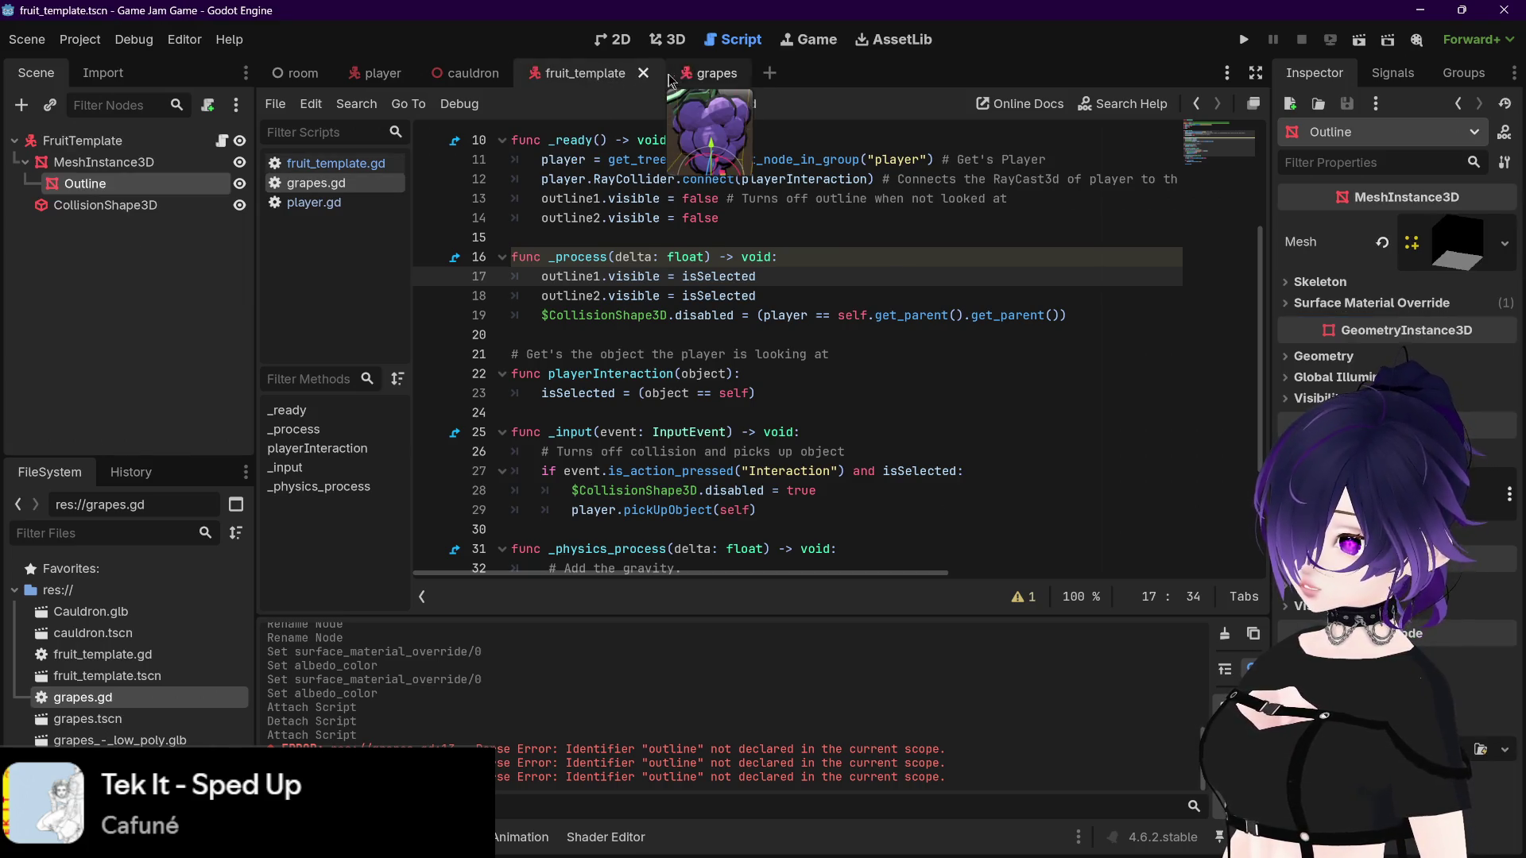
{"action": "left_click", "coordinate": [152, 209]}
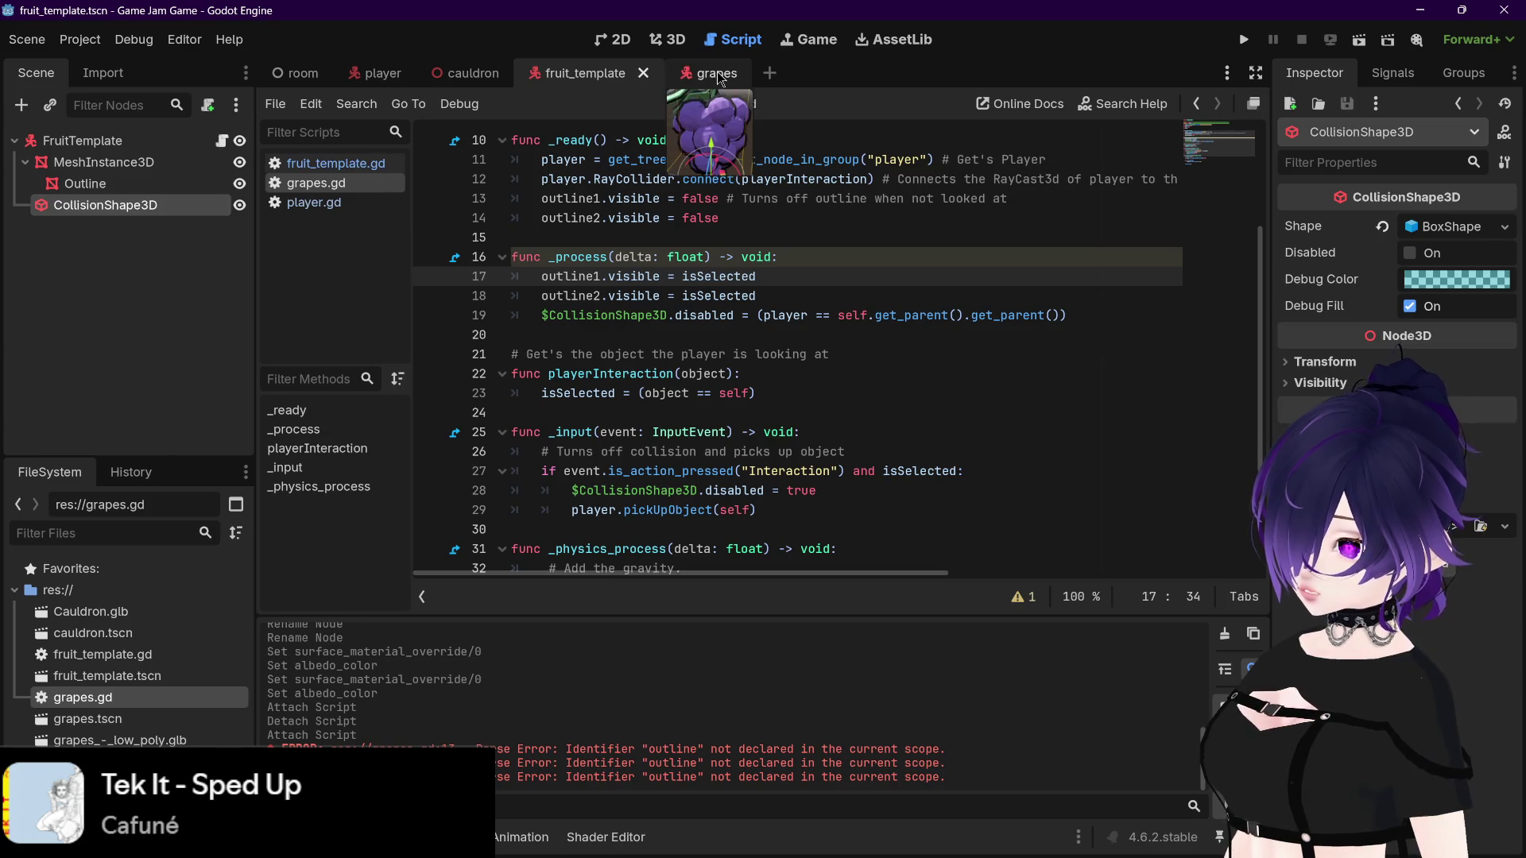
{"action": "left_click", "coordinate": [703, 73]}
{"action": "left_click", "coordinate": [122, 311]}
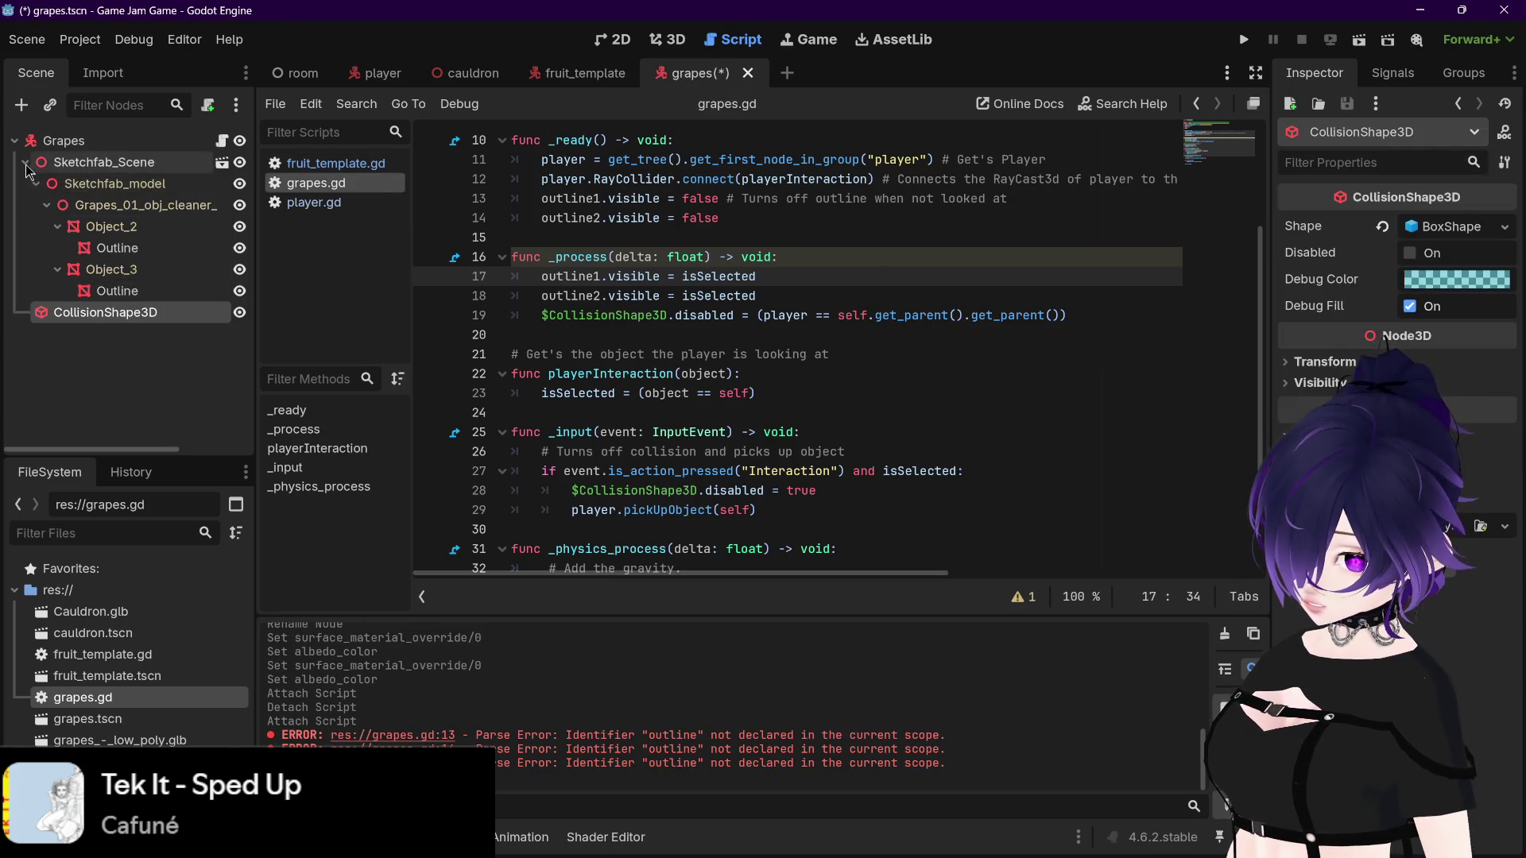
Step: Collapse the Sketchfab_Scene and MeshInstance3D branches, then save the grapes scene
{"action": "left_click", "coordinate": [25, 162]}
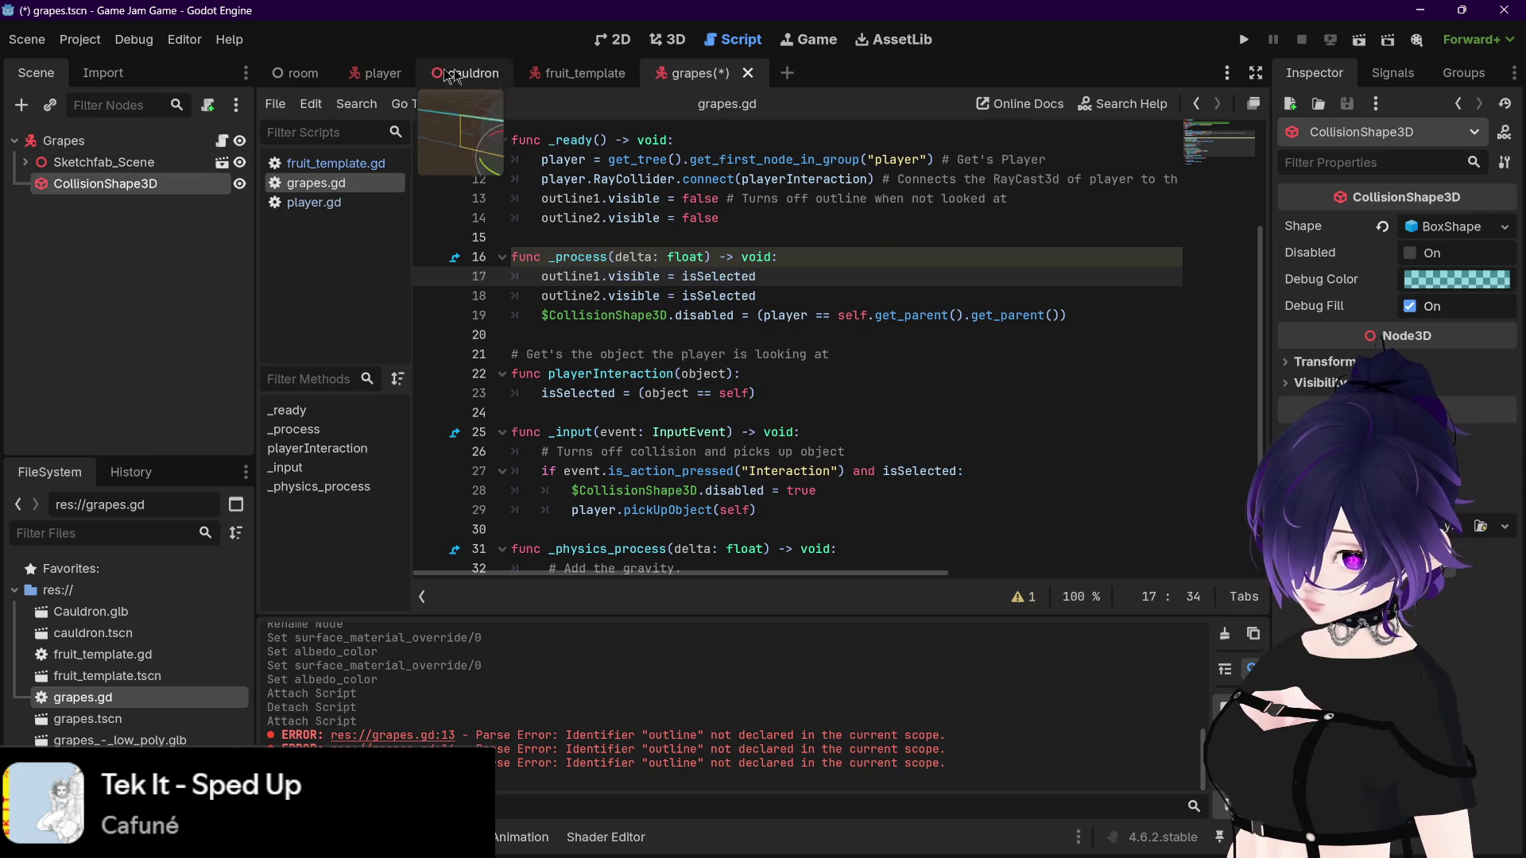
{"action": "left_click", "coordinate": [580, 73]}
{"action": "left_click", "coordinate": [27, 163]}
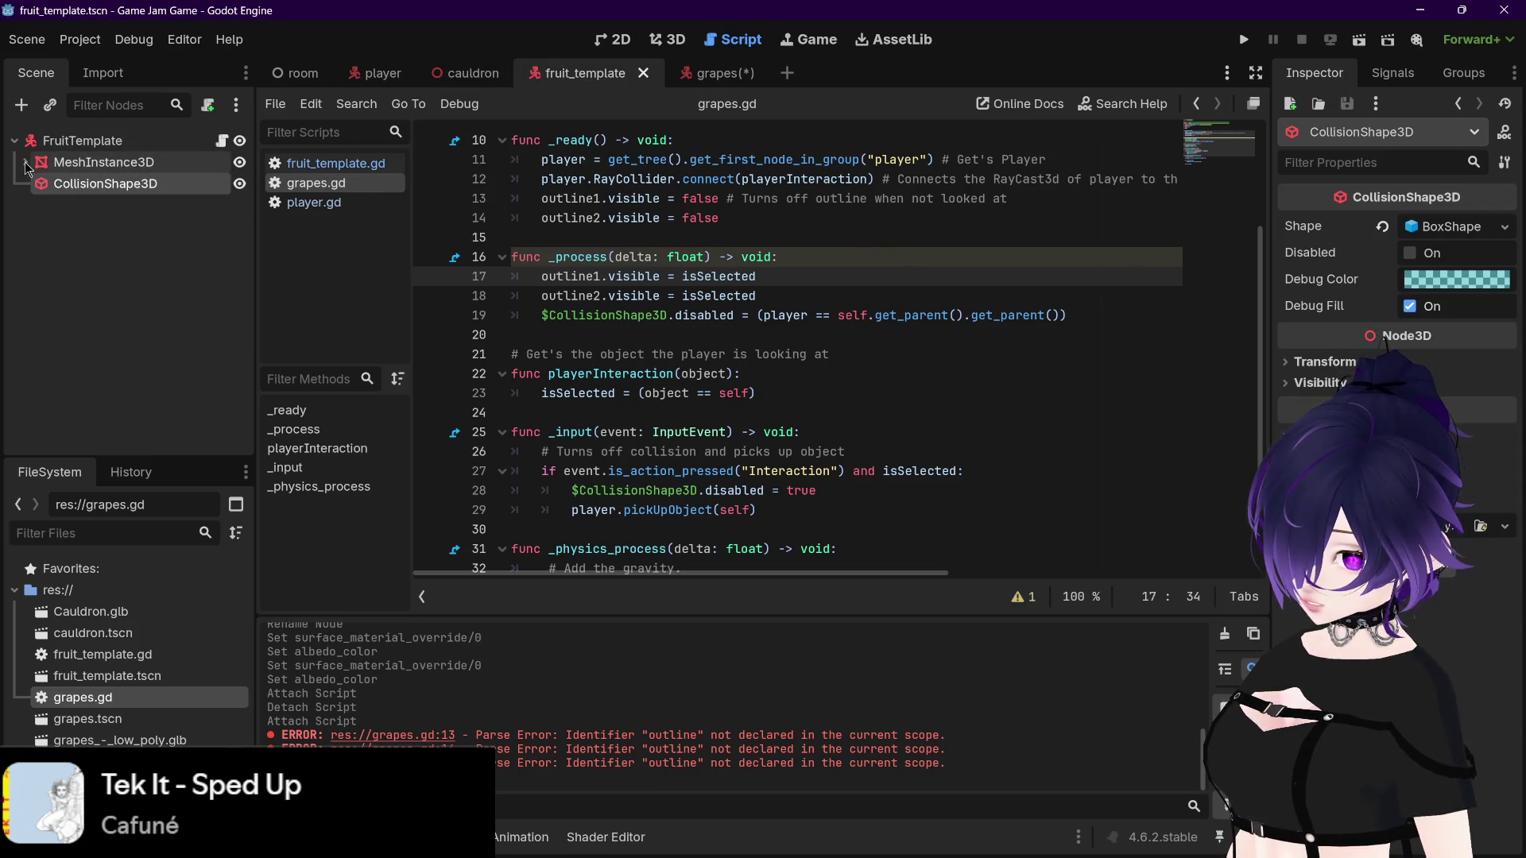
{"action": "left_click", "coordinate": [735, 80]}
{"action": "left_click", "coordinate": [895, 341]}
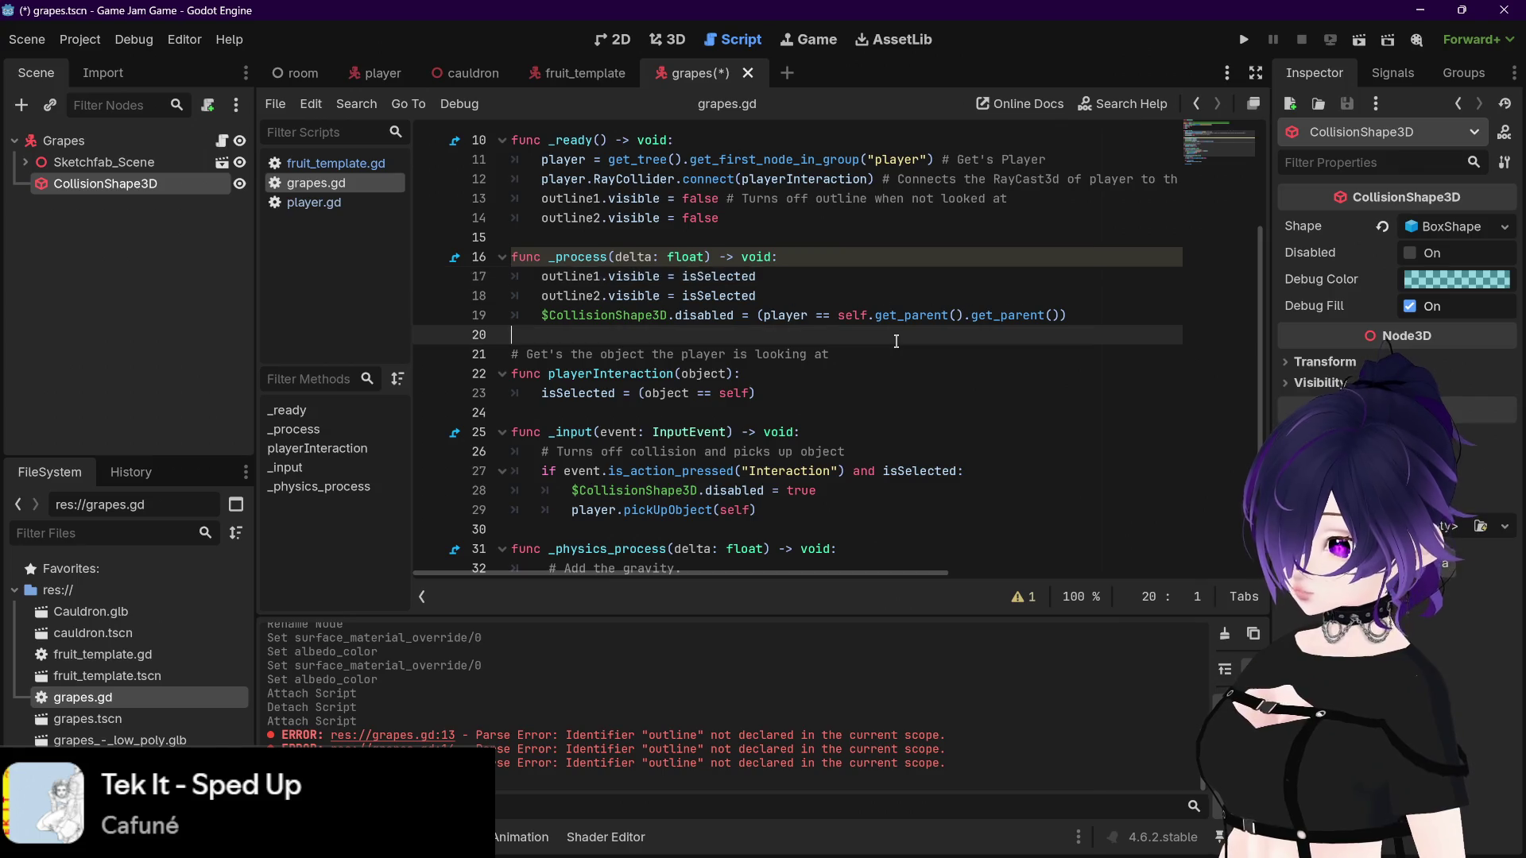
{"action": "key", "text": "ctrl+s"}
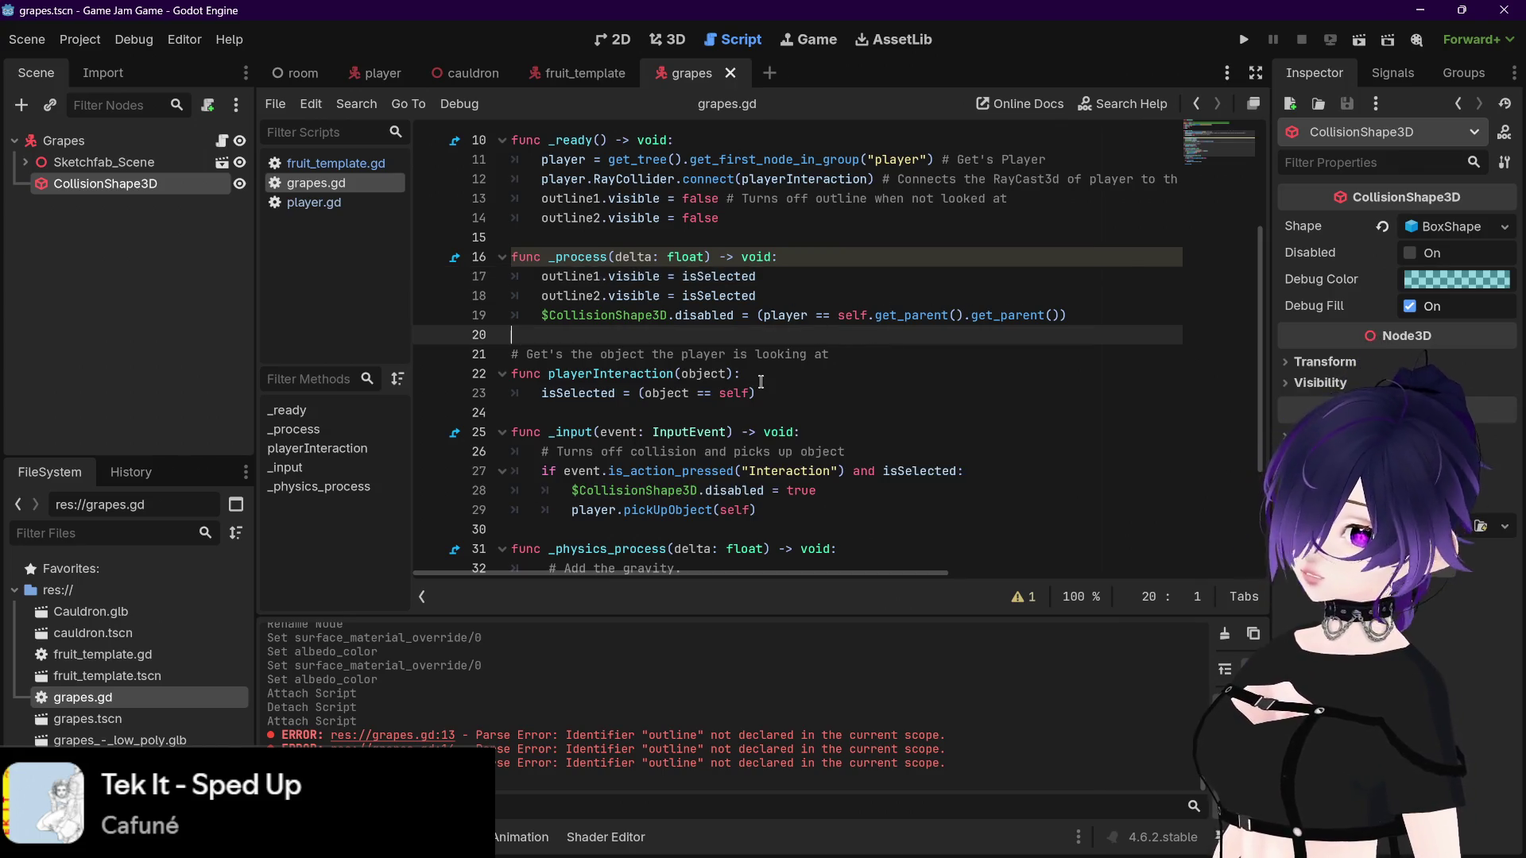
{"action": "scroll", "scroll_direction": "down", "scroll_amount": 3}
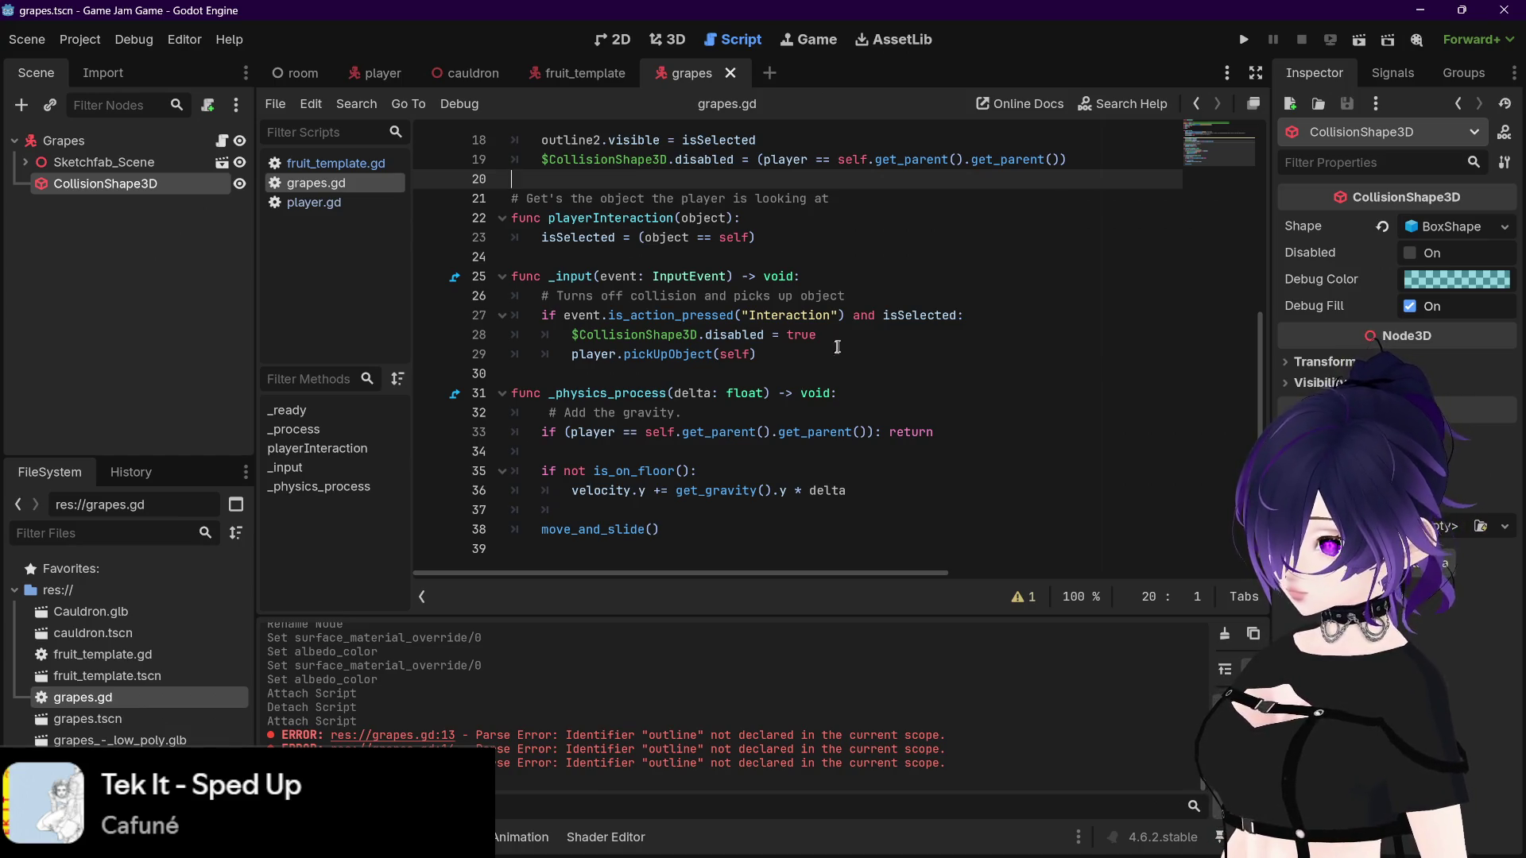
Step: Show the room scene in 3D, clear the selection, and collapse its tree to the Room root
{"action": "scroll", "scroll_direction": "up", "scroll_amount": 3}
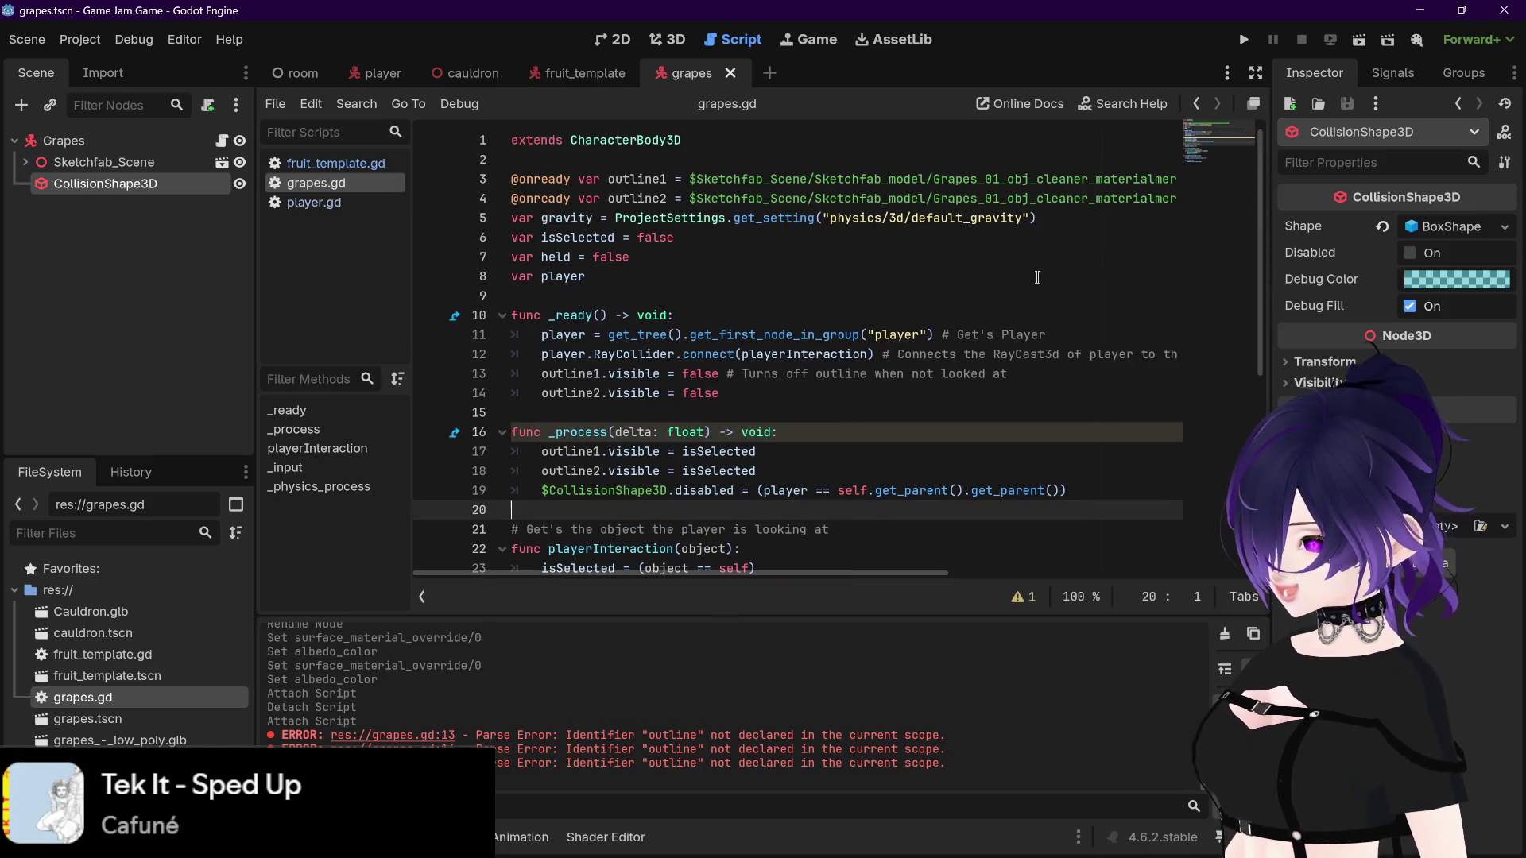
{"action": "scroll", "scroll_direction": "down", "scroll_amount": 3}
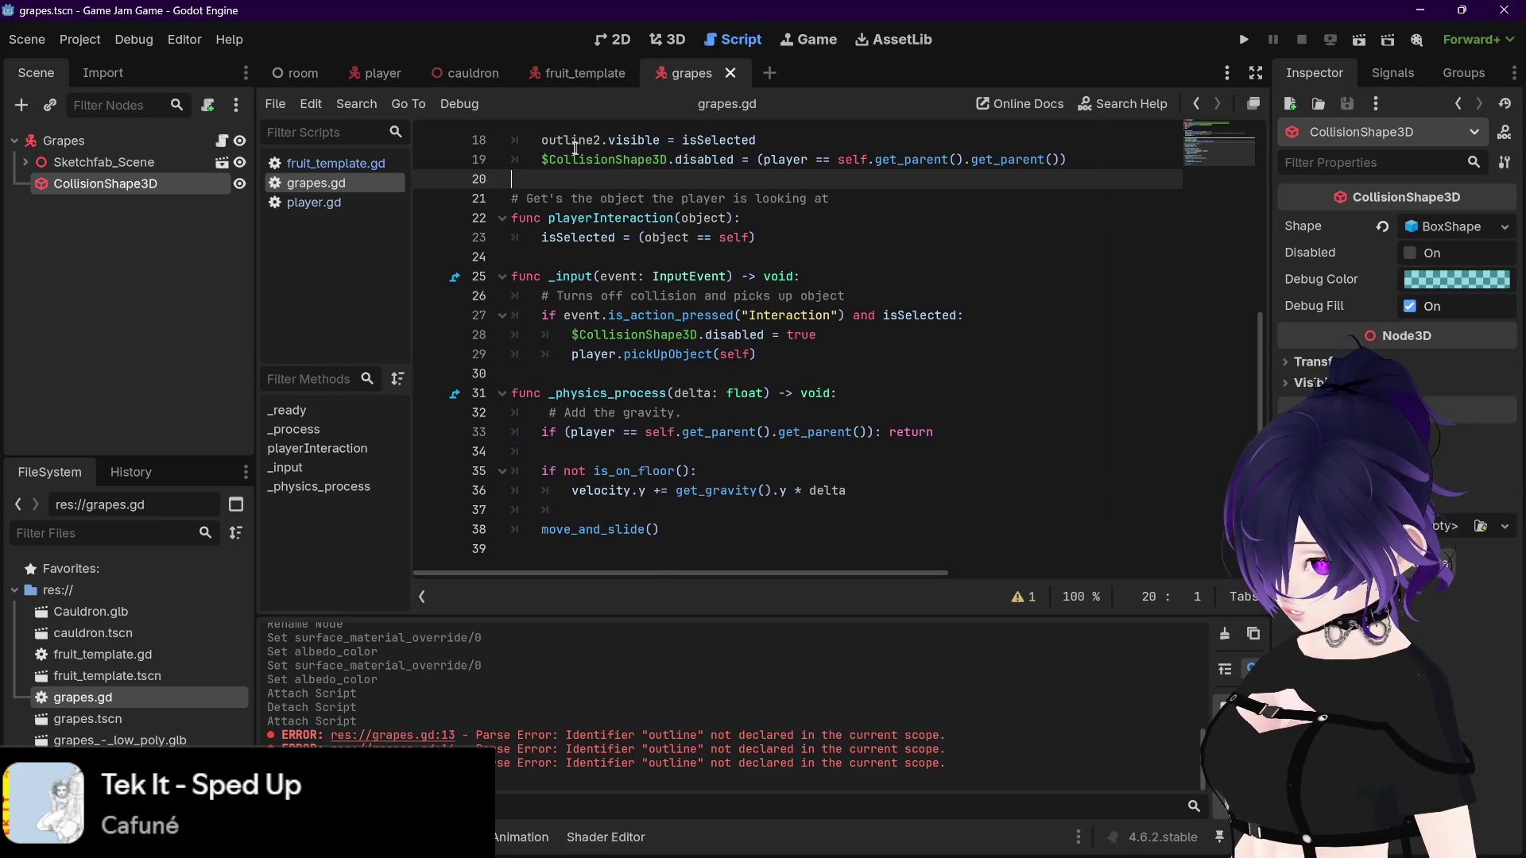
{"action": "left_click", "coordinate": [302, 75]}
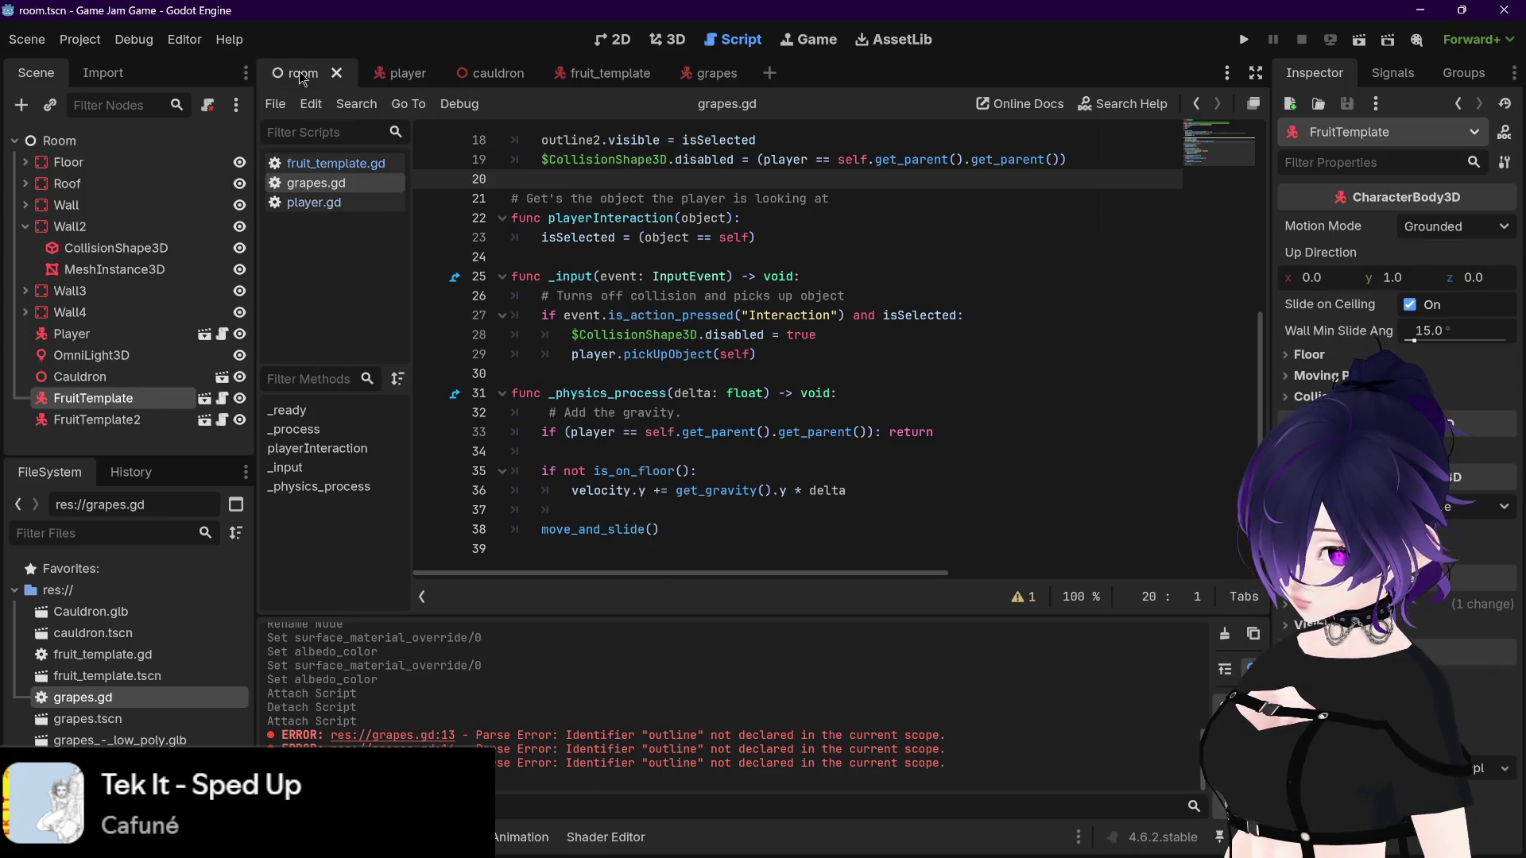
{"action": "left_click", "coordinate": [668, 39]}
{"action": "scroll", "scroll_direction": "up", "scroll_amount": 3}
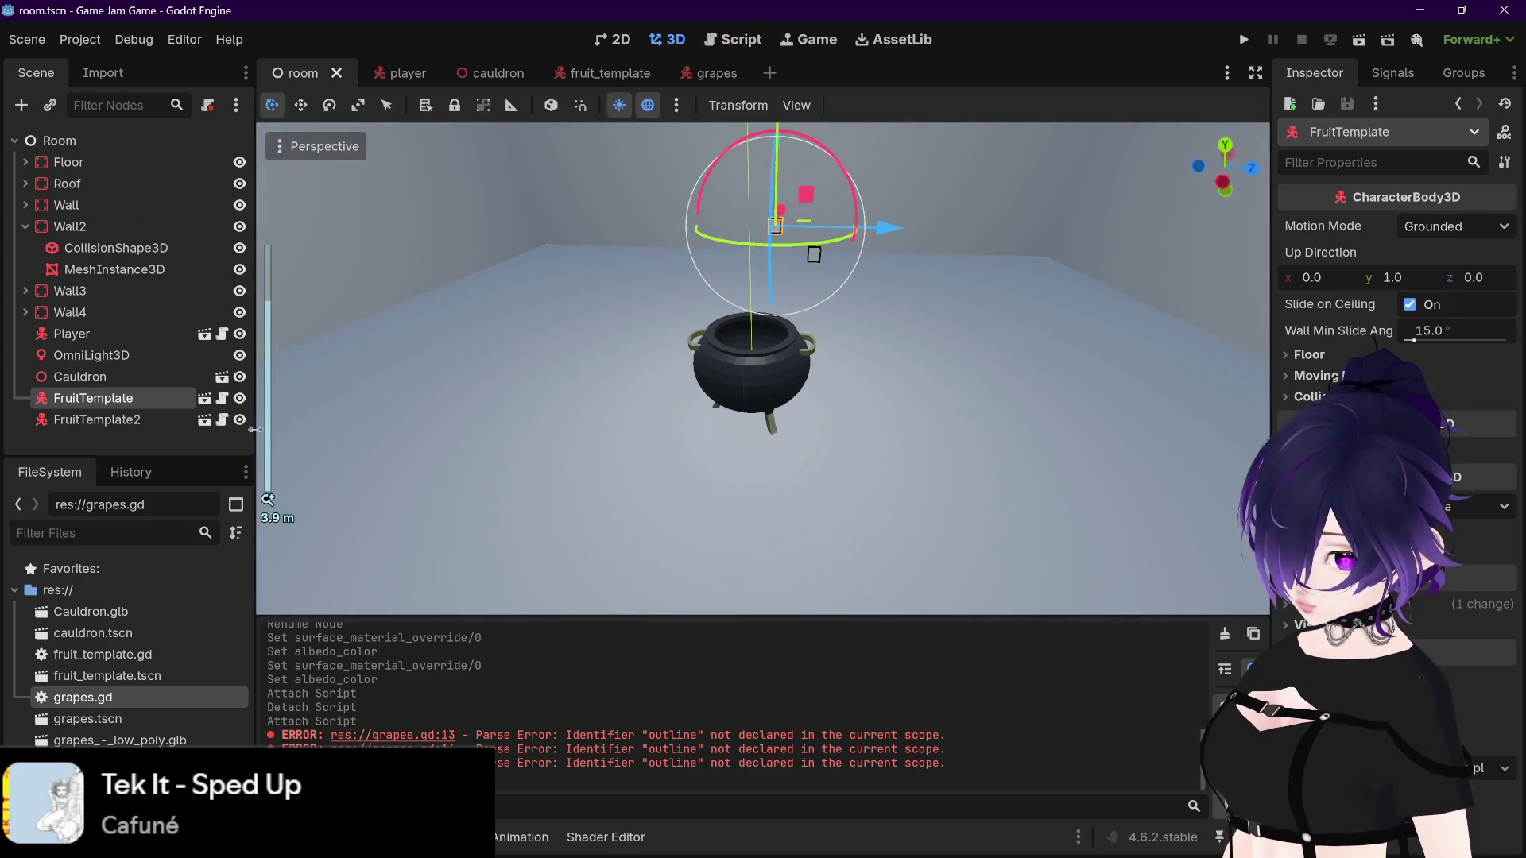
{"action": "left_click", "coordinate": [154, 443]}
{"action": "left_click", "coordinate": [14, 141]}
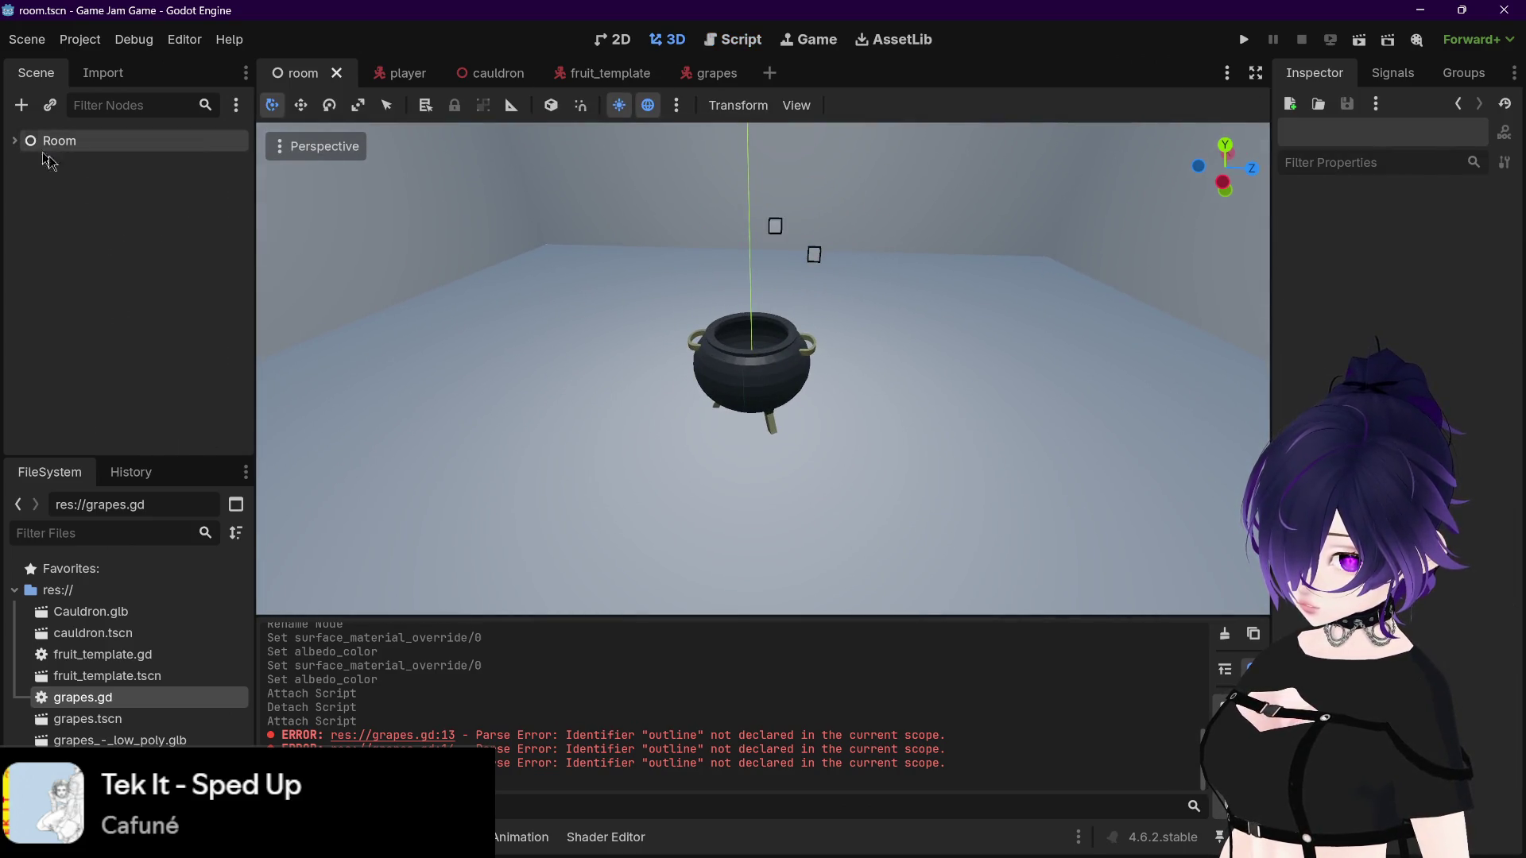
{"action": "left_click", "coordinate": [104, 148]}
Step: Instantiate grapes.tscn as a child scene under the Room node
{"action": "left_click", "coordinate": [14, 141]}
{"action": "right_click", "coordinate": [144, 145]}
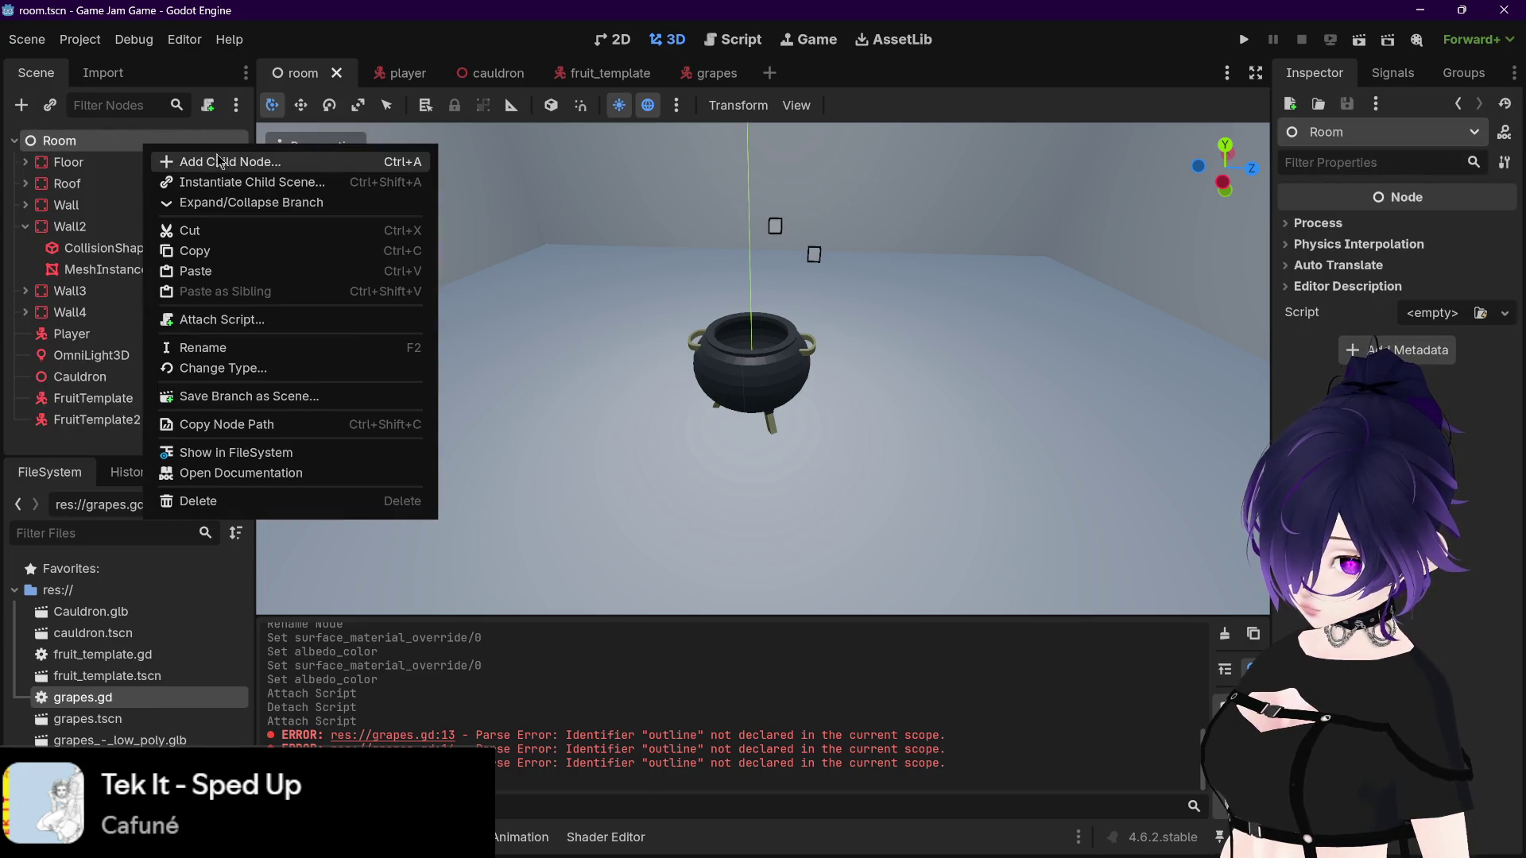
{"action": "left_click", "coordinate": [235, 186]}
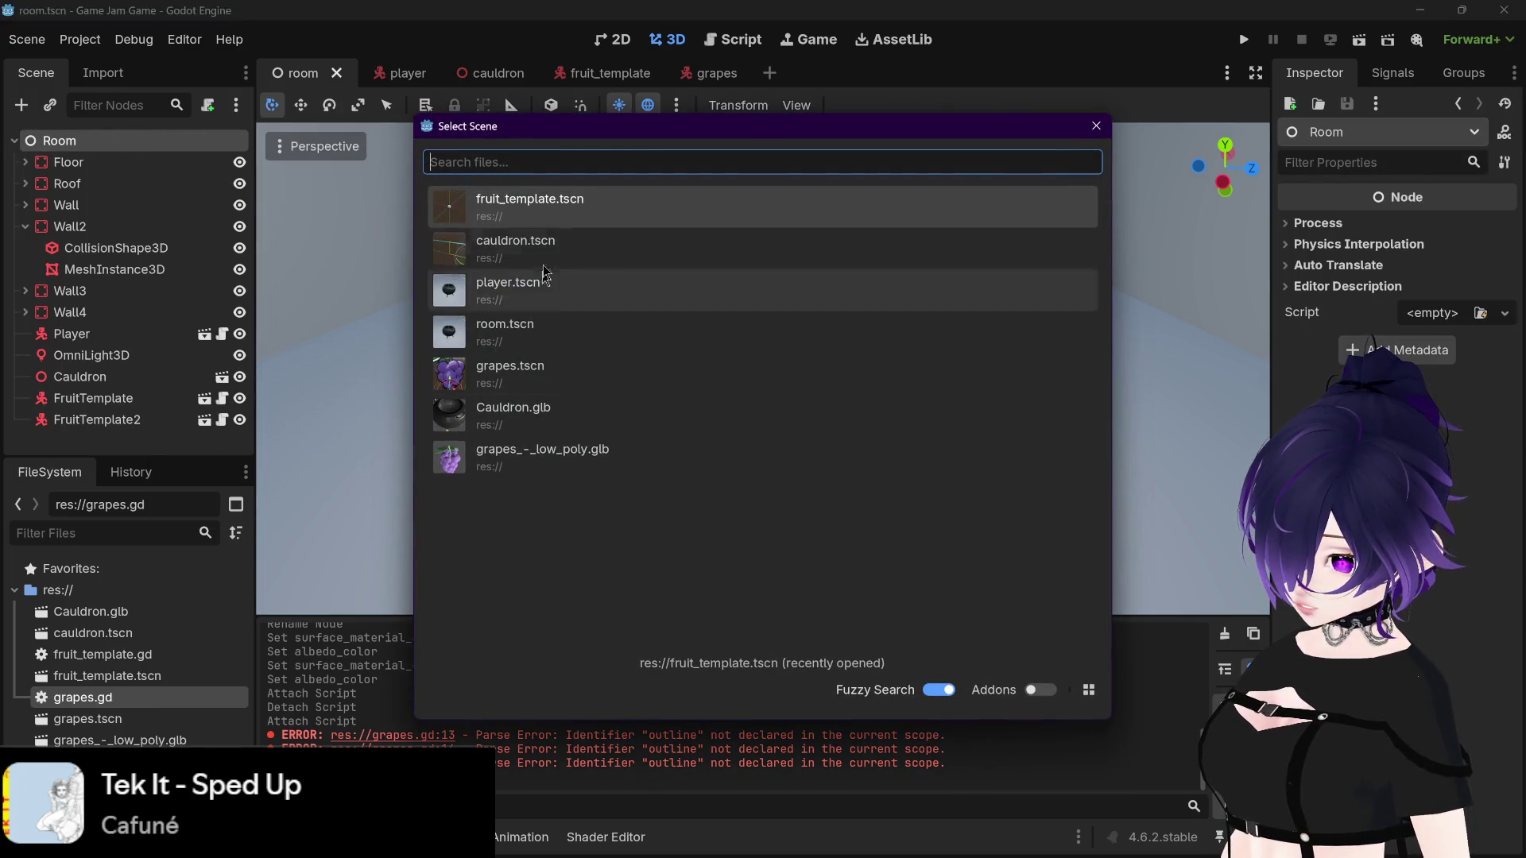
{"action": "double_click", "coordinate": [539, 379]}
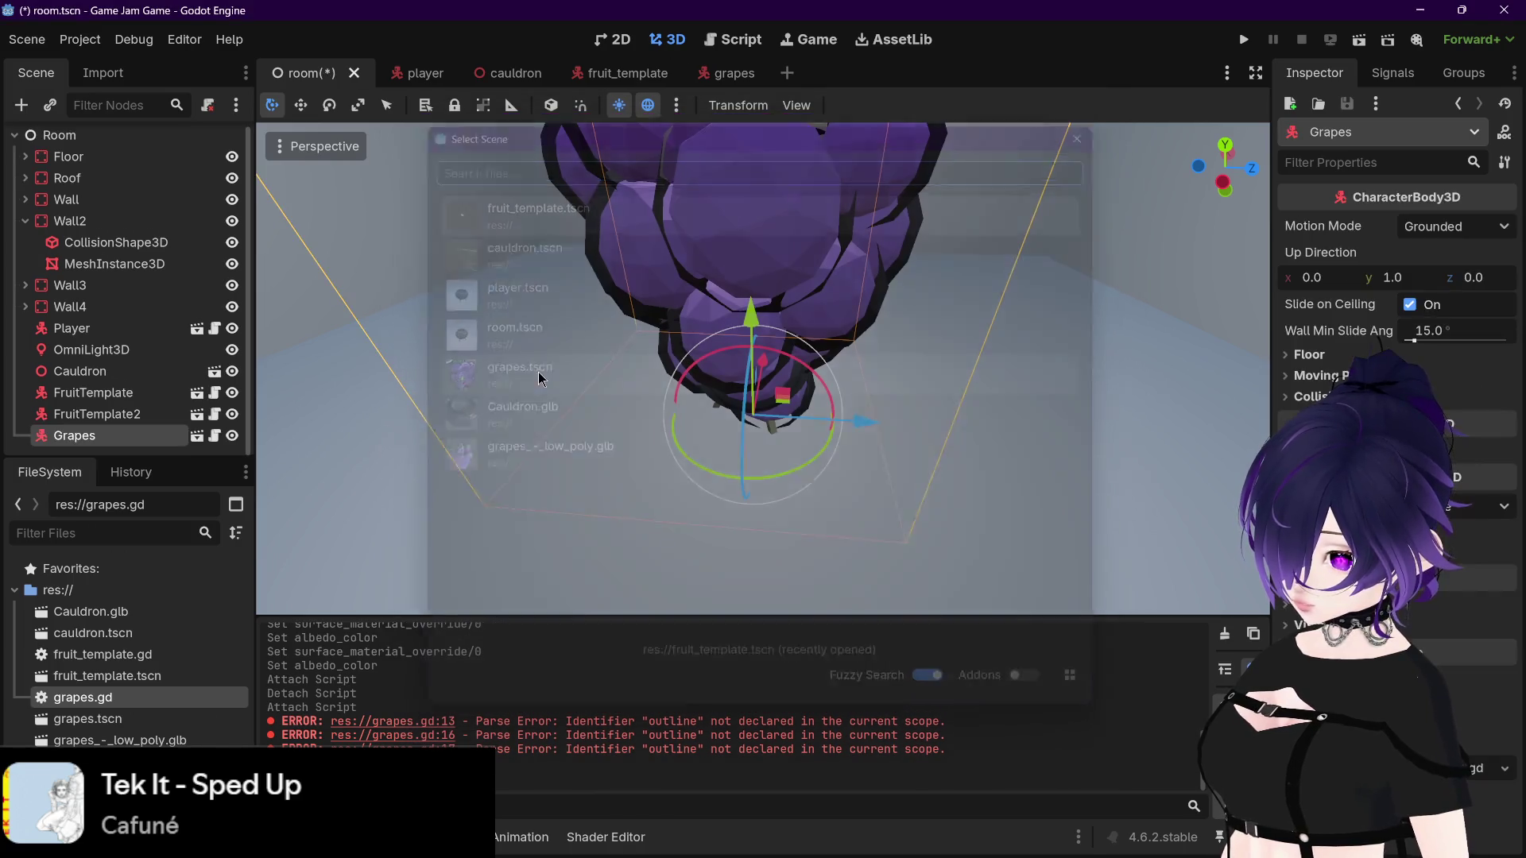
{"action": "scroll", "scroll_direction": "down", "scroll_amount": 3}
{"action": "scroll", "scroll_direction": "down", "scroll_amount": 3}
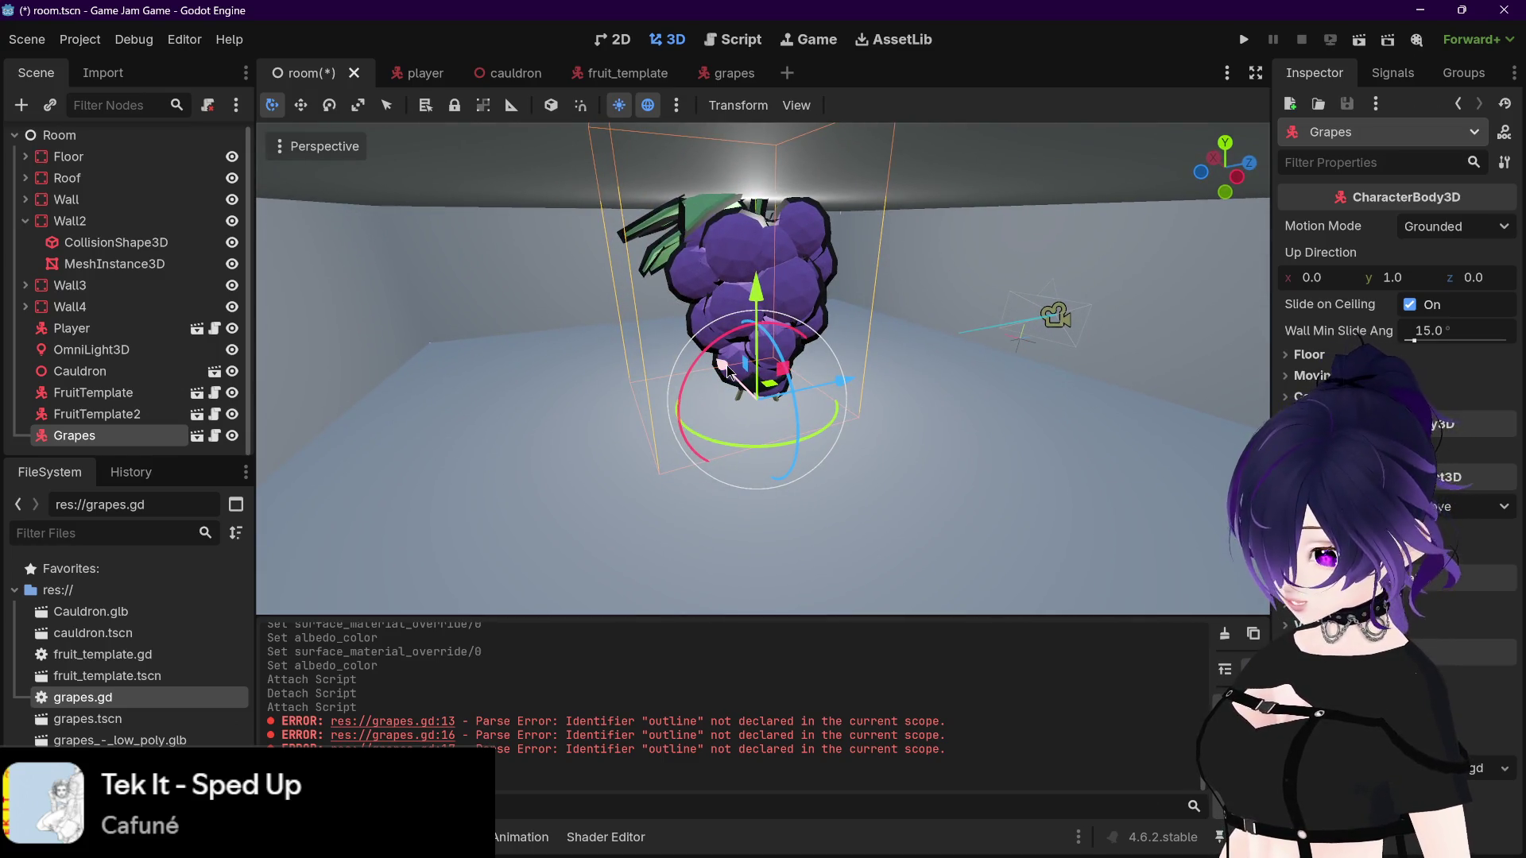
Step: Test-run the room with the new grapes instance, then stop the game
{"action": "left_click", "coordinate": [1243, 42]}
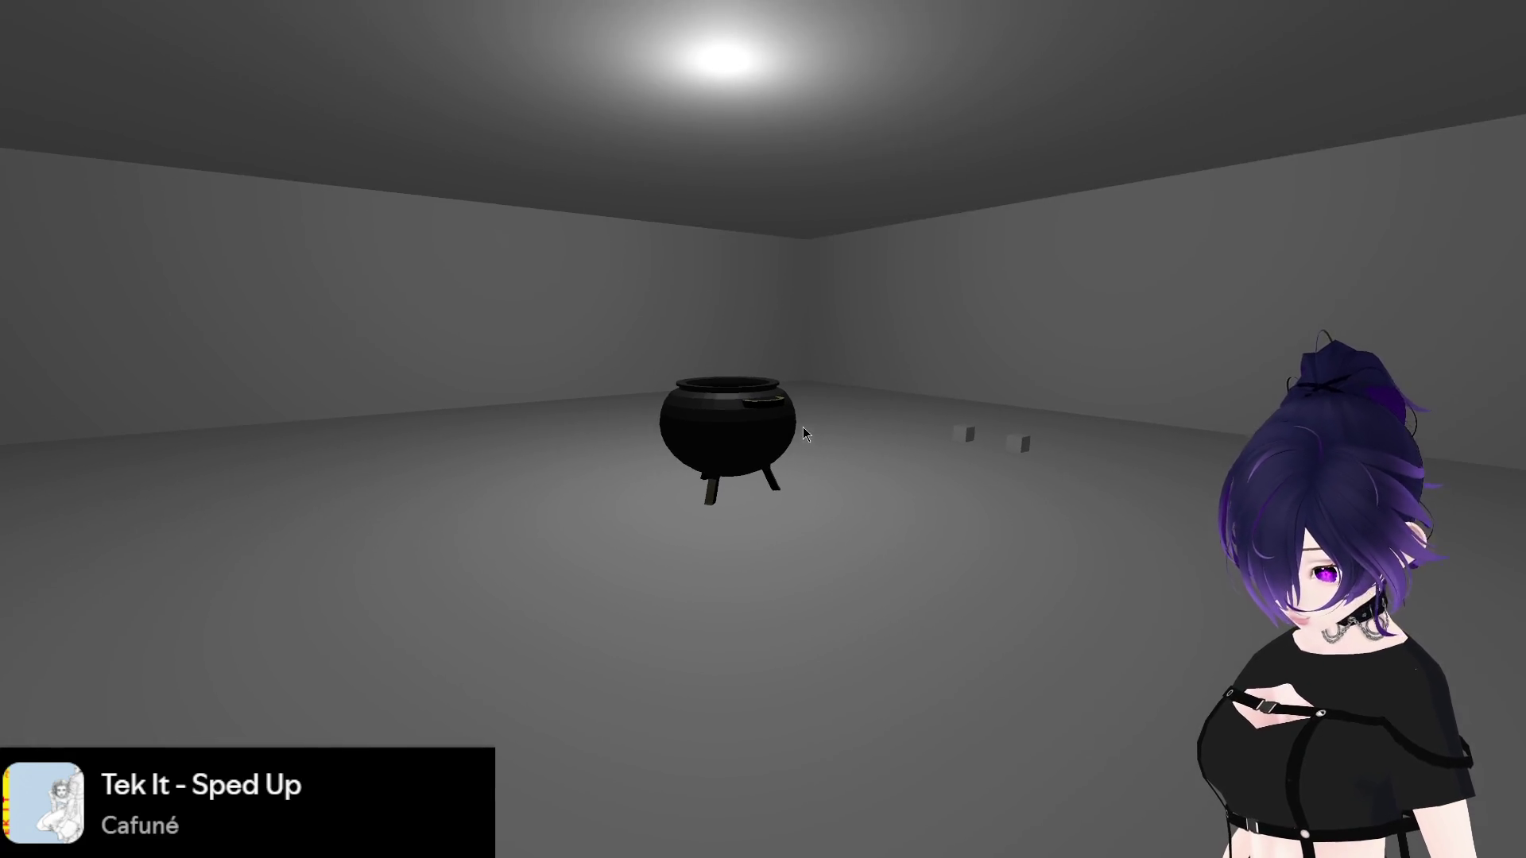
{"action": "key", "text": "Escape"}
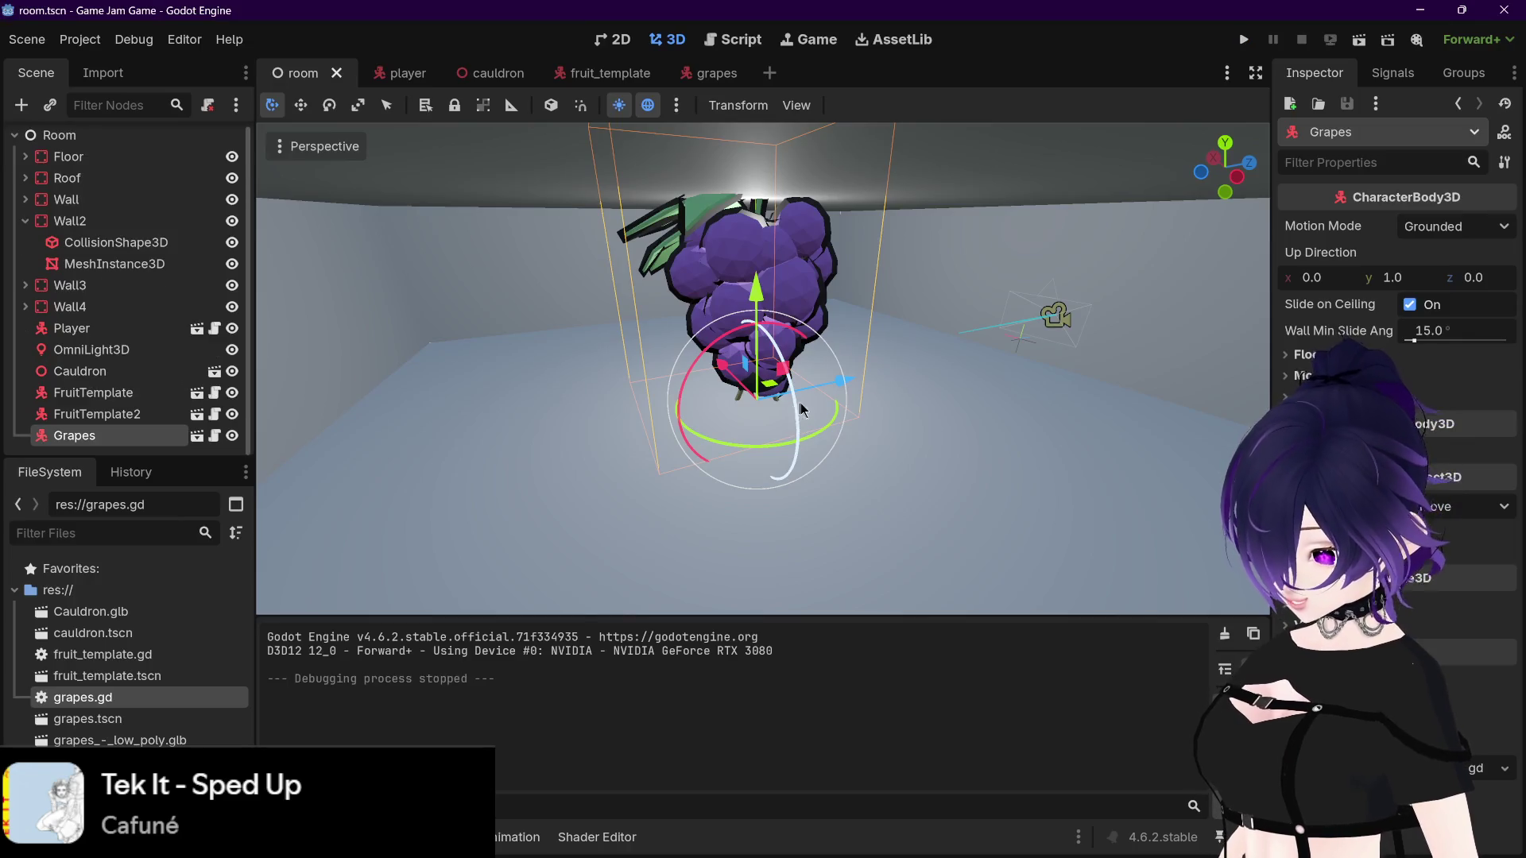
{"action": "left_click_drag", "start_coordinate": [875, 317], "coordinate": [871, 334]}
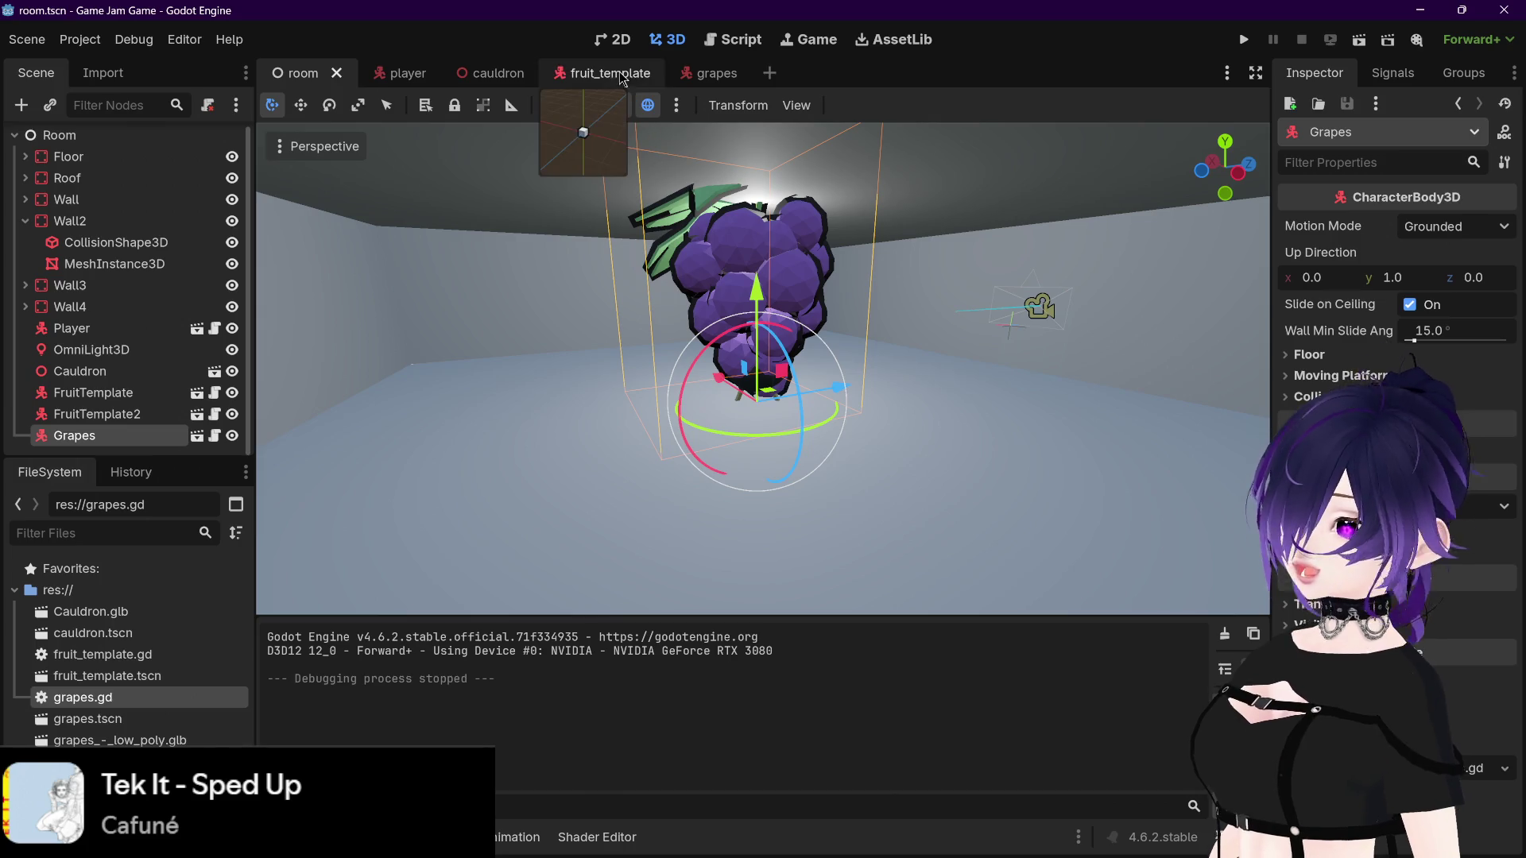
{"action": "left_click", "coordinate": [701, 77]}
Step: Frame the grapes and inspect the transforms of Sketchfab_Scene and Sketchfab_model
{"action": "scroll", "scroll_direction": "down", "scroll_amount": 3}
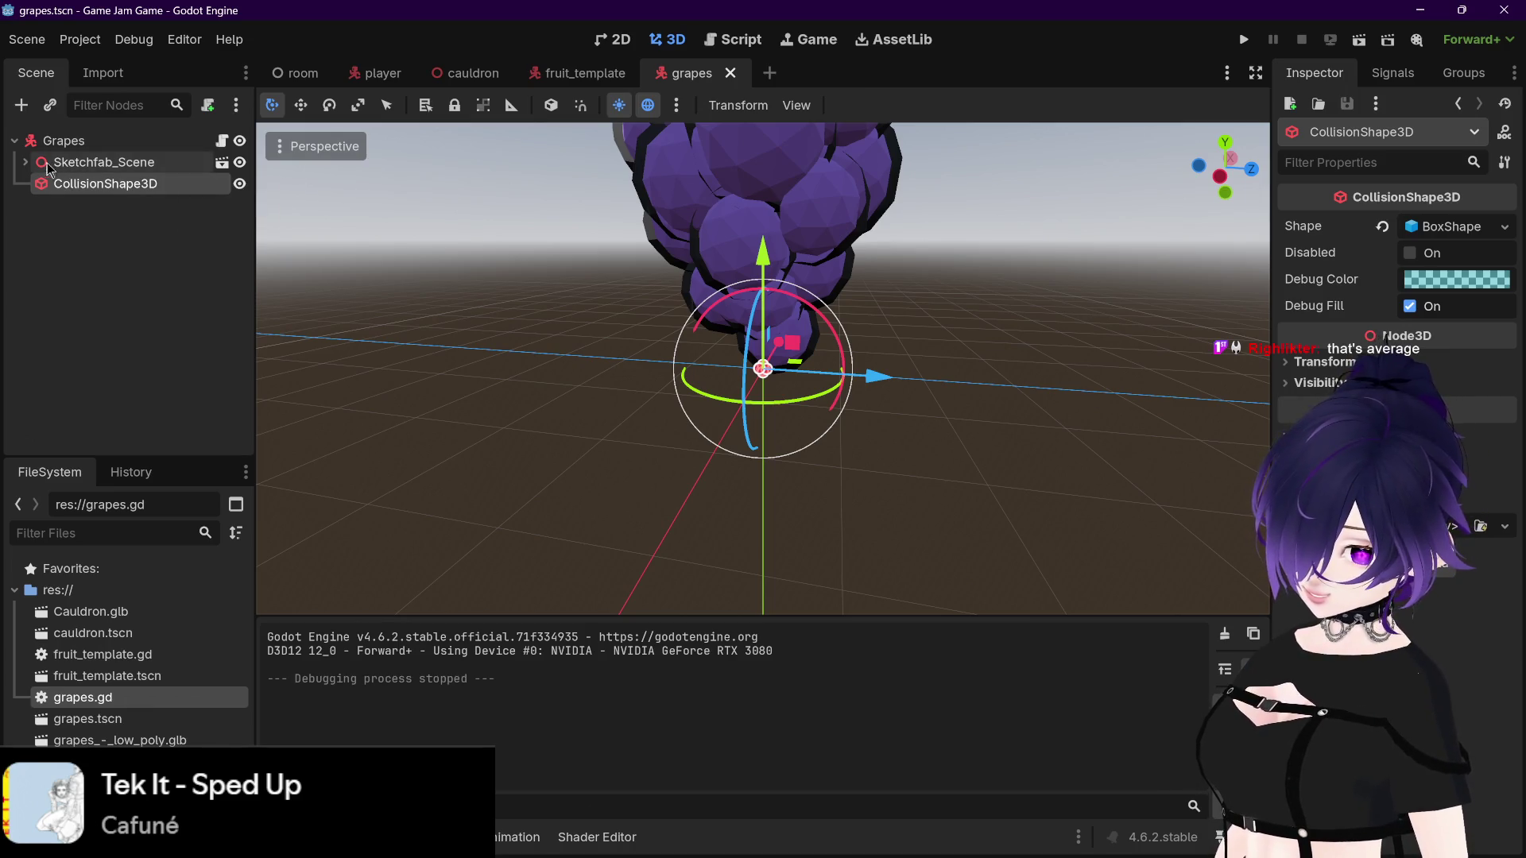
{"action": "left_click", "coordinate": [87, 163]}
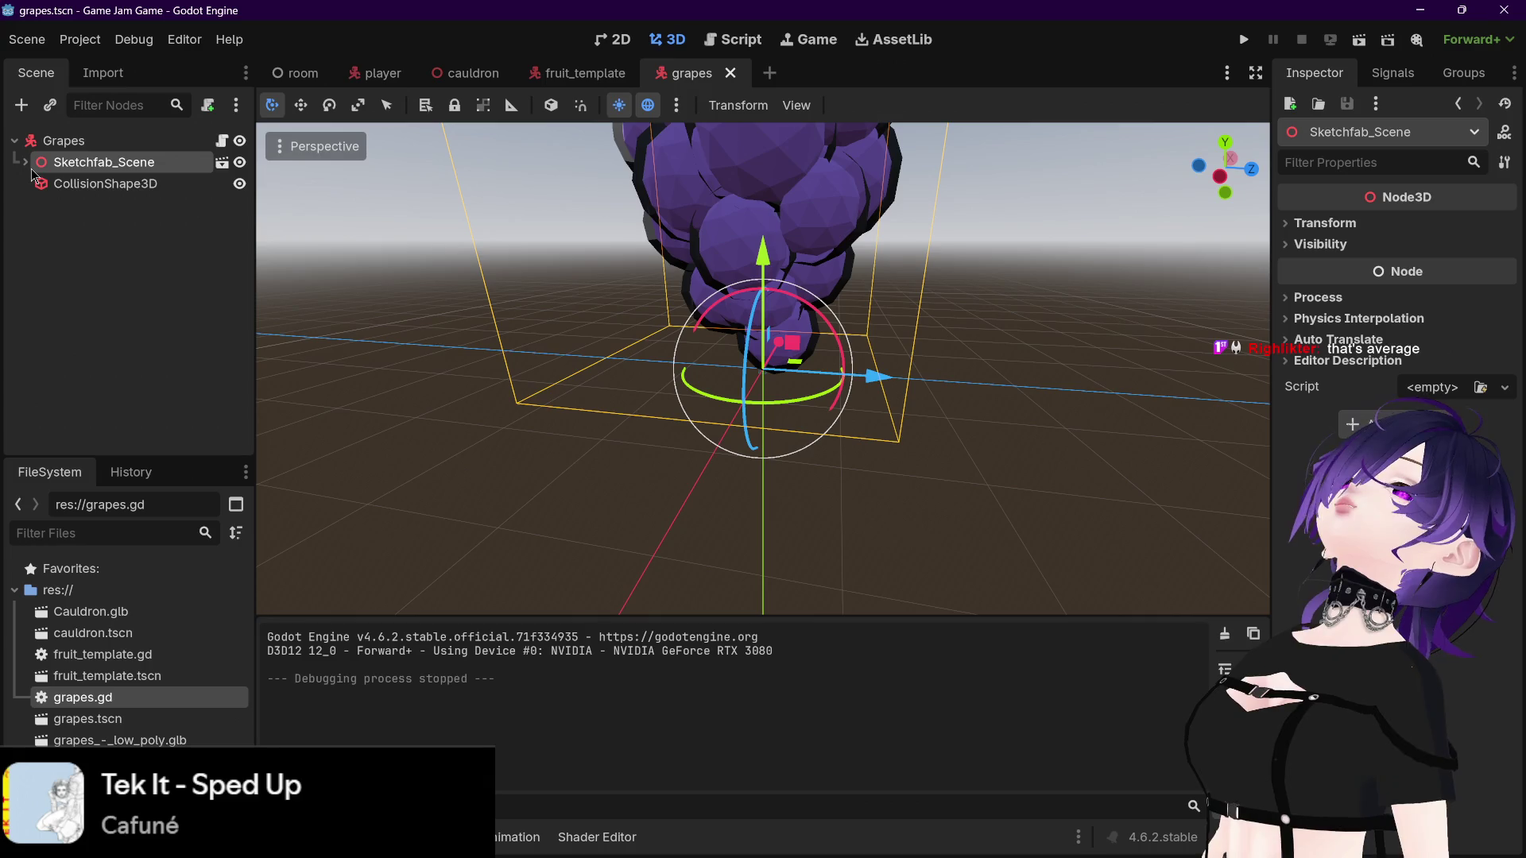
{"action": "key", "text": "f"}
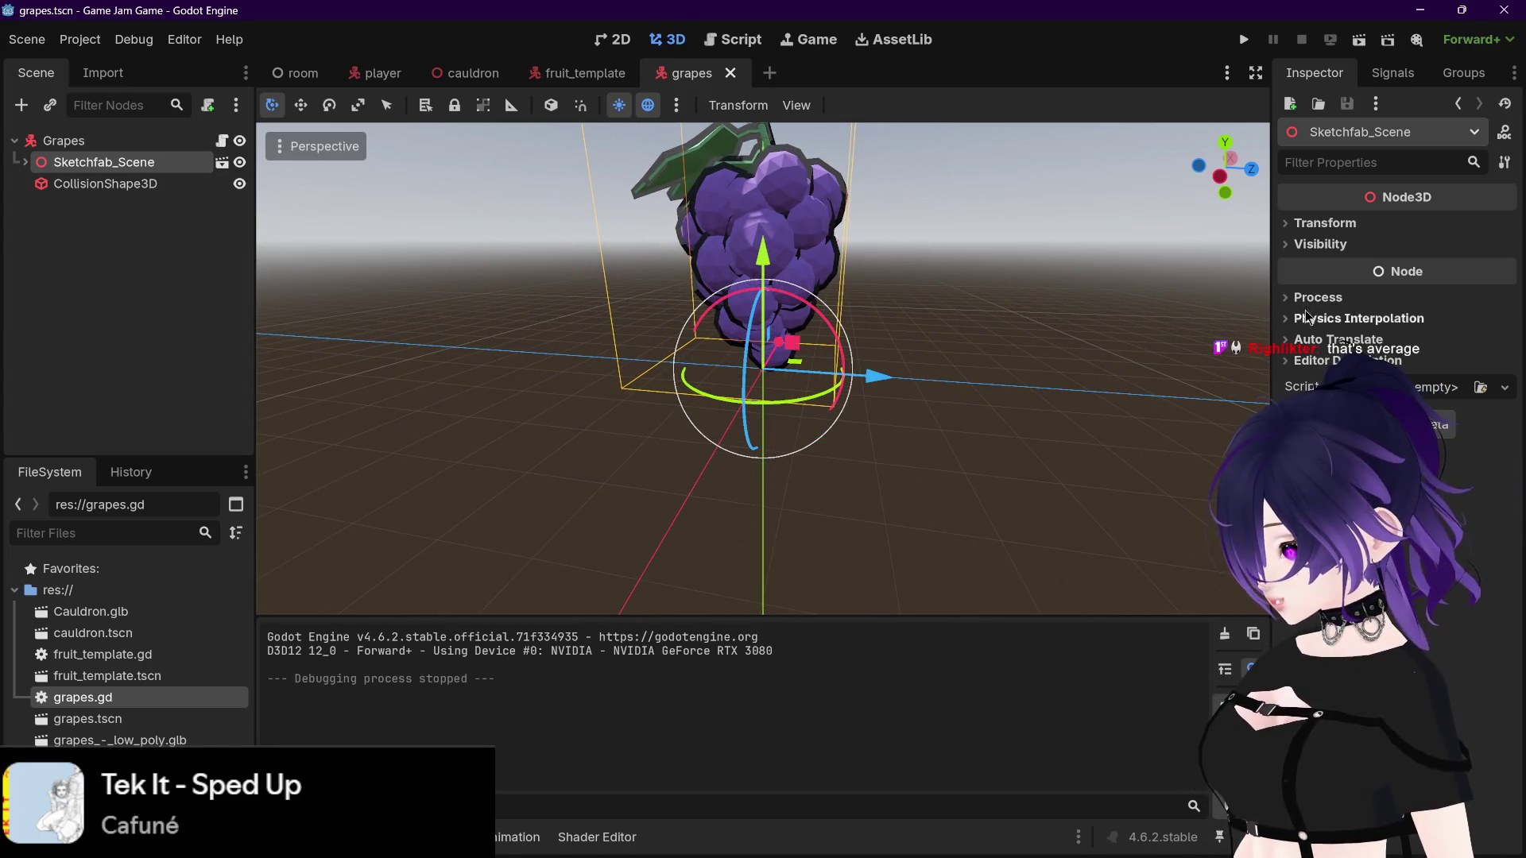
{"action": "left_click", "coordinate": [1307, 226]}
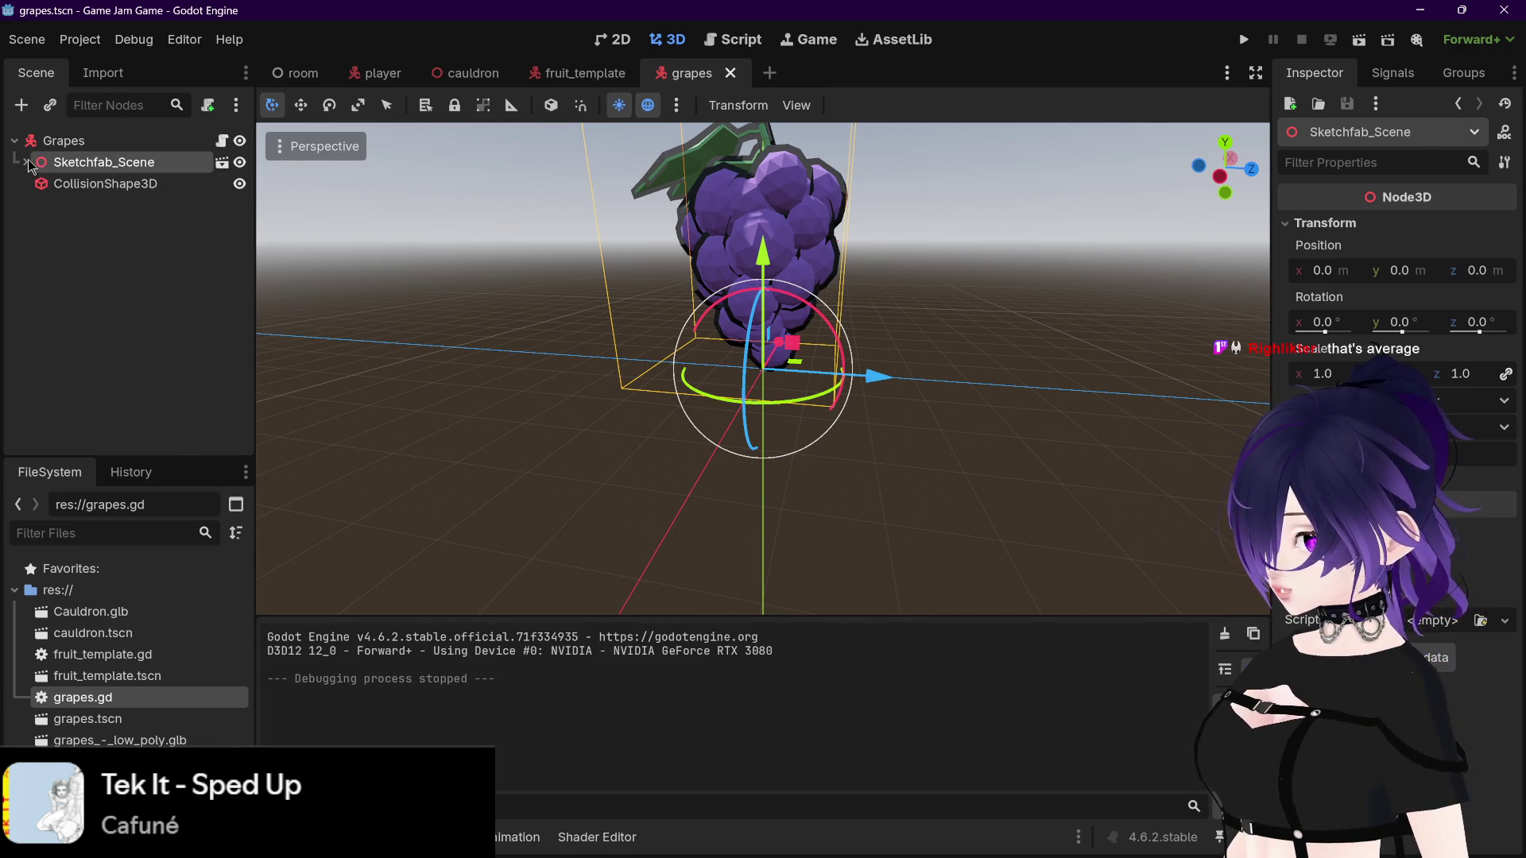
{"action": "left_click", "coordinate": [26, 162]}
{"action": "left_click", "coordinate": [95, 184]}
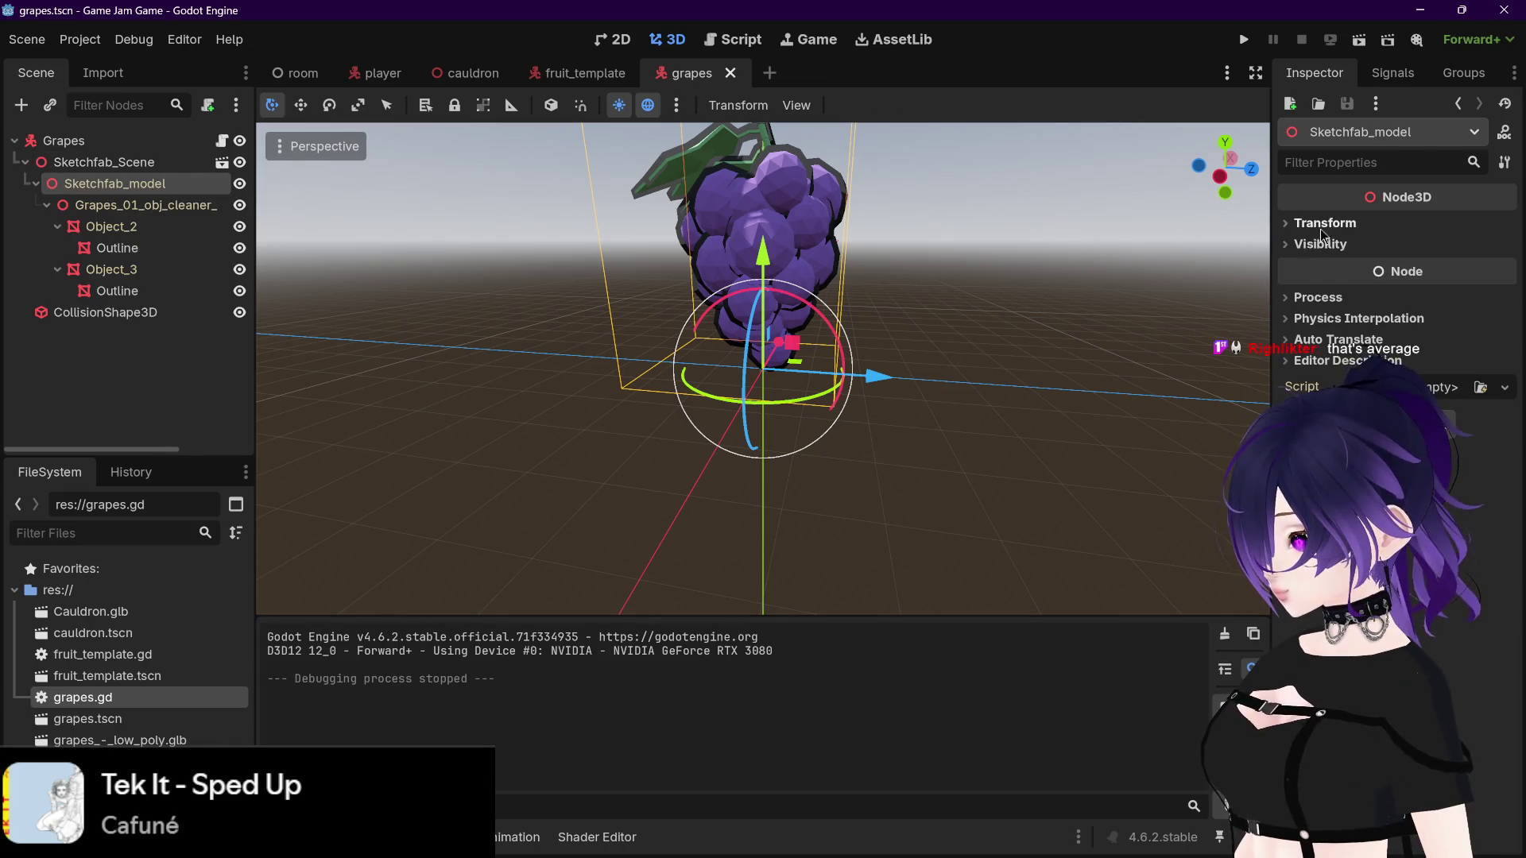
{"action": "left_click", "coordinate": [1321, 225]}
Step: Scale Sketchfab_Scene down to 0.5, then 0.2, and check the smaller grapes from several angles
{"action": "left_click", "coordinate": [170, 164]}
{"action": "type", "text": ".5"}
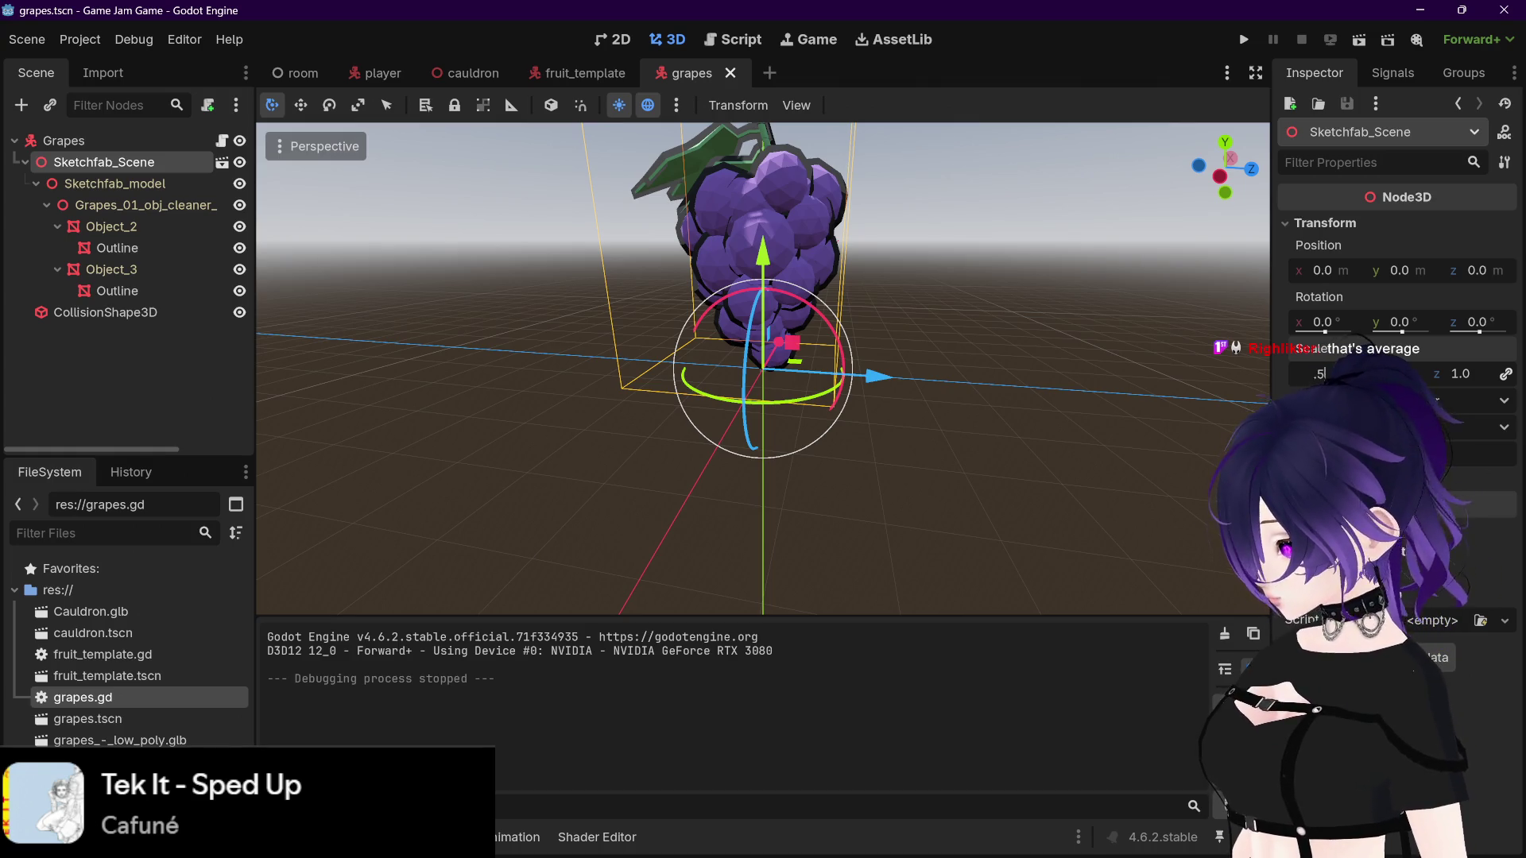
{"action": "key", "text": "Return"}
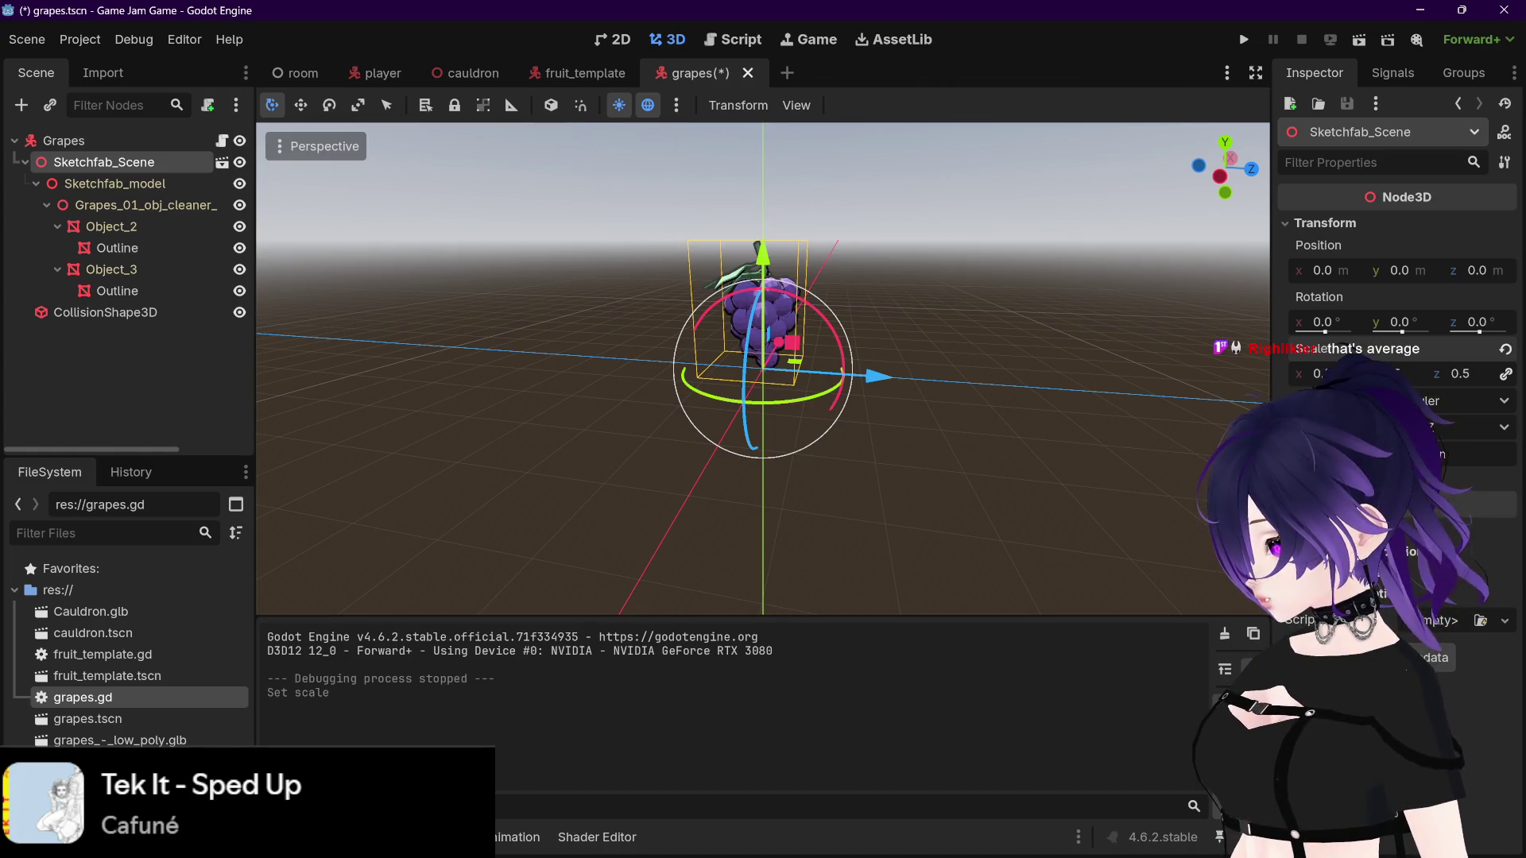
{"action": "key", "text": "Return"}
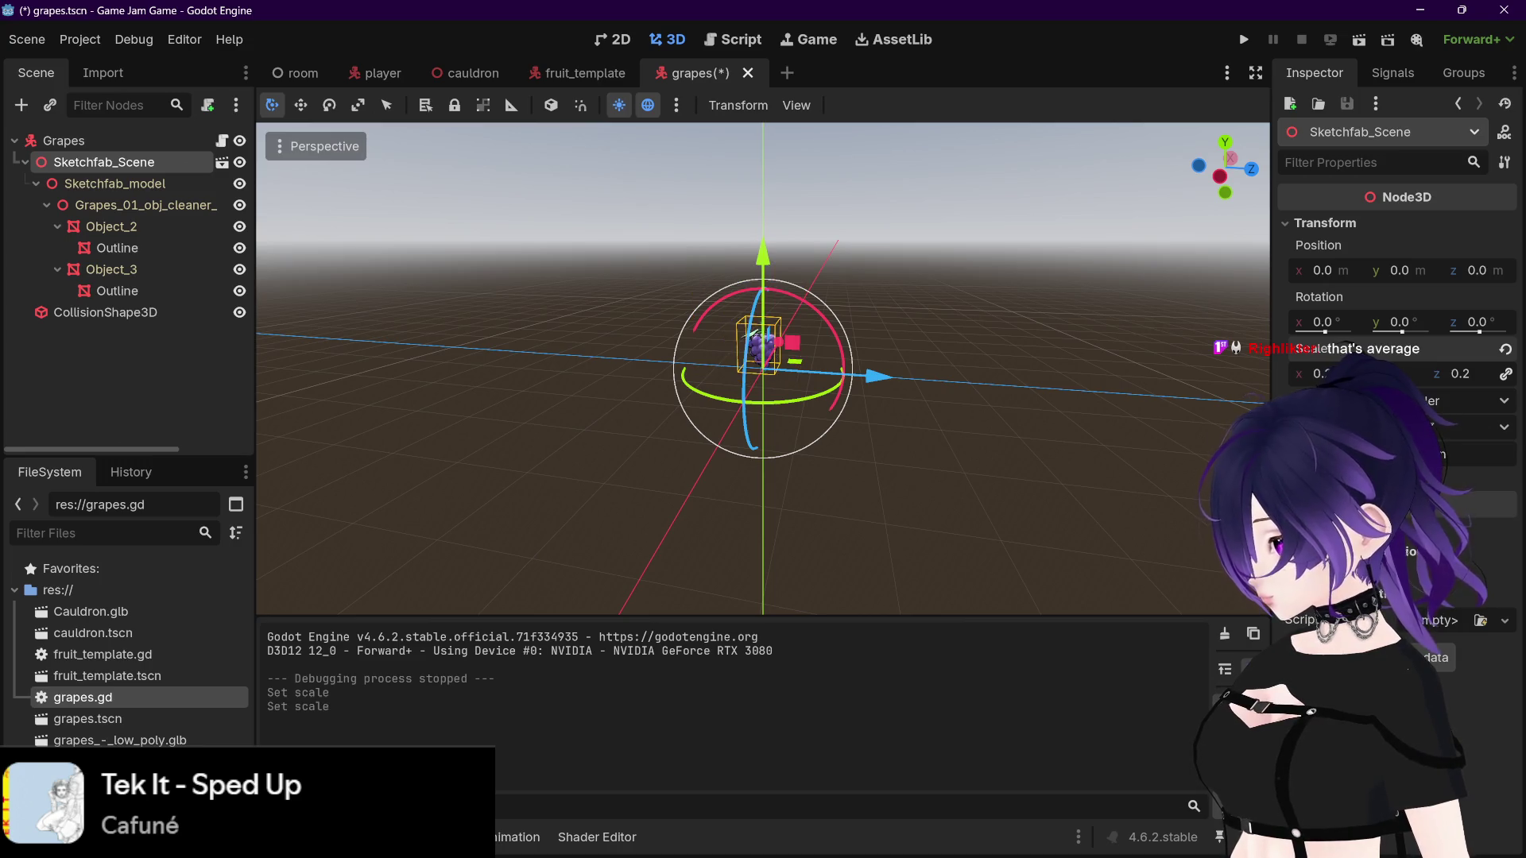
{"action": "left_click", "coordinate": [105, 312]}
{"action": "scroll", "scroll_direction": "up", "scroll_amount": 3}
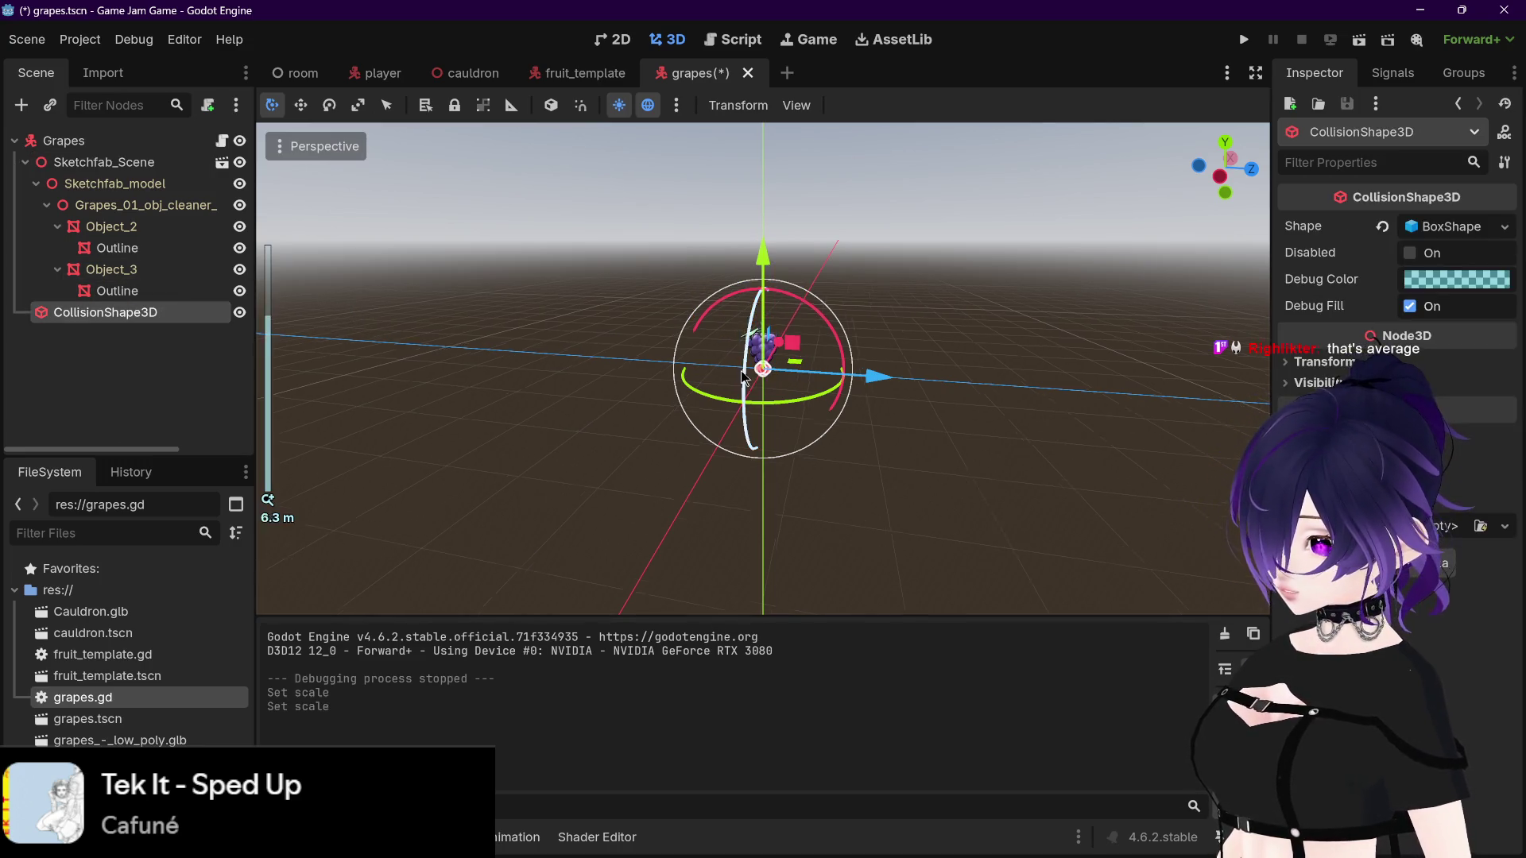
{"action": "scroll", "scroll_direction": "up", "scroll_amount": 3}
{"action": "left_click_drag", "start_coordinate": [834, 370], "coordinate": [1117, 368]}
{"action": "scroll", "scroll_direction": "down", "scroll_amount": 3}
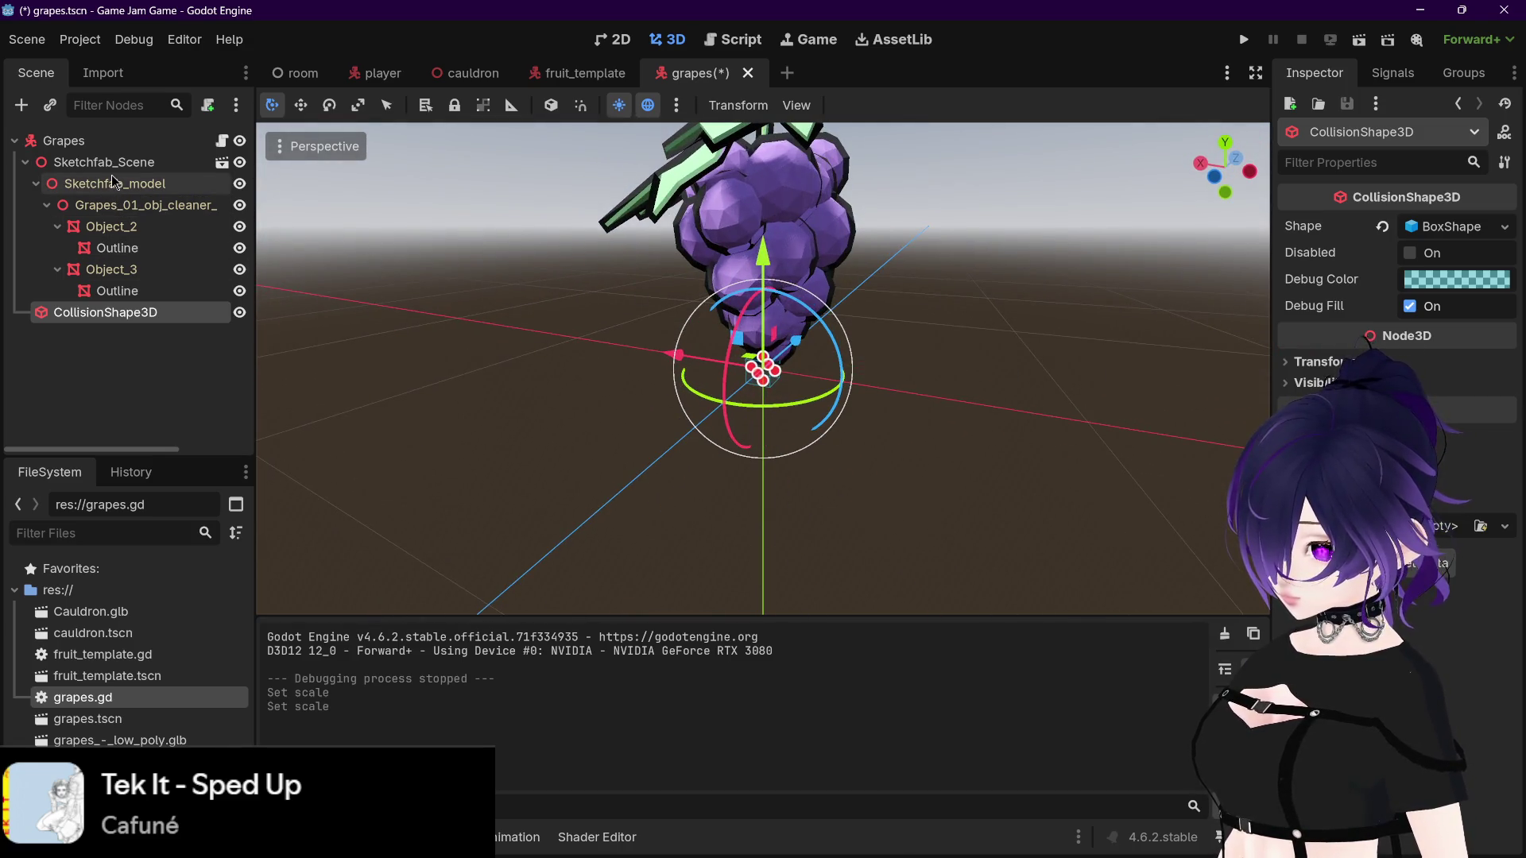
{"action": "left_click", "coordinate": [113, 183]}
{"action": "left_click", "coordinate": [116, 164]}
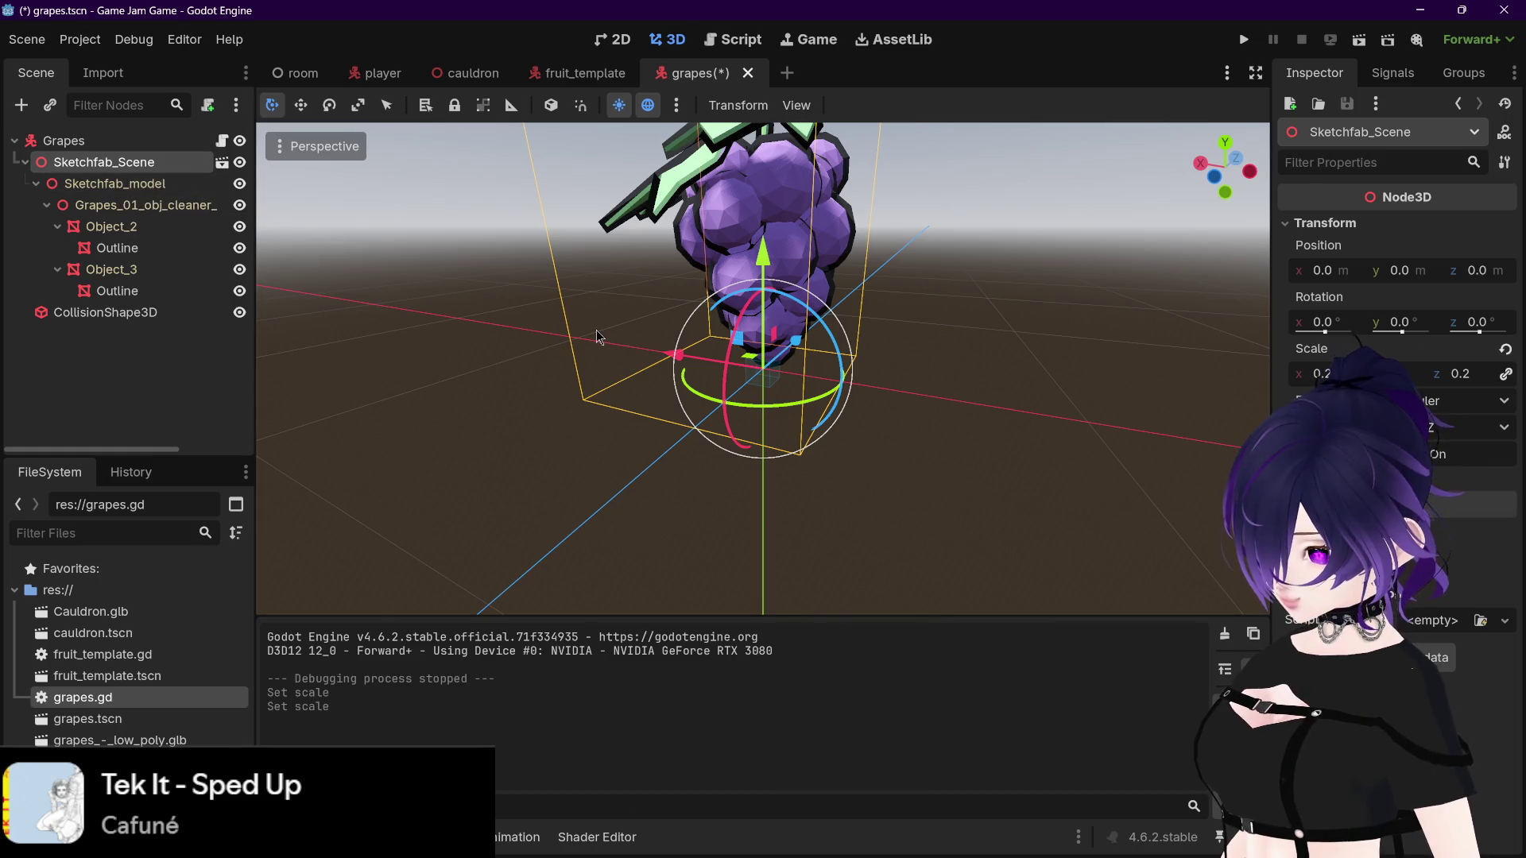
{"action": "left_click_drag", "start_coordinate": [715, 333], "coordinate": [509, 337]}
{"action": "scroll", "scroll_direction": "down", "scroll_amount": 3}
{"action": "left_click", "coordinate": [297, 77]}
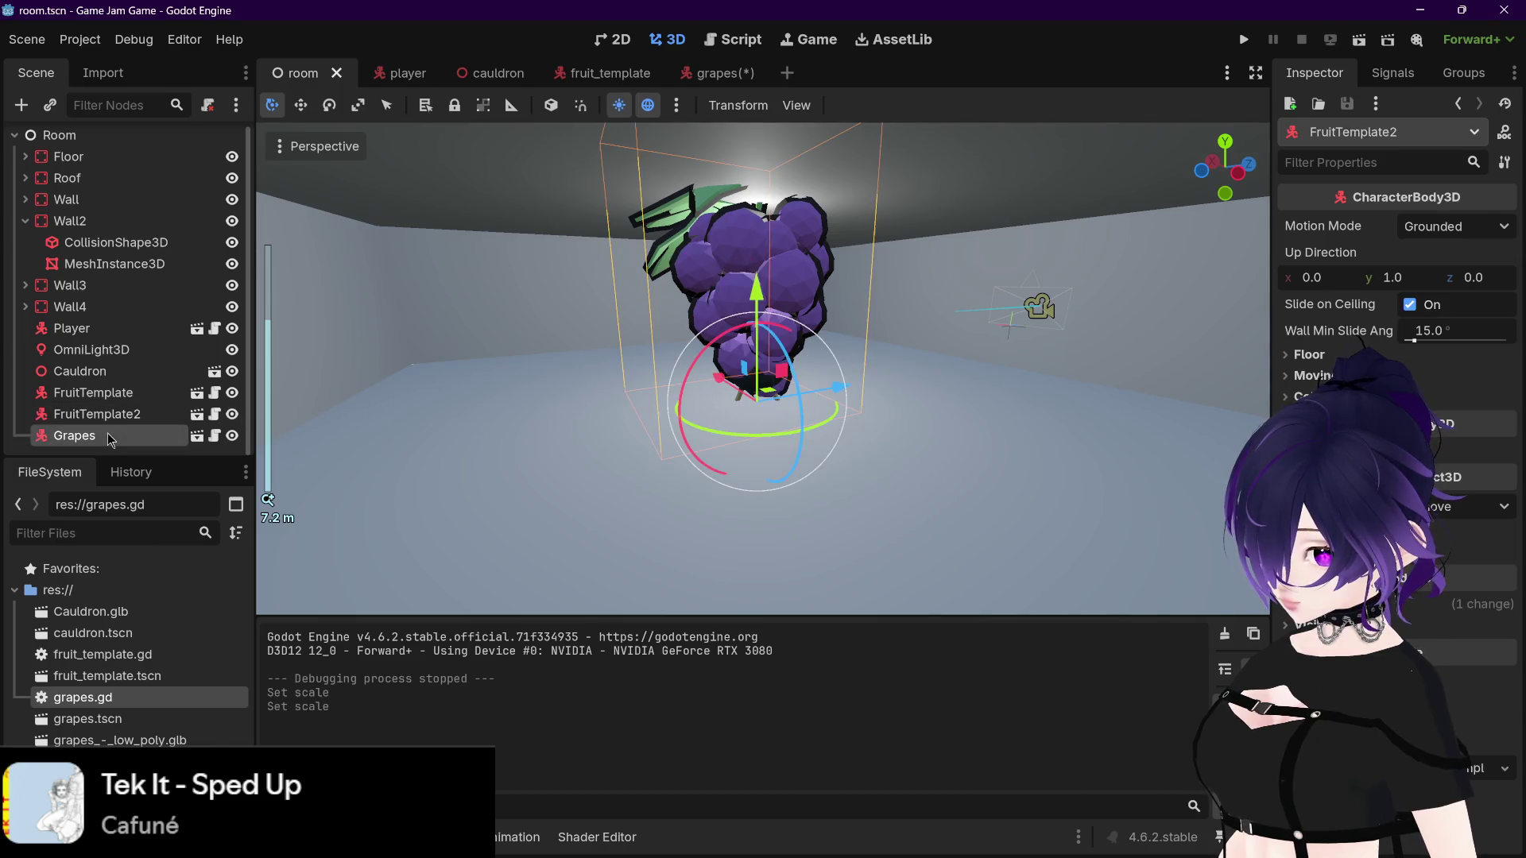
Step: Save the grapes scene with its 0.2 scale
{"action": "left_click", "coordinate": [96, 414]}
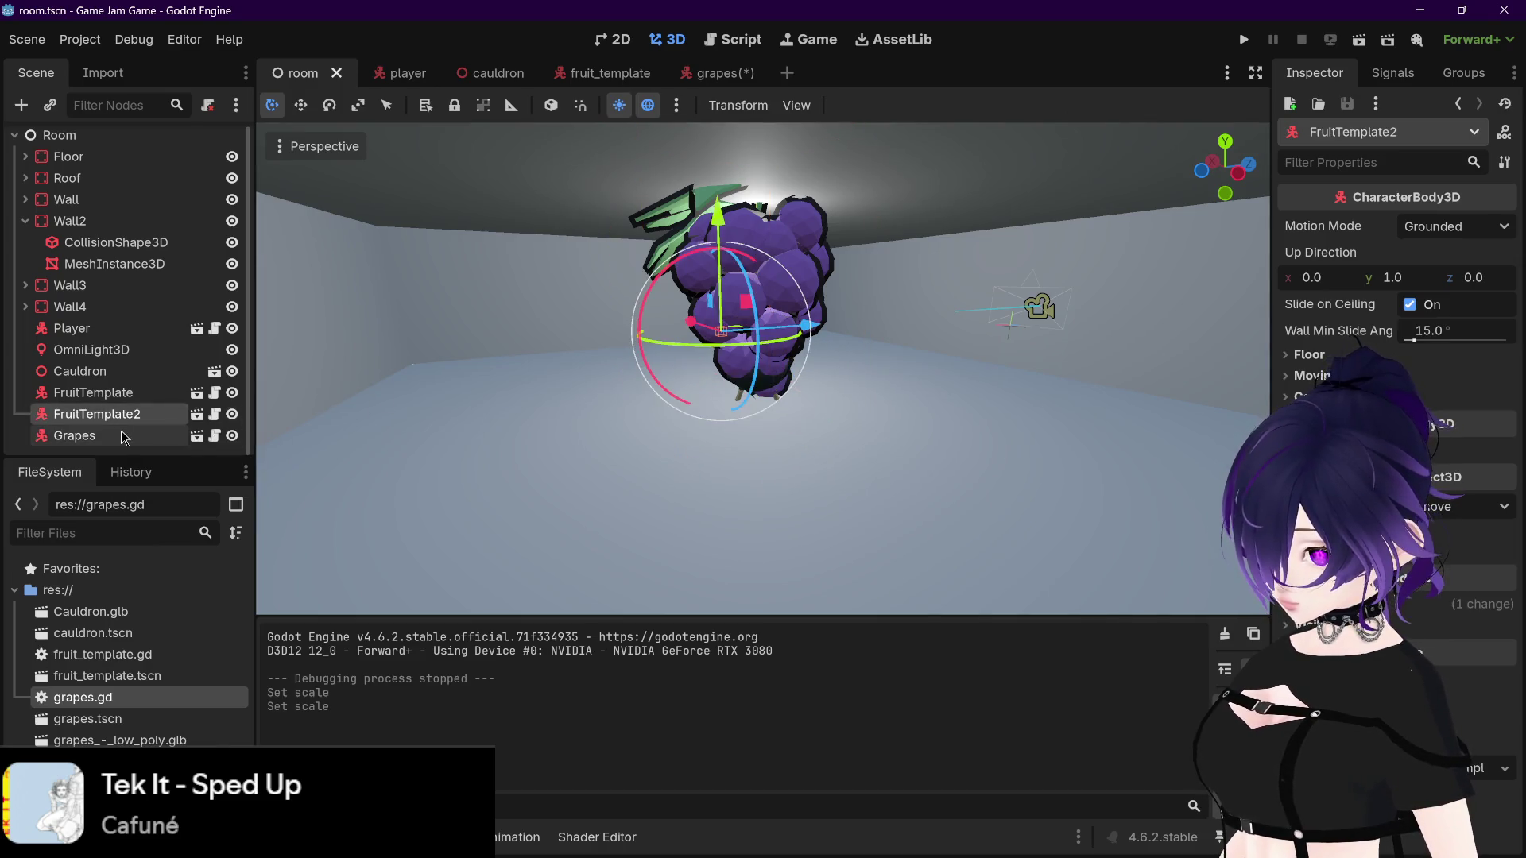
{"action": "left_click", "coordinate": [703, 74]}
{"action": "left_click", "coordinate": [990, 286]}
{"action": "key", "text": "ctrl+s"}
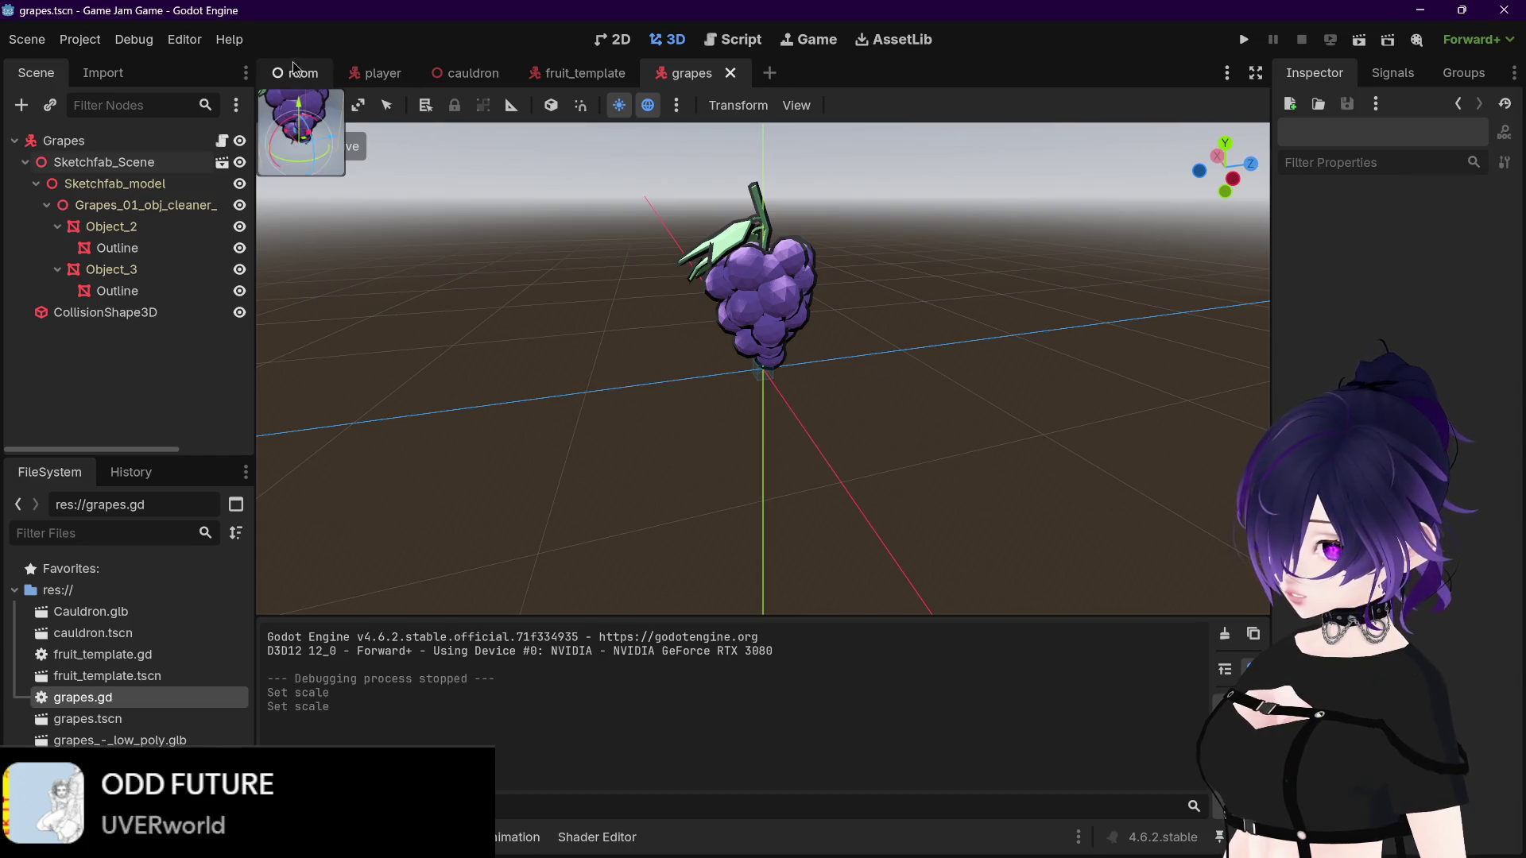
Step: In the room, move the Grapes to the right of the cauldron and raise them above the floor
{"action": "left_click", "coordinate": [294, 77]}
{"action": "scroll", "scroll_direction": "up", "scroll_amount": 3}
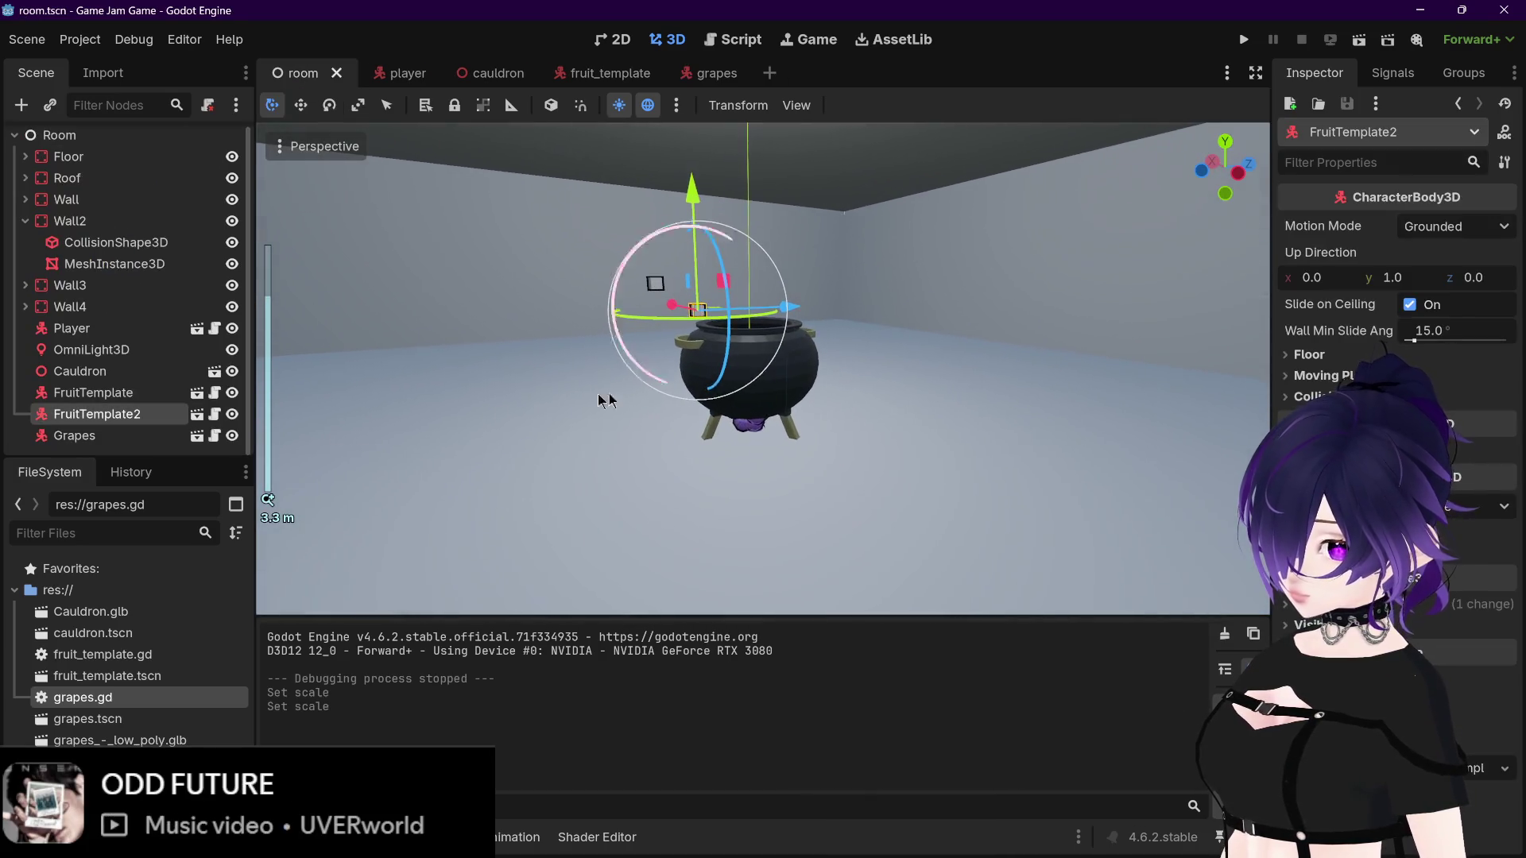
{"action": "left_click_drag", "start_coordinate": [824, 430], "coordinate": [977, 381]}
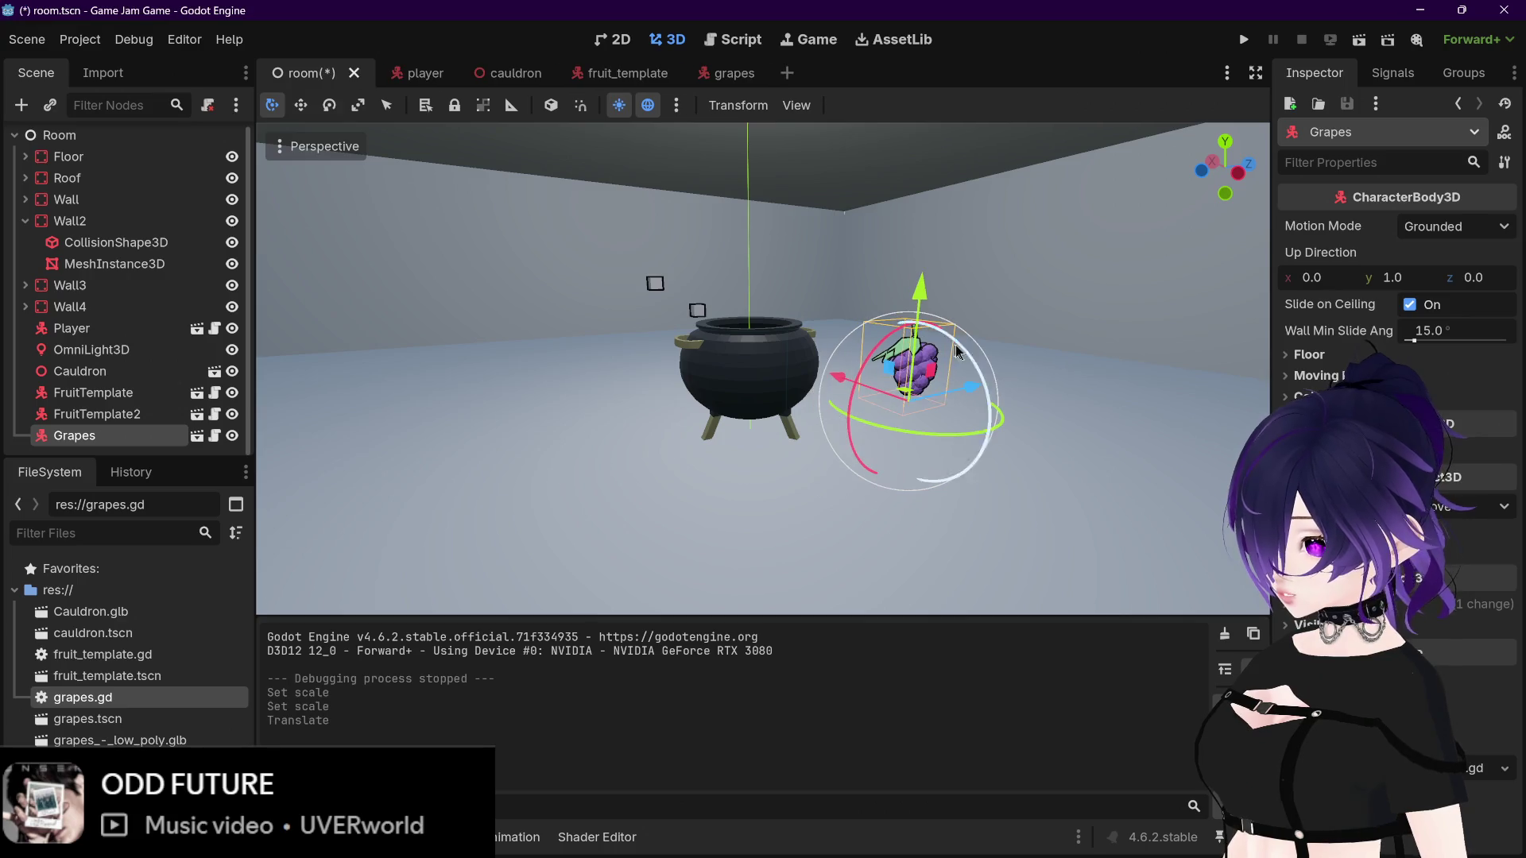
{"action": "left_click_drag", "start_coordinate": [1085, 356], "coordinate": [951, 272]}
{"action": "scroll", "scroll_direction": "up", "scroll_amount": 3}
{"action": "scroll", "scroll_direction": "down", "scroll_amount": 3}
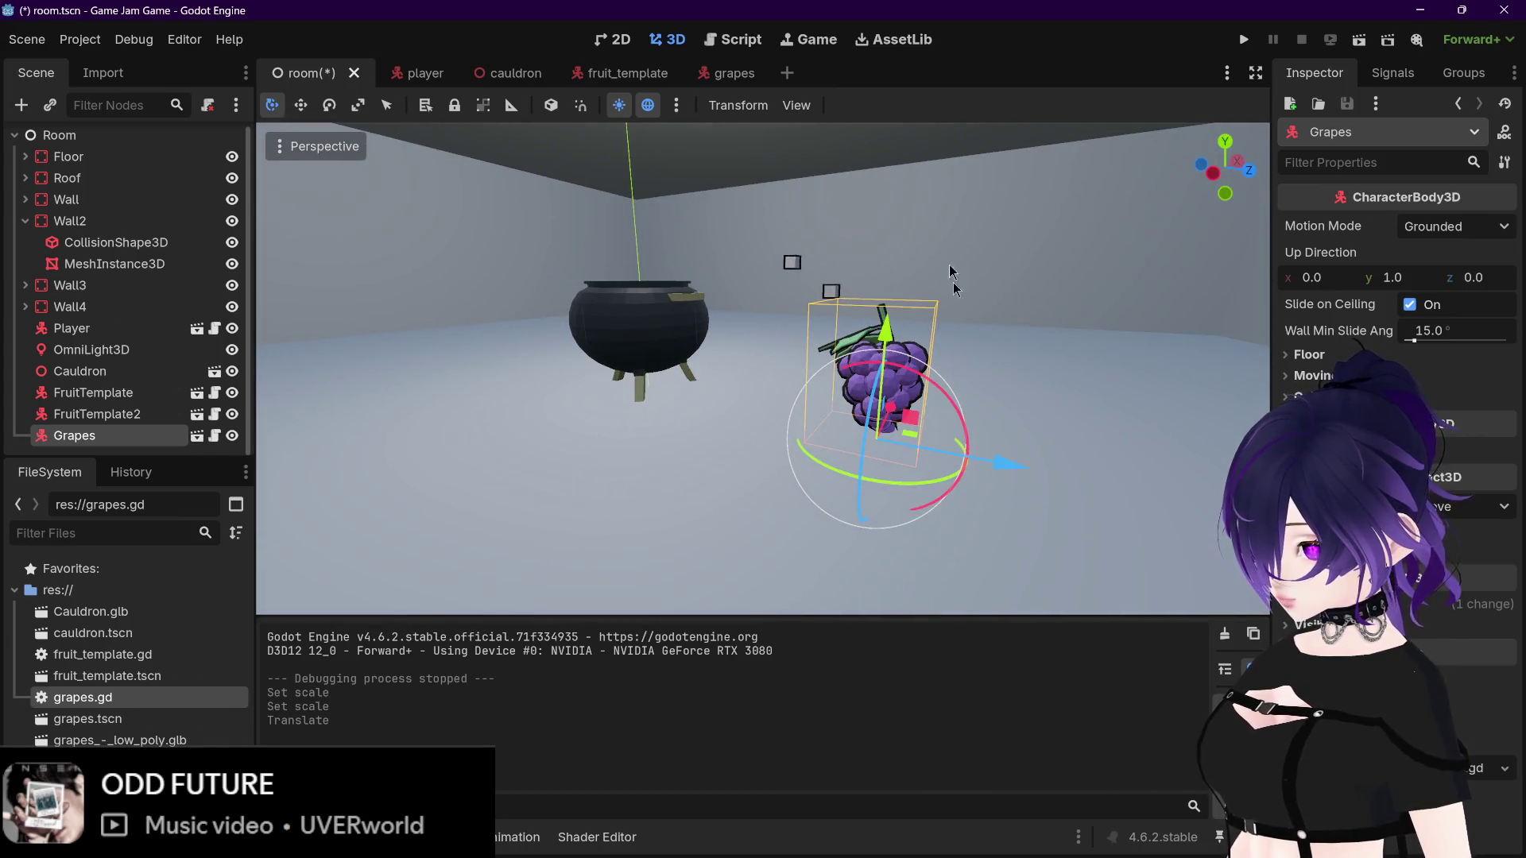
{"action": "left_click_drag", "start_coordinate": [911, 328], "coordinate": [914, 231]}
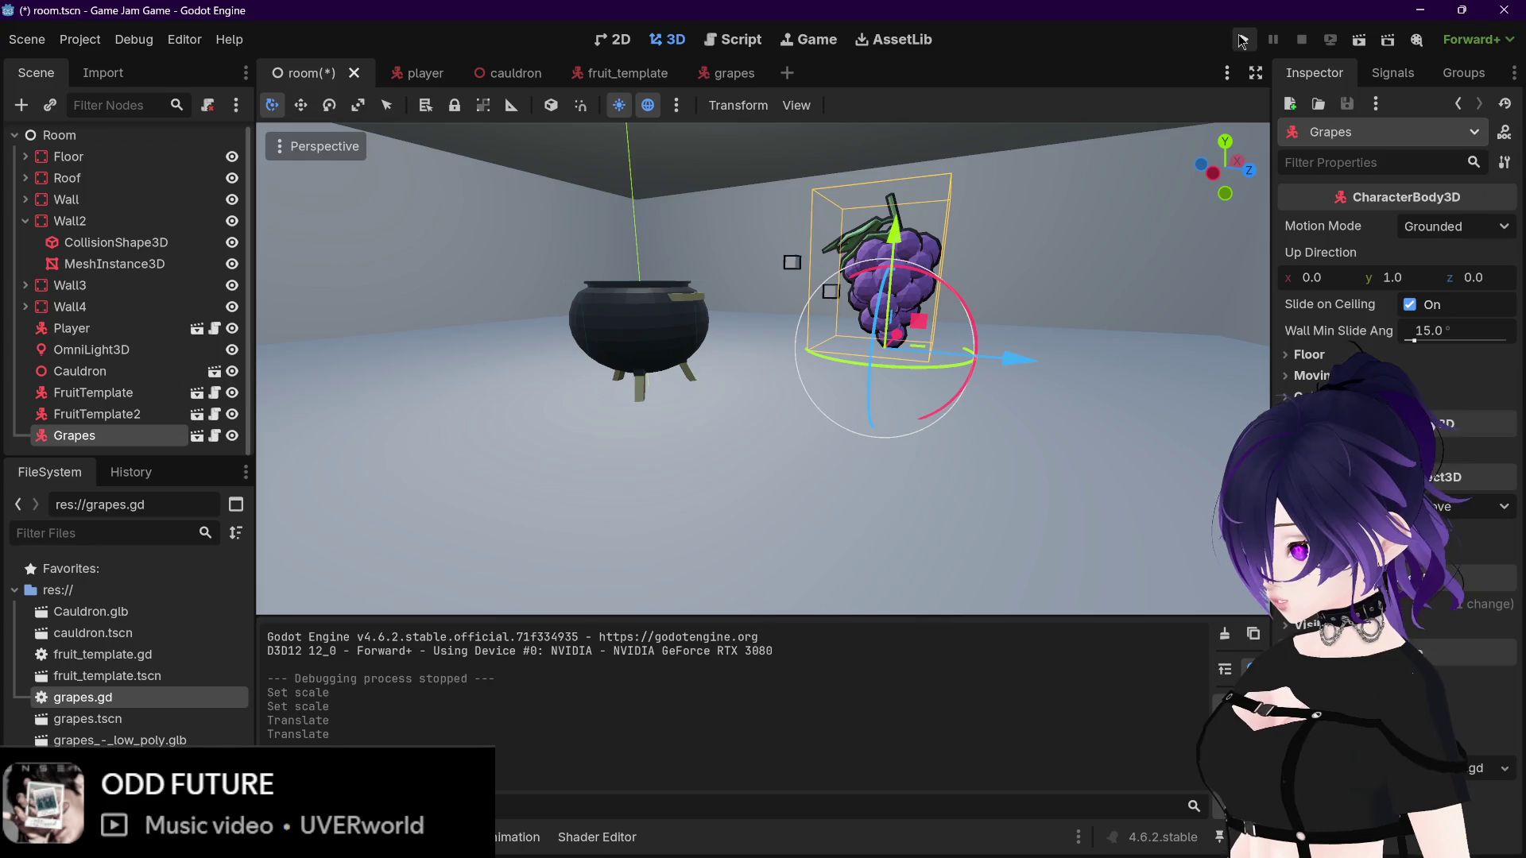
{"action": "left_click", "coordinate": [1244, 39]}
Step: In the running game, walk up to the grapes, circle them, step back, and stop with F8
{"action": "key", "text": "w"}
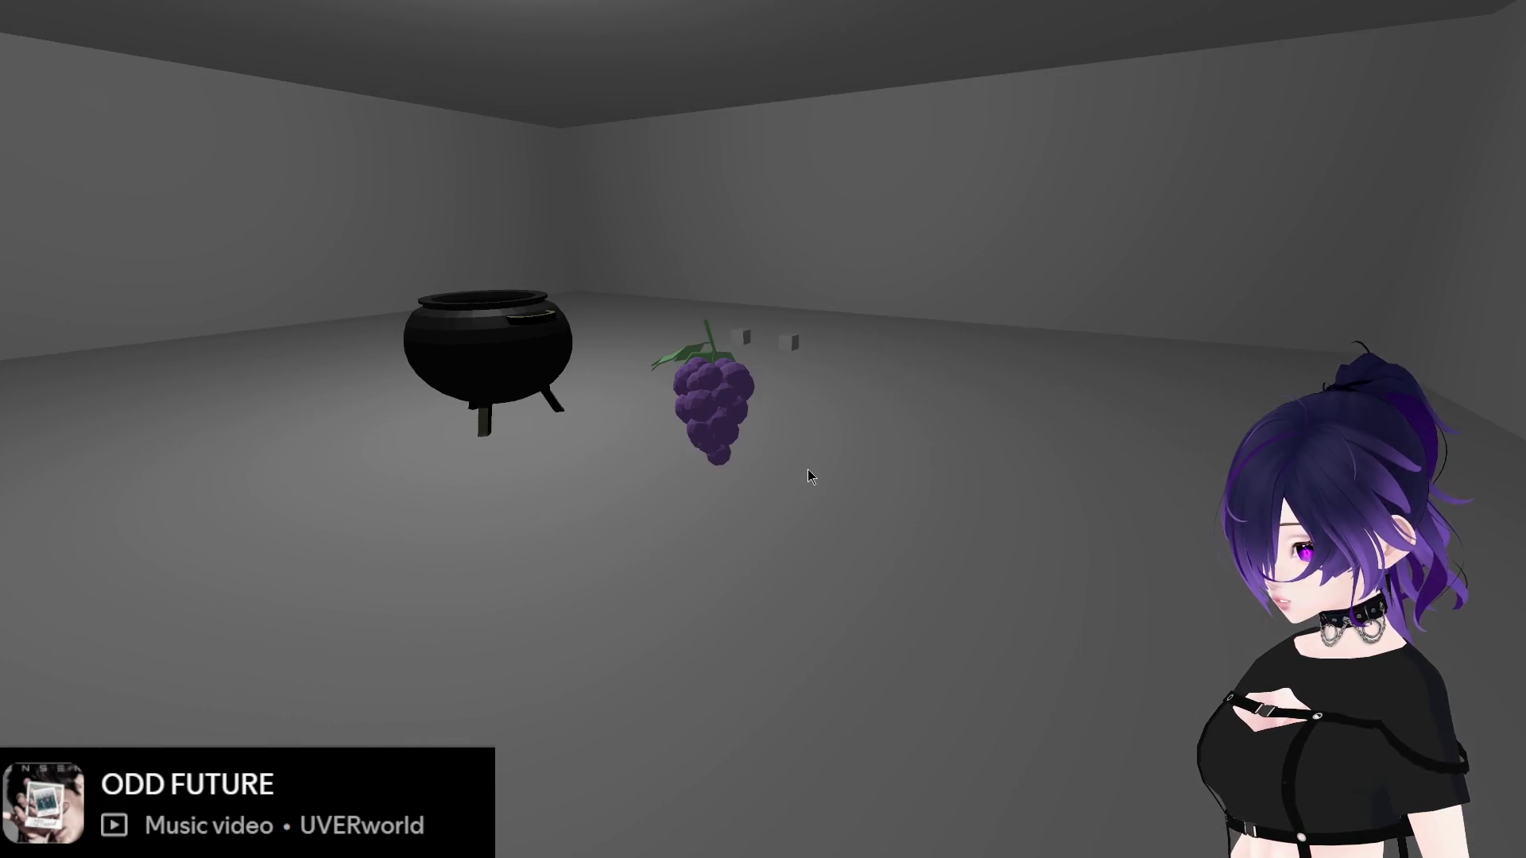
{"action": "key", "text": "w"}
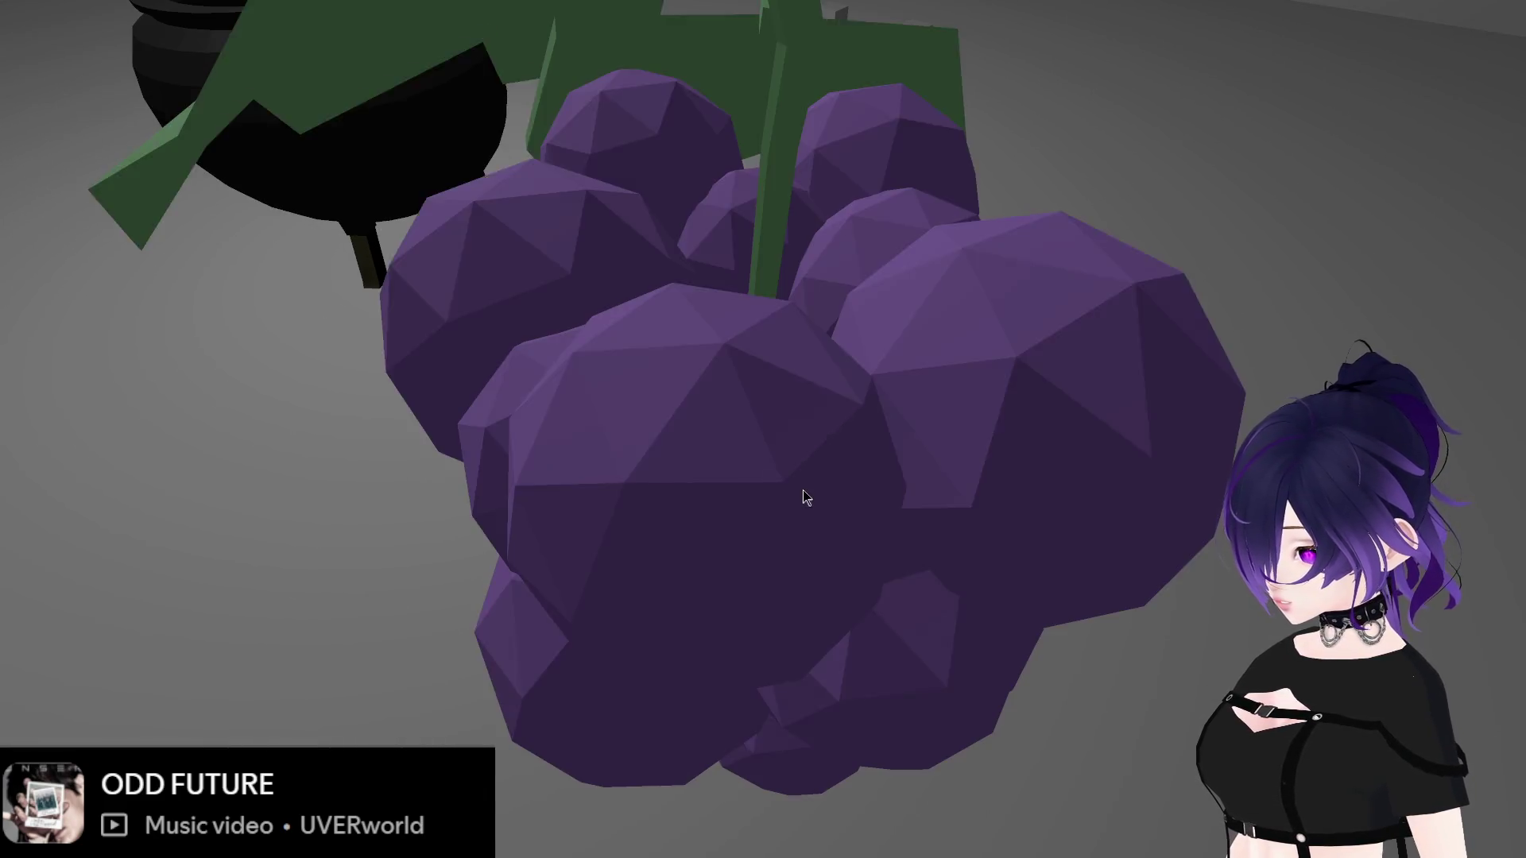
{"action": "key", "text": "d"}
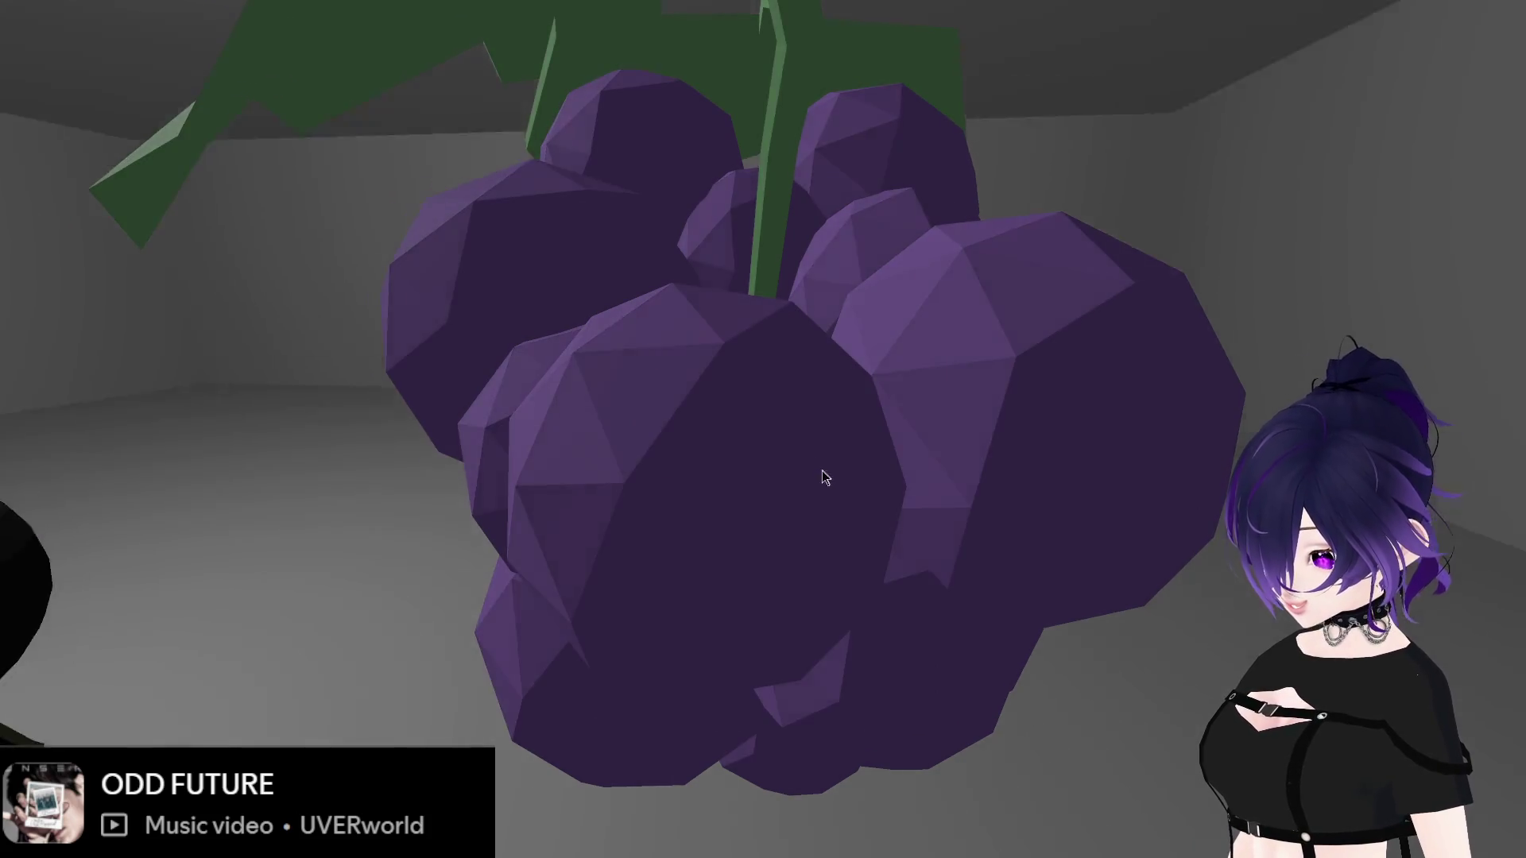
{"action": "key", "text": "a"}
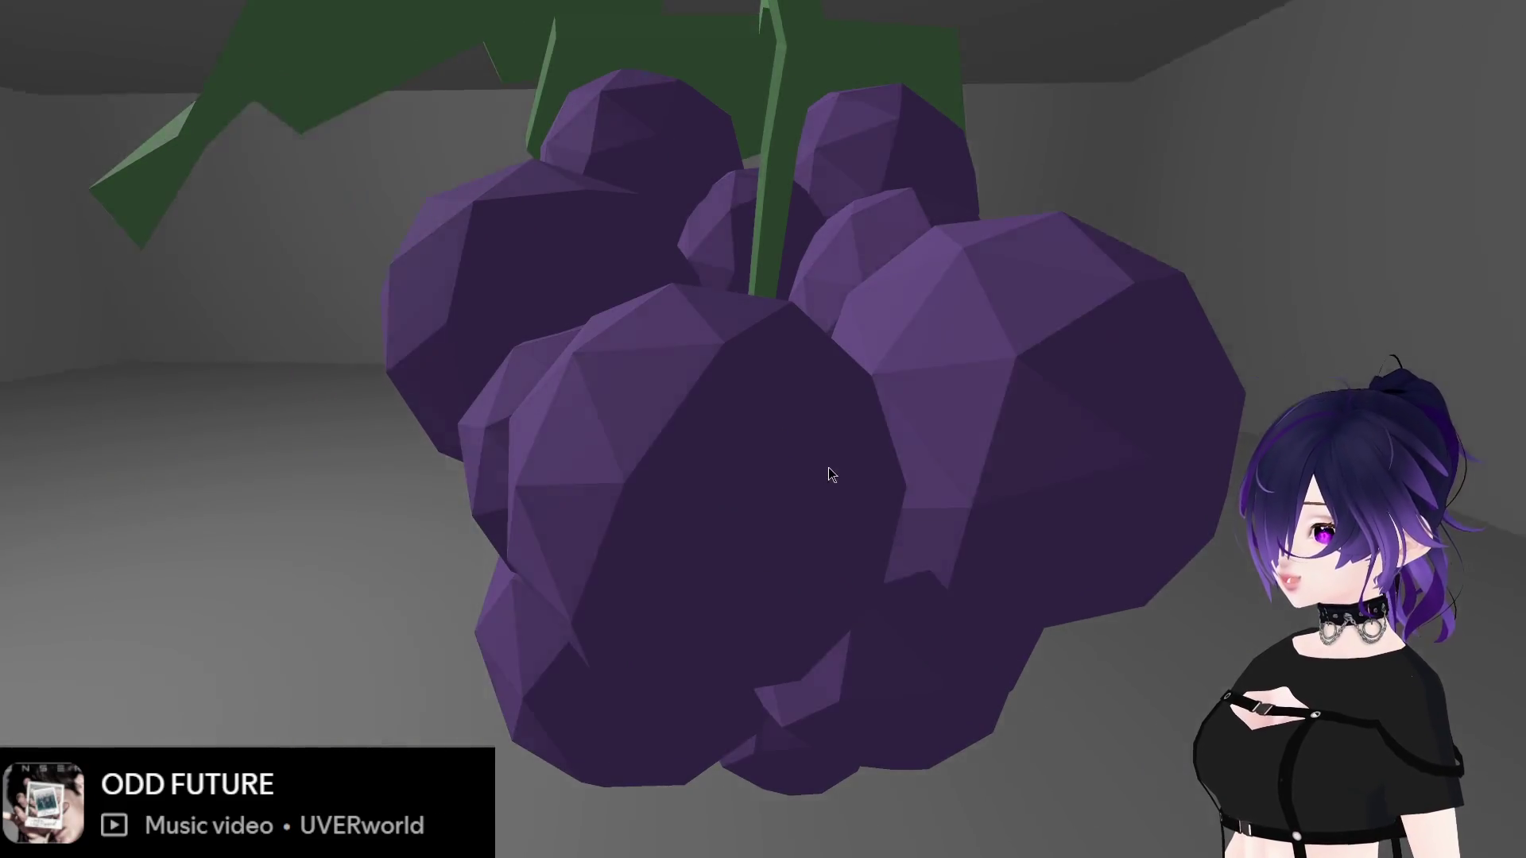
{"action": "key", "text": "s"}
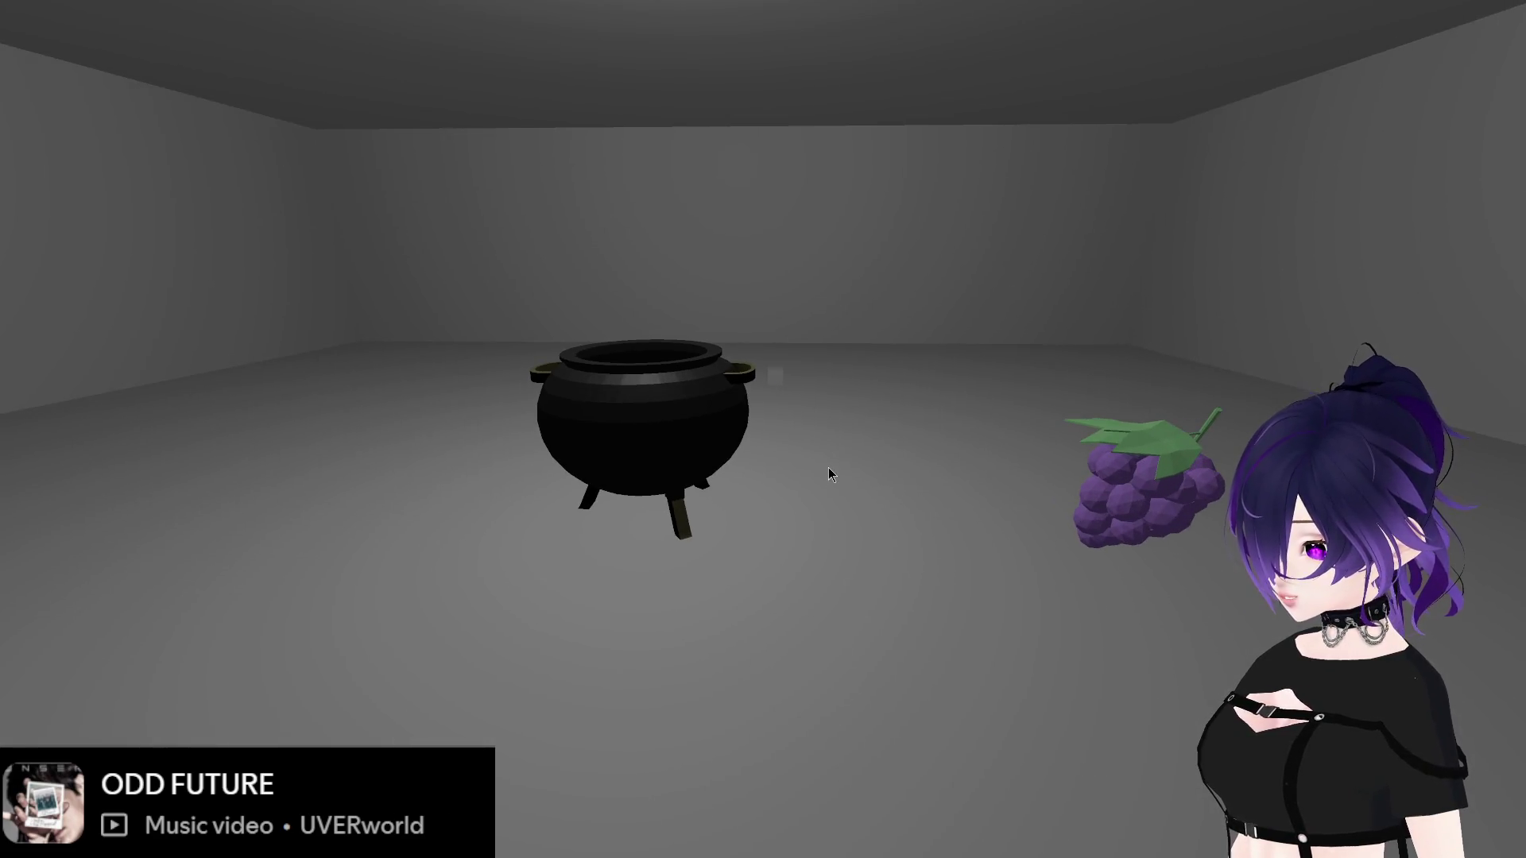
{"action": "key", "text": "F8"}
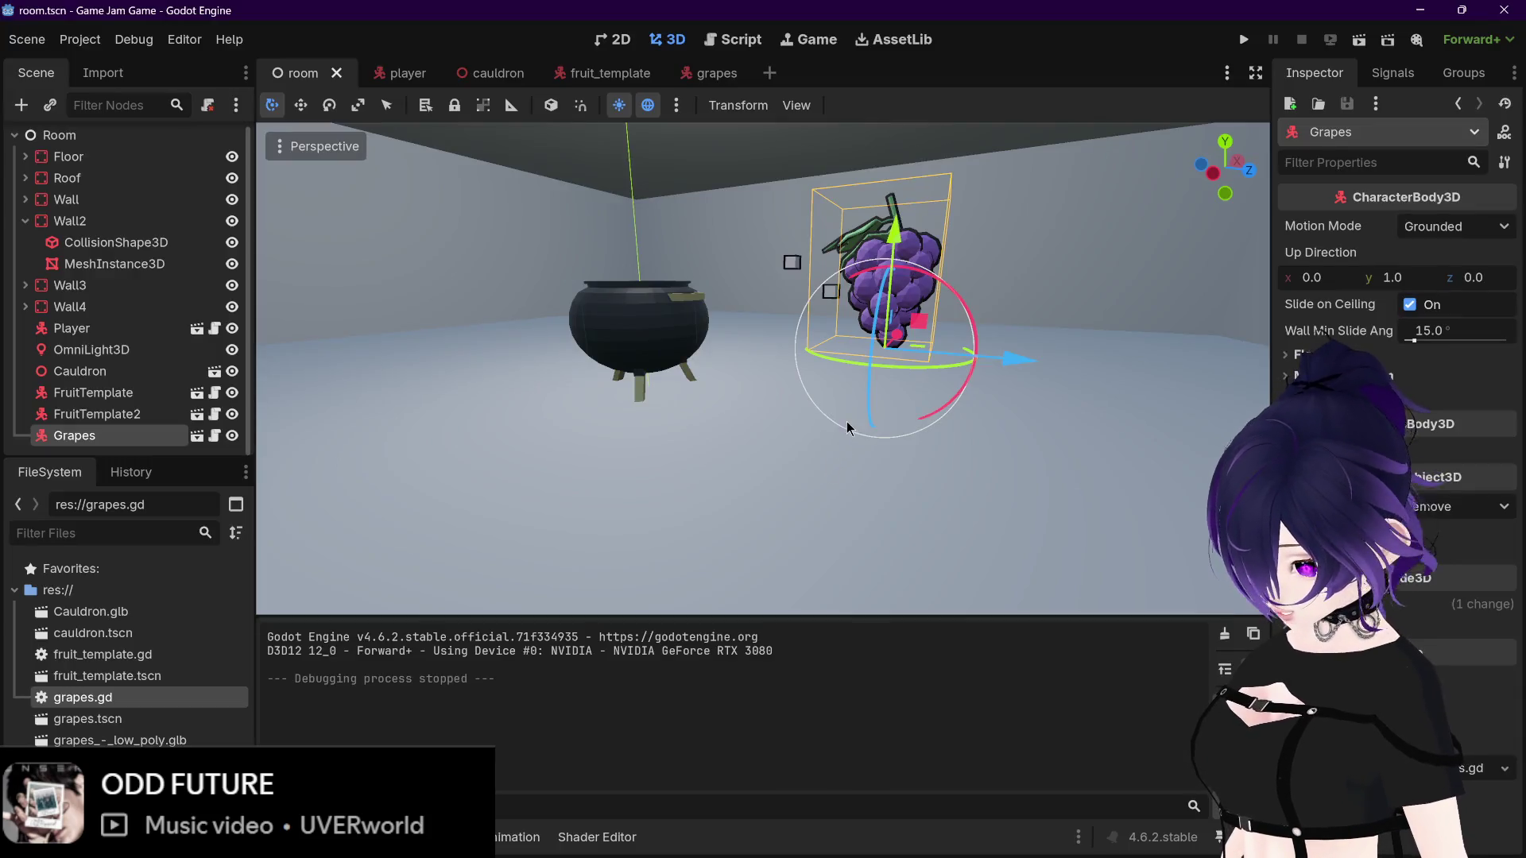
Step: Set the grapes' Sketchfab_Scene scale to 0.1 and test-run the game with F5
{"action": "scroll", "scroll_direction": "up", "scroll_amount": 3}
{"action": "scroll", "scroll_direction": "down", "scroll_amount": 3}
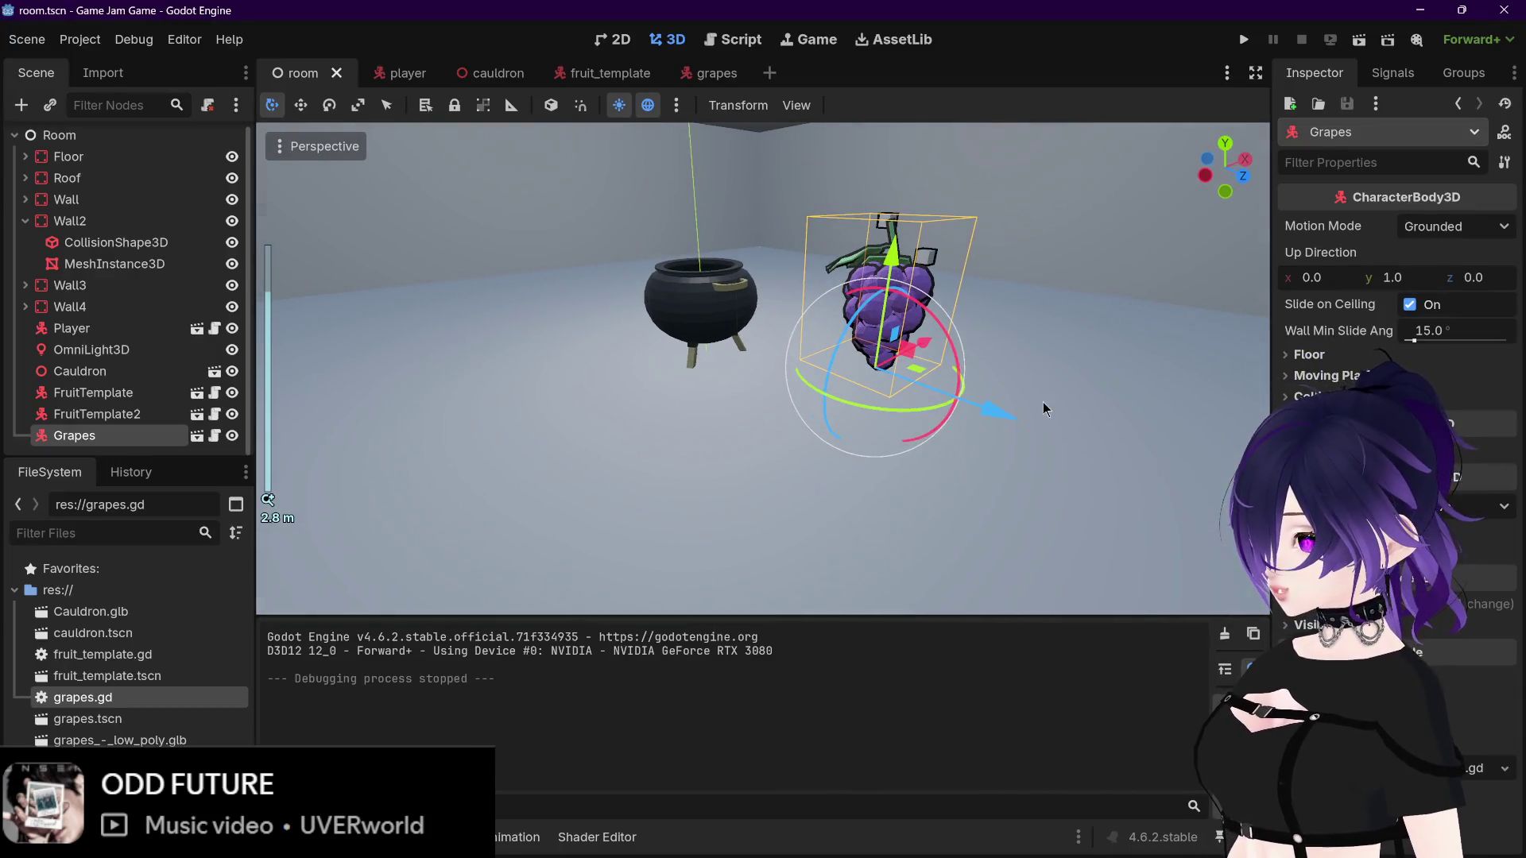
{"action": "left_click", "coordinate": [712, 74]}
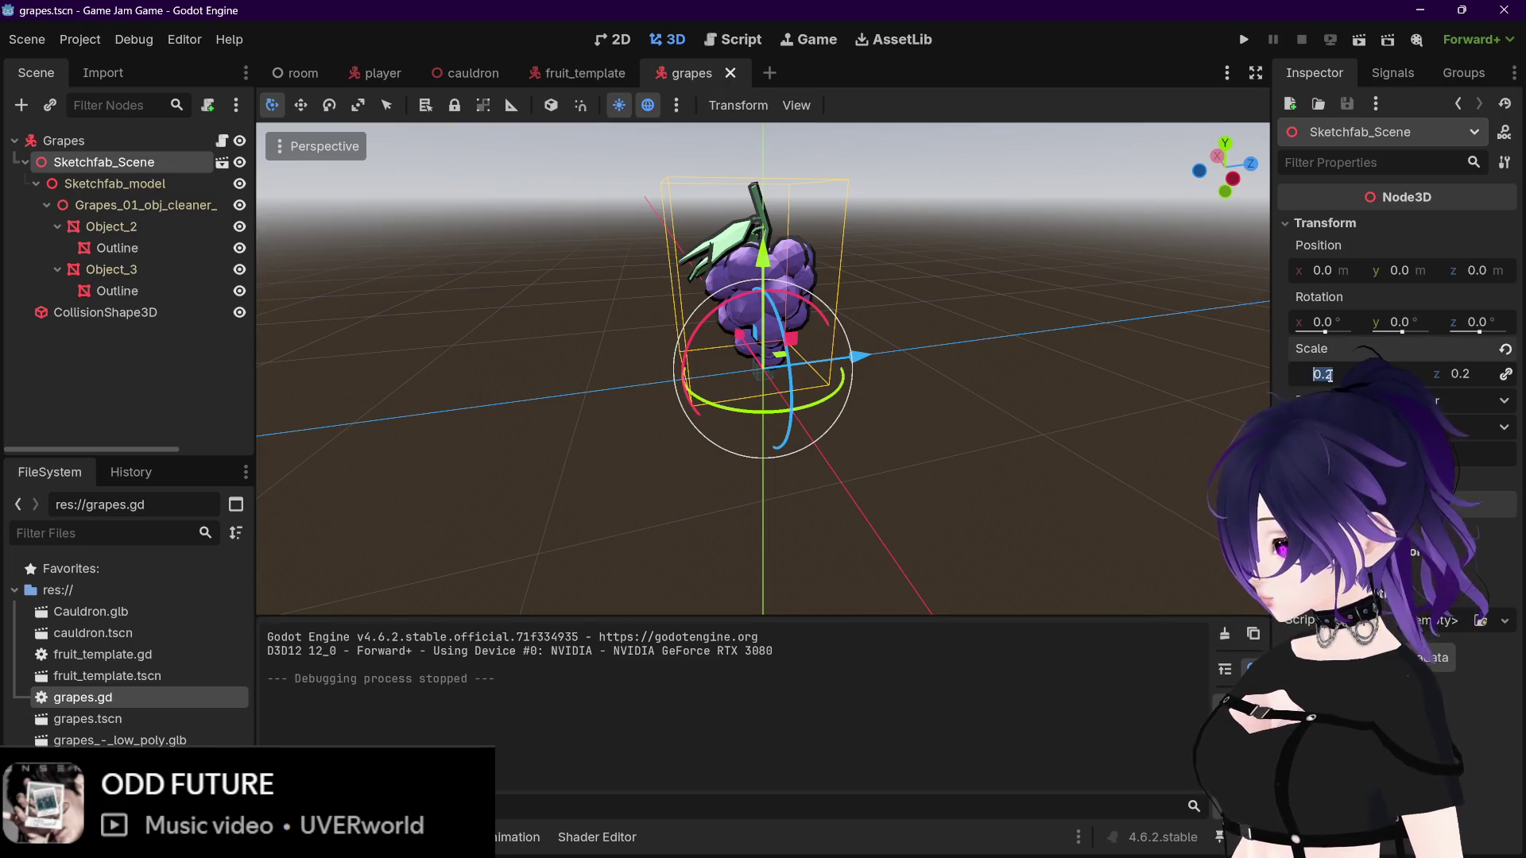
{"action": "key", "text": "Return"}
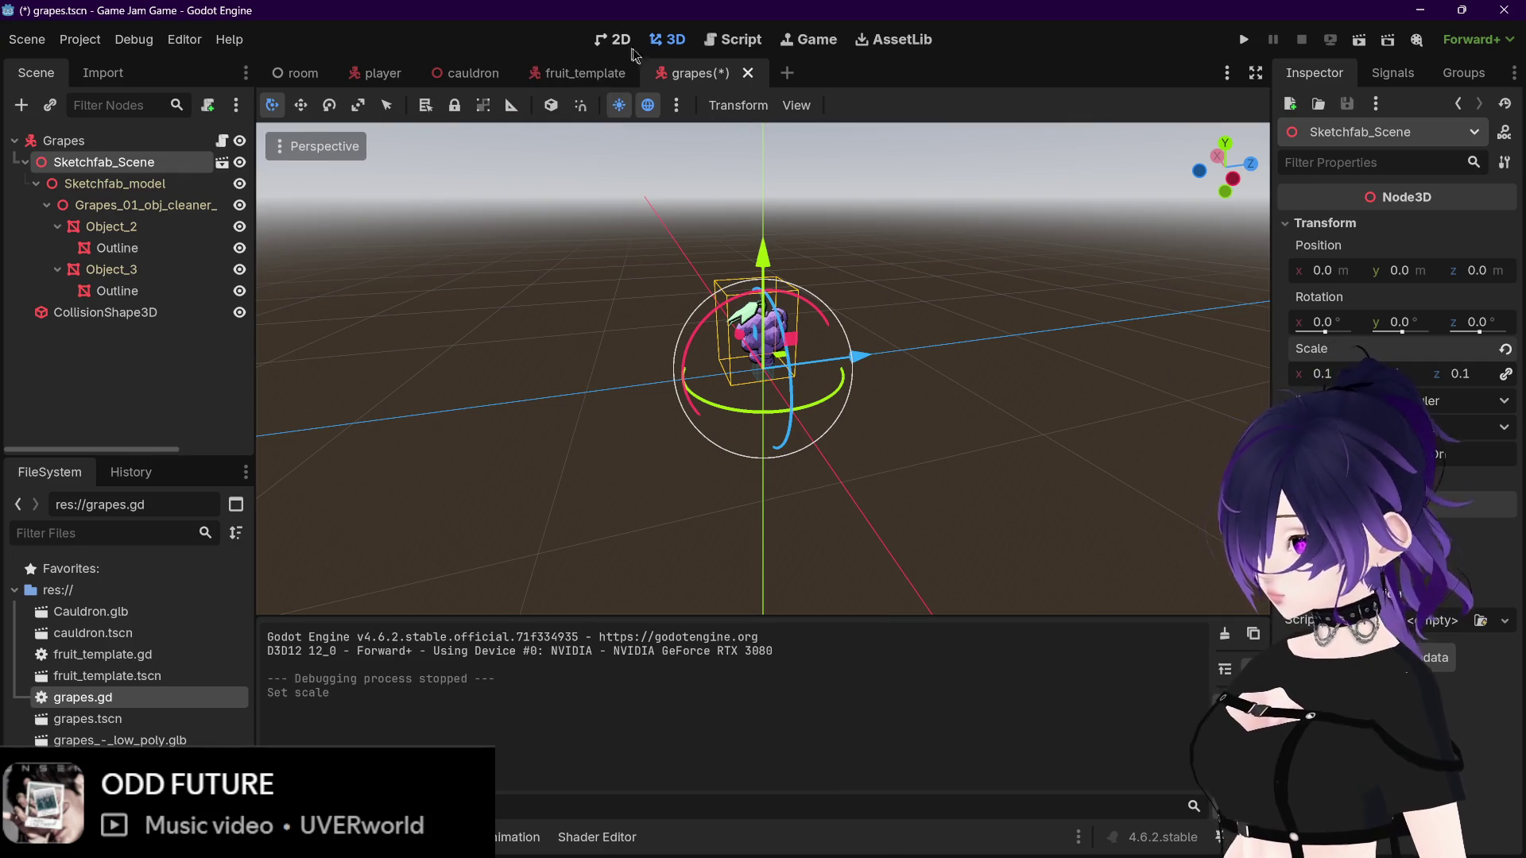
{"action": "key", "text": "F5"}
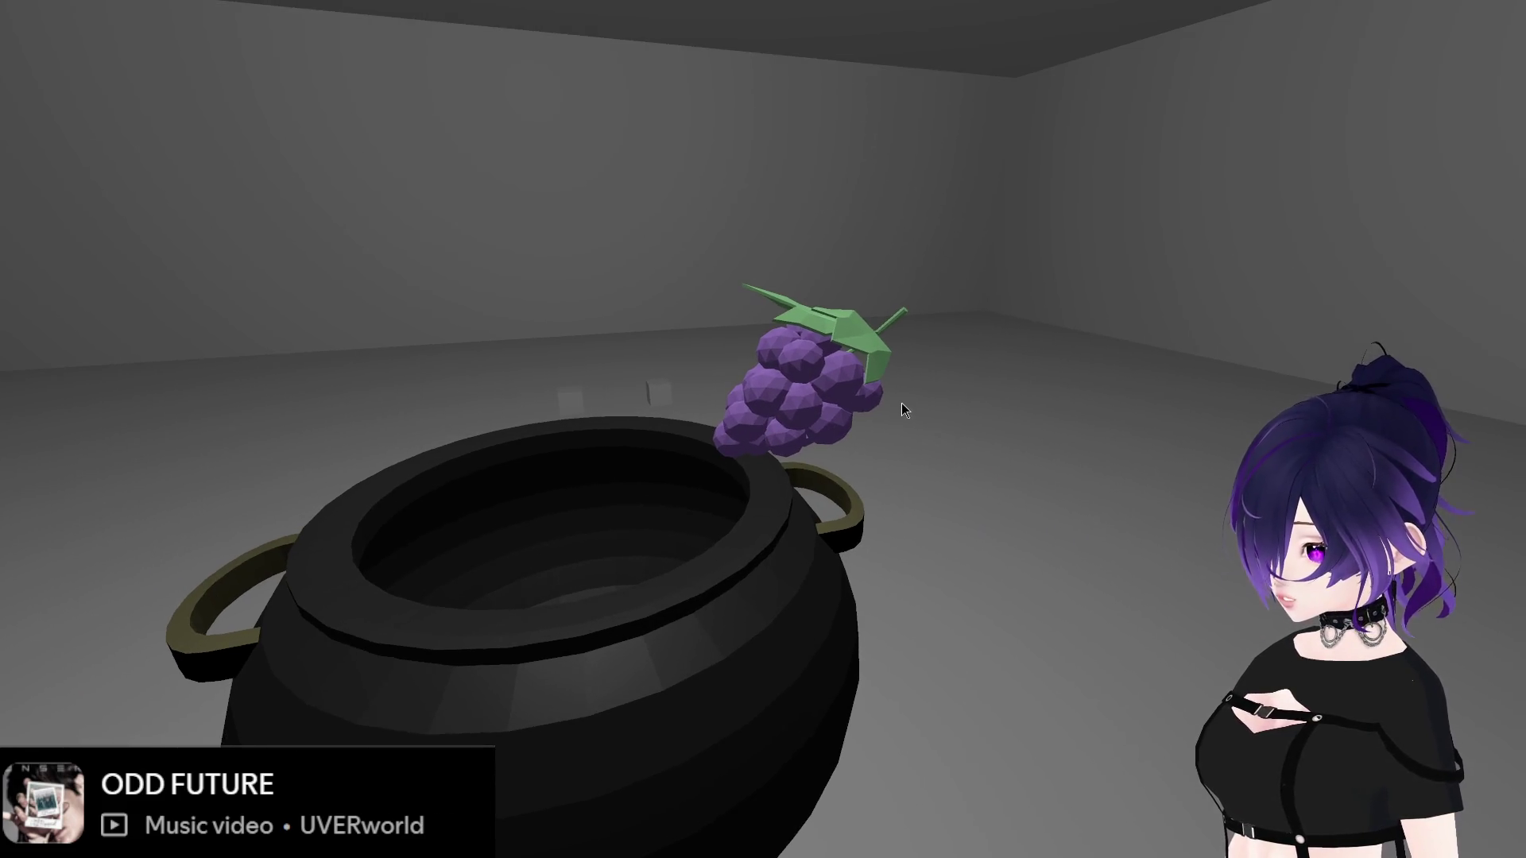
{"action": "key", "text": "F8"}
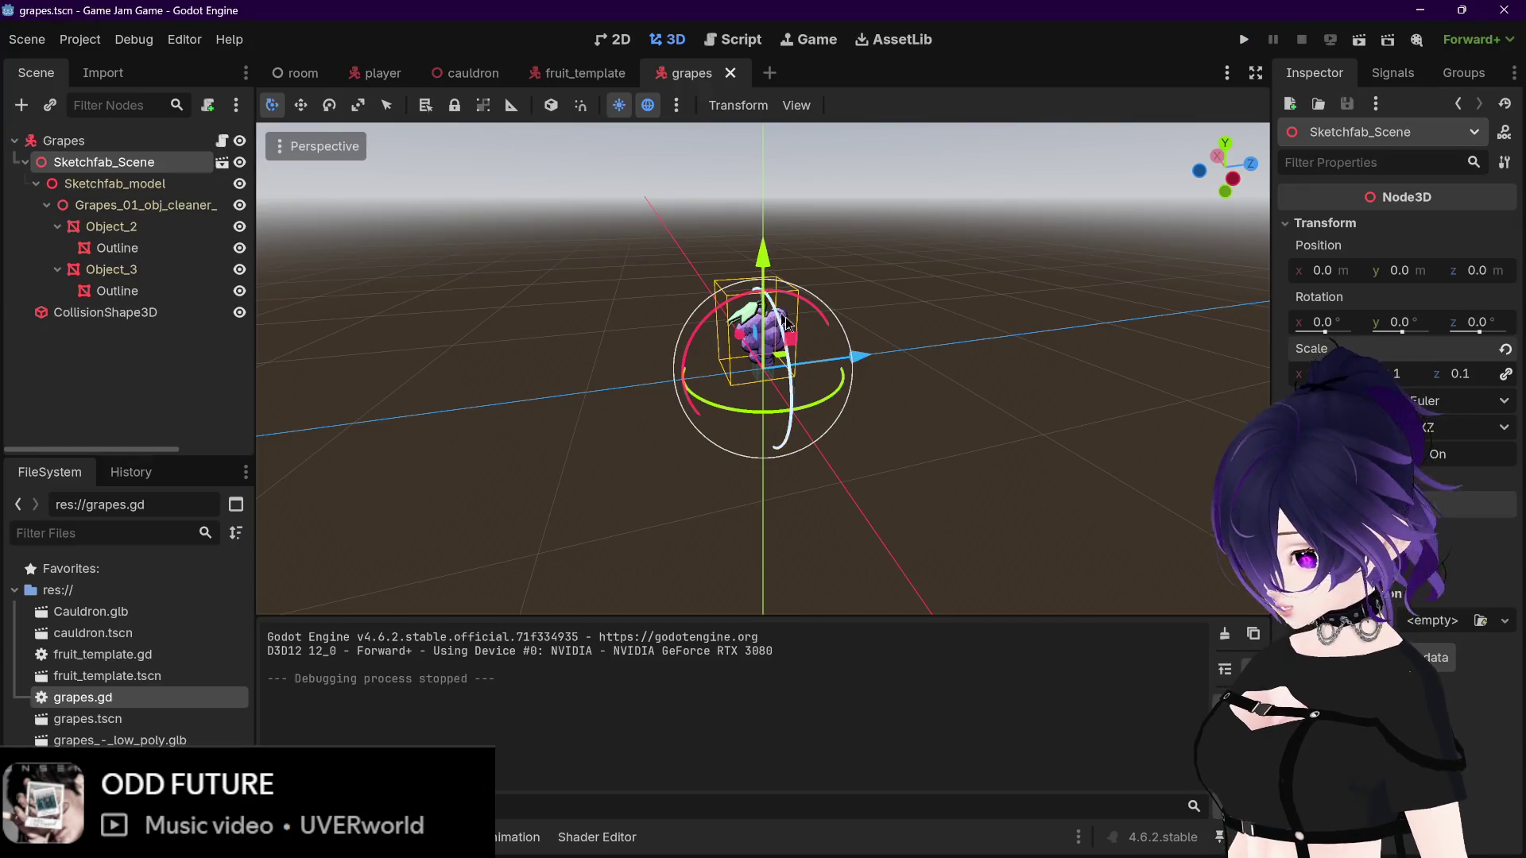
{"action": "left_click_drag", "start_coordinate": [926, 359], "coordinate": [879, 374]}
Step: Compare the grapes' CollisionShape3D with the fruit template scene
{"action": "scroll", "scroll_direction": "up", "scroll_amount": 3}
{"action": "scroll", "scroll_direction": "down", "scroll_amount": 3}
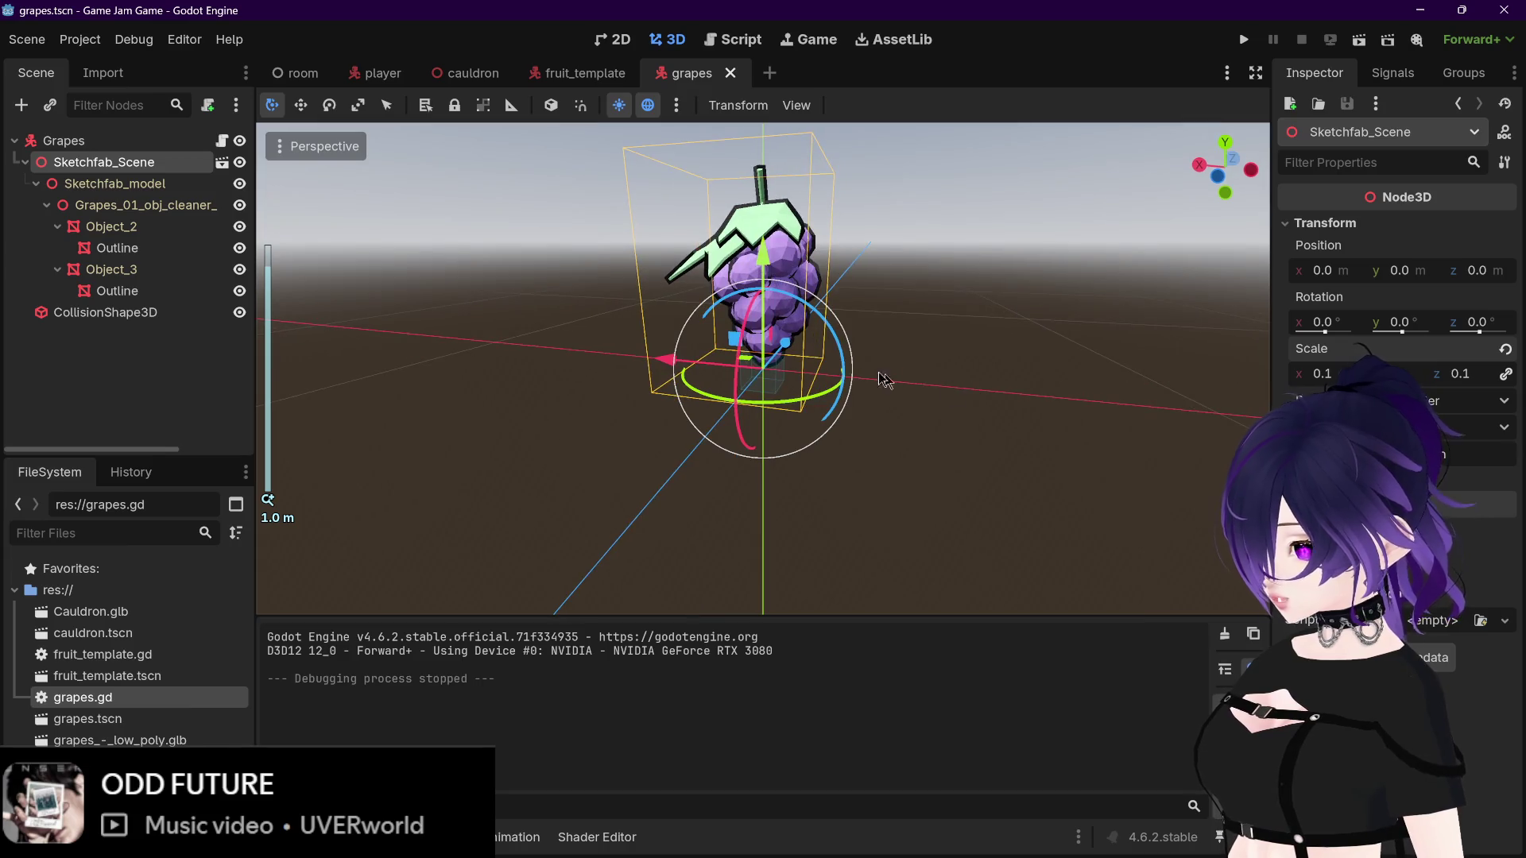
{"action": "left_click", "coordinate": [145, 311]}
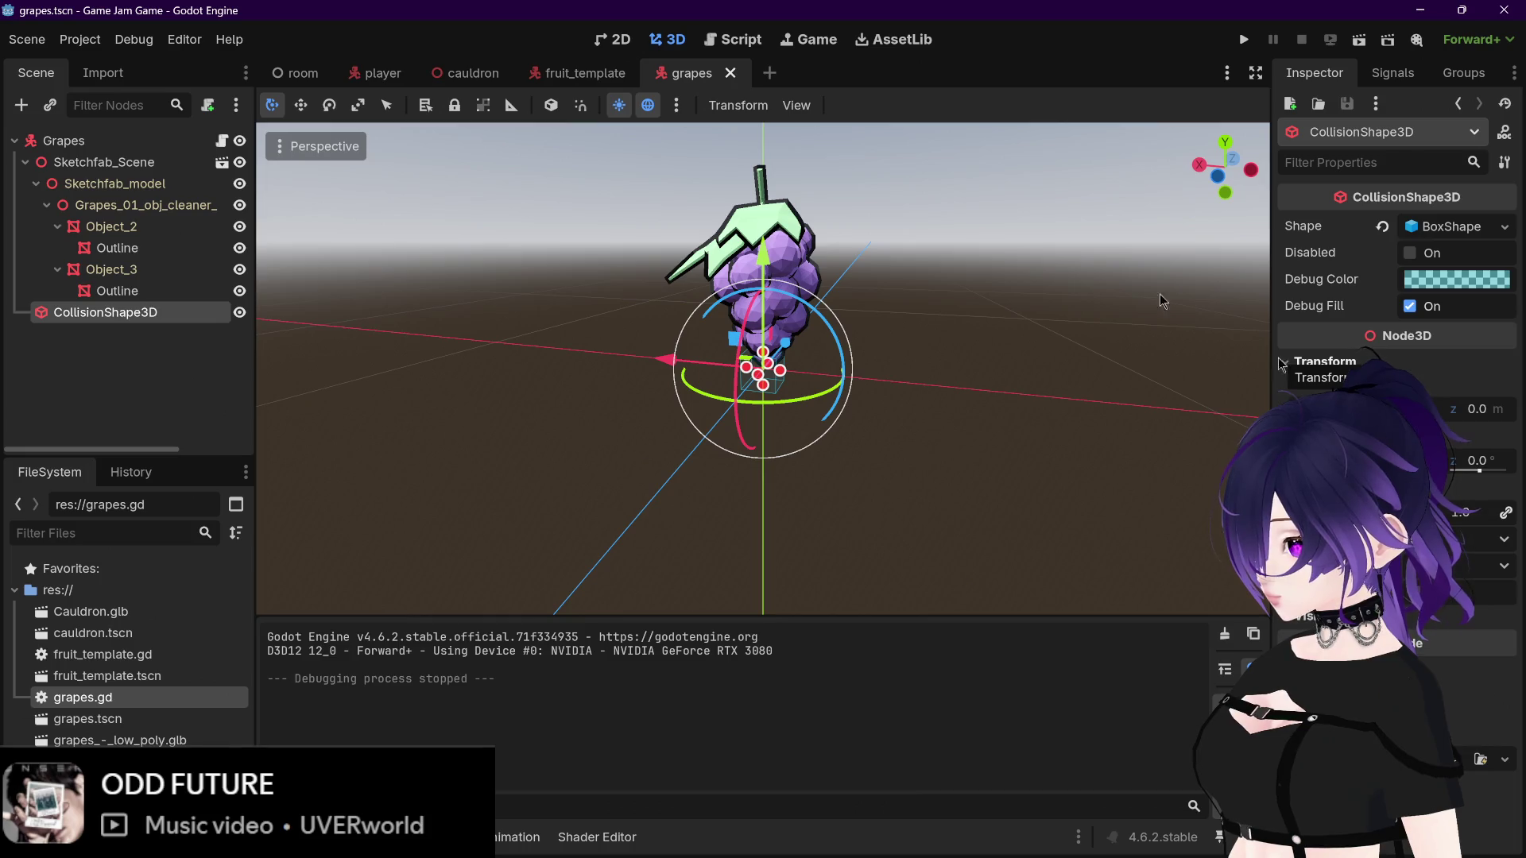
{"action": "left_click", "coordinate": [574, 75]}
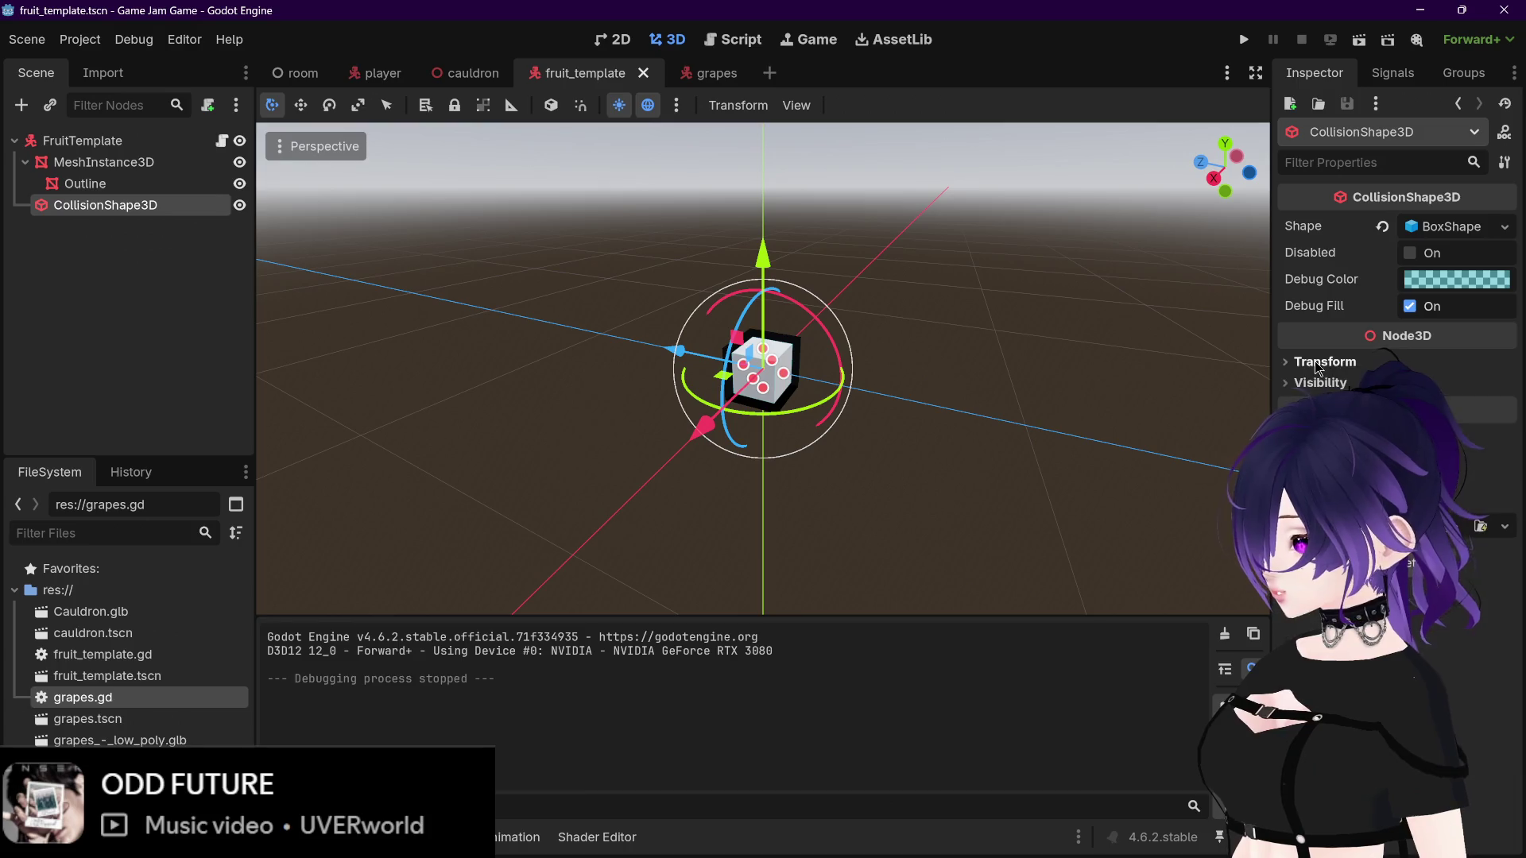
{"action": "left_click", "coordinate": [671, 70]}
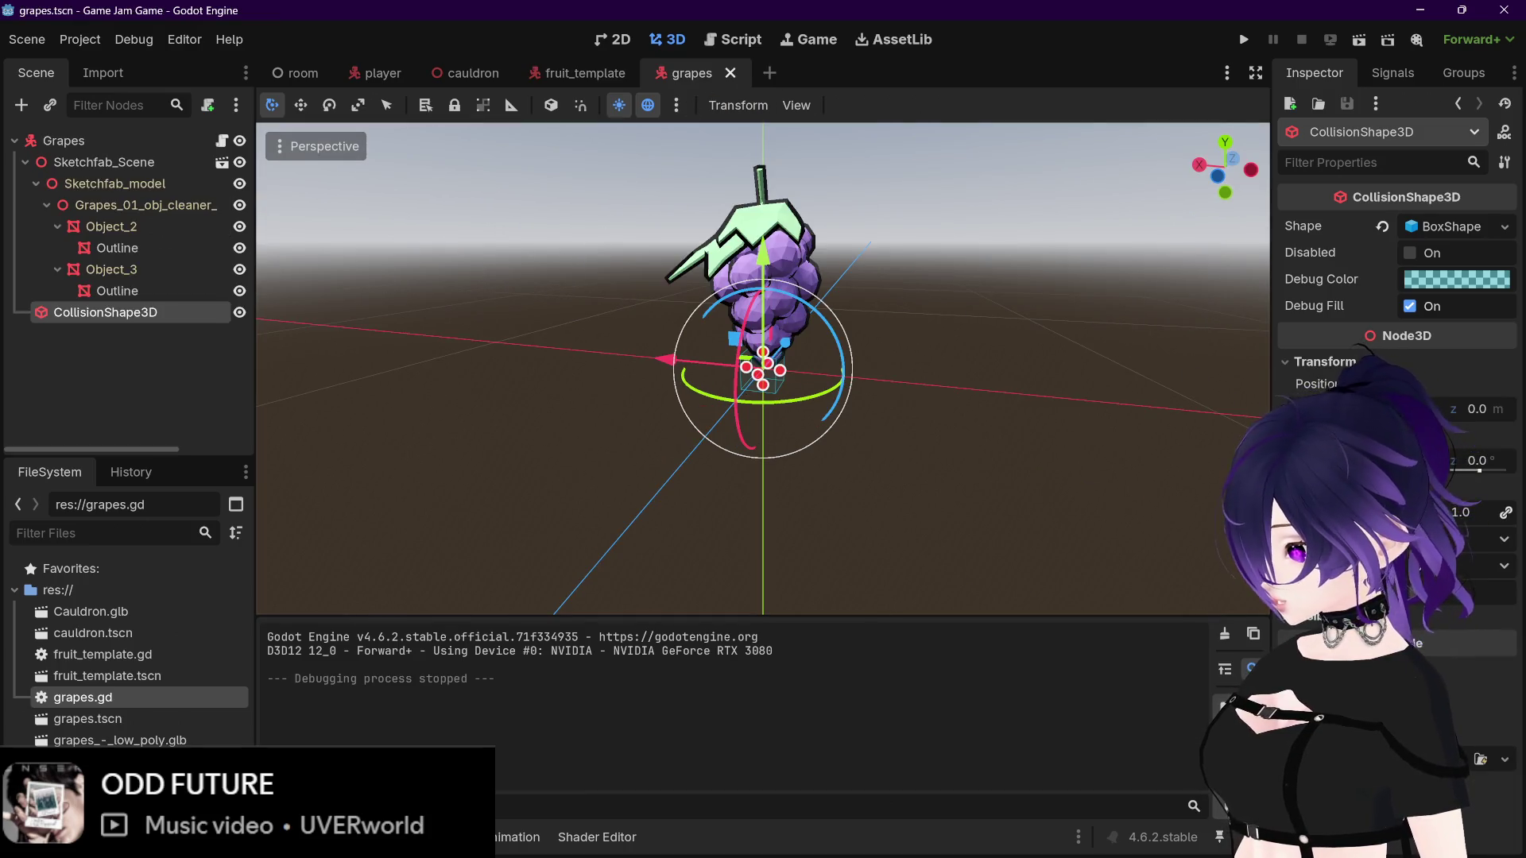
Step: Set Sketchfab_Scene's scale to 0.75, then correct it to 0.07
{"action": "left_click", "coordinate": [93, 163]}
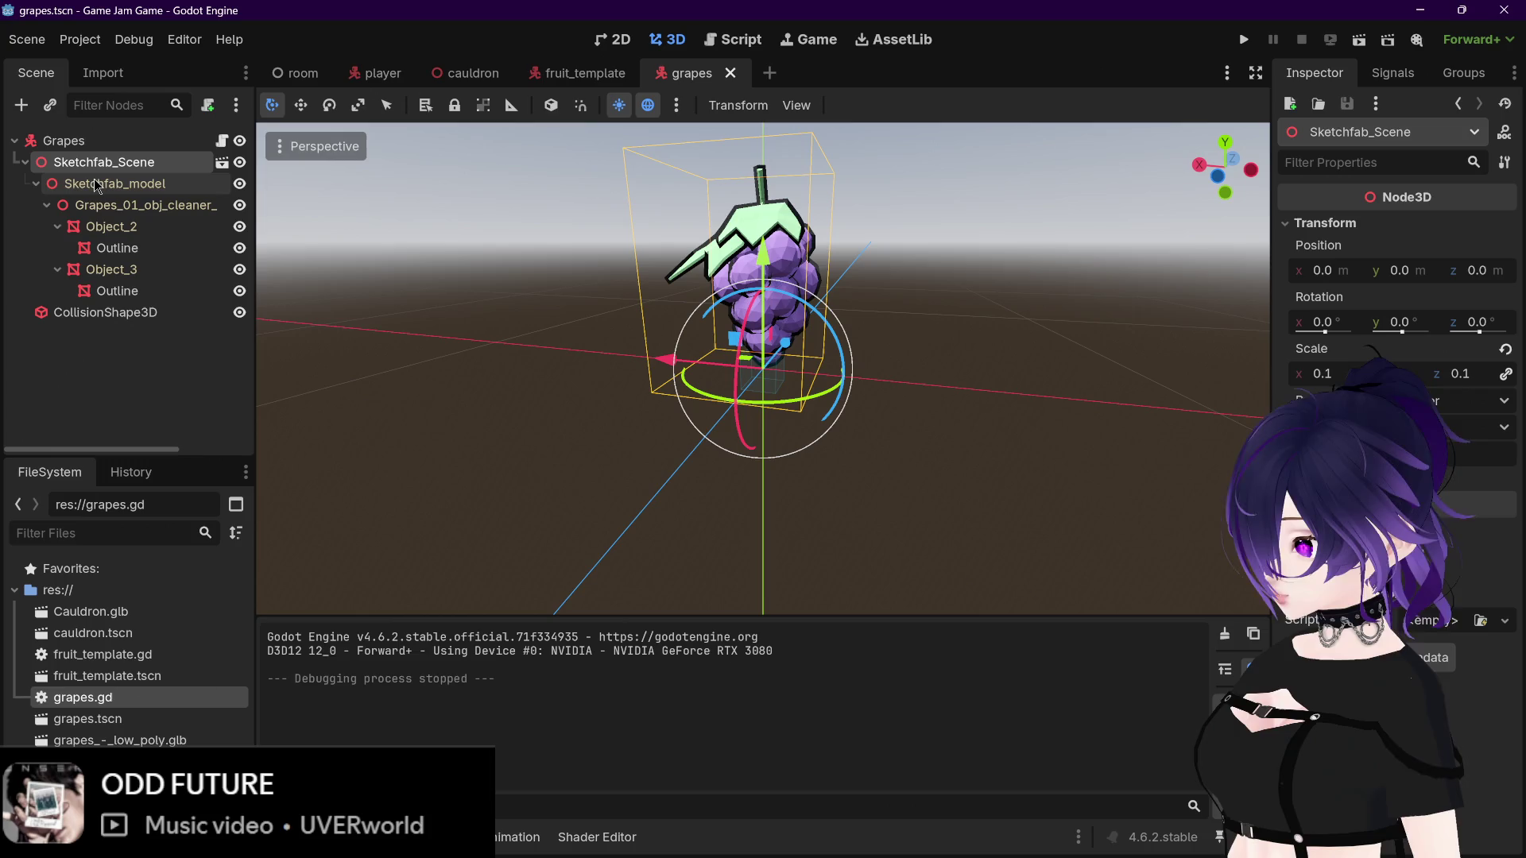
{"action": "left_click", "coordinate": [1333, 373]}
{"action": "type", "text": ".75"}
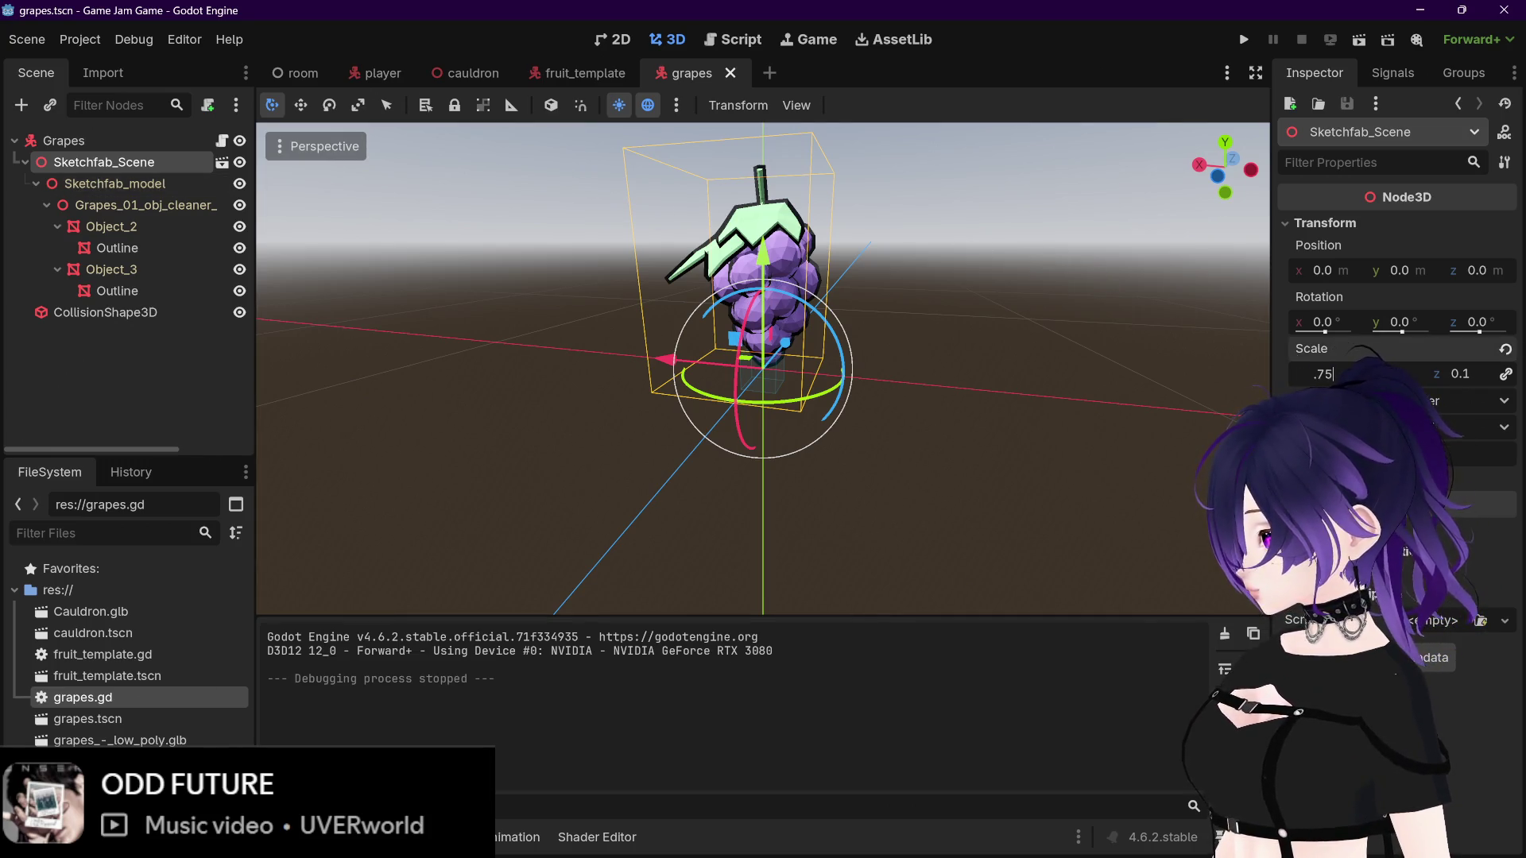
{"action": "key", "text": "Return"}
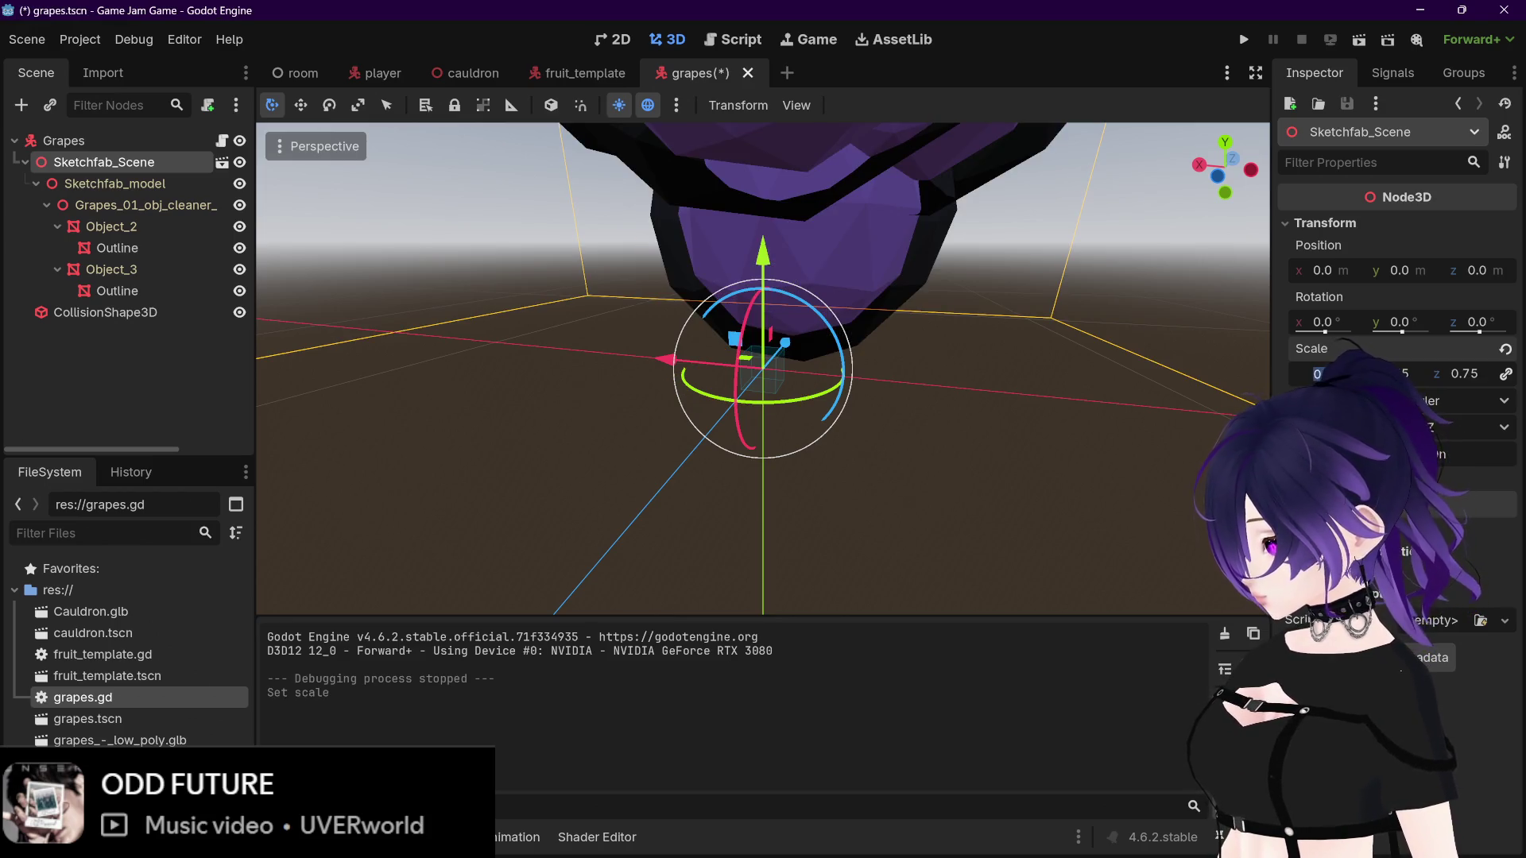
{"action": "key", "text": "Return"}
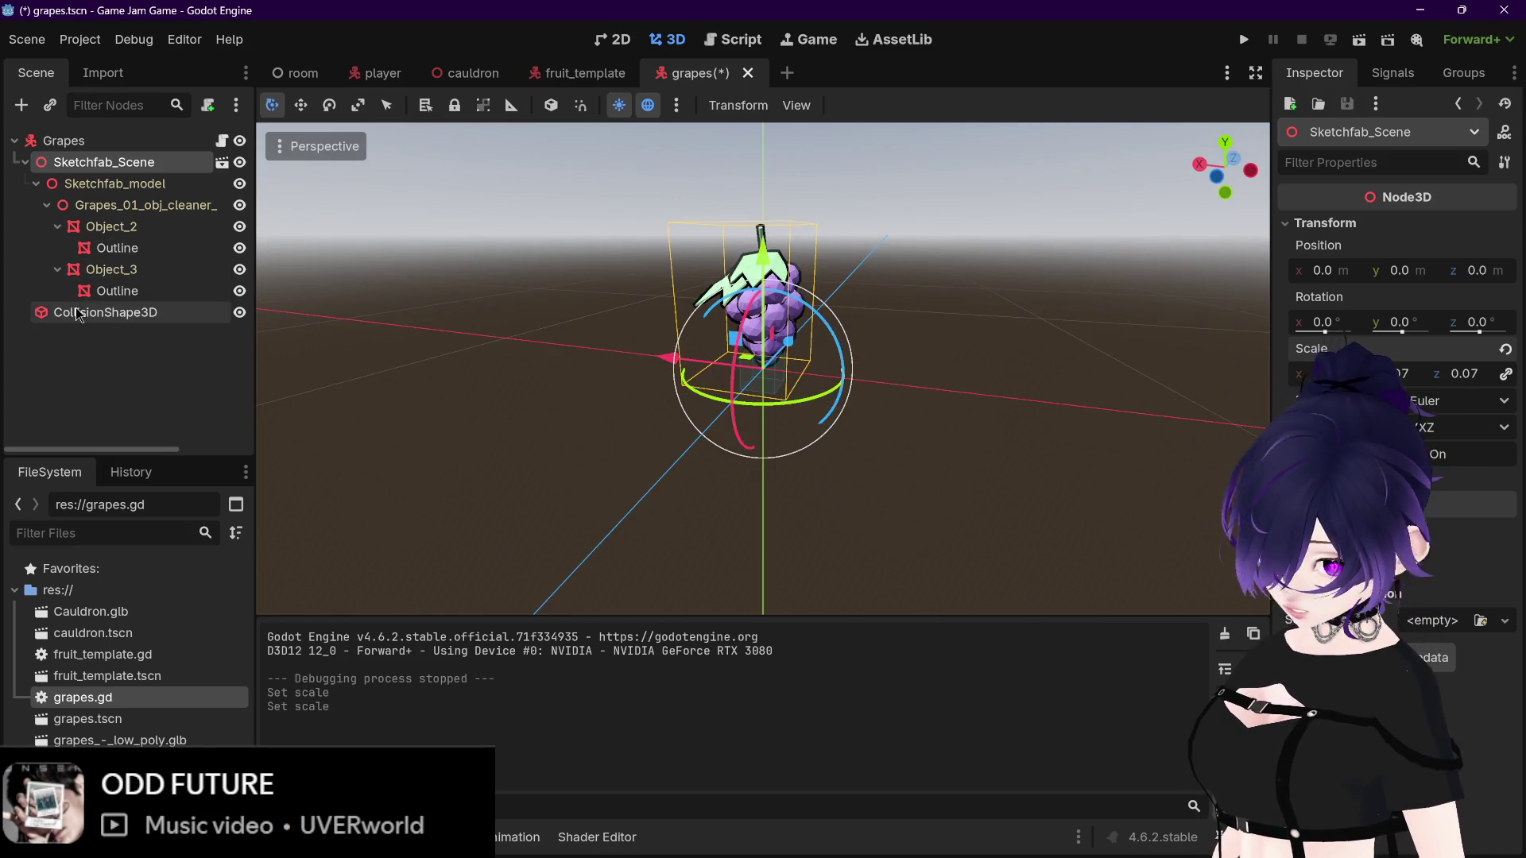
Step: Remove the BoxShape from the grapes' CollisionShape3D and bring up the list of new shape types
{"action": "left_click", "coordinate": [105, 313]}
{"action": "left_click_drag", "start_coordinate": [827, 350], "coordinate": [1364, 197]}
{"action": "scroll", "scroll_direction": "up", "scroll_amount": 3}
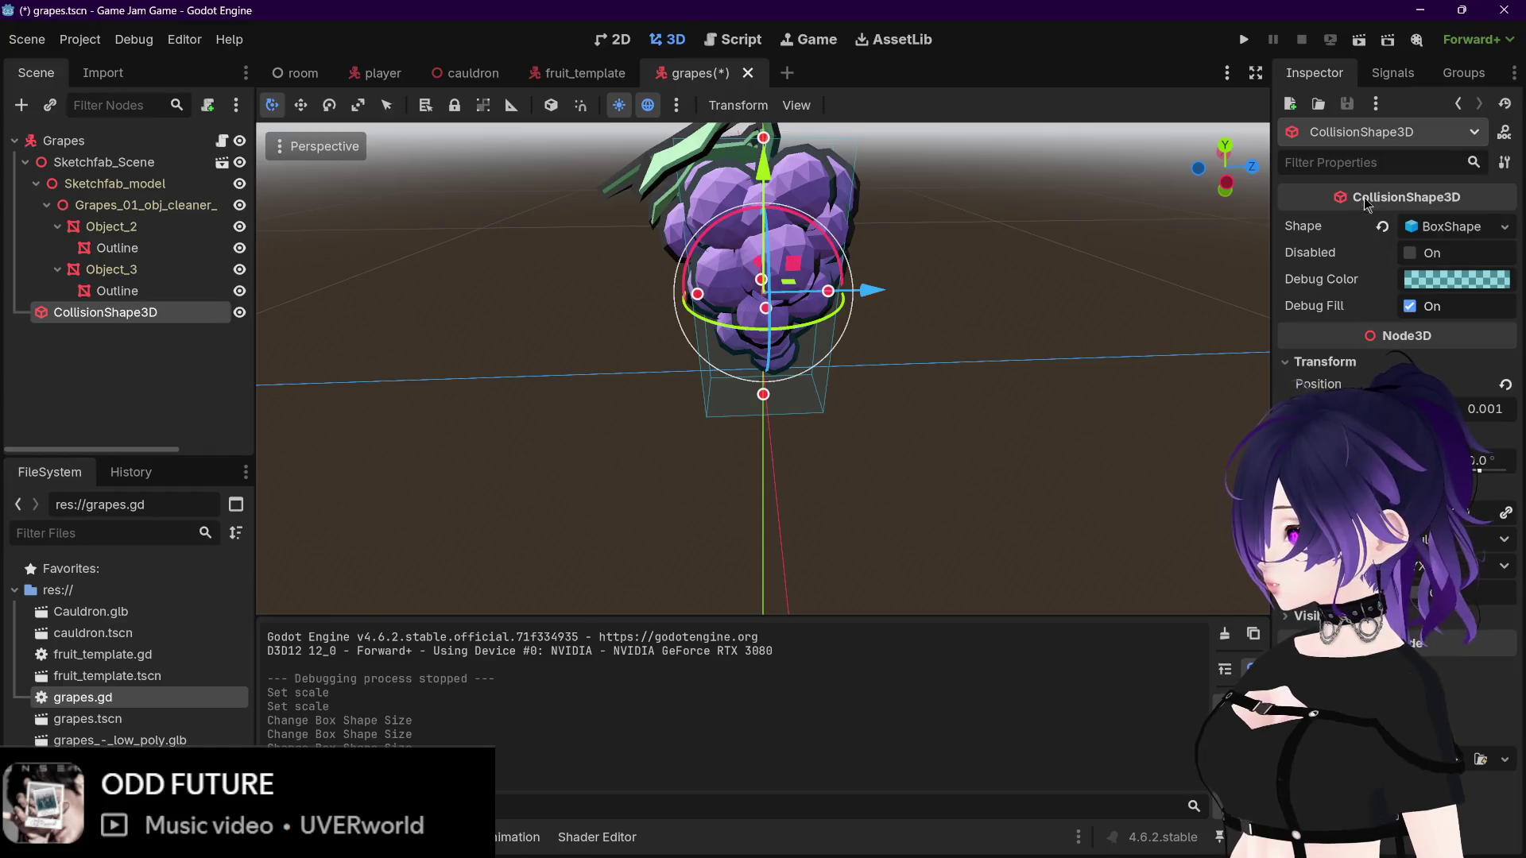
{"action": "left_click", "coordinate": [1456, 222]}
{"action": "left_click", "coordinate": [1457, 229]}
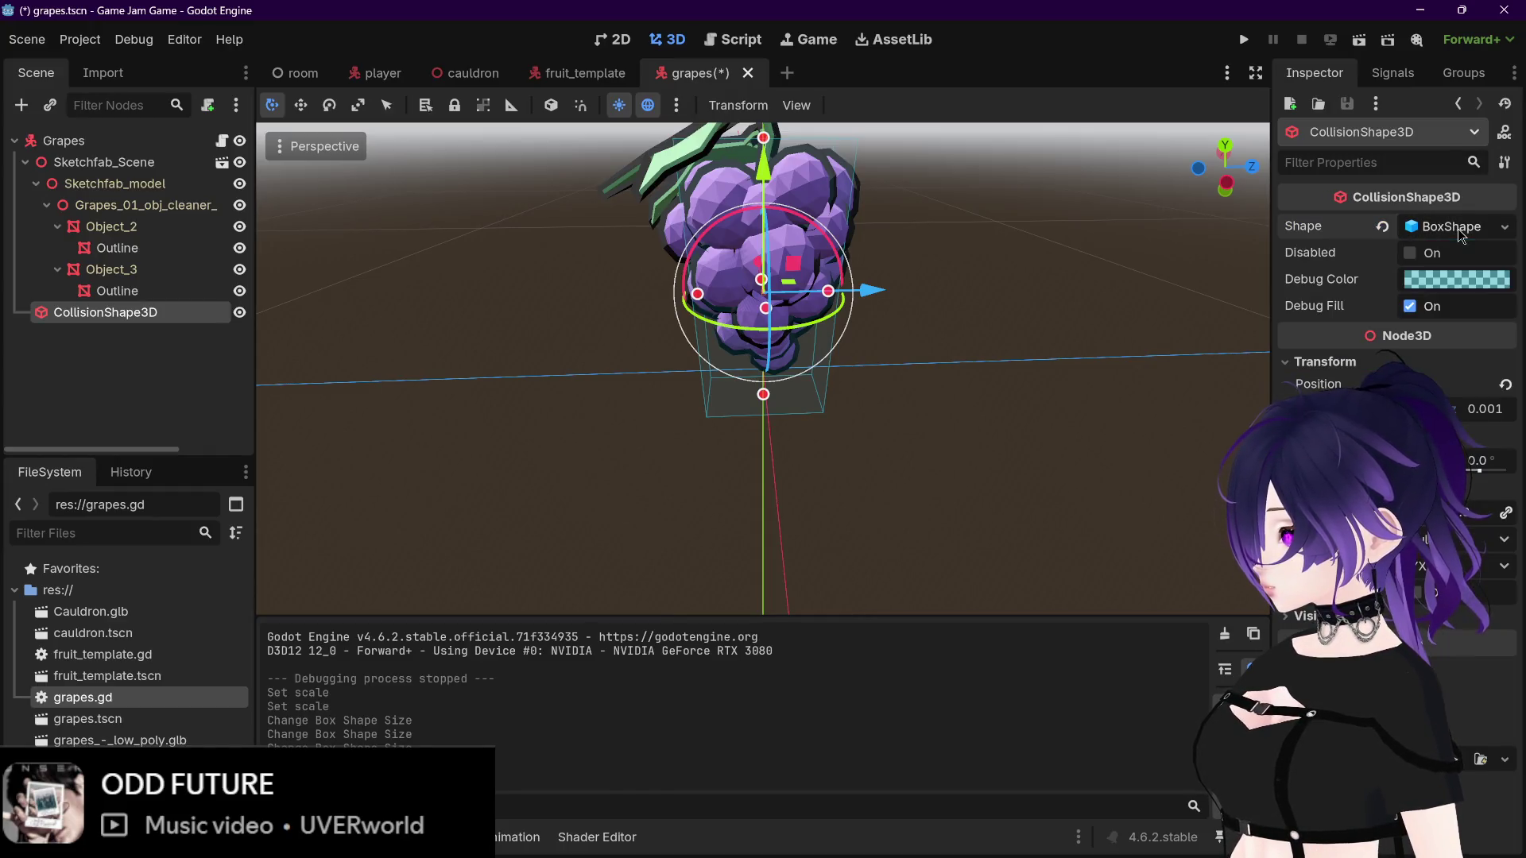
{"action": "left_click", "coordinate": [1457, 228]}
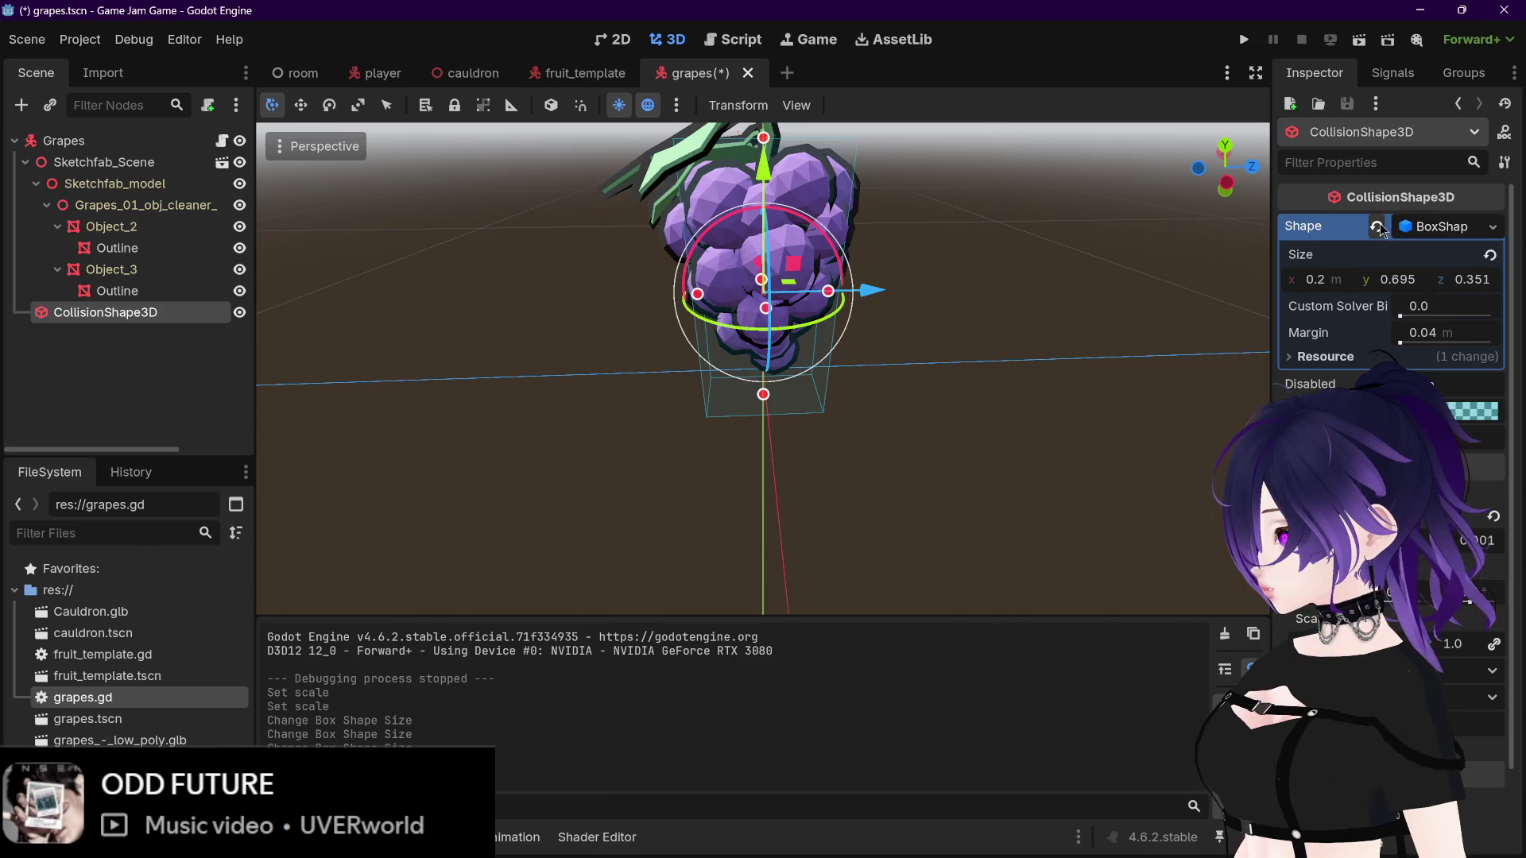
{"action": "left_click", "coordinate": [1377, 227]}
{"action": "left_click", "coordinate": [1504, 226]}
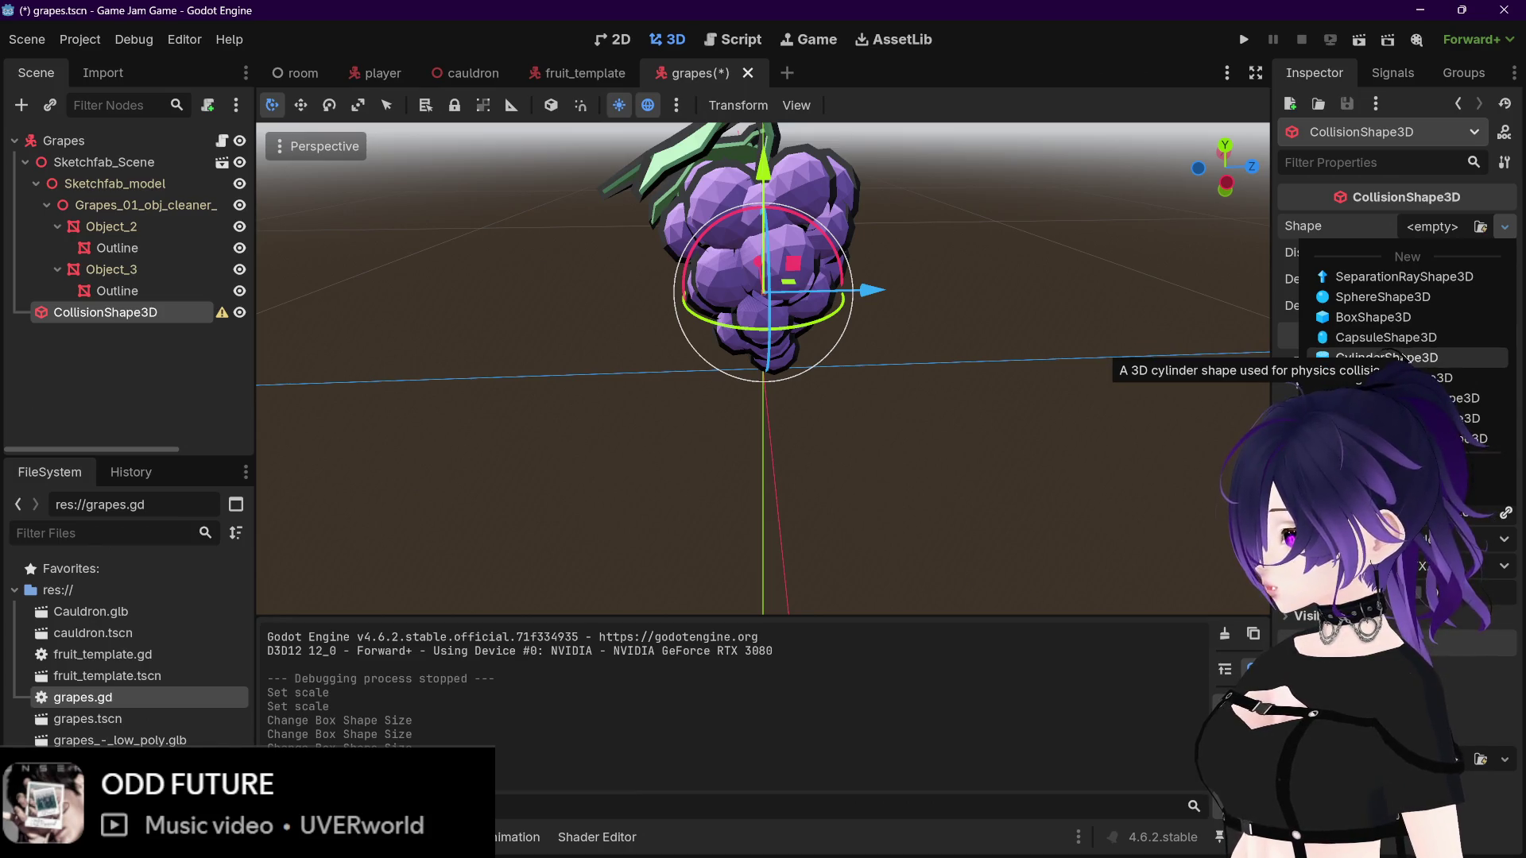
Step: Give the grapes a new CapsuleShape3D and shorten its height with the handle
{"action": "left_click", "coordinate": [1397, 337]}
{"action": "scroll", "scroll_direction": "down", "scroll_amount": 3}
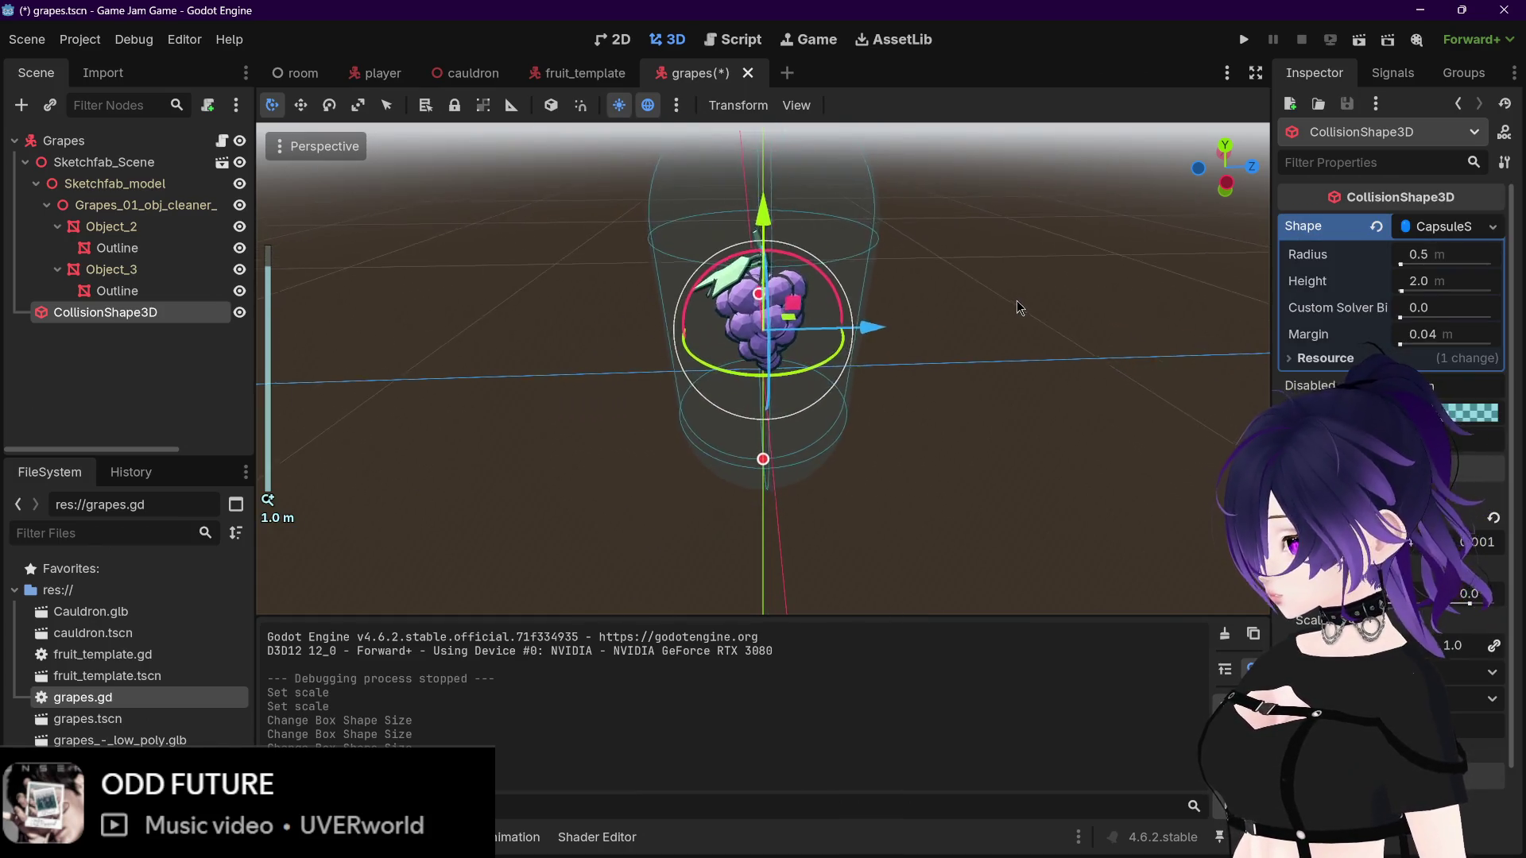
{"action": "scroll", "scroll_direction": "up", "scroll_amount": 3}
{"action": "left_click_drag", "start_coordinate": [896, 300], "coordinate": [976, 269]}
{"action": "scroll", "scroll_direction": "up", "scroll_amount": 3}
{"action": "left_click_drag", "start_coordinate": [686, 403], "coordinate": [690, 421]}
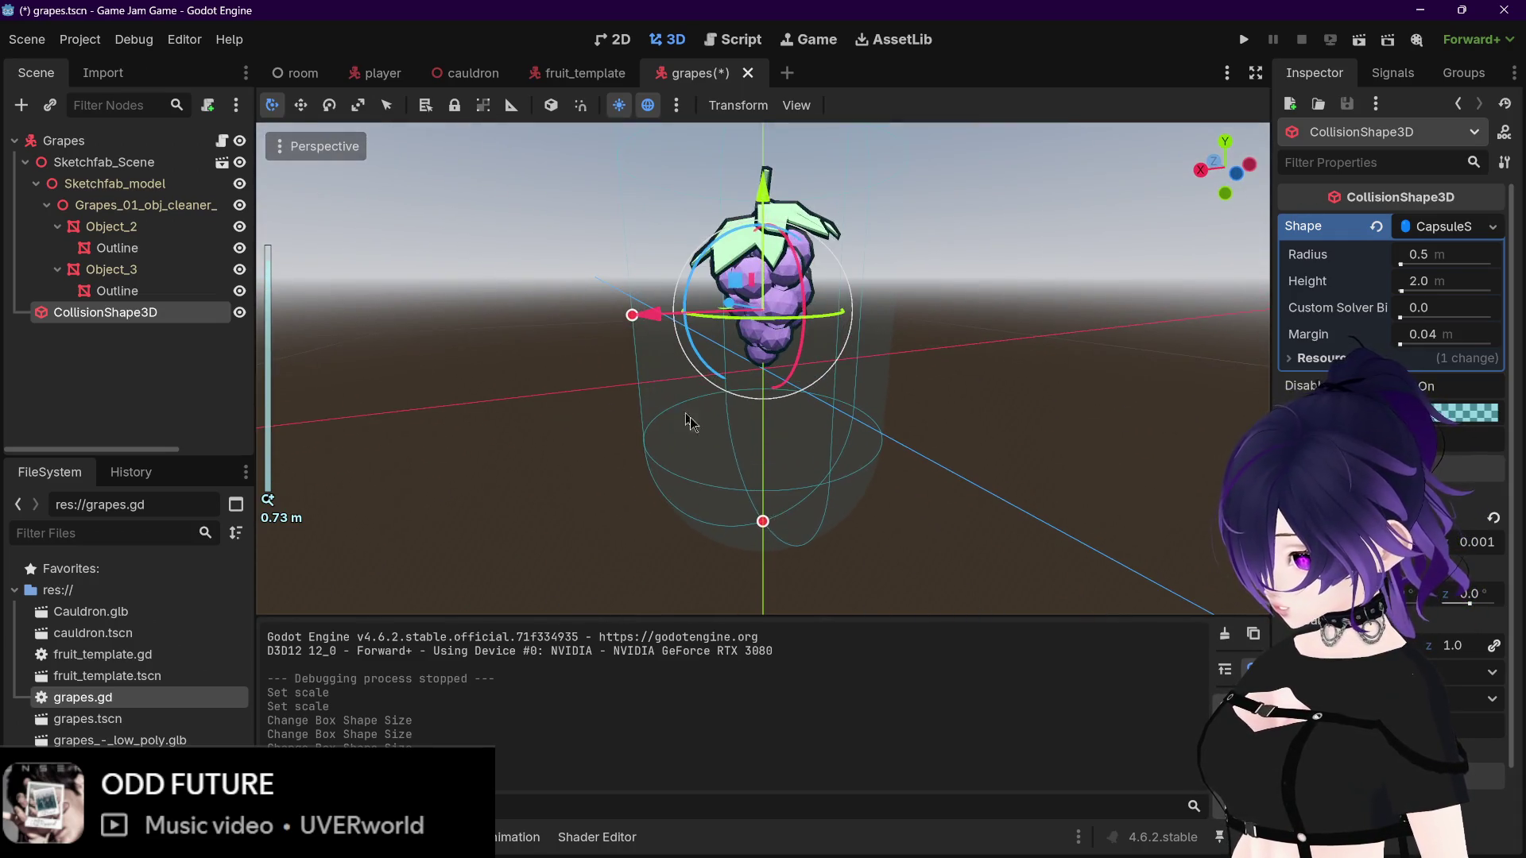
{"action": "left_click_drag", "start_coordinate": [763, 521], "coordinate": [762, 371]}
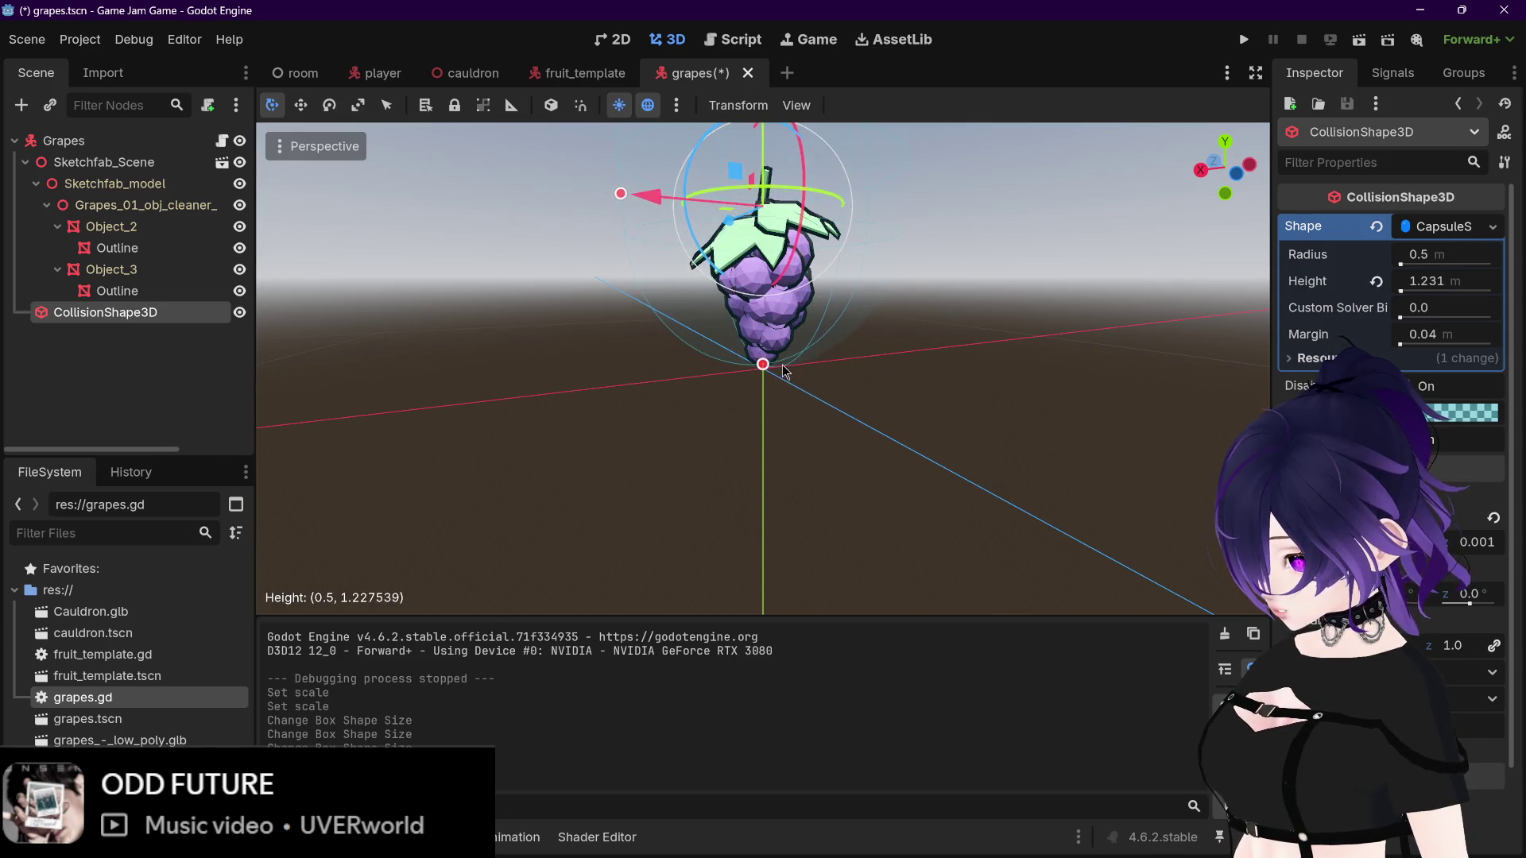
{"action": "scroll", "scroll_direction": "up", "scroll_amount": 3}
Step: Fit the capsule to radius 0.213 m and height 0.637 m, save, and test-run the game
{"action": "left_click_drag", "start_coordinate": [906, 330], "coordinate": [976, 310]}
{"action": "scroll", "scroll_direction": "up", "scroll_amount": 3}
{"action": "left_click_drag", "start_coordinate": [939, 255], "coordinate": [876, 252]}
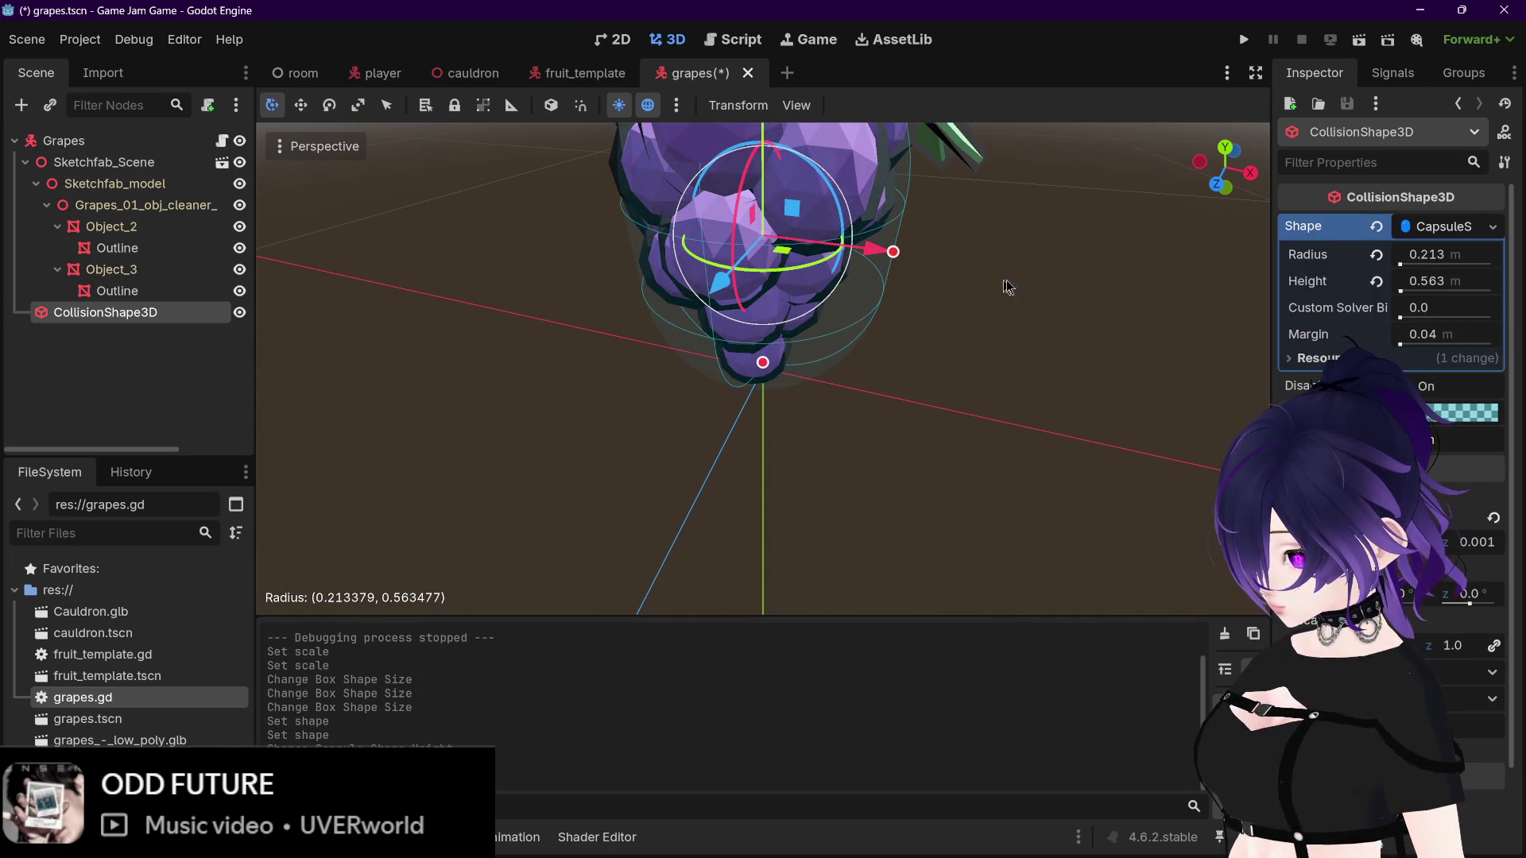
{"action": "scroll", "scroll_direction": "down", "scroll_amount": 3}
{"action": "left_click_drag", "start_coordinate": [971, 283], "coordinate": [892, 225]}
{"action": "scroll", "scroll_direction": "up", "scroll_amount": 3}
{"action": "scroll", "scroll_direction": "down", "scroll_amount": 3}
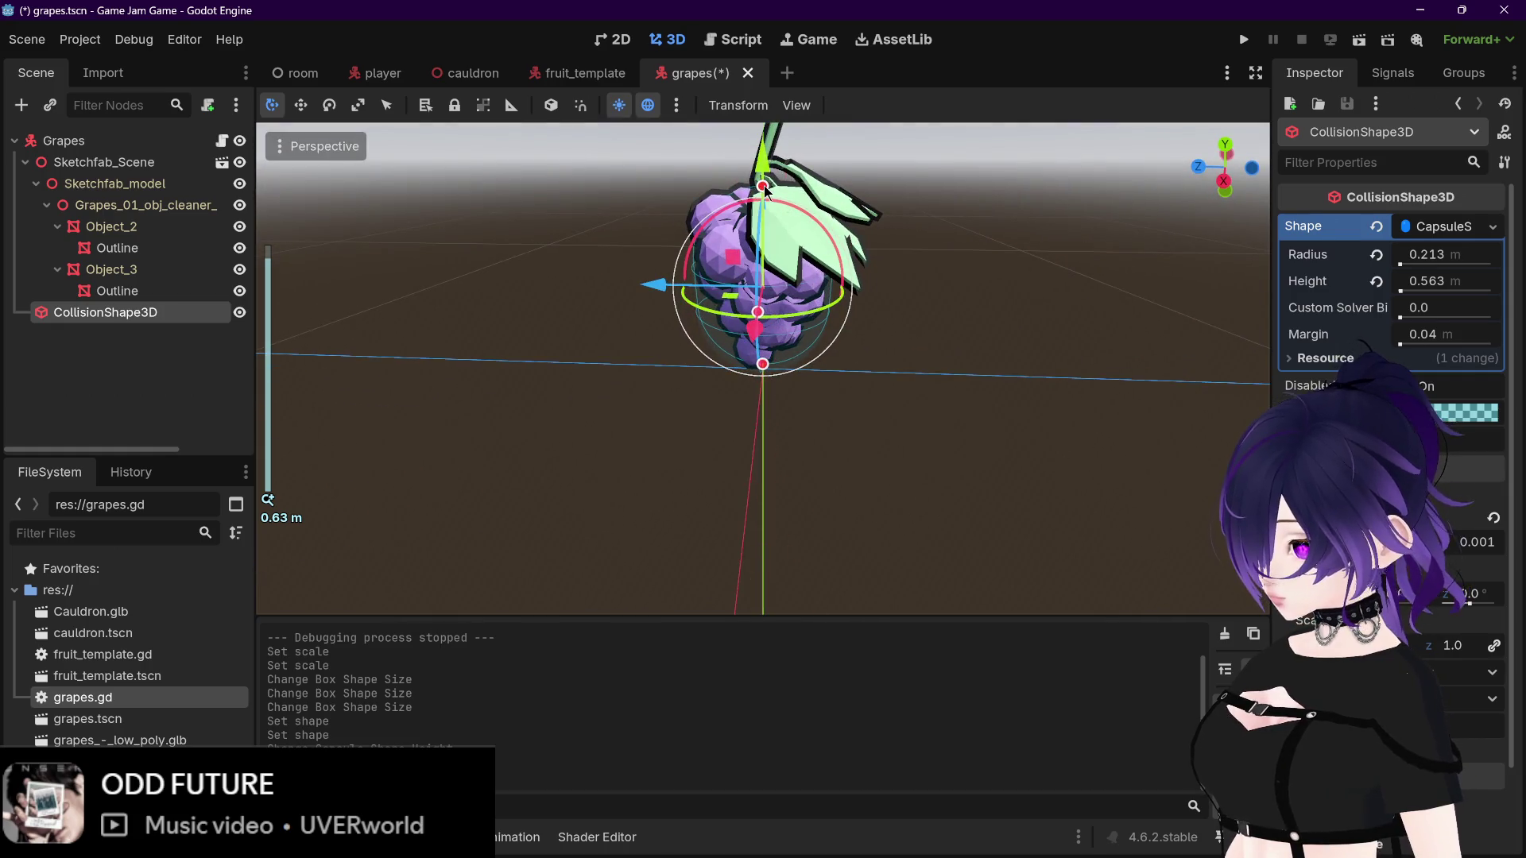
{"action": "left_click_drag", "start_coordinate": [765, 189], "coordinate": [666, 194]}
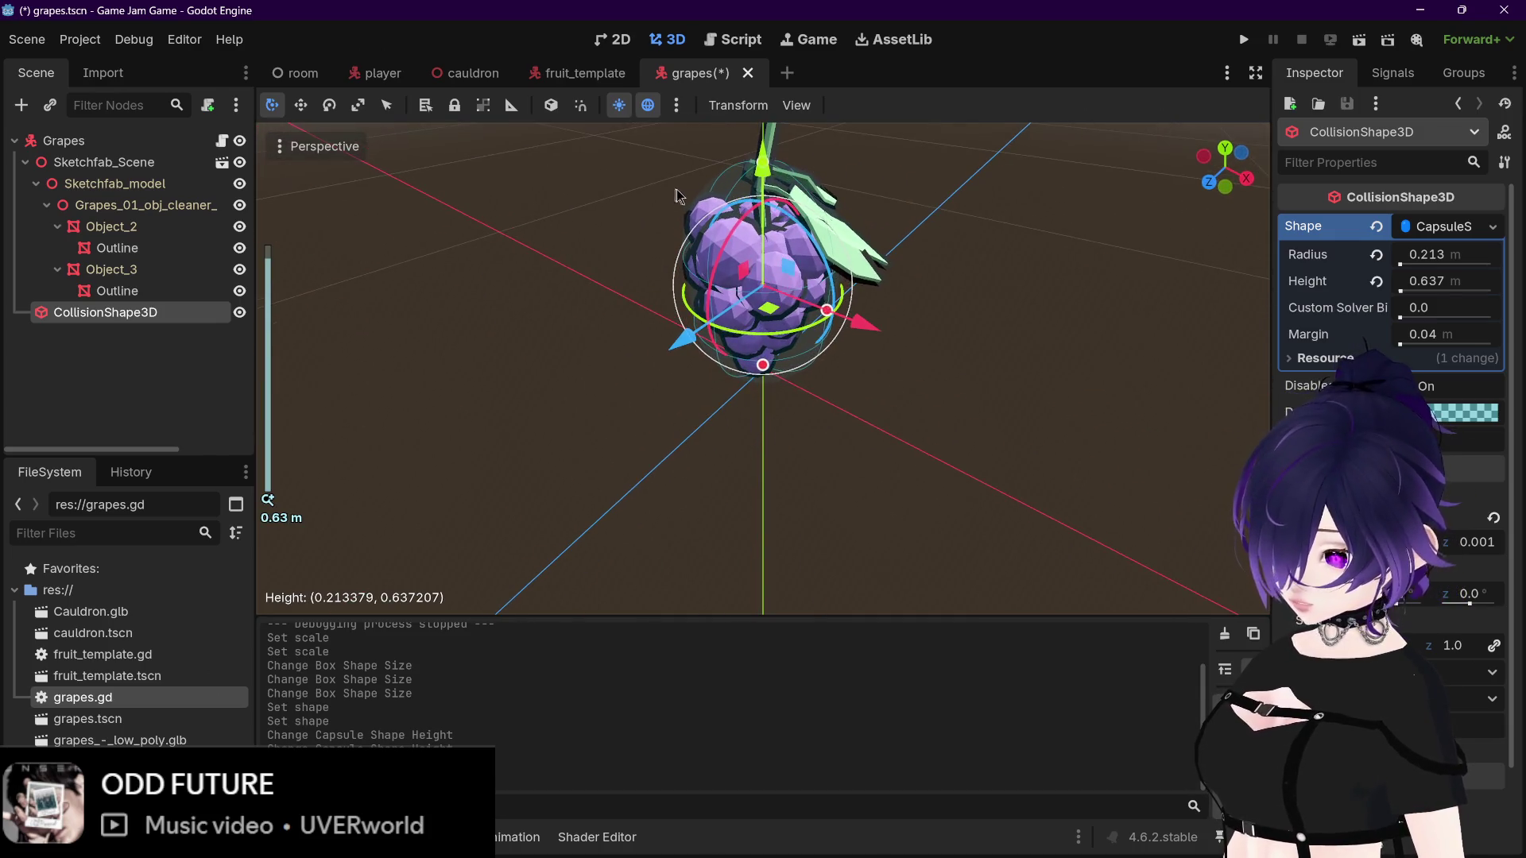
{"action": "key", "text": "ctrl+s"}
{"action": "left_click", "coordinate": [1245, 41]}
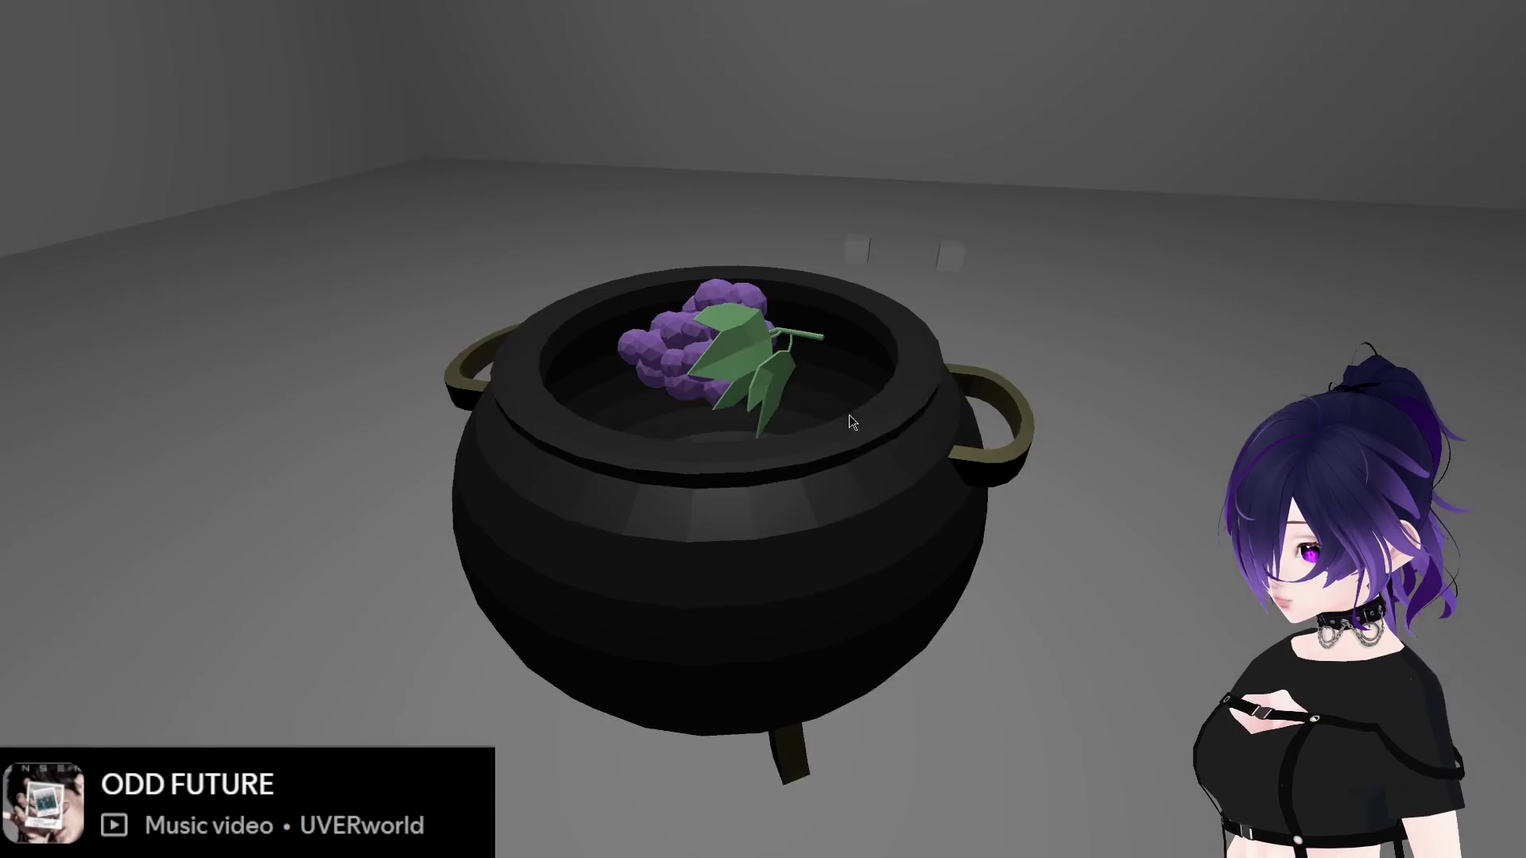
{"action": "left_click_drag", "start_coordinate": [886, 412], "coordinate": [879, 422]}
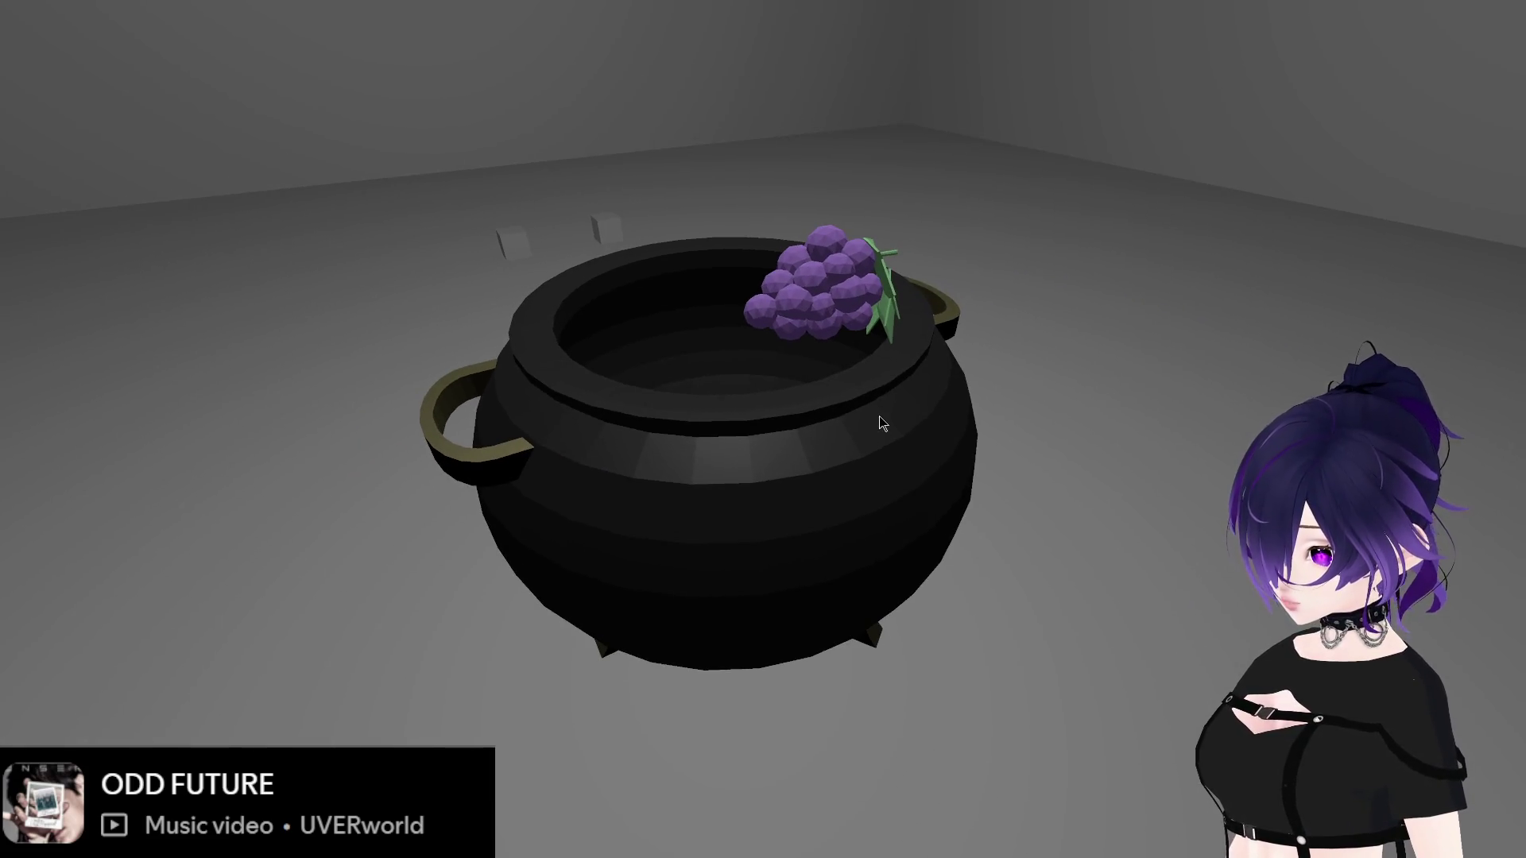
{"action": "key", "text": "F8"}
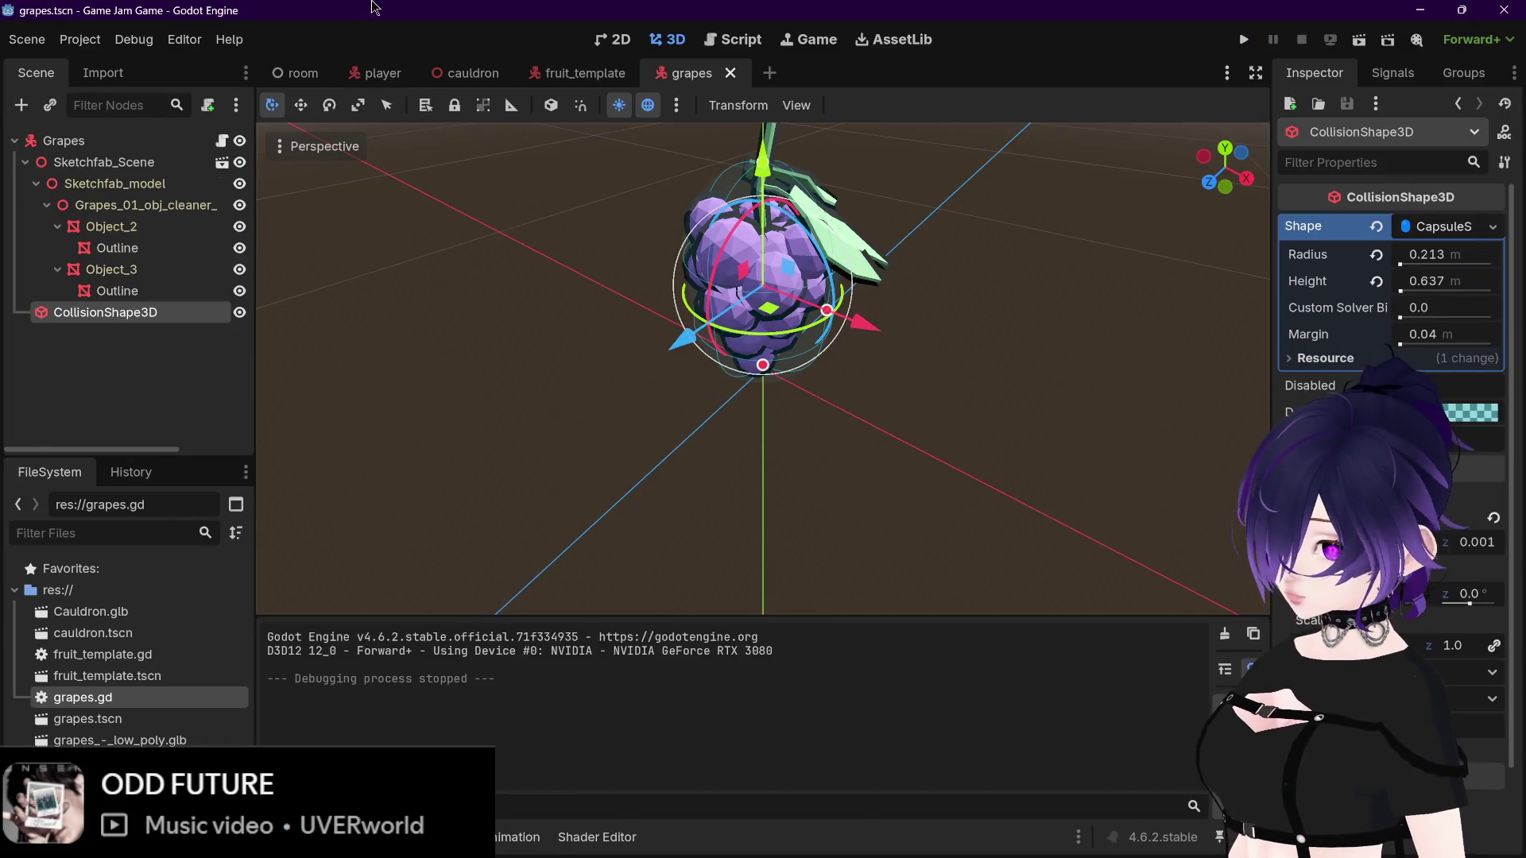
Step: In the room scene, scale the Cauldron to 0.6 and save
{"action": "mouse_move", "coordinate": [371, 75]}
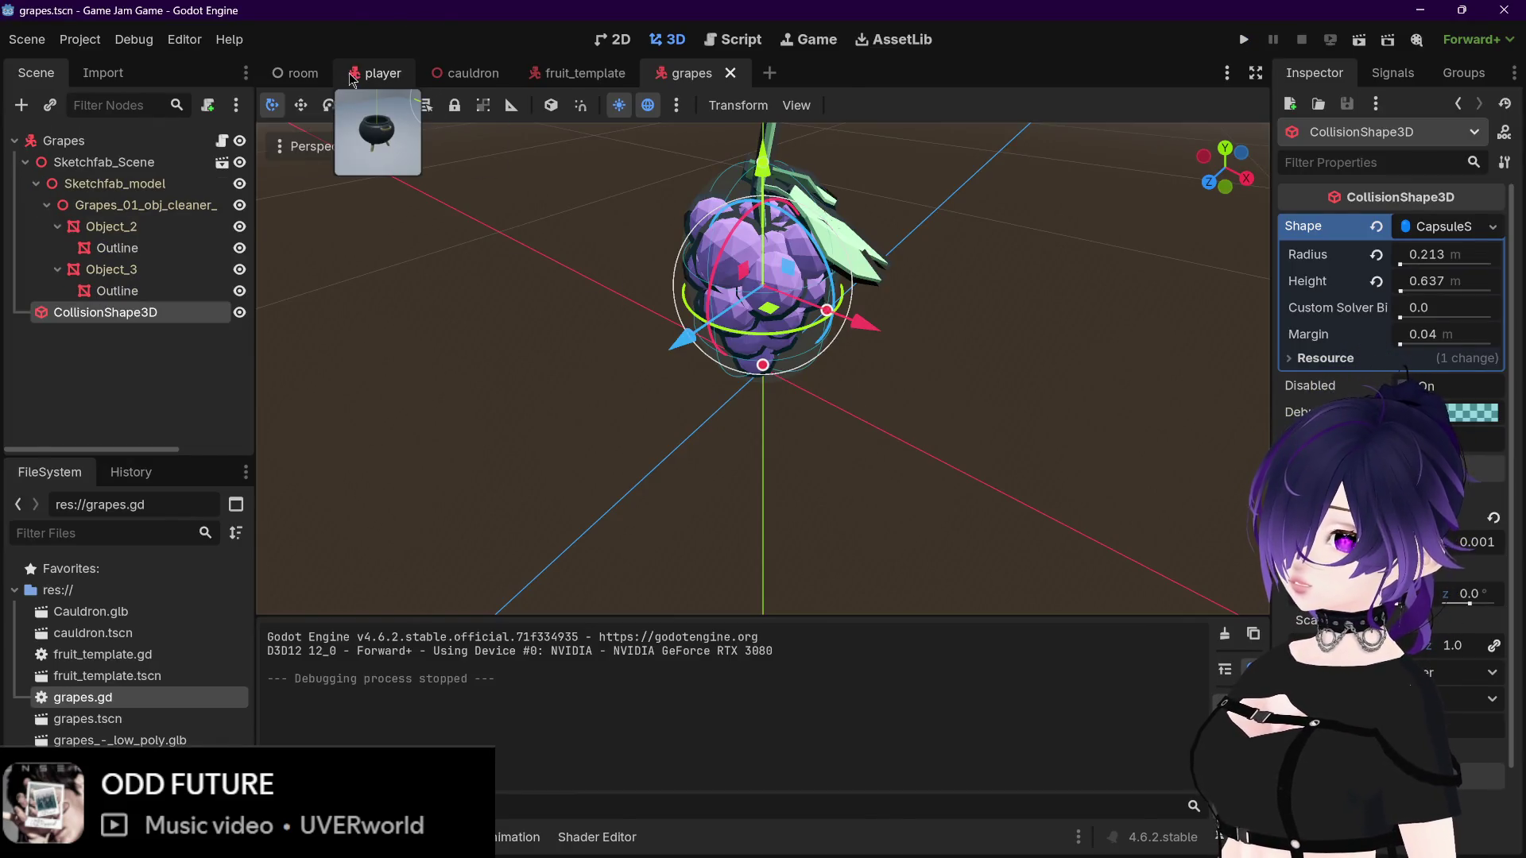
{"action": "left_click", "coordinate": [298, 73]}
{"action": "left_click", "coordinate": [686, 307]}
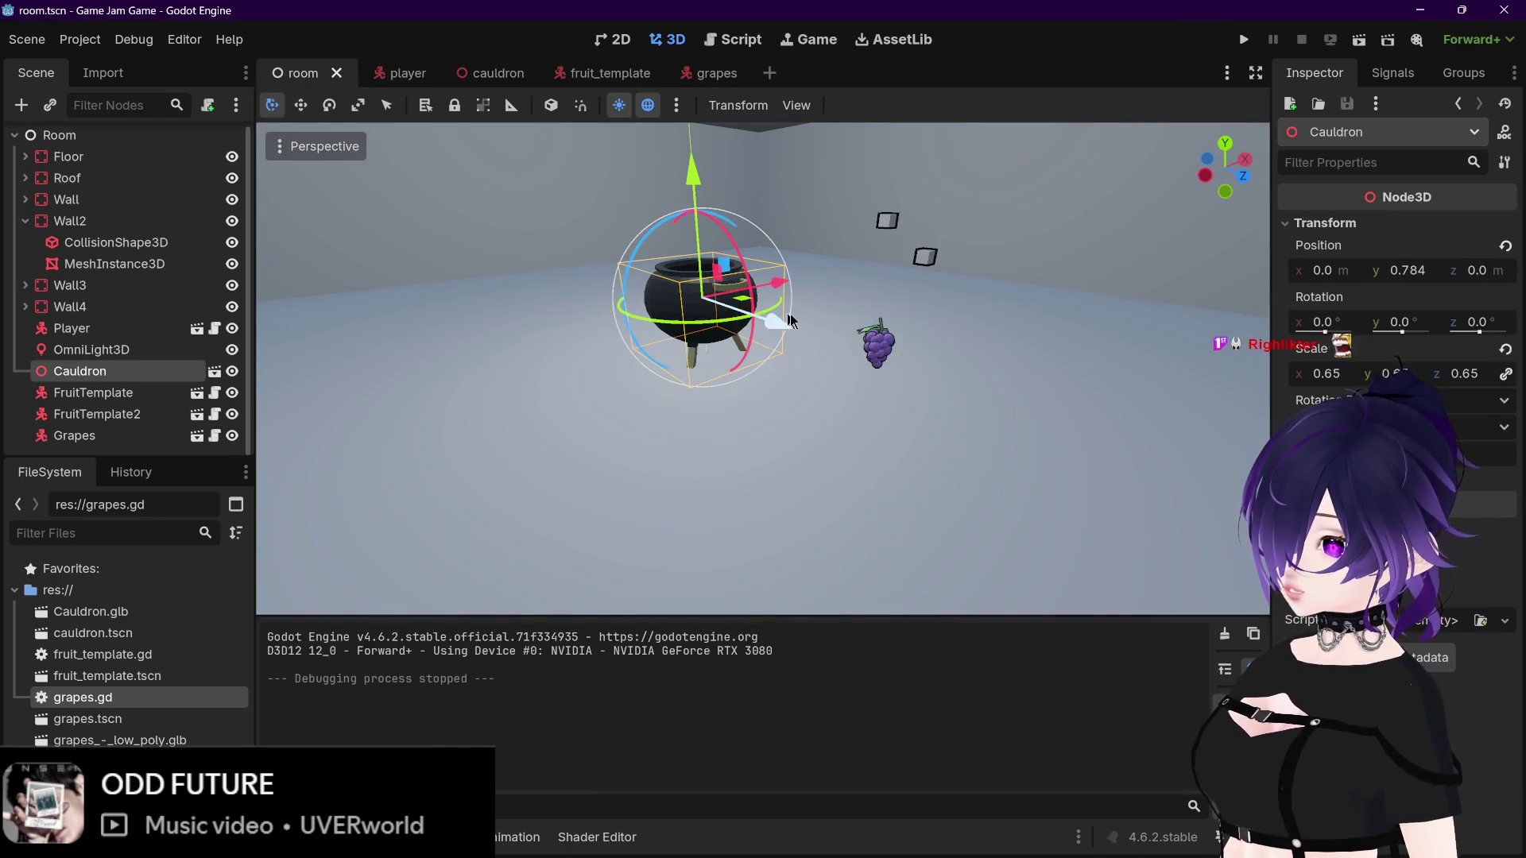
{"action": "left_click_drag", "start_coordinate": [789, 320], "coordinate": [890, 351]}
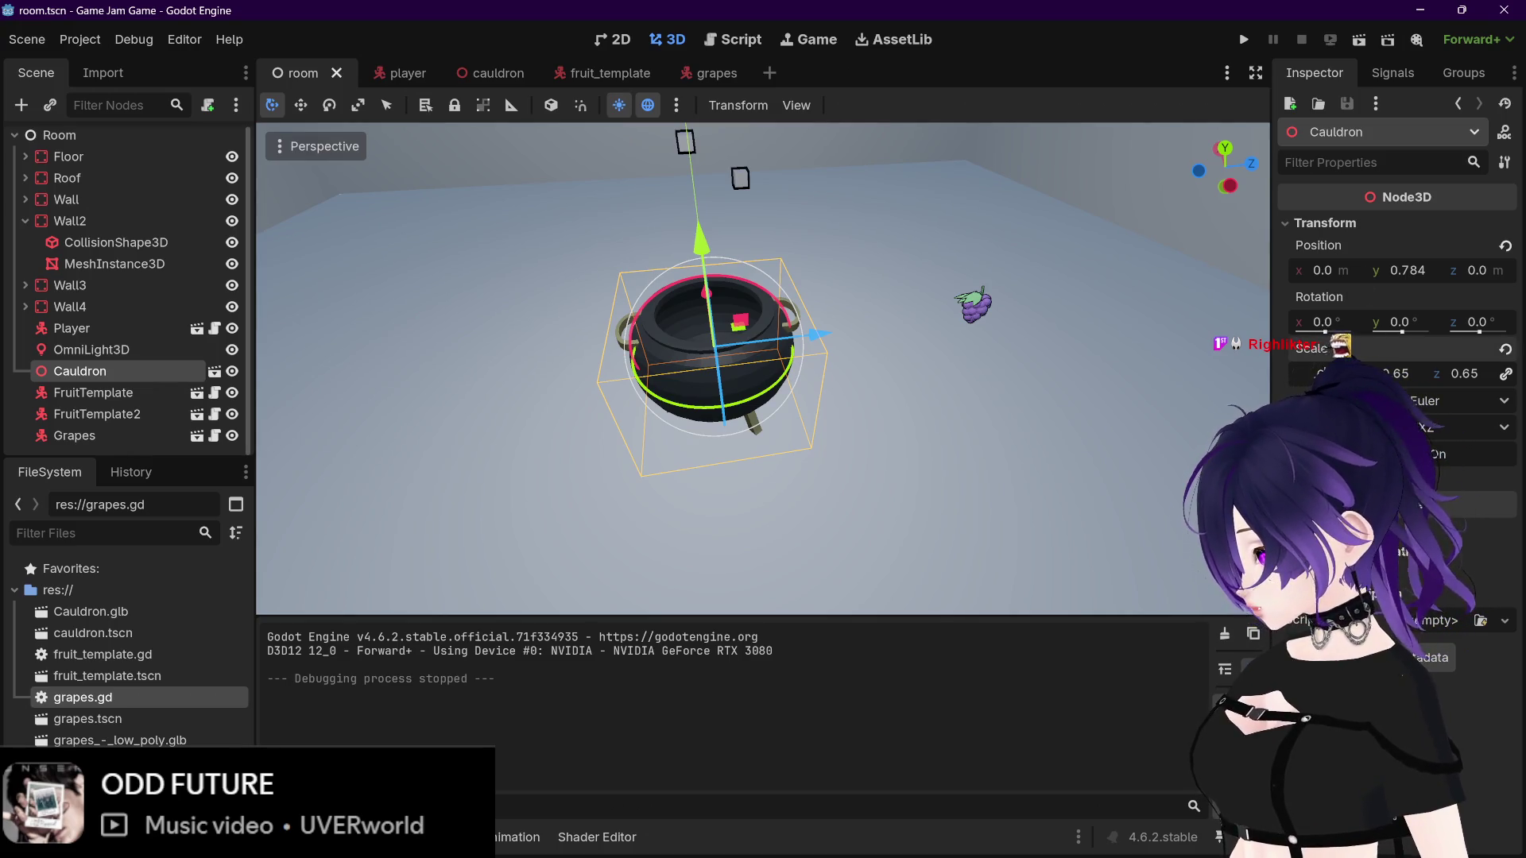
{"action": "key", "text": "Return"}
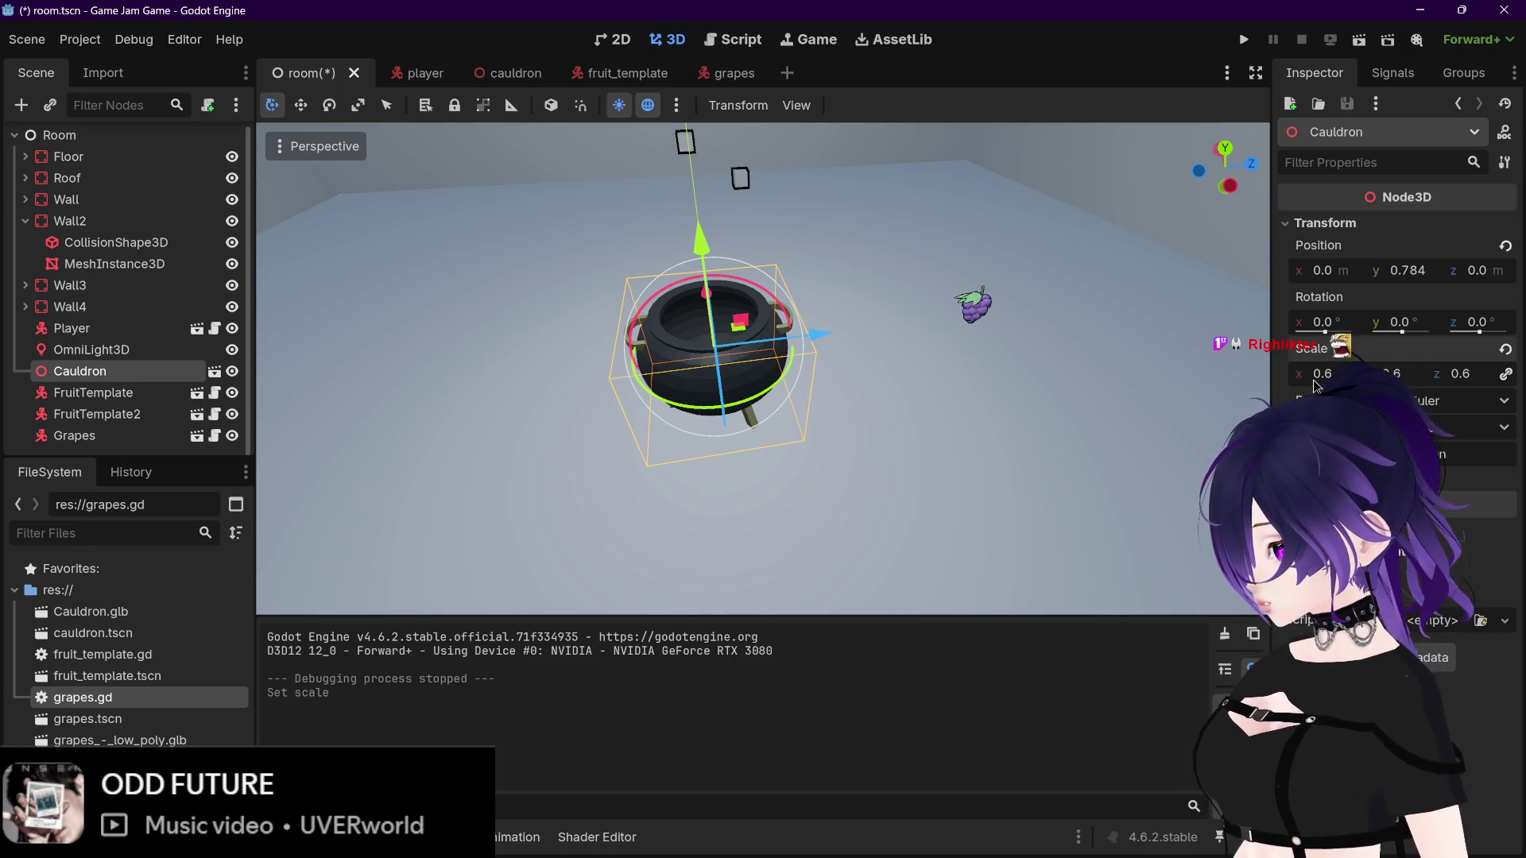
{"action": "key", "text": "ctrl+s"}
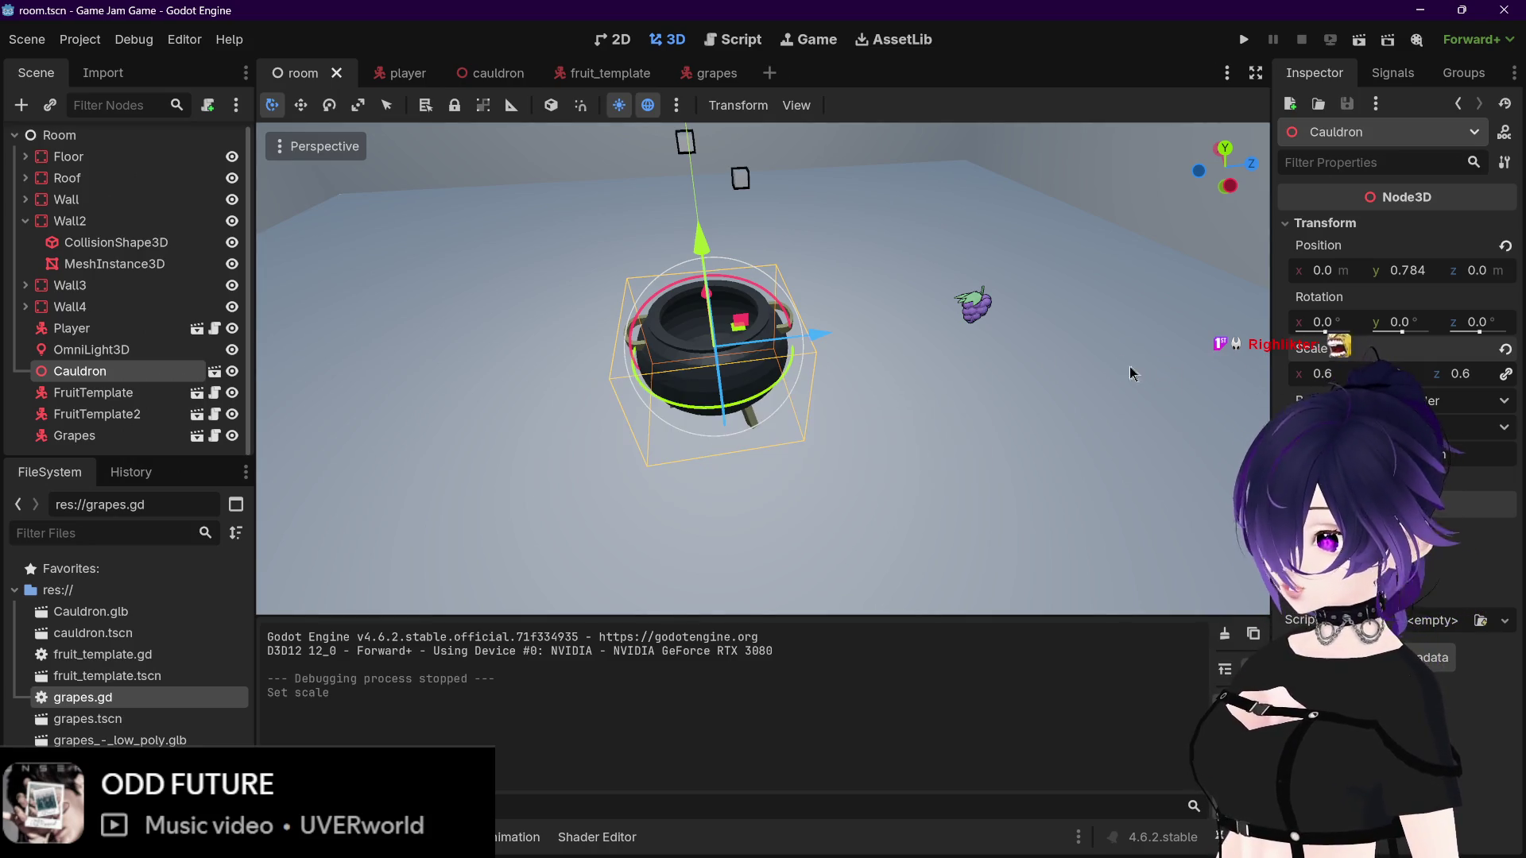
Step: Orbit and zoom the view to inspect the scaled cauldron beside the grapes
{"action": "left_click_drag", "start_coordinate": [1128, 365], "coordinate": [1033, 293]}
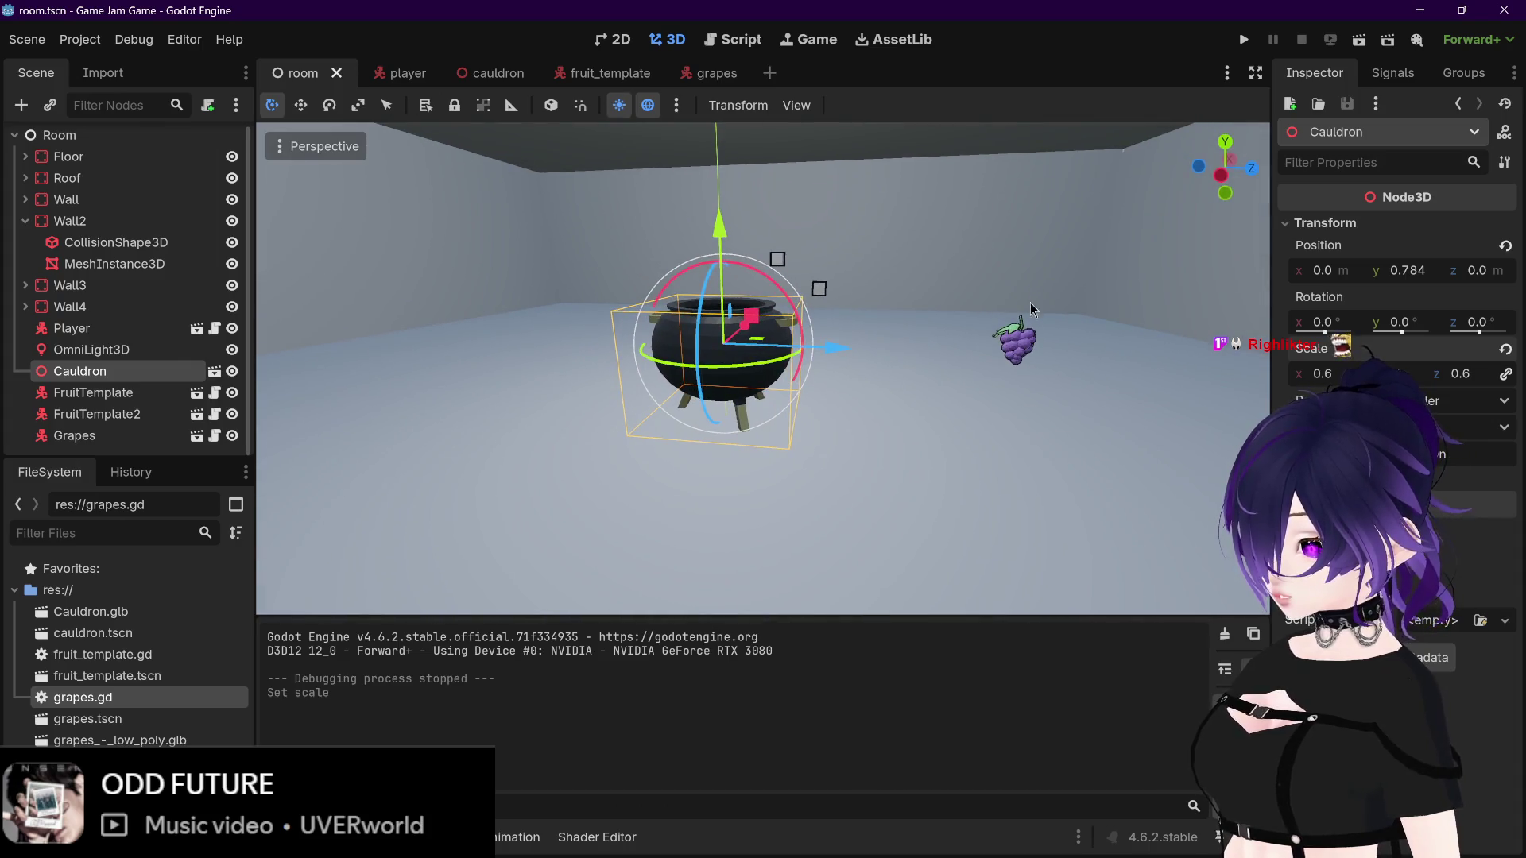
{"action": "scroll", "scroll_direction": "up", "scroll_amount": 3}
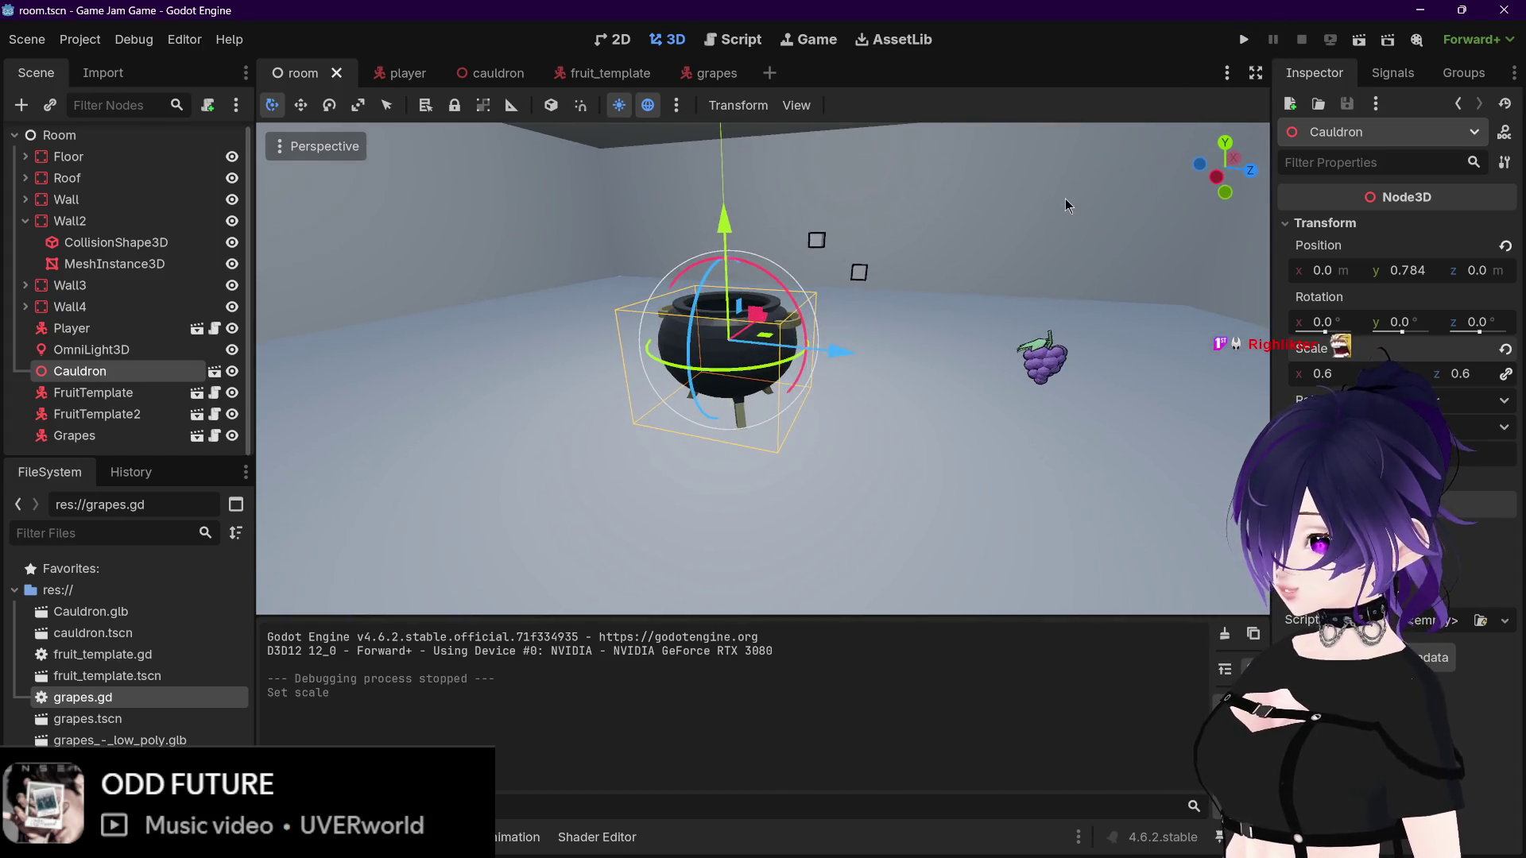
{"action": "scroll", "scroll_direction": "up", "scroll_amount": 3}
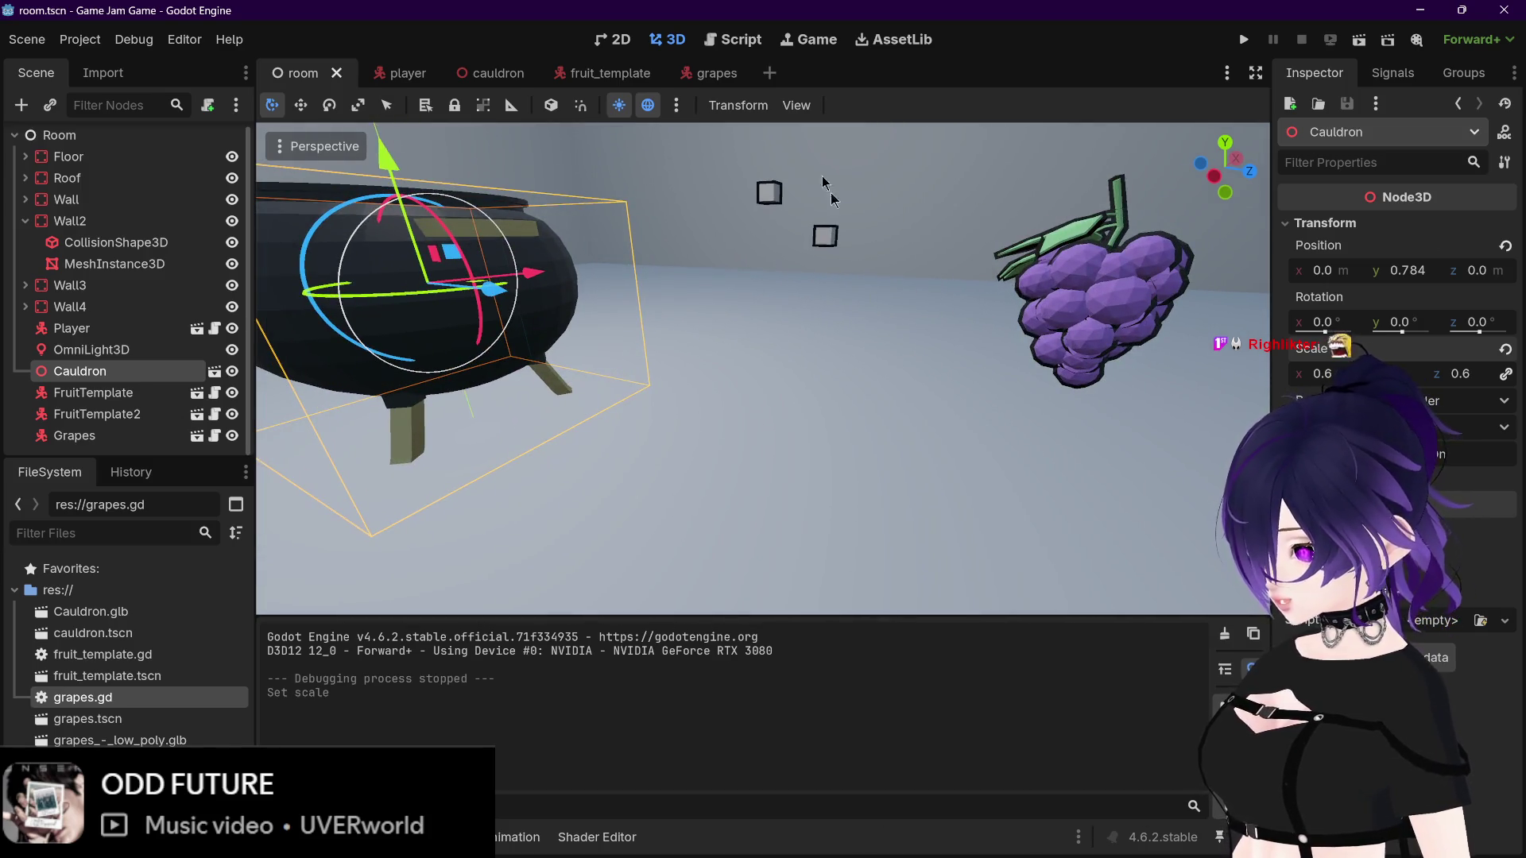
{"action": "left_click_drag", "start_coordinate": [845, 202], "coordinate": [832, 215]}
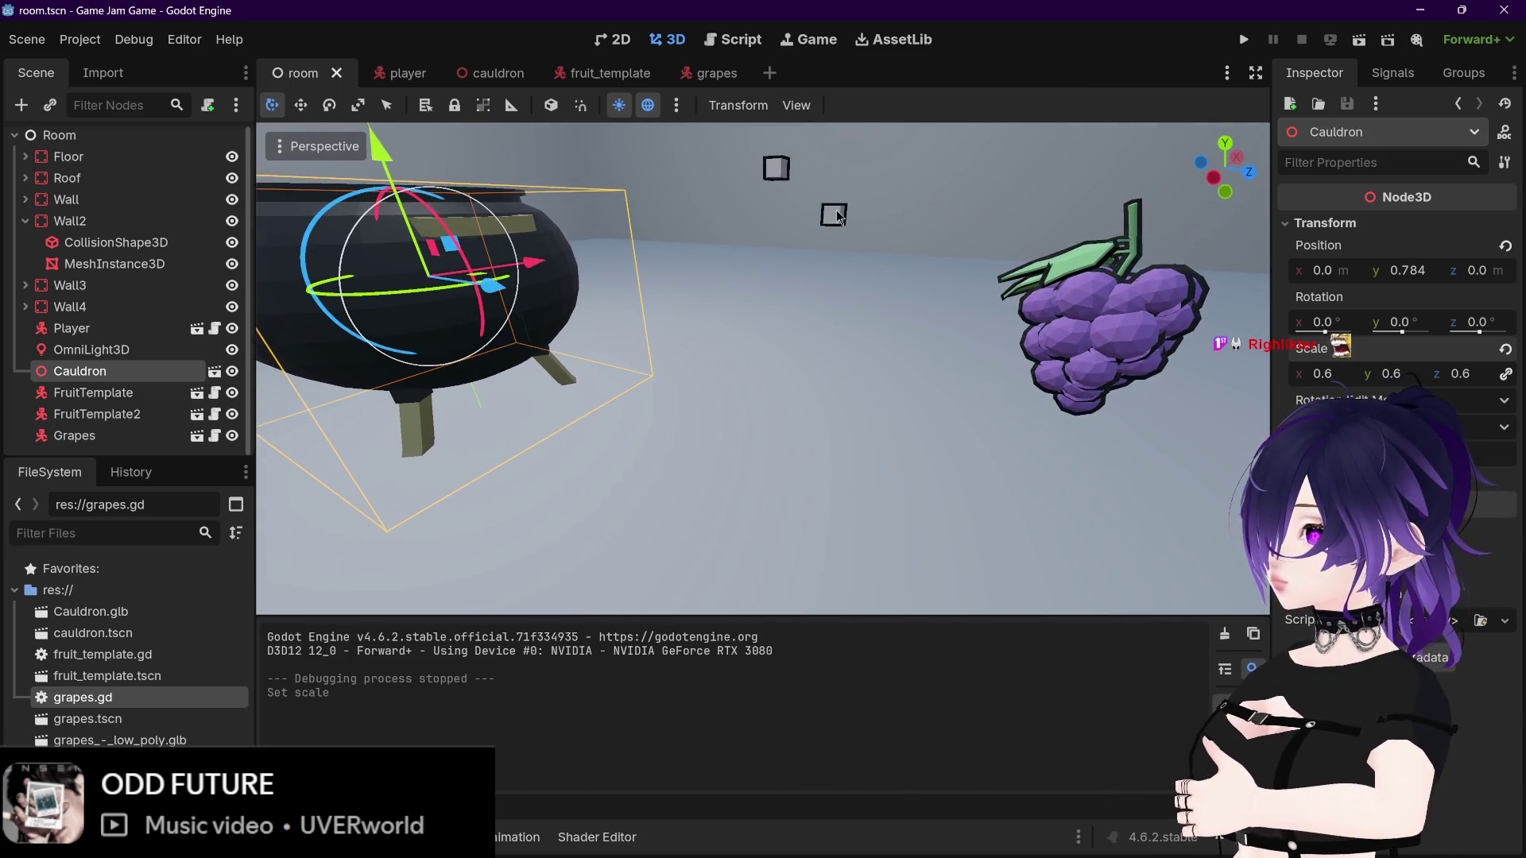
{"action": "scroll", "scroll_direction": "down", "scroll_amount": 3}
{"action": "scroll", "scroll_direction": "up", "scroll_amount": 3}
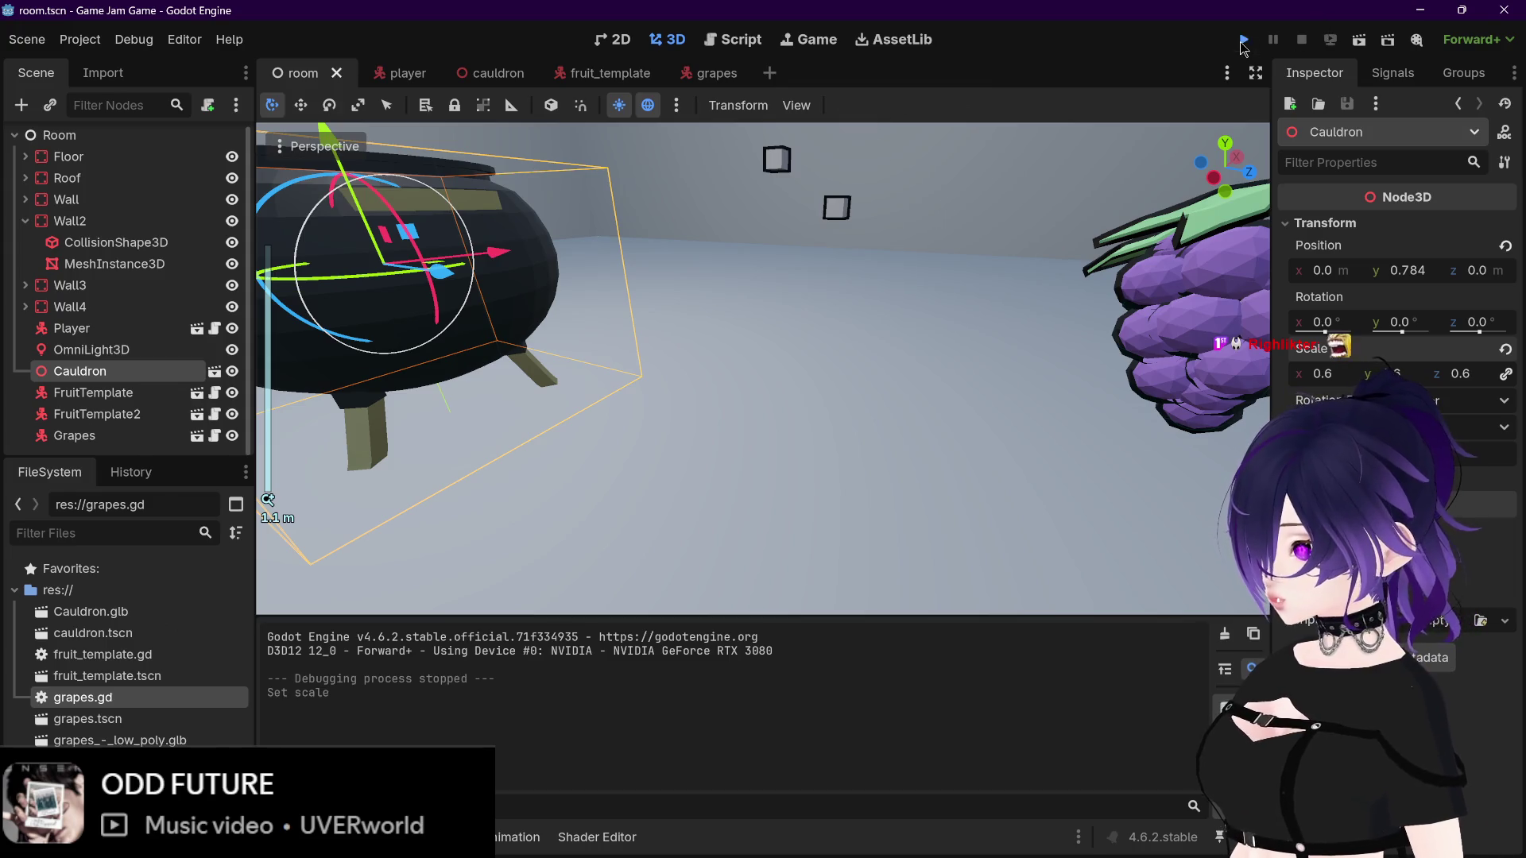
{"action": "left_click", "coordinate": [1243, 42]}
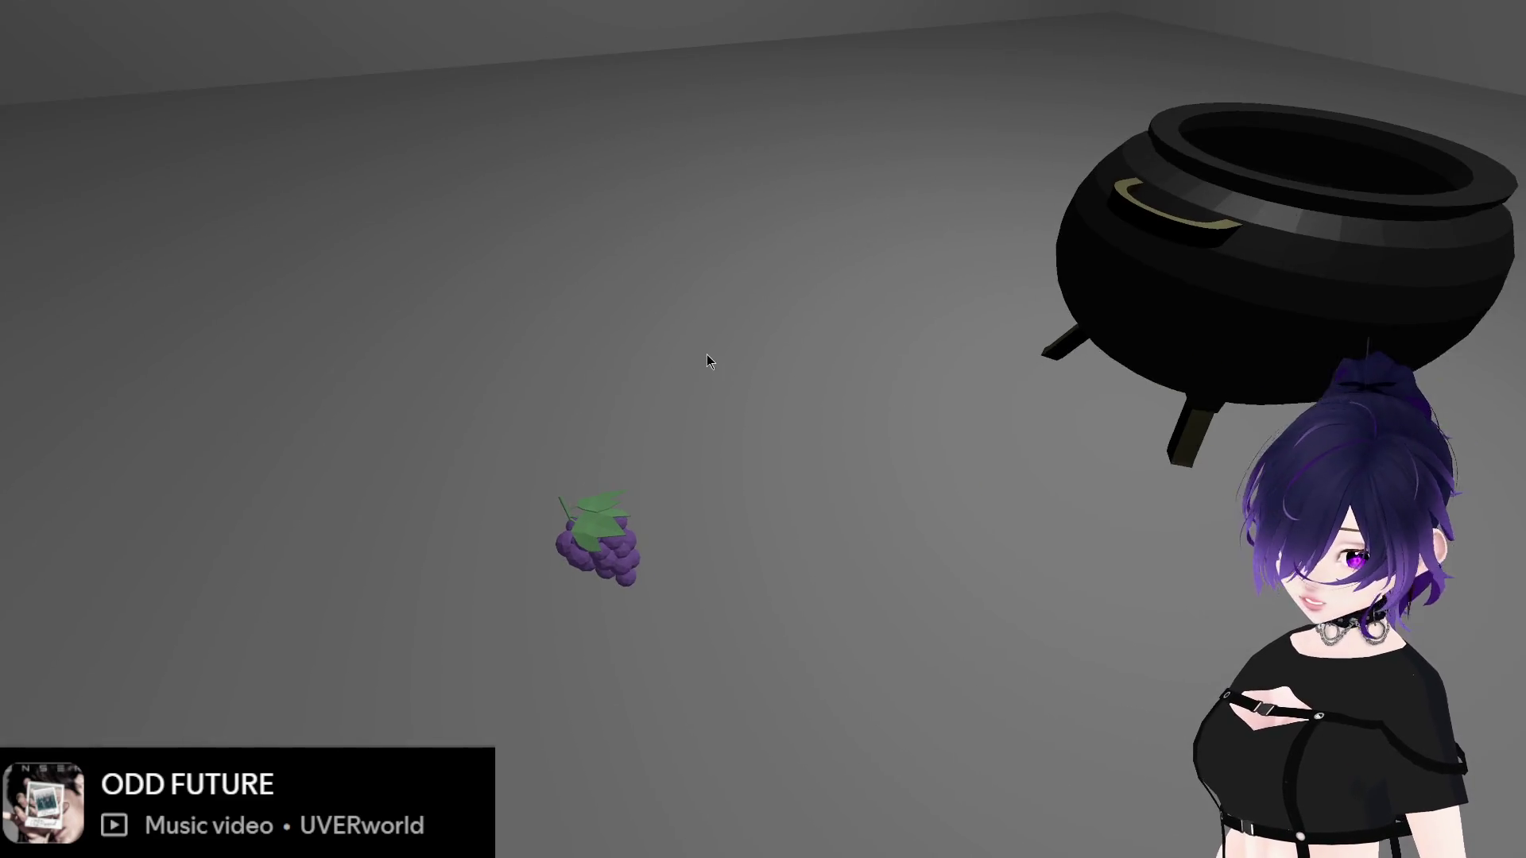
{"action": "key", "text": "Escape"}
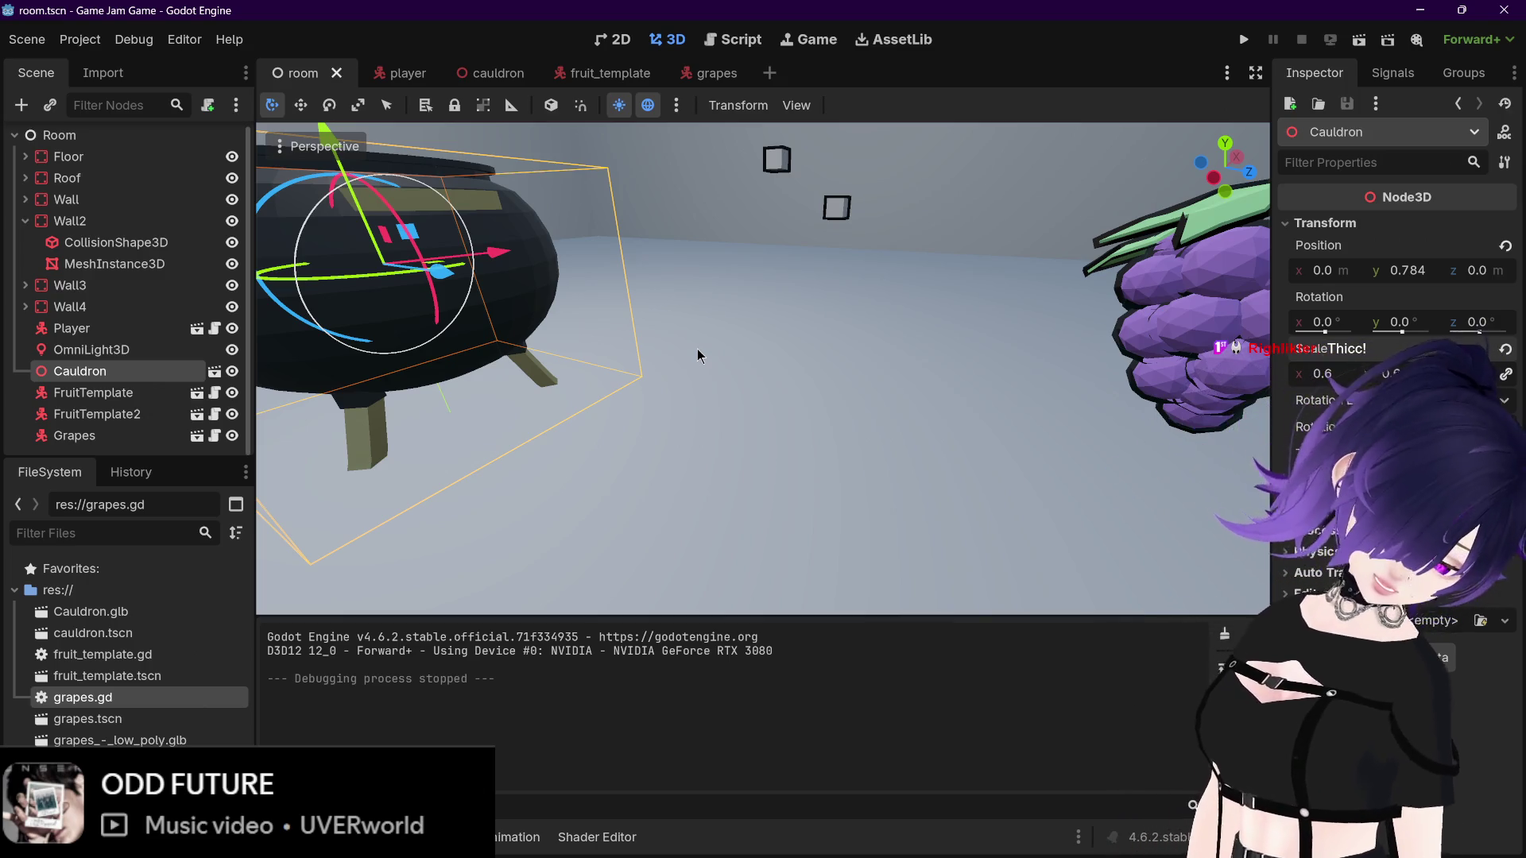
Step: Delete the FruitTemplate2 node from the room and save
{"action": "scroll", "scroll_direction": "down", "scroll_amount": 3}
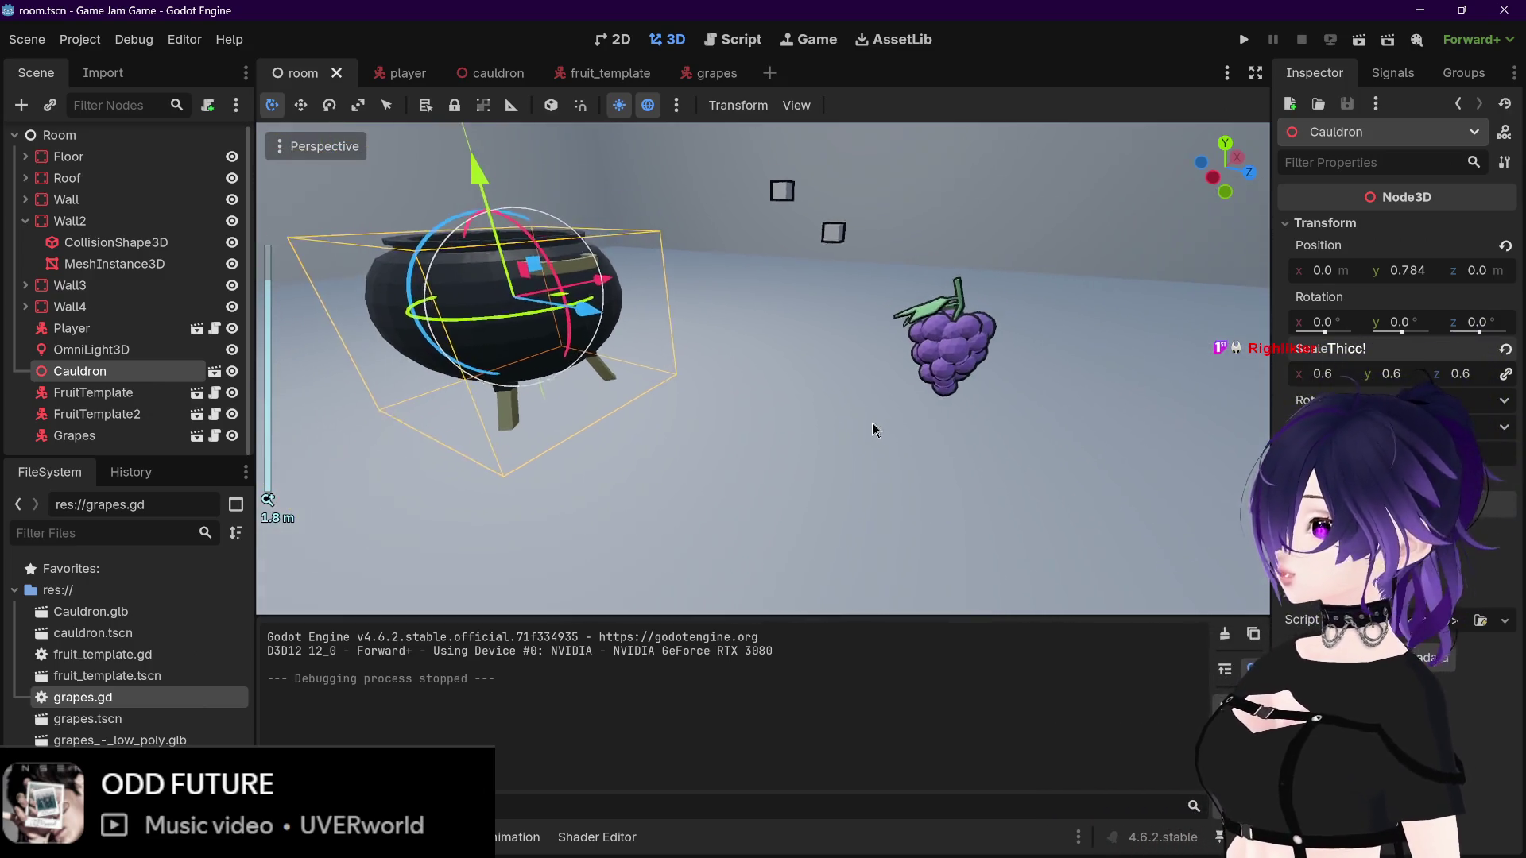
{"action": "scroll", "scroll_direction": "down", "scroll_amount": 3}
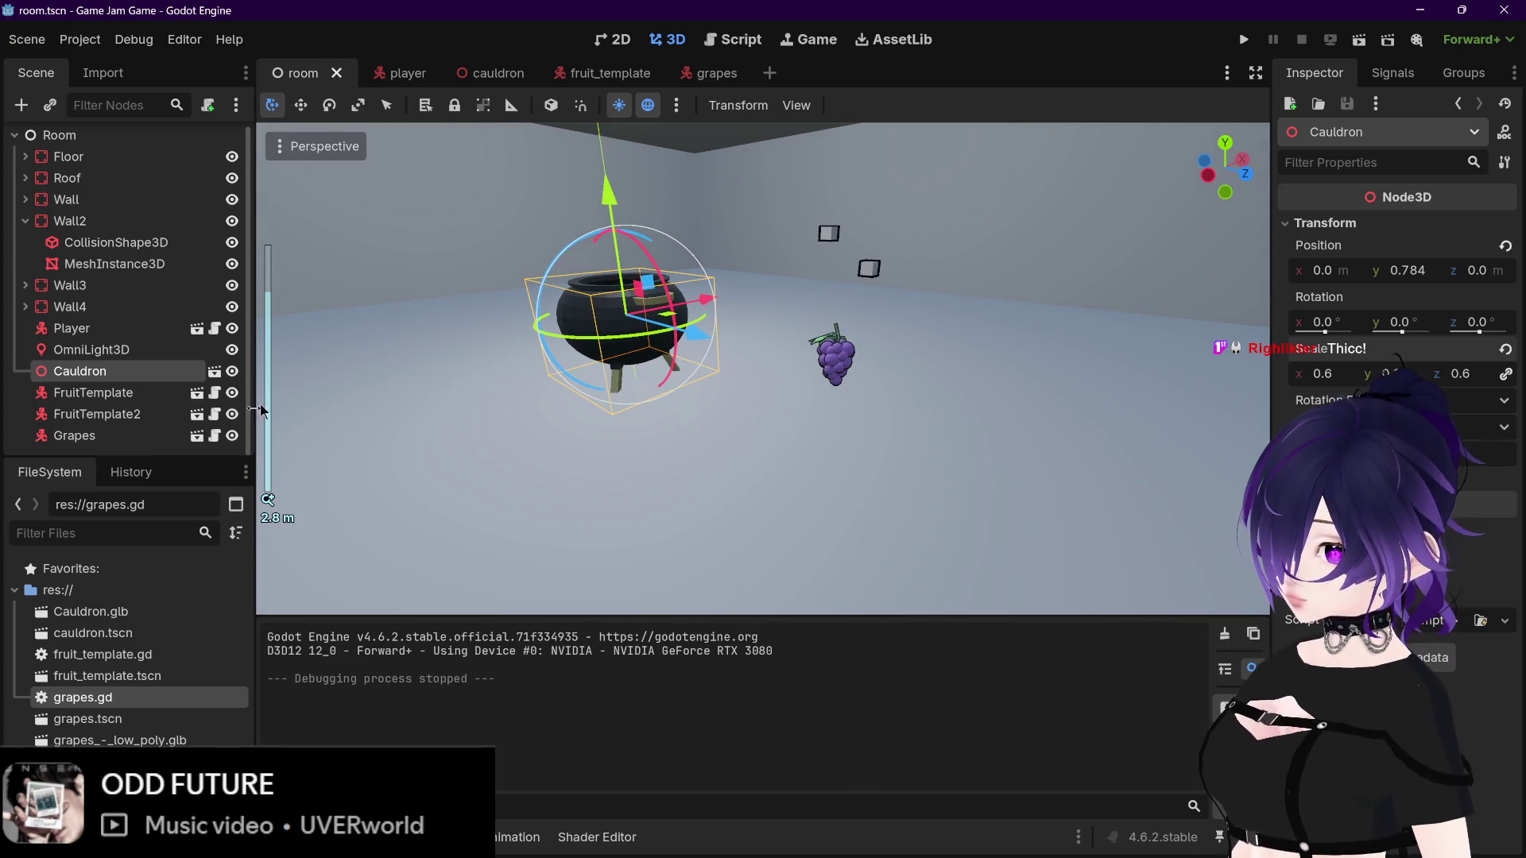
{"action": "left_click", "coordinate": [139, 419]}
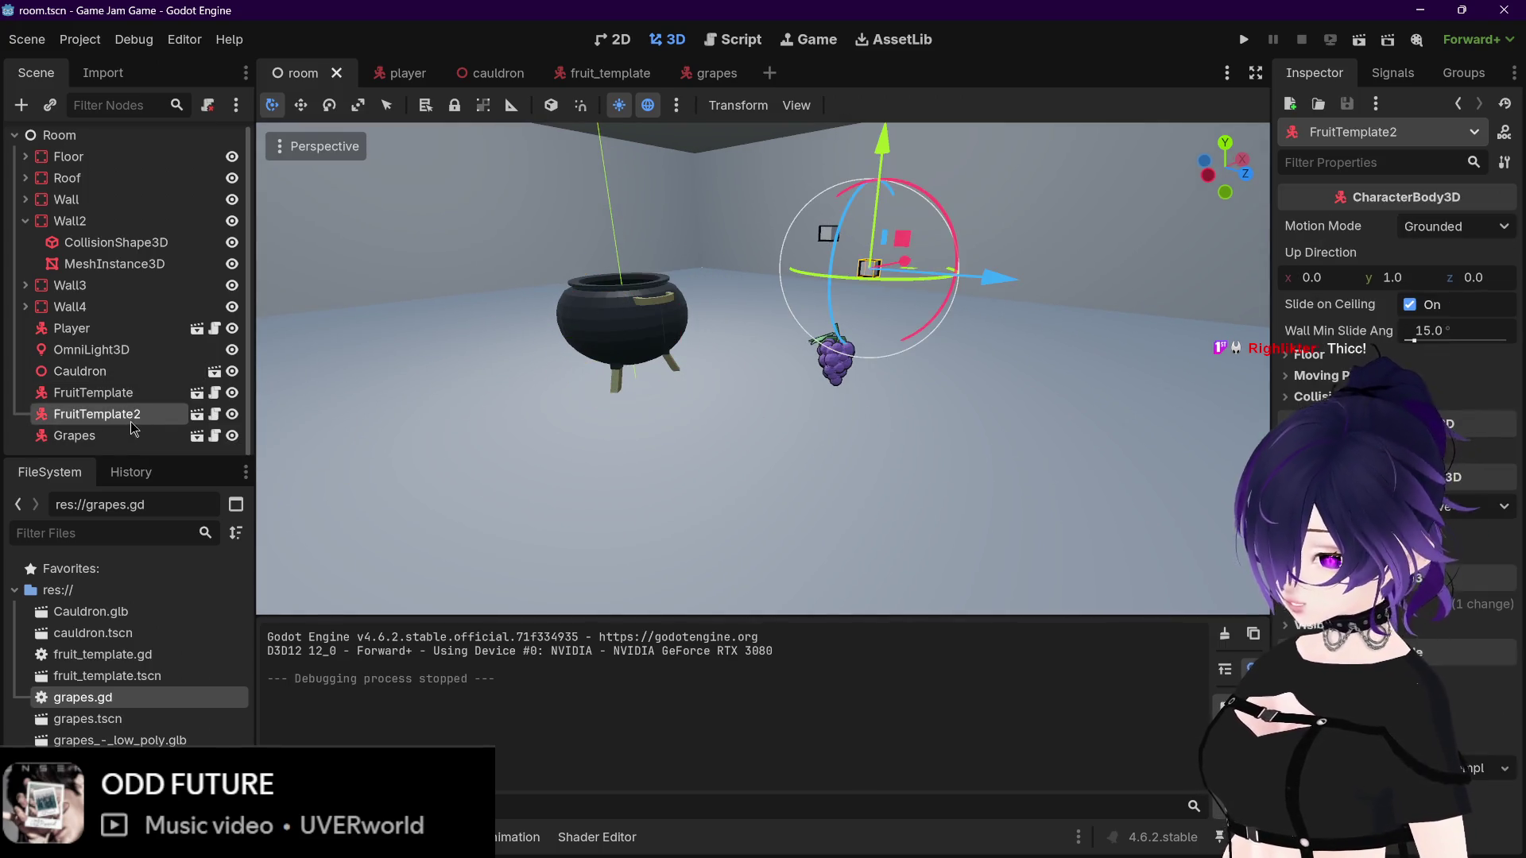
{"action": "key", "text": "Delete"}
{"action": "key", "text": "Return"}
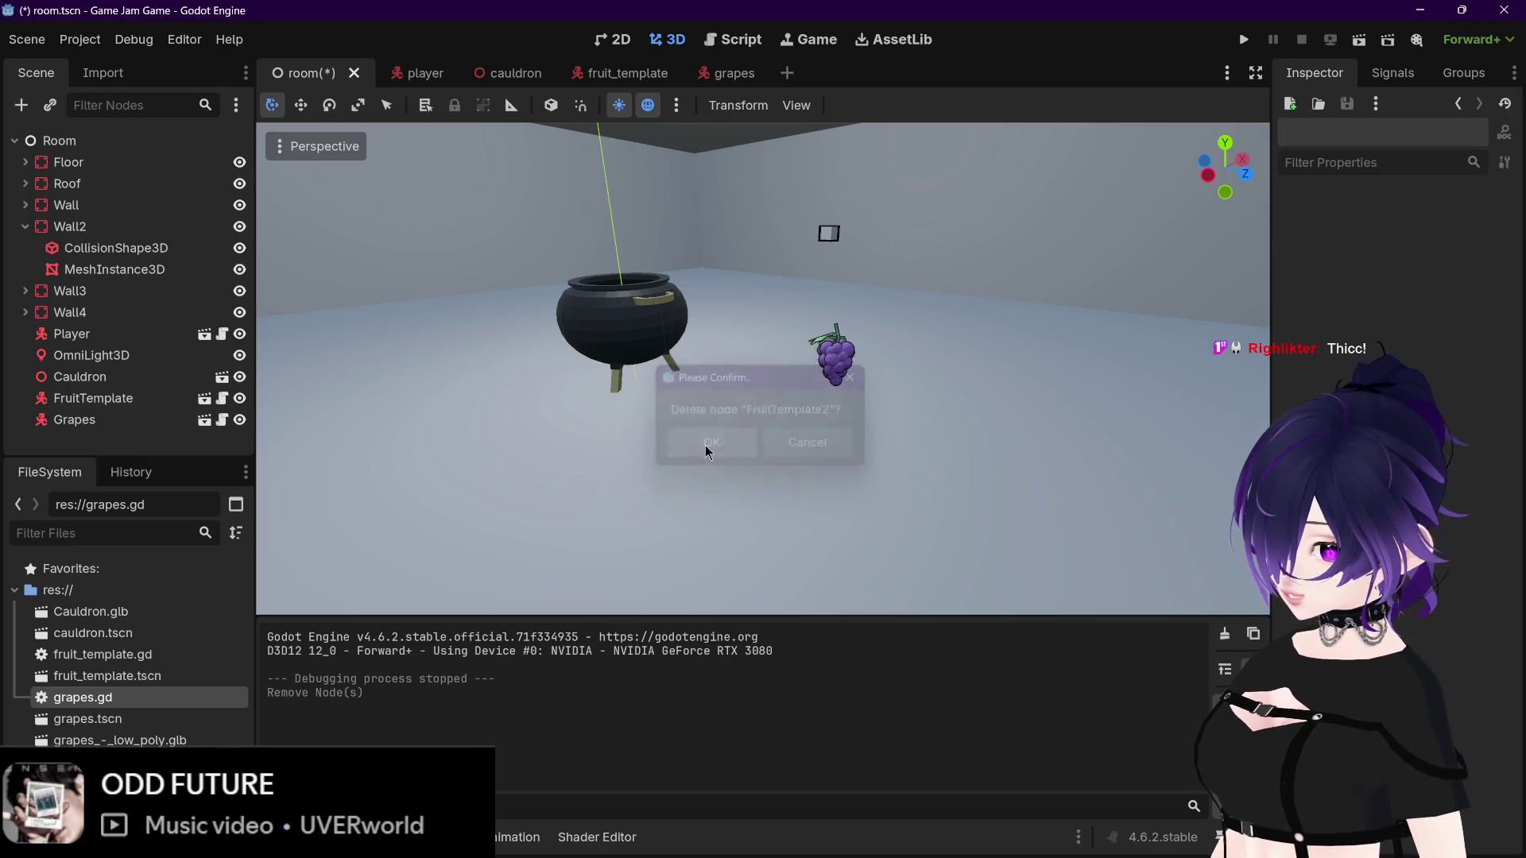
{"action": "left_click", "coordinate": [157, 396]}
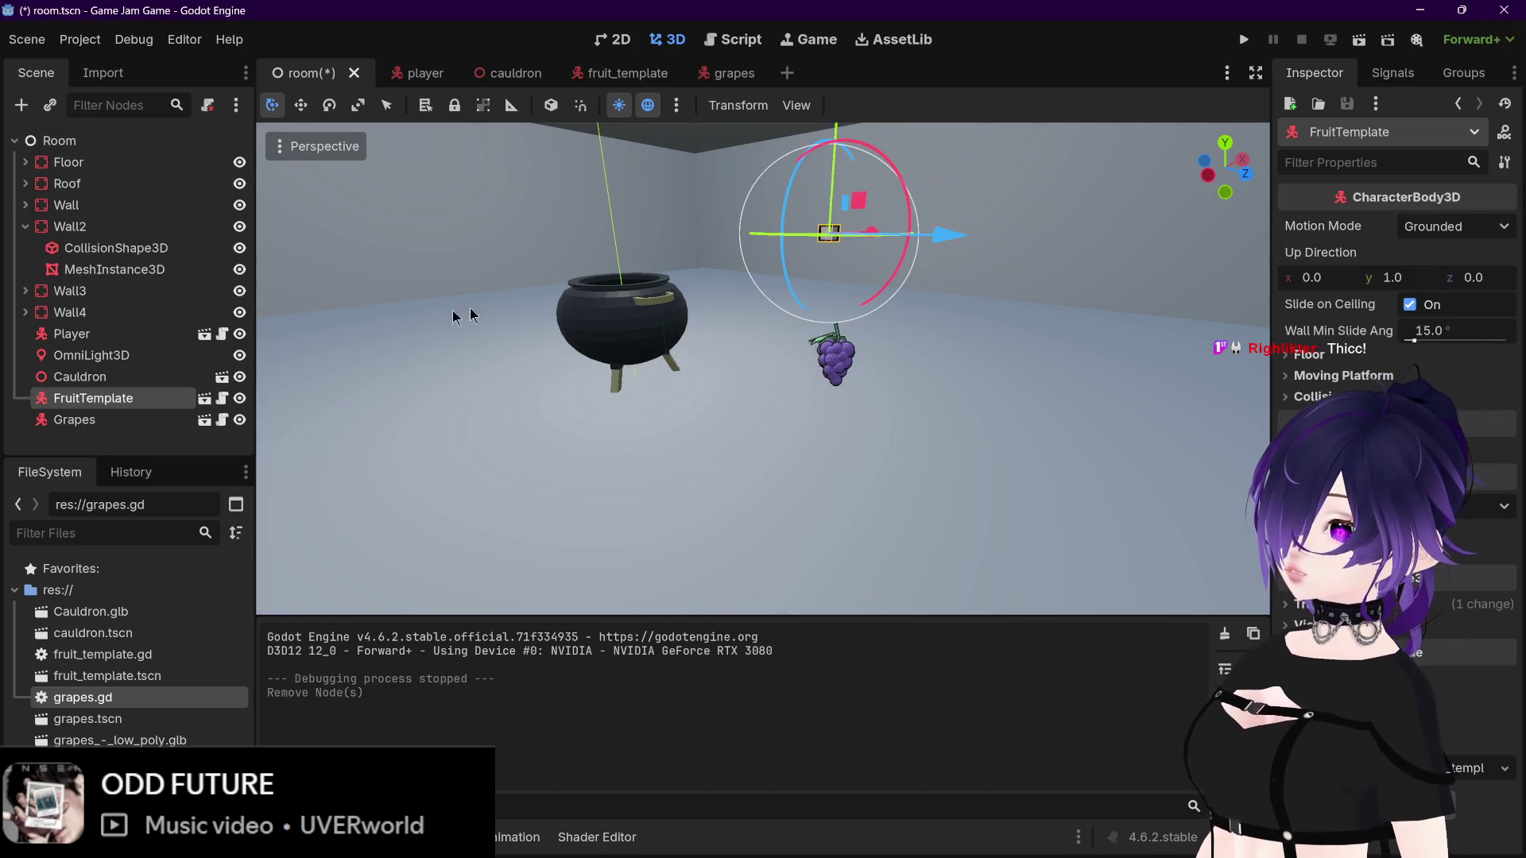
{"action": "key", "text": "ctrl+s"}
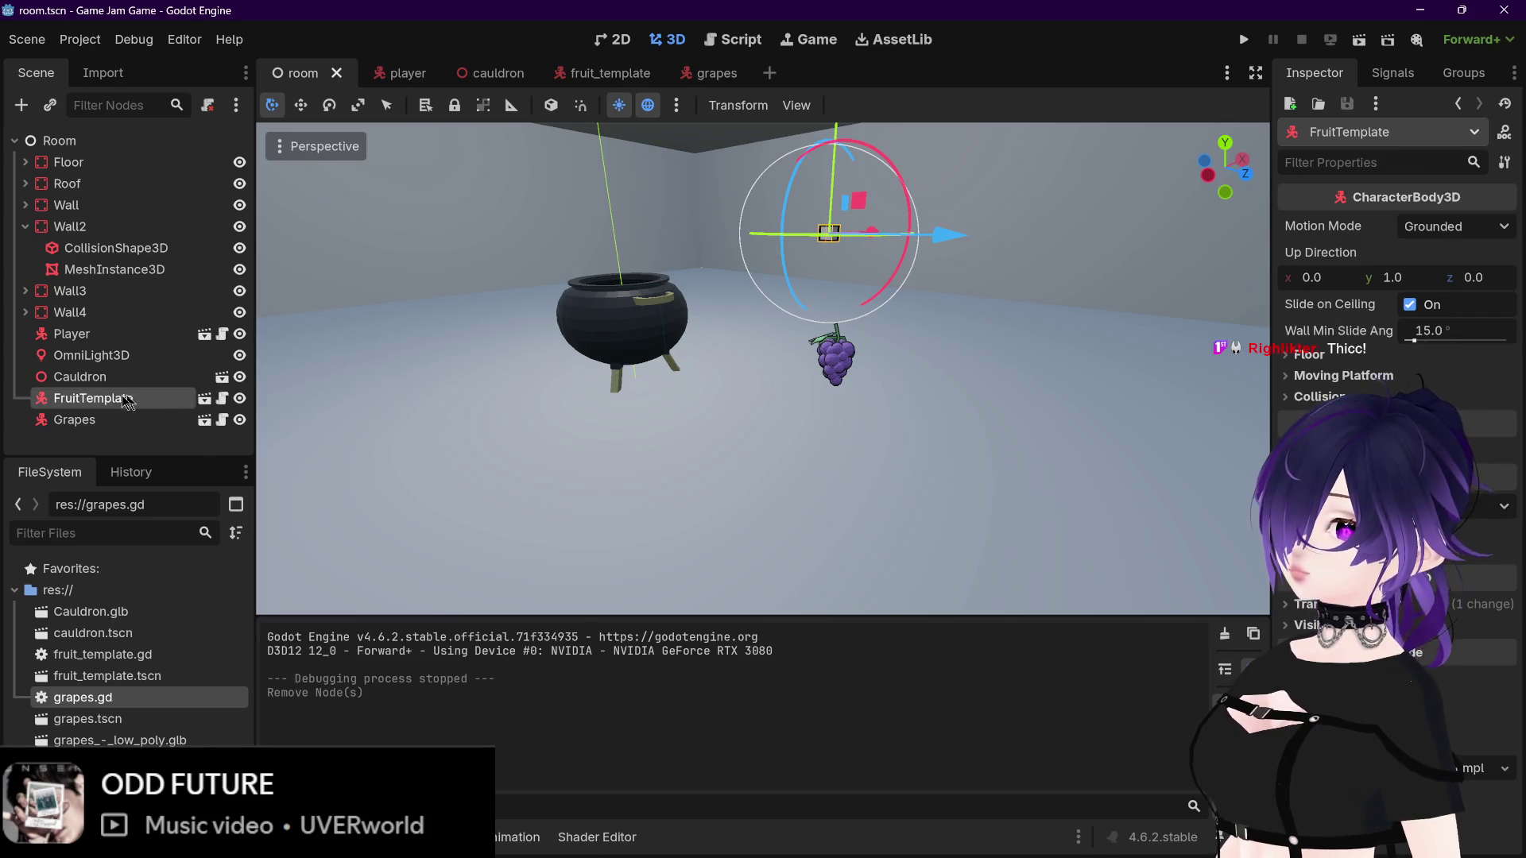
Step: Move the Grapes farther from the cauldron, save the room, and switch to the grapes scene
{"action": "left_click", "coordinate": [118, 410]}
{"action": "left_click", "coordinate": [125, 400]}
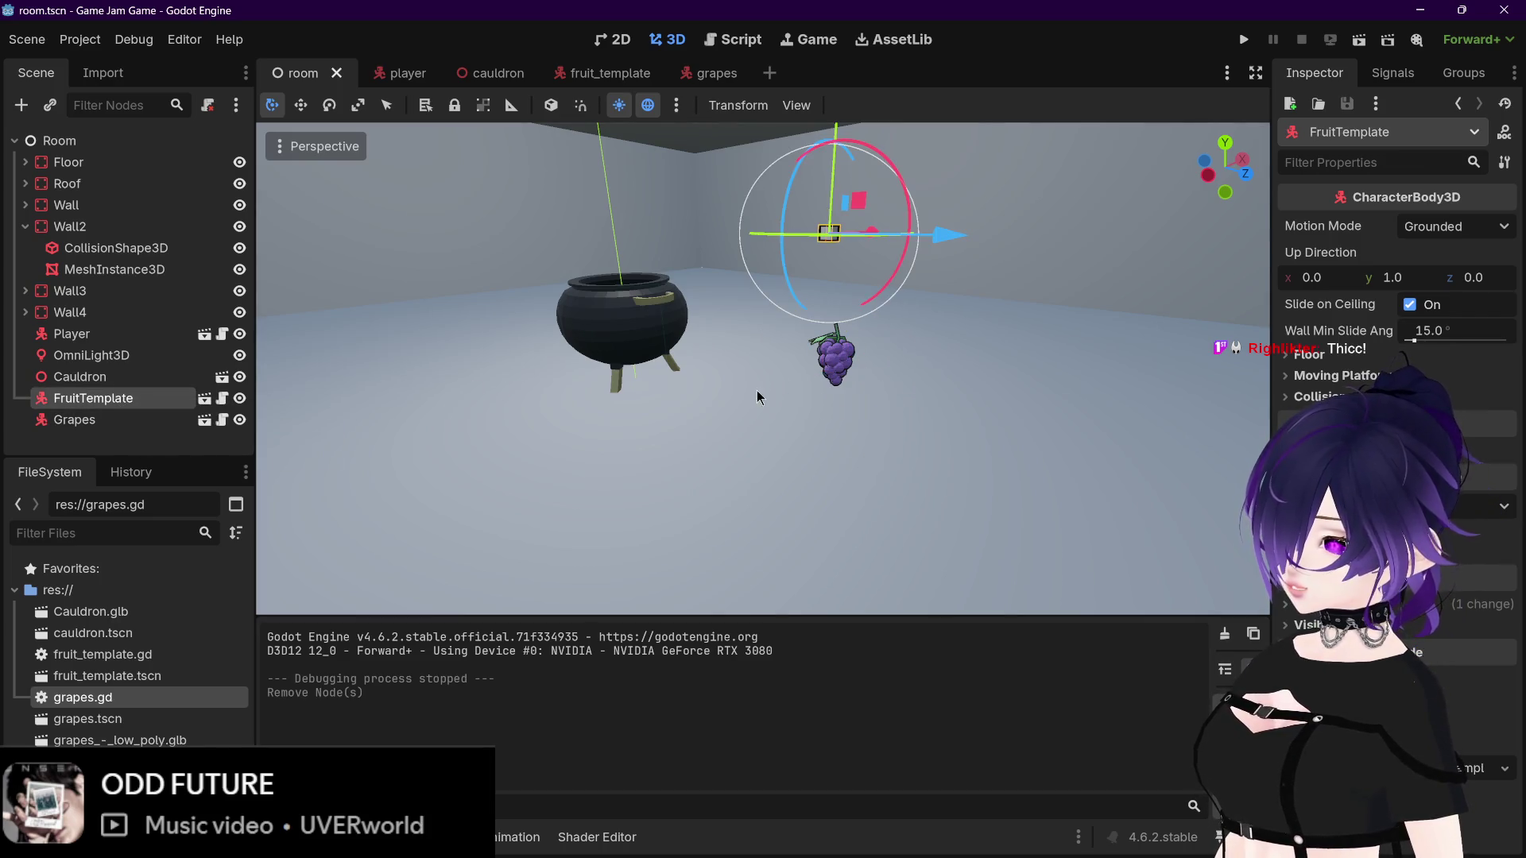
{"action": "scroll", "scroll_direction": "down", "scroll_amount": 3}
{"action": "left_click", "coordinate": [690, 389]}
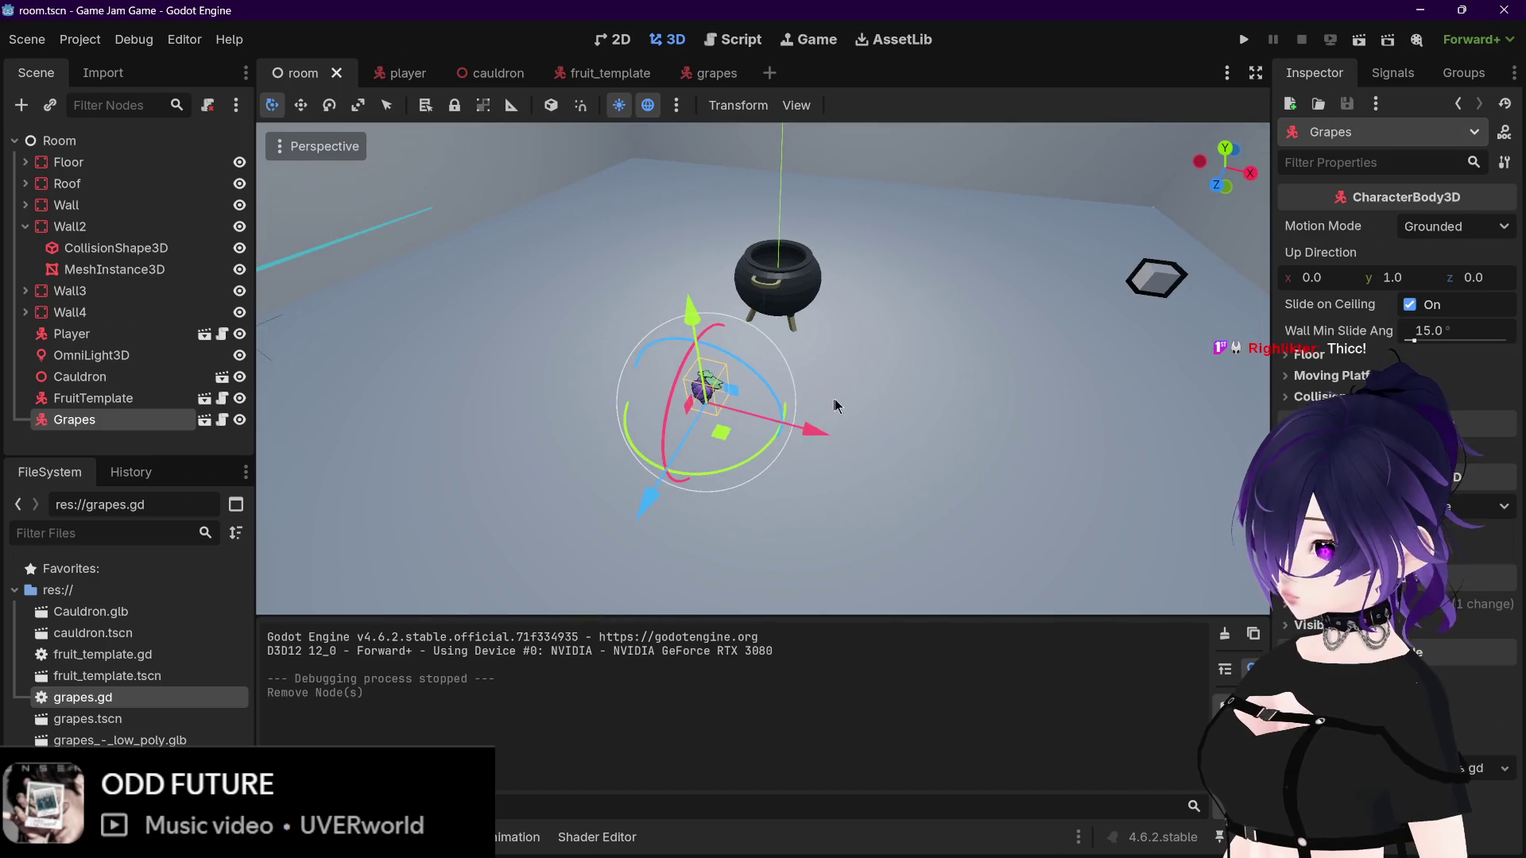
{"action": "left_click_drag", "start_coordinate": [835, 413], "coordinate": [826, 275]}
{"action": "left_click_drag", "start_coordinate": [826, 274], "coordinate": [960, 373]}
{"action": "key", "text": "ctrl+s"}
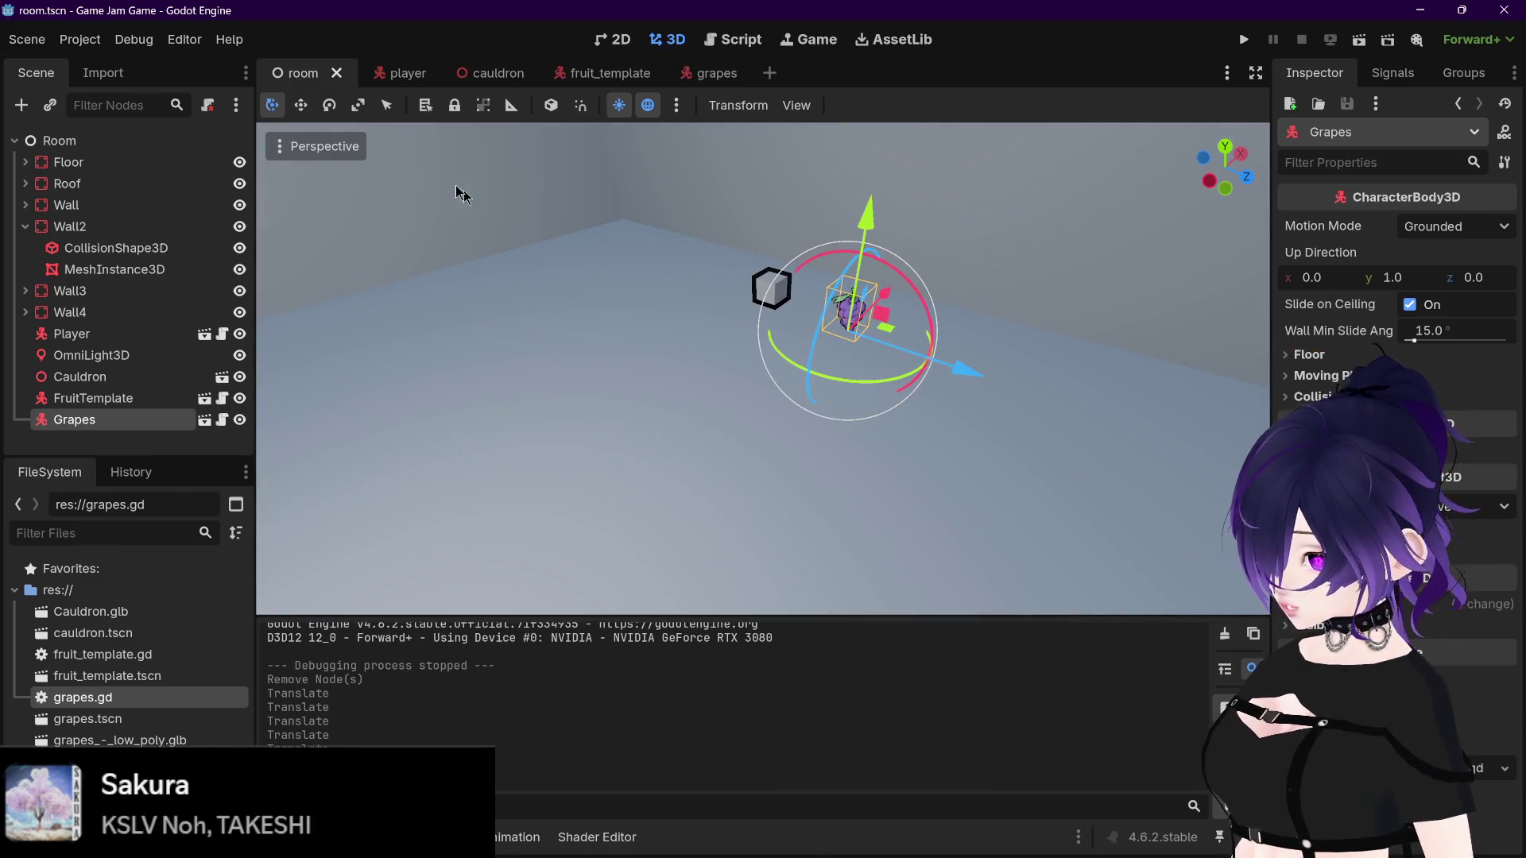
{"action": "left_click", "coordinate": [699, 76]}
{"action": "scroll", "scroll_direction": "up", "scroll_amount": 3}
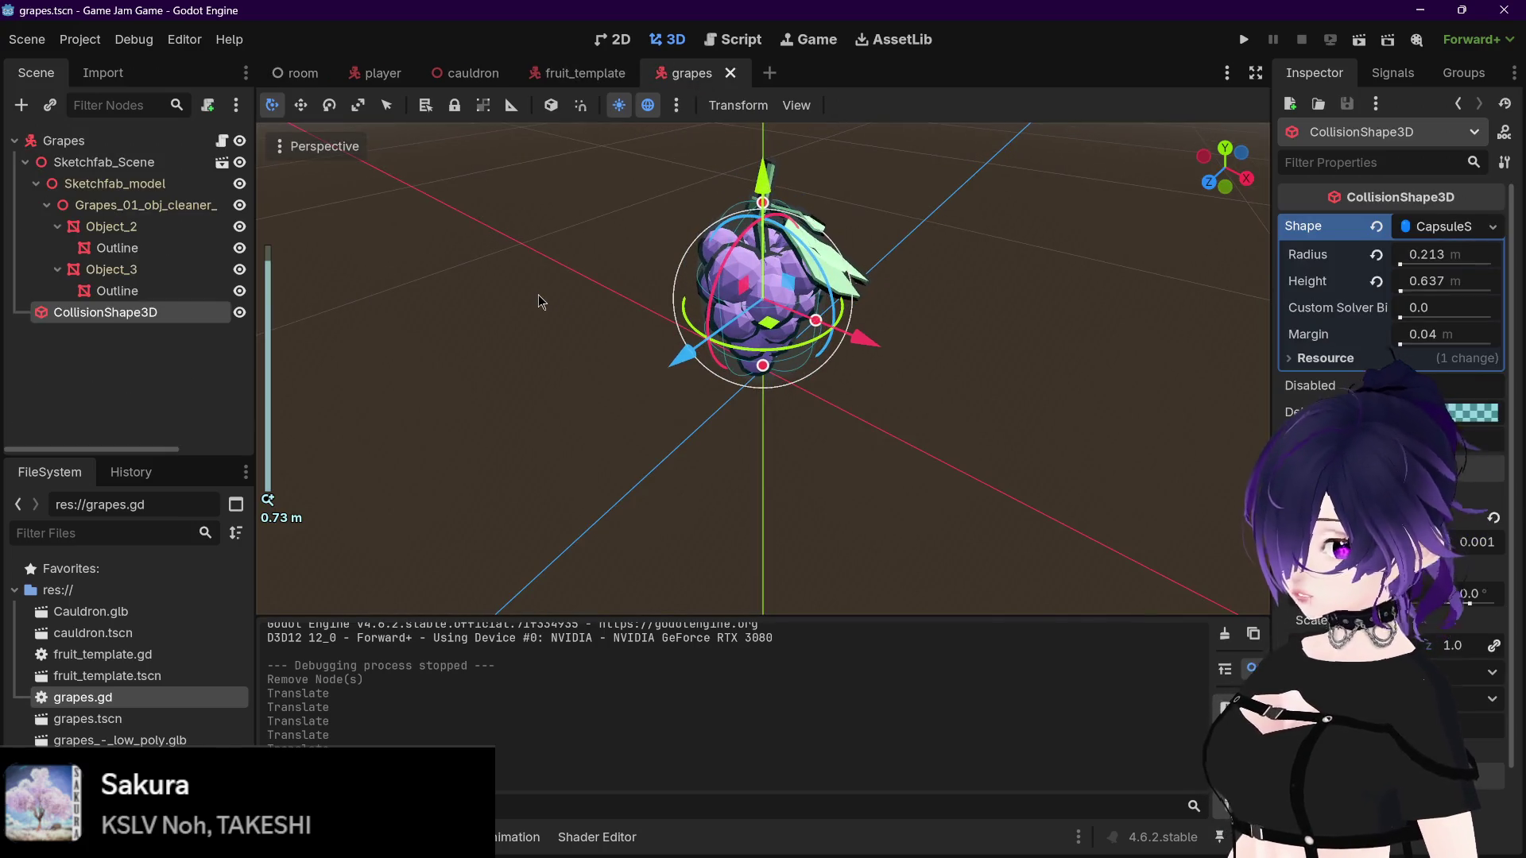
Step: In the cauldron scene, review the CollisionShape3D's cylinder shape settings
{"action": "left_click", "coordinate": [572, 73]}
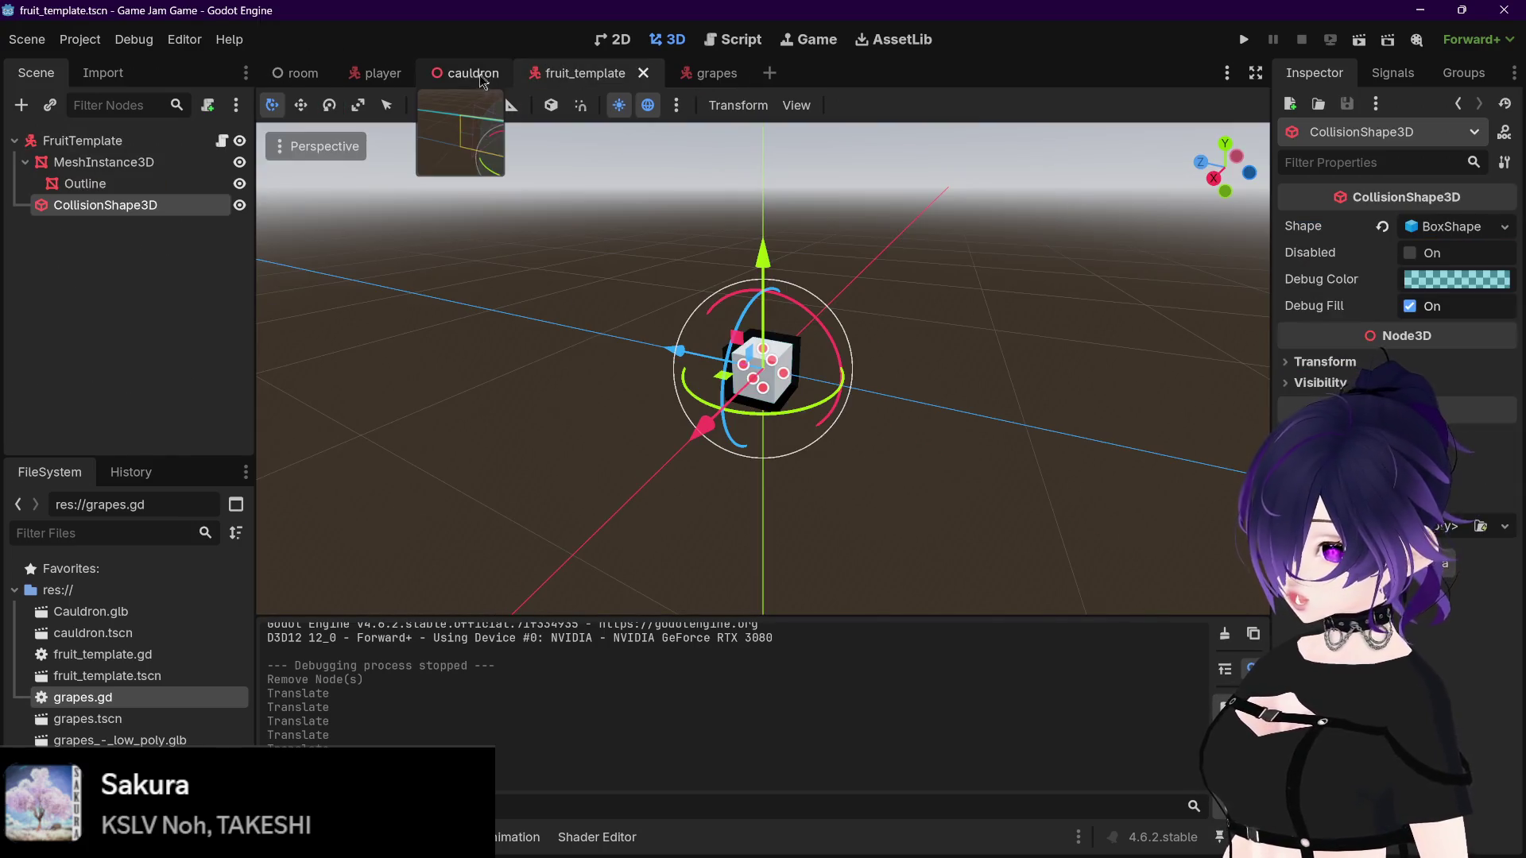
{"action": "left_click", "coordinate": [479, 75]}
{"action": "scroll", "scroll_direction": "down", "scroll_amount": 3}
{"action": "scroll", "scroll_direction": "up", "scroll_amount": 3}
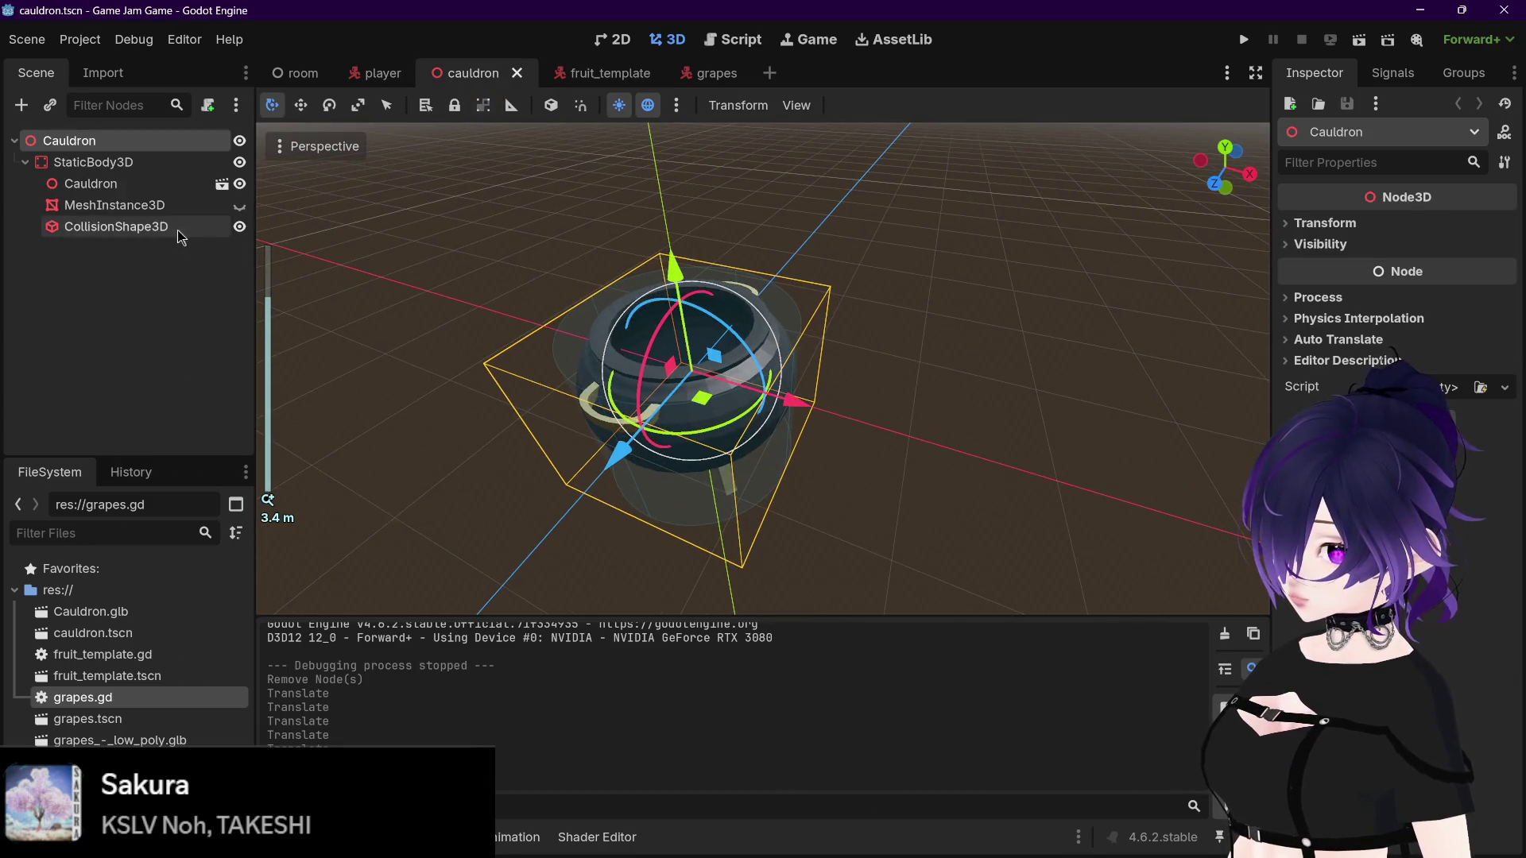
{"action": "left_click", "coordinate": [177, 229]}
{"action": "left_click_drag", "start_coordinate": [894, 251], "coordinate": [892, 268]}
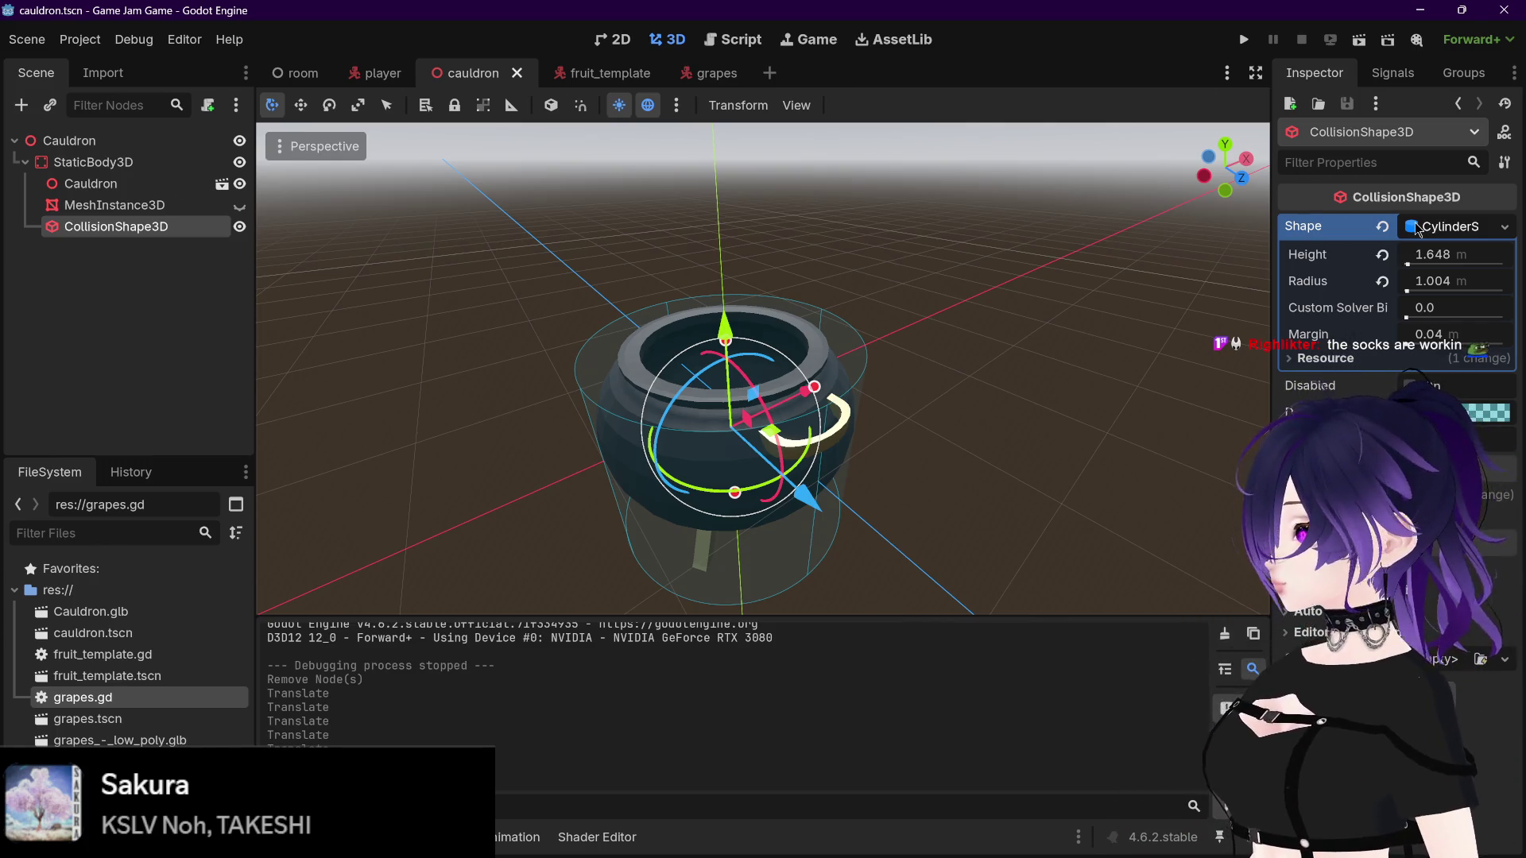
{"action": "left_click", "coordinate": [1418, 230]}
{"action": "left_click", "coordinate": [1419, 230]}
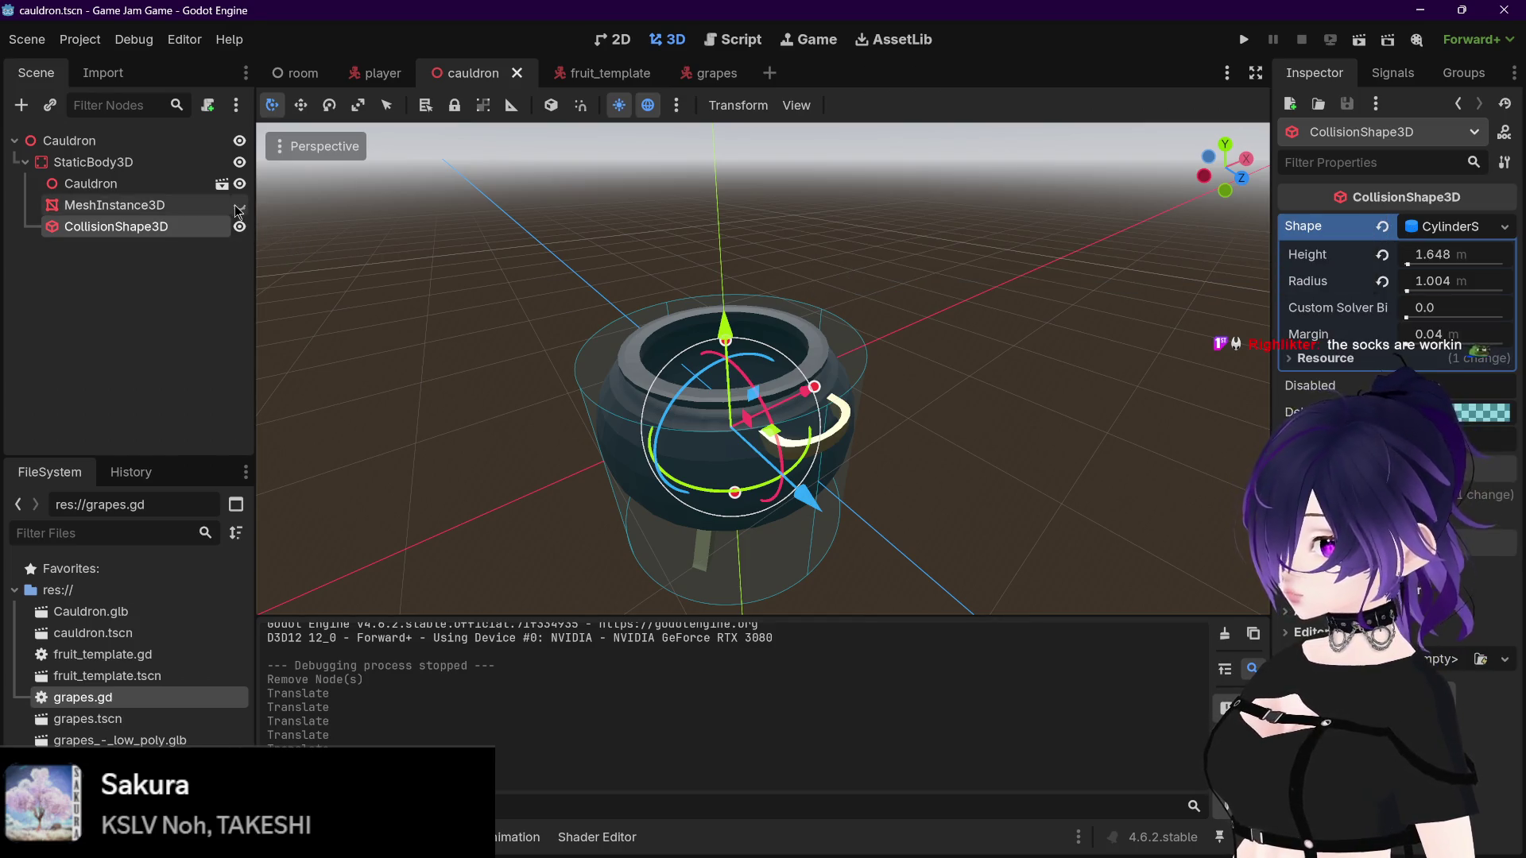
Step: Delete the MeshInstance3D node, leaving the Cauldron model and cylinder collision under StaticBody3D
{"action": "left_click", "coordinate": [239, 205]}
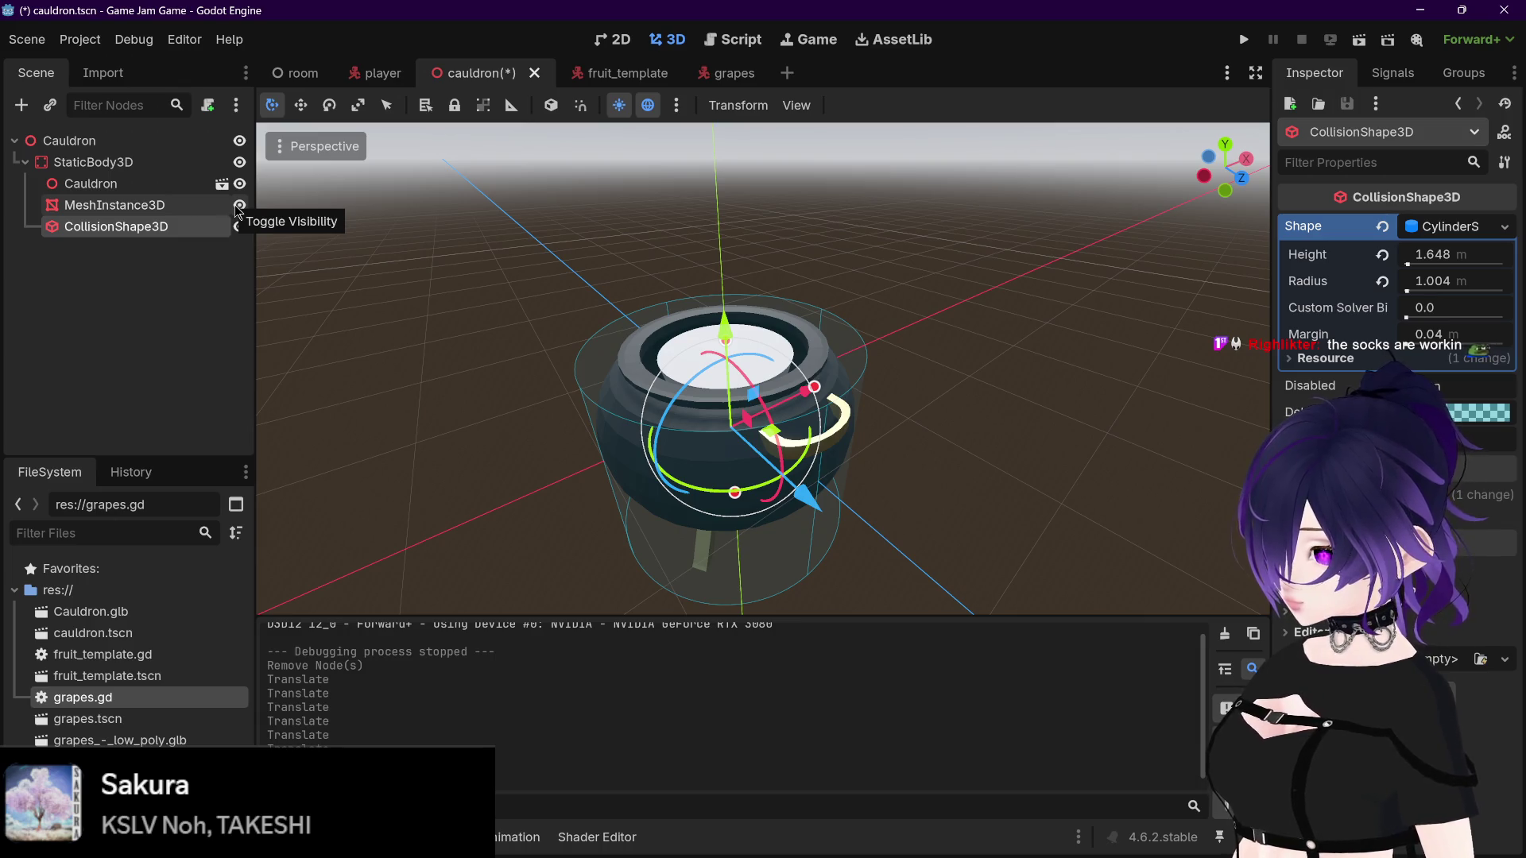
{"action": "left_click_drag", "start_coordinate": [477, 256], "coordinate": [608, 264]}
{"action": "left_click", "coordinate": [119, 205]}
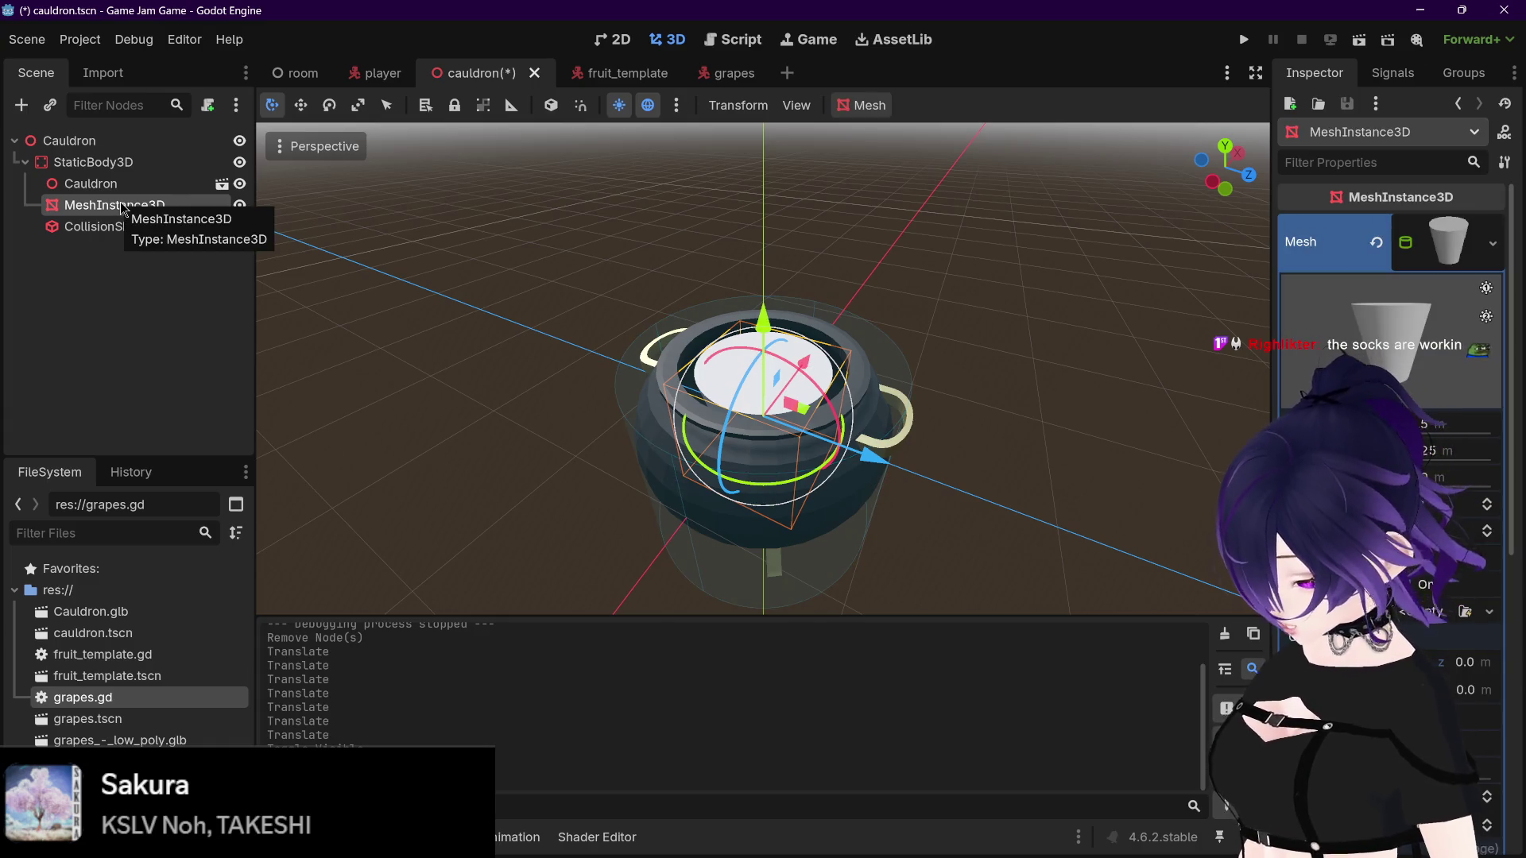
{"action": "key", "text": "Delete"}
{"action": "left_click", "coordinate": [710, 444]}
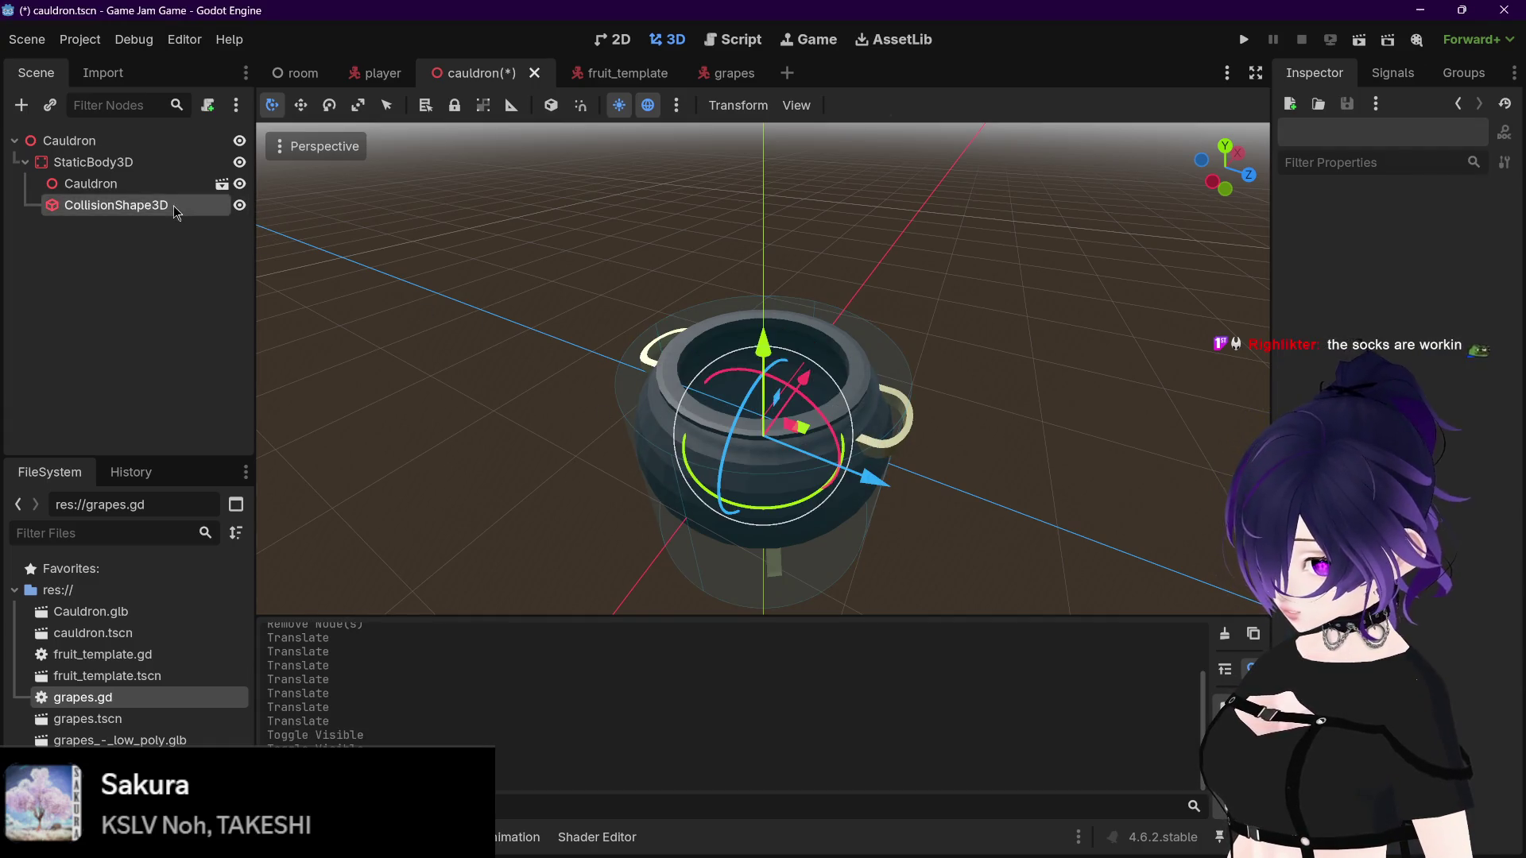
{"action": "left_click", "coordinate": [177, 211]}
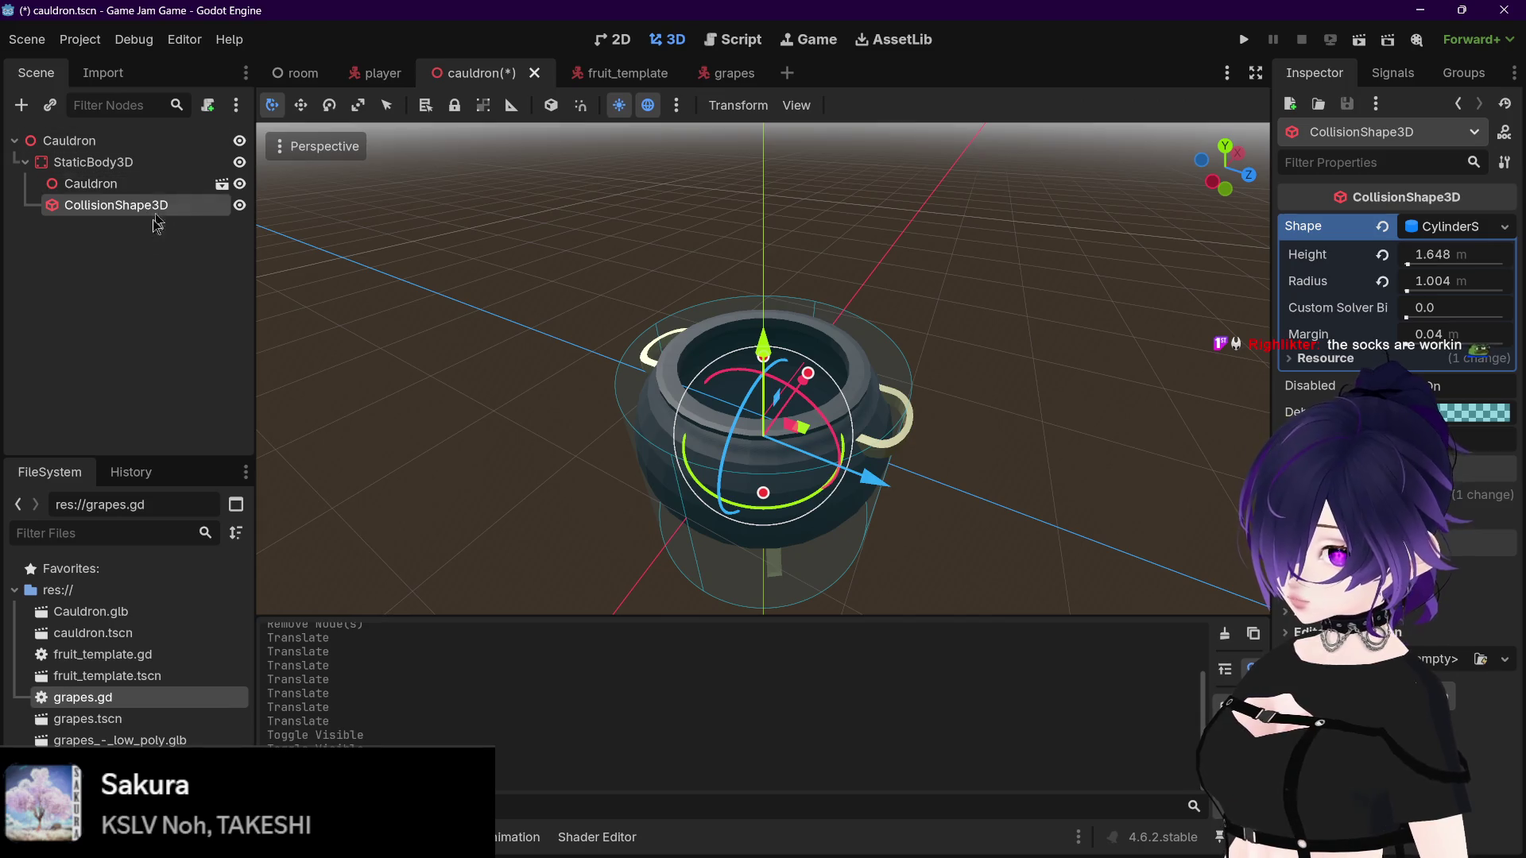
{"action": "left_click", "coordinate": [111, 162]}
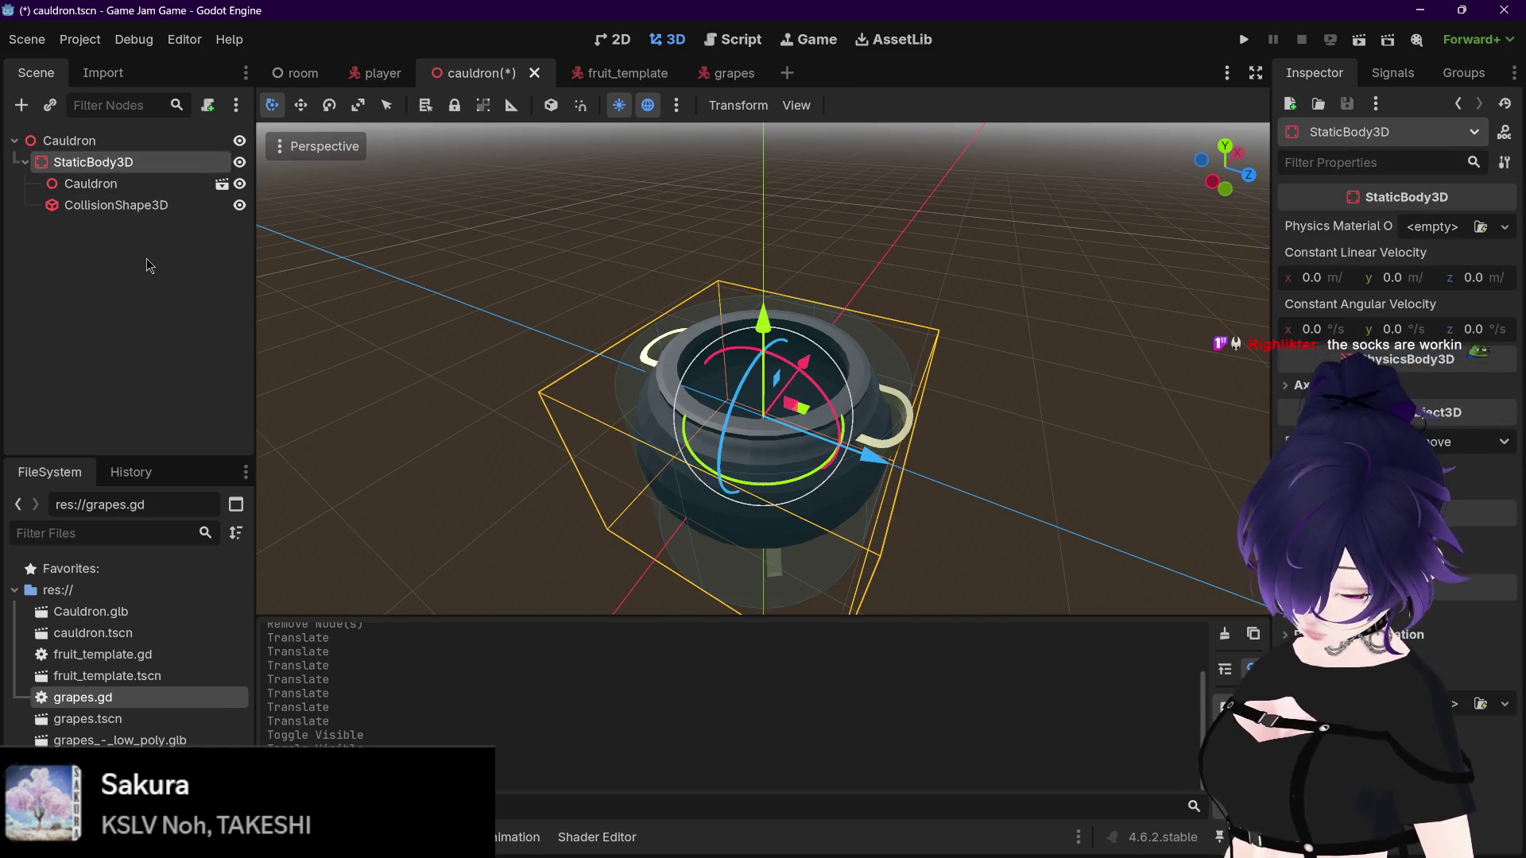
Step: Add a second CollisionShape3D, hide the first one, and give the new node a HeightMapShape3D
{"action": "key", "text": "ctrl+a"}
{"action": "type", "text": "coll"}
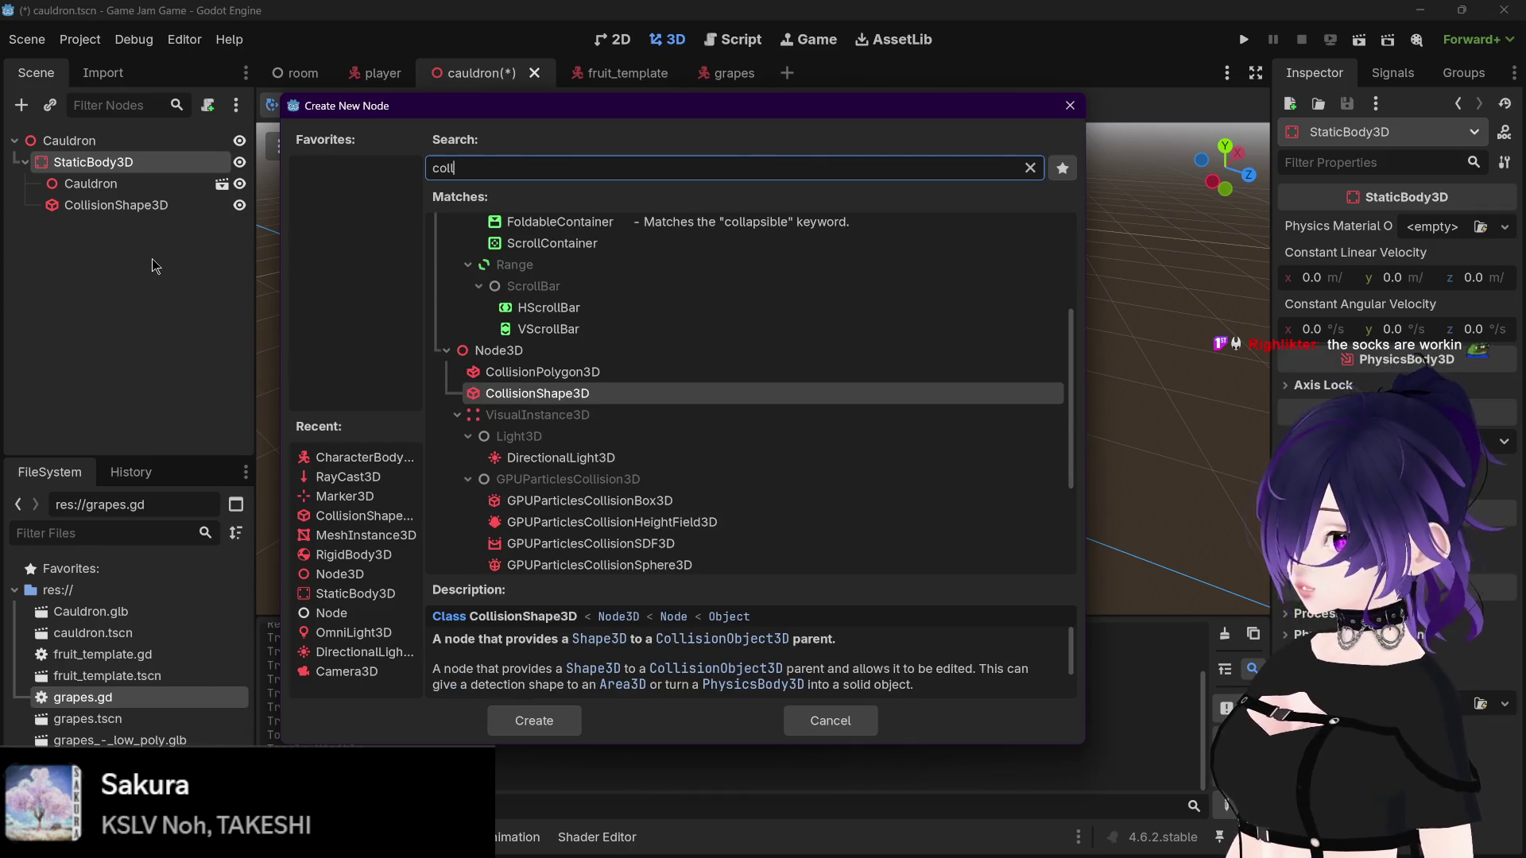
{"action": "key", "text": "Return"}
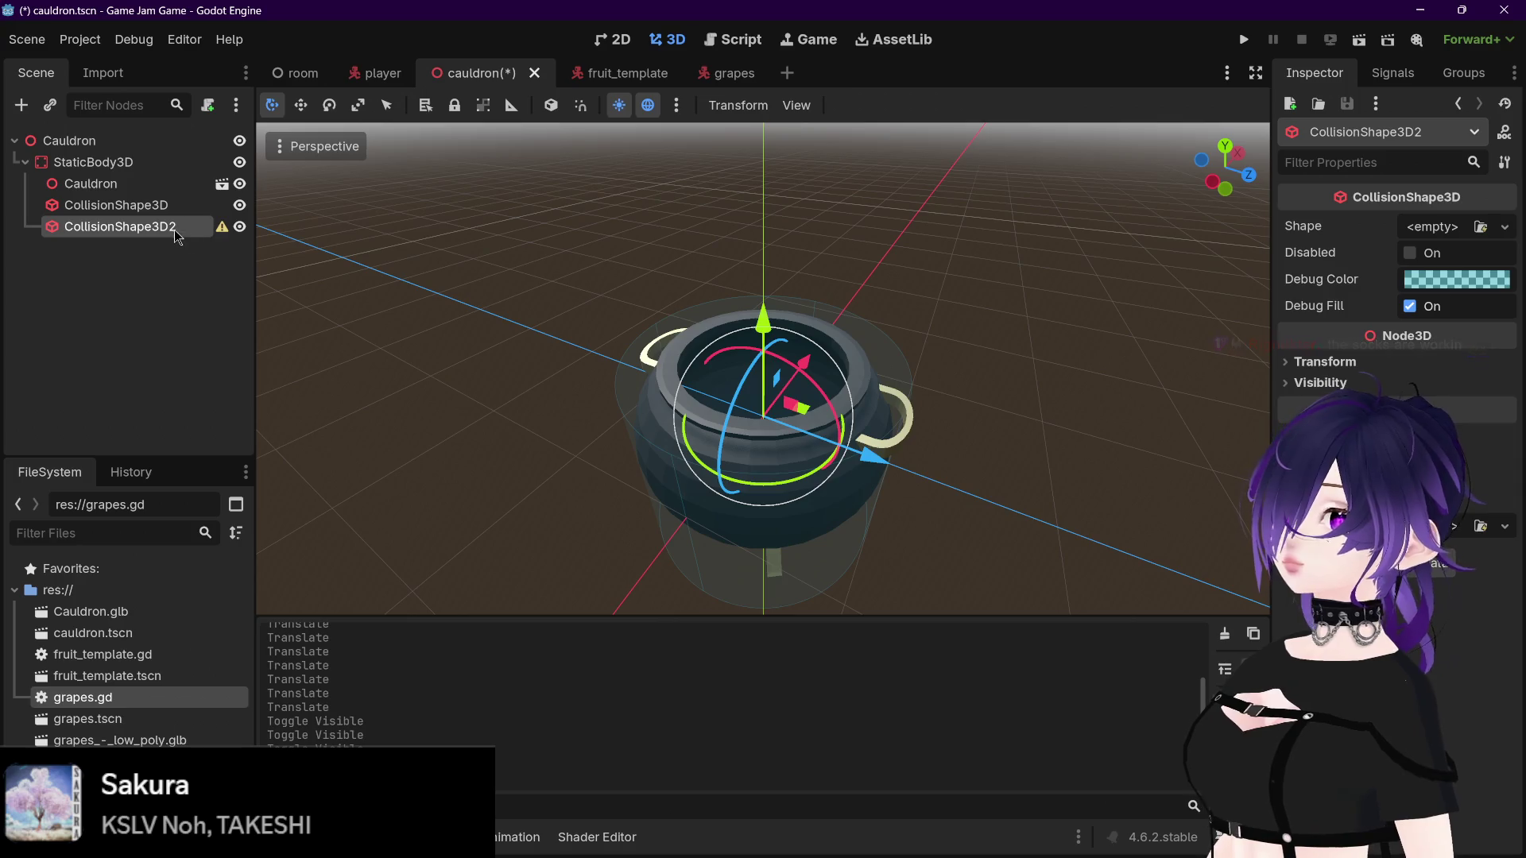
{"action": "left_click", "coordinate": [240, 207]}
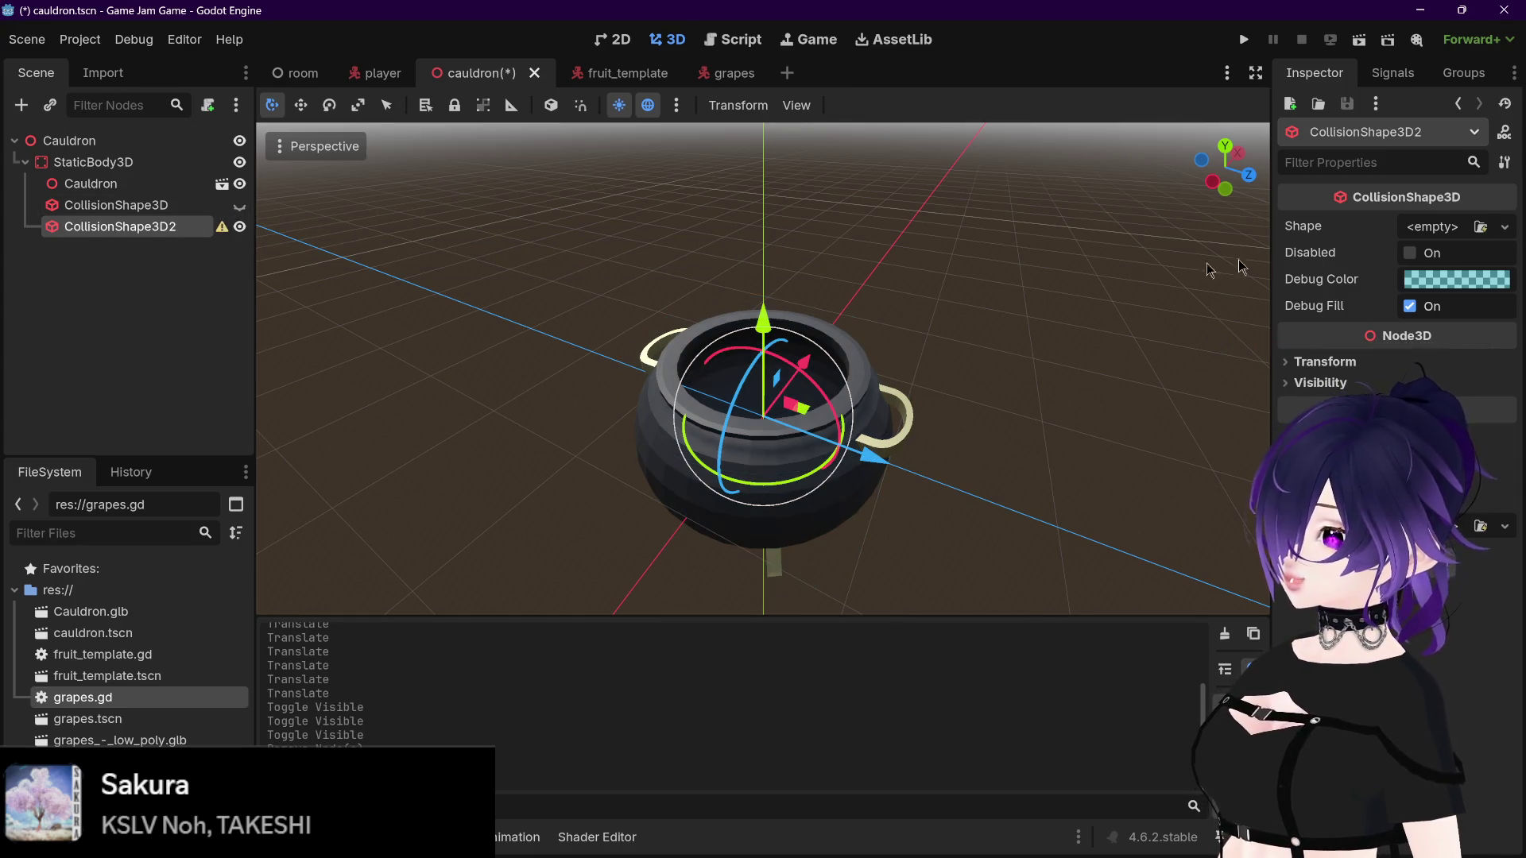
{"action": "left_click", "coordinate": [1432, 228]}
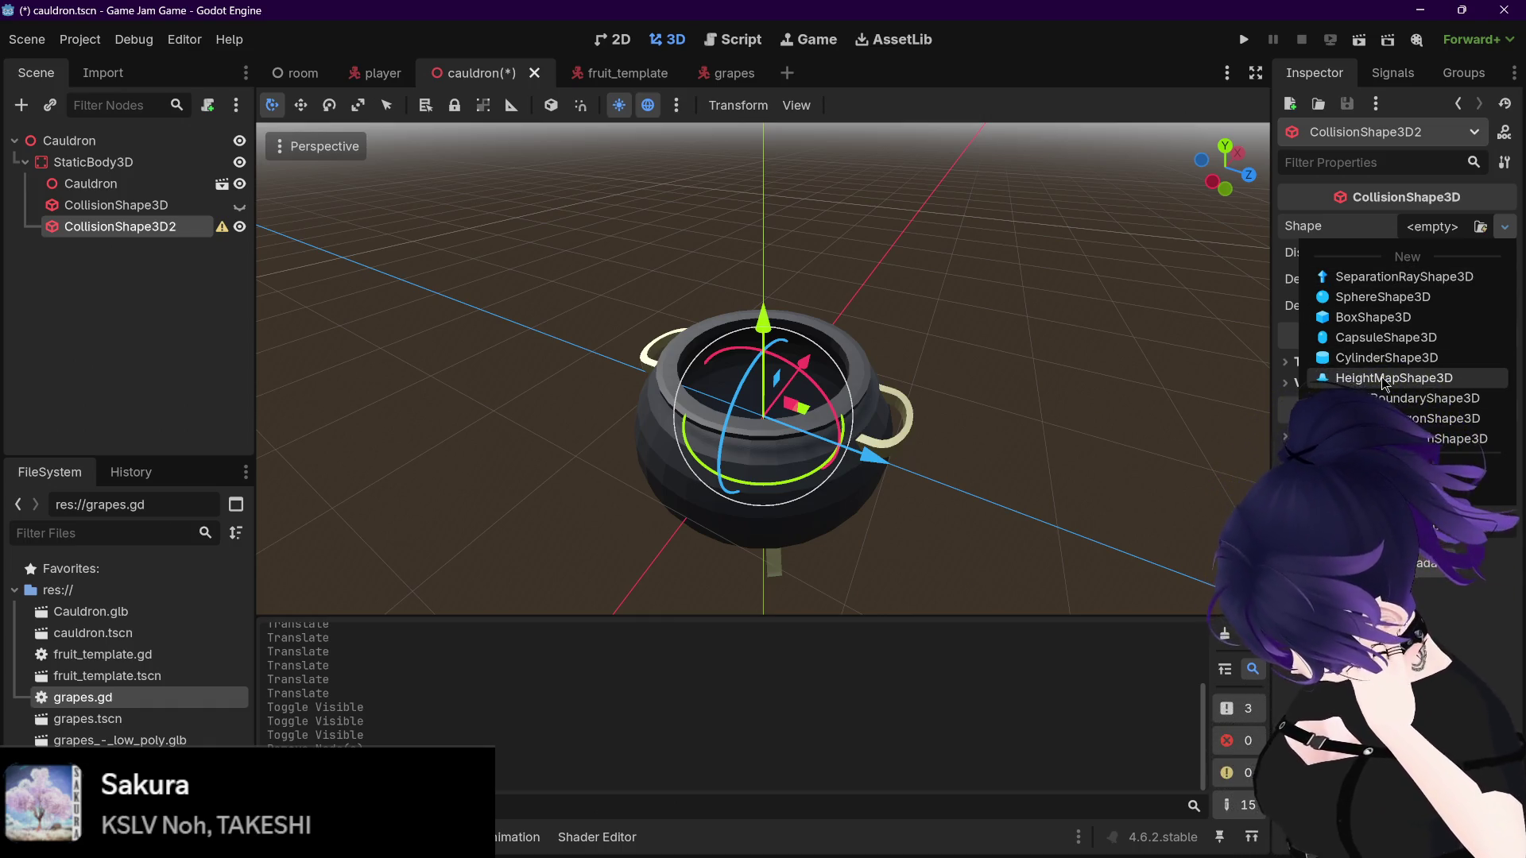
{"action": "left_click", "coordinate": [1385, 379]}
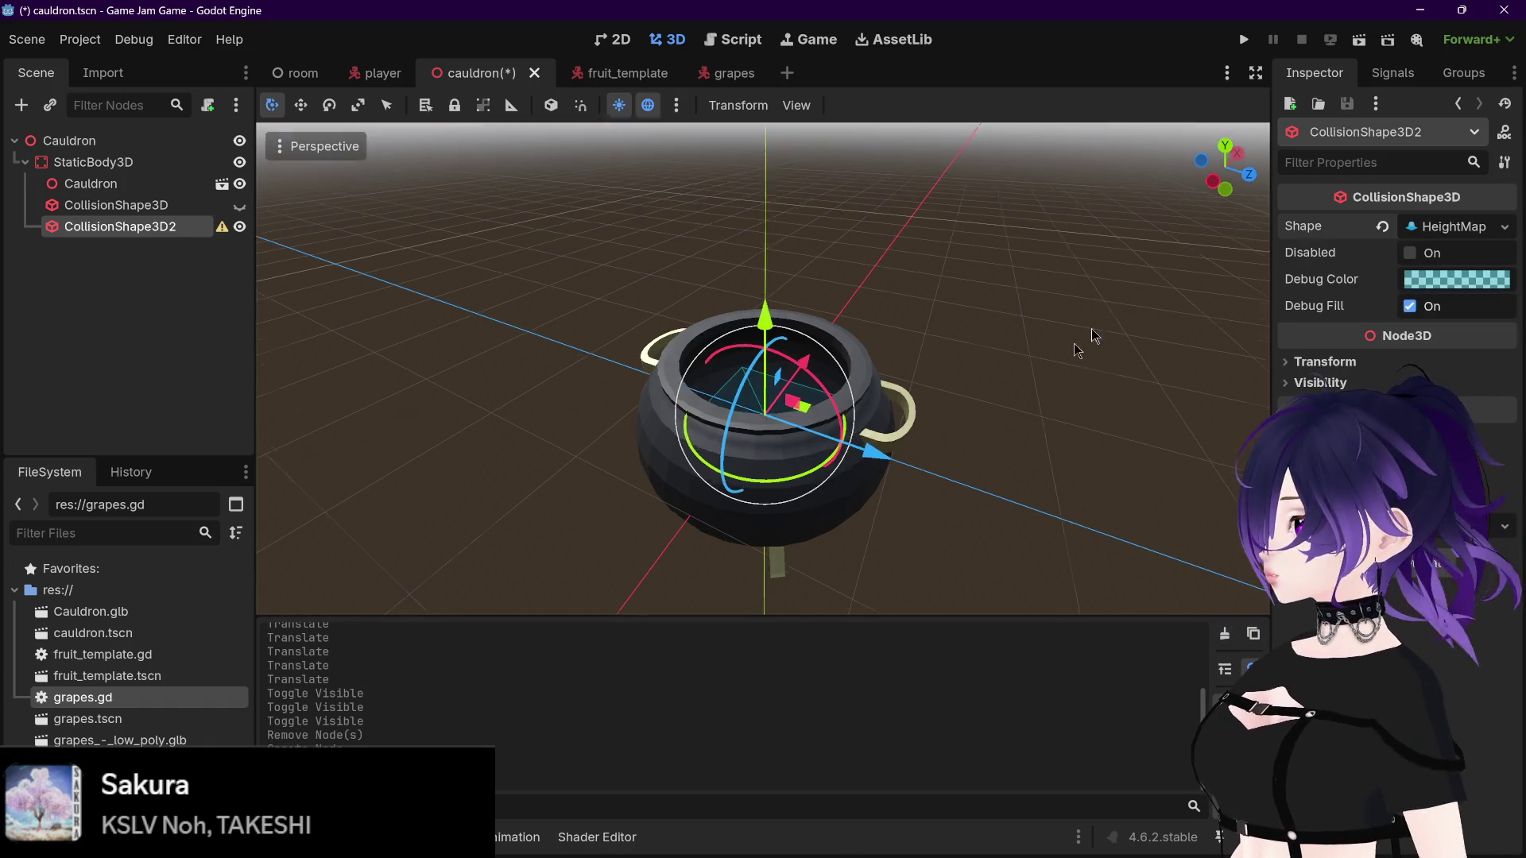
Step: Move CollisionShape3D2 off to the side of the cauldron and upward
{"action": "left_click_drag", "start_coordinate": [905, 364], "coordinate": [1117, 361]}
{"action": "key", "text": "f"}
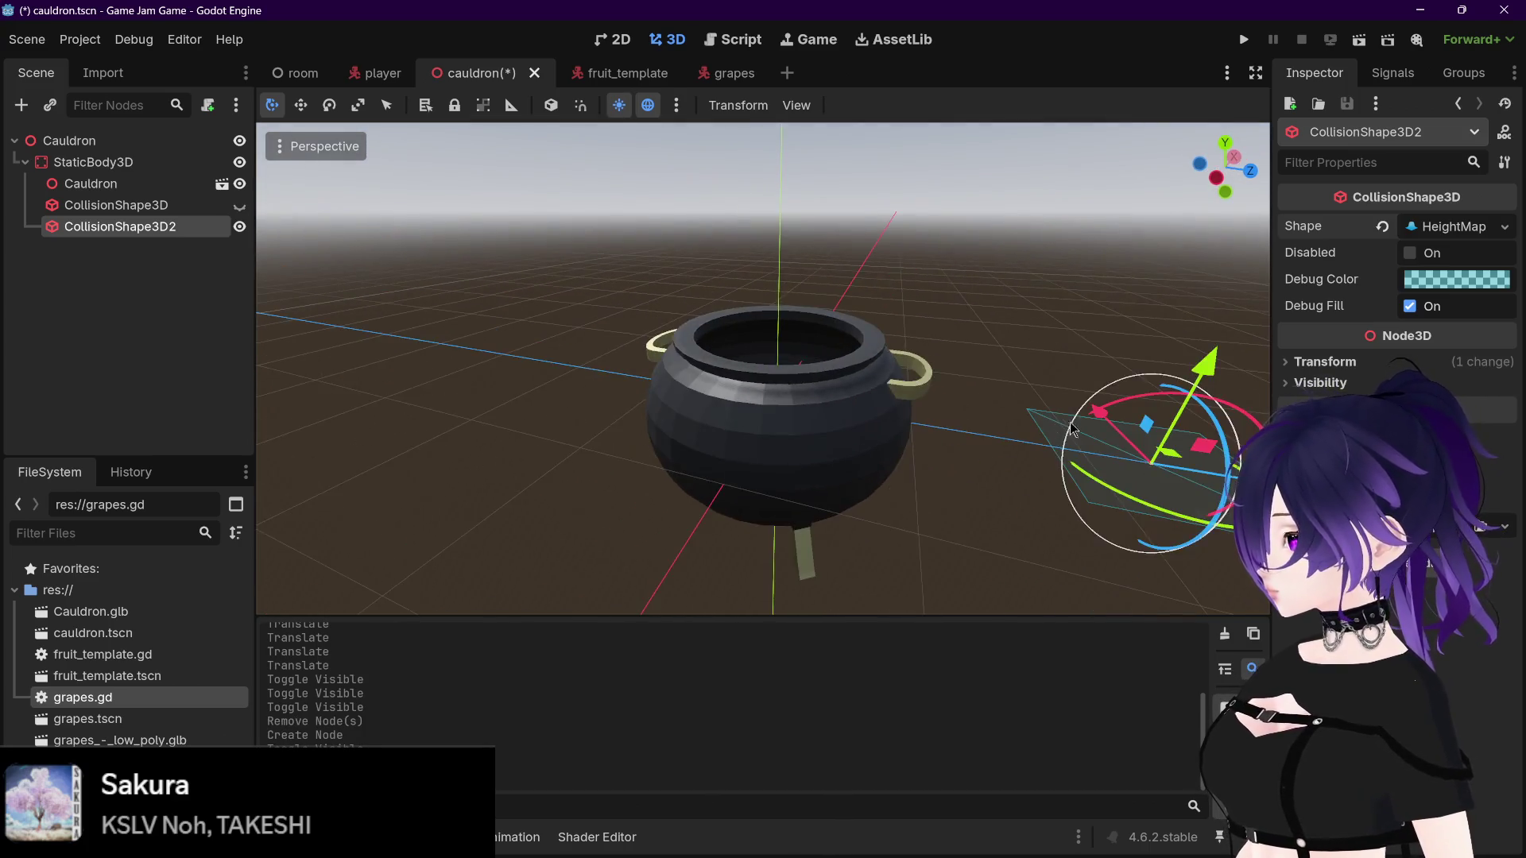
{"action": "left_click_drag", "start_coordinate": [633, 282], "coordinate": [637, 150]}
{"action": "key", "text": "f"}
Step: Set the heightmap's Map Width to 4, Map Depth to 3, and Margin to 3.583 m
{"action": "left_click", "coordinate": [1448, 229]}
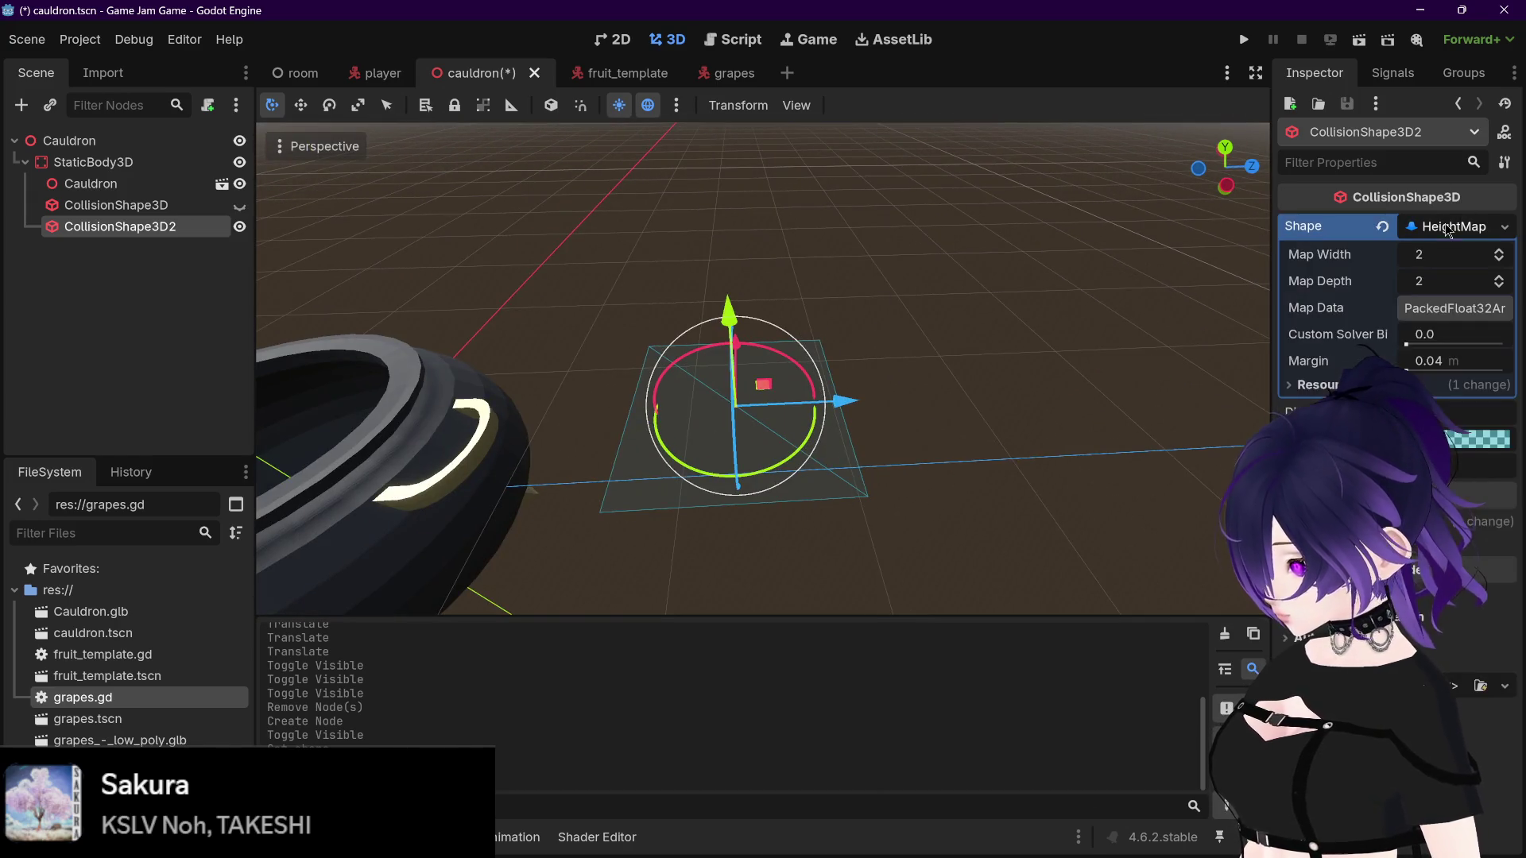
{"action": "left_click", "coordinate": [1497, 252]}
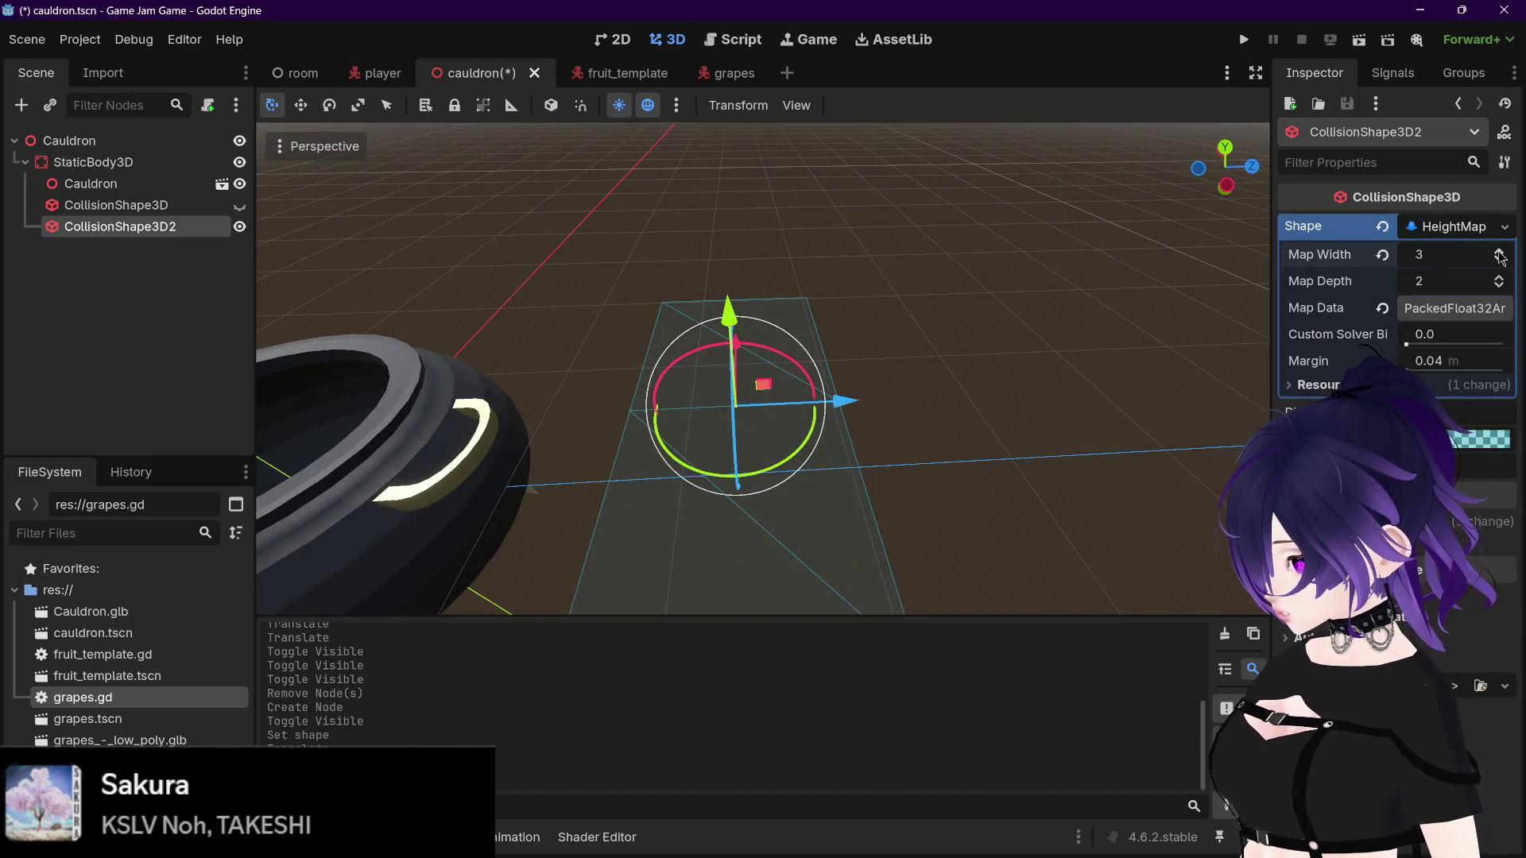
{"action": "left_click", "coordinate": [1497, 253]}
{"action": "left_click", "coordinate": [1498, 279]}
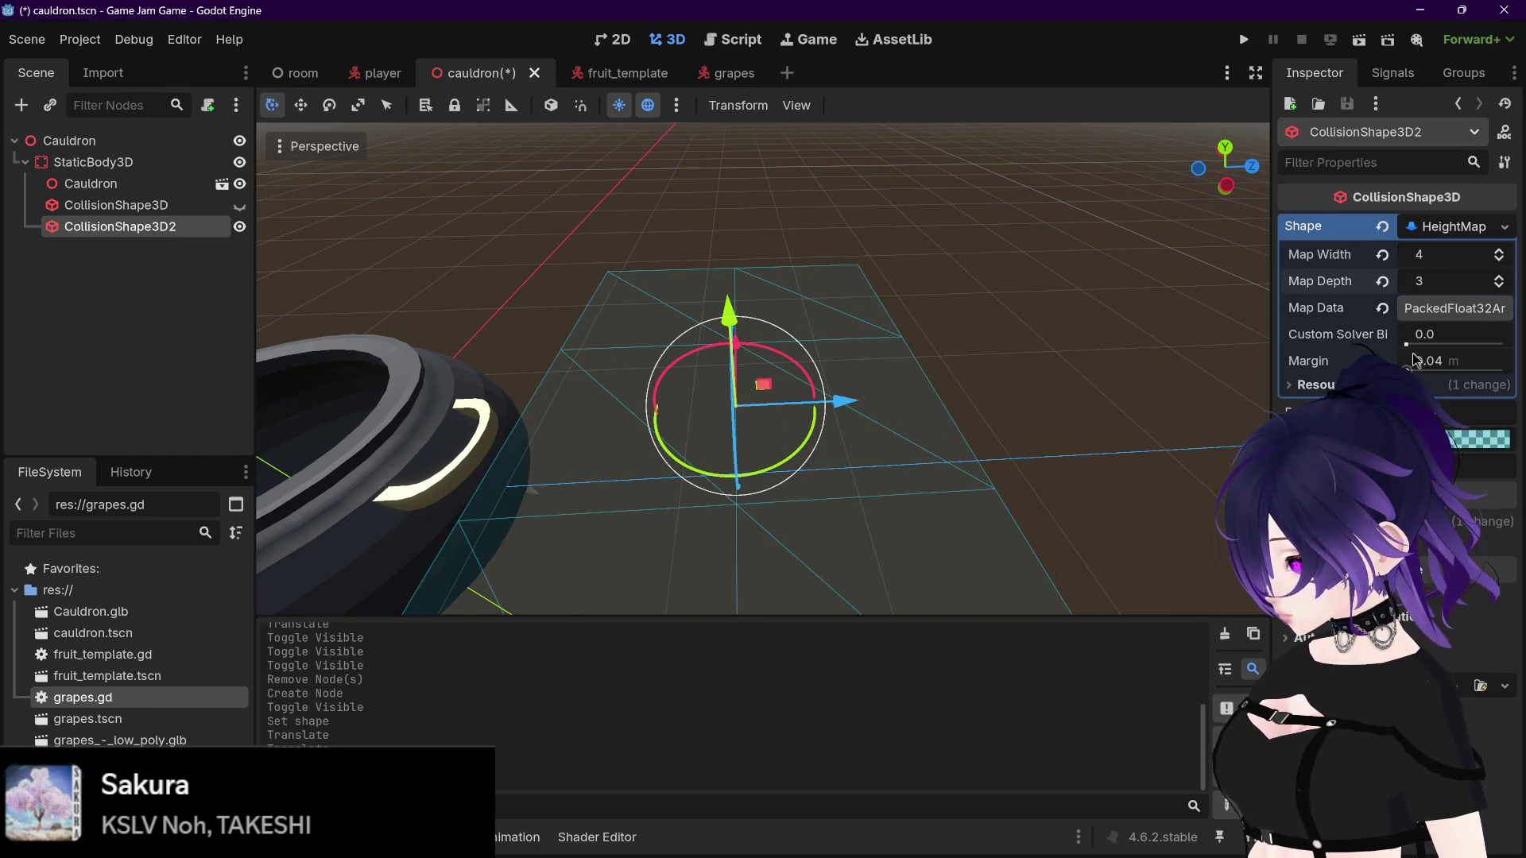
{"action": "left_click_drag", "start_coordinate": [1407, 366], "coordinate": [1432, 344]}
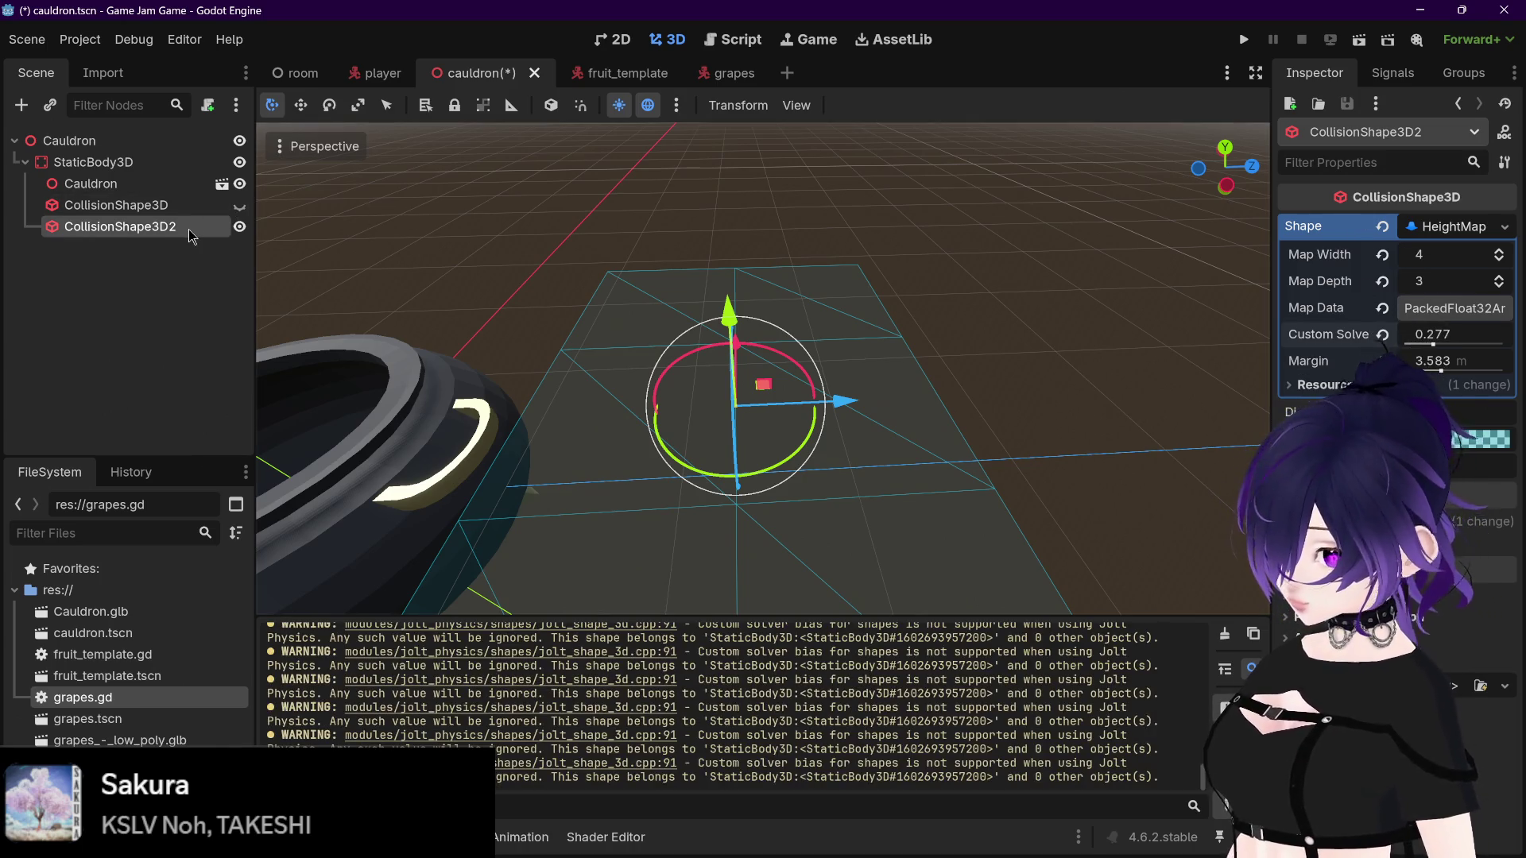
Step: Clear the heightmap shape and assign a new CylinderShape3D instead
{"action": "left_click", "coordinate": [1382, 227]}
{"action": "left_click", "coordinate": [1434, 229]}
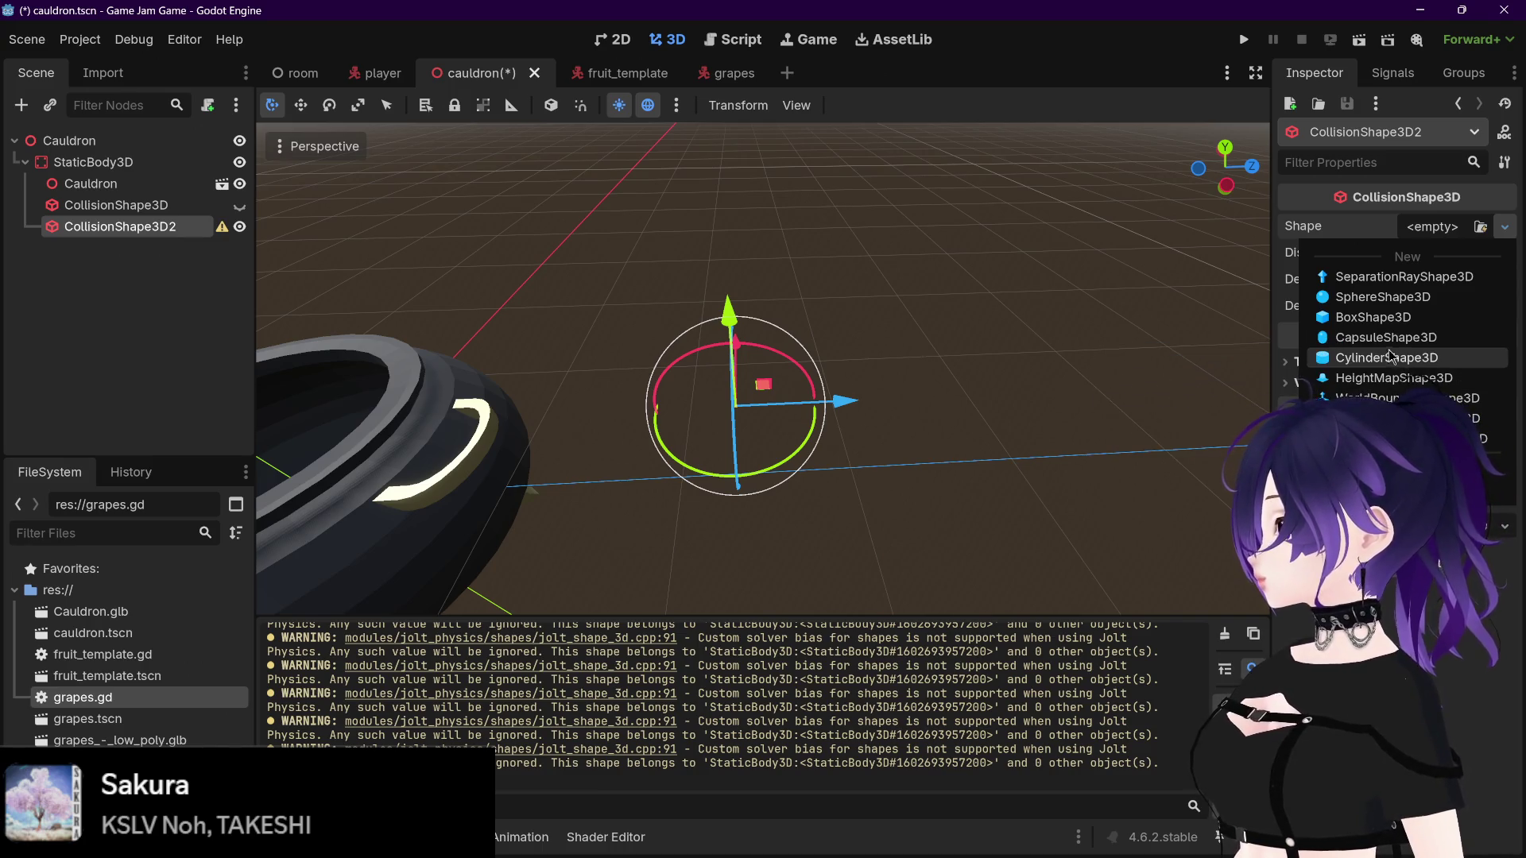
{"action": "left_click", "coordinate": [1389, 359]}
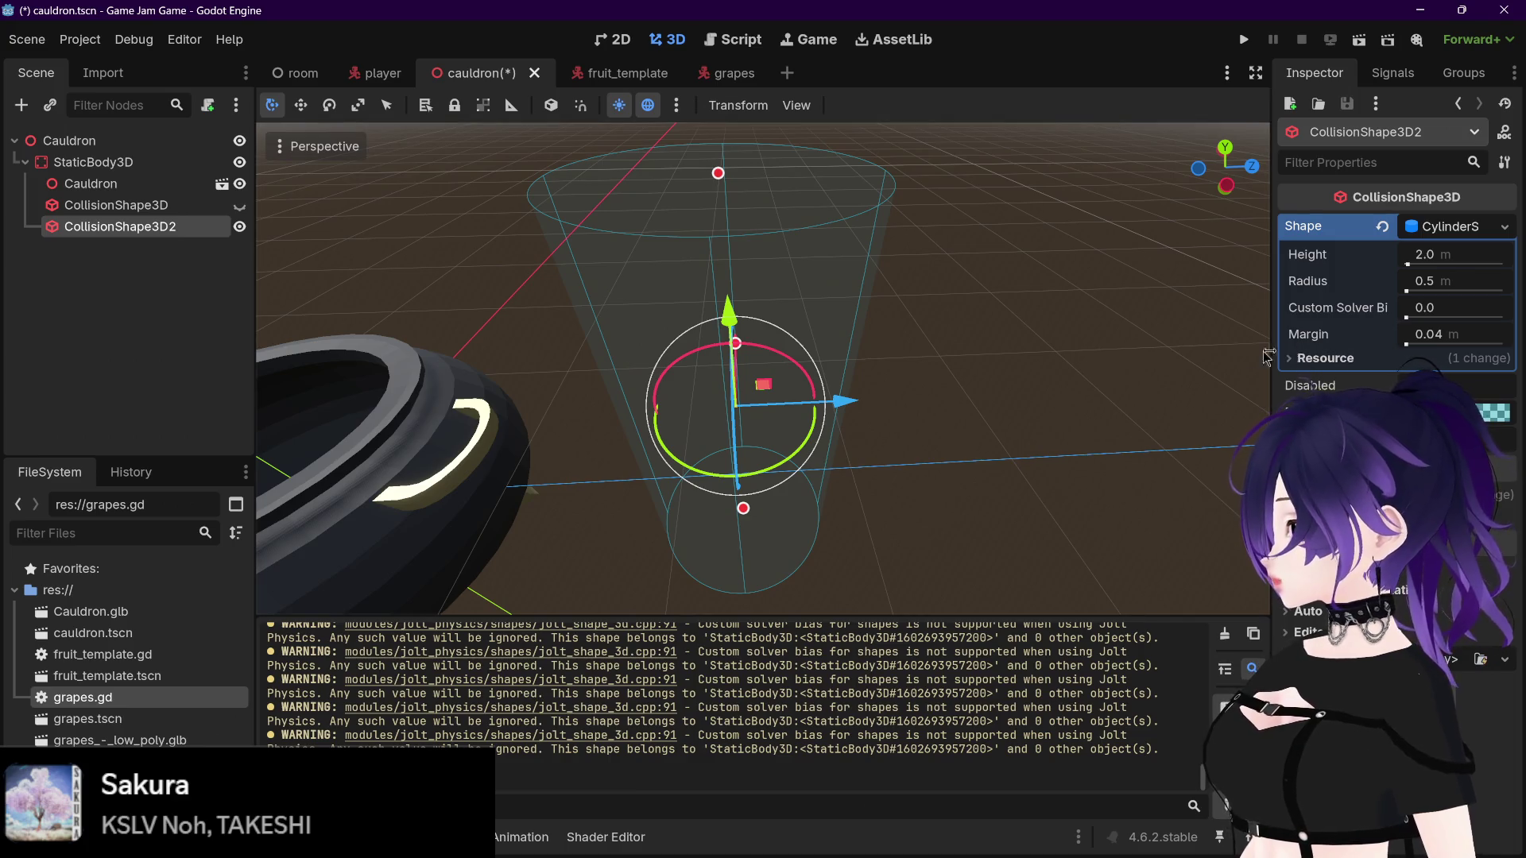
{"action": "left_click_drag", "start_coordinate": [785, 280], "coordinate": [933, 307]}
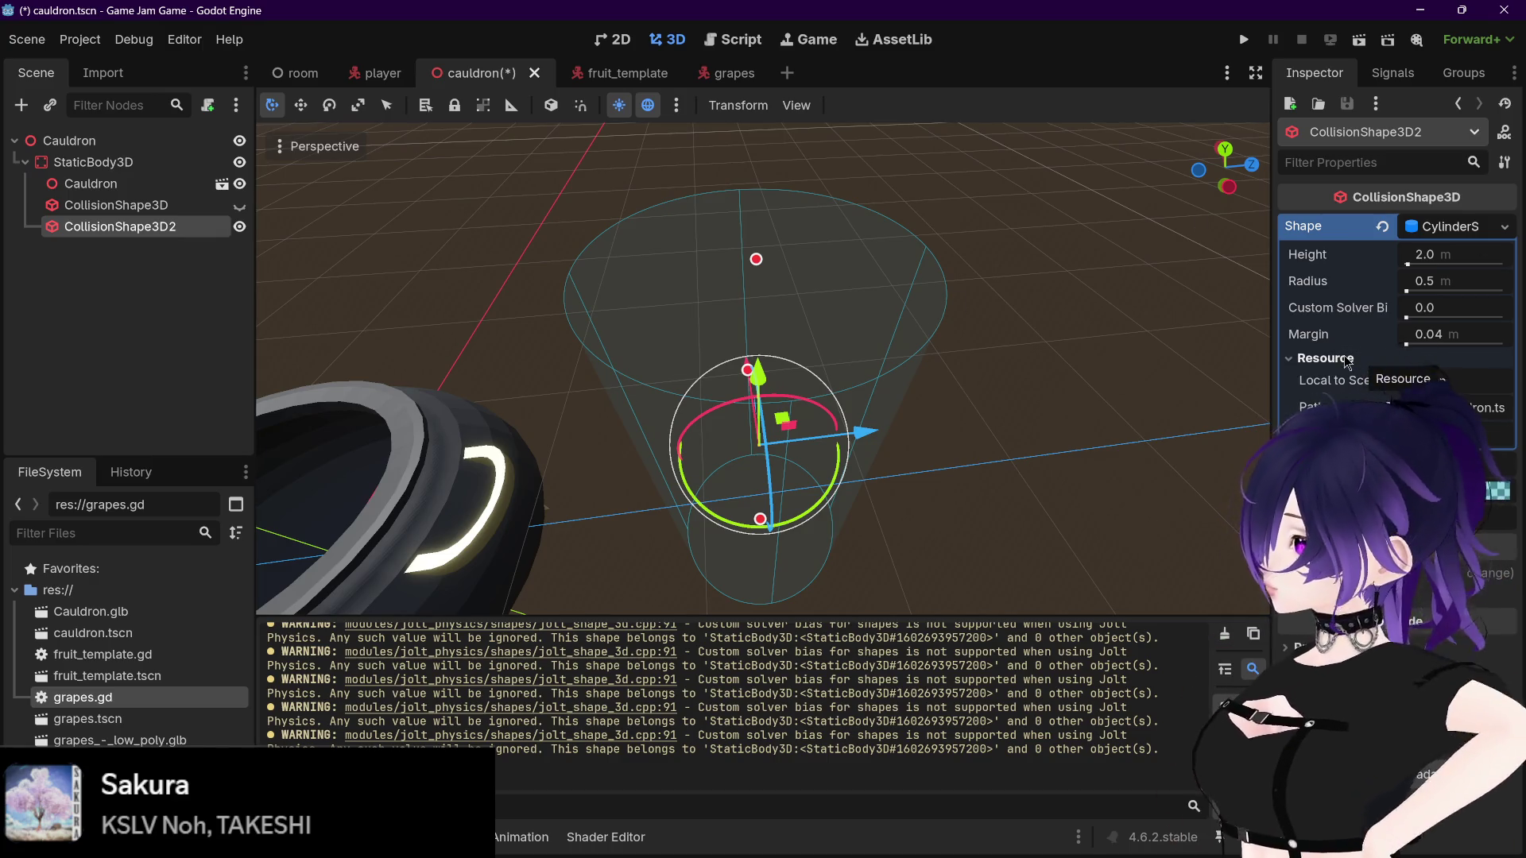
{"action": "mouse_move", "coordinate": [1360, 266]}
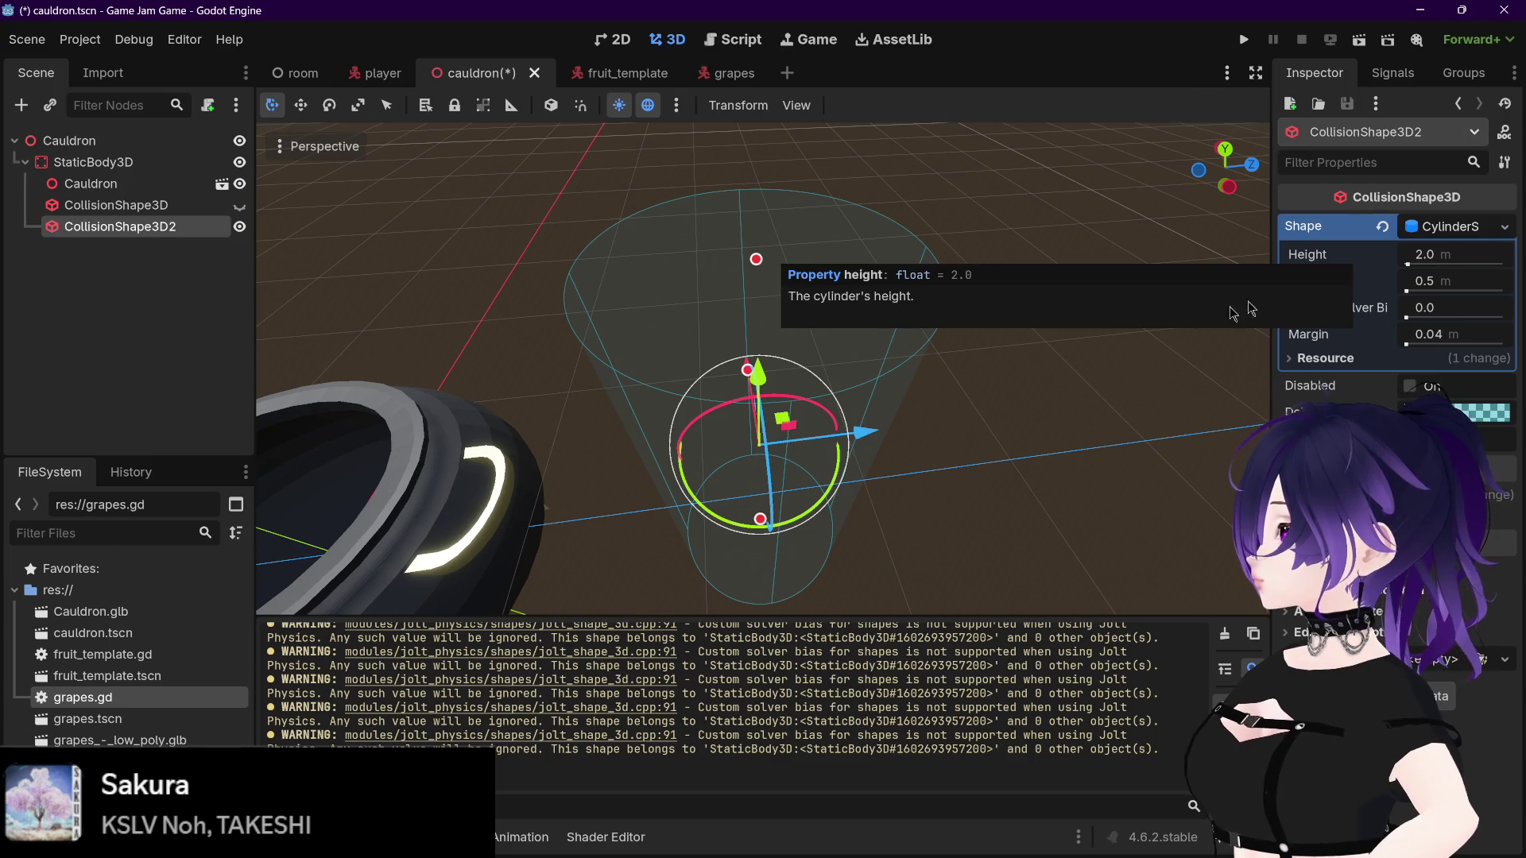
{"action": "scroll", "scroll_direction": "down", "scroll_amount": 3}
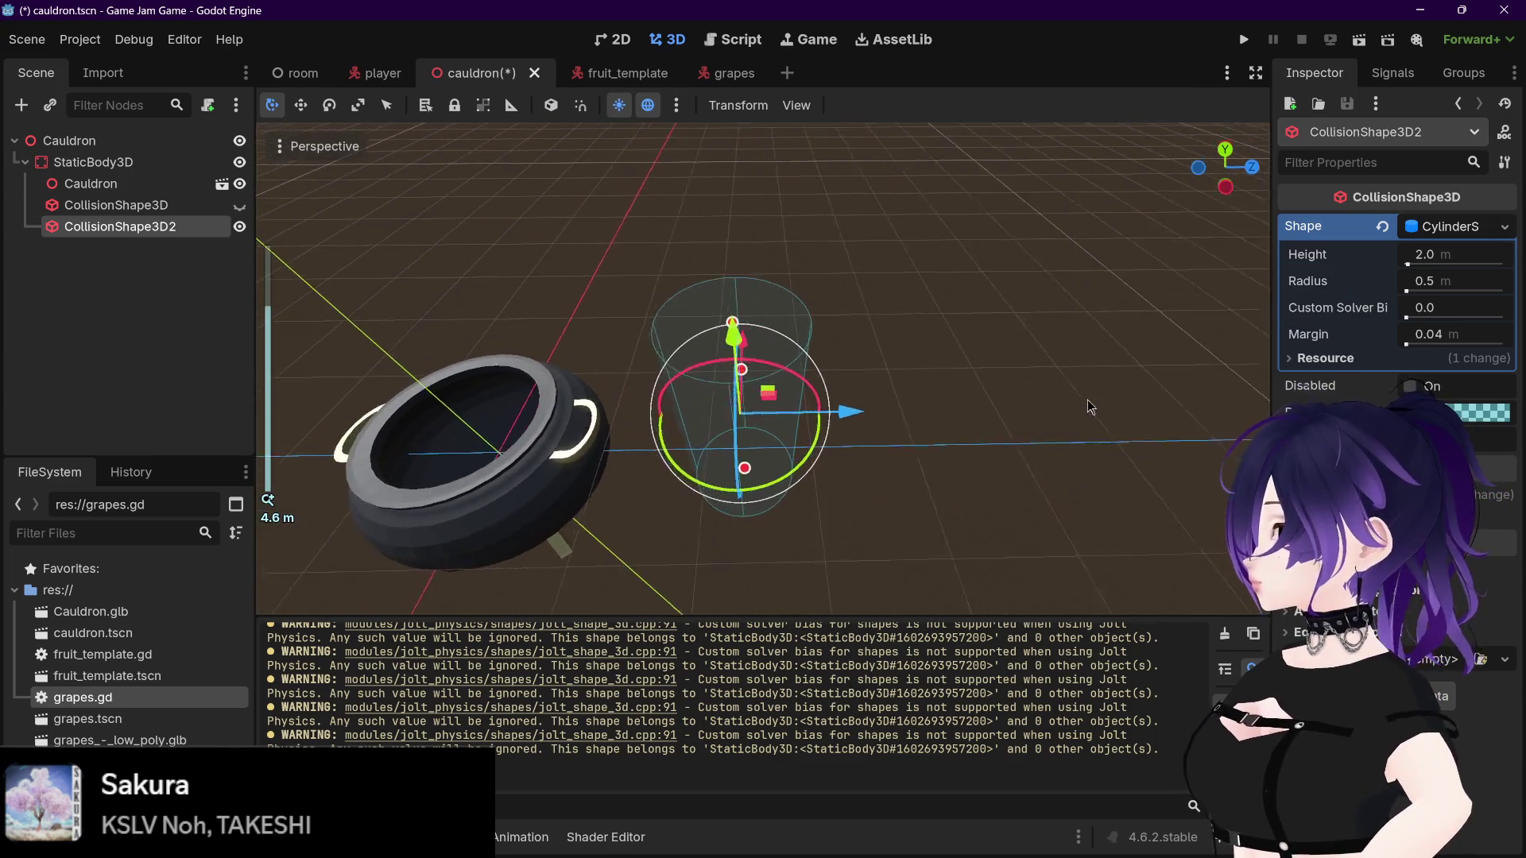
{"action": "left_click_drag", "start_coordinate": [1088, 406], "coordinate": [1176, 413]}
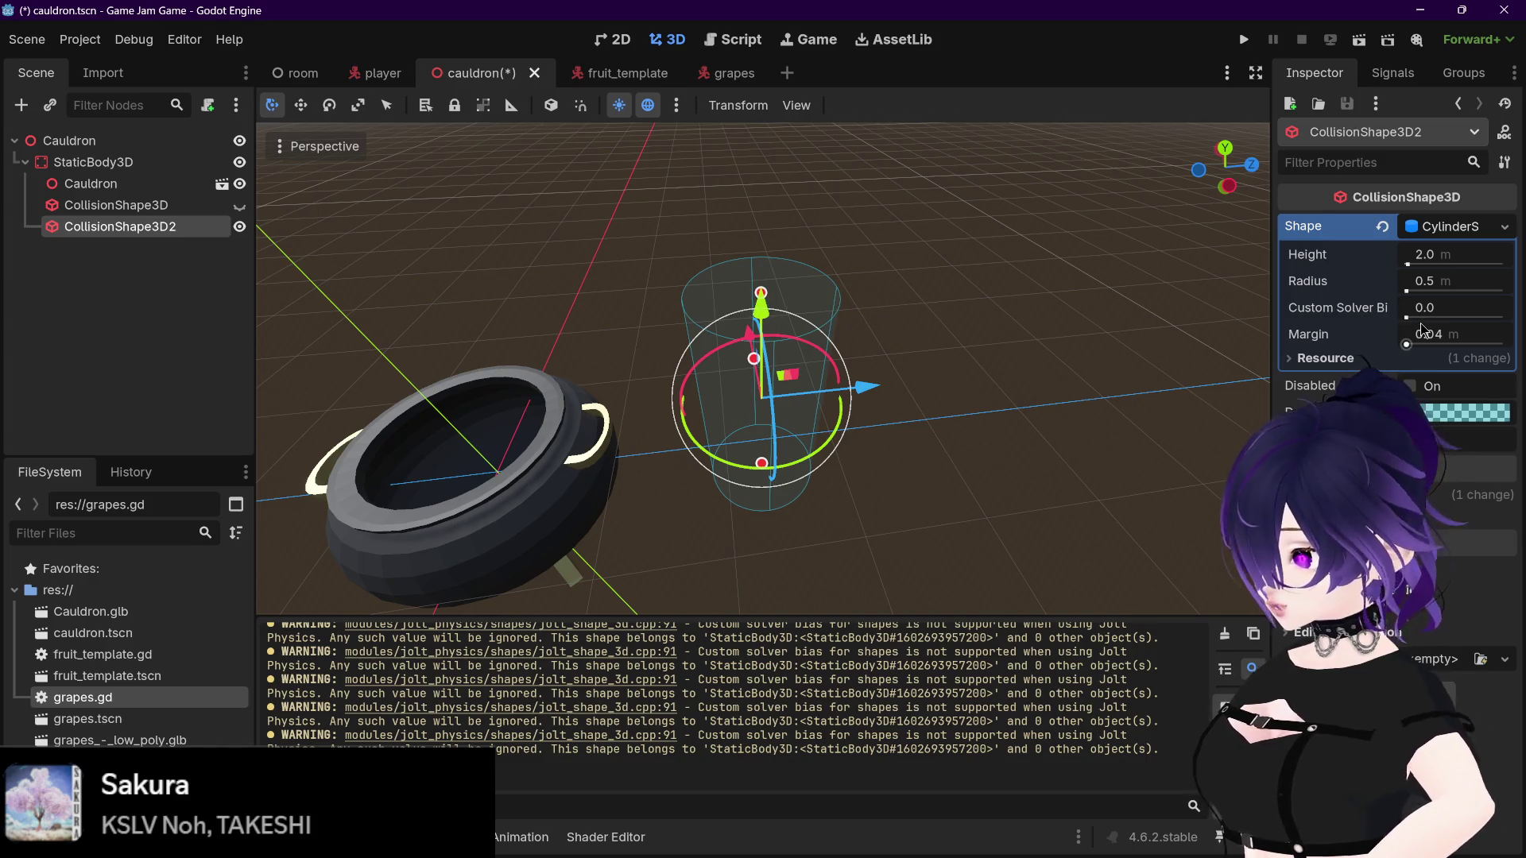
{"action": "left_click", "coordinate": [1405, 318]}
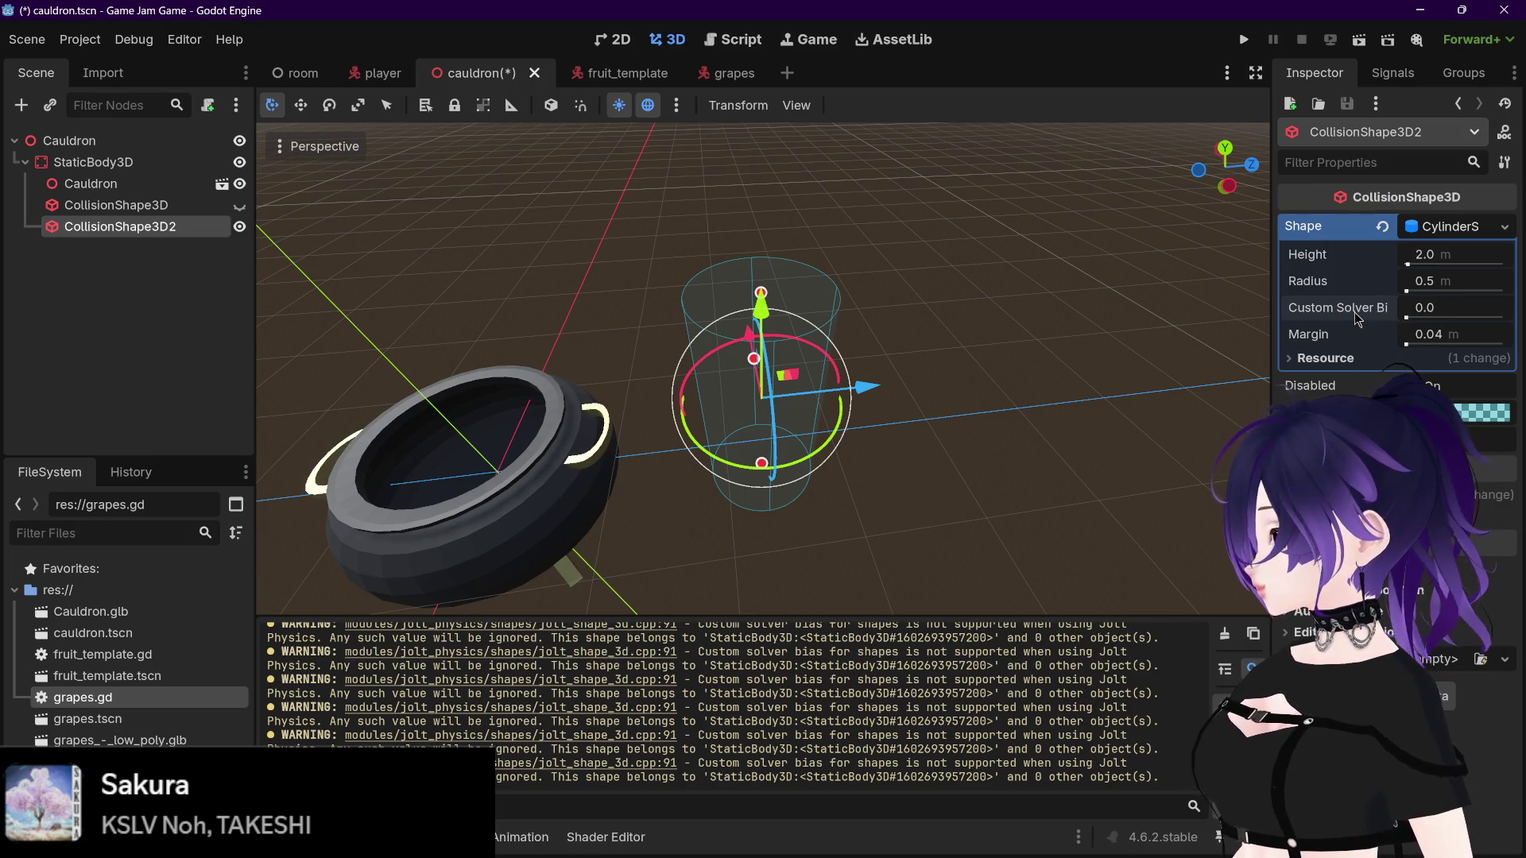
{"action": "mouse_move", "coordinate": [1357, 318]}
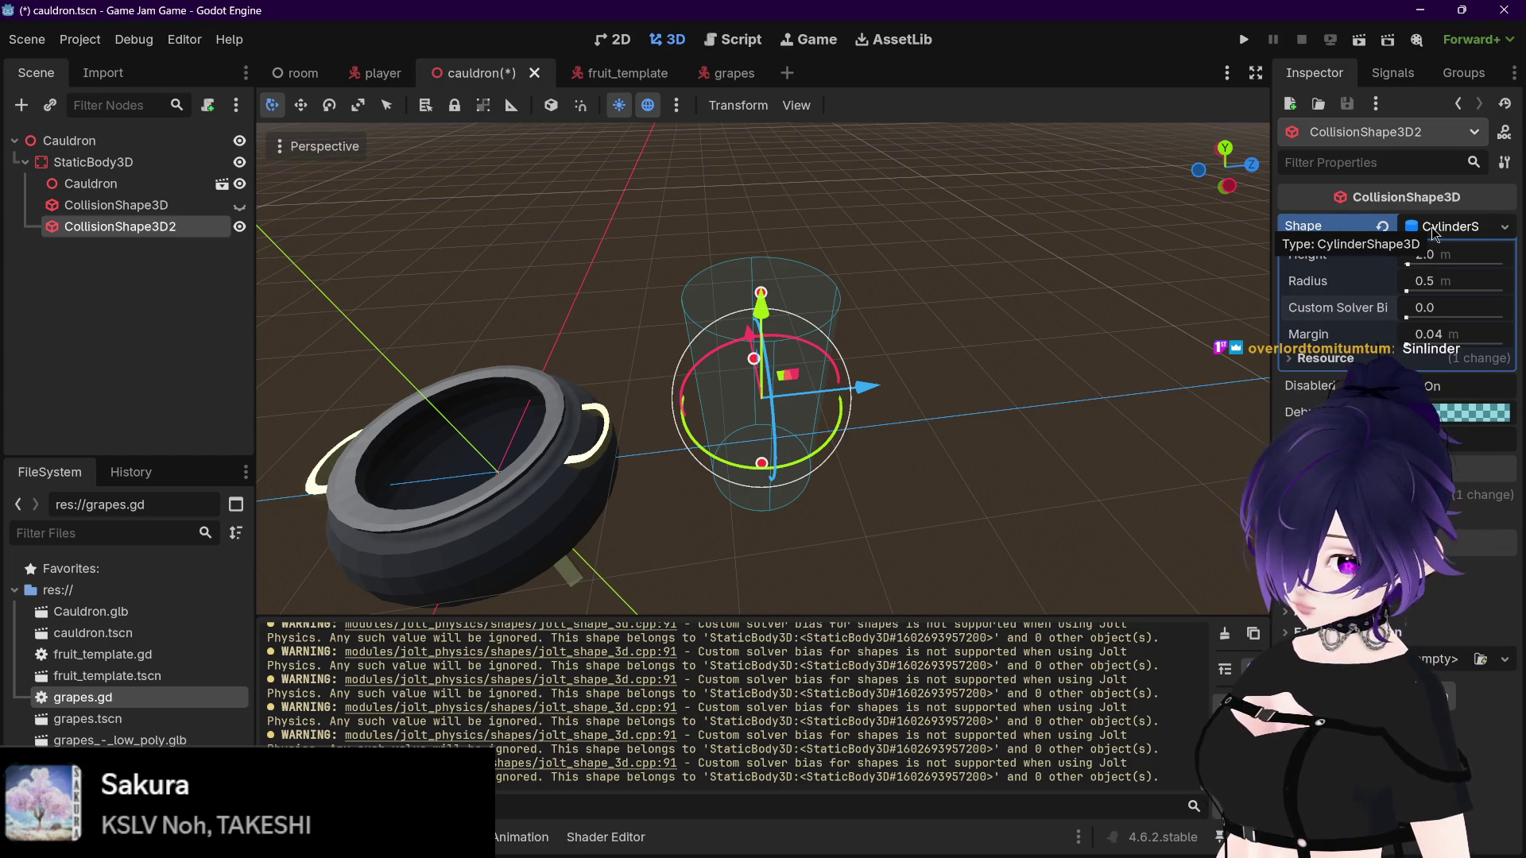
{"action": "left_click_drag", "start_coordinate": [498, 436], "coordinate": [585, 445]}
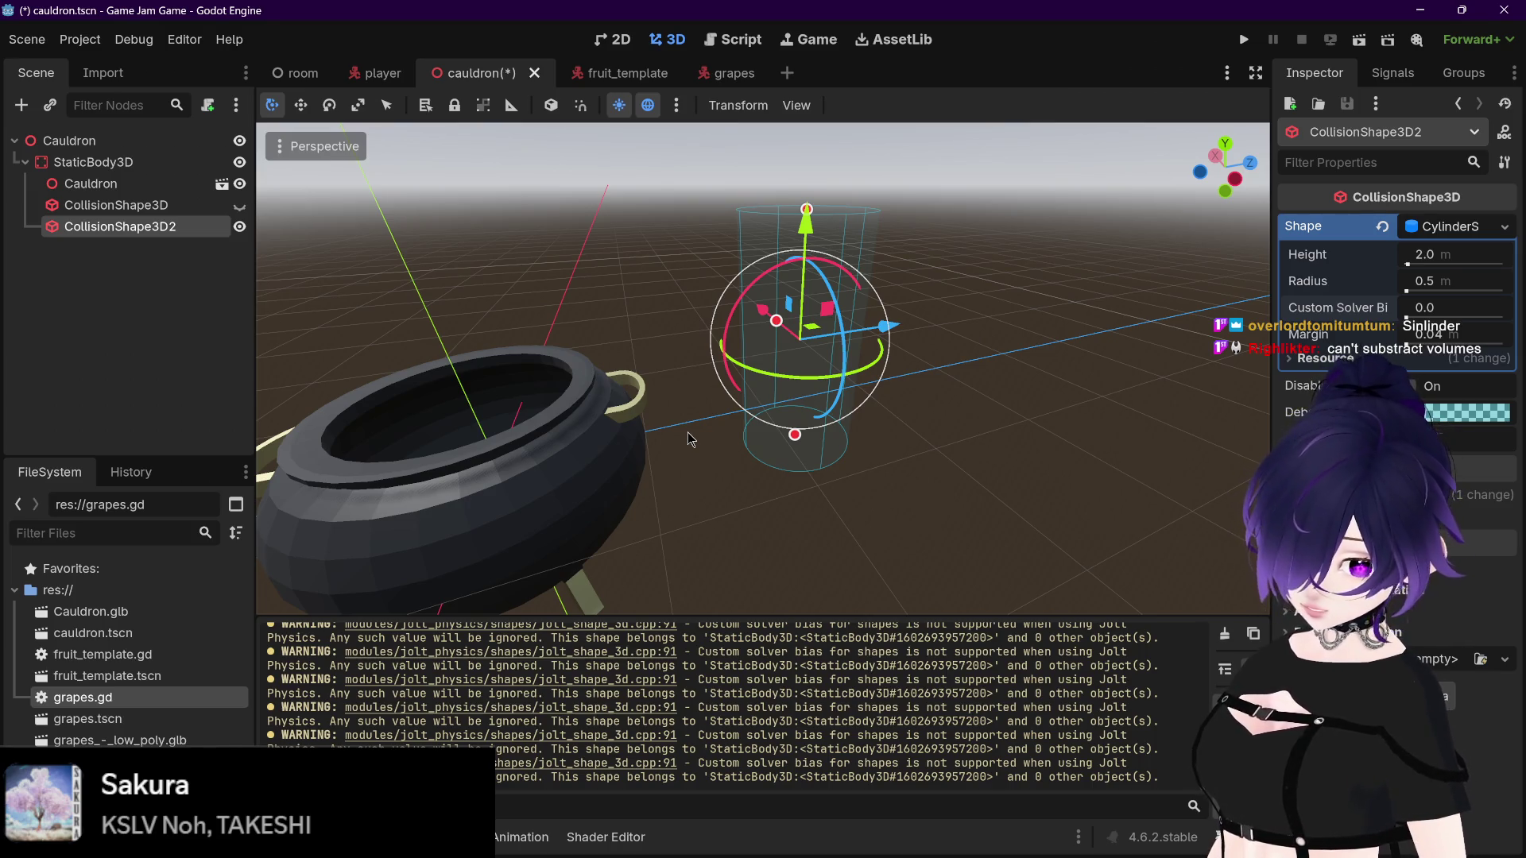
{"action": "left_click", "coordinate": [1382, 227]}
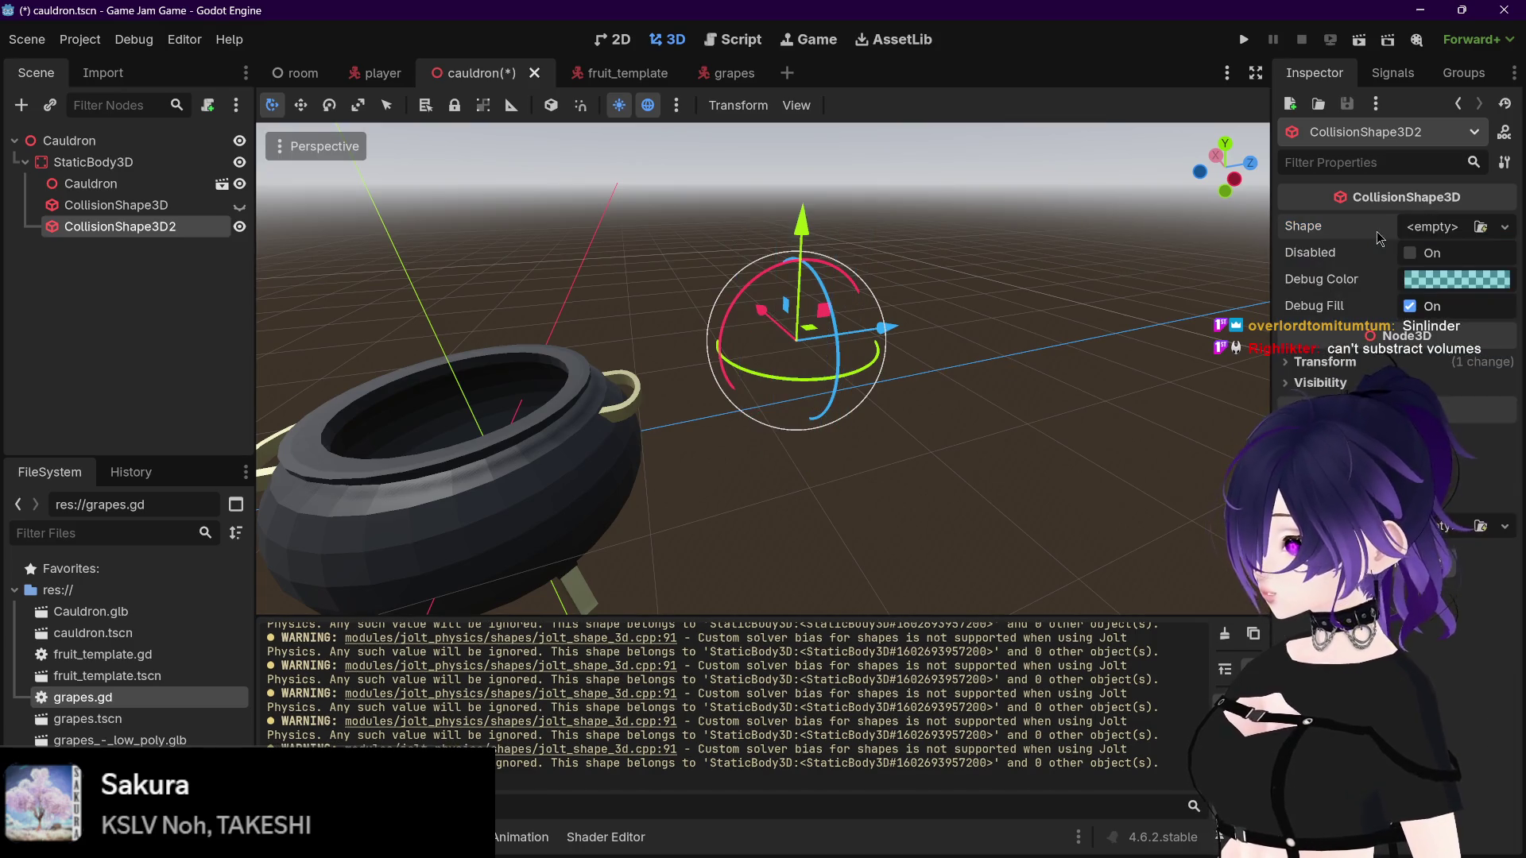
{"action": "left_click", "coordinate": [1435, 228]}
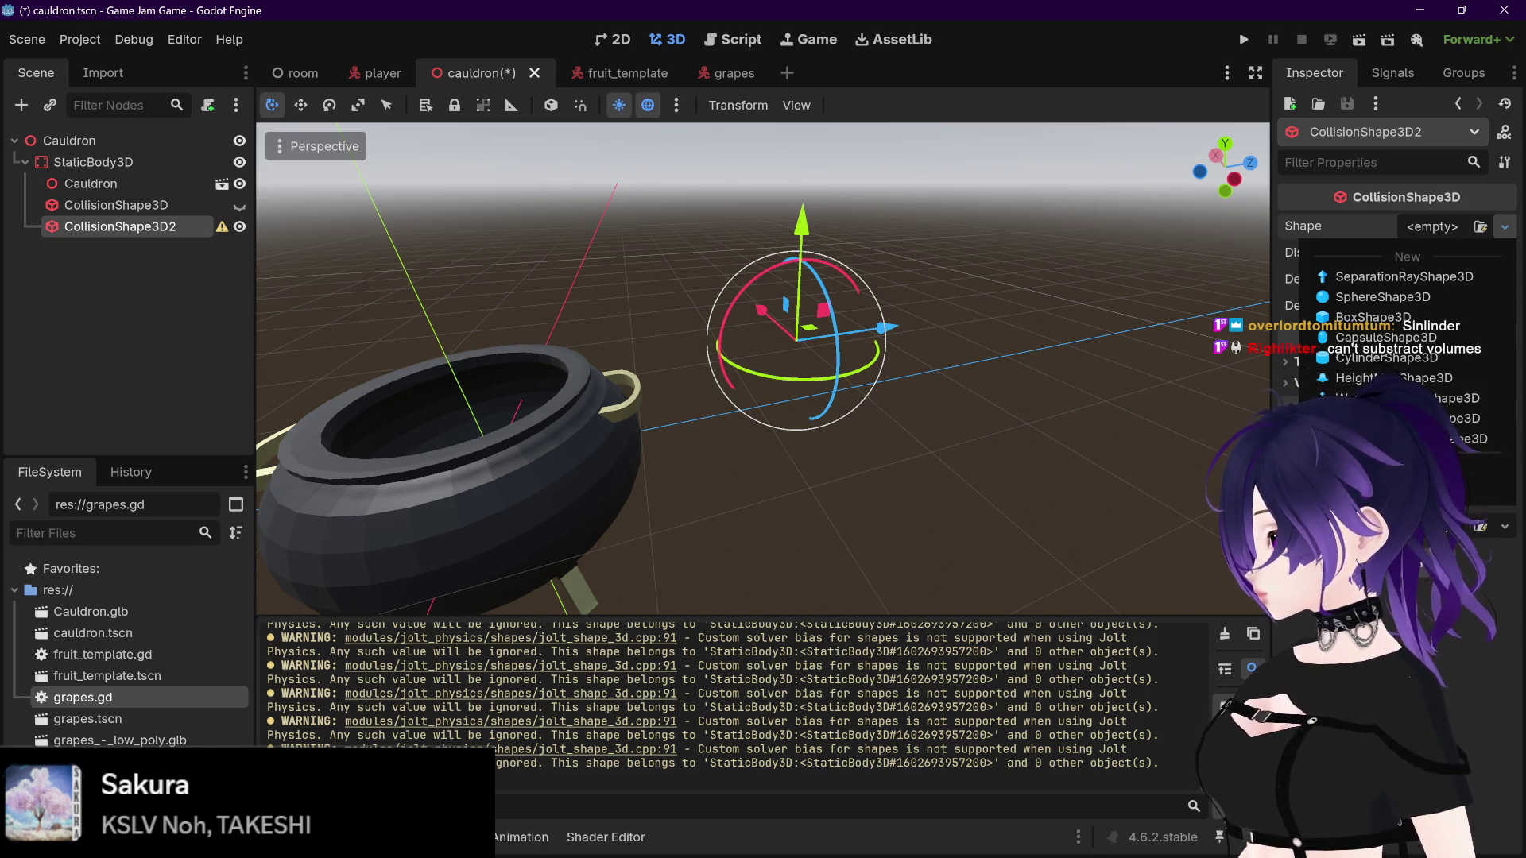
{"action": "left_click", "coordinate": [1406, 417]}
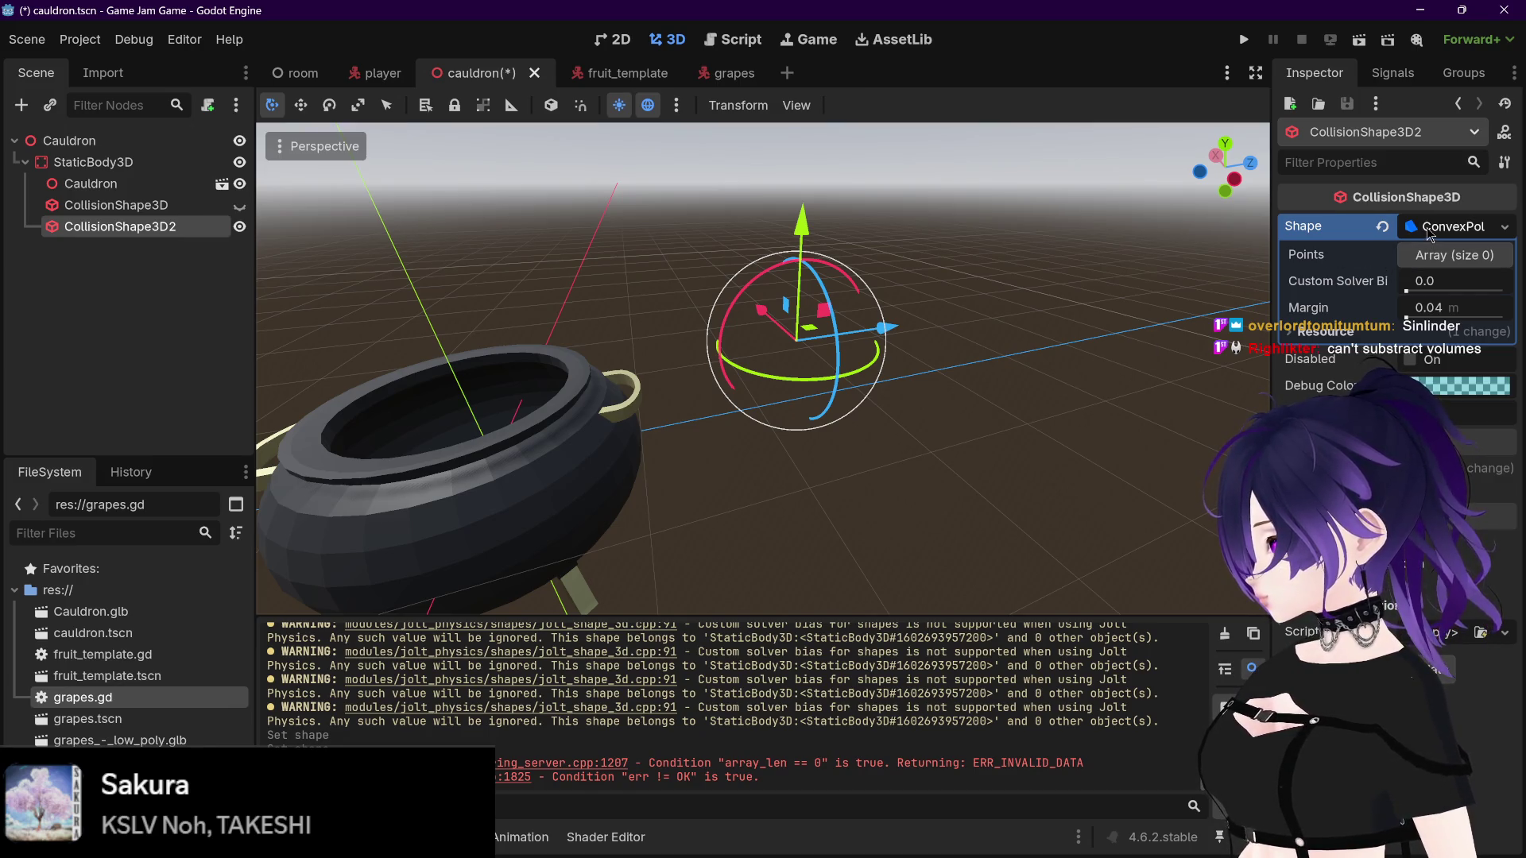
{"action": "left_click", "coordinate": [1381, 227]}
{"action": "left_click", "coordinate": [1419, 229]}
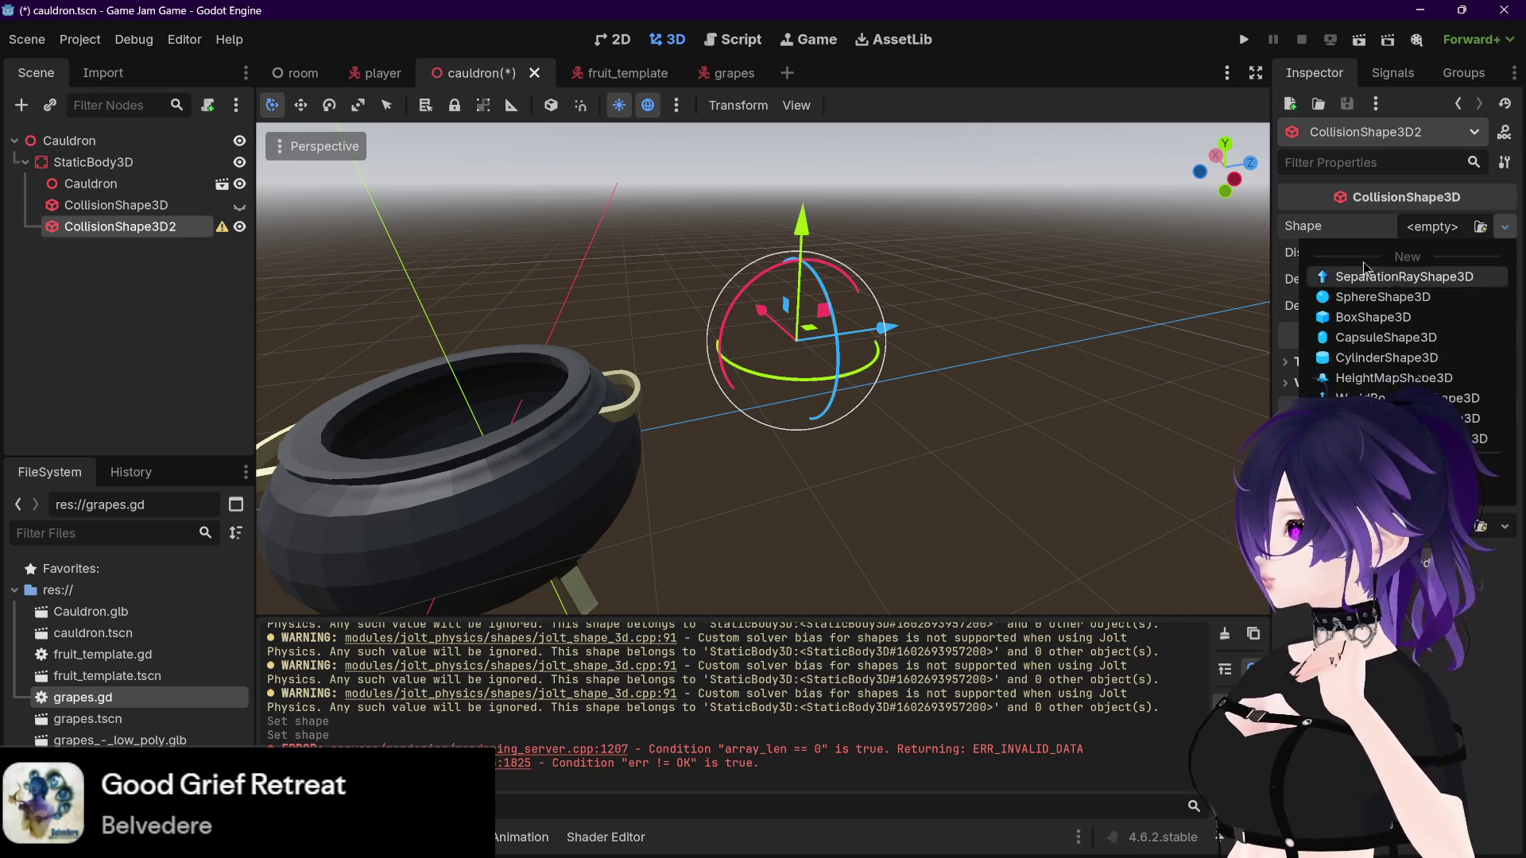
{"action": "key", "text": "Escape"}
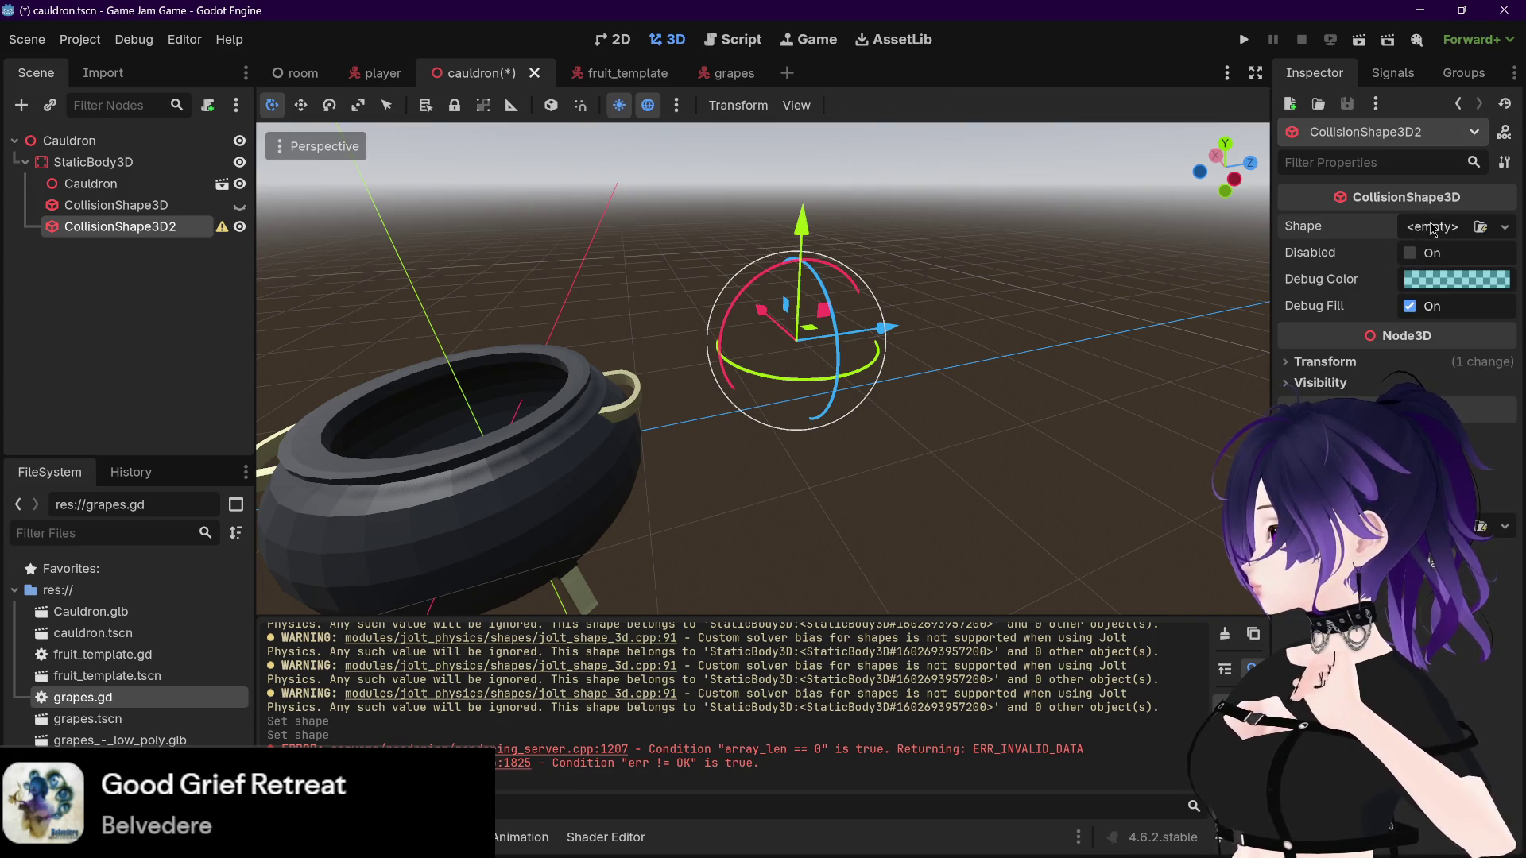
{"action": "left_click", "coordinate": [1432, 229]}
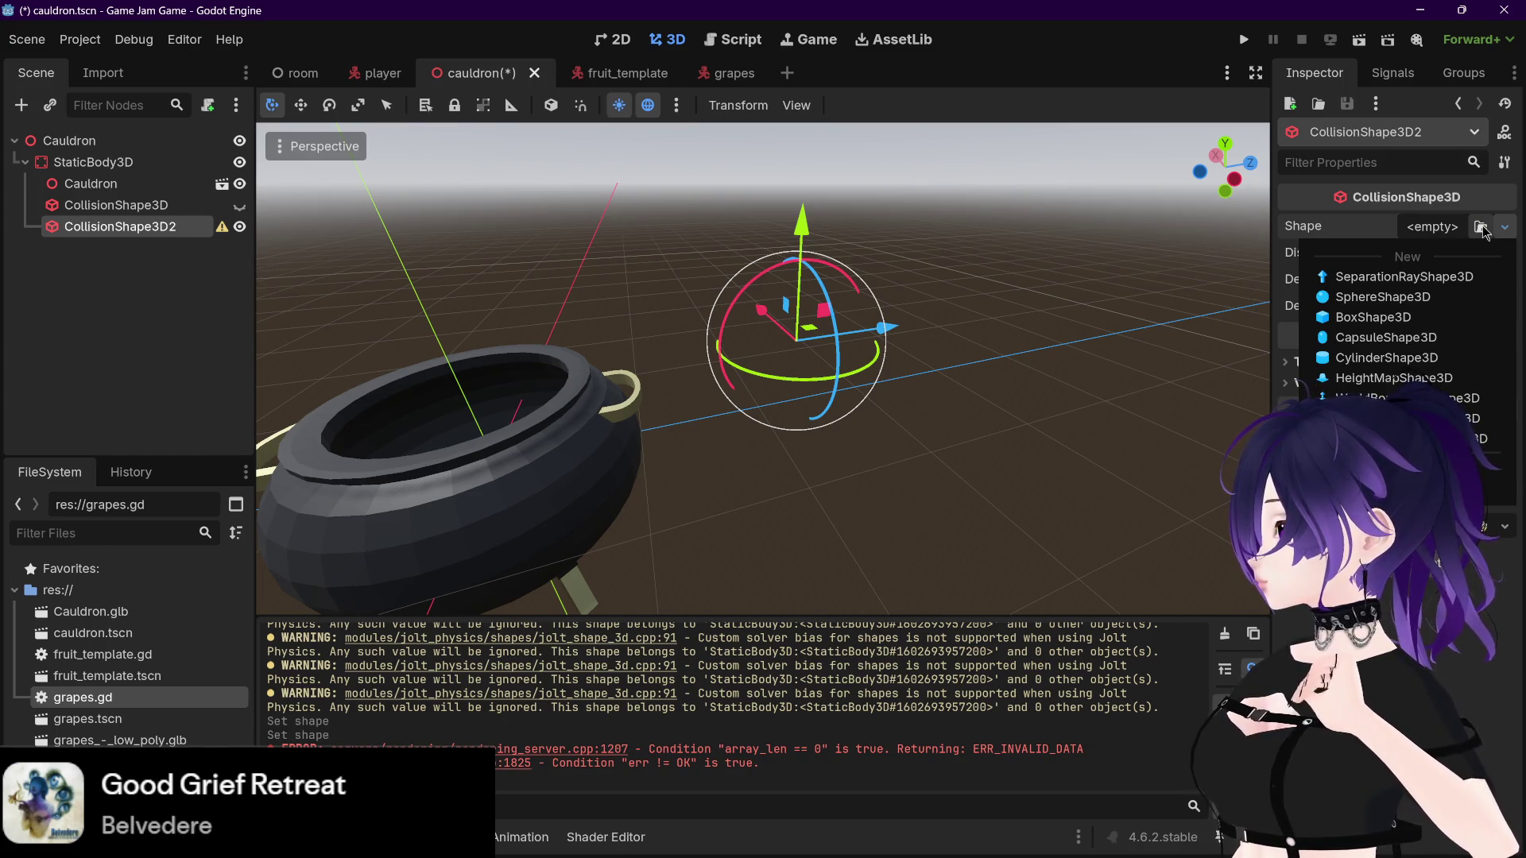
{"action": "left_click", "coordinate": [1399, 467]}
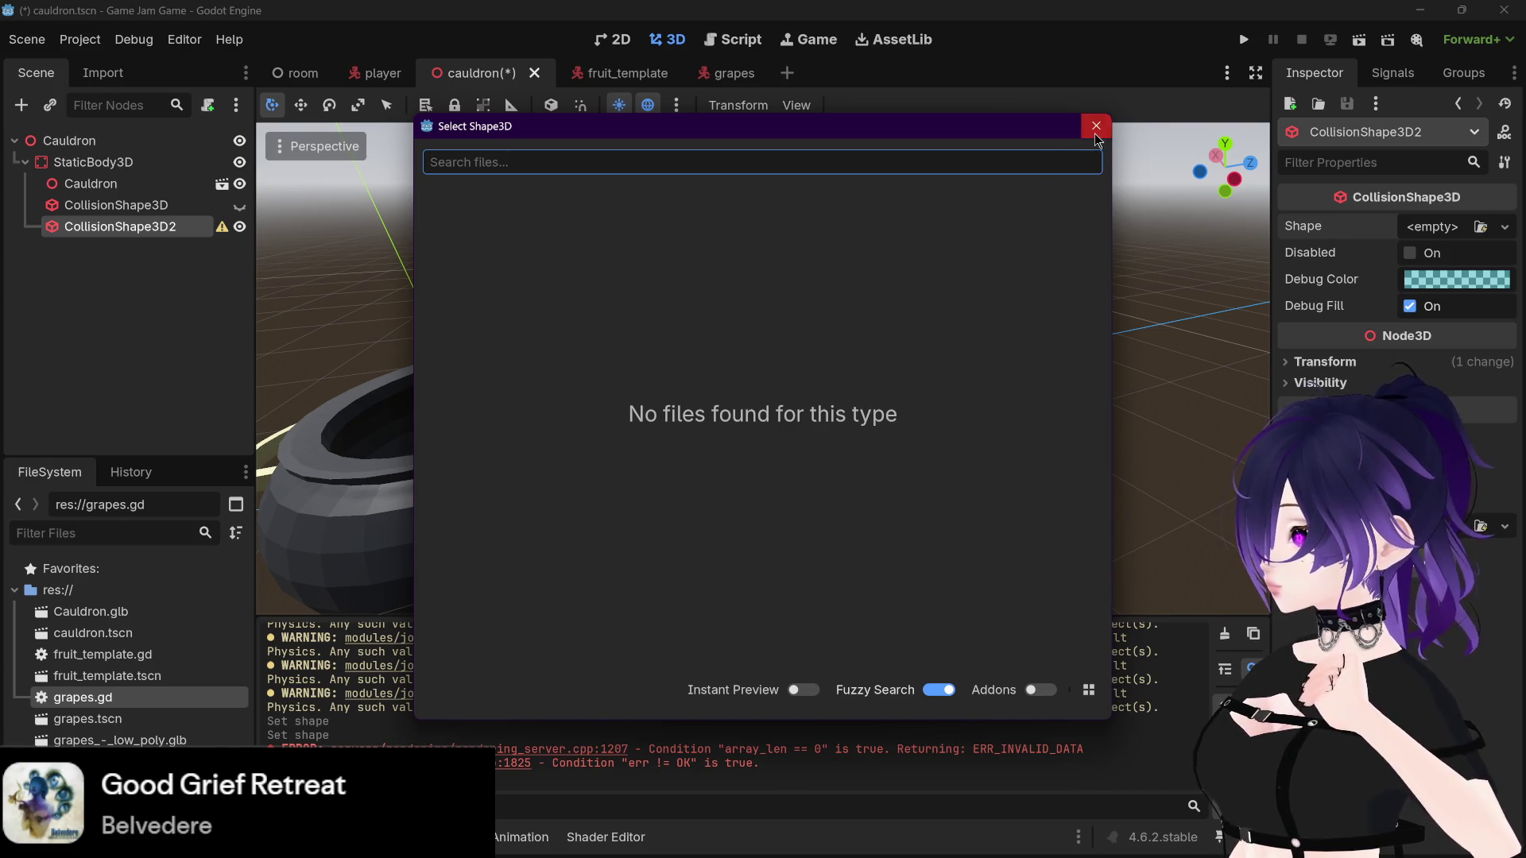
{"action": "left_click", "coordinate": [1095, 126]}
{"action": "left_click", "coordinate": [1423, 228]}
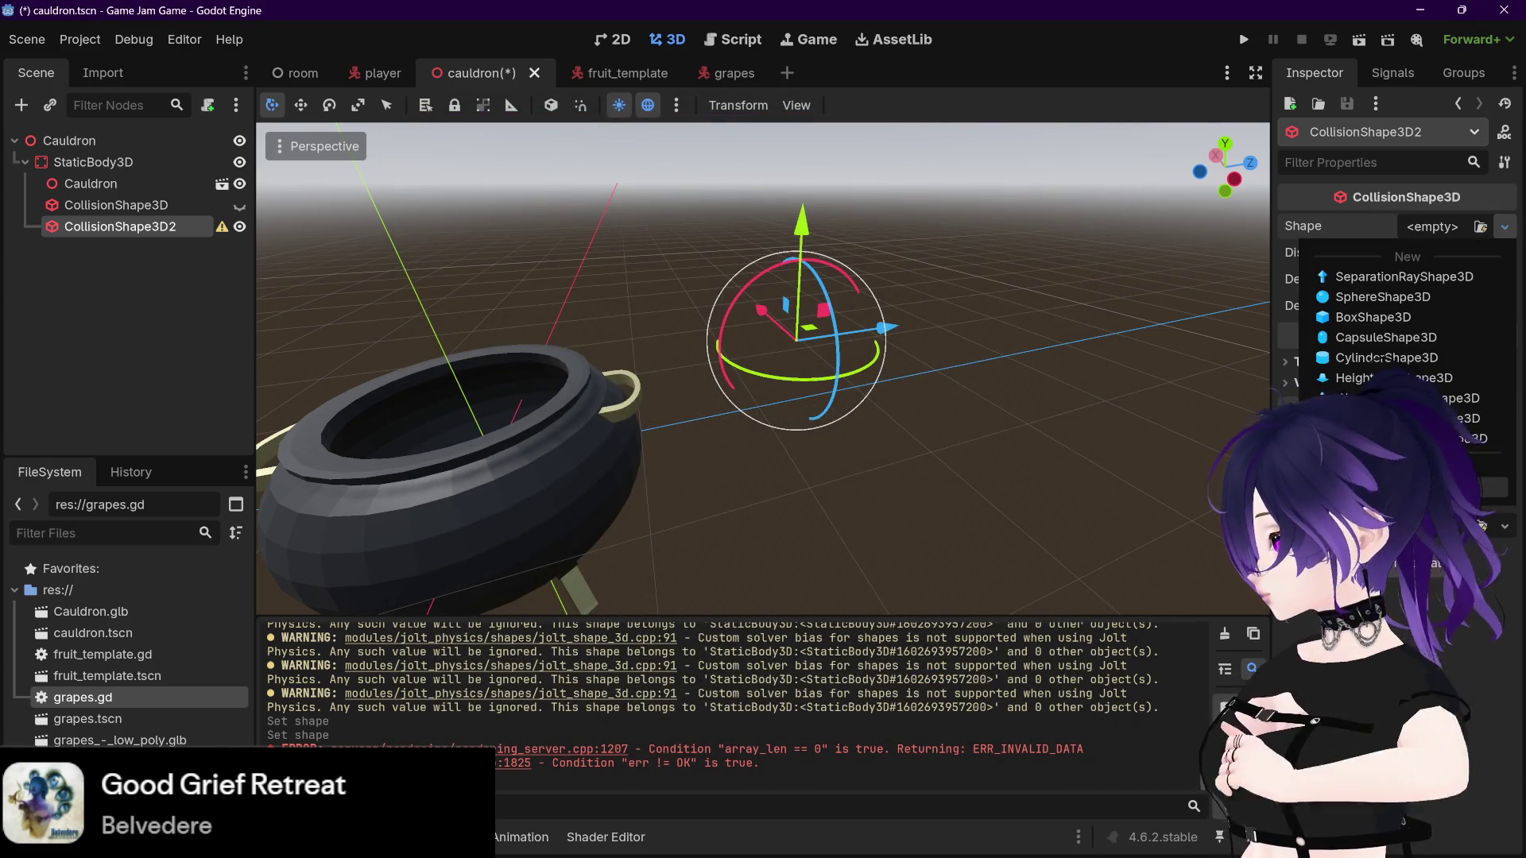
{"action": "left_click", "coordinate": [1398, 468]}
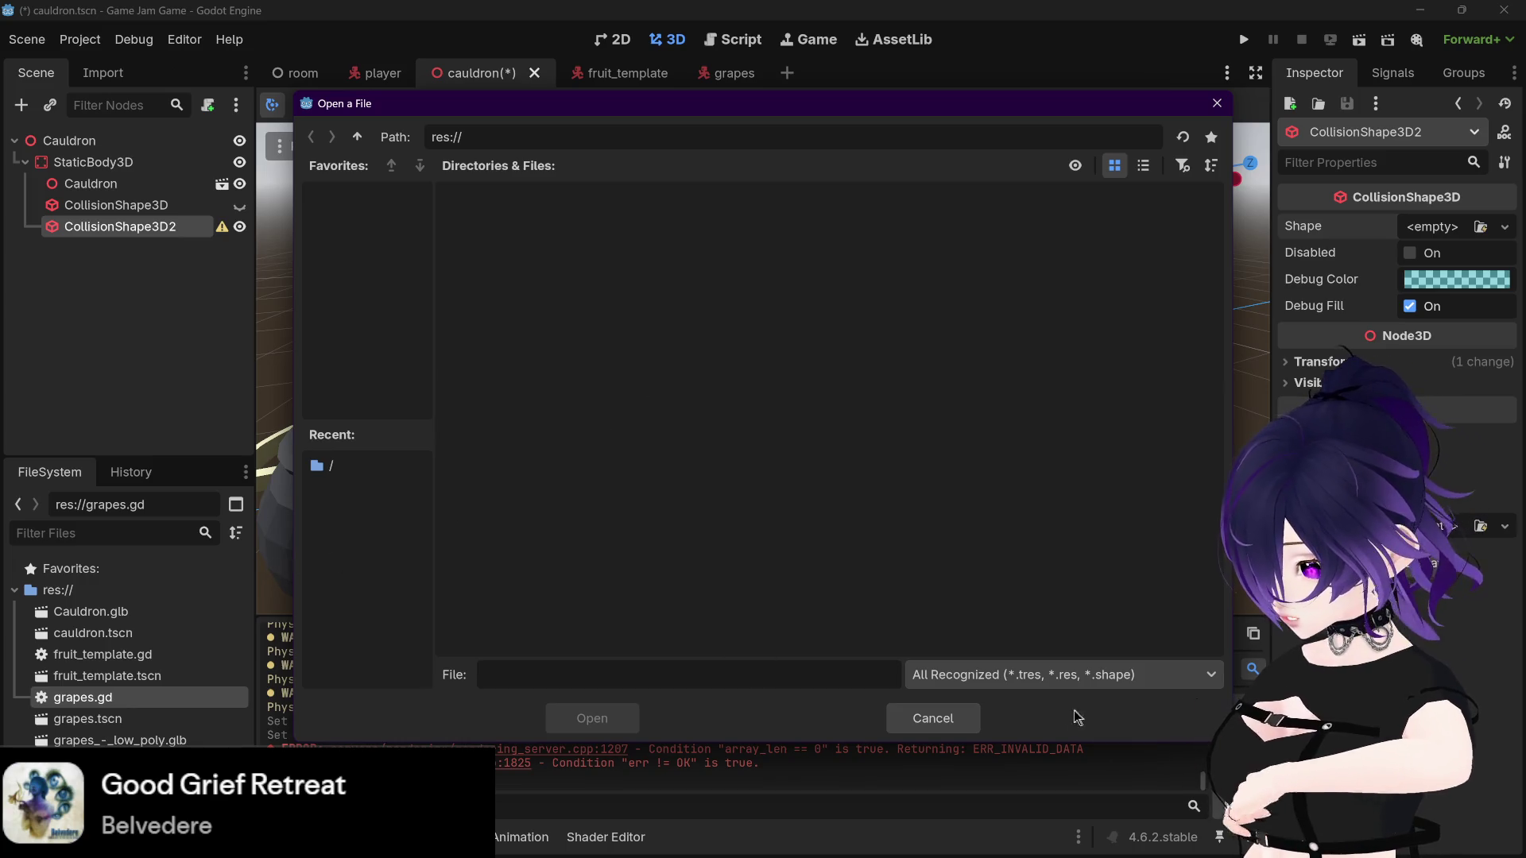
{"action": "left_click", "coordinate": [933, 717]}
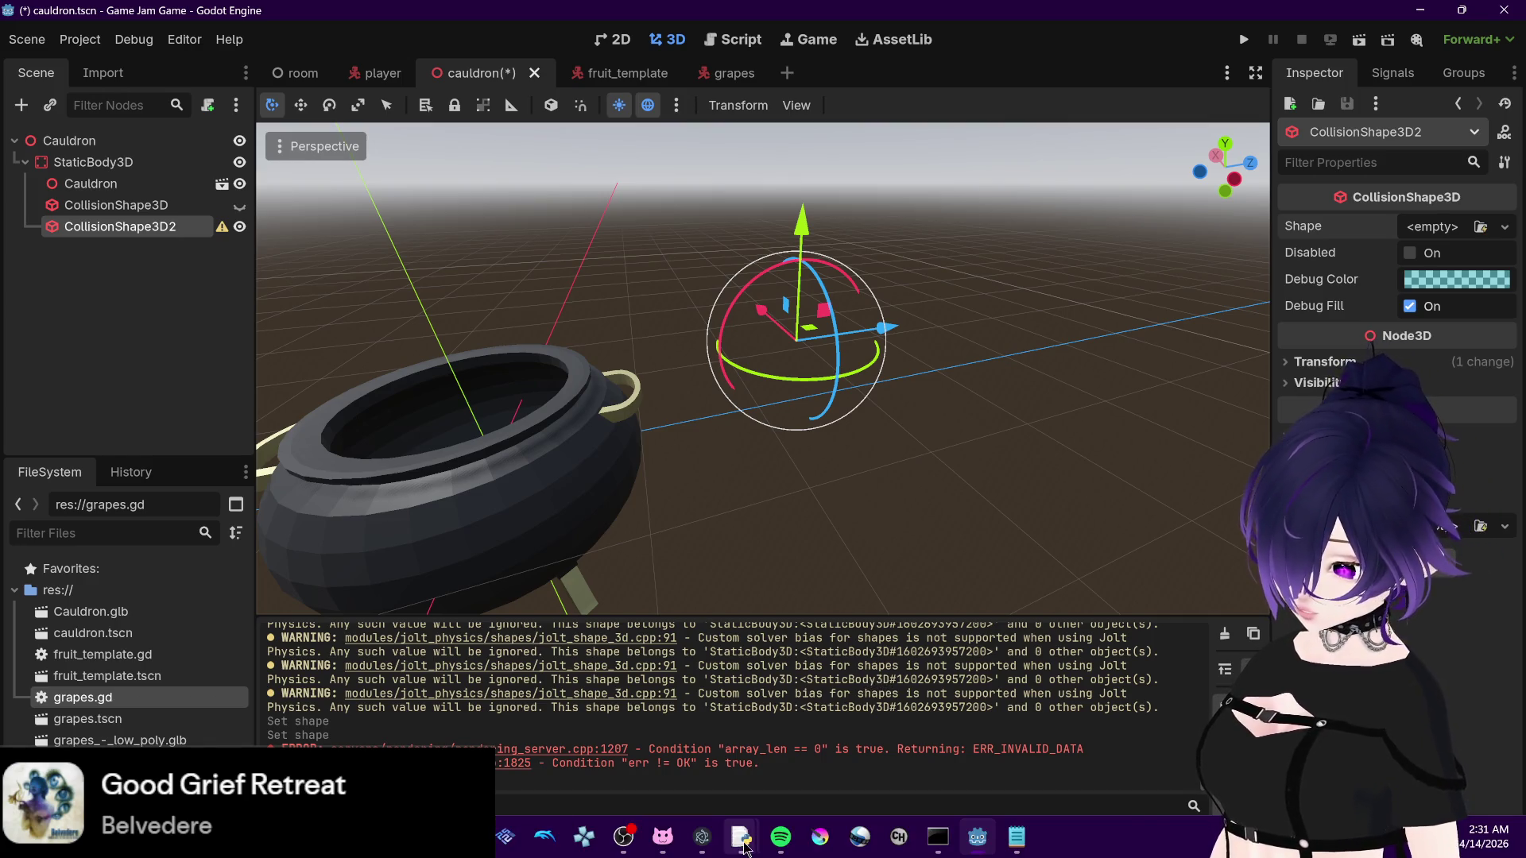
{"action": "mouse_move", "coordinate": [781, 837]}
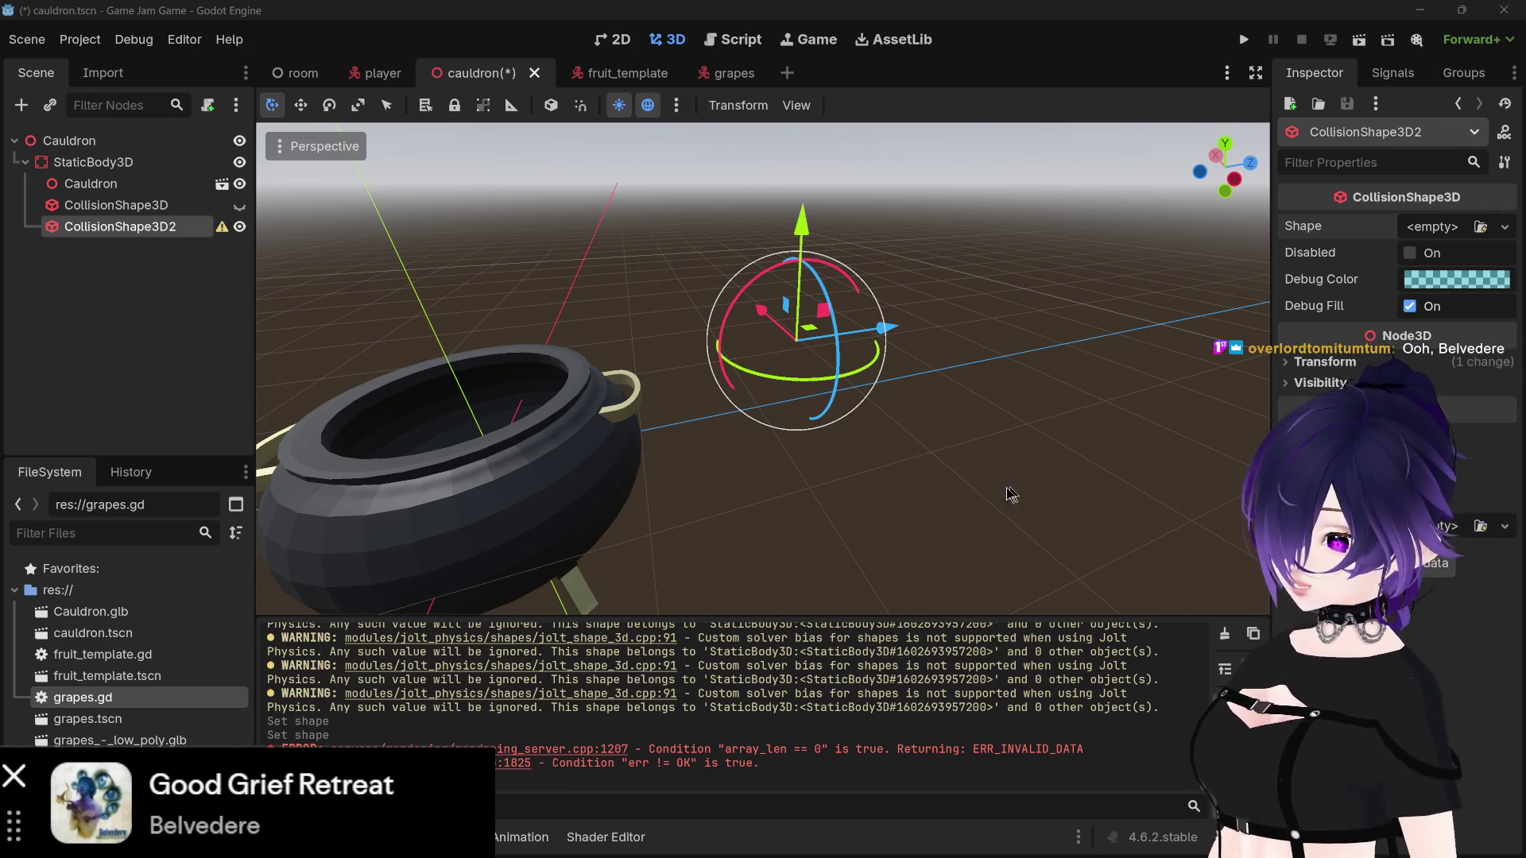
{"action": "left_click", "coordinate": [145, 206]}
{"action": "left_click", "coordinate": [119, 226]}
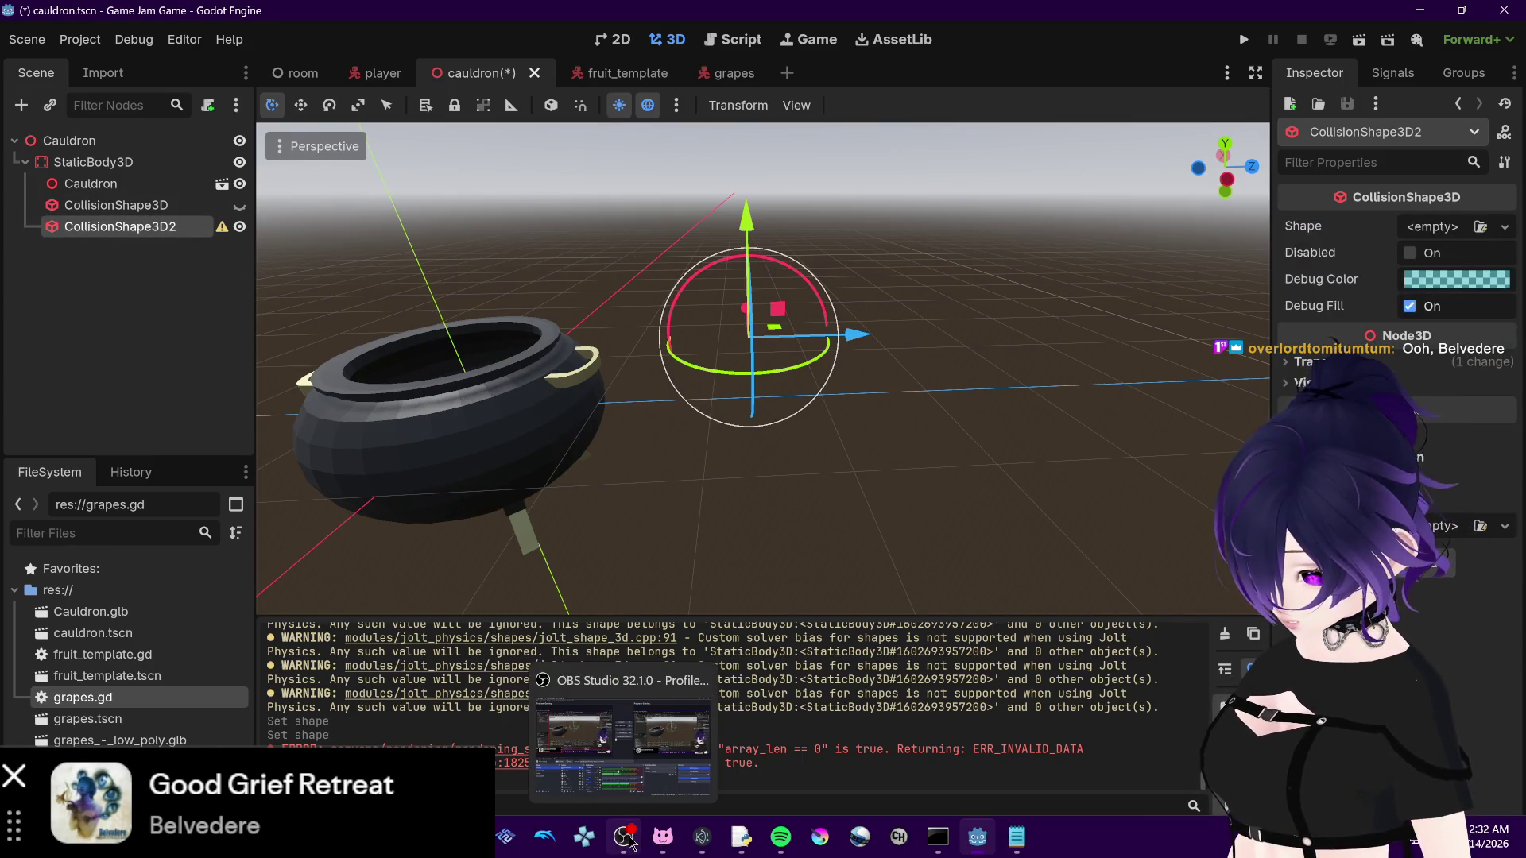
{"action": "left_click", "coordinate": [628, 840]}
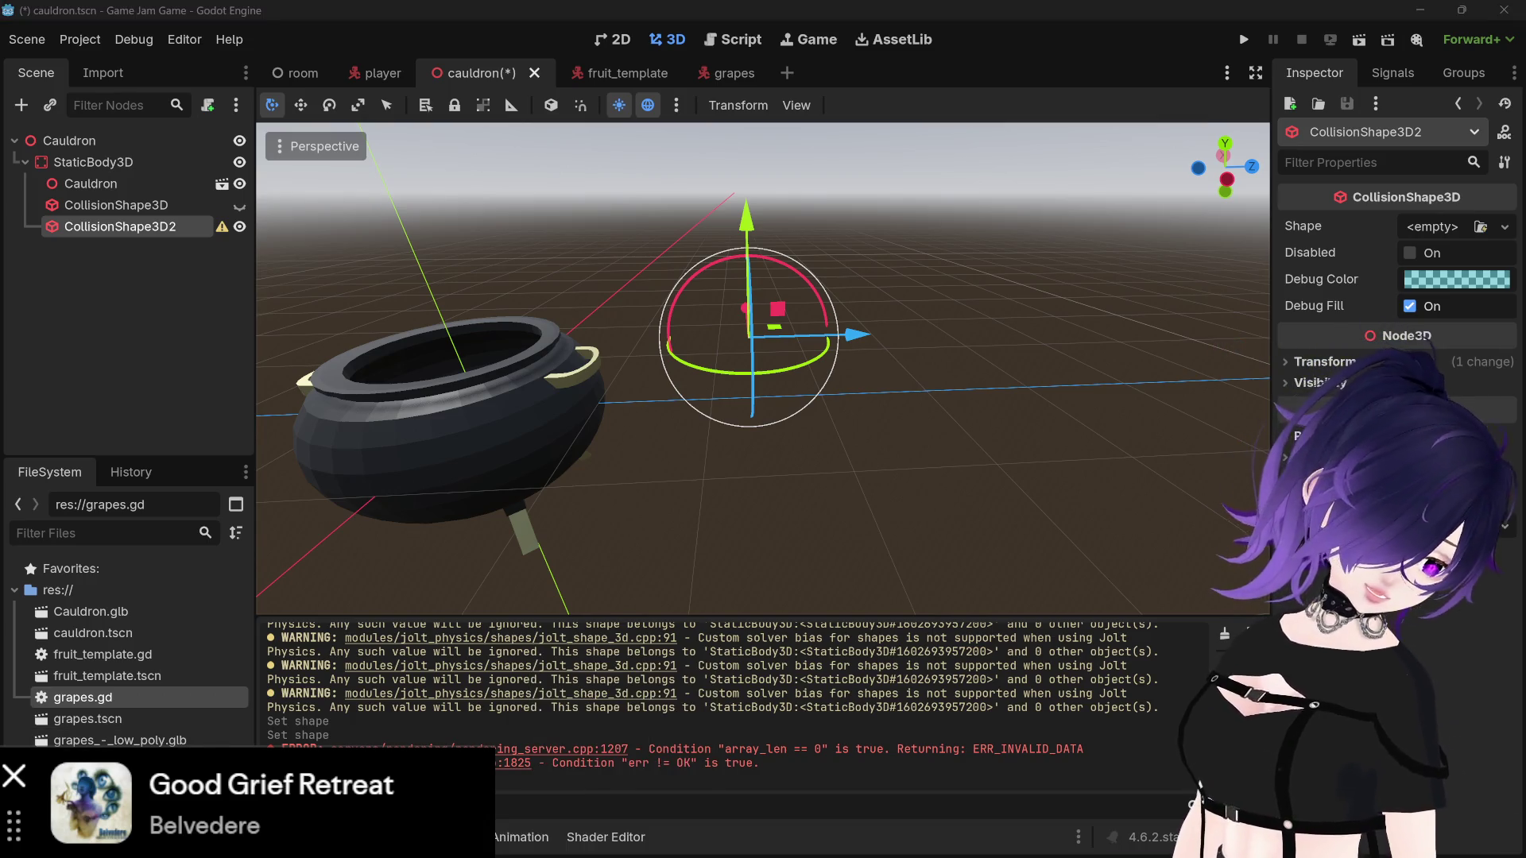
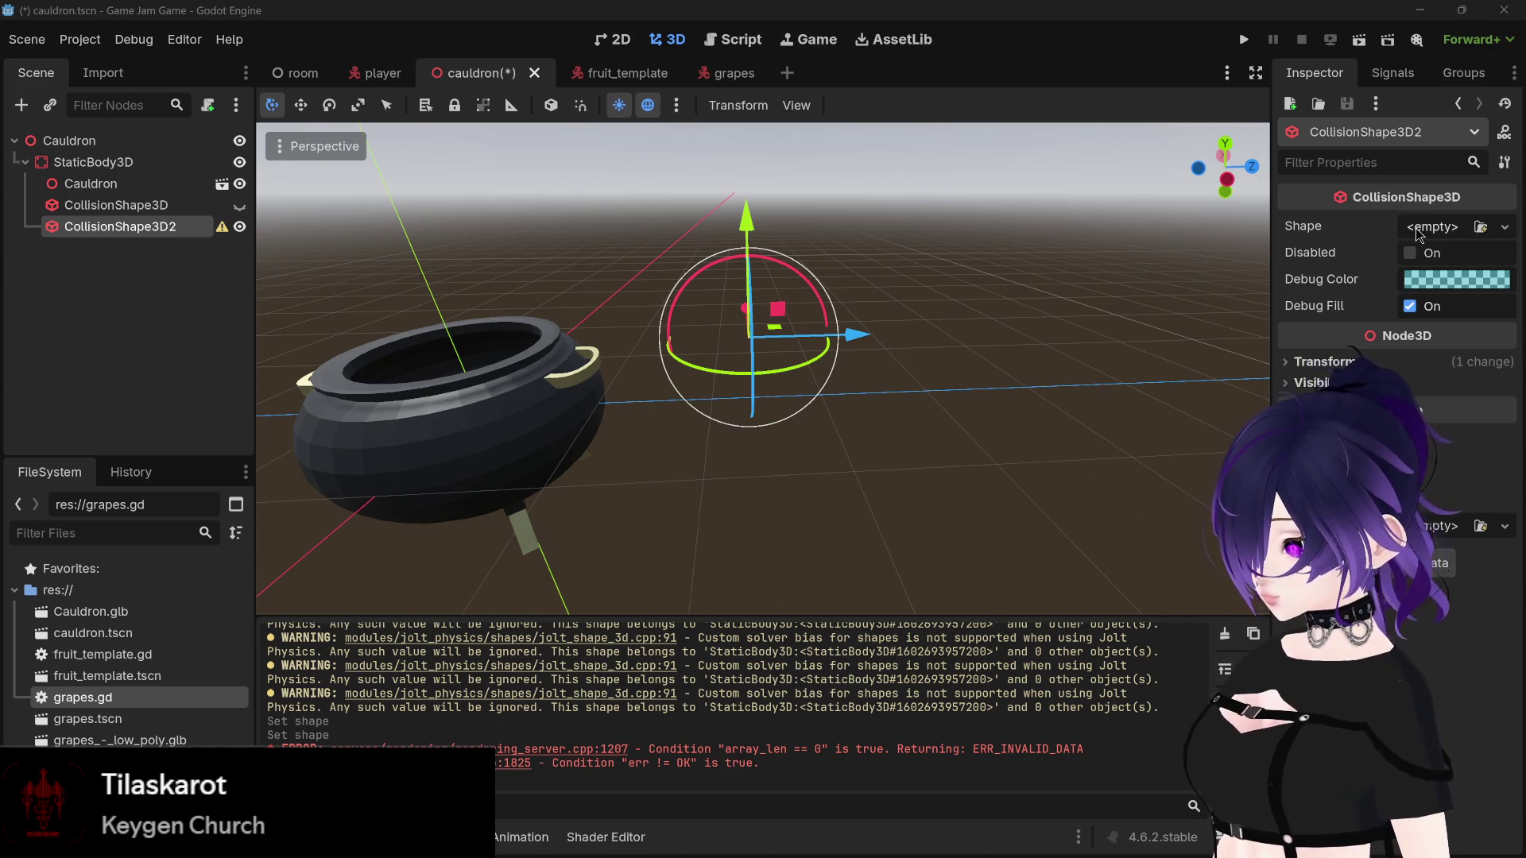
Step: Inspect the cauldron's cylinder collision shape and its properties from several angles
{"action": "left_click_drag", "start_coordinate": [1033, 270], "coordinate": [906, 301]}
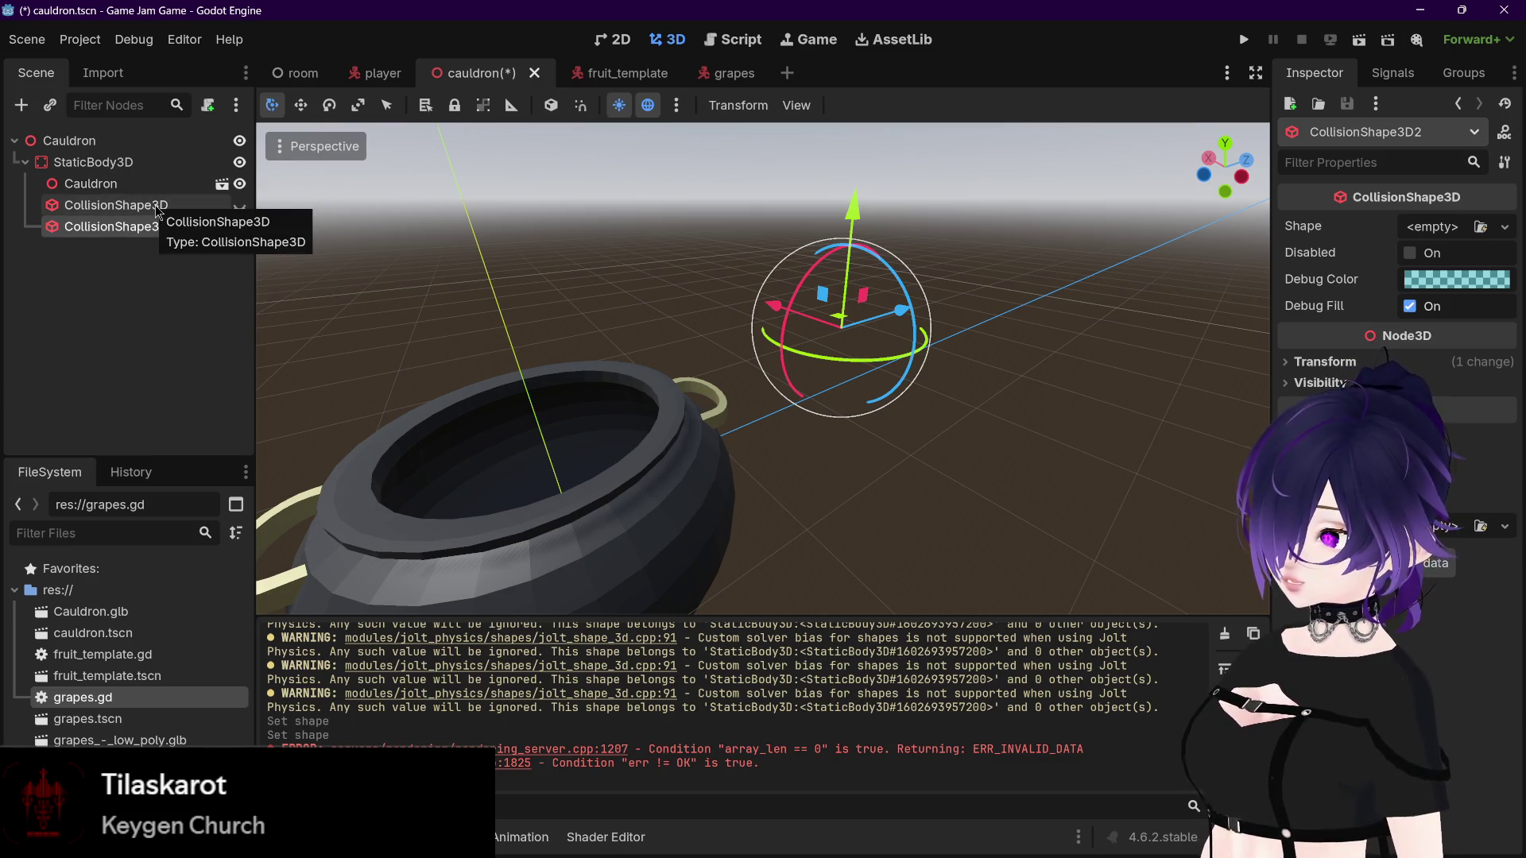
{"action": "left_click", "coordinate": [157, 212]}
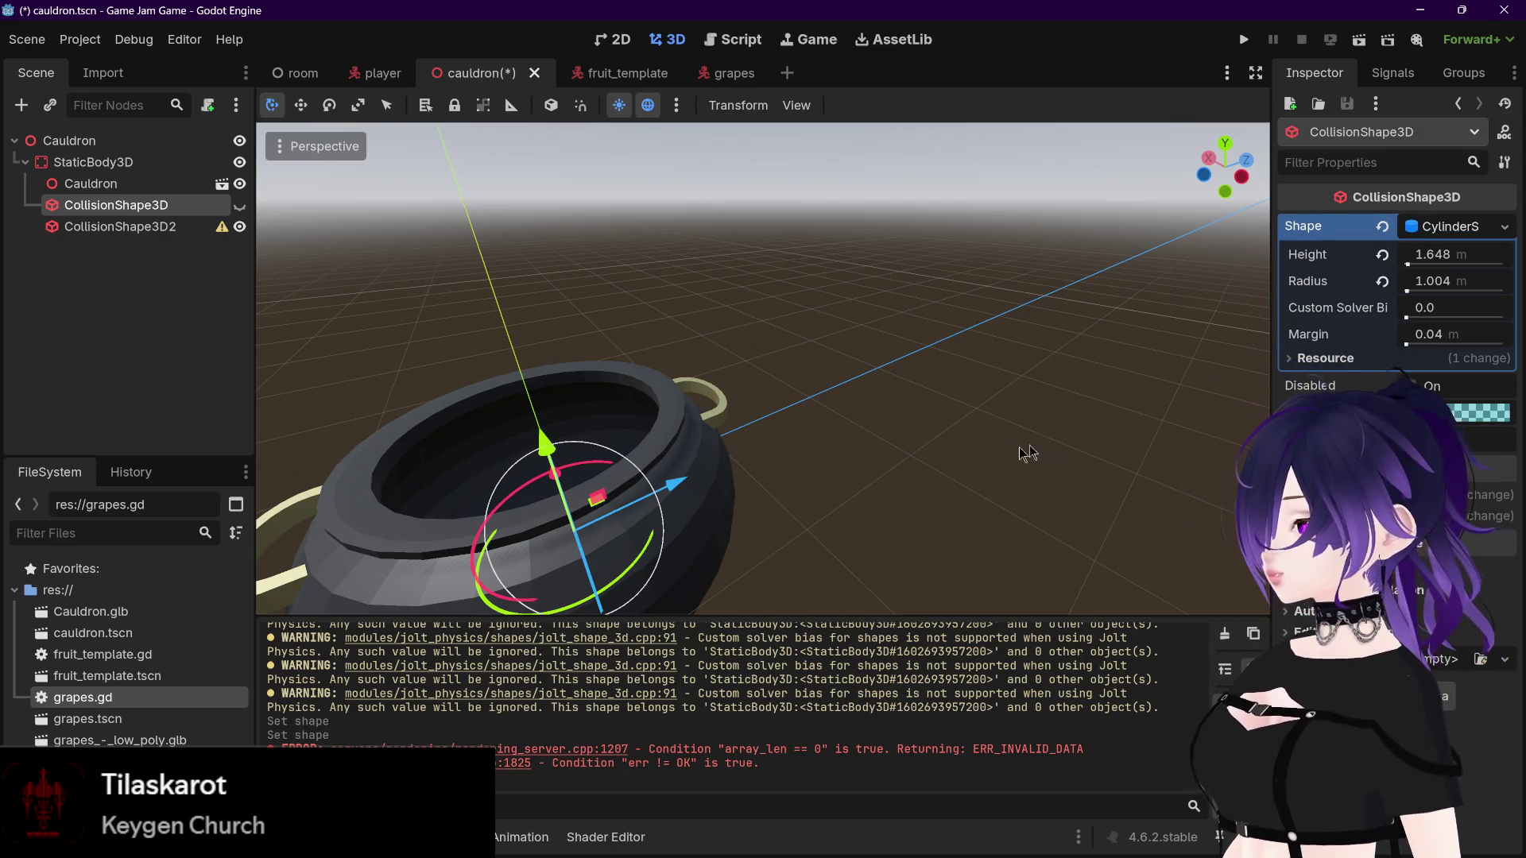
{"action": "left_click_drag", "start_coordinate": [1009, 469], "coordinate": [950, 486]}
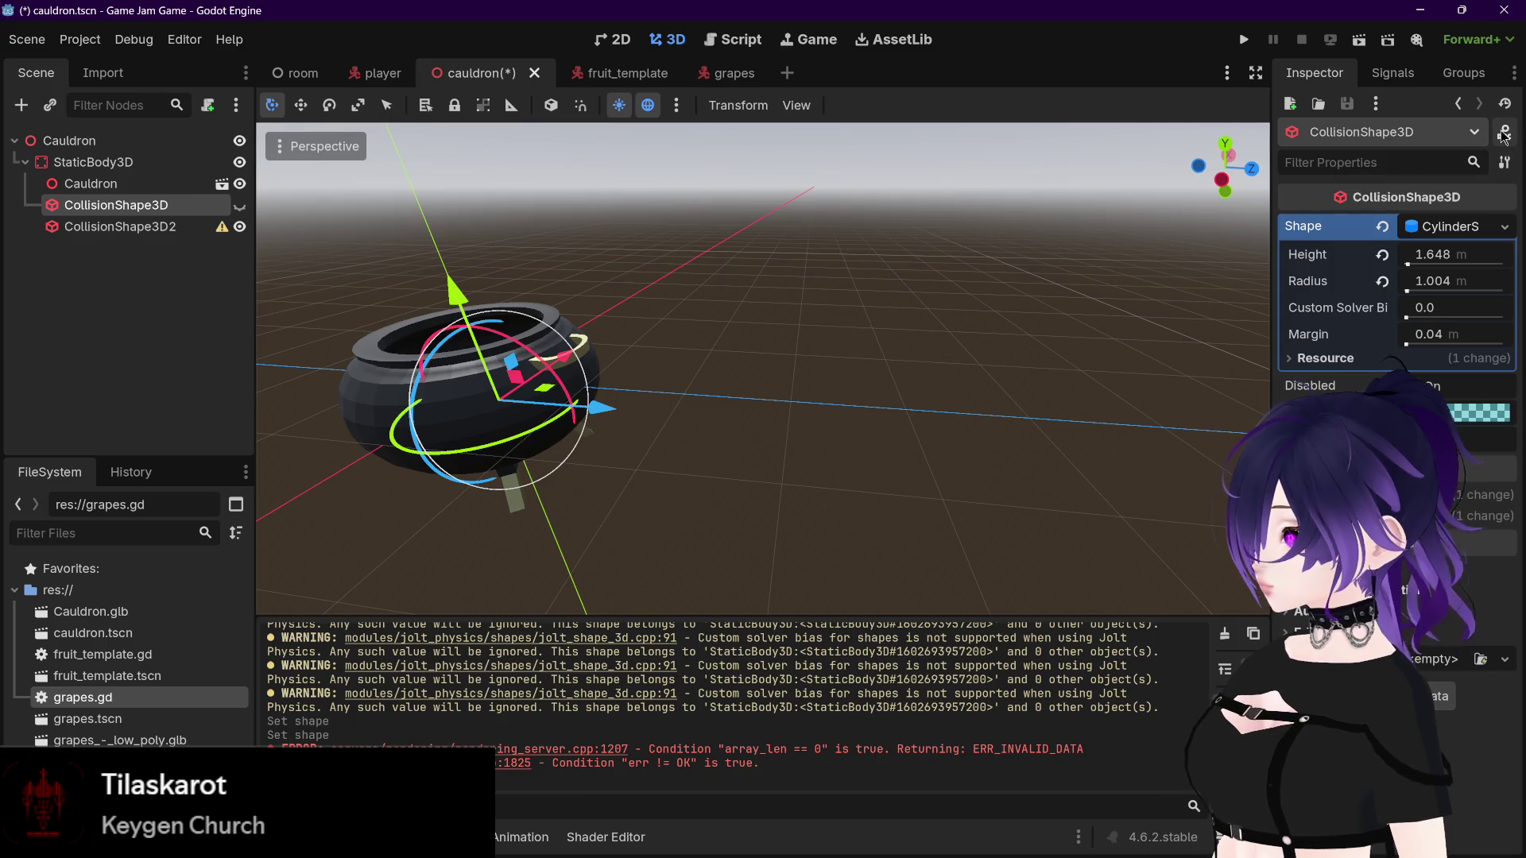
{"action": "left_click", "coordinate": [1451, 228]}
{"action": "left_click", "coordinate": [1453, 229]}
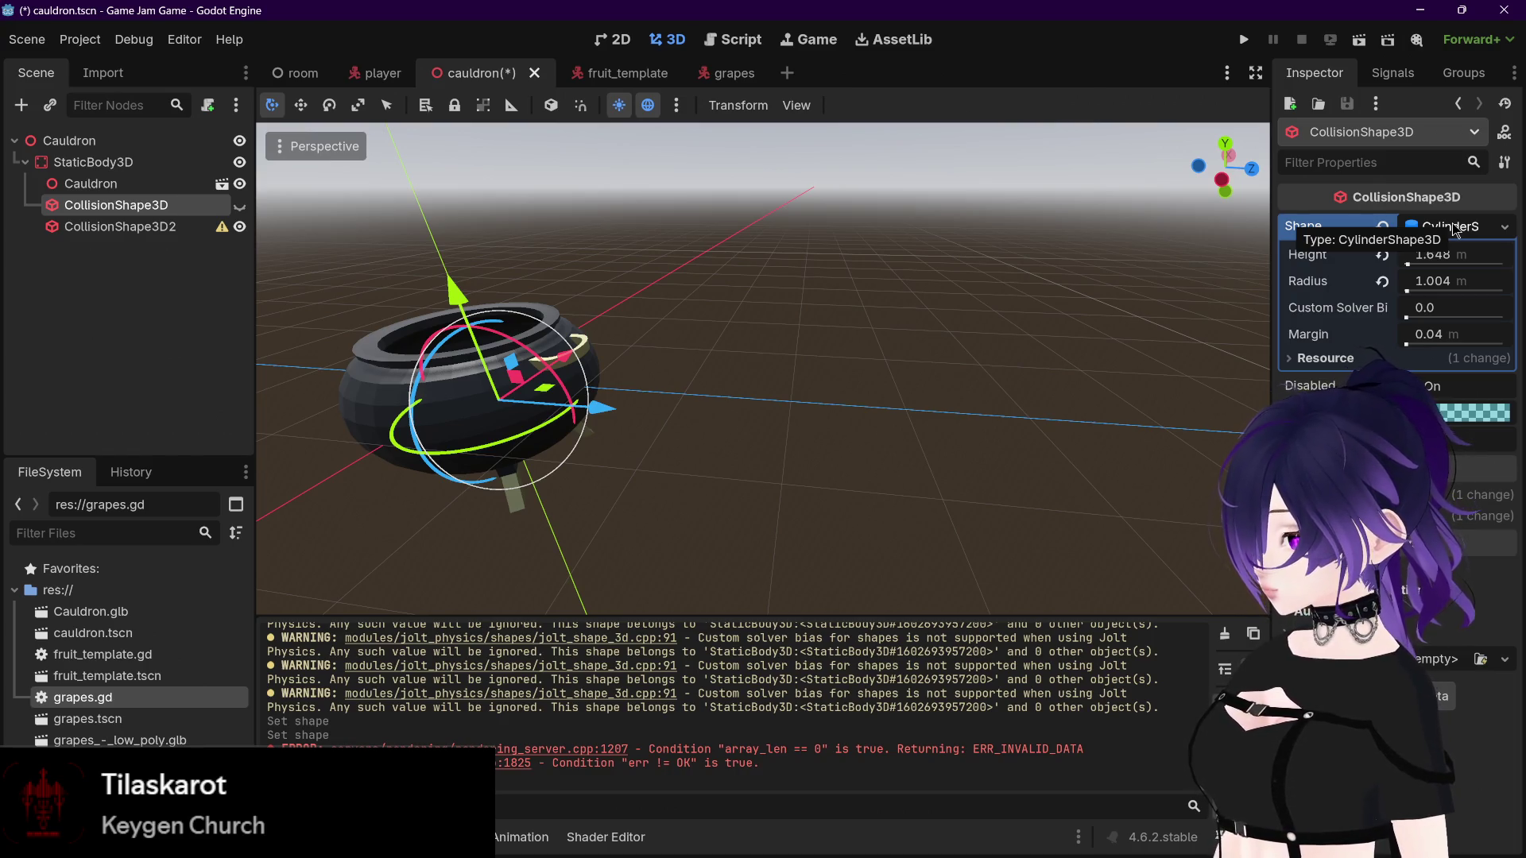
{"action": "left_click_drag", "start_coordinate": [791, 422], "coordinate": [780, 467]}
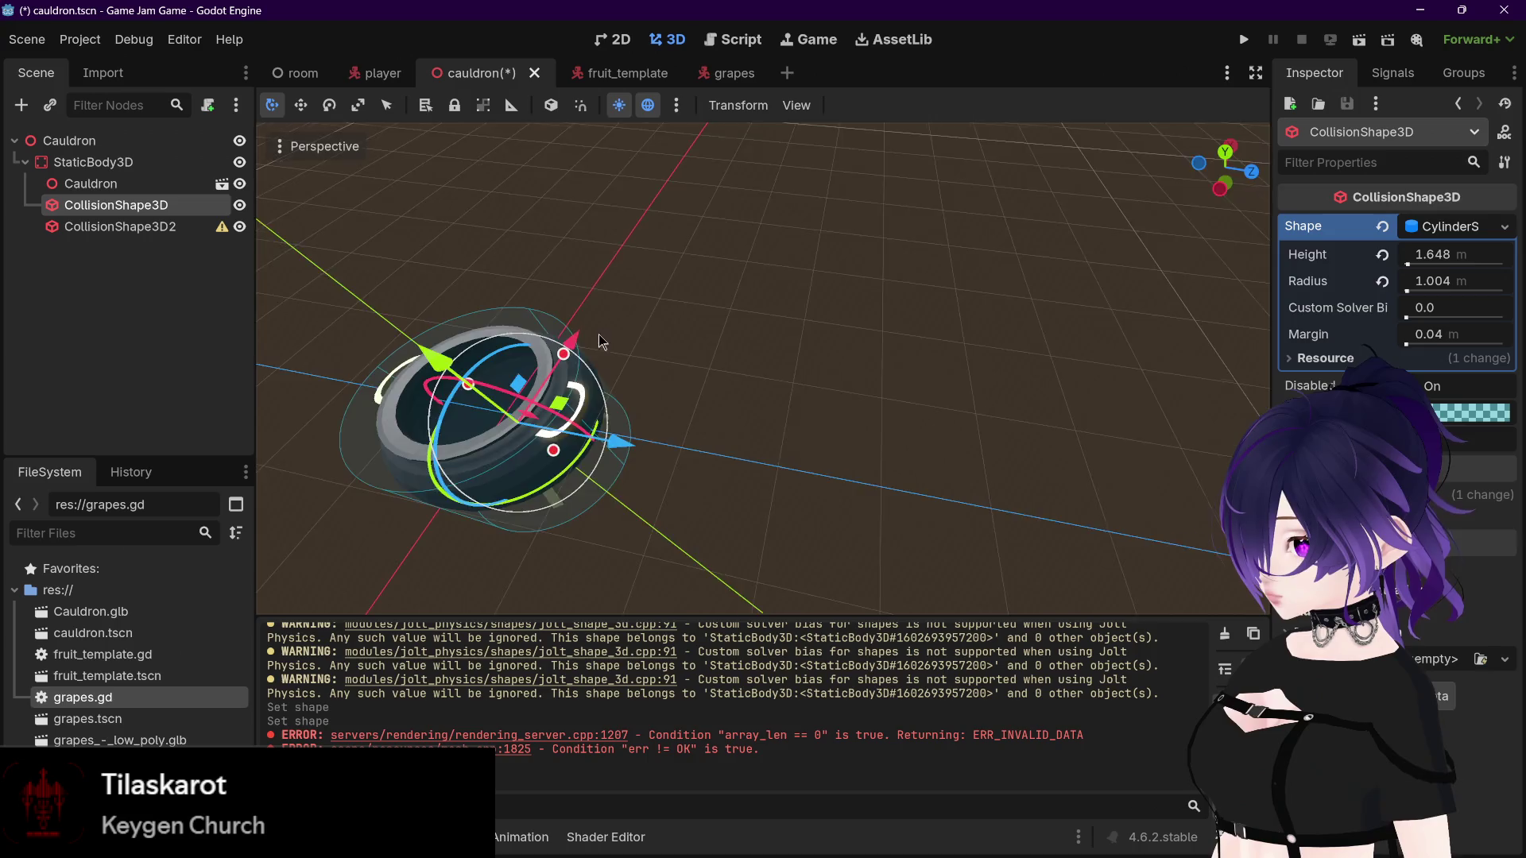
{"action": "key", "text": "f"}
{"action": "left_click_drag", "start_coordinate": [985, 387], "coordinate": [960, 389]}
{"action": "left_click", "coordinate": [1339, 360]}
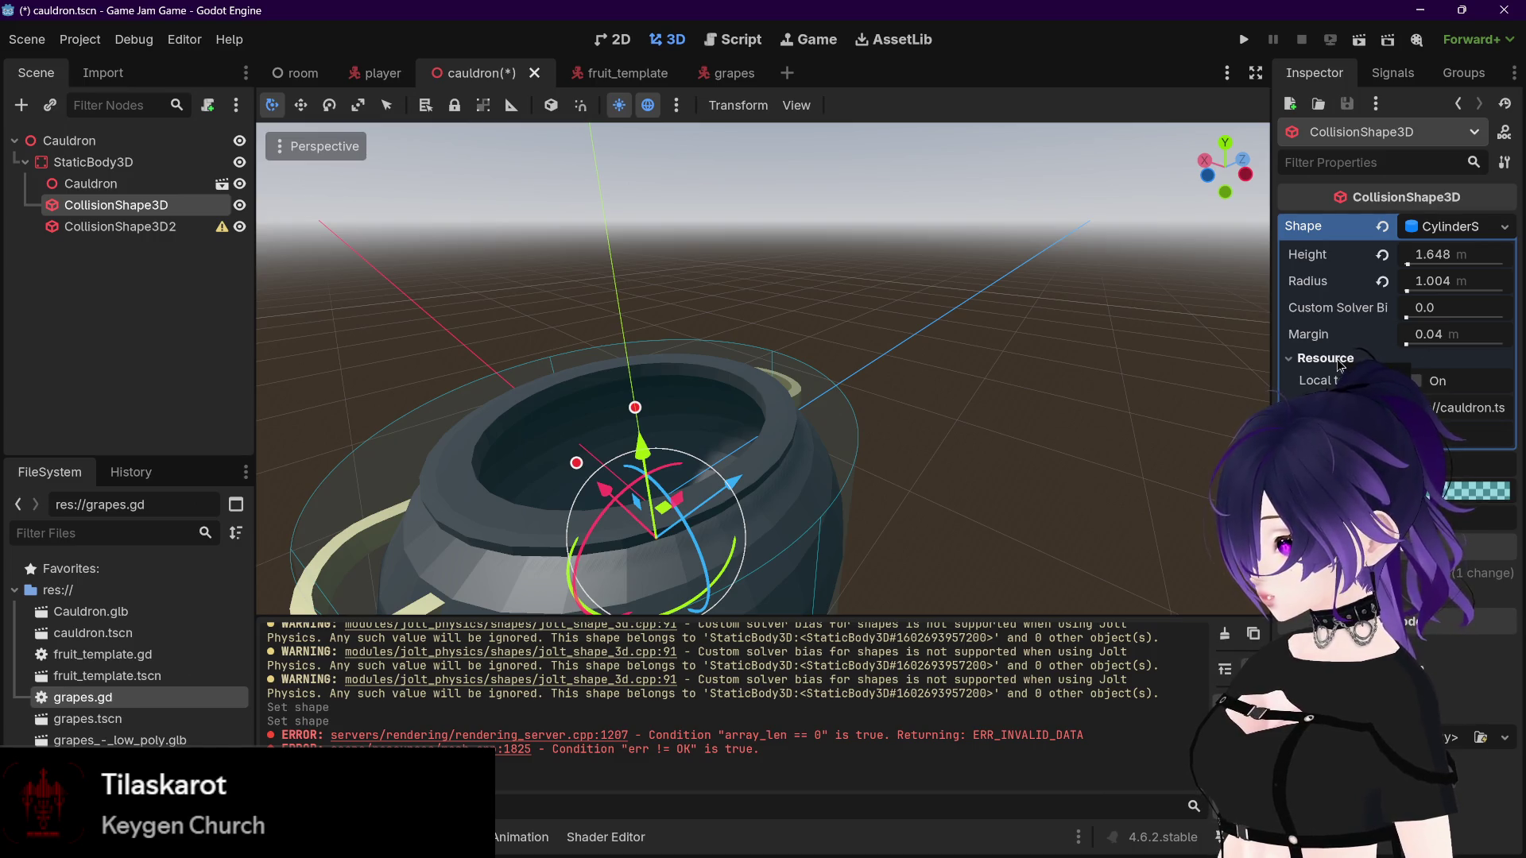
{"action": "left_click", "coordinate": [1339, 359]}
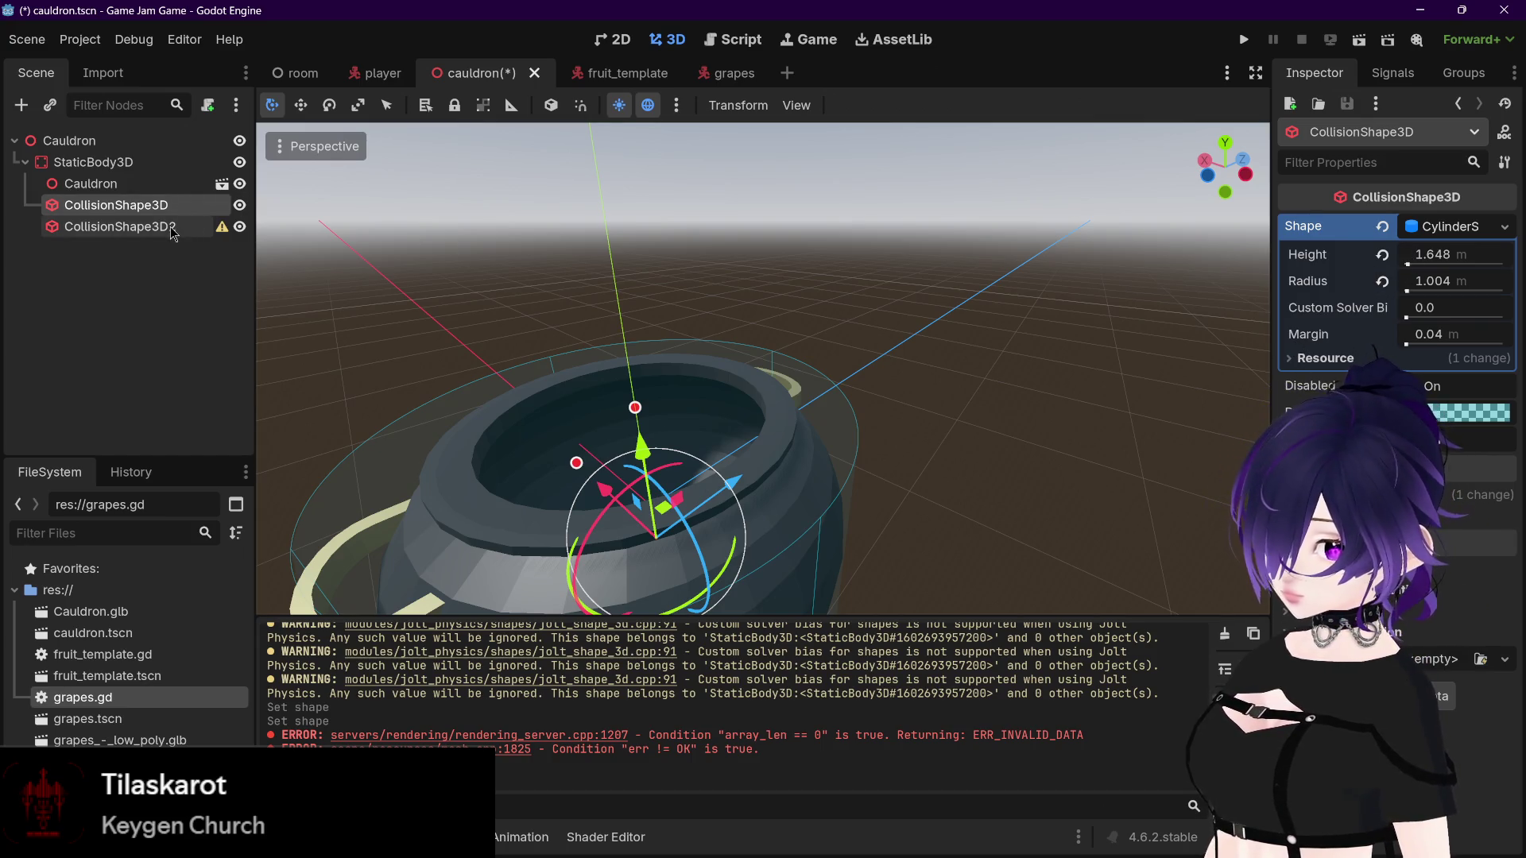
Step: Delete the empty CollisionShape3D2 node and confirm the removal
{"action": "left_click", "coordinate": [170, 225]}
{"action": "left_click", "coordinate": [158, 206]}
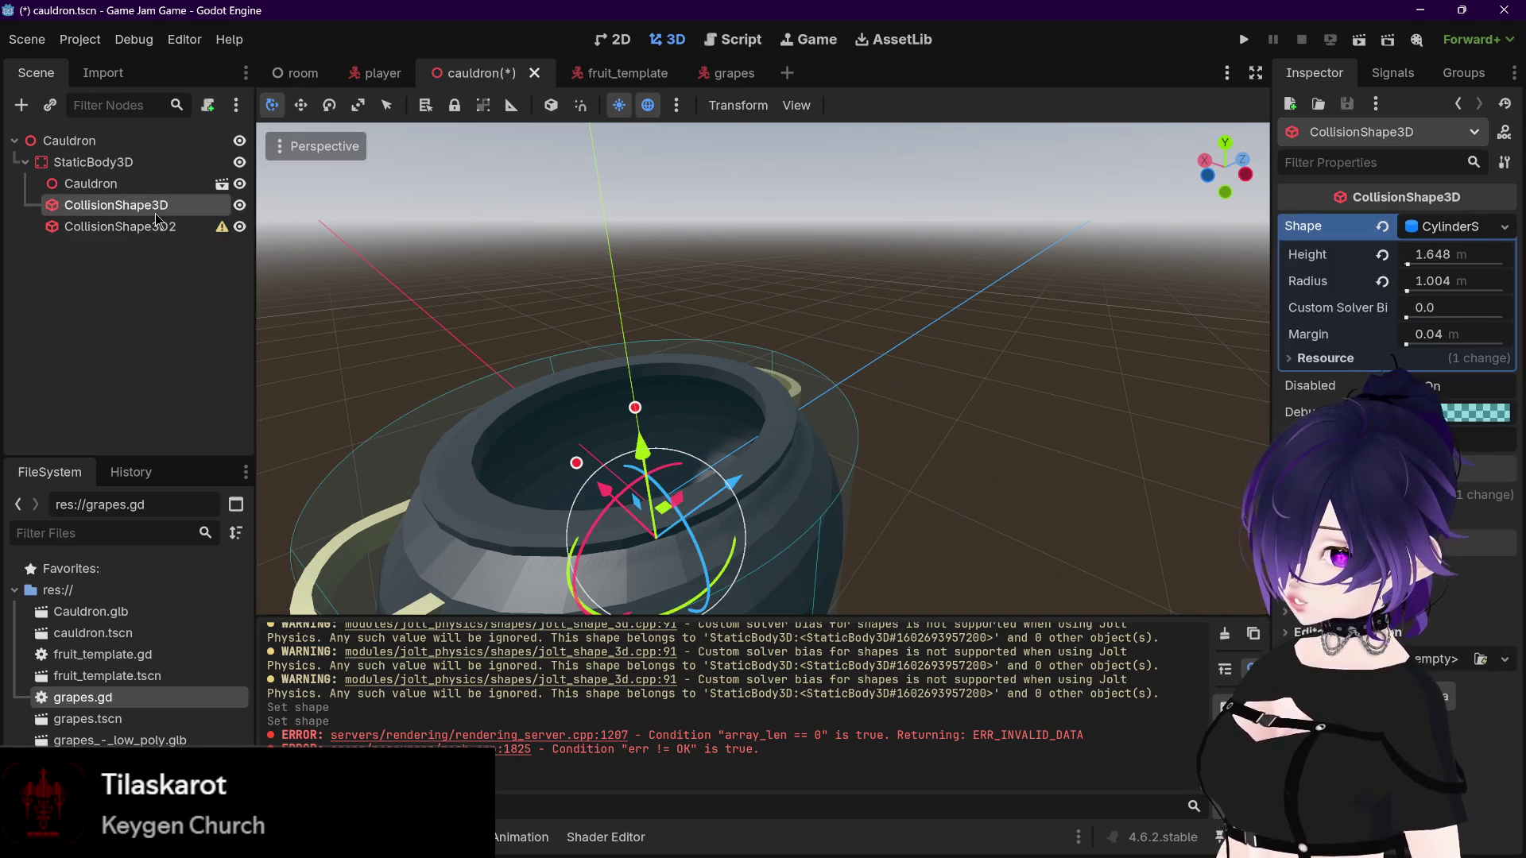
{"action": "left_click", "coordinate": [184, 230]}
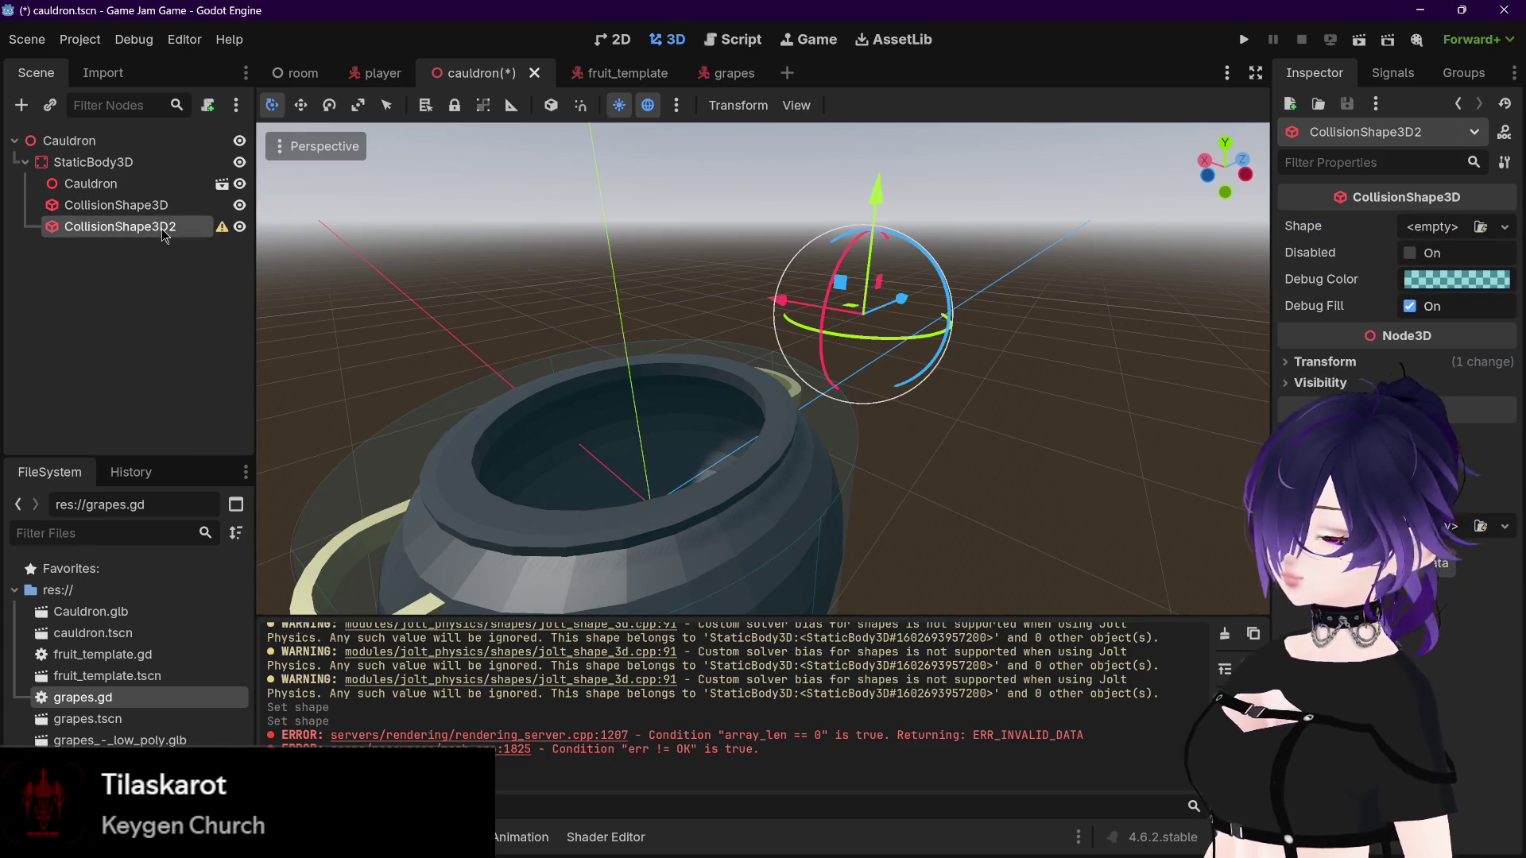
{"action": "key", "text": "Delete"}
{"action": "left_click", "coordinate": [707, 448]}
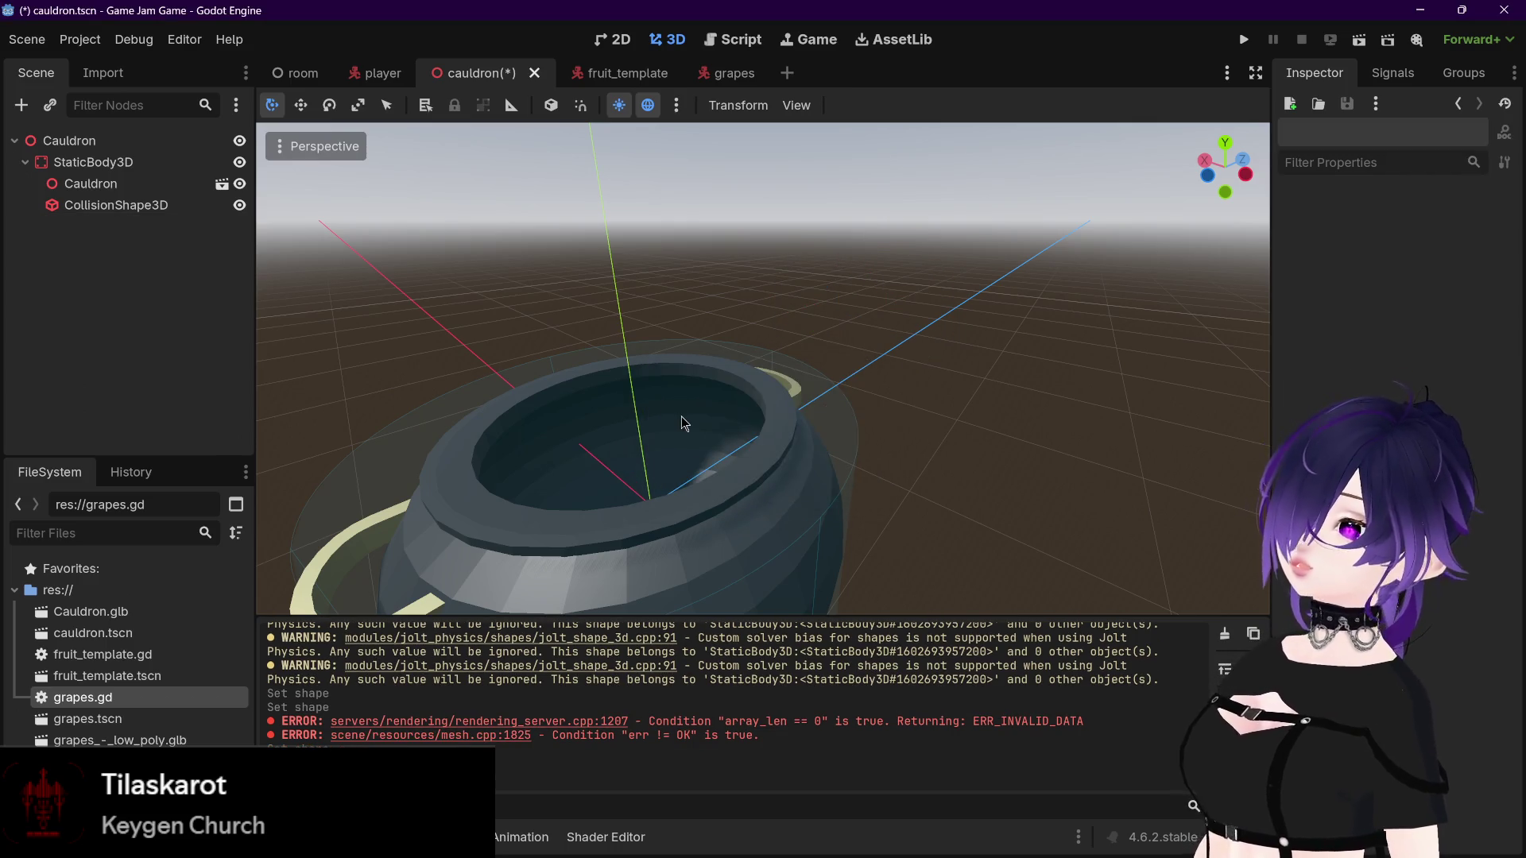
Step: Review the cylinder collision shape from a low side view, then duplicate it with Ctrl+D
{"action": "left_click", "coordinate": [676, 415]}
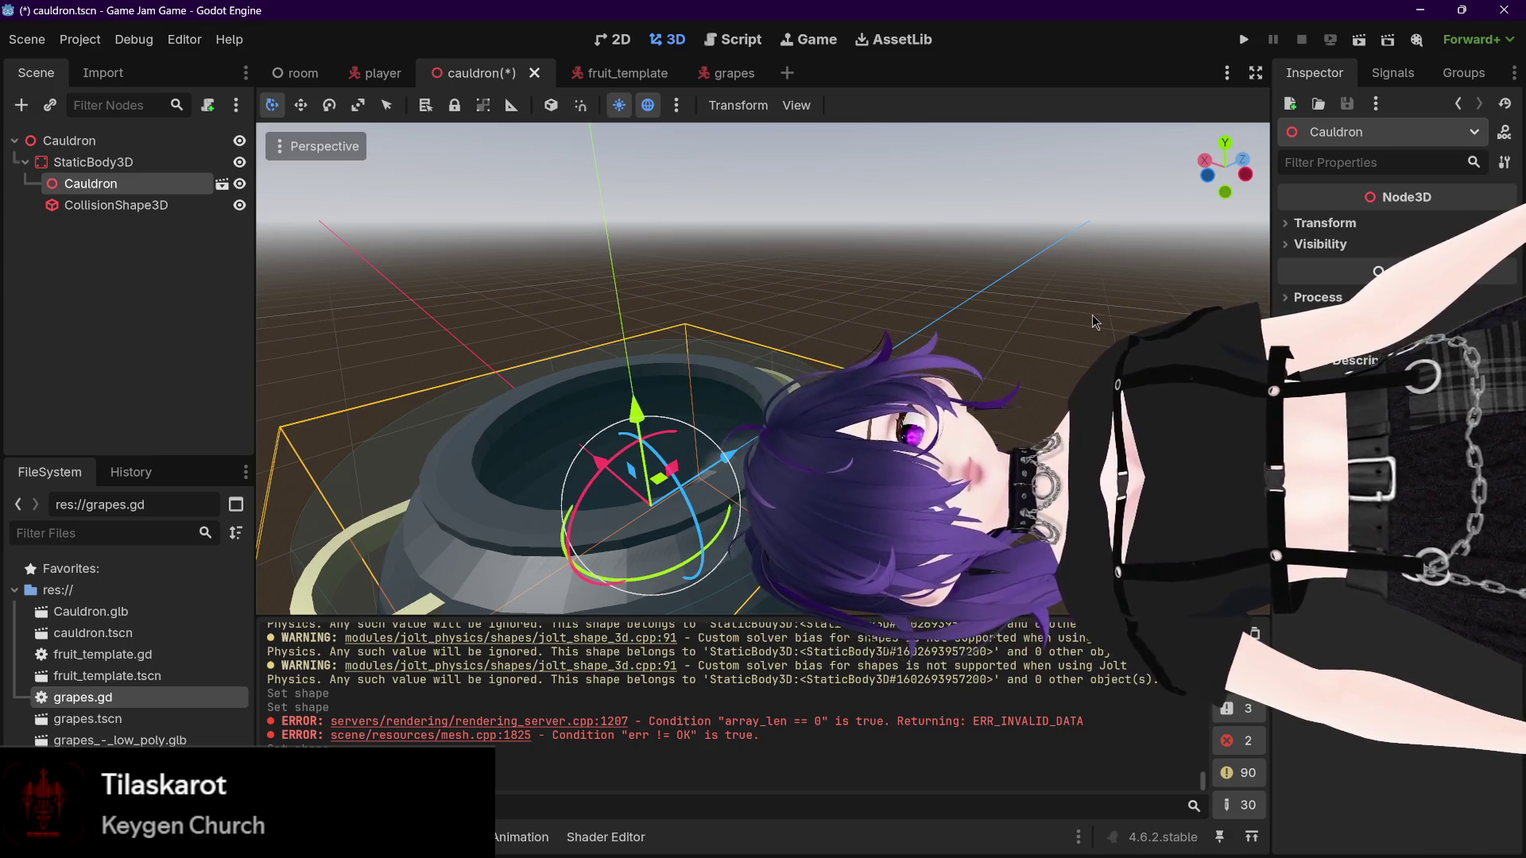
{"action": "left_click", "coordinate": [714, 405]}
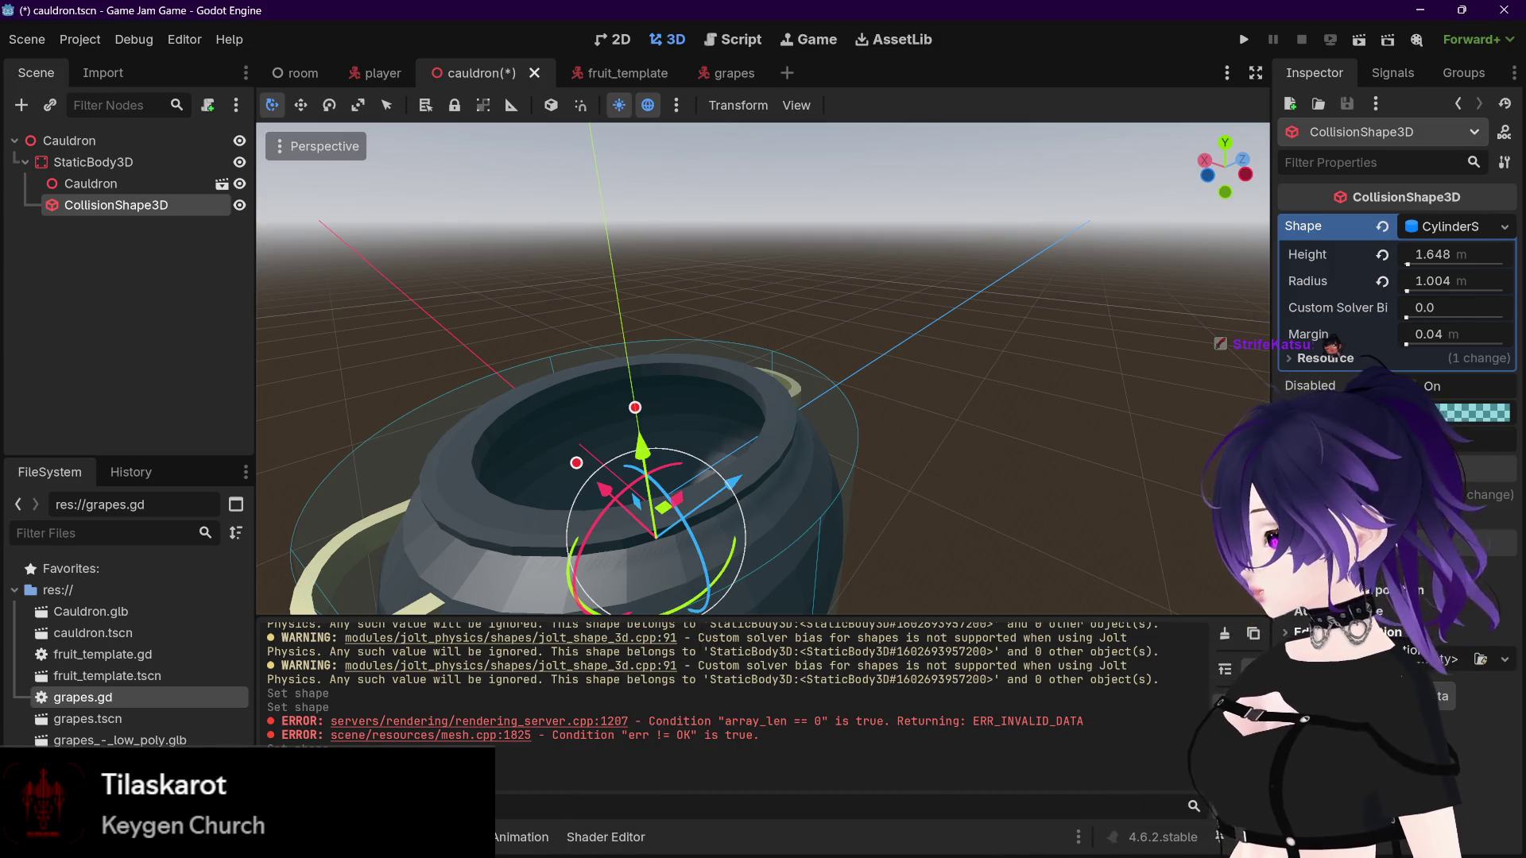
{"action": "left_click_drag", "start_coordinate": [1077, 562], "coordinate": [974, 505]}
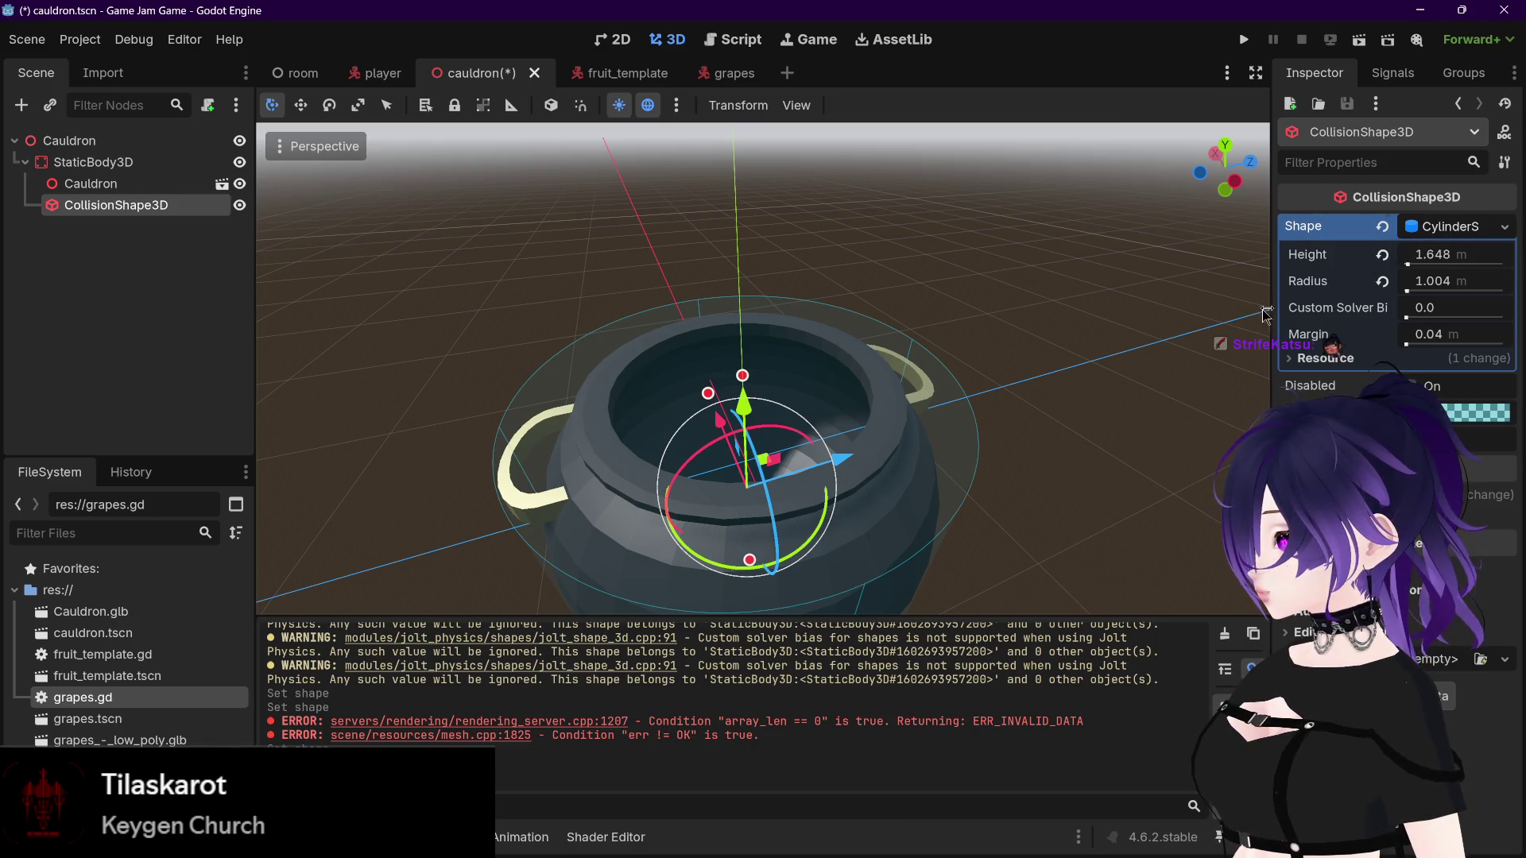
{"action": "scroll", "scroll_direction": "down", "scroll_amount": 3}
{"action": "left_click_drag", "start_coordinate": [953, 350], "coordinate": [822, 494]}
{"action": "scroll", "scroll_direction": "up", "scroll_amount": 3}
{"action": "key", "text": "f"}
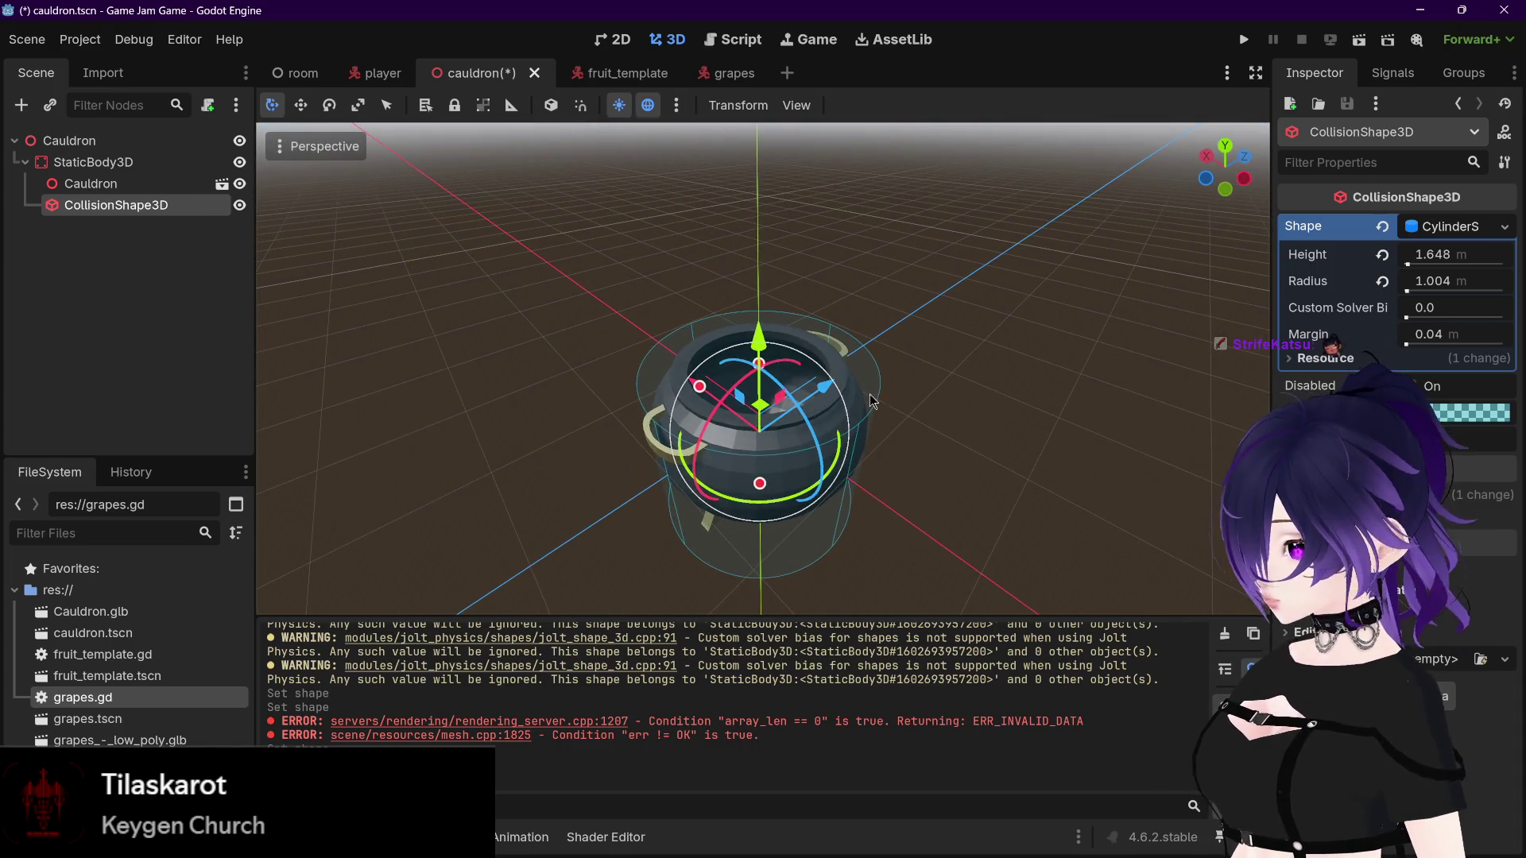
{"action": "left_click", "coordinate": [1437, 228]}
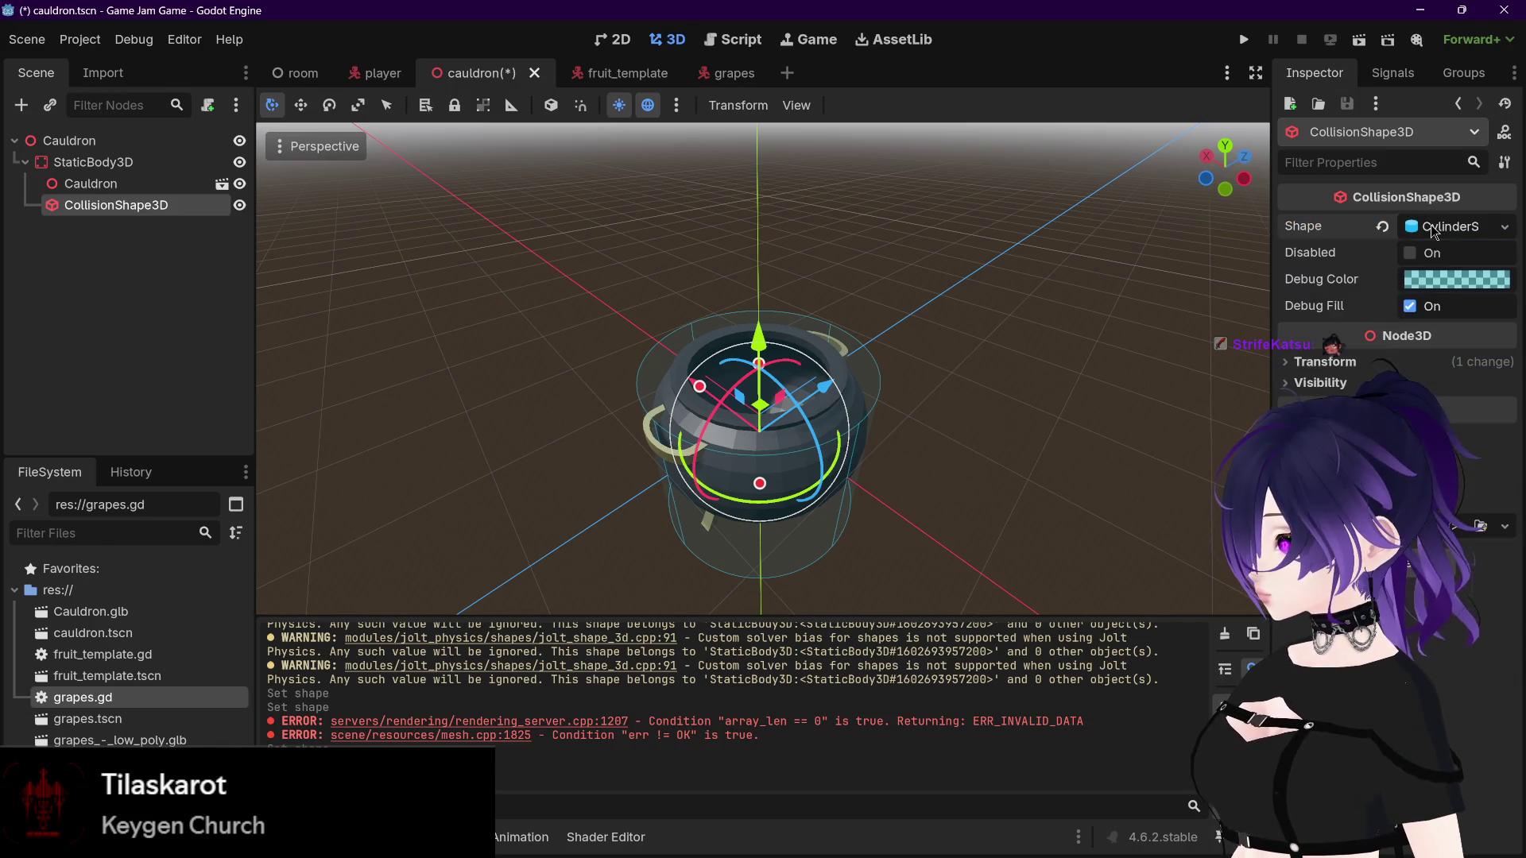
{"action": "left_click", "coordinate": [1436, 228]}
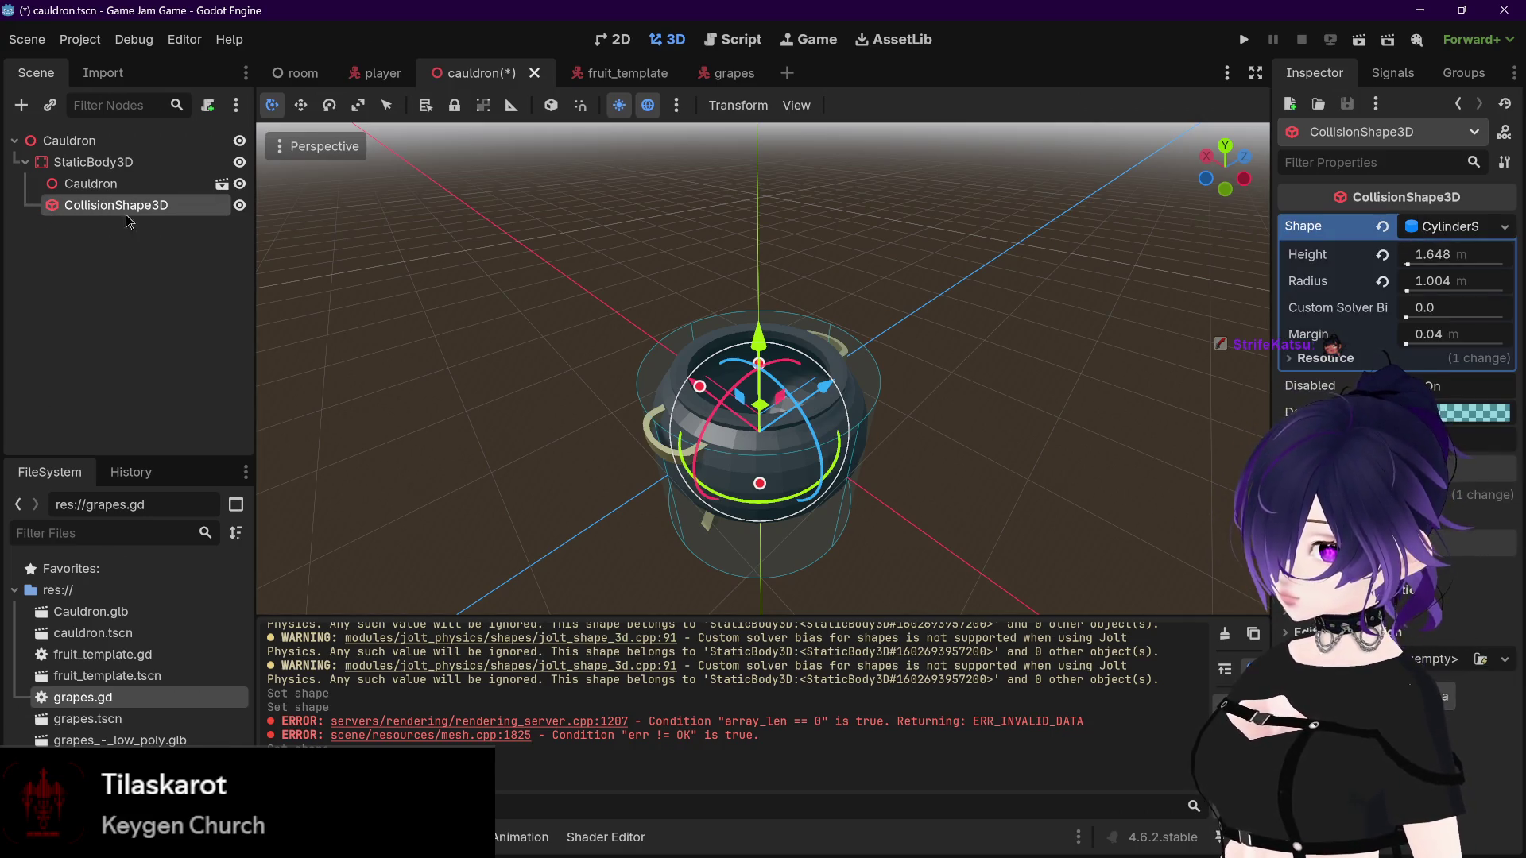
{"action": "key", "text": "ctrl+d"}
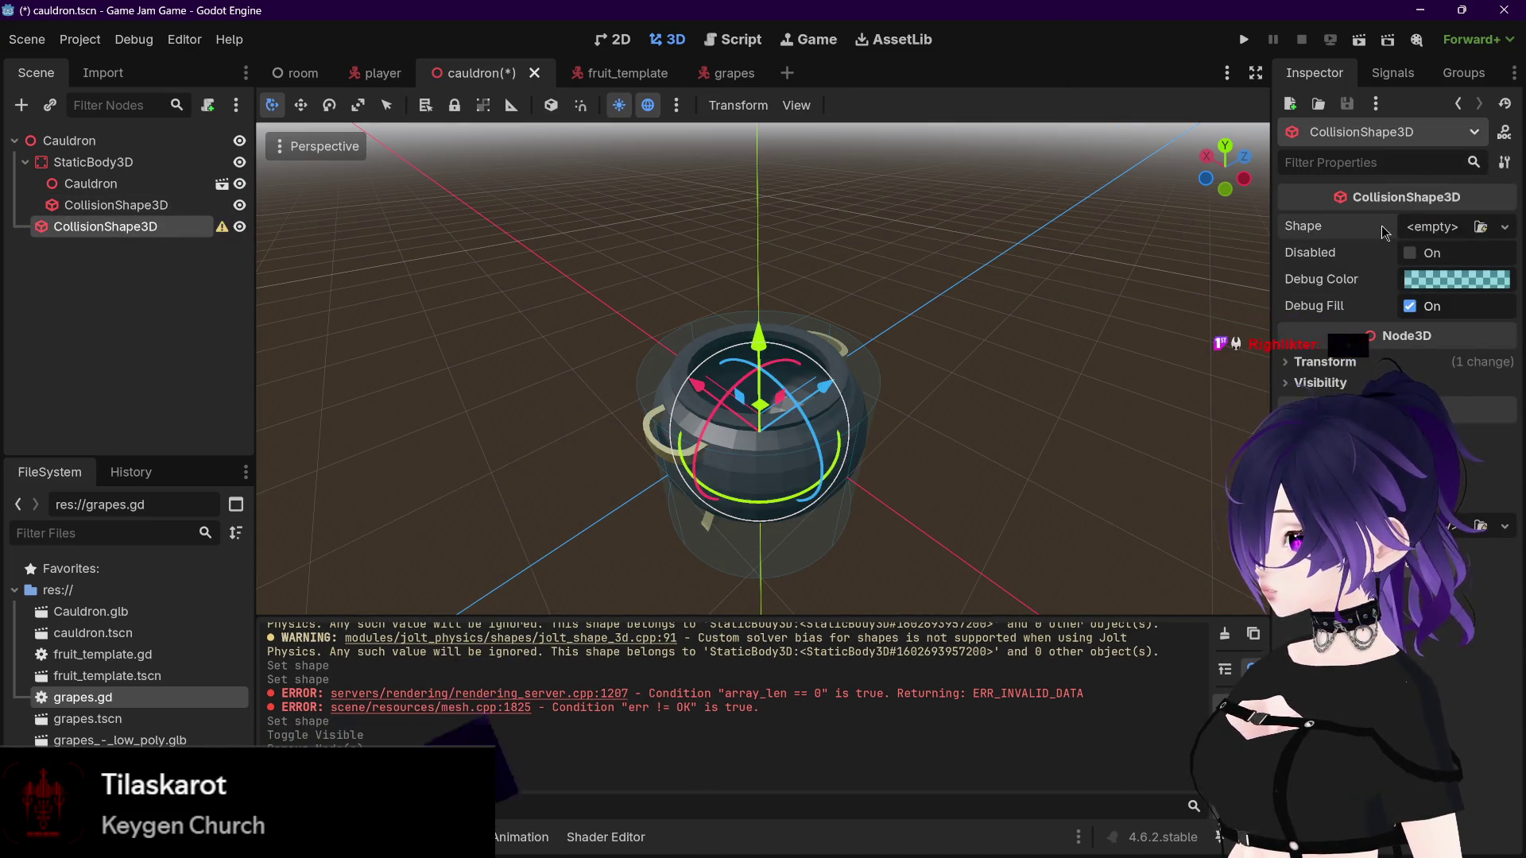
Step: Give the new shapeless CollisionShape3D a SeparationRayShape3D shape
{"action": "left_click", "coordinate": [1412, 227]}
{"action": "left_click", "coordinate": [95, 206]}
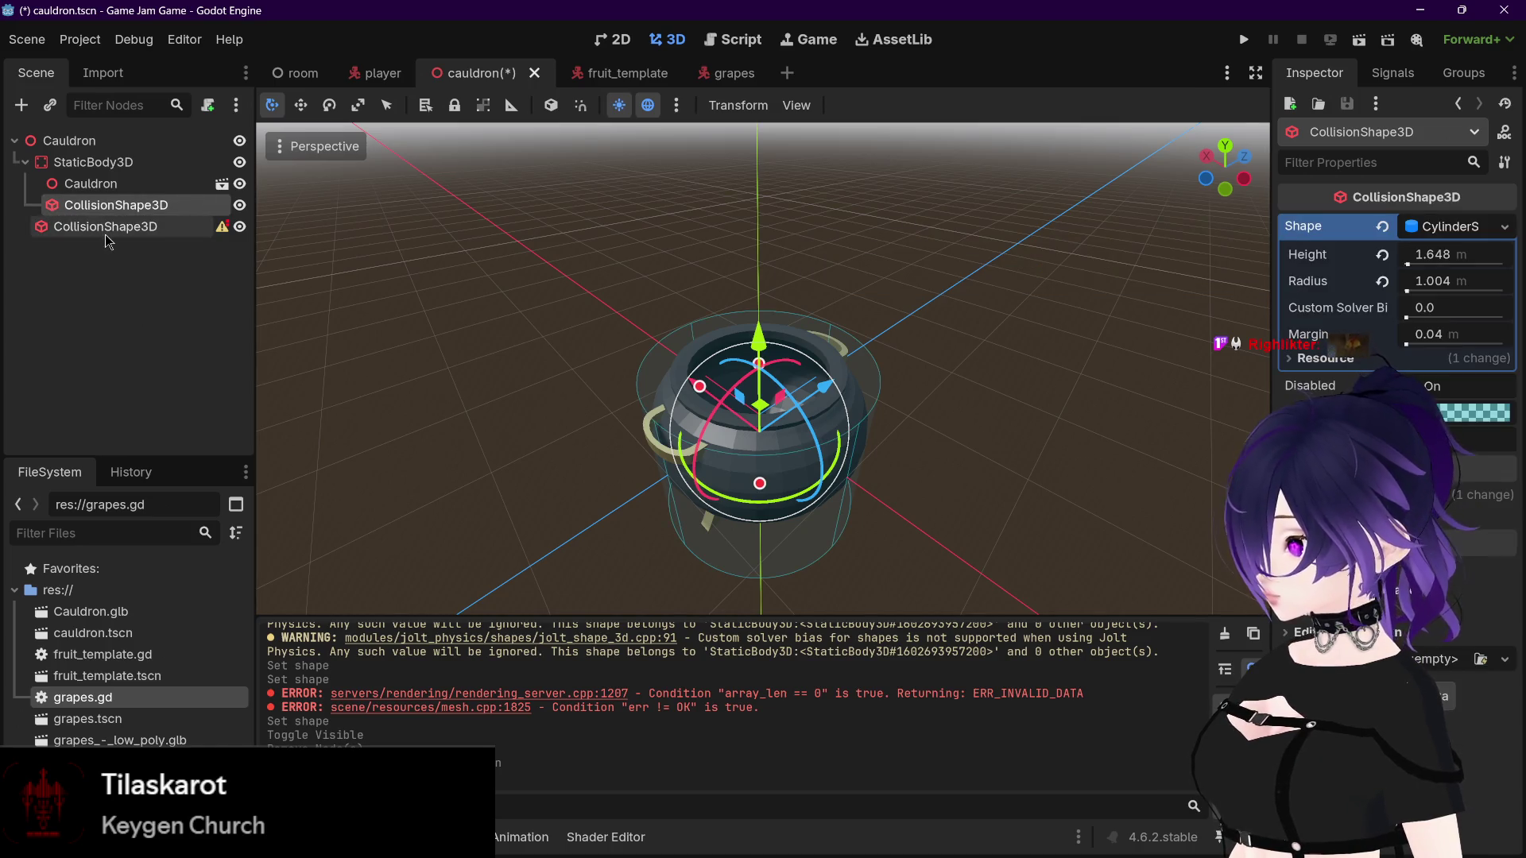
{"action": "left_click", "coordinate": [103, 229]}
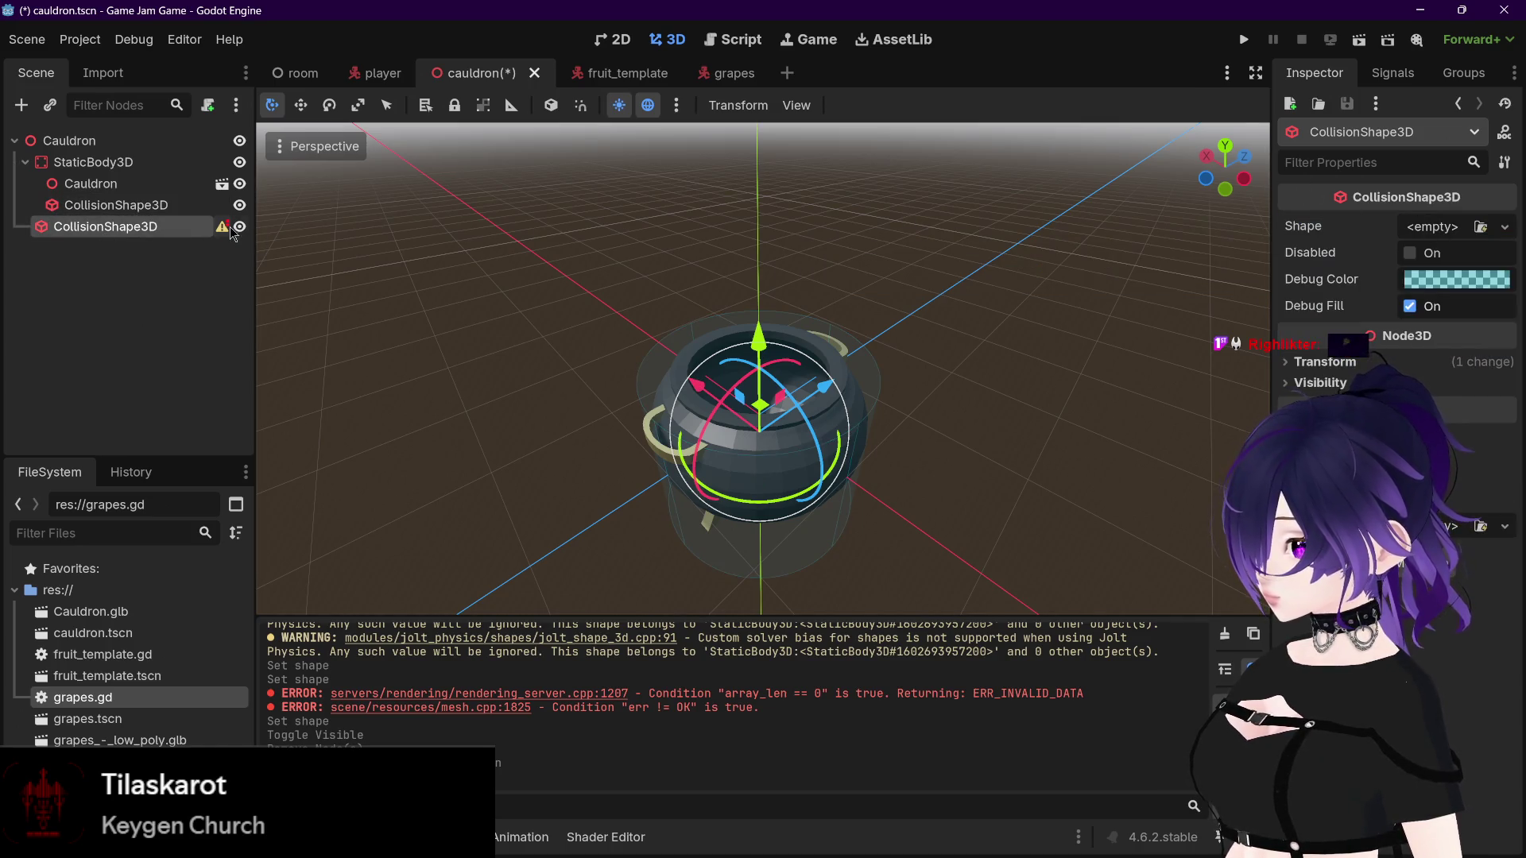
{"action": "mouse_move", "coordinate": [223, 231]}
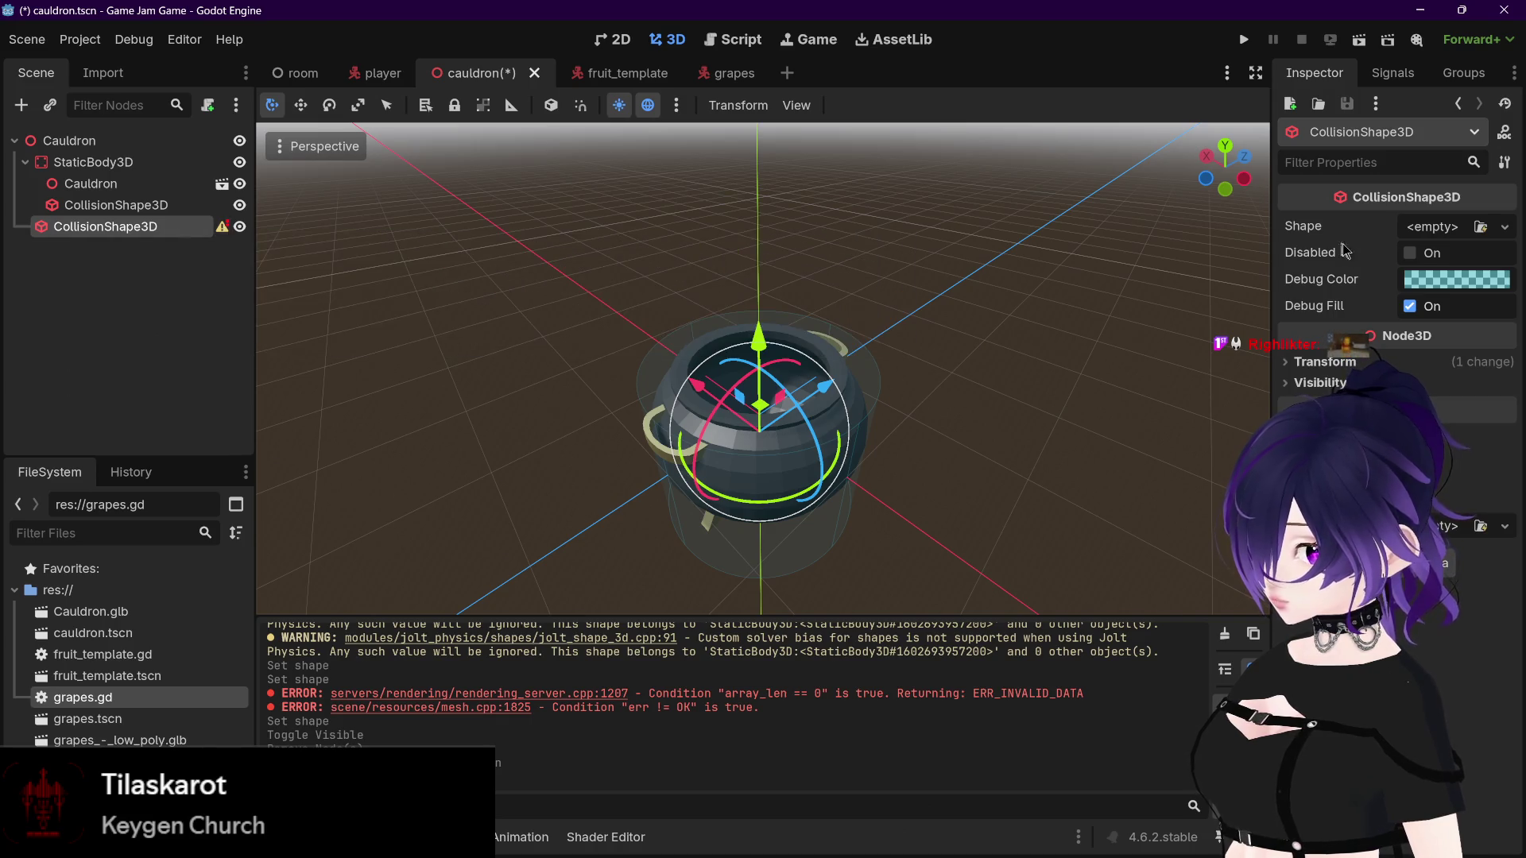
{"action": "left_click", "coordinate": [1408, 229]}
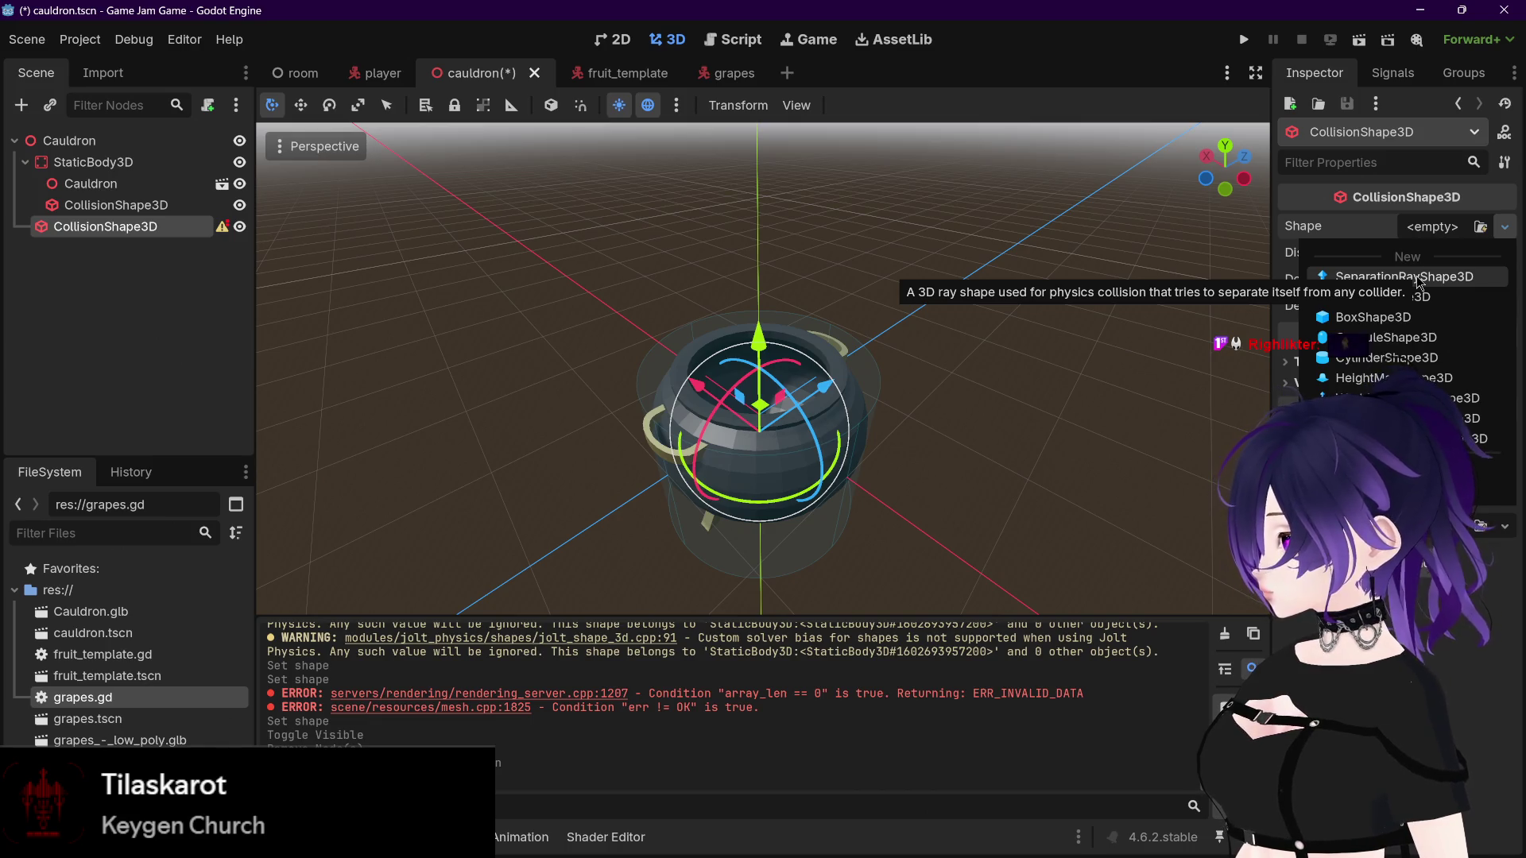
{"action": "left_click", "coordinate": [1420, 277]}
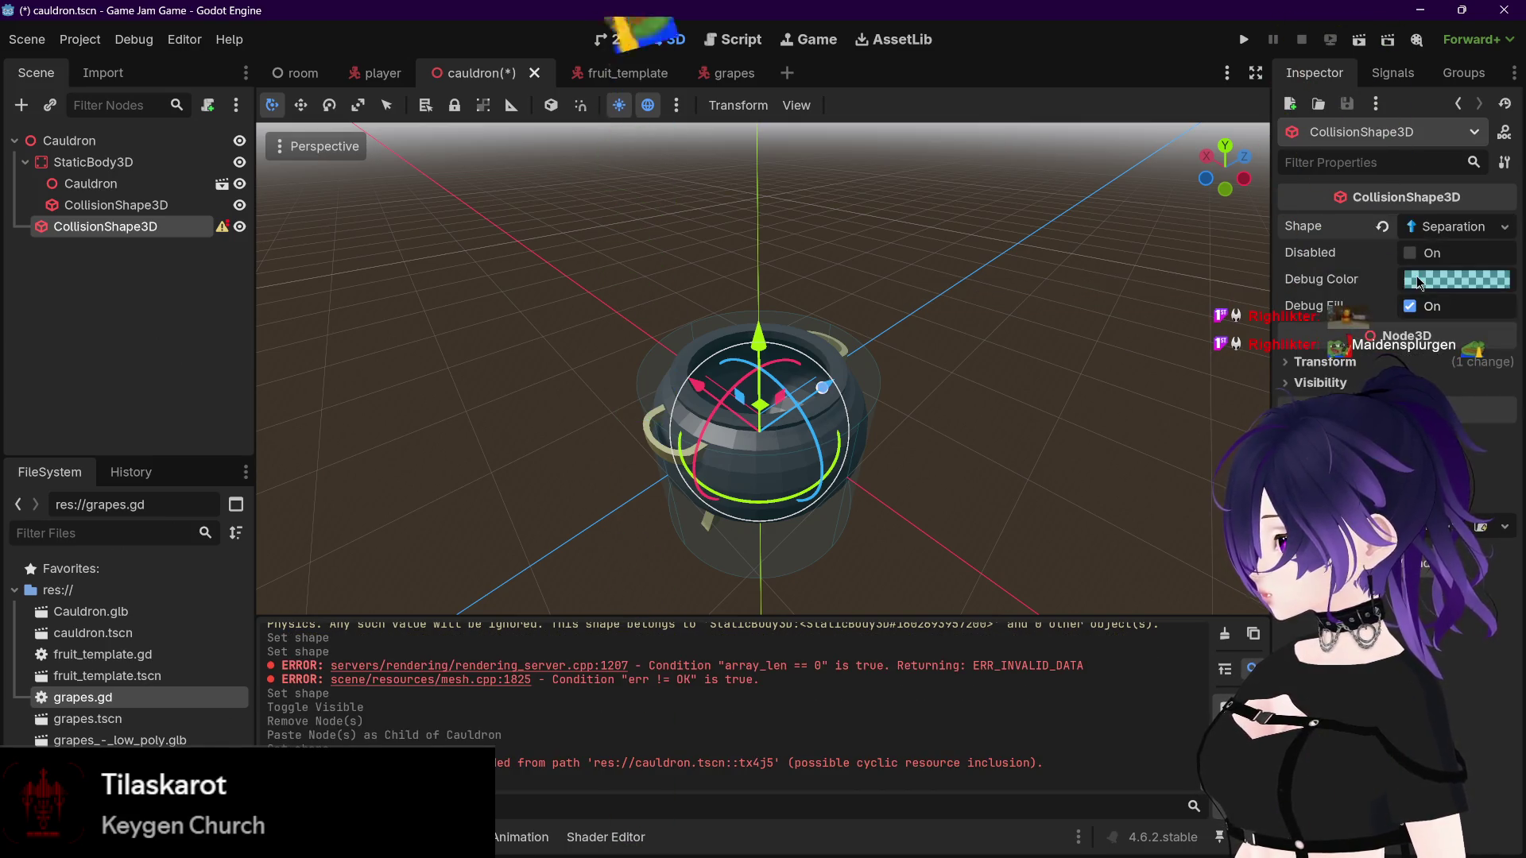
Step: Move the ray collision shape along Z away from the cauldron
{"action": "scroll", "scroll_direction": "up", "scroll_amount": 3}
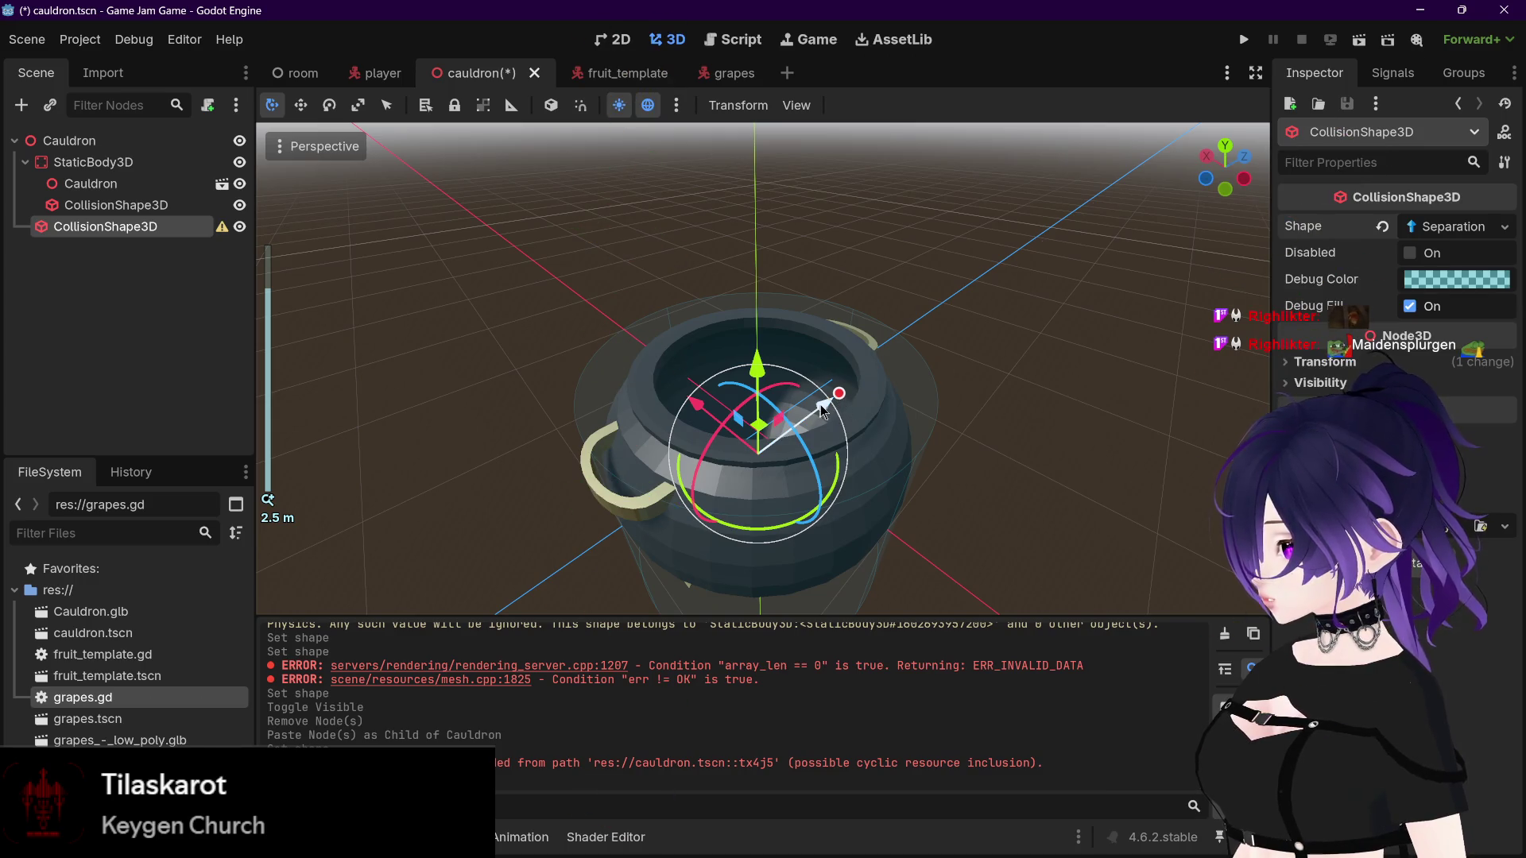
{"action": "left_click_drag", "start_coordinate": [823, 409], "coordinate": [954, 262]}
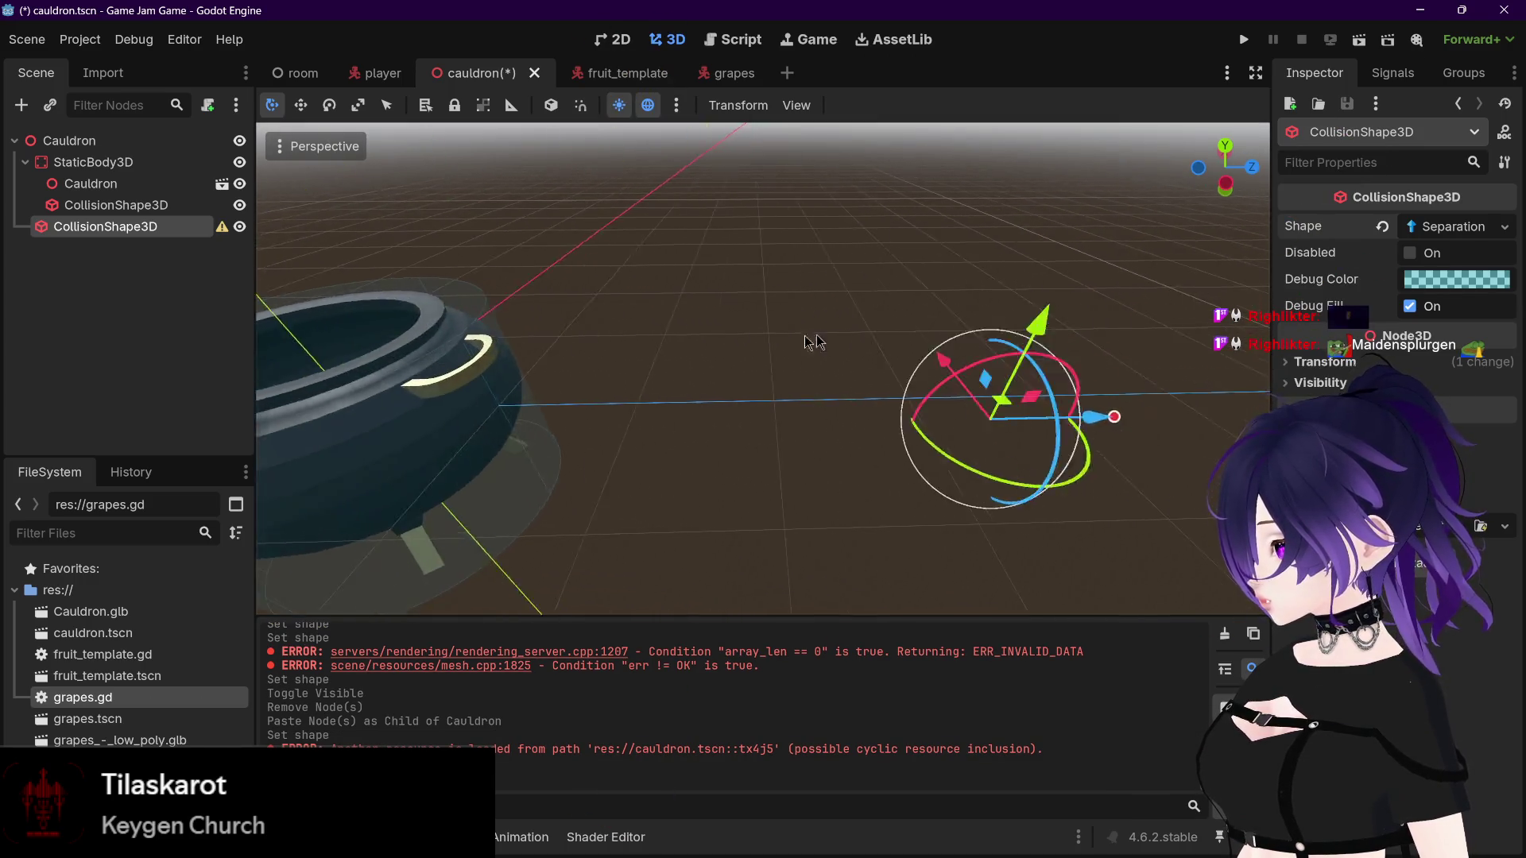
{"action": "left_click_drag", "start_coordinate": [810, 342], "coordinate": [892, 369]}
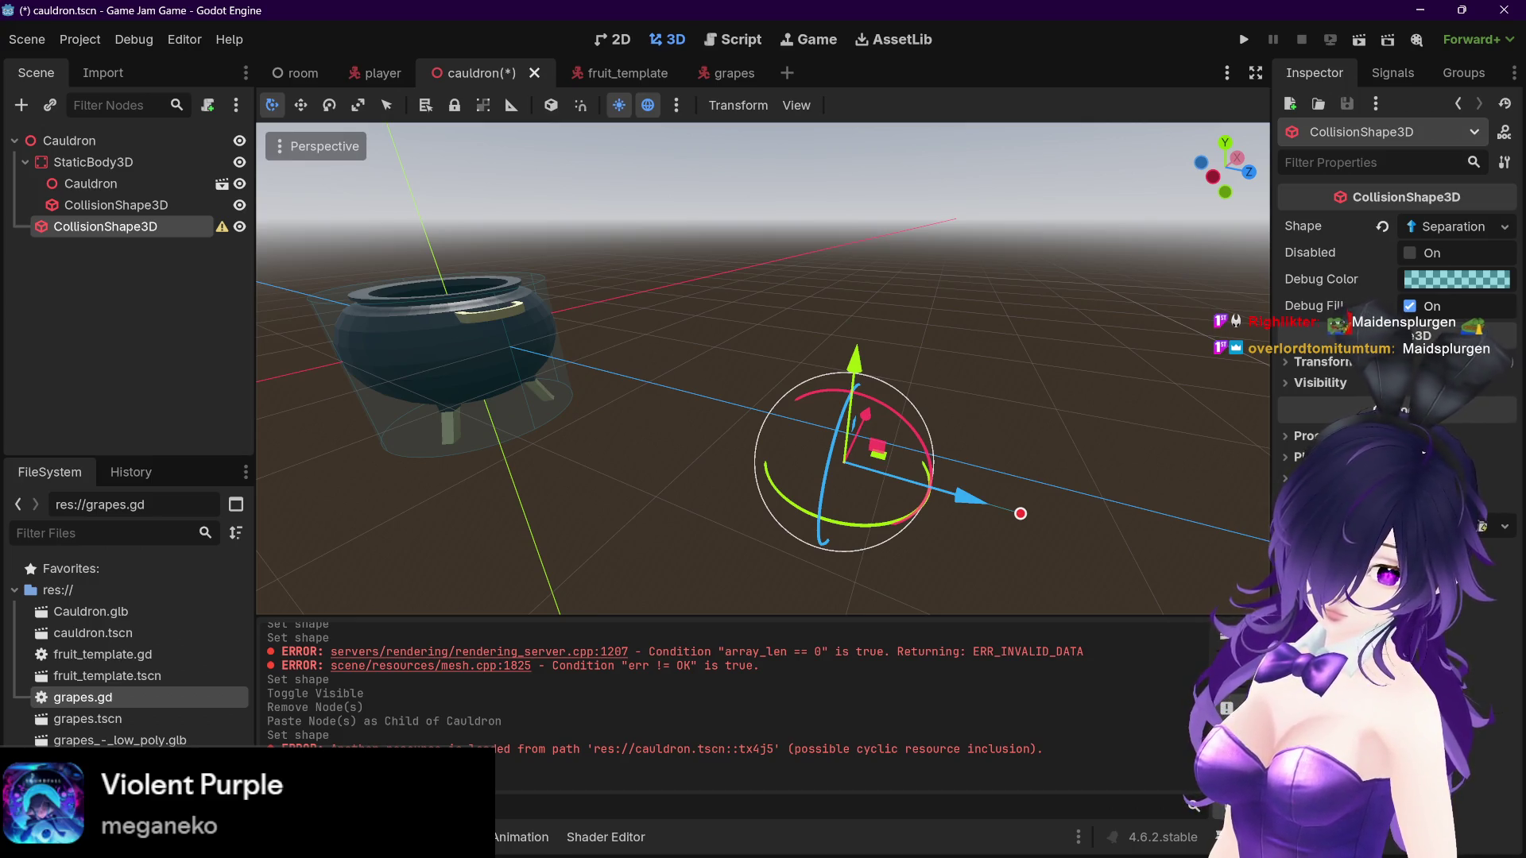
{"action": "key", "text": "alt+Tab"}
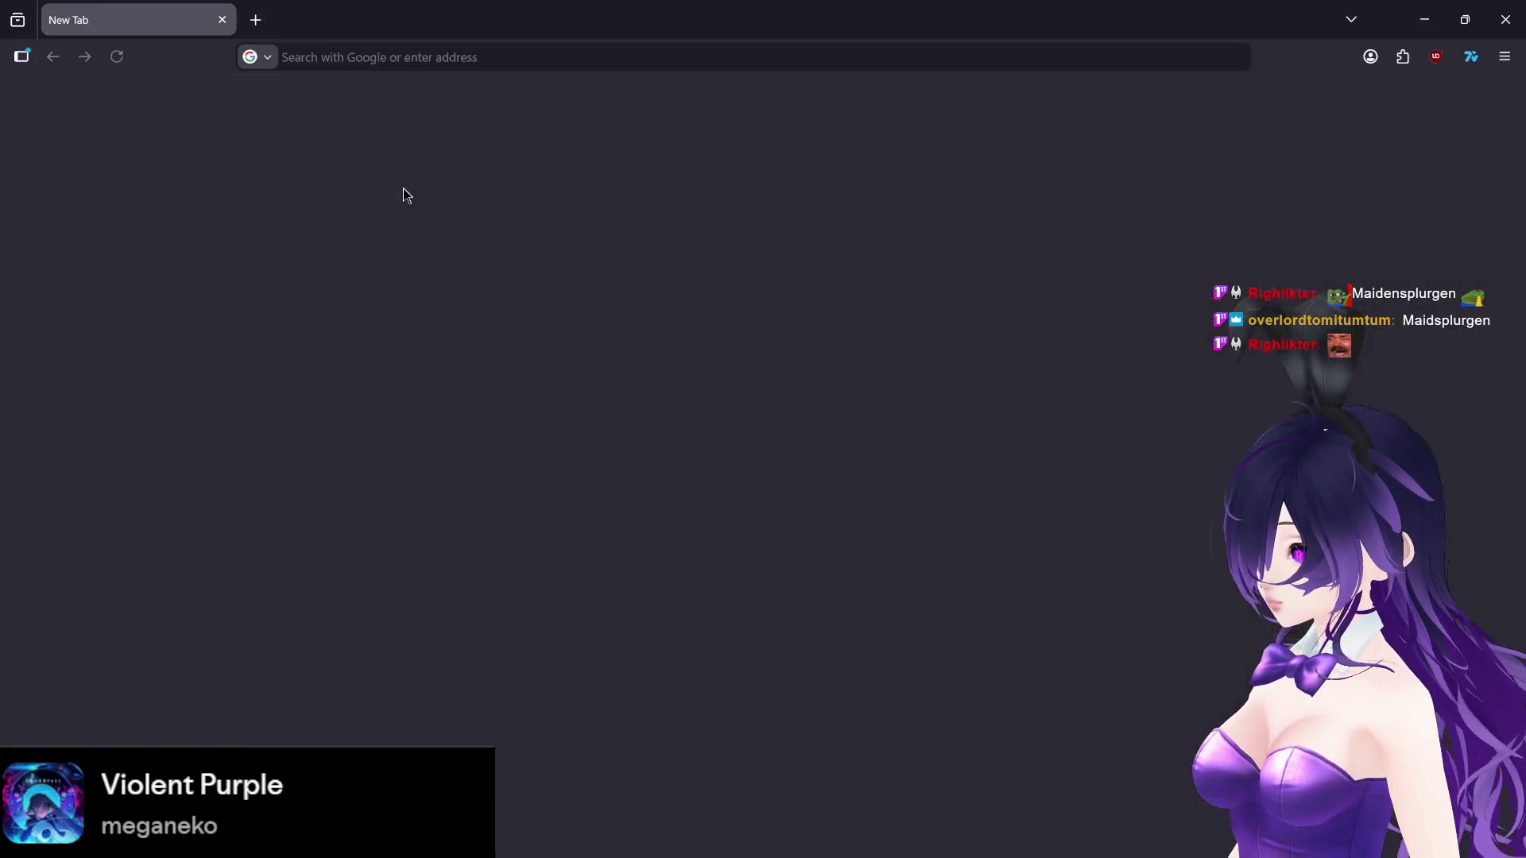
Step: Search 'godot sep', read the SeparationRayShape3D docs page, then close the browser
{"action": "type", "text": "Rockefeller Street"}
{"action": "key", "text": "Return"}
{"action": "left_click", "coordinate": [421, 109]}
{"action": "type", "text": "godot "}
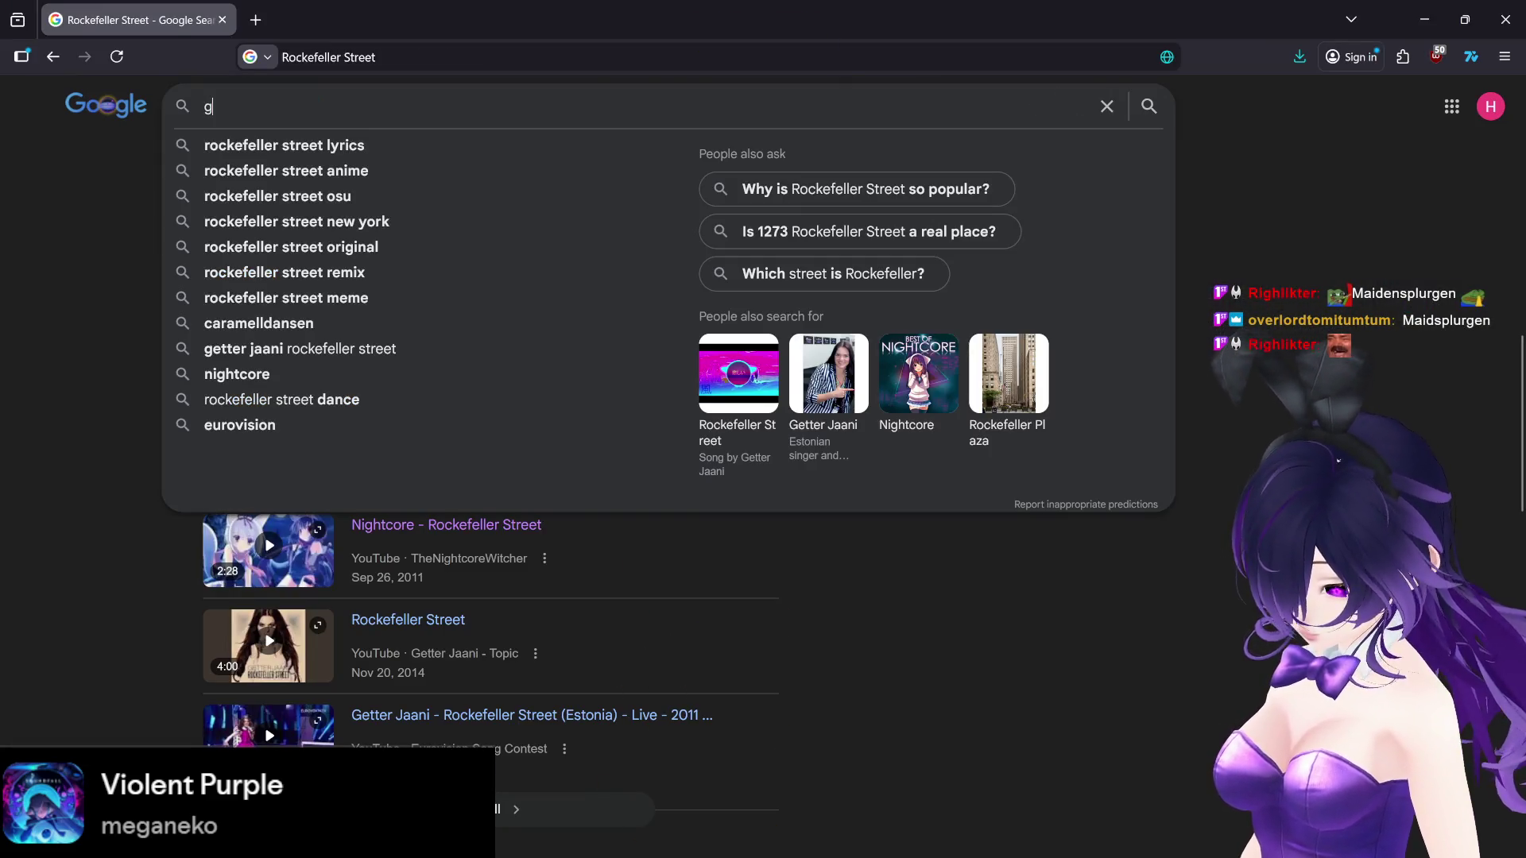
{"action": "type", "text": "sep"}
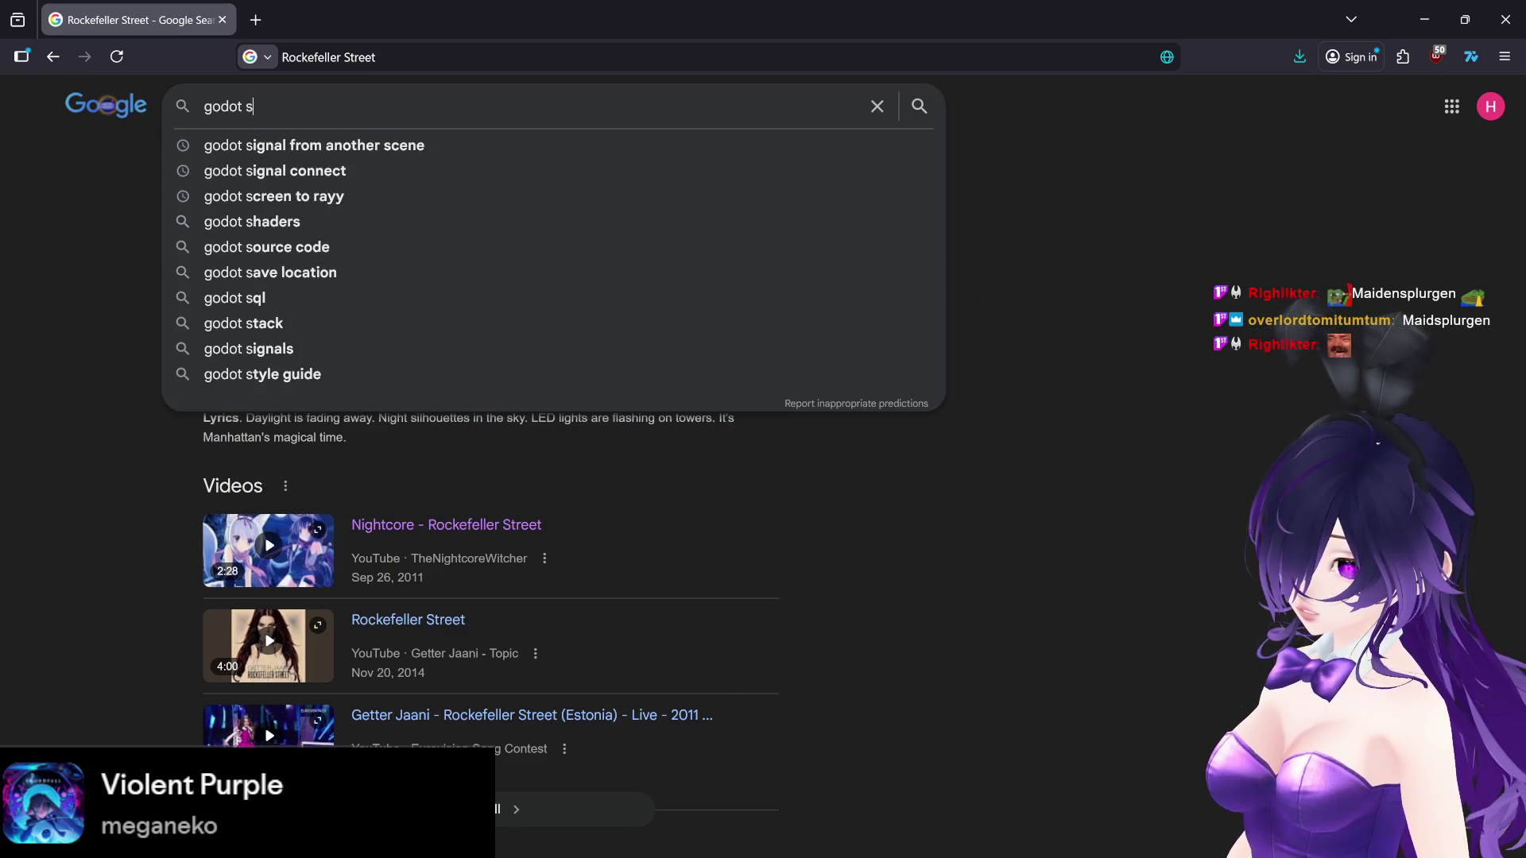
{"action": "key", "text": "Down"}
{"action": "key", "text": "Return"}
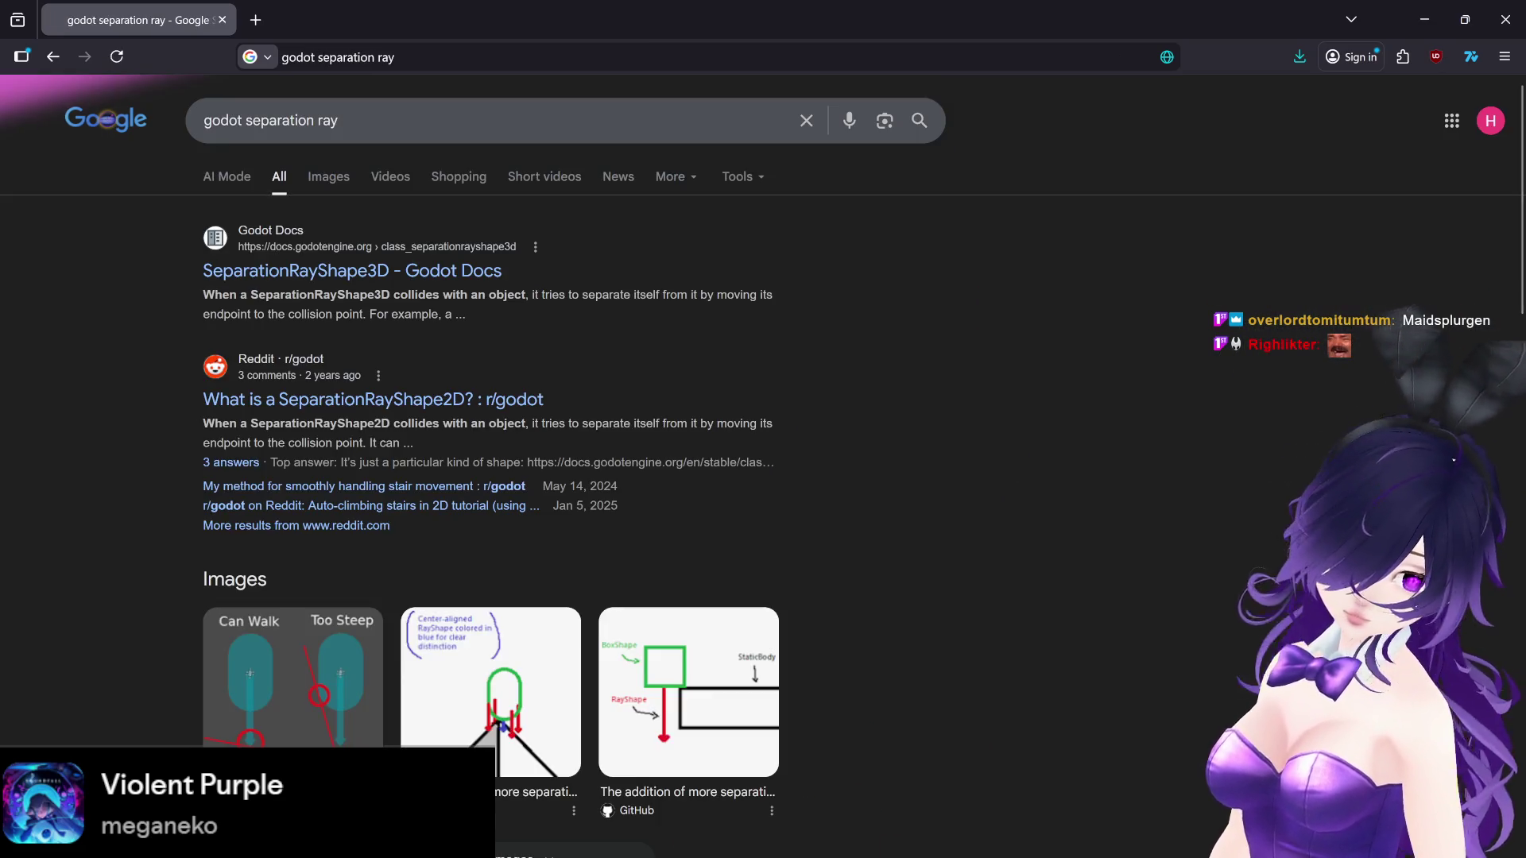
{"action": "left_click", "coordinate": [396, 264]}
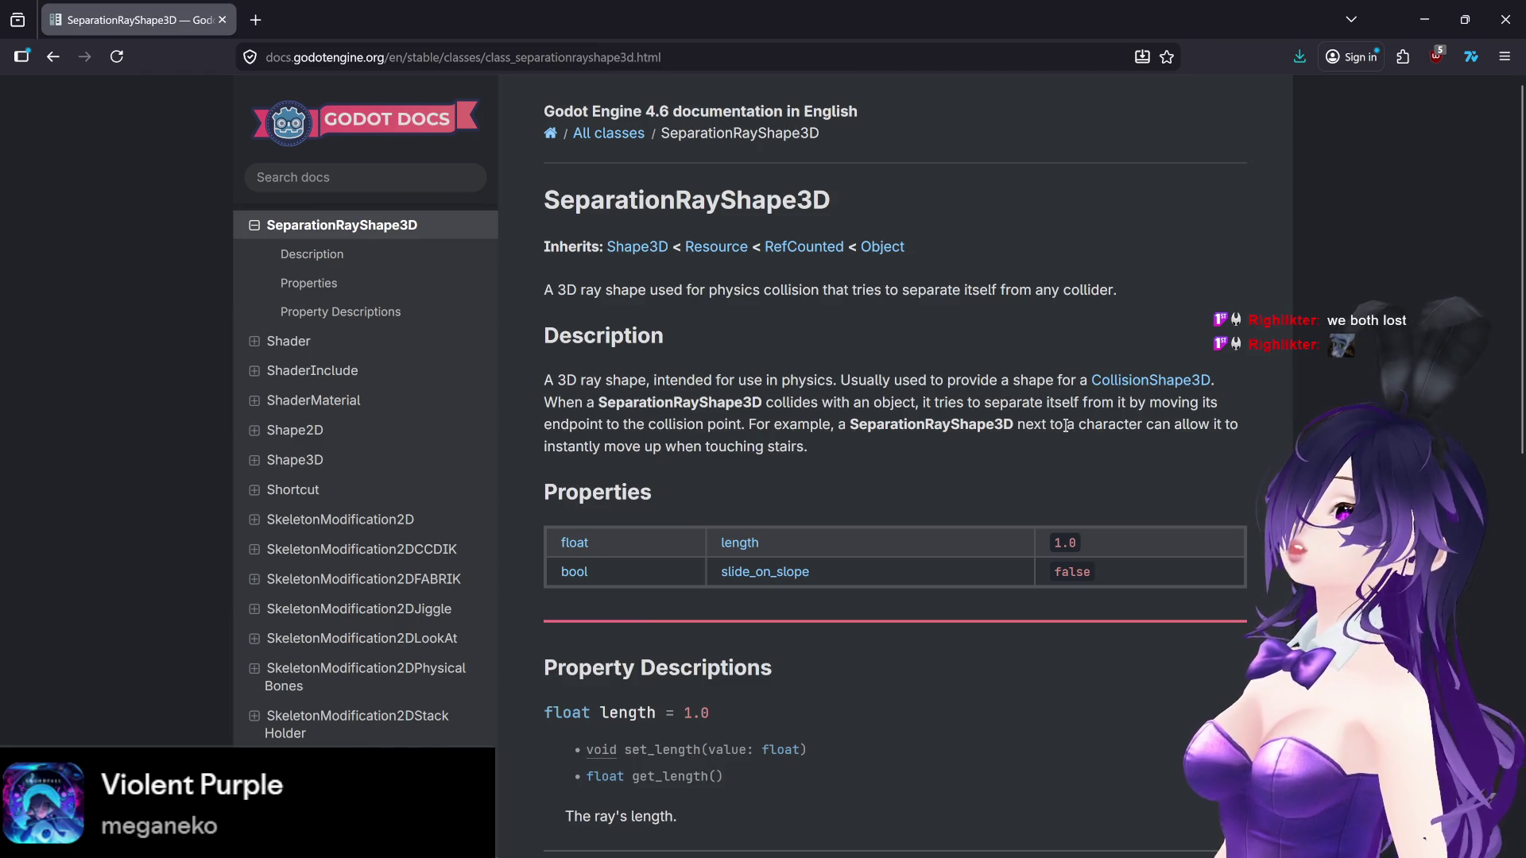
{"action": "scroll", "scroll_direction": "down", "scroll_amount": 3}
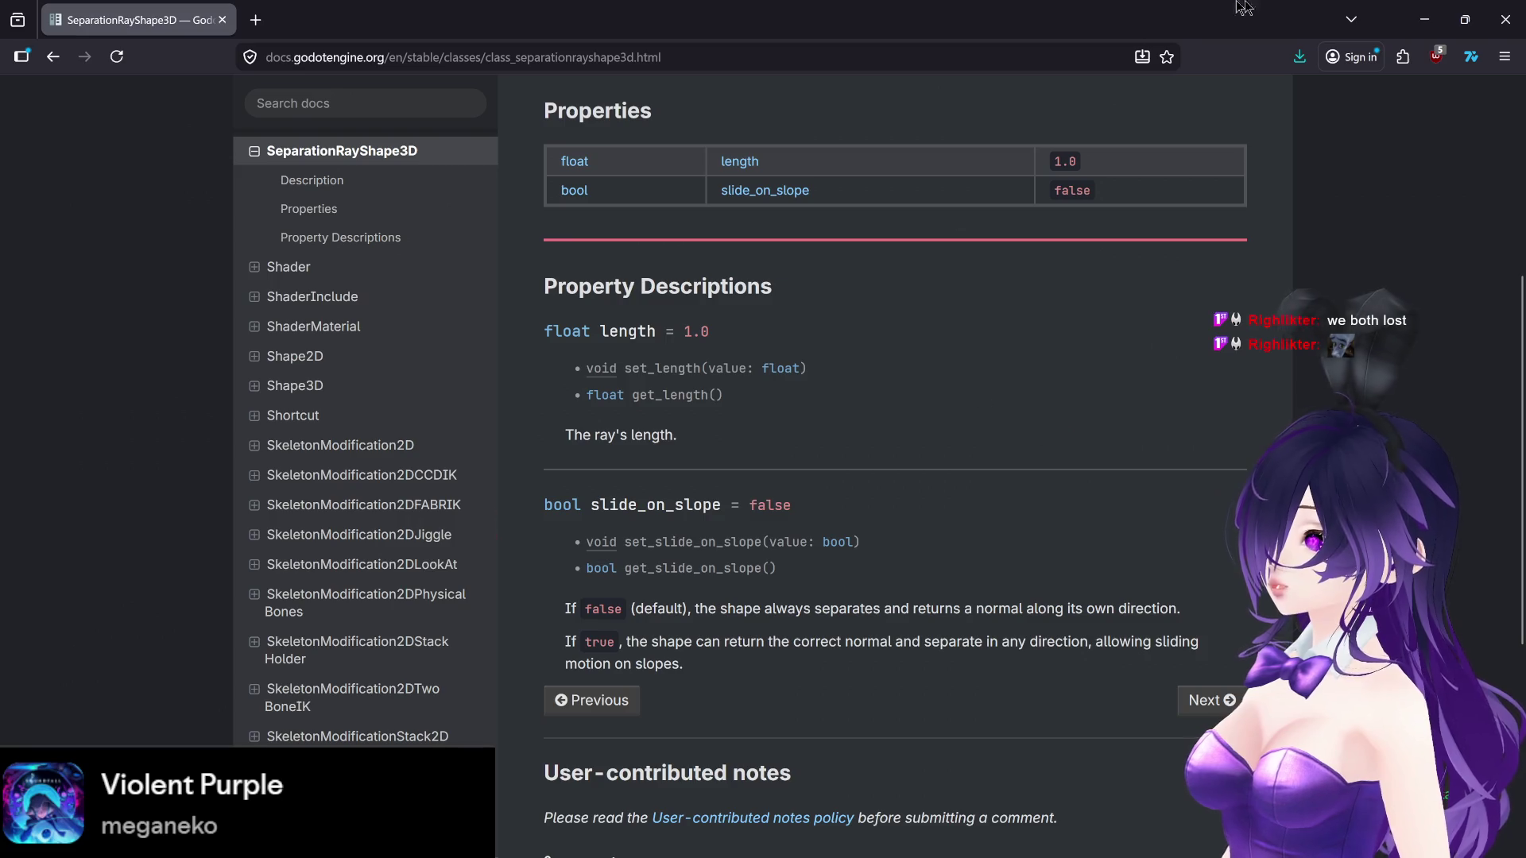
{"action": "left_click", "coordinate": [1505, 19]}
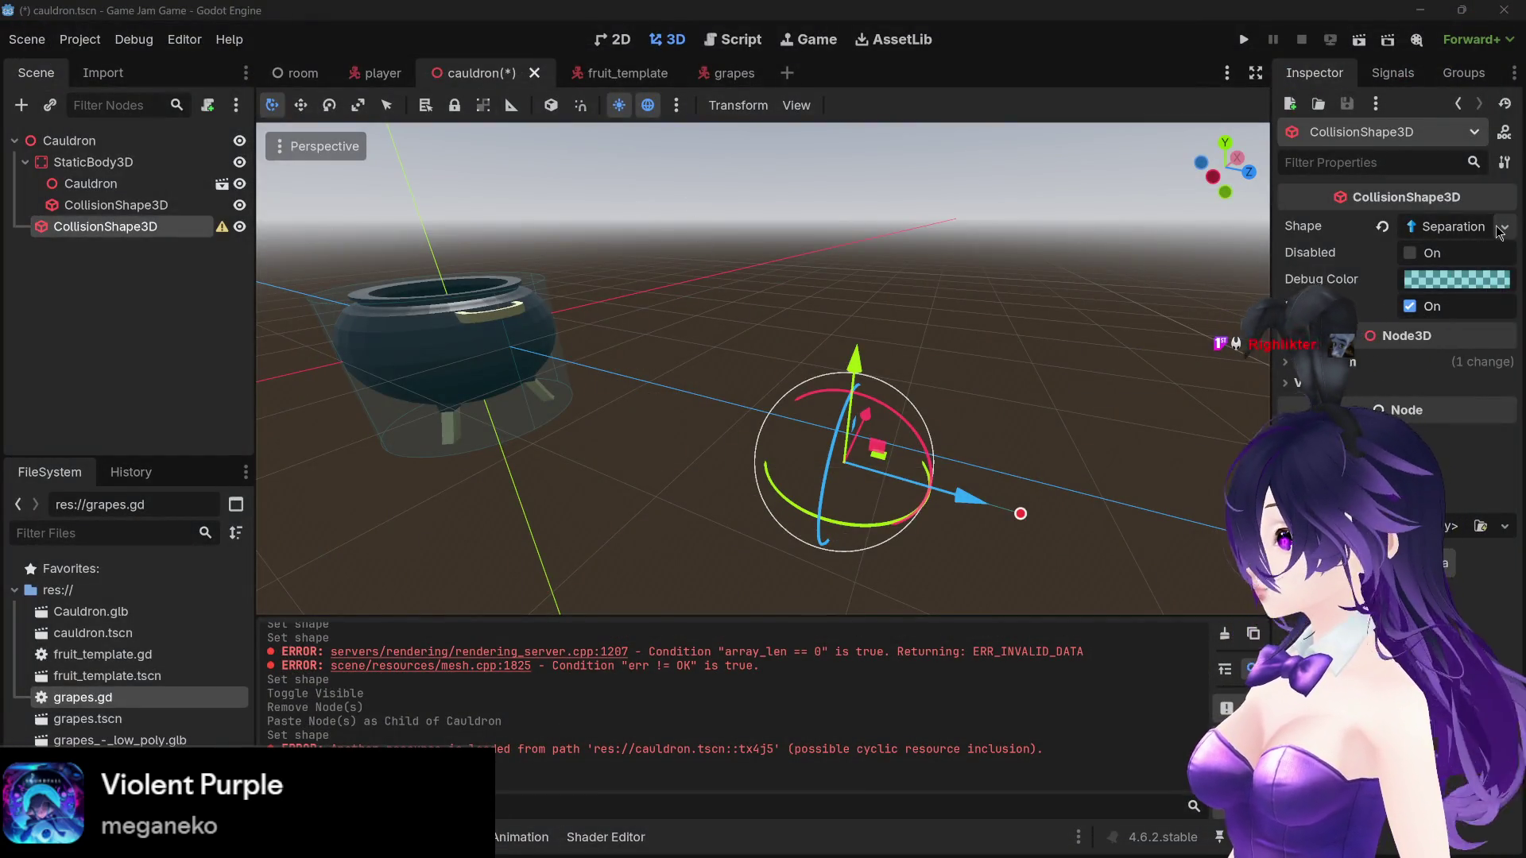
Step: Try a WorldBoundaryShape3D shape and move it along Z onto the cauldron
{"action": "left_click", "coordinate": [1503, 228]}
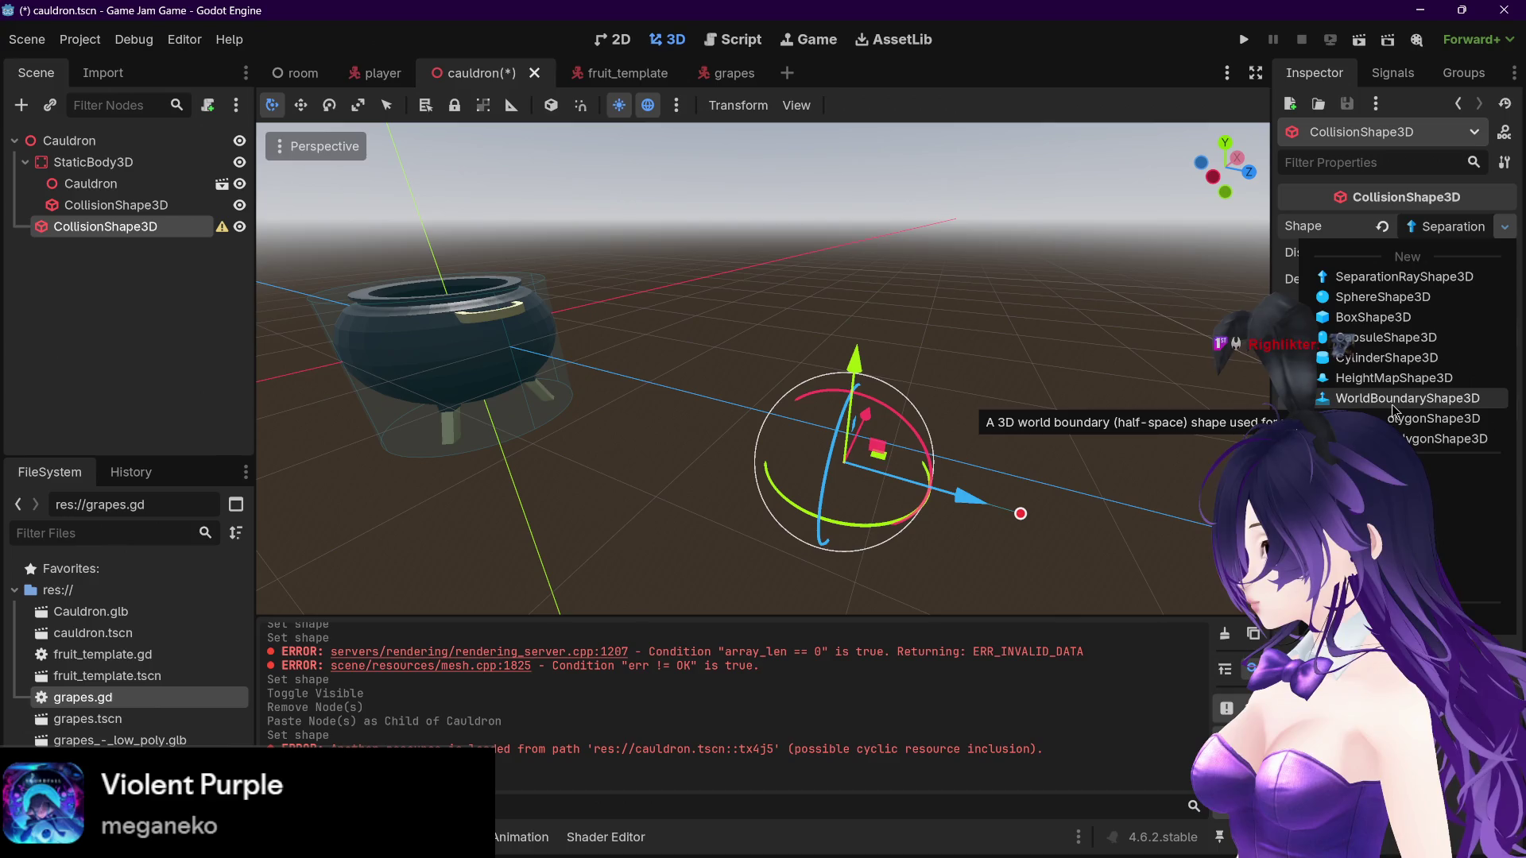
{"action": "left_click", "coordinate": [1392, 404]}
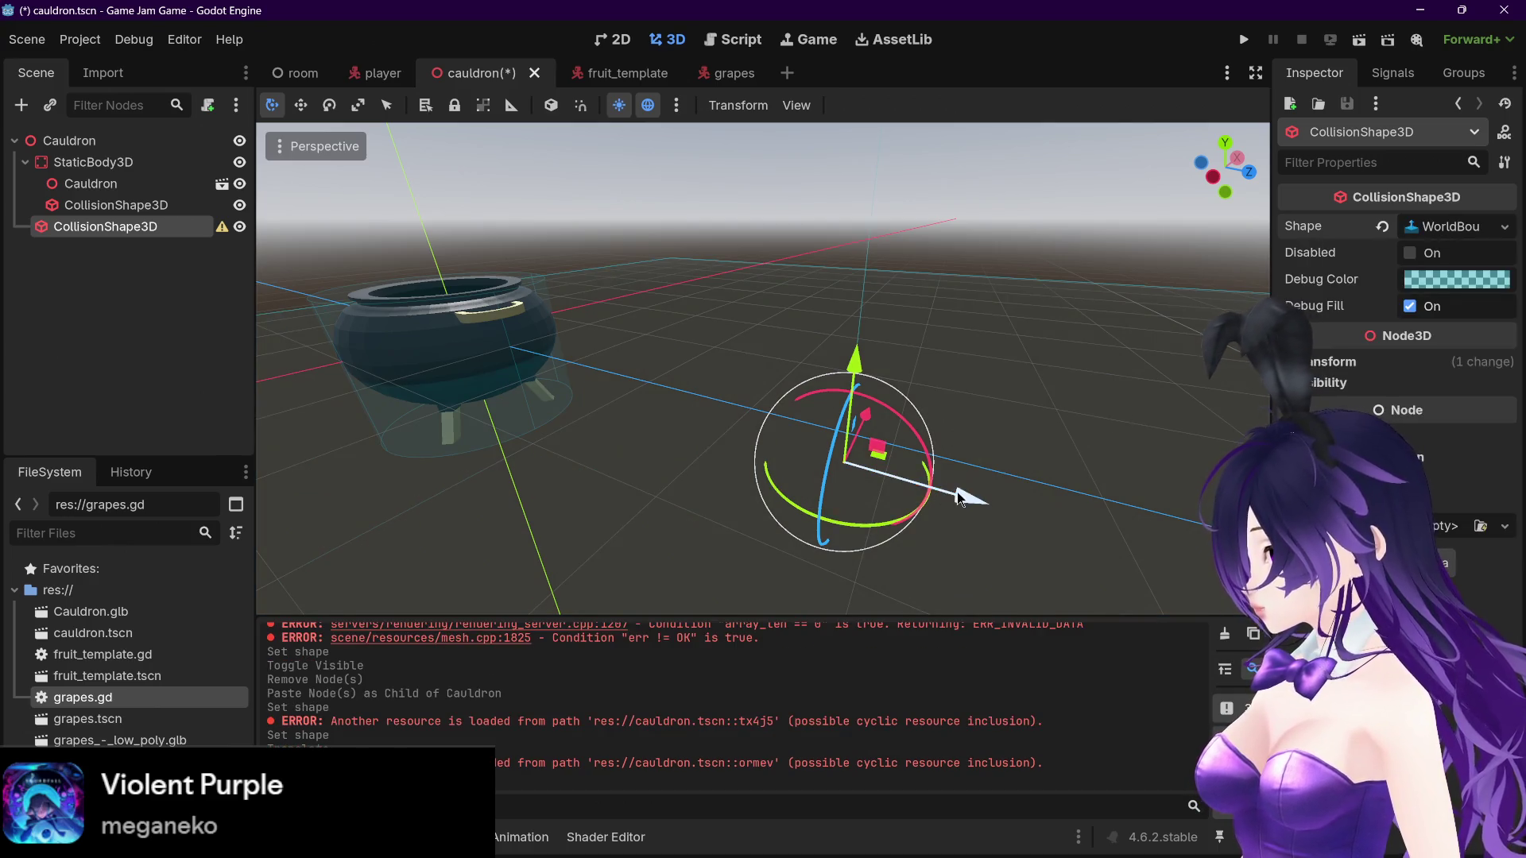
{"action": "left_click_drag", "start_coordinate": [966, 497], "coordinate": [841, 415]}
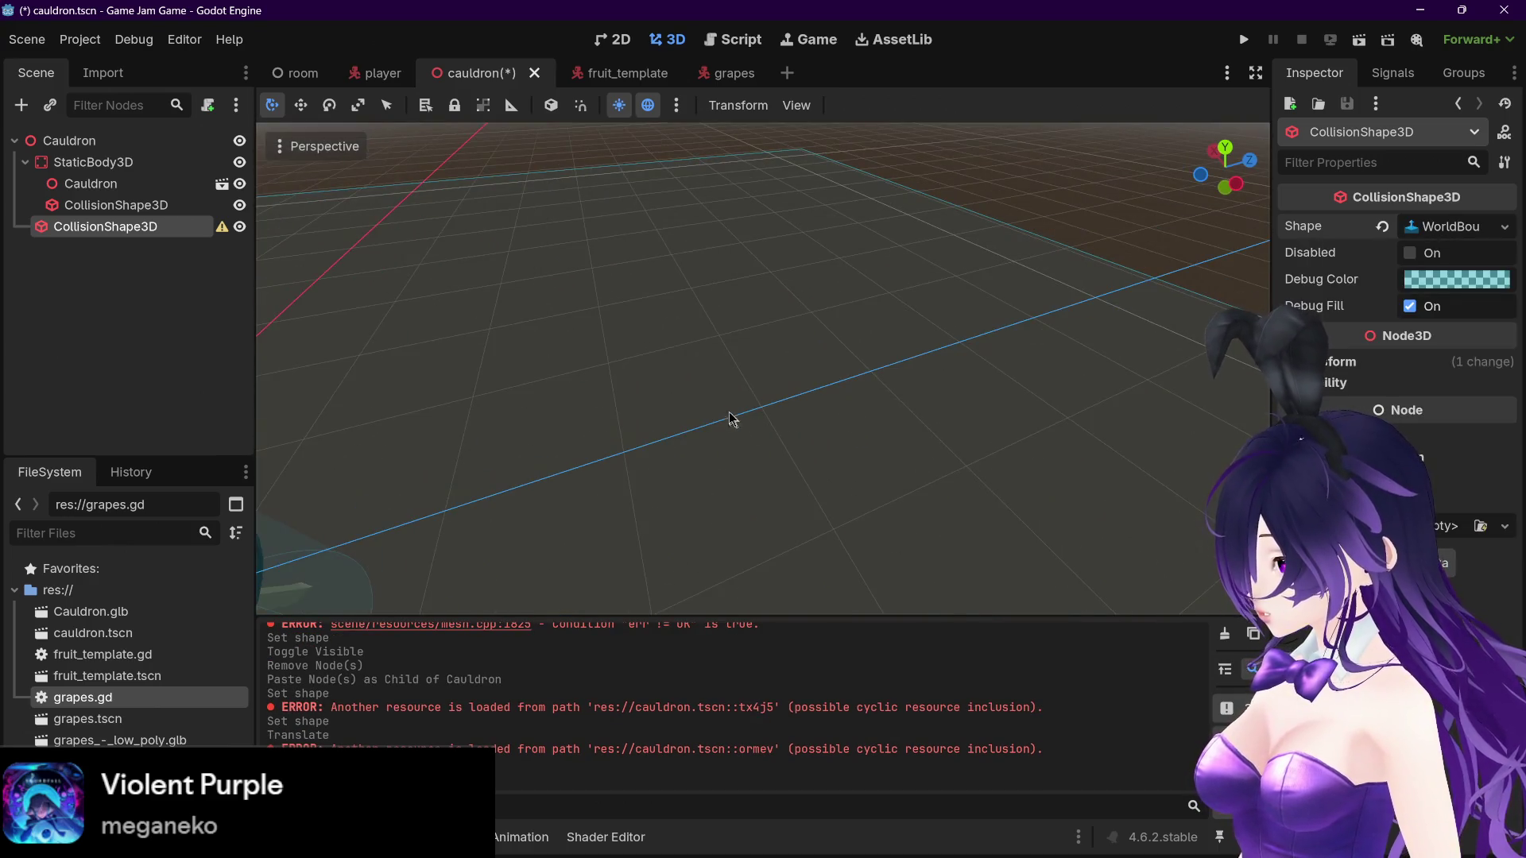
{"action": "scroll", "scroll_direction": "up", "scroll_amount": 3}
{"action": "scroll", "scroll_direction": "down", "scroll_amount": 3}
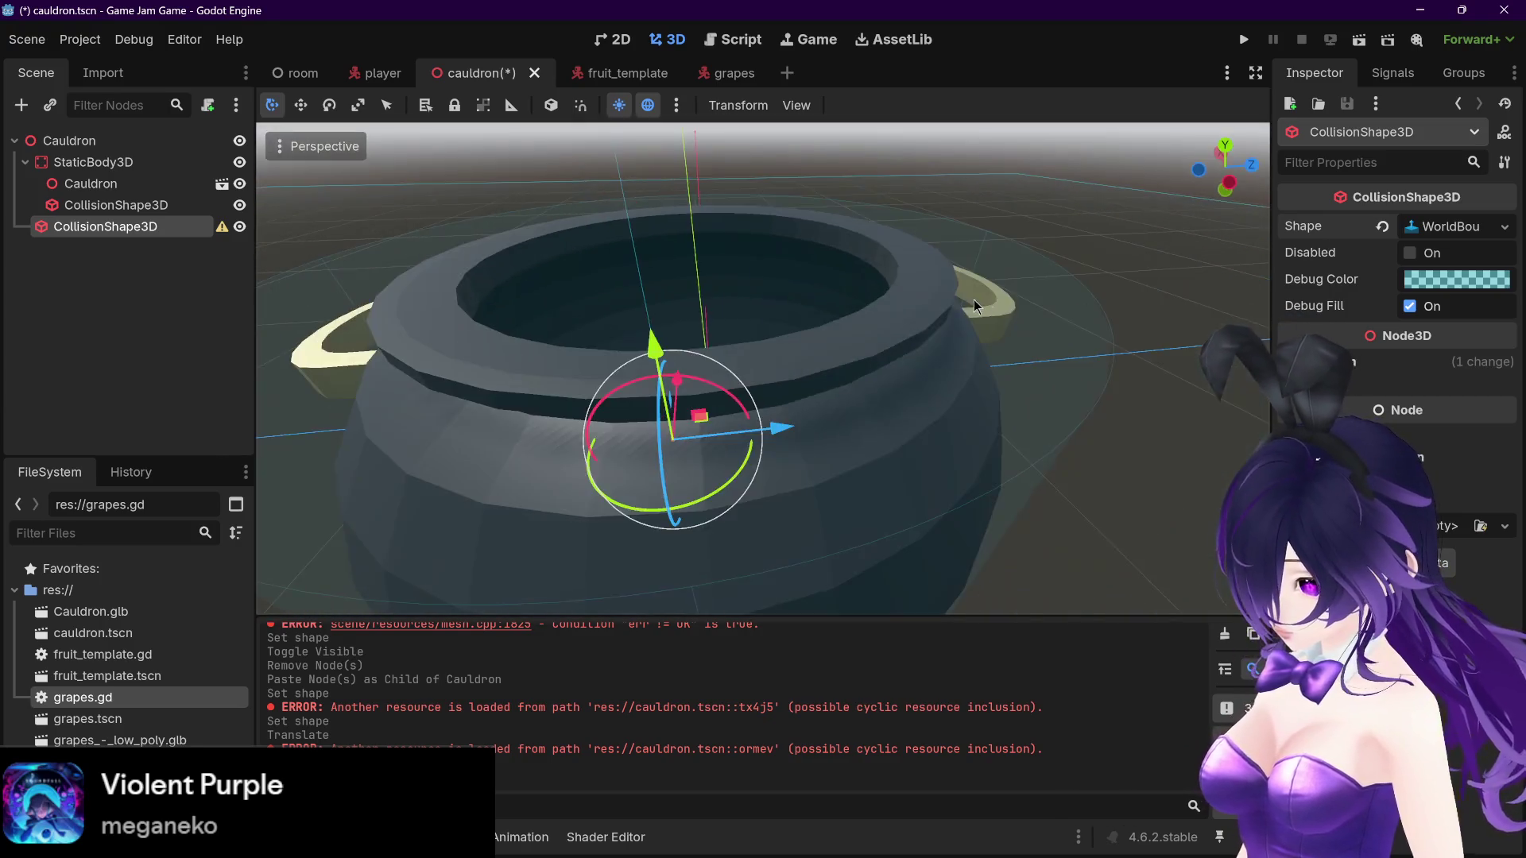
{"action": "left_click_drag", "start_coordinate": [888, 332], "coordinate": [910, 301]}
{"action": "scroll", "scroll_direction": "down", "scroll_amount": 3}
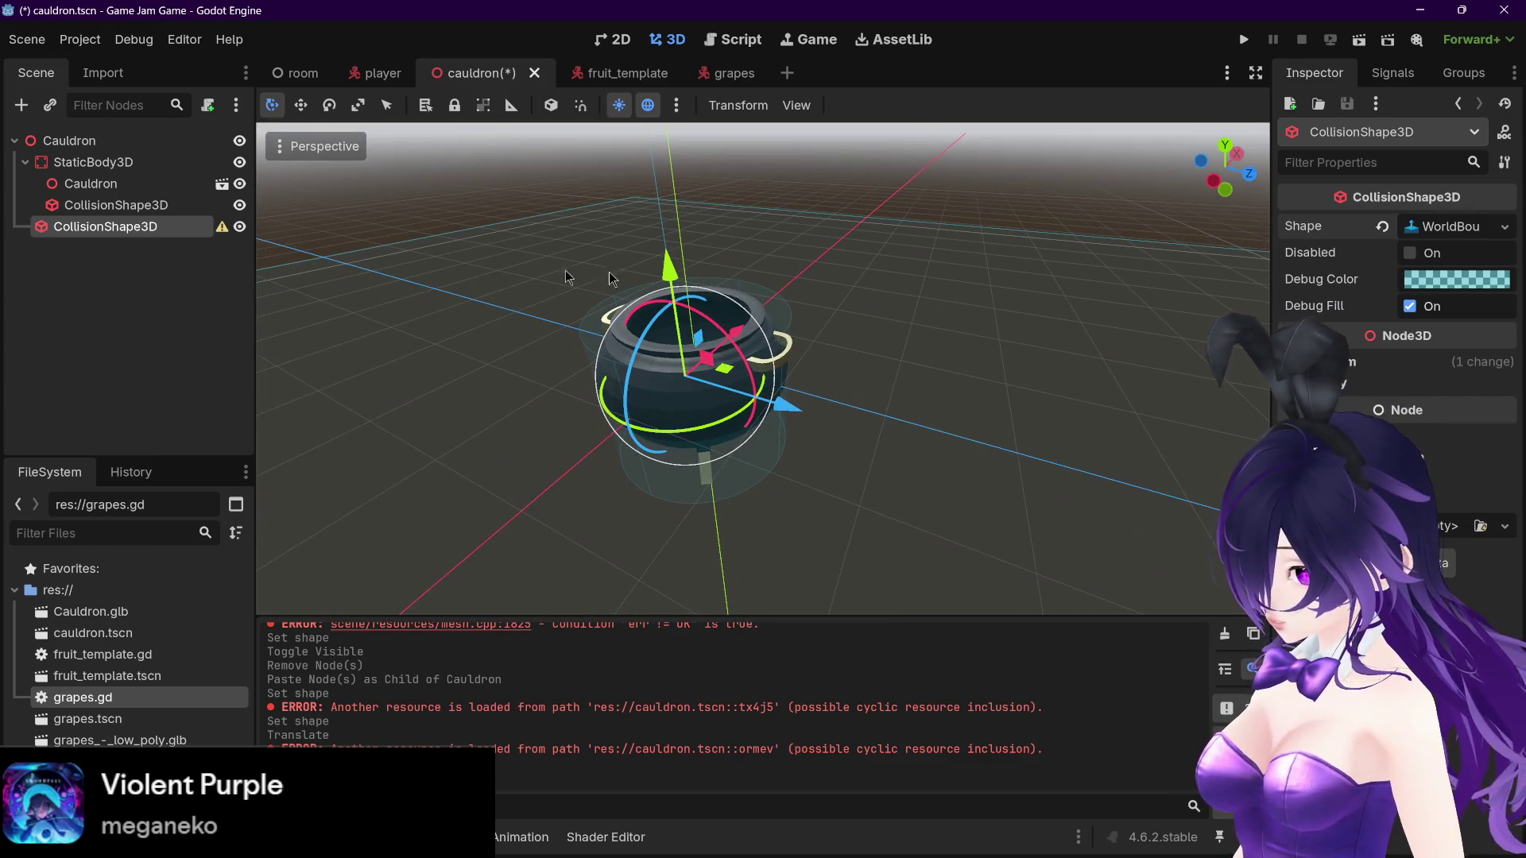
{"action": "left_click", "coordinate": [1472, 229]}
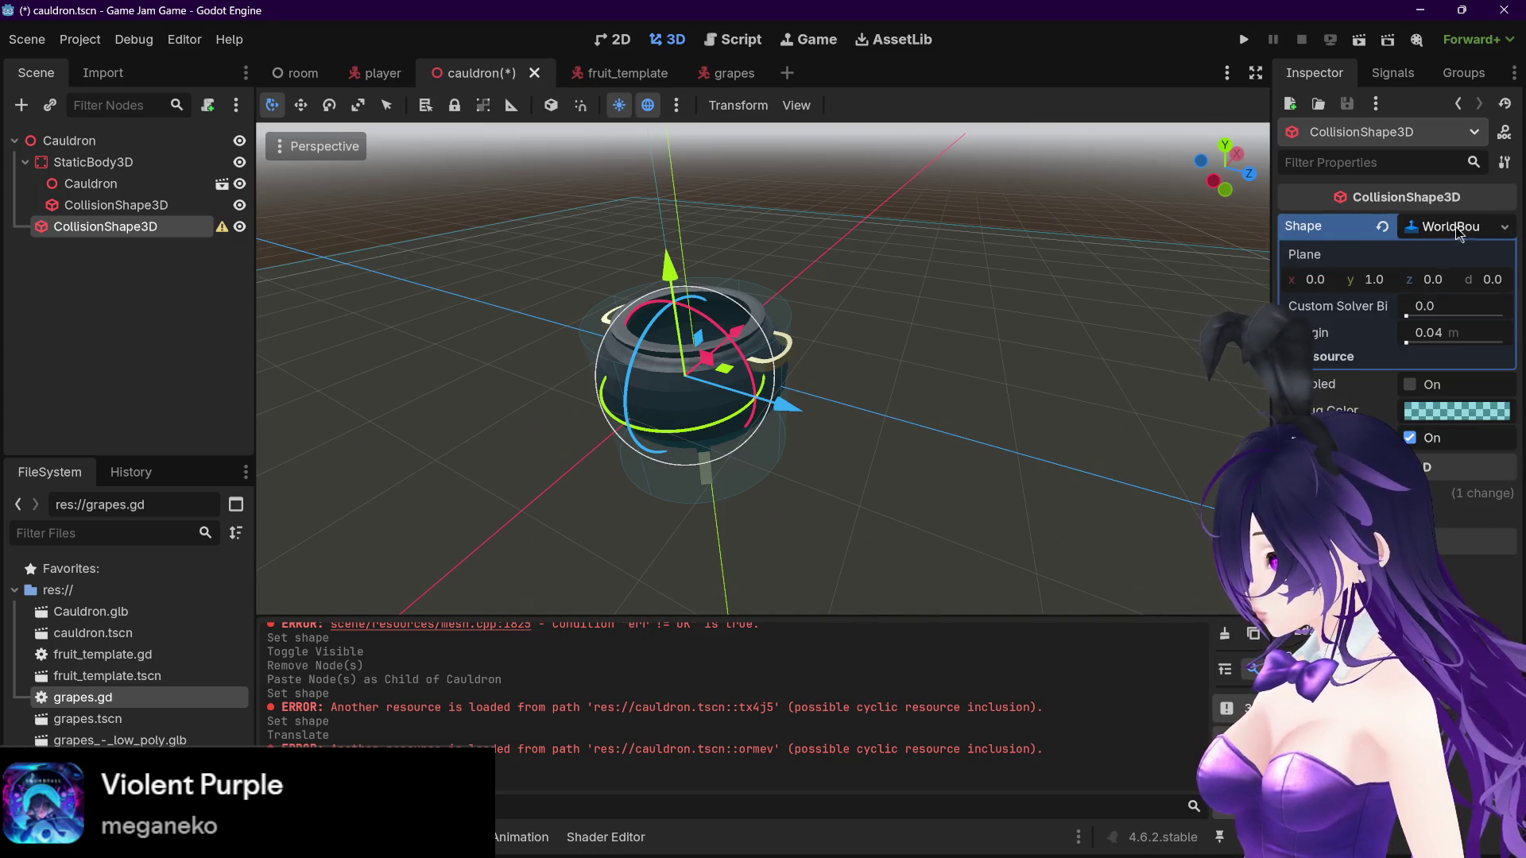
{"action": "left_click", "coordinate": [1470, 227]}
Step: Switch to a ConcavePolygonShape3D, toggle backface collision and increase its margin
{"action": "left_click", "coordinate": [1502, 229]}
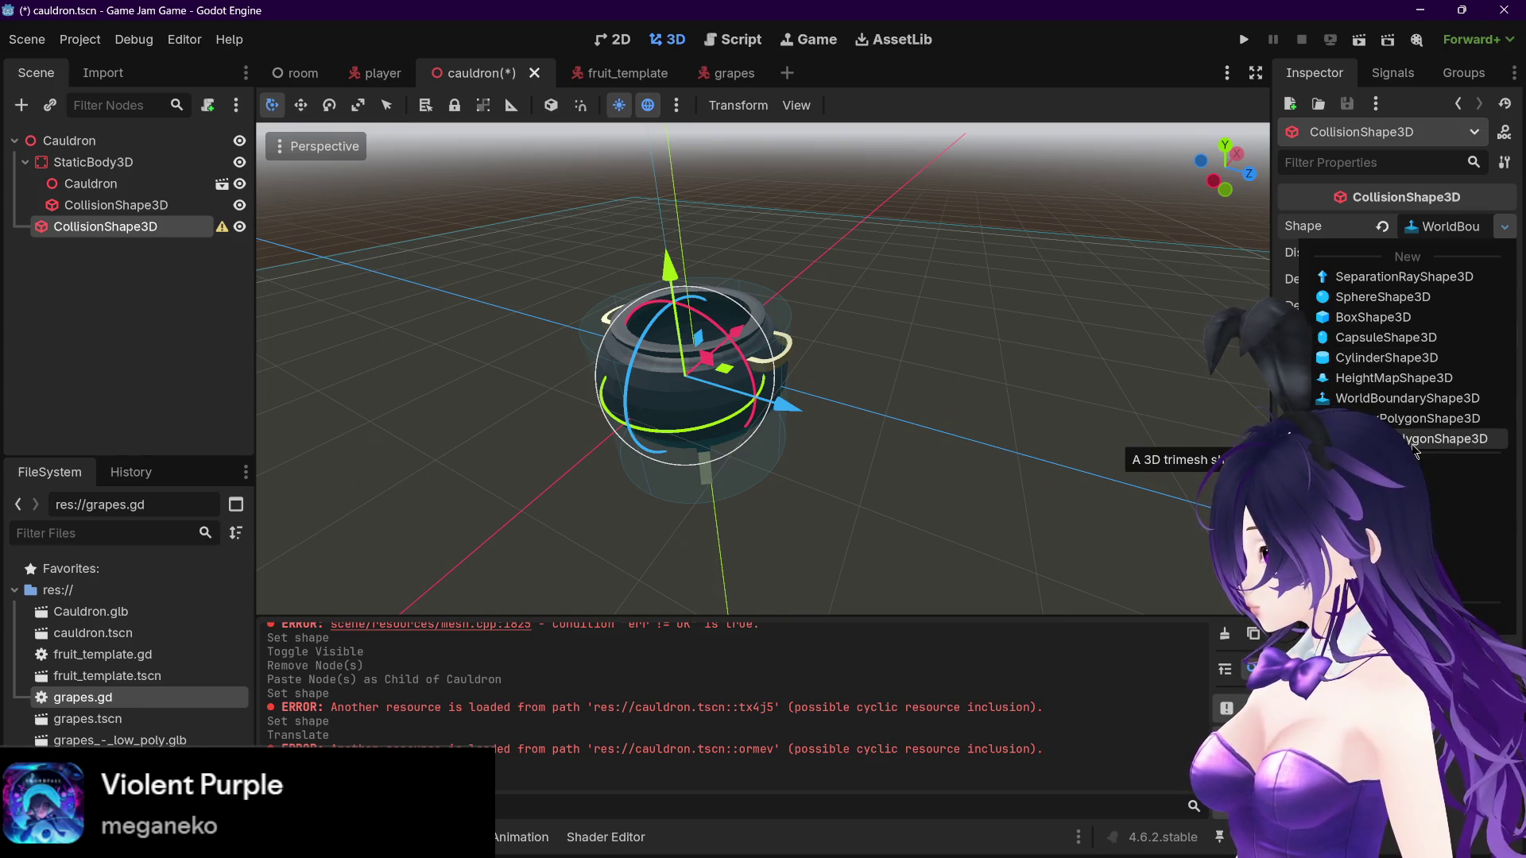
{"action": "left_click", "coordinate": [1412, 445]}
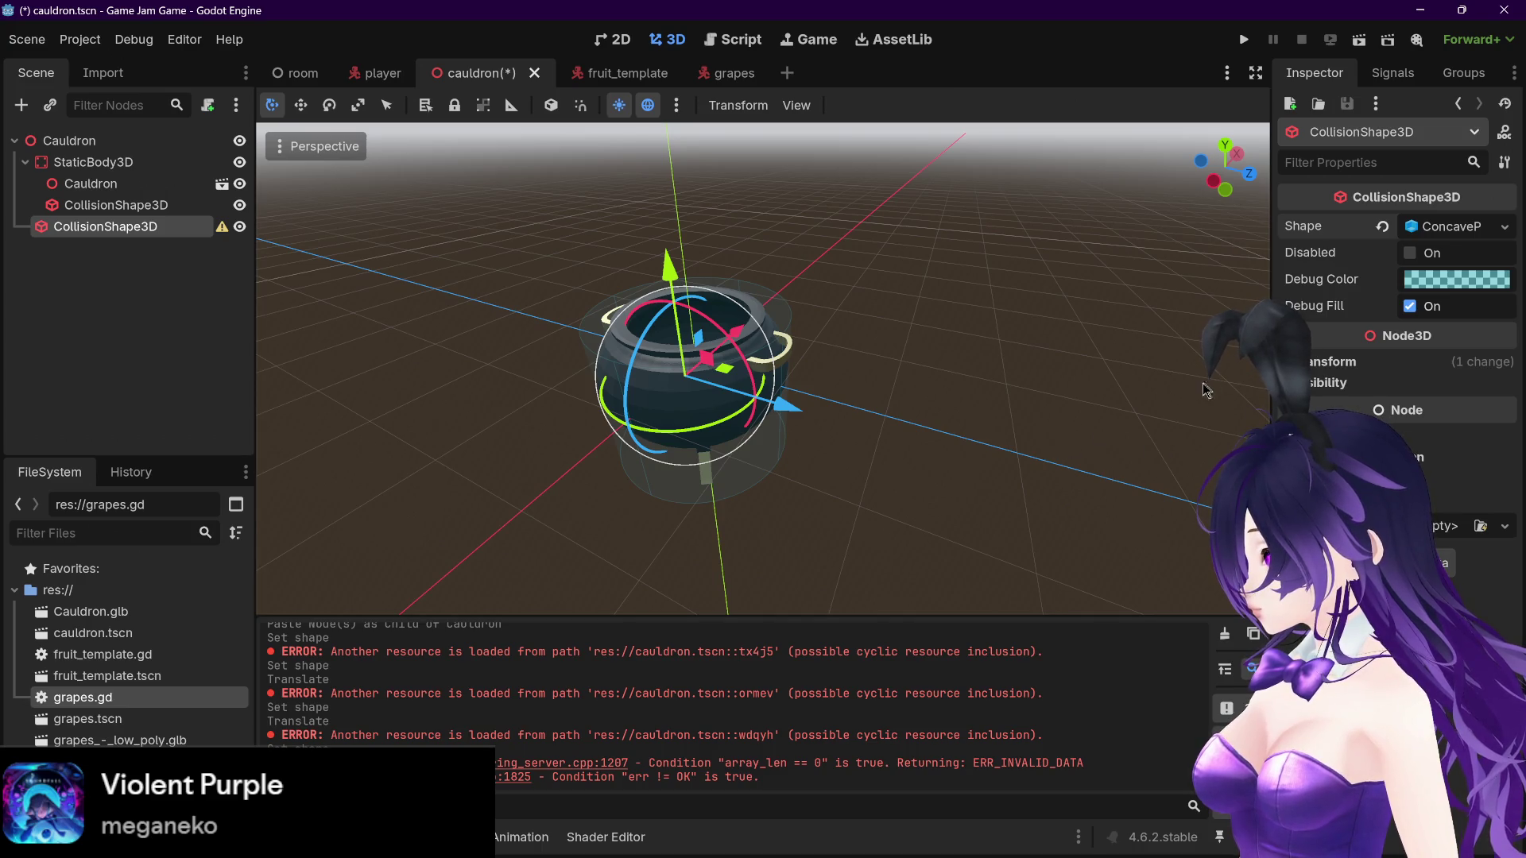
{"action": "left_click_drag", "start_coordinate": [788, 406], "coordinate": [1018, 446]}
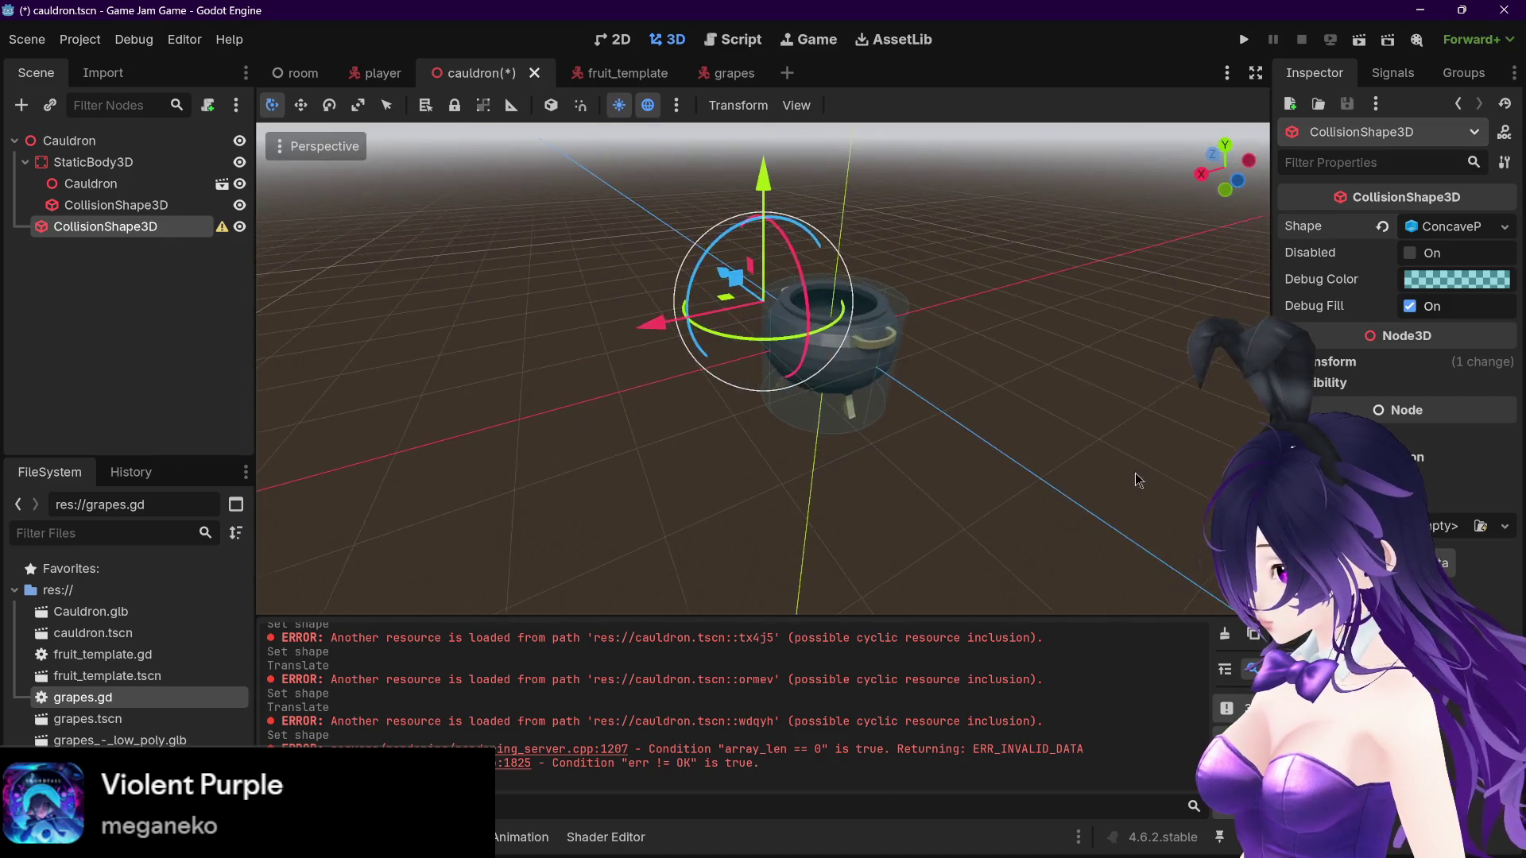
{"action": "left_click", "coordinate": [1450, 226]}
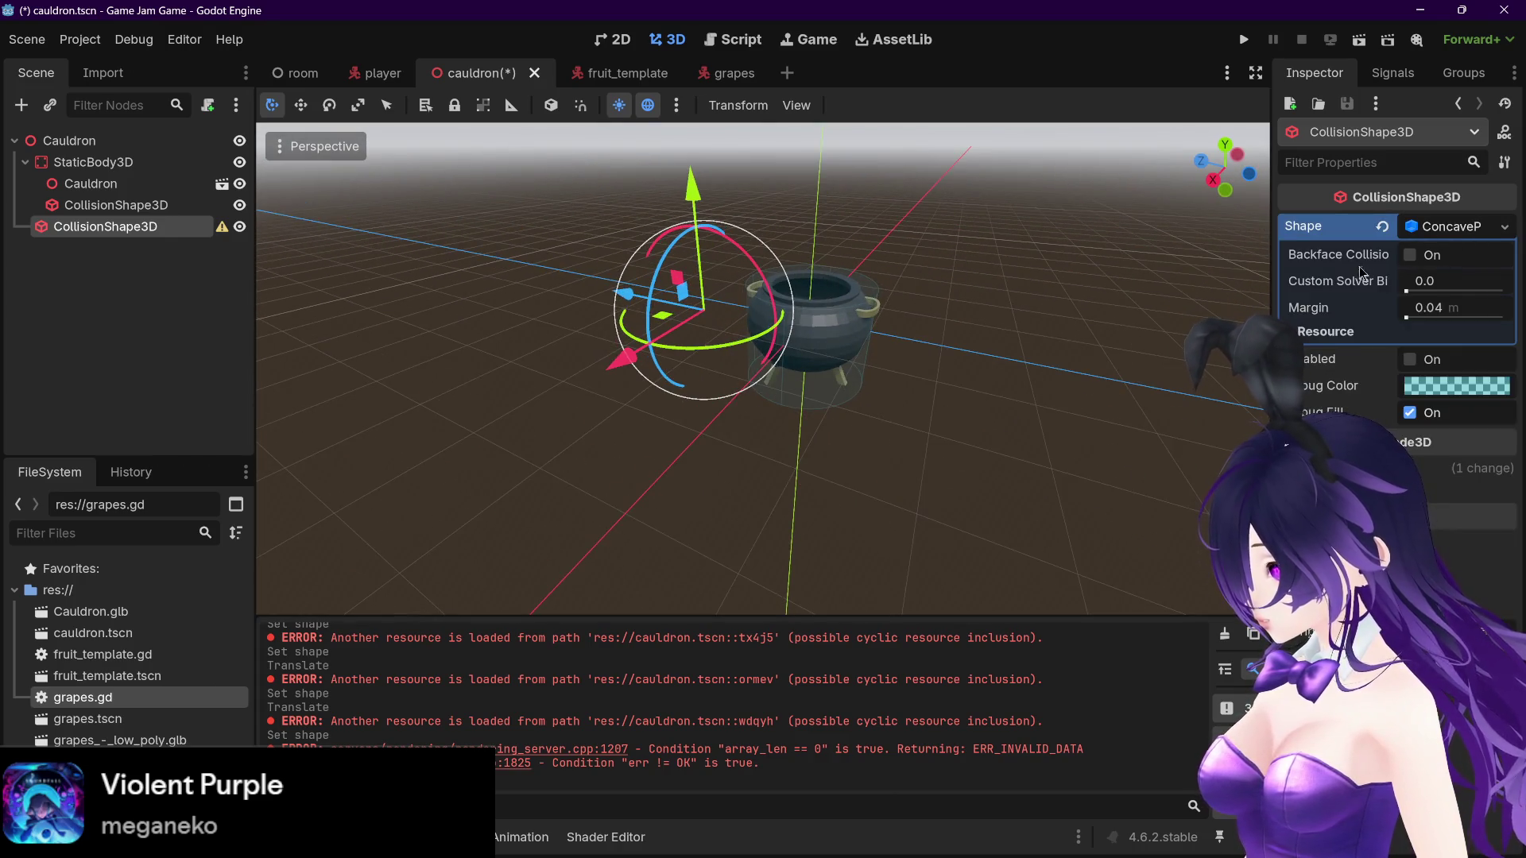
{"action": "left_click", "coordinate": [1410, 255]}
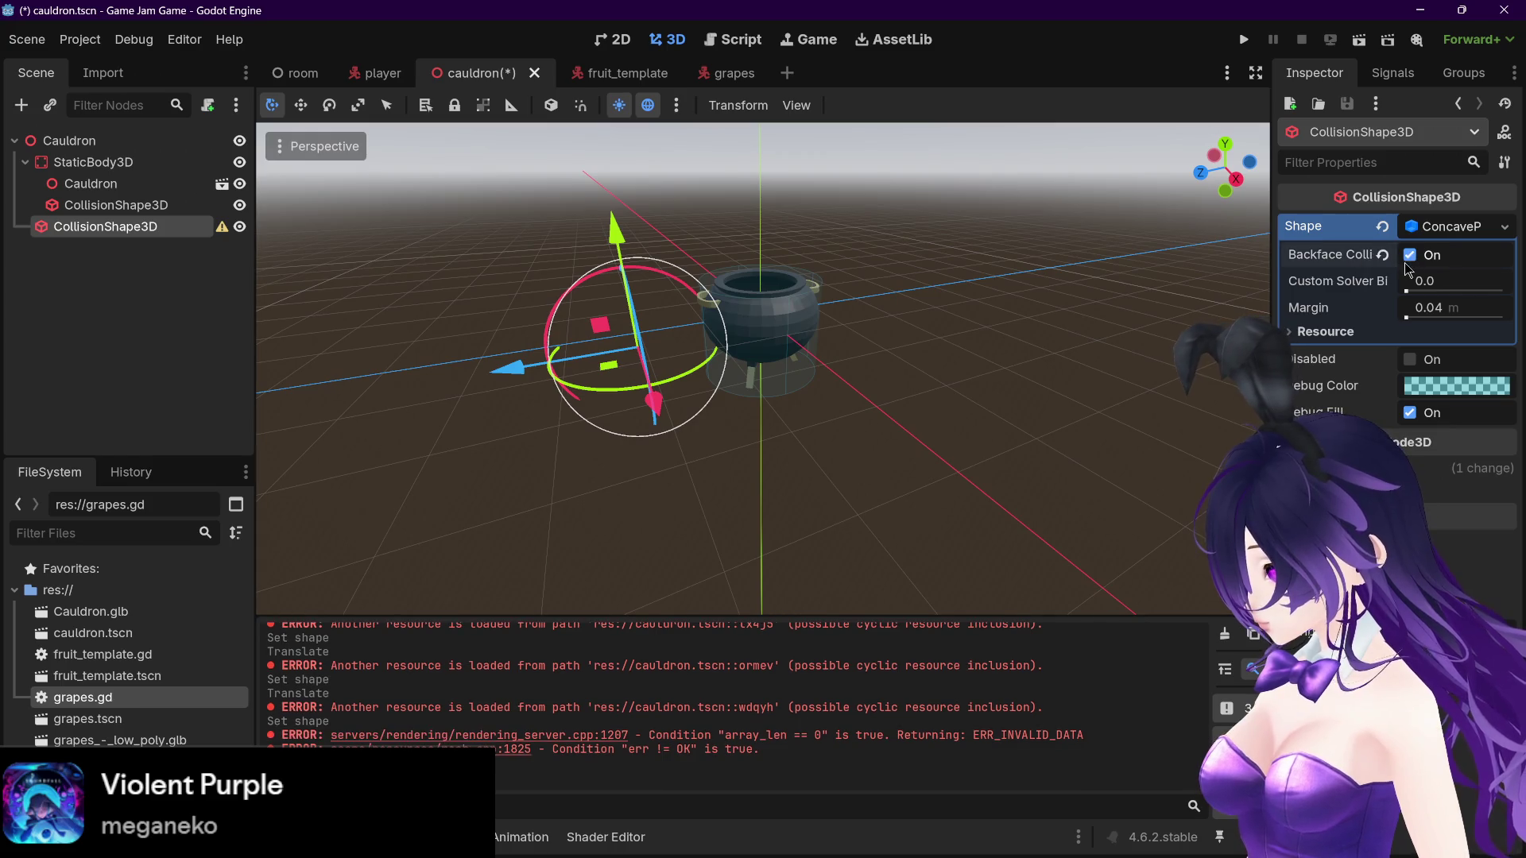
{"action": "left_click", "coordinate": [1409, 255]}
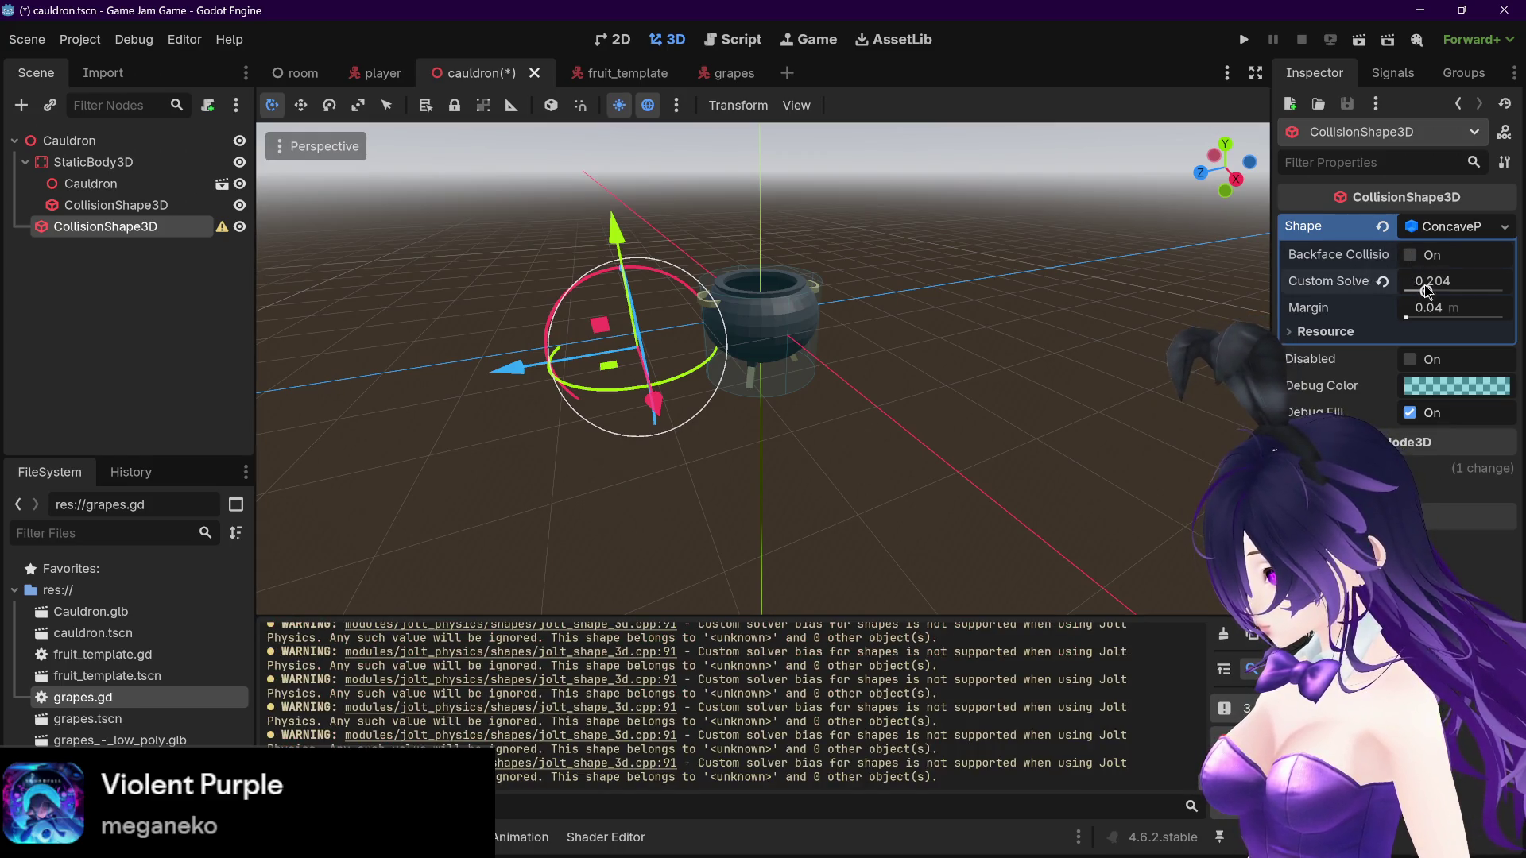
{"action": "left_click_drag", "start_coordinate": [1423, 308], "coordinate": [1407, 307]}
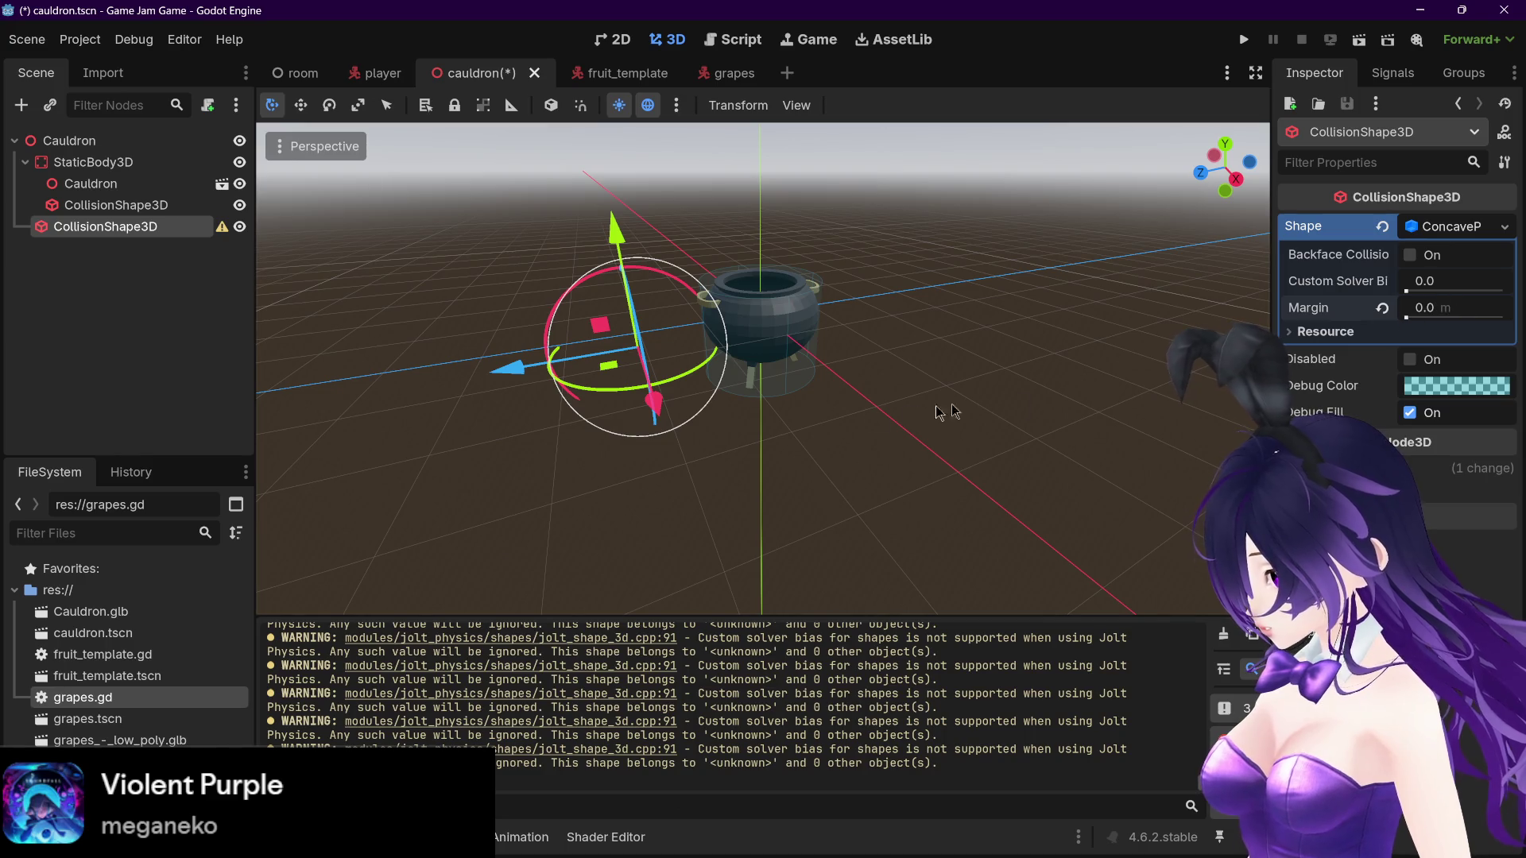
{"action": "scroll", "scroll_direction": "up", "scroll_amount": 3}
{"action": "left_click", "coordinate": [1459, 226]}
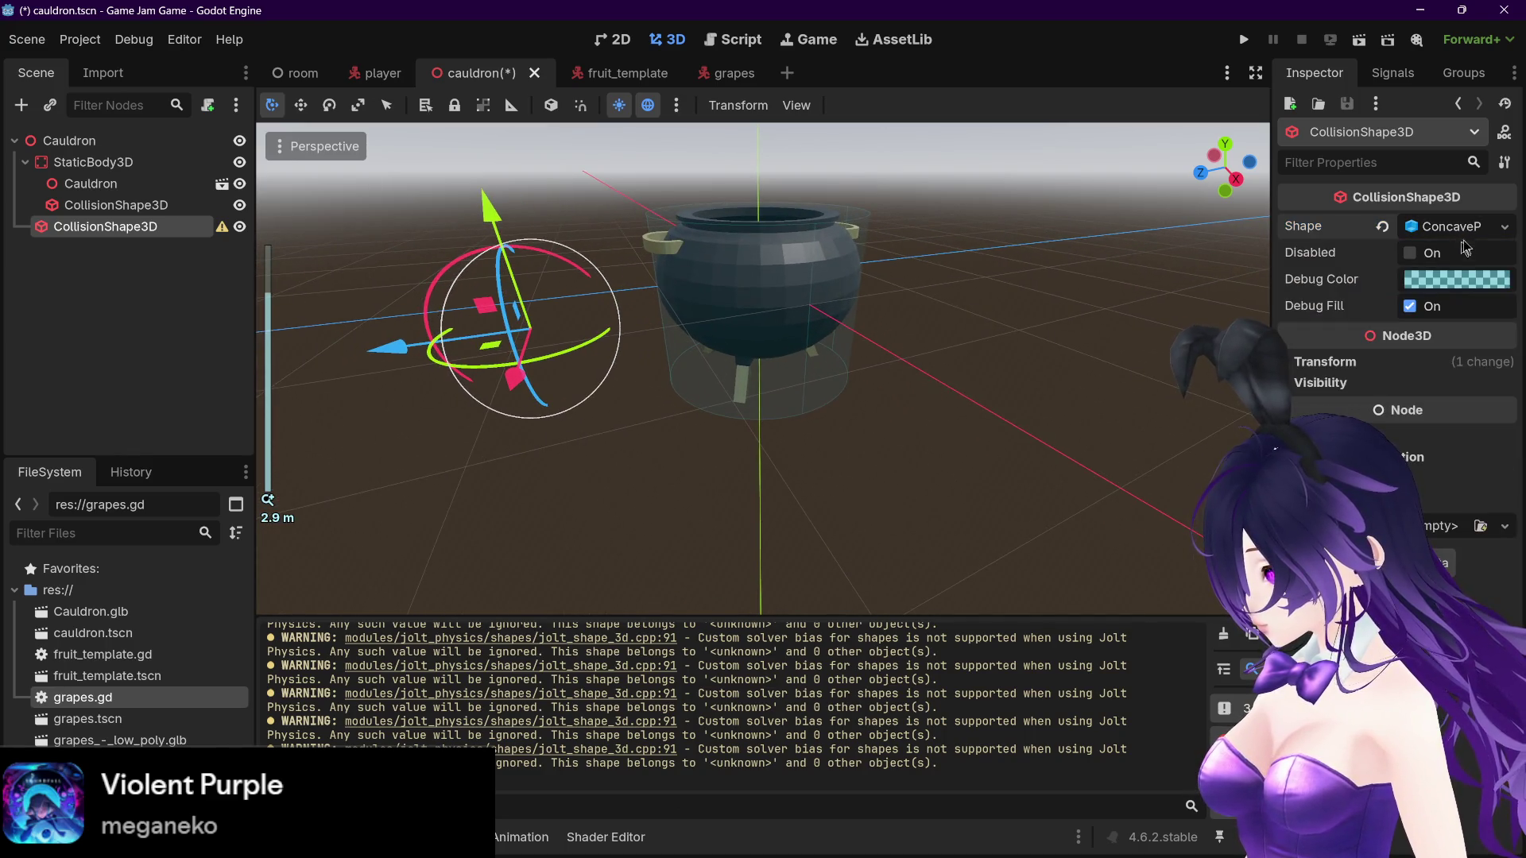
Step: Switch the shape to ConvexPolygonShape3D and nudge it slightly along Z
{"action": "left_click", "coordinate": [1504, 227]}
{"action": "left_click", "coordinate": [1423, 422]}
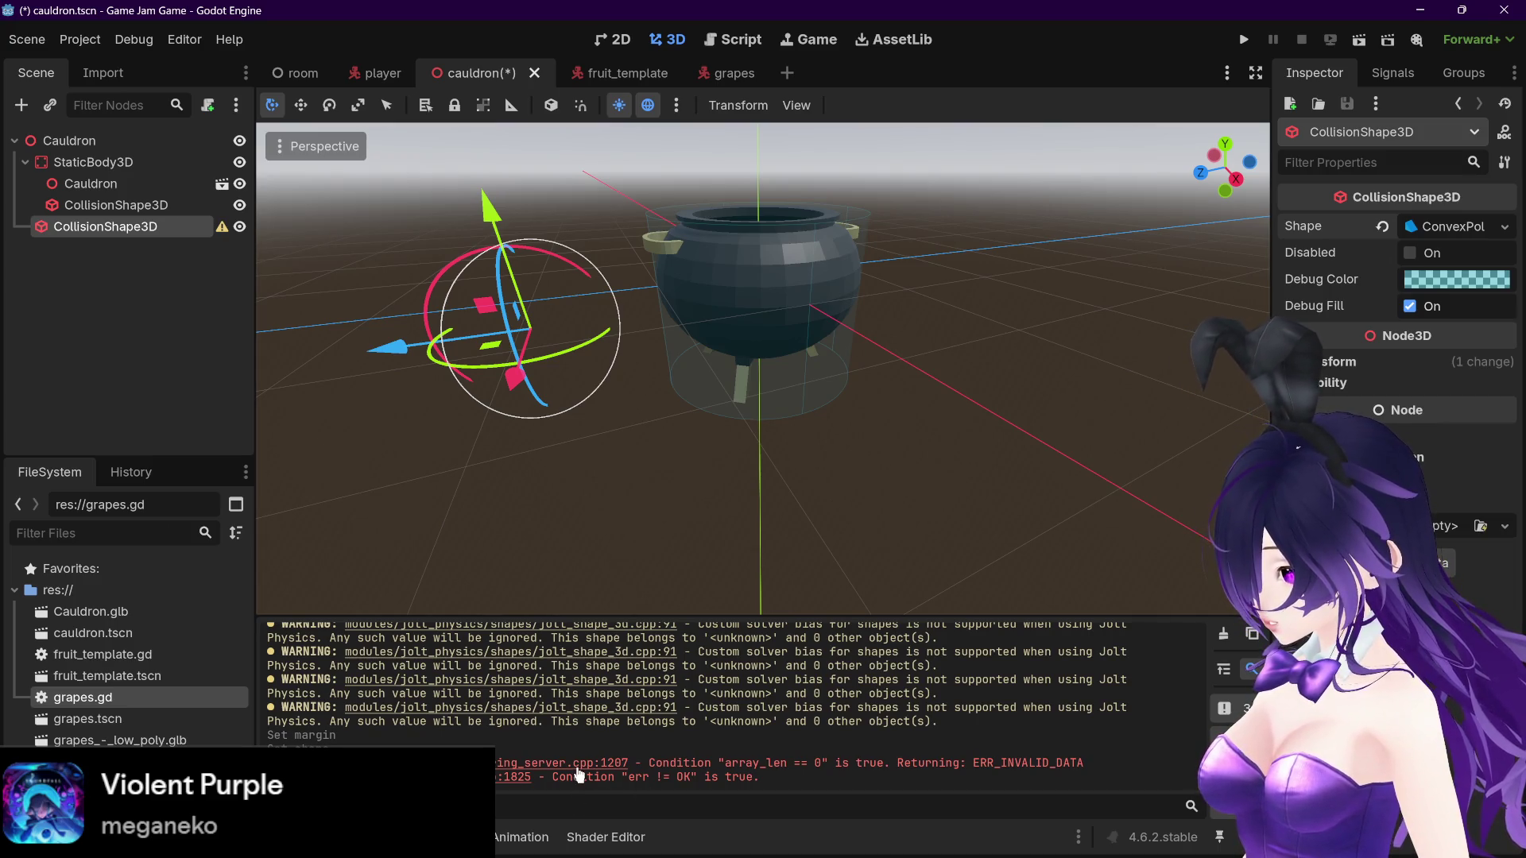
{"action": "left_click_drag", "start_coordinate": [389, 349], "coordinate": [397, 358]}
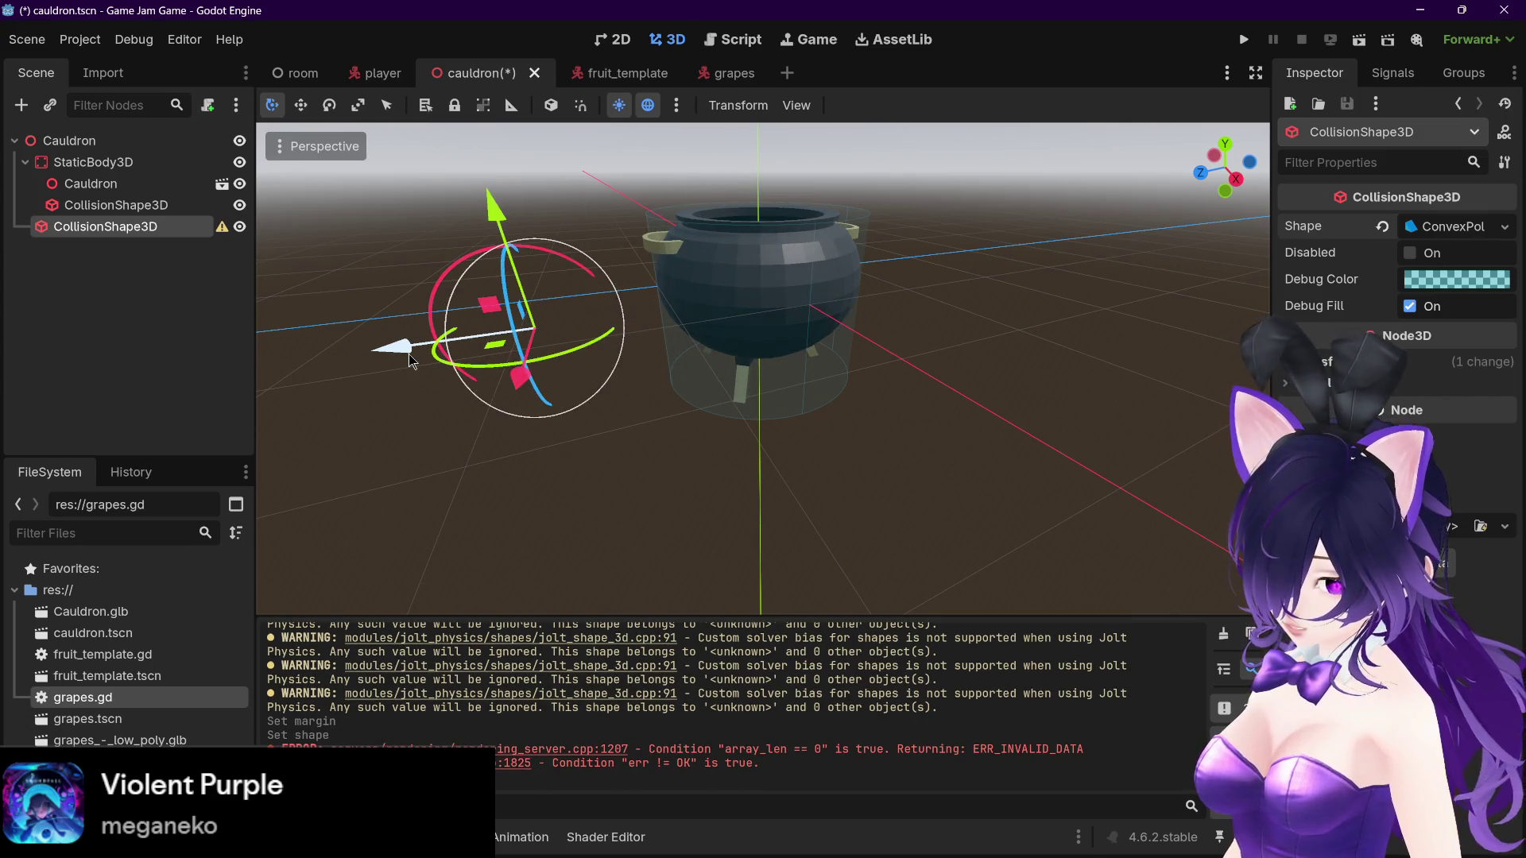
{"action": "left_click", "coordinate": [1505, 227]}
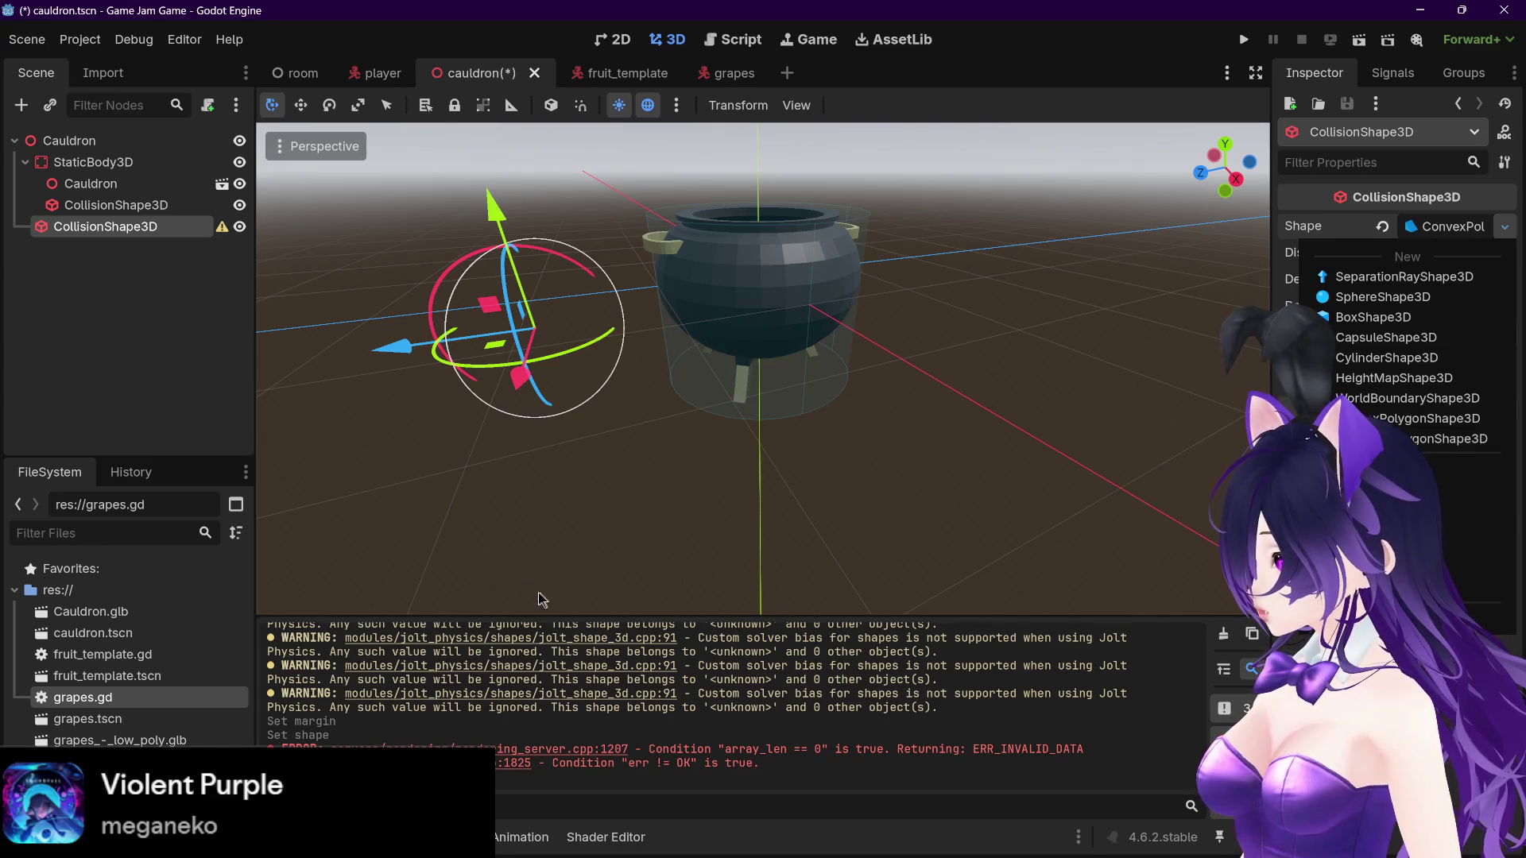
{"action": "mouse_move", "coordinate": [308, 837]}
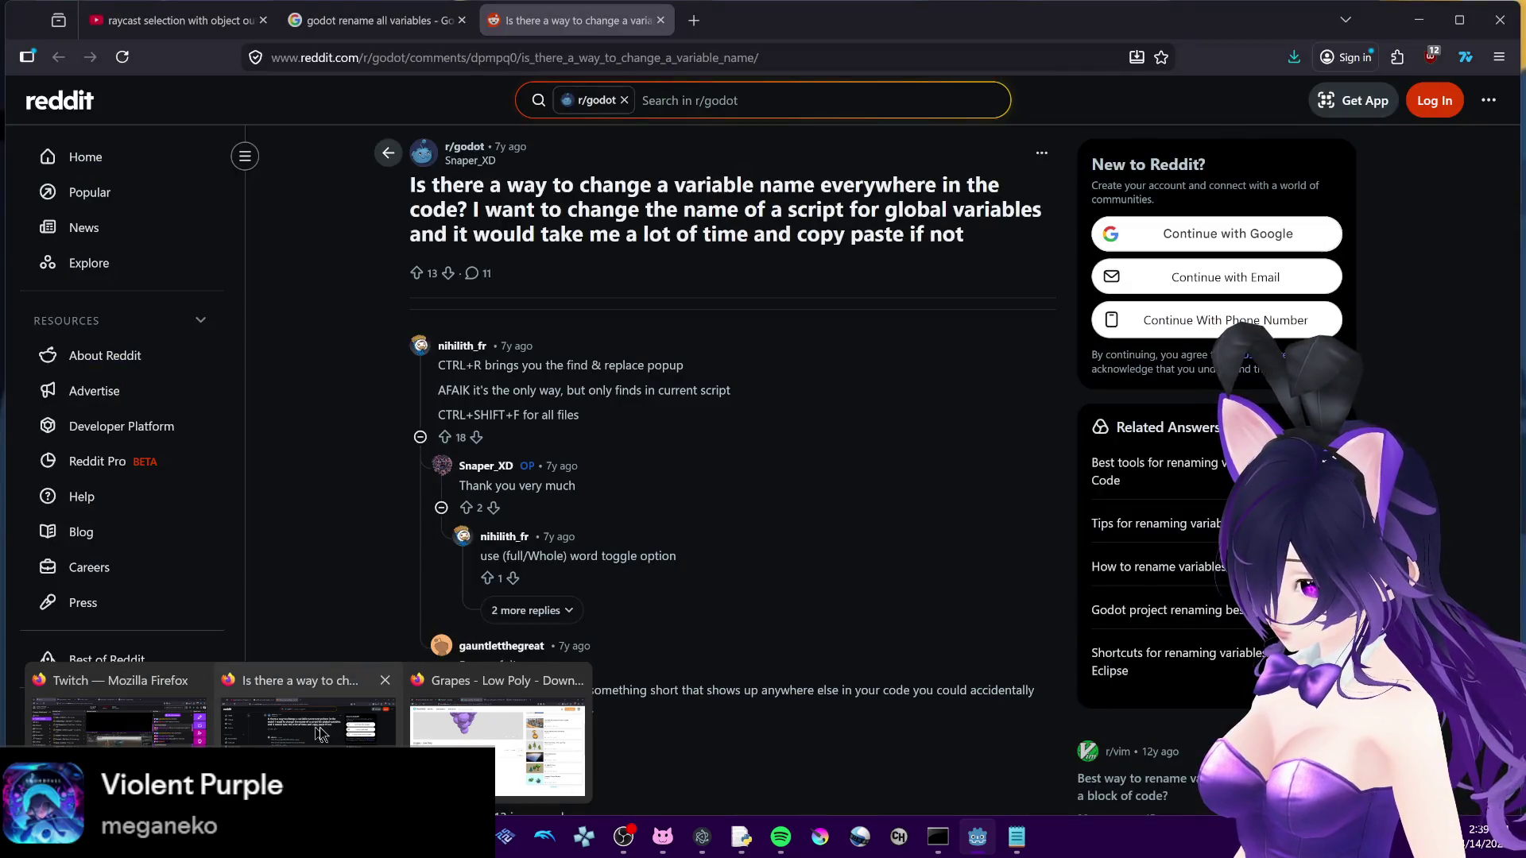
{"action": "left_click", "coordinate": [308, 720]}
Step: Search 'godot concave polygon shape 3d' in a new tab and open the ConcavePolygonShape3D docs
{"action": "left_click", "coordinate": [694, 20]}
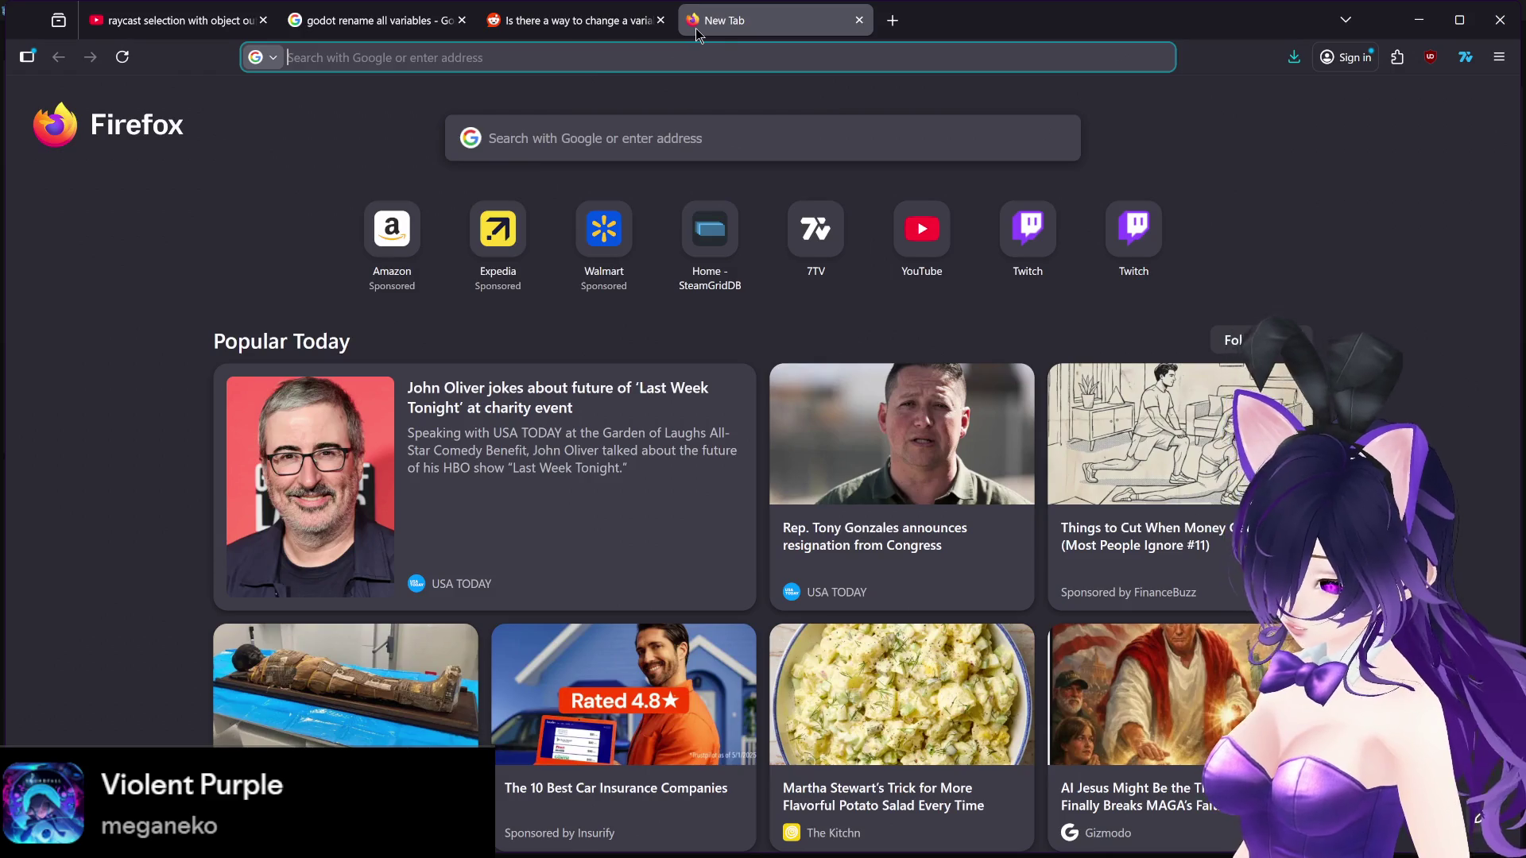
{"action": "type", "text": "god"}
{"action": "type", "text": "ot "}
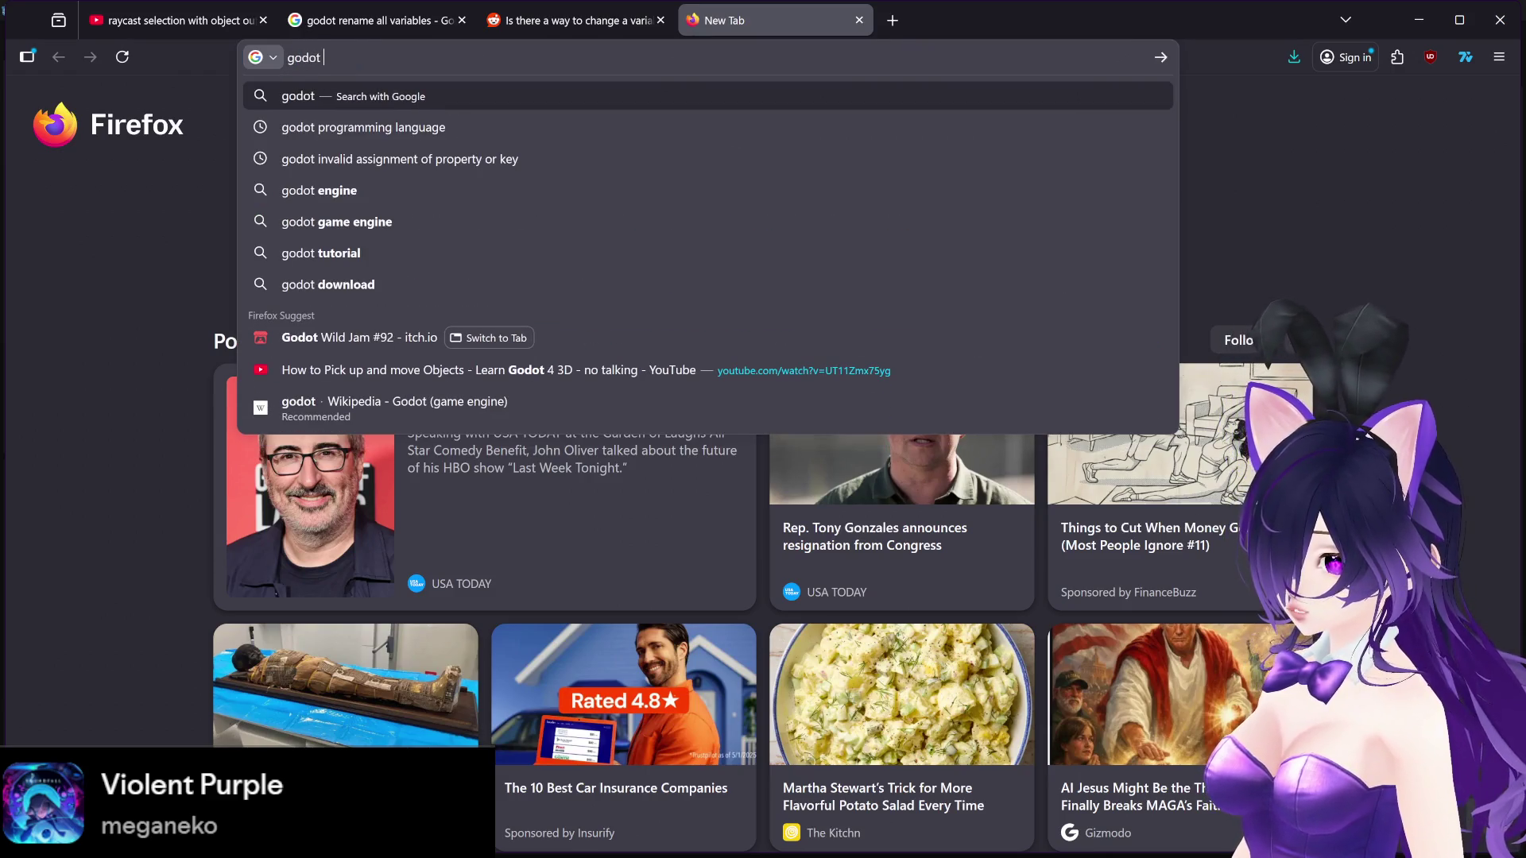
{"action": "type", "text": "concave po"}
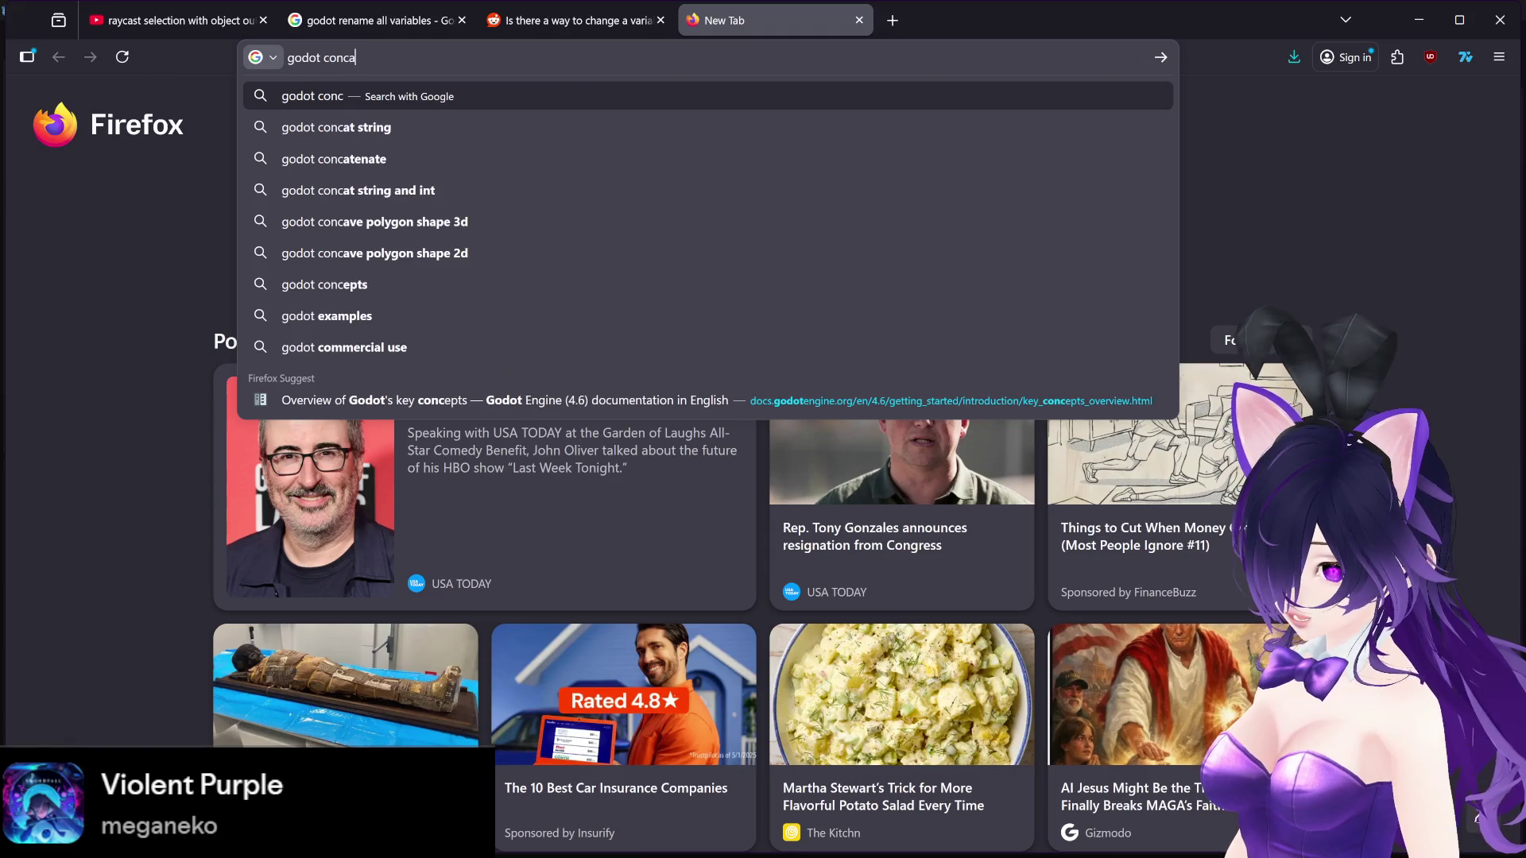
{"action": "key", "text": "Down"}
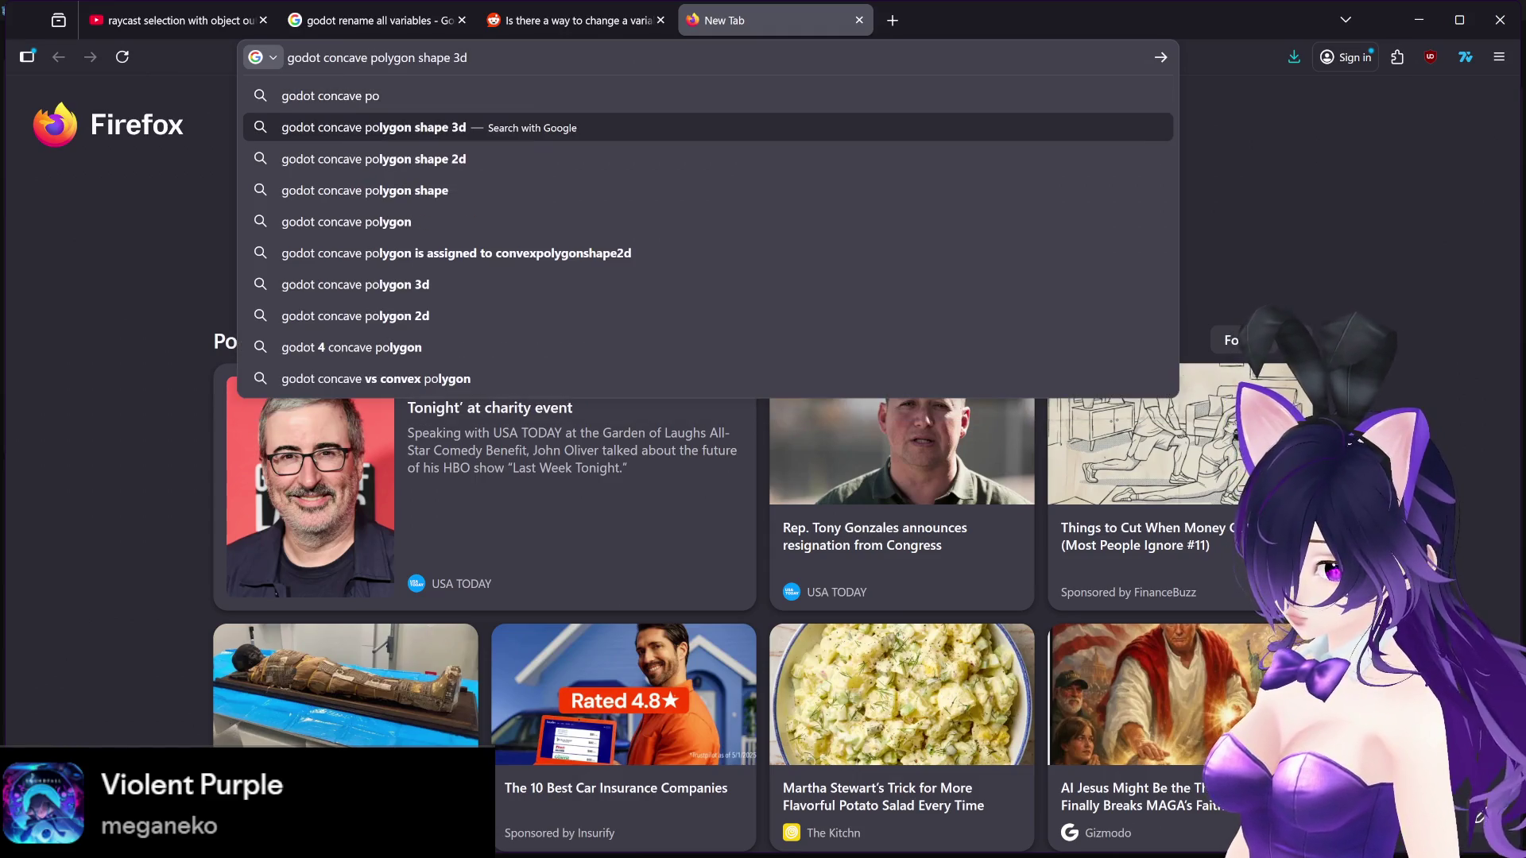
{"action": "key", "text": "Return"}
{"action": "left_click", "coordinate": [465, 270]}
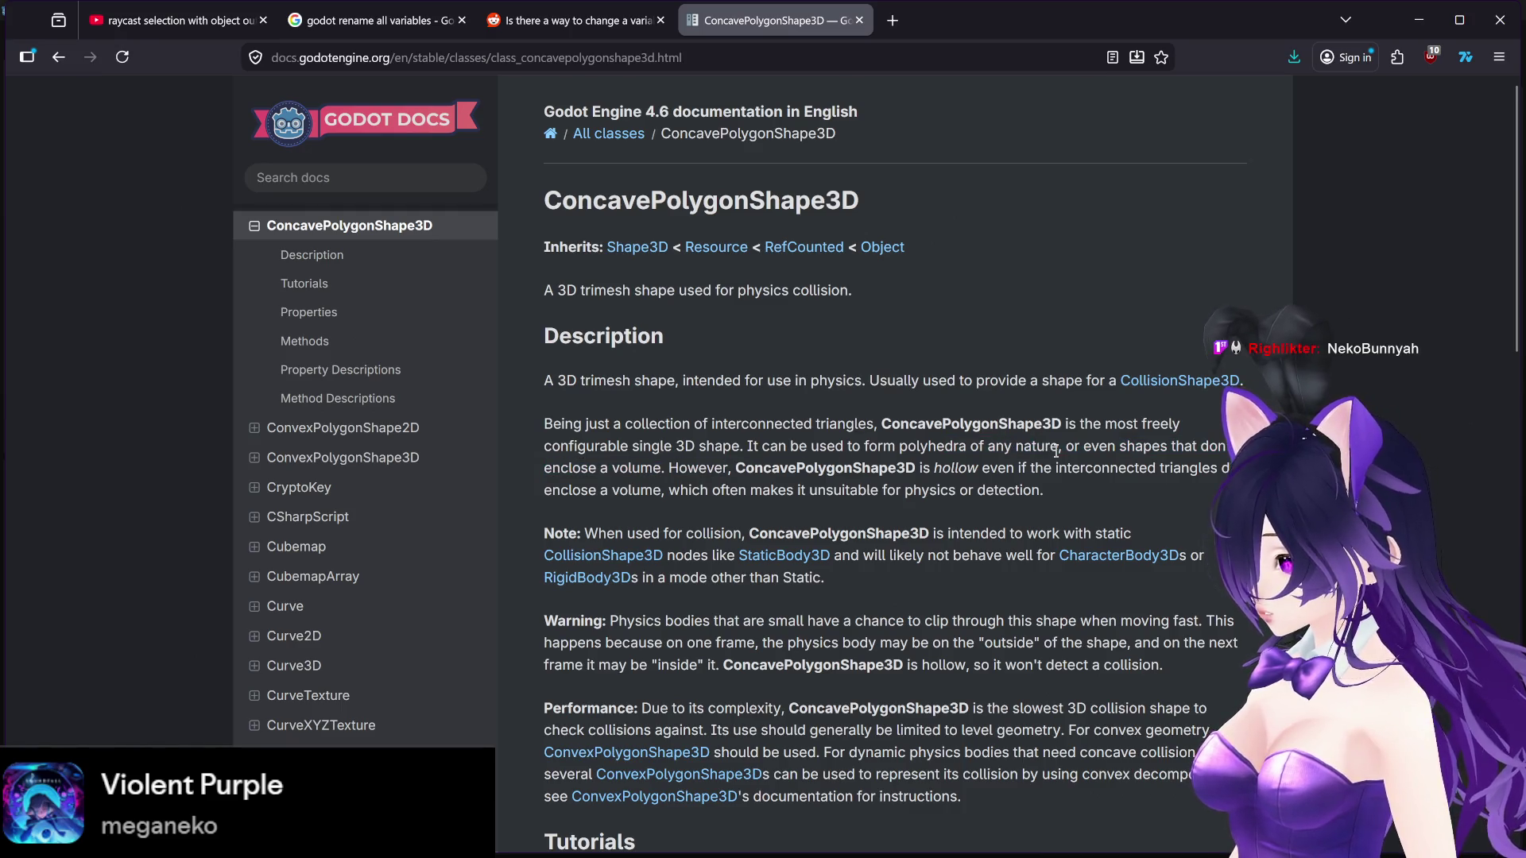
{"action": "left_click_drag", "start_coordinate": [1061, 446], "coordinate": [659, 469]}
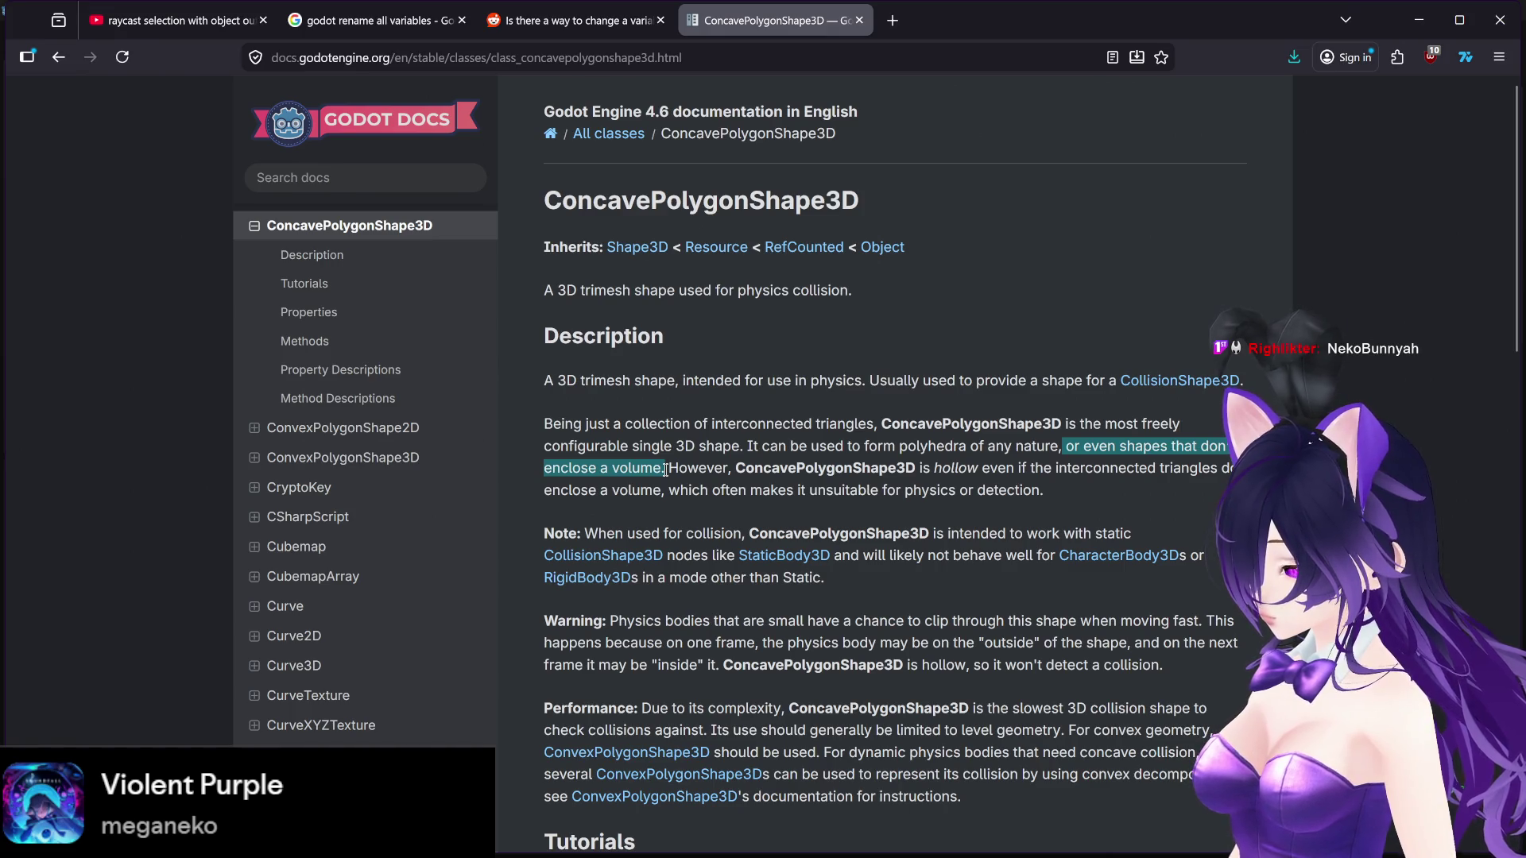
{"action": "left_click_drag", "start_coordinate": [735, 469], "coordinate": [886, 467]}
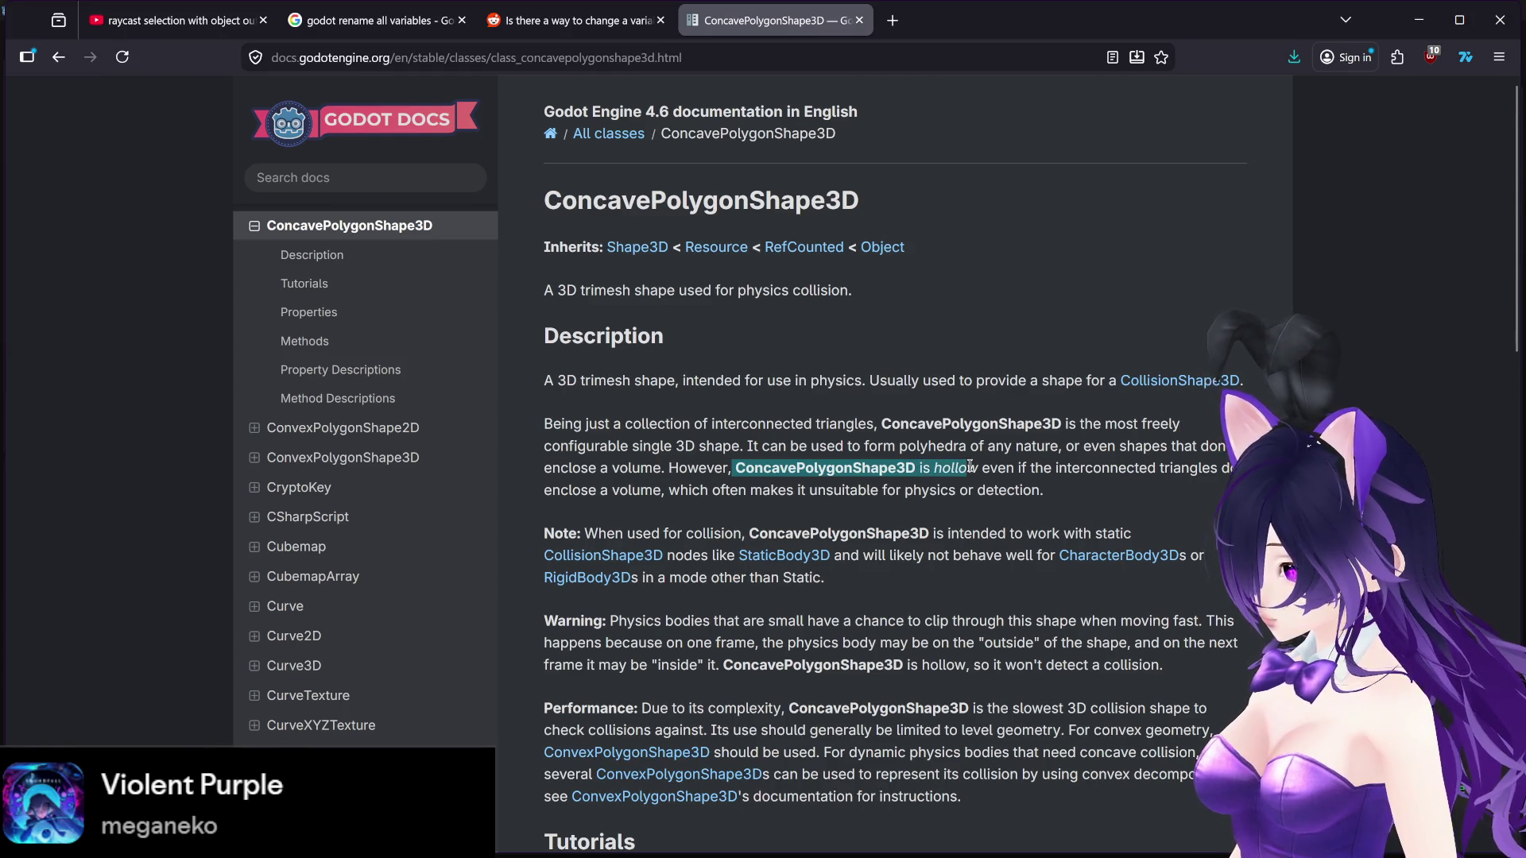
{"action": "left_click_drag", "start_coordinate": [1051, 469], "coordinate": [1039, 493]}
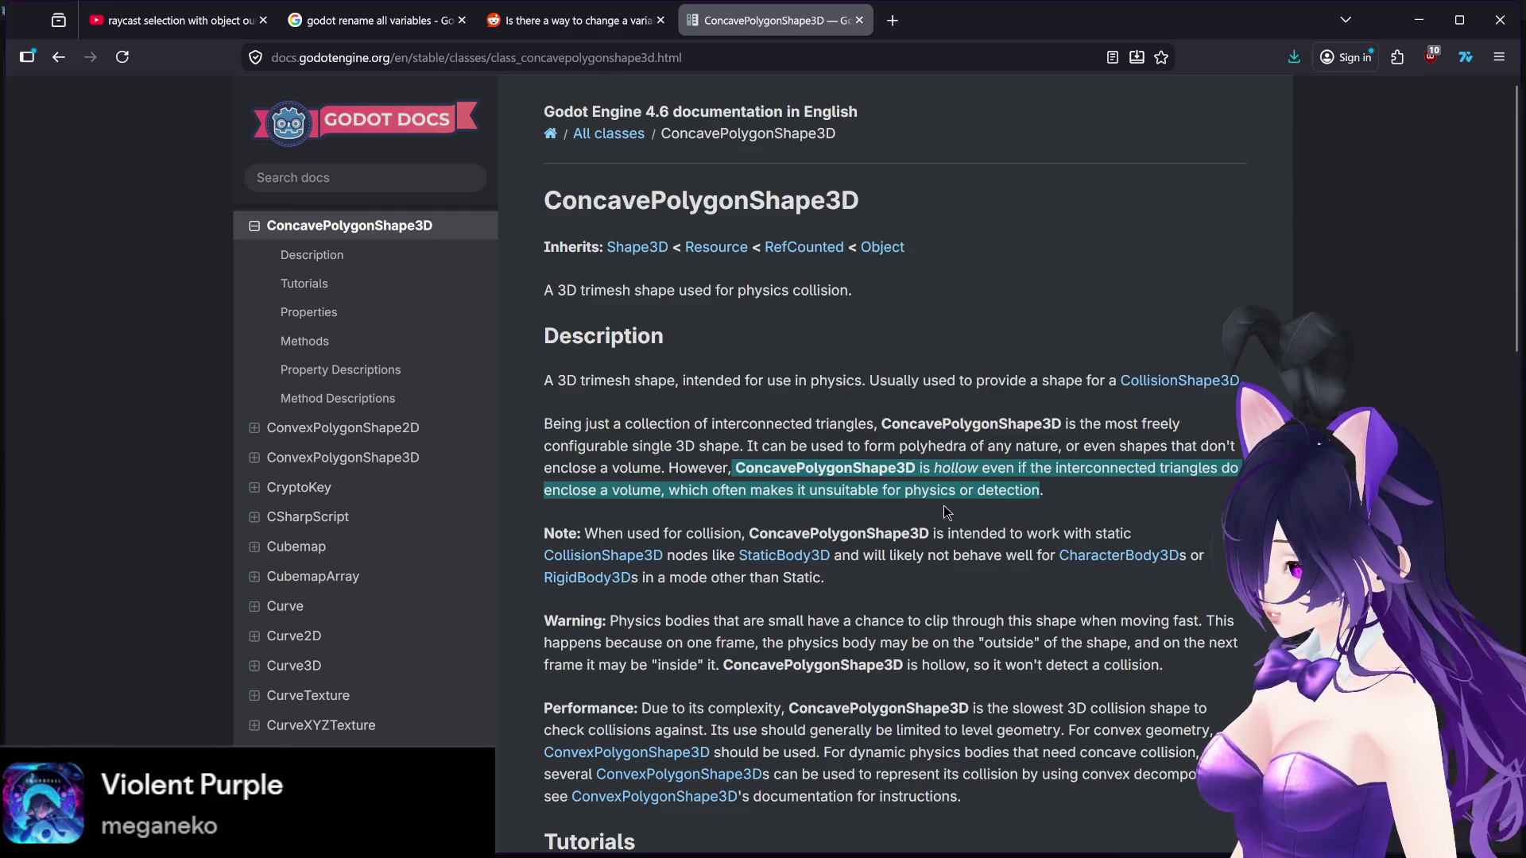
{"action": "left_click", "coordinate": [948, 512]}
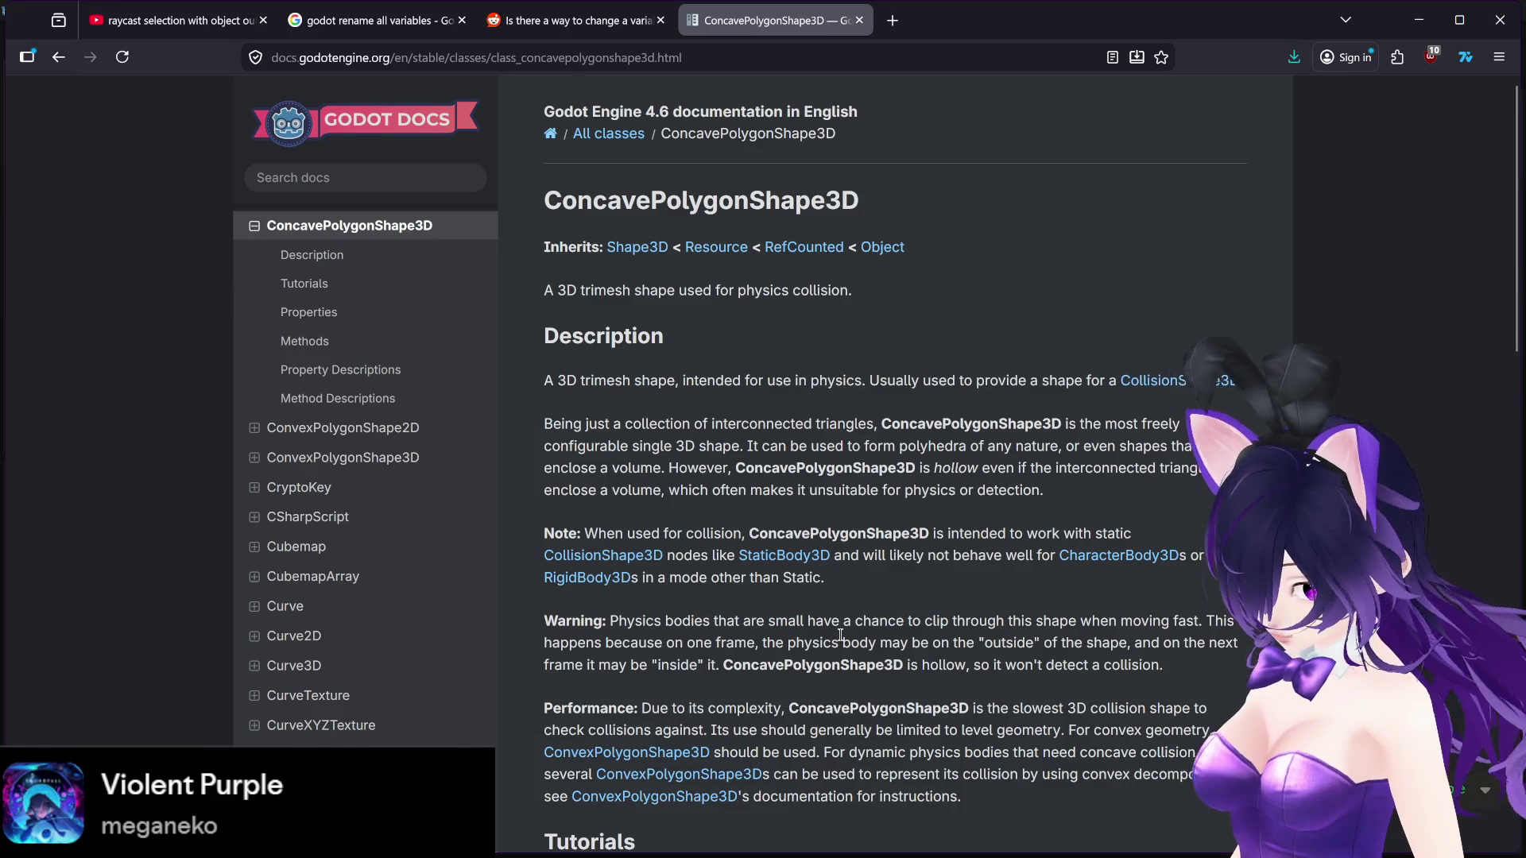
{"action": "mouse_move", "coordinate": [832, 857]}
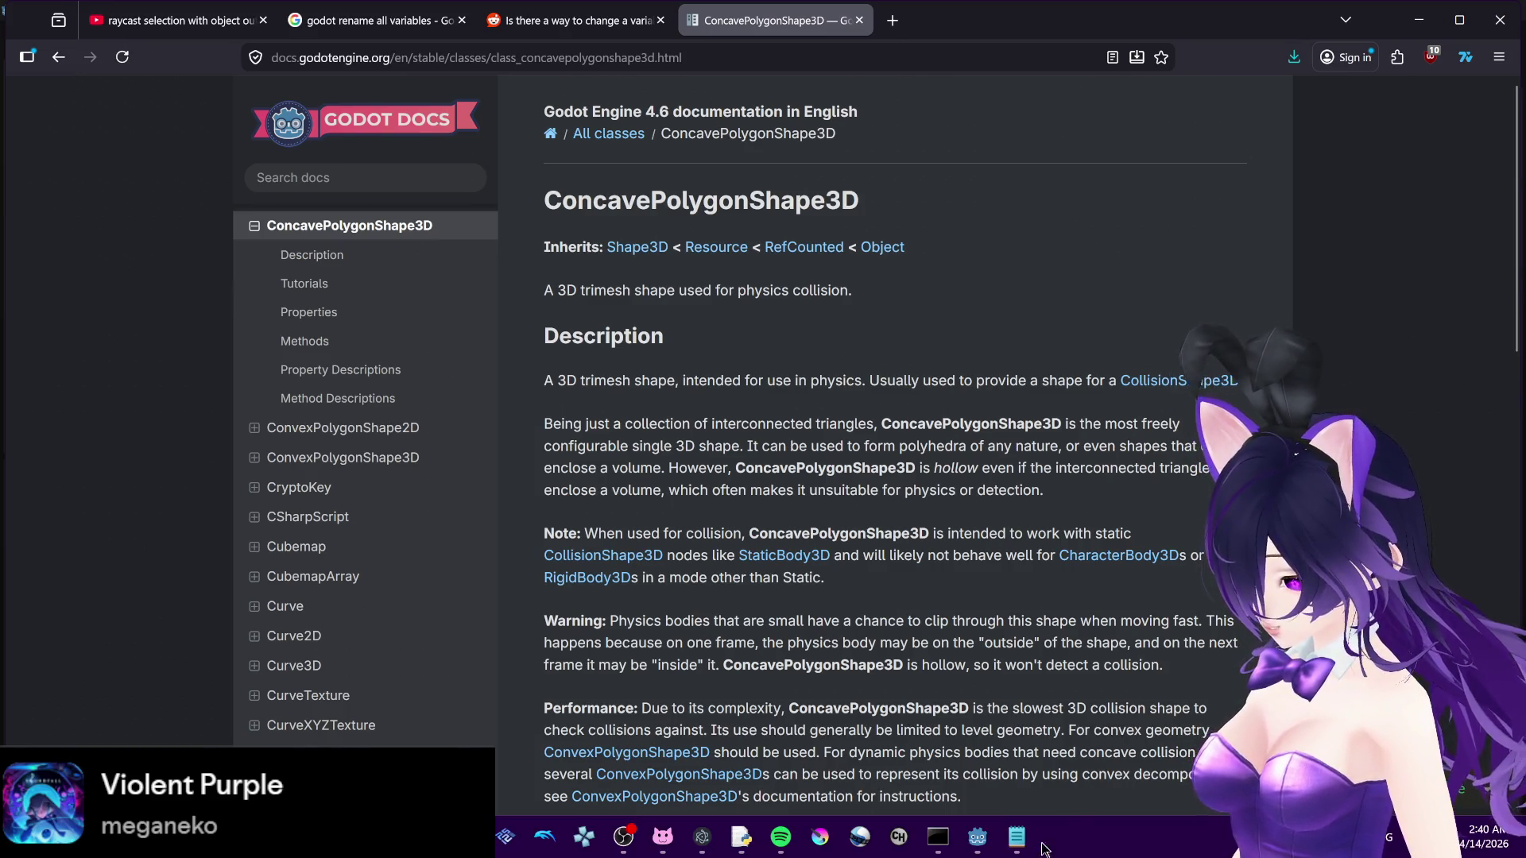
Step: Add three points to the ConvexPolygonShape3D's point list
{"action": "mouse_move", "coordinate": [976, 838]}
{"action": "left_click", "coordinate": [973, 789]}
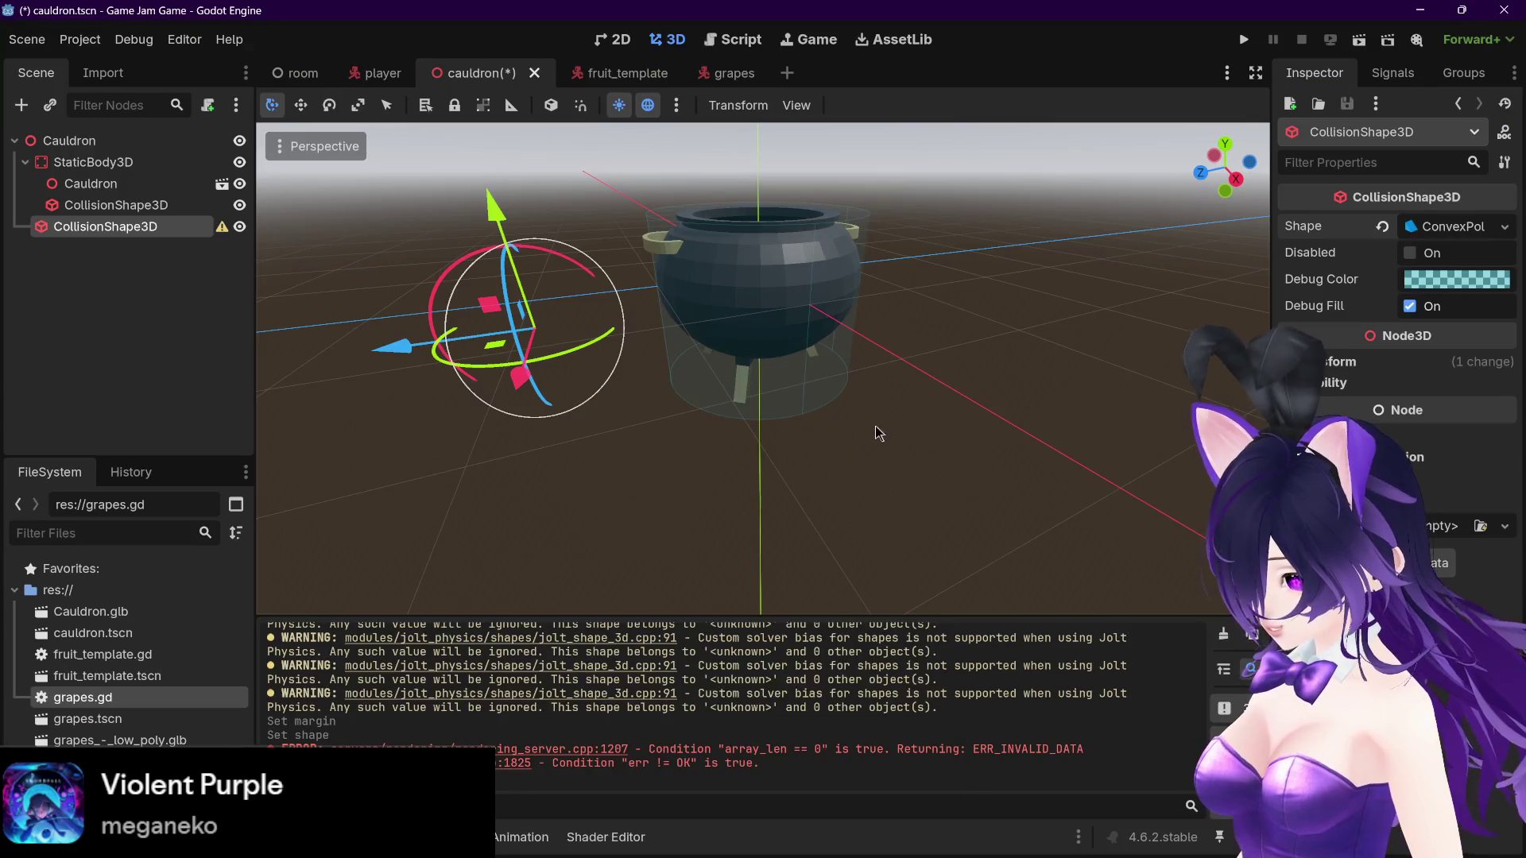
{"action": "left_click_drag", "start_coordinate": [876, 432], "coordinate": [871, 442]}
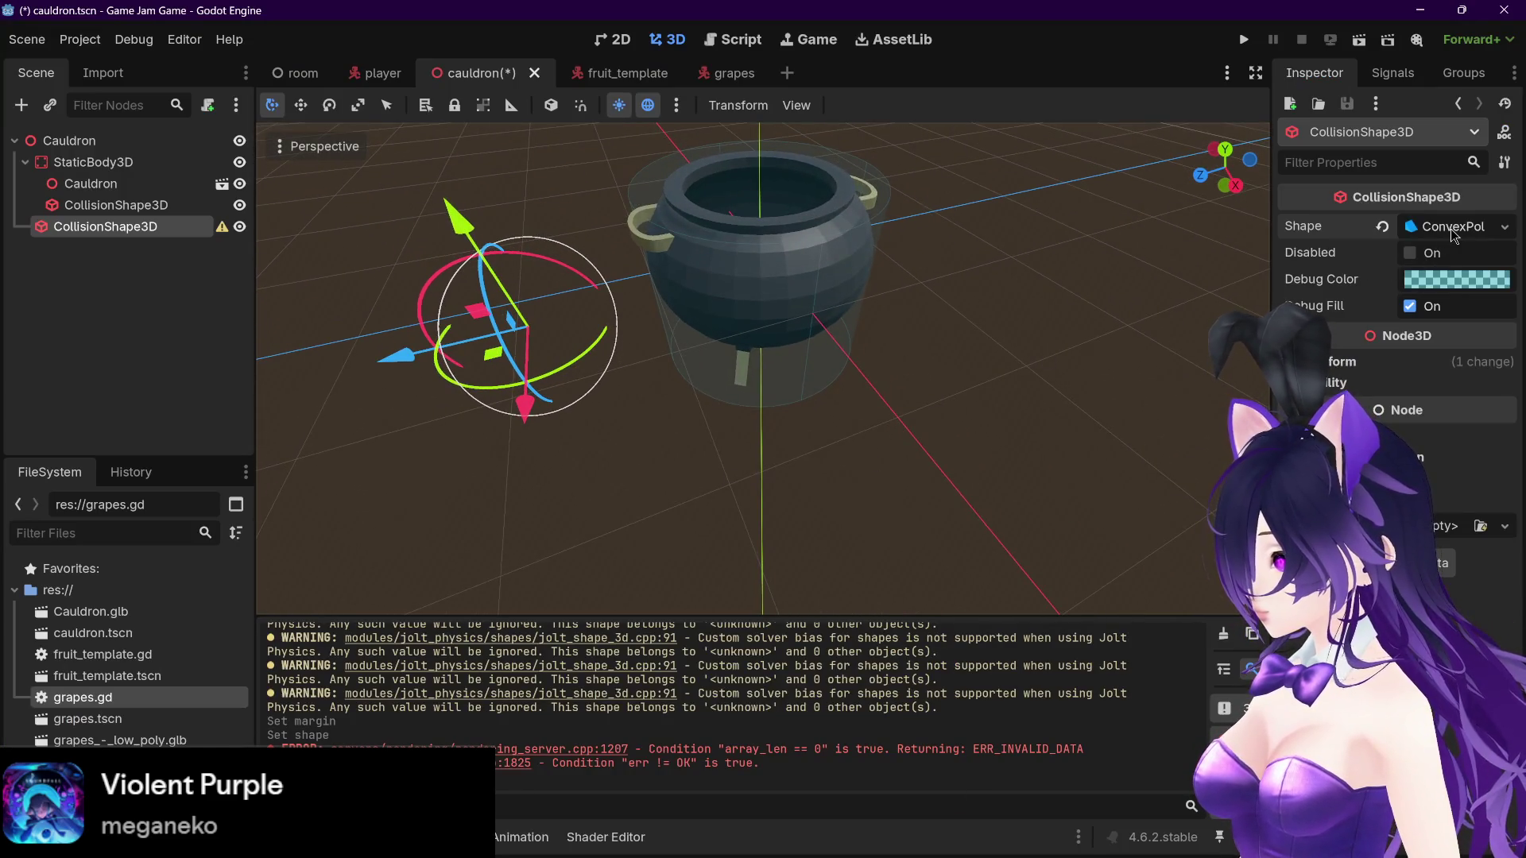
{"action": "left_click", "coordinate": [1451, 232]}
{"action": "left_click", "coordinate": [1438, 256]}
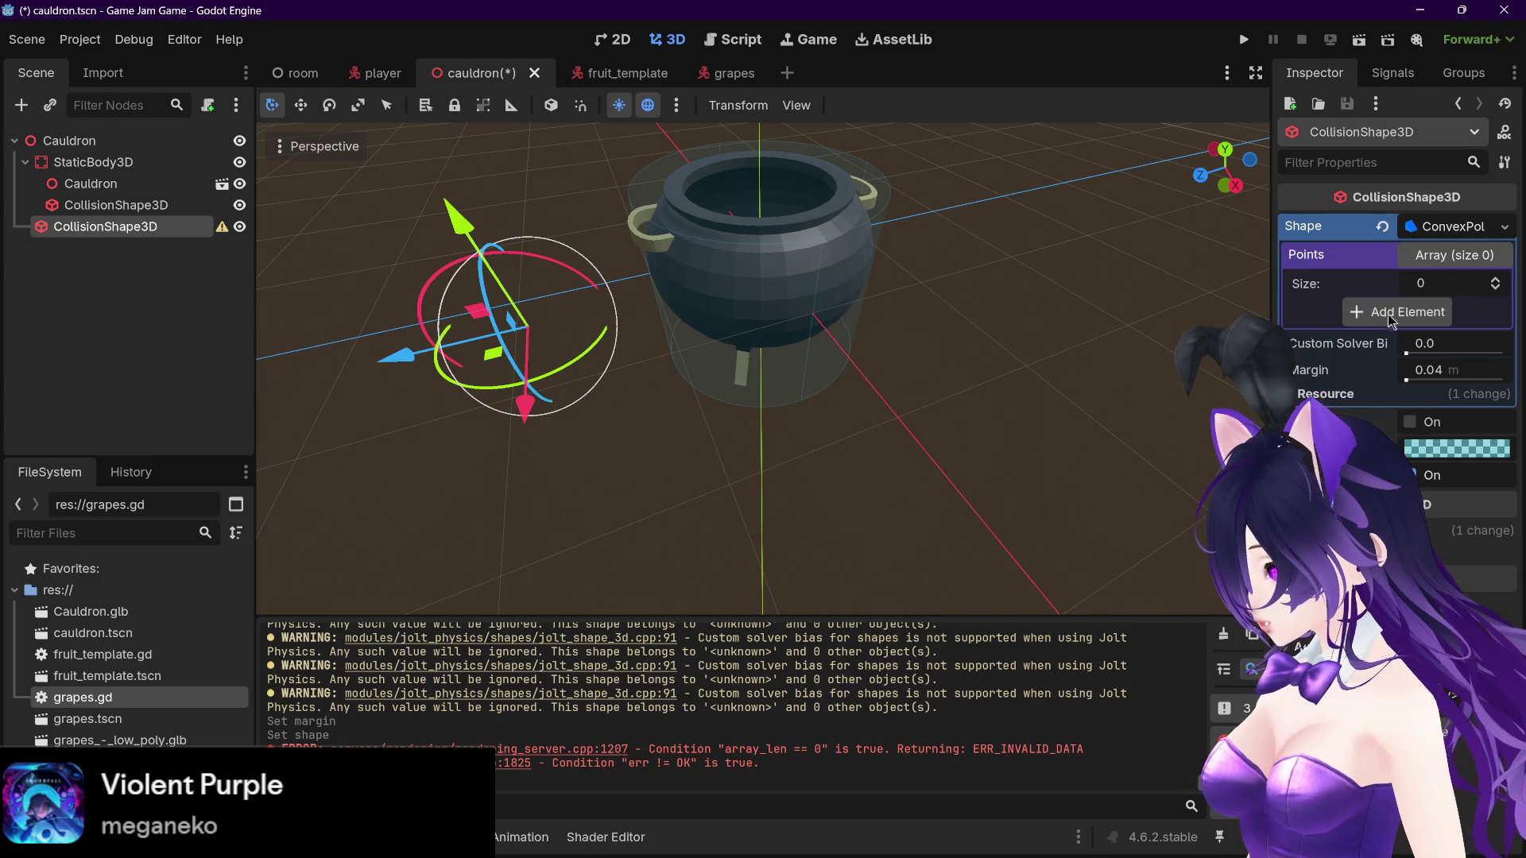
{"action": "left_click", "coordinate": [1366, 306]}
{"action": "left_click", "coordinate": [1495, 280]}
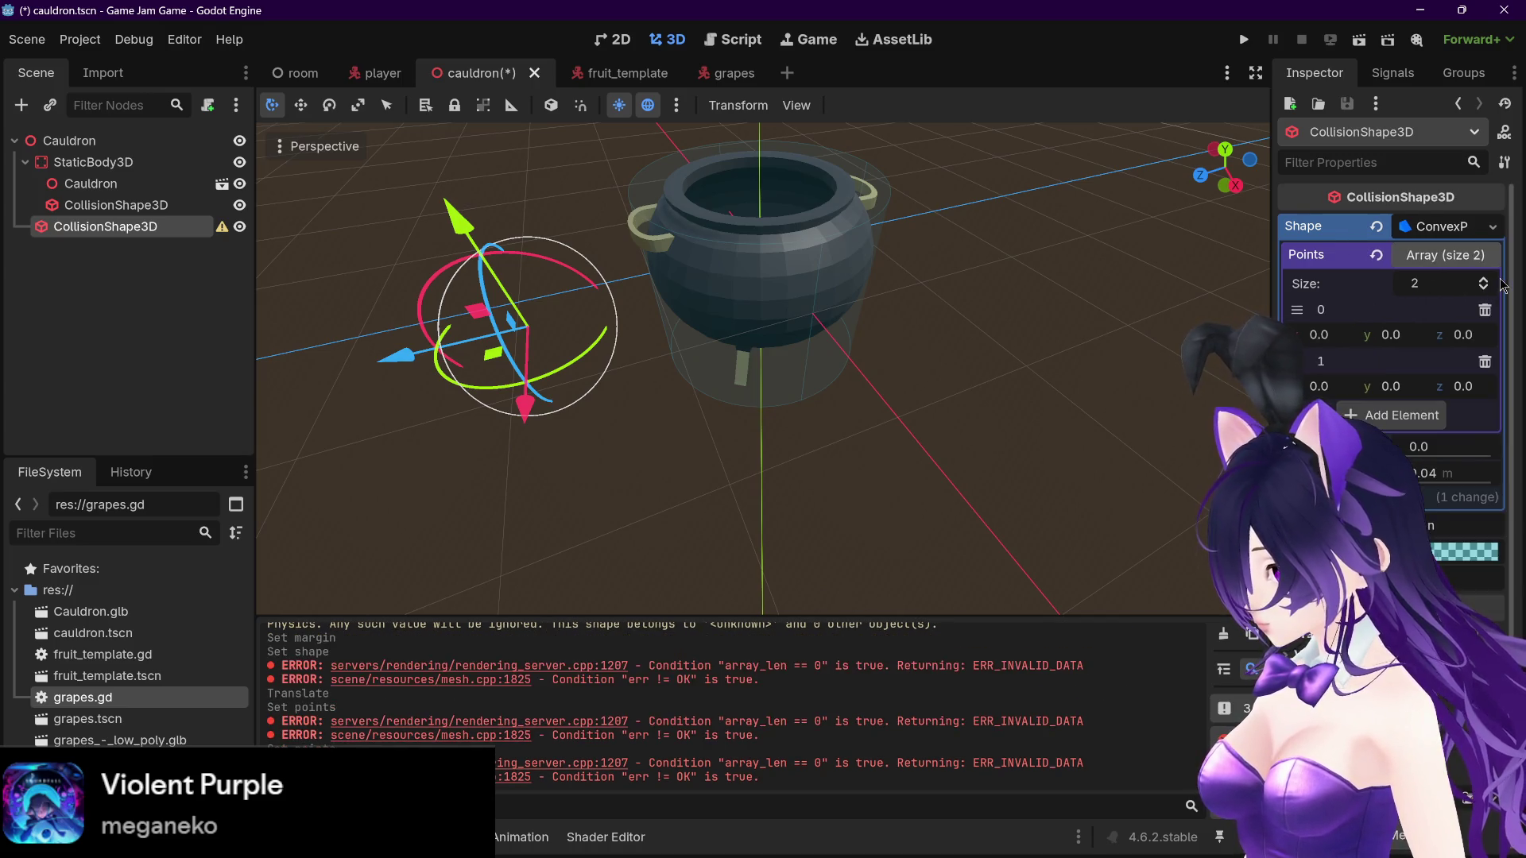
{"action": "left_click", "coordinate": [1484, 279]}
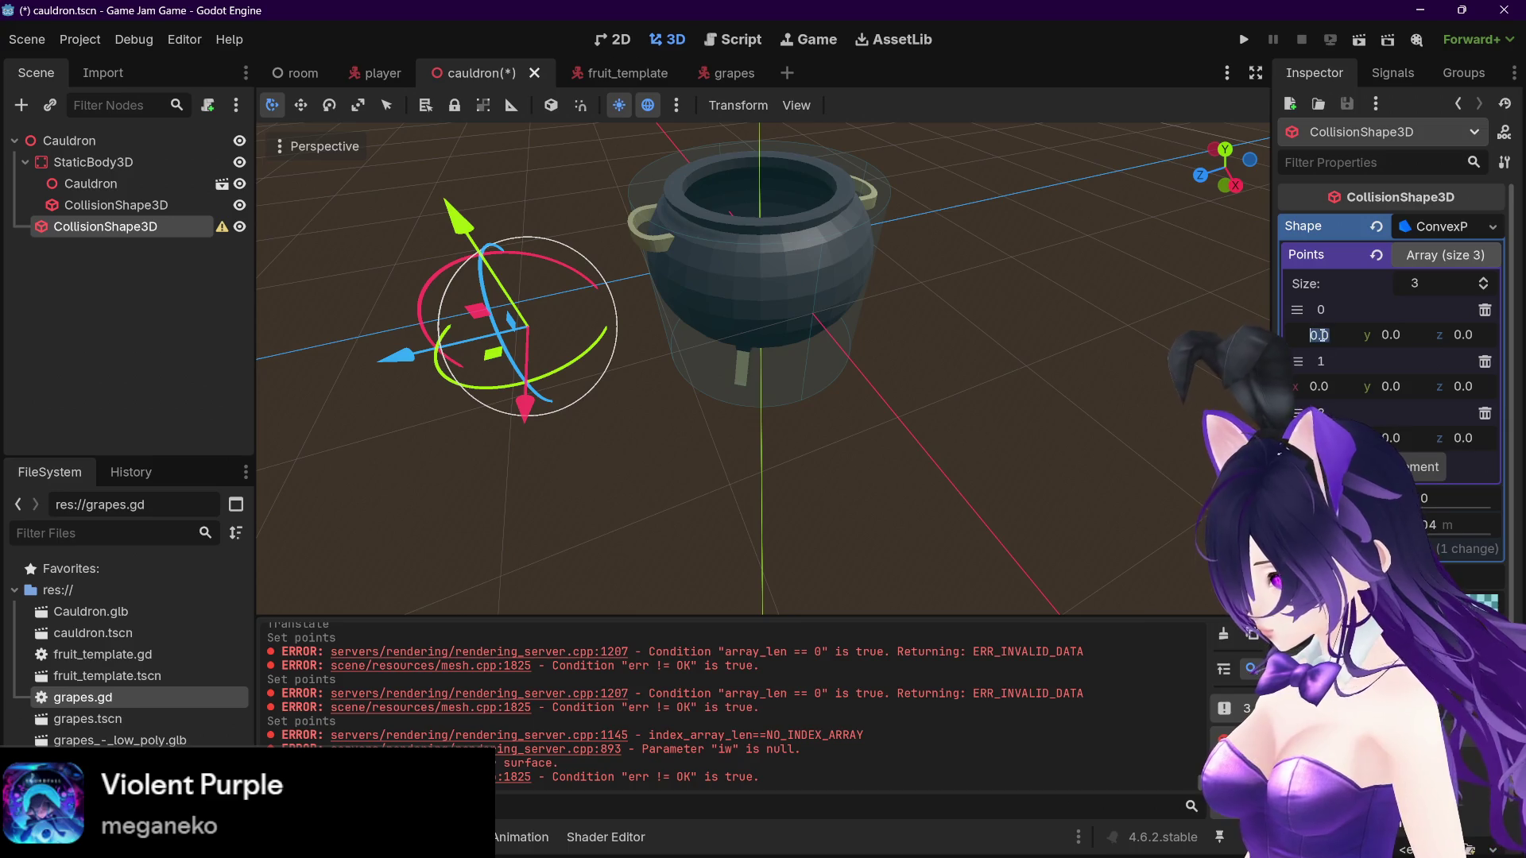
Step: Set point 0 to (1.0, 0.91, 0.3) and enter 0.085 and 0.195 for the other points
{"action": "left_click", "coordinate": [1329, 336]}
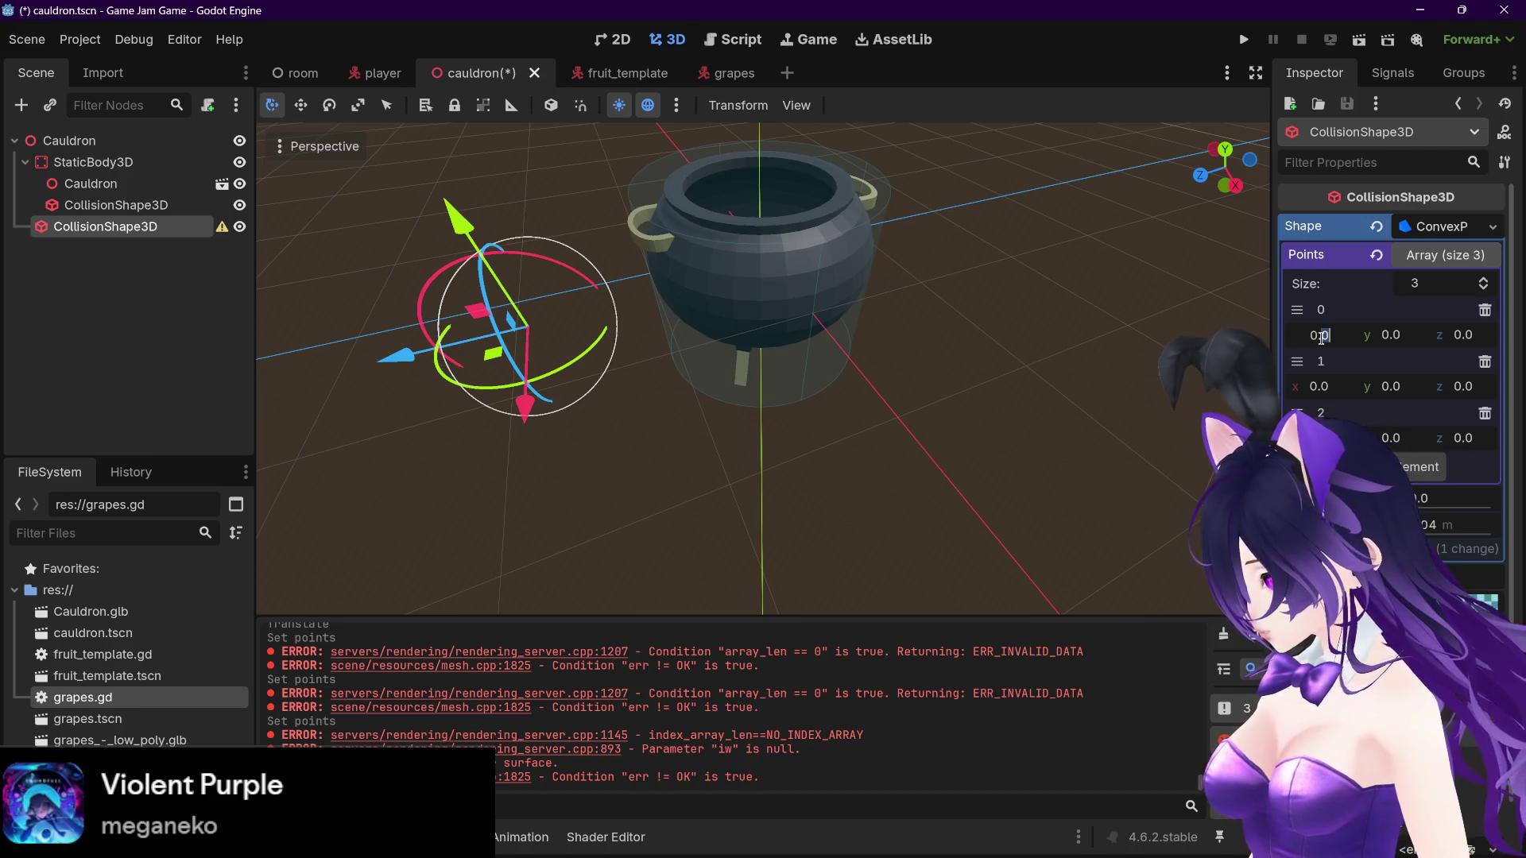
{"action": "type", "text": "0.1"}
{"action": "key", "text": "Return"}
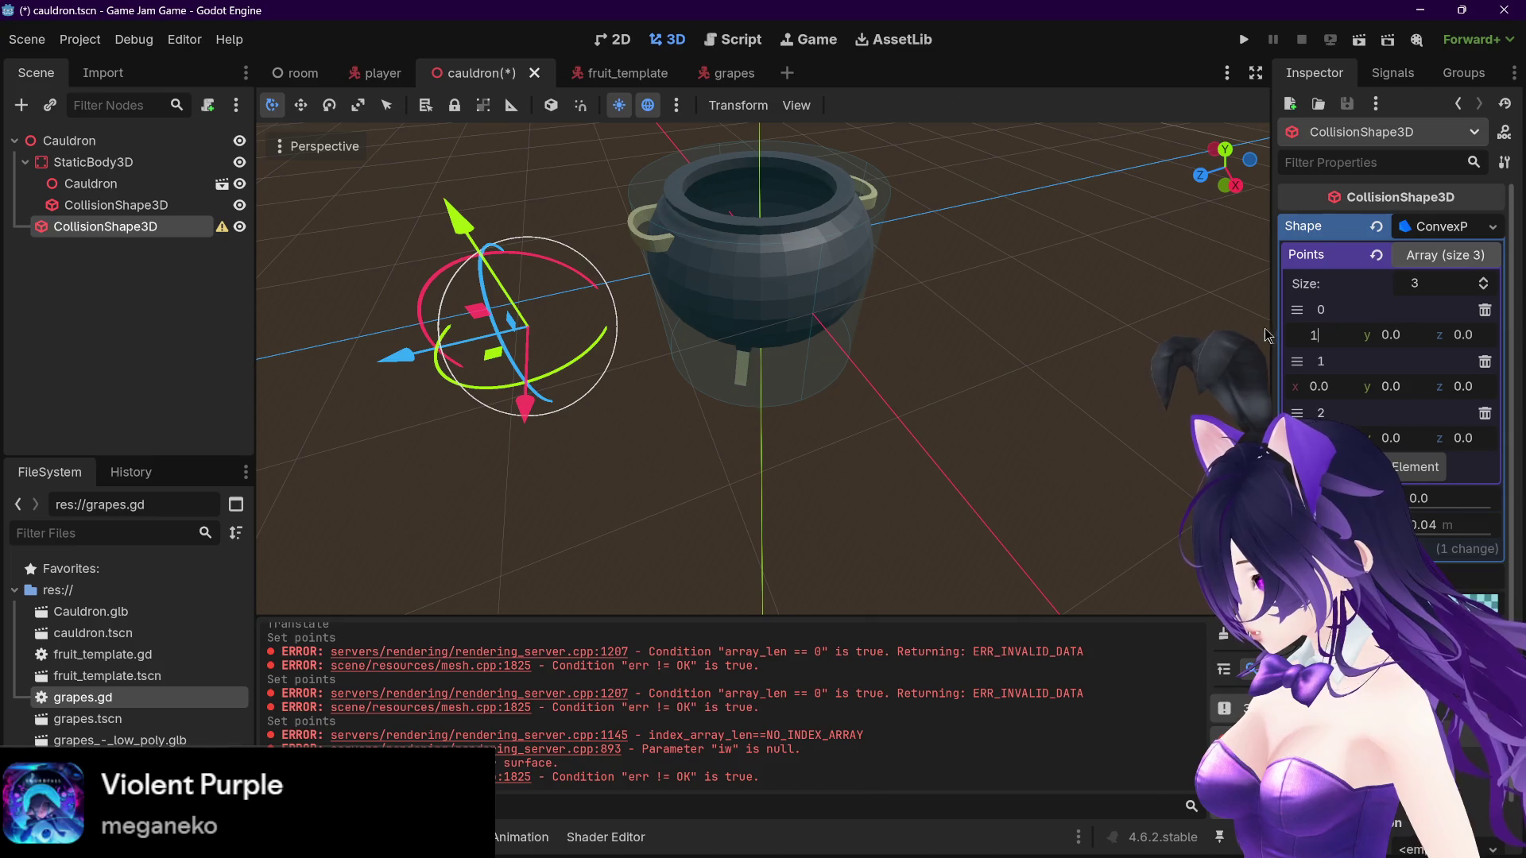
{"action": "key", "text": "Return"}
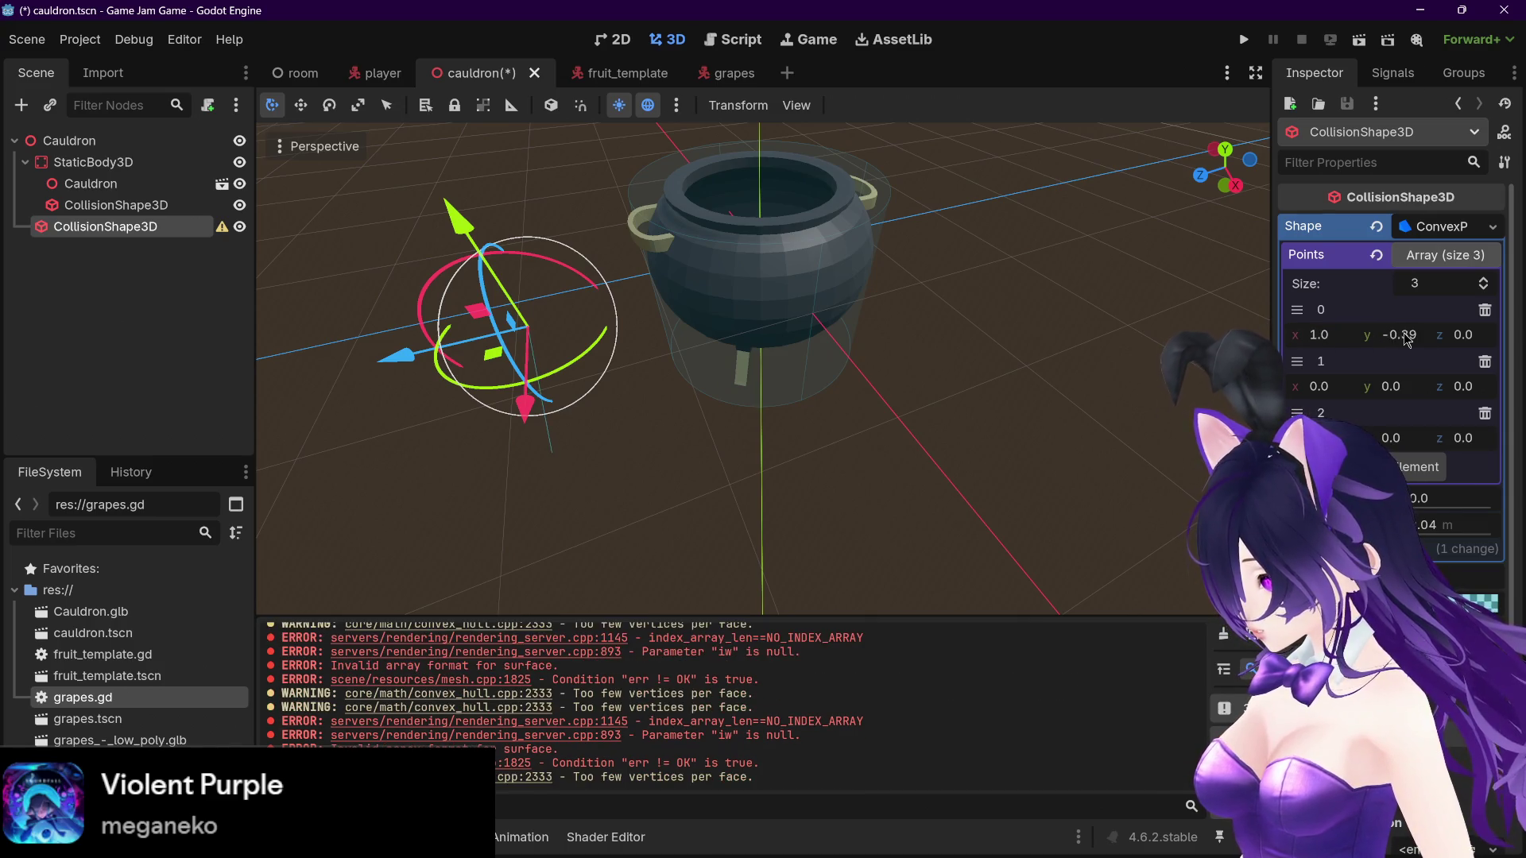
{"action": "left_click_drag", "start_coordinate": [1404, 337], "coordinate": [1454, 338]}
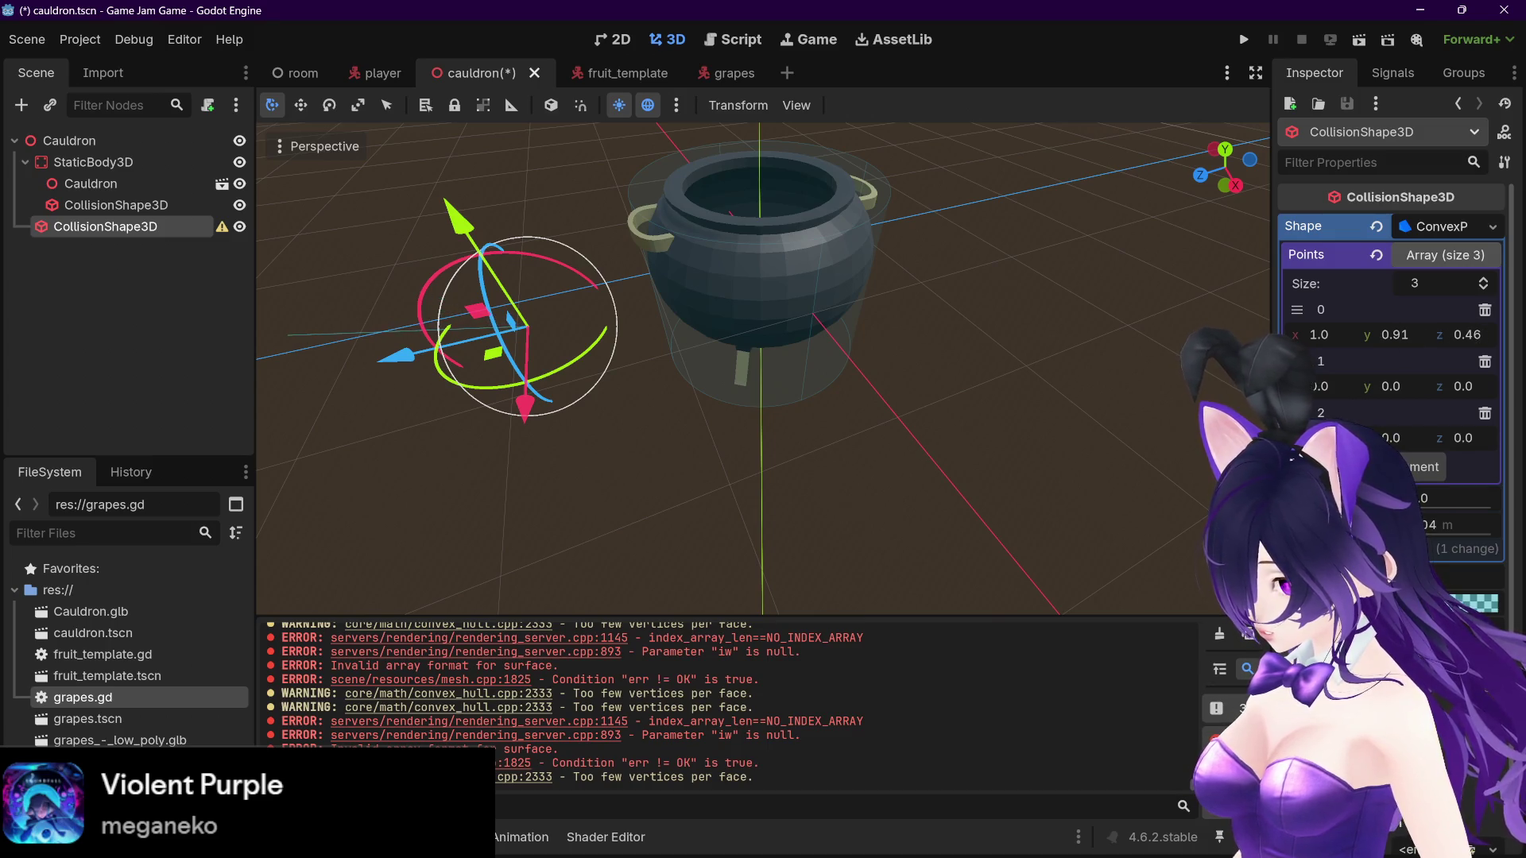
{"action": "left_click", "coordinate": [1467, 335]}
{"action": "type", "text": "0.3"}
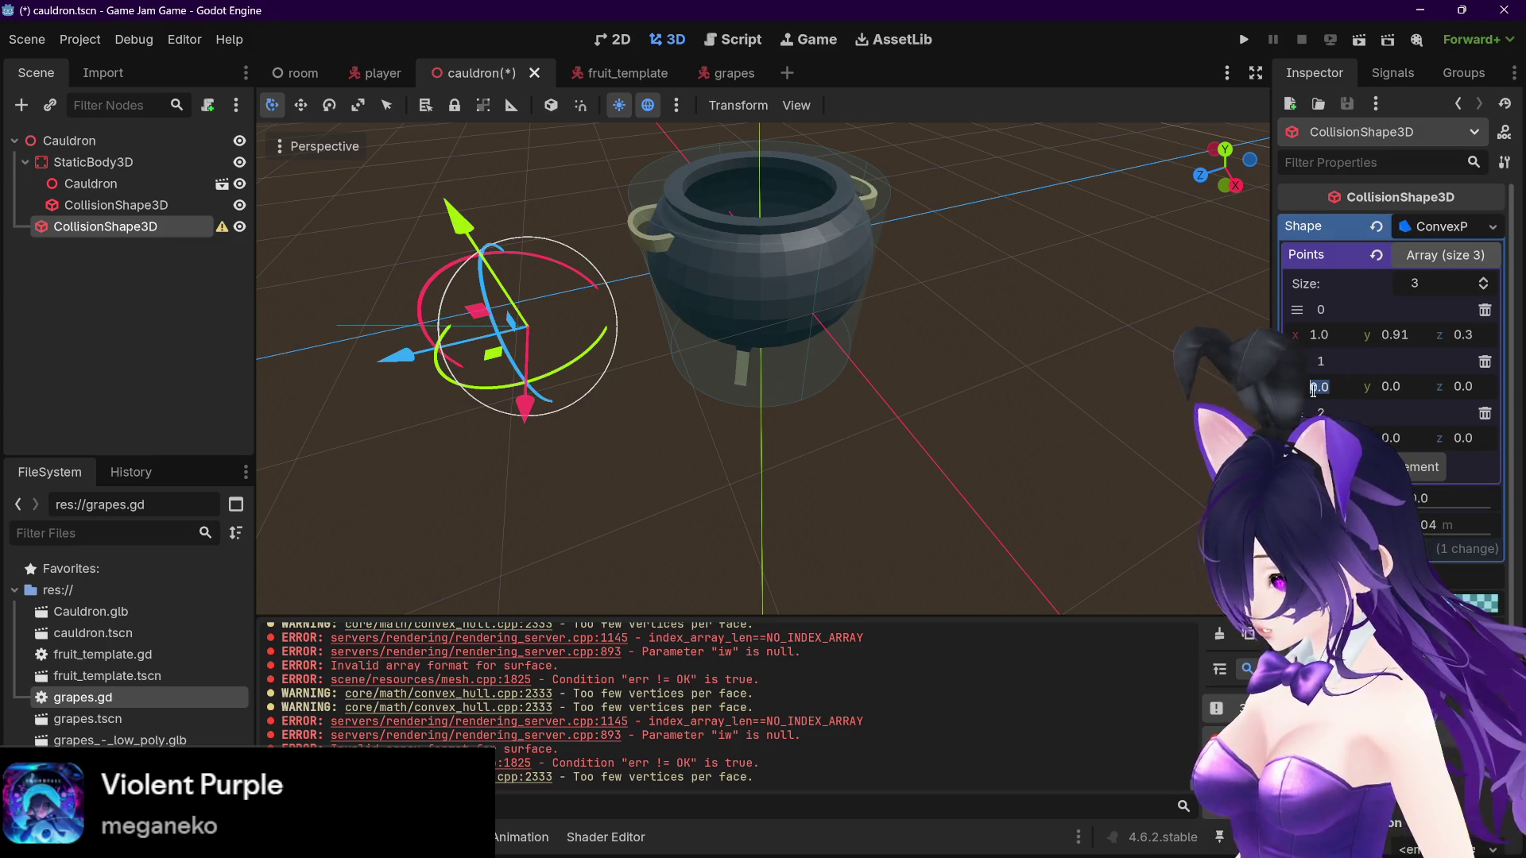
{"action": "left_click", "coordinate": [1341, 390]}
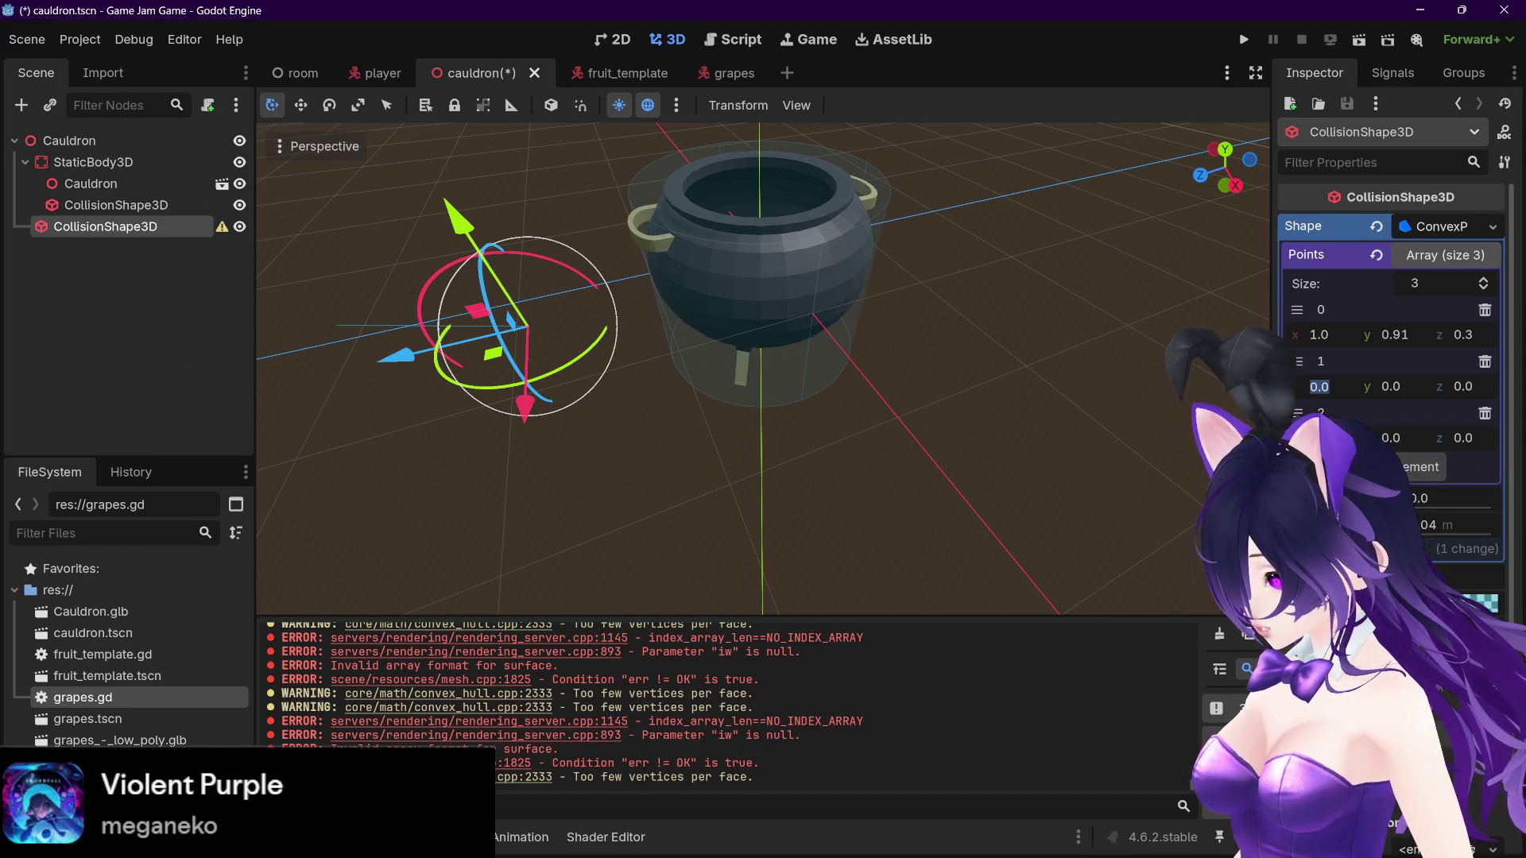
{"action": "type", "text": "0.085"}
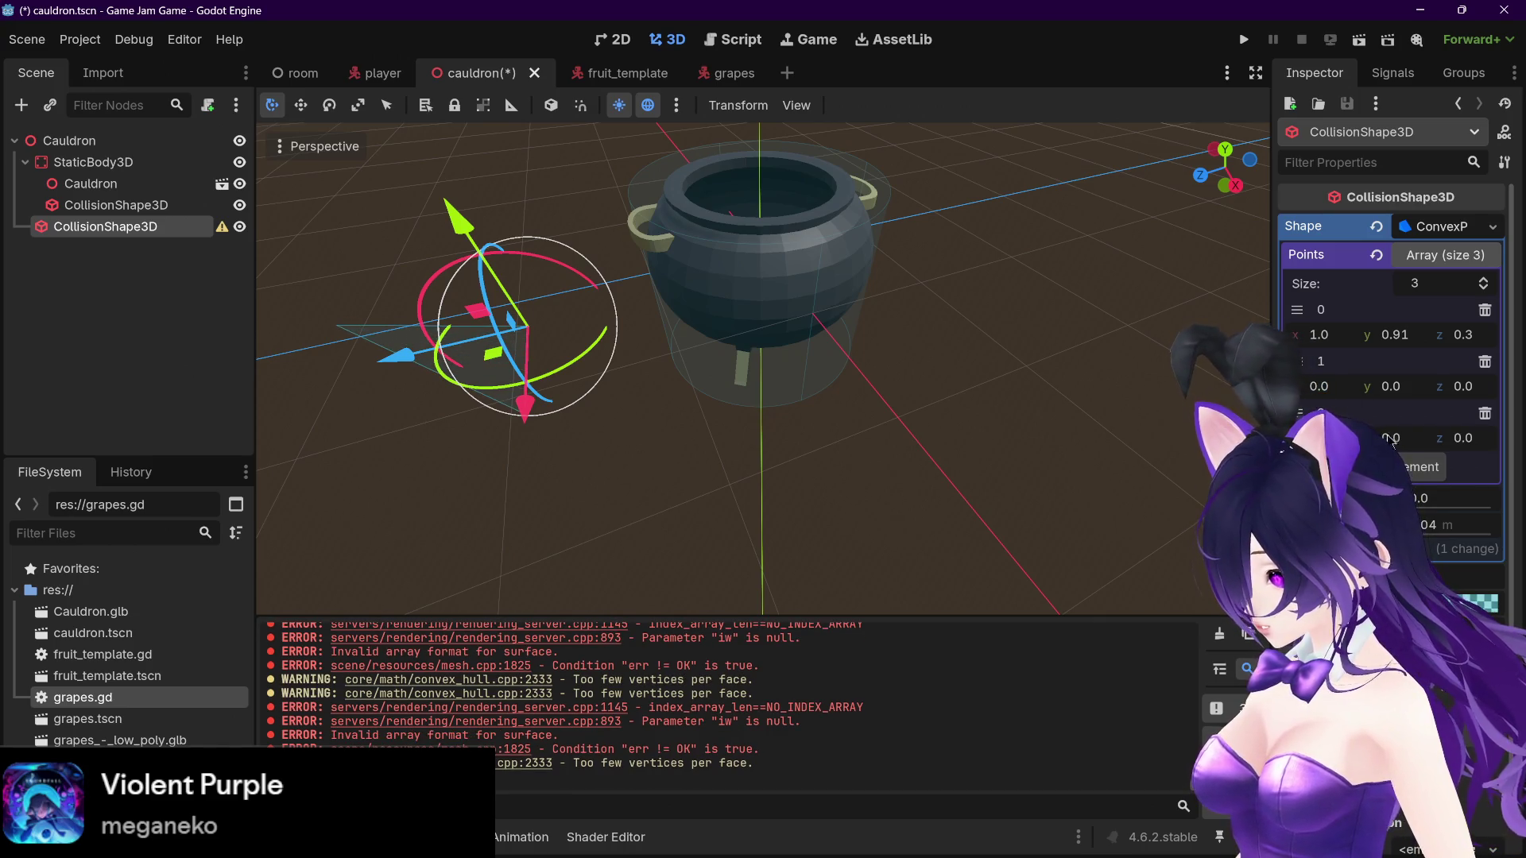
{"action": "key", "text": "Return"}
{"action": "left_click_drag", "start_coordinate": [1398, 438], "coordinate": [1351, 386]}
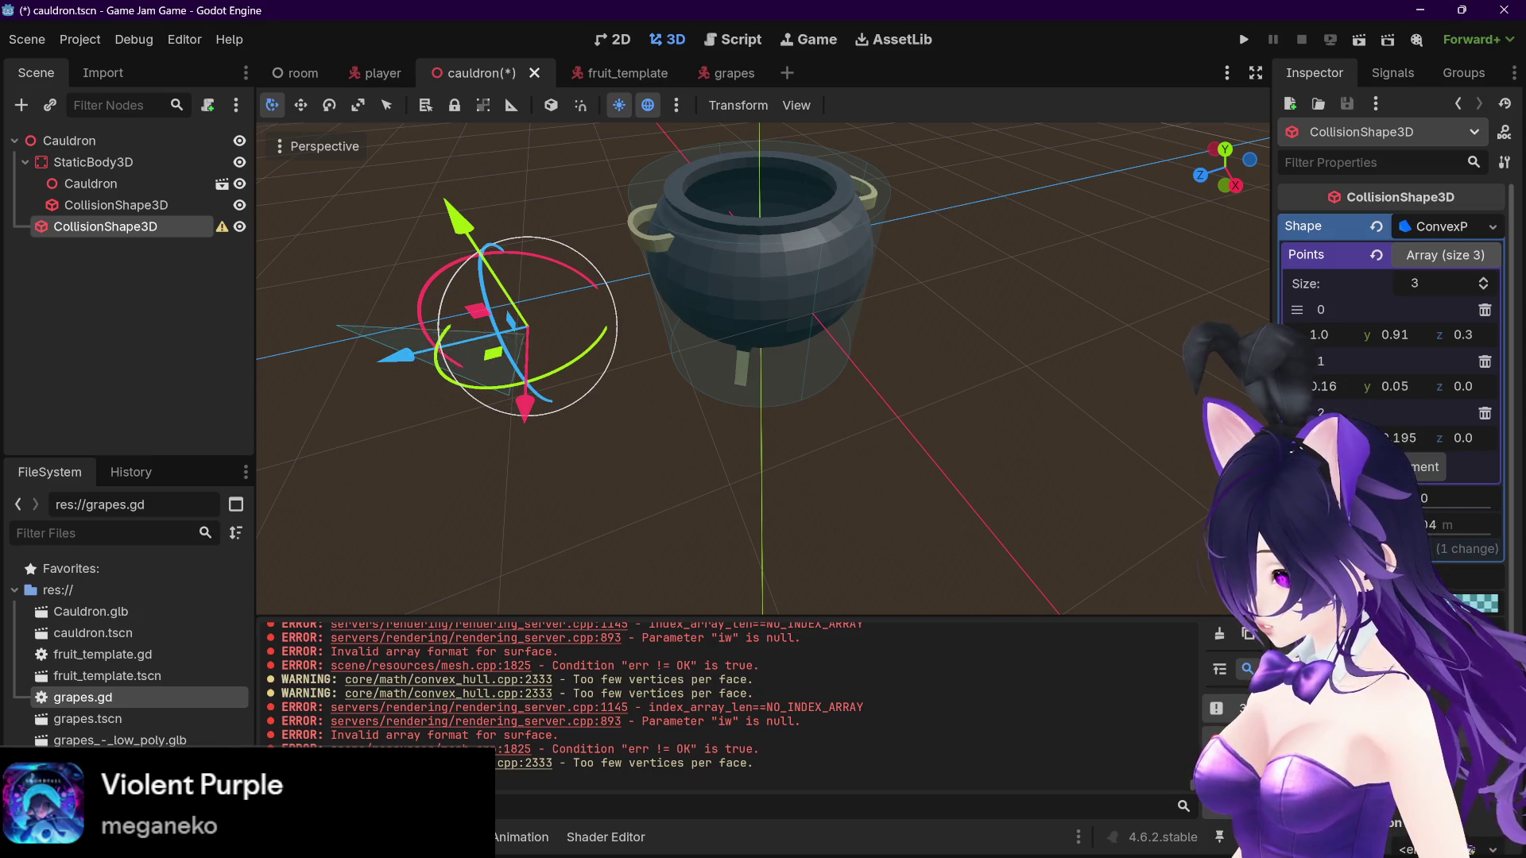
{"action": "left_click_drag", "start_coordinate": [985, 389], "coordinate": [794, 449]}
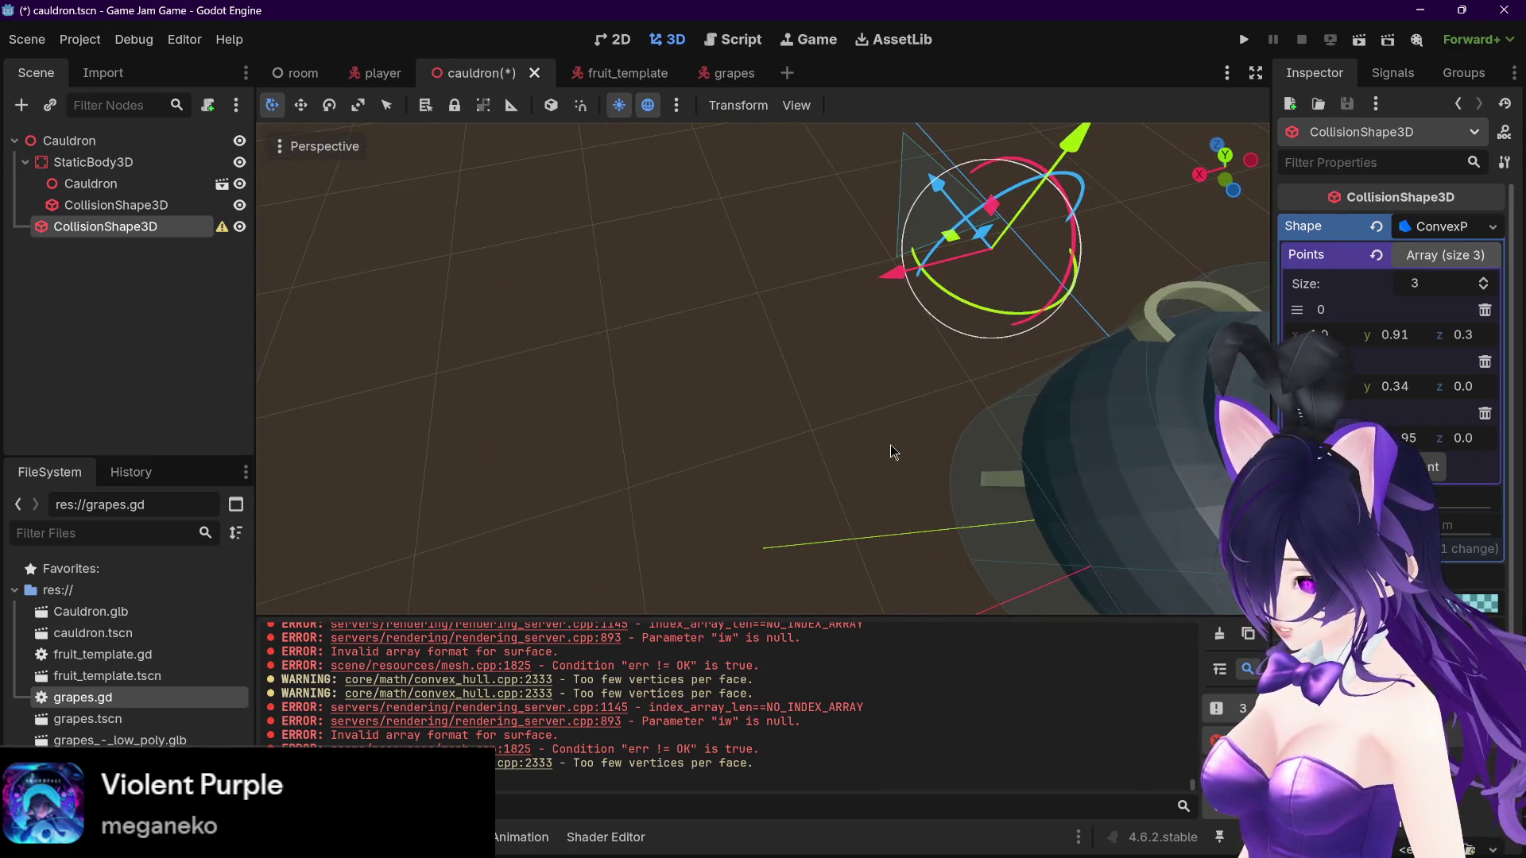
Step: Hide the first cylinder collision shape to see the triangle clearly
{"action": "scroll", "scroll_direction": "up", "scroll_amount": 3}
{"action": "left_click_drag", "start_coordinate": [688, 486], "coordinate": [807, 401]}
{"action": "scroll", "scroll_direction": "up", "scroll_amount": 3}
{"action": "left_click_drag", "start_coordinate": [857, 342], "coordinate": [874, 378]}
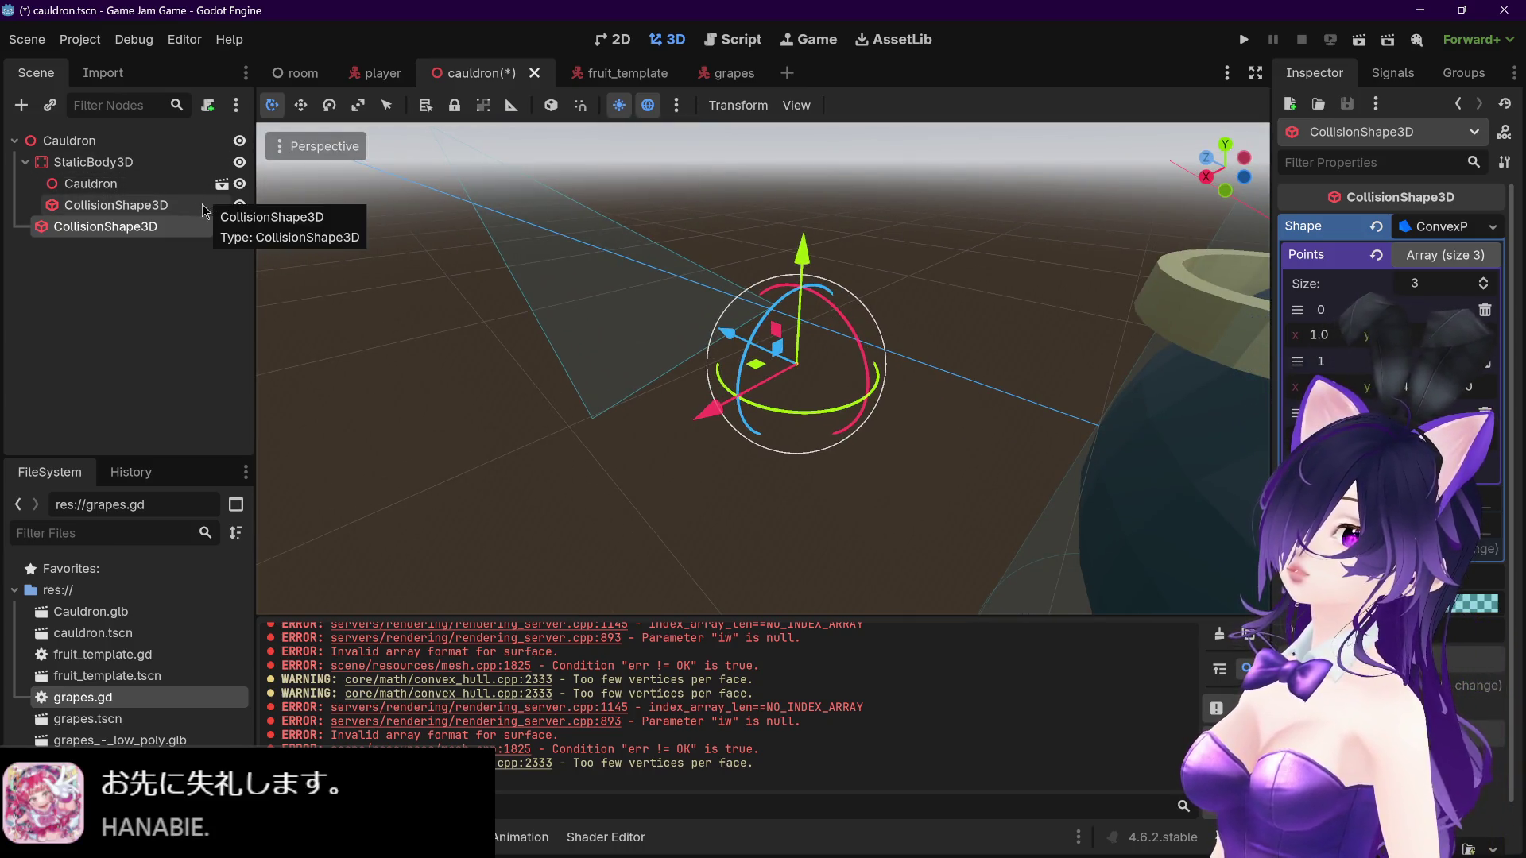
{"action": "left_click", "coordinate": [239, 205]}
Step: Move the triangular convex shape into the cauldron's opening, shifting it along X
{"action": "scroll", "scroll_direction": "down", "scroll_amount": 3}
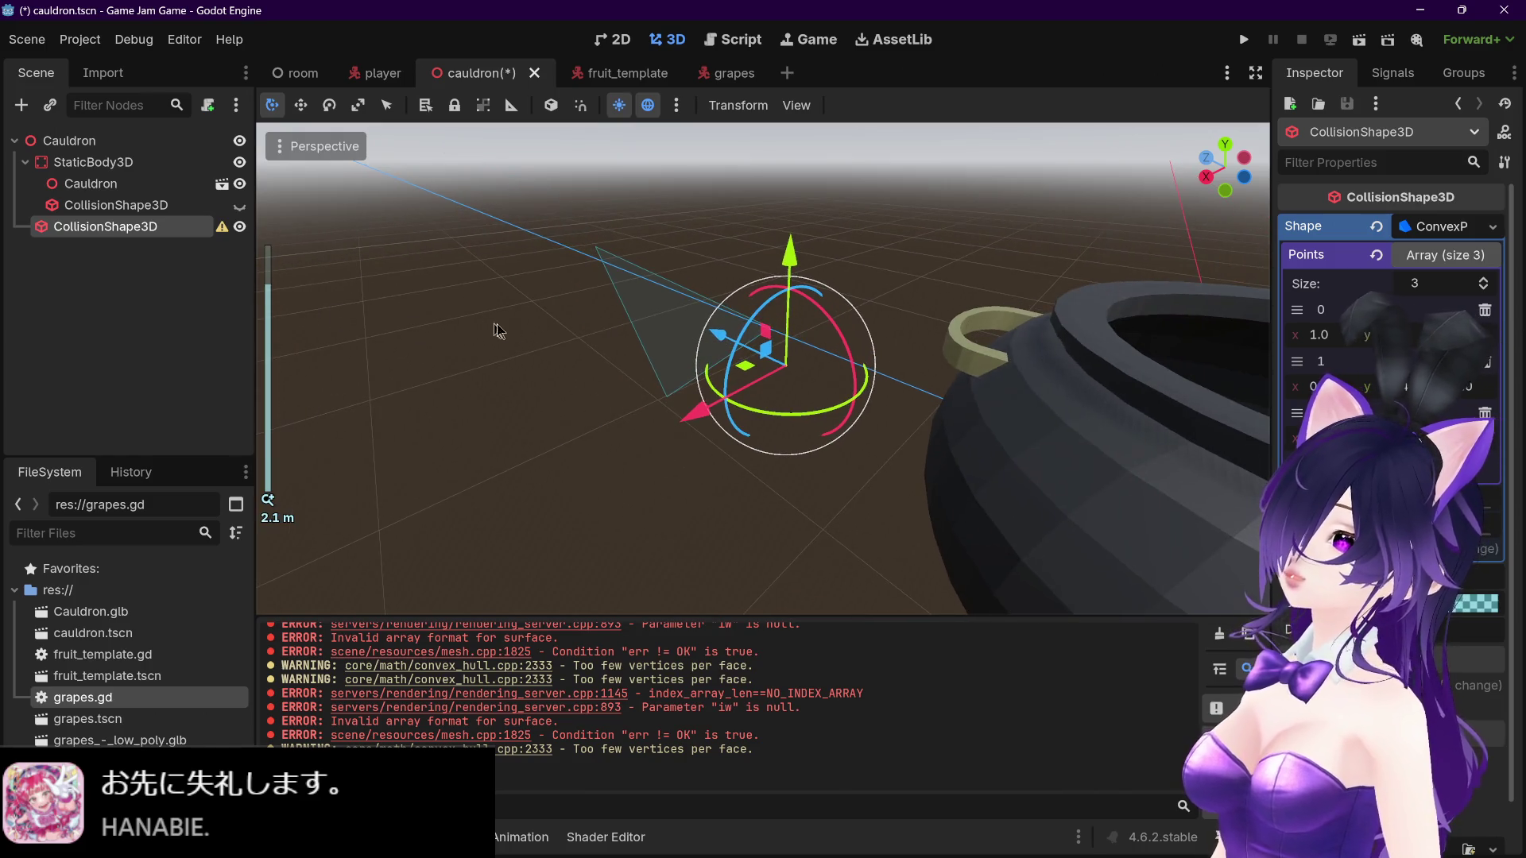
{"action": "left_click_drag", "start_coordinate": [526, 331], "coordinate": [563, 357]}
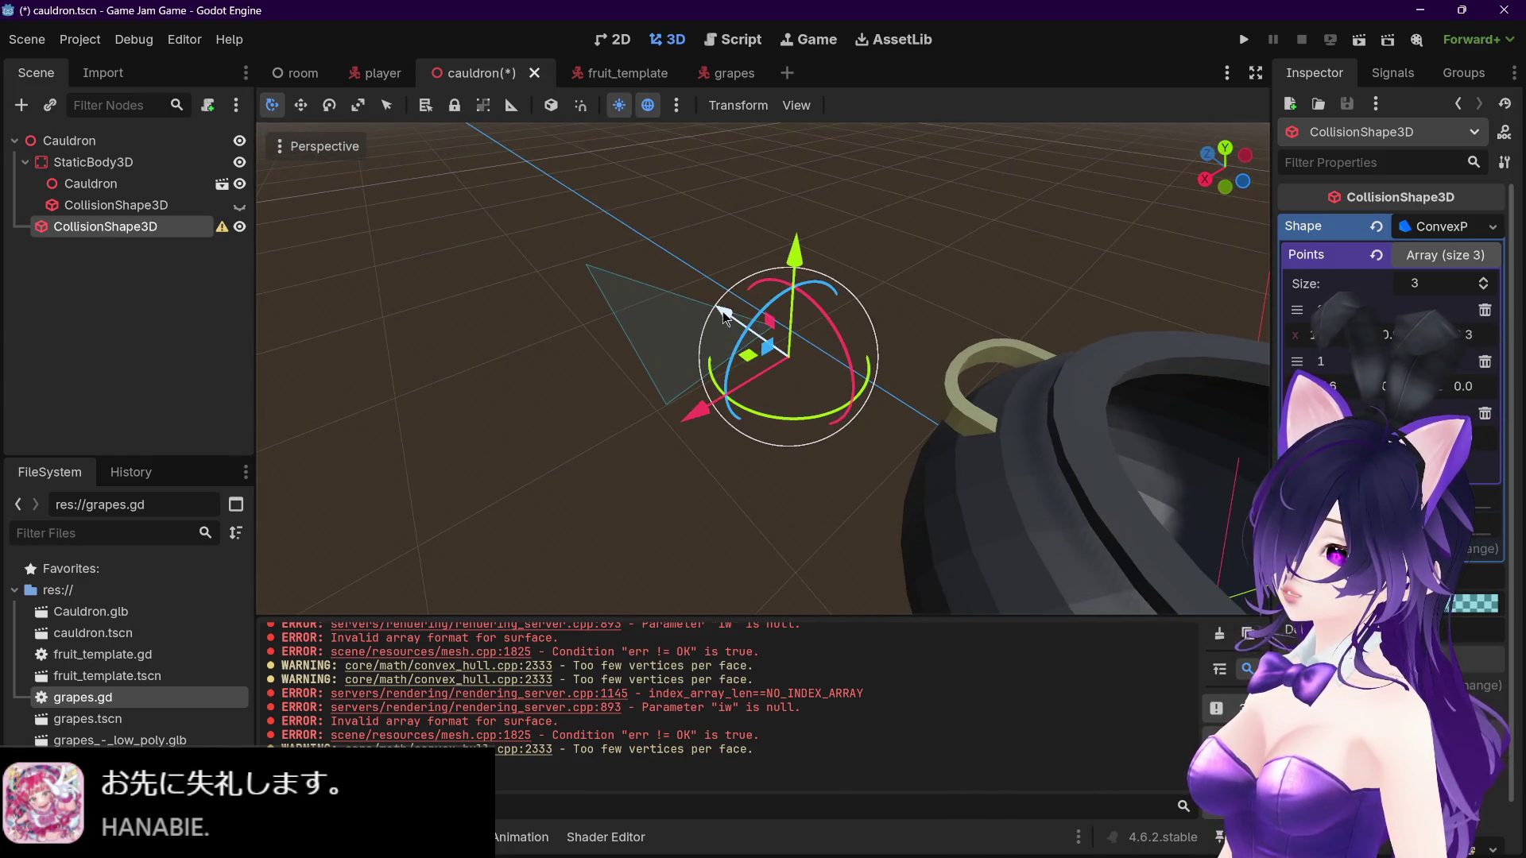
{"action": "left_click_drag", "start_coordinate": [723, 312], "coordinate": [870, 601]}
{"action": "scroll", "scroll_direction": "down", "scroll_amount": 3}
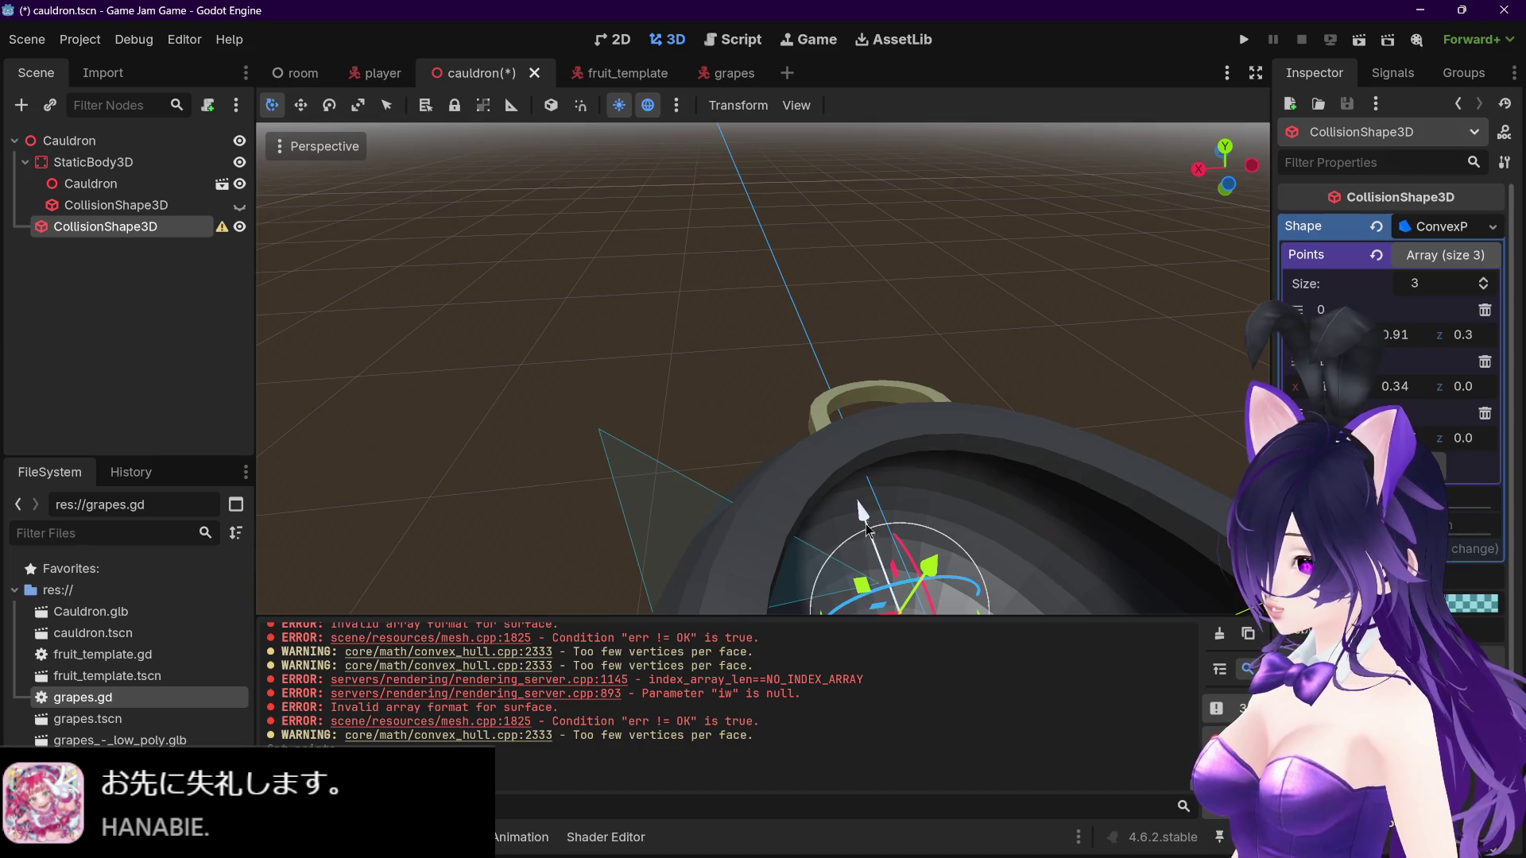
{"action": "left_click_drag", "start_coordinate": [865, 526], "coordinate": [782, 403]}
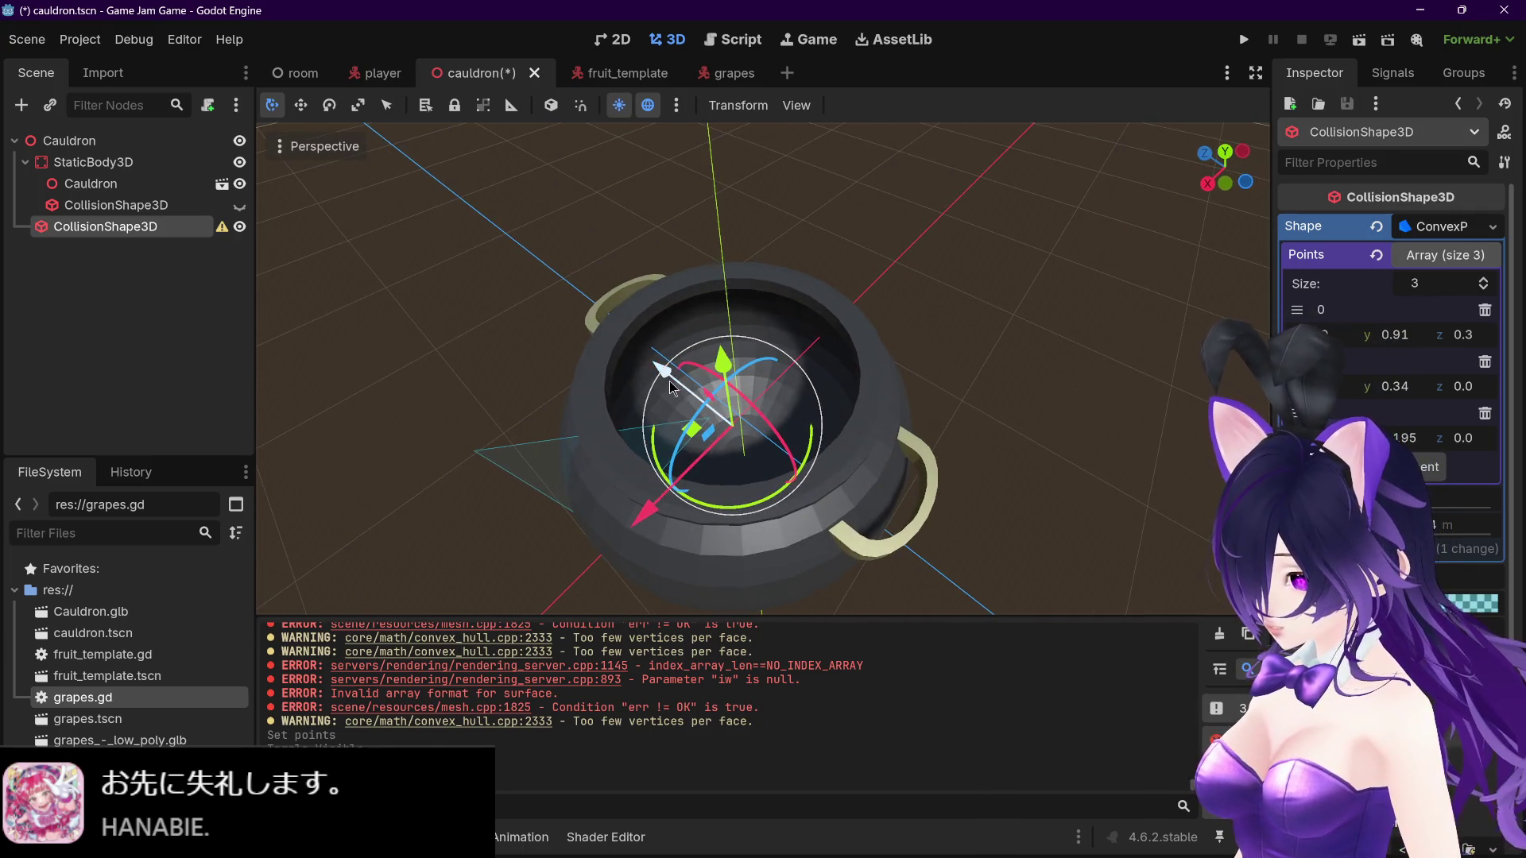
{"action": "left_click_drag", "start_coordinate": [669, 380], "coordinate": [718, 398]}
{"action": "left_click_drag", "start_coordinate": [691, 524], "coordinate": [785, 491]}
Step: Add more points to the convex shape and drag point 0's x coordinate
{"action": "left_click", "coordinate": [1485, 278]}
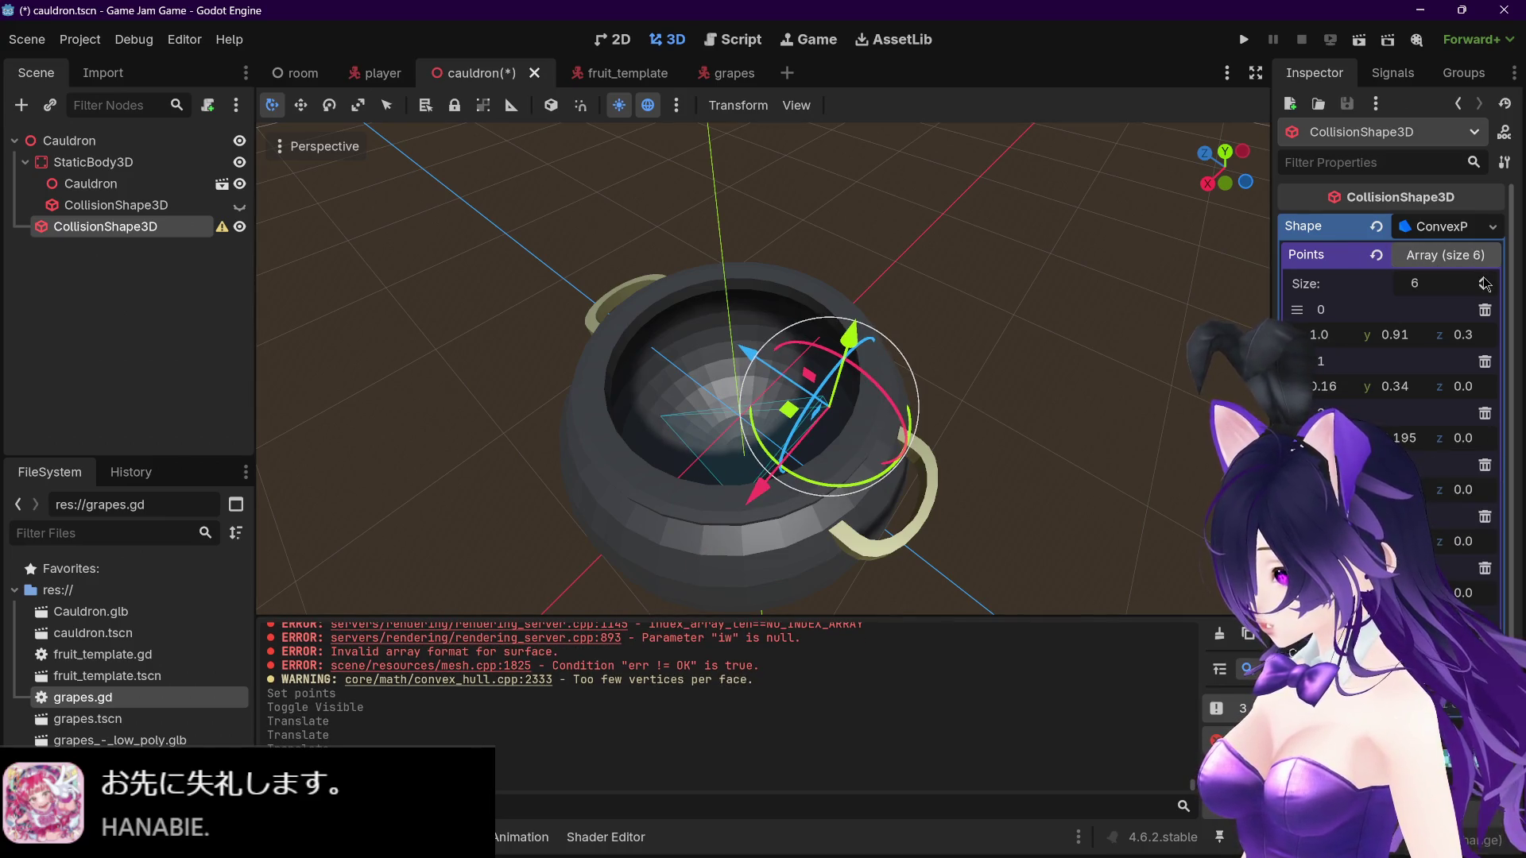
{"action": "left_click_drag", "start_coordinate": [864, 449], "coordinate": [937, 447]}
{"action": "left_click_drag", "start_coordinate": [813, 327], "coordinate": [822, 328]}
{"action": "left_click_drag", "start_coordinate": [963, 343], "coordinate": [1222, 300]}
{"action": "left_click_drag", "start_coordinate": [1315, 344], "coordinate": [1350, 345]}
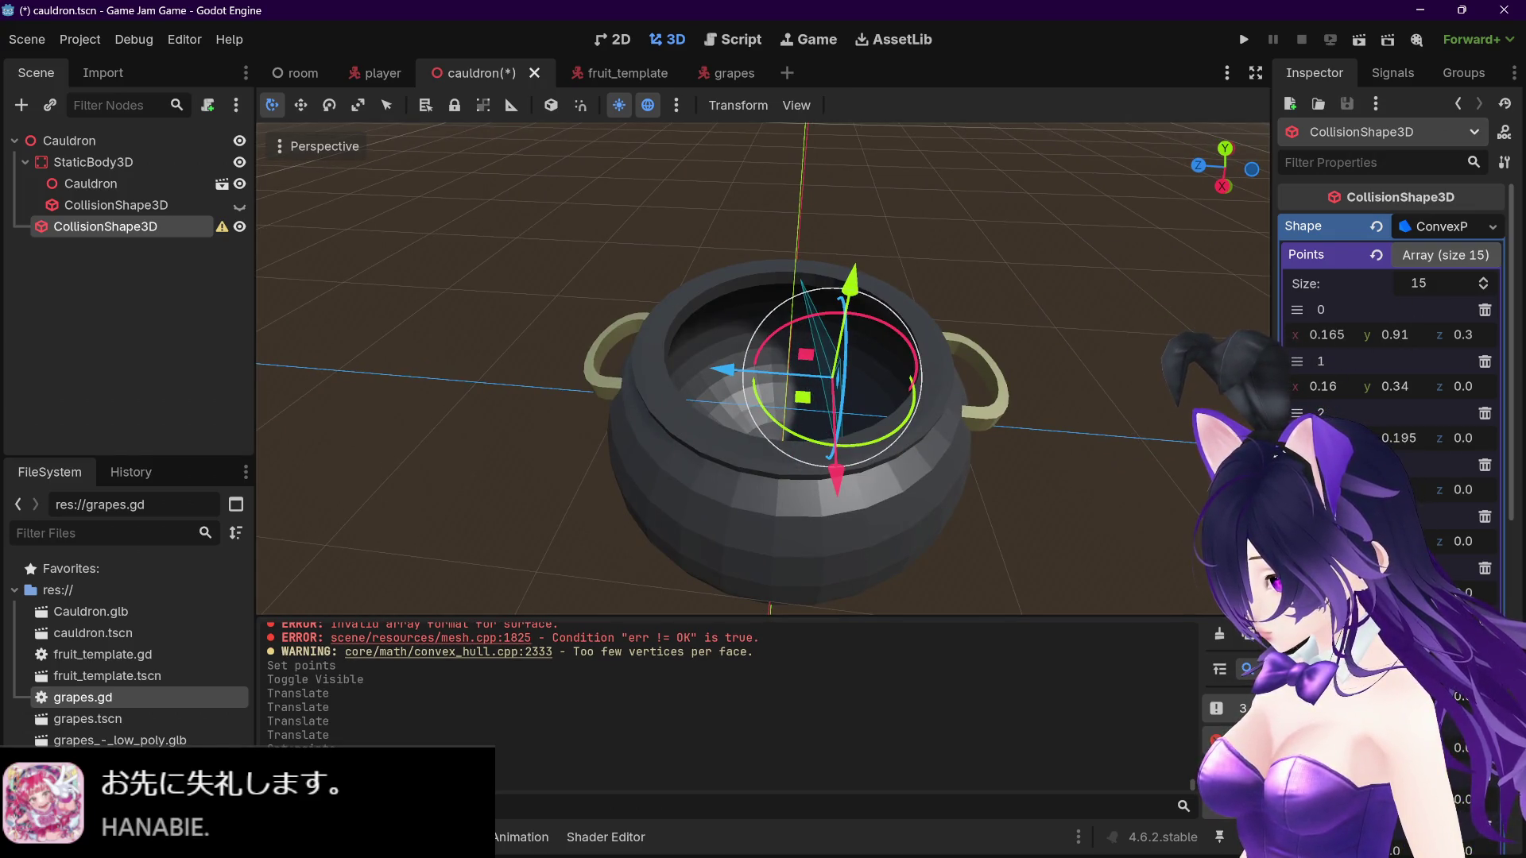
{"action": "left_click_drag", "start_coordinate": [874, 374], "coordinate": [1005, 395]}
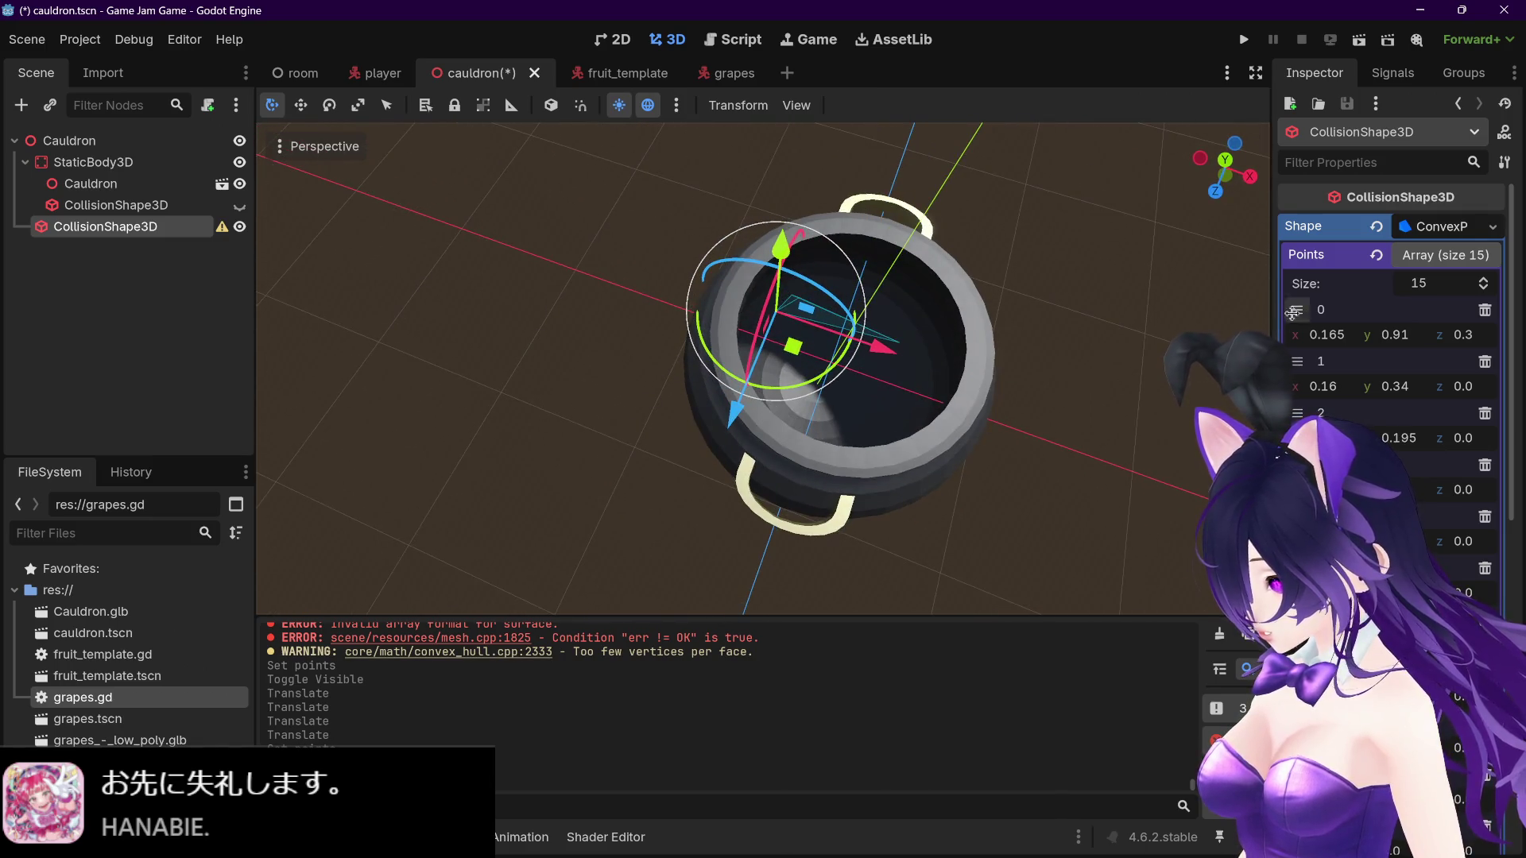
{"action": "left_click_drag", "start_coordinate": [1319, 334], "coordinate": [1398, 342]}
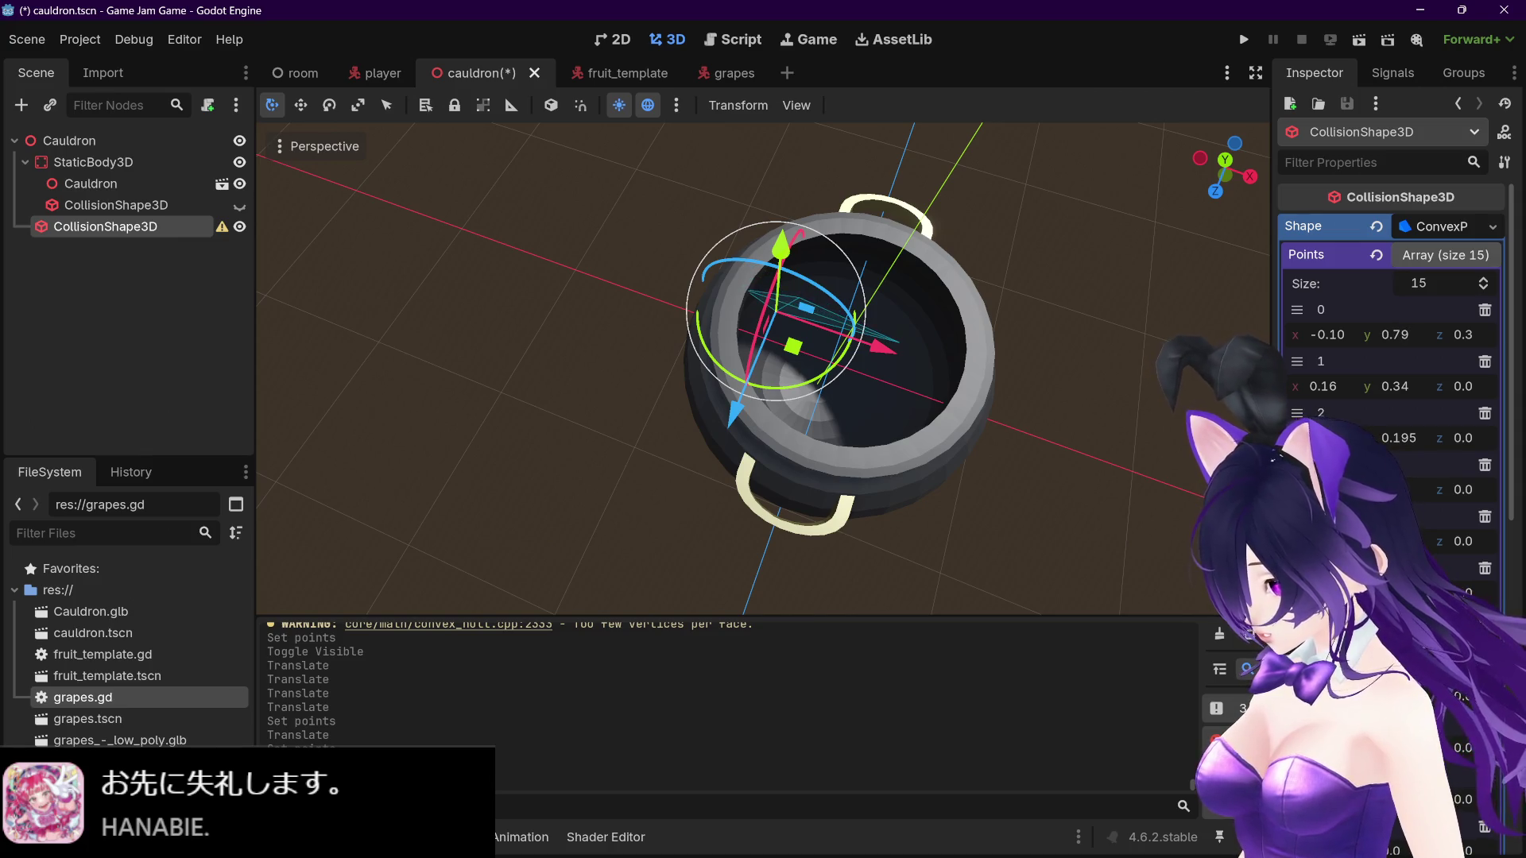
Step: Set point 12's x to 0.055 and raise its y to 0.81
{"action": "left_click_drag", "start_coordinate": [930, 365], "coordinate": [801, 357]}
{"action": "scroll", "scroll_direction": "up", "scroll_amount": 3}
{"action": "scroll", "scroll_direction": "up", "scroll_amount": 3}
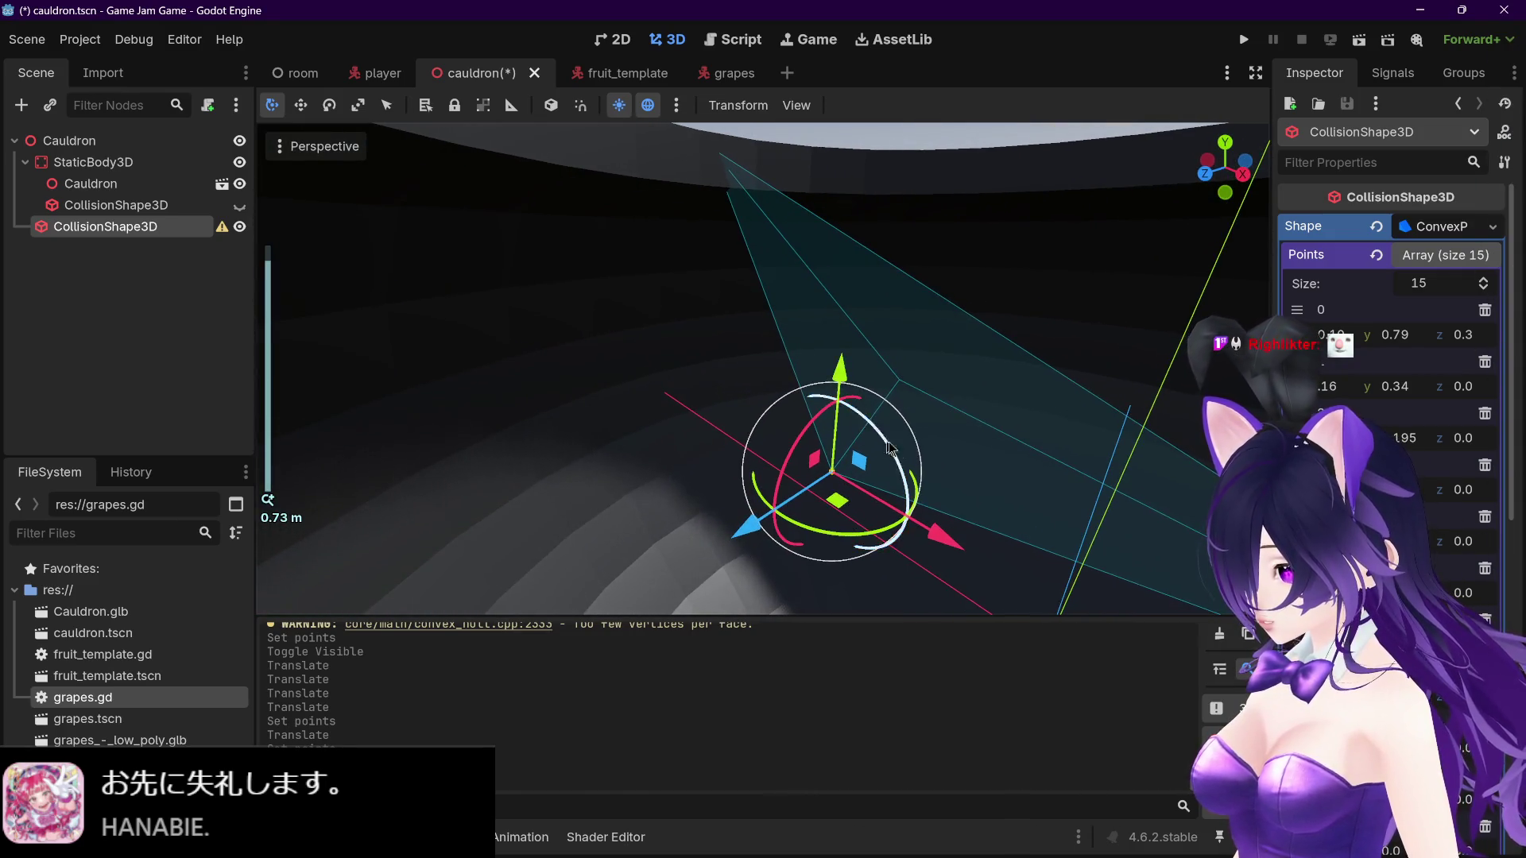
{"action": "left_click_drag", "start_coordinate": [887, 448], "coordinate": [852, 359]}
{"action": "scroll", "scroll_direction": "down", "scroll_amount": 3}
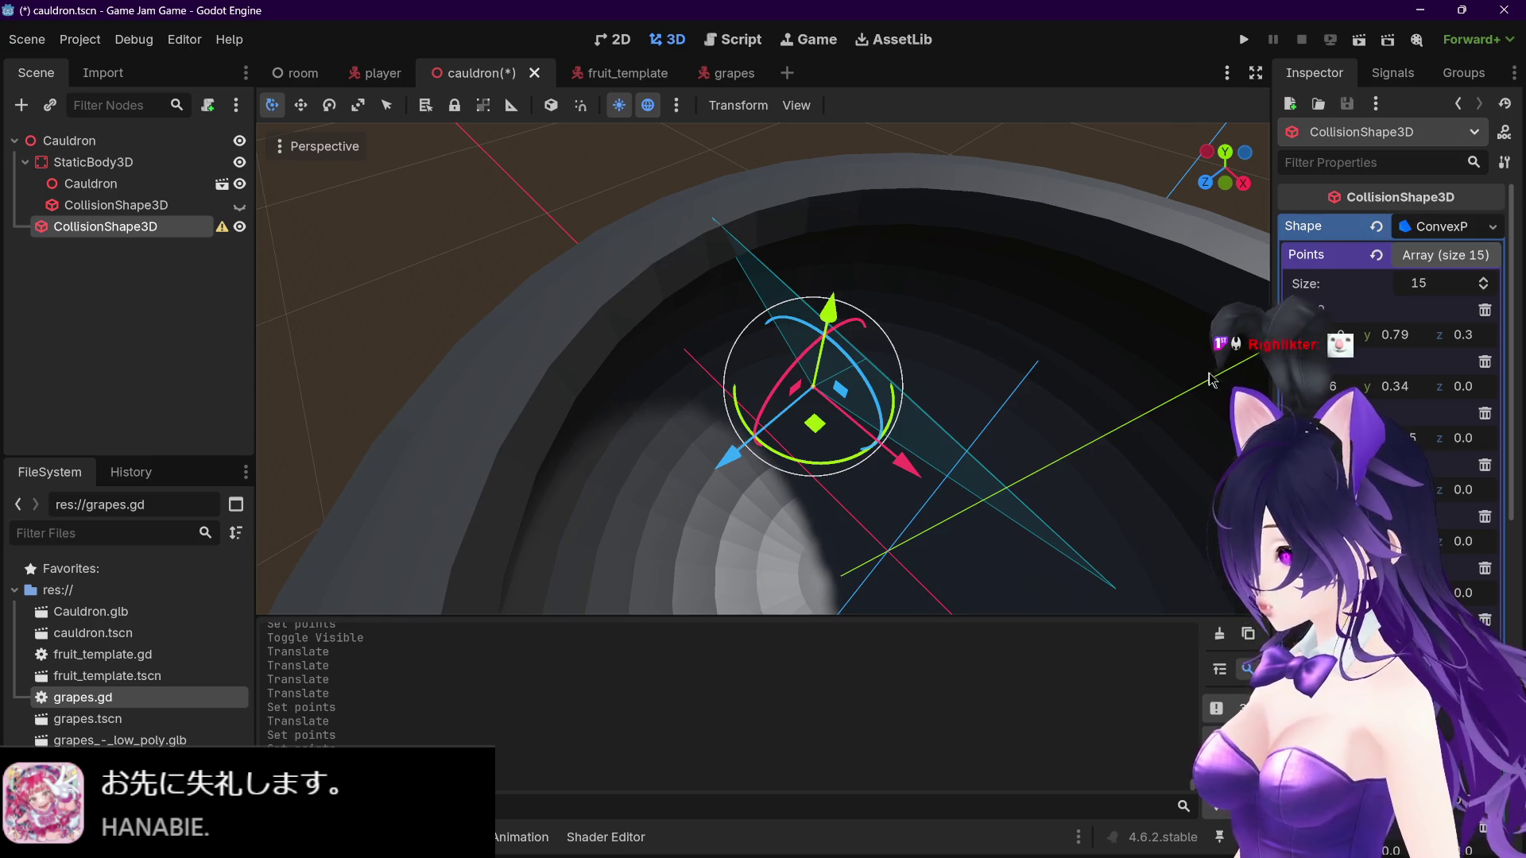
{"action": "scroll", "scroll_direction": "down", "scroll_amount": 3}
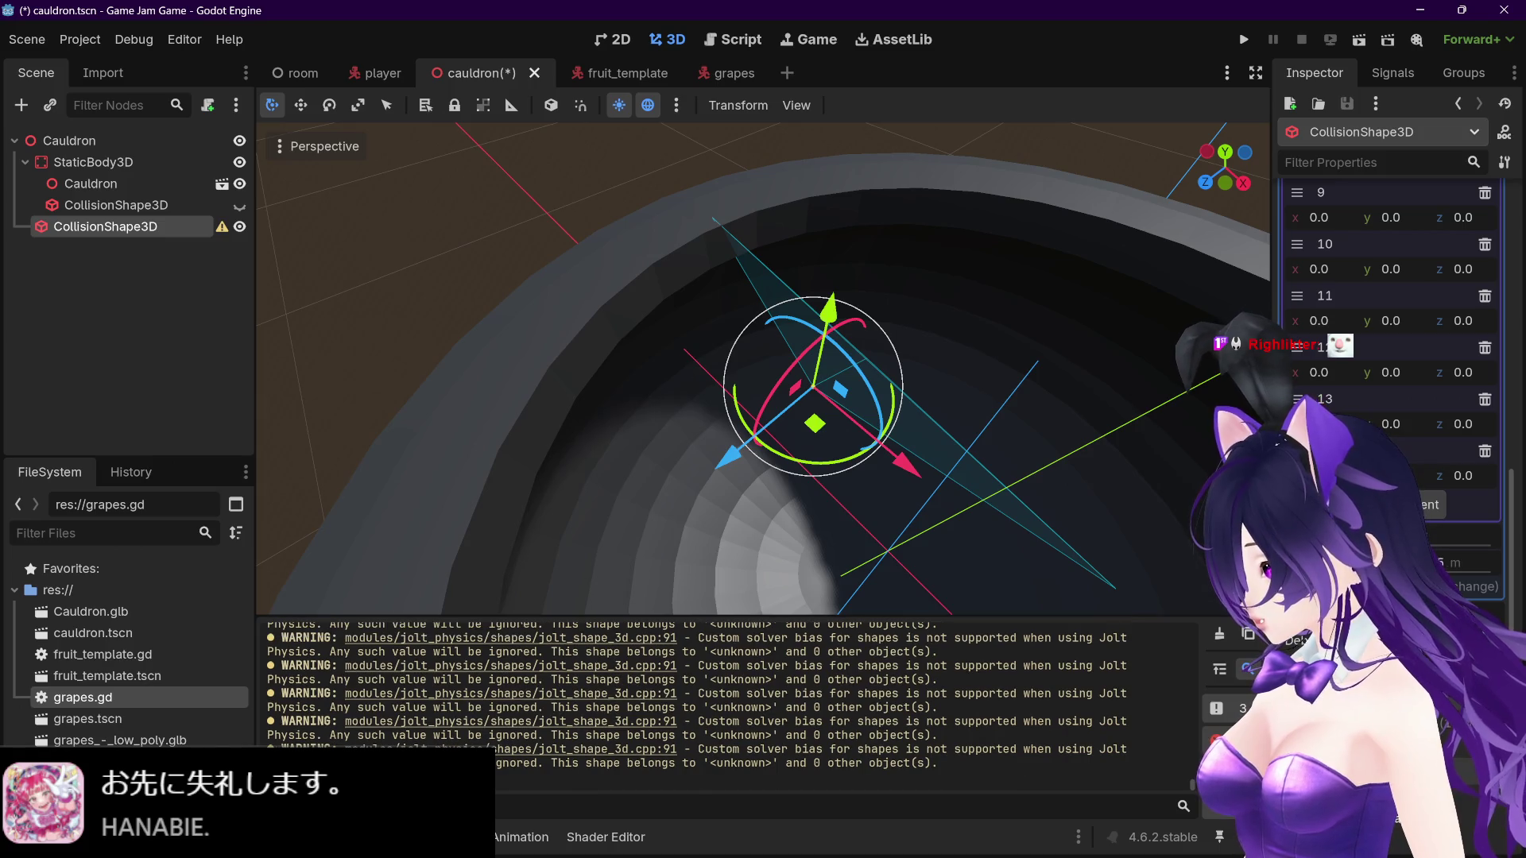
{"action": "left_click_drag", "start_coordinate": [987, 513], "coordinate": [956, 524]}
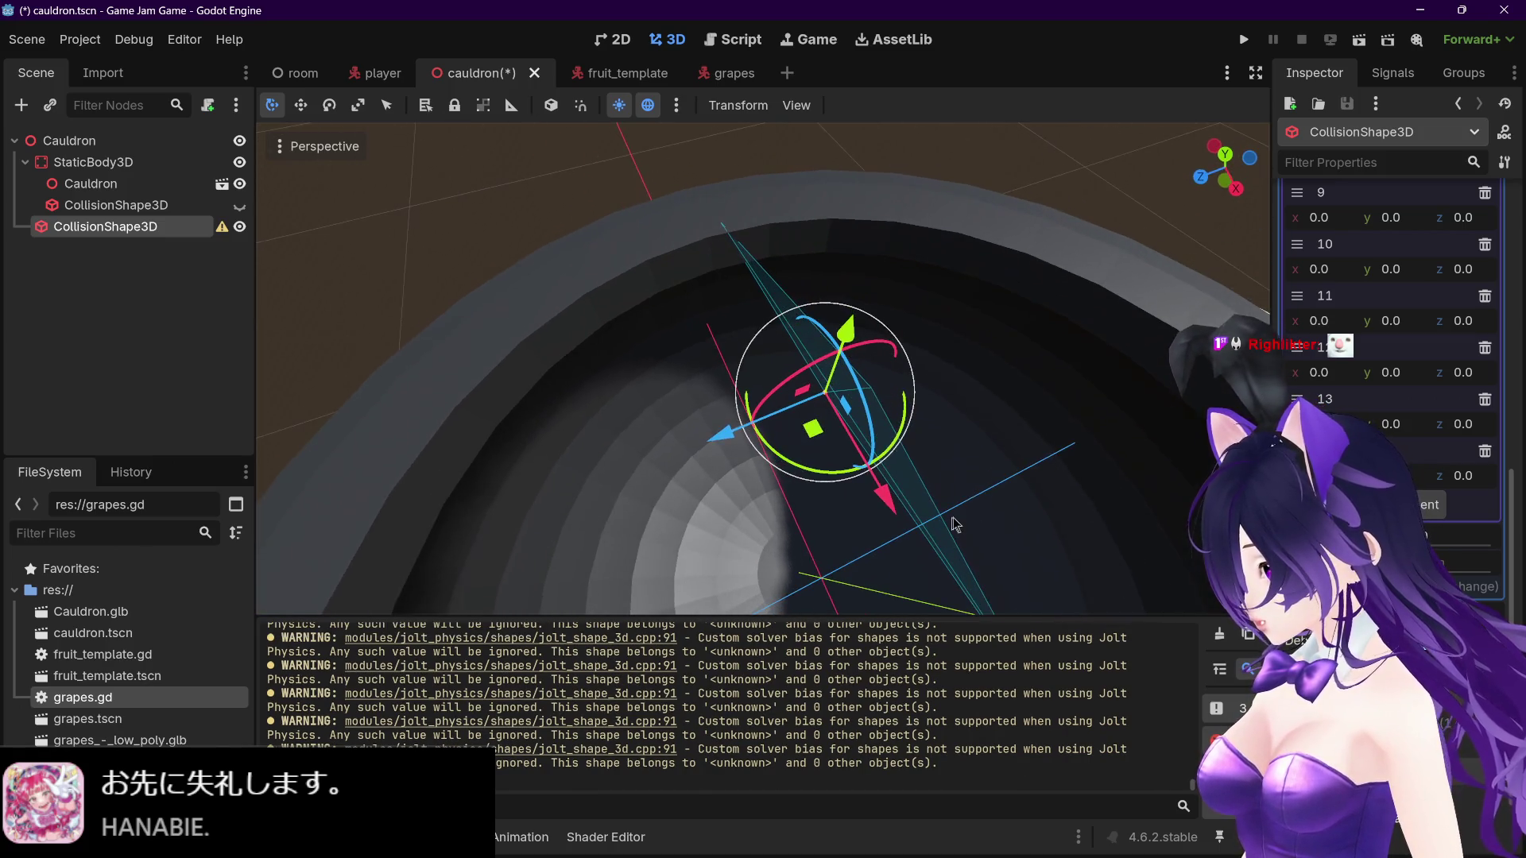
{"action": "left_click_drag", "start_coordinate": [1323, 372], "coordinate": [1422, 372]}
{"action": "left_click_drag", "start_coordinate": [794, 382], "coordinate": [953, 442]}
{"action": "scroll", "scroll_direction": "up", "scroll_amount": 3}
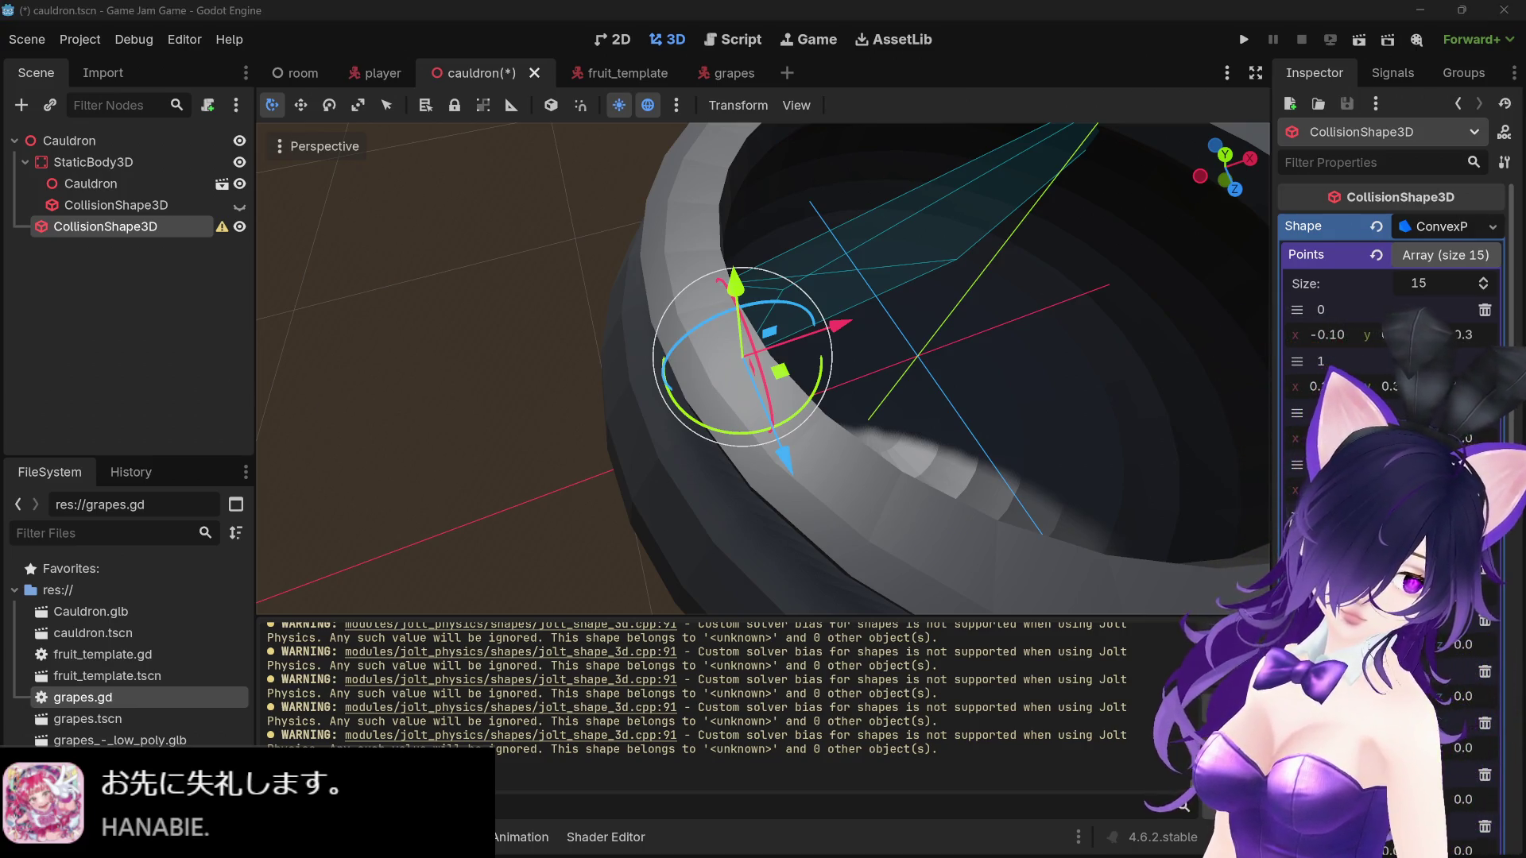
{"action": "key", "text": "alt+Tab"}
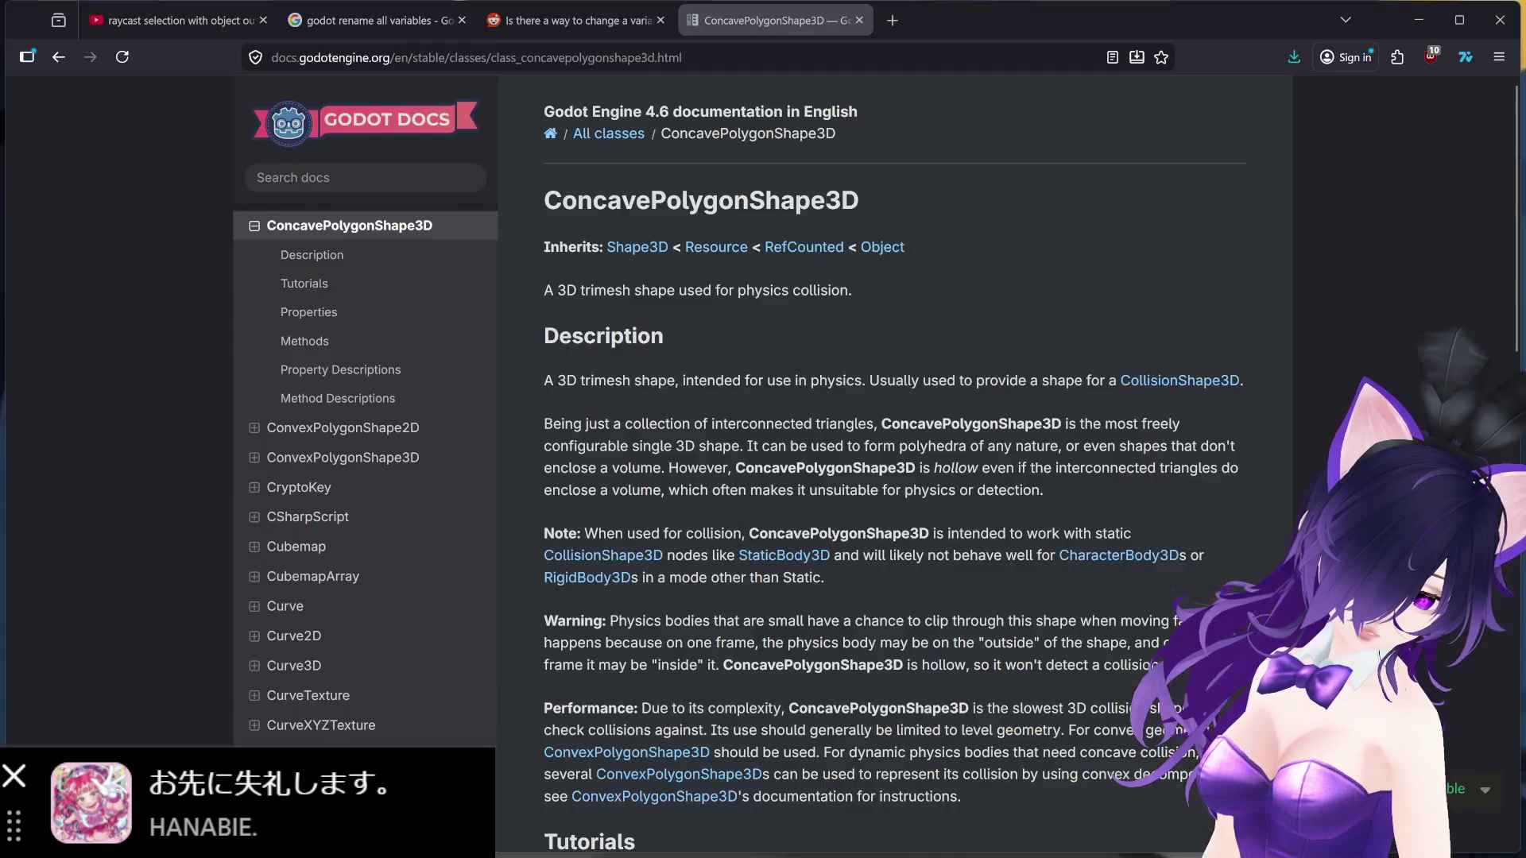
Step: Search 'godot collision shape' in a new Firefox tab
{"action": "left_click", "coordinate": [891, 35]}
{"action": "type", "text": "godot"}
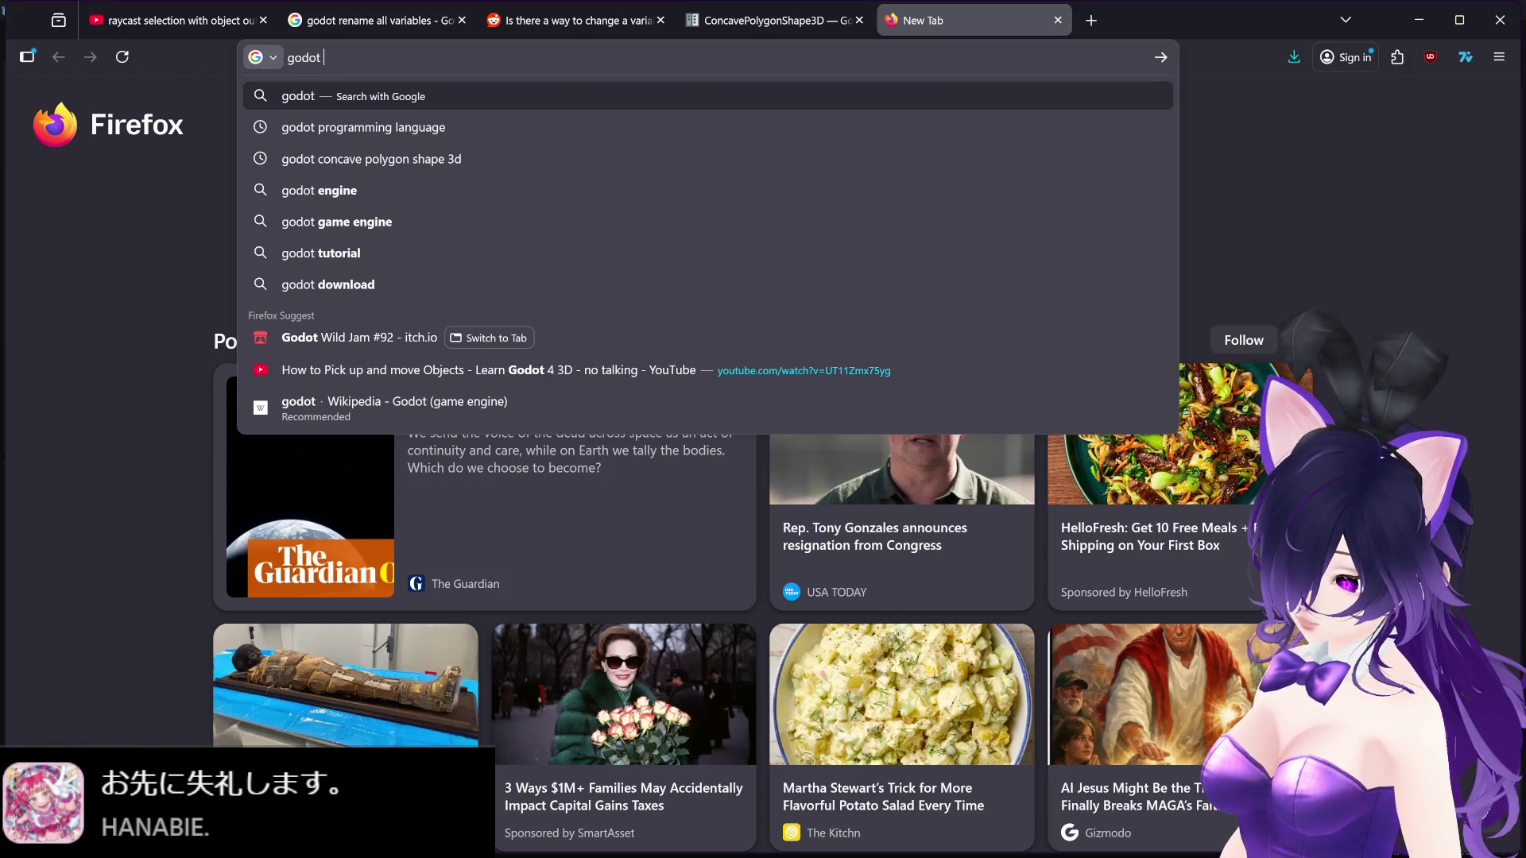
{"action": "type", "text": " collision shape"}
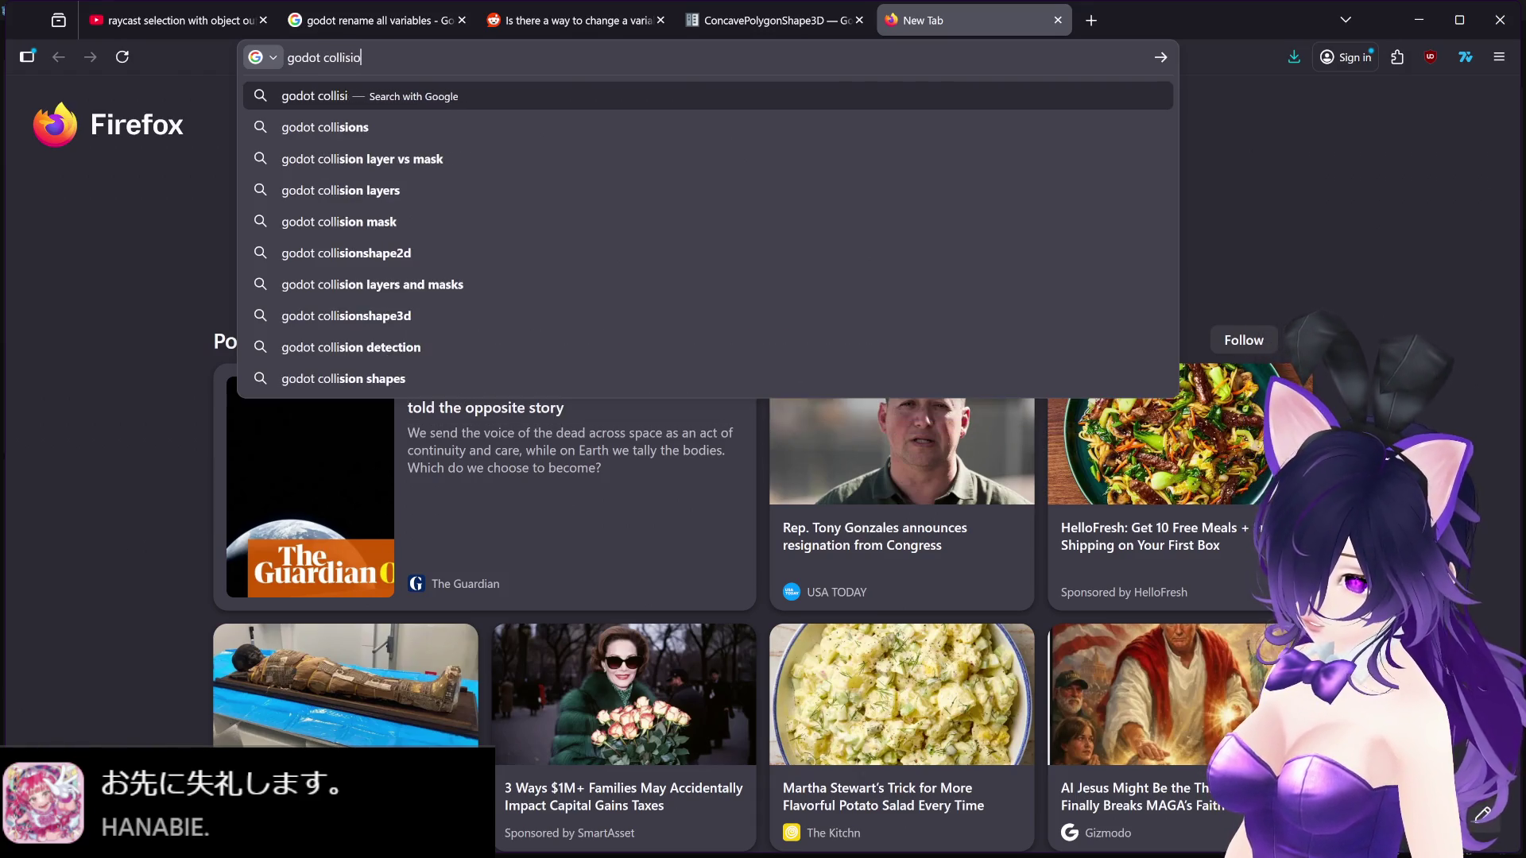